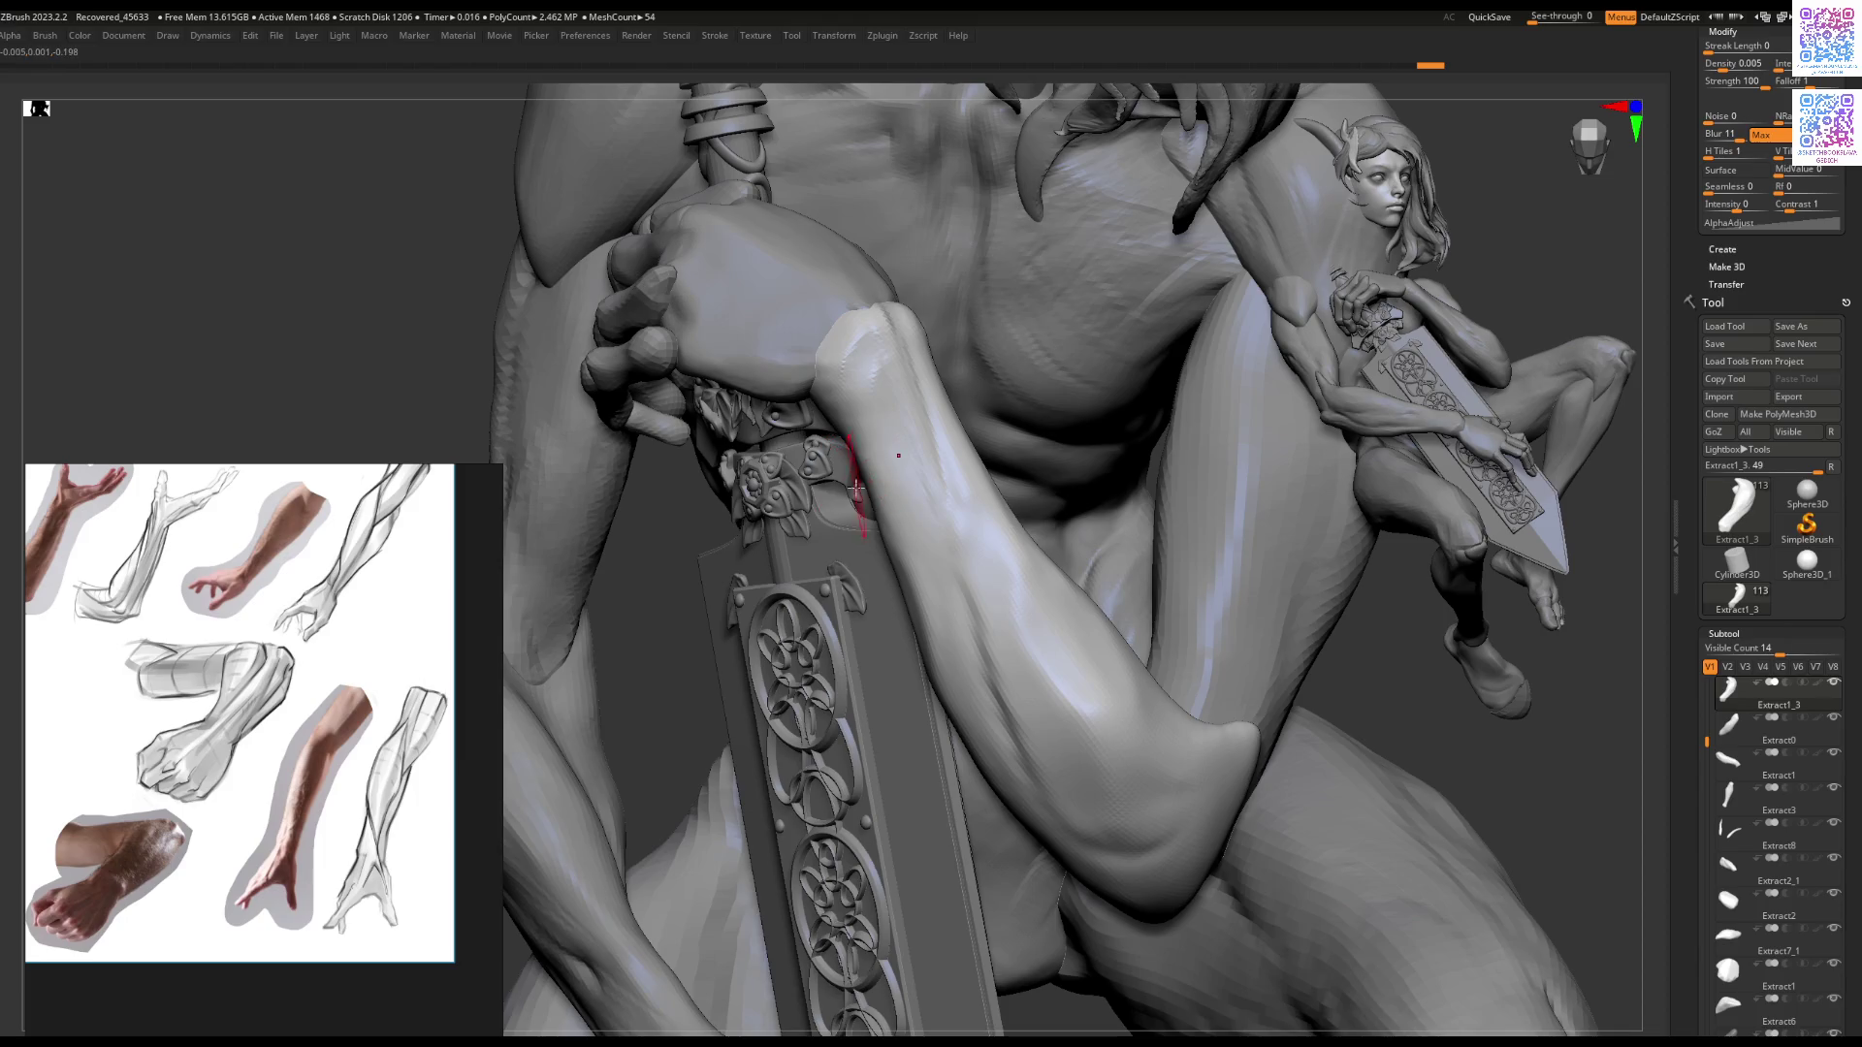
Step: Frame the elbow and torso, and zoom PureRef onto the clasped-hands reference photo
{"action": "right_click_drag", "start_coordinate": [851, 363], "coordinate": [850, 363]}
{"action": "key", "text": "space"}
{"action": "key", "text": "space"}
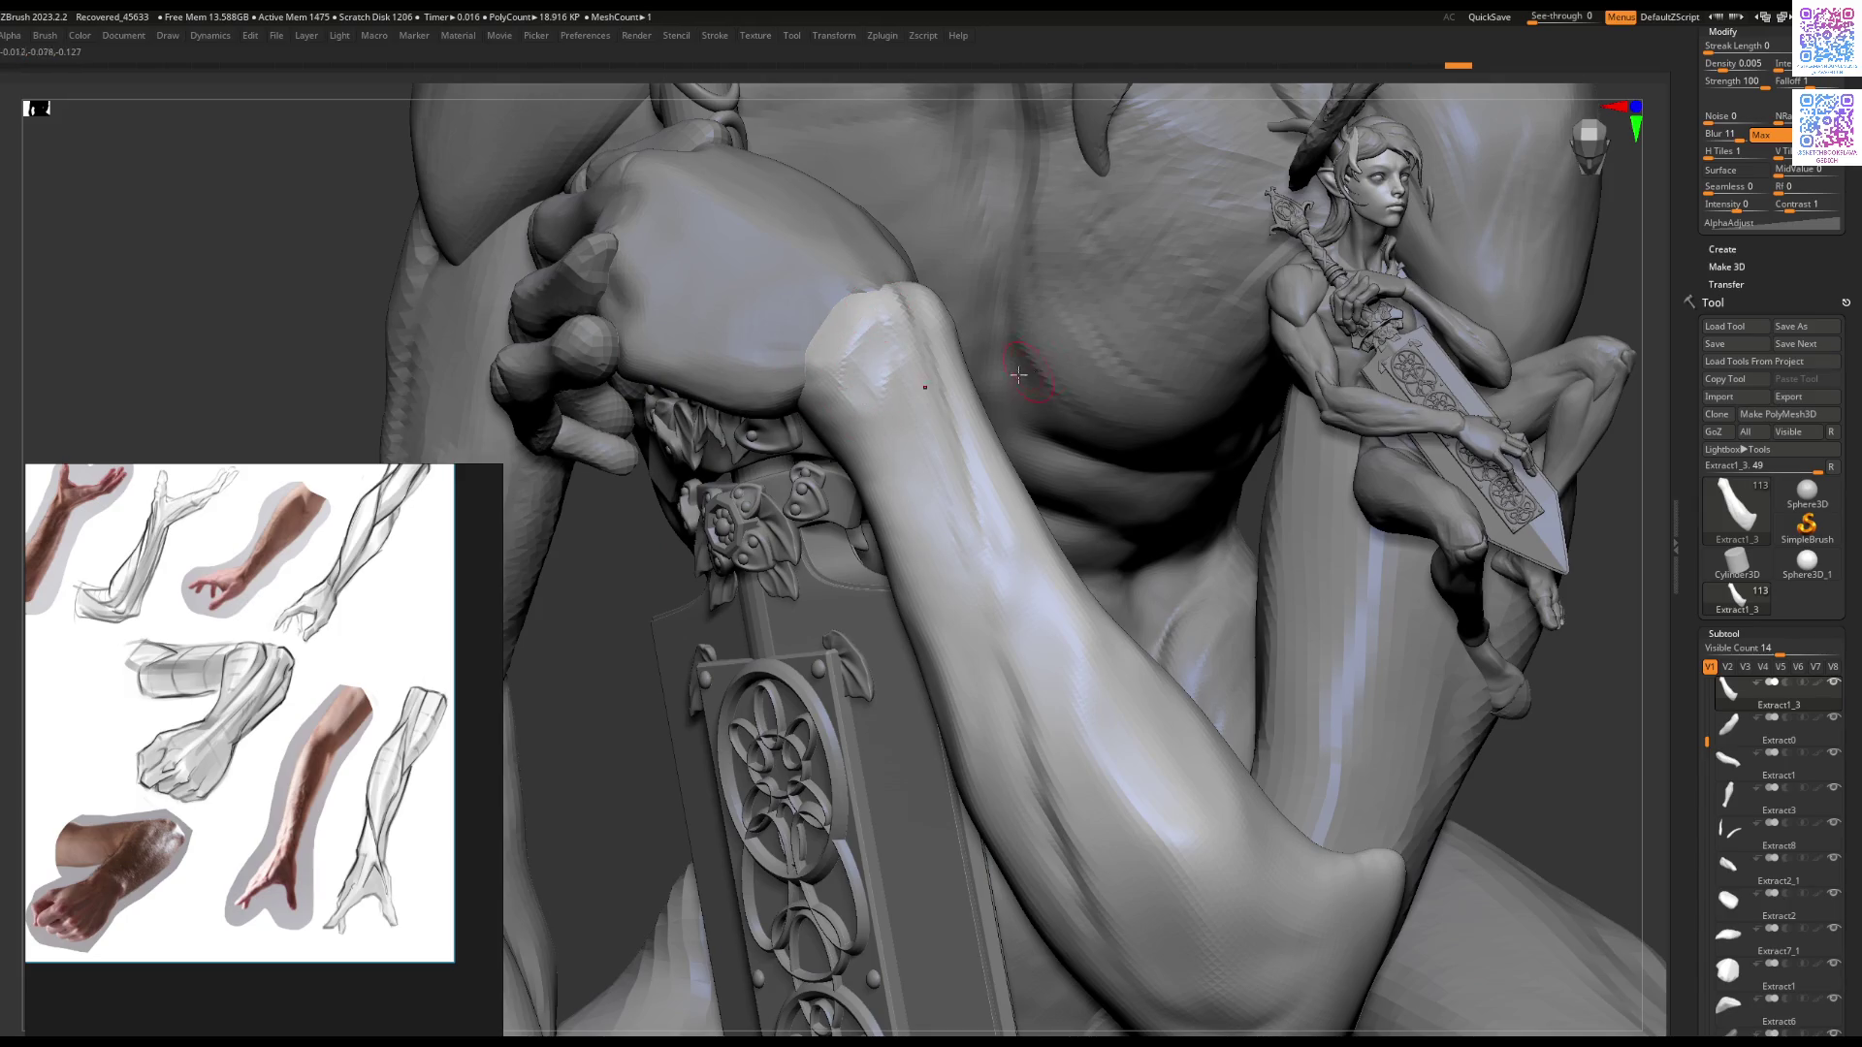
{"action": "mouse_move", "coordinate": [861, 378]}
{"action": "right_mouse_down"}
{"action": "mouse_move", "coordinate": [873, 387]}
{"action": "mouse_move", "coordinate": [841, 417]}
{"action": "mouse_move", "coordinate": [864, 475]}
{"action": "mouse_move", "coordinate": [978, 577]}
{"action": "right_mouse_up"}
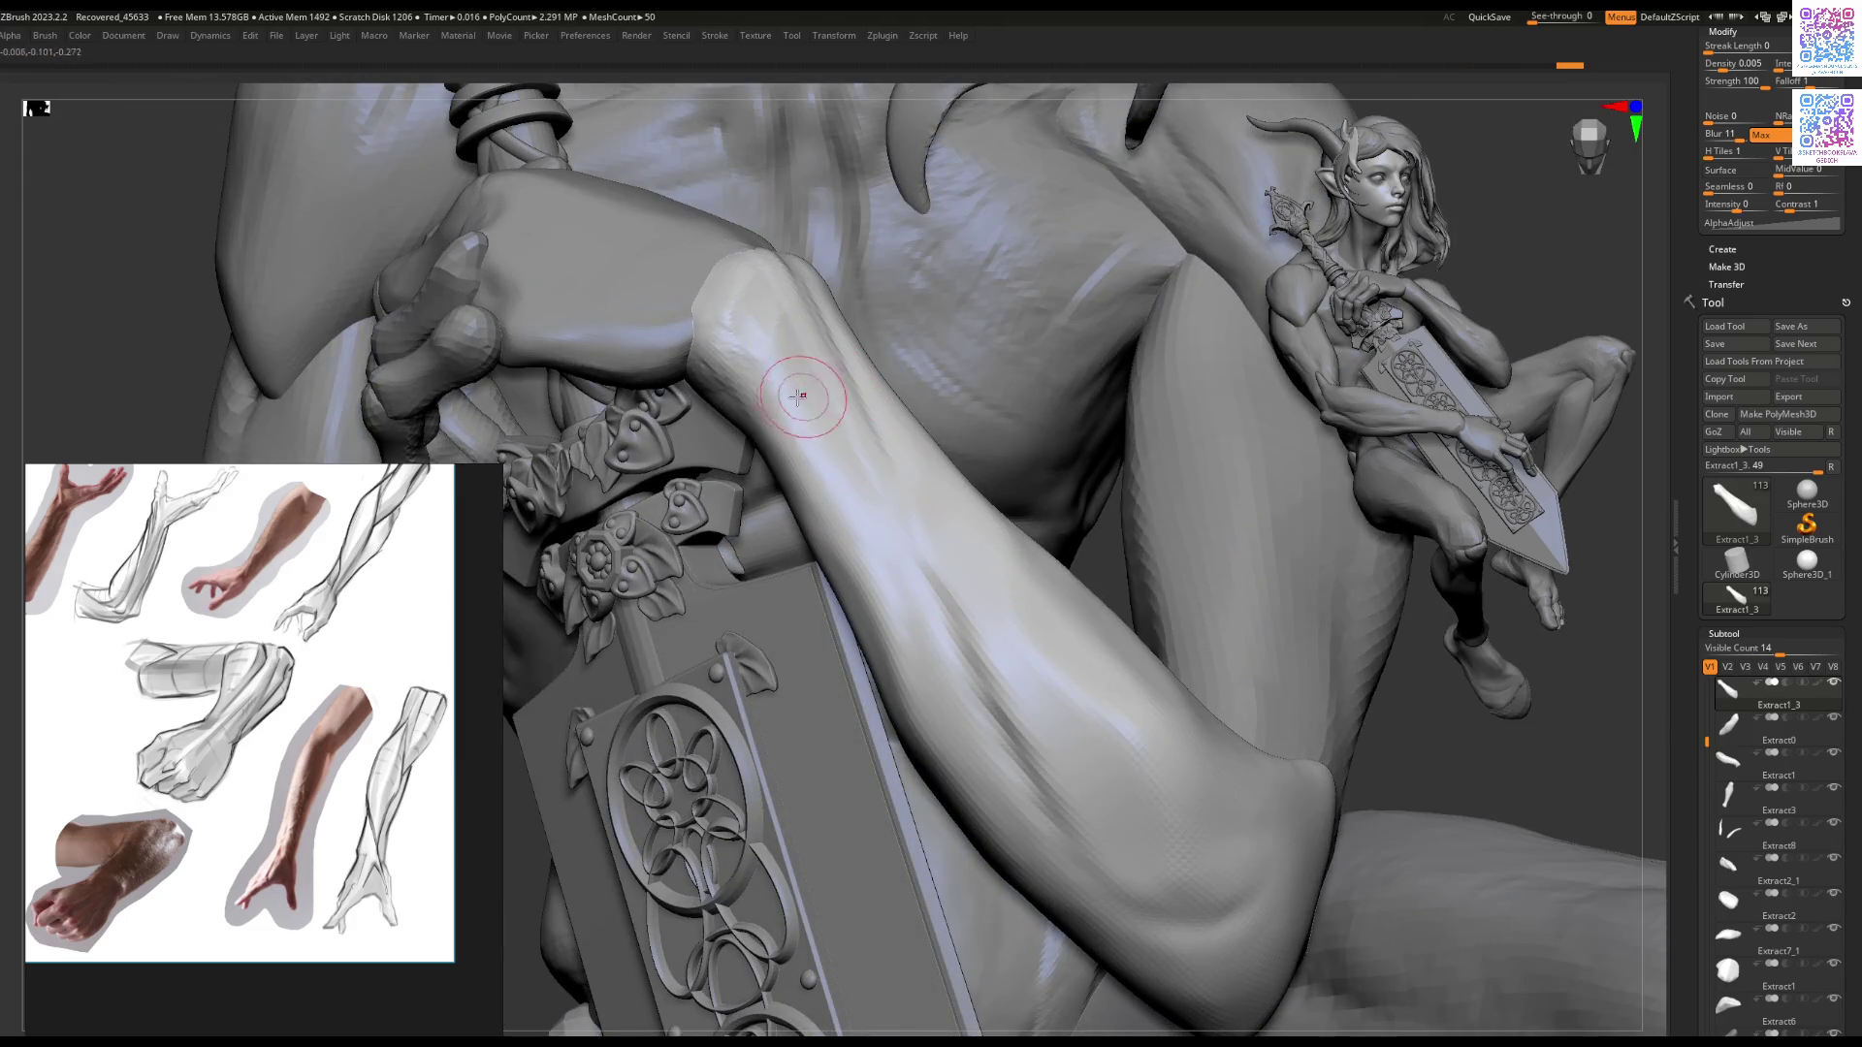
{"action": "mouse_move", "coordinate": [743, 409]}
{"action": "right_mouse_down"}
{"action": "mouse_move", "coordinate": [767, 353]}
{"action": "mouse_move", "coordinate": [840, 529]}
{"action": "mouse_move", "coordinate": [853, 491]}
{"action": "right_mouse_up"}
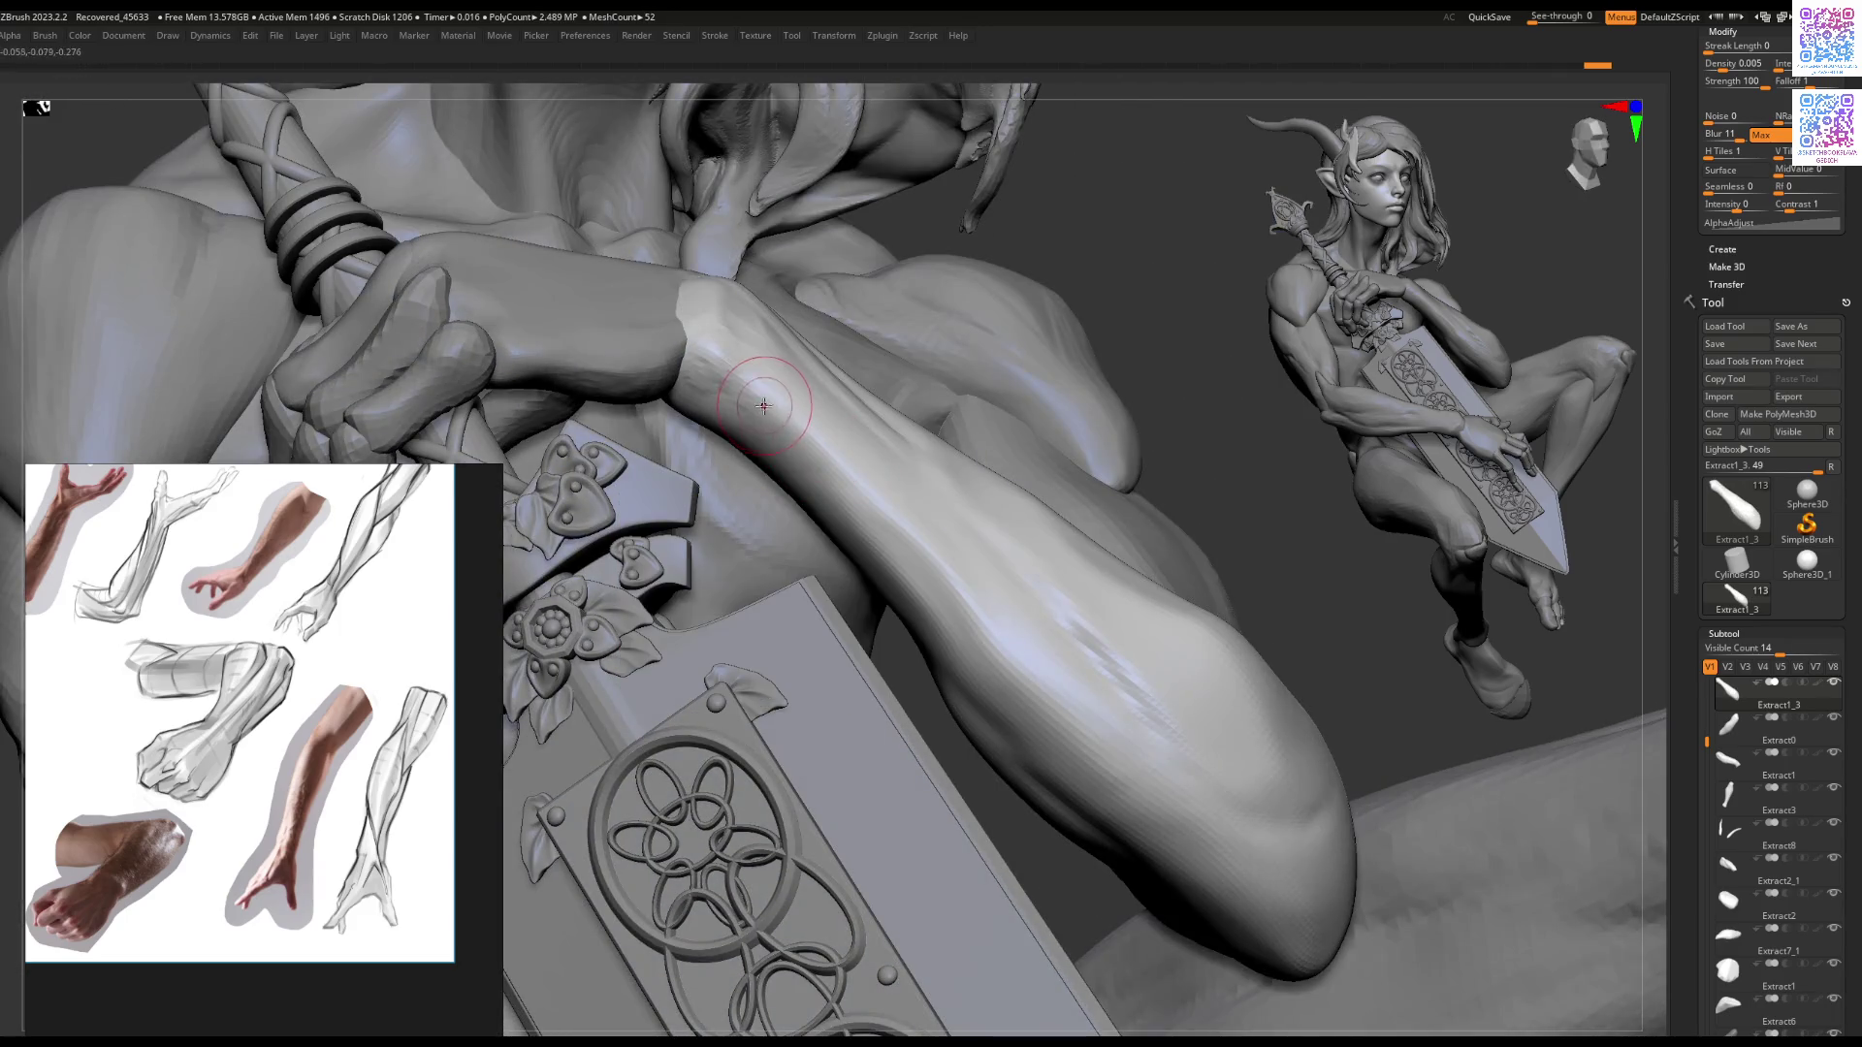
{"action": "scroll", "coordinate": [373, 640], "scroll_direction": "down", "scroll_amount": 3}
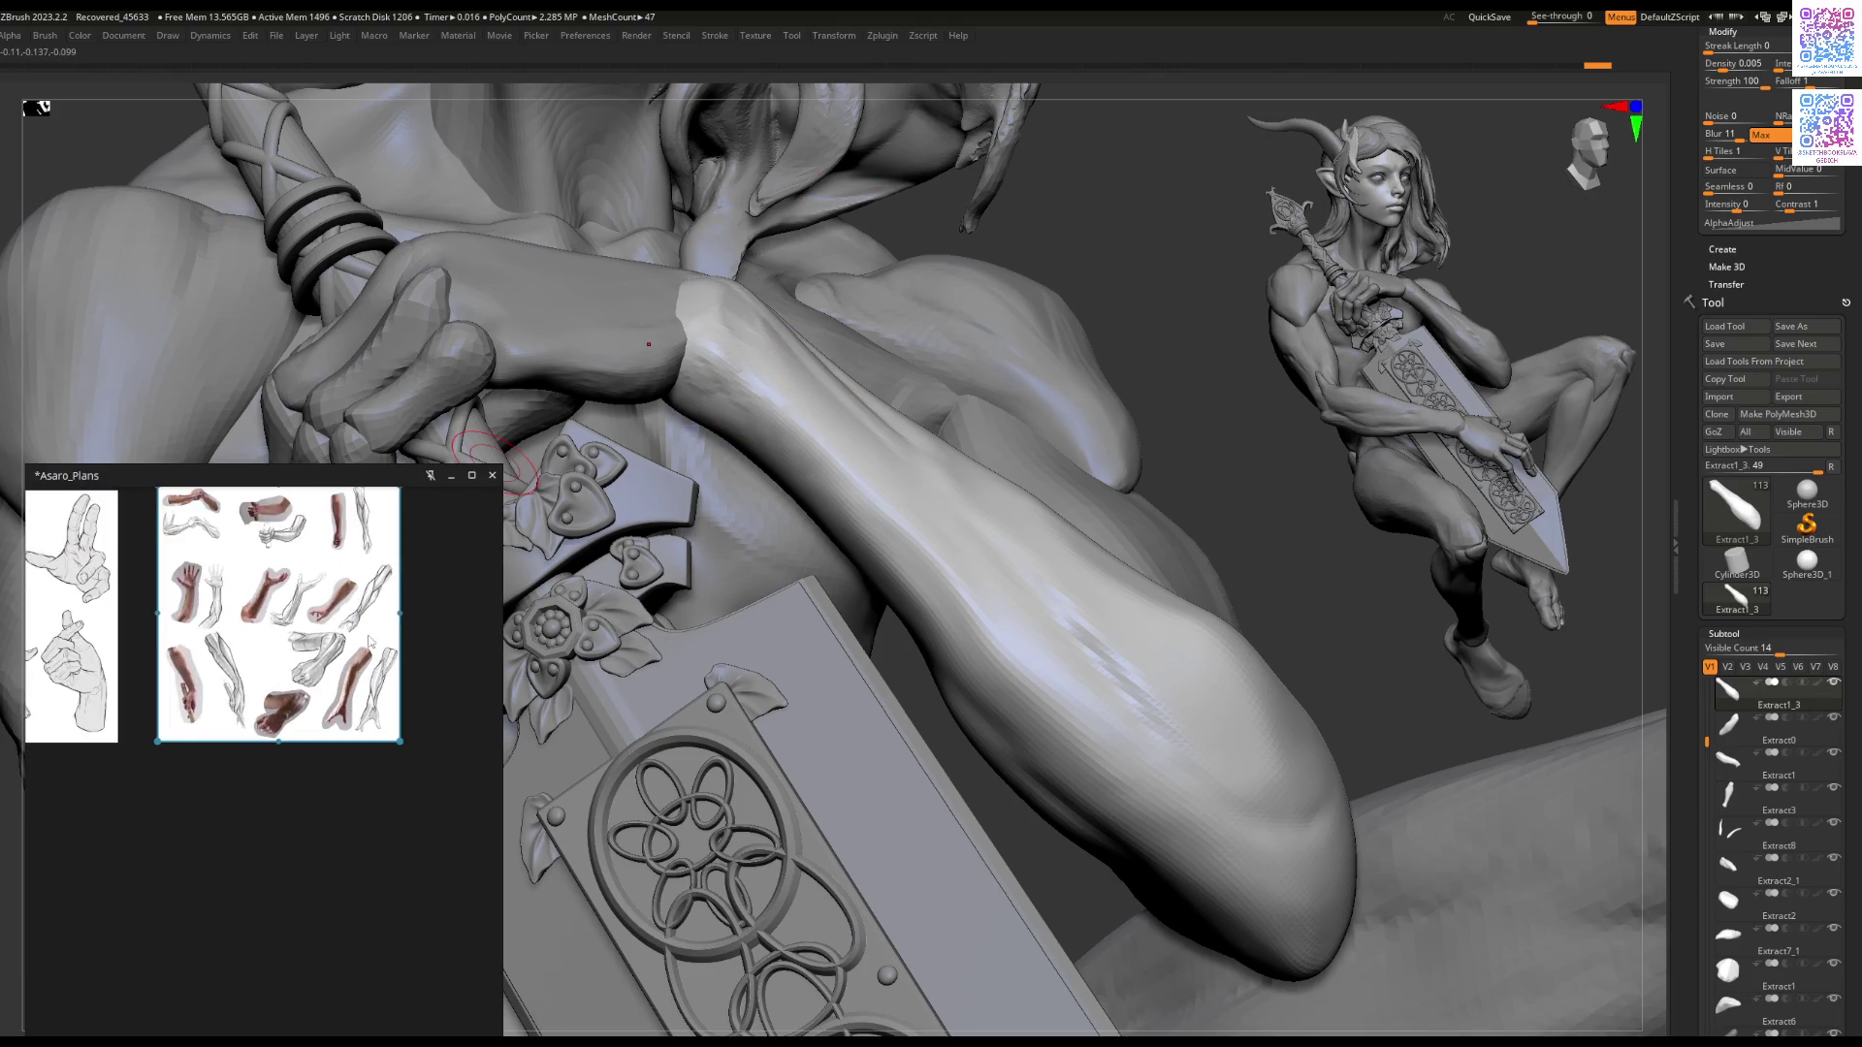
{"action": "scroll", "coordinate": [267, 631], "scroll_direction": "up", "scroll_amount": 2}
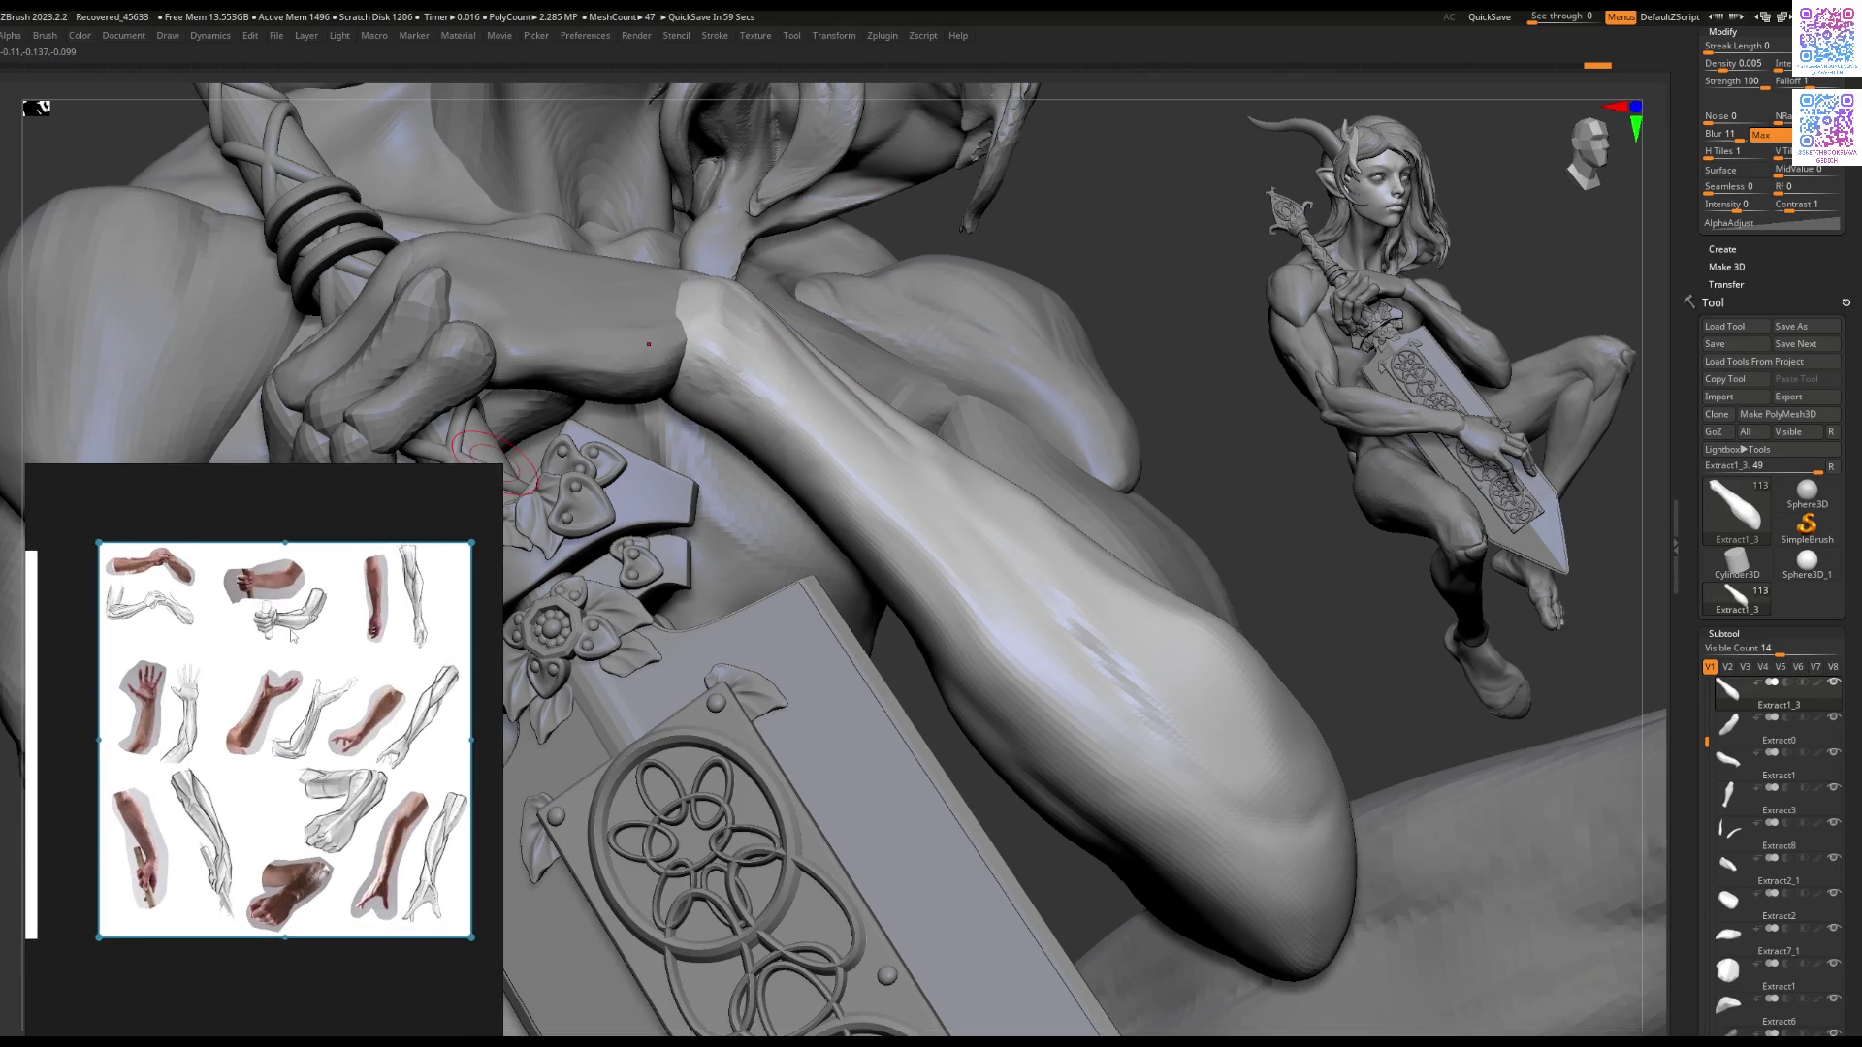
{"action": "scroll", "coordinate": [157, 596], "scroll_direction": "up", "scroll_amount": 5}
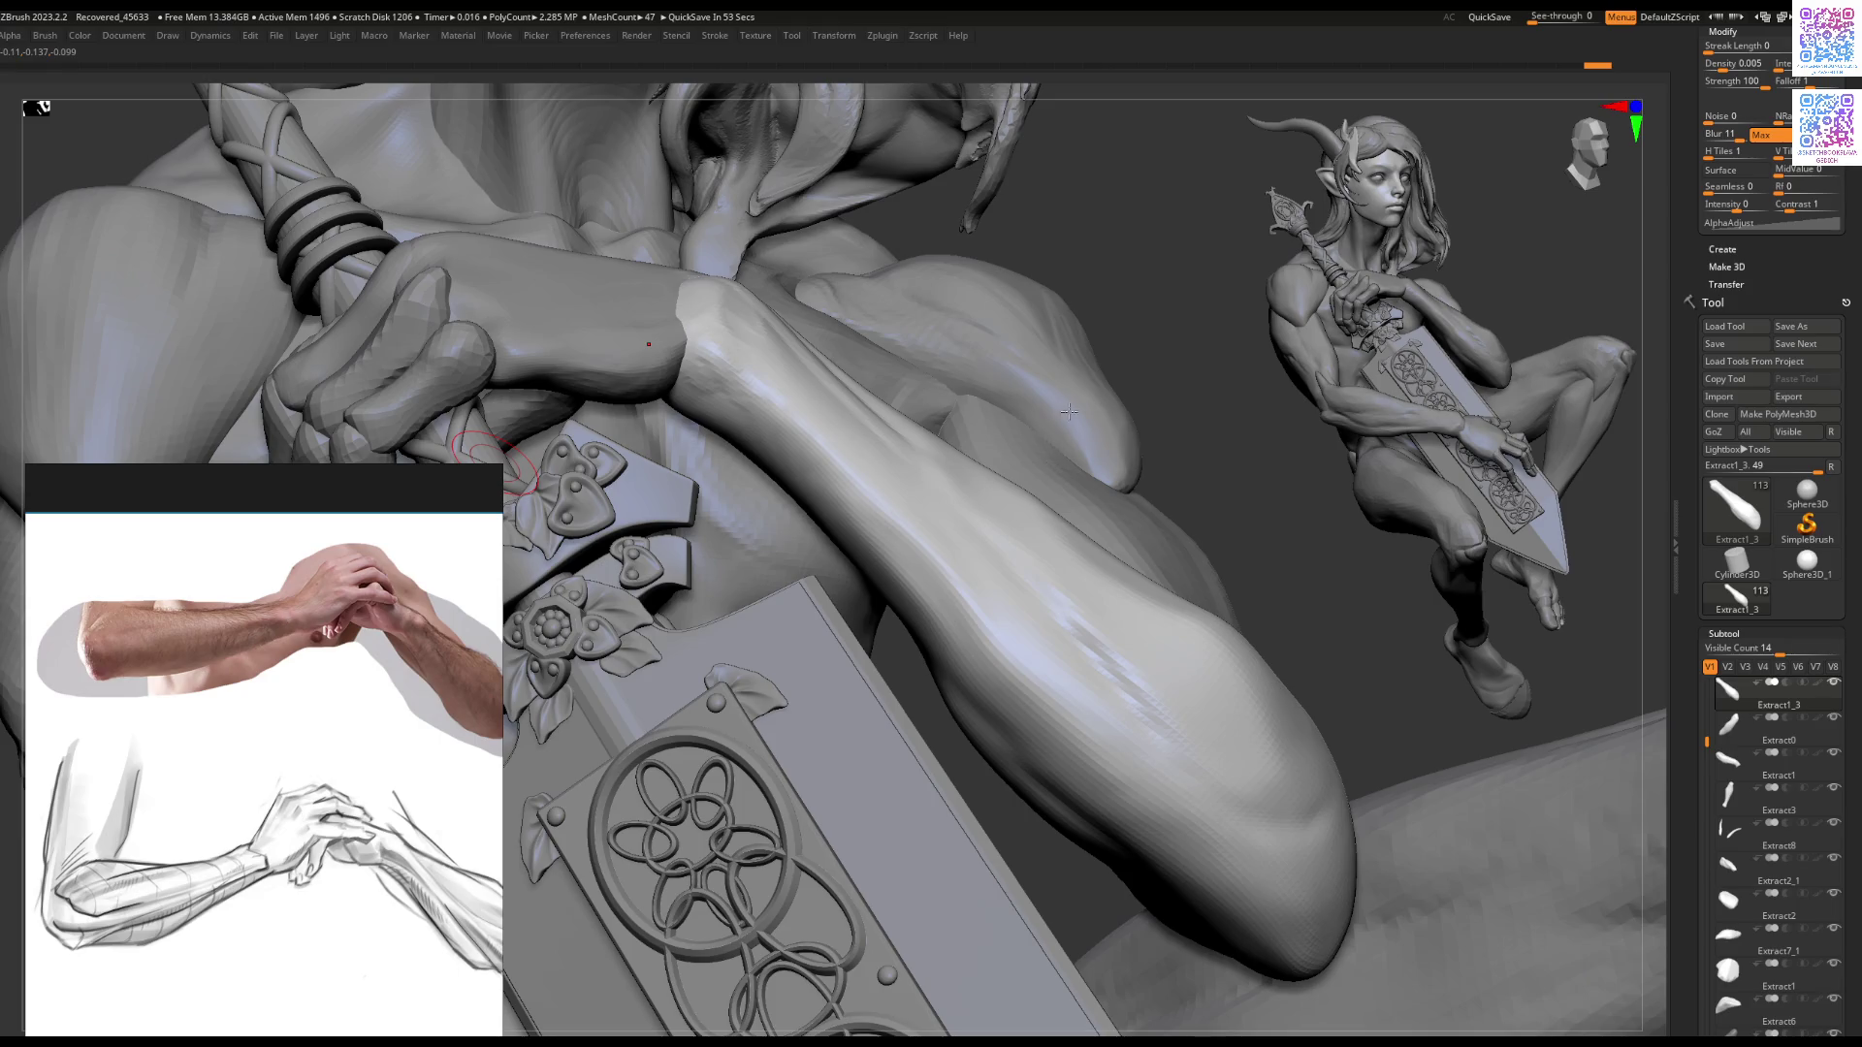
Step: Sculpt creases and muscle definition into the forearm
{"action": "mouse_move", "coordinate": [1039, 540]}
{"action": "right_mouse_down"}
{"action": "mouse_move", "coordinate": [1068, 615]}
{"action": "mouse_move", "coordinate": [975, 538]}
{"action": "right_mouse_up"}
{"action": "key", "text": "space"}
{"action": "key", "text": "space"}
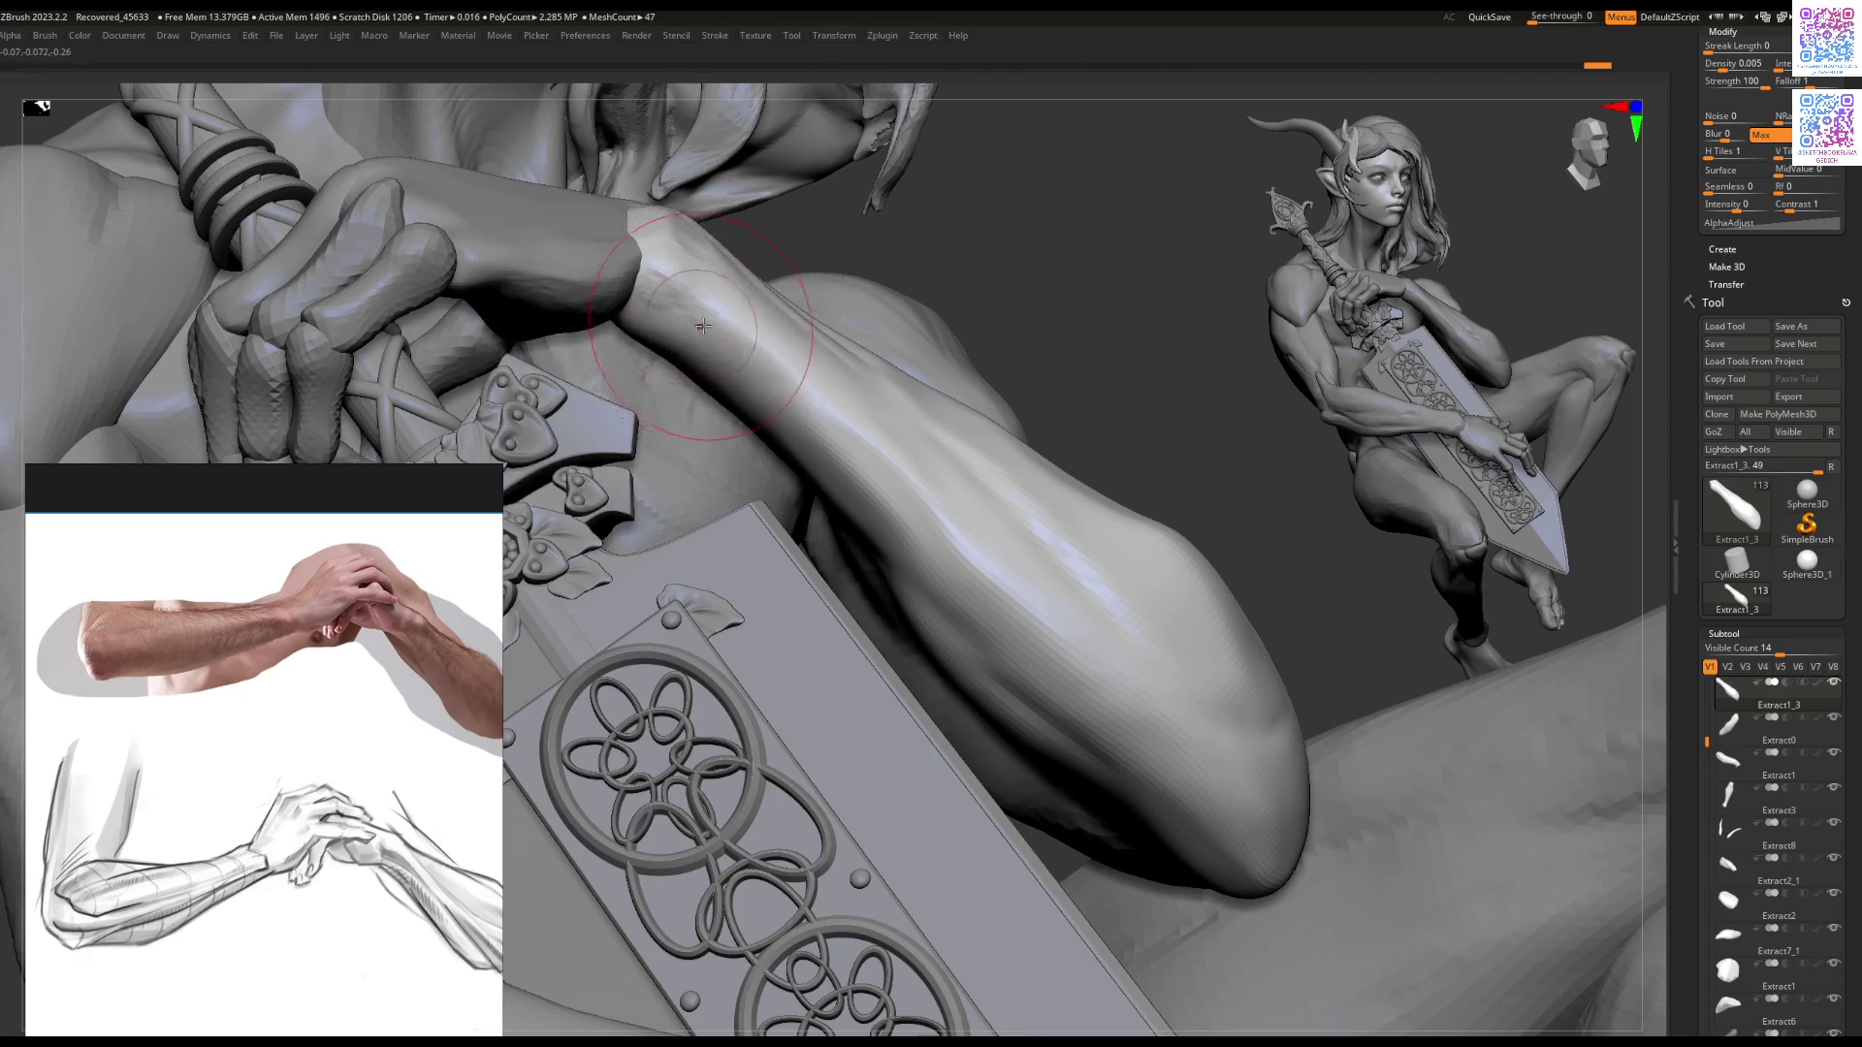
{"action": "right_click_drag", "start_coordinate": [695, 306], "coordinate": [689, 323]}
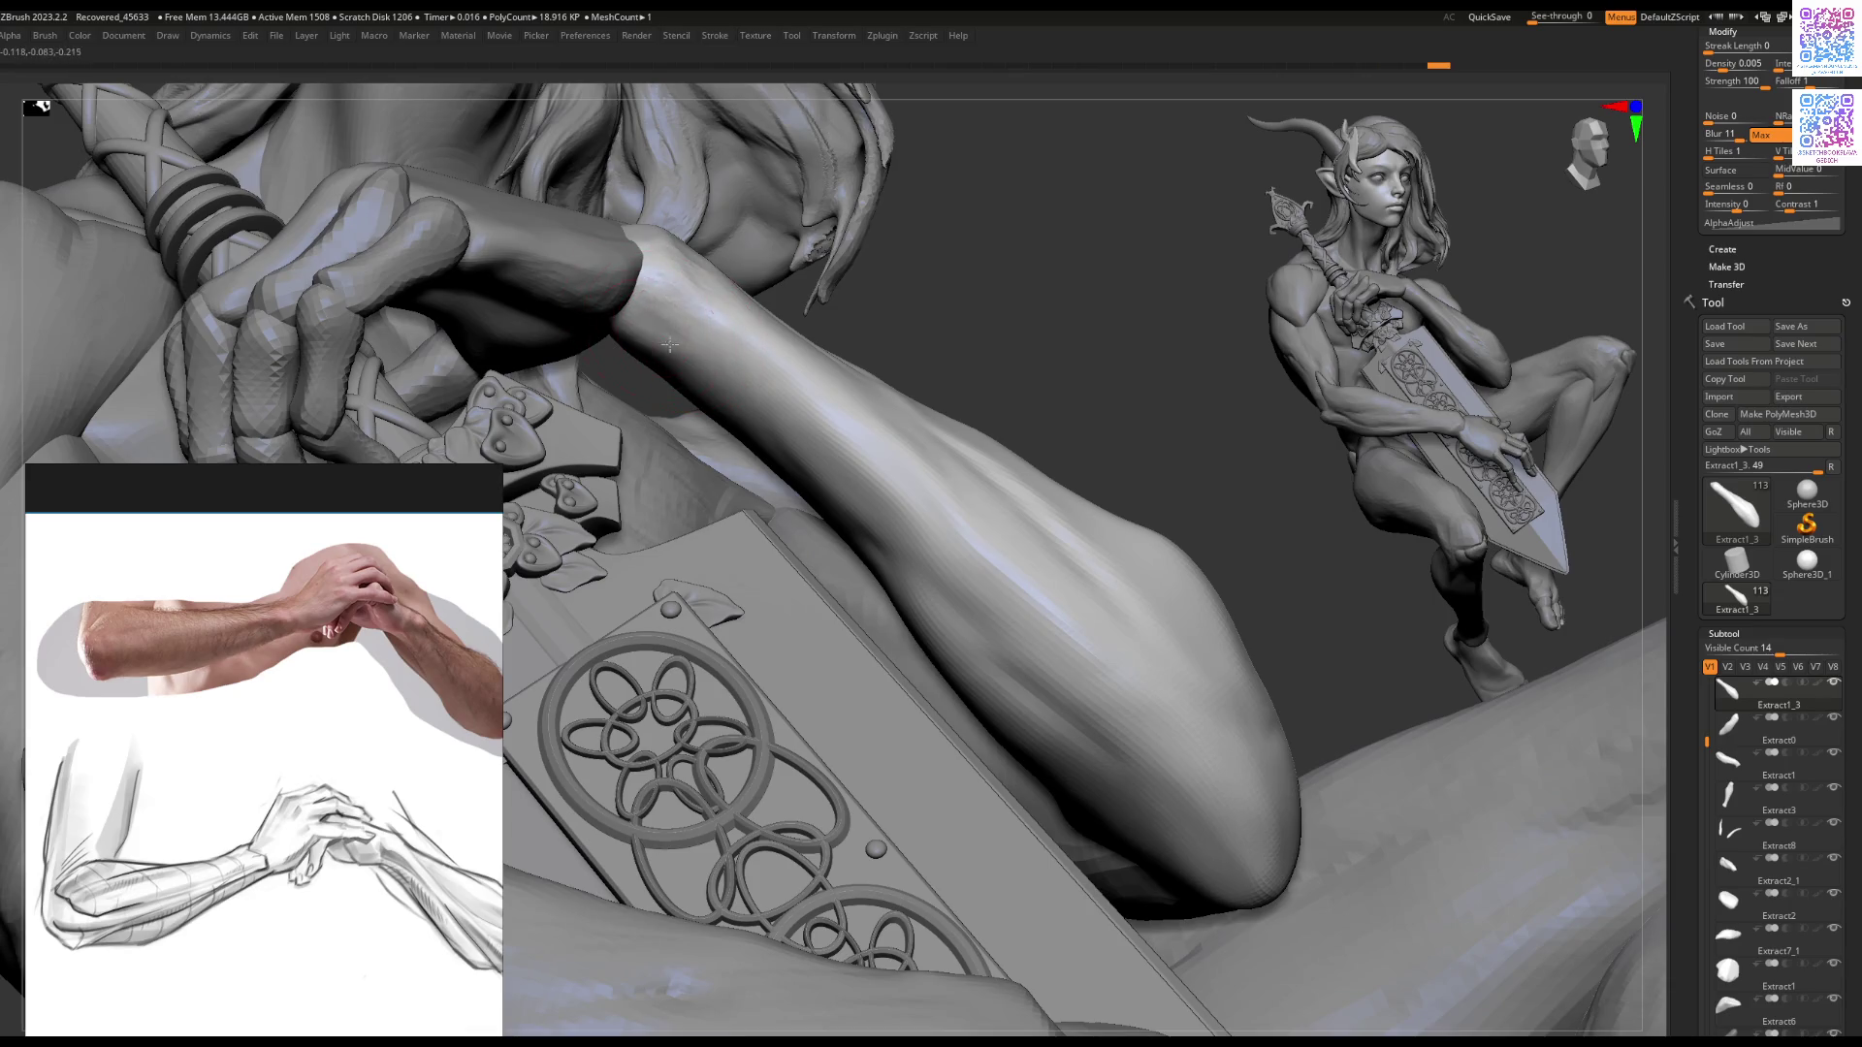
{"action": "mouse_move", "coordinate": [712, 385]}
{"action": "right_mouse_down"}
{"action": "mouse_move", "coordinate": [799, 389]}
{"action": "mouse_move", "coordinate": [767, 397]}
{"action": "right_mouse_up"}
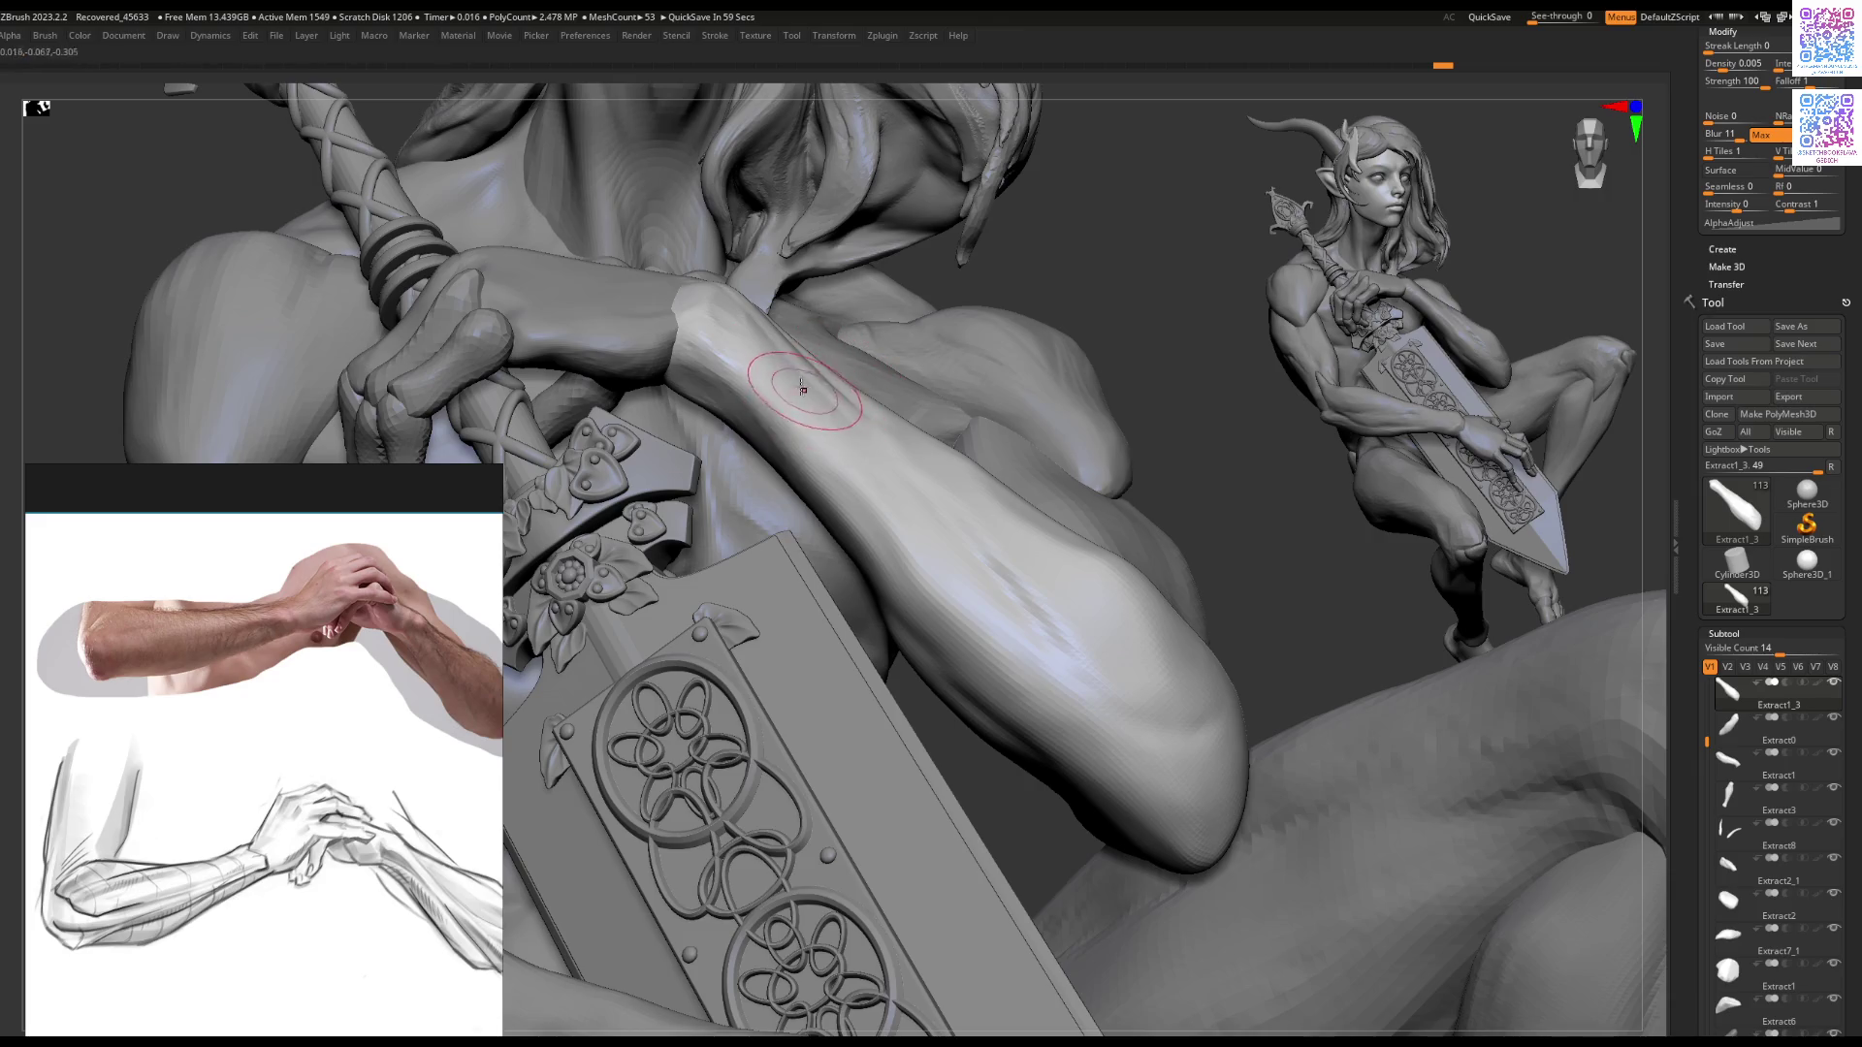
{"action": "right_click_drag", "start_coordinate": [796, 390], "coordinate": [786, 451]}
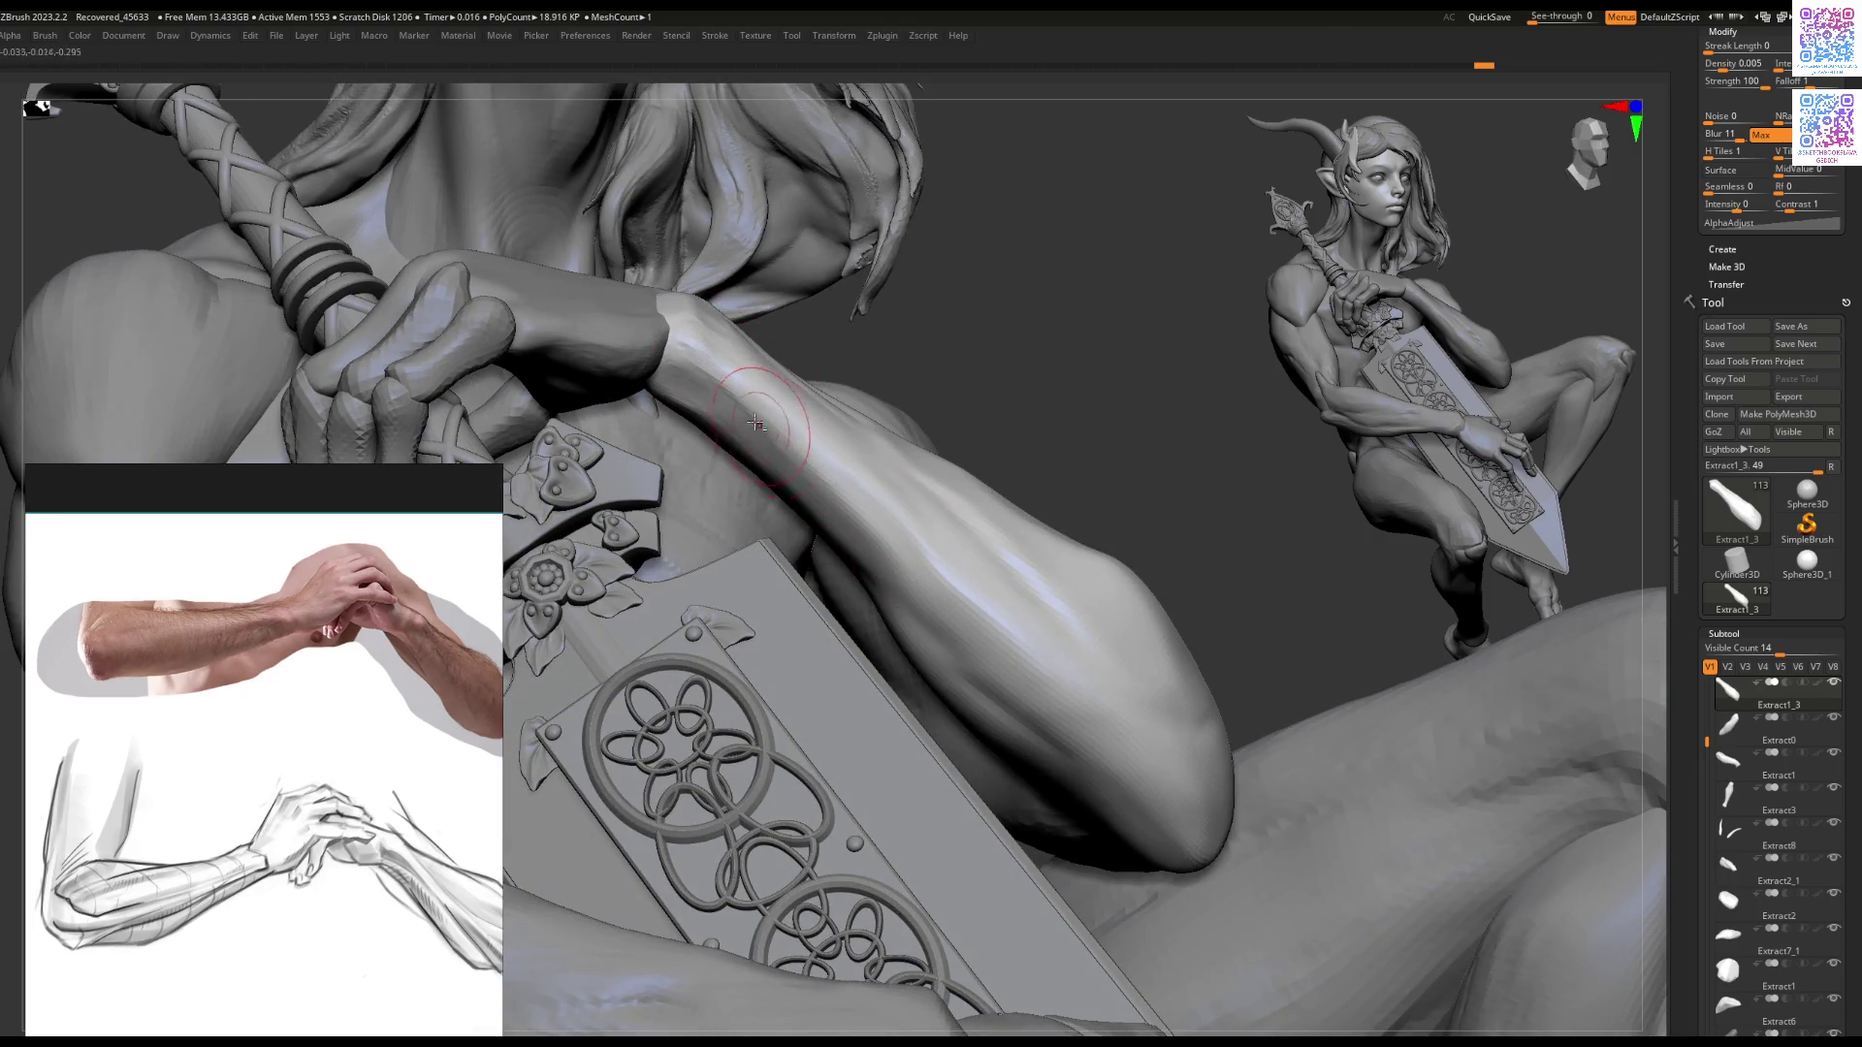
{"action": "mouse_move", "coordinate": [921, 582]}
{"action": "left_mouse_down"}
{"action": "mouse_move", "coordinate": [864, 494]}
{"action": "mouse_move", "coordinate": [931, 597]}
{"action": "mouse_move", "coordinate": [908, 549]}
{"action": "left_mouse_up"}
{"action": "right_click_drag", "start_coordinate": [908, 549], "coordinate": [898, 508]}
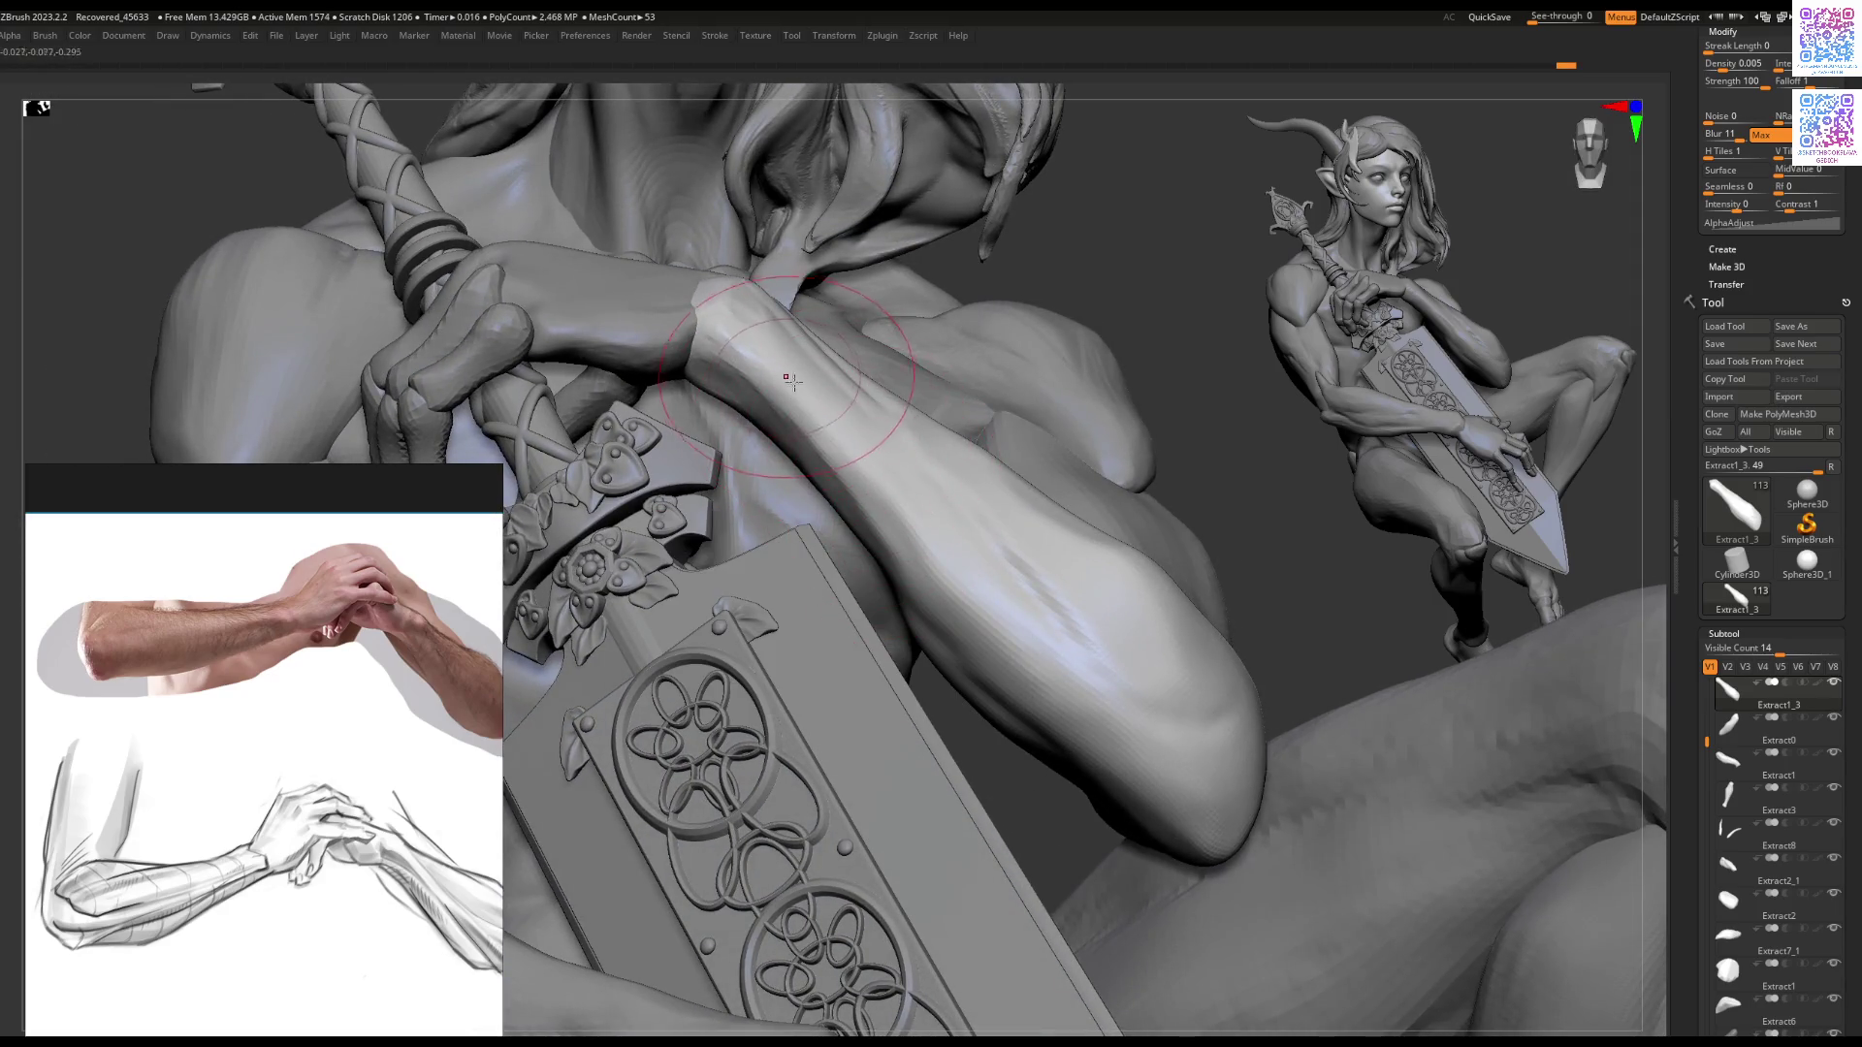
Step: Solo the forearm subtool so it shows alone, with interface panels restored
{"action": "key", "text": "ctrl+shift+s"}
{"action": "key", "text": "ctrl+shift+s"}
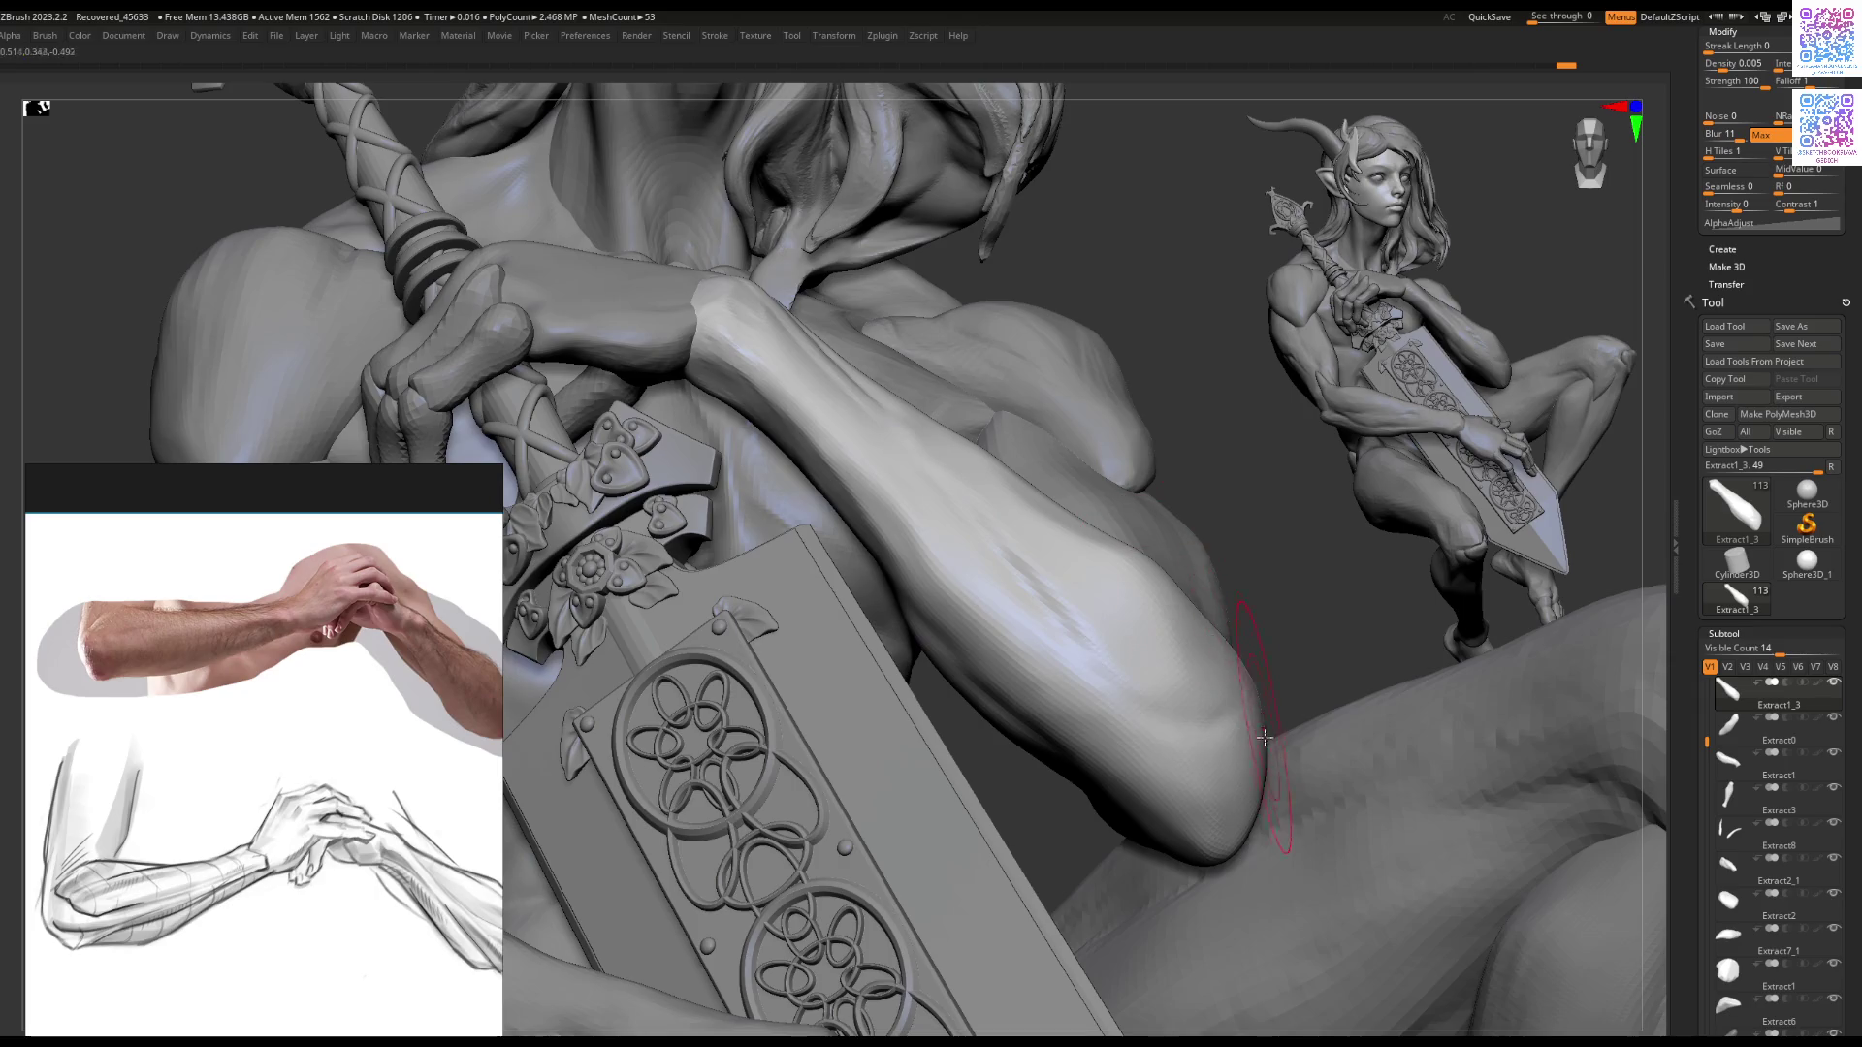
{"action": "key", "text": "ctrl+shift+s"}
{"action": "key", "text": "Tab"}
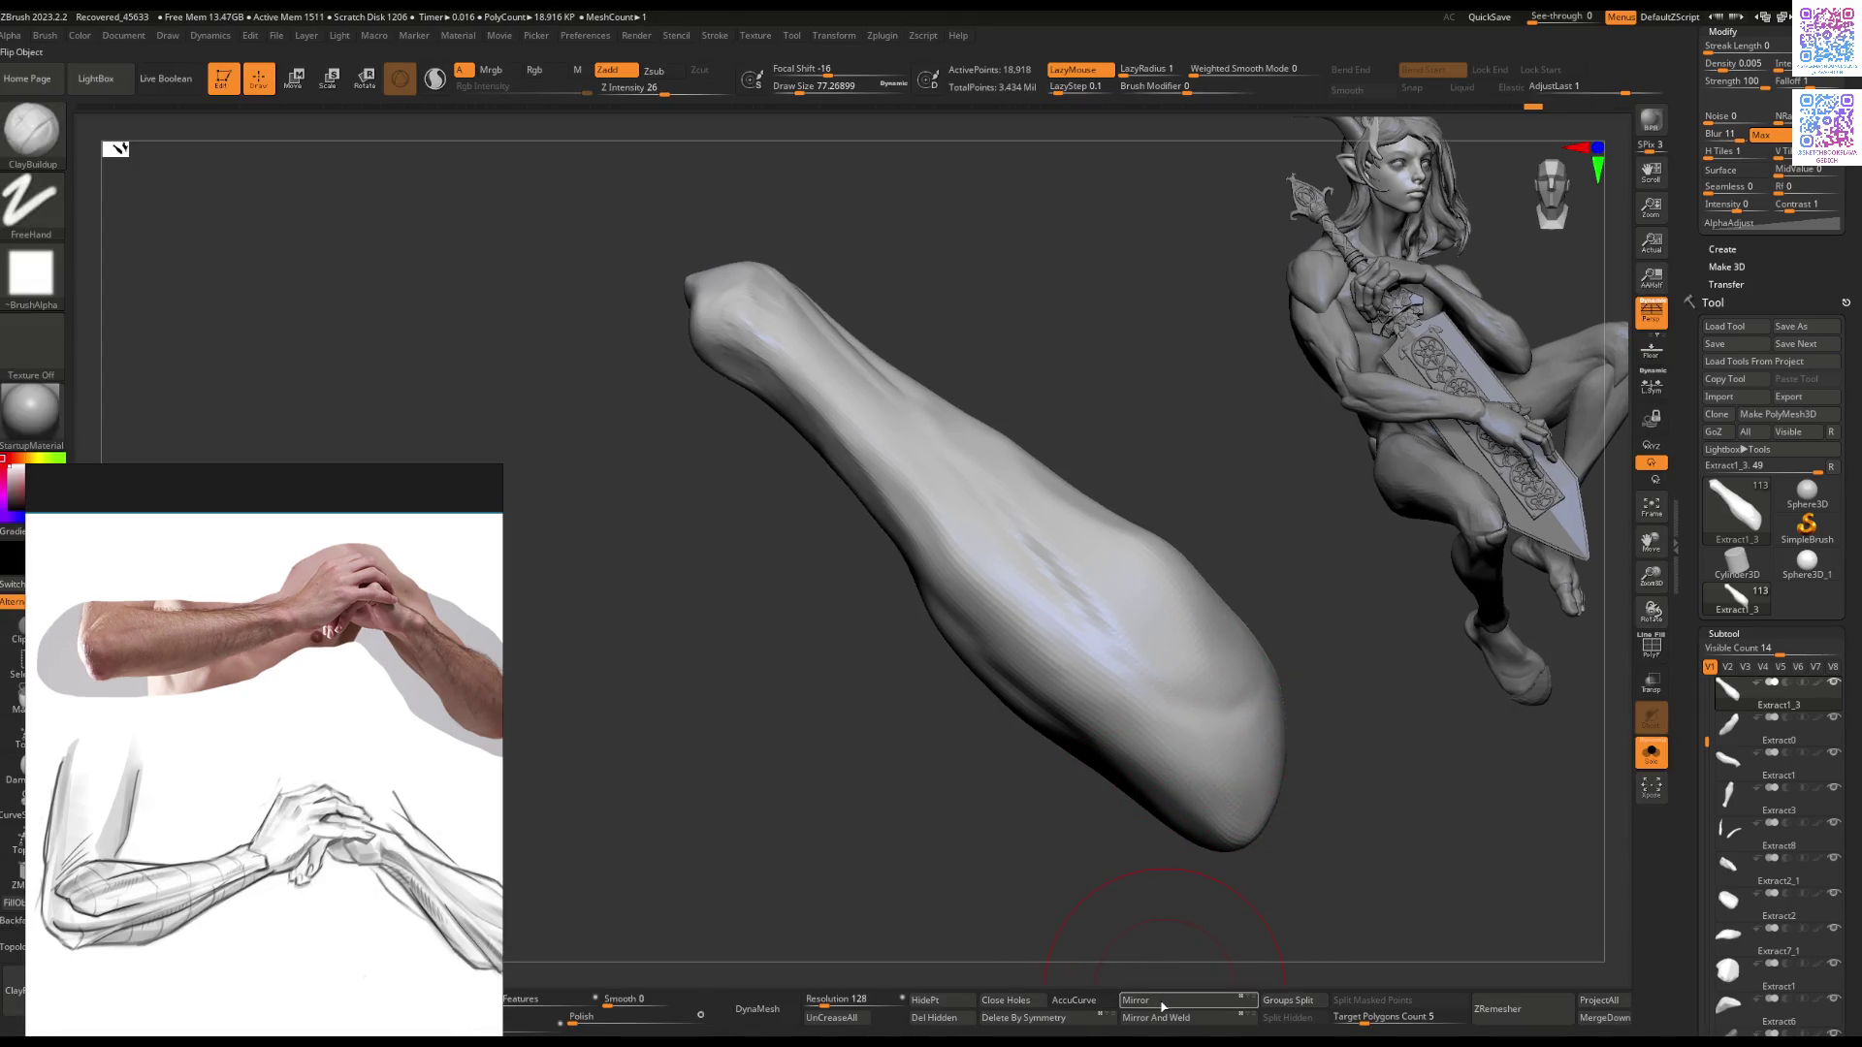
Step: Sculpt strokes along the forearm's tip and smooth them out
{"action": "key", "text": "Tab"}
{"action": "key", "text": "Tab"}
{"action": "key", "text": "space"}
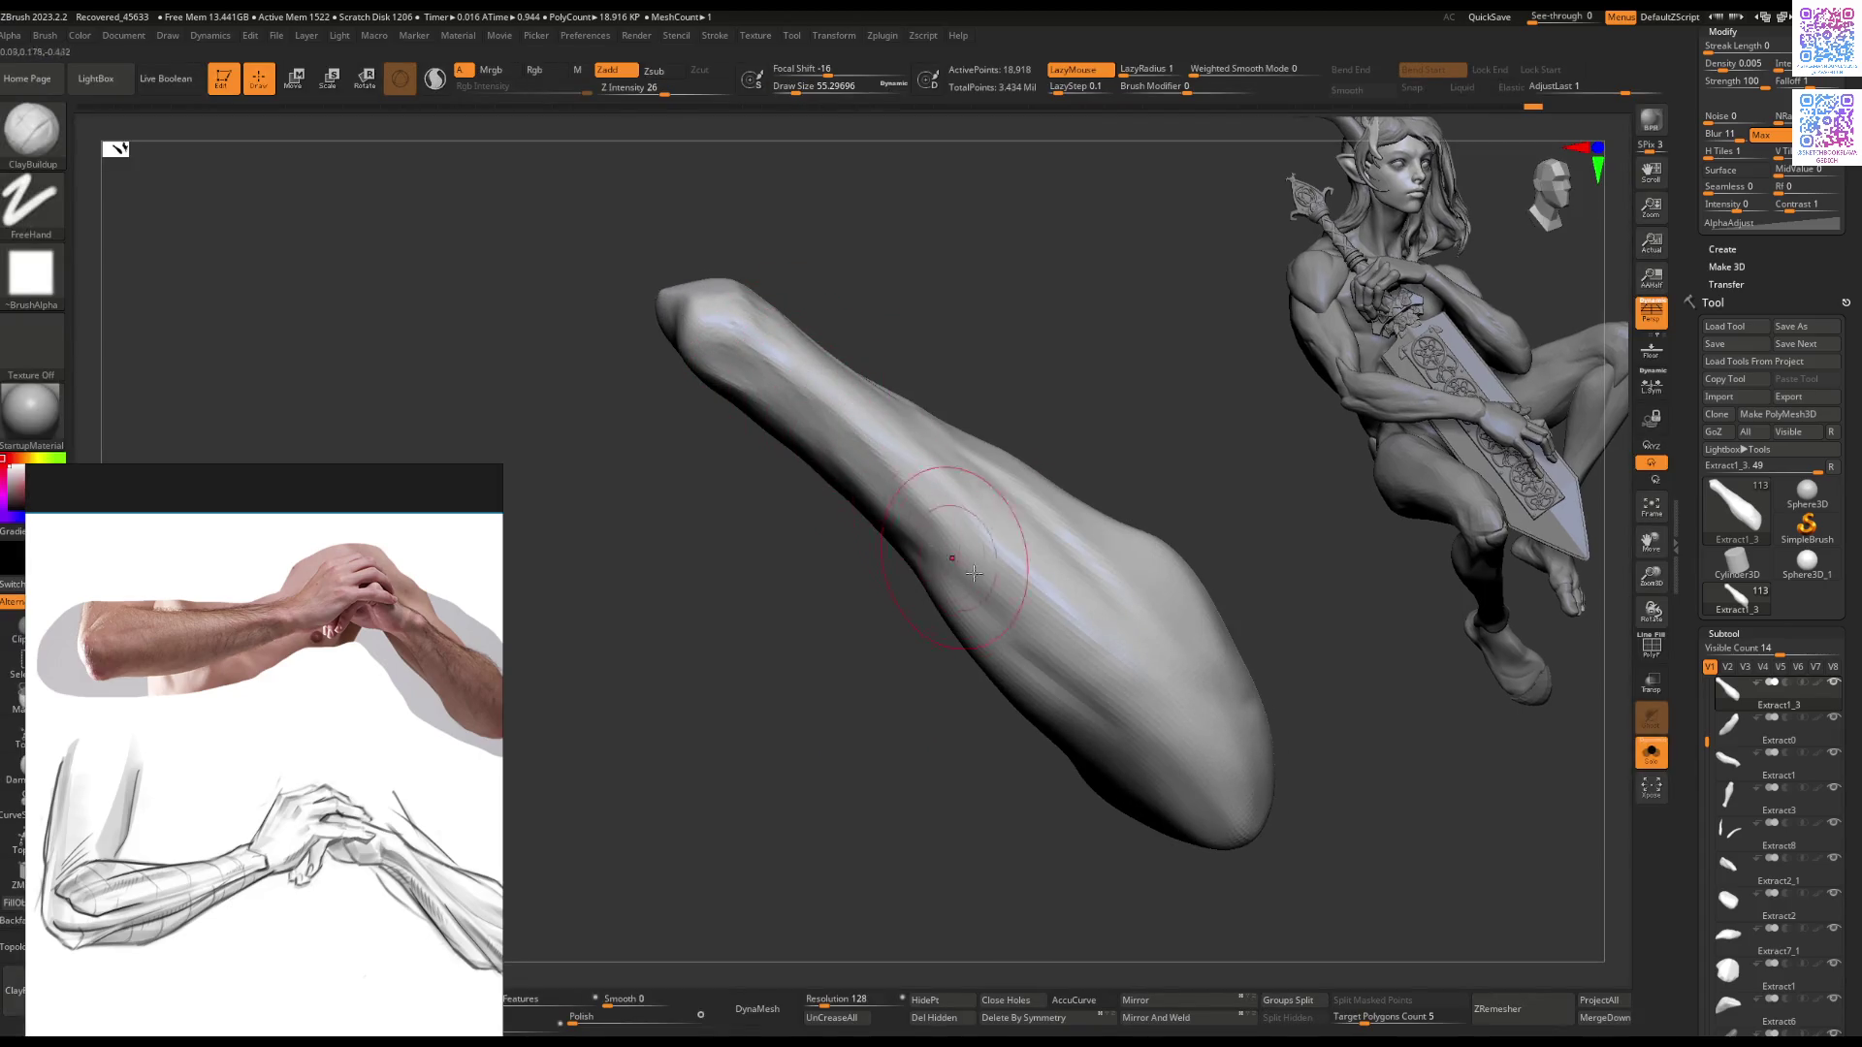
{"action": "middle_click_drag", "start_coordinate": [291, 766], "coordinate": [243, 762]}
{"action": "left_click_drag", "start_coordinate": [860, 595], "coordinate": [949, 589]}
{"action": "right_click_drag", "start_coordinate": [994, 558], "coordinate": [955, 504]}
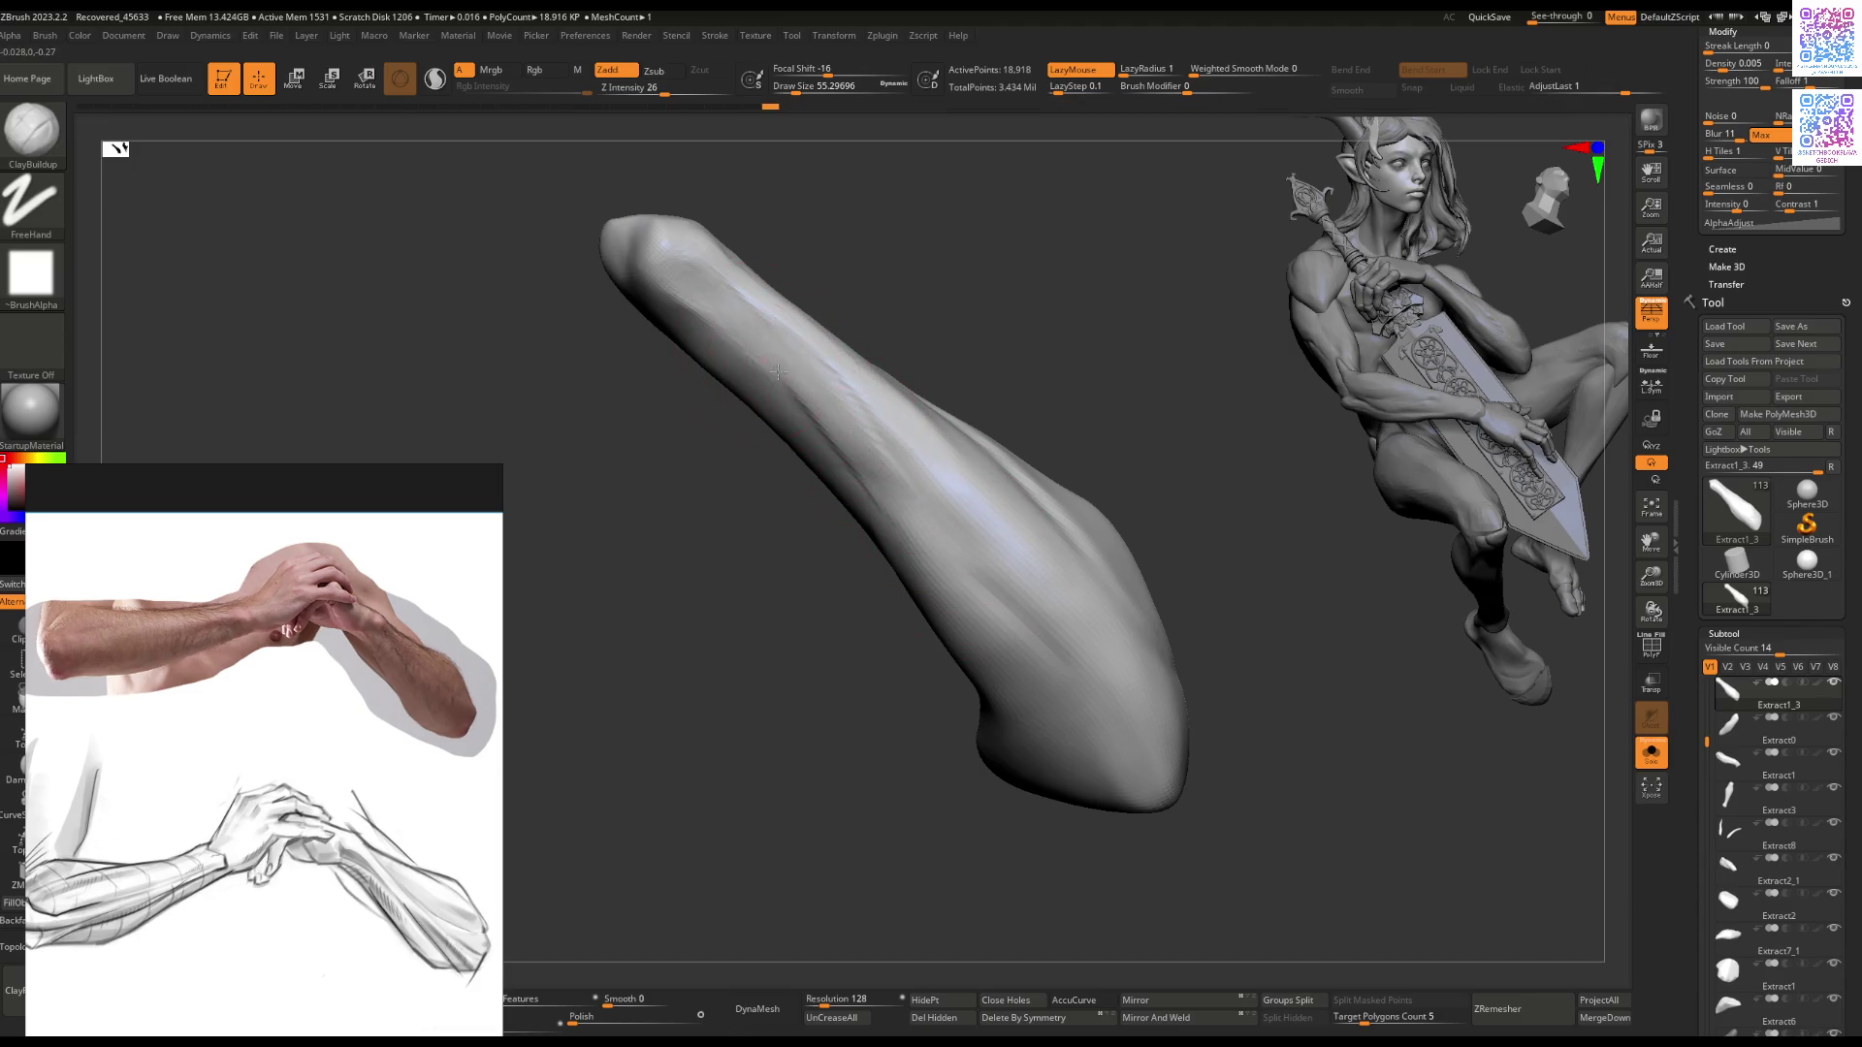
{"action": "mouse_move", "coordinate": [999, 597]}
{"action": "right_mouse_down"}
{"action": "mouse_move", "coordinate": [922, 469]}
{"action": "mouse_move", "coordinate": [1027, 491]}
{"action": "mouse_move", "coordinate": [1157, 680]}
{"action": "right_mouse_up"}
{"action": "right_click", "coordinate": [1066, 572]}
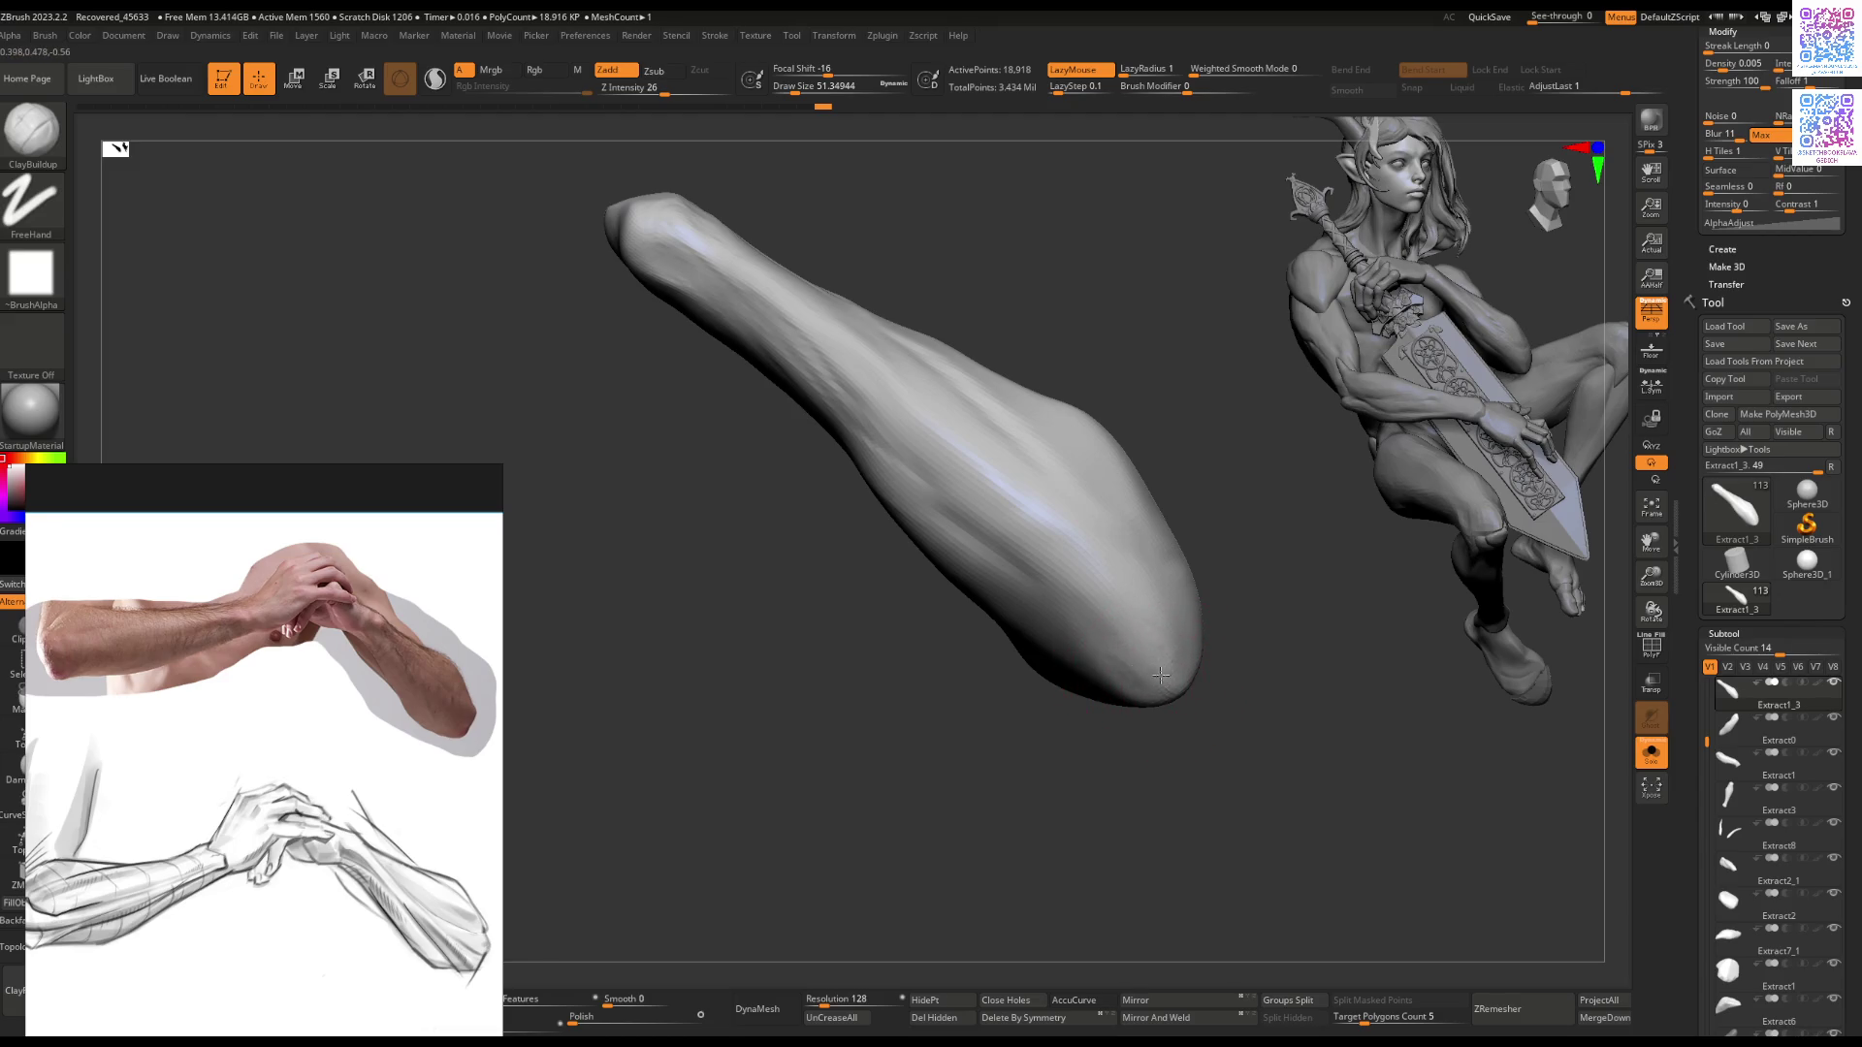
{"action": "left_click_drag", "start_coordinate": [1153, 666], "coordinate": [1047, 536]}
{"action": "left_click_drag", "start_coordinate": [1039, 624], "coordinate": [1051, 624], "text": "shift"}
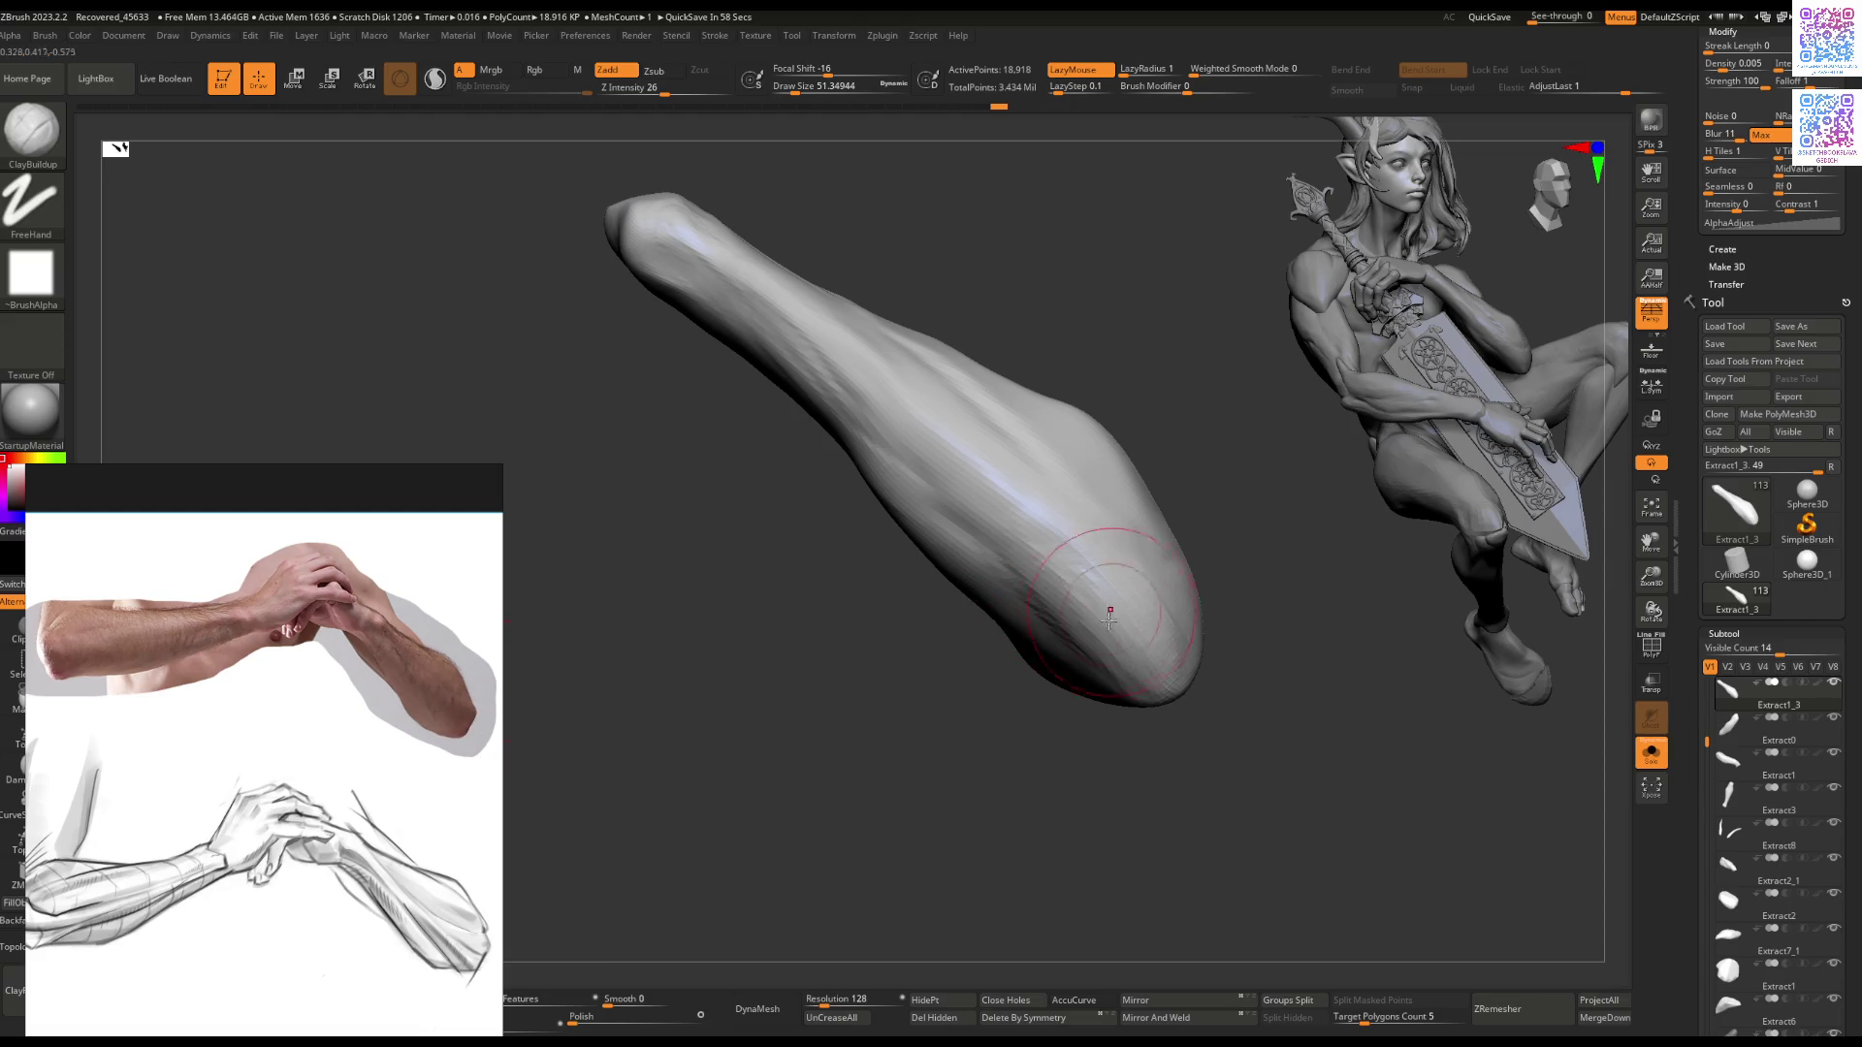
Step: Select the Extract0 subtool, solo it, and switch to the Move brush
{"action": "key", "text": "shift+alt+s"}
{"action": "mouse_move", "coordinate": [1132, 646]}
{"action": "right_mouse_down"}
{"action": "mouse_move", "coordinate": [1121, 694]}
{"action": "mouse_move", "coordinate": [1074, 701]}
{"action": "mouse_move", "coordinate": [1111, 707]}
{"action": "mouse_move", "coordinate": [1113, 728]}
{"action": "mouse_move", "coordinate": [1118, 697]}
{"action": "right_mouse_up"}
{"action": "left_click", "coordinate": [1121, 695], "text": "alt"}
{"action": "key", "text": "shift+alt+s"}
{"action": "key", "text": "b"}
{"action": "key", "text": "m"}
{"action": "key", "text": "v"}
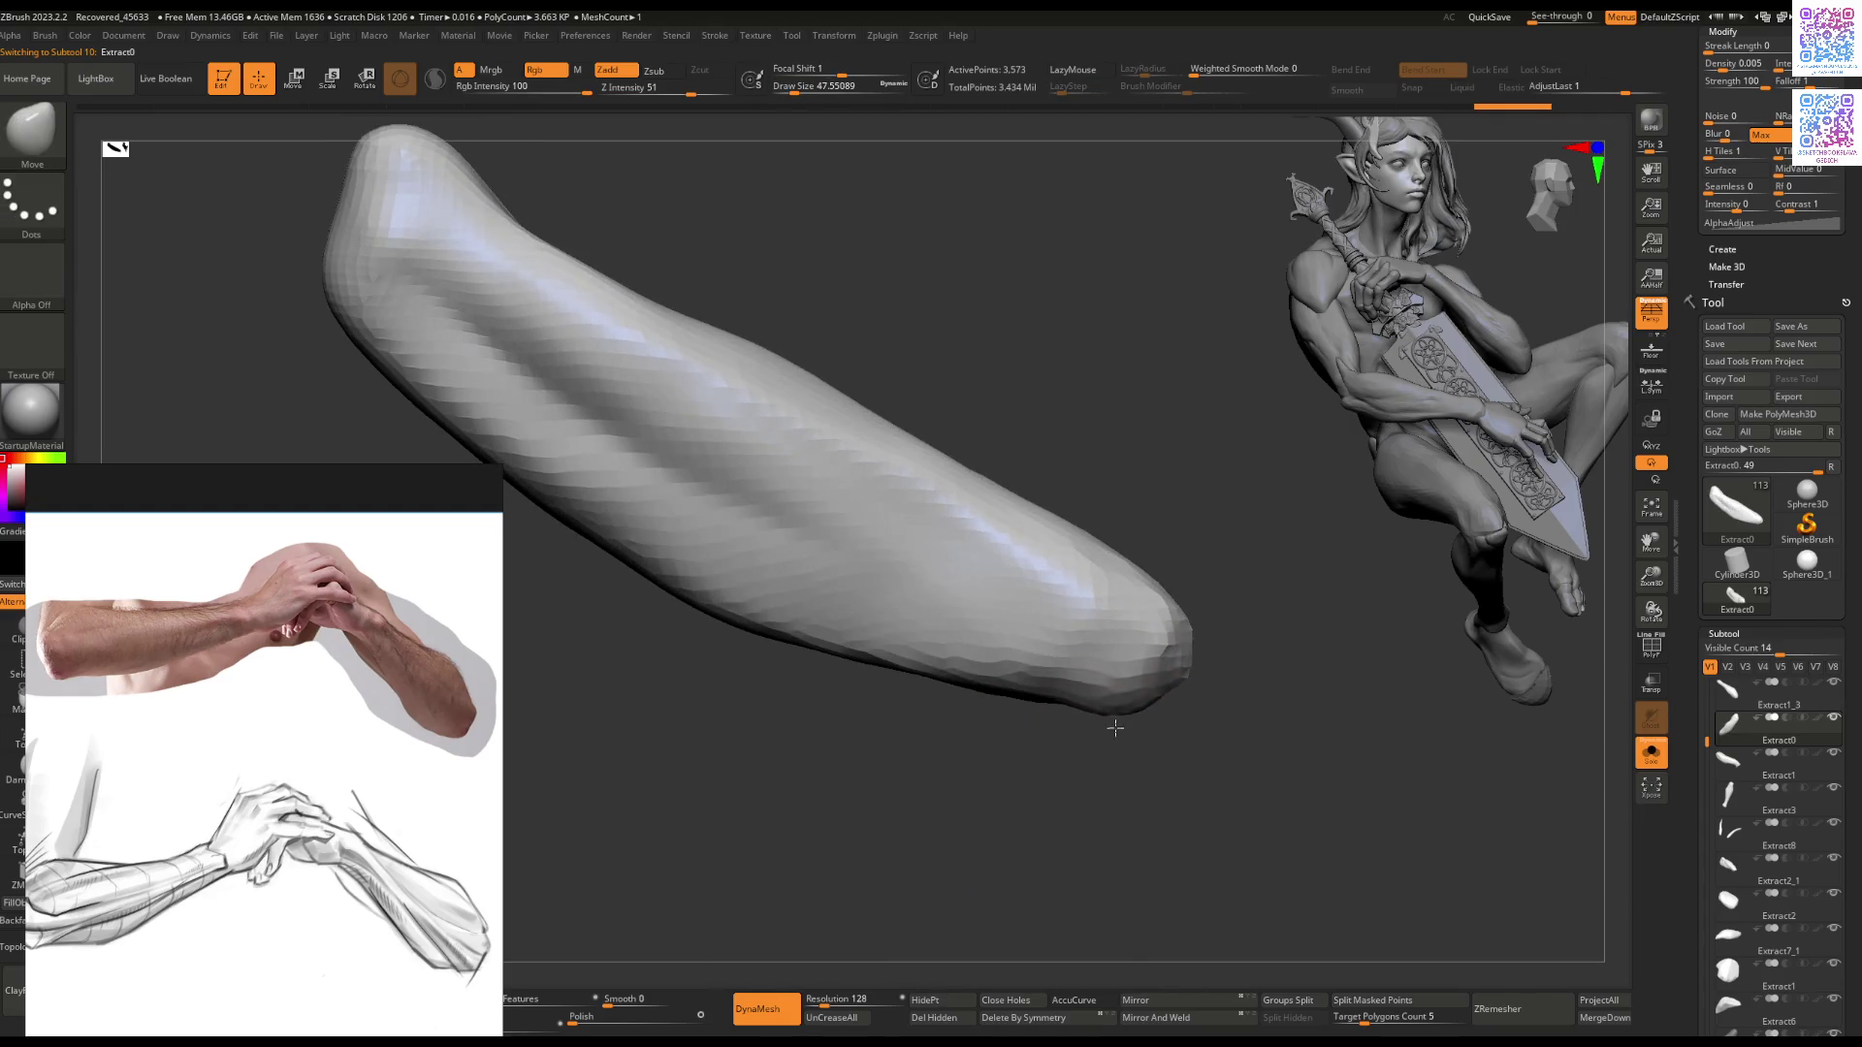
Step: Enlarge the brush and check Extract0 against the full figure near the shield
{"action": "key", "text": "bracketright"}
{"action": "key", "text": "bracketright"}
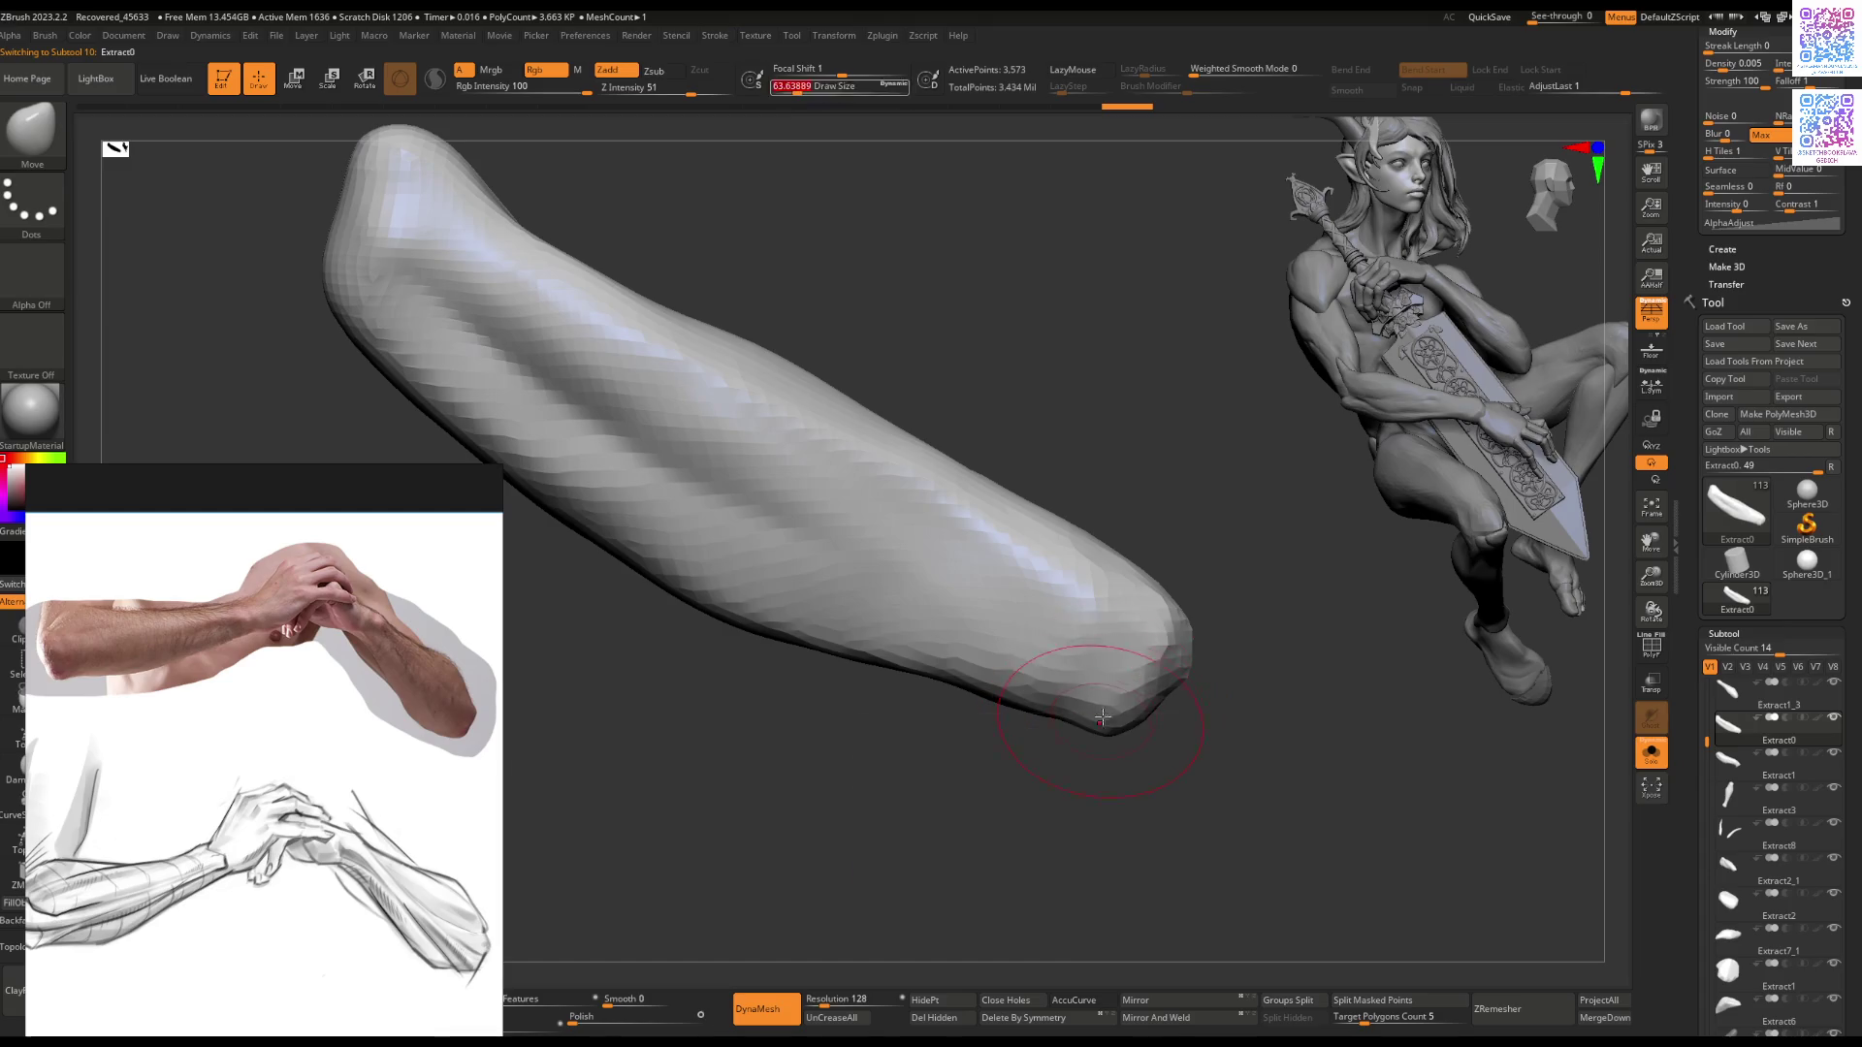
{"action": "key", "text": "b"}
{"action": "key", "text": "f"}
{"action": "key", "text": "l"}
{"action": "key", "text": "shift+ctrl+s"}
{"action": "mouse_move", "coordinate": [1148, 717]}
{"action": "right_mouse_down"}
{"action": "mouse_move", "coordinate": [1121, 676]}
{"action": "mouse_move", "coordinate": [1161, 669]}
{"action": "mouse_move", "coordinate": [1203, 709]}
{"action": "mouse_move", "coordinate": [1118, 676]}
{"action": "mouse_move", "coordinate": [1136, 797]}
{"action": "mouse_move", "coordinate": [1179, 641]}
{"action": "mouse_move", "coordinate": [1174, 665]}
{"action": "mouse_move", "coordinate": [1198, 645]}
{"action": "right_mouse_up"}
Step: Re-solo Extract0, build up clay on it, then nudge its end with Move
{"action": "key", "text": "alt+s"}
{"action": "key", "text": "alt+s"}
{"action": "key", "text": "alt+s"}
{"action": "key", "text": "b"}
{"action": "key", "text": "c"}
{"action": "key", "text": "b"}
{"action": "left_click_drag", "start_coordinate": [1189, 627], "coordinate": [1187, 632]}
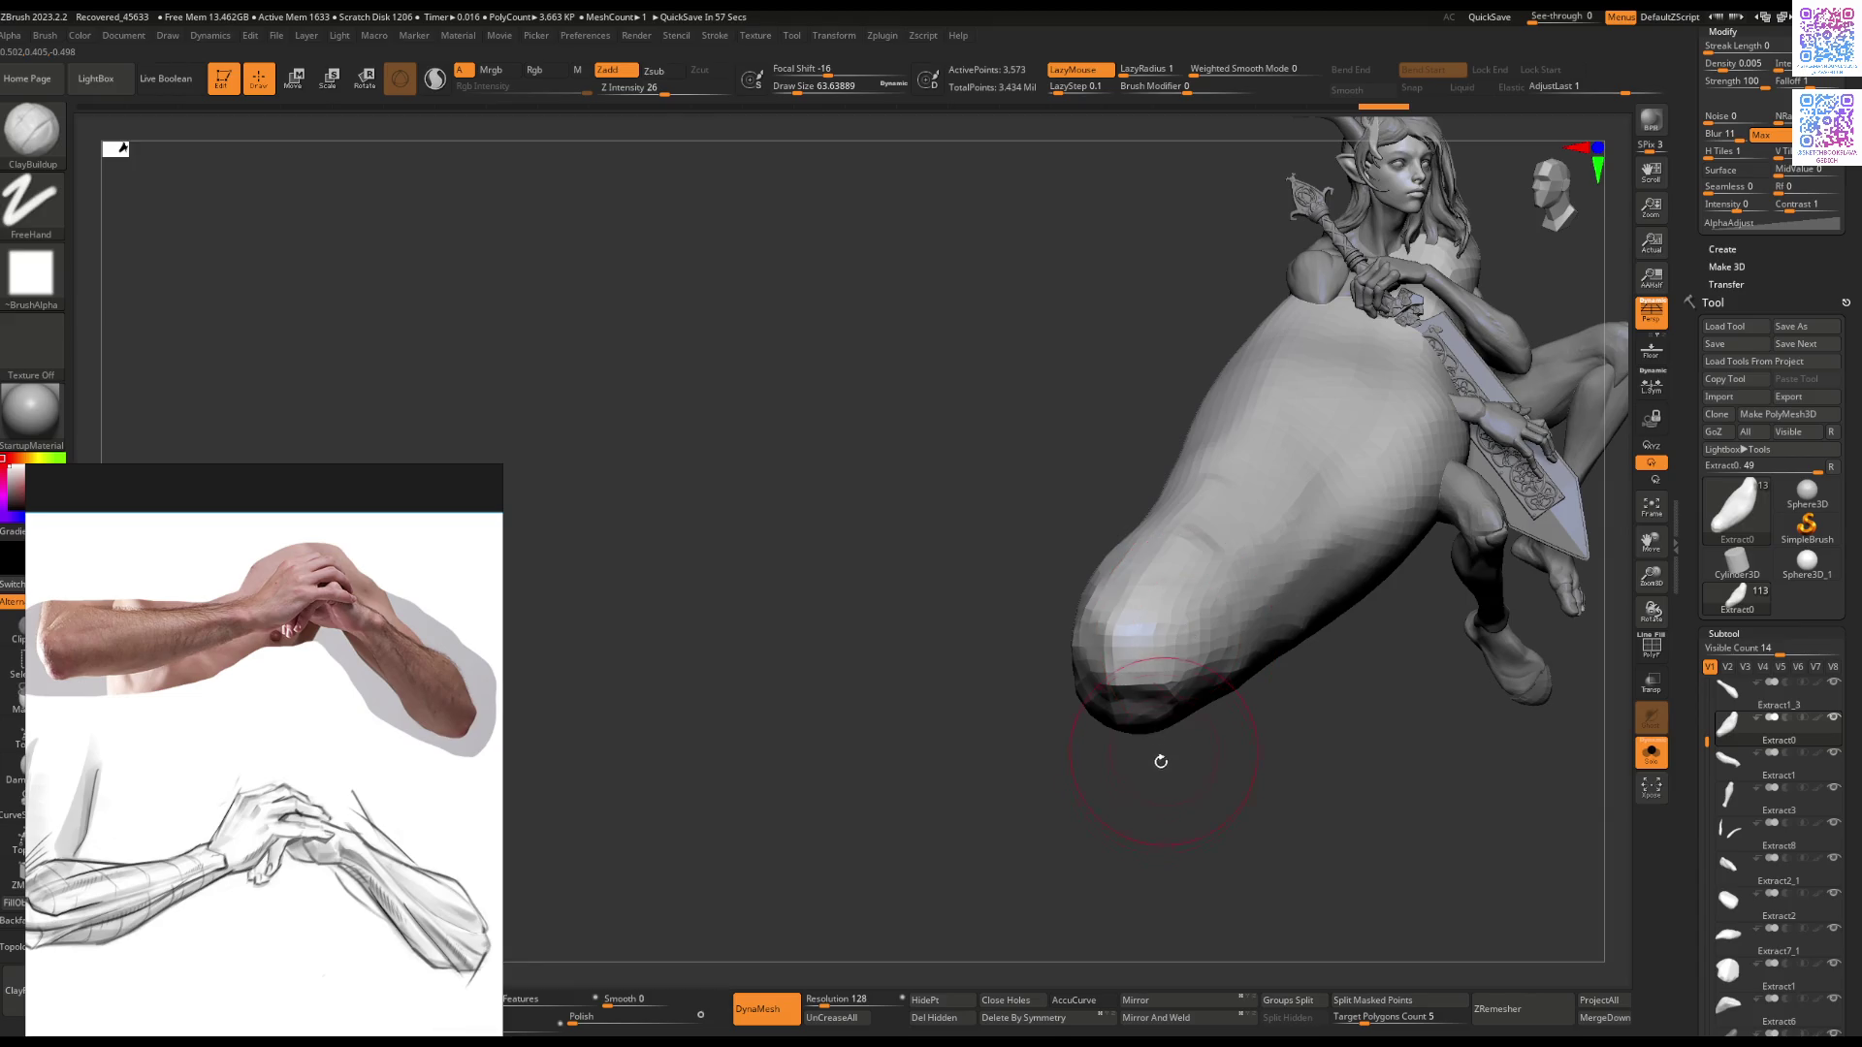
{"action": "mouse_move", "coordinate": [1163, 593]}
{"action": "right_mouse_down"}
{"action": "mouse_move", "coordinate": [1192, 537]}
{"action": "mouse_move", "coordinate": [1148, 636]}
{"action": "right_mouse_up"}
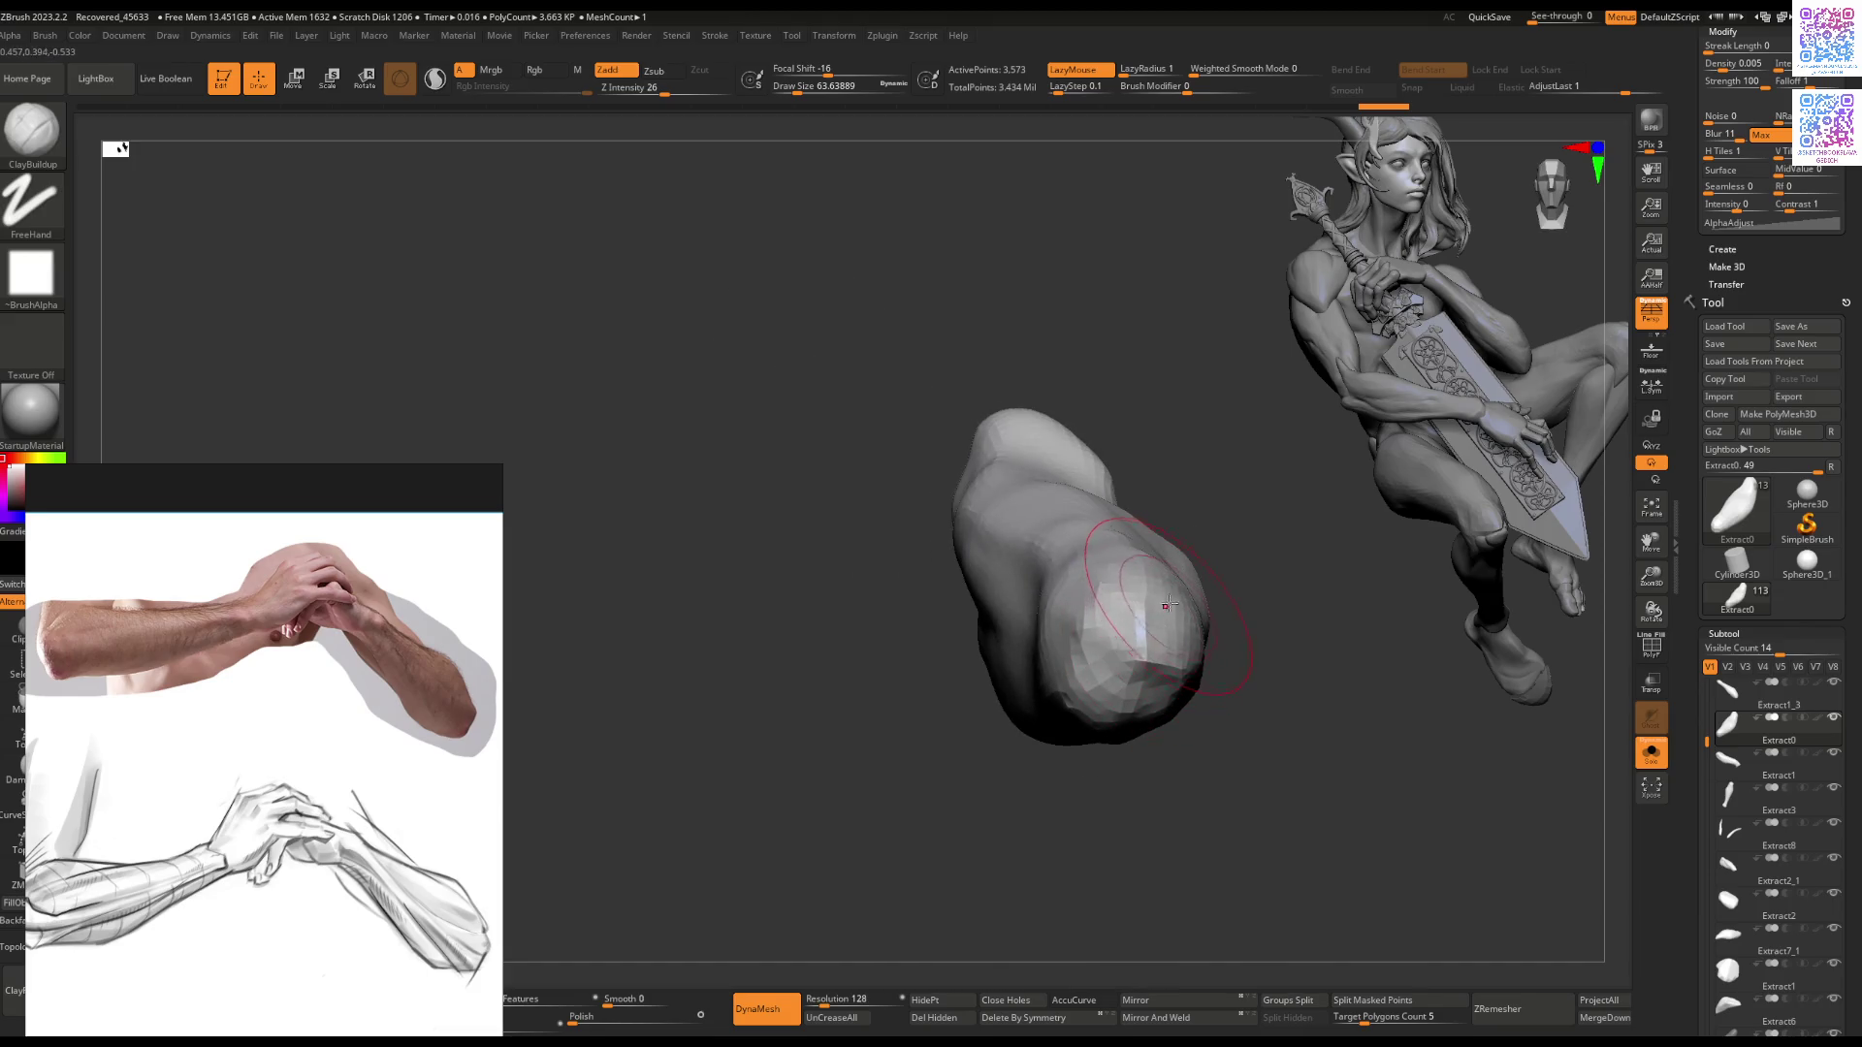
{"action": "key", "text": "b"}
{"action": "key", "text": "m"}
{"action": "key", "text": "v"}
{"action": "key", "text": "space"}
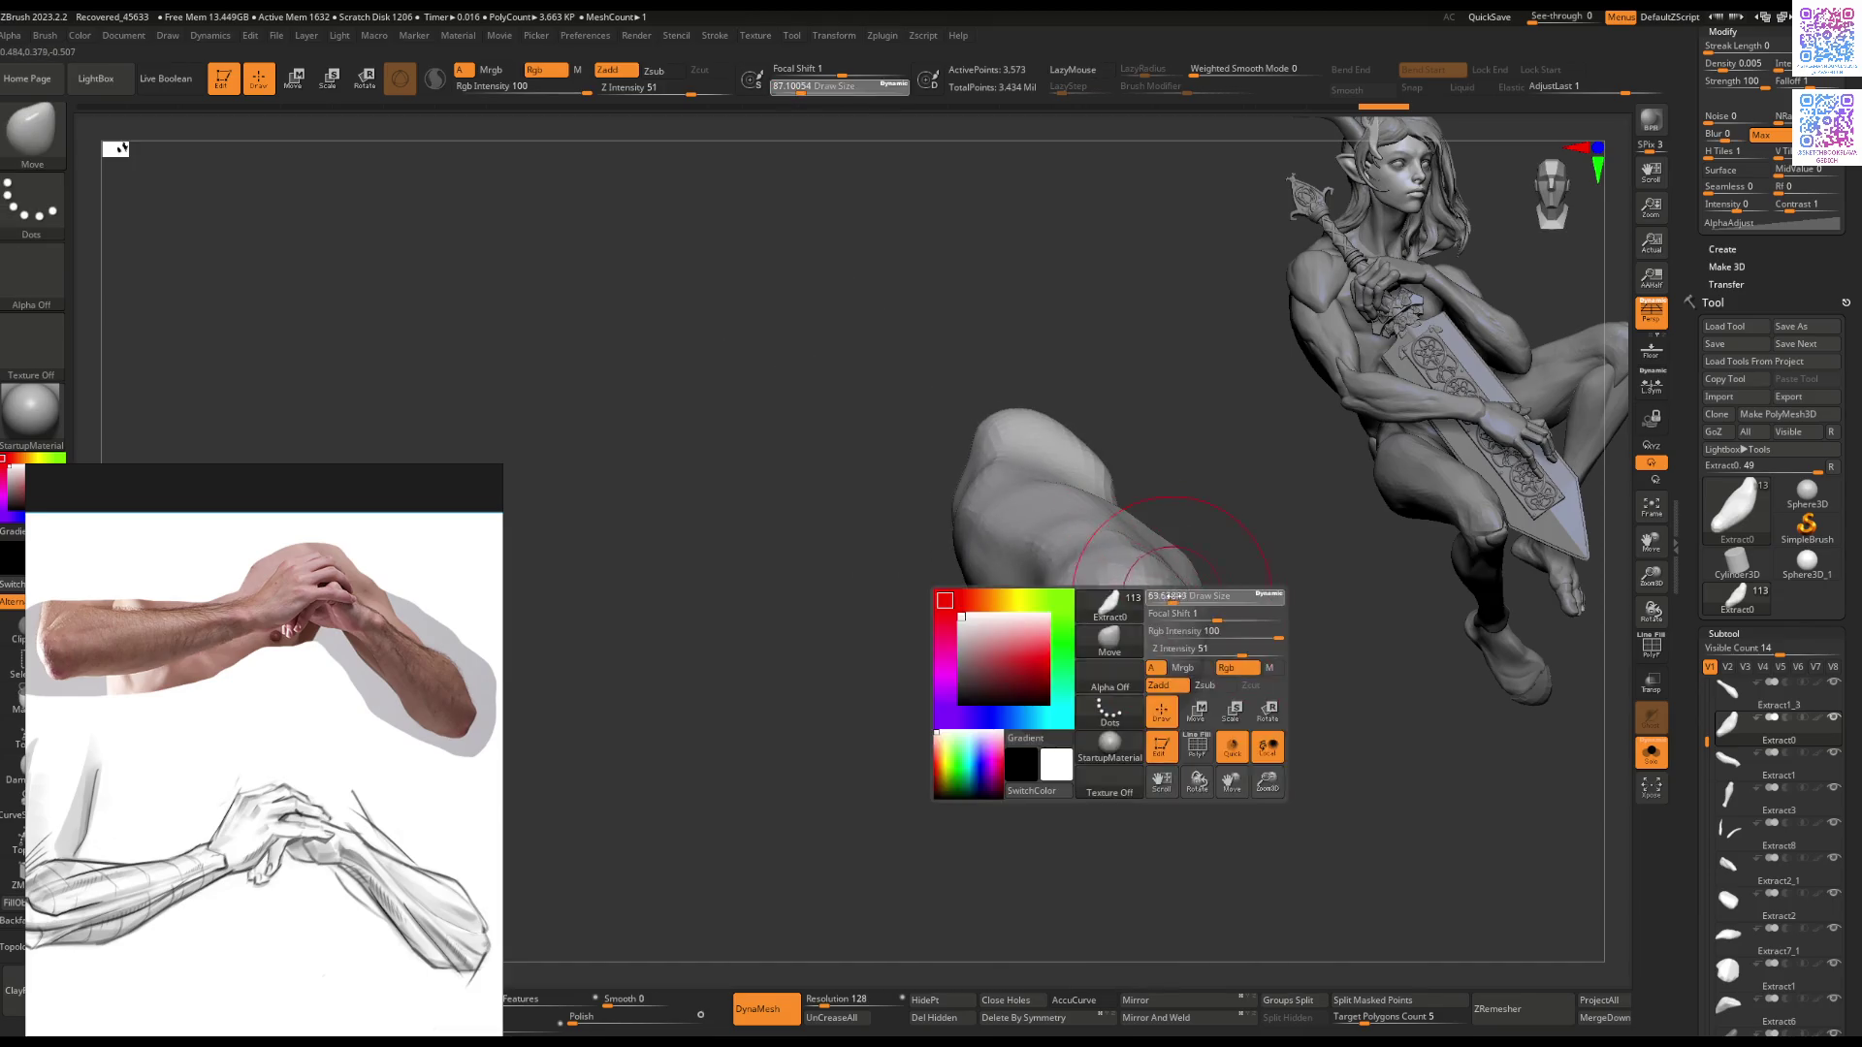
{"action": "left_click_drag", "start_coordinate": [1193, 564], "coordinate": [1125, 698]}
Step: Alternate between Flatten, ClayBuildup and Move brushes while viewing Extract0 lengthwise
{"action": "key", "text": "b"}
{"action": "key", "text": "f"}
{"action": "key", "text": "l"}
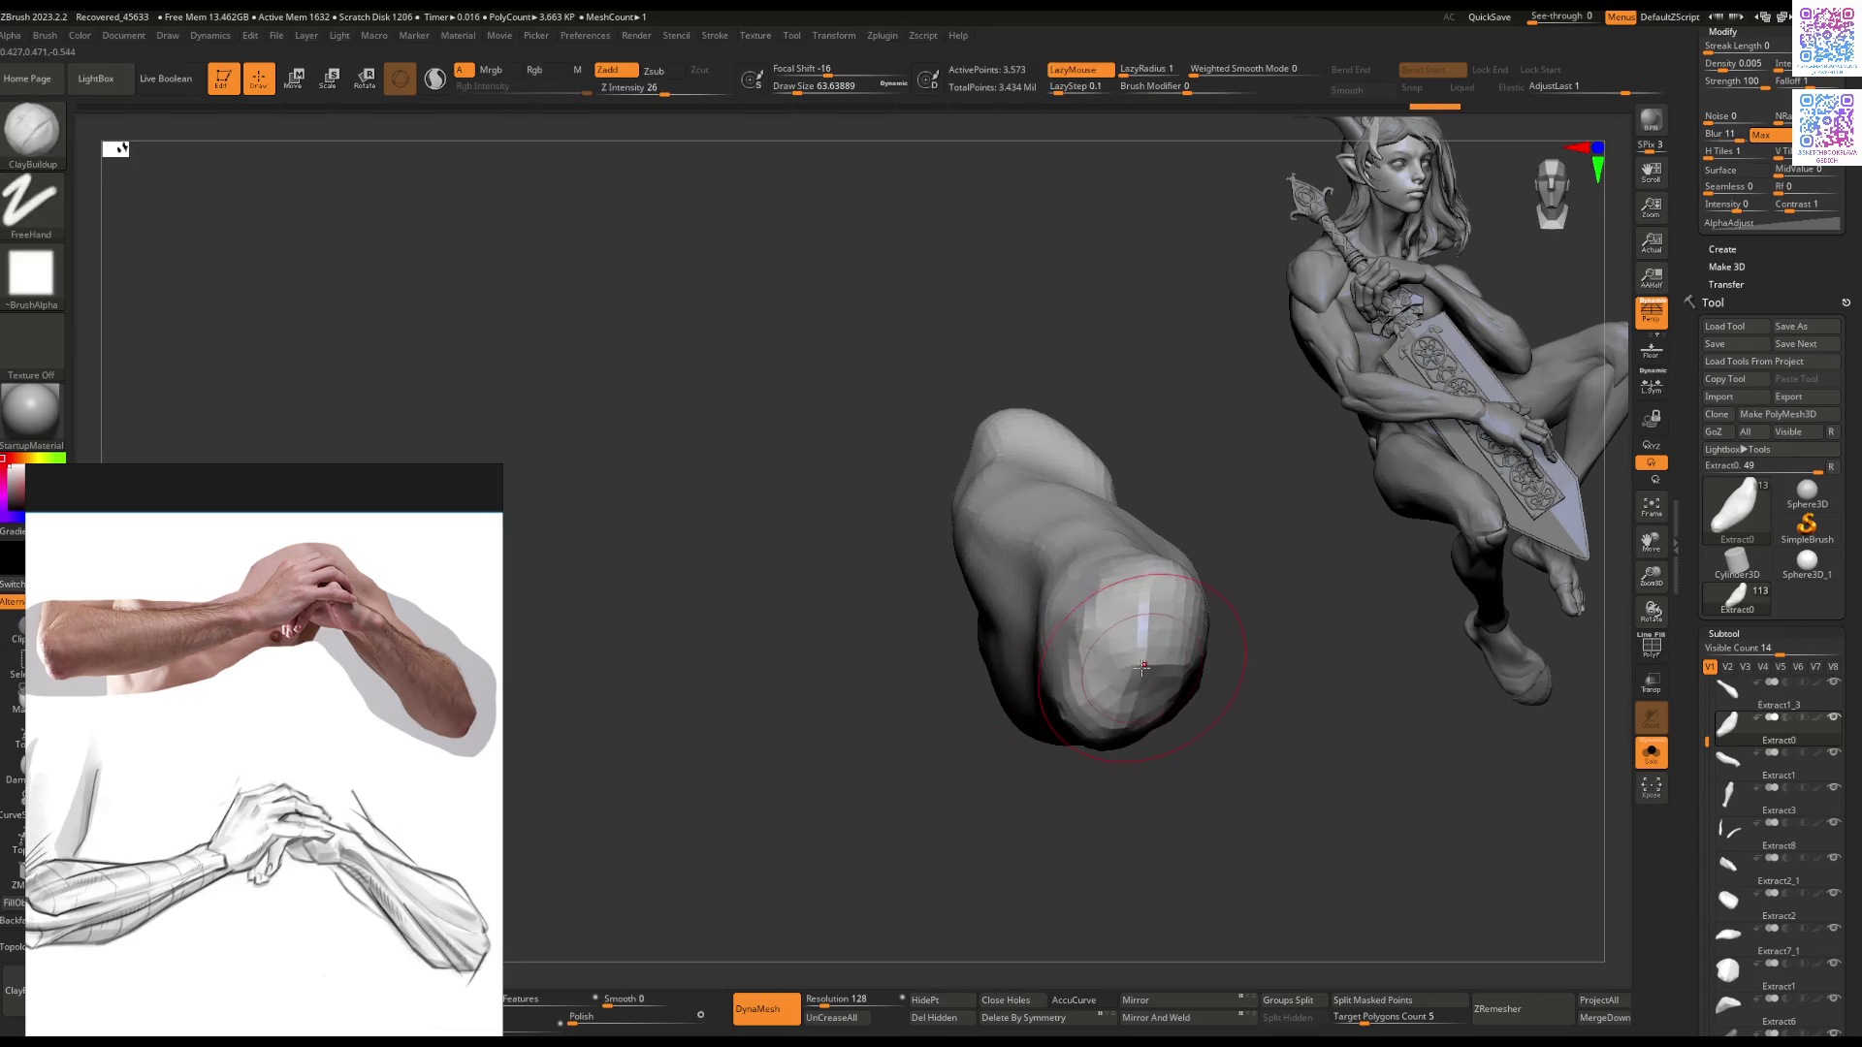
{"action": "mouse_move", "coordinate": [1138, 659]}
{"action": "right_mouse_down"}
{"action": "mouse_move", "coordinate": [1143, 640]}
{"action": "mouse_move", "coordinate": [1162, 670]}
{"action": "mouse_move", "coordinate": [1149, 621]}
{"action": "mouse_move", "coordinate": [1036, 705]}
{"action": "right_mouse_up"}
{"action": "key", "text": "b"}
{"action": "key", "text": "c"}
{"action": "key", "text": "b"}
{"action": "key", "text": "b"}
{"action": "key", "text": "f"}
{"action": "key", "text": "l"}
{"action": "key", "text": "b"}
{"action": "key", "text": "m"}
{"action": "key", "text": "v"}
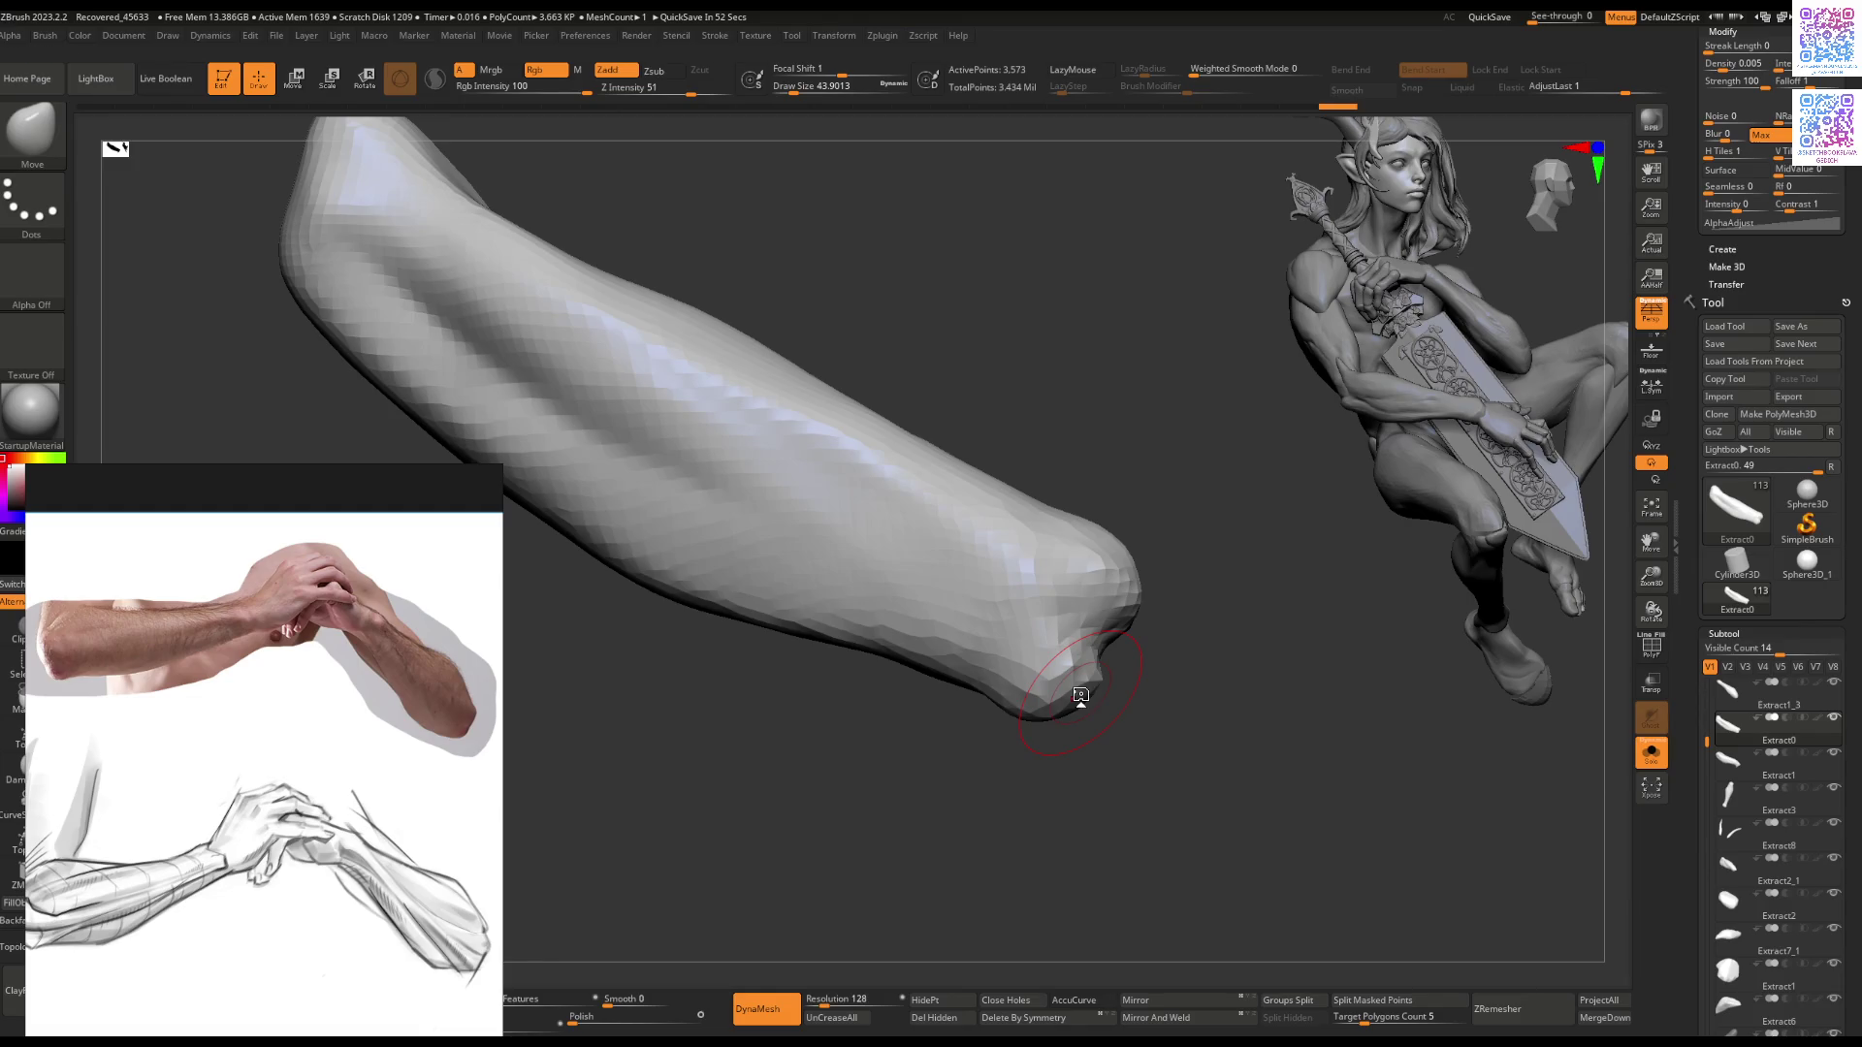
Step: Pull Extract0's end into a rounded knob with an enlarged brush
{"action": "left_click_drag", "start_coordinate": [1179, 573], "coordinate": [1097, 582]}
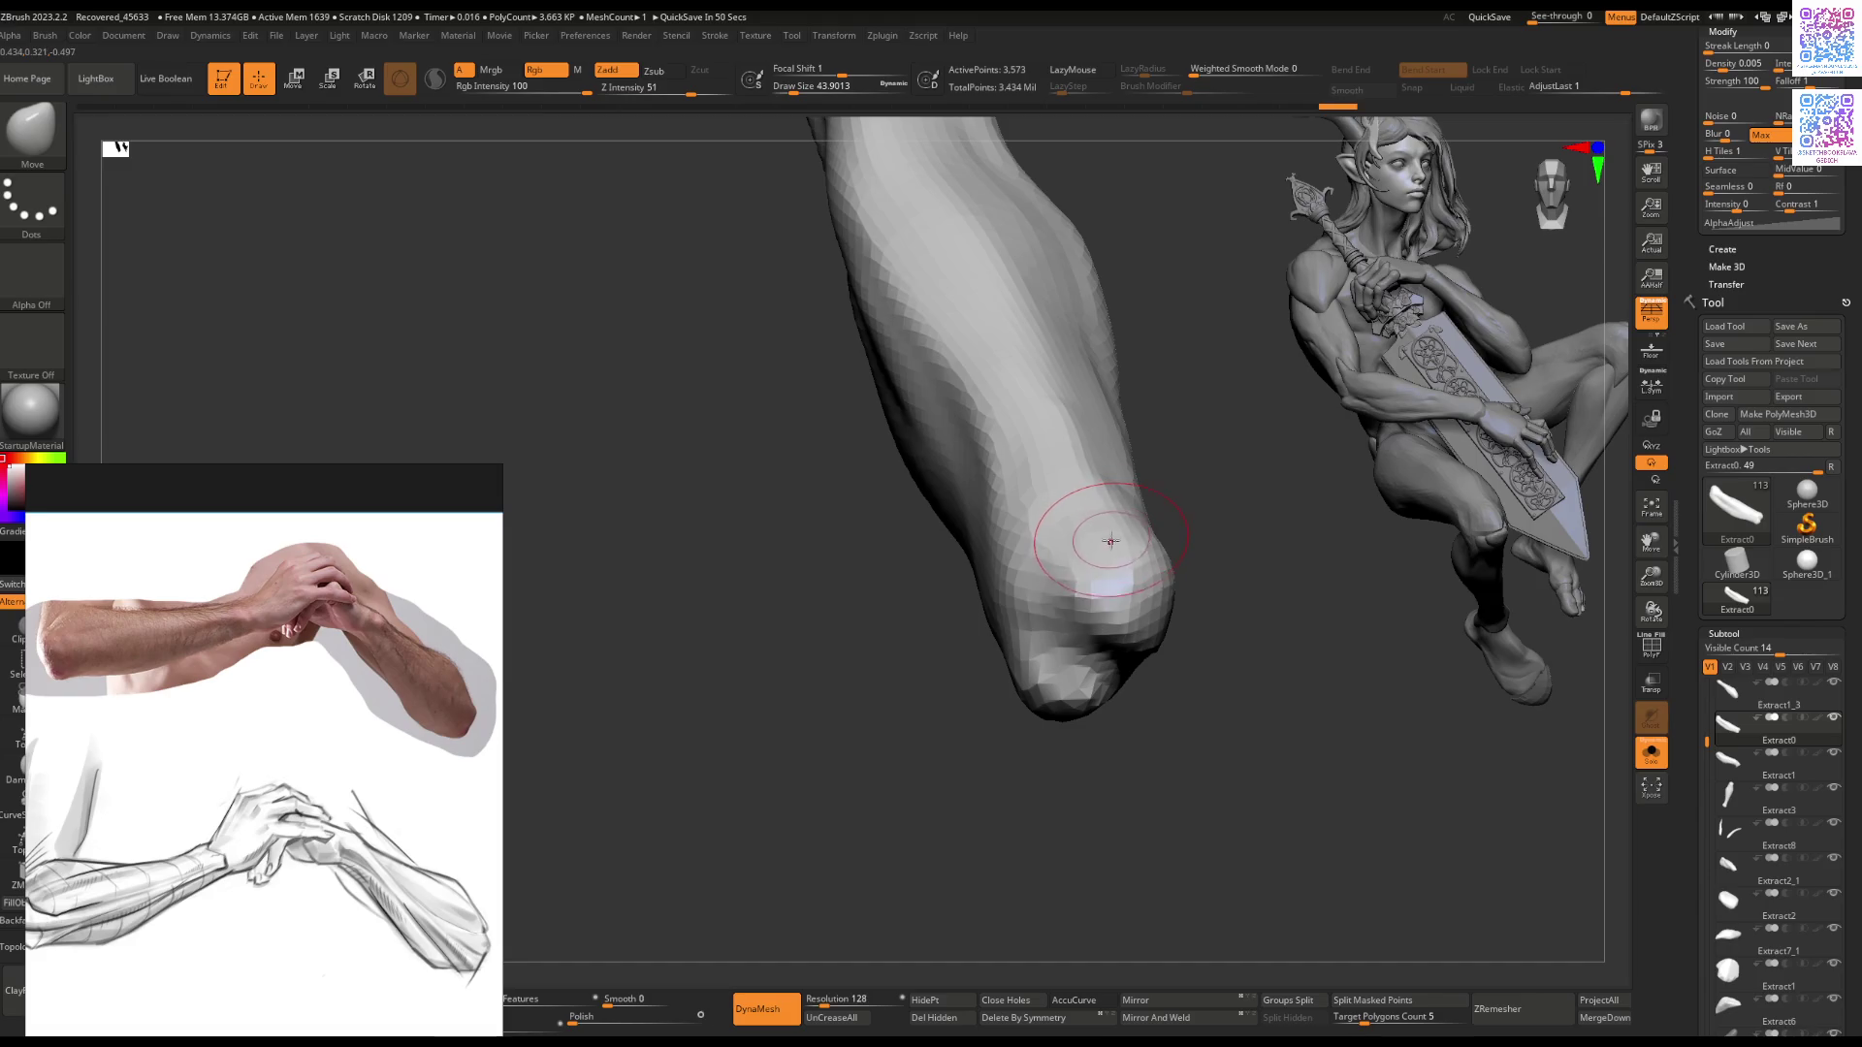
{"action": "mouse_move", "coordinate": [1104, 545]}
{"action": "right_mouse_down"}
{"action": "mouse_move", "coordinate": [1177, 533]}
{"action": "mouse_move", "coordinate": [1106, 611]}
{"action": "right_mouse_up"}
{"action": "key", "text": "space"}
{"action": "left_click_drag", "start_coordinate": [1070, 659], "coordinate": [1065, 689]}
{"action": "key", "text": "bracketright"}
{"action": "key", "text": "bracketright"}
{"action": "key", "text": "bracketright"}
{"action": "left_click_drag", "start_coordinate": [1178, 535], "coordinate": [1161, 551]}
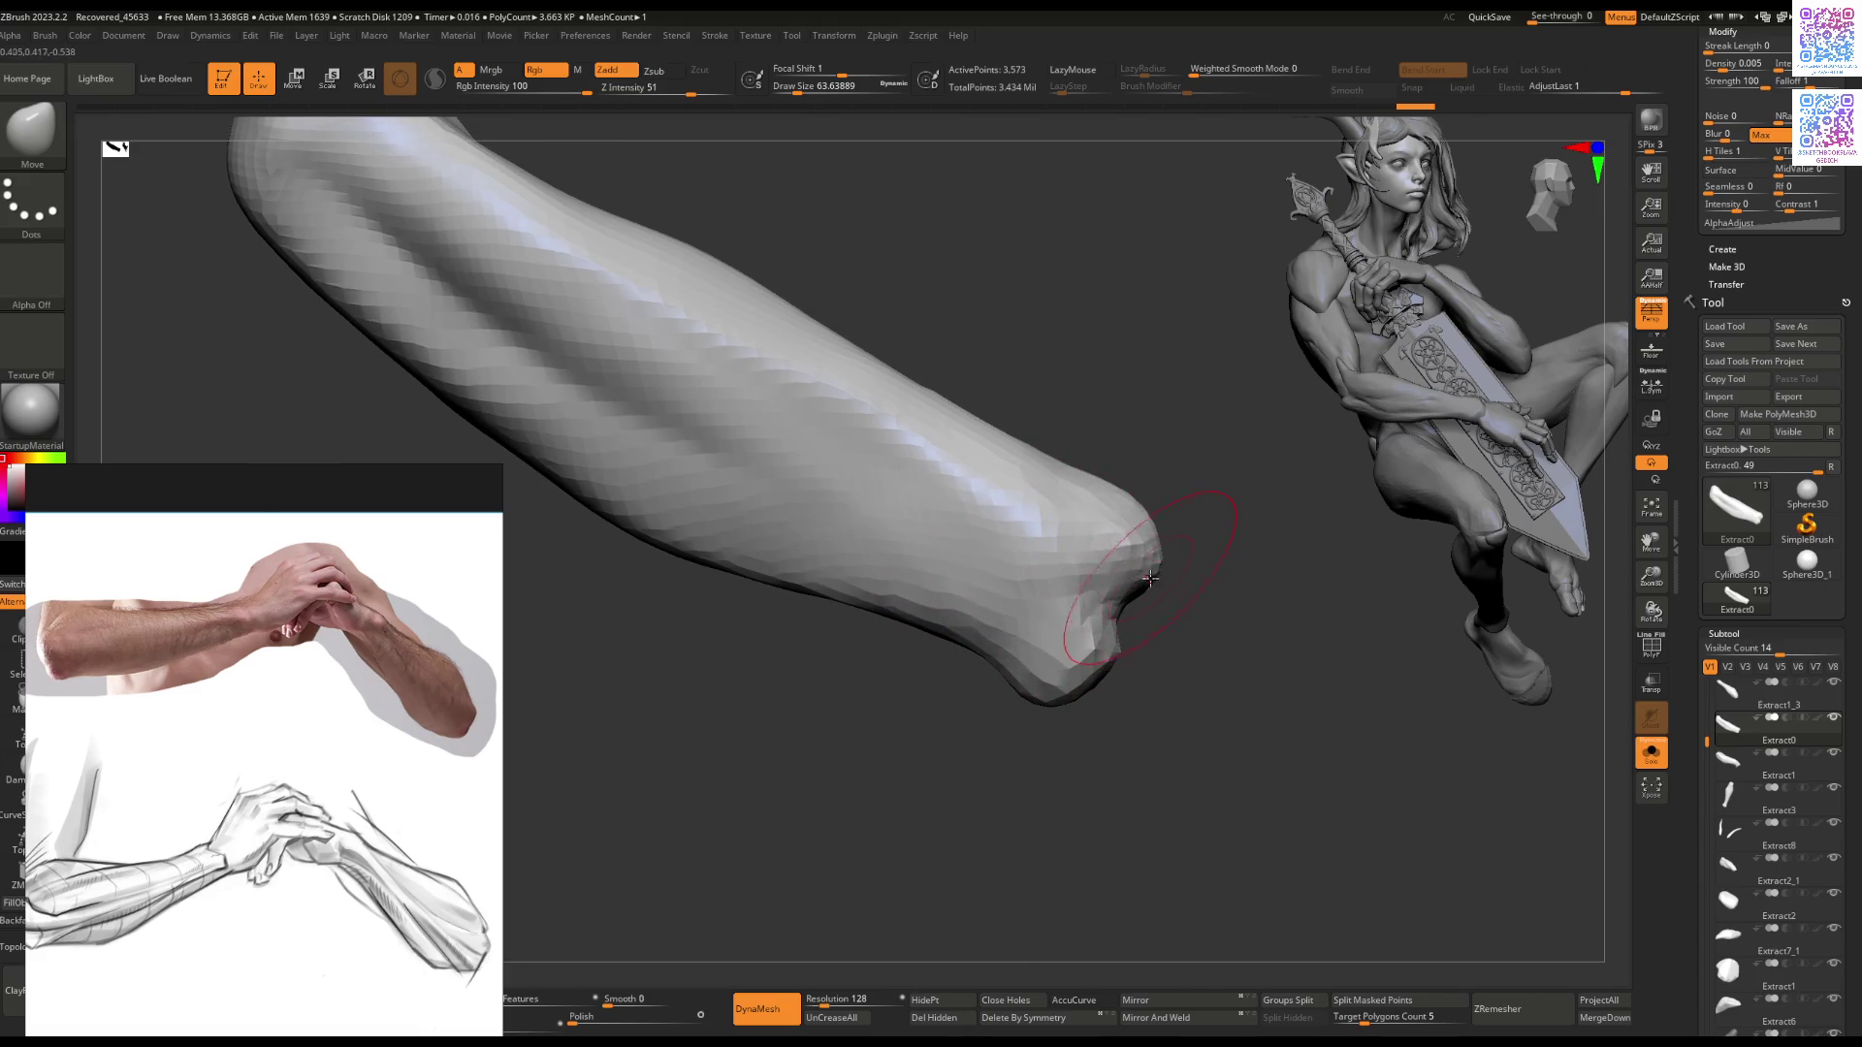
{"action": "key", "text": "b"}
{"action": "key", "text": "f"}
{"action": "key", "text": "l"}
Step: On the full figure, pull the tip's underside up and right with a large Move brush
{"action": "left_click", "coordinate": [1651, 753]}
{"action": "mouse_move", "coordinate": [1087, 601]}
{"action": "right_mouse_down"}
{"action": "mouse_move", "coordinate": [1045, 579]}
{"action": "mouse_move", "coordinate": [1193, 582]}
{"action": "mouse_move", "coordinate": [1164, 630]}
{"action": "mouse_move", "coordinate": [1181, 691]}
{"action": "mouse_move", "coordinate": [1166, 659]}
{"action": "right_mouse_up"}
{"action": "key", "text": "bracketright"}
{"action": "key", "text": "bracketright"}
{"action": "key", "text": "bracketright"}
{"action": "key", "text": "b"}
{"action": "key", "text": "m"}
{"action": "key", "text": "v"}
{"action": "left_click_drag", "start_coordinate": [1167, 659], "coordinate": [1224, 592]}
{"action": "right_click_drag", "start_coordinate": [1224, 592], "coordinate": [1225, 523]}
{"action": "key", "text": "bracketleft"}
{"action": "key", "text": "bracketleft"}
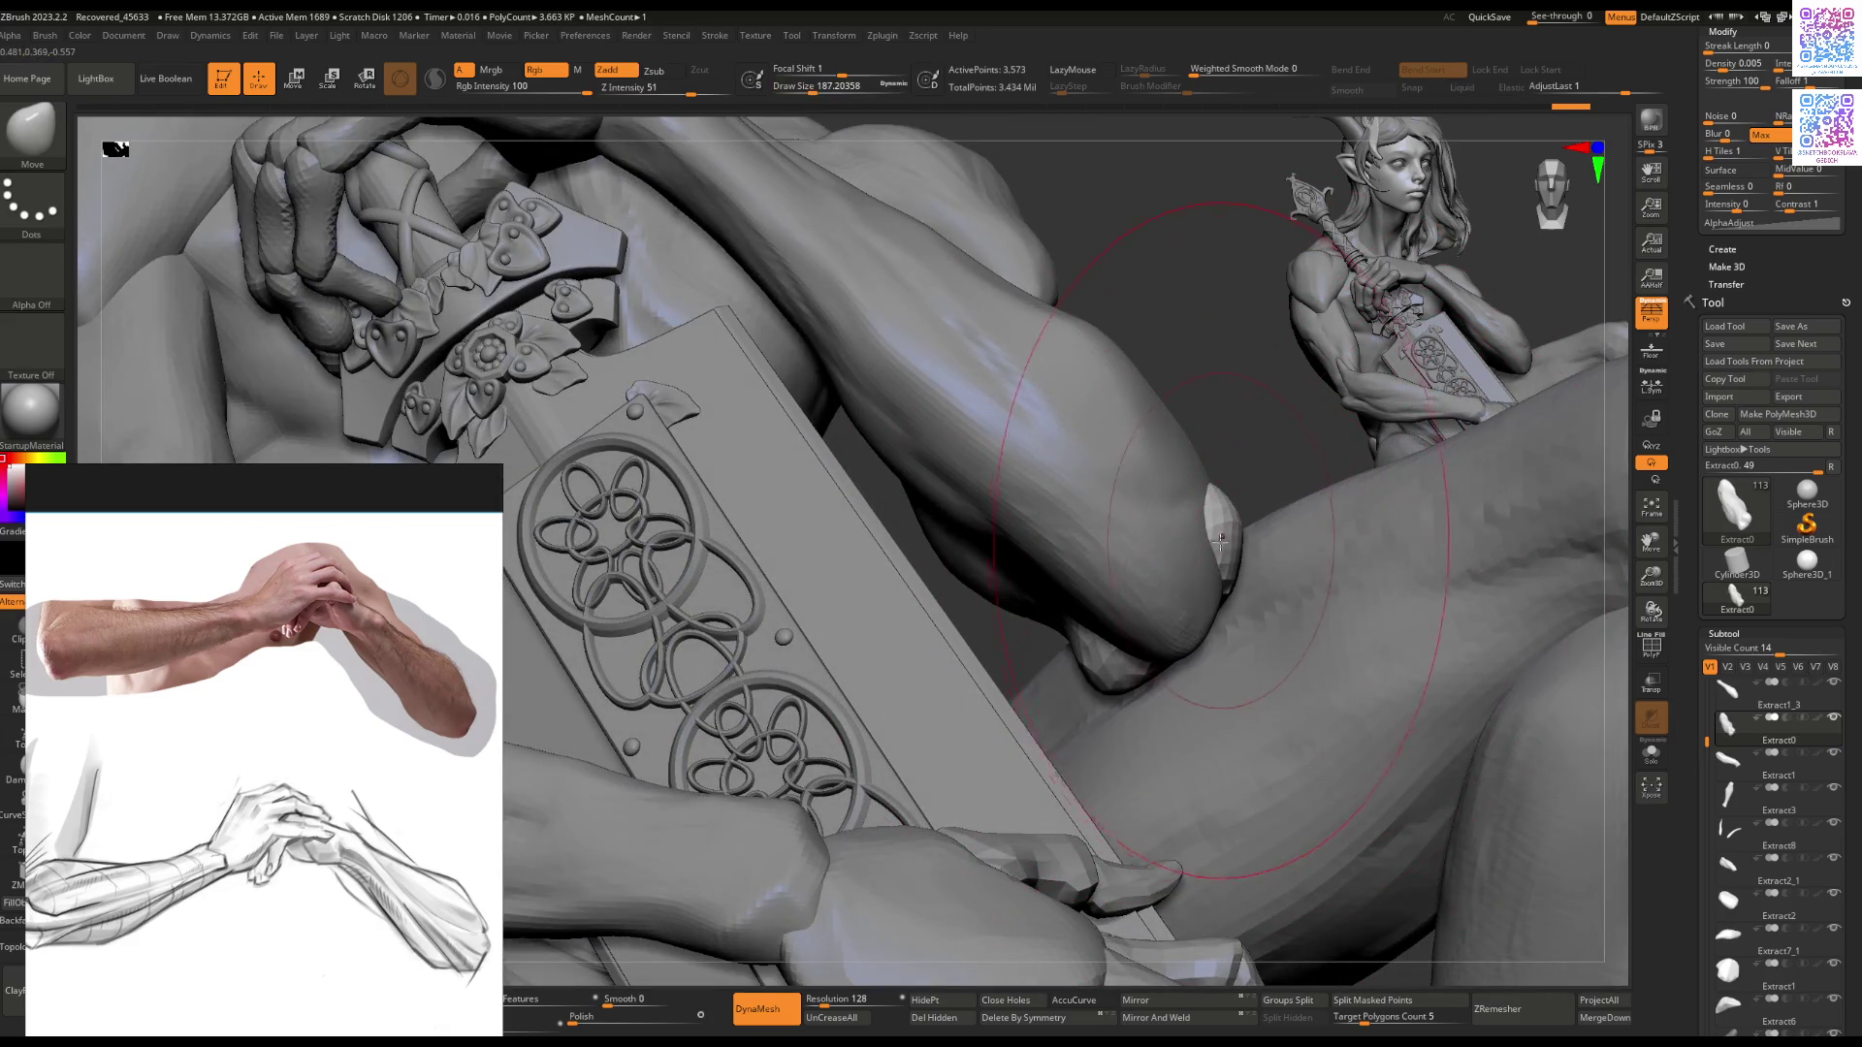
Step: Shrink the brush and orbit toward the elbow resting near the knee
{"action": "key", "text": "bracketleft"}
{"action": "key", "text": "bracketleft"}
{"action": "key", "text": "space"}
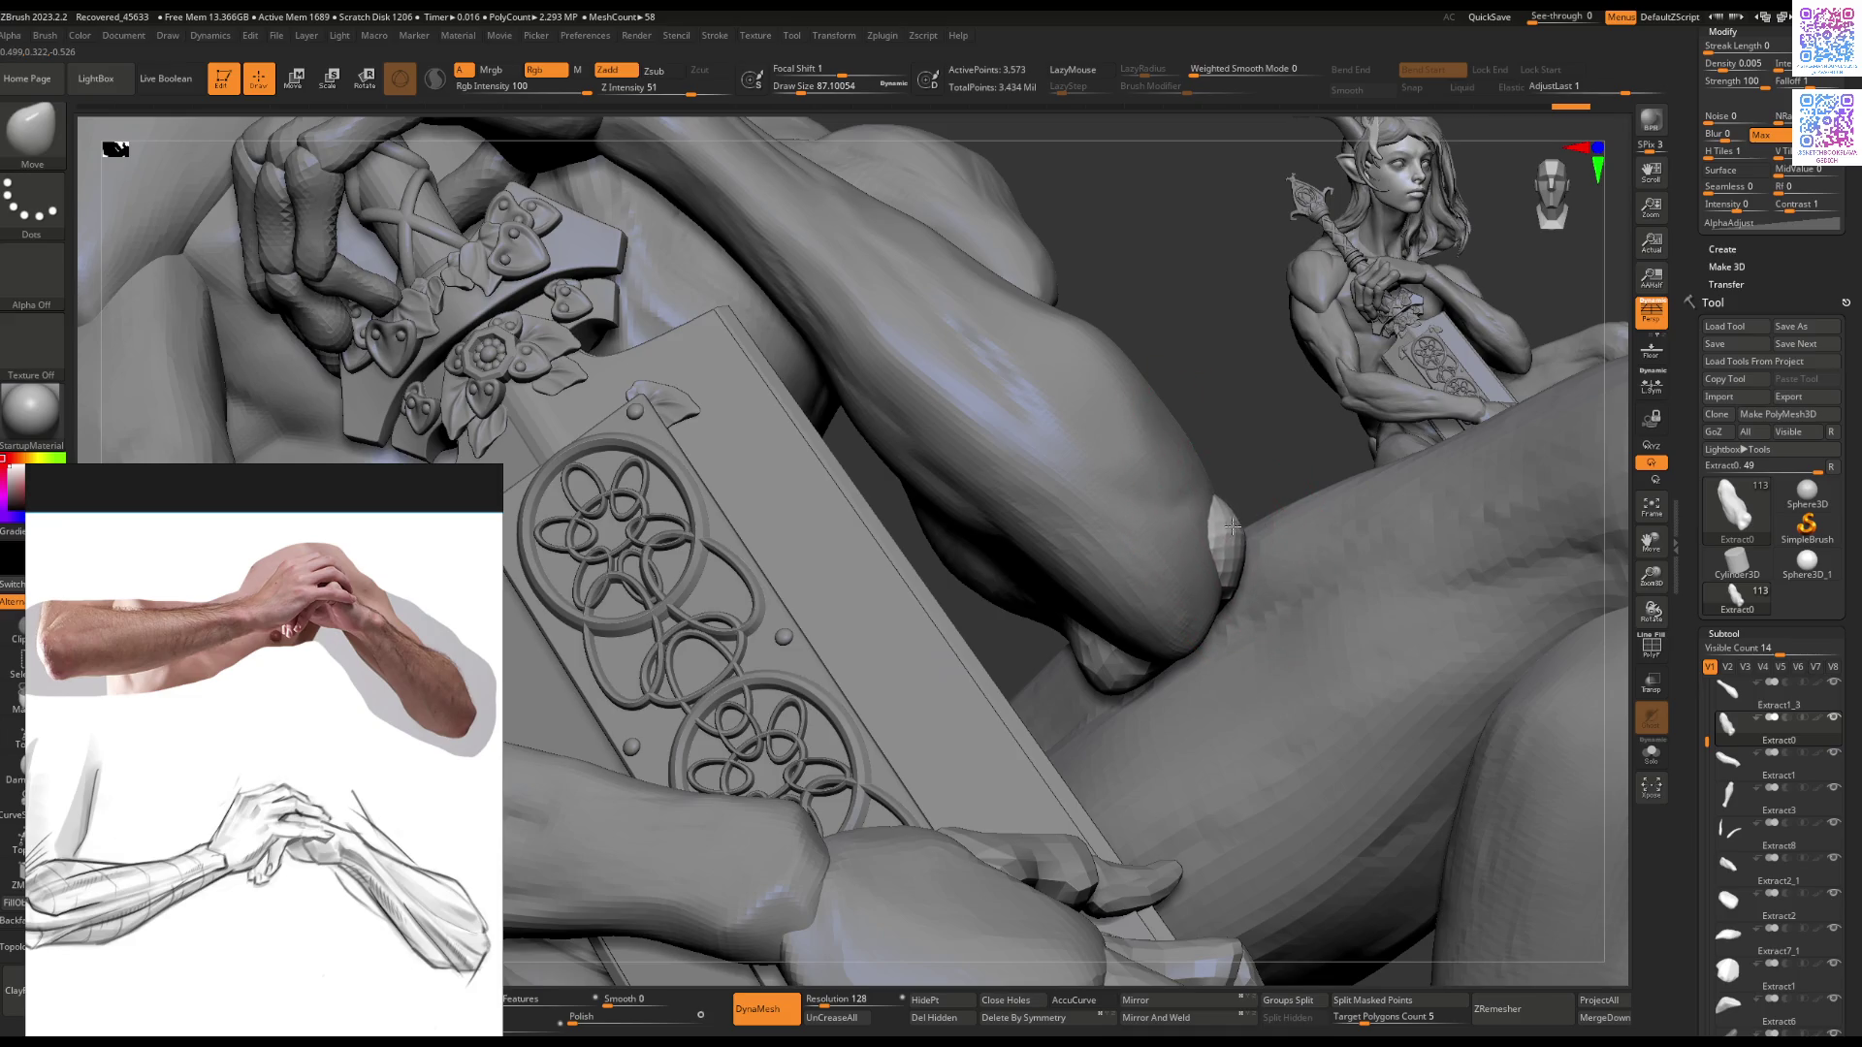
{"action": "mouse_move", "coordinate": [1232, 526]}
{"action": "right_mouse_down"}
{"action": "mouse_move", "coordinate": [1179, 619]}
{"action": "mouse_move", "coordinate": [1090, 670]}
{"action": "mouse_move", "coordinate": [1205, 569]}
{"action": "right_mouse_up"}
{"action": "key", "text": "space"}
{"action": "left_click_drag", "start_coordinate": [1210, 553], "coordinate": [1212, 531]}
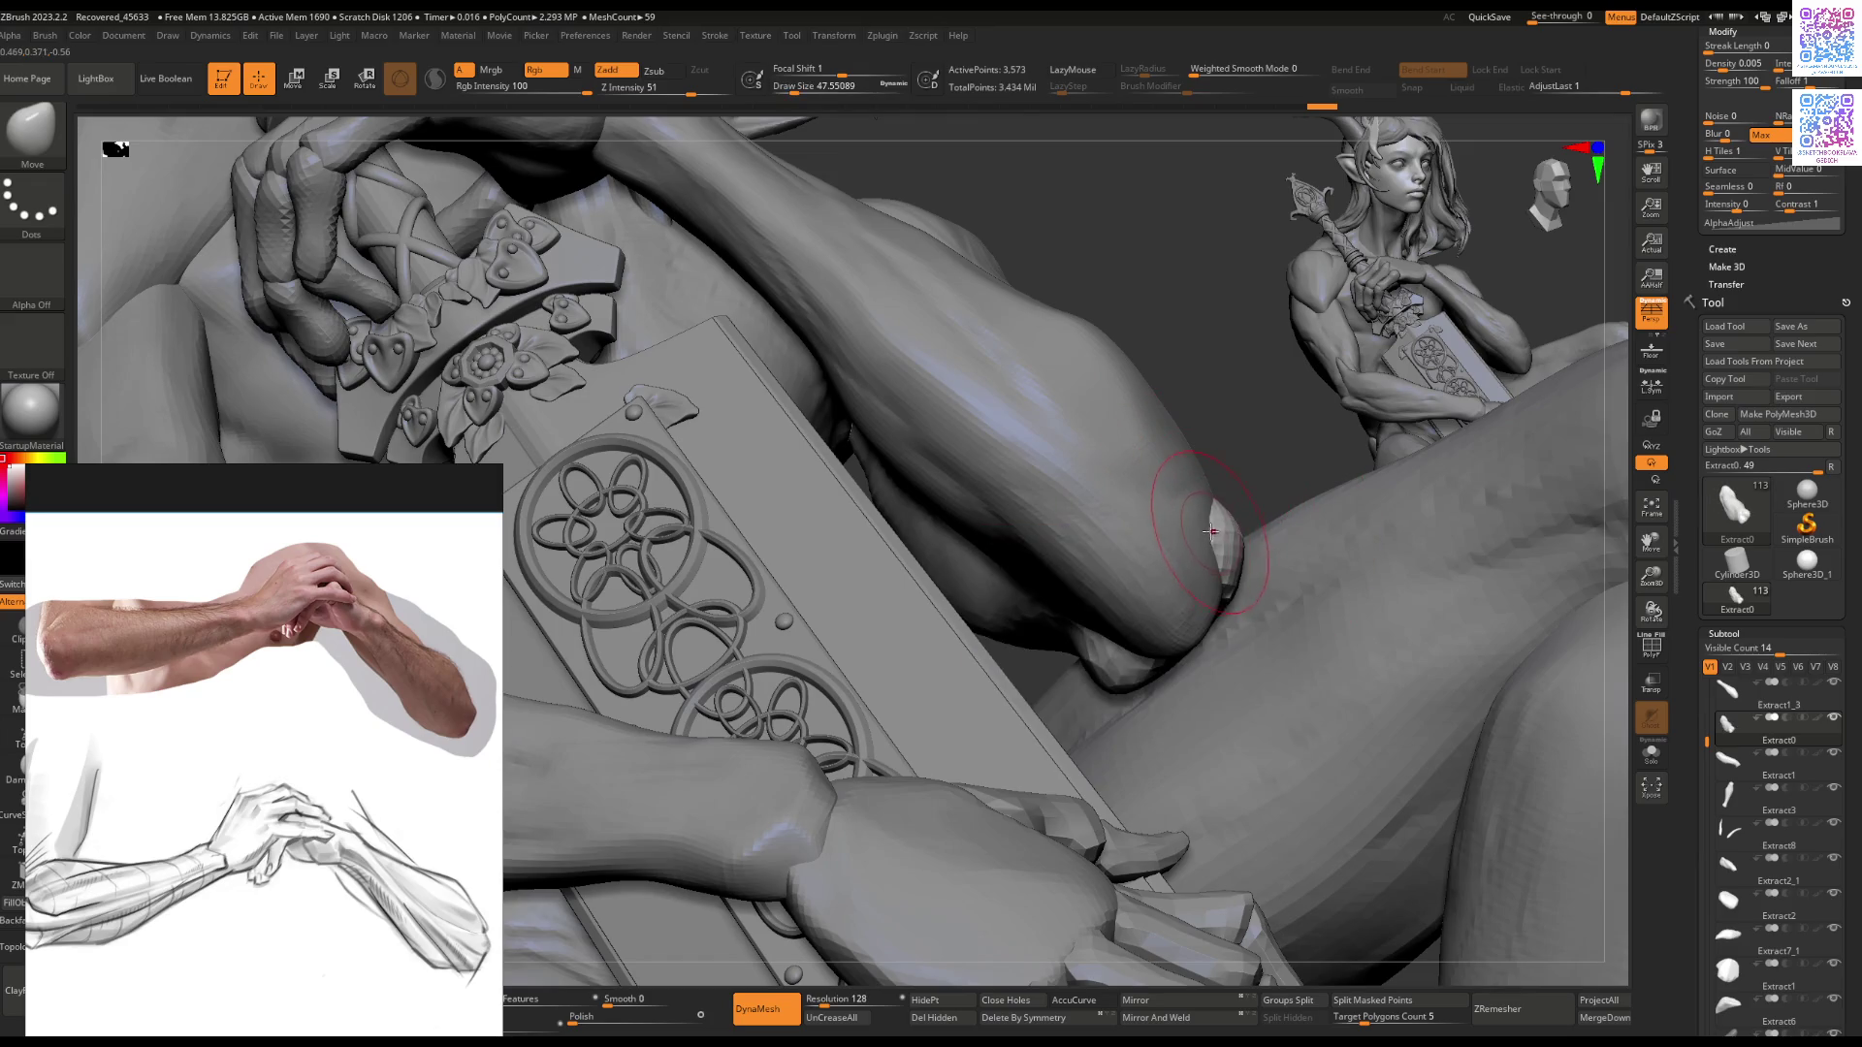
{"action": "right_click_drag", "start_coordinate": [1154, 469], "coordinate": [1164, 524]}
Step: Resculpt the bumps on the Extract1_3 elbow with the ClayBuildup brush
{"action": "key", "text": "b"}
{"action": "key", "text": "c"}
{"action": "key", "text": "b"}
{"action": "key", "text": "space"}
{"action": "left_click_drag", "start_coordinate": [1162, 539], "coordinate": [1224, 503]}
{"action": "key", "text": "space"}
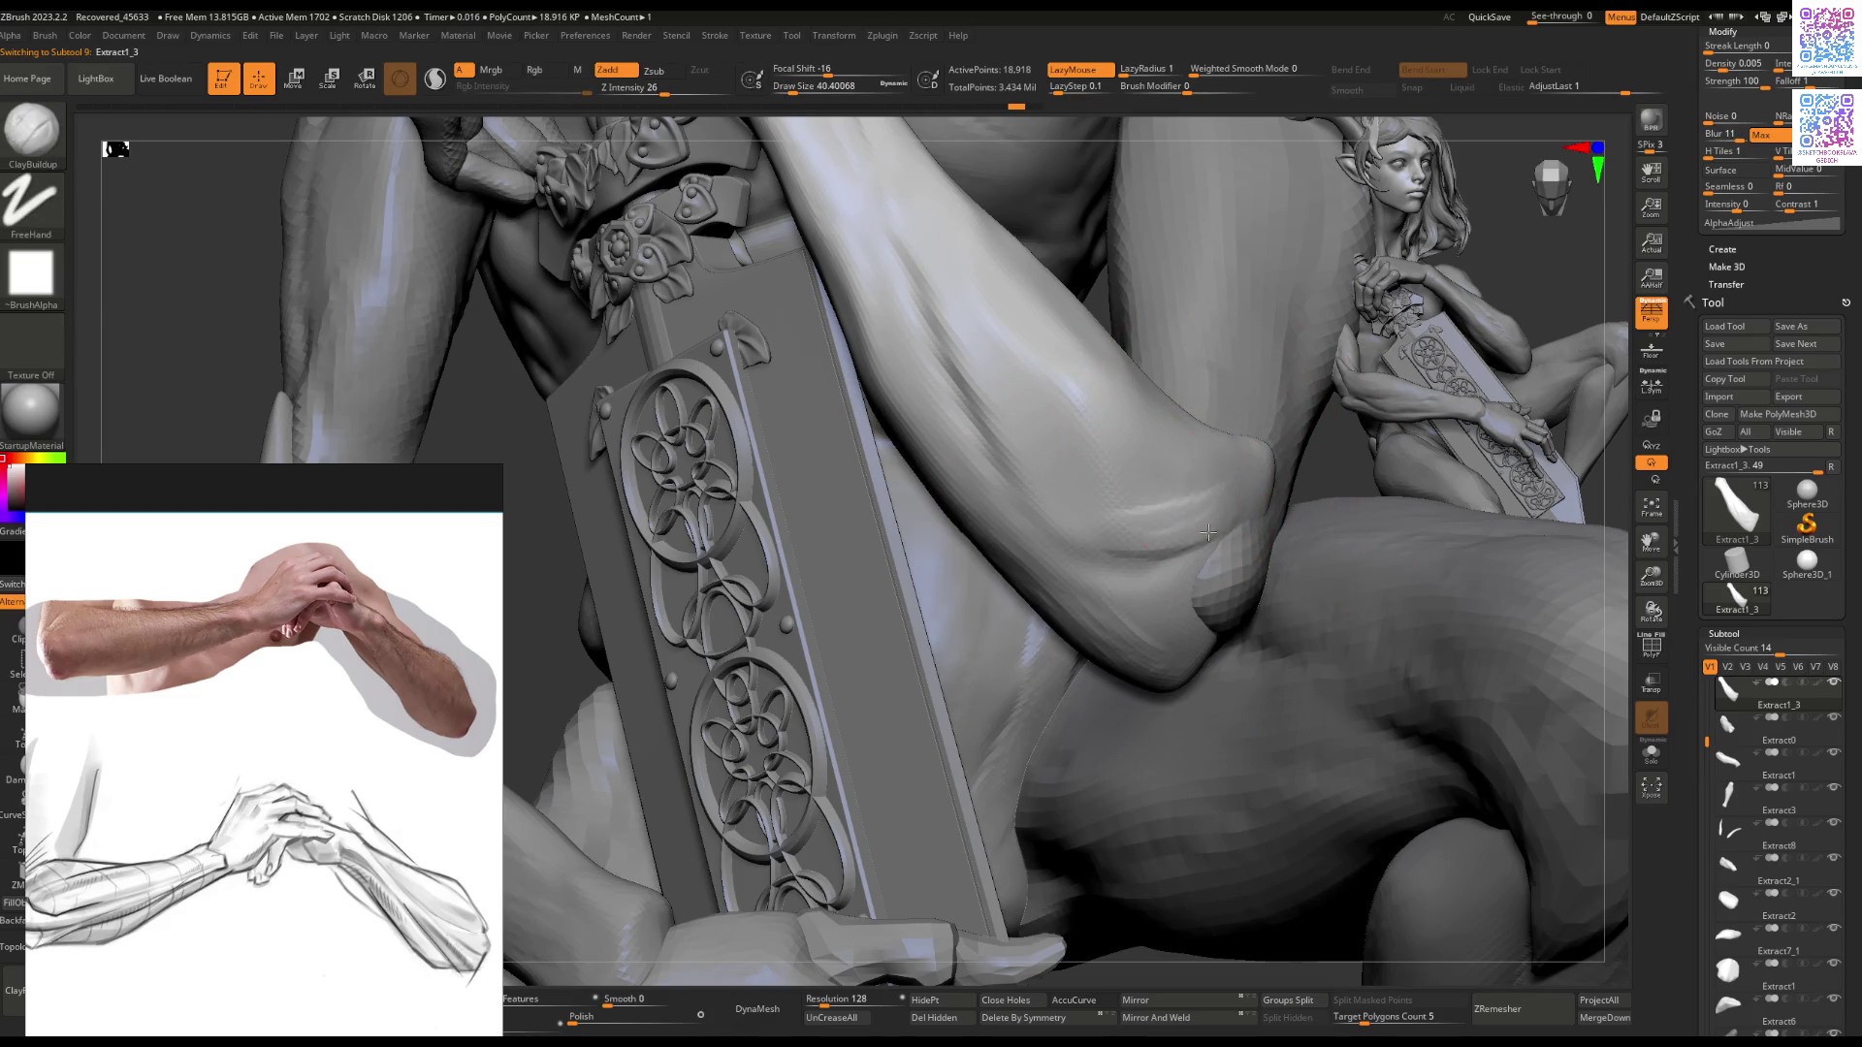
{"action": "key", "text": "]"}
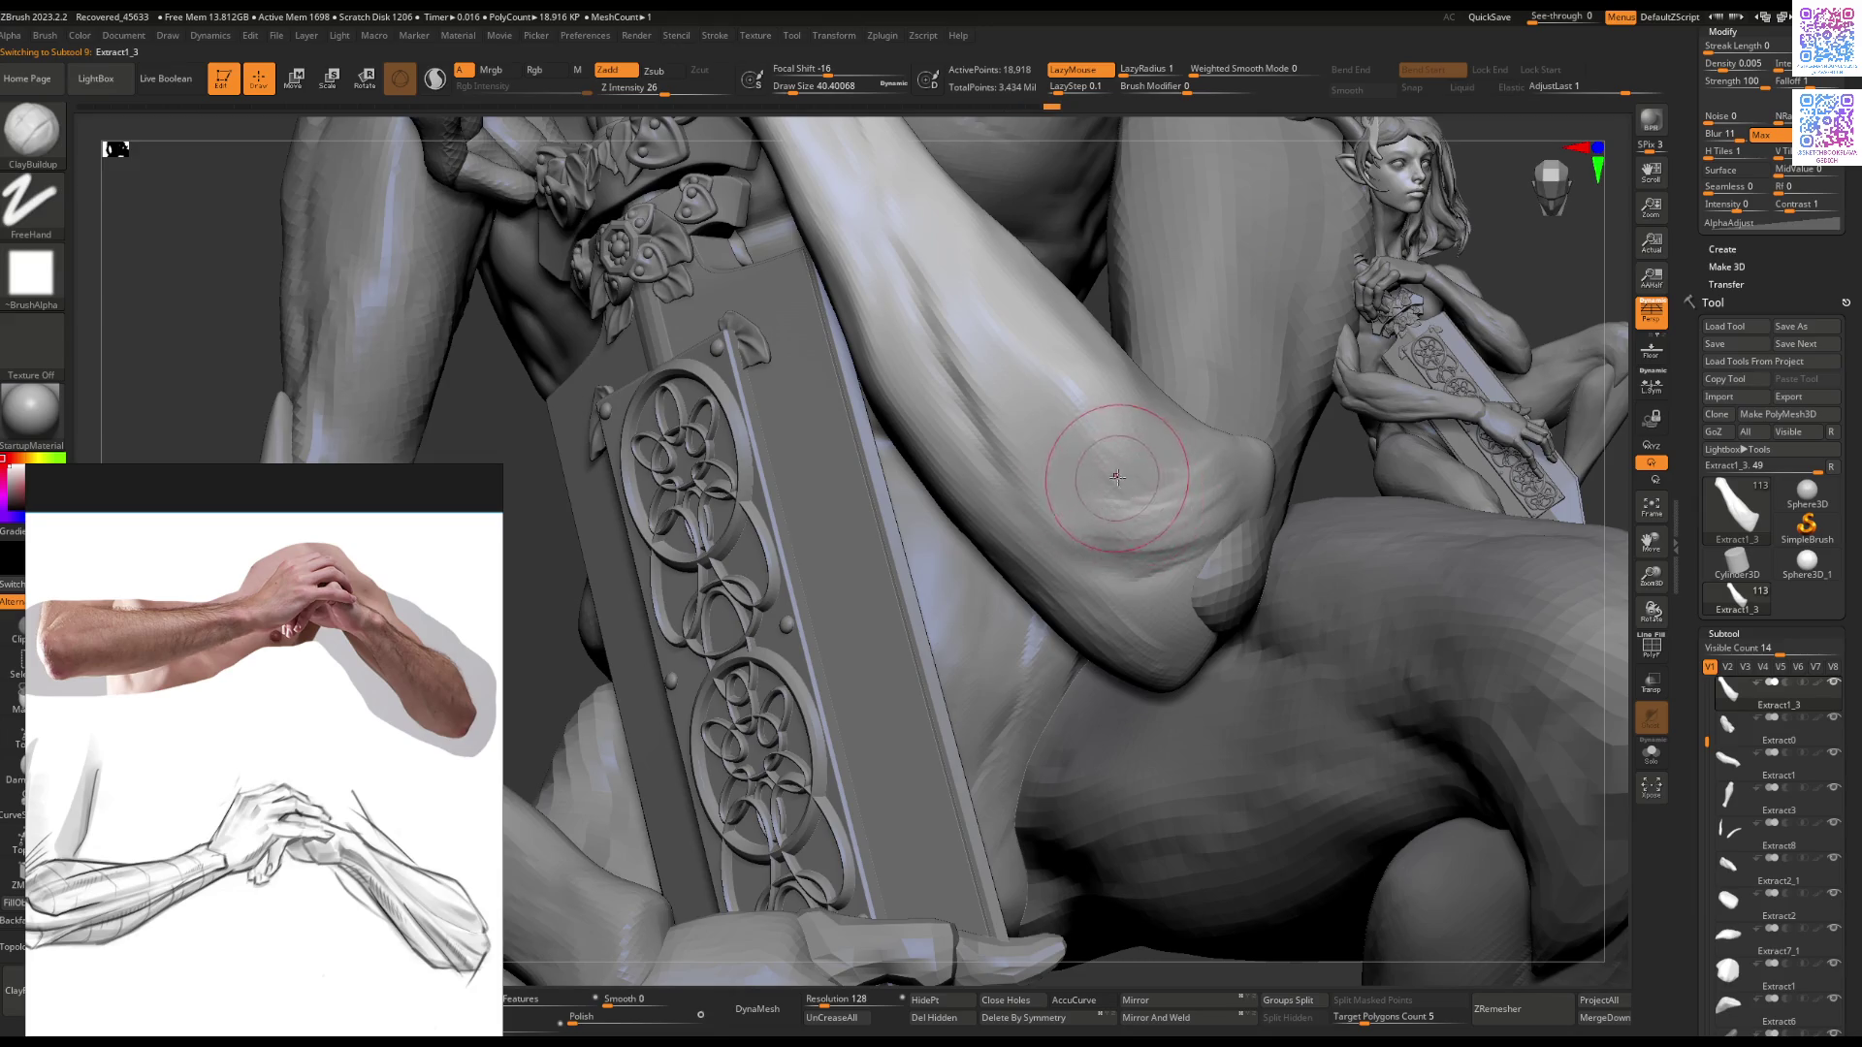
{"action": "left_click_drag", "start_coordinate": [1094, 453], "coordinate": [1168, 514]}
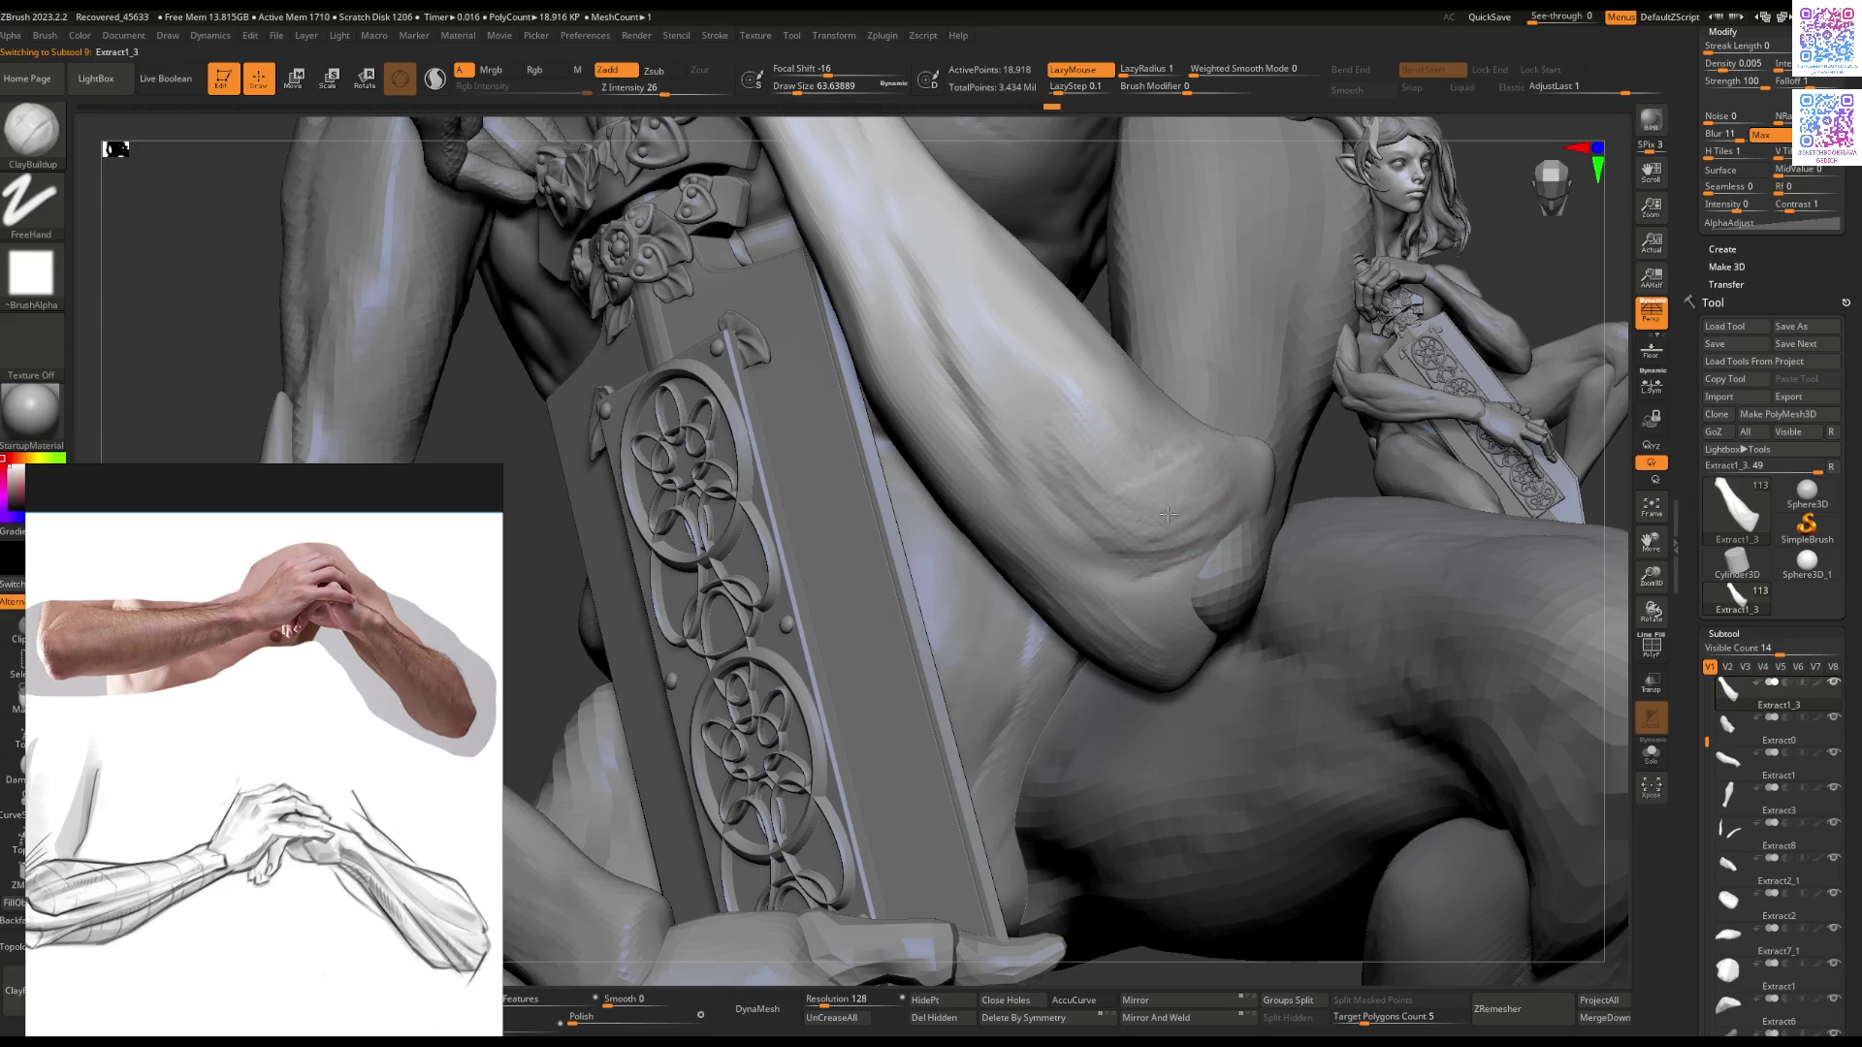
{"action": "mouse_move", "coordinate": [1157, 463]}
{"action": "right_mouse_down", "text": "ctrl"}
{"action": "mouse_move", "coordinate": [1150, 543]}
{"action": "mouse_move", "coordinate": [1144, 452]}
{"action": "mouse_move", "coordinate": [1107, 625]}
{"action": "mouse_move", "coordinate": [1134, 592]}
{"action": "mouse_move", "coordinate": [1128, 608]}
{"action": "right_mouse_up", "text": "ctrl"}
Step: Shape the elbow with Move, briefly selecting Extract0 before returning to Extract1_3
{"action": "key", "text": "b"}
{"action": "key", "text": "m"}
{"action": "key", "text": "v"}
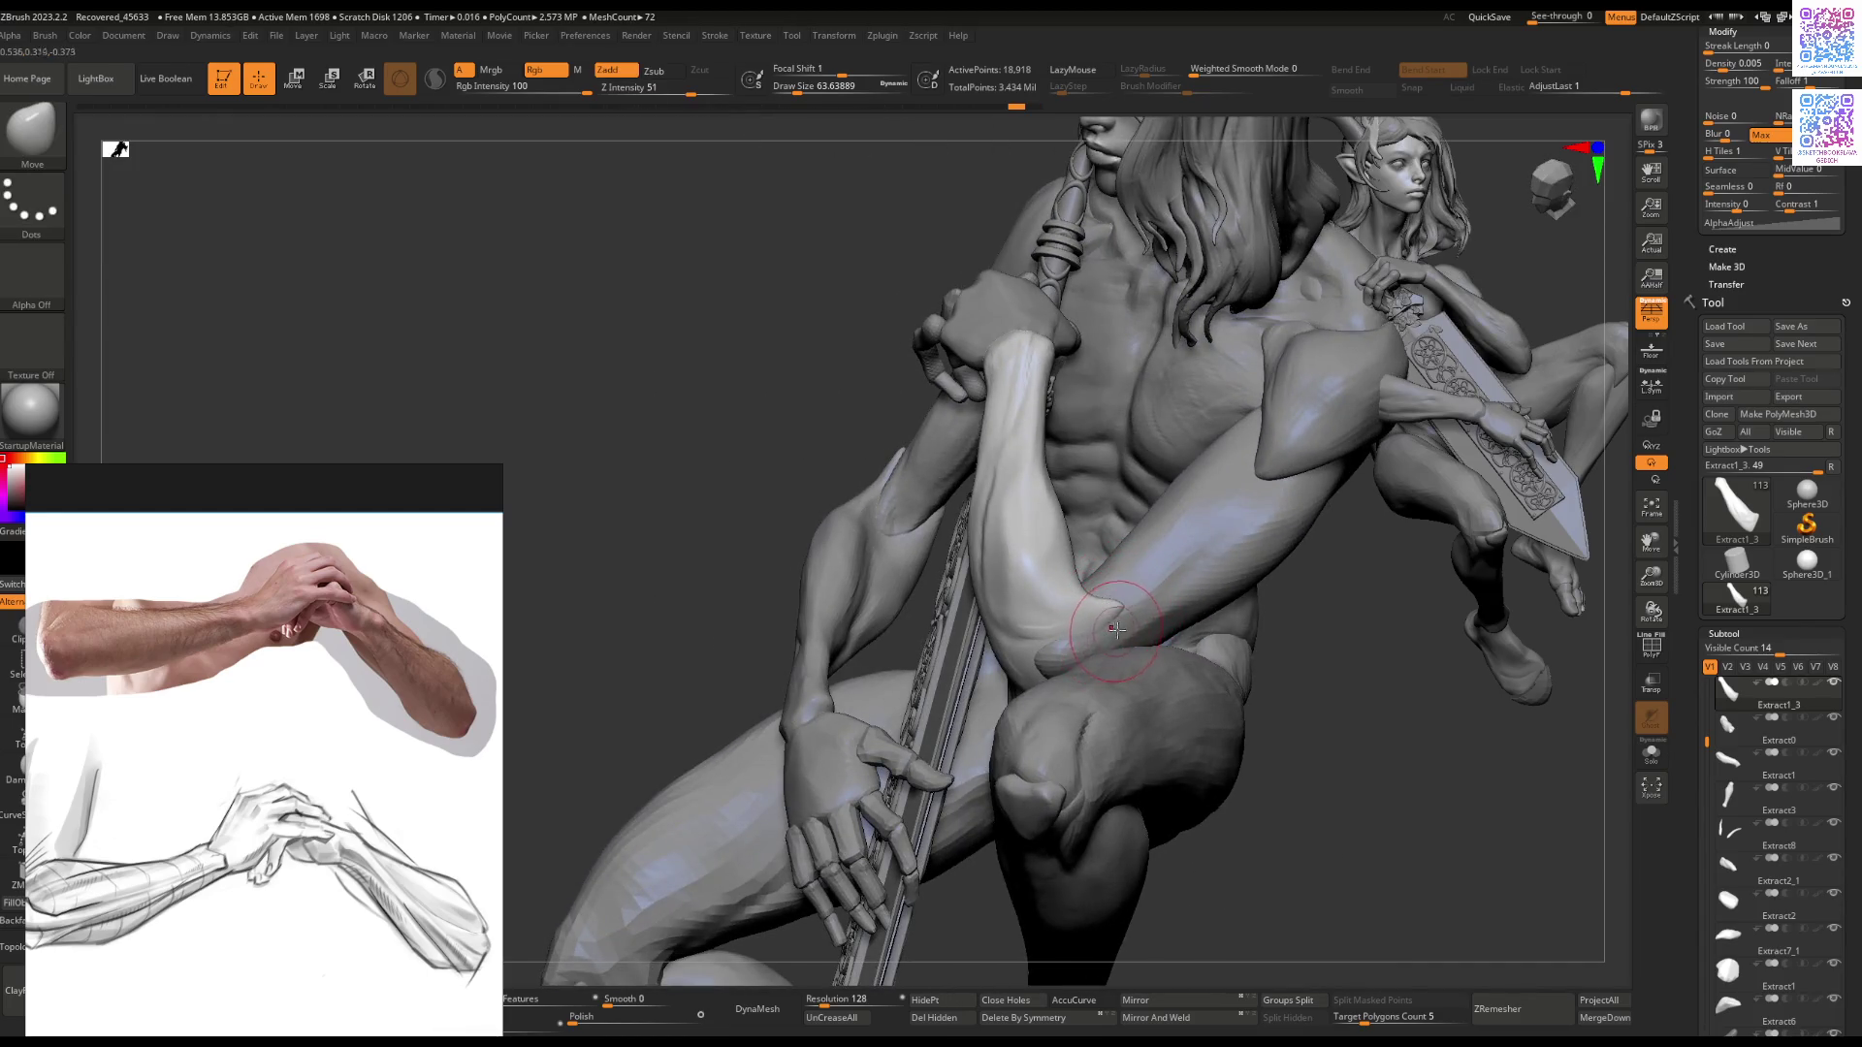
{"action": "mouse_move", "coordinate": [1157, 591]}
{"action": "right_mouse_down"}
{"action": "mouse_move", "coordinate": [1152, 636]}
{"action": "mouse_move", "coordinate": [1083, 612]}
{"action": "mouse_move", "coordinate": [1126, 645]}
{"action": "right_mouse_up"}
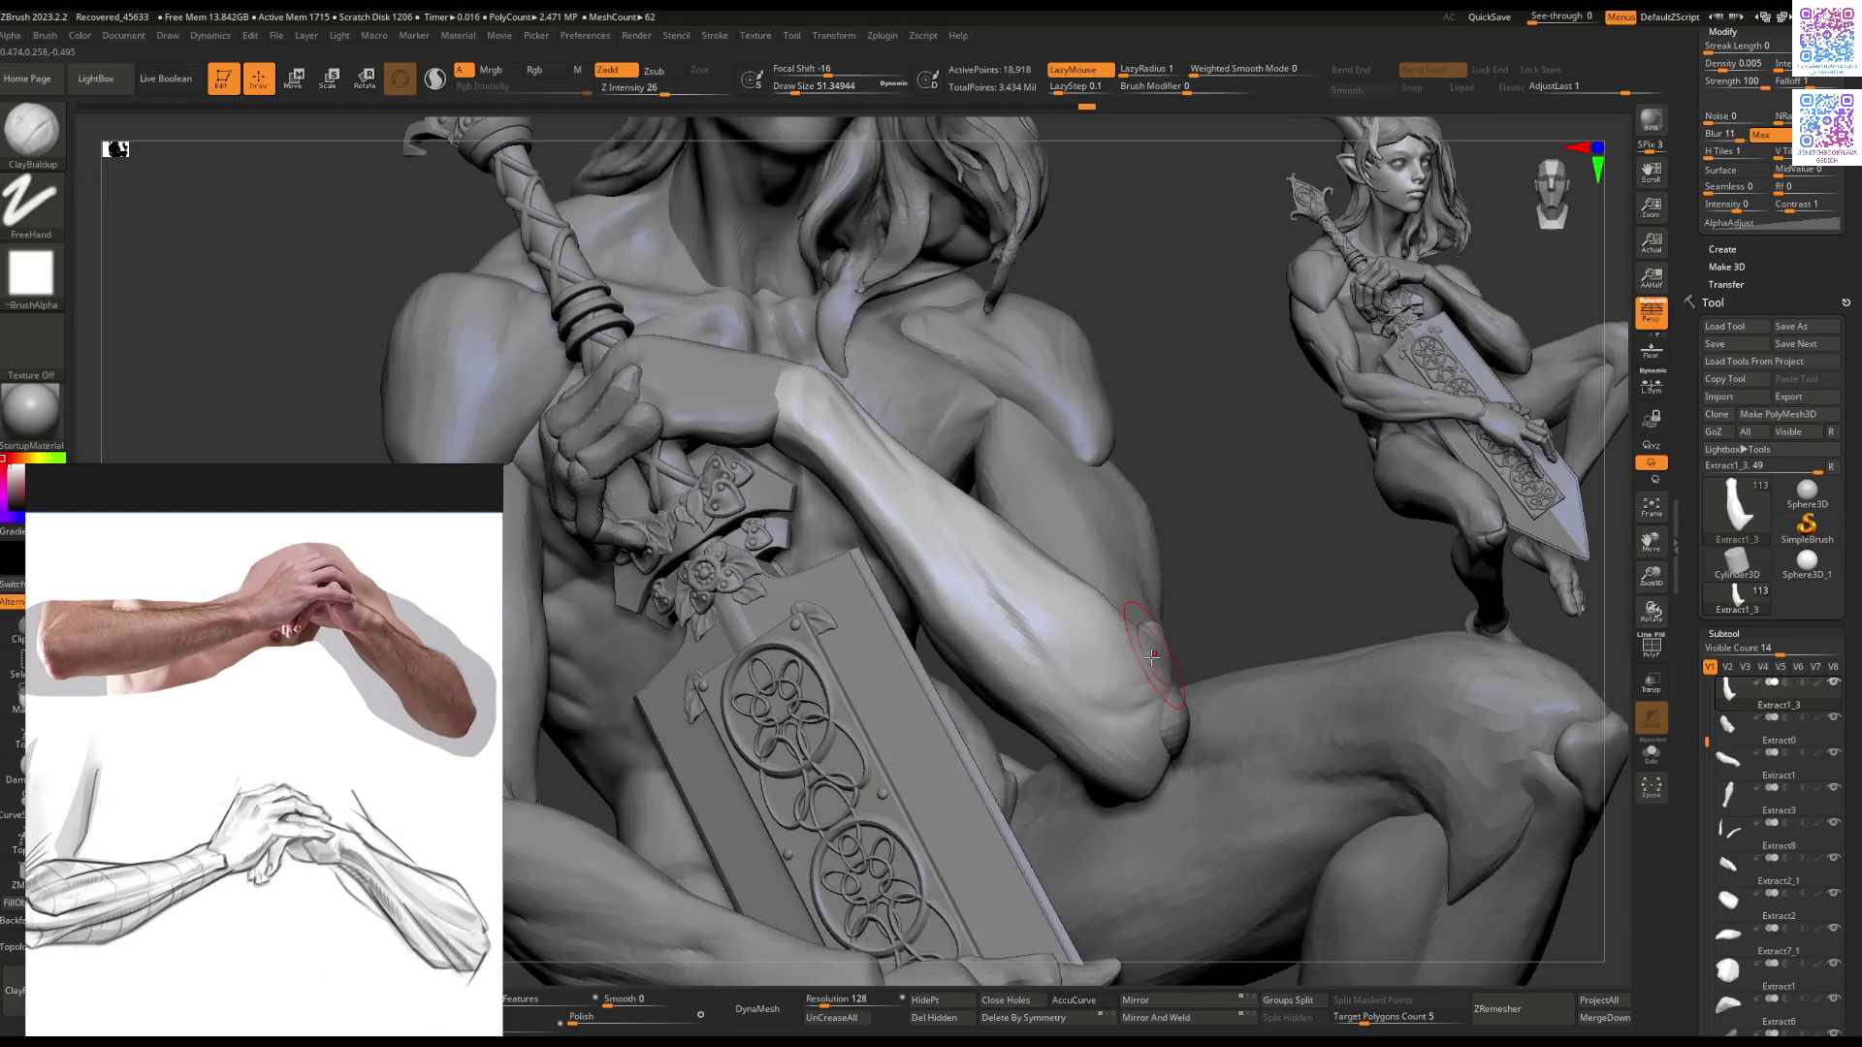
{"action": "right_click_drag", "start_coordinate": [1108, 660], "coordinate": [1086, 735]}
{"action": "key", "text": "b"}
{"action": "key", "text": "m"}
{"action": "key", "text": "v"}
{"action": "left_click", "coordinate": [1094, 730], "text": "alt"}
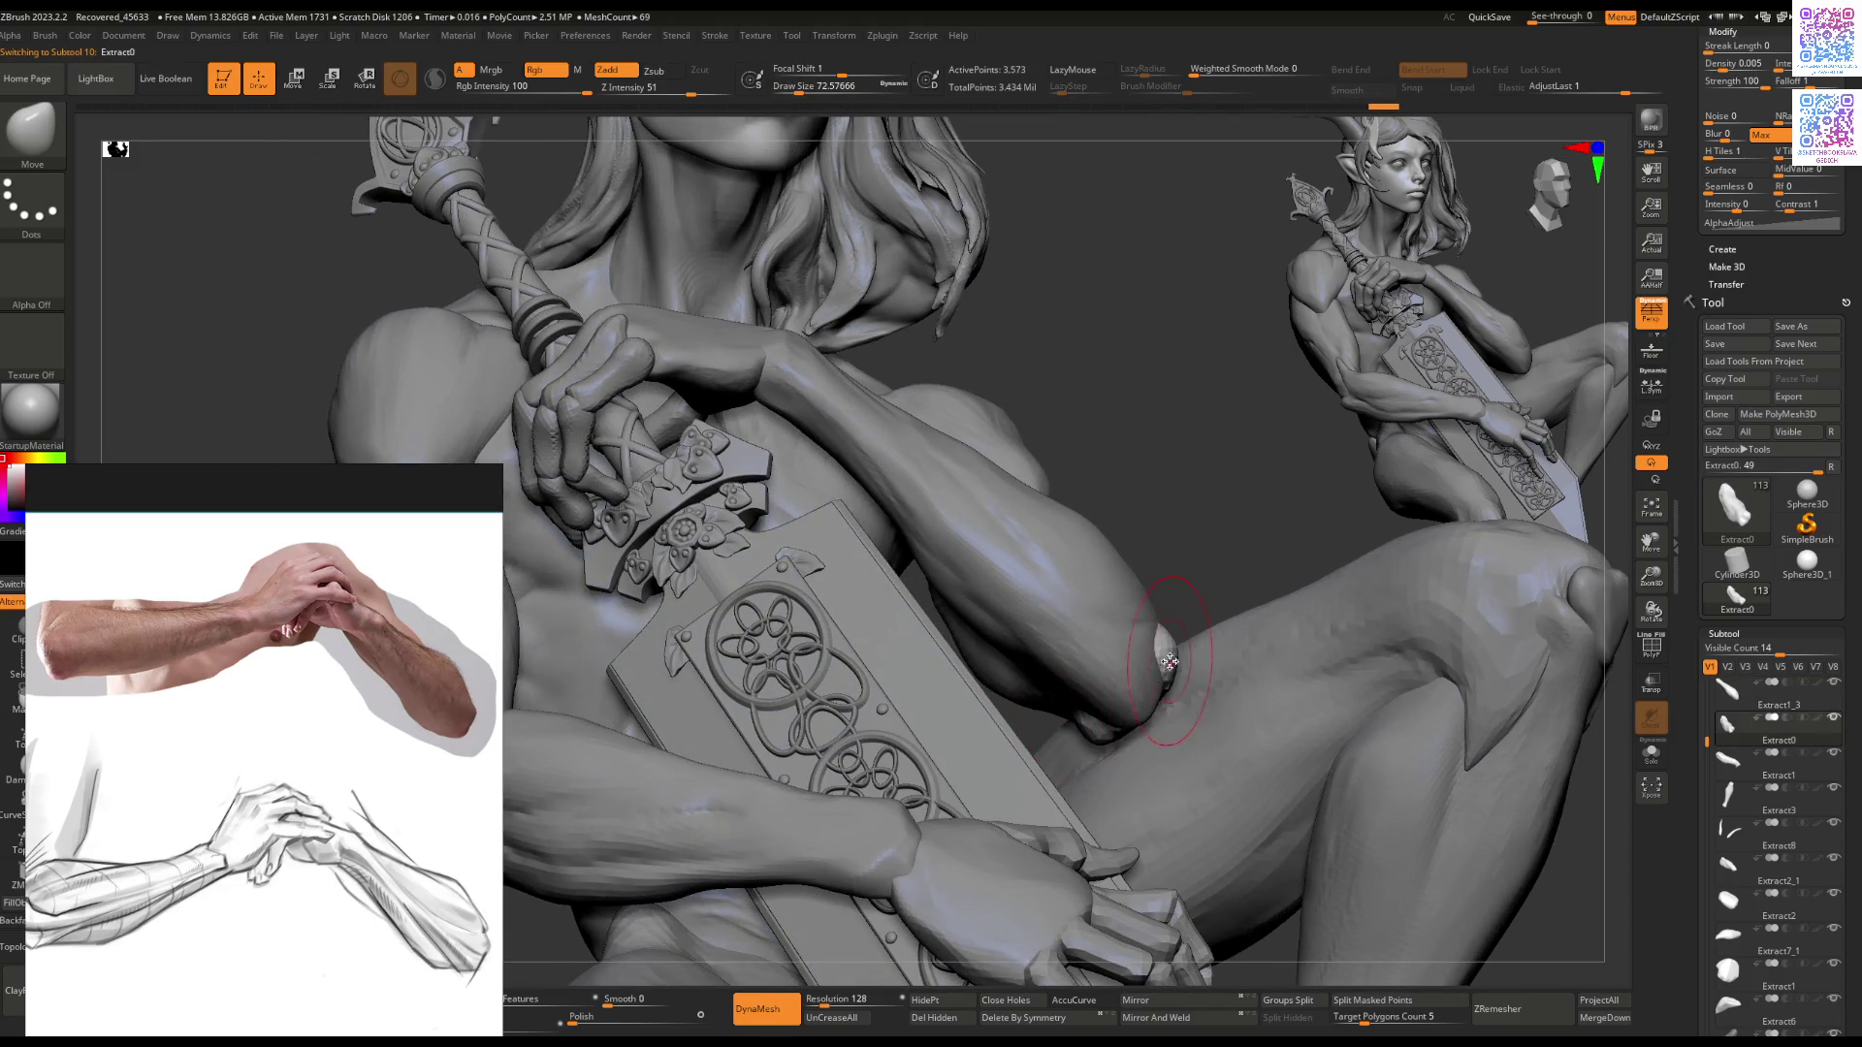
{"action": "mouse_move", "coordinate": [1148, 678]}
{"action": "right_mouse_down"}
{"action": "mouse_move", "coordinate": [1151, 650]}
{"action": "mouse_move", "coordinate": [1102, 714]}
{"action": "mouse_move", "coordinate": [1154, 695]}
{"action": "mouse_move", "coordinate": [1118, 606]}
{"action": "mouse_move", "coordinate": [1148, 553]}
{"action": "mouse_move", "coordinate": [1076, 602]}
{"action": "mouse_move", "coordinate": [1080, 577]}
{"action": "mouse_move", "coordinate": [1103, 621]}
{"action": "right_mouse_up"}
{"action": "left_click", "coordinate": [1108, 718], "text": "alt"}
{"action": "key", "text": "space"}
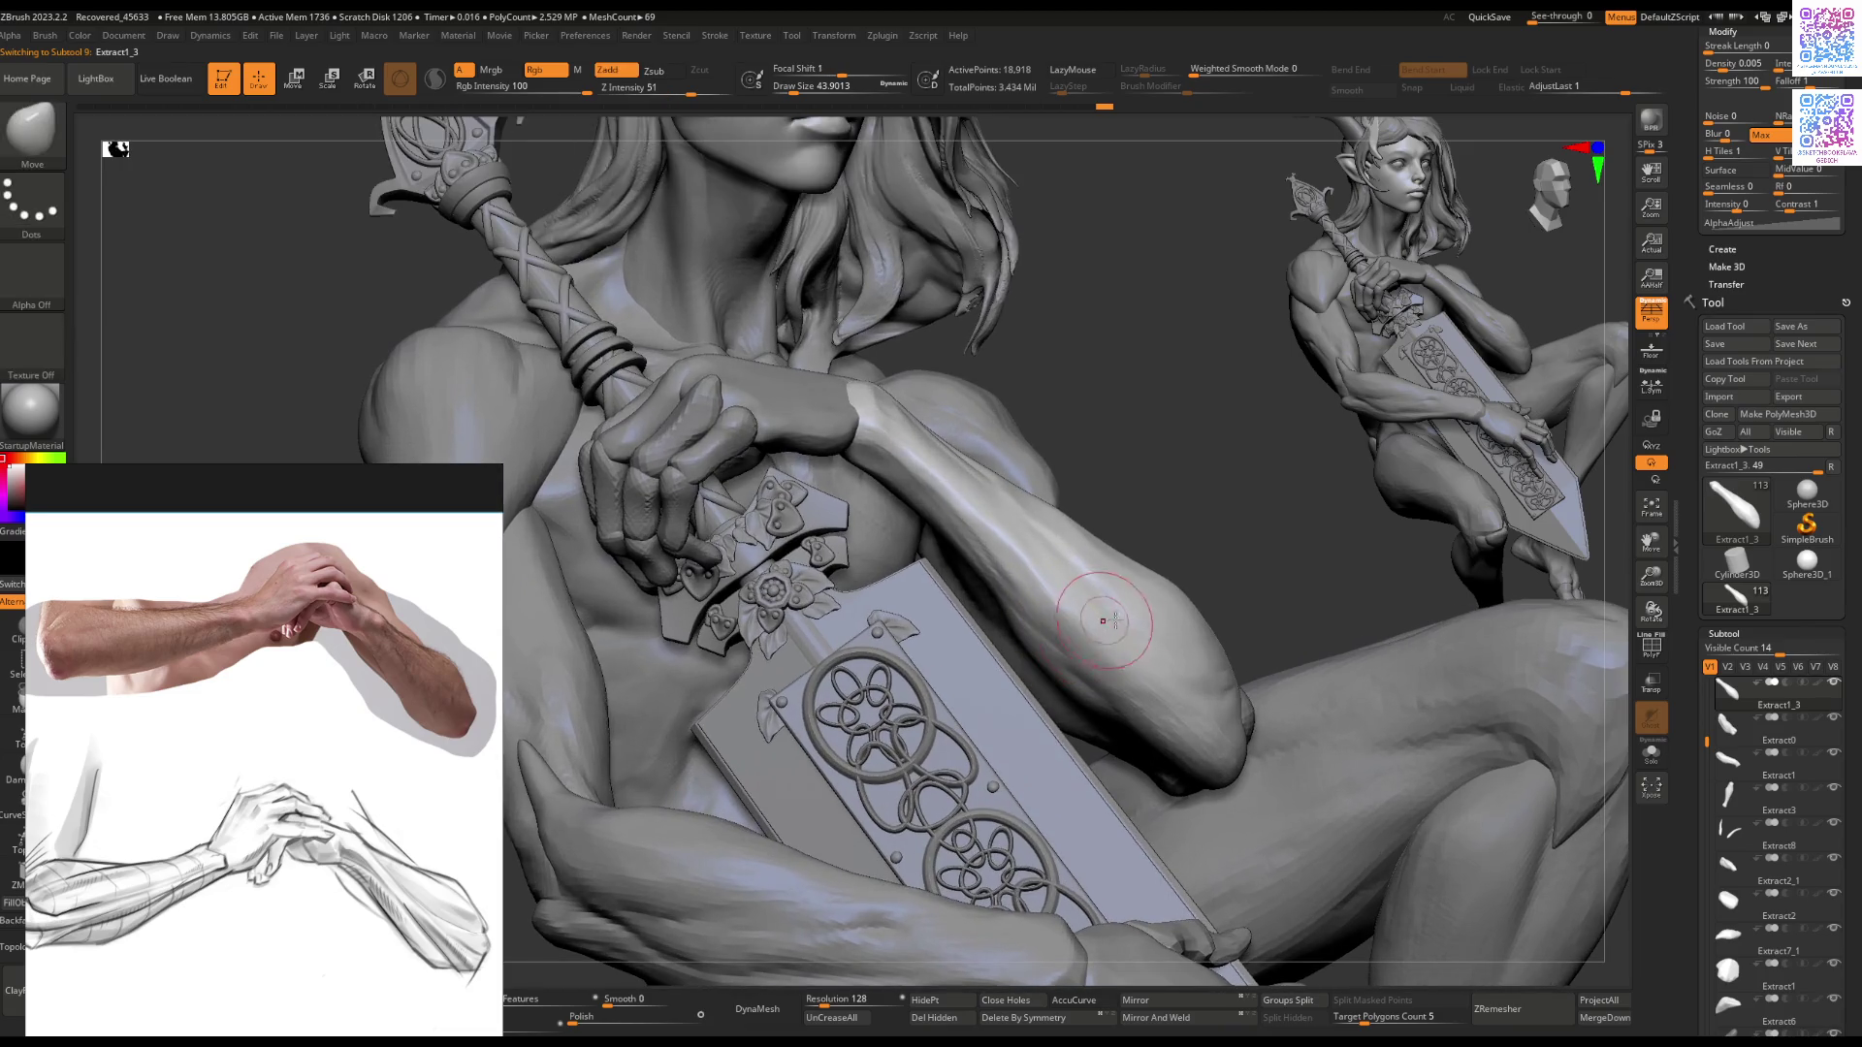
{"action": "mouse_move", "coordinate": [1117, 706]}
{"action": "right_mouse_down", "text": "ctrl"}
{"action": "mouse_move", "coordinate": [1107, 636]}
{"action": "mouse_move", "coordinate": [1049, 621]}
{"action": "right_mouse_up", "text": "ctrl"}
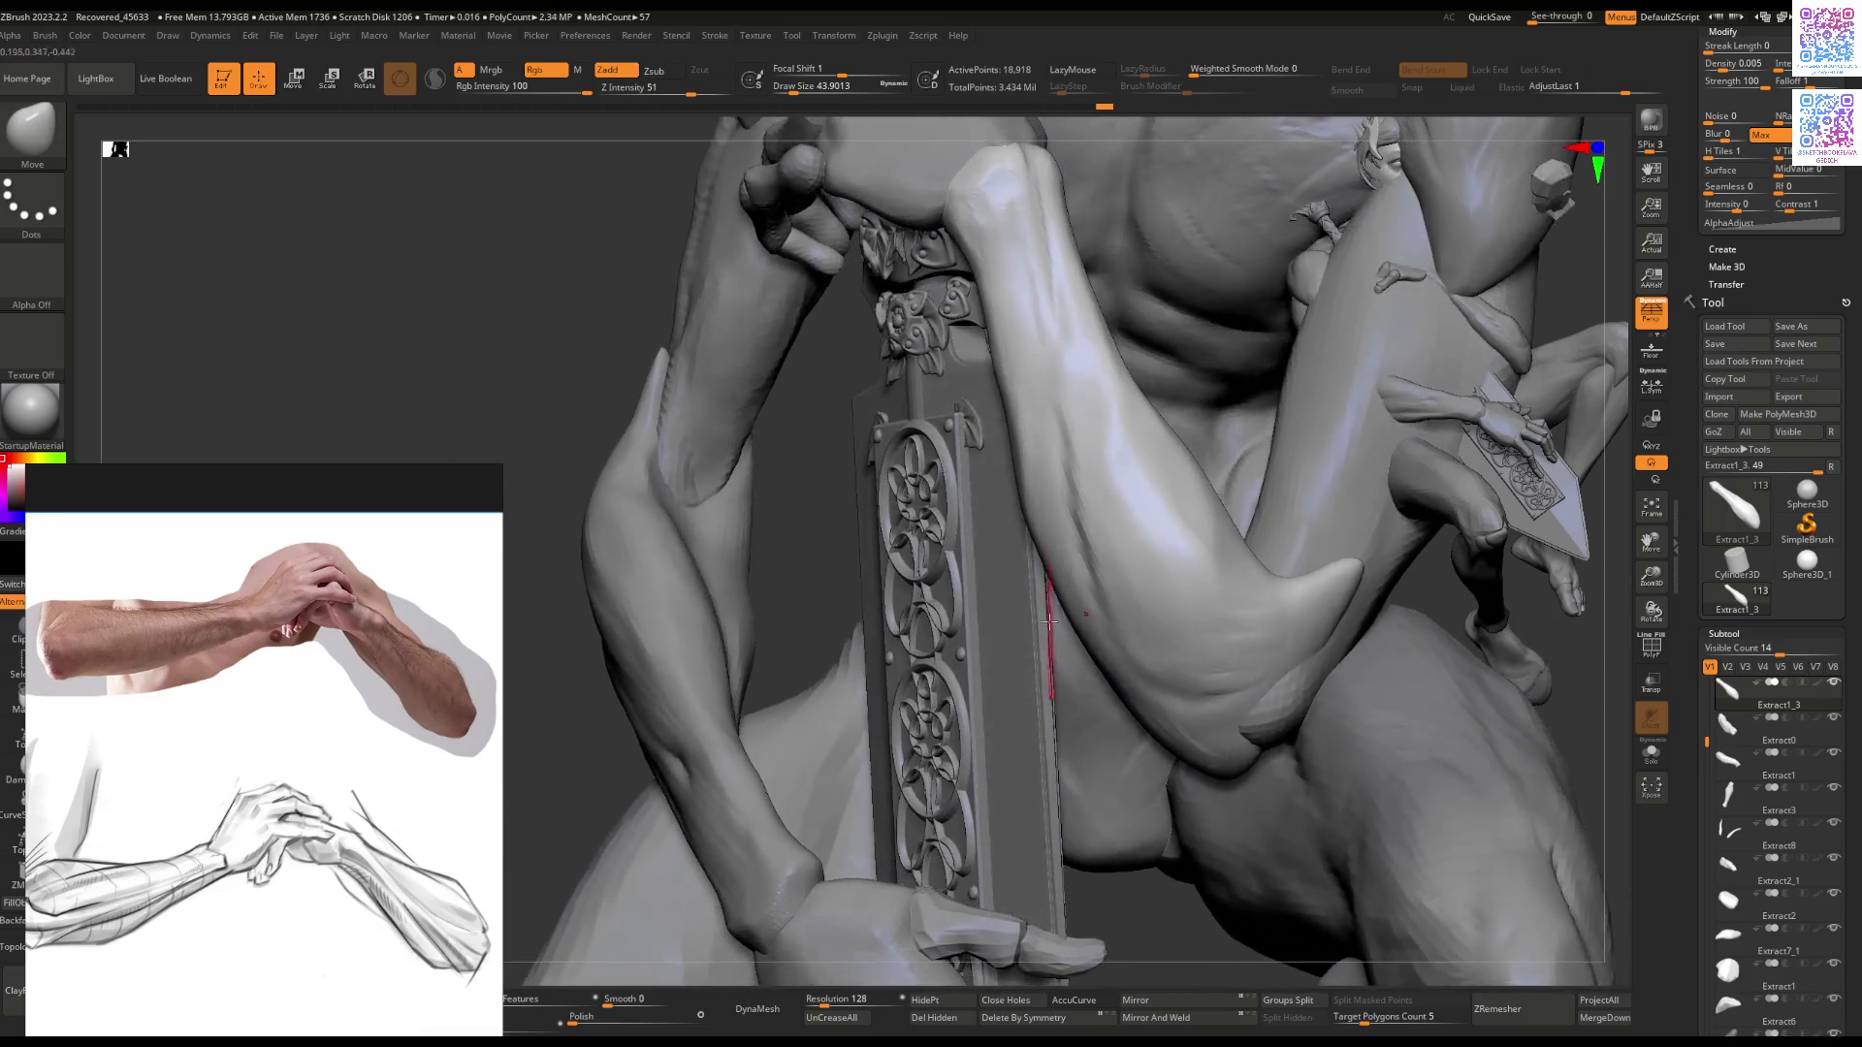
Step: Fine-tune the sculpting brush's Draw Size for the Extract1_3 forearm
{"action": "key", "text": "space"}
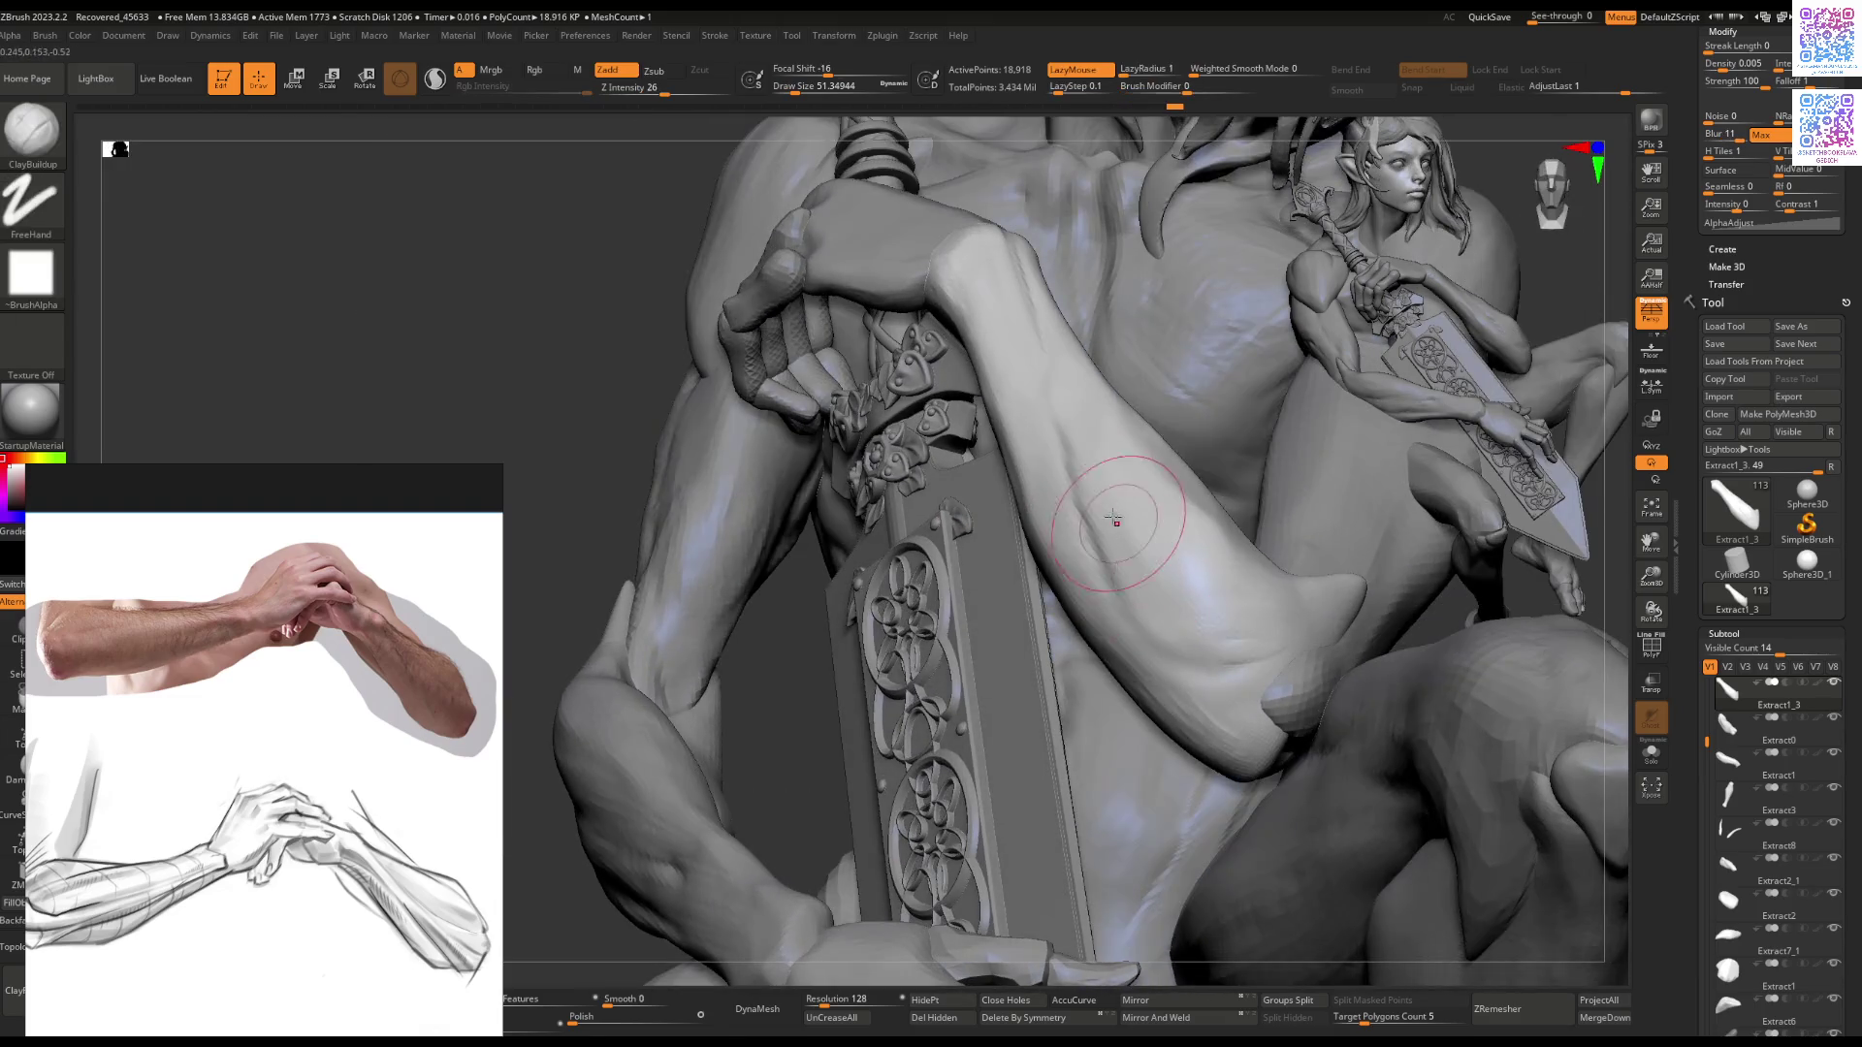
{"action": "right_click_drag", "start_coordinate": [1116, 520], "coordinate": [1084, 458]}
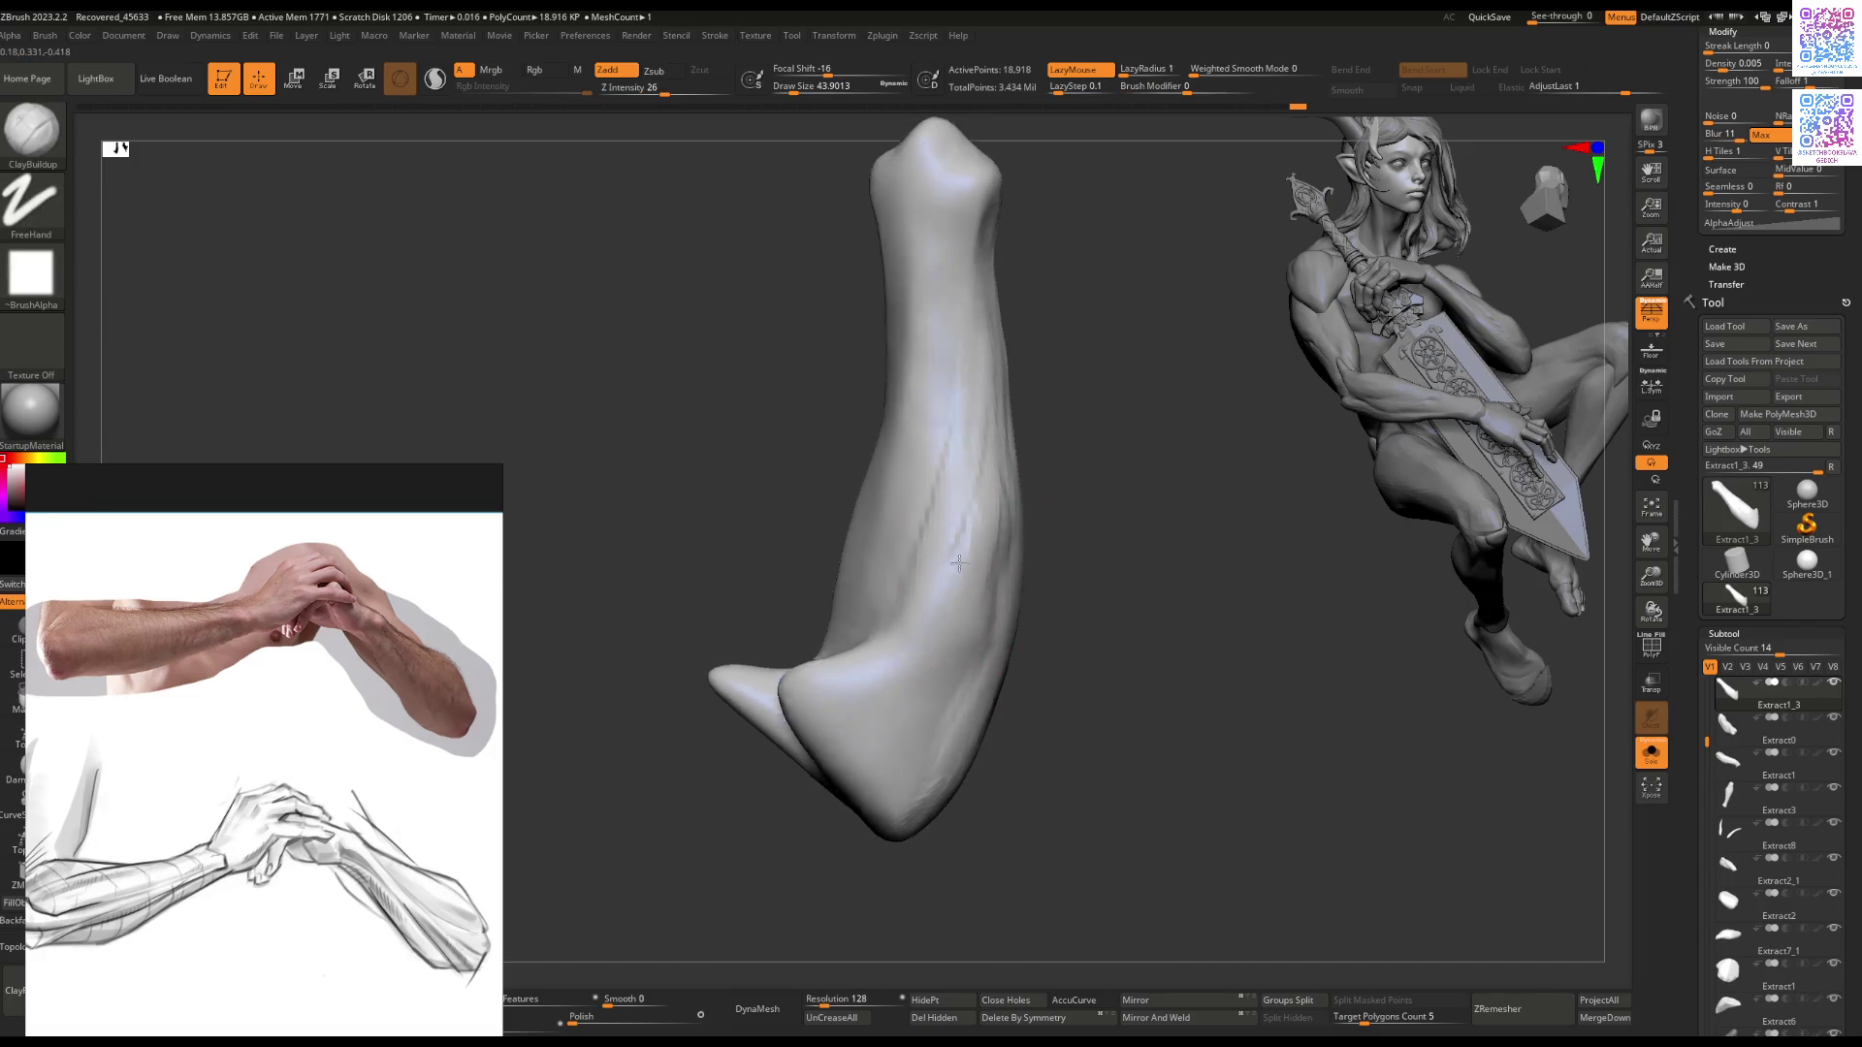
Step: Sculpt the isolated lower forearm, then restore the full figure and flatten the elbow crease
{"action": "mouse_move", "coordinate": [951, 543]}
{"action": "left_mouse_down"}
{"action": "mouse_move", "coordinate": [962, 638]}
{"action": "mouse_move", "coordinate": [883, 773]}
{"action": "left_mouse_up"}
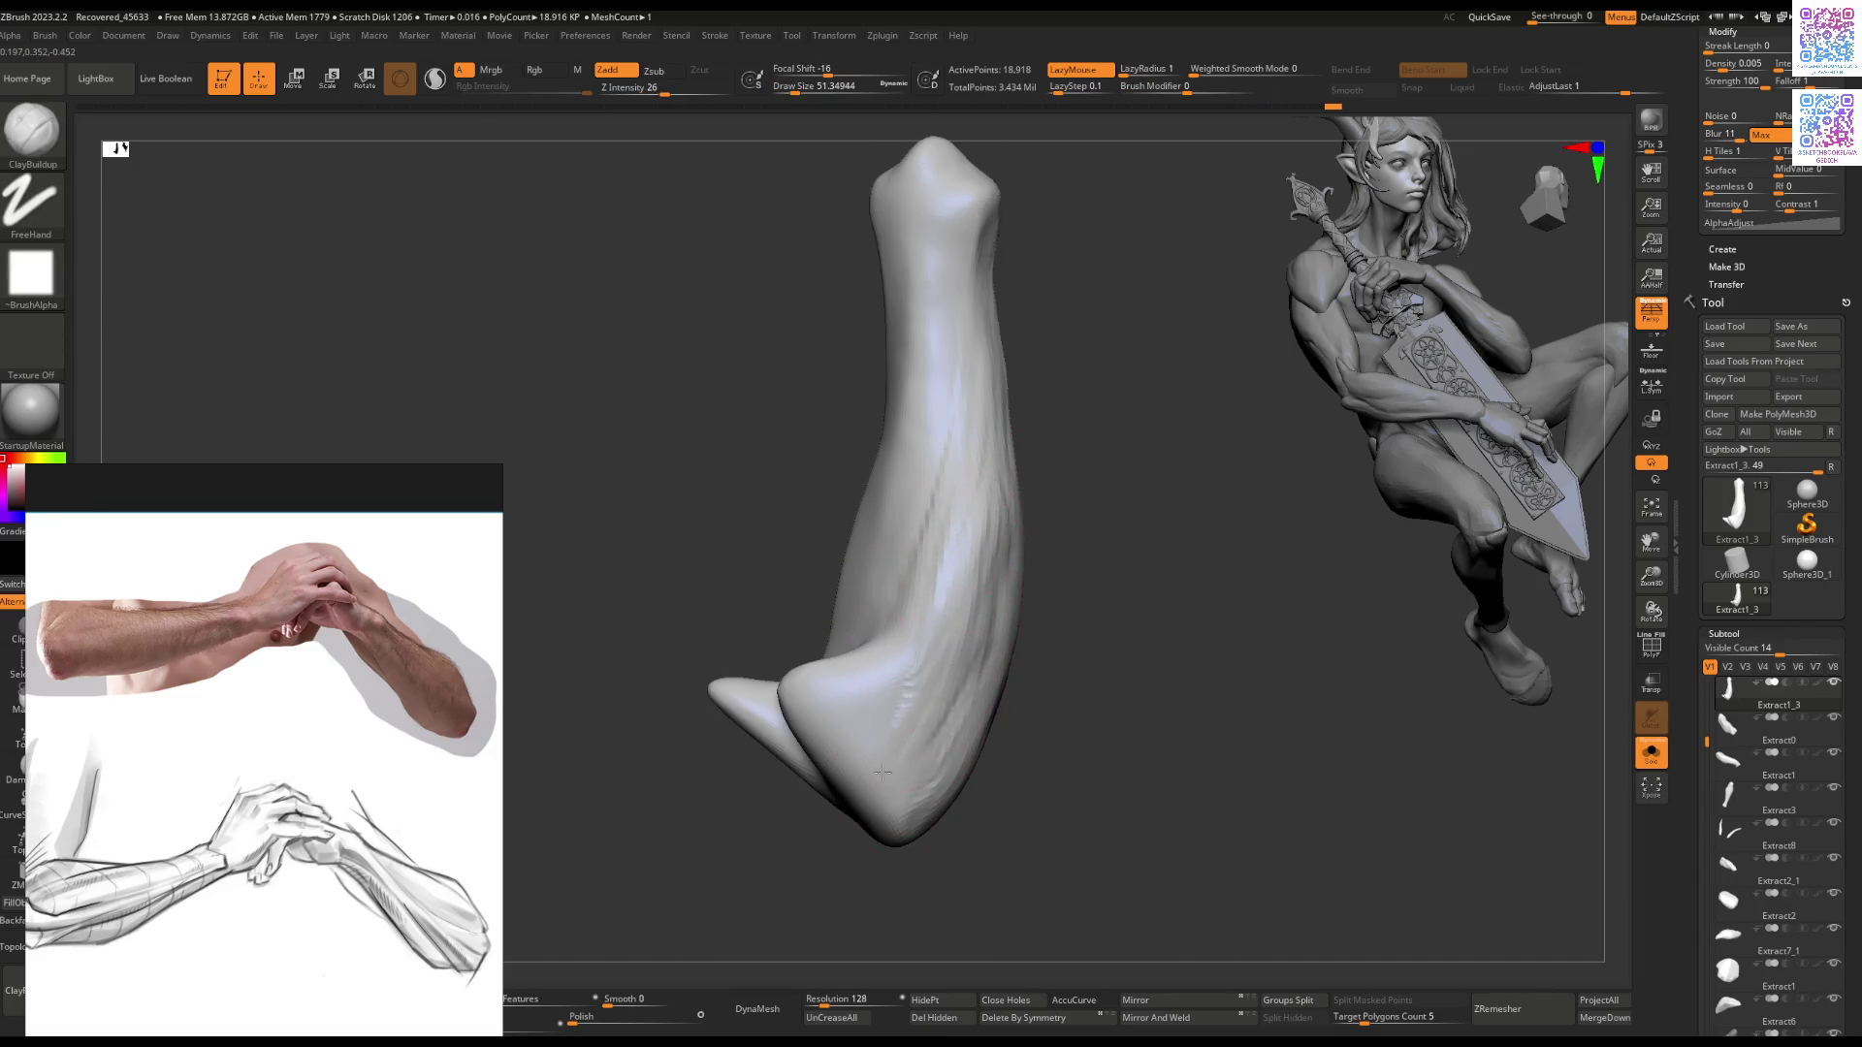
{"action": "mouse_move", "coordinate": [863, 689]}
{"action": "right_mouse_down"}
{"action": "mouse_move", "coordinate": [912, 679]}
{"action": "mouse_move", "coordinate": [873, 685]}
{"action": "mouse_move", "coordinate": [955, 551]}
{"action": "right_mouse_up"}
{"action": "key", "text": "shift"}
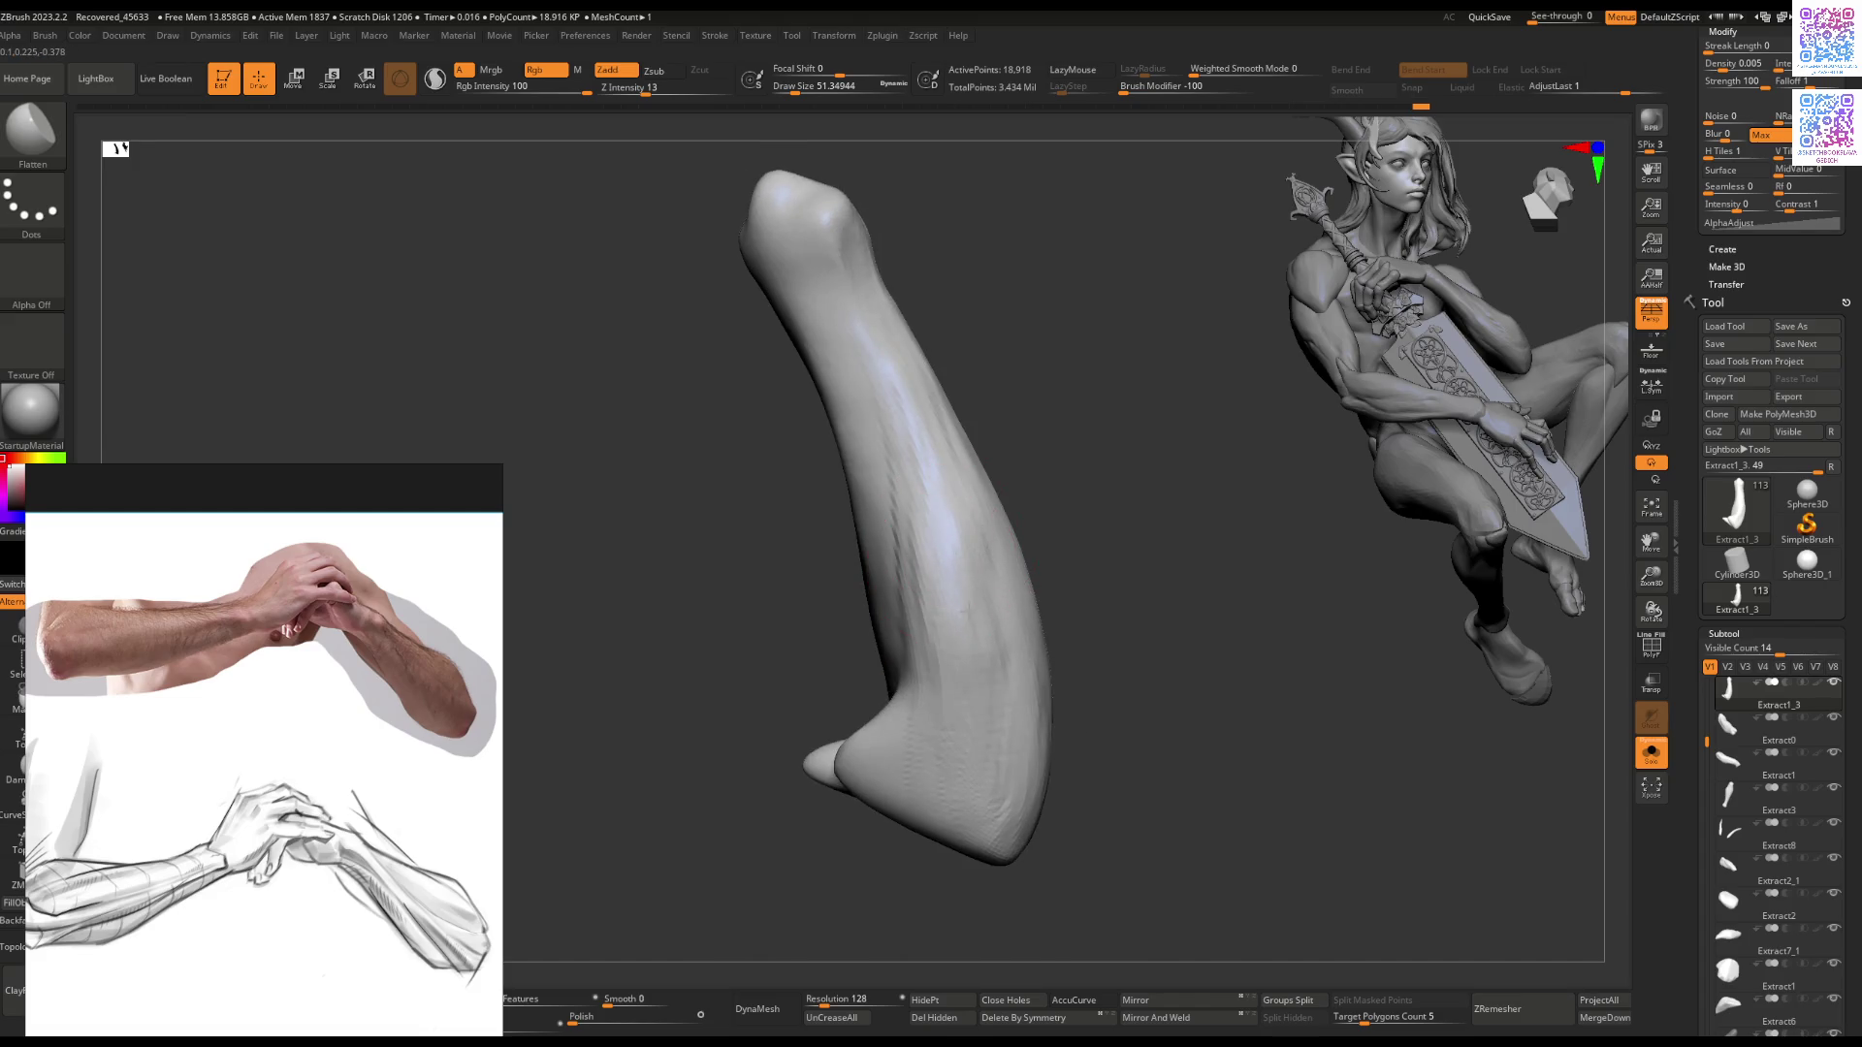
{"action": "mouse_move", "coordinate": [949, 641]}
{"action": "right_mouse_down"}
{"action": "mouse_move", "coordinate": [893, 698]}
{"action": "mouse_move", "coordinate": [940, 740]}
{"action": "mouse_move", "coordinate": [1009, 621]}
{"action": "right_mouse_up"}
{"action": "key", "text": "ctrl+shift+s"}
{"action": "left_click_drag", "start_coordinate": [1009, 622], "coordinate": [1000, 625]}
{"action": "right_click_drag", "start_coordinate": [991, 567], "coordinate": [1003, 550]}
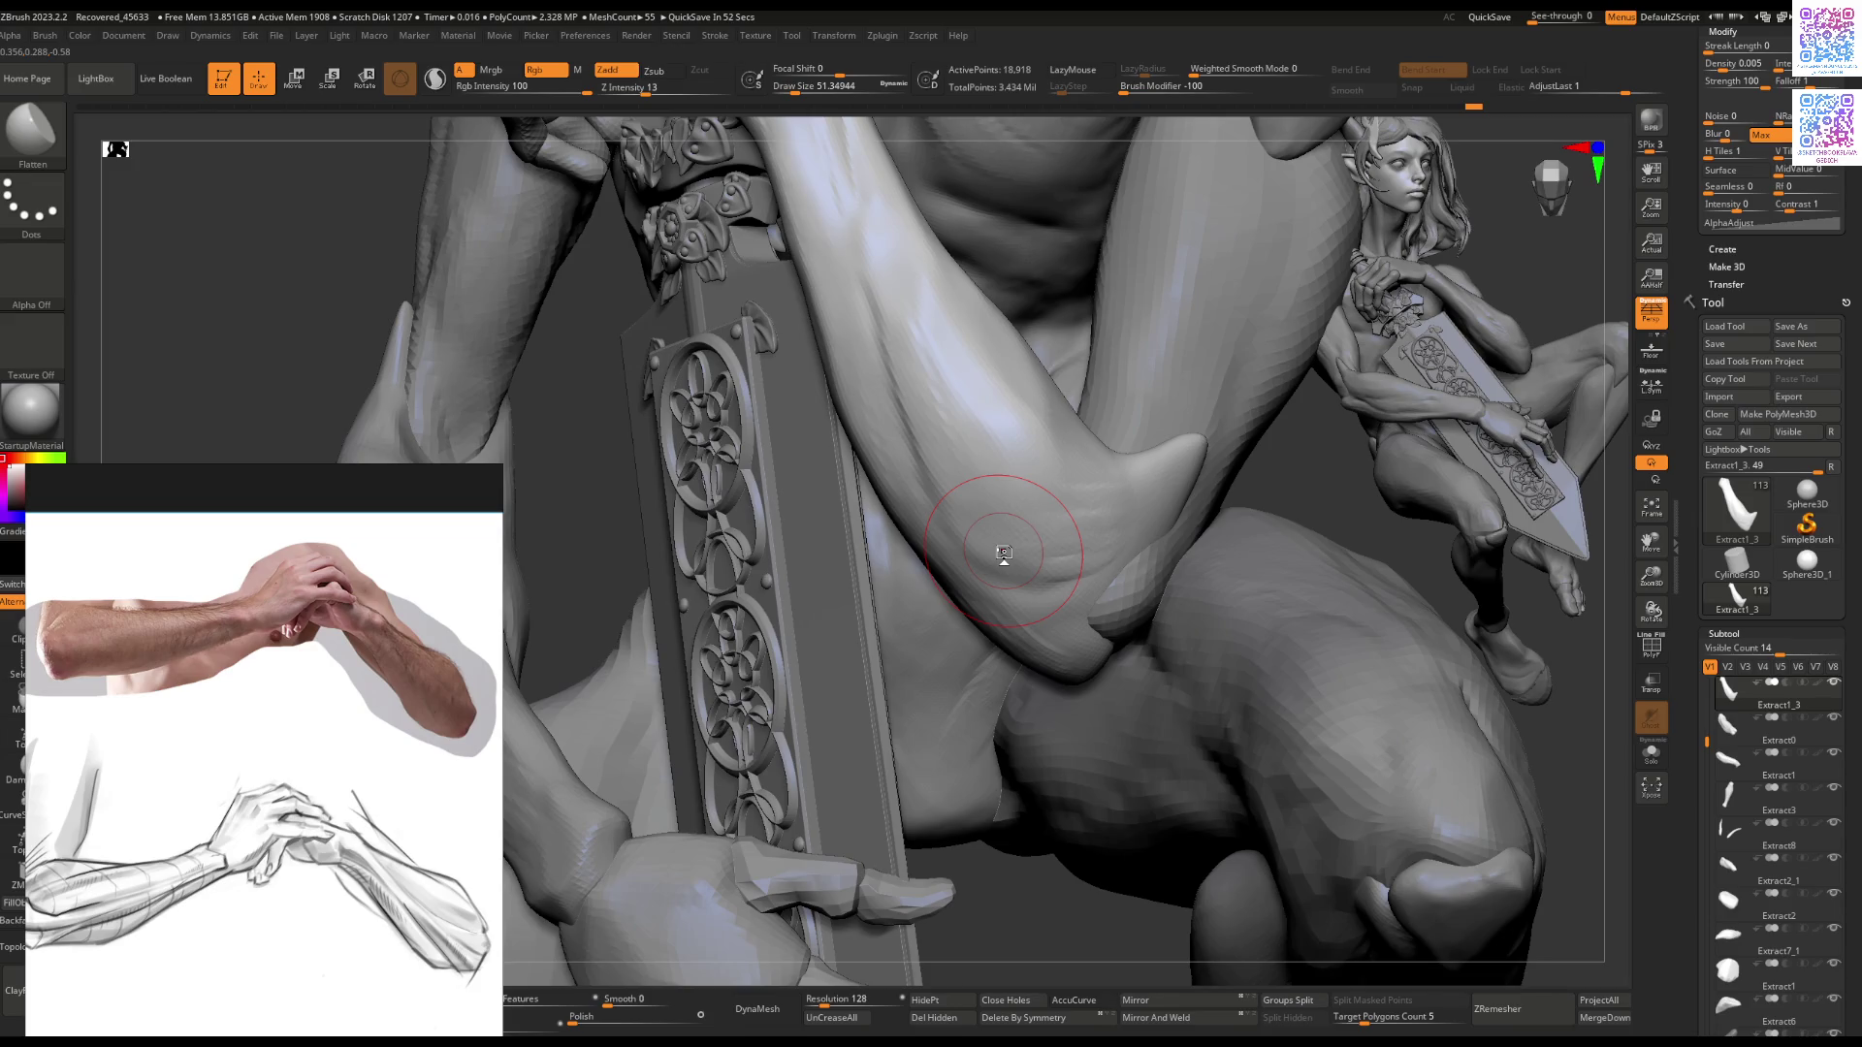
Step: Deepen and lengthen the forearm's elbow crease, then enlarge the Draw Size
{"action": "left_click_drag", "start_coordinate": [1003, 553], "coordinate": [929, 477]}
{"action": "left_click_drag", "start_coordinate": [1009, 524], "coordinate": [956, 456]}
{"action": "right_click_drag", "start_coordinate": [956, 456], "coordinate": [965, 491]}
{"action": "key", "text": "s"}
{"action": "left_click_drag", "start_coordinate": [965, 491], "coordinate": [1008, 504]}
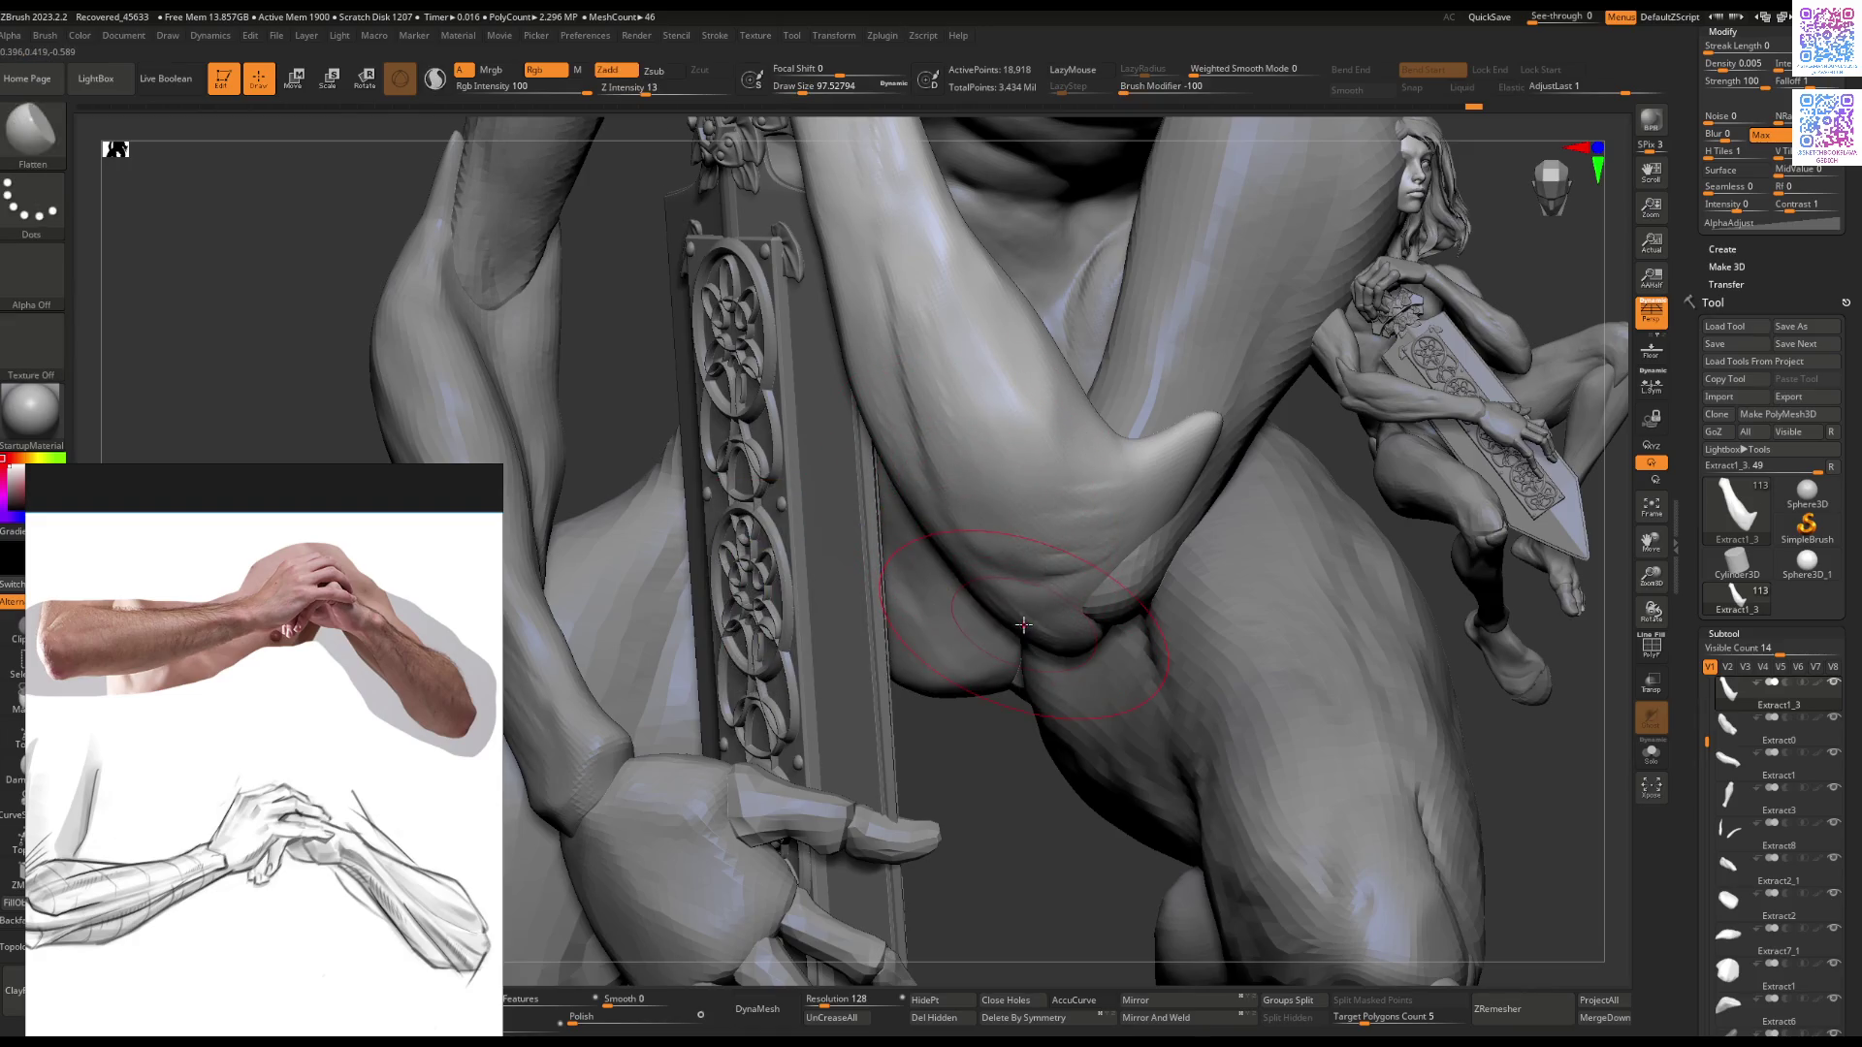
Step: With the Move brush, pull the fold above the crease down and push the inner forearm
{"action": "key", "text": "b"}
{"action": "key", "text": "m"}
{"action": "key", "text": "v"}
{"action": "left_click_drag", "start_coordinate": [1019, 626], "coordinate": [1008, 637]}
{"action": "right_click_drag", "start_coordinate": [1002, 626], "coordinate": [871, 472]}
{"action": "key", "text": "space"}
{"action": "left_click_drag", "start_coordinate": [871, 473], "coordinate": [876, 467]}
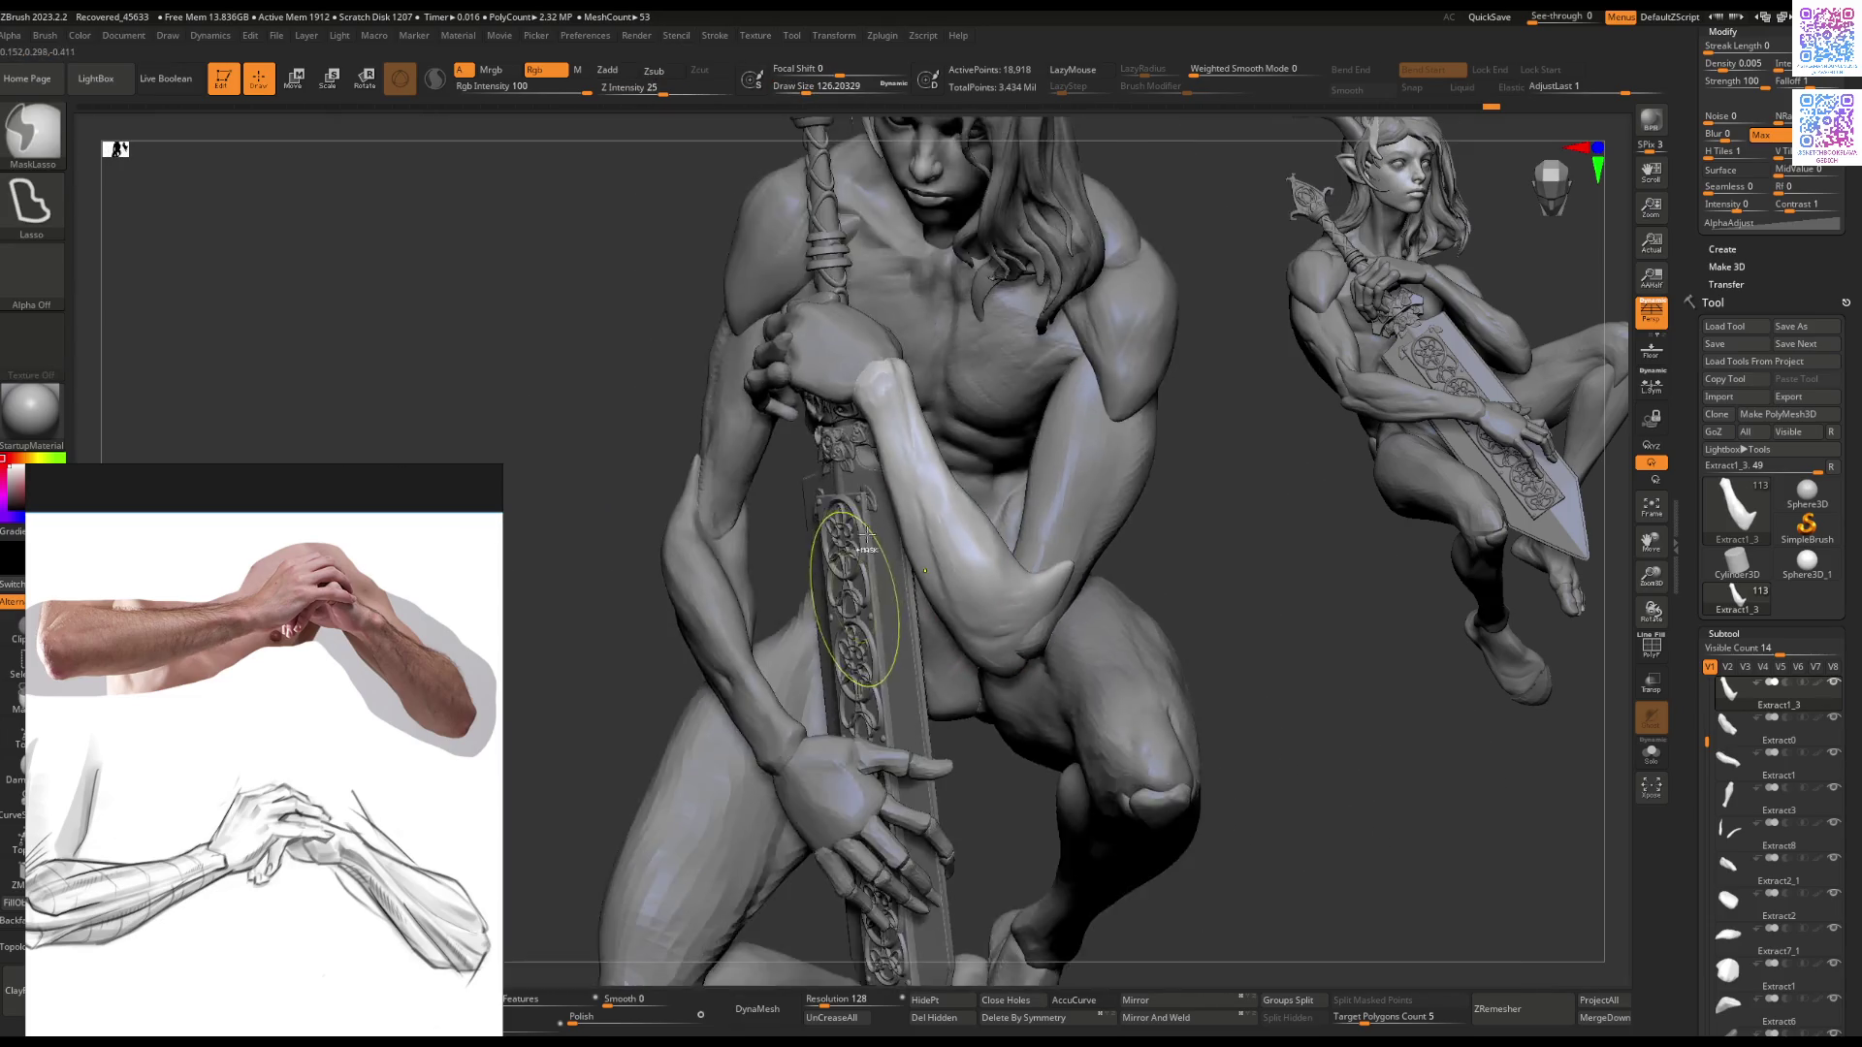
Step: Zoom in on the arm and sword and shrink the Draw Size
{"action": "mouse_move", "coordinate": [874, 563]}
{"action": "right_mouse_down"}
{"action": "mouse_move", "coordinate": [955, 651]}
{"action": "mouse_move", "coordinate": [918, 553]}
{"action": "right_mouse_up"}
{"action": "key", "text": "space"}
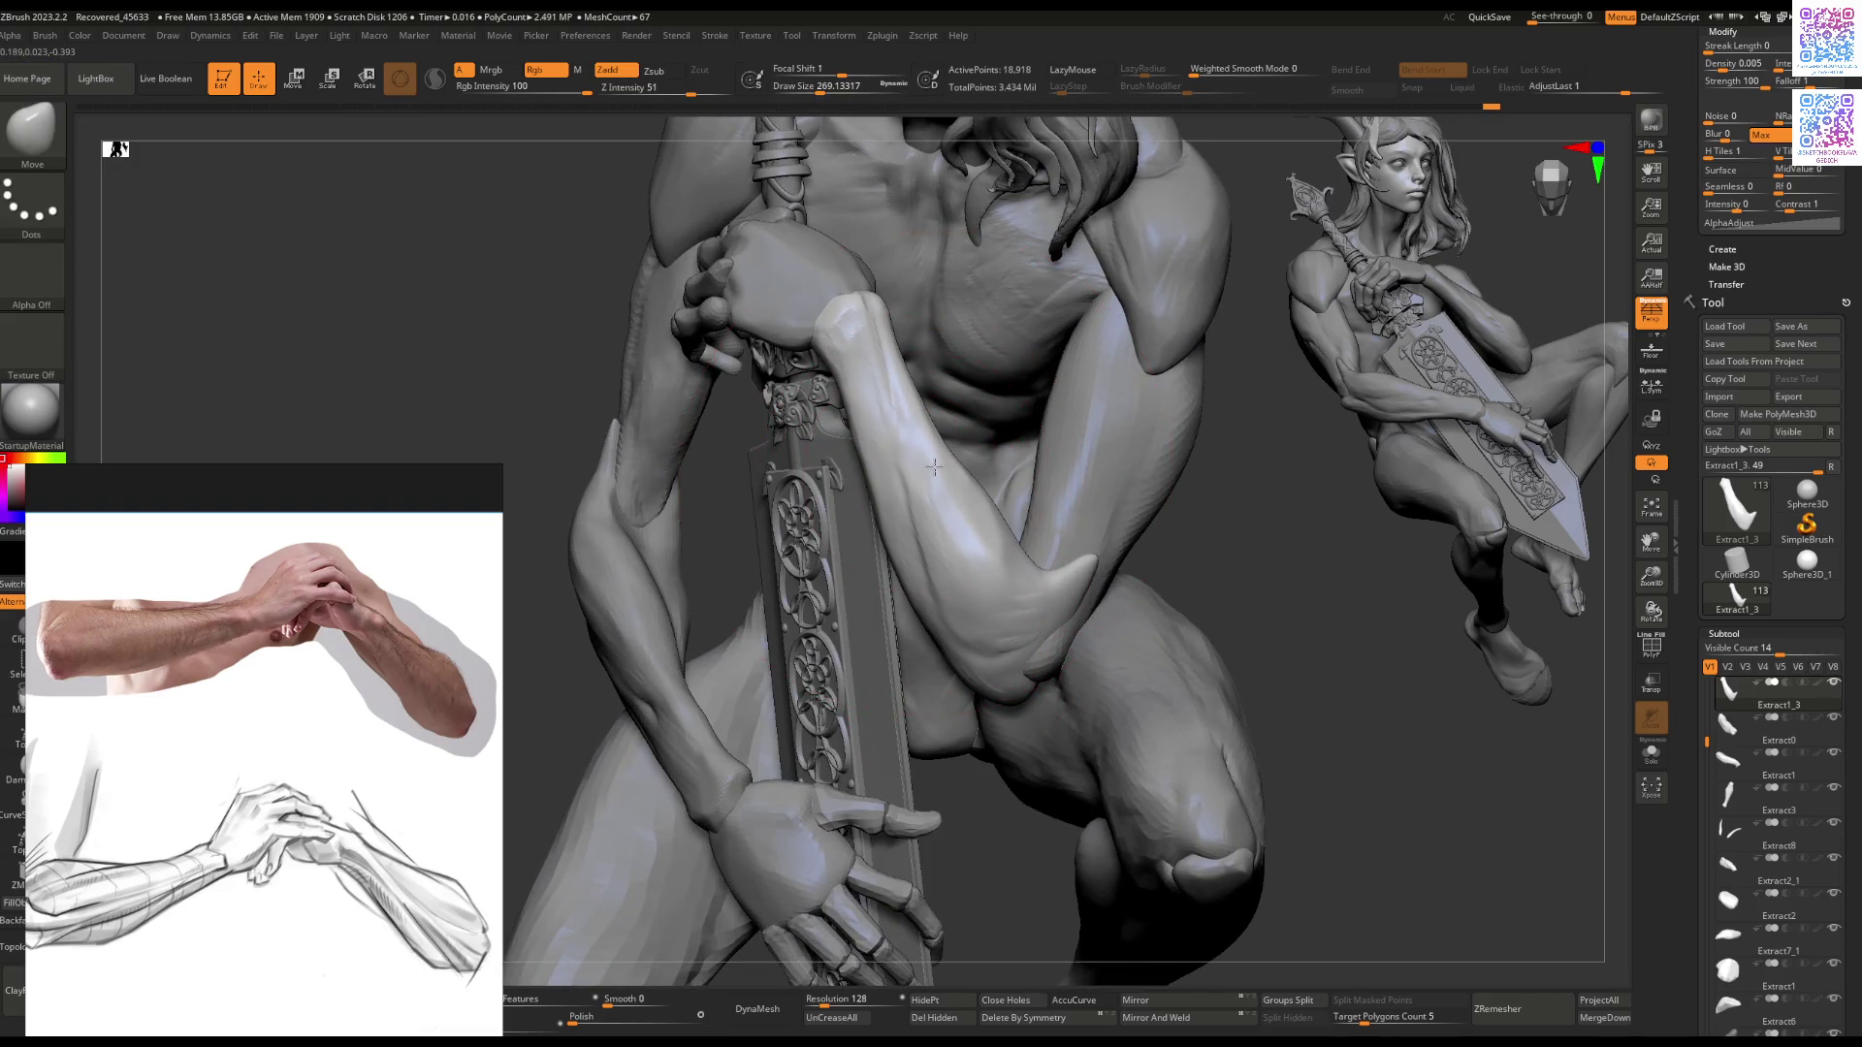
{"action": "mouse_move", "coordinate": [922, 473]}
{"action": "right_mouse_down"}
{"action": "mouse_move", "coordinate": [964, 472]}
{"action": "mouse_move", "coordinate": [981, 428]}
{"action": "mouse_move", "coordinate": [1037, 540]}
{"action": "mouse_move", "coordinate": [846, 545]}
{"action": "mouse_move", "coordinate": [878, 531]}
{"action": "mouse_move", "coordinate": [940, 600]}
{"action": "mouse_move", "coordinate": [963, 550]}
{"action": "mouse_move", "coordinate": [1039, 601]}
{"action": "right_mouse_up"}
{"action": "key", "text": "ctrl"}
{"action": "right_click", "coordinate": [963, 550]}
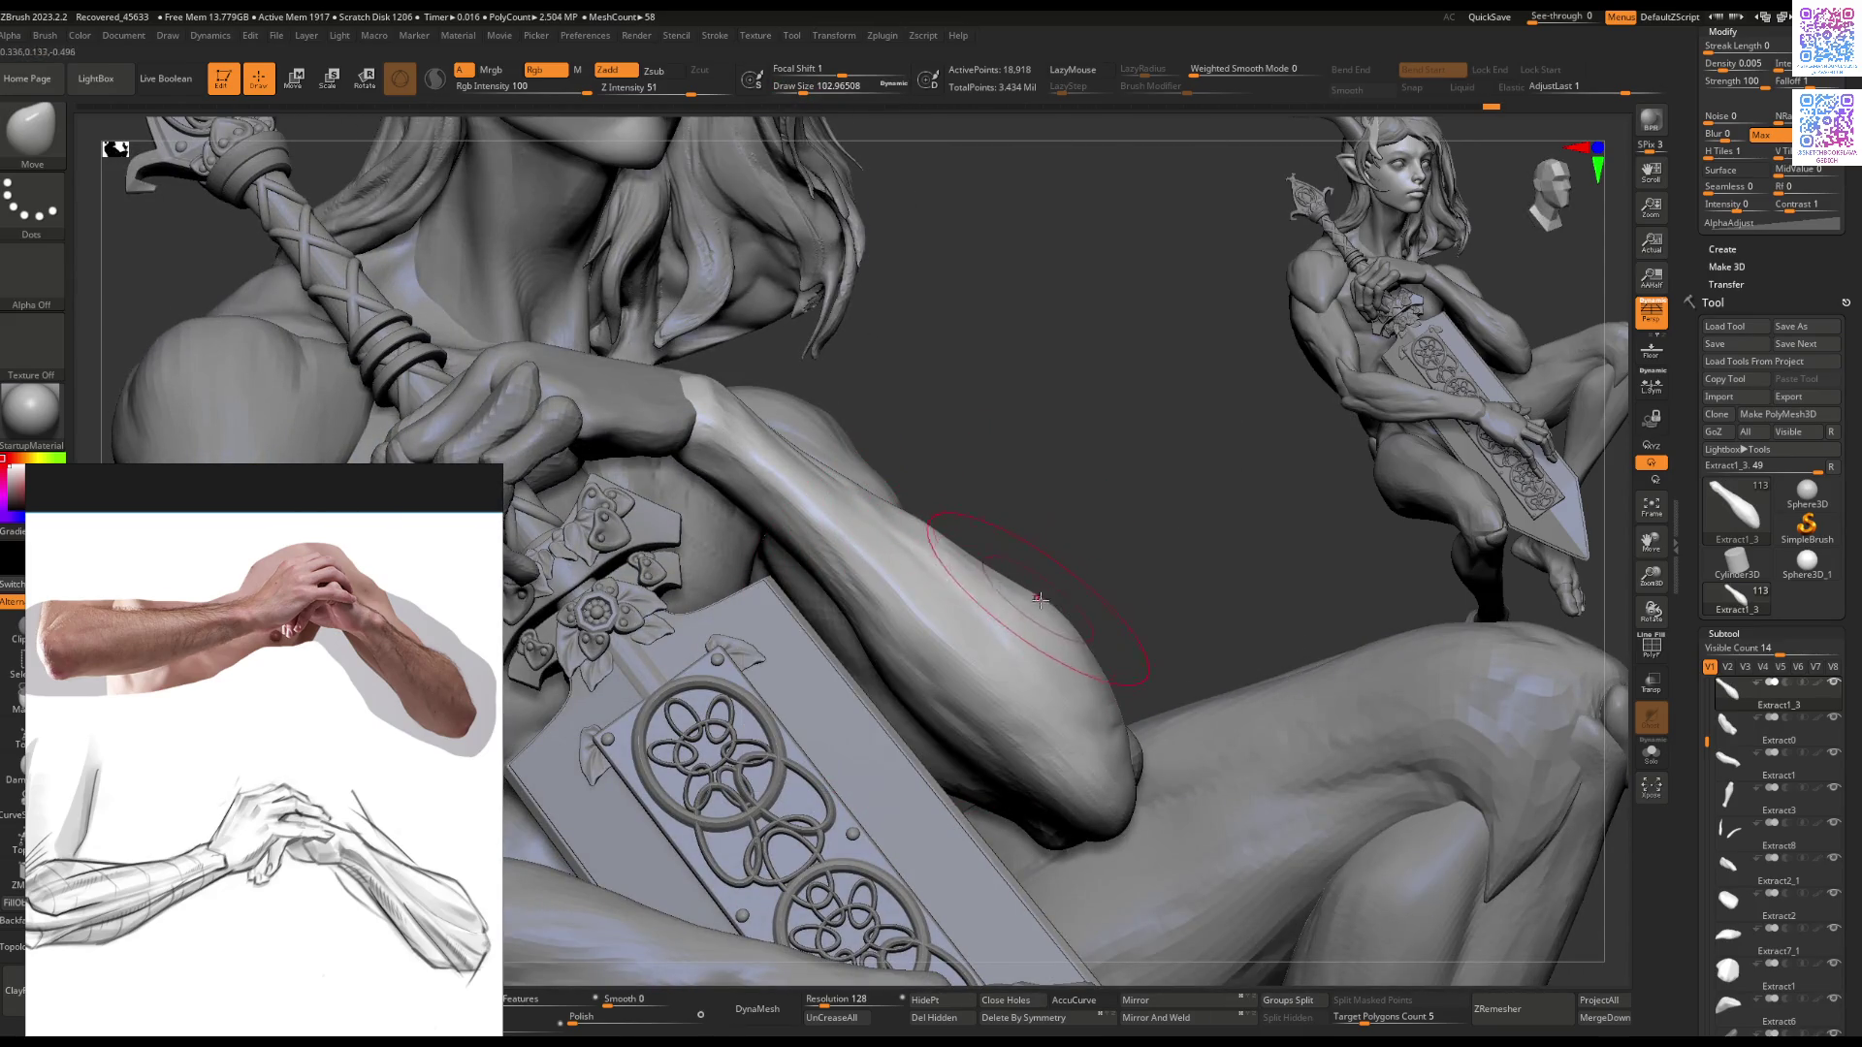
{"action": "right_click", "coordinate": [1047, 621]}
{"action": "left_click_drag", "start_coordinate": [1047, 582], "coordinate": [1009, 579]}
Step: Pull the forearm surface outward and down with the Move brush
{"action": "right_click_drag", "start_coordinate": [1010, 572], "coordinate": [1077, 617]}
{"action": "key", "text": "b"}
{"action": "key", "text": "f"}
{"action": "key", "text": "l"}
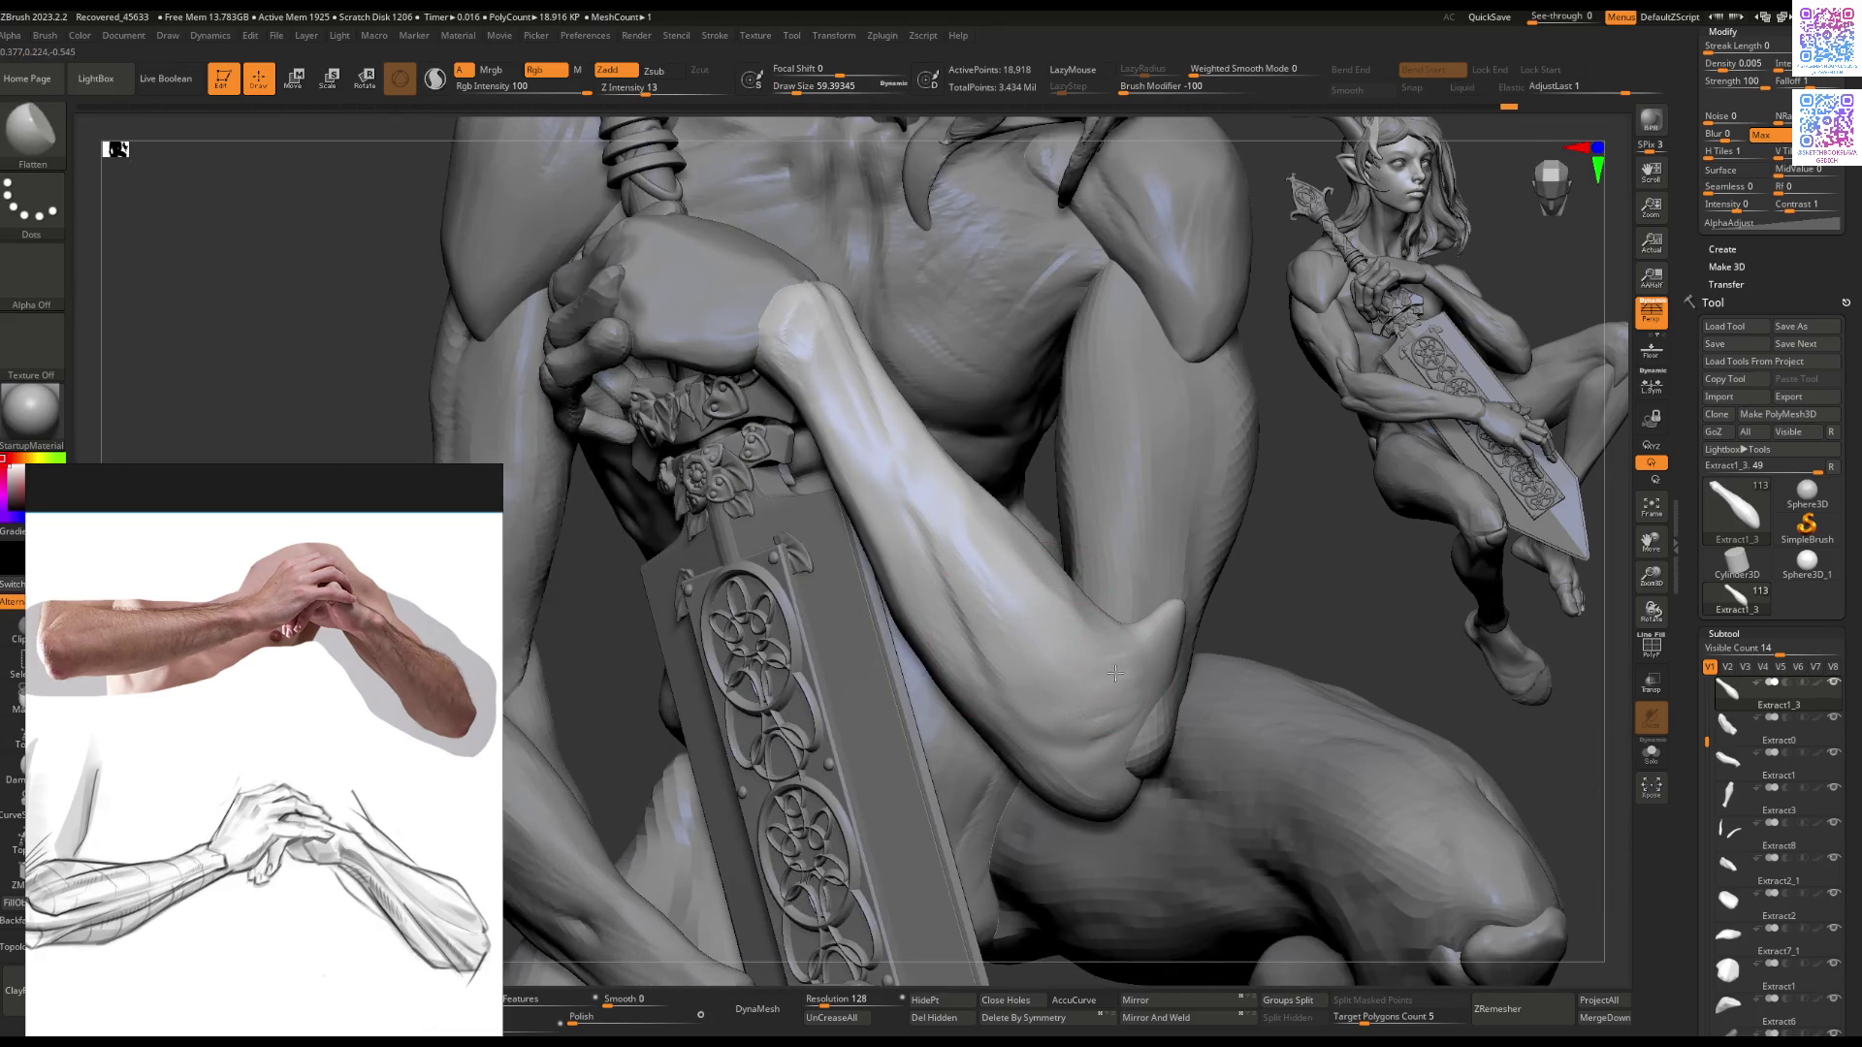
{"action": "mouse_move", "coordinate": [1120, 685]}
{"action": "right_mouse_down", "text": "ctrl"}
{"action": "mouse_move", "coordinate": [1010, 470]}
{"action": "mouse_move", "coordinate": [904, 578]}
{"action": "mouse_move", "coordinate": [985, 631]}
{"action": "mouse_move", "coordinate": [1023, 755]}
{"action": "mouse_move", "coordinate": [1163, 693]}
{"action": "mouse_move", "coordinate": [1052, 685]}
{"action": "right_mouse_up", "text": "ctrl"}
{"action": "key", "text": "space"}
{"action": "key", "text": "space"}
{"action": "left_click", "coordinate": [1041, 648]}
{"action": "left_click_drag", "start_coordinate": [1113, 687], "coordinate": [1142, 708]}
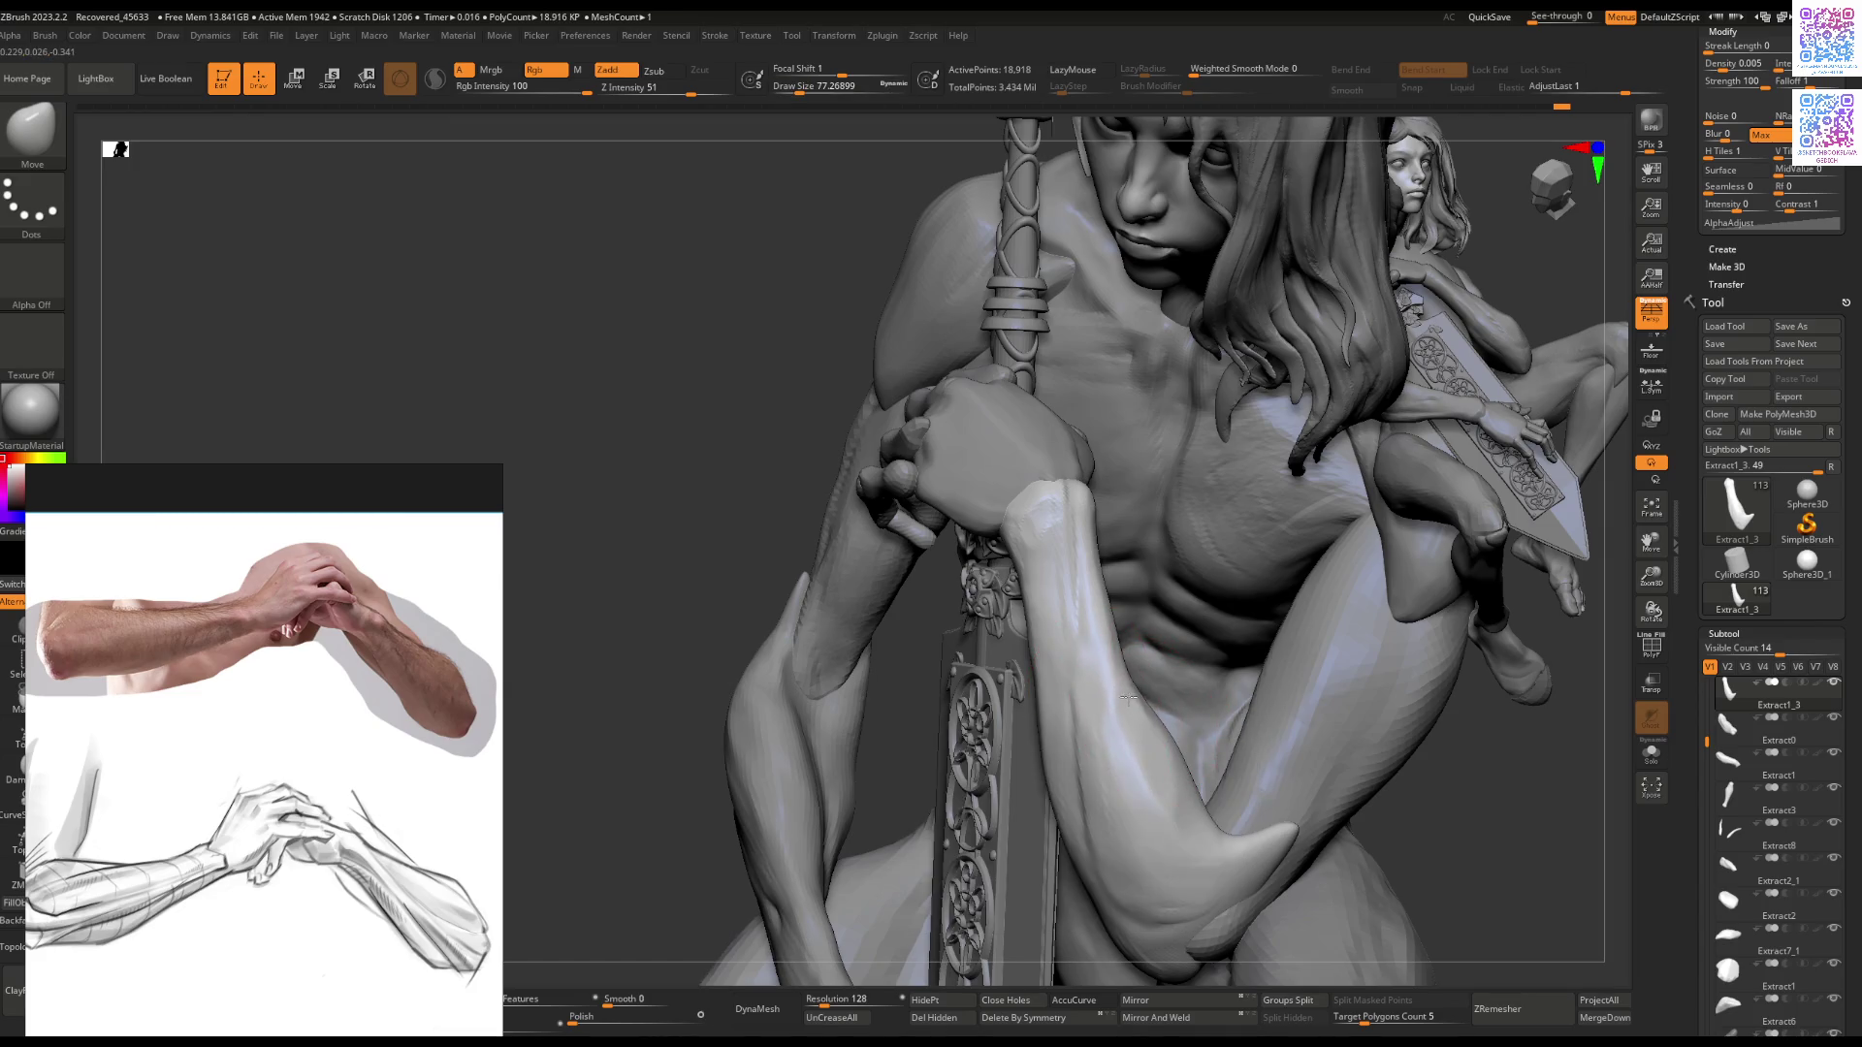
Step: Enlarge the brush and orbit to check the forearm against the torso, then shrink it
{"action": "mouse_move", "coordinate": [1136, 693]}
{"action": "right_mouse_down"}
{"action": "mouse_move", "coordinate": [1088, 605]}
{"action": "mouse_move", "coordinate": [1106, 652]}
{"action": "right_mouse_up"}
{"action": "key", "text": "space"}
{"action": "left_click_drag", "start_coordinate": [1105, 661], "coordinate": [1090, 638]}
{"action": "mouse_move", "coordinate": [1093, 649]}
{"action": "right_mouse_down"}
{"action": "mouse_move", "coordinate": [1167, 458]}
{"action": "mouse_move", "coordinate": [1085, 105]}
{"action": "right_mouse_up"}
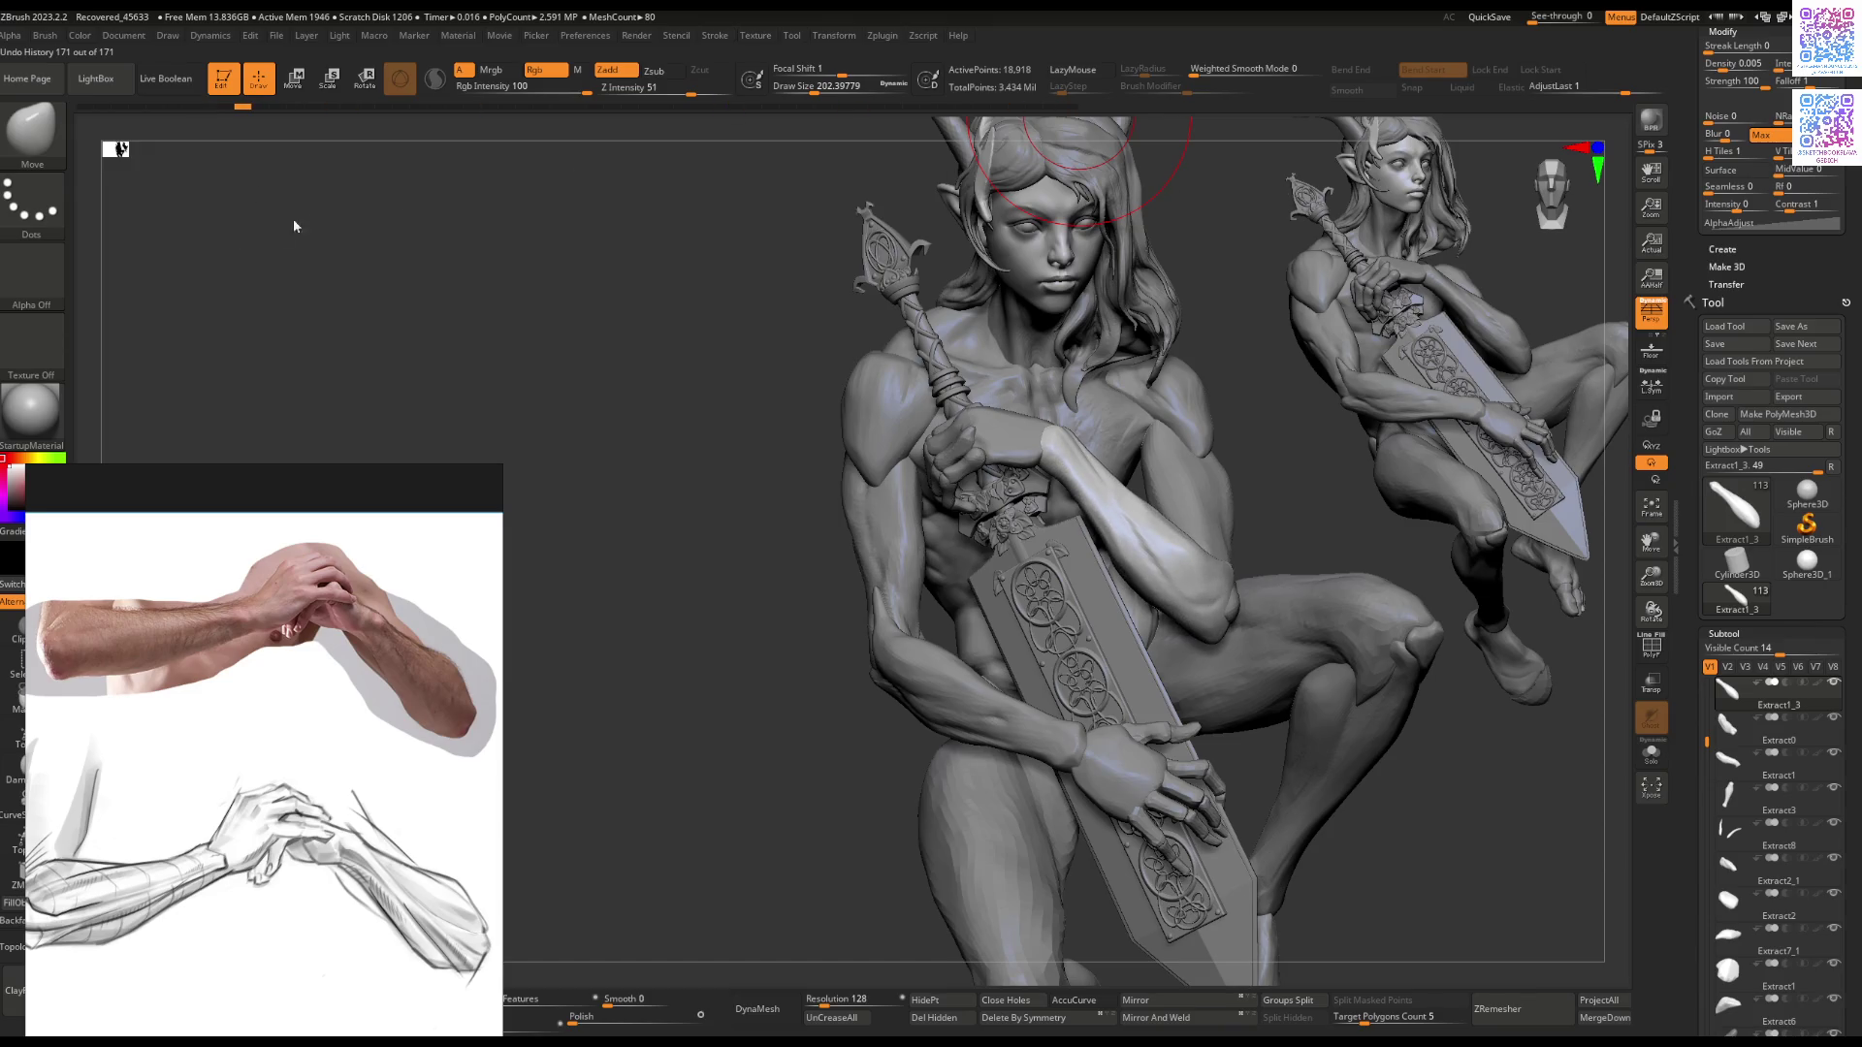
{"action": "mouse_move", "coordinate": [1277, 191]}
{"action": "left_mouse_down"}
{"action": "mouse_move", "coordinate": [1212, 514]}
{"action": "mouse_move", "coordinate": [1216, 437]}
{"action": "left_mouse_up"}
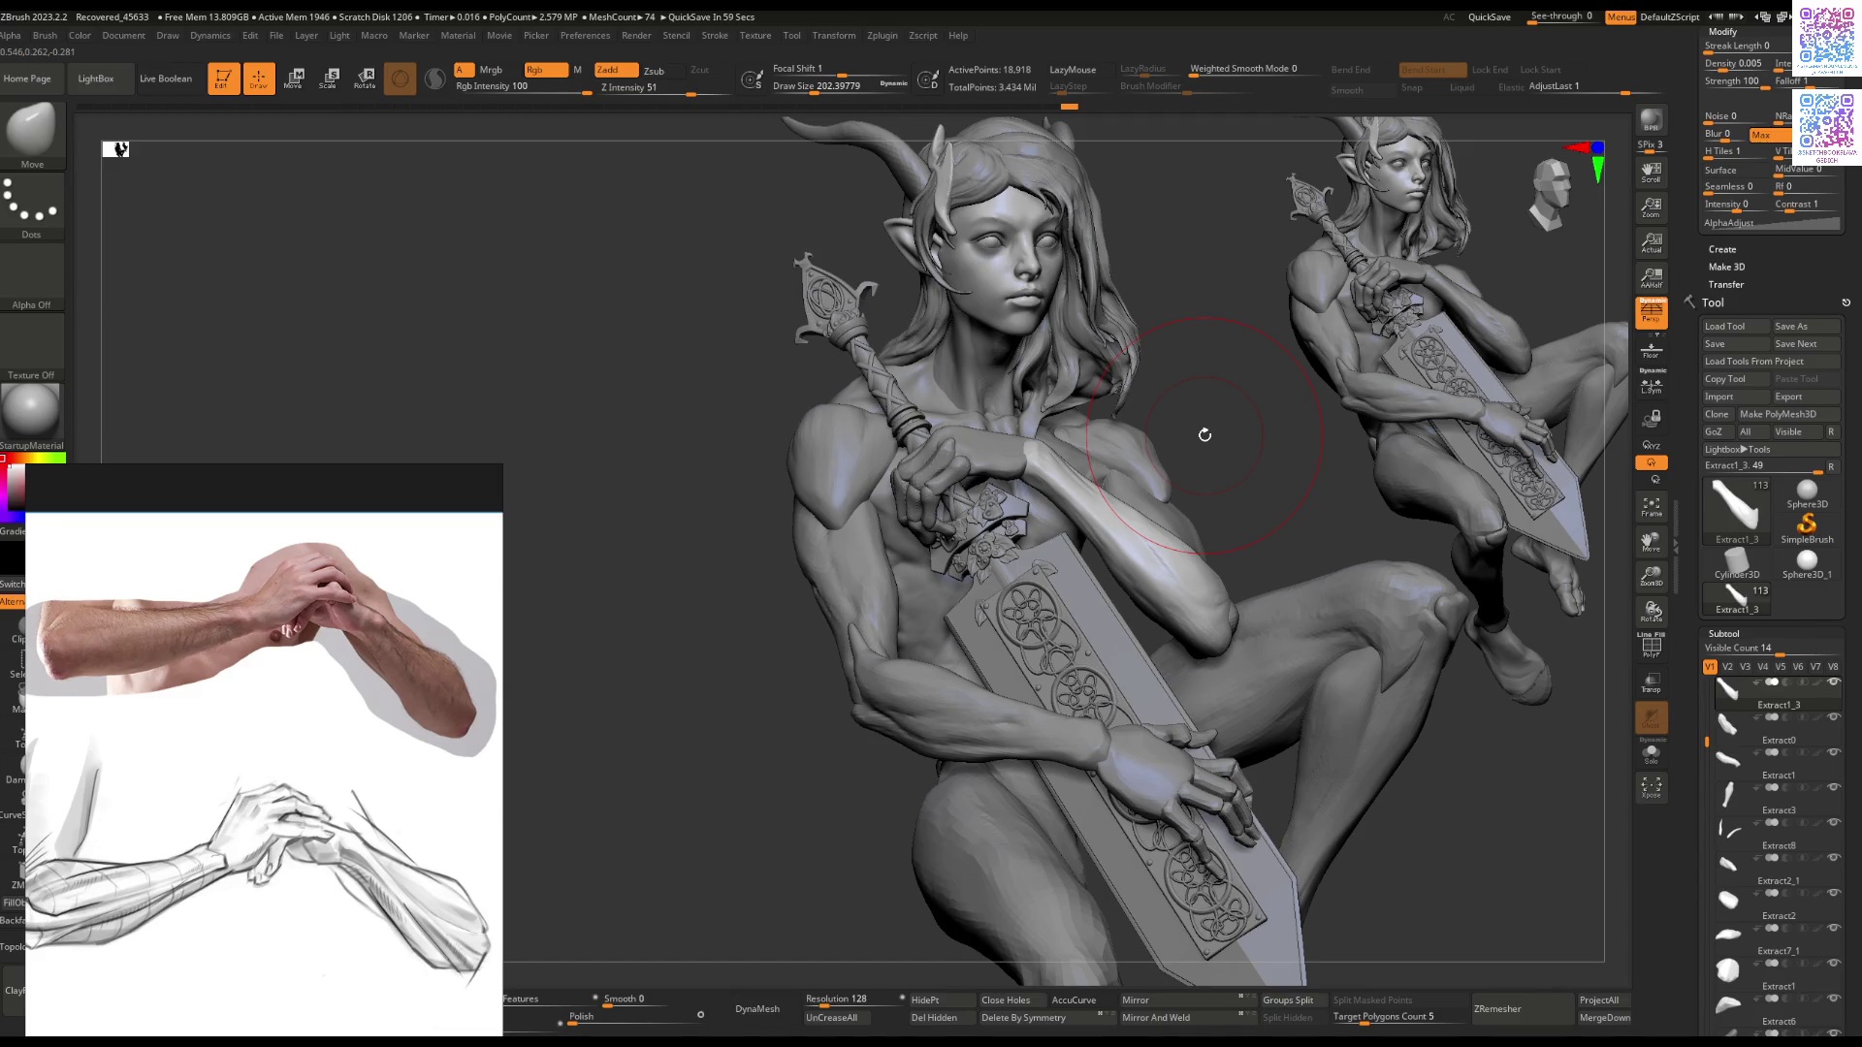
{"action": "right_click_drag", "start_coordinate": [943, 622], "coordinate": [1130, 574]}
{"action": "key", "text": "space"}
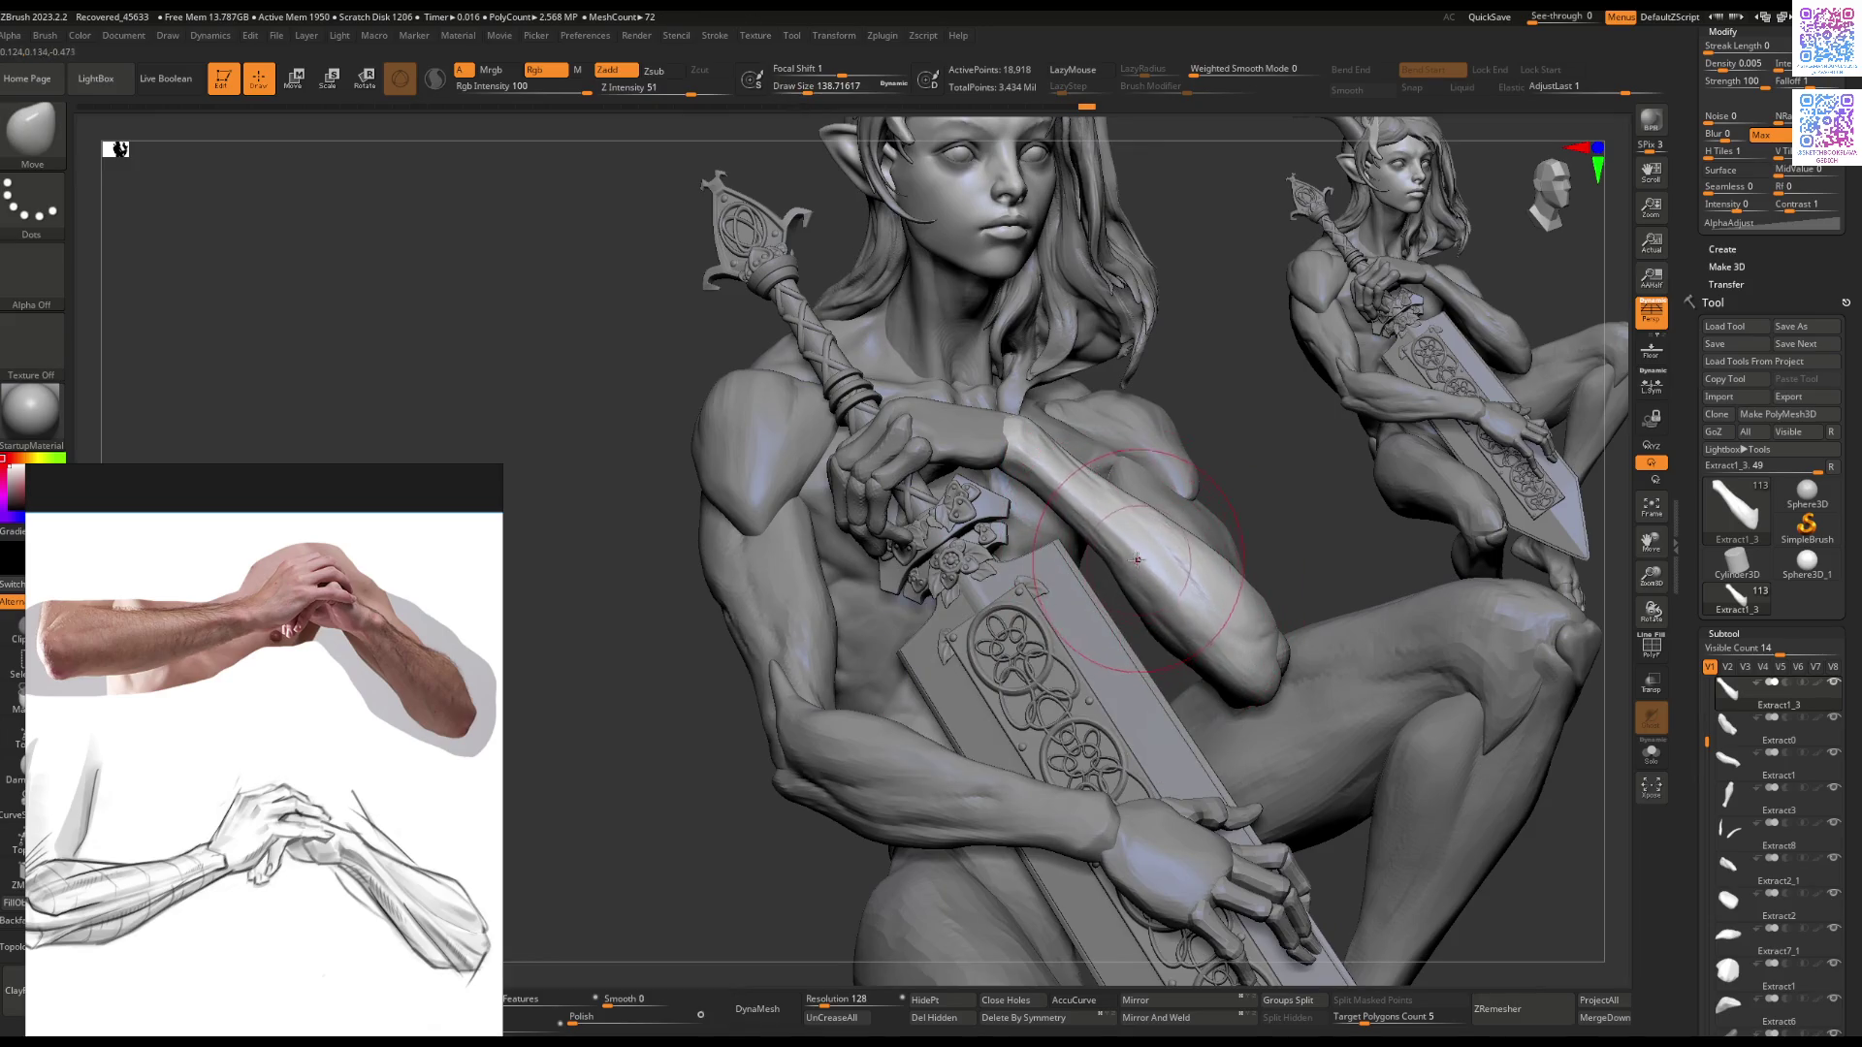
{"action": "mouse_move", "coordinate": [1158, 546]}
{"action": "right_mouse_down"}
{"action": "mouse_move", "coordinate": [1125, 485]}
{"action": "mouse_move", "coordinate": [1145, 558]}
{"action": "mouse_move", "coordinate": [1223, 620]}
{"action": "mouse_move", "coordinate": [1200, 661]}
{"action": "mouse_move", "coordinate": [1159, 623]}
{"action": "mouse_move", "coordinate": [1094, 606]}
{"action": "right_mouse_up"}
Step: Flatten and smooth the inner forearm surface with the Flatten brush
{"action": "key", "text": "b"}
{"action": "key", "text": "f"}
{"action": "key", "text": "l"}
{"action": "right_click_drag", "start_coordinate": [1207, 540], "coordinate": [1242, 569]}
{"action": "left_click_drag", "start_coordinate": [1242, 569], "coordinate": [1259, 539]}
{"action": "right_click_drag", "start_coordinate": [1240, 601], "coordinate": [1176, 583]}
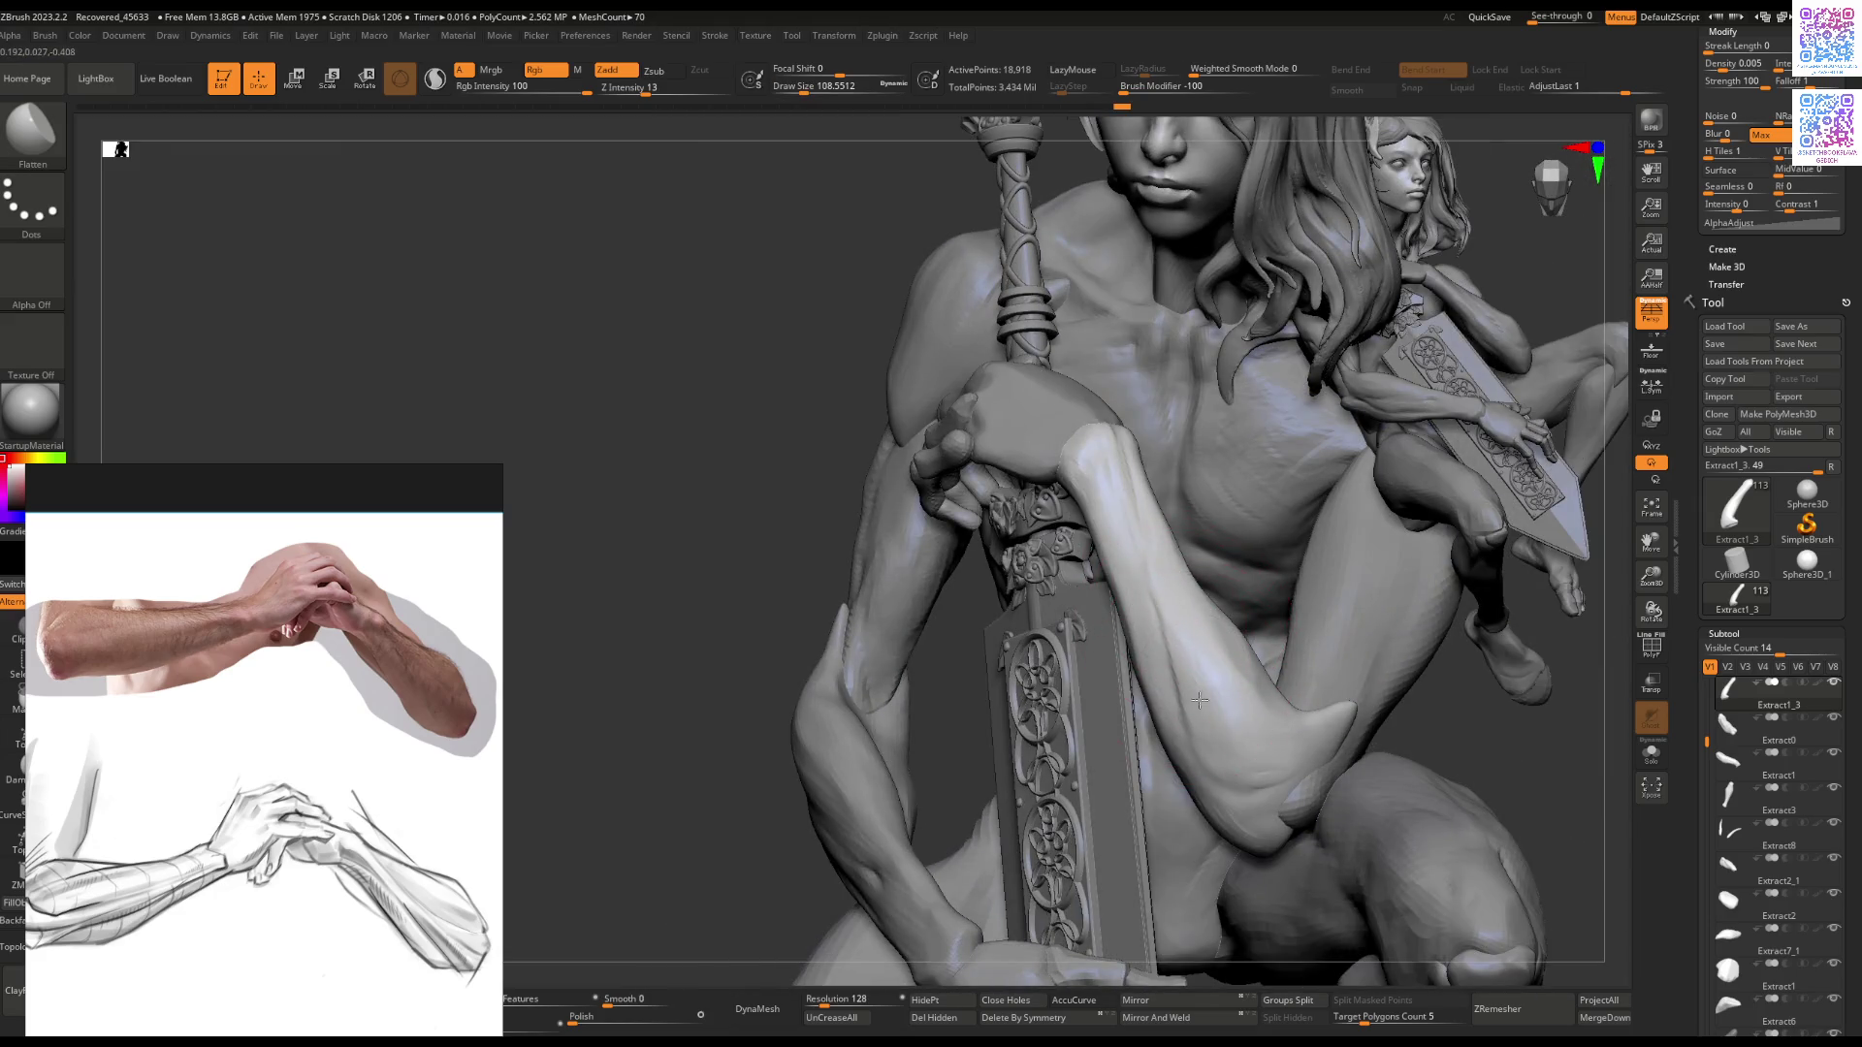
{"action": "mouse_move", "coordinate": [1251, 704]}
{"action": "right_mouse_down"}
{"action": "mouse_move", "coordinate": [1270, 691]}
{"action": "mouse_move", "coordinate": [1259, 650]}
{"action": "mouse_move", "coordinate": [1224, 615]}
{"action": "right_mouse_up"}
Step: Alternate between Move and Flatten brushes while reframing the forearm, sword and torso
{"action": "key", "text": "b"}
{"action": "key", "text": "m"}
{"action": "key", "text": "v"}
{"action": "key", "text": "b"}
{"action": "key", "text": "f"}
{"action": "key", "text": "l"}
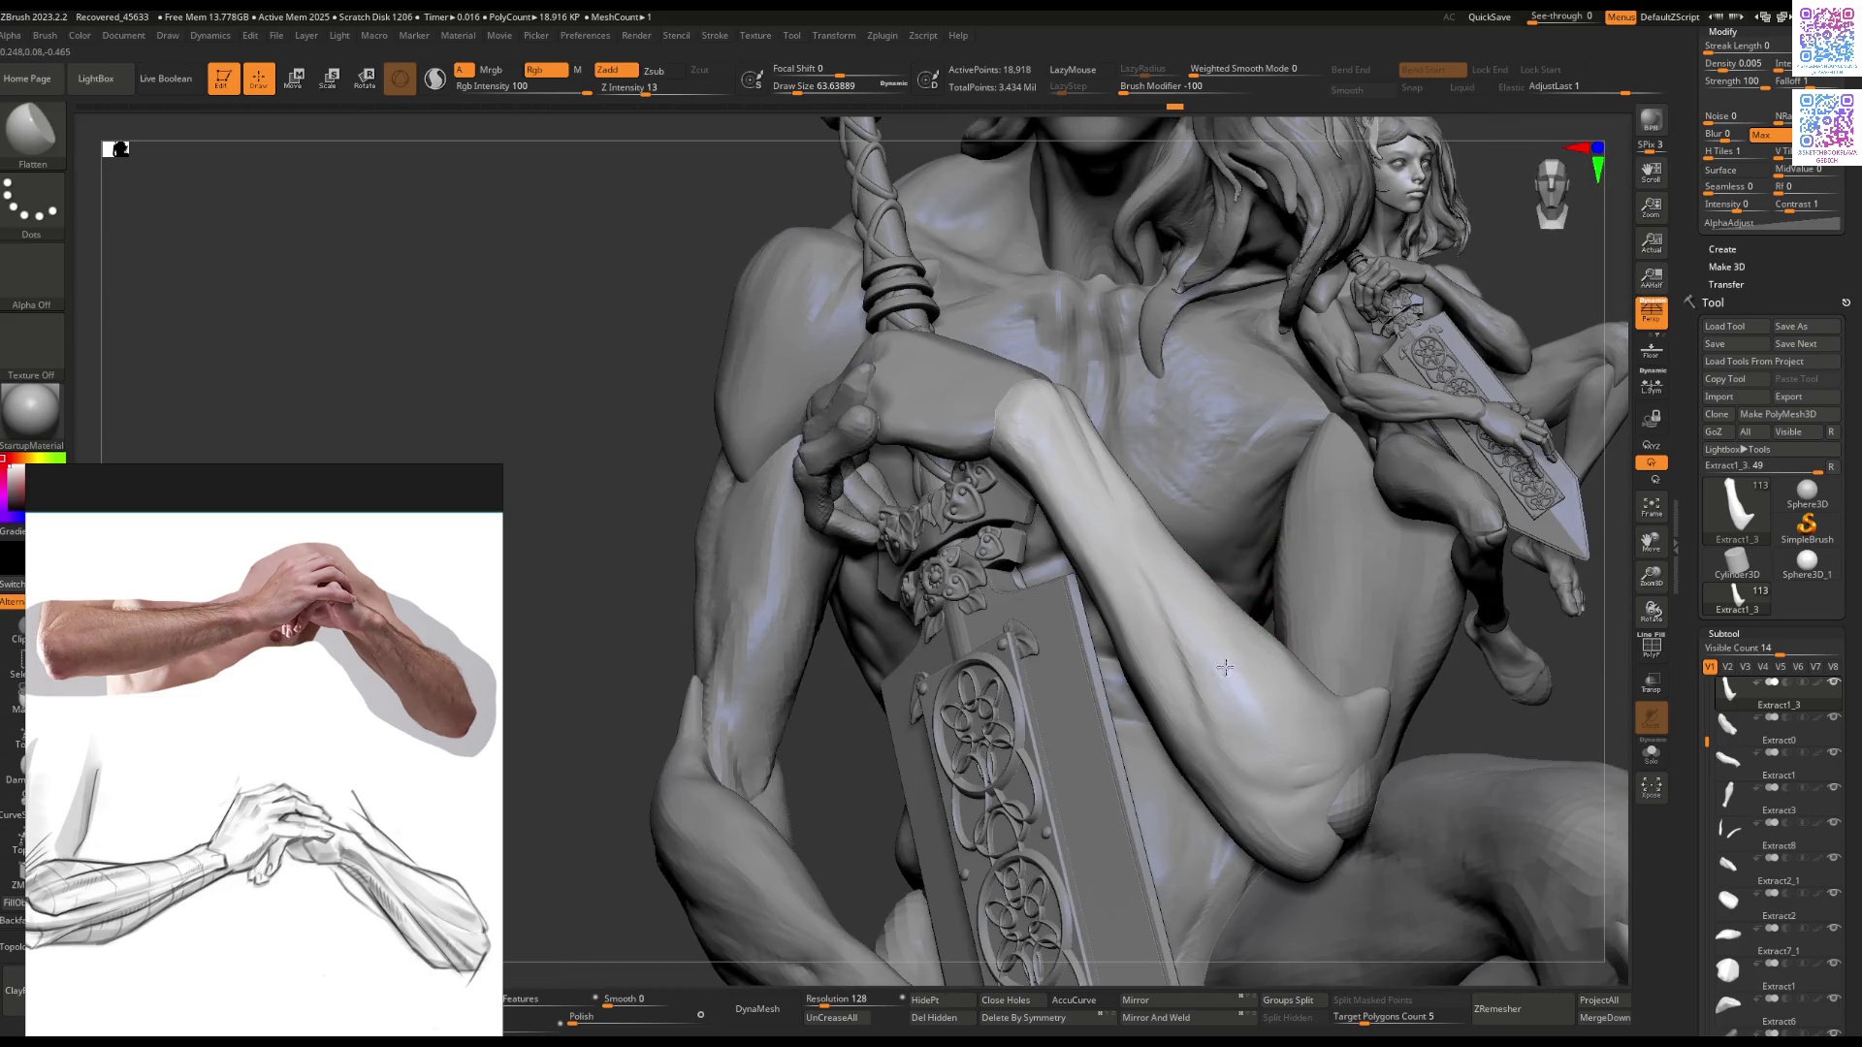
{"action": "right_click_drag", "start_coordinate": [1240, 727], "coordinate": [1237, 640]}
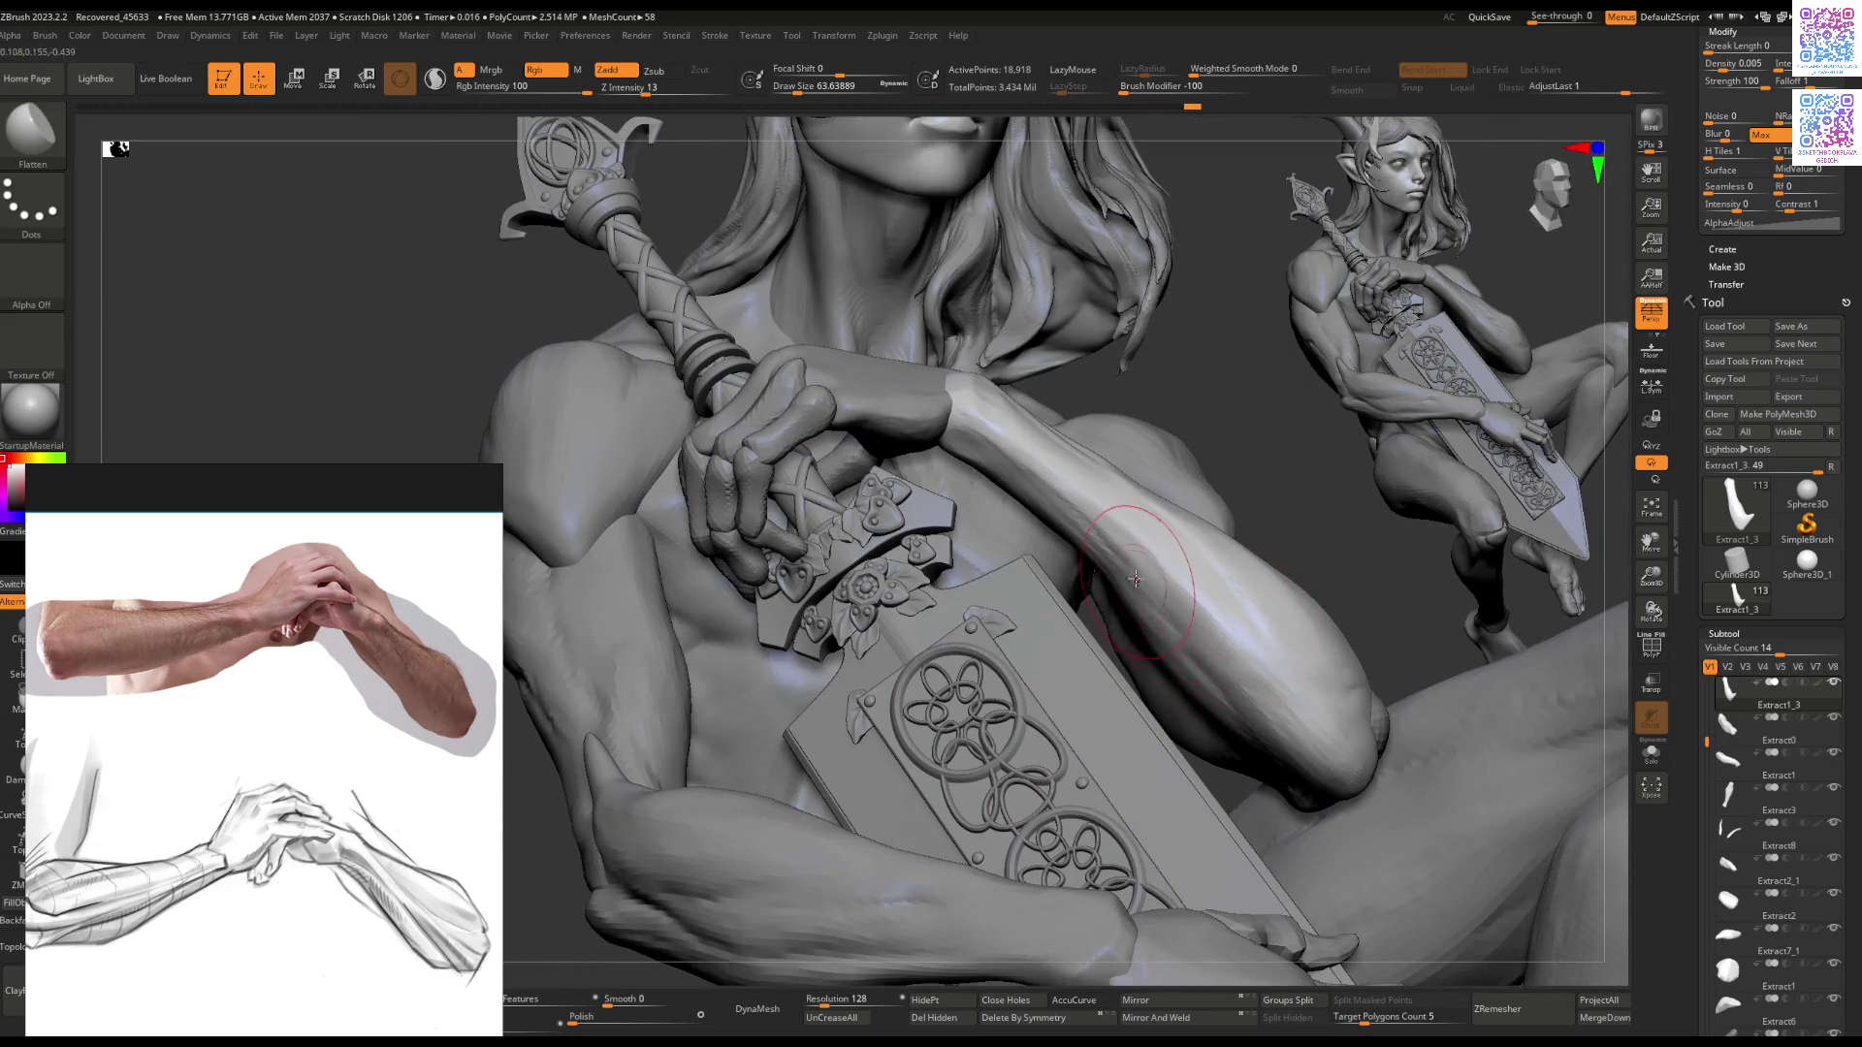
Step: Return to the Move brush, enlarge its Draw Size and orbit to a frontal view
{"action": "key", "text": "b"}
{"action": "key", "text": "m"}
{"action": "key", "text": "v"}
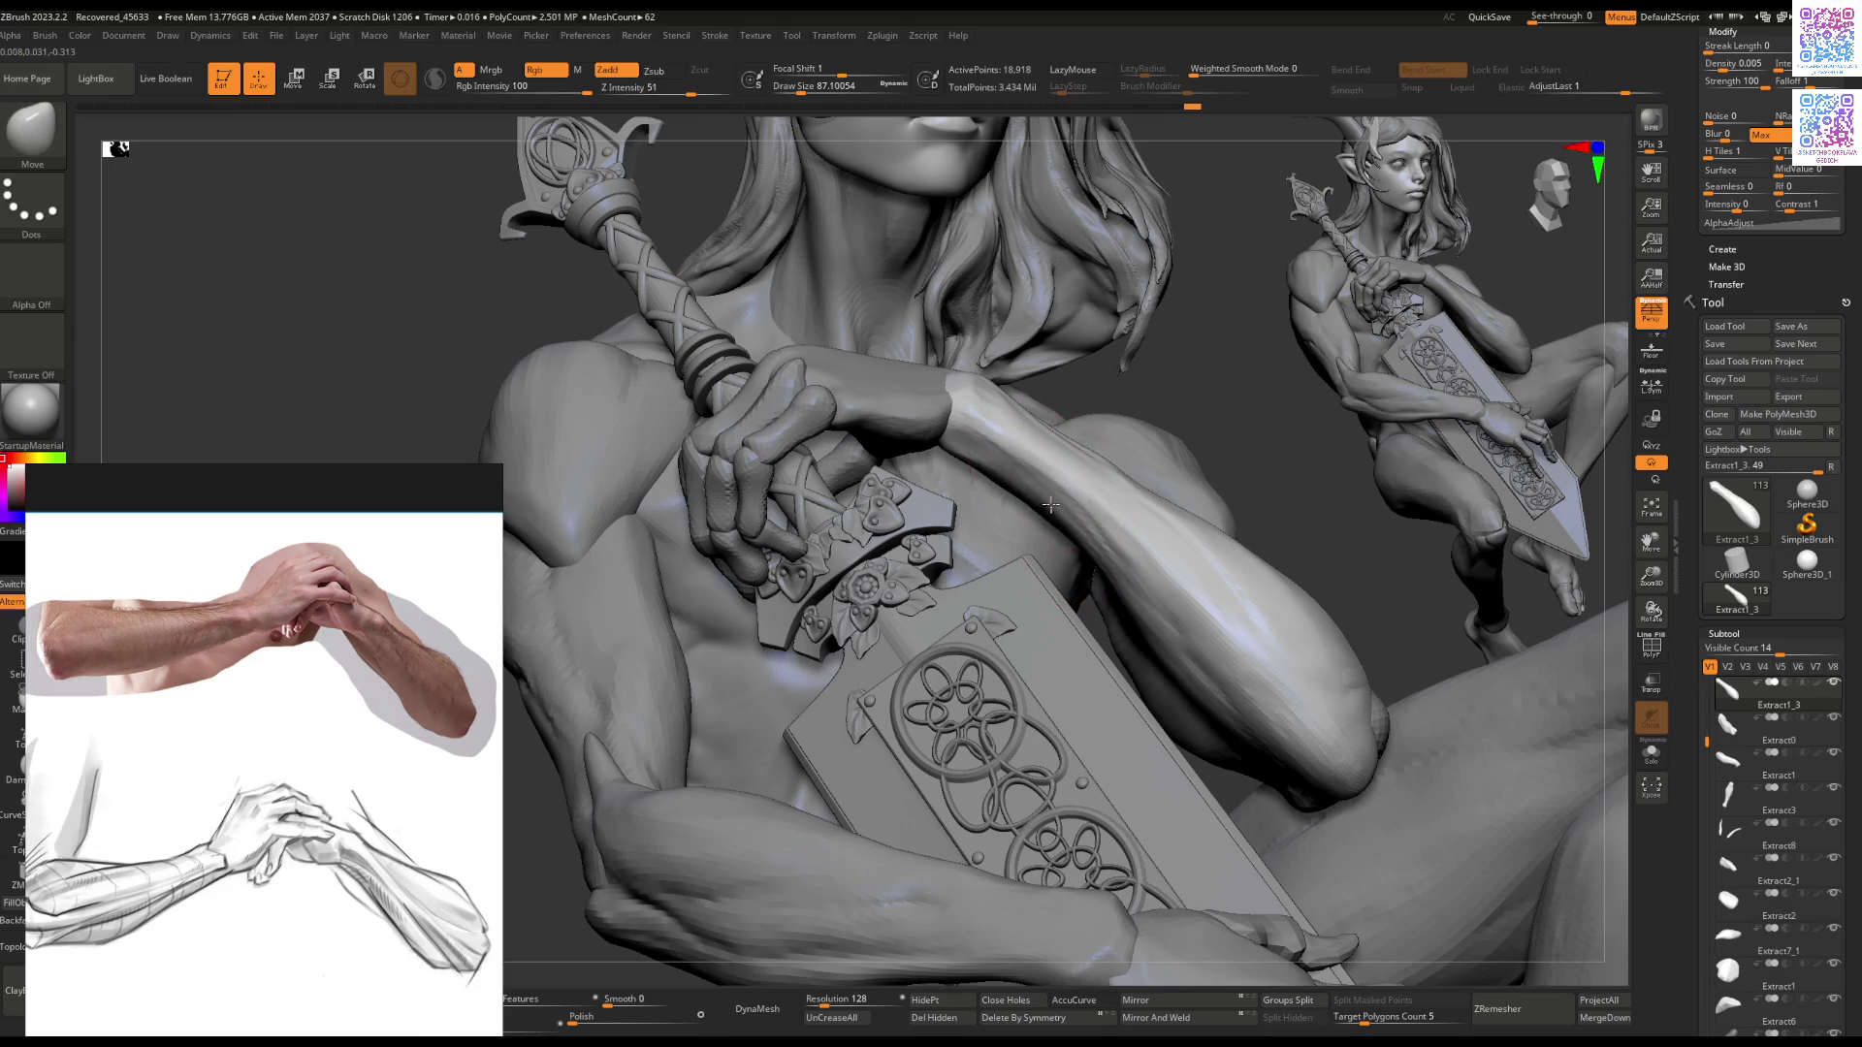
{"action": "mouse_move", "coordinate": [1061, 586]}
{"action": "right_mouse_down"}
{"action": "mouse_move", "coordinate": [1055, 559]}
{"action": "mouse_move", "coordinate": [1129, 577]}
{"action": "right_mouse_up"}
{"action": "key", "text": "space"}
{"action": "left_click_drag", "start_coordinate": [1129, 577], "coordinate": [1077, 500]}
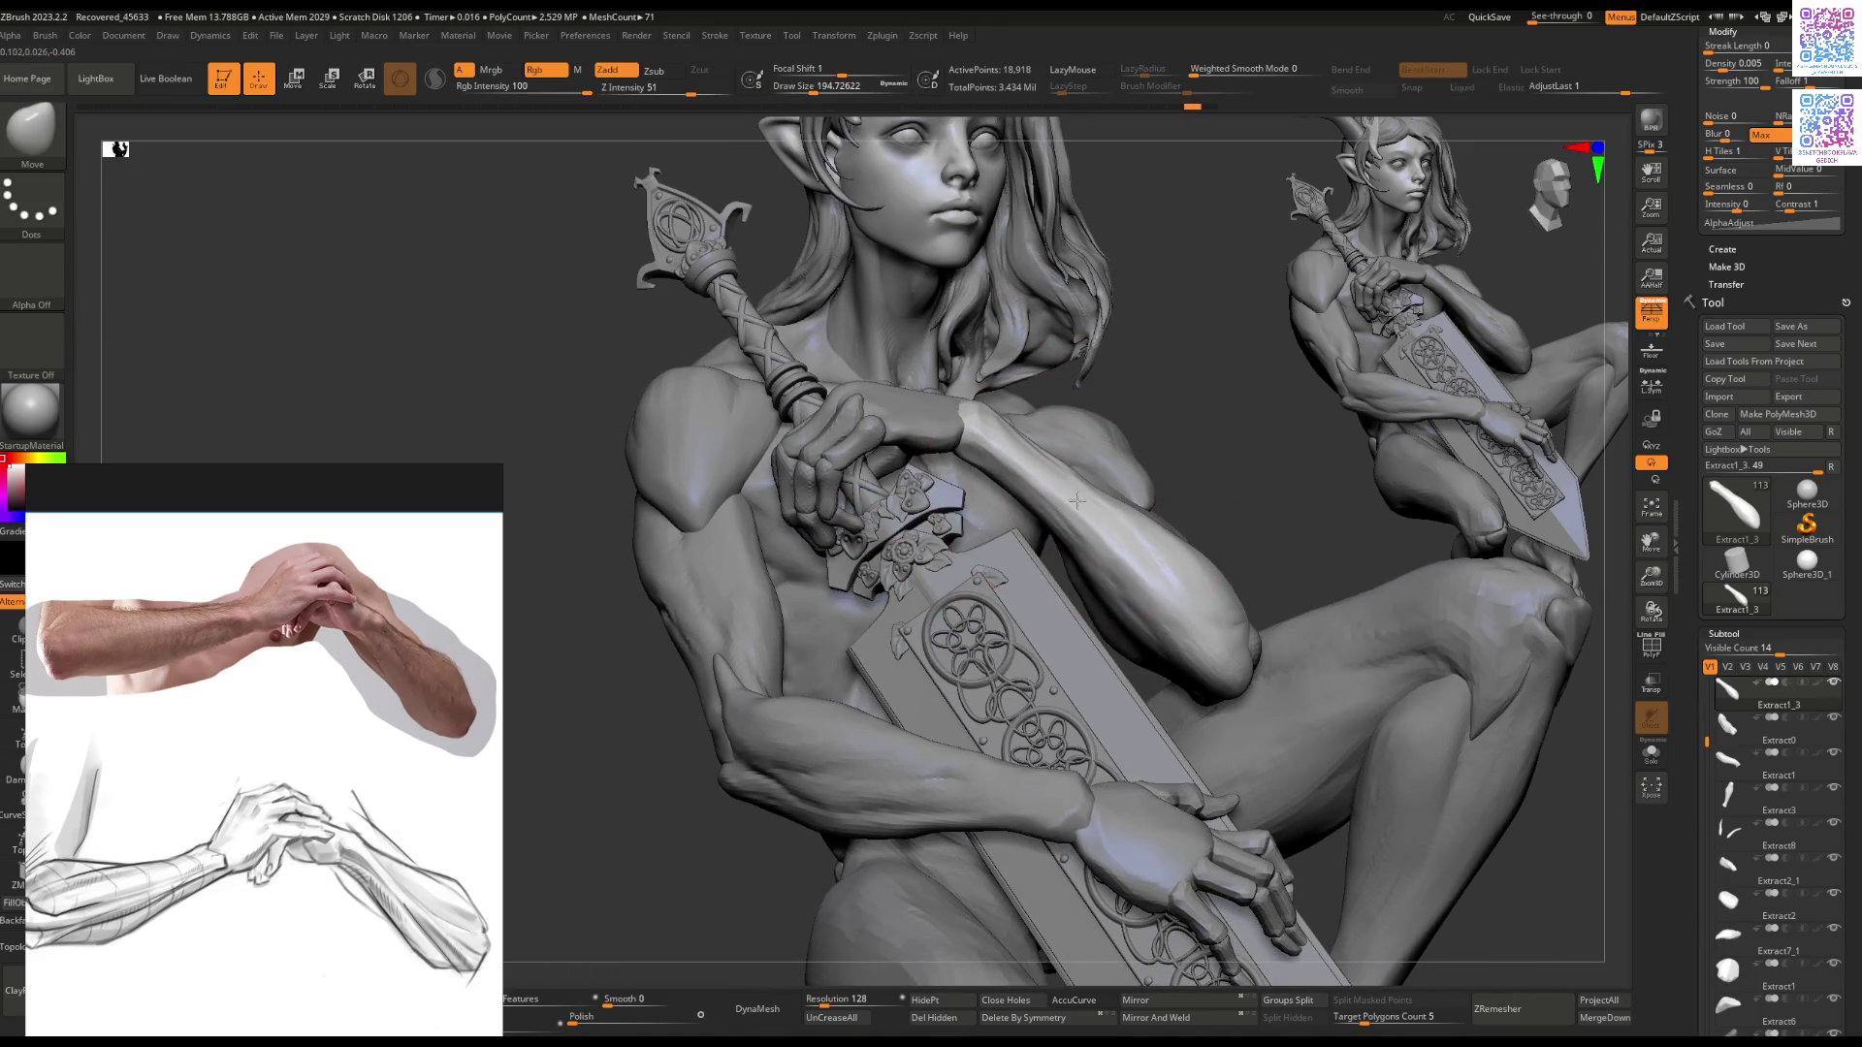
{"action": "mouse_move", "coordinate": [1120, 609]}
{"action": "right_mouse_down"}
{"action": "mouse_move", "coordinate": [1086, 582]}
{"action": "mouse_move", "coordinate": [1115, 606]}
{"action": "mouse_move", "coordinate": [1164, 569]}
{"action": "right_mouse_up"}
{"action": "key", "text": "ctrl+shift"}
{"action": "mouse_move", "coordinate": [1147, 589]}
{"action": "right_mouse_down"}
{"action": "mouse_move", "coordinate": [1051, 570]}
{"action": "mouse_move", "coordinate": [1131, 777]}
{"action": "mouse_move", "coordinate": [1146, 758]}
{"action": "right_mouse_up"}
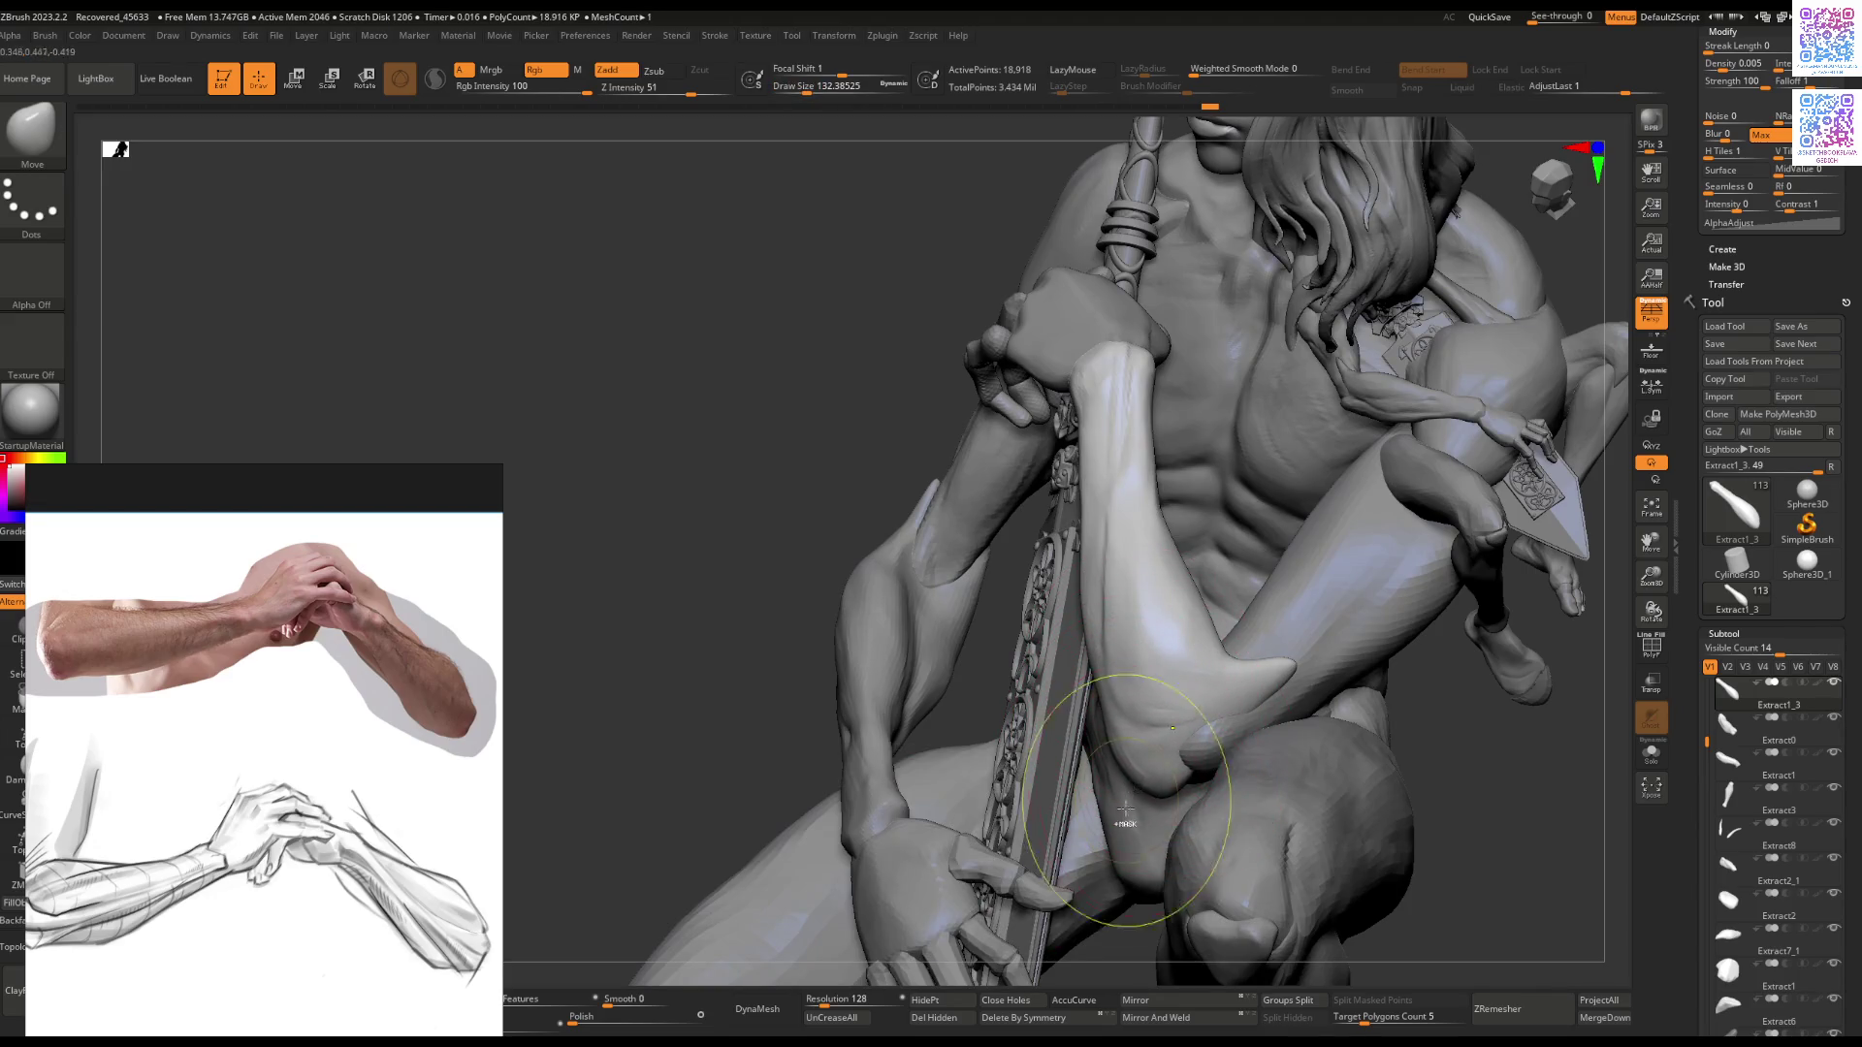
Step: Enlarge the Move brush and drag a raised ridge along the forearm across the sword
{"action": "key", "text": "f"}
{"action": "right_click_drag", "start_coordinate": [1136, 787], "coordinate": [1128, 706]}
{"action": "key", "text": "ctrl"}
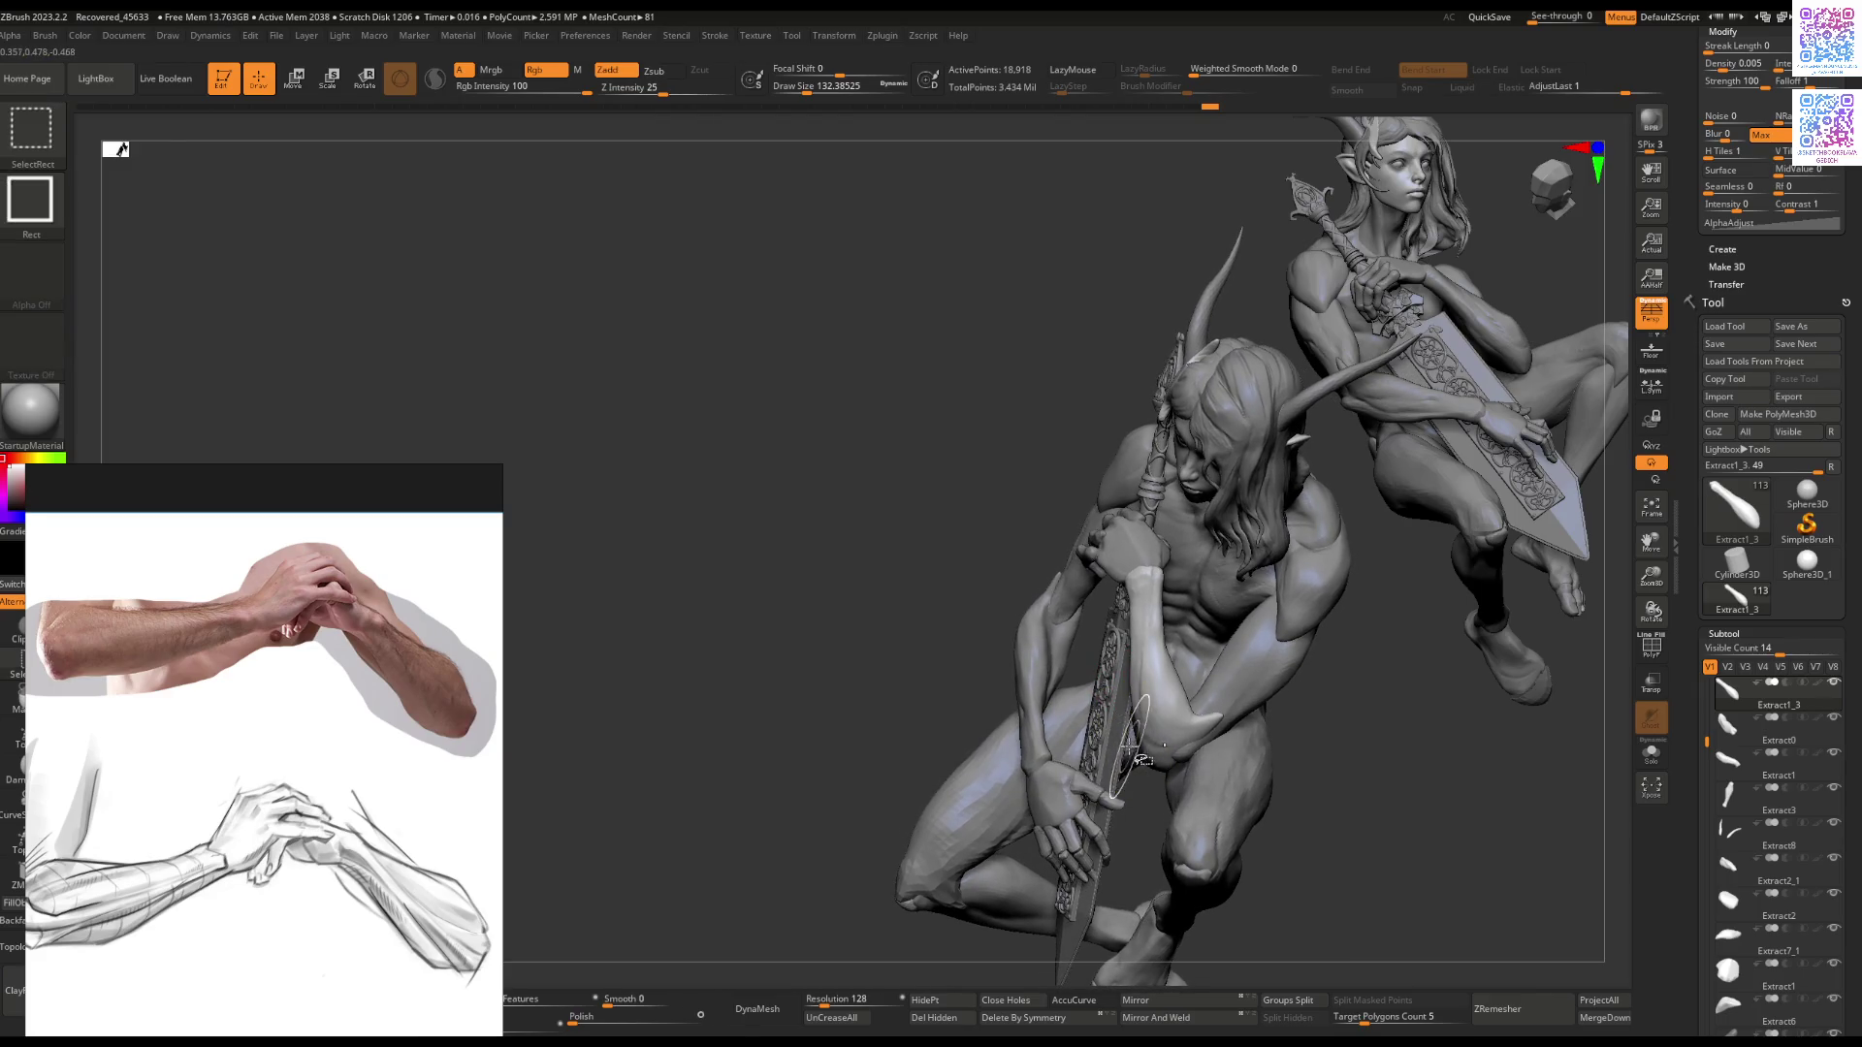
{"action": "mouse_move", "coordinate": [1173, 742]}
{"action": "right_mouse_down", "text": "ctrl"}
{"action": "mouse_move", "coordinate": [1159, 791]}
{"action": "mouse_move", "coordinate": [1122, 770]}
{"action": "right_mouse_up", "text": "ctrl"}
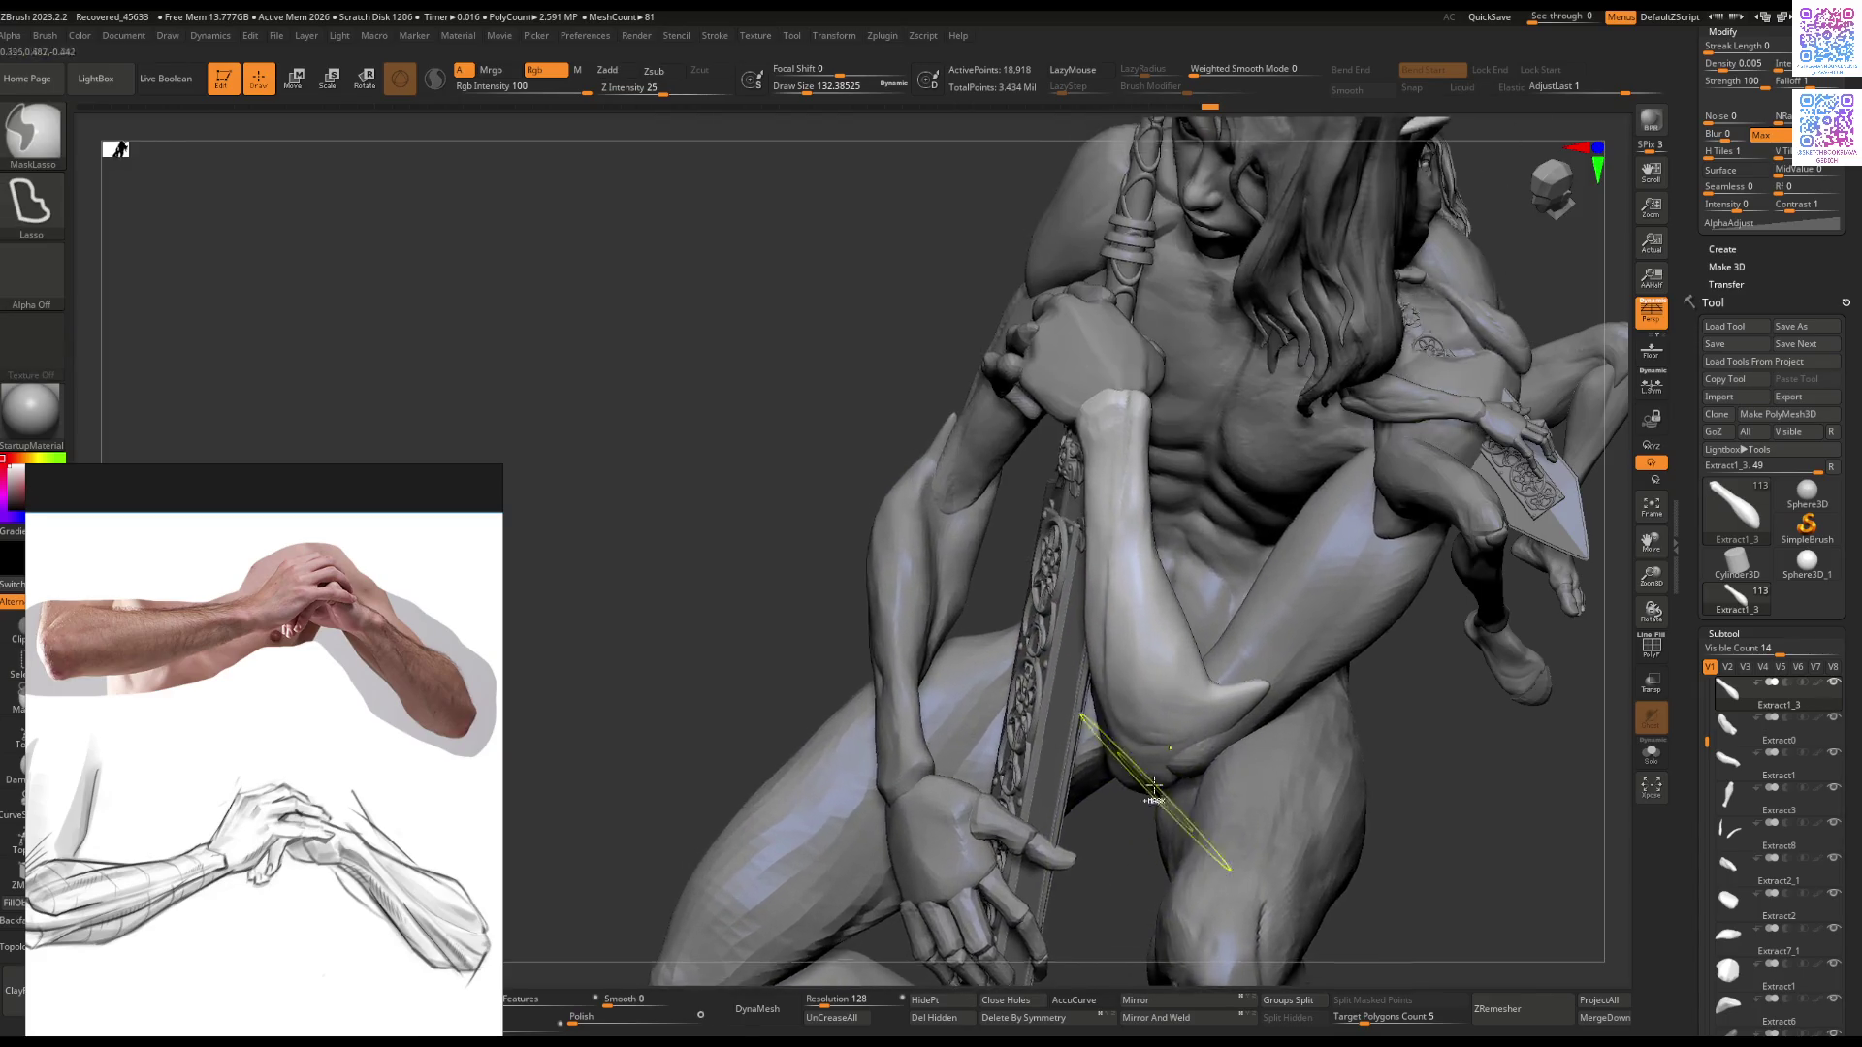
{"action": "key", "text": "space"}
{"action": "left_click_drag", "start_coordinate": [1112, 714], "coordinate": [1126, 704]}
{"action": "mouse_move", "coordinate": [1140, 621]}
{"action": "left_mouse_down"}
{"action": "mouse_move", "coordinate": [1144, 447]}
{"action": "mouse_move", "coordinate": [1150, 531]}
{"action": "left_mouse_up"}
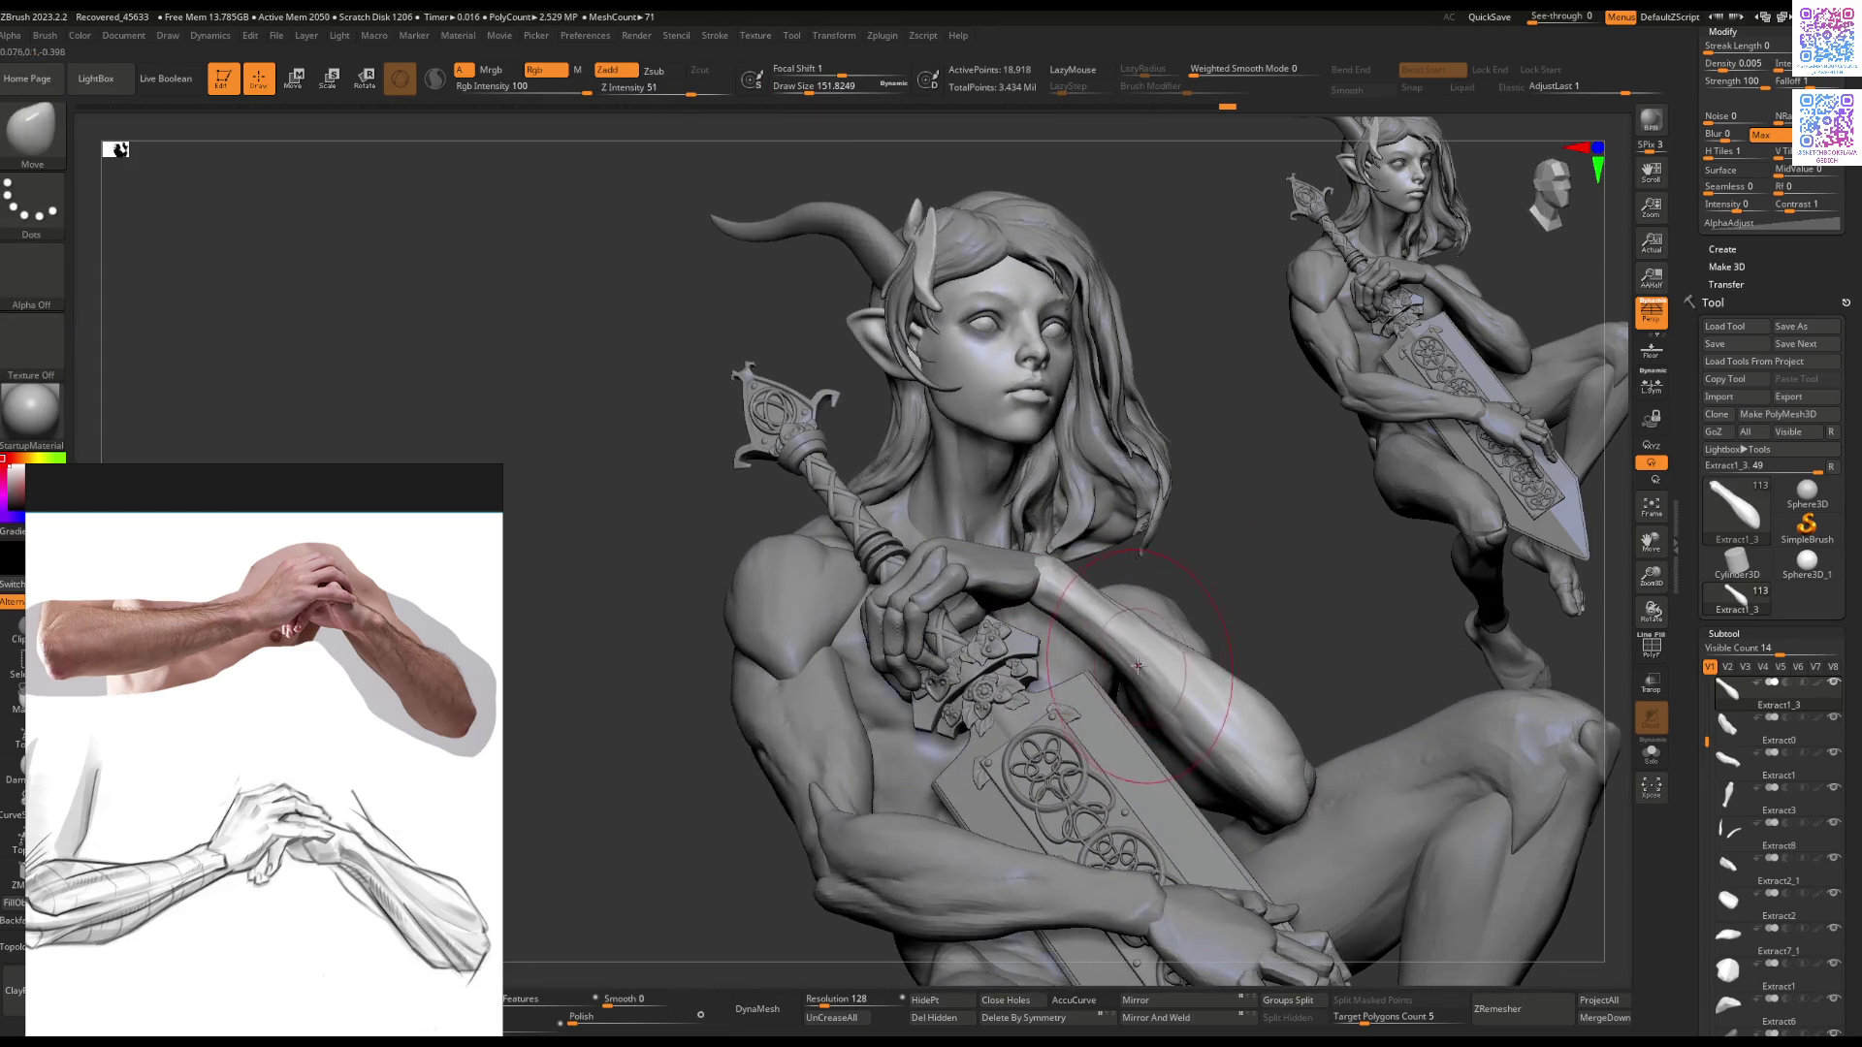
{"action": "mouse_move", "coordinate": [1110, 651]}
{"action": "right_mouse_down"}
{"action": "mouse_move", "coordinate": [1176, 720]}
{"action": "mouse_move", "coordinate": [1072, 694]}
{"action": "mouse_move", "coordinate": [1050, 731]}
{"action": "mouse_move", "coordinate": [986, 691]}
{"action": "mouse_move", "coordinate": [1067, 747]}
{"action": "mouse_move", "coordinate": [1109, 659]}
{"action": "mouse_move", "coordinate": [1029, 712]}
{"action": "mouse_move", "coordinate": [987, 560]}
{"action": "right_mouse_up"}
Step: Switch to ClayBuildup and add volume to the forearm near the wrist by the clasped hand
{"action": "key", "text": "b"}
{"action": "key", "text": "c"}
{"action": "key", "text": "b"}
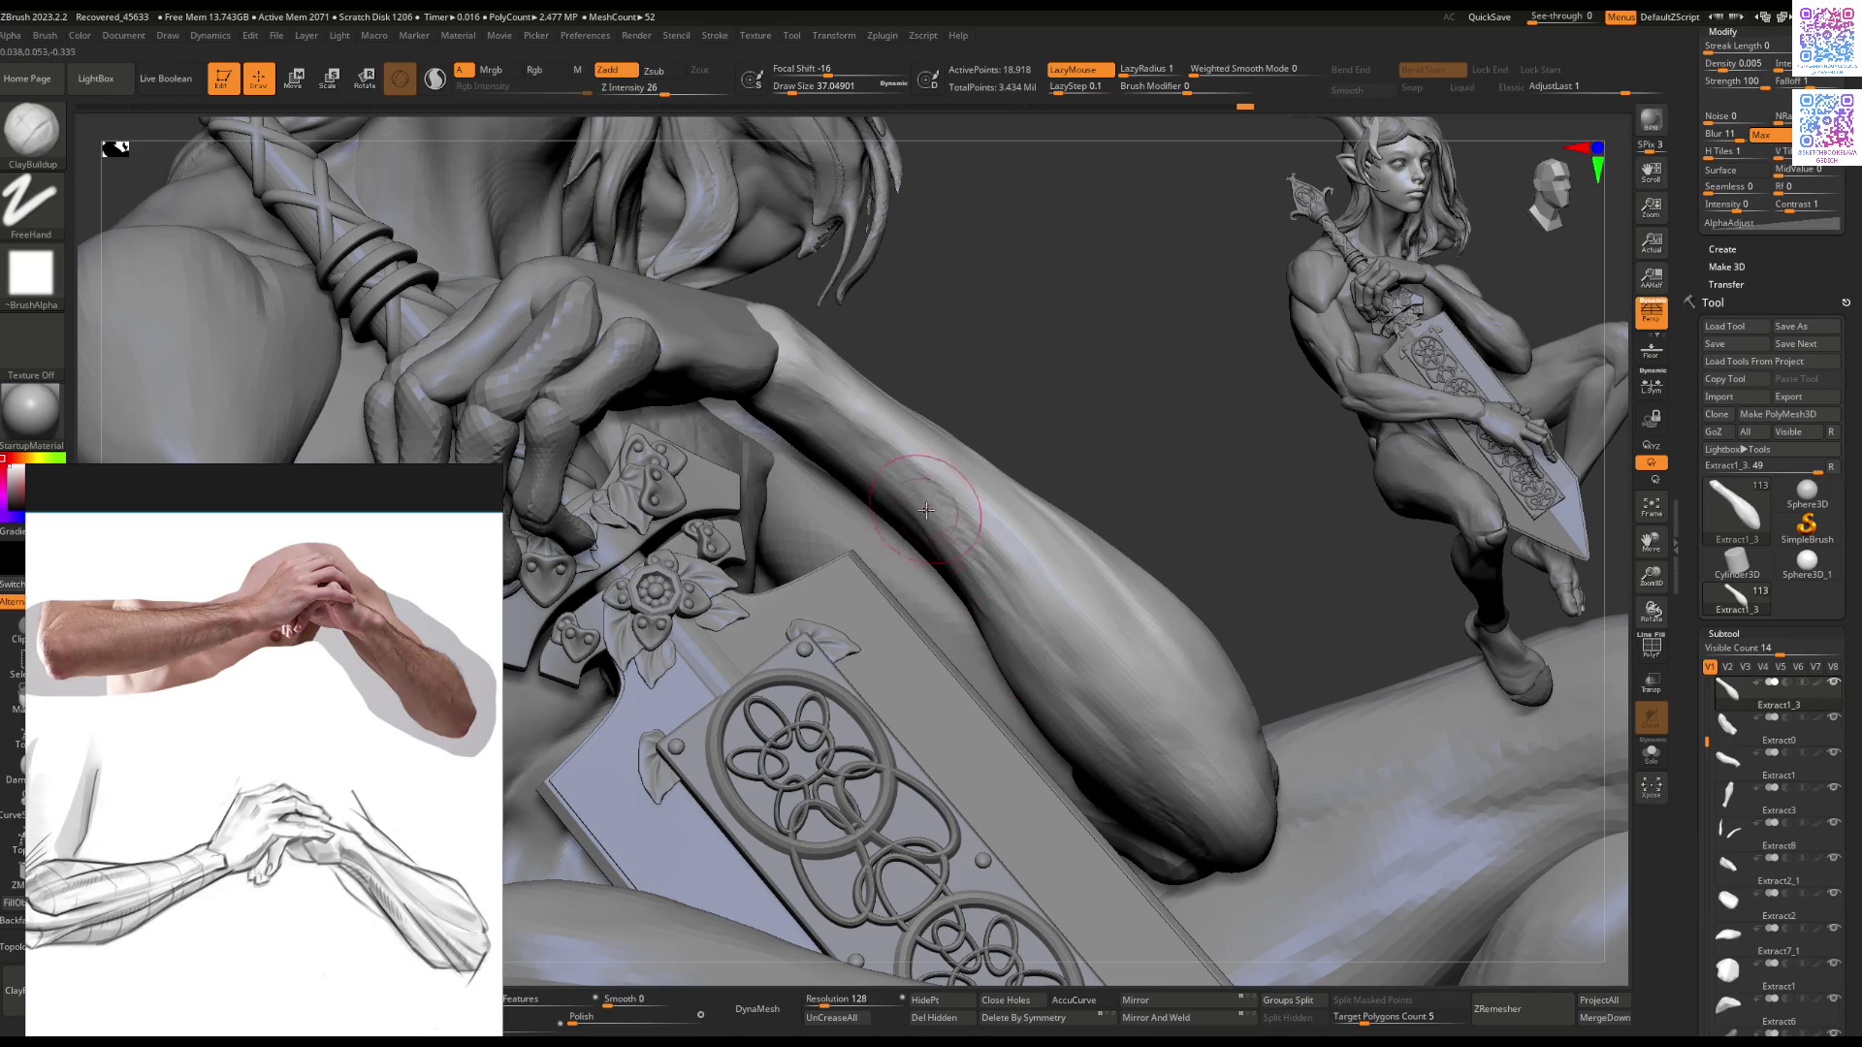
{"action": "right_click_drag", "start_coordinate": [1057, 682], "coordinate": [921, 540]}
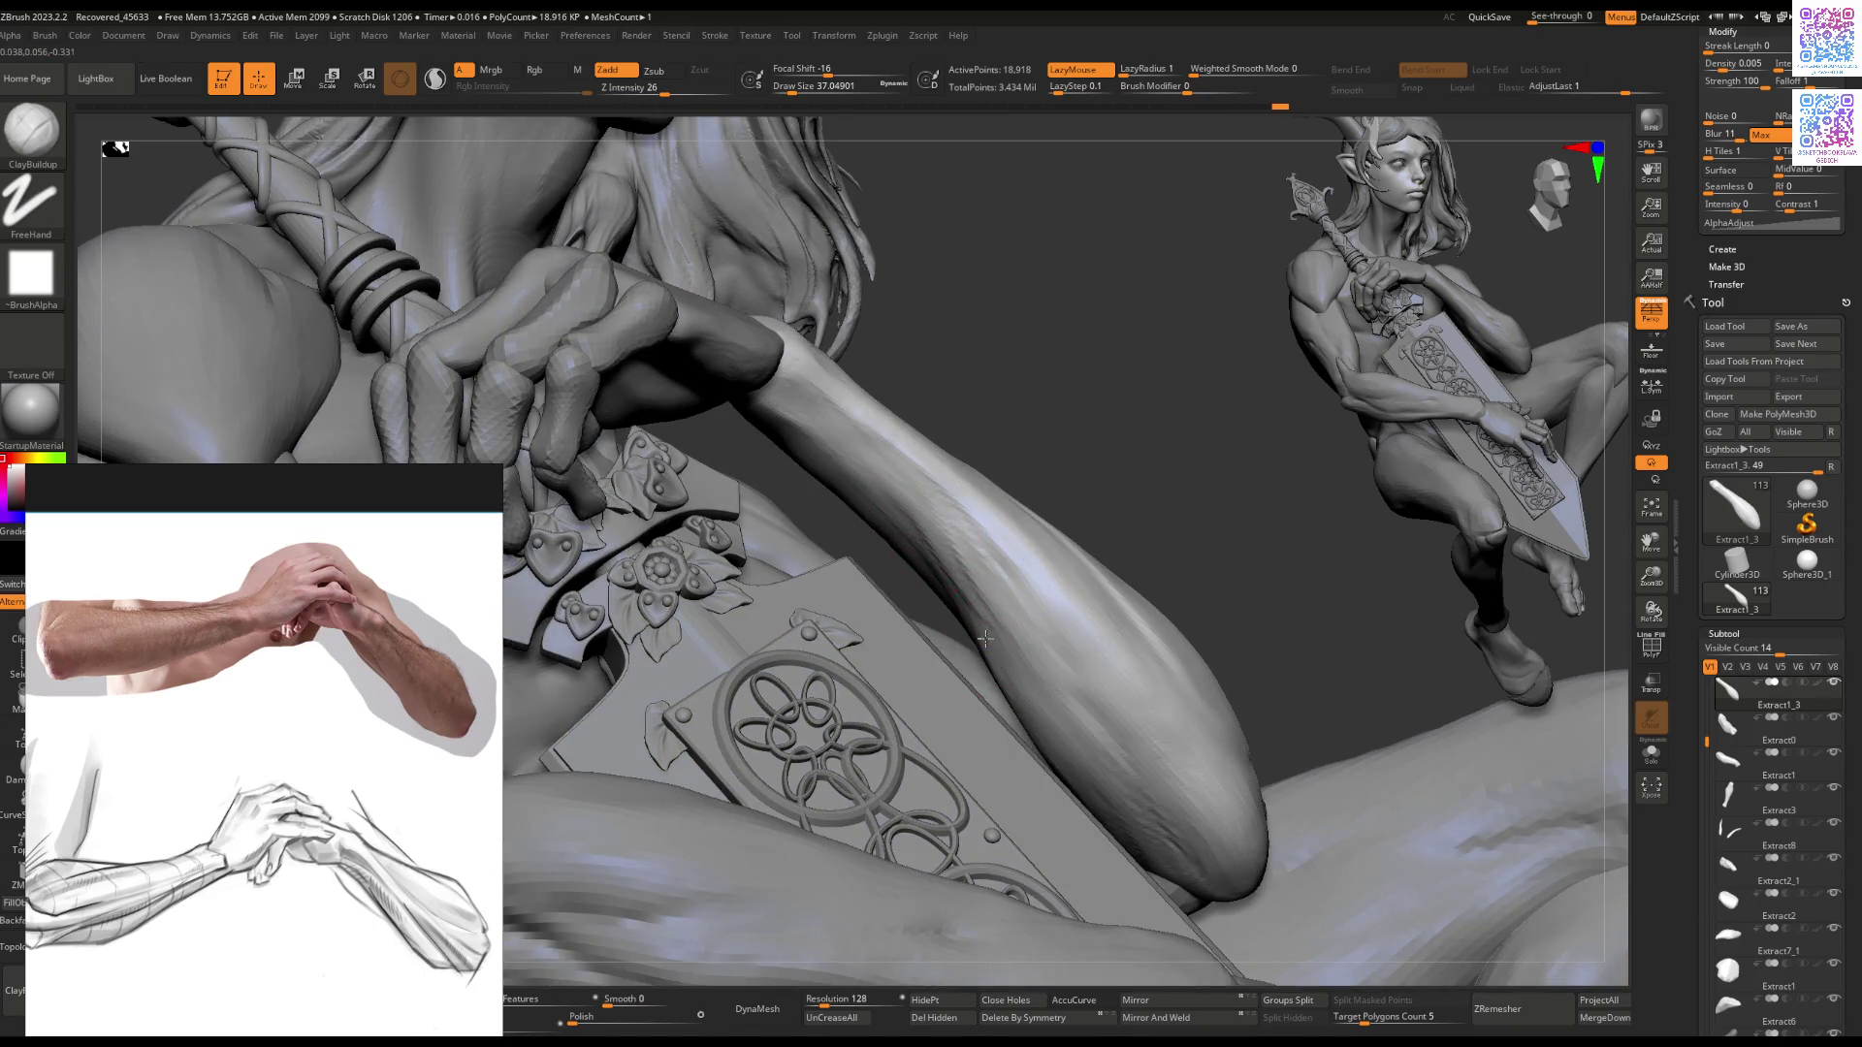
{"action": "mouse_move", "coordinate": [982, 621]}
{"action": "right_mouse_down", "text": "ctrl"}
{"action": "mouse_move", "coordinate": [983, 737]}
{"action": "mouse_move", "coordinate": [978, 524]}
{"action": "mouse_move", "coordinate": [1052, 686]}
{"action": "mouse_move", "coordinate": [959, 477]}
{"action": "right_mouse_up", "text": "ctrl"}
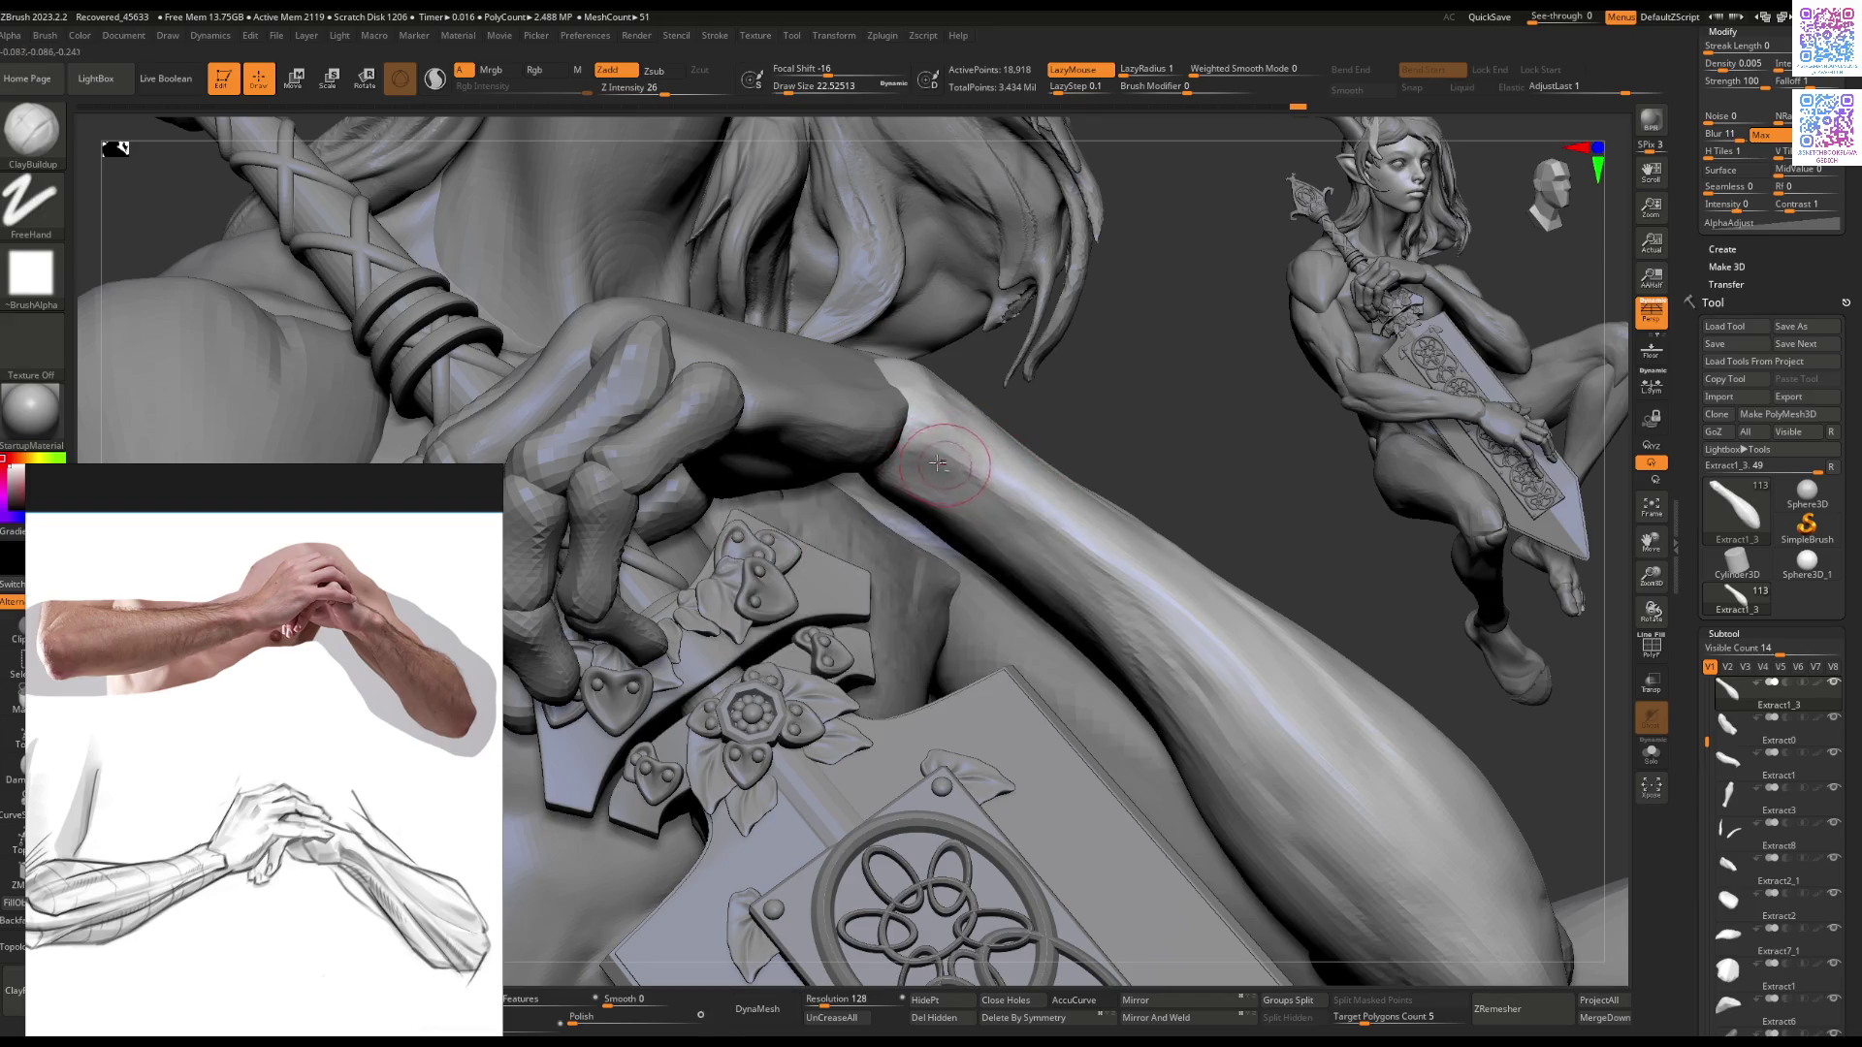
{"action": "left_click_drag", "start_coordinate": [947, 484], "coordinate": [935, 465]}
{"action": "mouse_move", "coordinate": [1042, 546]}
{"action": "right_mouse_down"}
{"action": "mouse_move", "coordinate": [985, 469]}
{"action": "mouse_move", "coordinate": [999, 496]}
{"action": "right_mouse_up"}
{"action": "key", "text": "space"}
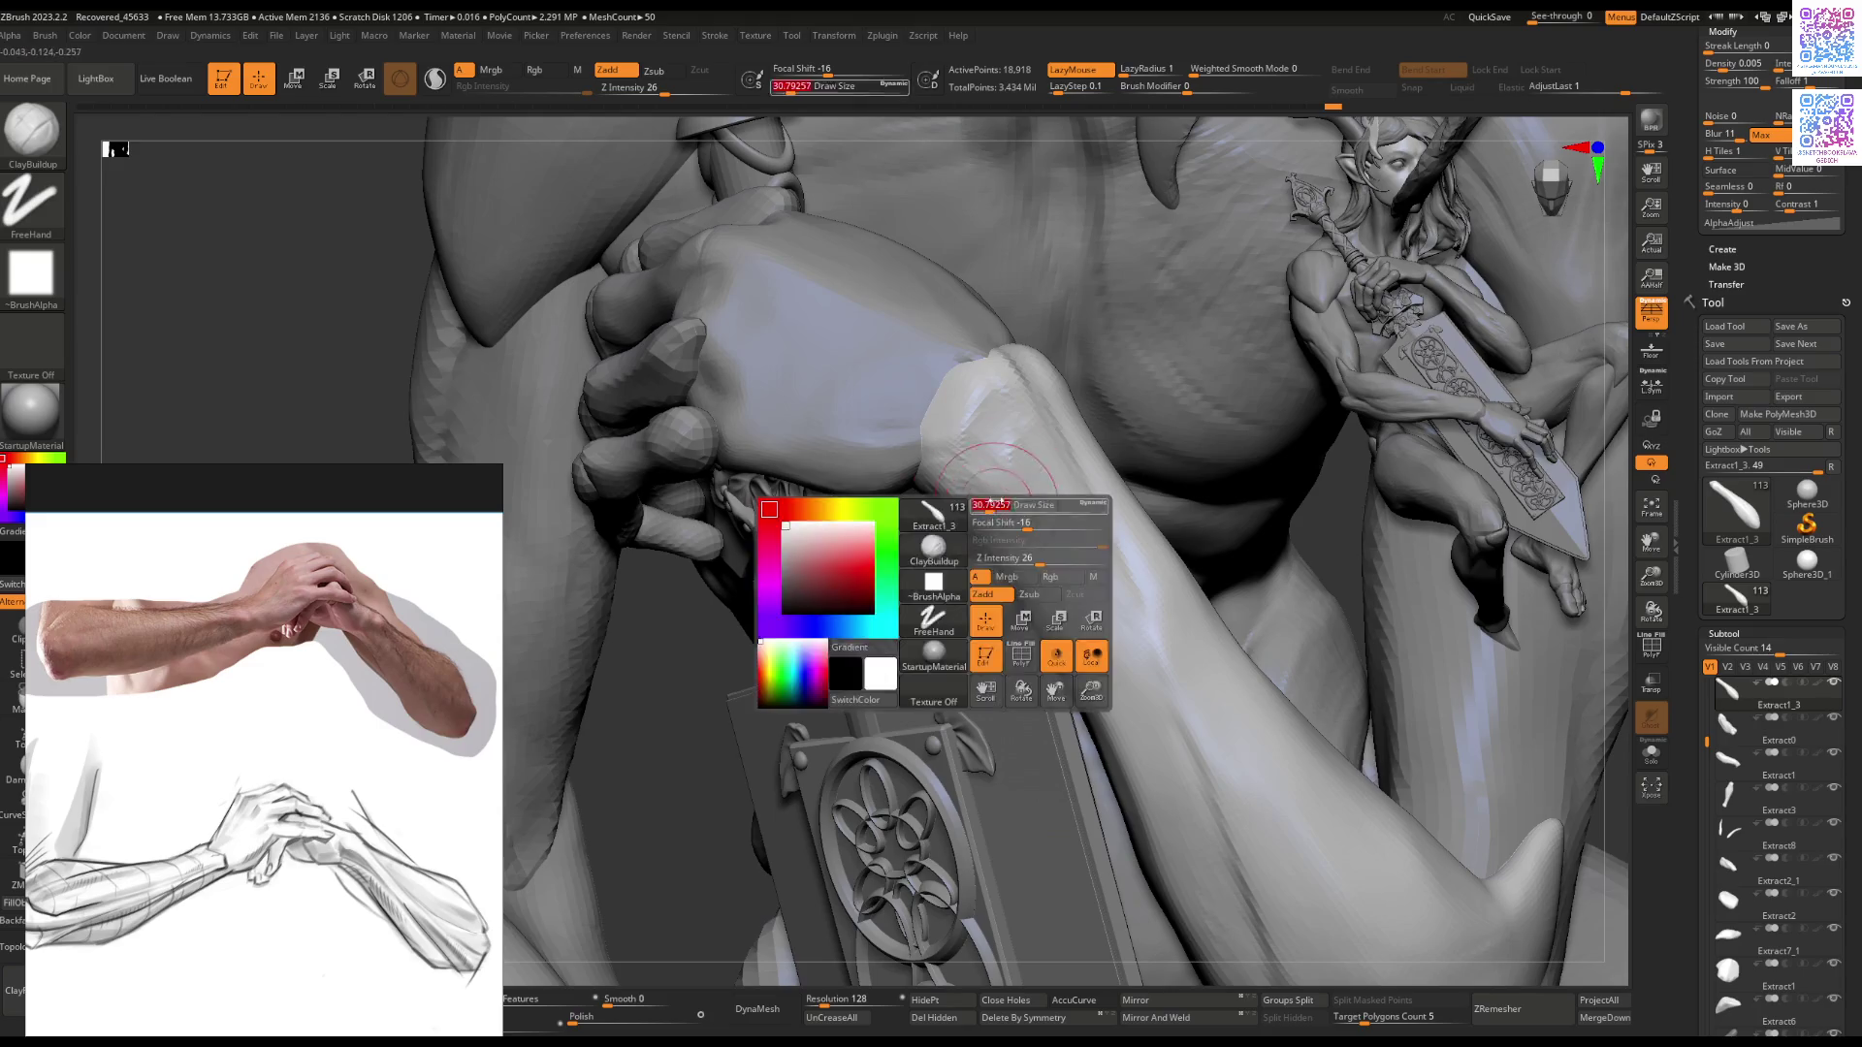
{"action": "left_click_drag", "start_coordinate": [1010, 433], "coordinate": [998, 441]}
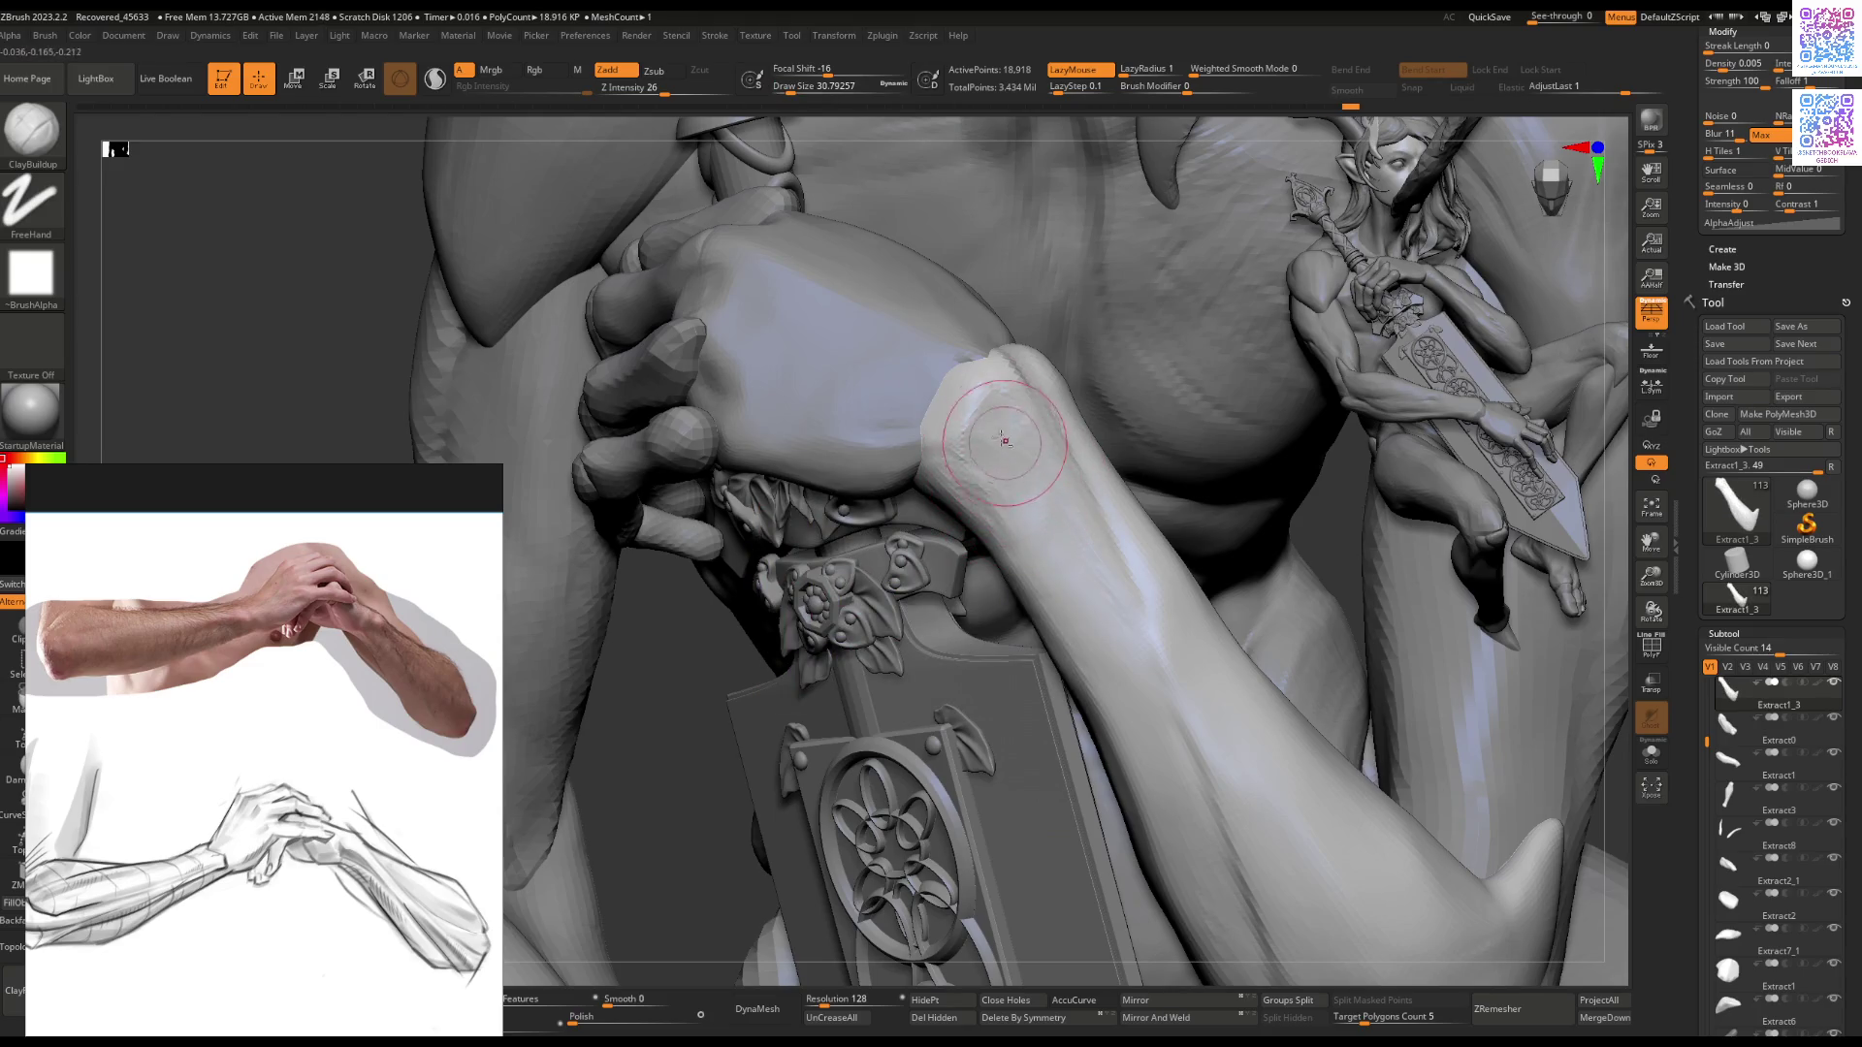
{"action": "right_click_drag", "start_coordinate": [959, 392], "coordinate": [965, 432]}
{"action": "left_click", "coordinate": [954, 457], "text": "alt"}
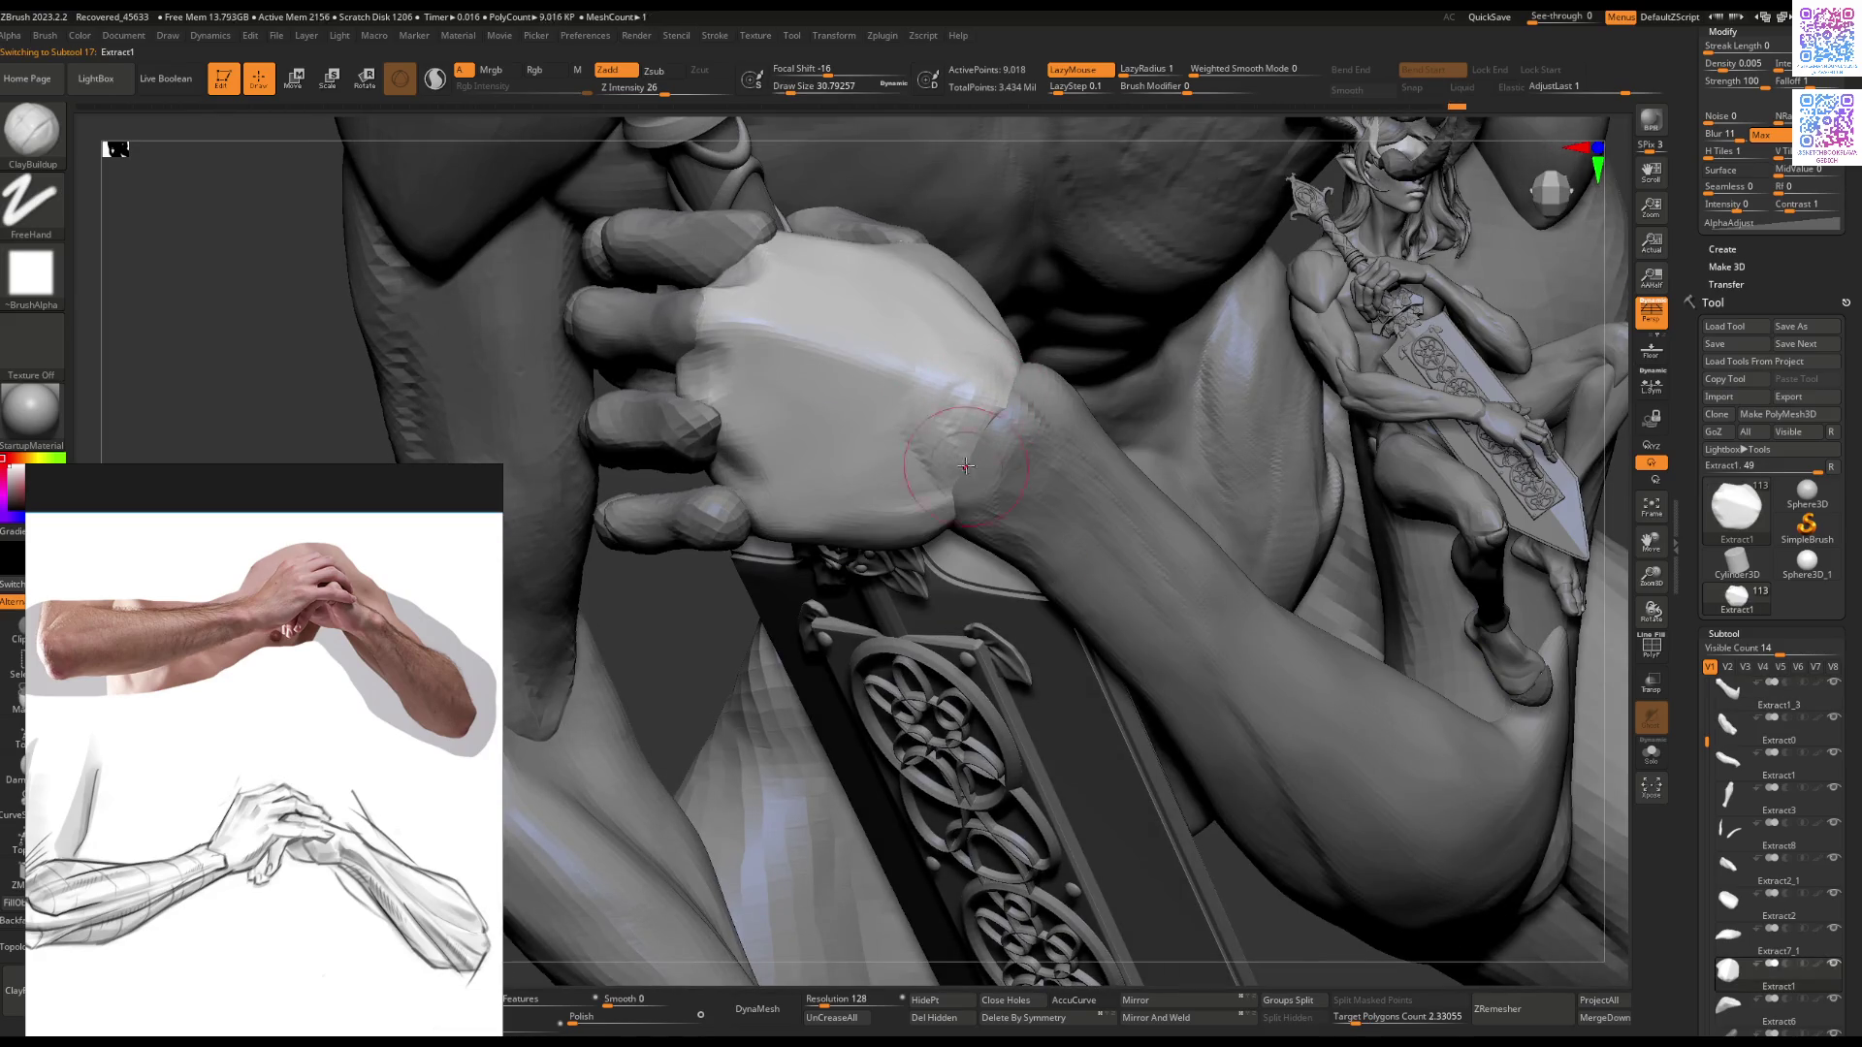
Step: Stroke the back of the hand with ClayBuildup and Flatten brushes
{"action": "left_click_drag", "start_coordinate": [882, 428], "coordinate": [920, 364]}
{"action": "key", "text": "b"}
{"action": "key", "text": "f"}
{"action": "key", "text": "l"}
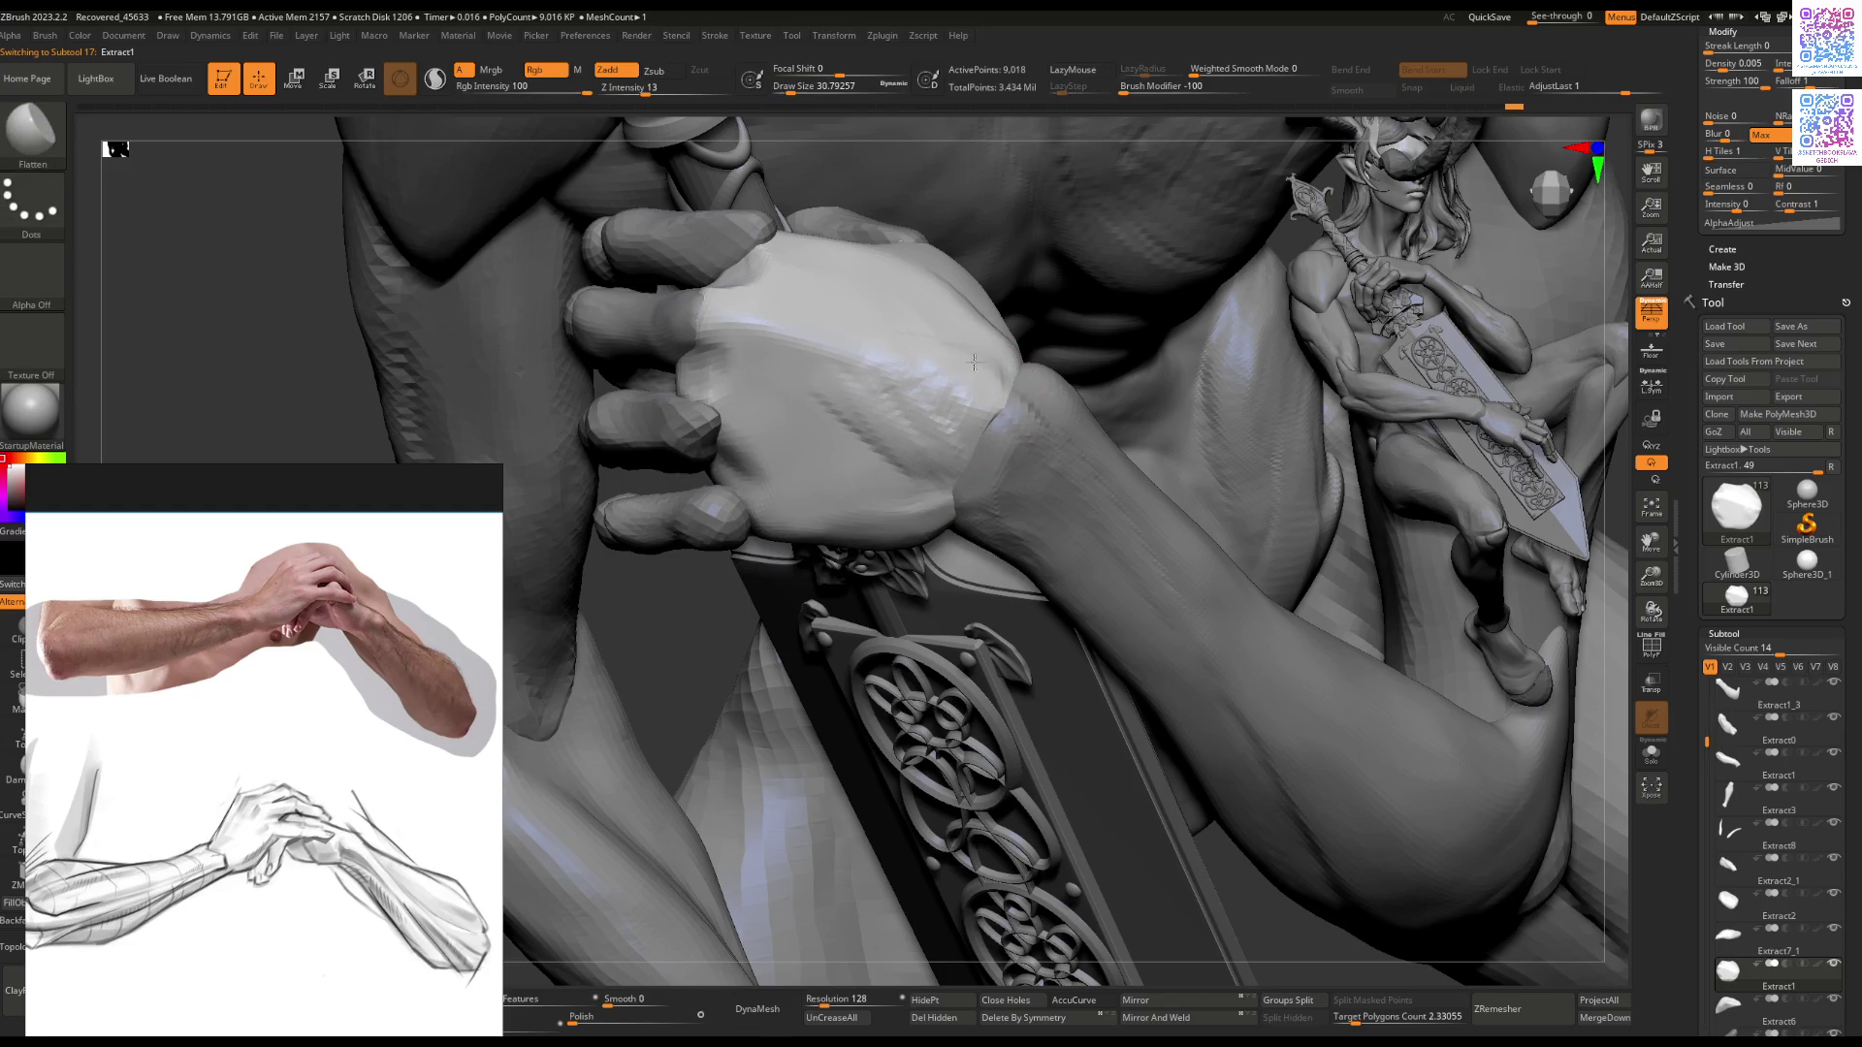
{"action": "right_click_drag", "start_coordinate": [970, 407], "coordinate": [1009, 470]}
{"action": "key", "text": "b"}
{"action": "key", "text": "c"}
{"action": "key", "text": "b"}
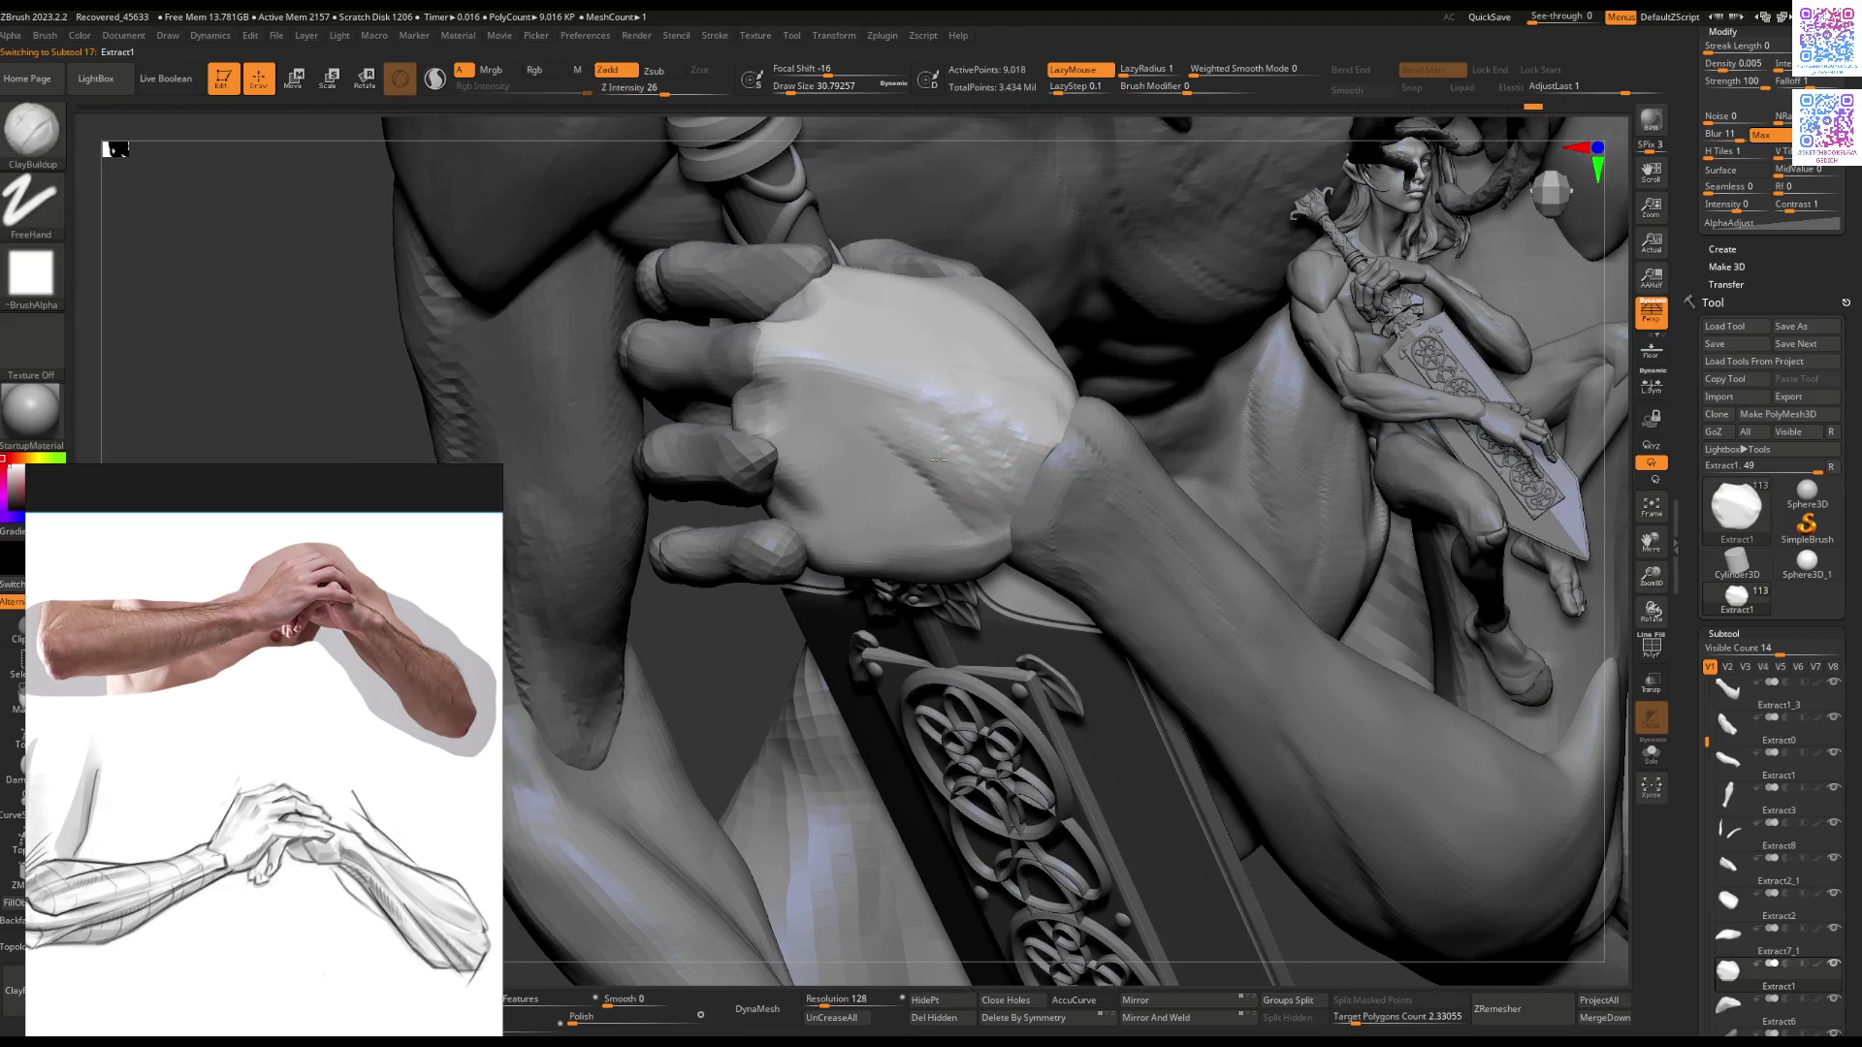
{"action": "mouse_move", "coordinate": [917, 406]}
{"action": "right_mouse_down"}
{"action": "mouse_move", "coordinate": [1004, 476]}
{"action": "mouse_move", "coordinate": [896, 508]}
{"action": "mouse_move", "coordinate": [904, 542]}
{"action": "mouse_move", "coordinate": [790, 528]}
{"action": "mouse_move", "coordinate": [841, 562]}
{"action": "right_mouse_up"}
Step: Hide the interface, add a mark on the back of the hand, and view the hand mesh alone
{"action": "key", "text": "Tab"}
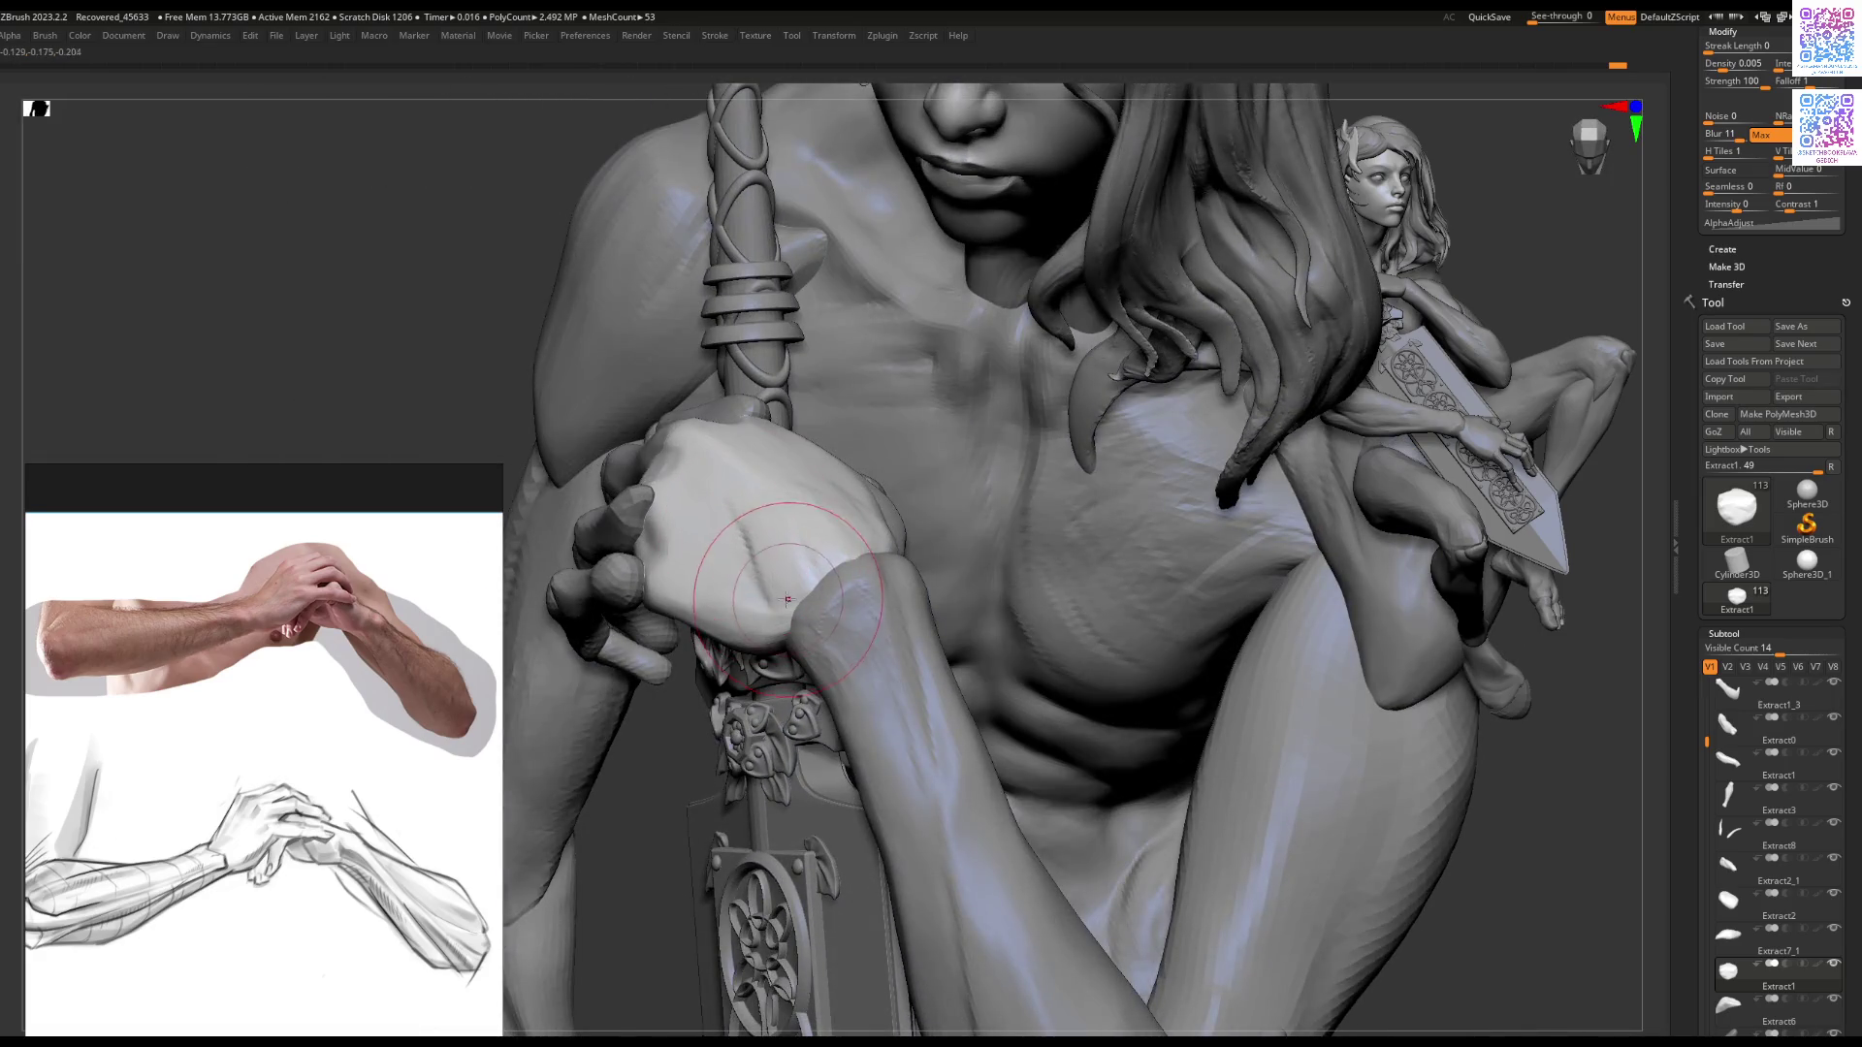
{"action": "left_click_drag", "start_coordinate": [797, 604], "coordinate": [750, 585]}
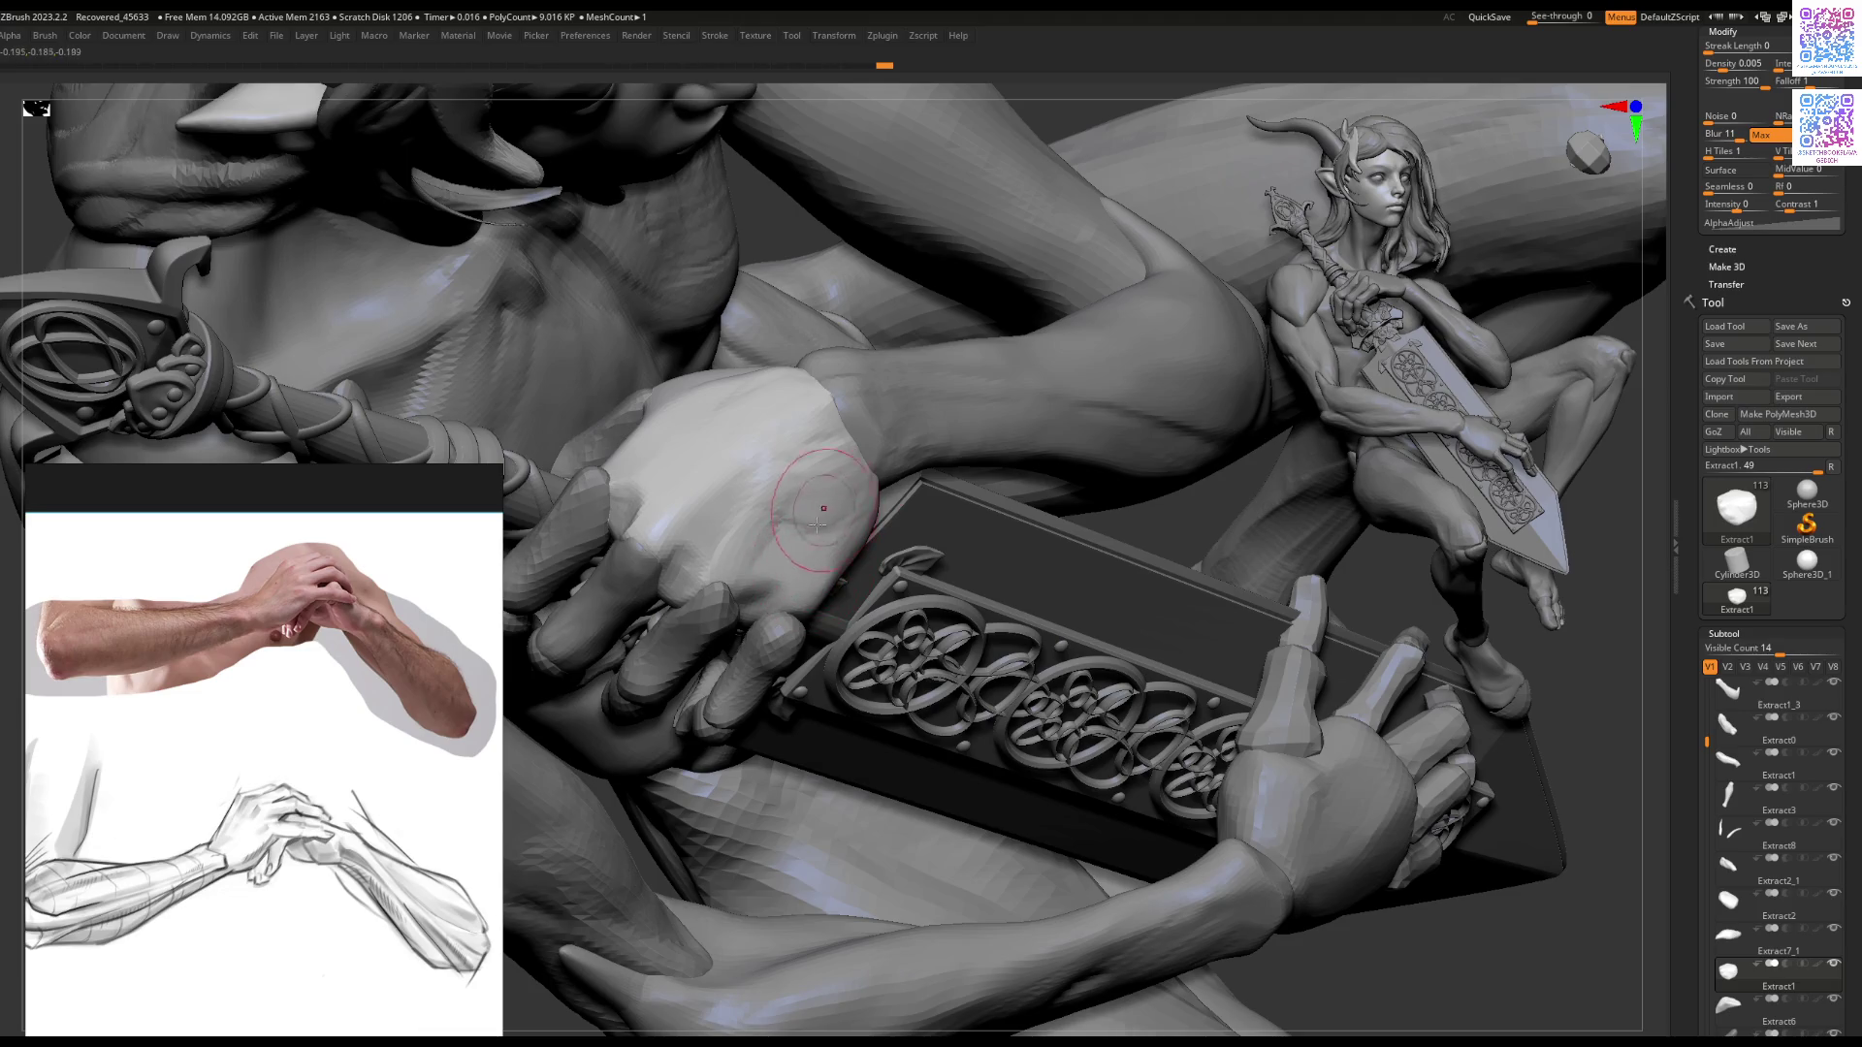
{"action": "right_click_drag", "start_coordinate": [780, 617], "coordinate": [752, 541]}
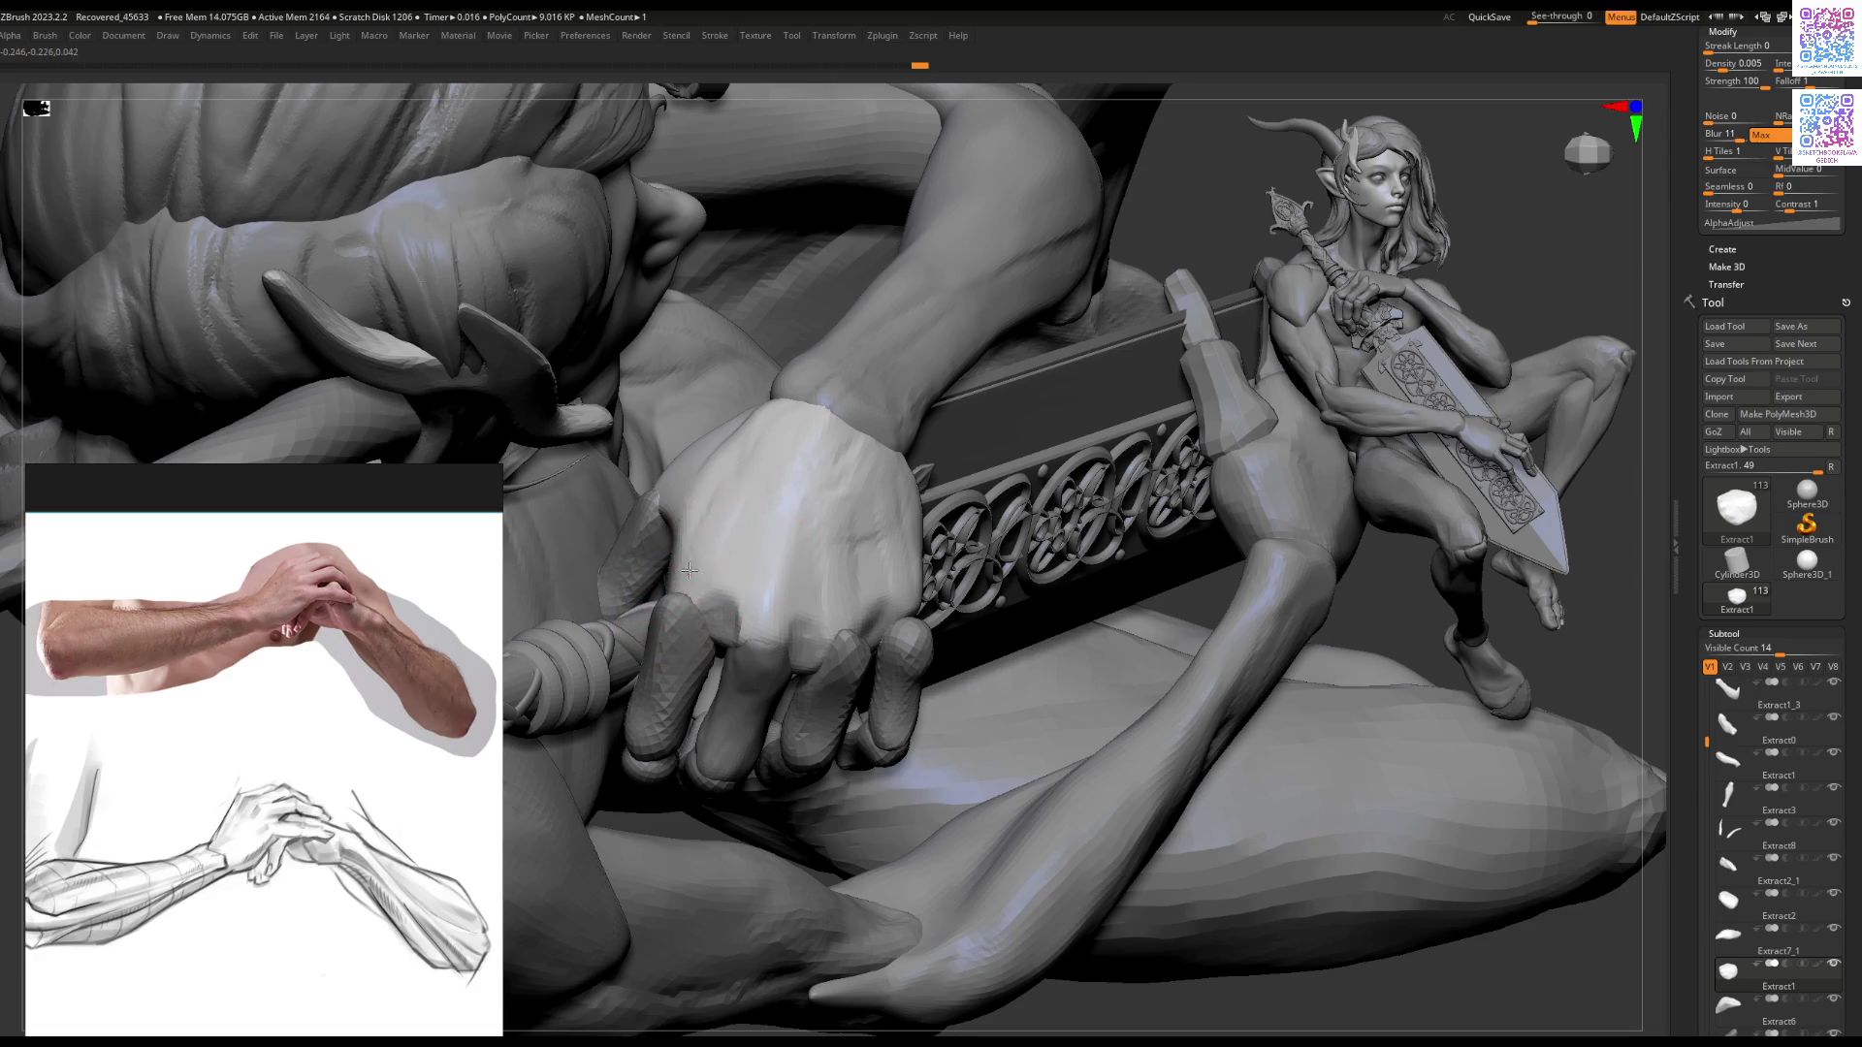
{"action": "mouse_move", "coordinate": [684, 589]}
{"action": "right_mouse_down"}
{"action": "mouse_move", "coordinate": [764, 526]}
{"action": "mouse_move", "coordinate": [635, 509]}
{"action": "mouse_move", "coordinate": [663, 583]}
{"action": "mouse_move", "coordinate": [774, 578]}
{"action": "mouse_move", "coordinate": [611, 617]}
{"action": "mouse_move", "coordinate": [647, 580]}
{"action": "mouse_move", "coordinate": [630, 596]}
{"action": "mouse_move", "coordinate": [926, 529]}
{"action": "mouse_move", "coordinate": [891, 492]}
{"action": "mouse_move", "coordinate": [898, 548]}
{"action": "mouse_move", "coordinate": [879, 528]}
{"action": "right_mouse_up"}
{"action": "key", "text": "space"}
{"action": "left_click", "coordinate": [880, 527], "text": "alt"}
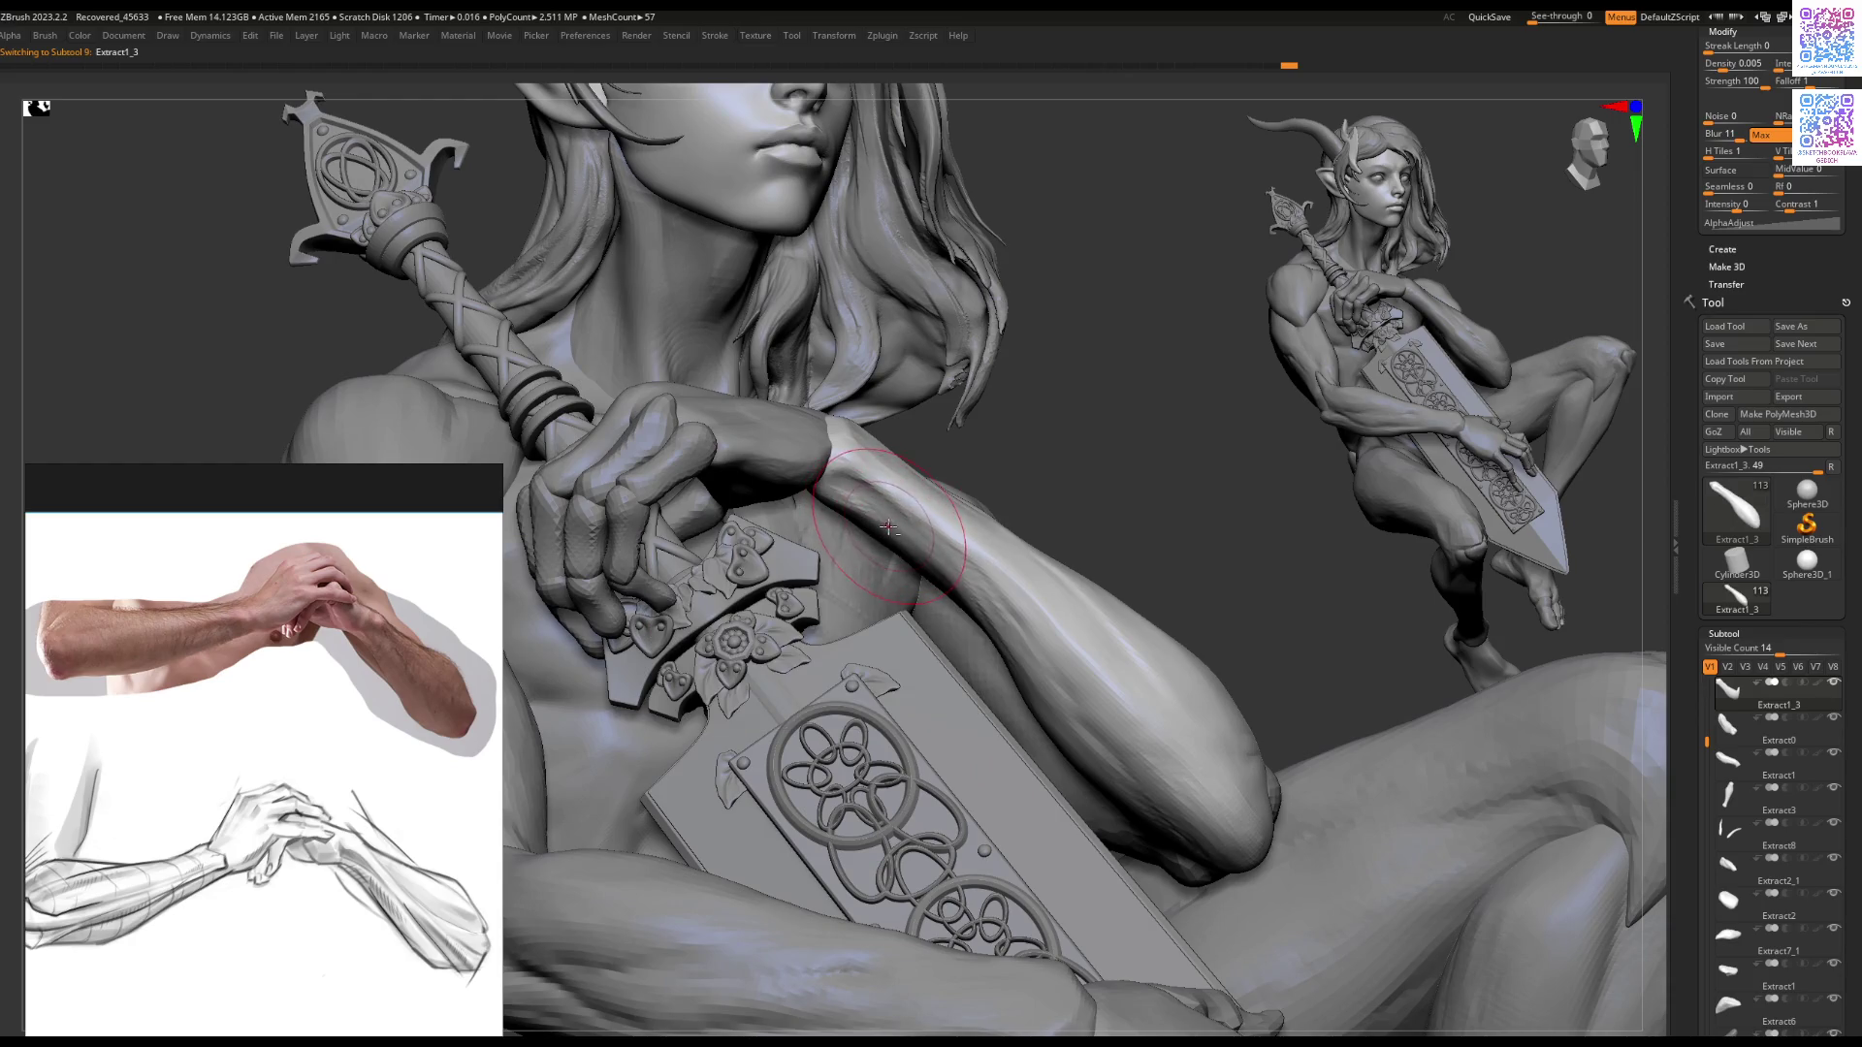
{"action": "mouse_move", "coordinate": [888, 521]}
{"action": "right_mouse_down"}
{"action": "mouse_move", "coordinate": [844, 669]}
{"action": "mouse_move", "coordinate": [821, 614]}
{"action": "mouse_move", "coordinate": [897, 546]}
{"action": "right_mouse_up"}
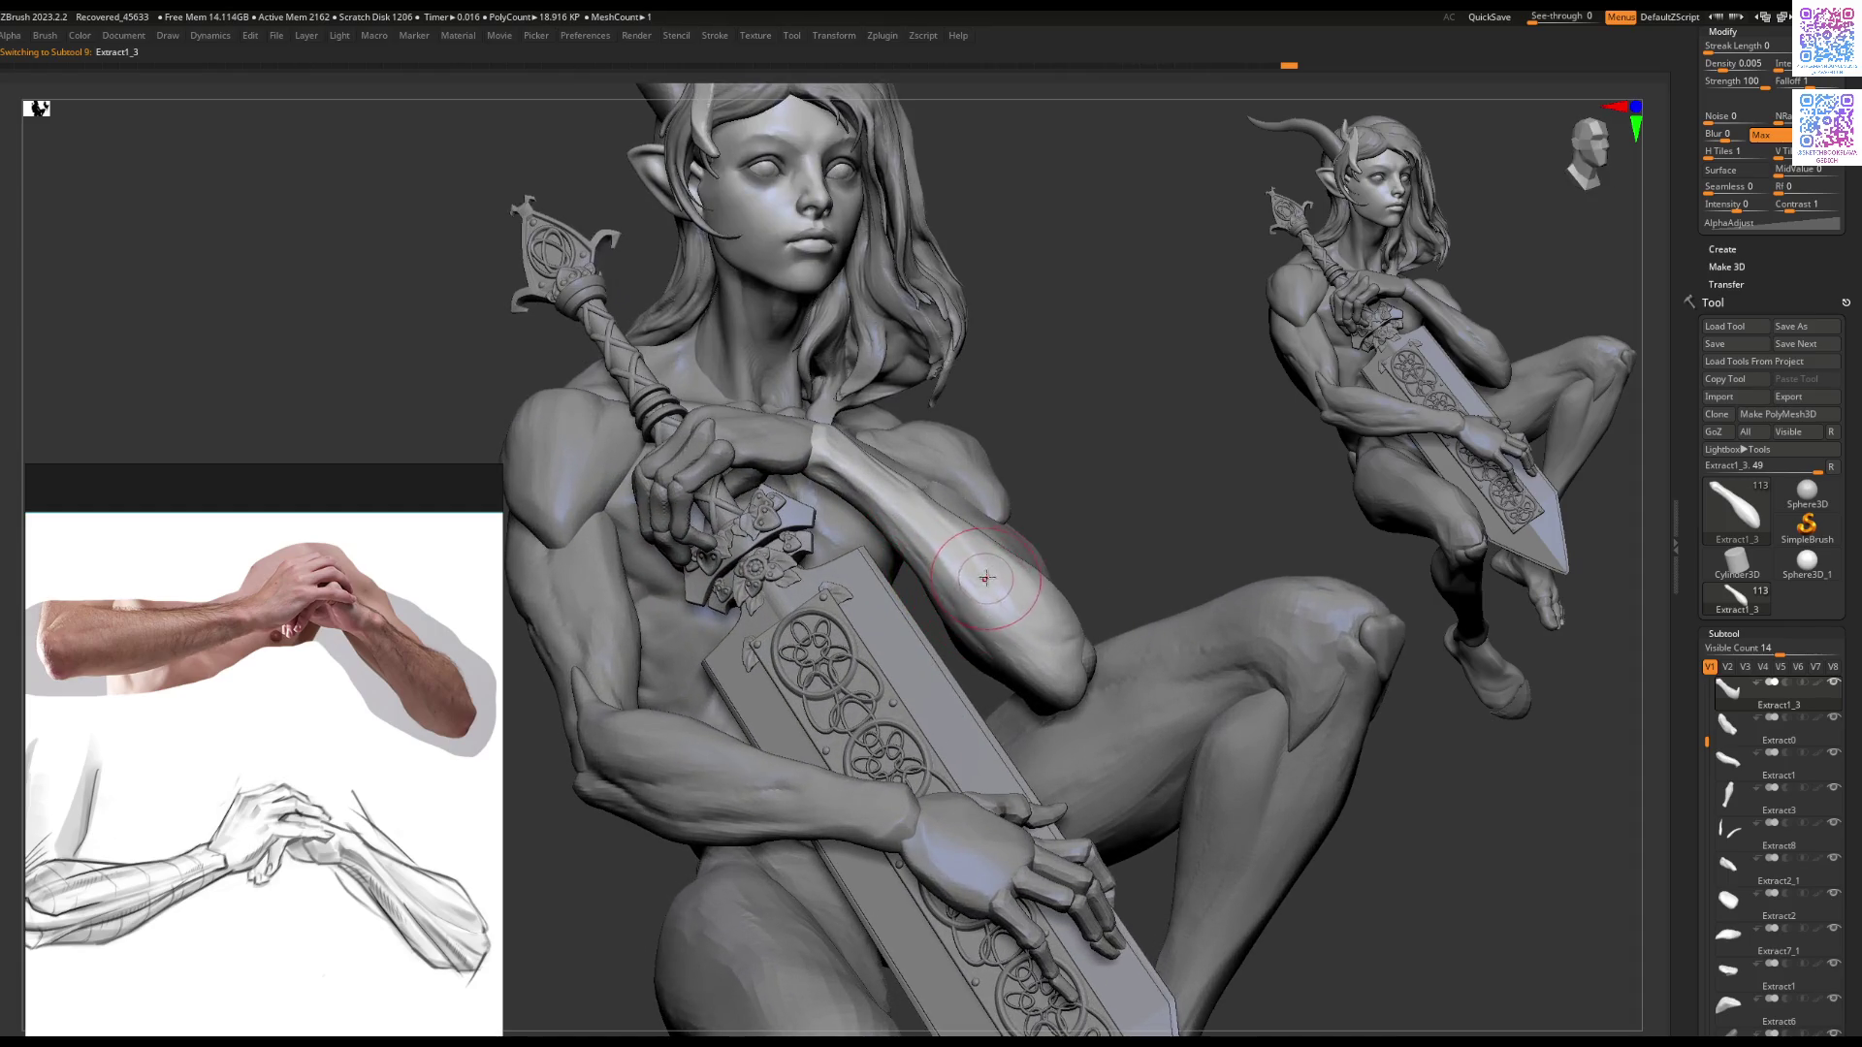
{"action": "key", "text": "space"}
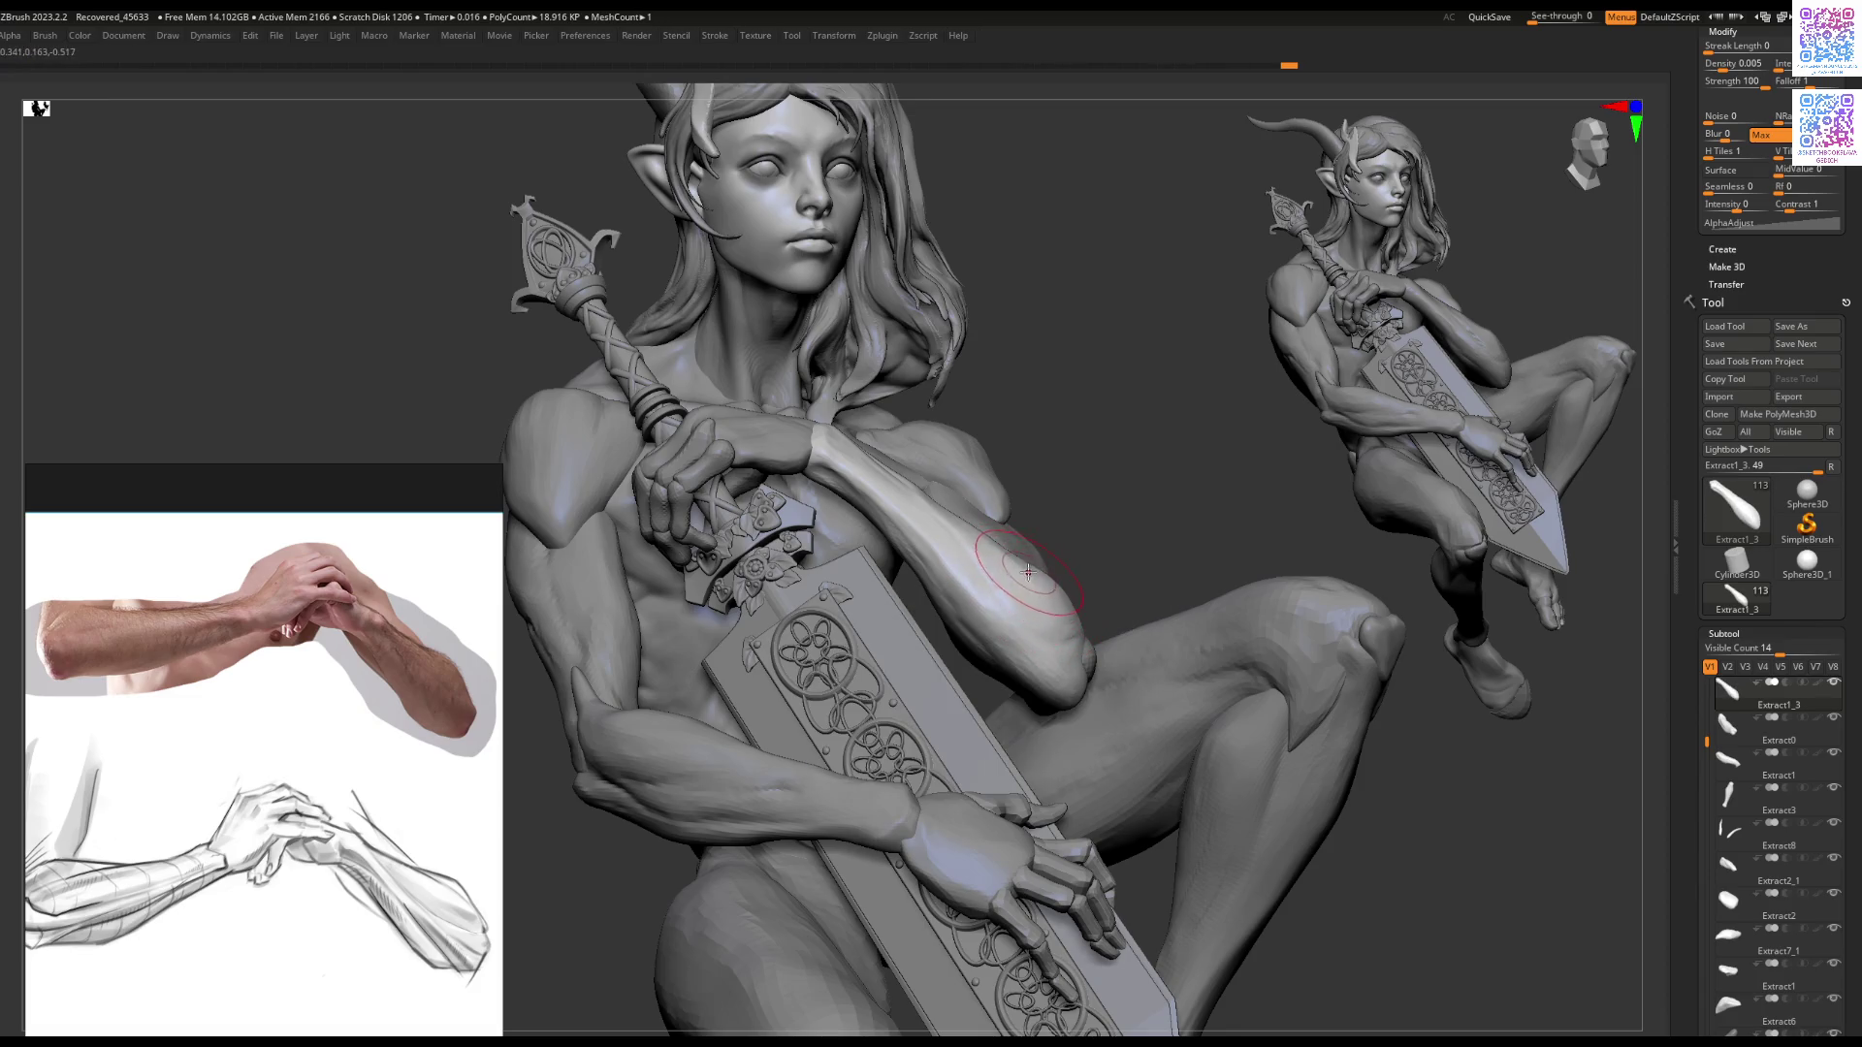
{"action": "key", "text": "f"}
{"action": "mouse_move", "coordinate": [1021, 600]}
{"action": "right_mouse_down"}
{"action": "mouse_move", "coordinate": [970, 611]}
{"action": "mouse_move", "coordinate": [1008, 620]}
{"action": "mouse_move", "coordinate": [934, 629]}
{"action": "mouse_move", "coordinate": [907, 553]}
{"action": "mouse_move", "coordinate": [890, 601]}
{"action": "mouse_move", "coordinate": [915, 644]}
{"action": "mouse_move", "coordinate": [927, 616]}
{"action": "right_mouse_up"}
{"action": "key", "text": "space"}
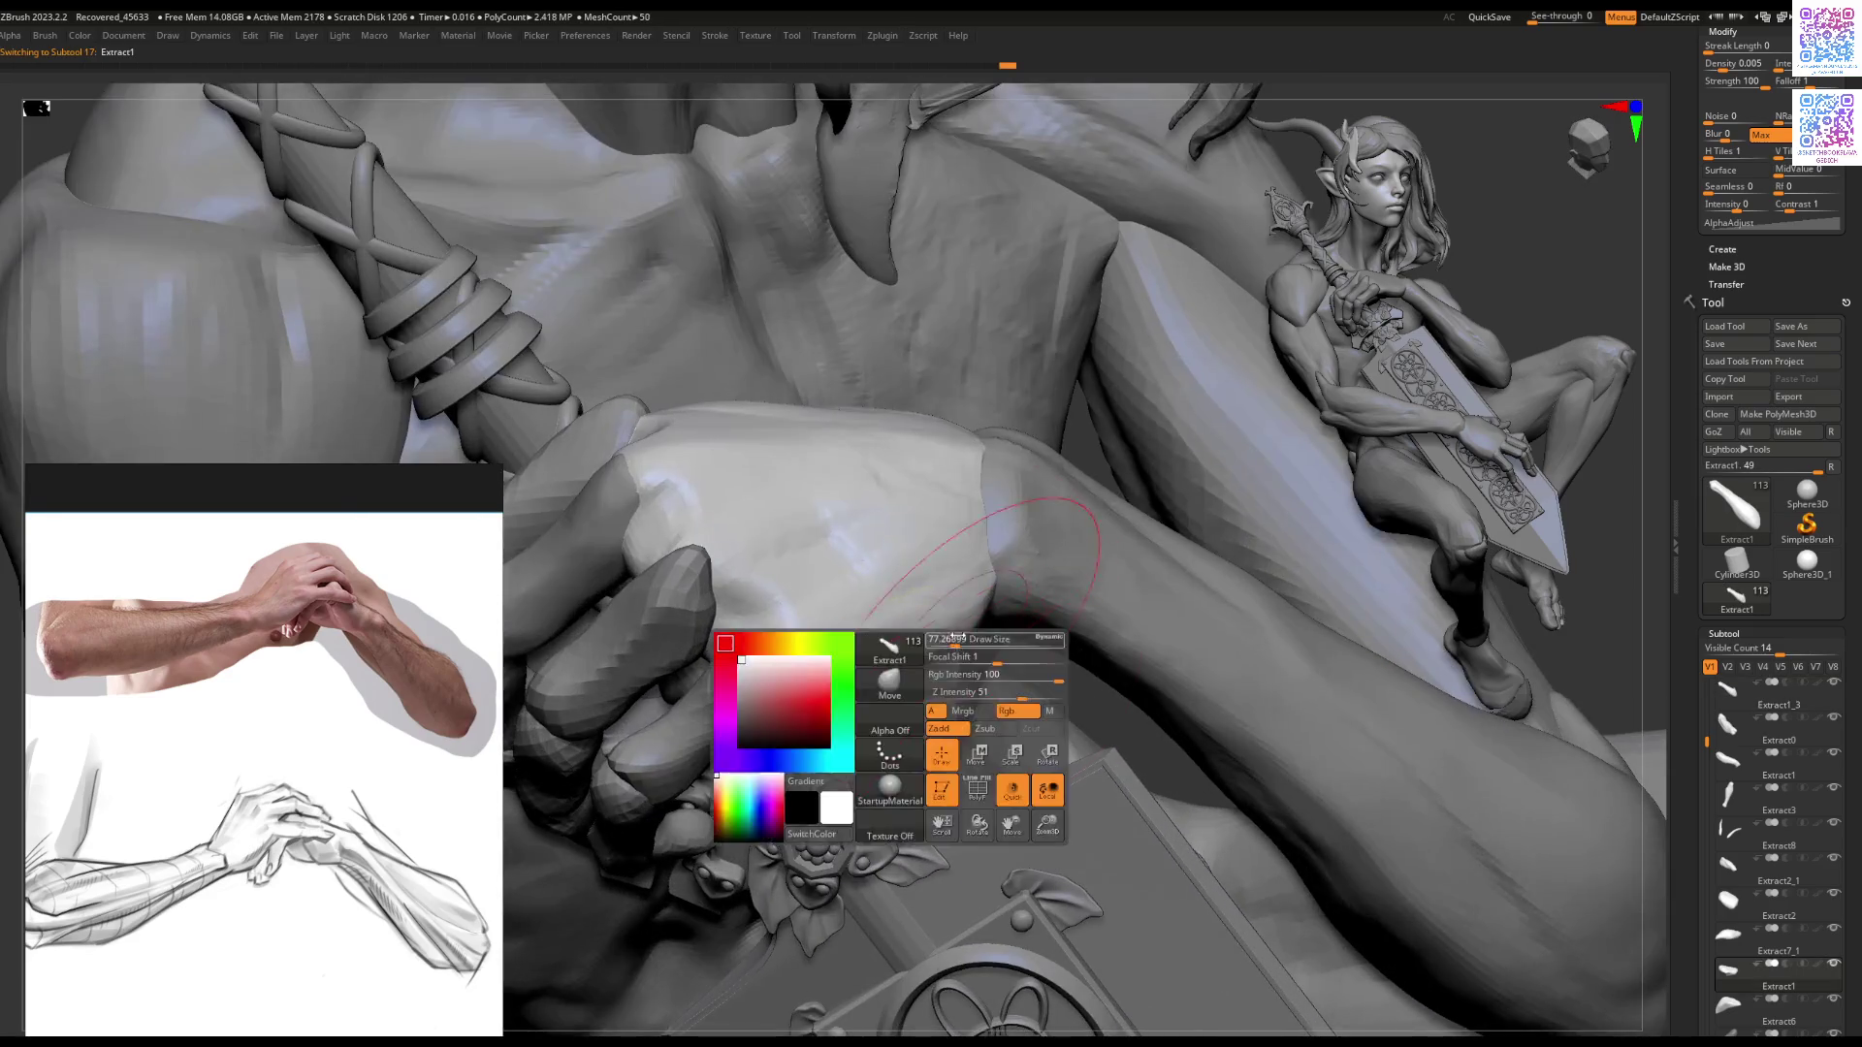
Step: Select the Extract1 hand and orbit to inspect it solo and near the face and arms
{"action": "left_click", "coordinate": [928, 609], "text": "alt"}
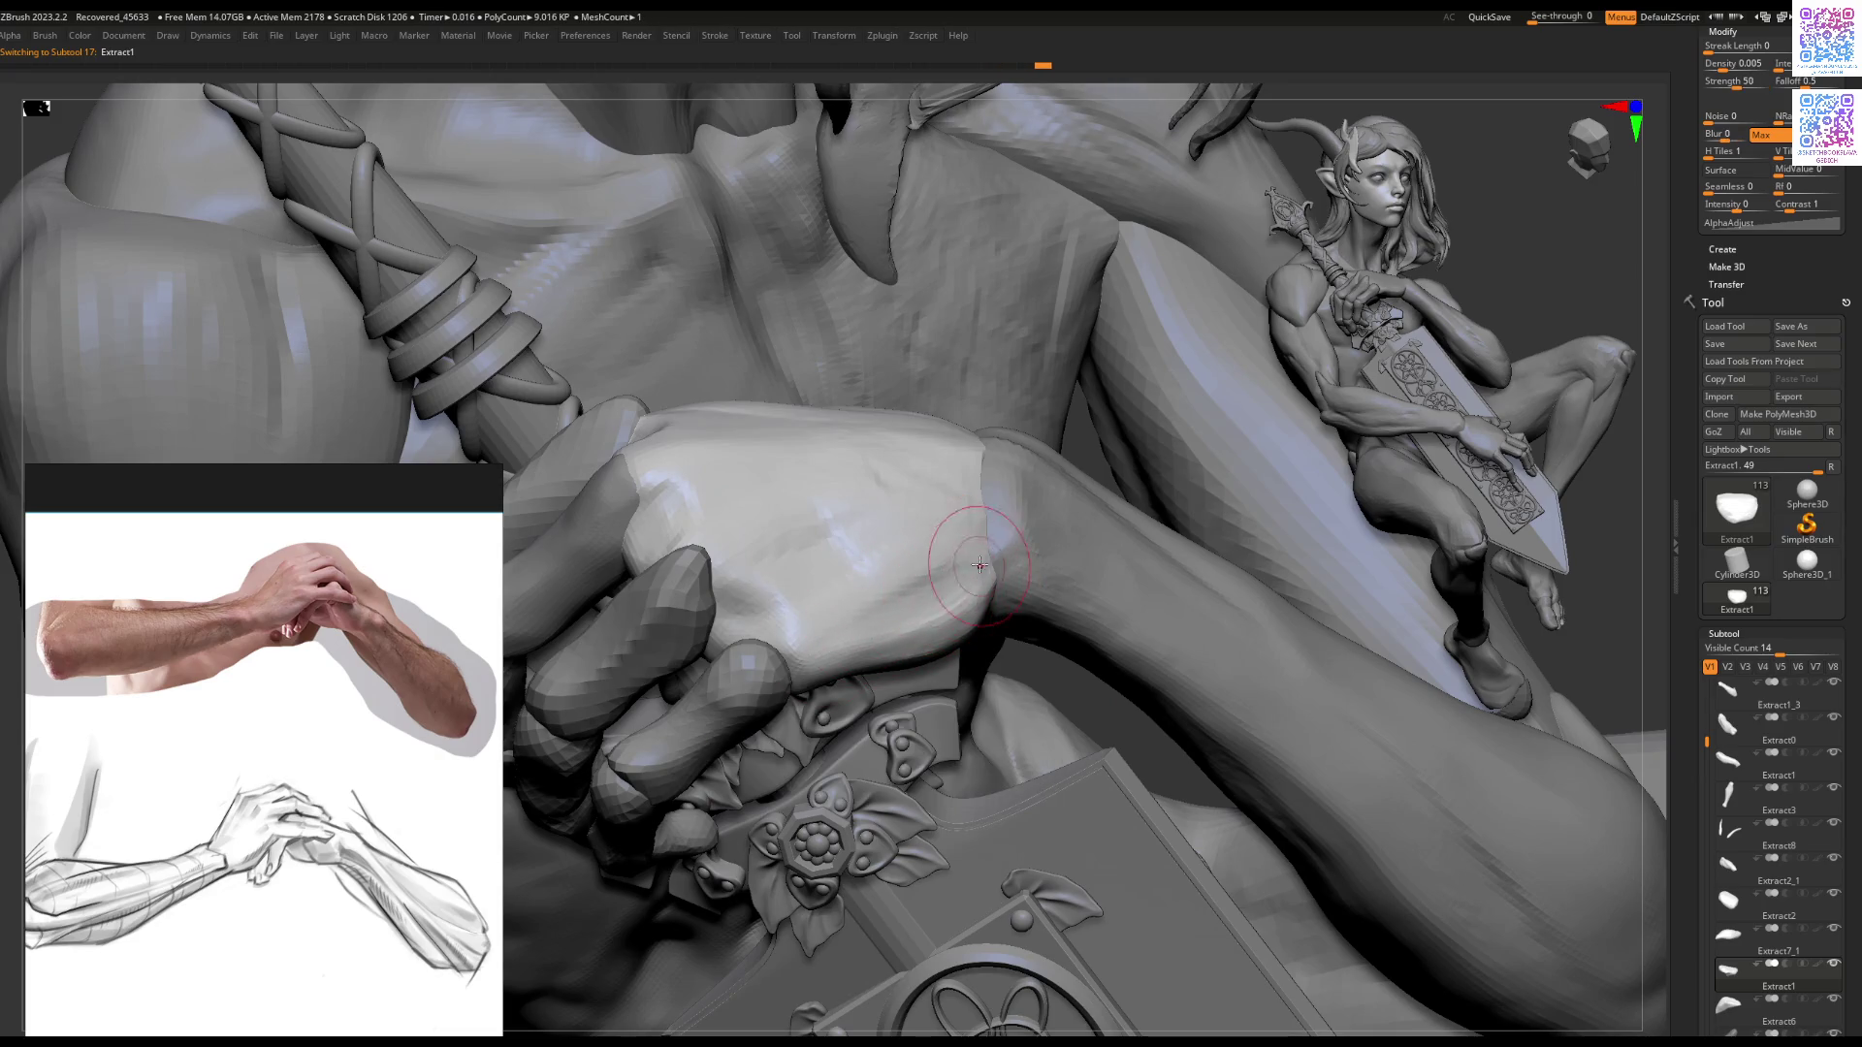
{"action": "mouse_move", "coordinate": [926, 585]}
{"action": "right_mouse_down"}
{"action": "mouse_move", "coordinate": [900, 580]}
{"action": "mouse_move", "coordinate": [897, 624]}
{"action": "mouse_move", "coordinate": [935, 621]}
{"action": "right_mouse_up"}
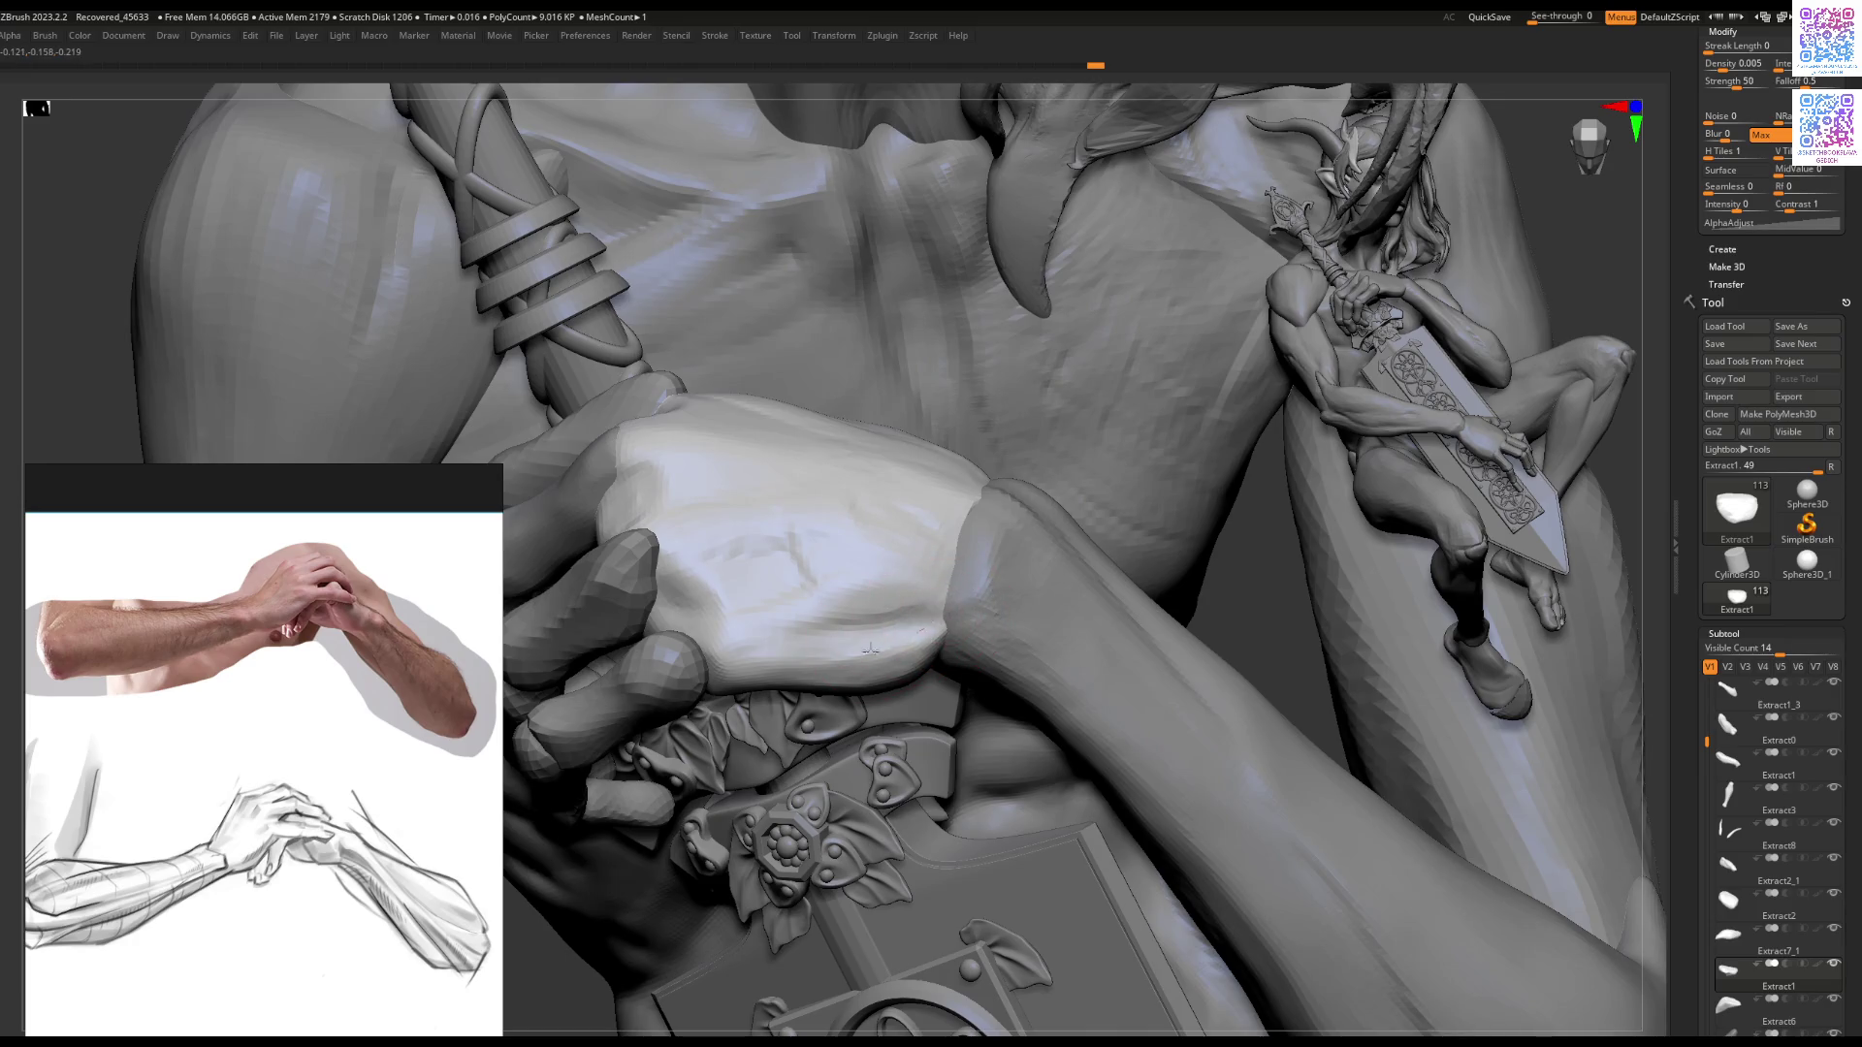
{"action": "mouse_move", "coordinate": [841, 662]}
{"action": "right_mouse_down"}
{"action": "mouse_move", "coordinate": [917, 664]}
{"action": "mouse_move", "coordinate": [892, 639]}
{"action": "mouse_move", "coordinate": [968, 635]}
{"action": "right_mouse_up"}
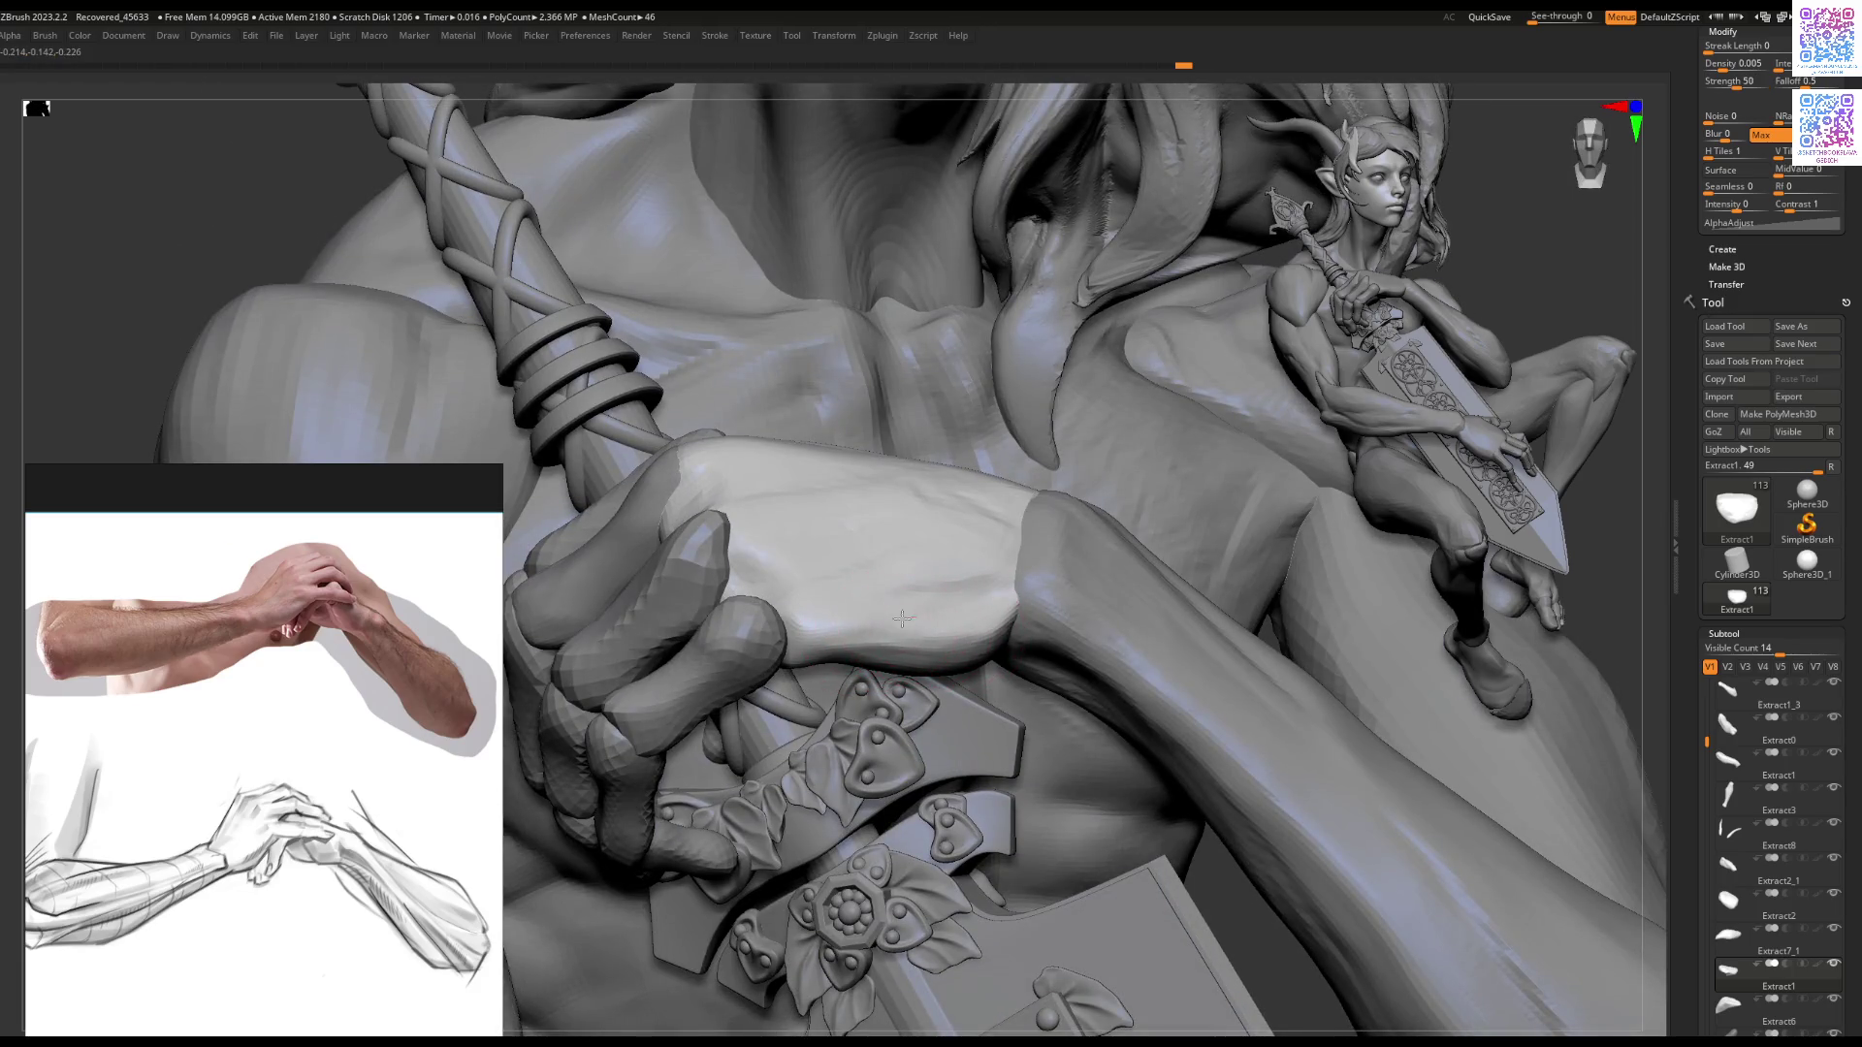
{"action": "mouse_move", "coordinate": [817, 645]}
{"action": "right_mouse_down"}
{"action": "mouse_move", "coordinate": [897, 665]}
{"action": "mouse_move", "coordinate": [906, 702]}
{"action": "mouse_move", "coordinate": [897, 683]}
{"action": "mouse_move", "coordinate": [863, 691]}
{"action": "mouse_move", "coordinate": [905, 634]}
{"action": "right_mouse_up"}
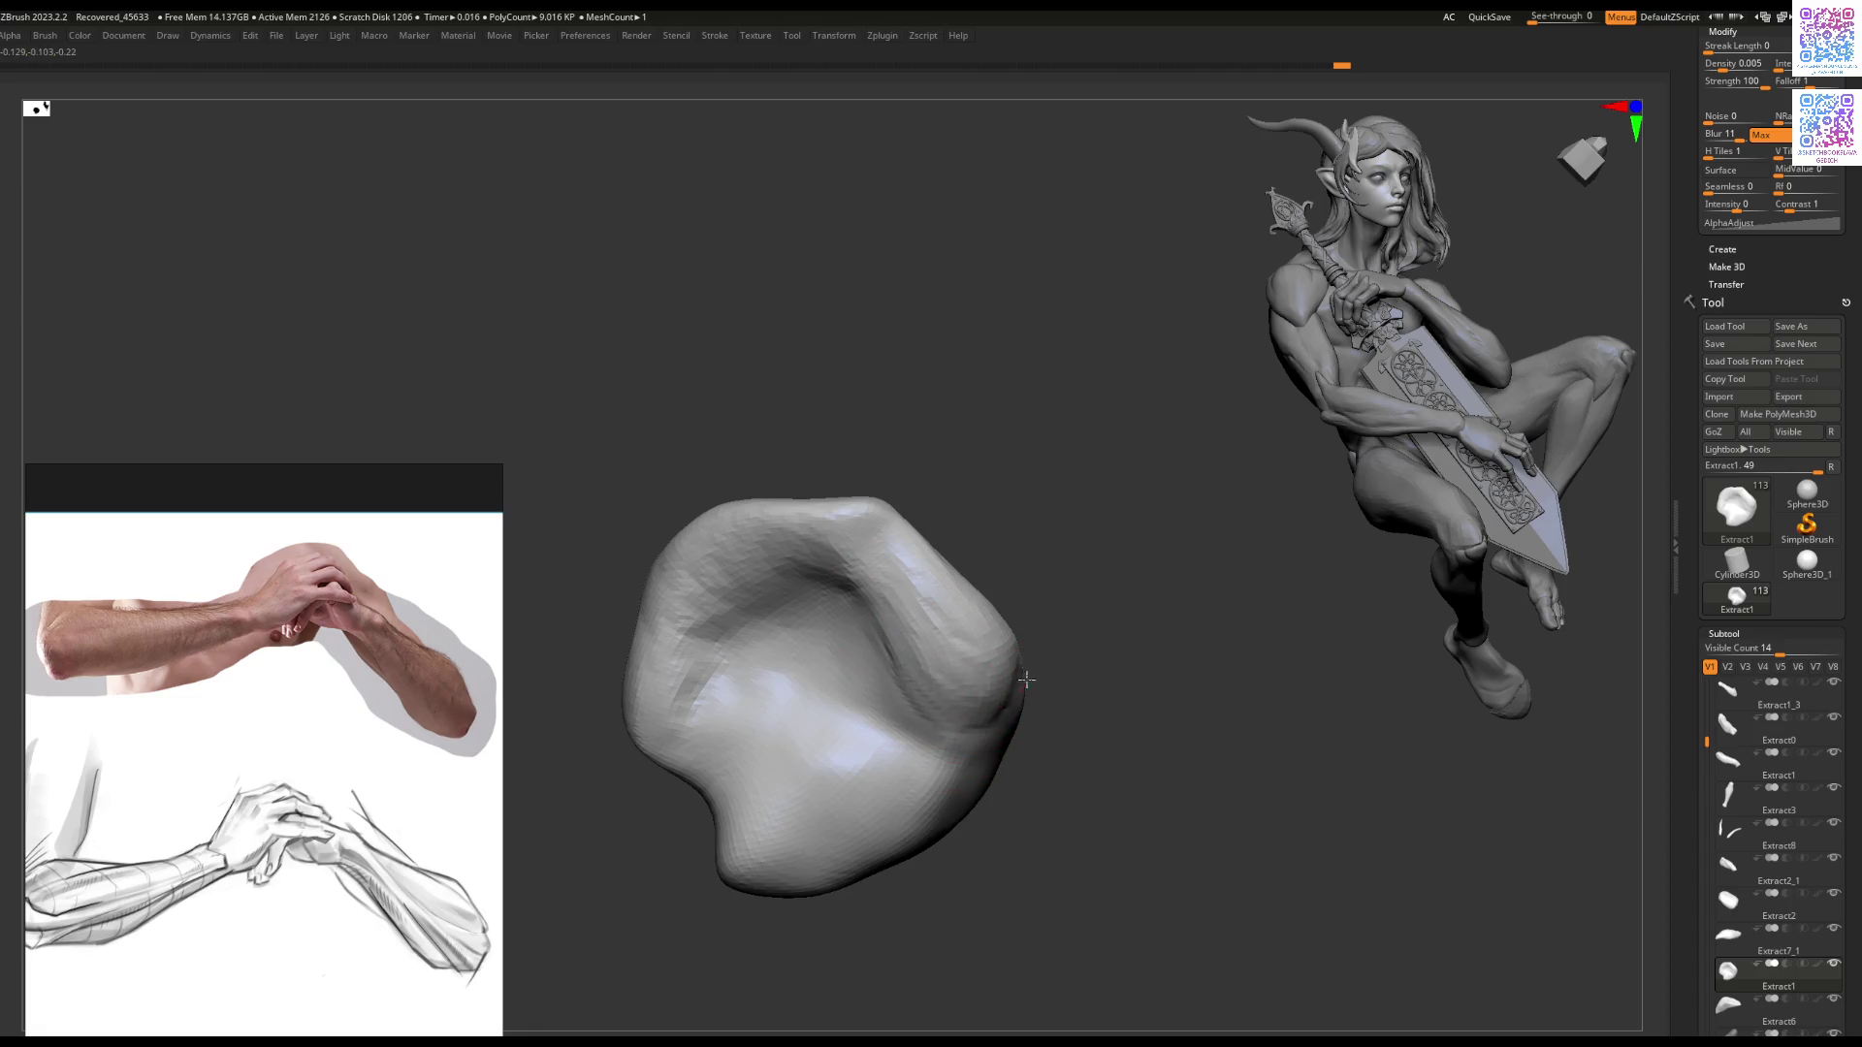
{"action": "mouse_move", "coordinate": [941, 661]}
{"action": "right_mouse_down"}
{"action": "mouse_move", "coordinate": [853, 694]}
{"action": "mouse_move", "coordinate": [893, 648]}
{"action": "mouse_move", "coordinate": [1034, 594]}
{"action": "mouse_move", "coordinate": [1042, 567]}
{"action": "mouse_move", "coordinate": [1027, 653]}
{"action": "mouse_move", "coordinate": [985, 631]}
{"action": "right_mouse_up"}
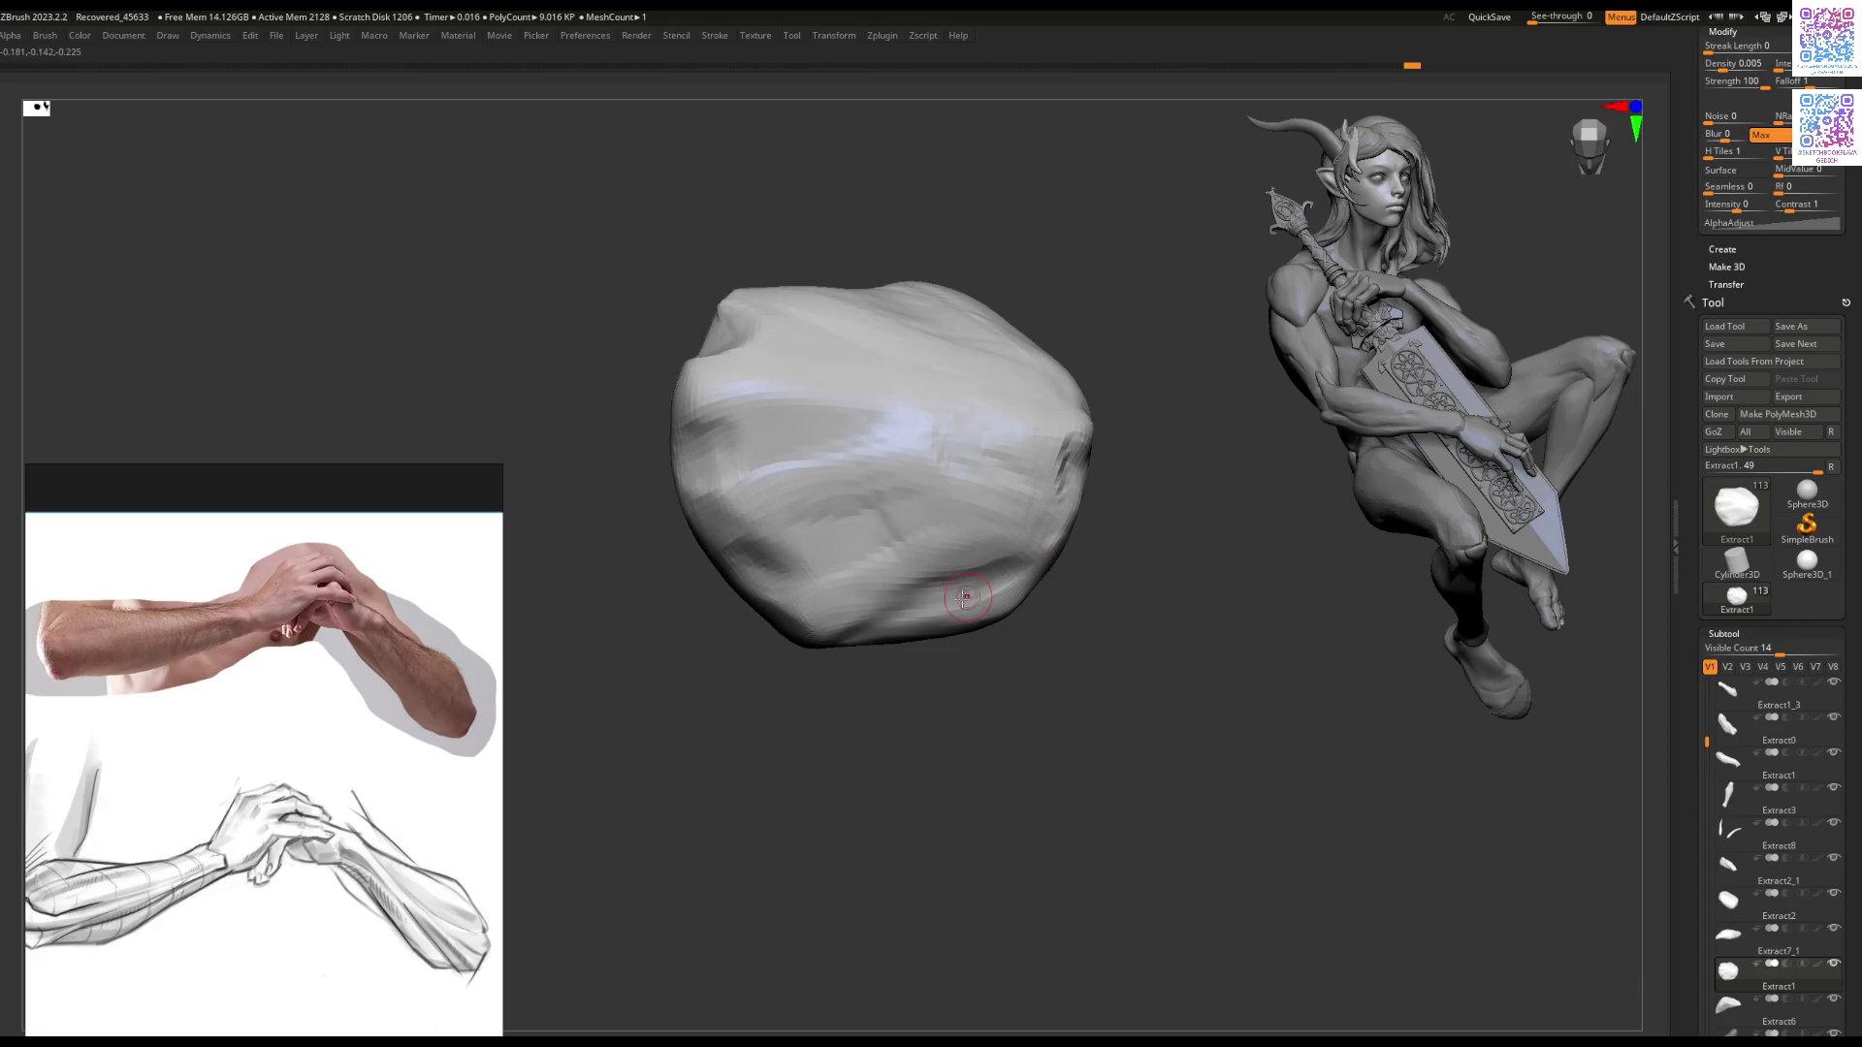
{"action": "key", "text": "space"}
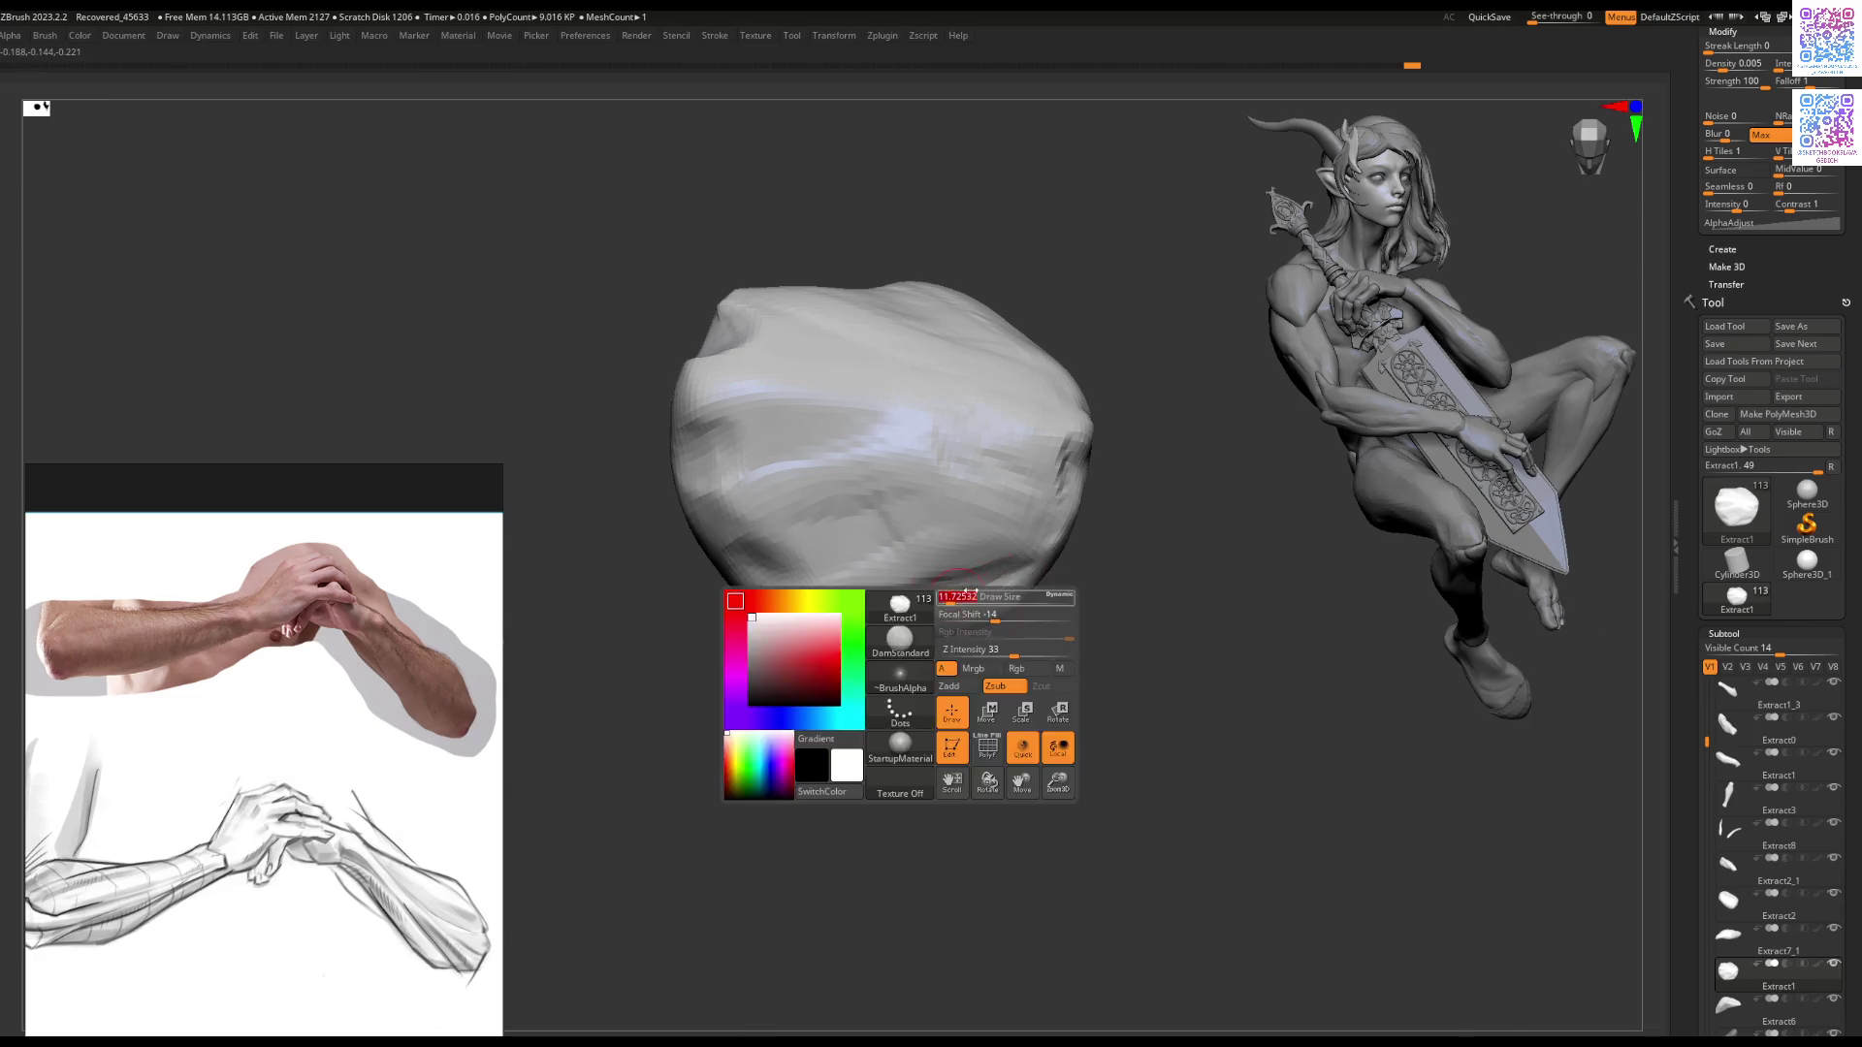
Step: Exit solo, shrink the brush, stroke the back of the hand and undo unwanted strokes
{"action": "key", "text": "shift+s"}
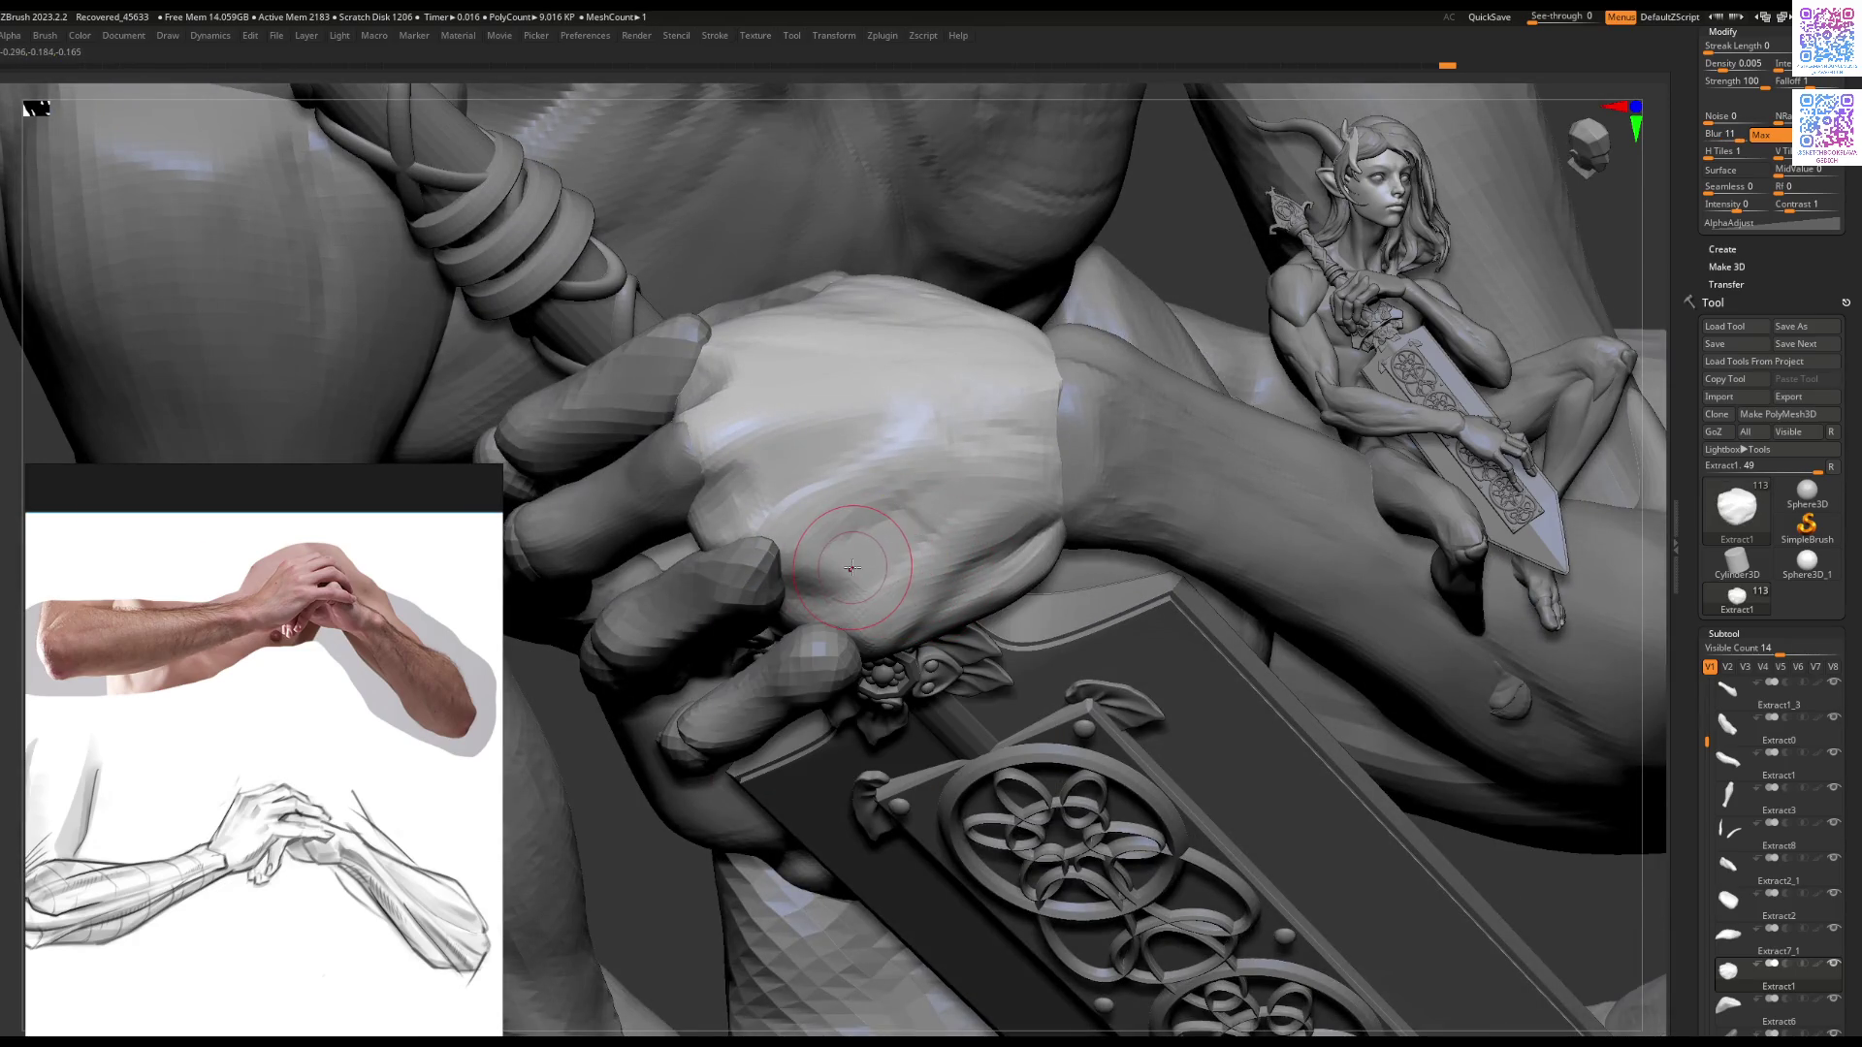
{"action": "mouse_move", "coordinate": [844, 598]}
{"action": "right_mouse_down"}
{"action": "mouse_move", "coordinate": [736, 589]}
{"action": "mouse_move", "coordinate": [675, 550]}
{"action": "mouse_move", "coordinate": [827, 718]}
{"action": "mouse_move", "coordinate": [862, 653]}
{"action": "right_mouse_up"}
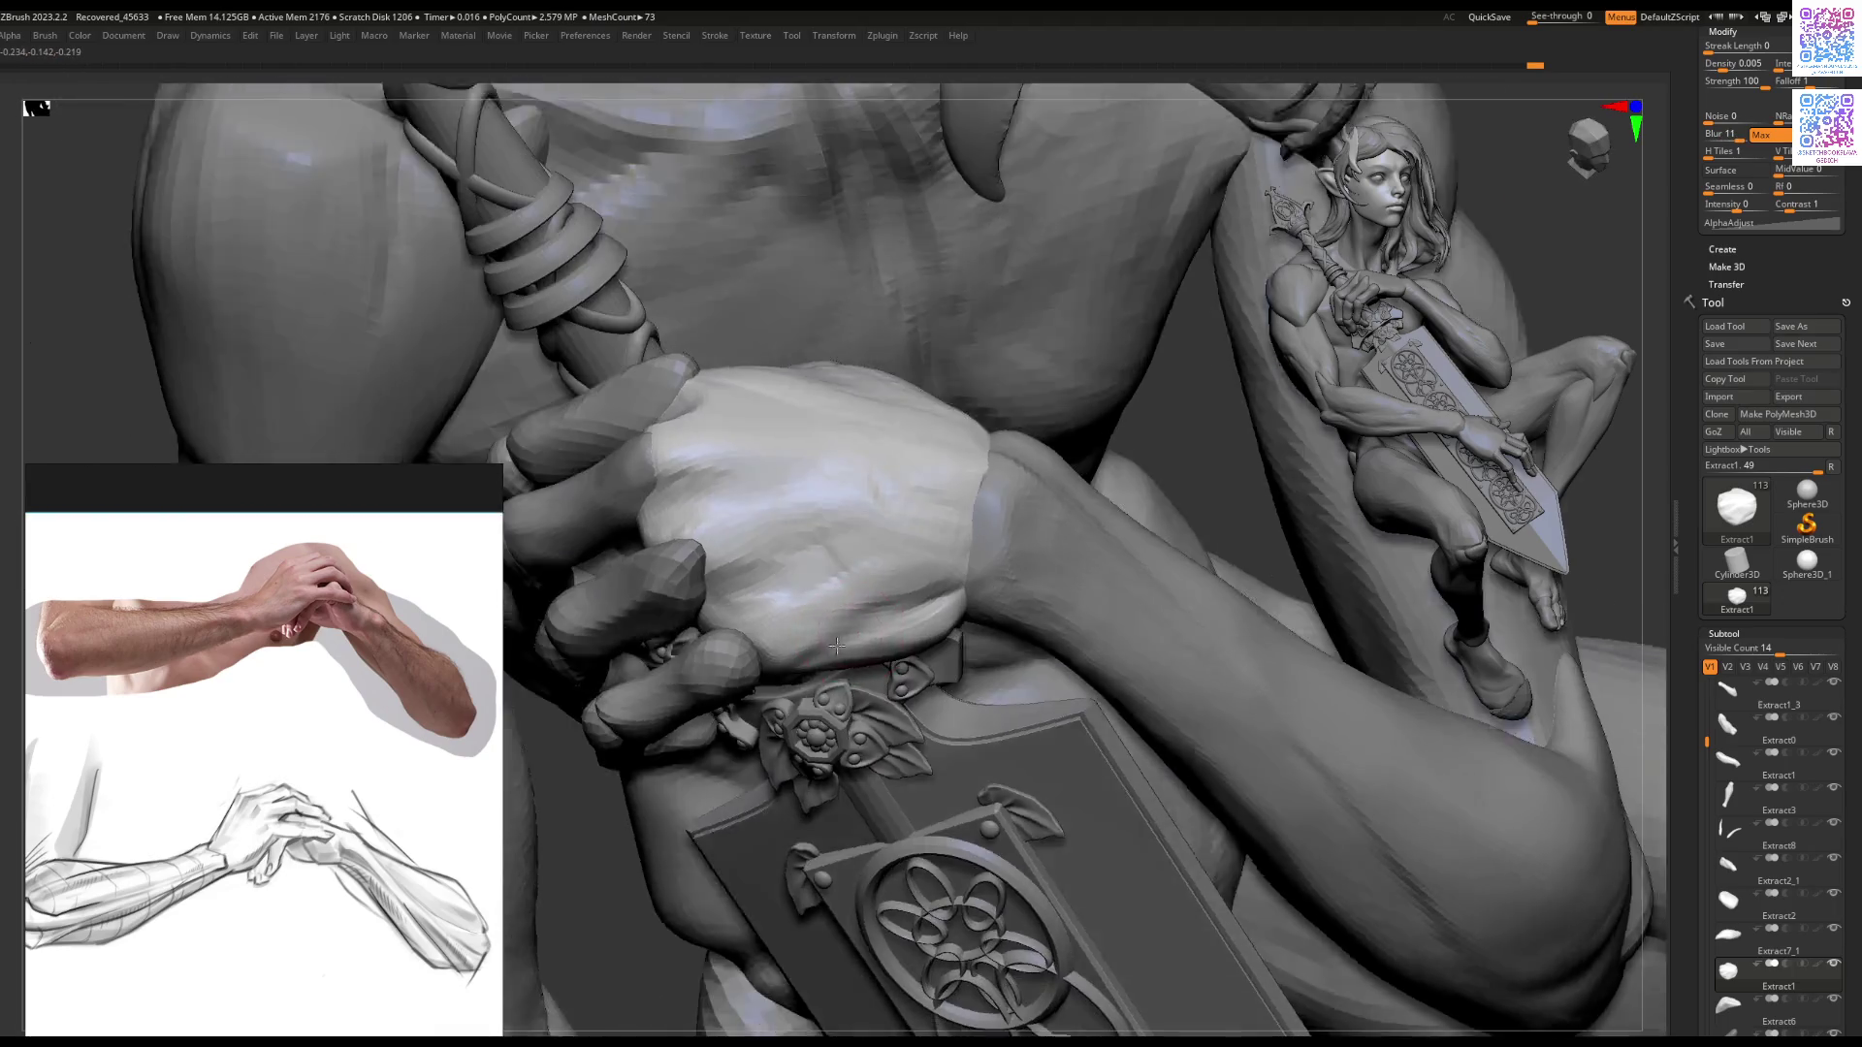
{"action": "key", "text": "space"}
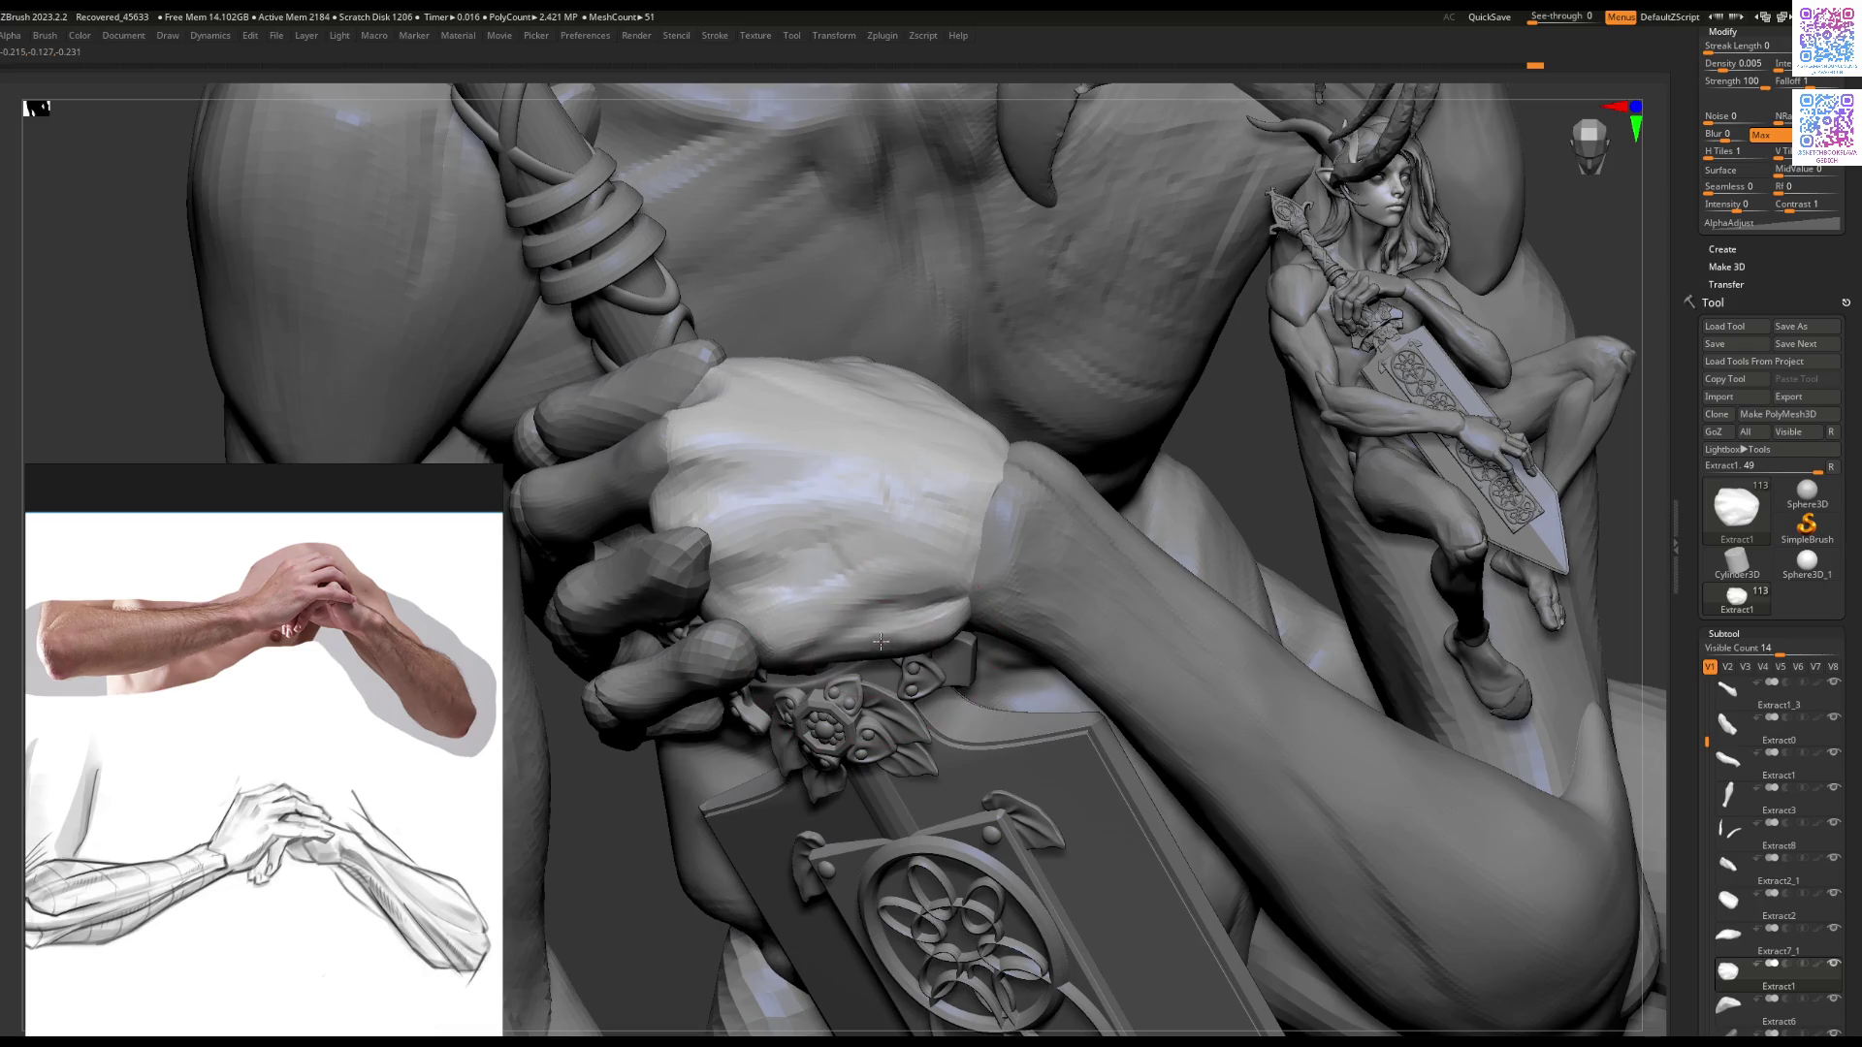
{"action": "mouse_move", "coordinate": [941, 632]}
{"action": "right_mouse_down"}
{"action": "mouse_move", "coordinate": [865, 524]}
{"action": "mouse_move", "coordinate": [860, 649]}
{"action": "mouse_move", "coordinate": [846, 625]}
{"action": "right_mouse_up"}
{"action": "key", "text": "bracketleft"}
{"action": "key", "text": "bracketleft"}
{"action": "key", "text": "bracketleft"}
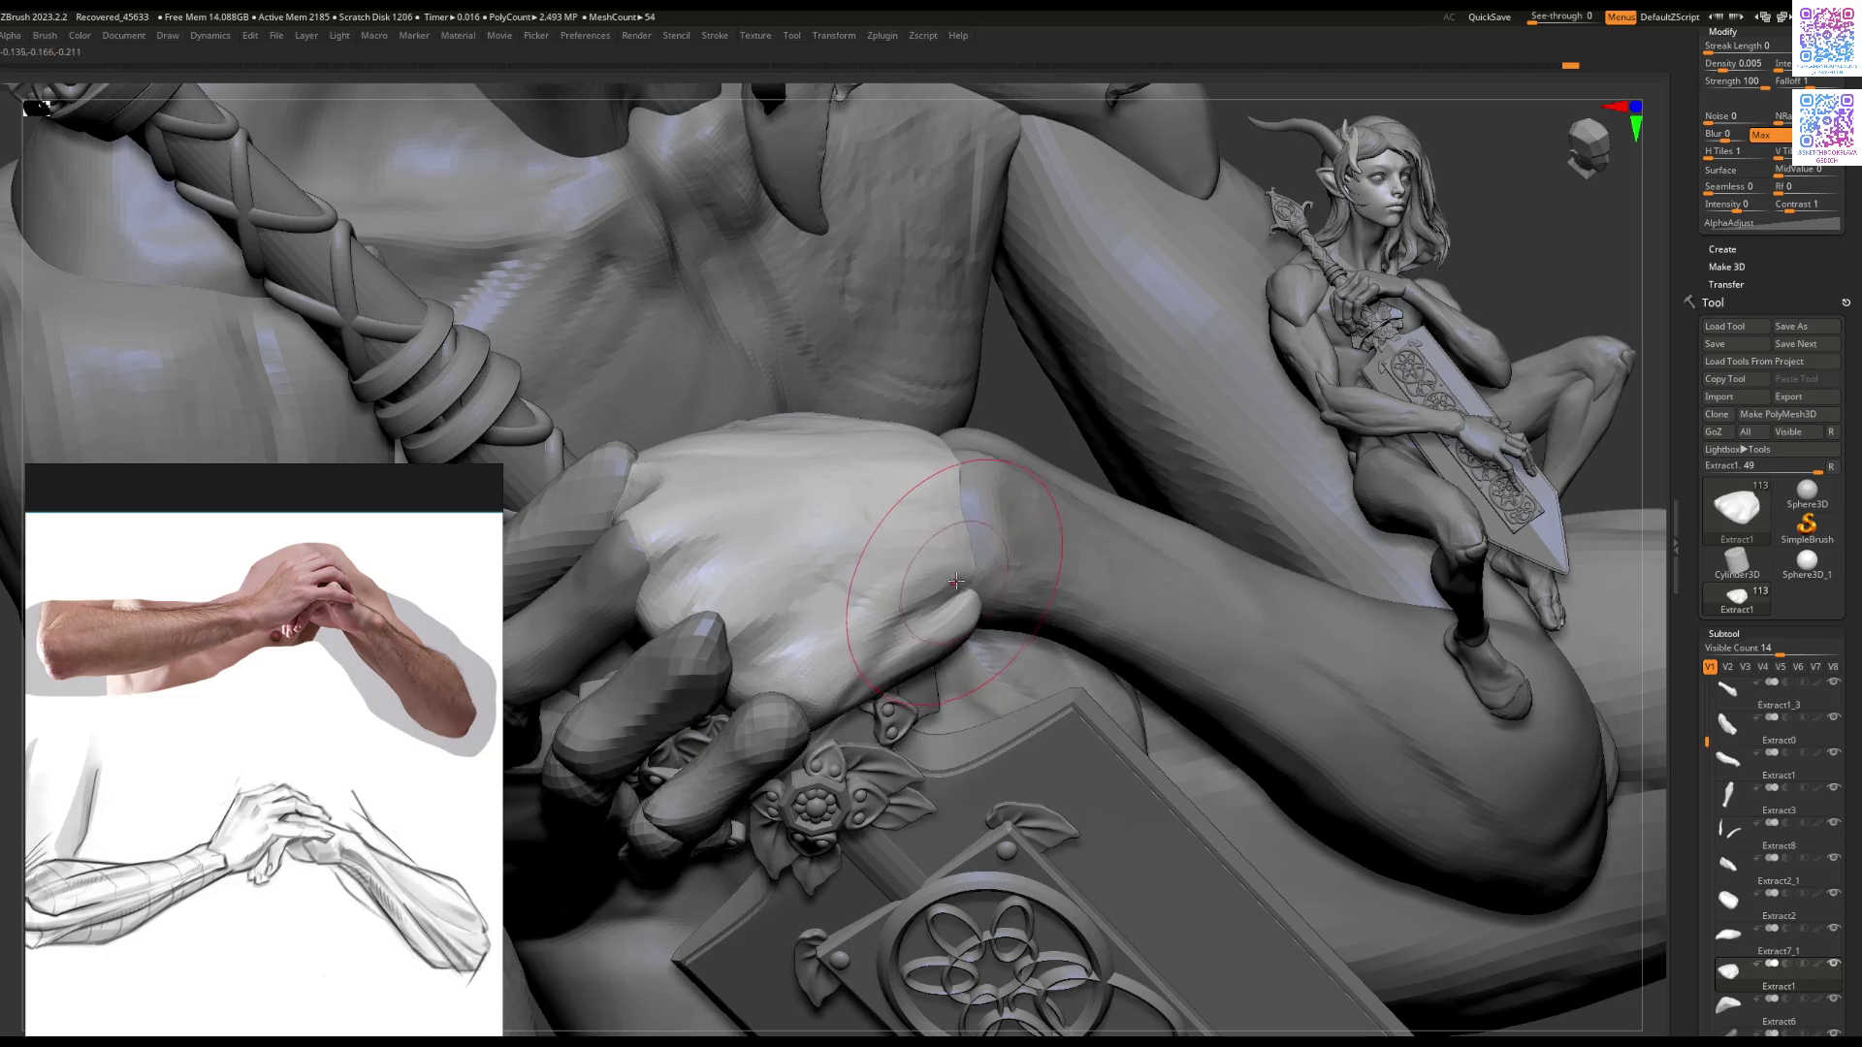
{"action": "mouse_move", "coordinate": [950, 580]}
{"action": "left_mouse_down"}
{"action": "mouse_move", "coordinate": [963, 568]}
{"action": "mouse_move", "coordinate": [896, 632]}
{"action": "left_mouse_up"}
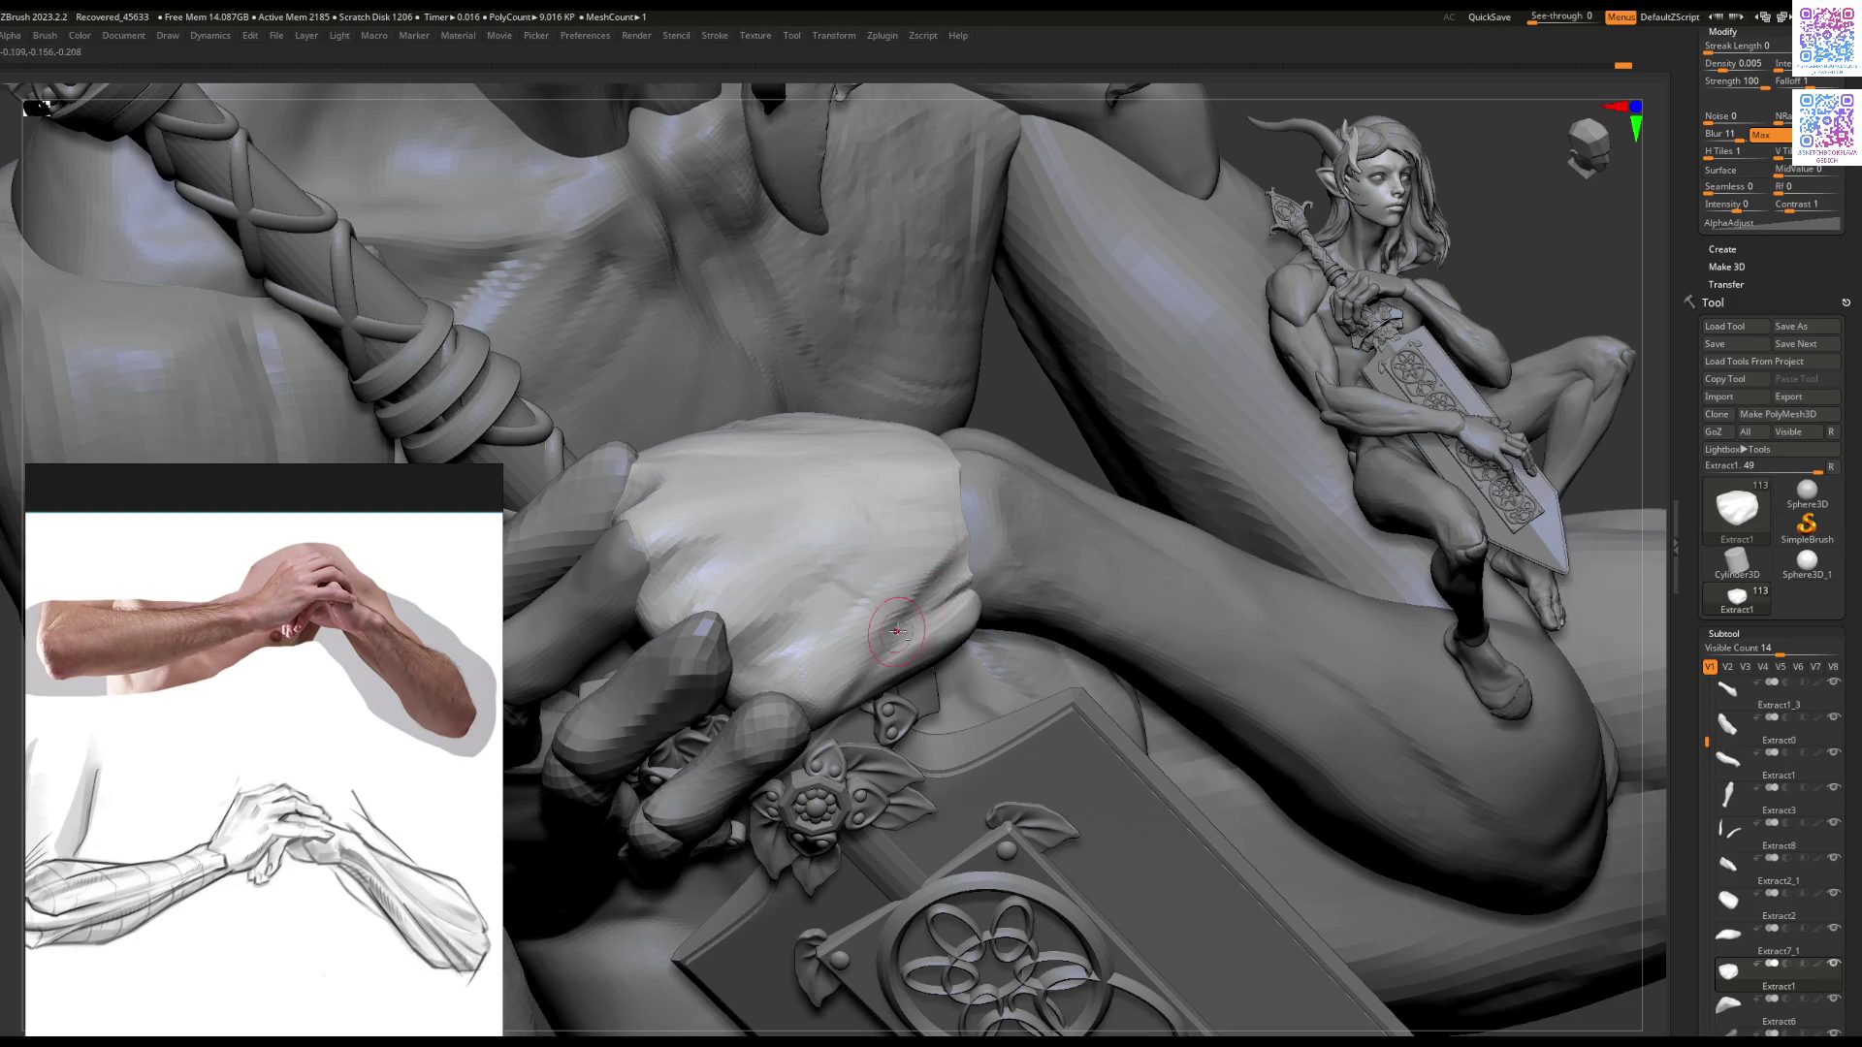
{"action": "key", "text": "ctrl+z"}
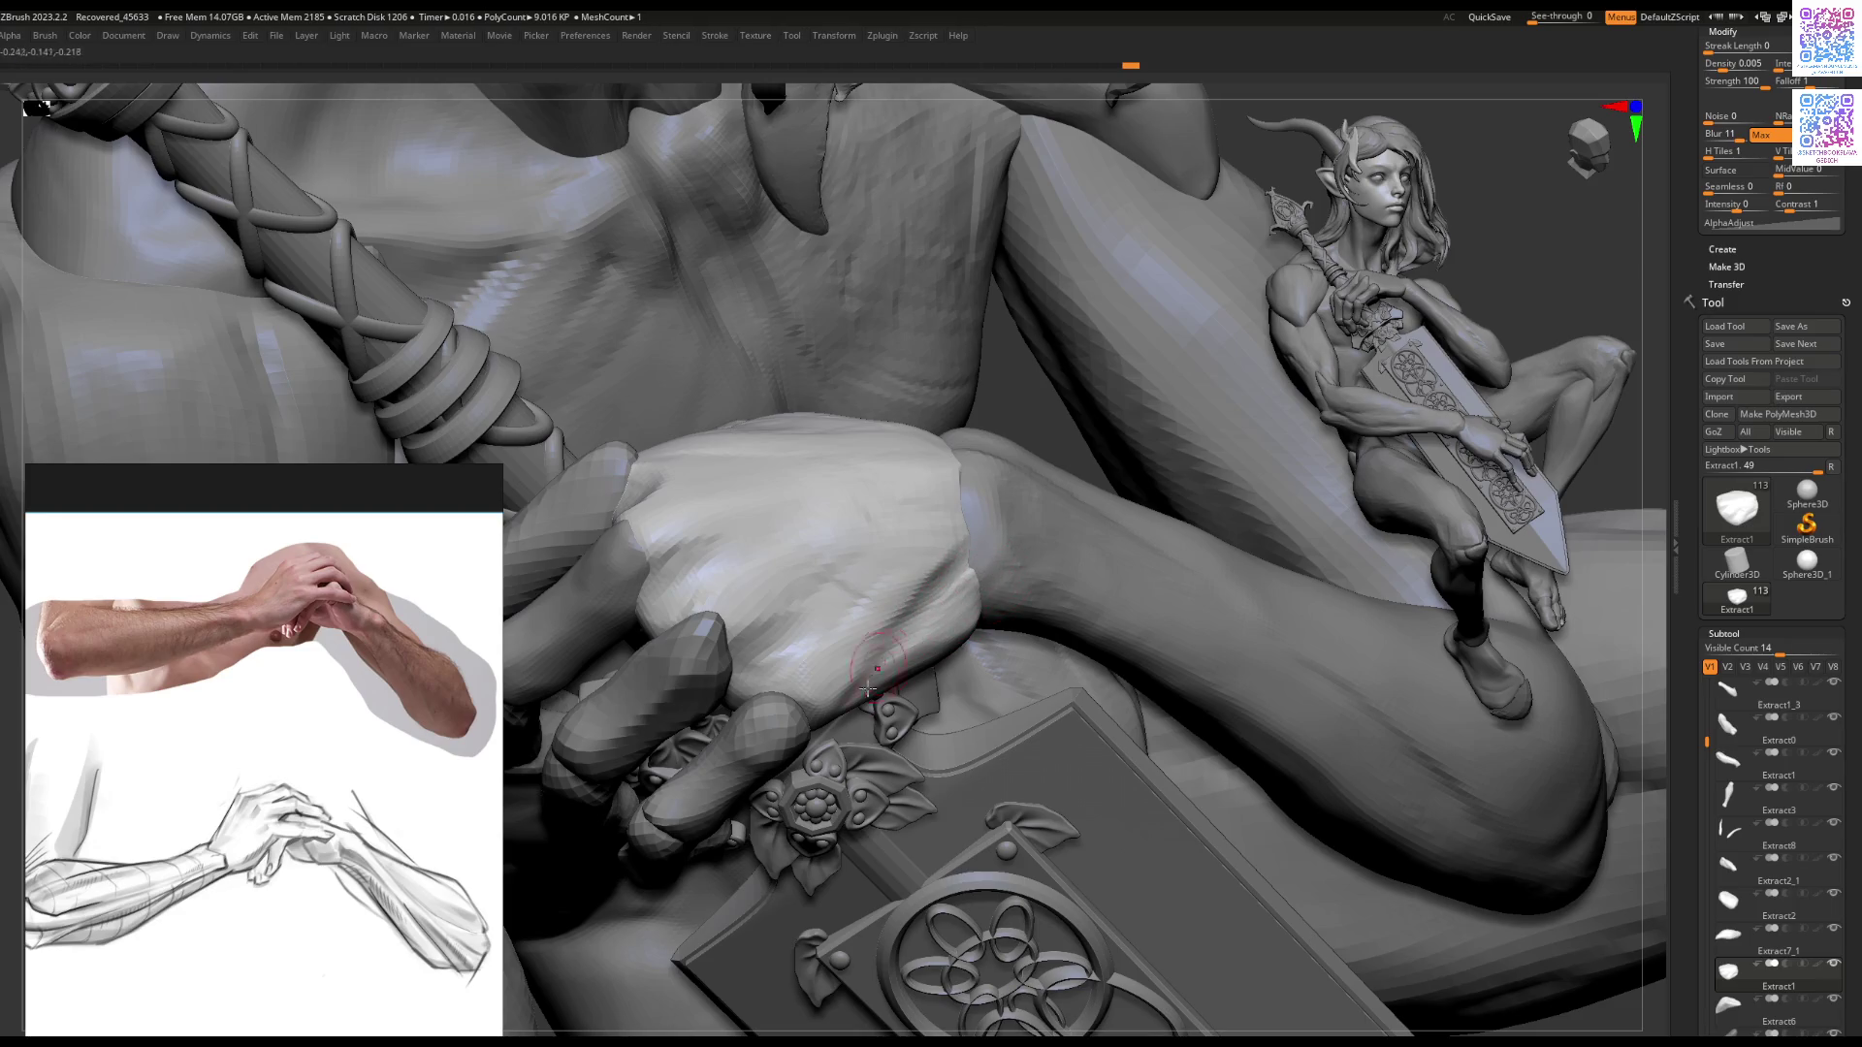
{"action": "mouse_move", "coordinate": [850, 773]}
{"action": "right_mouse_down"}
{"action": "mouse_move", "coordinate": [847, 716]}
{"action": "mouse_move", "coordinate": [1063, 703]}
{"action": "mouse_move", "coordinate": [1032, 670]}
{"action": "right_mouse_up"}
Step: Select the forearm, then solo the Extract1 hand mesh and sculpt across its surface
{"action": "left_click", "coordinate": [1032, 670], "text": "alt"}
{"action": "key", "text": "space"}
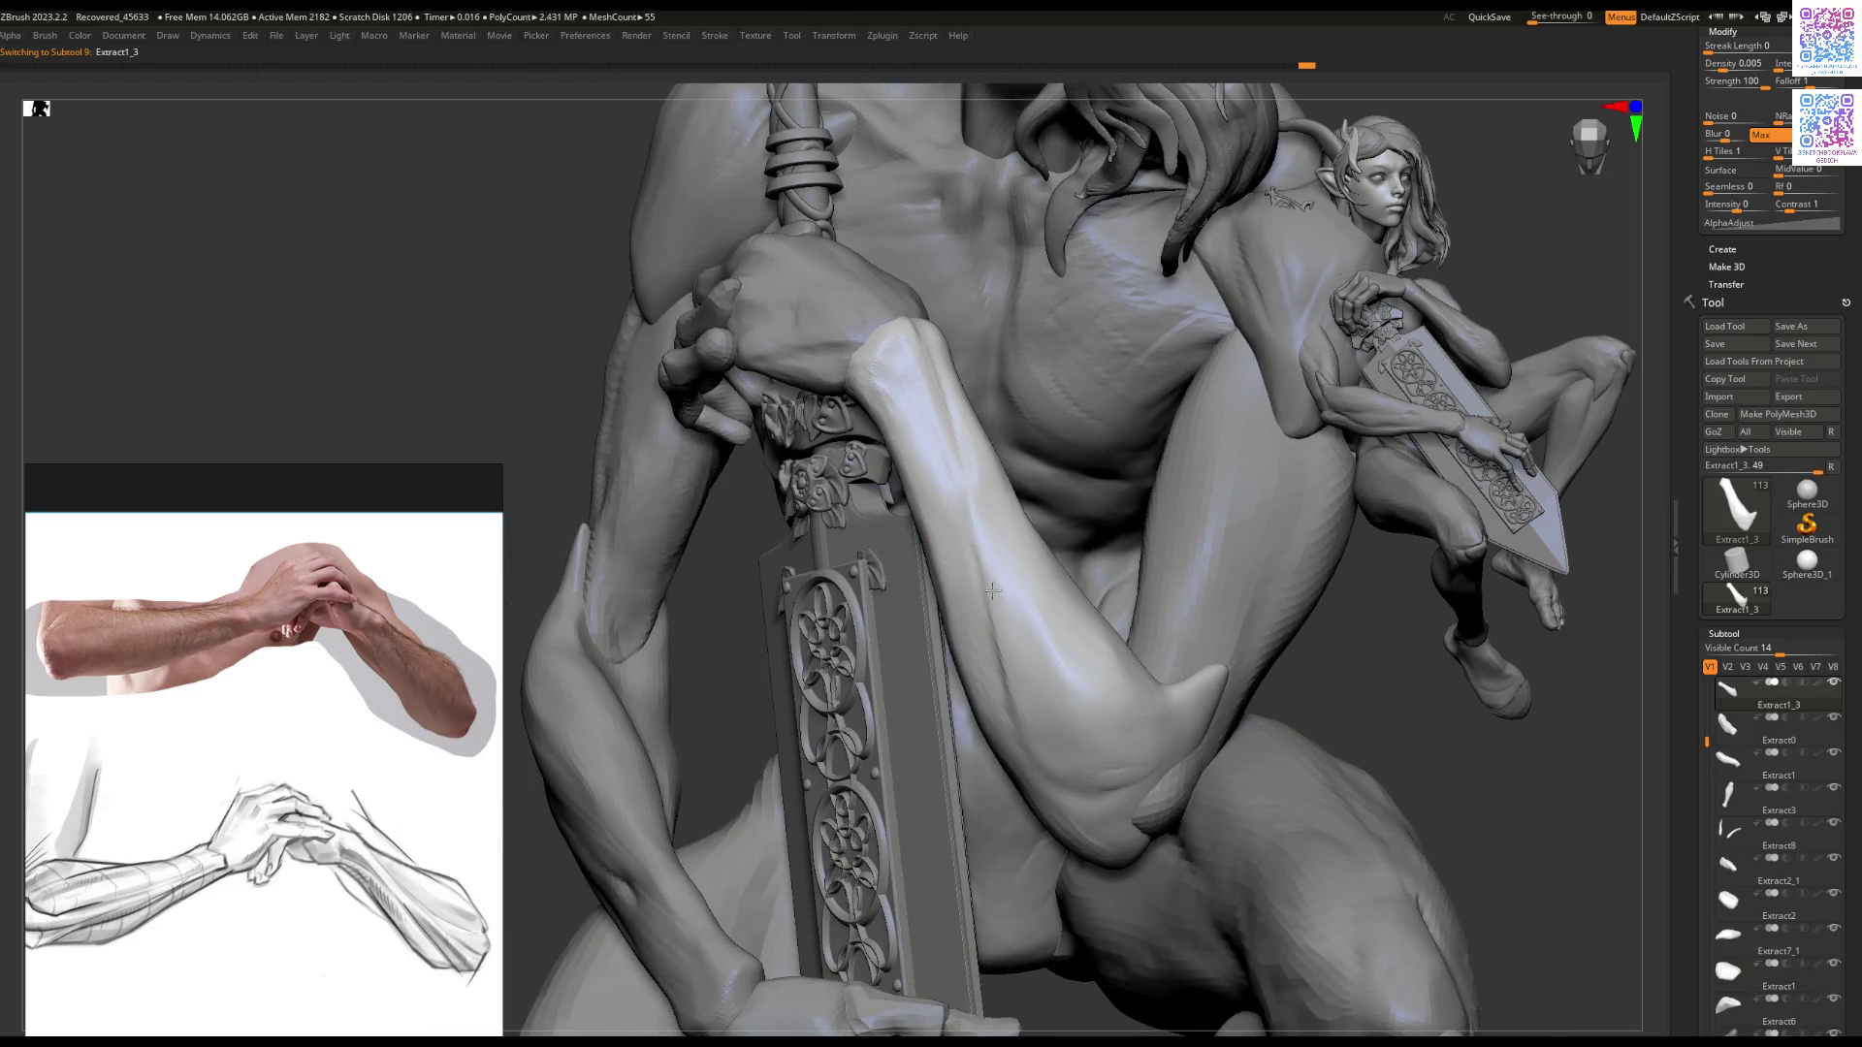
{"action": "mouse_move", "coordinate": [1040, 570]}
{"action": "right_mouse_down"}
{"action": "mouse_move", "coordinate": [1077, 645]}
{"action": "mouse_move", "coordinate": [947, 582]}
{"action": "mouse_move", "coordinate": [811, 570]}
{"action": "mouse_move", "coordinate": [853, 524]}
{"action": "right_mouse_up"}
{"action": "left_click", "coordinate": [853, 523], "text": "alt"}
{"action": "key", "text": "shift+ctrl+s"}
{"action": "mouse_move", "coordinate": [921, 438]}
{"action": "right_mouse_down"}
{"action": "mouse_move", "coordinate": [873, 499]}
{"action": "mouse_move", "coordinate": [853, 582]}
{"action": "mouse_move", "coordinate": [870, 622]}
{"action": "right_mouse_up"}
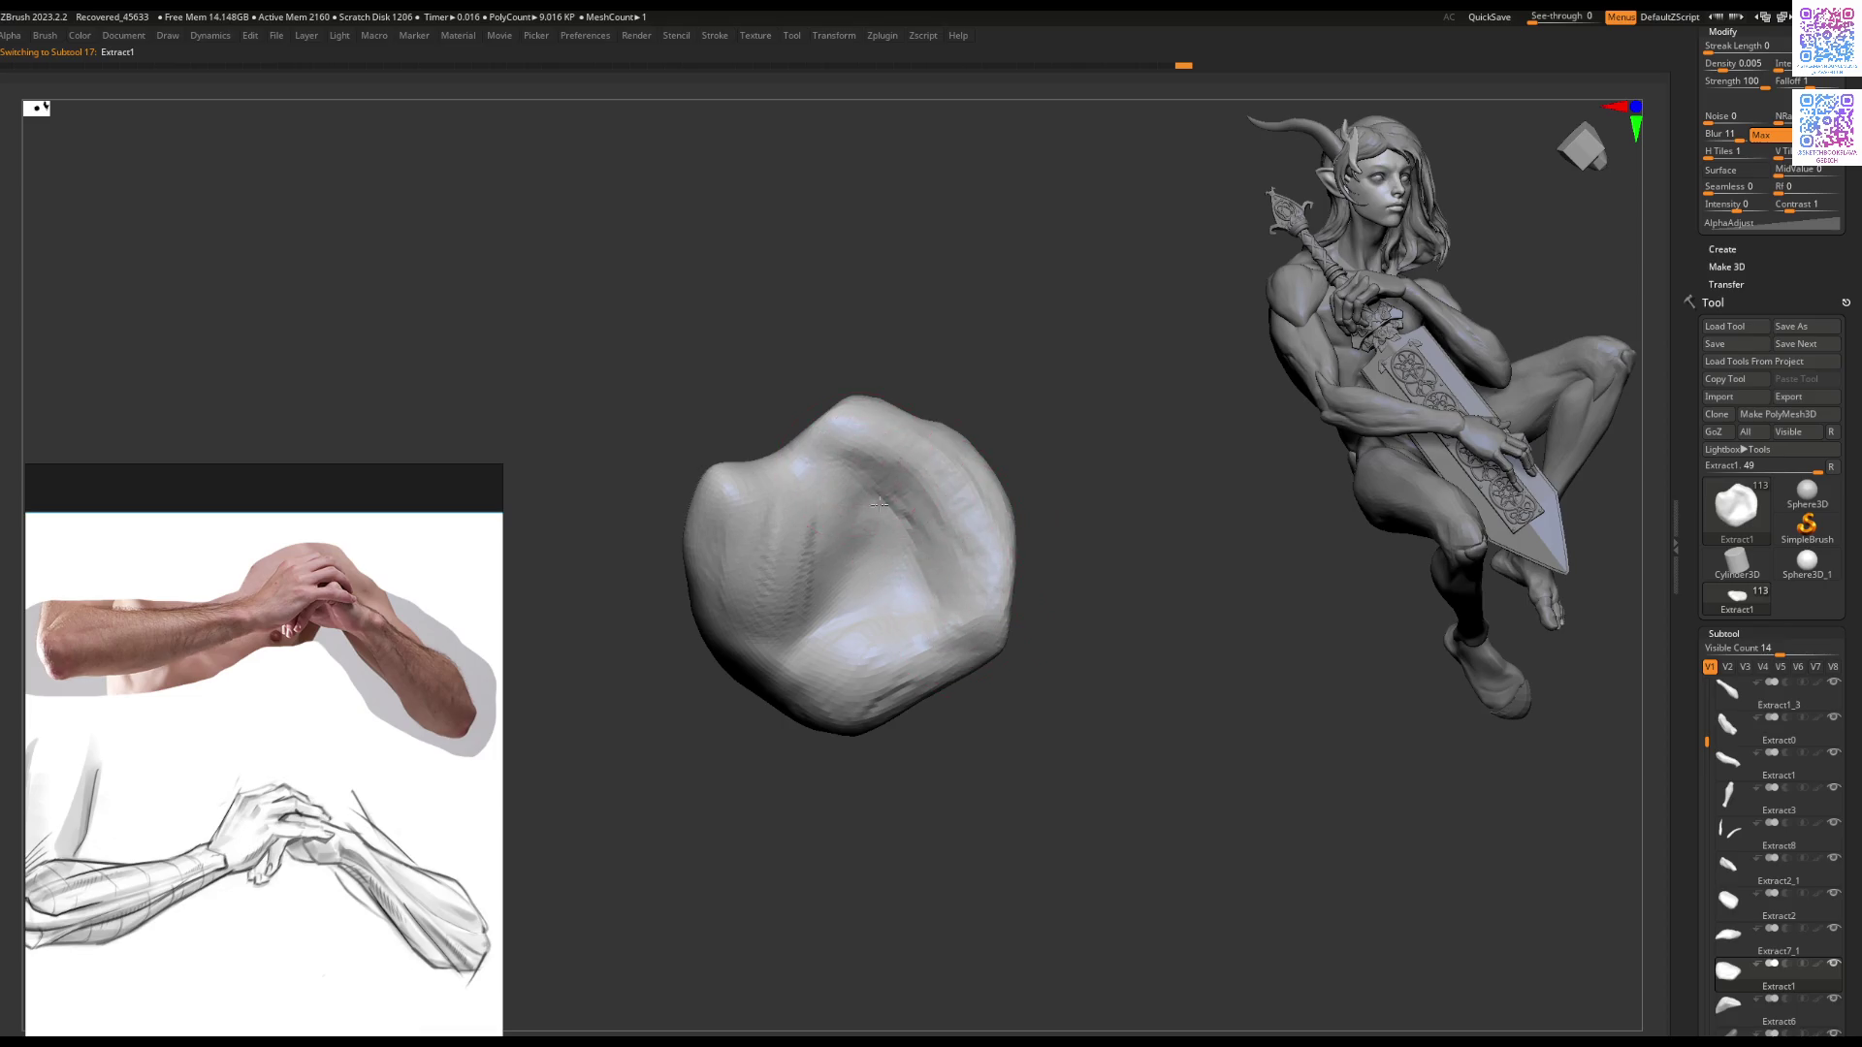
{"action": "mouse_move", "coordinate": [827, 467]}
{"action": "left_mouse_down"}
{"action": "mouse_move", "coordinate": [831, 643]}
{"action": "mouse_move", "coordinate": [870, 723]}
{"action": "left_mouse_up"}
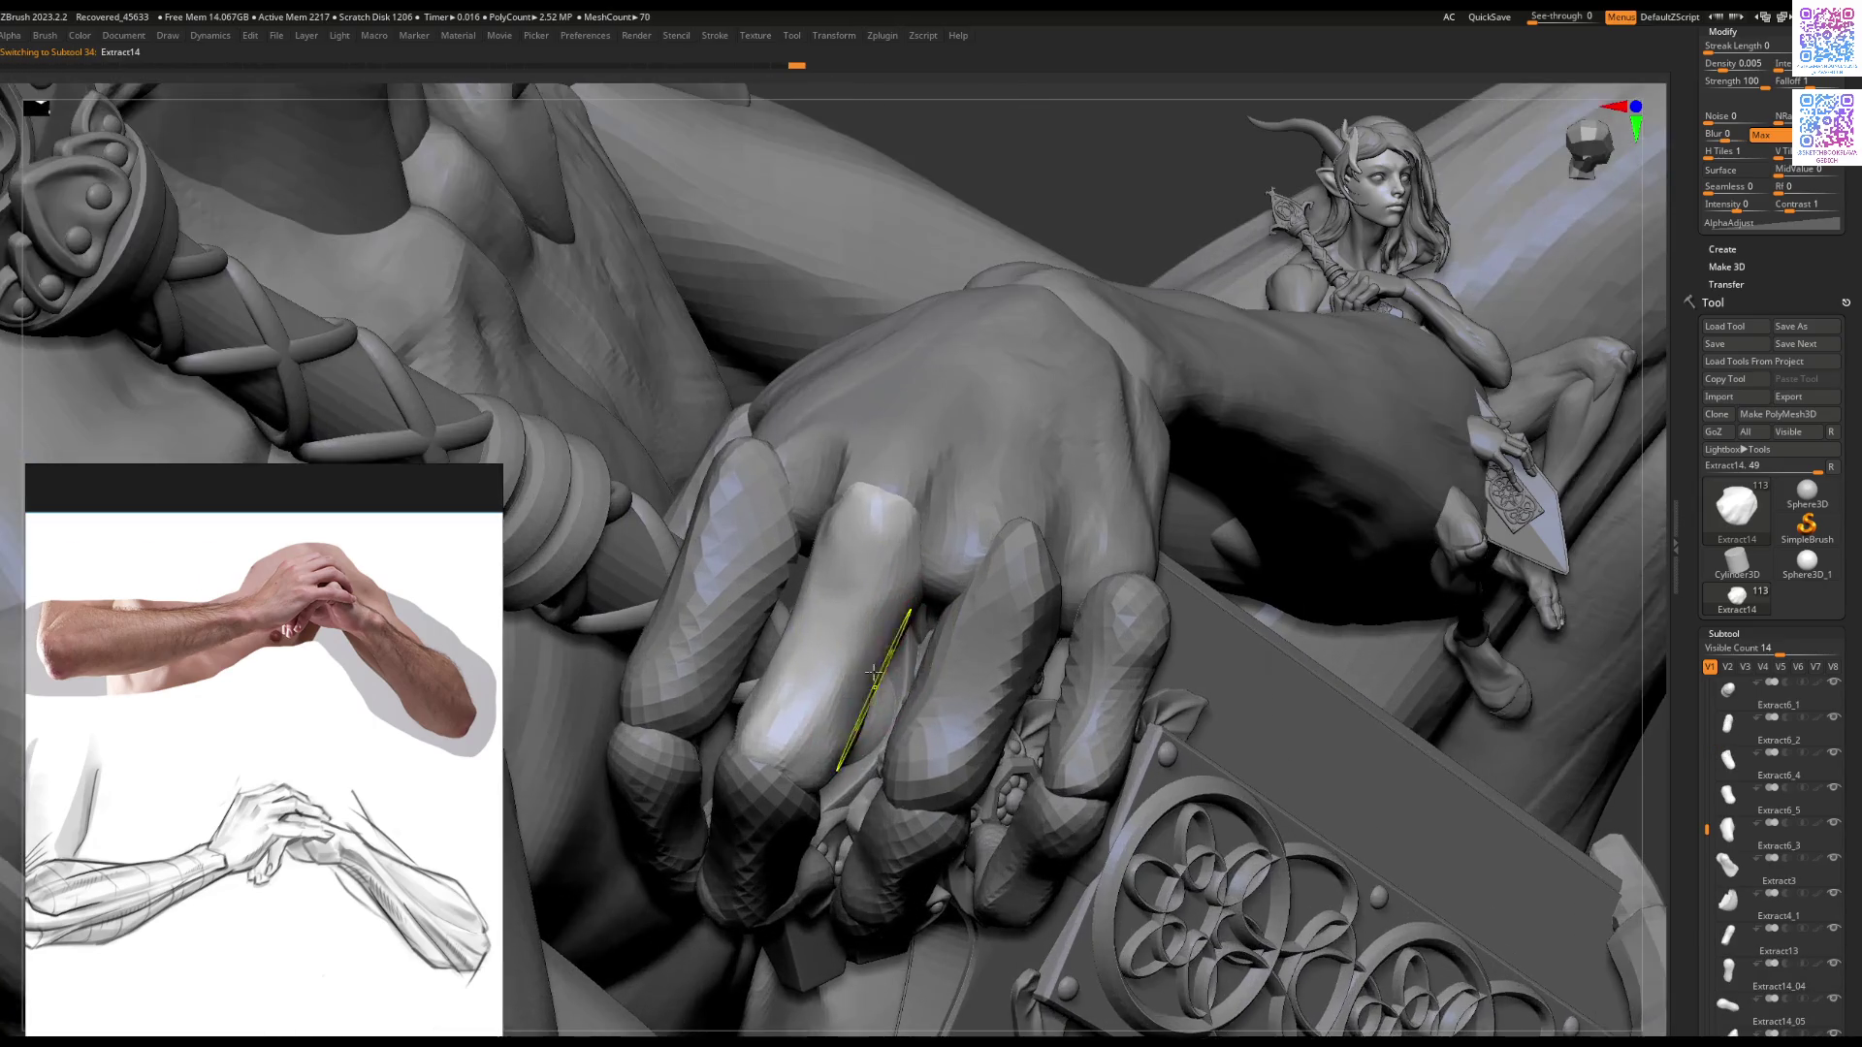
{"action": "mouse_move", "coordinate": [873, 672]}
{"action": "left_mouse_down"}
{"action": "mouse_move", "coordinate": [871, 646]}
{"action": "mouse_move", "coordinate": [842, 716]}
{"action": "left_mouse_up"}
{"action": "right_click_drag", "start_coordinate": [861, 684], "coordinate": [782, 640]}
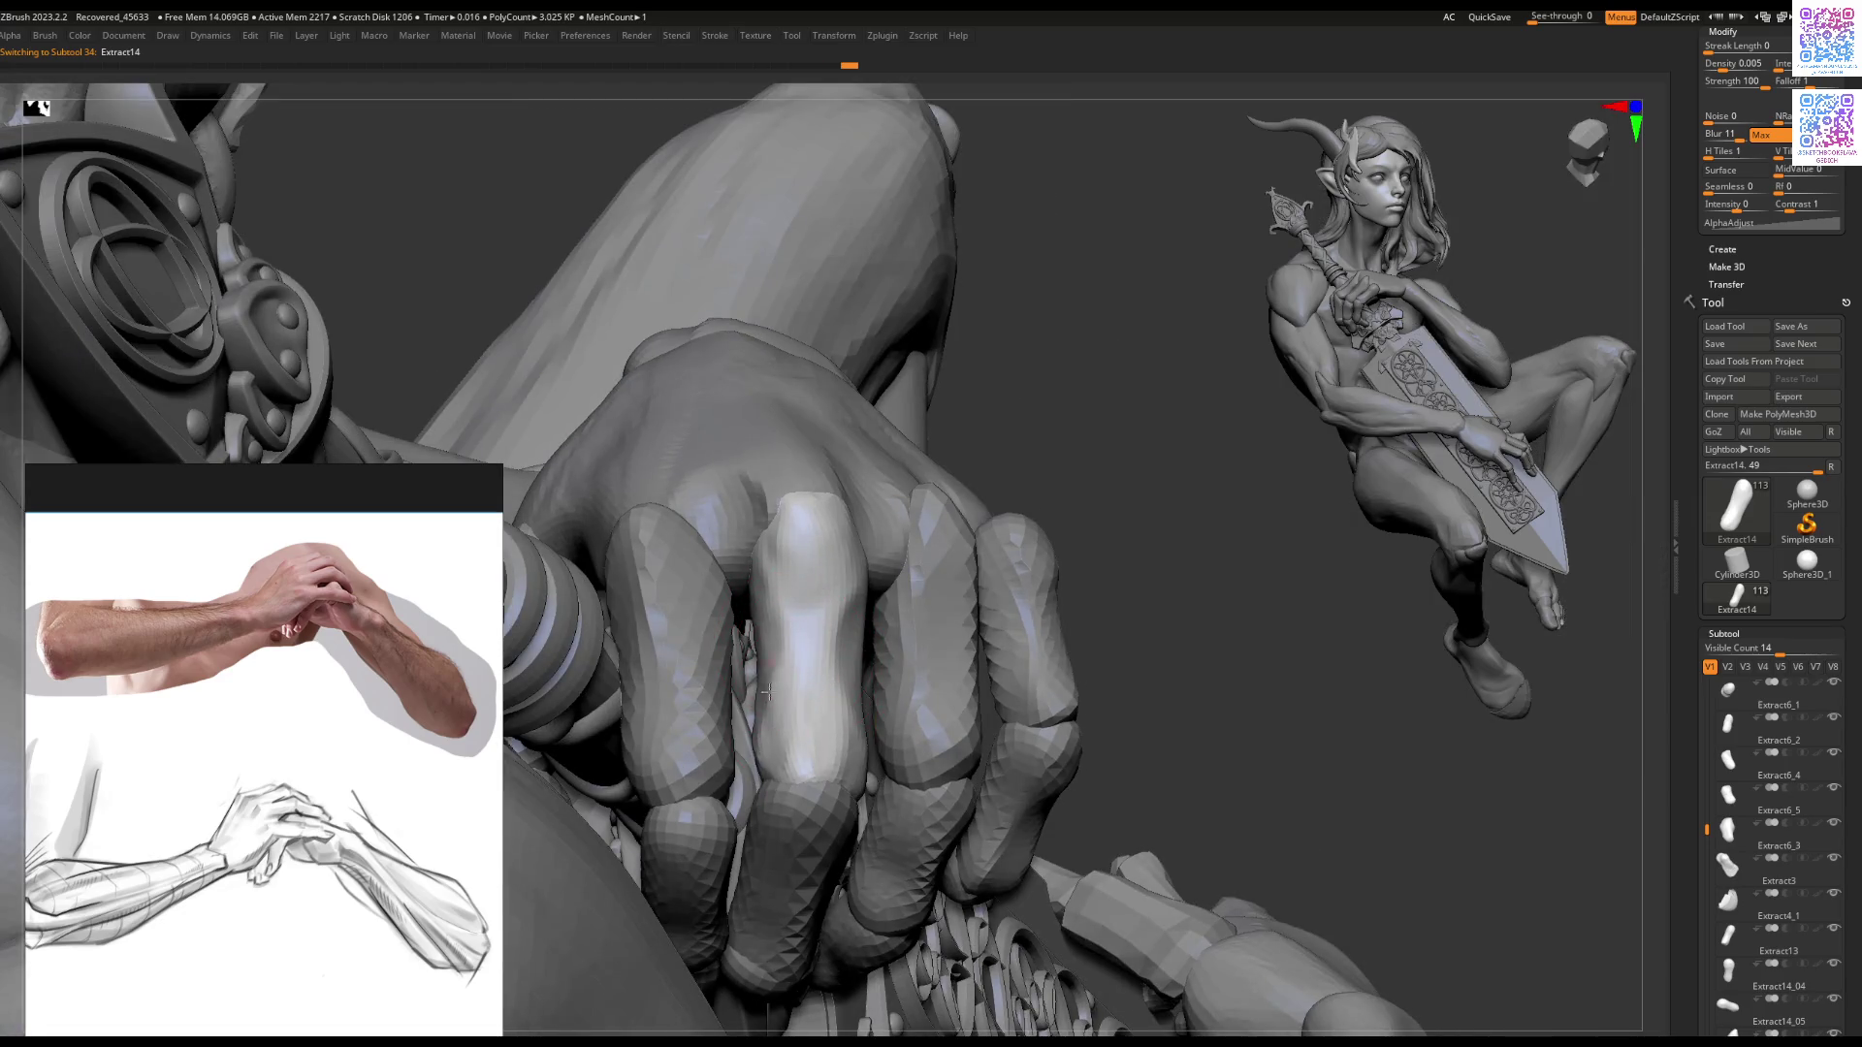
{"action": "mouse_move", "coordinate": [775, 786]}
{"action": "right_mouse_down"}
{"action": "mouse_move", "coordinate": [786, 598]}
{"action": "mouse_move", "coordinate": [851, 554]}
{"action": "right_mouse_up"}
{"action": "left_click_drag", "start_coordinate": [852, 556], "coordinate": [846, 618]}
{"action": "right_click_drag", "start_coordinate": [871, 541], "coordinate": [805, 456]}
{"action": "right_click_drag", "start_coordinate": [780, 767], "coordinate": [796, 551], "text": "ctrl"}
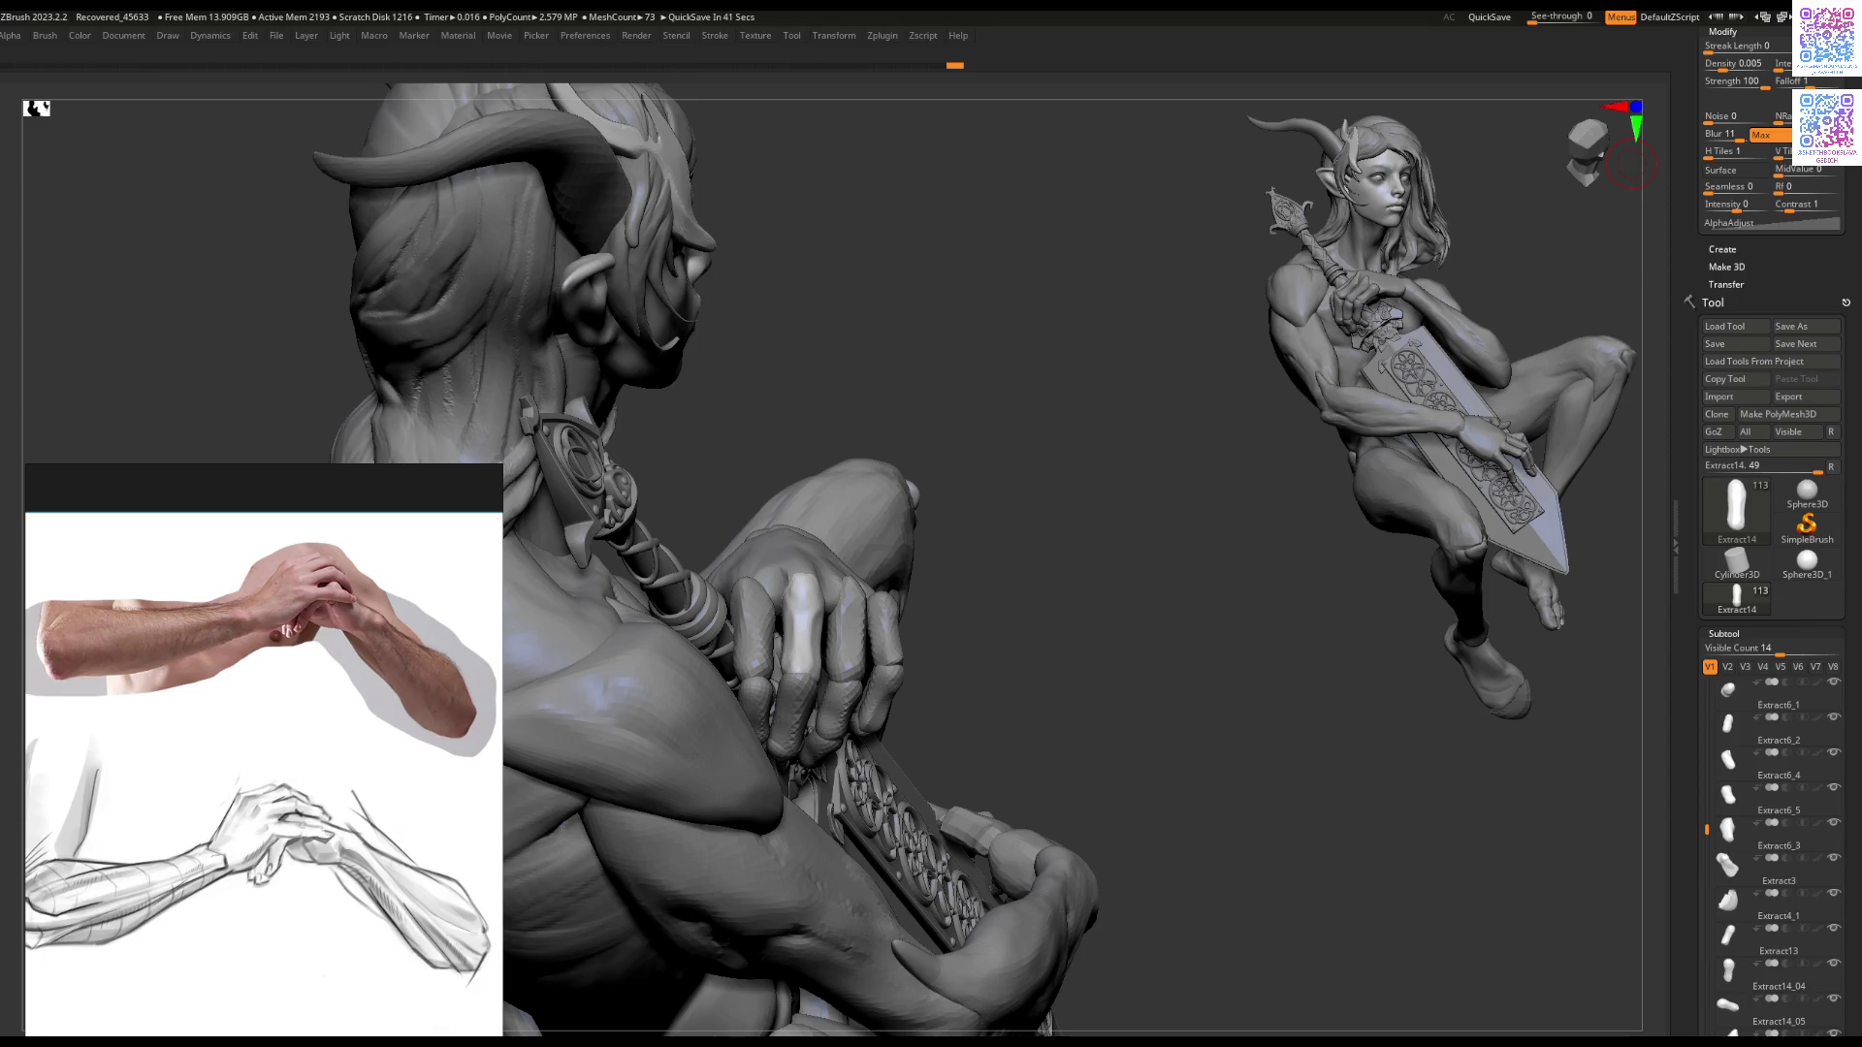
{"action": "mouse_move", "coordinate": [1229, 396]}
{"action": "left_mouse_down"}
{"action": "mouse_move", "coordinate": [1102, 416]}
{"action": "mouse_move", "coordinate": [1075, 446]}
{"action": "mouse_move", "coordinate": [1024, 441]}
{"action": "mouse_move", "coordinate": [1008, 398]}
{"action": "left_mouse_up"}
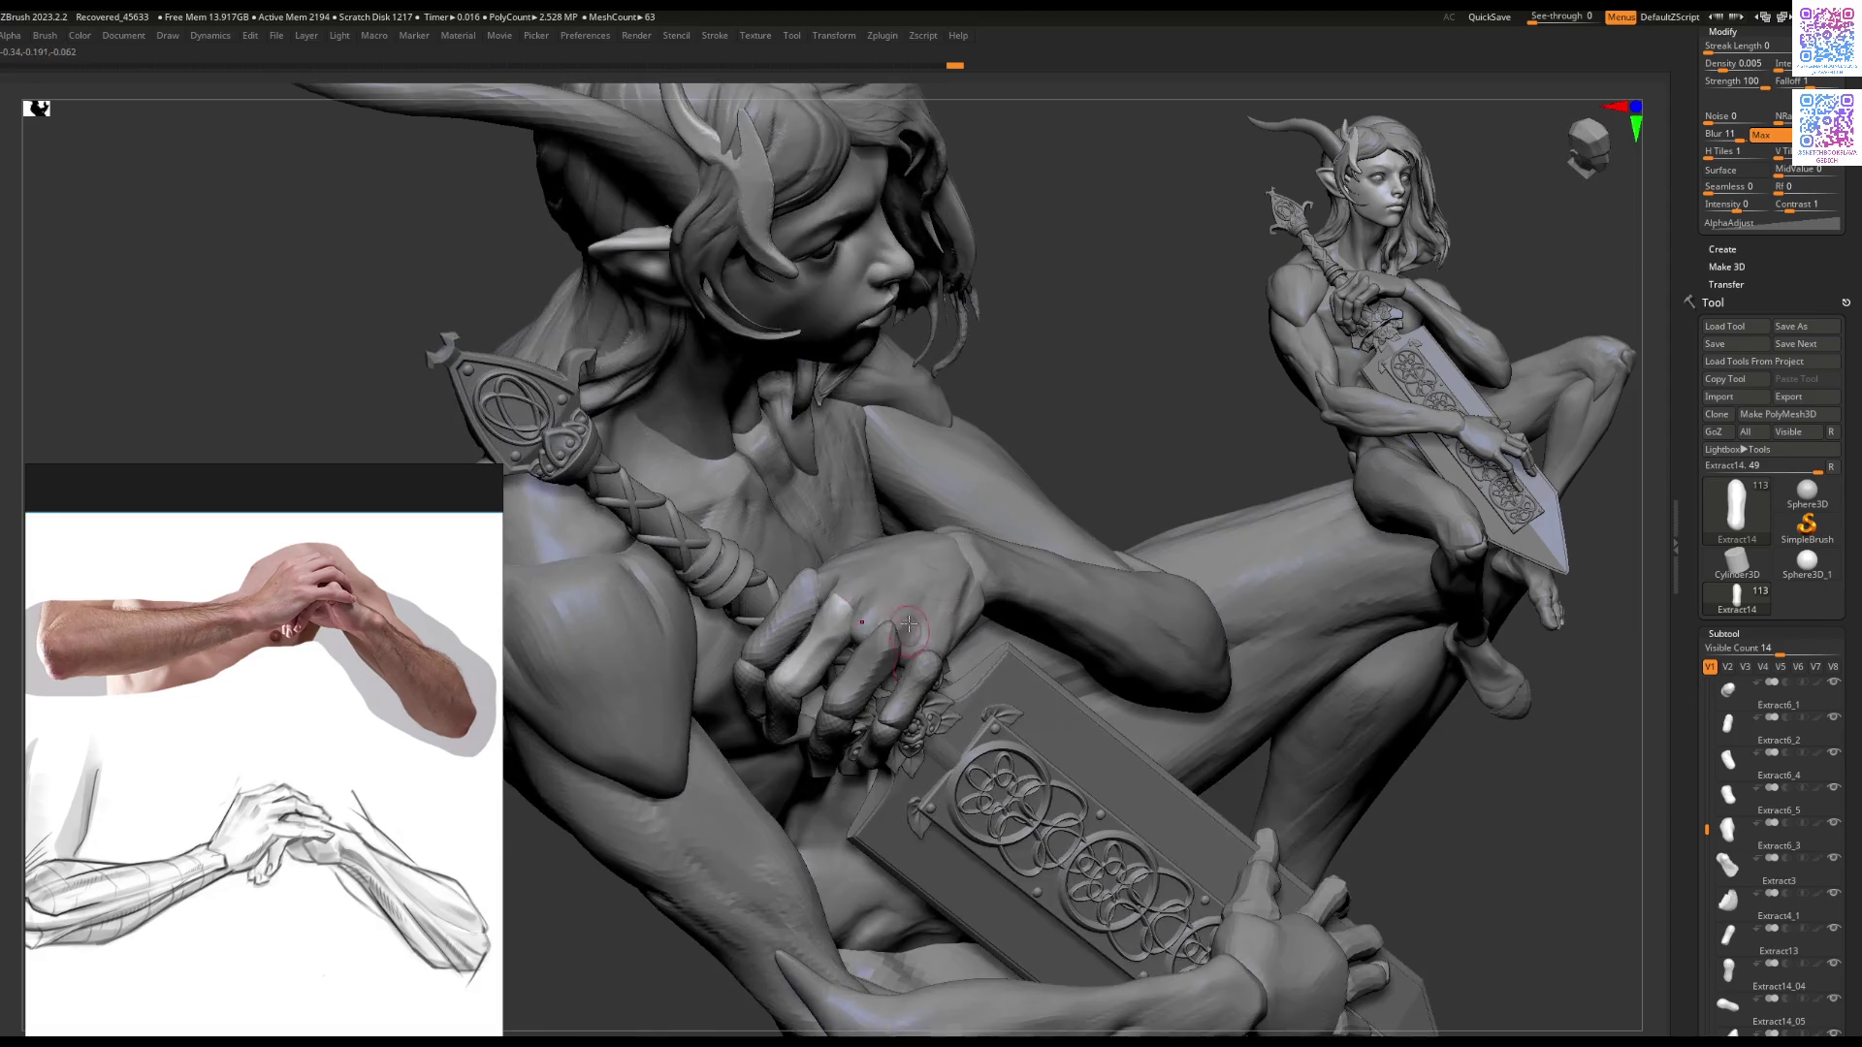
Step: With Extract1 selected and a larger Smooth brush, smooth the back of the hand
{"action": "left_click", "coordinate": [824, 621], "text": "alt"}
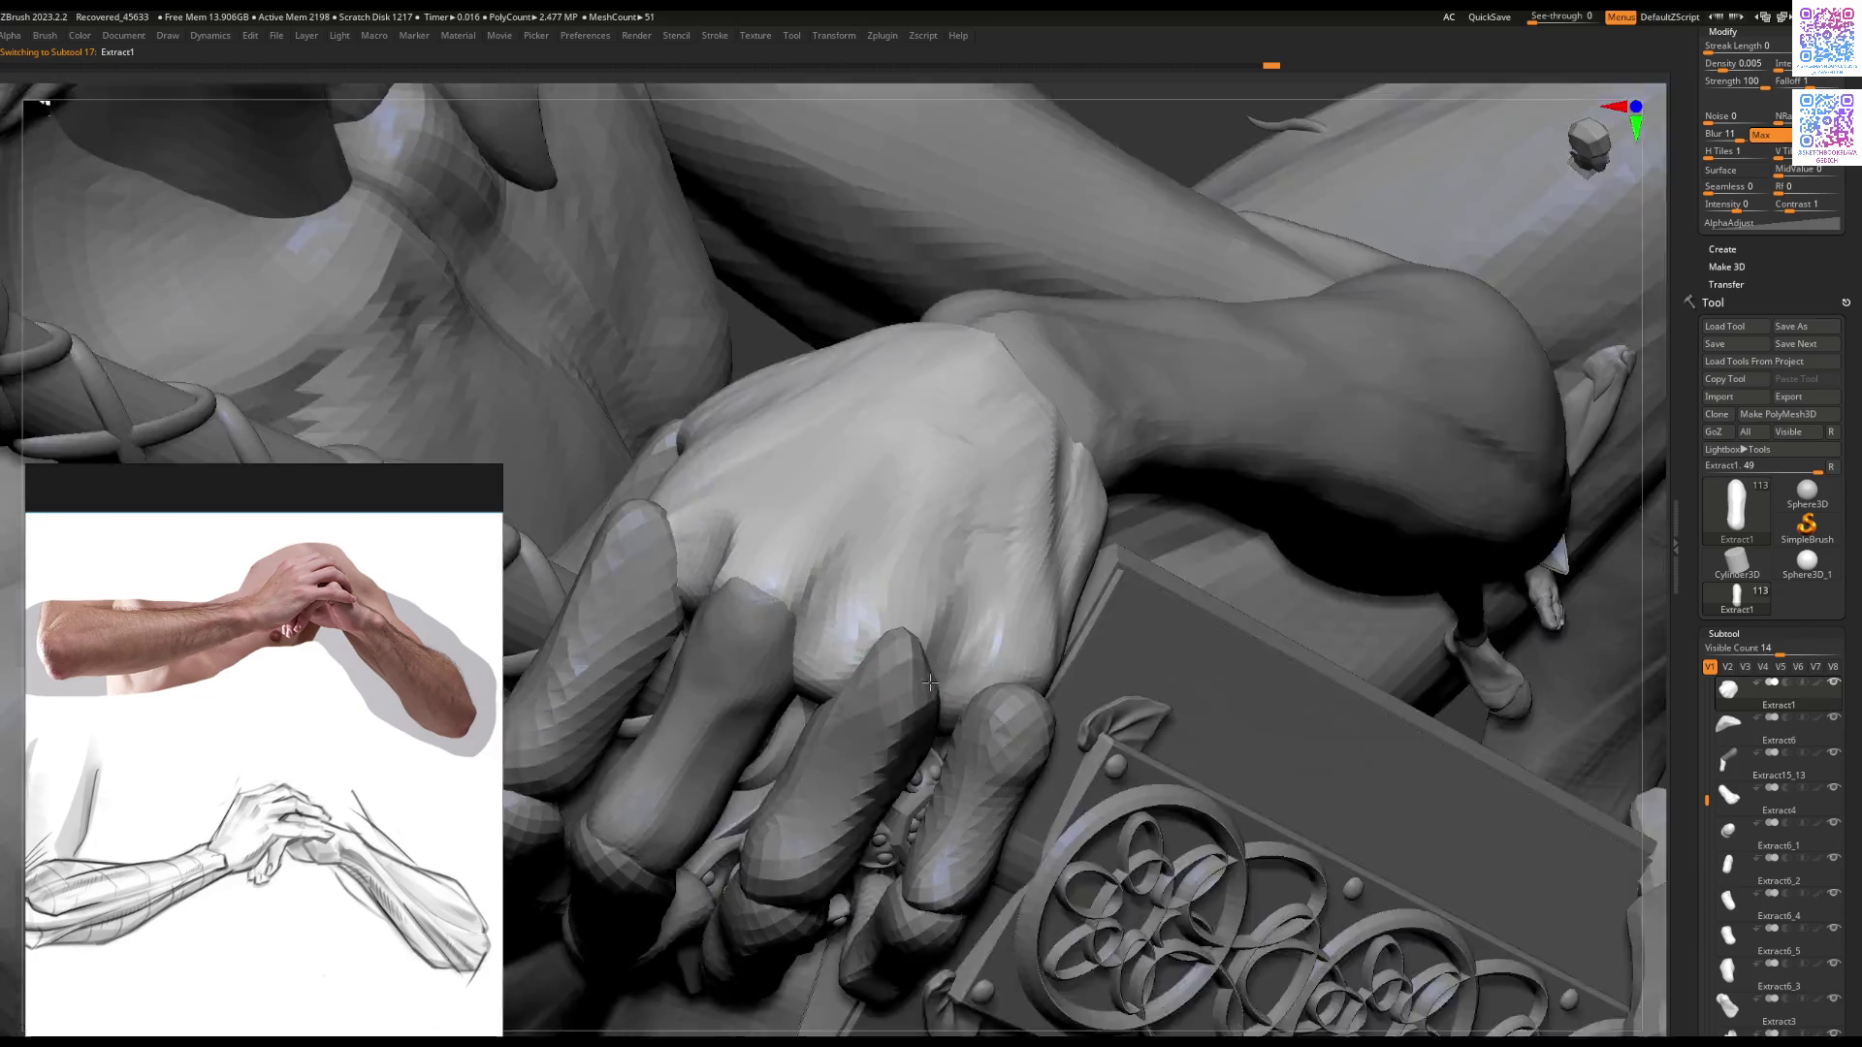
{"action": "left_click_drag", "start_coordinate": [929, 683], "coordinate": [902, 629]}
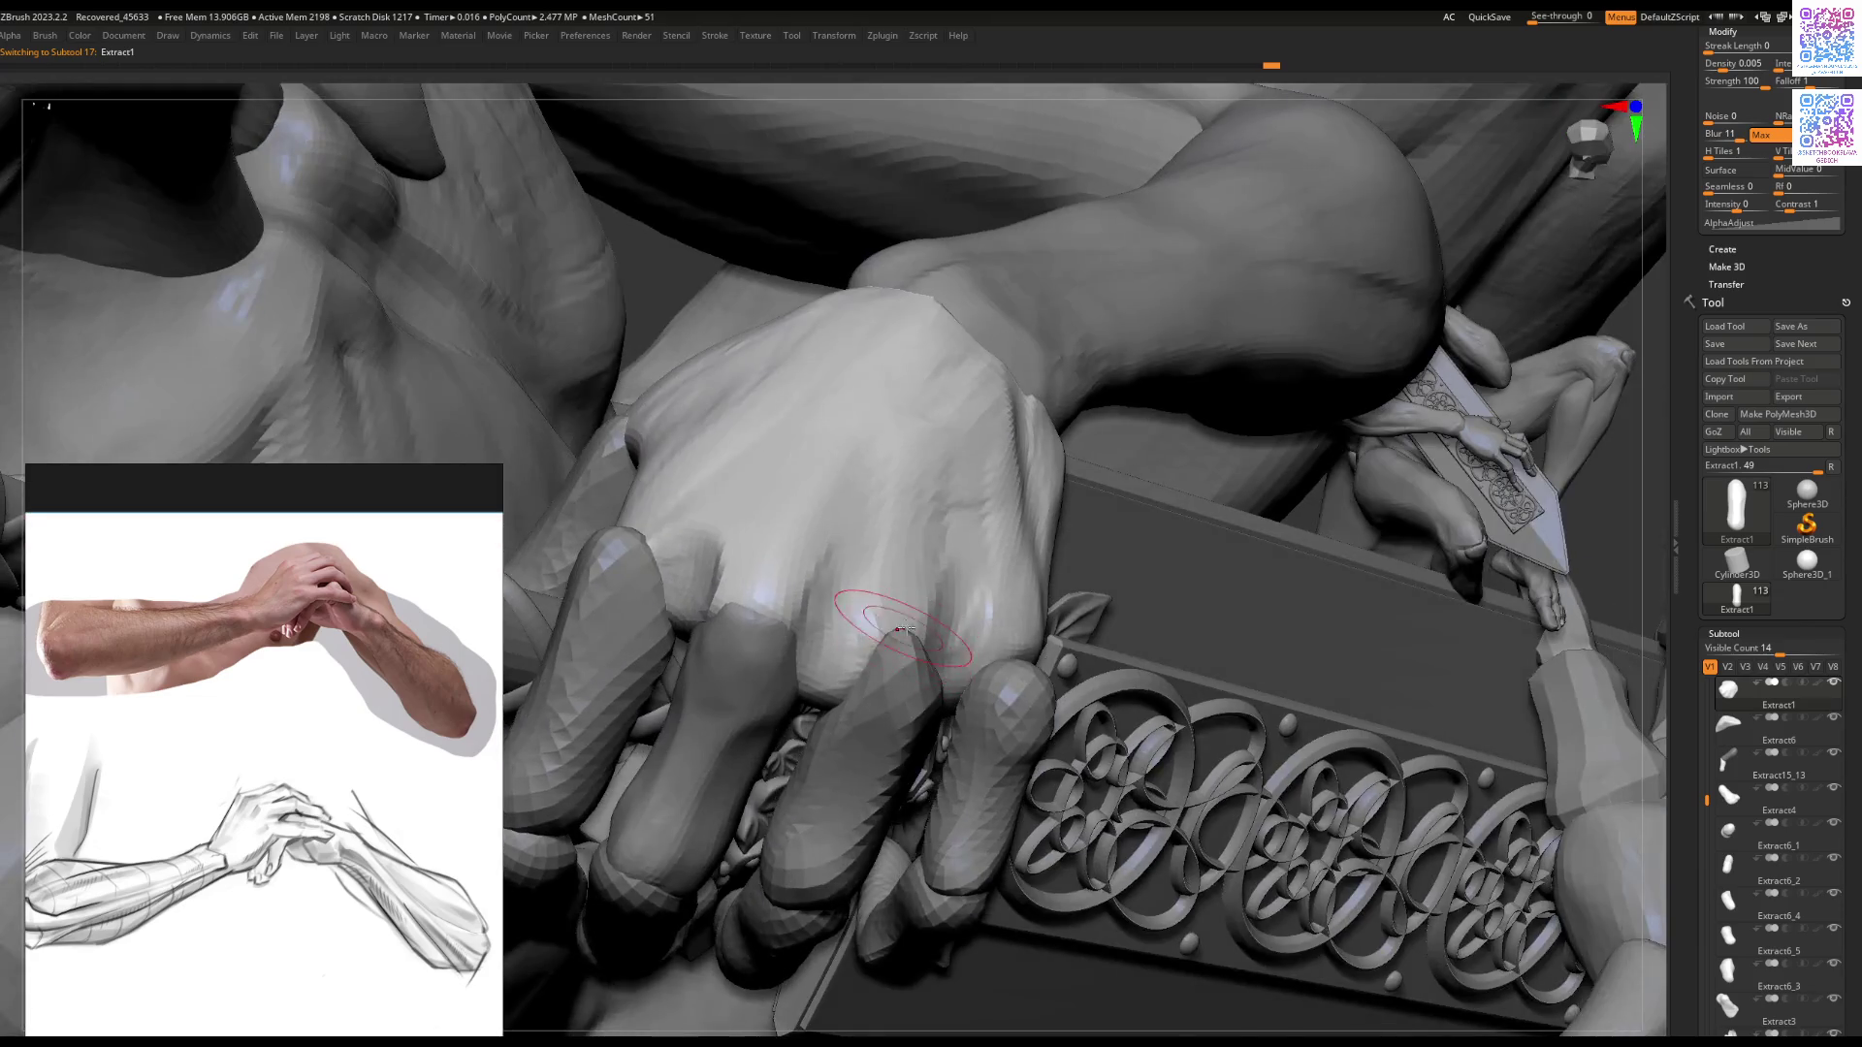
{"action": "right_click_drag", "start_coordinate": [924, 635], "coordinate": [1012, 562]}
{"action": "key", "text": "bracketright"}
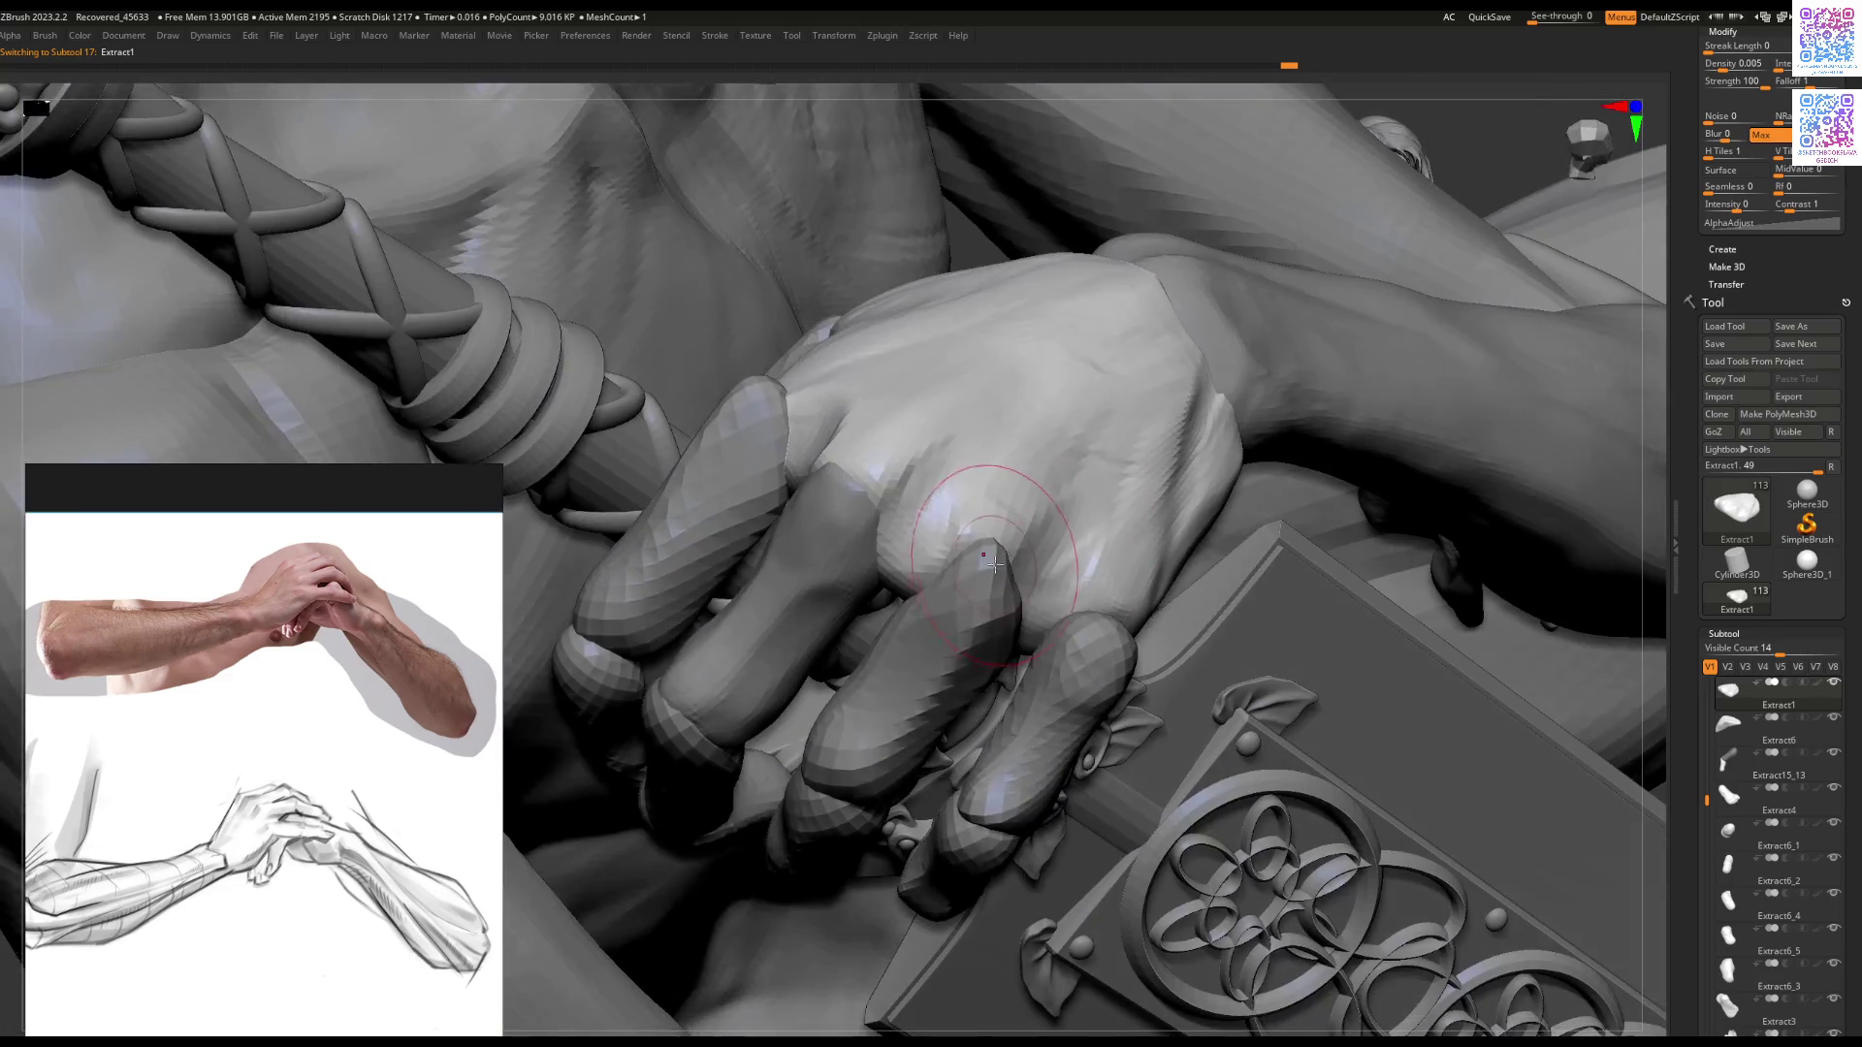
{"action": "left_click", "coordinate": [992, 586], "text": "alt"}
{"action": "mouse_move", "coordinate": [991, 587]}
{"action": "right_mouse_down"}
{"action": "mouse_move", "coordinate": [1014, 565]}
{"action": "mouse_move", "coordinate": [993, 549]}
{"action": "right_mouse_up"}
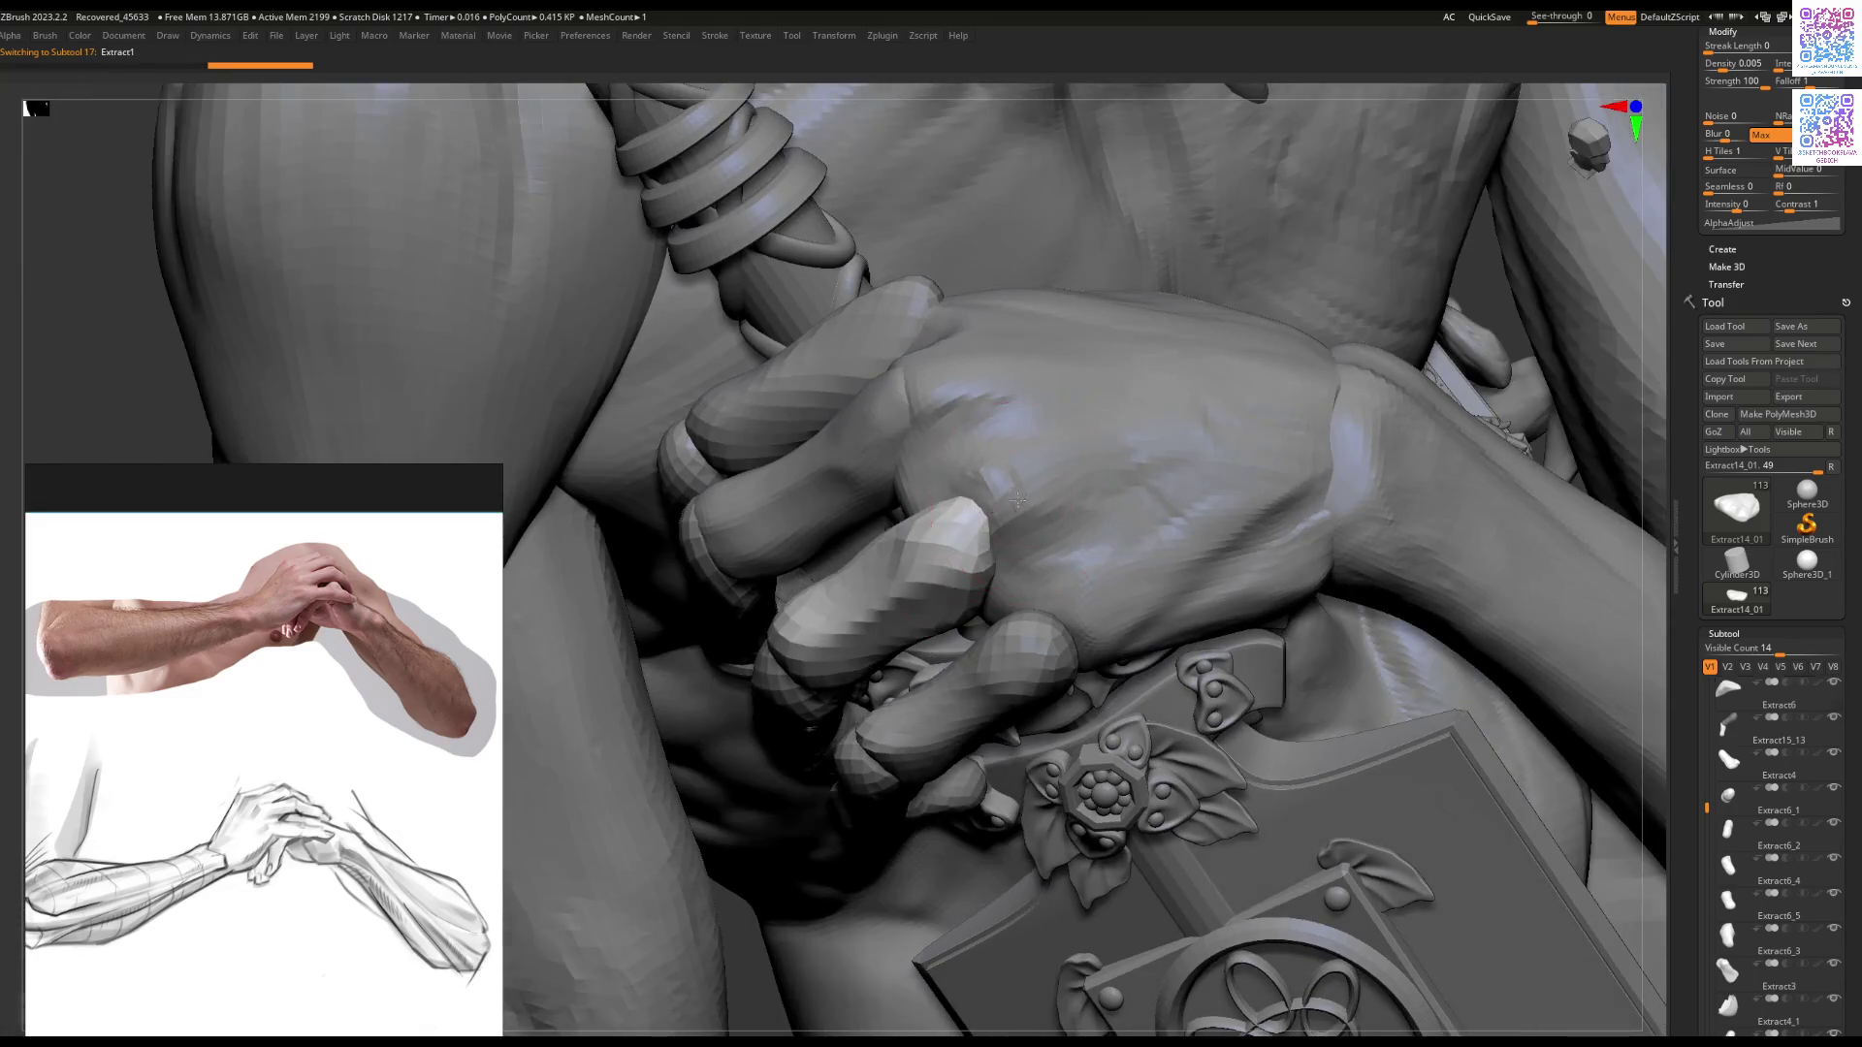
{"action": "left_click", "coordinate": [1039, 489], "text": "alt"}
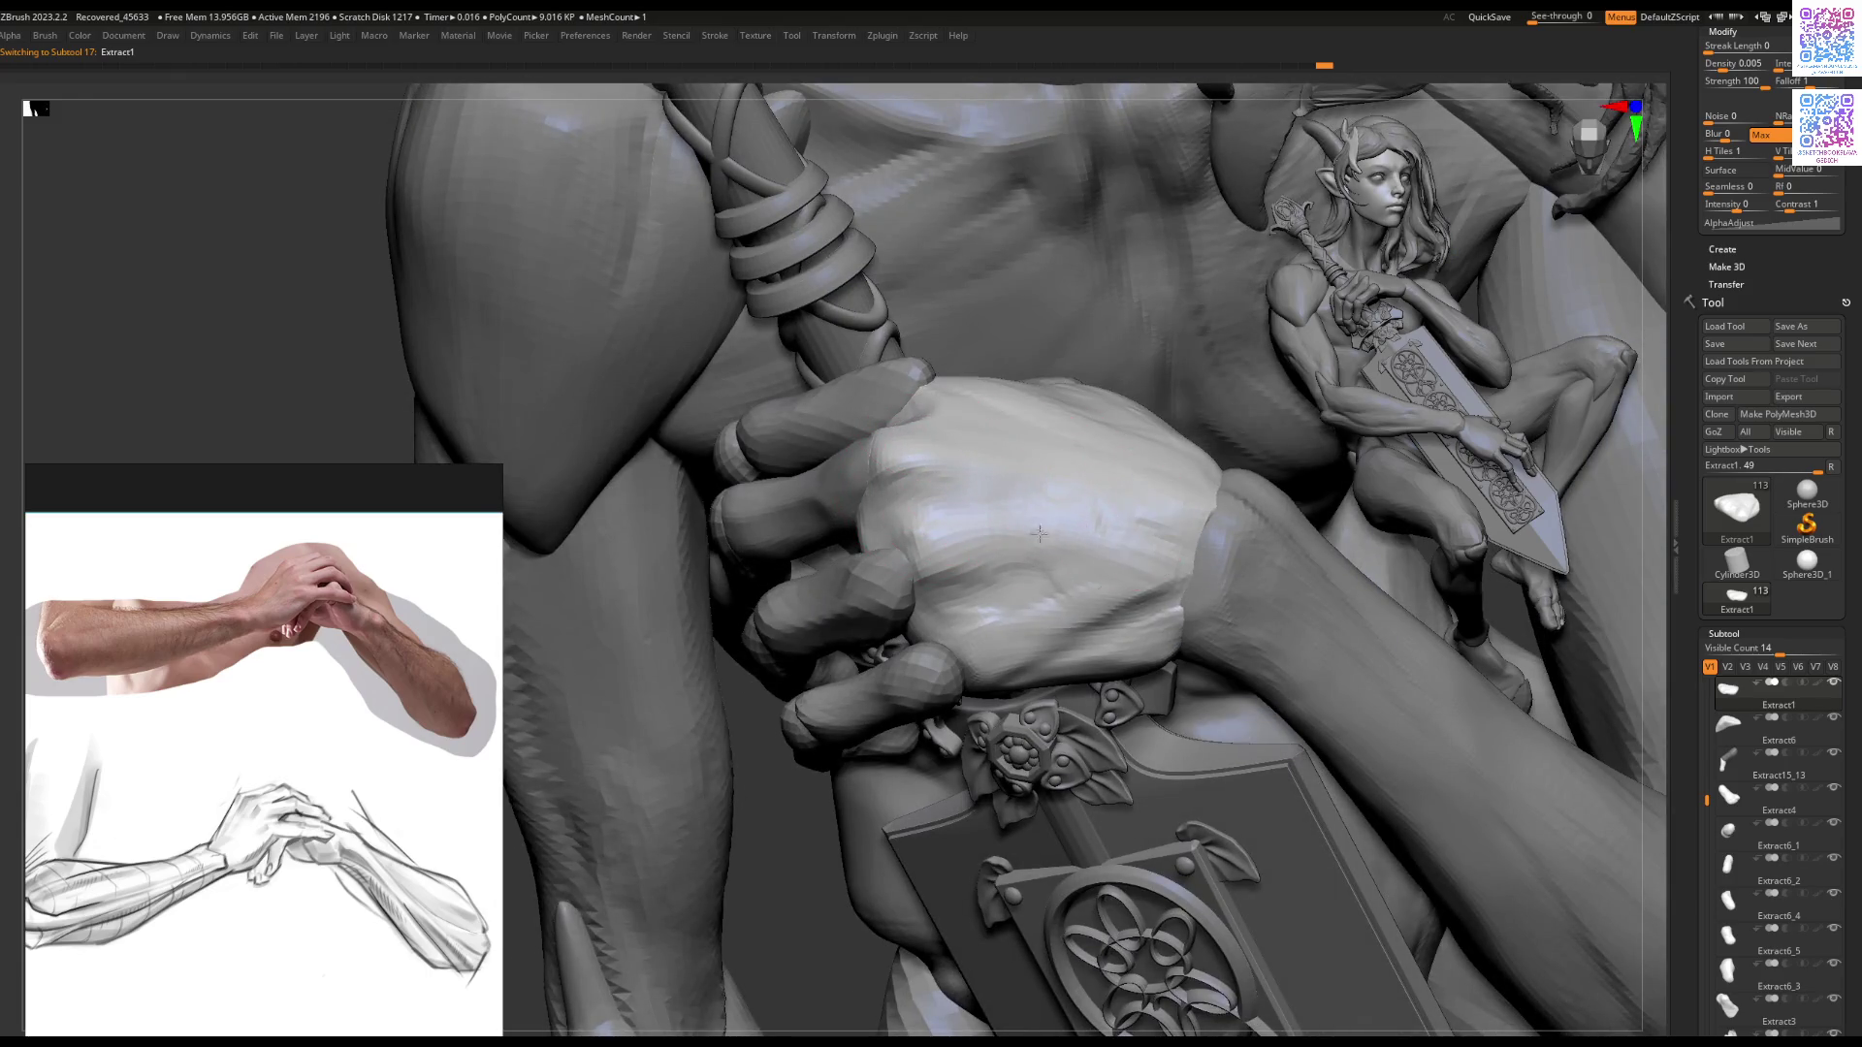
{"action": "mouse_move", "coordinate": [1038, 534]}
{"action": "left_mouse_down"}
{"action": "mouse_move", "coordinate": [1139, 552]}
{"action": "mouse_move", "coordinate": [1112, 574]}
{"action": "left_mouse_up"}
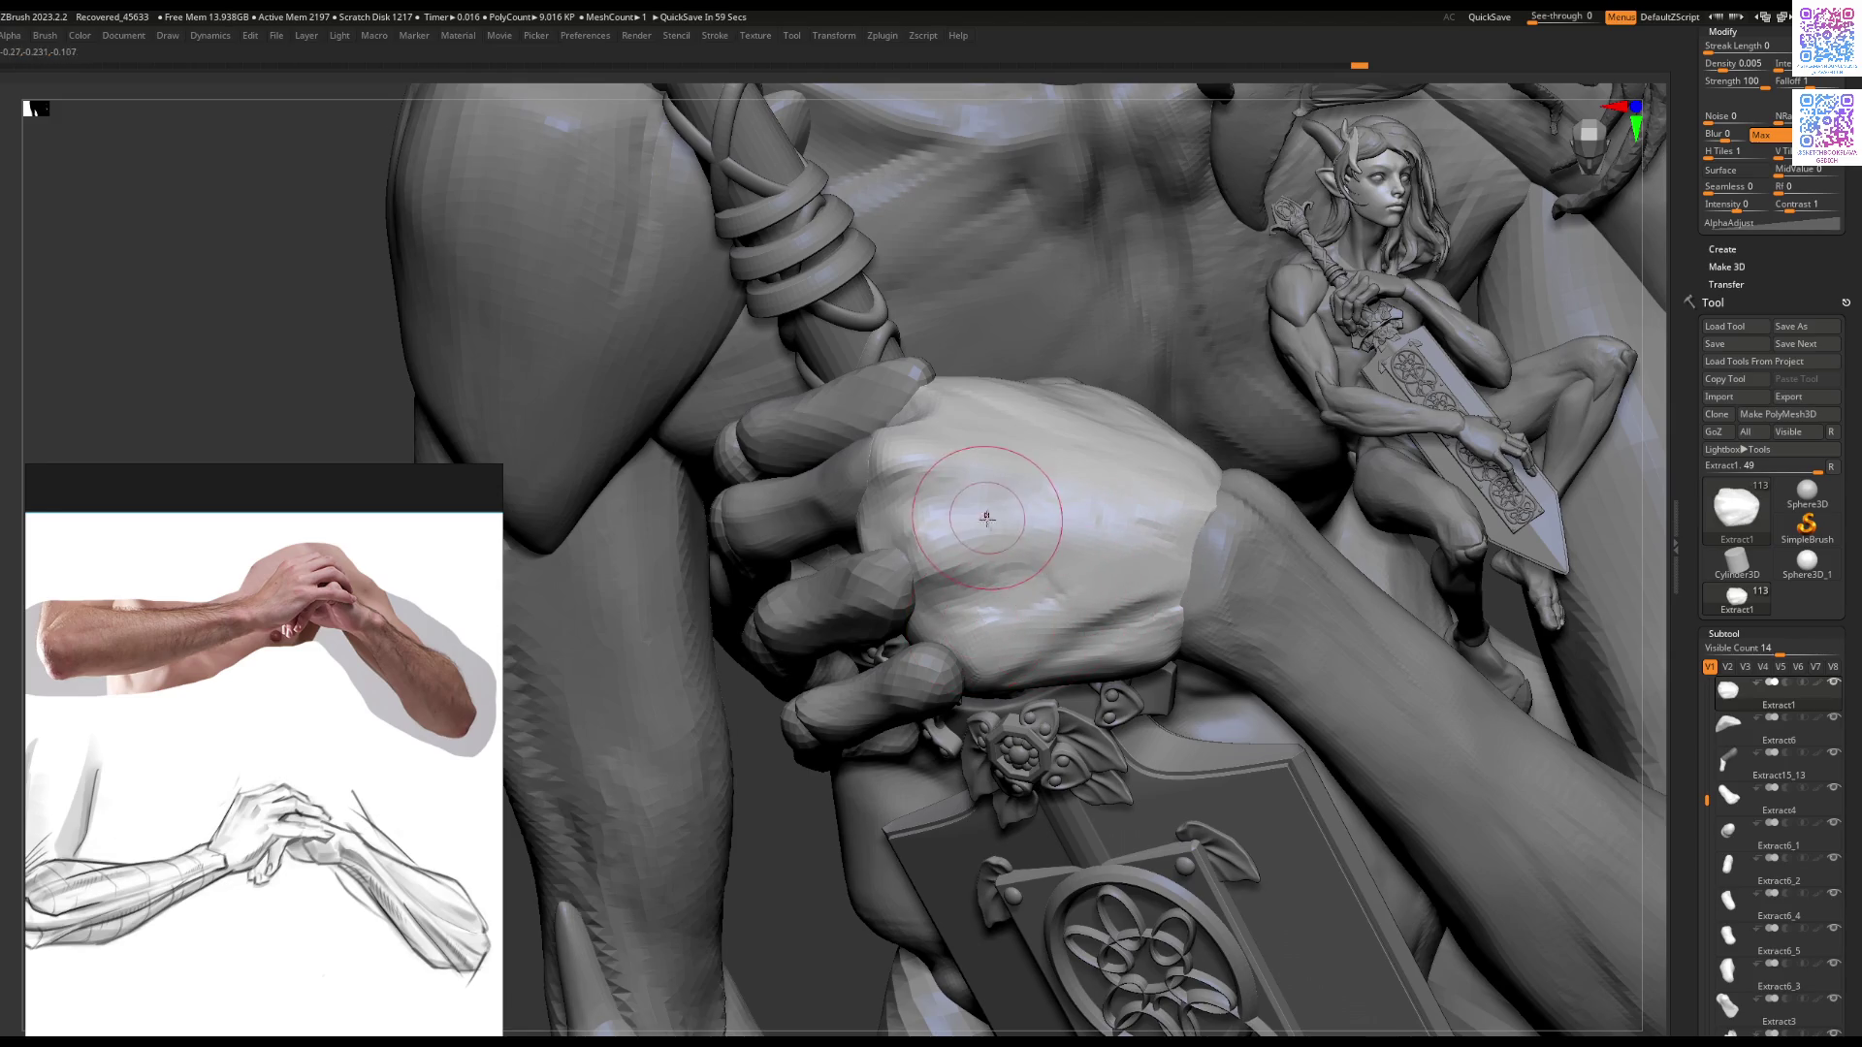
Step: Orbit around the fist, sword and box, then zoom out to review the whole seated figure
{"action": "right_click_drag", "start_coordinate": [987, 518], "coordinate": [1039, 550]}
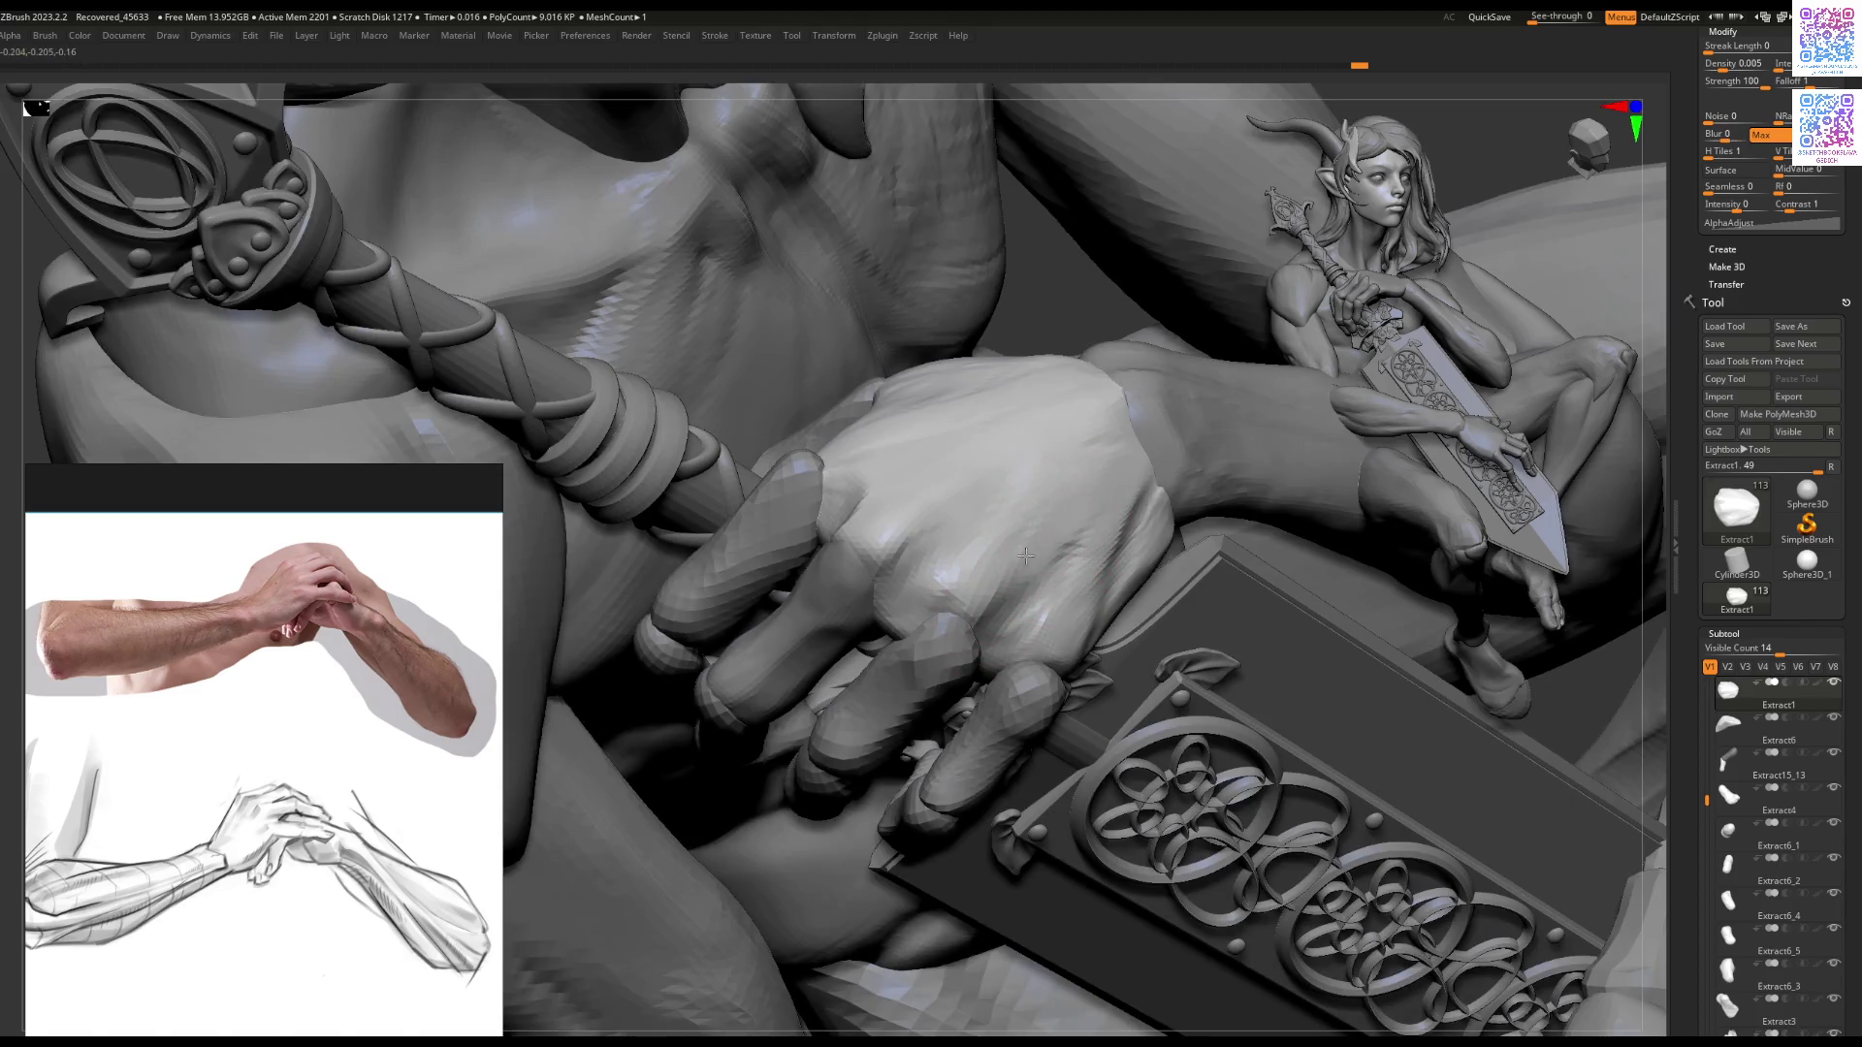
{"action": "mouse_move", "coordinate": [1072, 469]}
{"action": "right_mouse_down"}
{"action": "mouse_move", "coordinate": [980, 486]}
{"action": "mouse_move", "coordinate": [974, 505]}
{"action": "right_mouse_up"}
{"action": "key", "text": "space"}
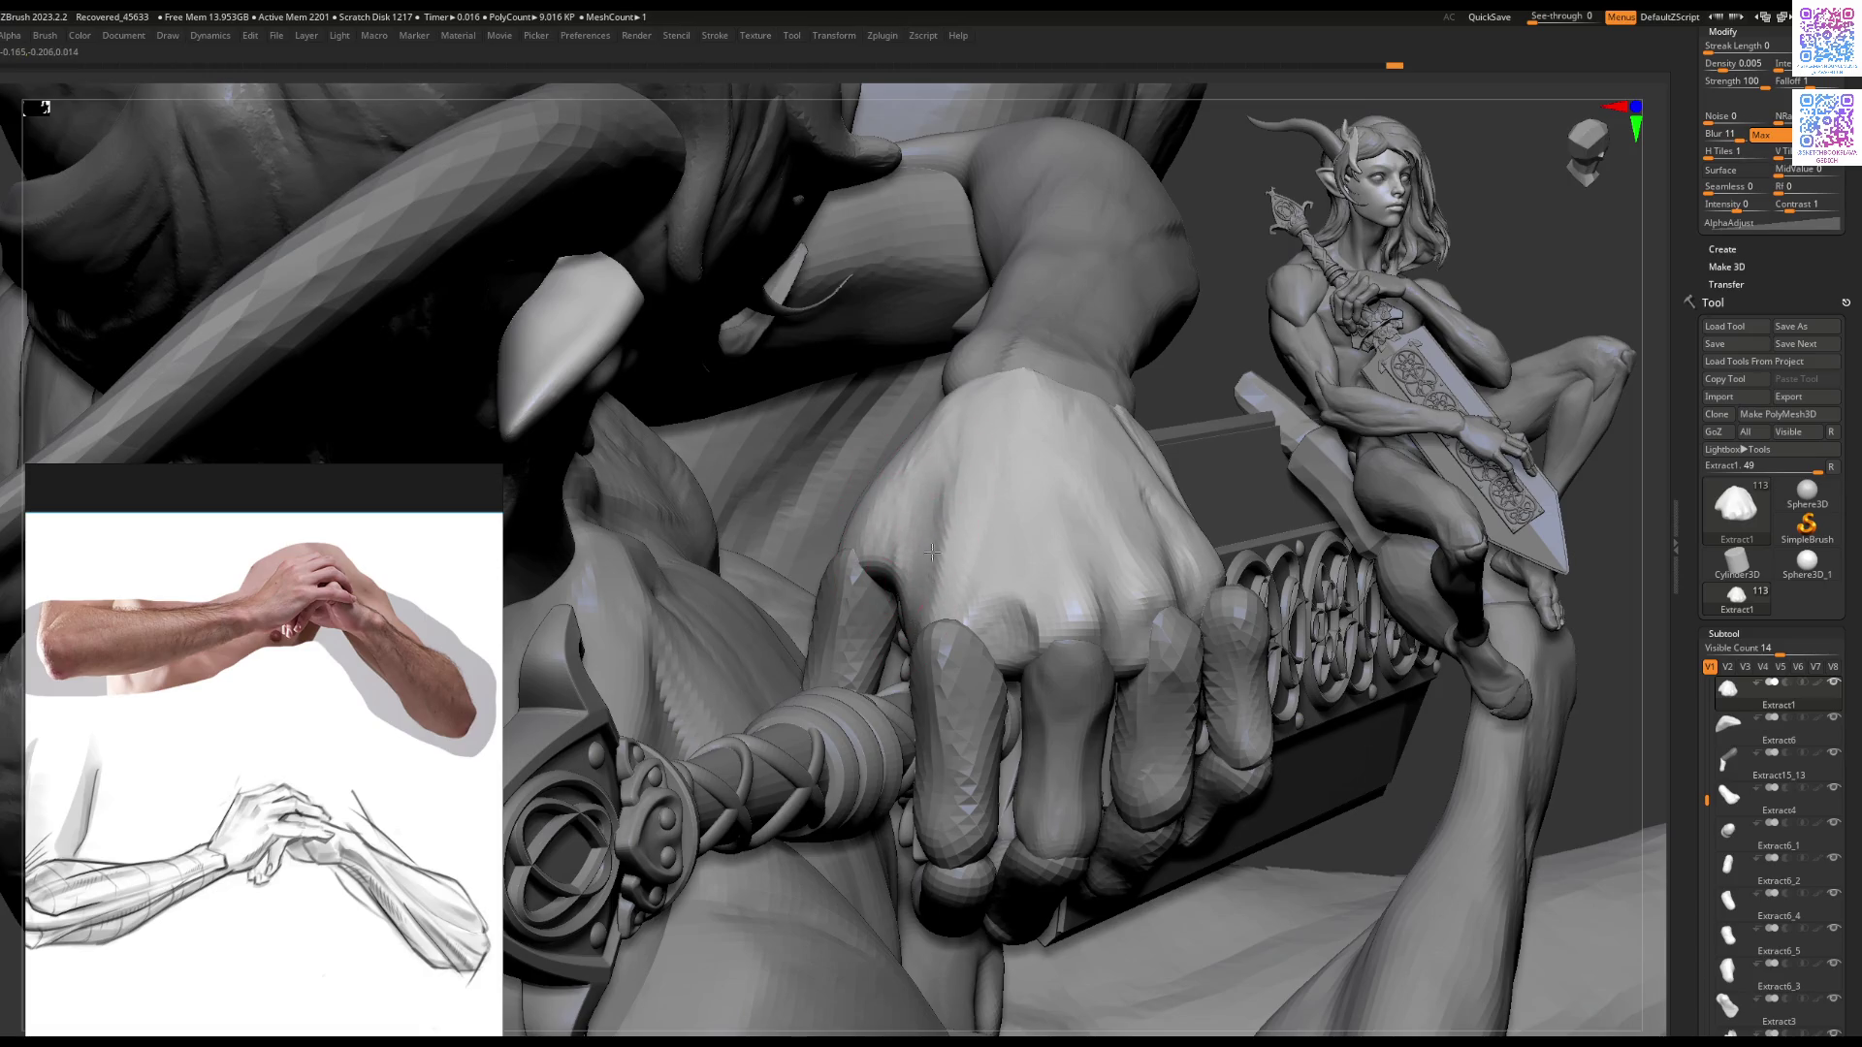
{"action": "right_click_drag", "start_coordinate": [940, 495], "coordinate": [960, 492]}
{"action": "mouse_move", "coordinate": [952, 559]}
{"action": "right_mouse_down"}
{"action": "mouse_move", "coordinate": [878, 512]}
{"action": "mouse_move", "coordinate": [912, 751]}
{"action": "mouse_move", "coordinate": [989, 621]}
{"action": "right_mouse_up"}
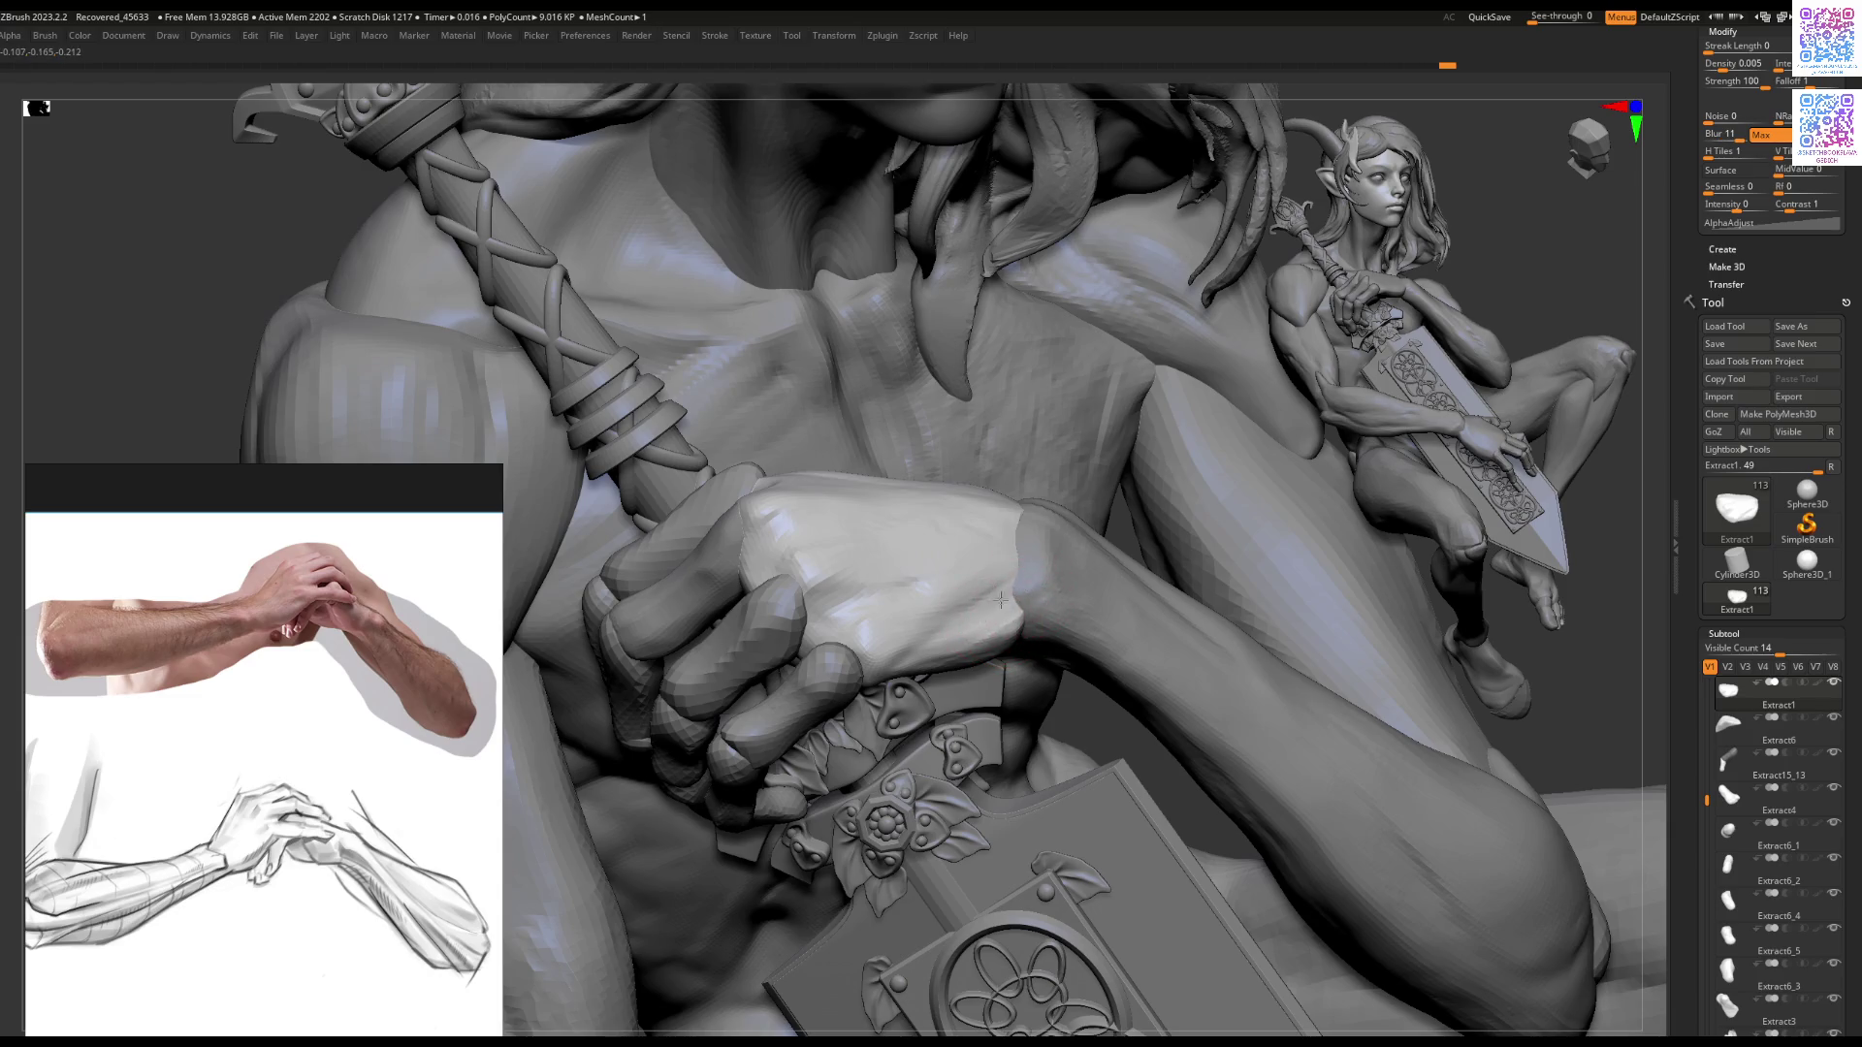
{"action": "mouse_move", "coordinate": [918, 701]}
{"action": "right_mouse_down"}
{"action": "mouse_move", "coordinate": [818, 732]}
{"action": "mouse_move", "coordinate": [949, 579]}
{"action": "mouse_move", "coordinate": [1012, 661]}
{"action": "mouse_move", "coordinate": [1036, 624]}
{"action": "mouse_move", "coordinate": [997, 684]}
{"action": "right_mouse_up"}
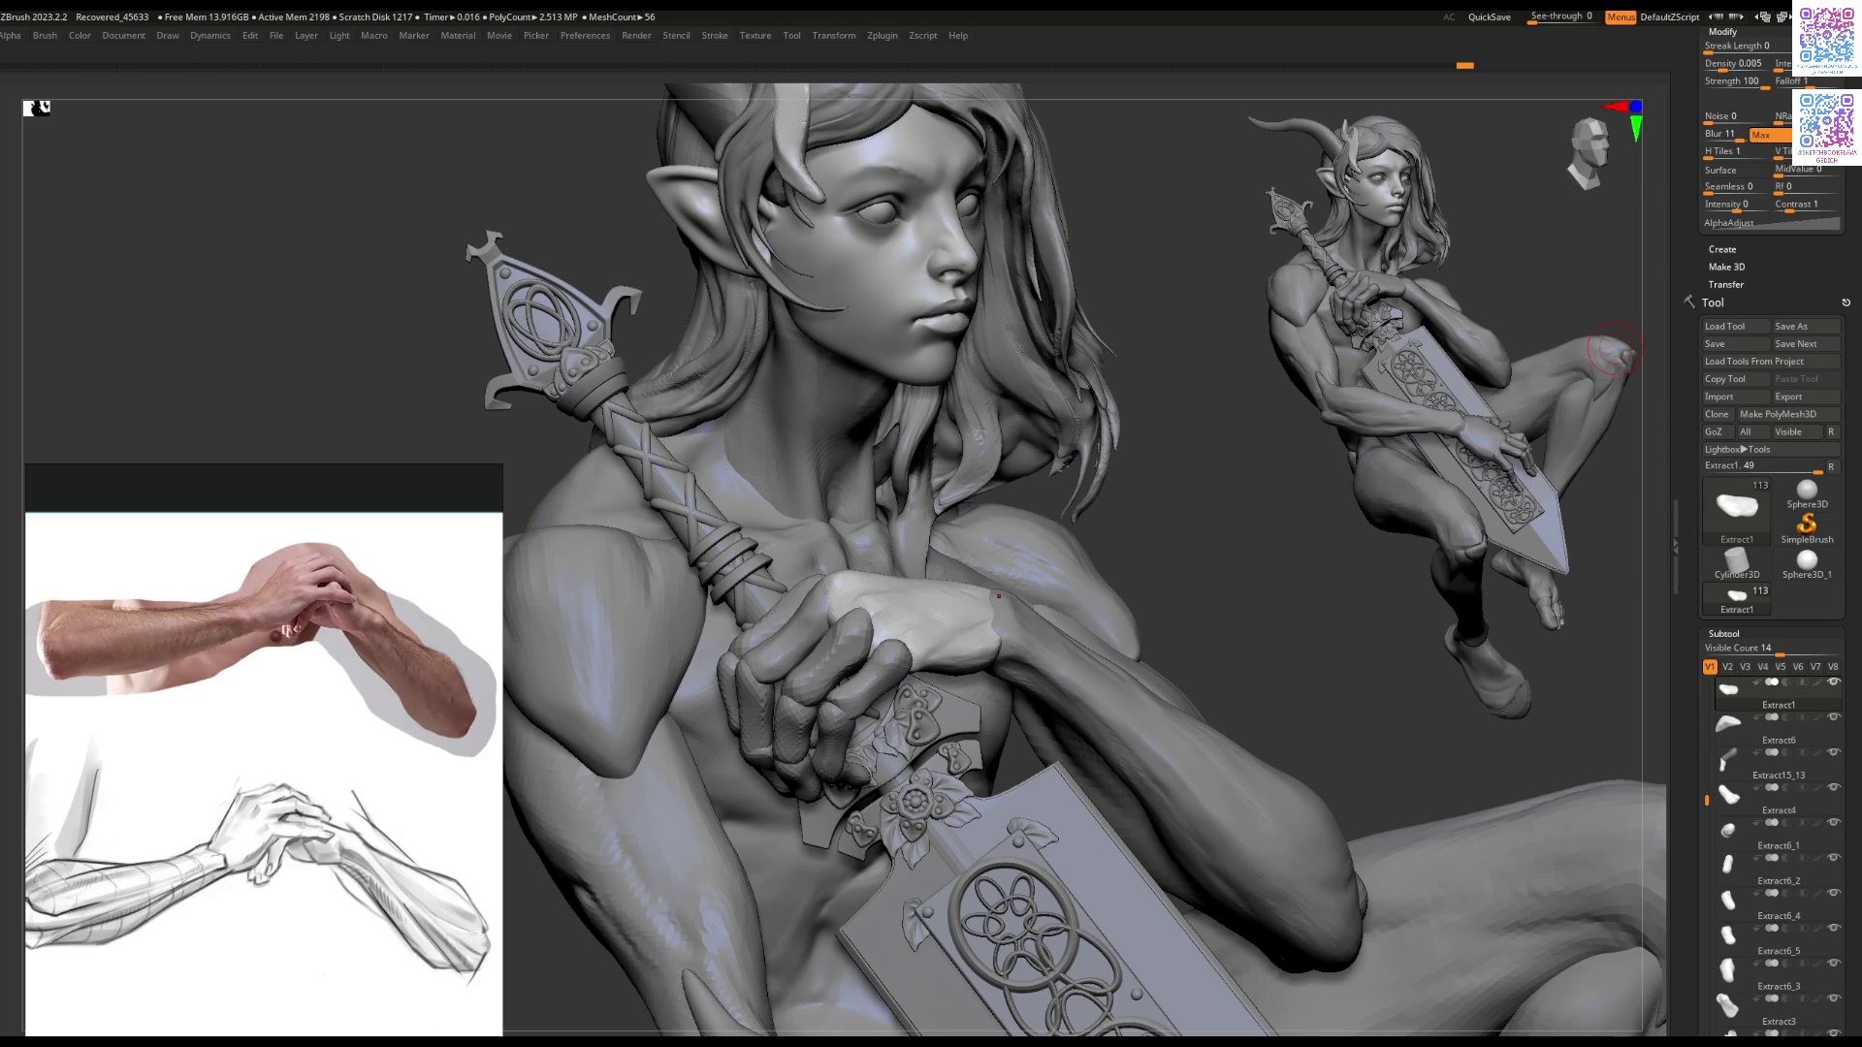
{"action": "mouse_move", "coordinate": [1230, 569]}
{"action": "right_mouse_down"}
{"action": "mouse_move", "coordinate": [1168, 612]}
{"action": "mouse_move", "coordinate": [1090, 747]}
{"action": "mouse_move", "coordinate": [902, 694]}
{"action": "right_mouse_up"}
Step: Rotate the Extract14_01 finger piece slightly into place on the clasped hand with the Gizmo
{"action": "left_click", "coordinate": [780, 702], "text": "alt"}
{"action": "mouse_move", "coordinate": [780, 702]}
{"action": "right_mouse_down", "text": "ctrl"}
{"action": "mouse_move", "coordinate": [1038, 666]}
{"action": "mouse_move", "coordinate": [1133, 613]}
{"action": "right_mouse_up", "text": "ctrl"}
{"action": "key", "text": "w"}
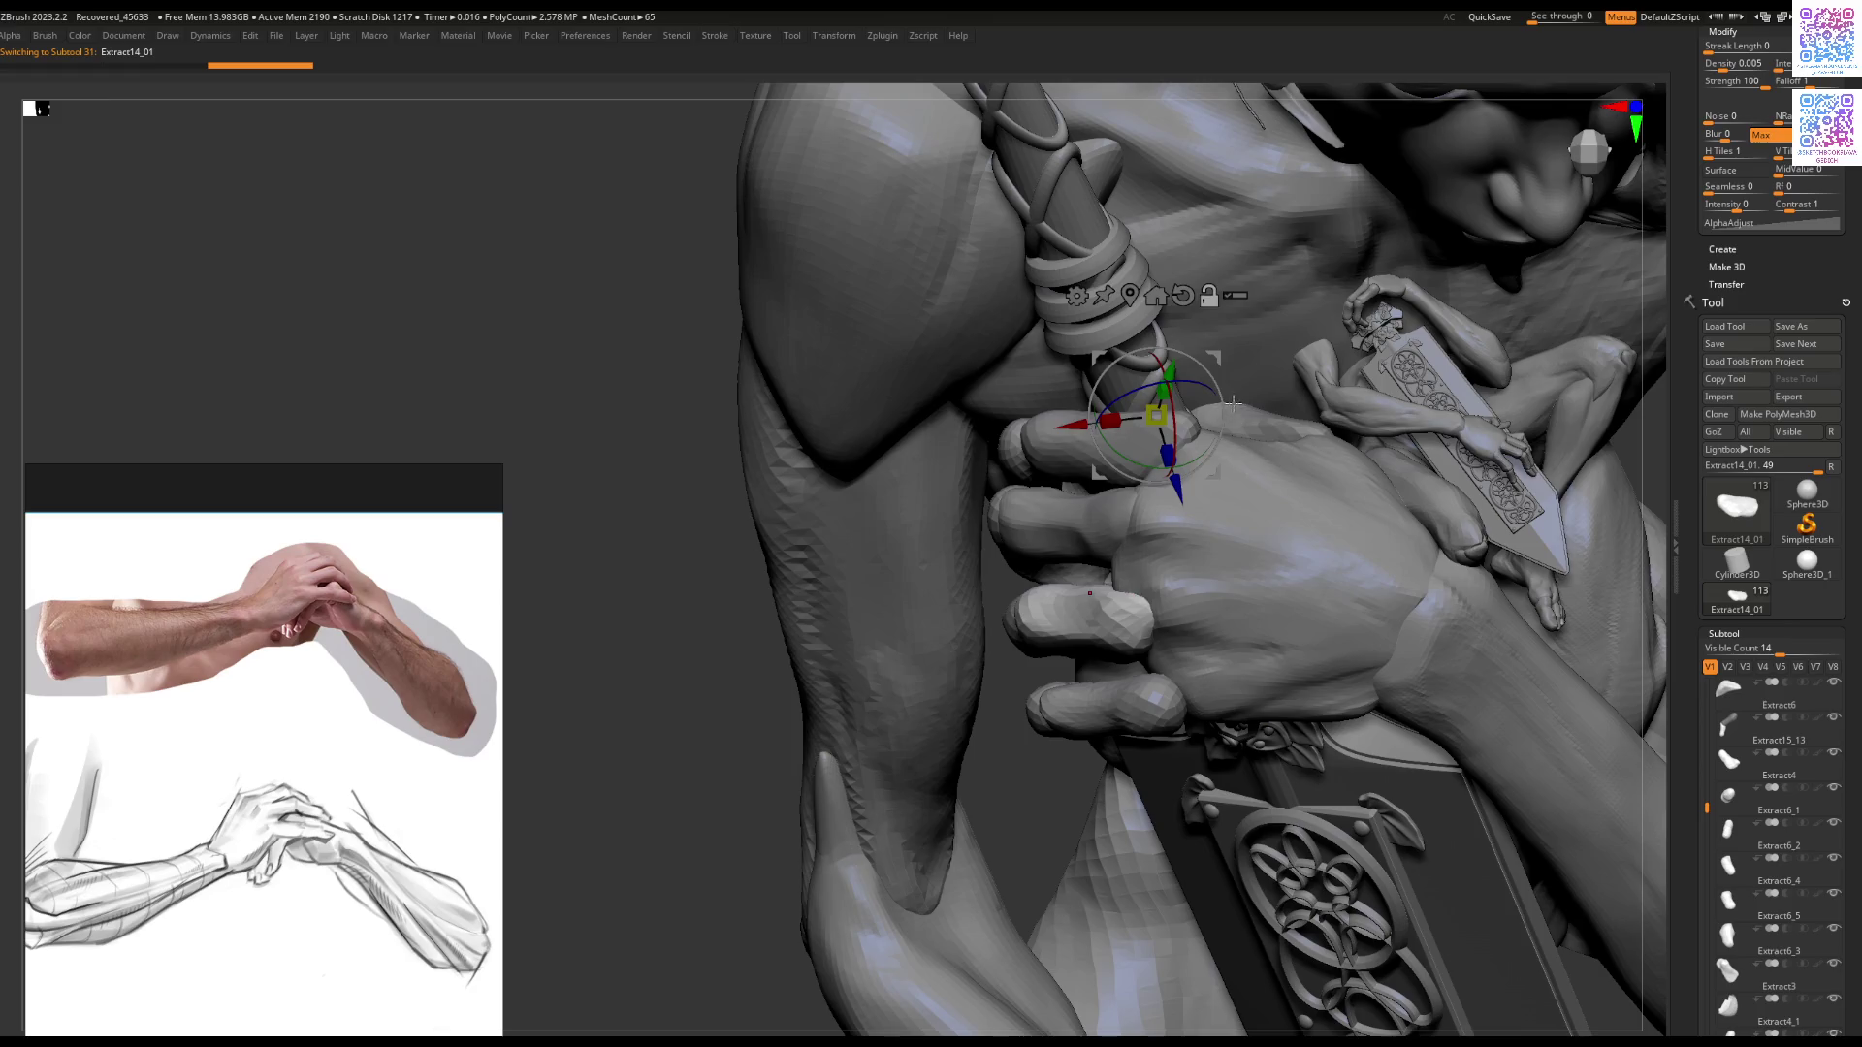
{"action": "left_click", "coordinate": [1130, 617], "text": "alt"}
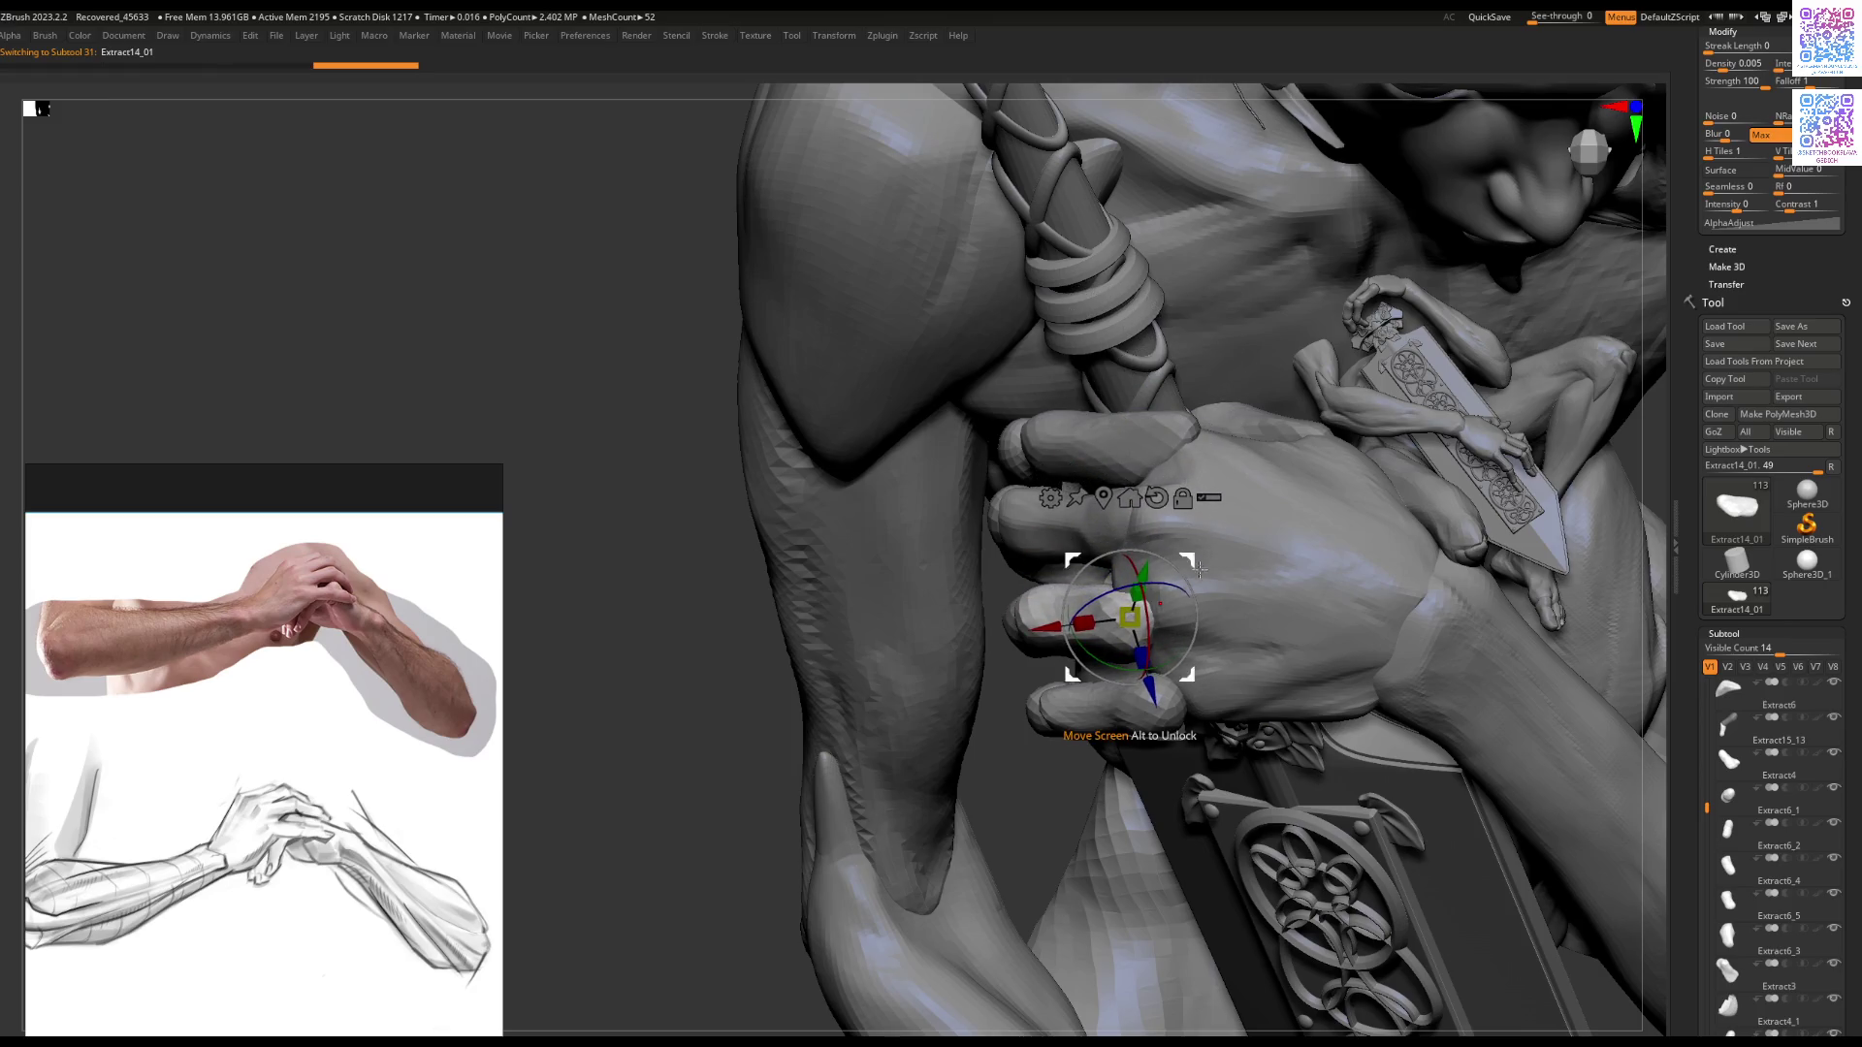
{"action": "left_click", "coordinate": [1208, 497]}
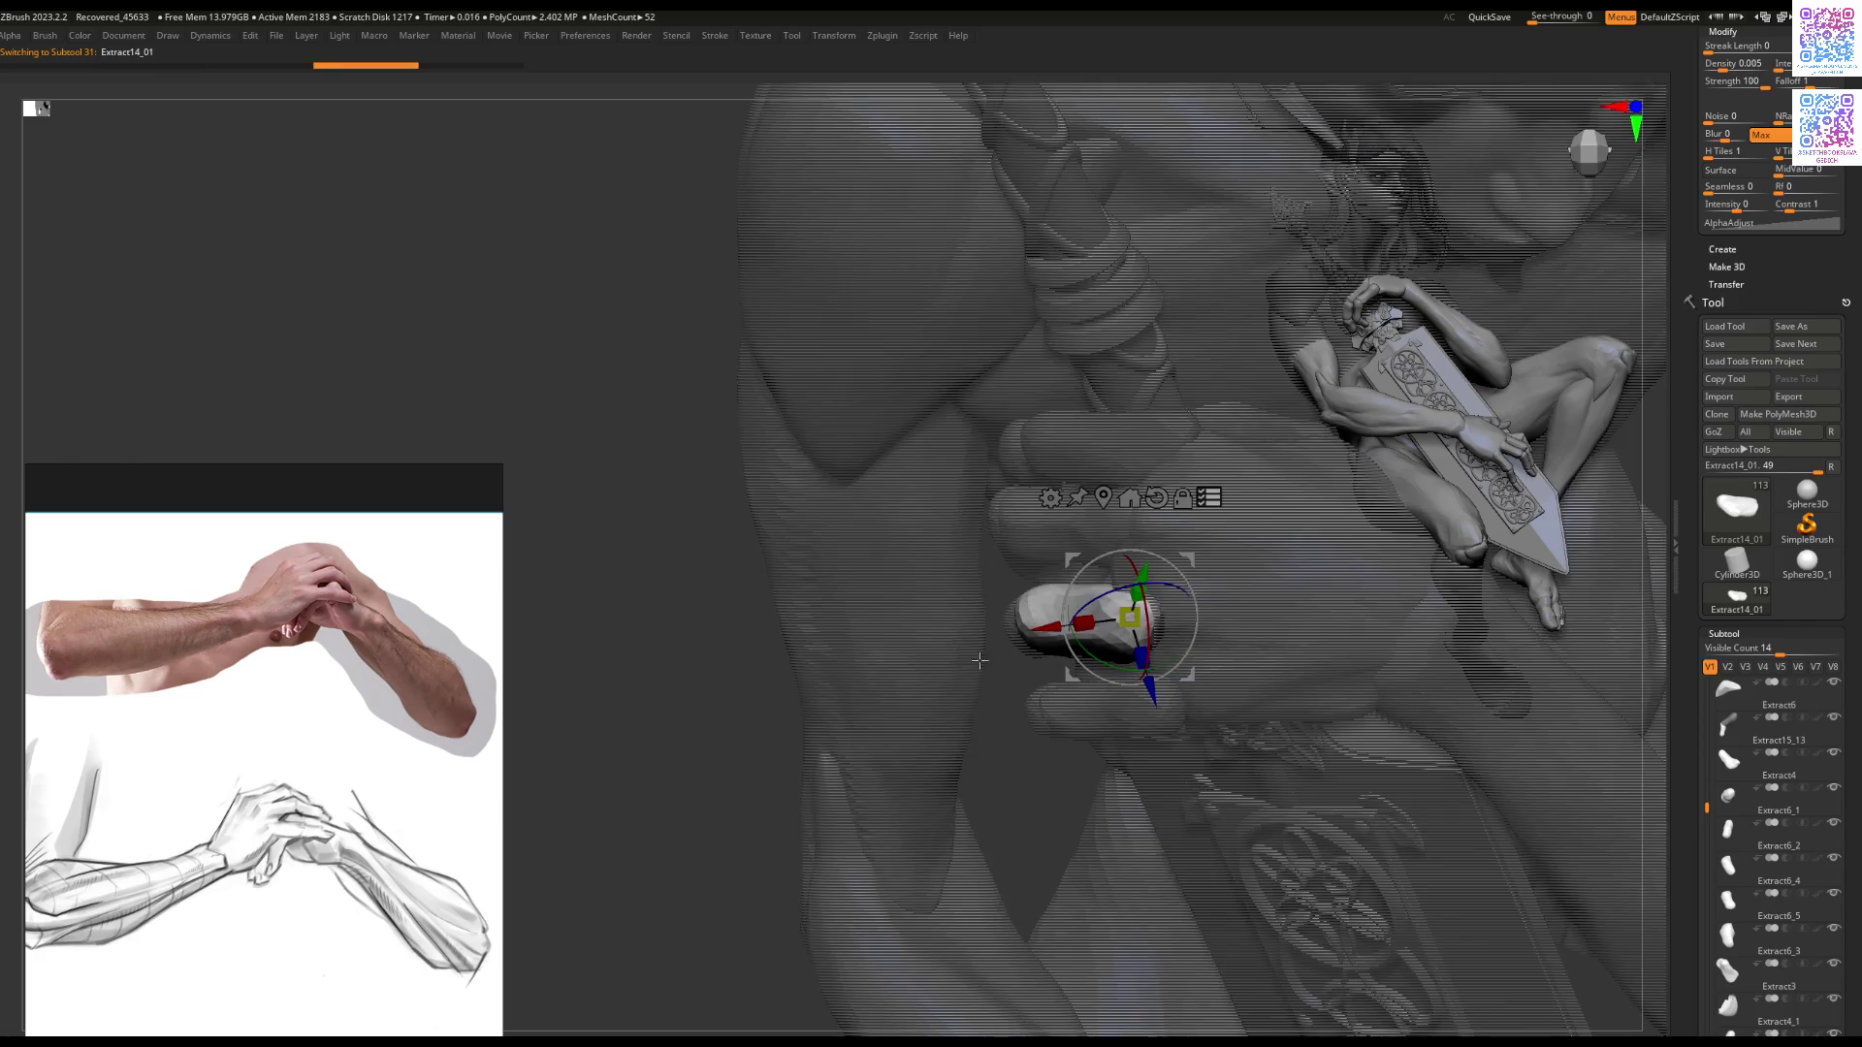
{"action": "mouse_move", "coordinate": [979, 660]}
{"action": "left_mouse_down"}
{"action": "mouse_move", "coordinate": [1030, 737]}
{"action": "mouse_move", "coordinate": [1211, 652]}
{"action": "mouse_move", "coordinate": [1200, 506]}
{"action": "mouse_move", "coordinate": [1212, 595]}
{"action": "left_mouse_up"}
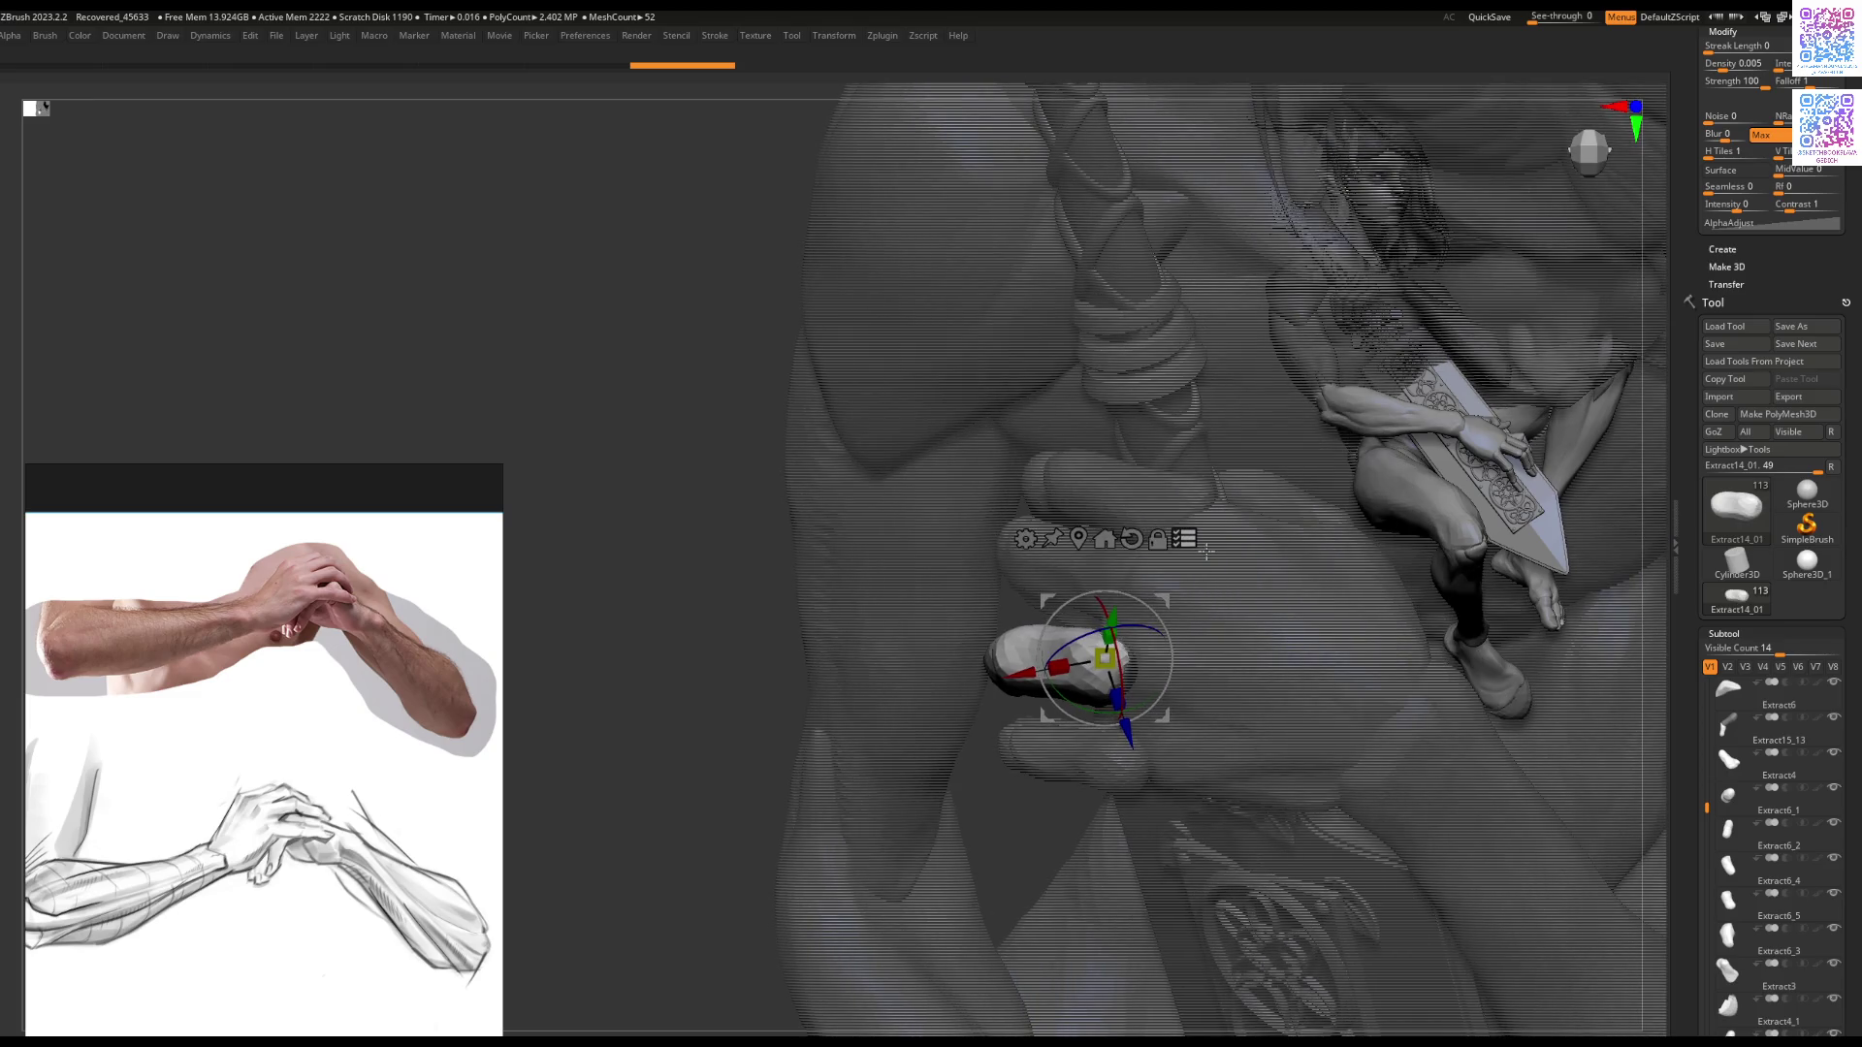
{"action": "left_click_drag", "start_coordinate": [1149, 599], "coordinate": [1110, 582]}
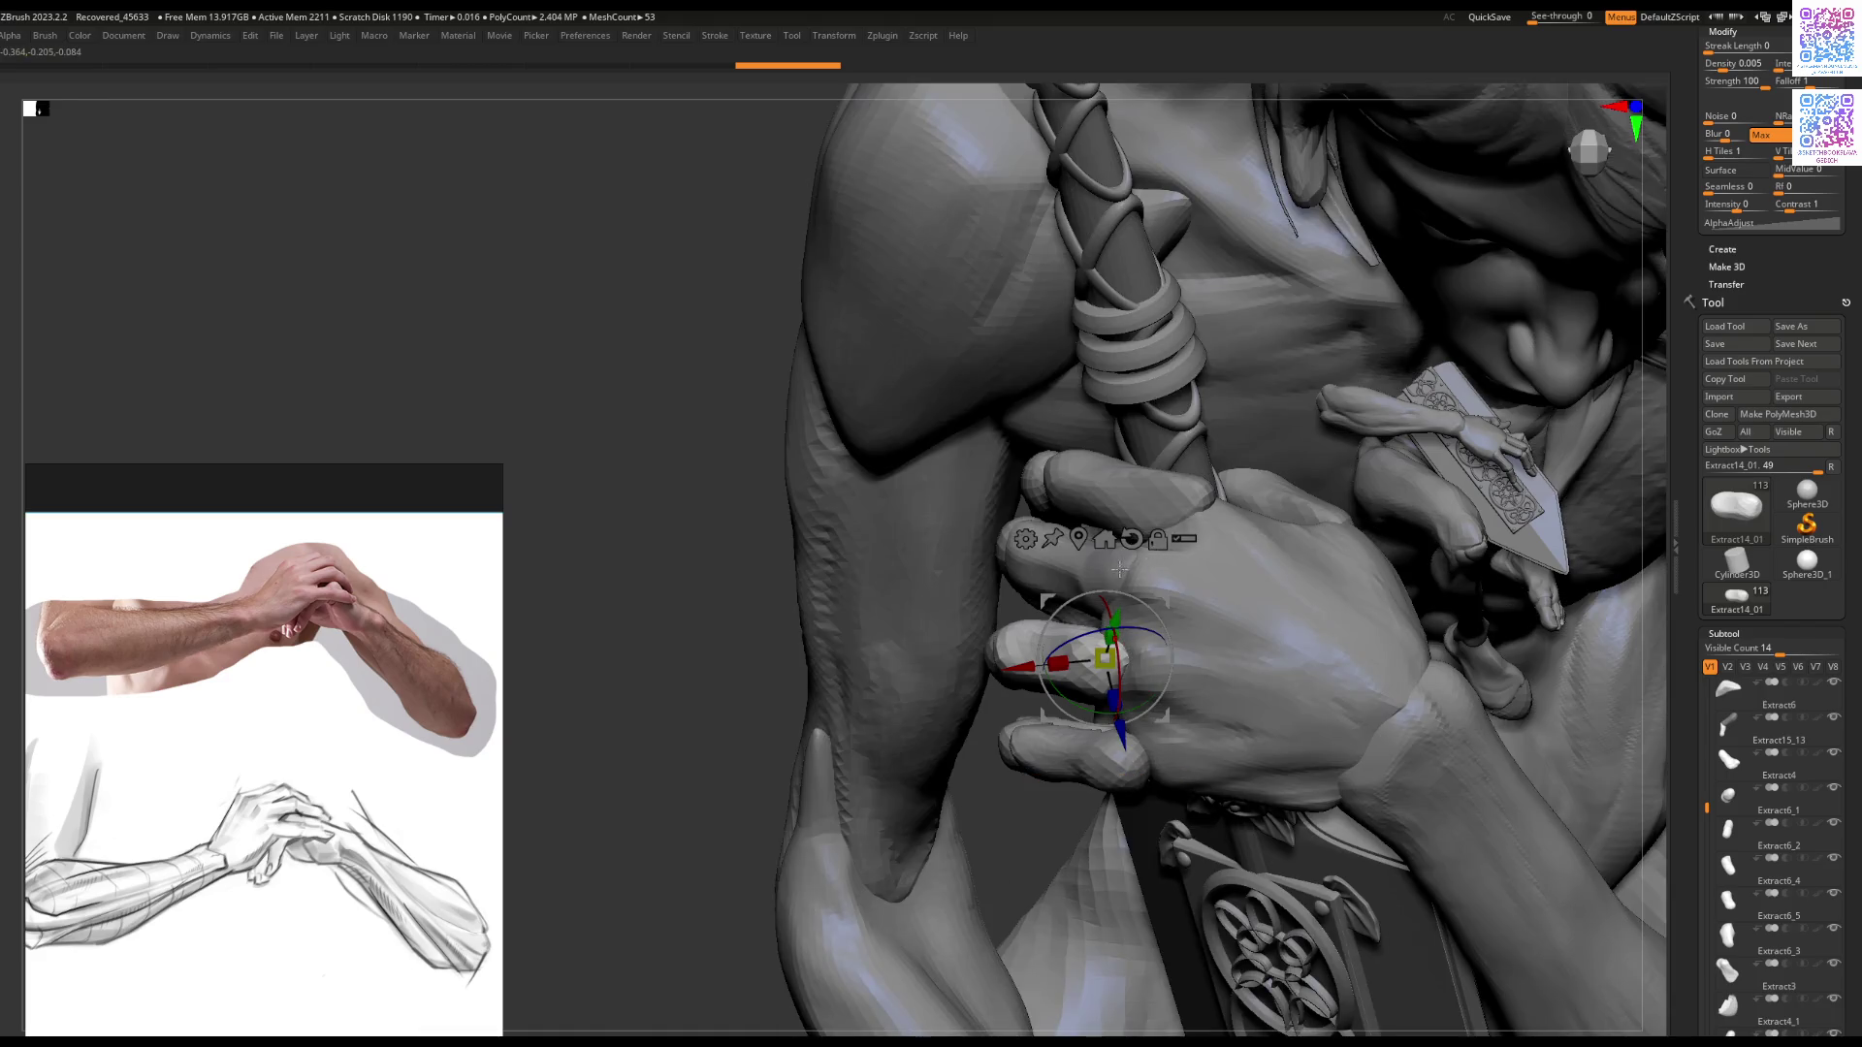
Step: Rotate the Extract14 upper finger to a new angle and scale it very slightly
{"action": "left_click", "coordinate": [1119, 570], "text": "alt"}
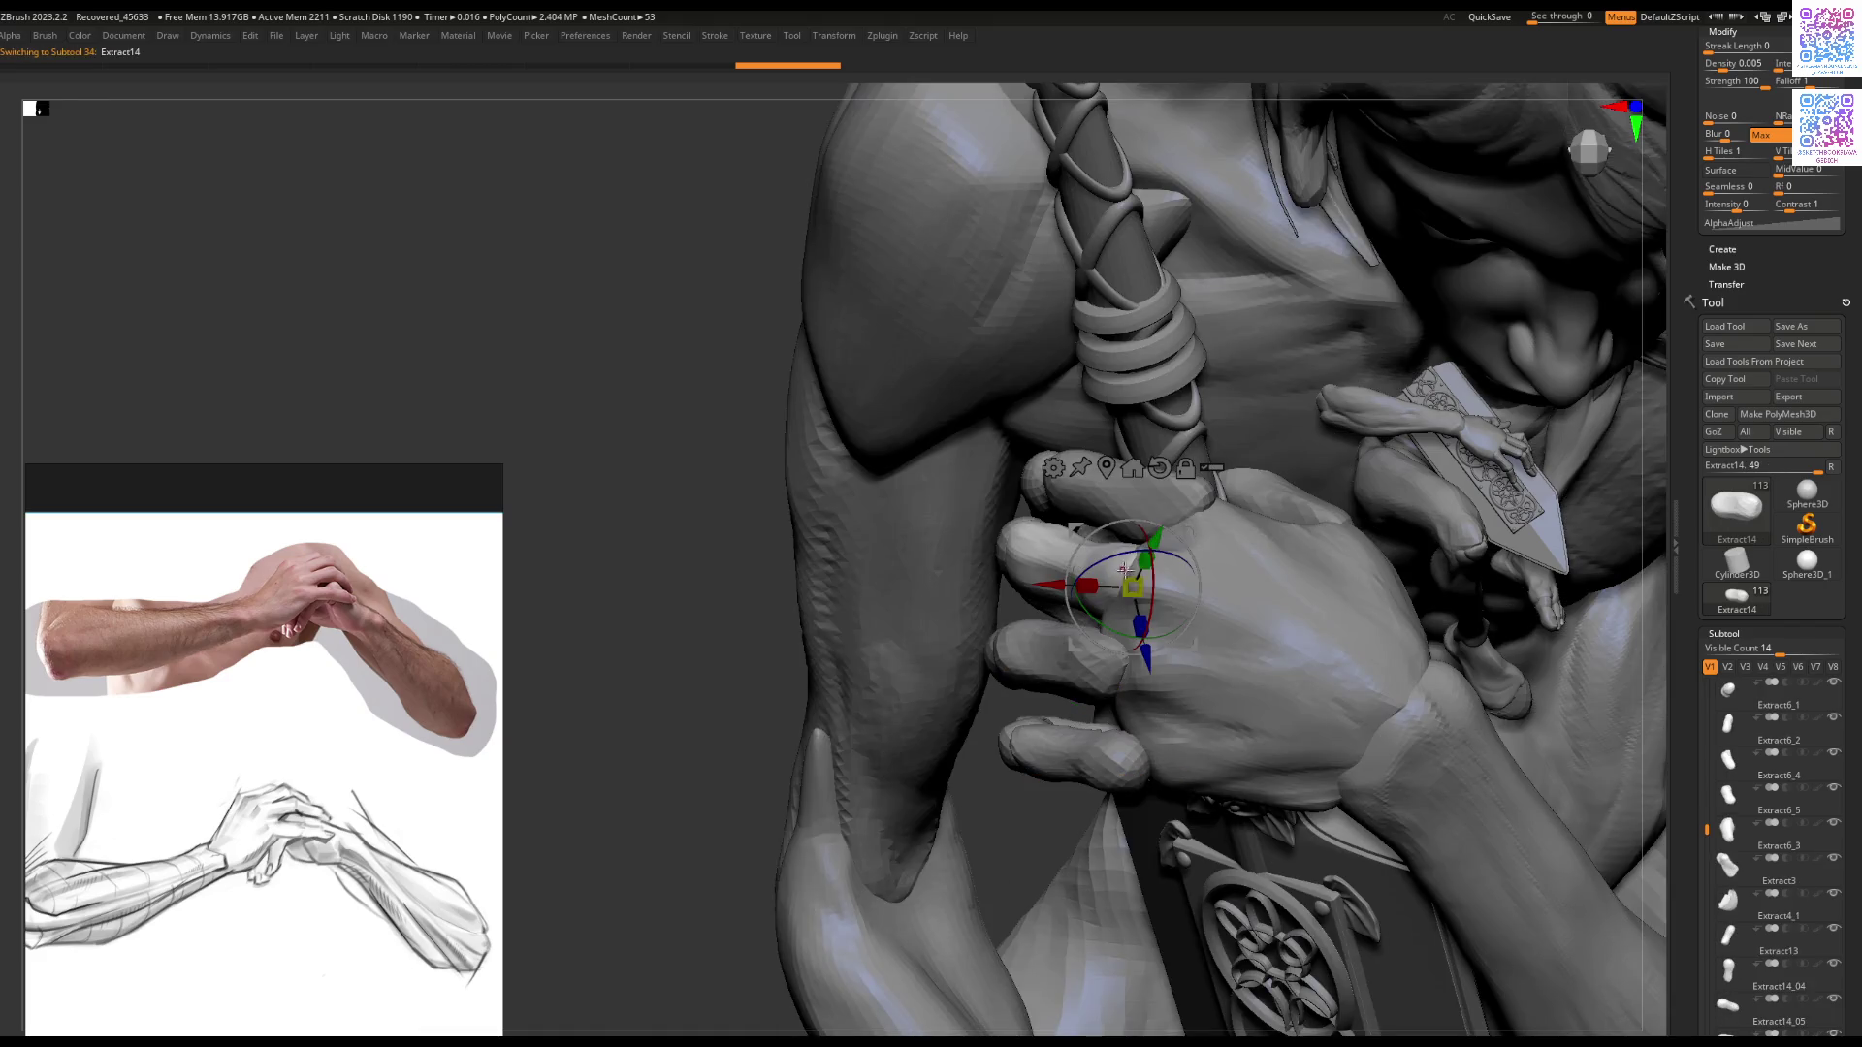
{"action": "mouse_move", "coordinate": [699, 608]}
{"action": "left_mouse_down"}
{"action": "mouse_move", "coordinate": [980, 616]}
{"action": "mouse_move", "coordinate": [1007, 589]}
{"action": "left_mouse_up"}
{"action": "key", "text": "shift+t"}
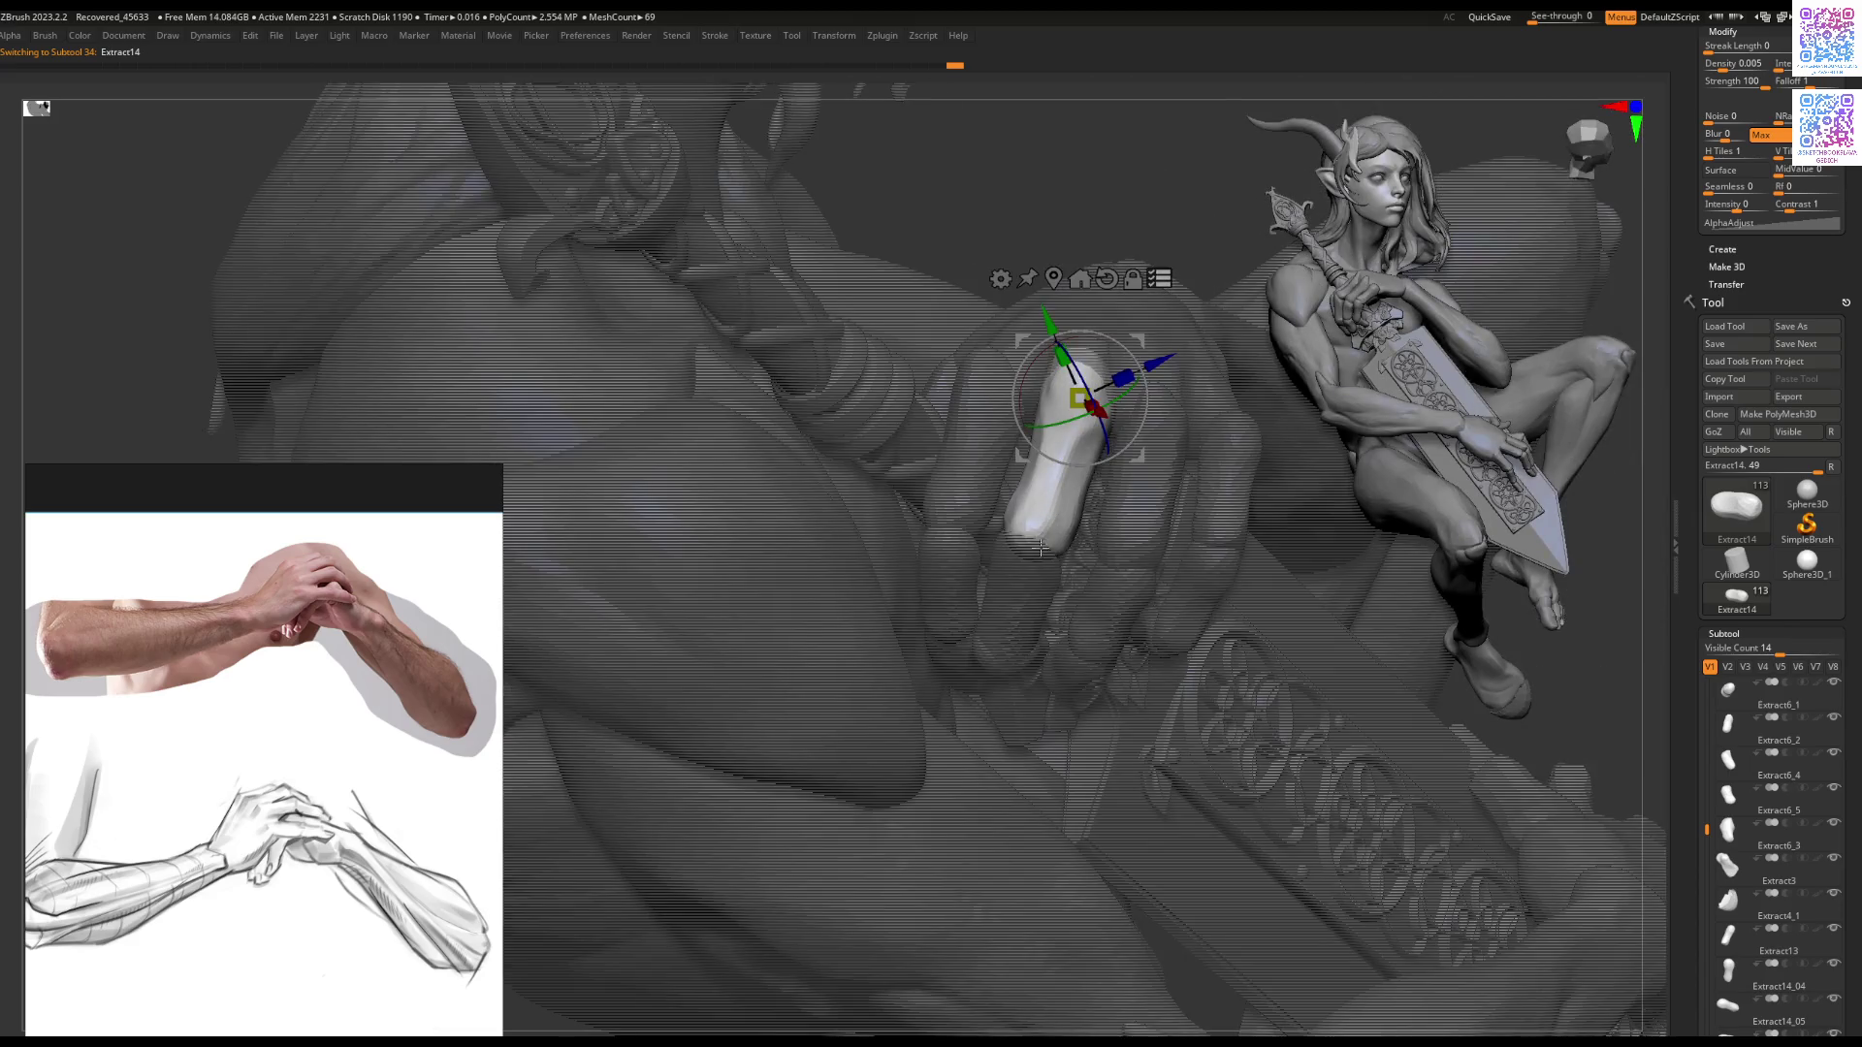
{"action": "mouse_move", "coordinate": [1050, 637]}
{"action": "left_mouse_down"}
{"action": "mouse_move", "coordinate": [1004, 636]}
{"action": "mouse_move", "coordinate": [1021, 684]}
{"action": "left_mouse_up"}
{"action": "mouse_move", "coordinate": [1174, 539]}
{"action": "left_mouse_down"}
{"action": "mouse_move", "coordinate": [1160, 537]}
{"action": "mouse_move", "coordinate": [1266, 427]}
{"action": "mouse_move", "coordinate": [1214, 621]}
{"action": "left_mouse_up"}
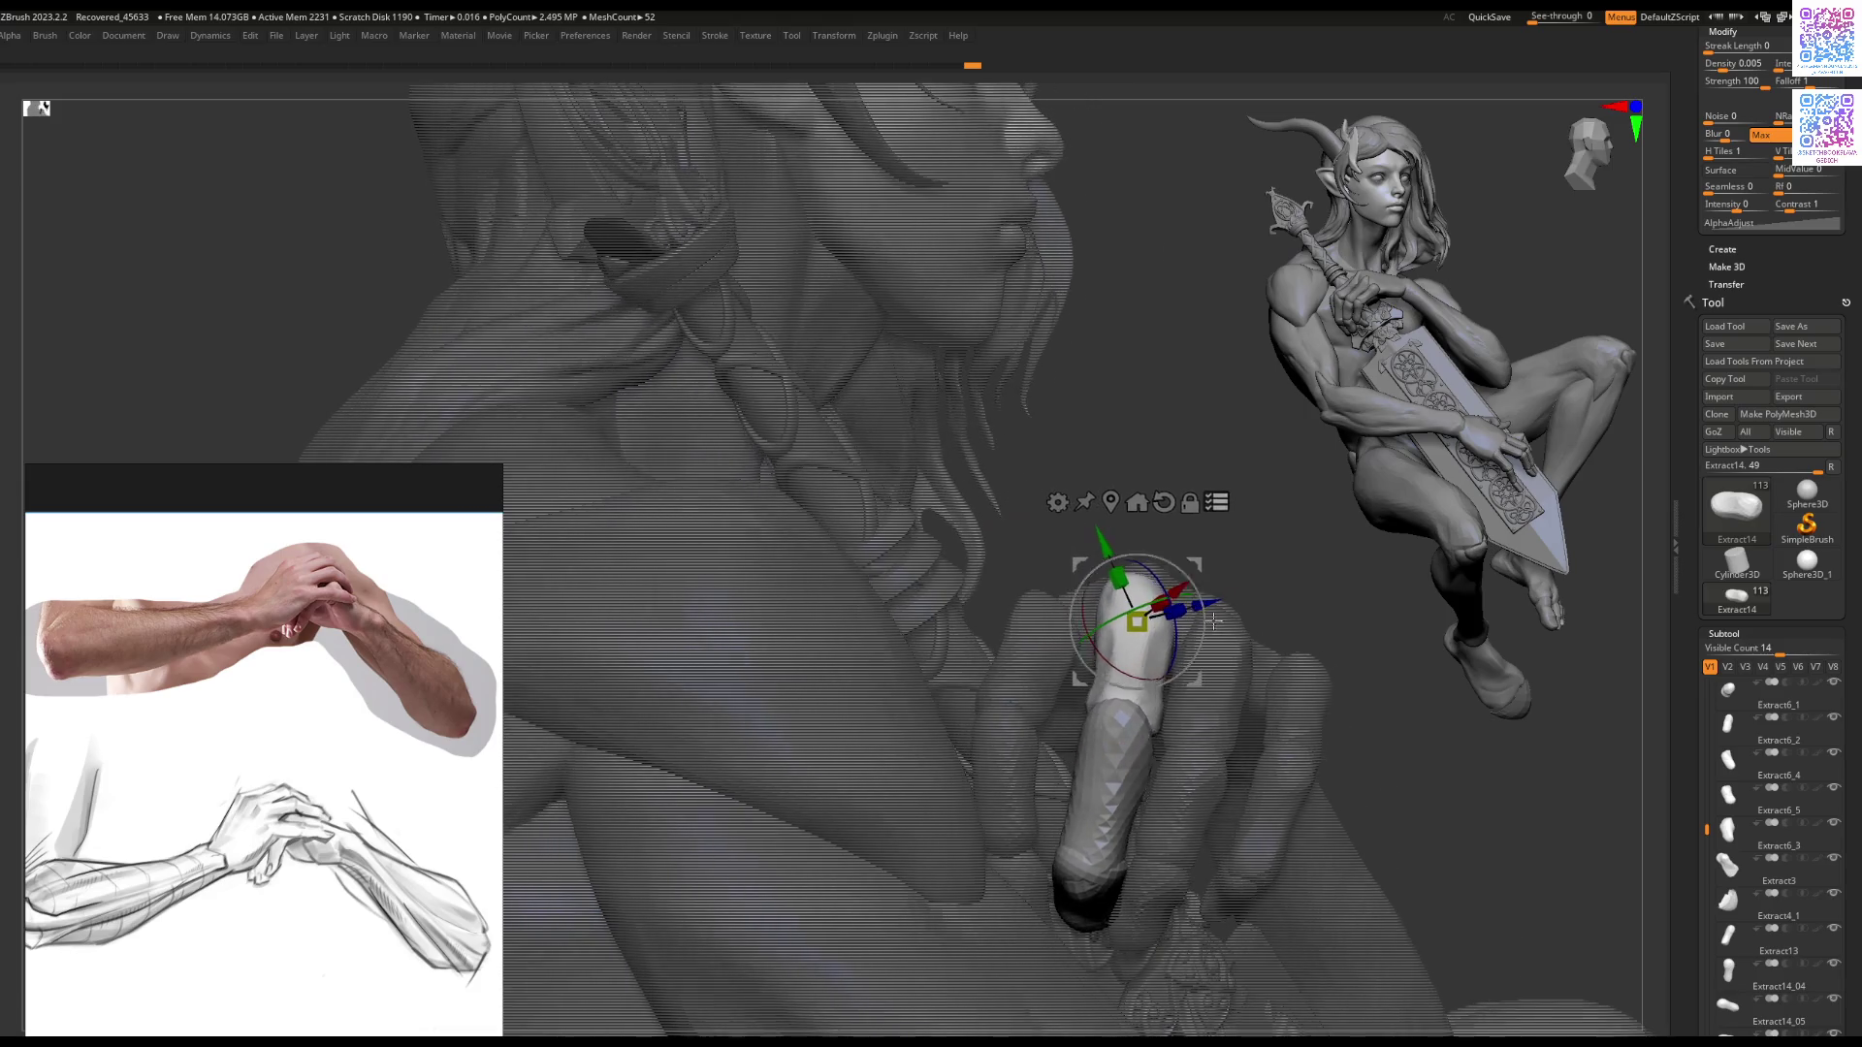
{"action": "left_click_drag", "start_coordinate": [1206, 557], "coordinate": [1204, 553]}
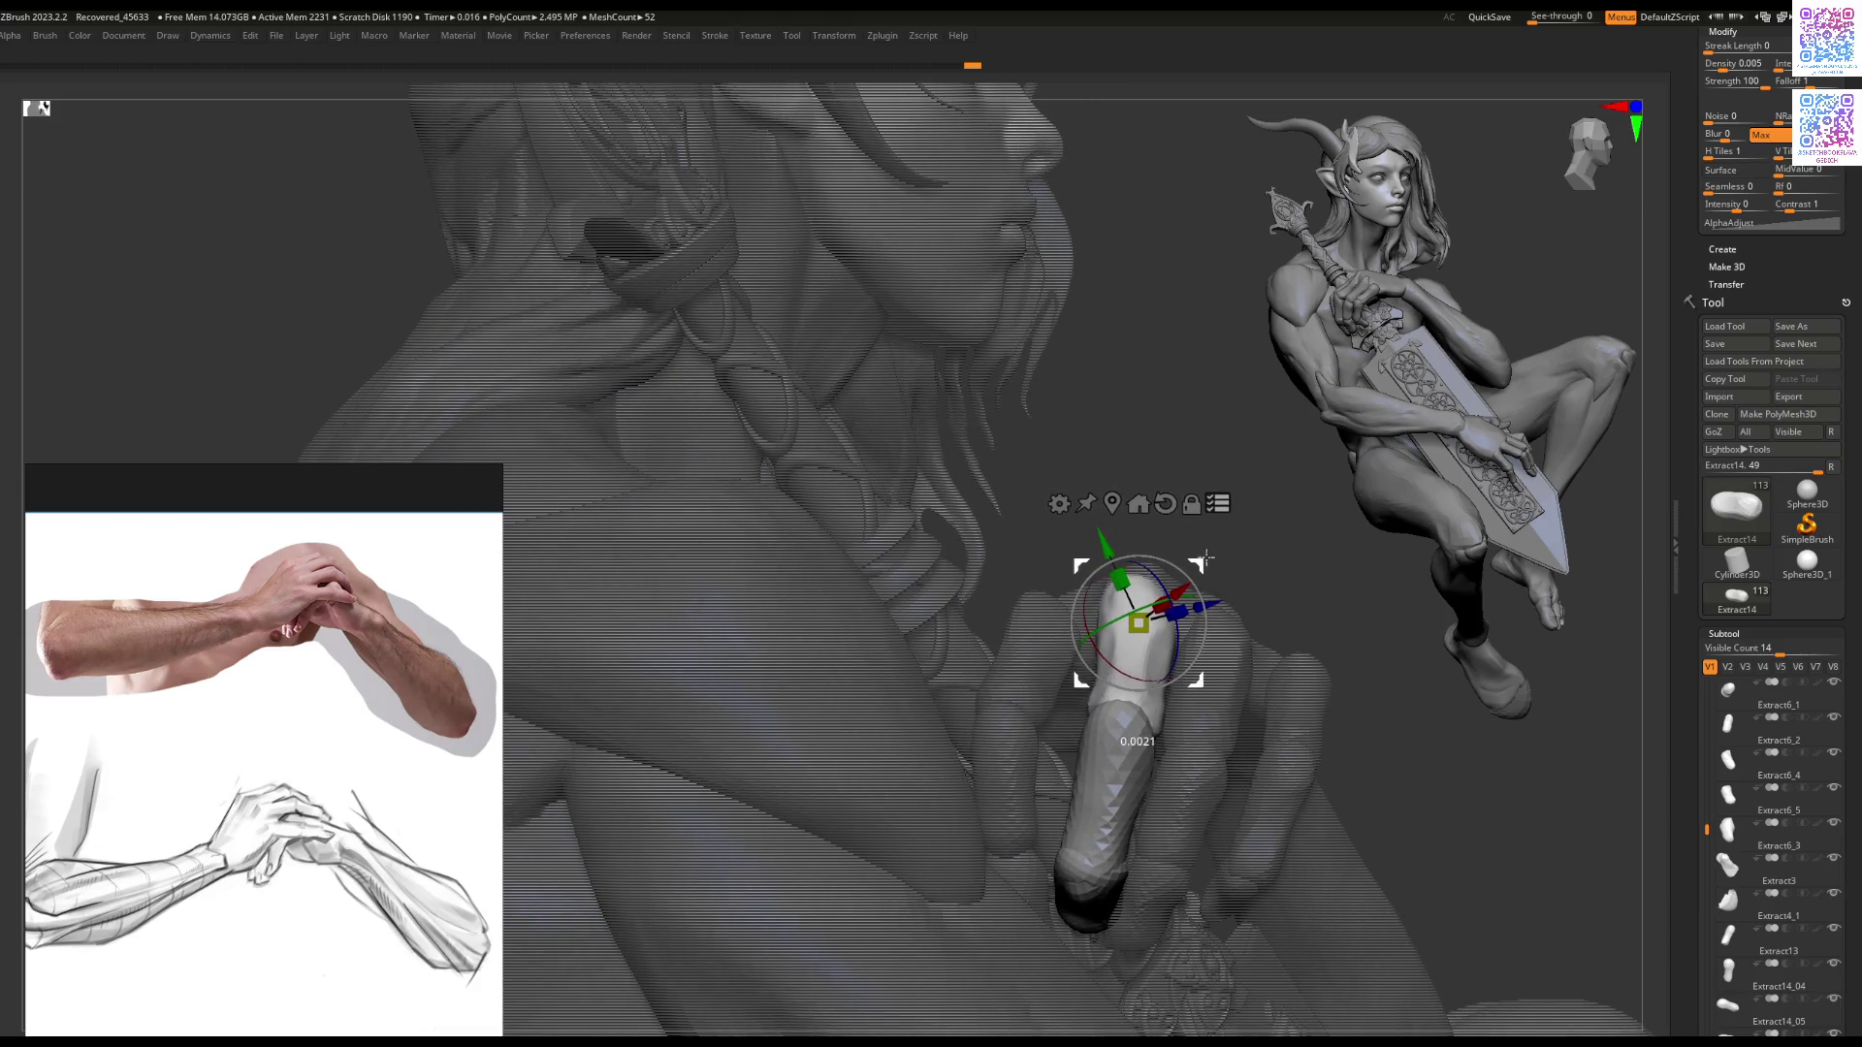
{"action": "left_click_drag", "start_coordinate": [1219, 660], "coordinate": [1204, 689]}
{"action": "mouse_move", "coordinate": [1237, 650]}
{"action": "right_mouse_down"}
{"action": "mouse_move", "coordinate": [1274, 596]}
{"action": "mouse_move", "coordinate": [1213, 601]}
{"action": "mouse_move", "coordinate": [1186, 553]}
{"action": "mouse_move", "coordinate": [1173, 633]}
{"action": "mouse_move", "coordinate": [1154, 616]}
{"action": "mouse_move", "coordinate": [1428, 621]}
{"action": "mouse_move", "coordinate": [1148, 739]}
{"action": "mouse_move", "coordinate": [1189, 565]}
{"action": "right_mouse_up"}
Step: Transform Extract14_01 with Transpose All Selected Subtools on, then check finger alignment from low
{"action": "left_click", "coordinate": [1157, 633], "text": "alt"}
{"action": "key", "text": "w"}
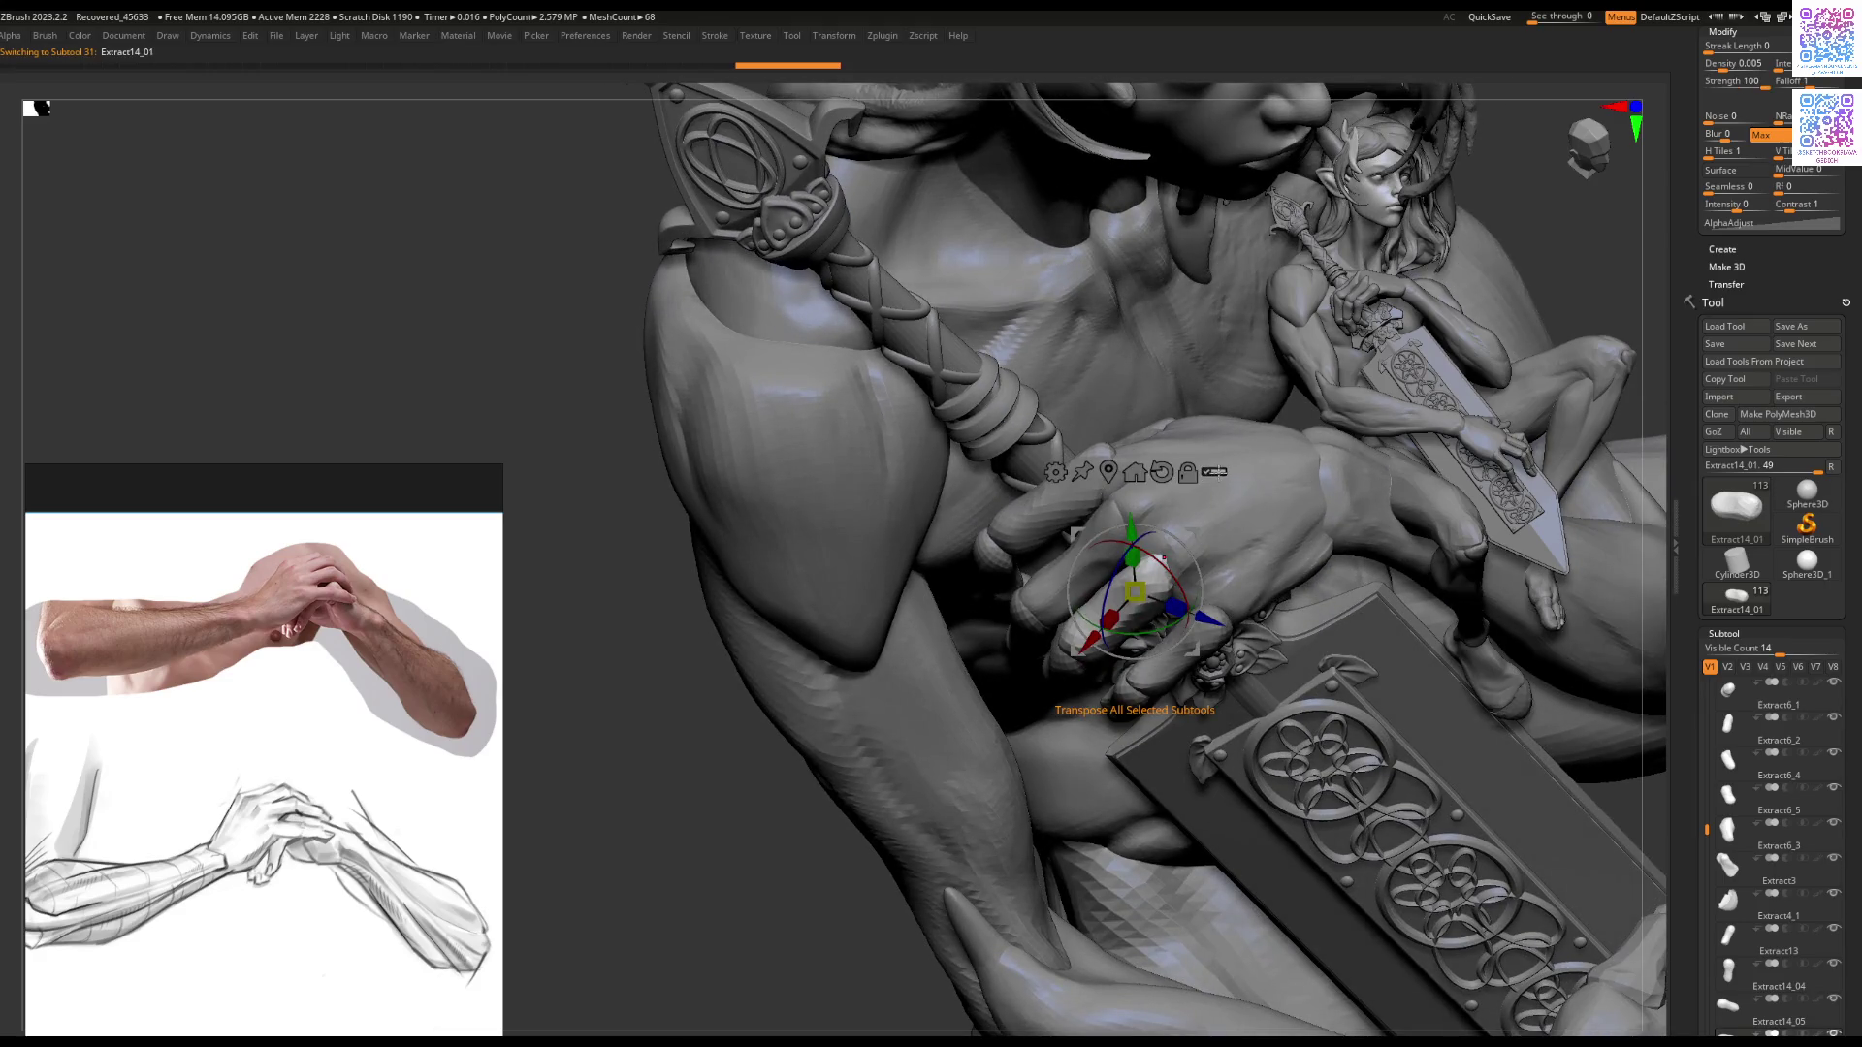
{"action": "left_click", "coordinate": [1215, 472]}
{"action": "mouse_move", "coordinate": [1137, 612]}
{"action": "right_mouse_down"}
{"action": "mouse_move", "coordinate": [1118, 756]}
{"action": "mouse_move", "coordinate": [1230, 574]}
{"action": "right_mouse_up"}
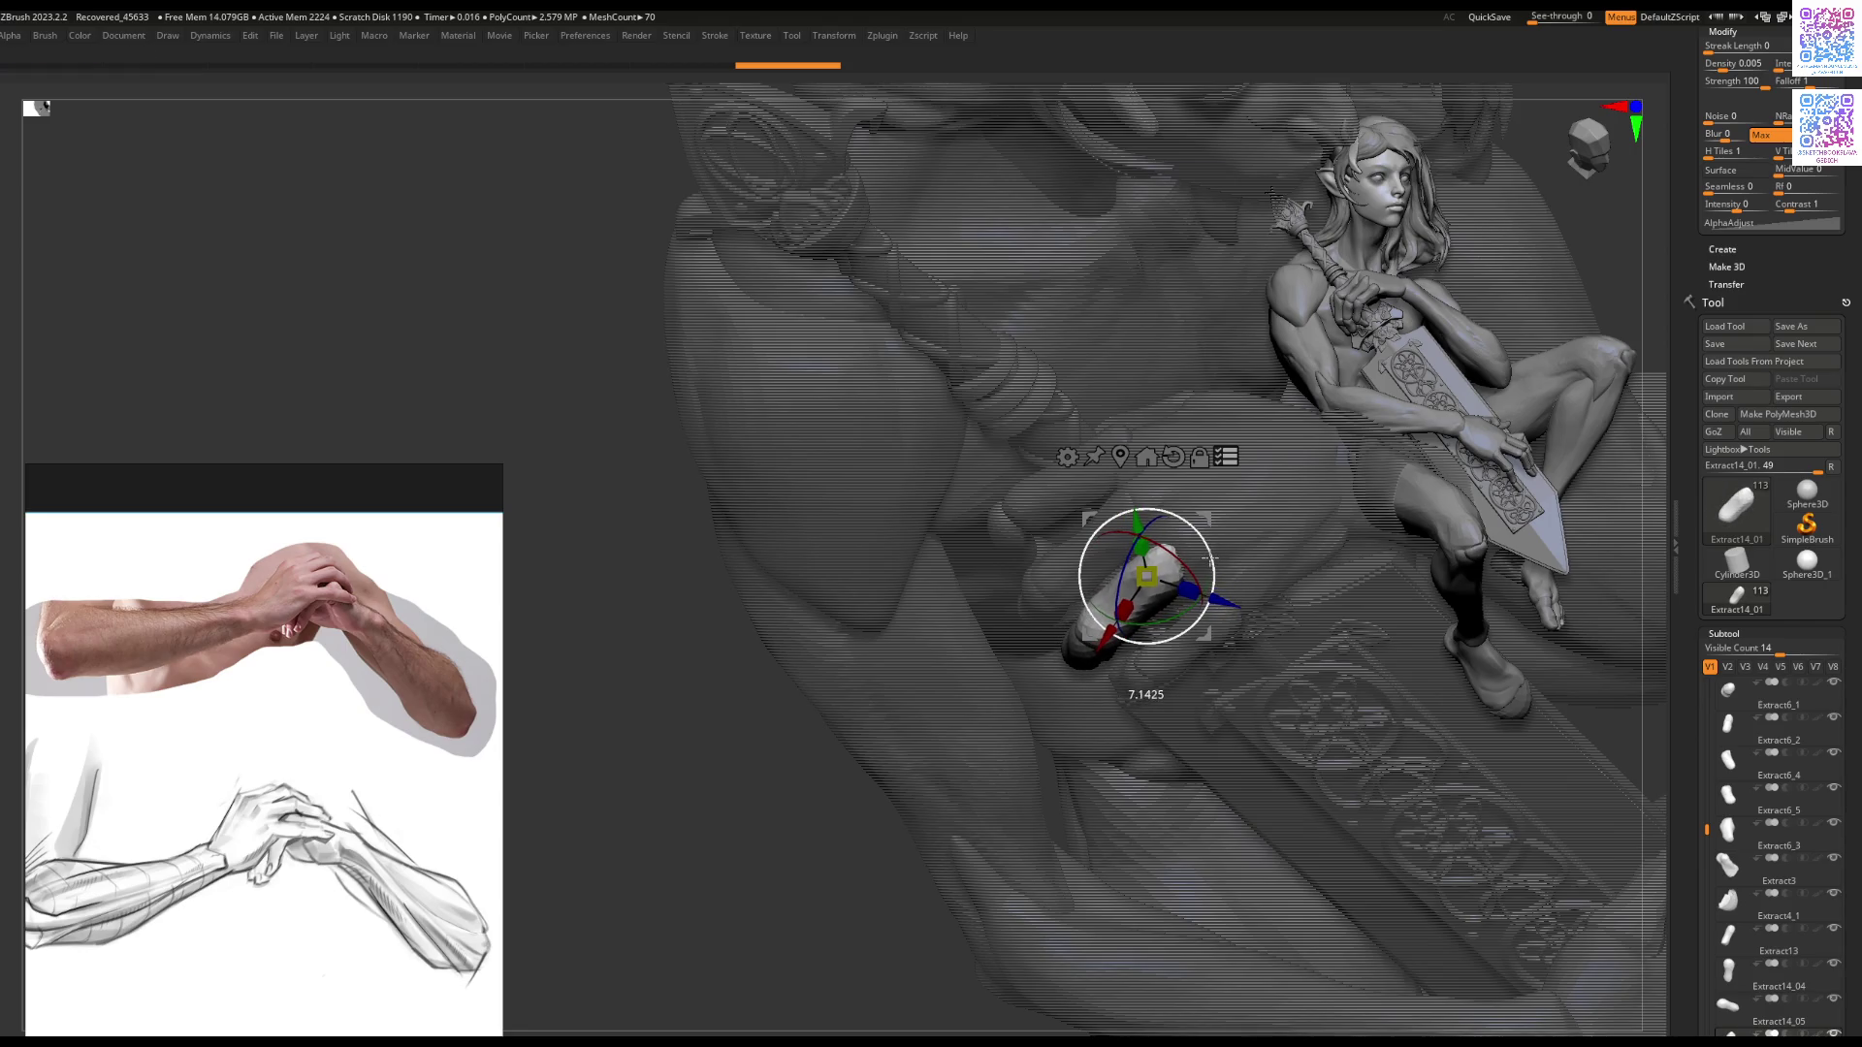
{"action": "key", "text": "q"}
{"action": "mouse_move", "coordinate": [1089, 686]}
{"action": "right_mouse_down"}
{"action": "mouse_move", "coordinate": [1118, 626]}
{"action": "mouse_move", "coordinate": [1054, 709]}
{"action": "mouse_move", "coordinate": [1131, 594]}
{"action": "mouse_move", "coordinate": [1086, 601]}
{"action": "right_mouse_up"}
{"action": "mouse_move", "coordinate": [917, 626]}
{"action": "right_mouse_down"}
{"action": "mouse_move", "coordinate": [1002, 653]}
{"action": "mouse_move", "coordinate": [1043, 584]}
{"action": "right_mouse_up"}
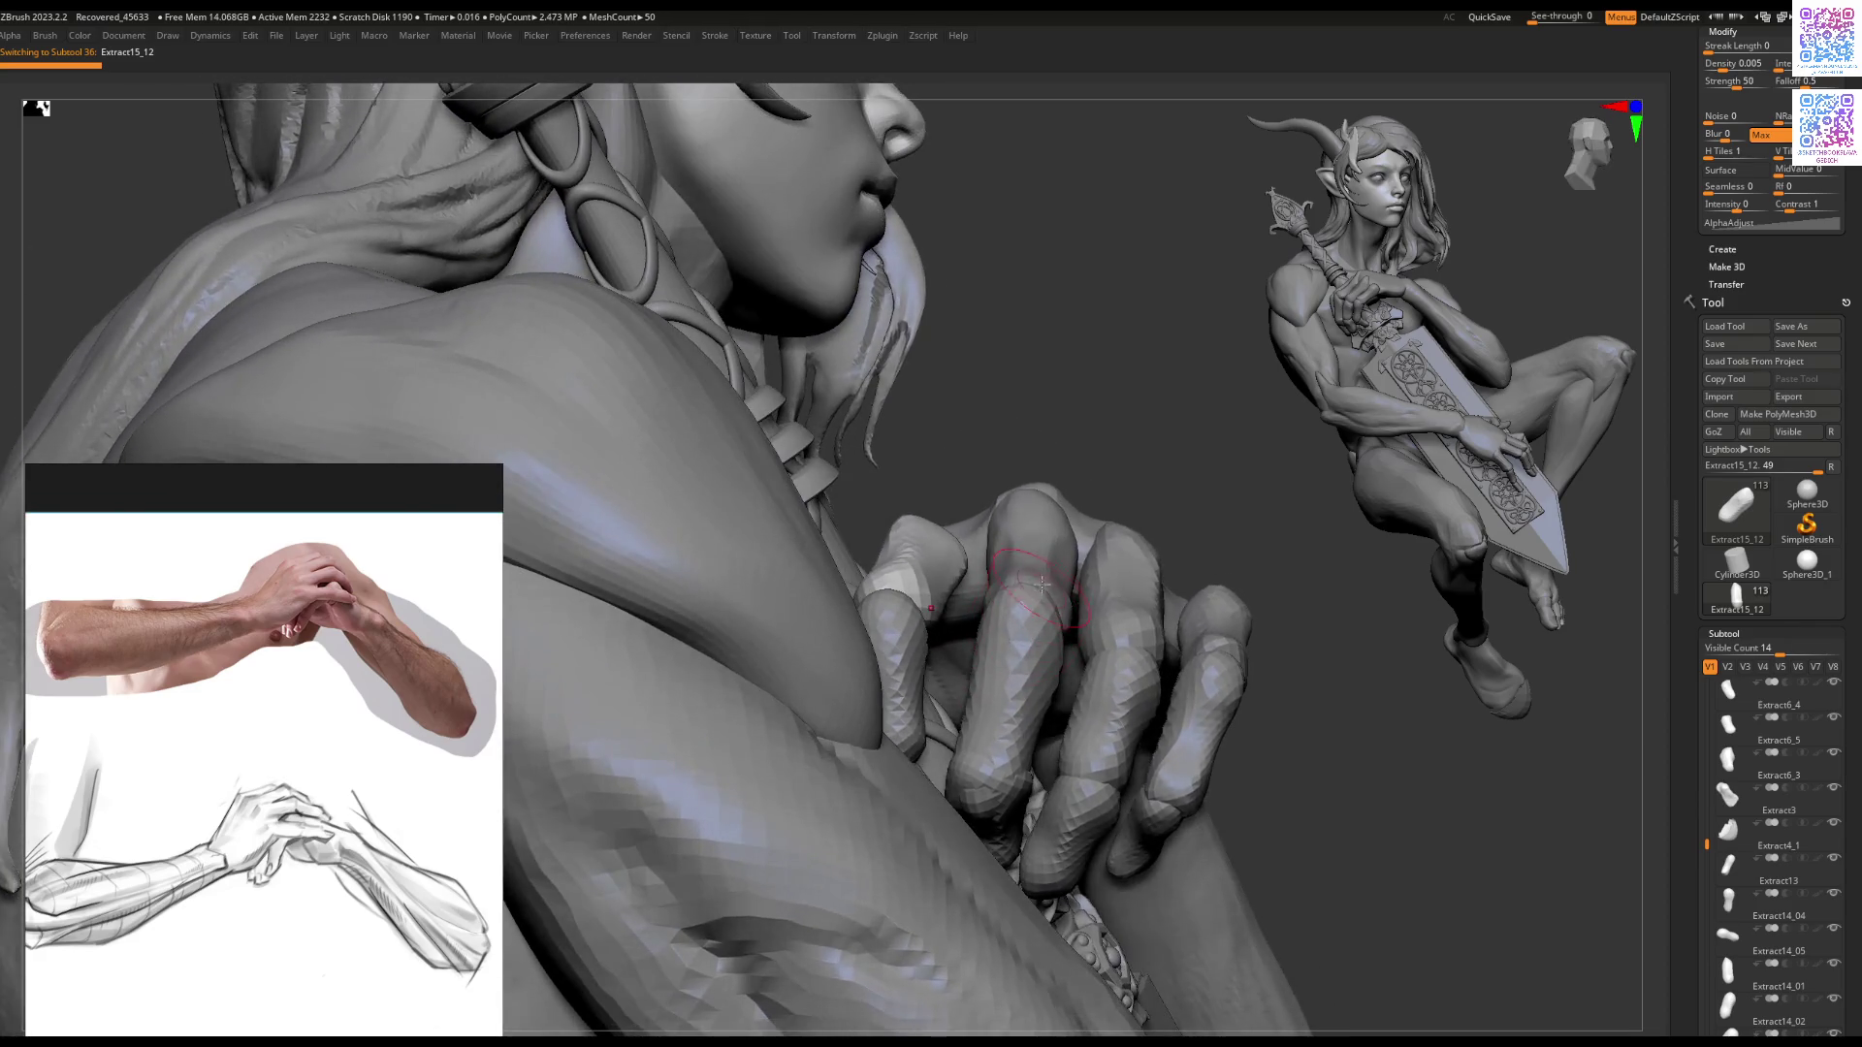
Step: Lengthen the Extract14 finger along its length with the Gizmo's scale handle
{"action": "left_click", "coordinate": [1016, 659], "text": "alt"}
{"action": "key", "text": "w"}
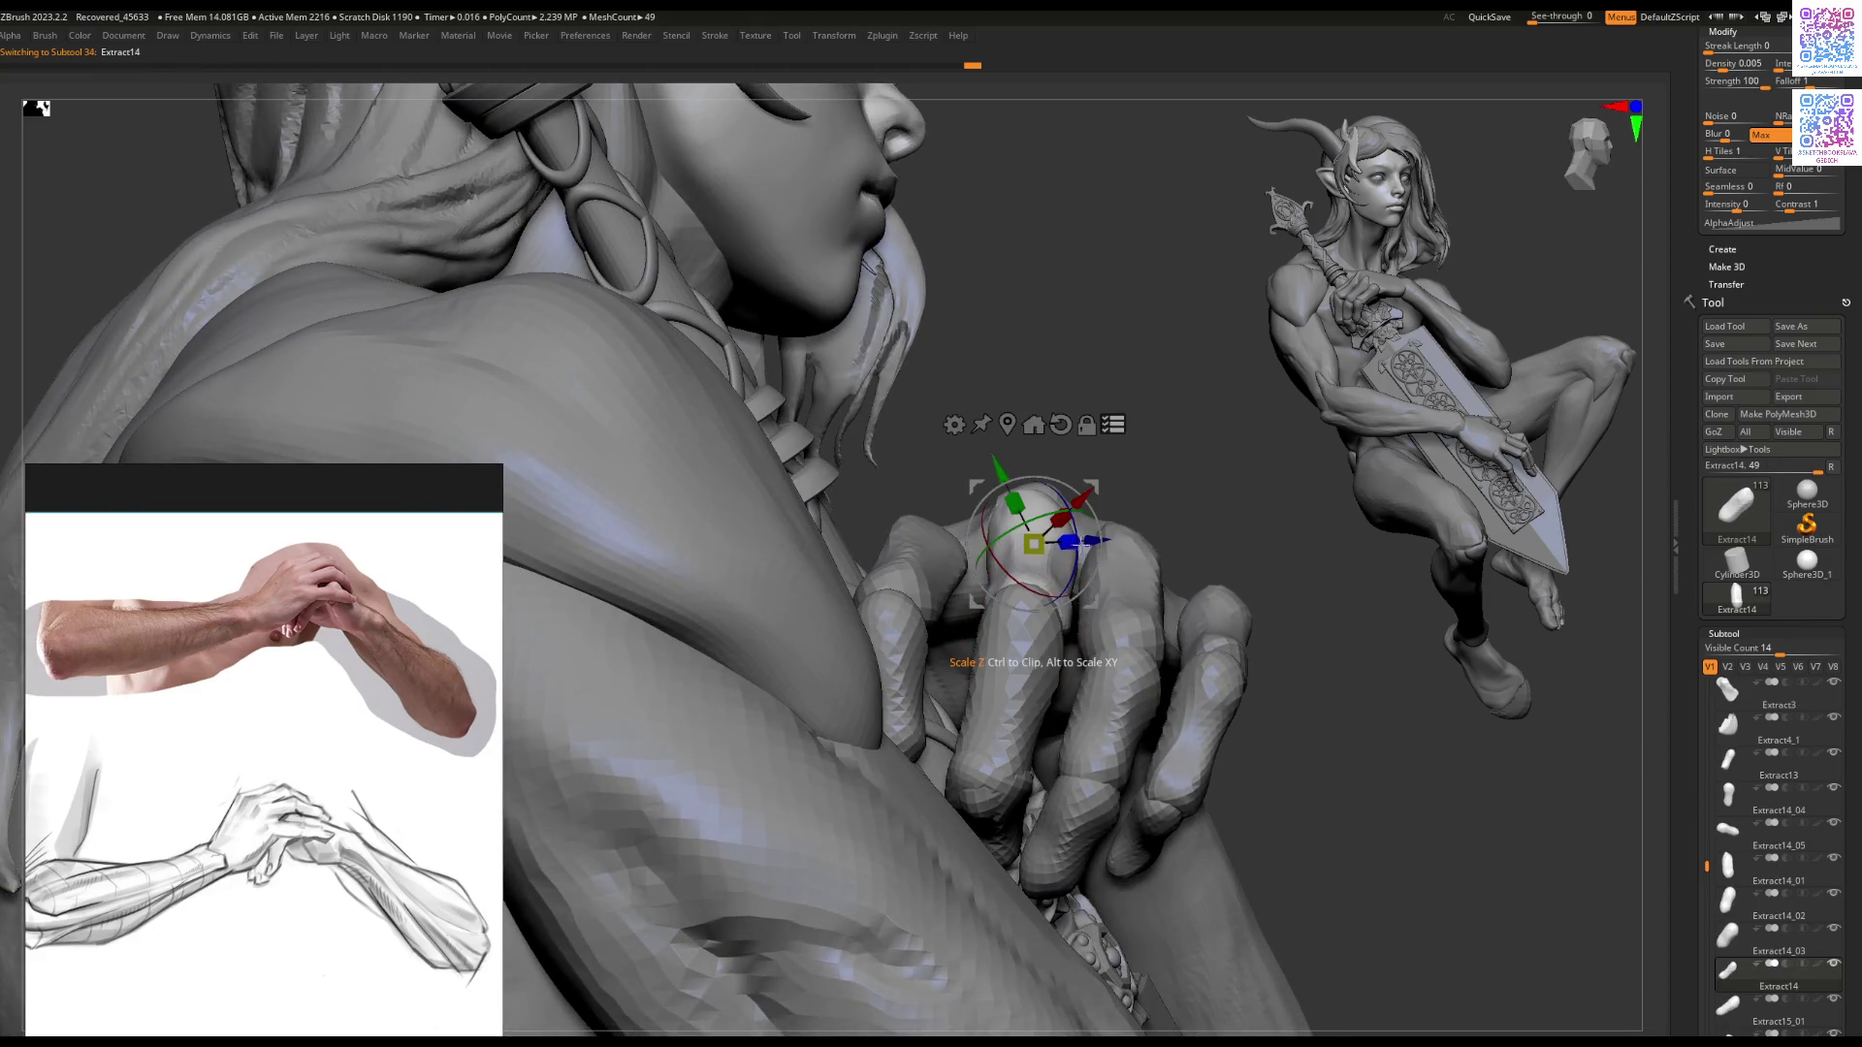
{"action": "left_click", "coordinate": [1061, 425]}
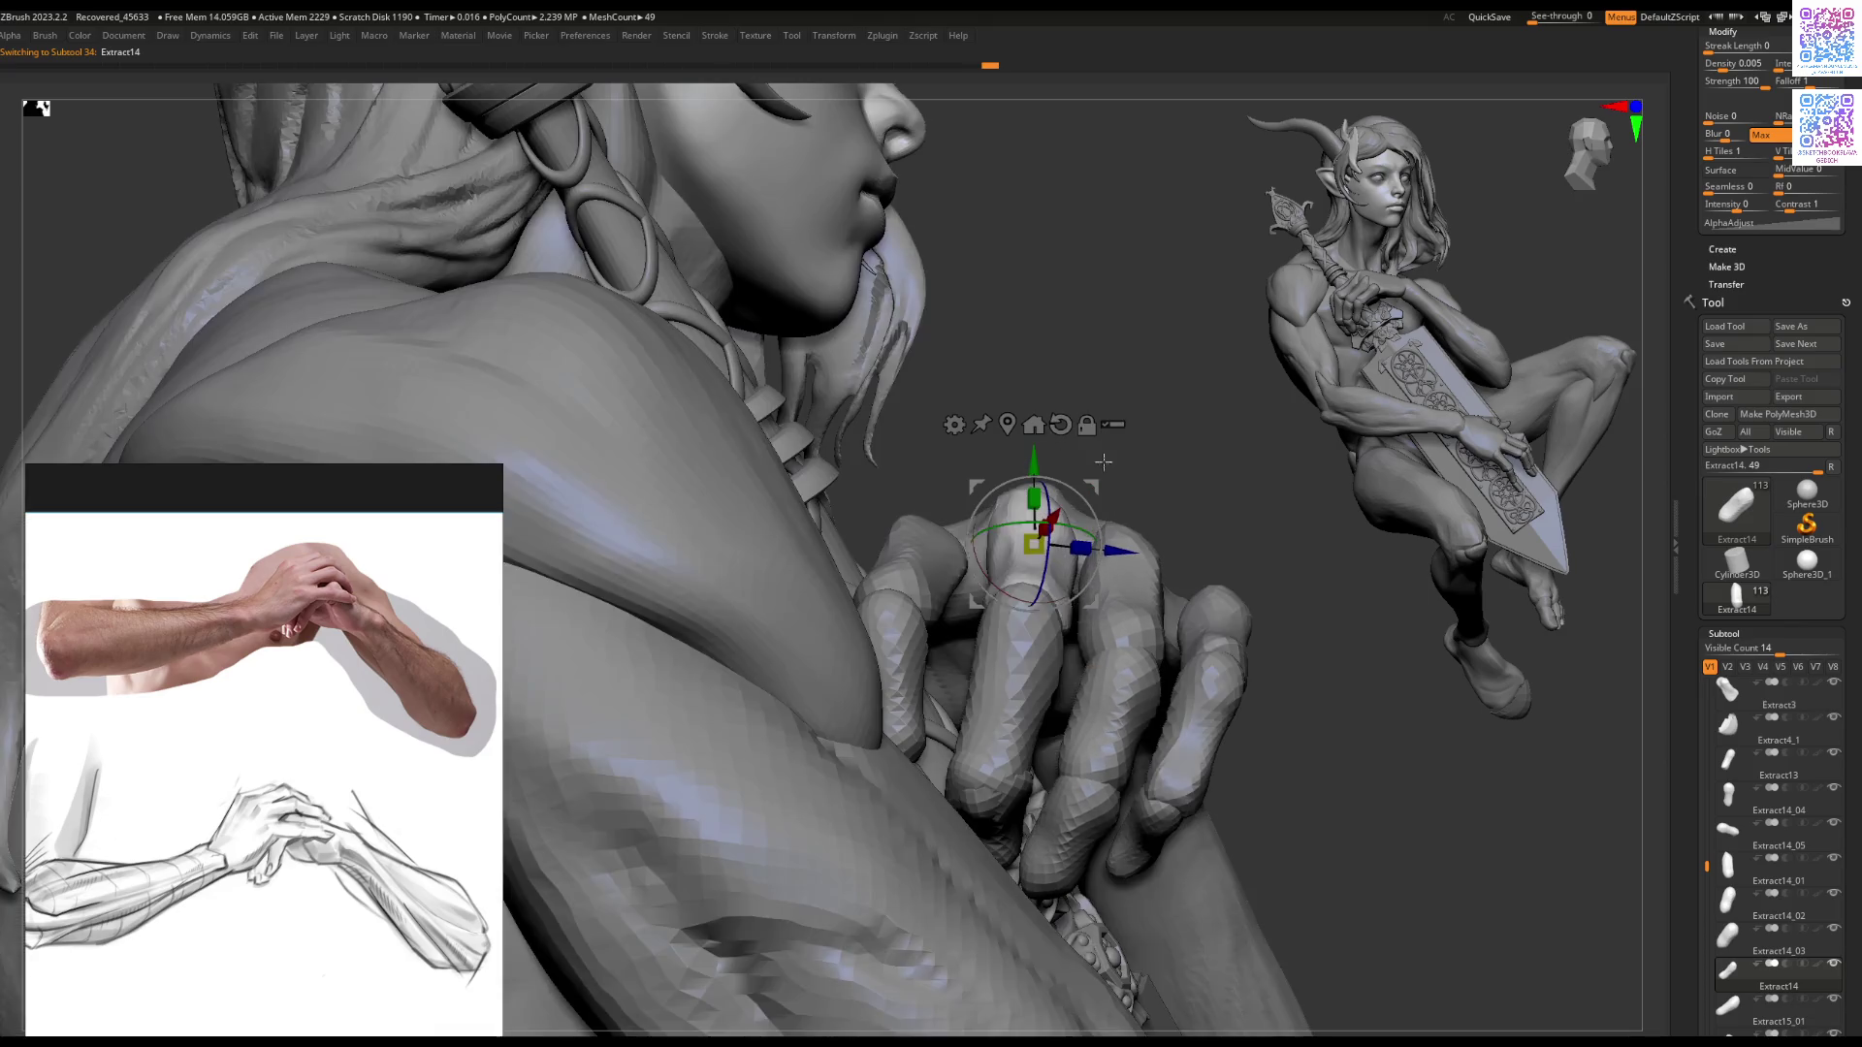
{"action": "mouse_move", "coordinate": [1072, 540]}
{"action": "left_mouse_down"}
{"action": "mouse_move", "coordinate": [1072, 524]}
{"action": "mouse_move", "coordinate": [1187, 531]}
{"action": "left_mouse_up"}
{"action": "key", "text": "q"}
Step: Select the Extract14_01 finger piece and bring back the full interface around the canvas
{"action": "right_click_drag", "start_coordinate": [1187, 530], "coordinate": [824, 545], "text": "alt"}
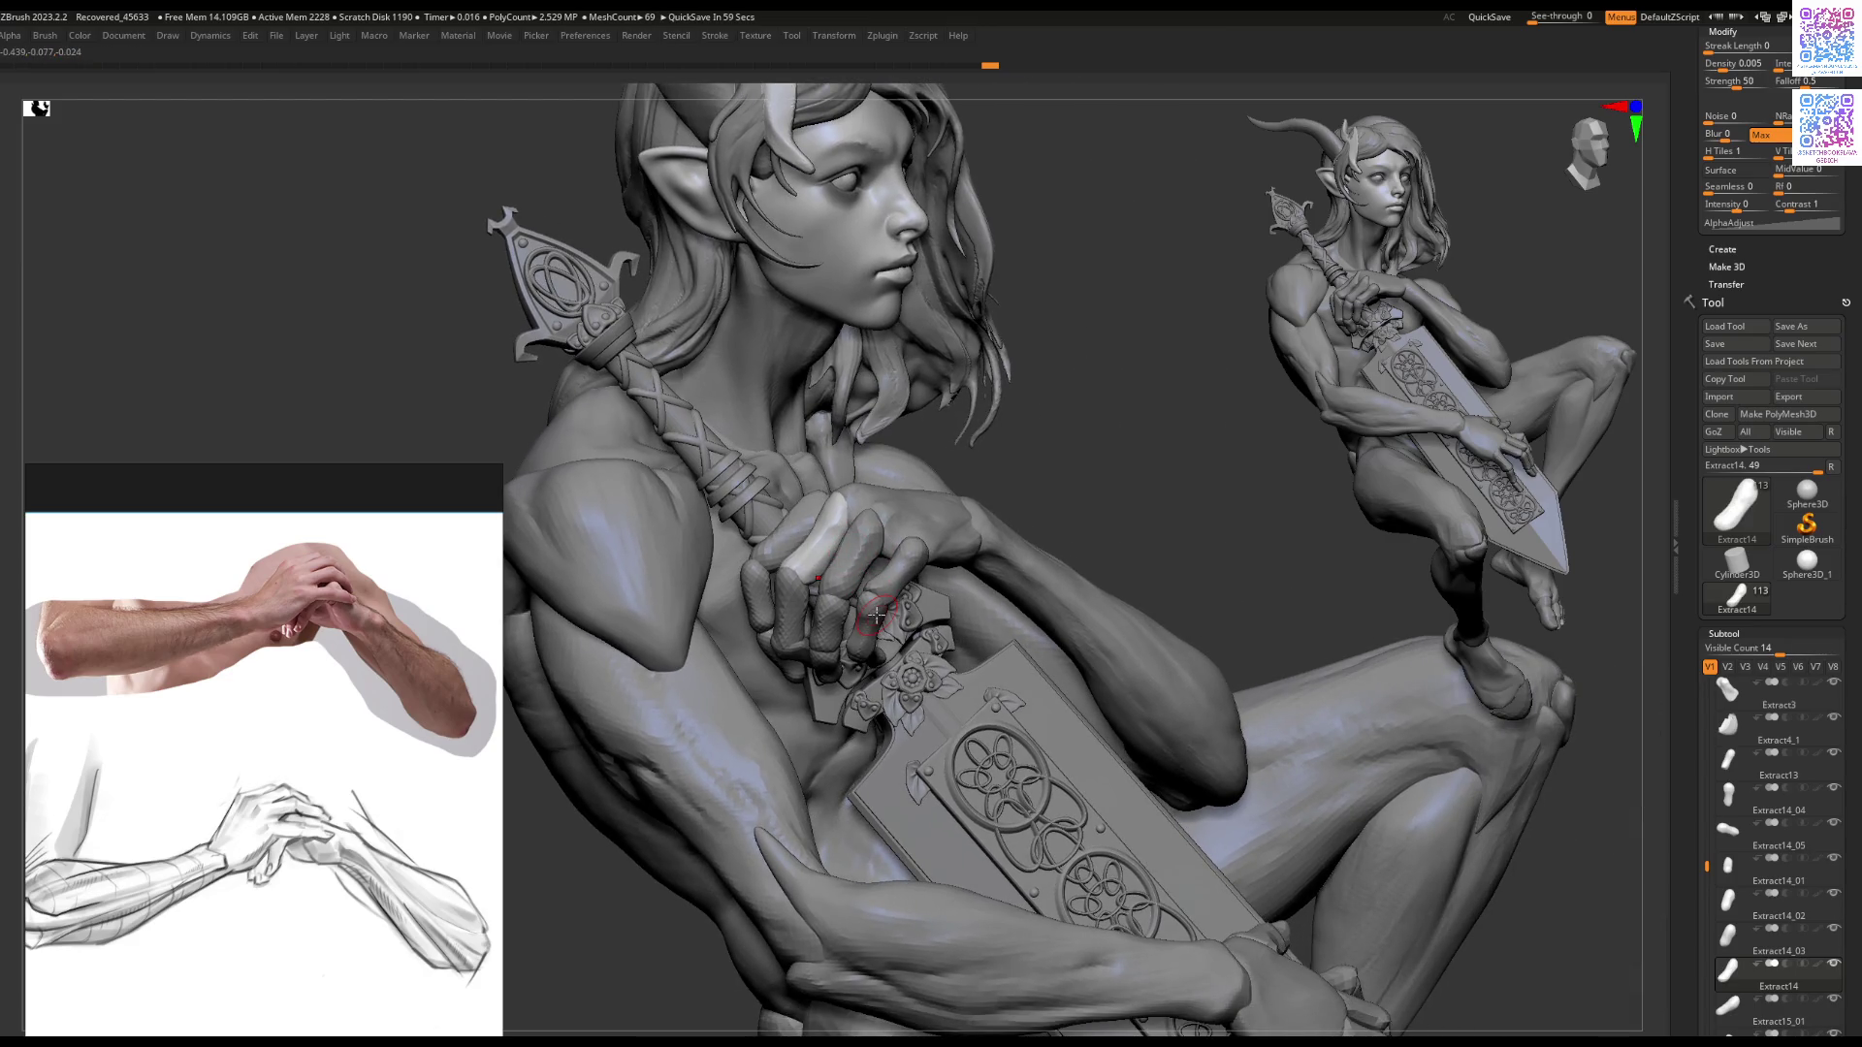
{"action": "mouse_move", "coordinate": [1025, 561]}
{"action": "right_mouse_down"}
{"action": "mouse_move", "coordinate": [970, 567]}
{"action": "mouse_move", "coordinate": [1066, 568]}
{"action": "mouse_move", "coordinate": [868, 598]}
{"action": "mouse_move", "coordinate": [776, 538]}
{"action": "mouse_move", "coordinate": [831, 523]}
{"action": "right_mouse_up"}
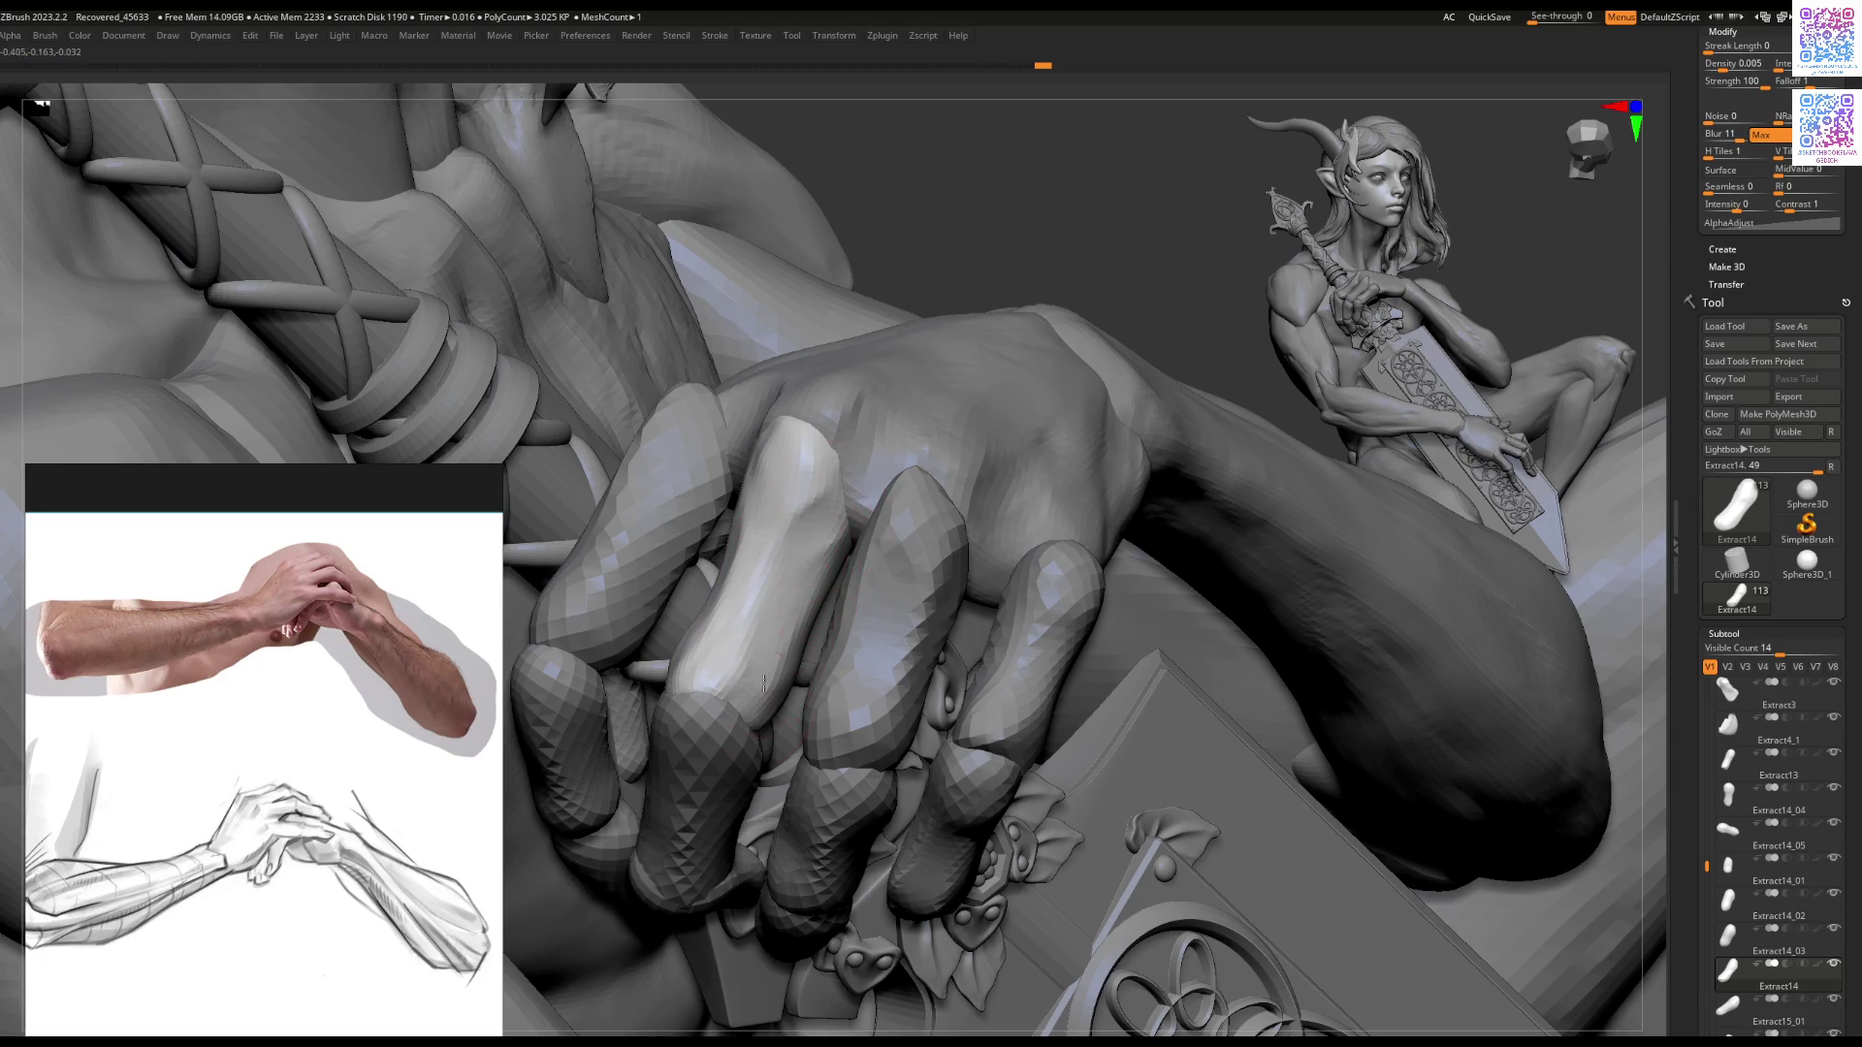
{"action": "right_click_drag", "start_coordinate": [766, 591], "coordinate": [703, 572]}
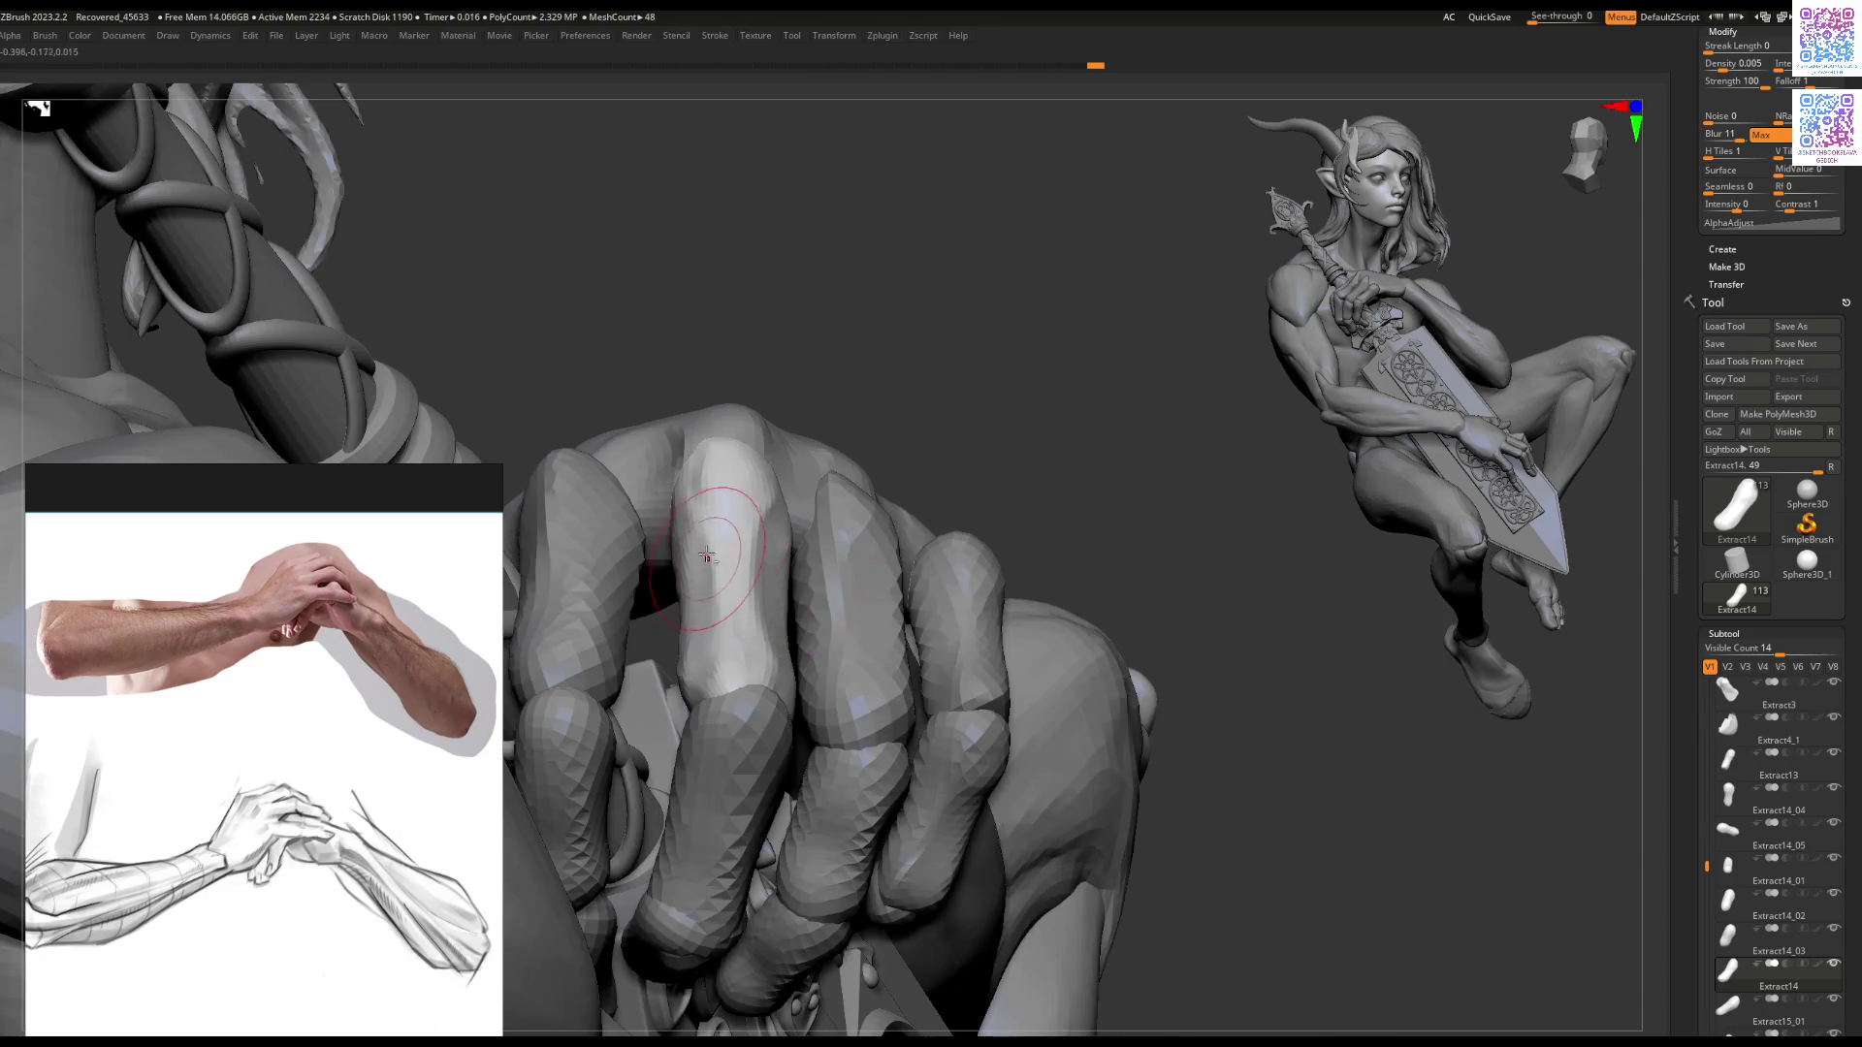
{"action": "mouse_move", "coordinate": [711, 669]}
{"action": "right_mouse_down"}
{"action": "mouse_move", "coordinate": [717, 686]}
{"action": "mouse_move", "coordinate": [893, 582]}
{"action": "right_mouse_up"}
{"action": "left_click", "coordinate": [853, 644], "text": "alt"}
{"action": "mouse_move", "coordinate": [853, 644]}
{"action": "right_mouse_down"}
{"action": "mouse_move", "coordinate": [861, 615]}
{"action": "mouse_move", "coordinate": [853, 671]}
{"action": "right_mouse_up"}
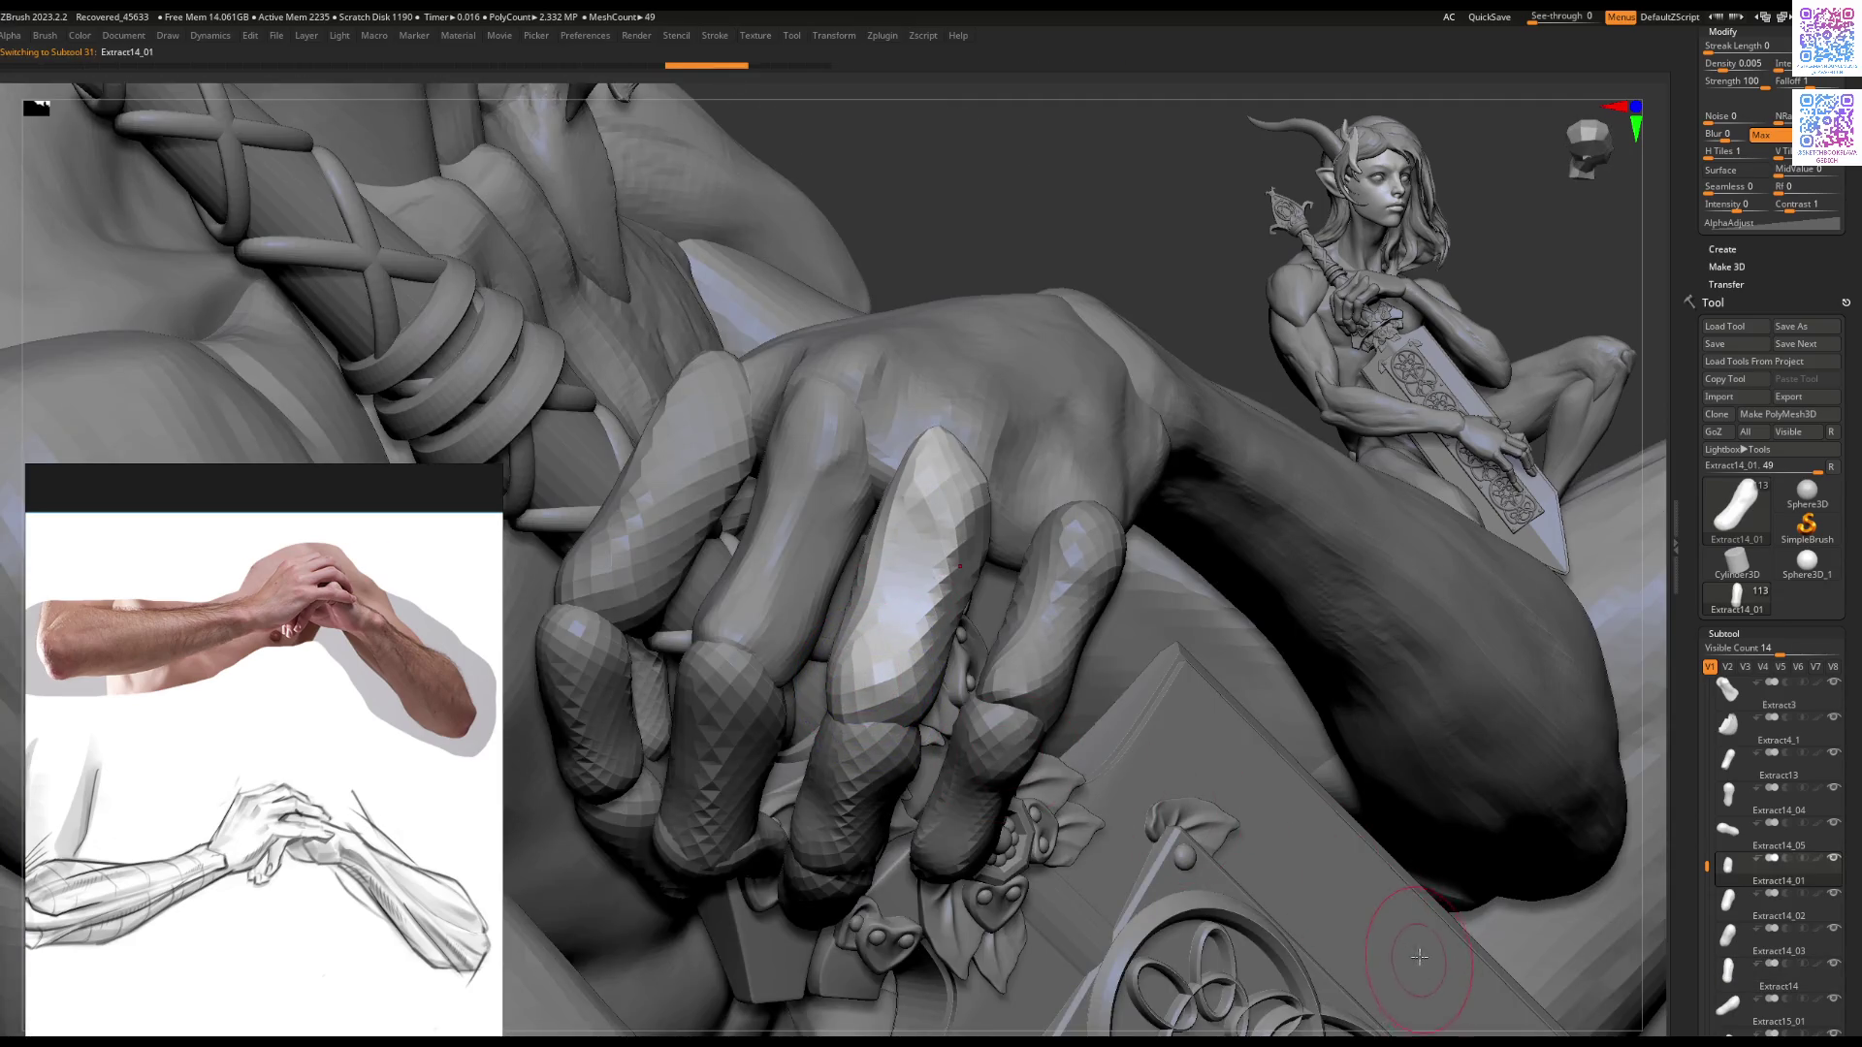
{"action": "key", "text": "Tab"}
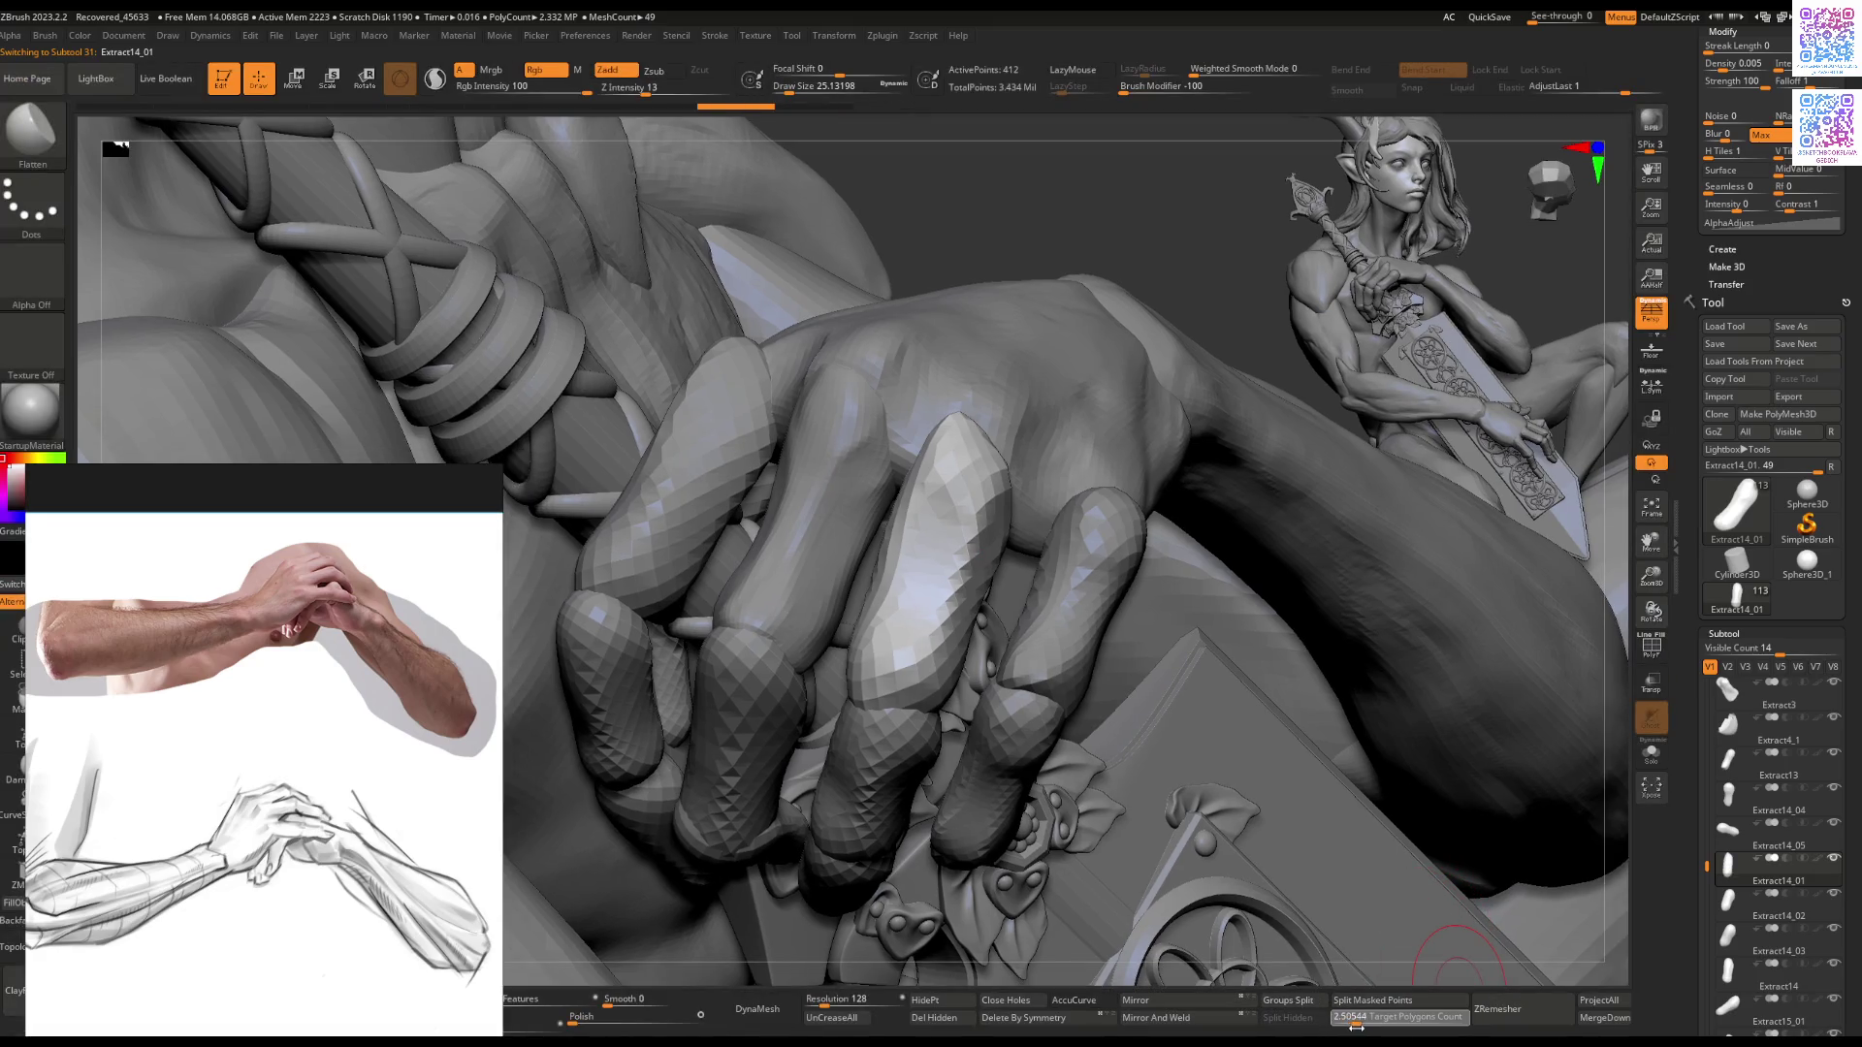
Step: Remesh Extract14_01 at higher density and view the Extract14 finger piece on its own
{"action": "left_click", "coordinate": [1497, 1008]}
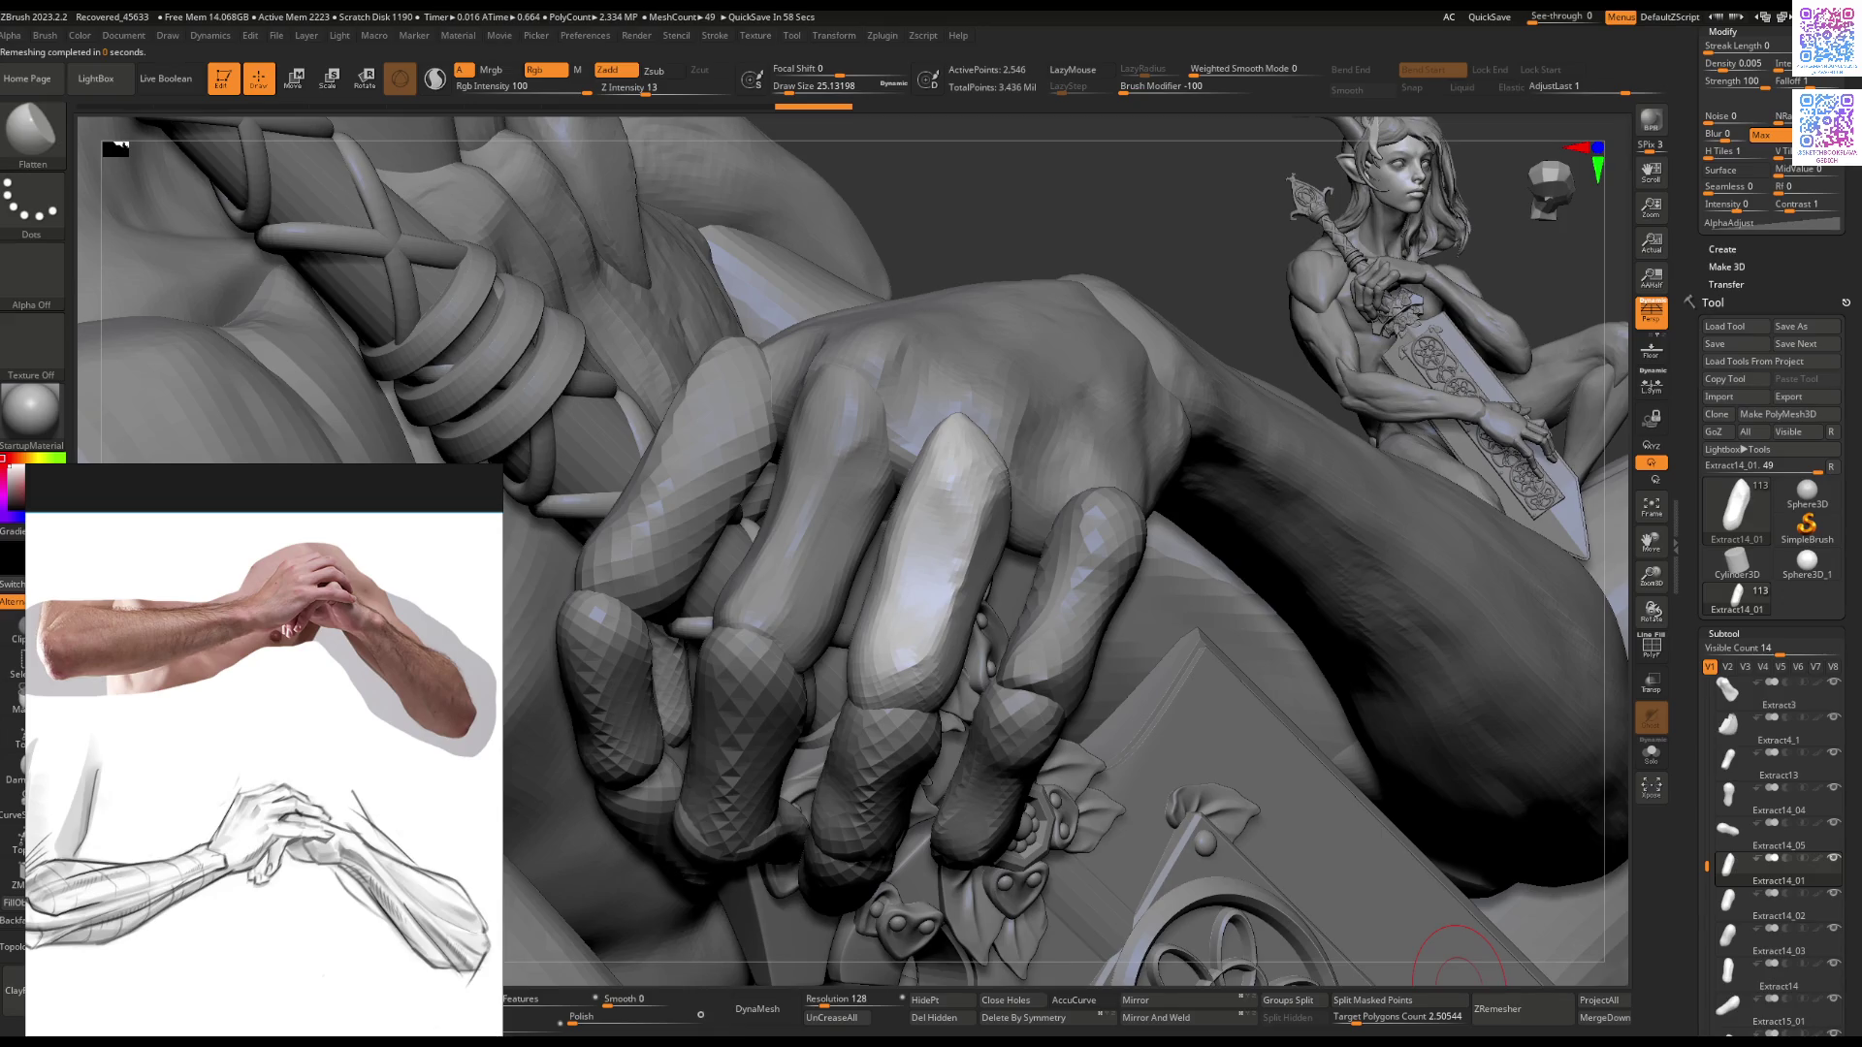
{"action": "mouse_move", "coordinate": [1730, 970]}
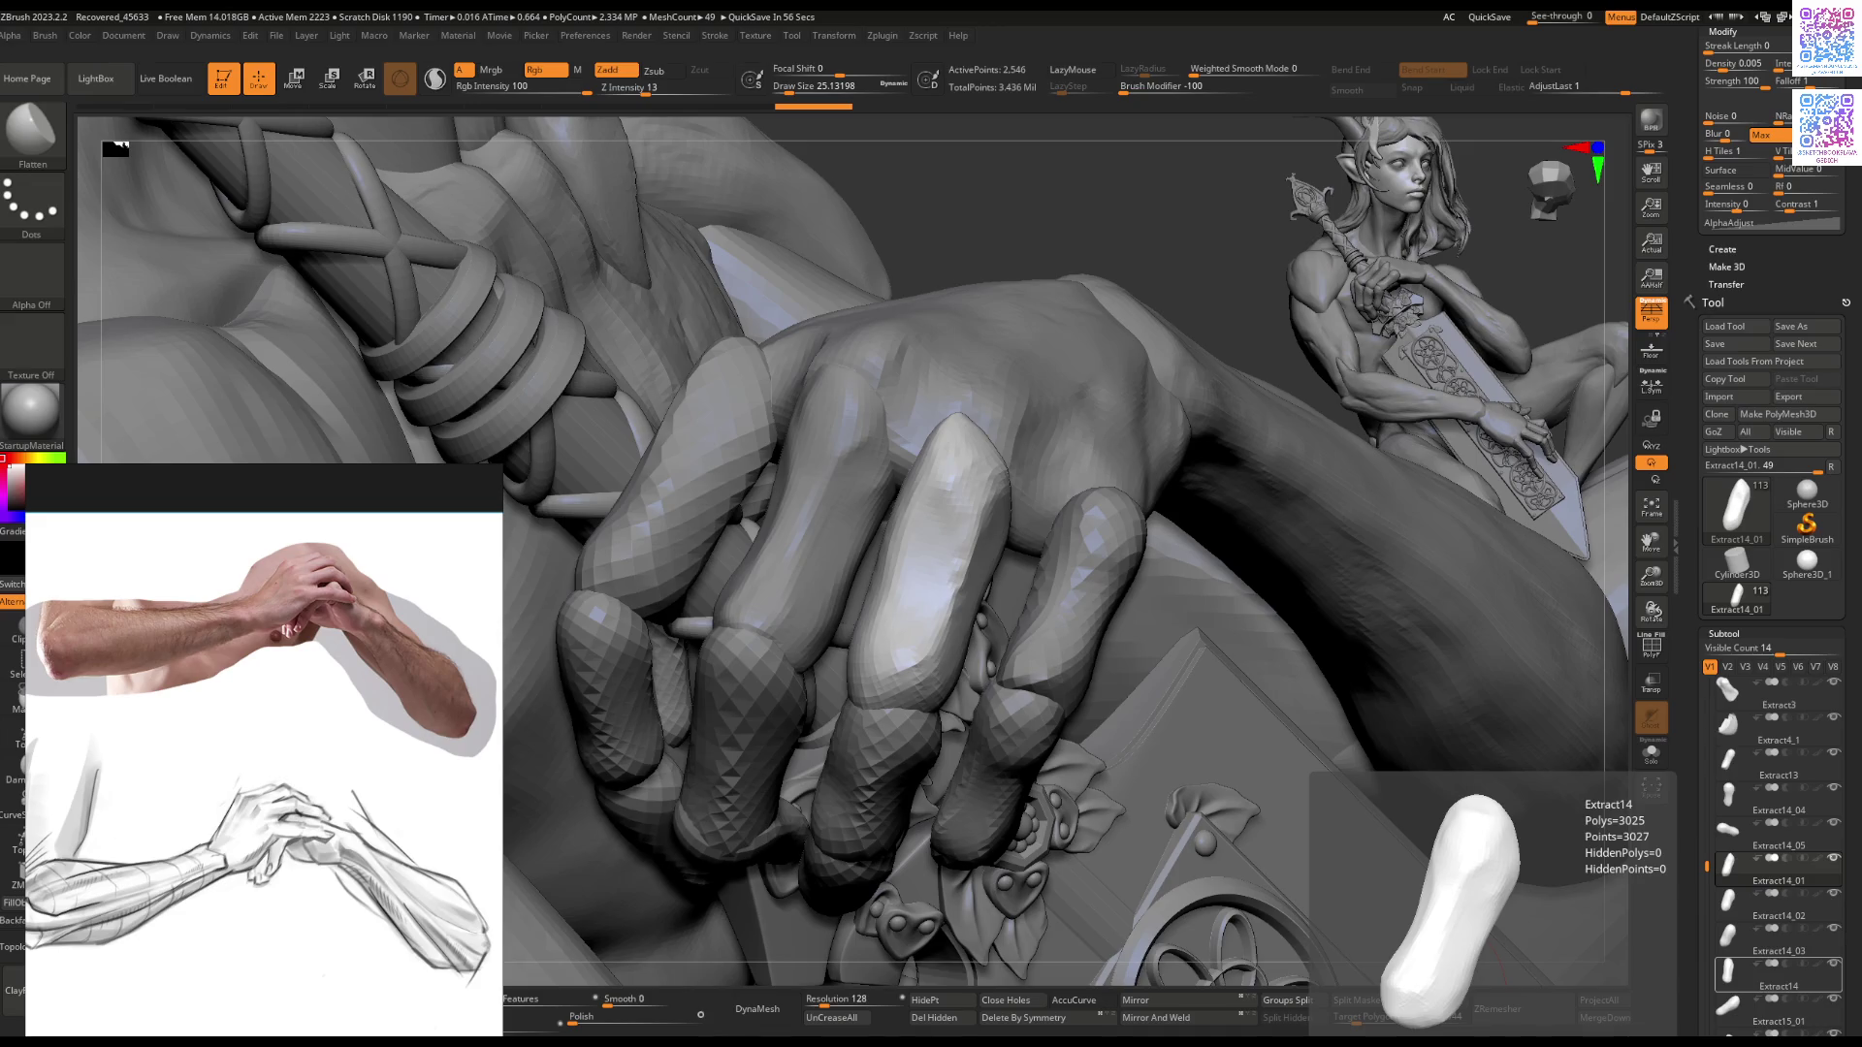
{"action": "left_click", "coordinate": [868, 504], "text": "alt"}
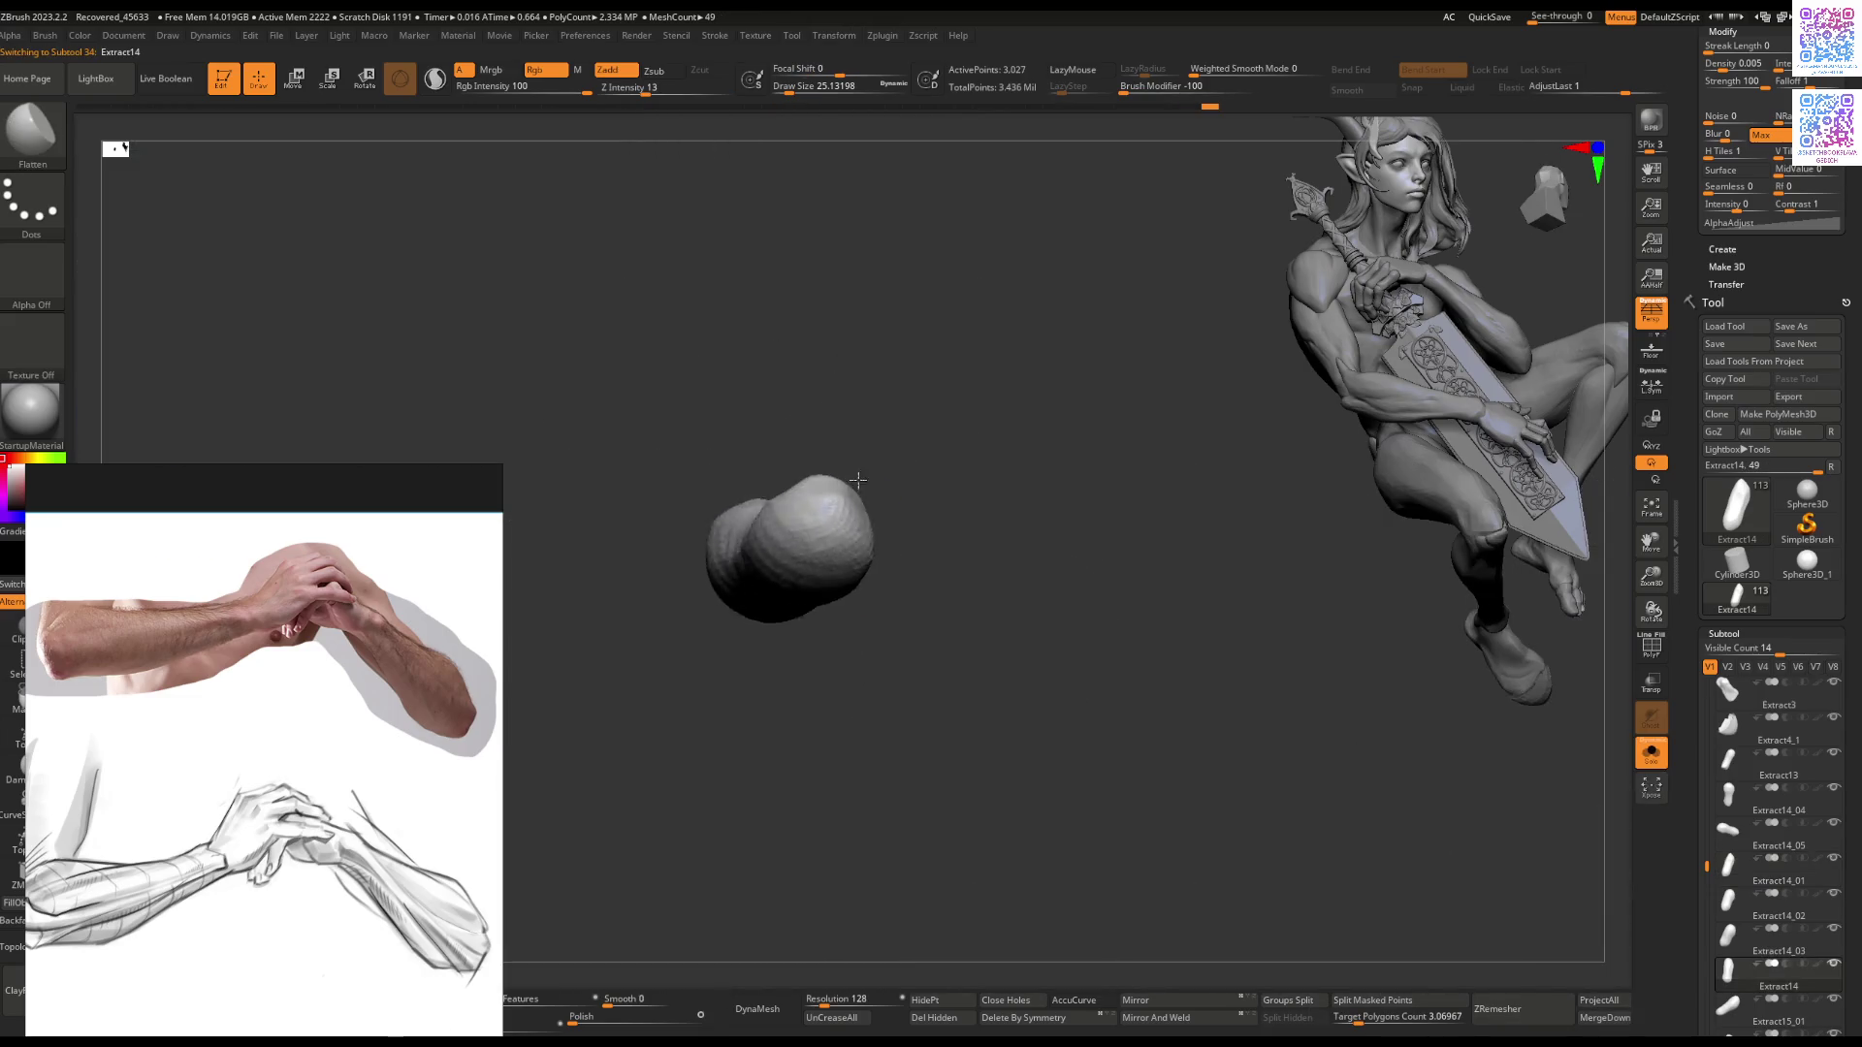
{"action": "mouse_move", "coordinate": [858, 479]}
{"action": "left_mouse_down"}
{"action": "mouse_move", "coordinate": [774, 532]}
{"action": "mouse_move", "coordinate": [761, 489]}
{"action": "left_mouse_up"}
Step: Inspect the isolated Extract14 finger from several angles, switching between Clay and Flatten brushes
{"action": "key", "text": "b"}
{"action": "key", "text": "c"}
{"action": "key", "text": "b"}
{"action": "left_click_drag", "start_coordinate": [791, 554], "coordinate": [793, 498]}
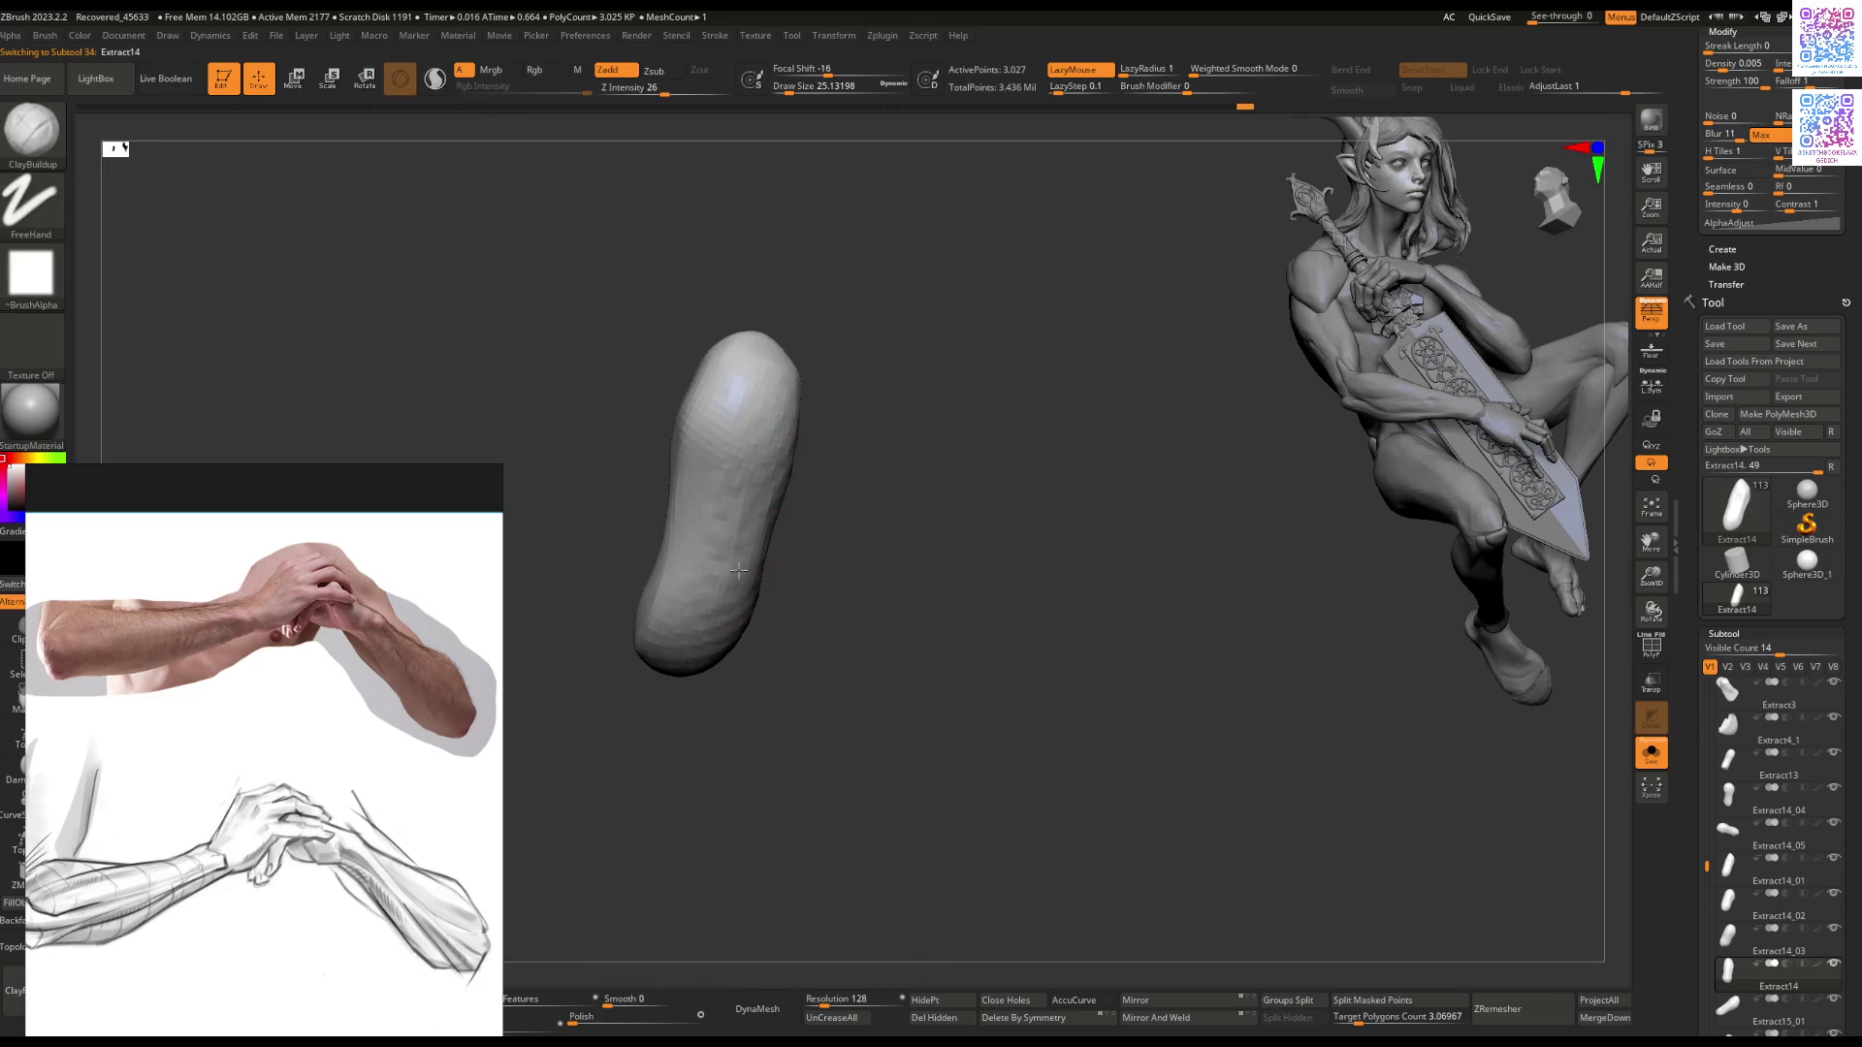
{"action": "left_click_drag", "start_coordinate": [738, 570], "coordinate": [776, 510]}
{"action": "key", "text": "b"}
{"action": "key", "text": "f"}
{"action": "key", "text": "l"}
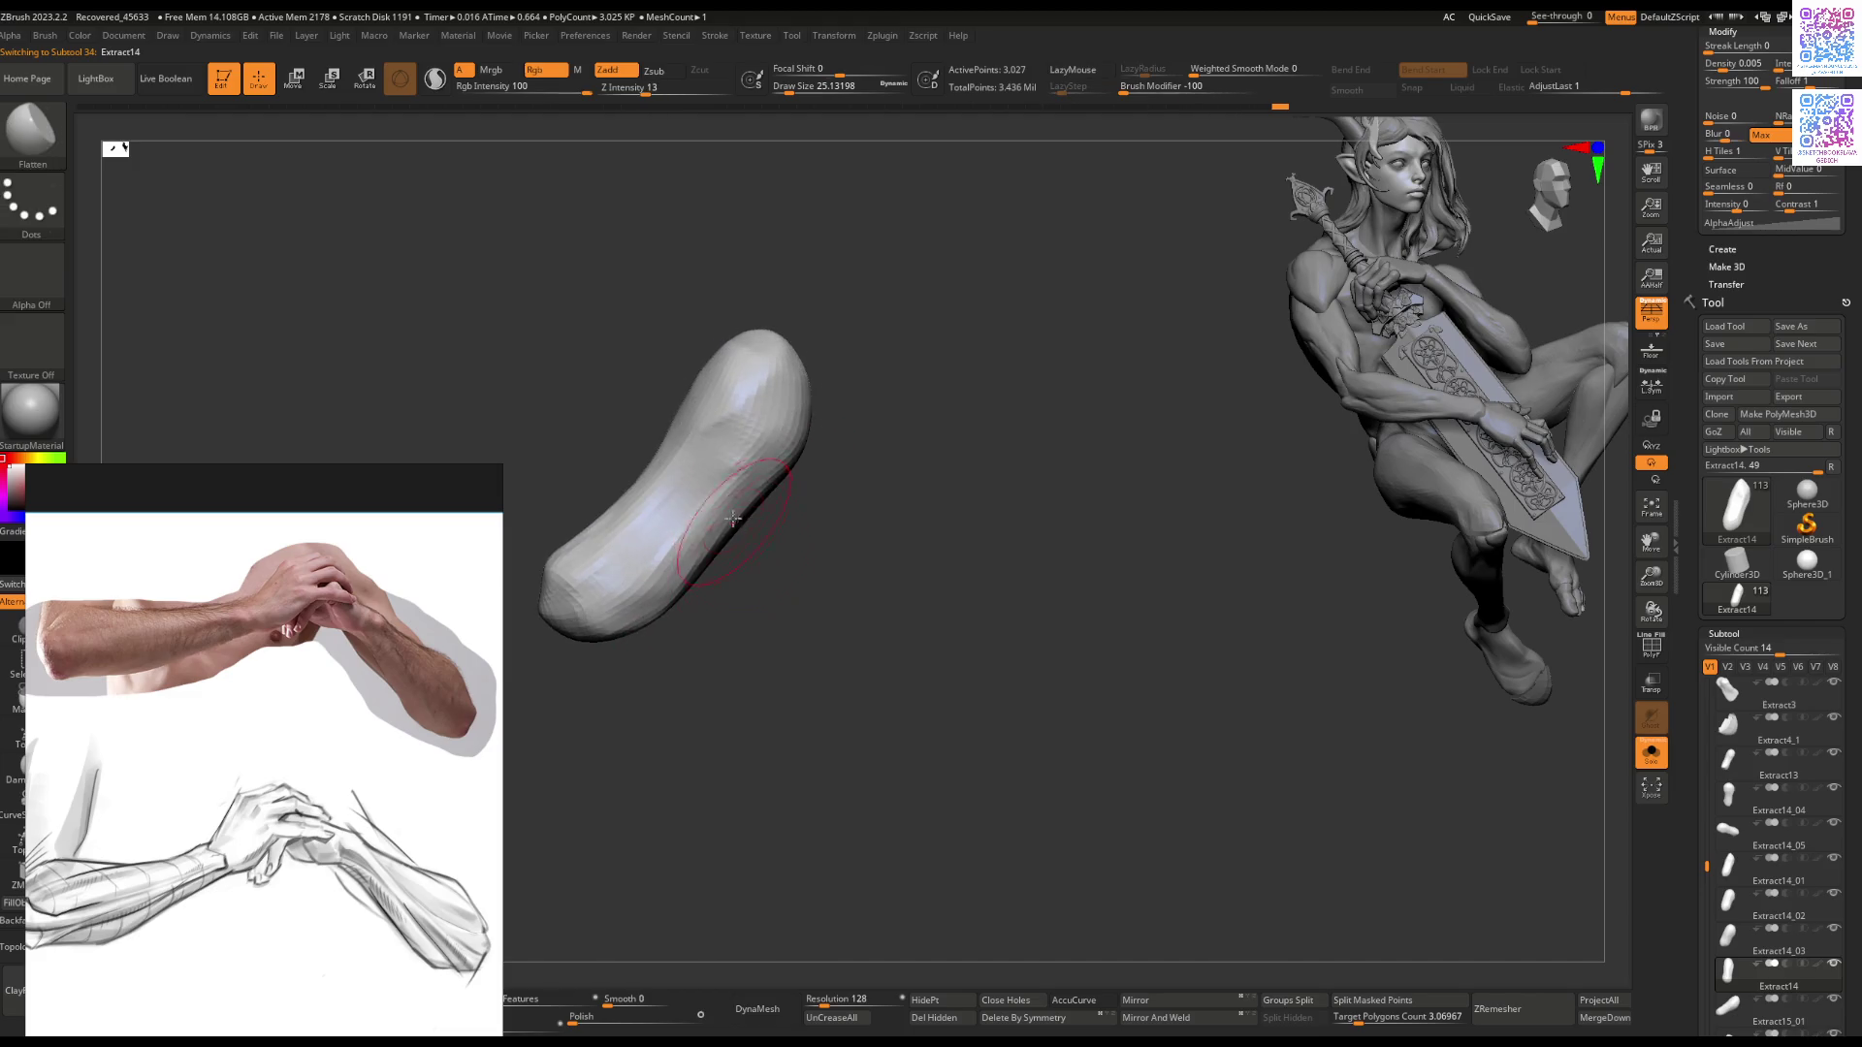
{"action": "mouse_move", "coordinate": [723, 494]}
{"action": "left_mouse_down"}
{"action": "mouse_move", "coordinate": [752, 570]}
{"action": "mouse_move", "coordinate": [860, 479]}
{"action": "mouse_move", "coordinate": [825, 466]}
{"action": "mouse_move", "coordinate": [965, 538]}
{"action": "left_mouse_up"}
Step: Show the whole figure again and make the Extract15 finger the active piece
{"action": "key", "text": "alt+s"}
{"action": "left_click", "coordinate": [825, 466], "text": "alt"}
{"action": "key", "text": "ctrl"}
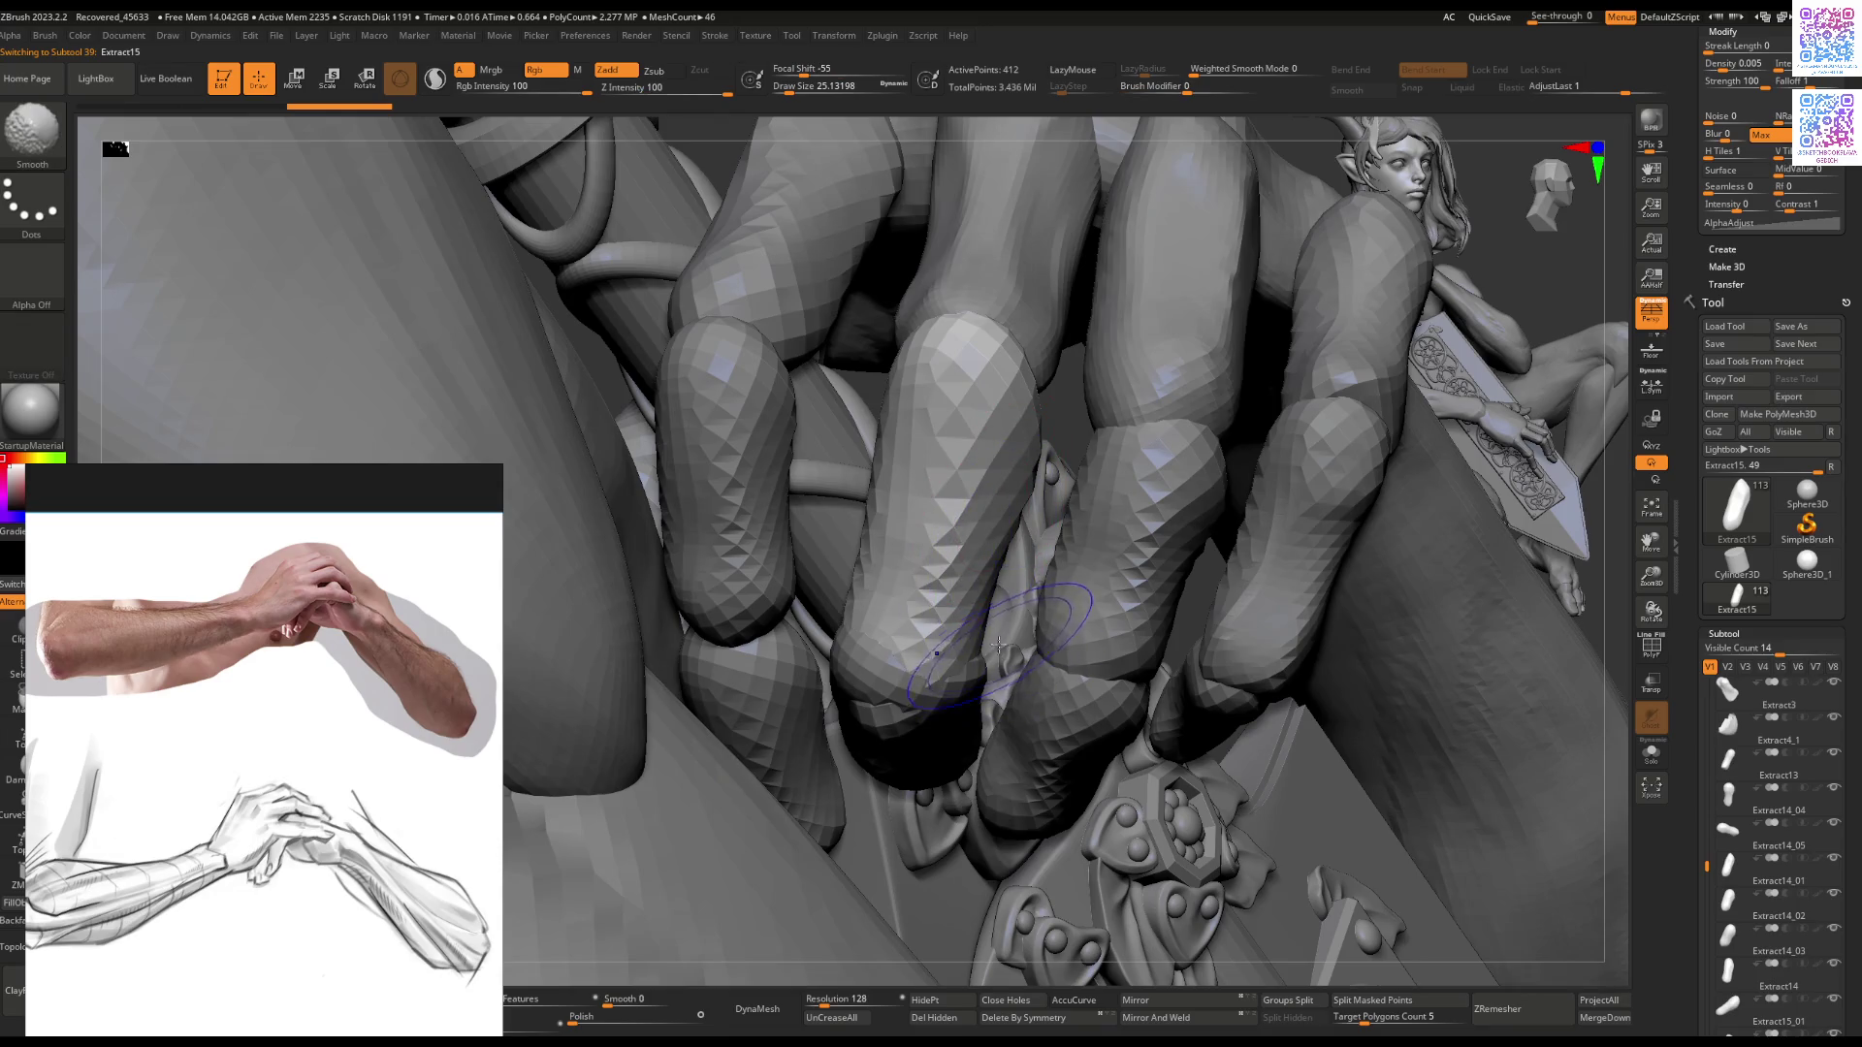
Step: ZRemesh the Extract15 finger with a lower target polygon count
{"action": "left_click_drag", "start_coordinate": [1397, 1017], "coordinate": [1368, 1017]}
{"action": "left_click", "coordinate": [1471, 1011]}
{"action": "key", "text": "Tab"}
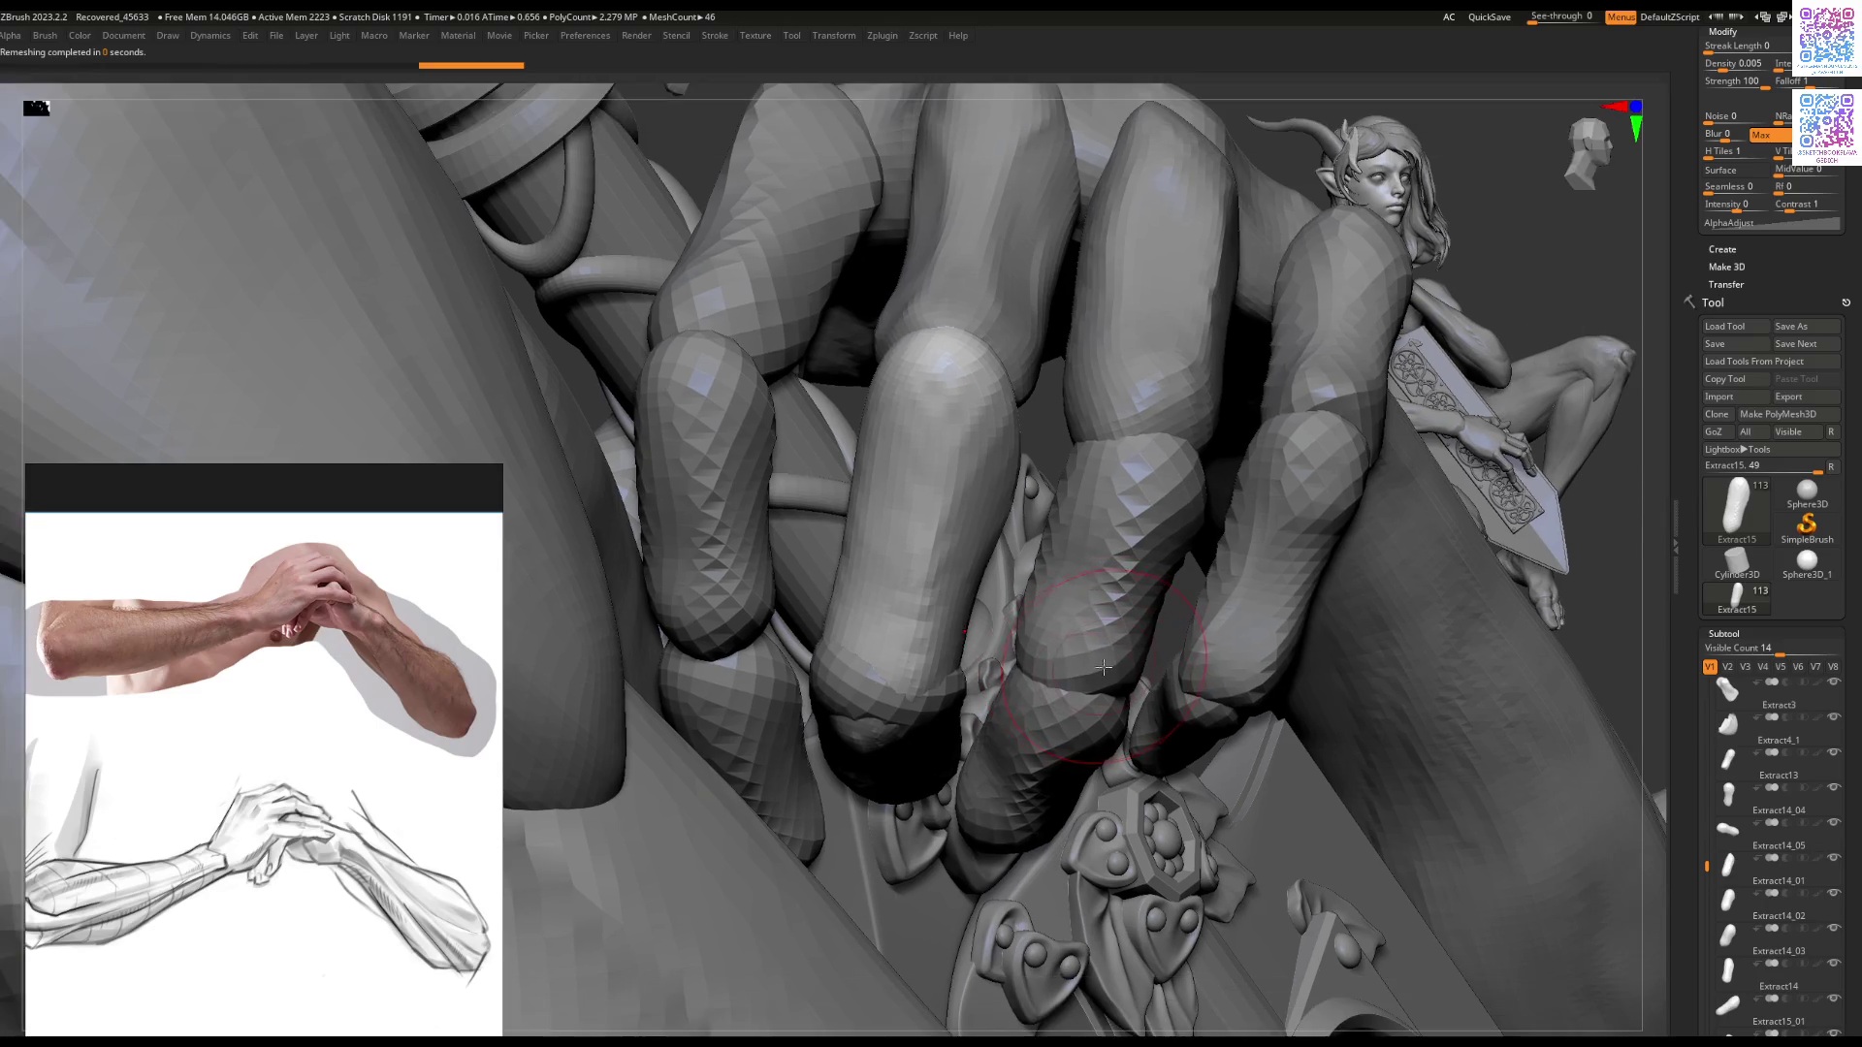
Step: Move the reference image flush to the left edge and frame the fingers
{"action": "mouse_move", "coordinate": [932, 643]}
{"action": "right_mouse_down"}
{"action": "mouse_move", "coordinate": [892, 582]}
{"action": "mouse_move", "coordinate": [636, 570]}
{"action": "right_mouse_up"}
{"action": "mouse_move", "coordinate": [368, 473]}
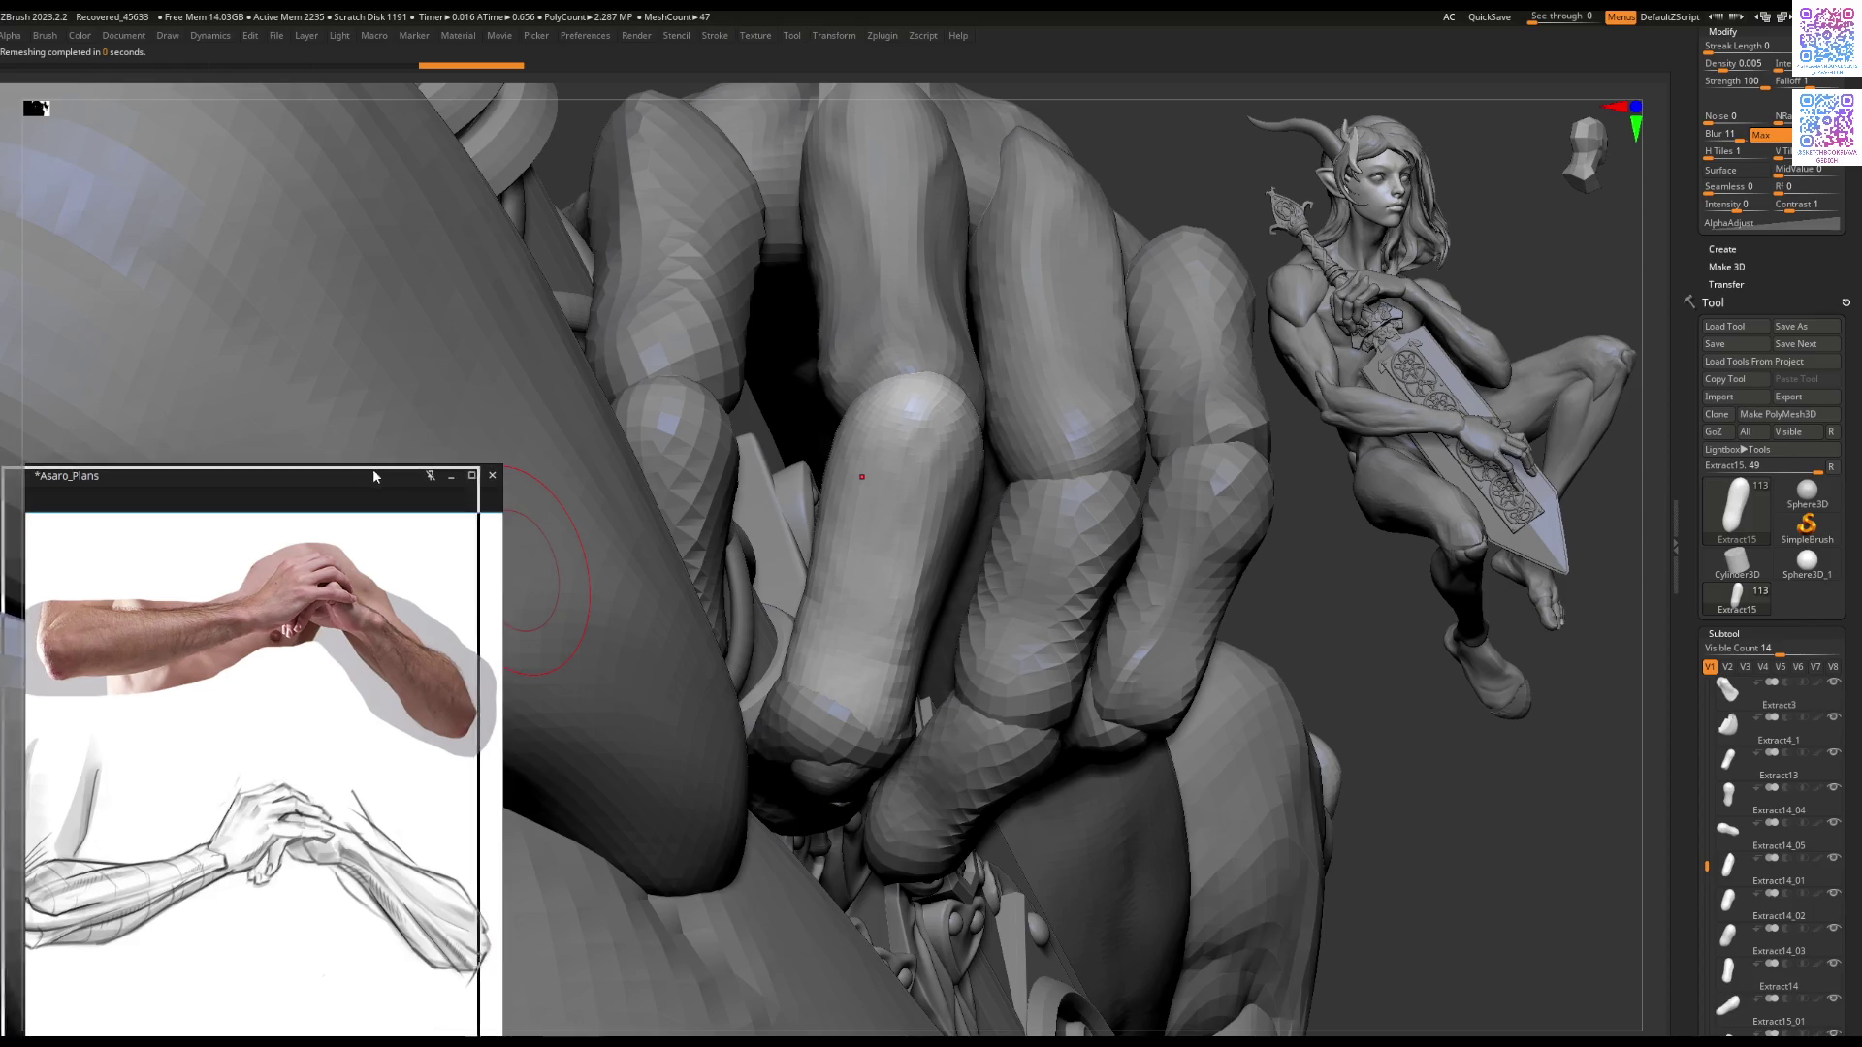
{"action": "left_click_drag", "start_coordinate": [365, 466], "coordinate": [349, 468]}
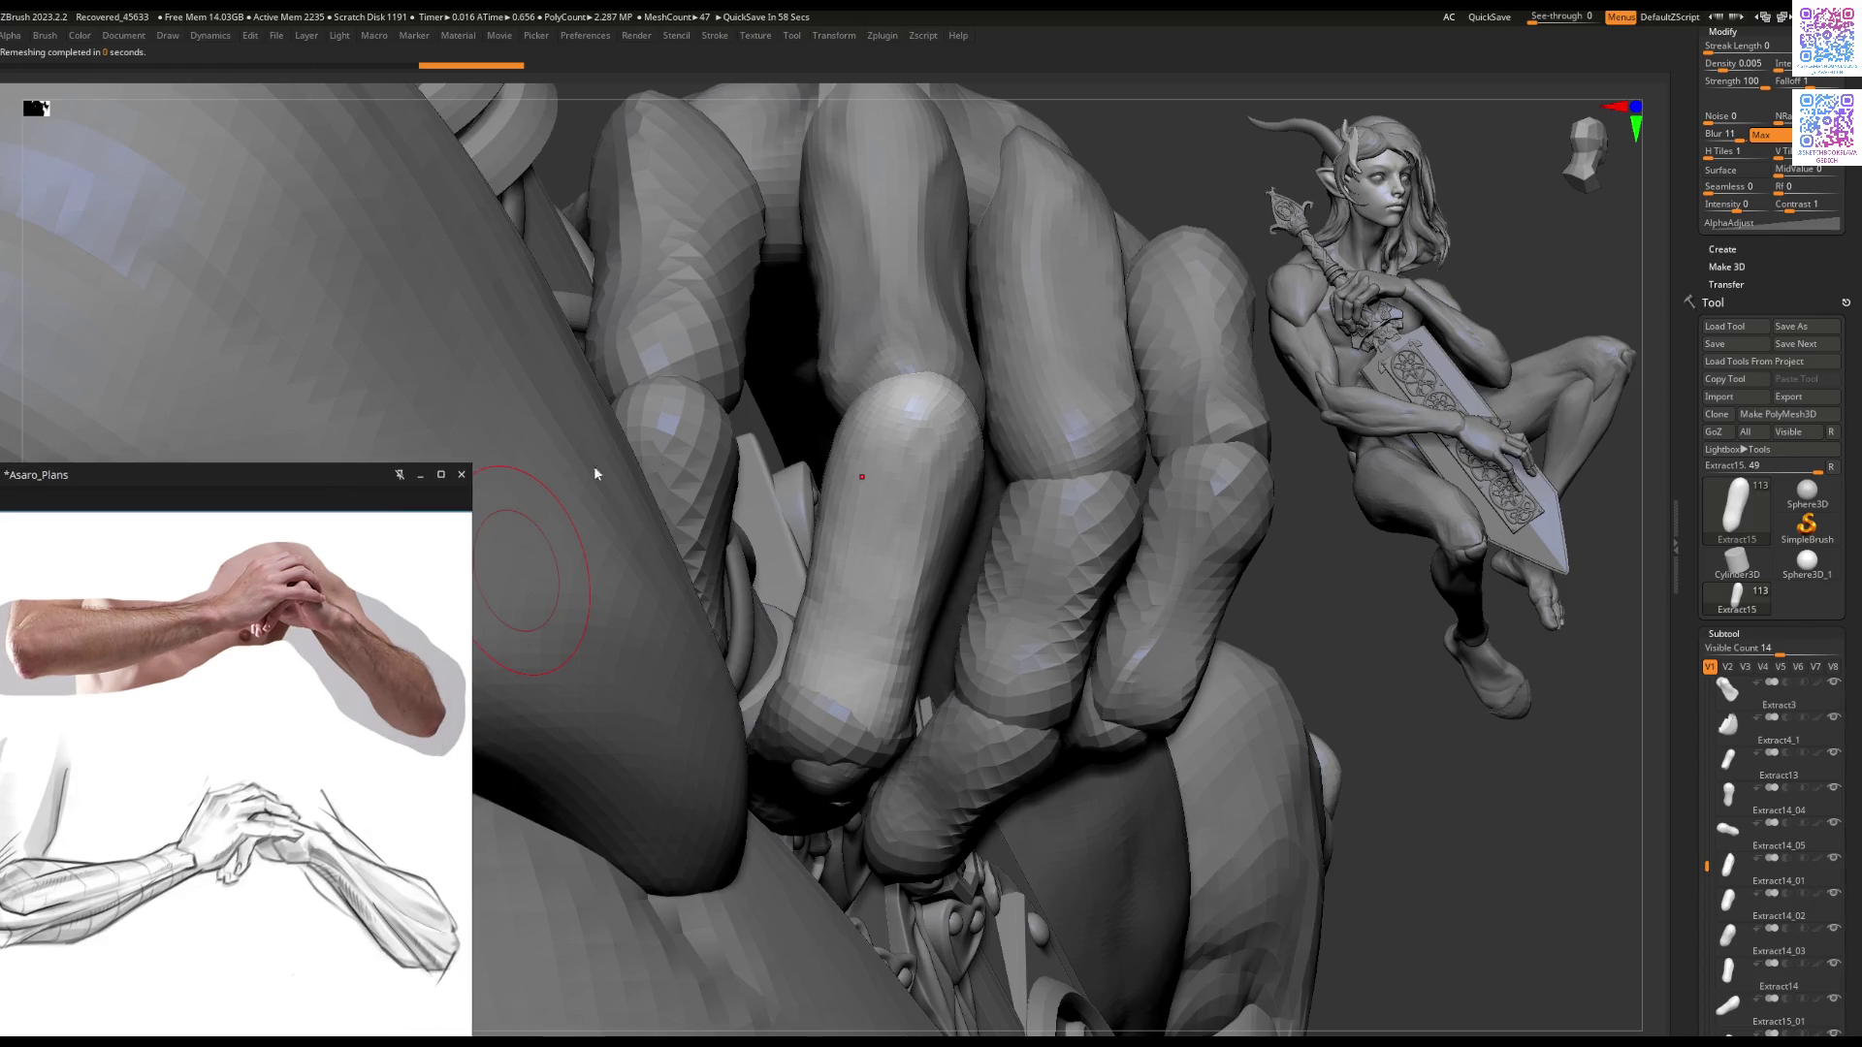
{"action": "mouse_move", "coordinate": [905, 505]}
{"action": "right_mouse_down"}
{"action": "mouse_move", "coordinate": [910, 468]}
{"action": "mouse_move", "coordinate": [919, 503]}
{"action": "right_mouse_up"}
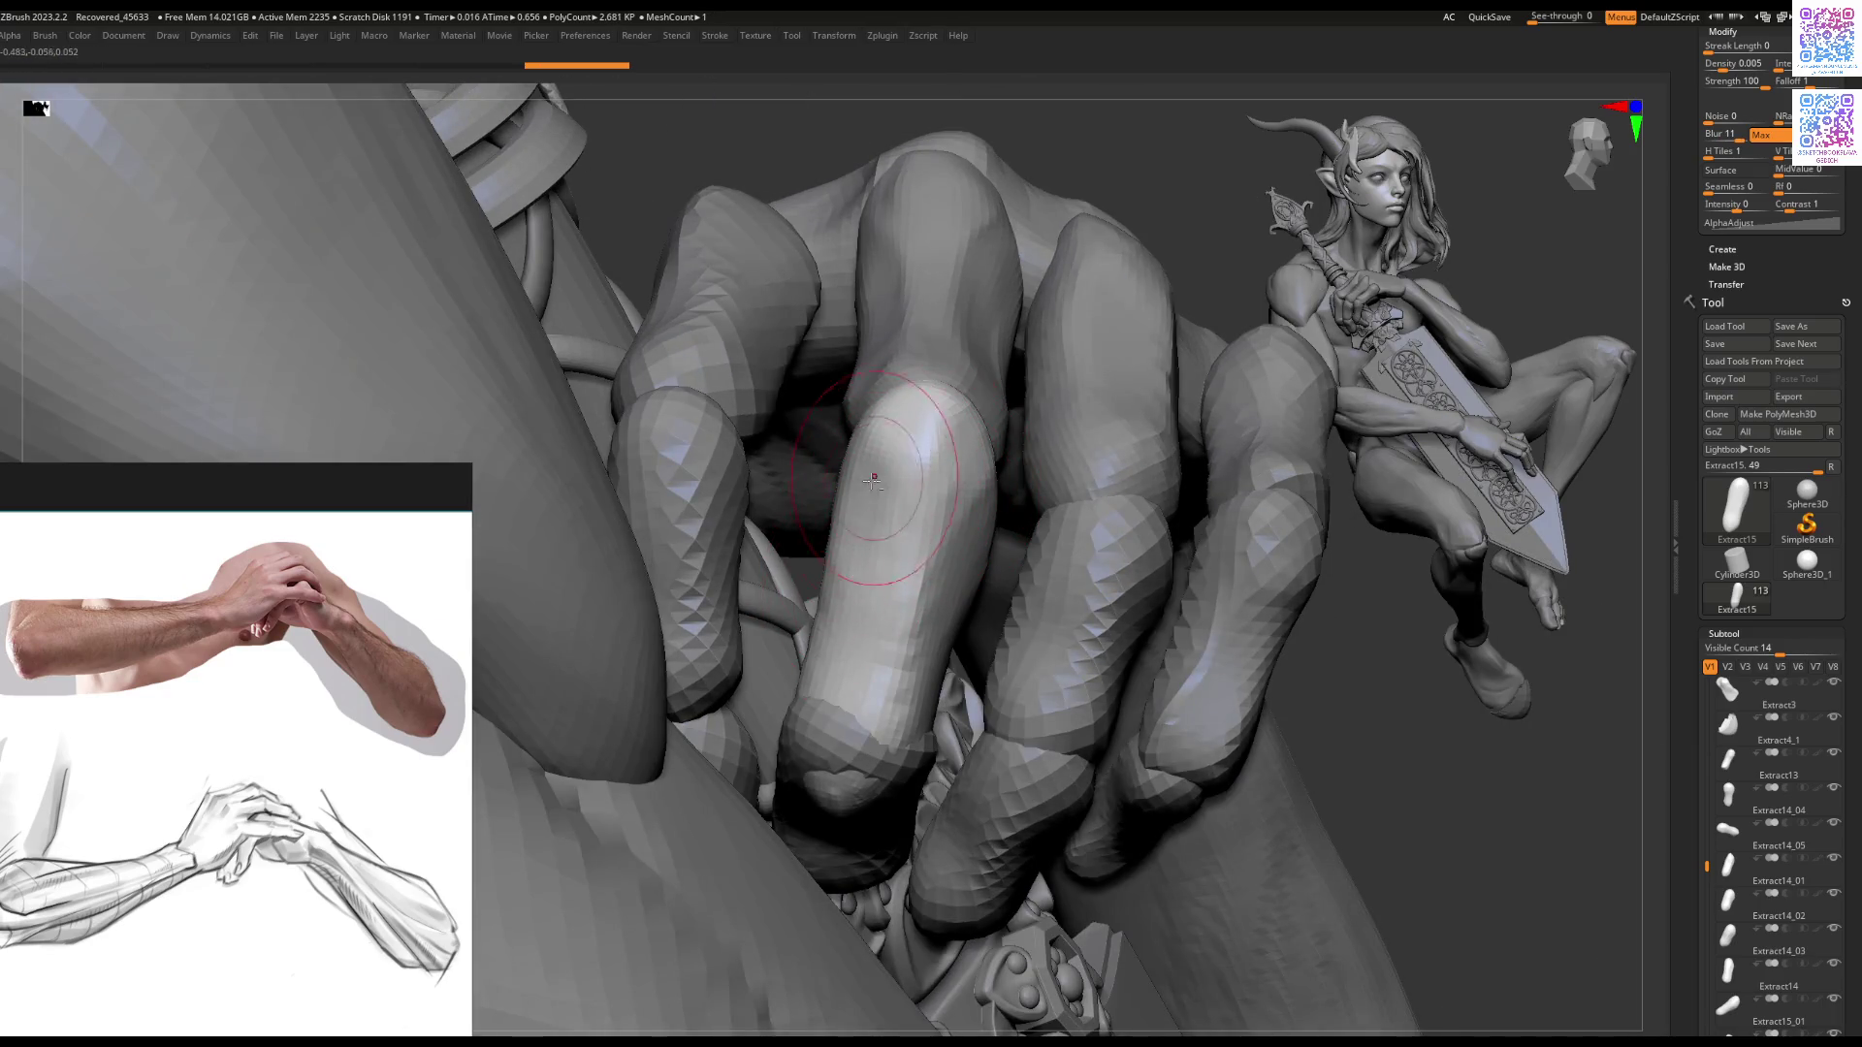
{"action": "right_click_drag", "start_coordinate": [907, 531], "coordinate": [921, 560]}
{"action": "right_click_drag", "start_coordinate": [916, 485], "coordinate": [909, 458]}
Step: Solo the Extract15 finger and sculpt strokes narrowing its lower end into a rounded tip
{"action": "mouse_move", "coordinate": [863, 508]}
{"action": "left_mouse_down"}
{"action": "mouse_move", "coordinate": [917, 466]}
{"action": "mouse_move", "coordinate": [894, 427]}
{"action": "mouse_move", "coordinate": [878, 463]}
{"action": "left_mouse_up"}
{"action": "right_click_drag", "start_coordinate": [877, 463], "coordinate": [970, 669]}
{"action": "left_click", "coordinate": [926, 548], "text": "ctrl+shift"}
{"action": "key", "text": "space"}
{"action": "left_click_drag", "start_coordinate": [791, 605], "coordinate": [853, 525]}
{"action": "left_click_drag", "start_coordinate": [849, 684], "coordinate": [858, 561]}
{"action": "mouse_move", "coordinate": [861, 586]}
{"action": "right_mouse_down"}
{"action": "mouse_move", "coordinate": [814, 451]}
{"action": "mouse_move", "coordinate": [836, 441]}
{"action": "right_mouse_up"}
{"action": "left_click_drag", "start_coordinate": [849, 554], "coordinate": [853, 666]}
{"action": "key", "text": "ctrl+shift+s"}
{"action": "mouse_move", "coordinate": [861, 631]}
{"action": "right_mouse_down"}
{"action": "mouse_move", "coordinate": [779, 711]}
{"action": "mouse_move", "coordinate": [806, 641]}
{"action": "right_mouse_up"}
{"action": "left_click", "coordinate": [779, 711], "text": "ctrl+shift"}
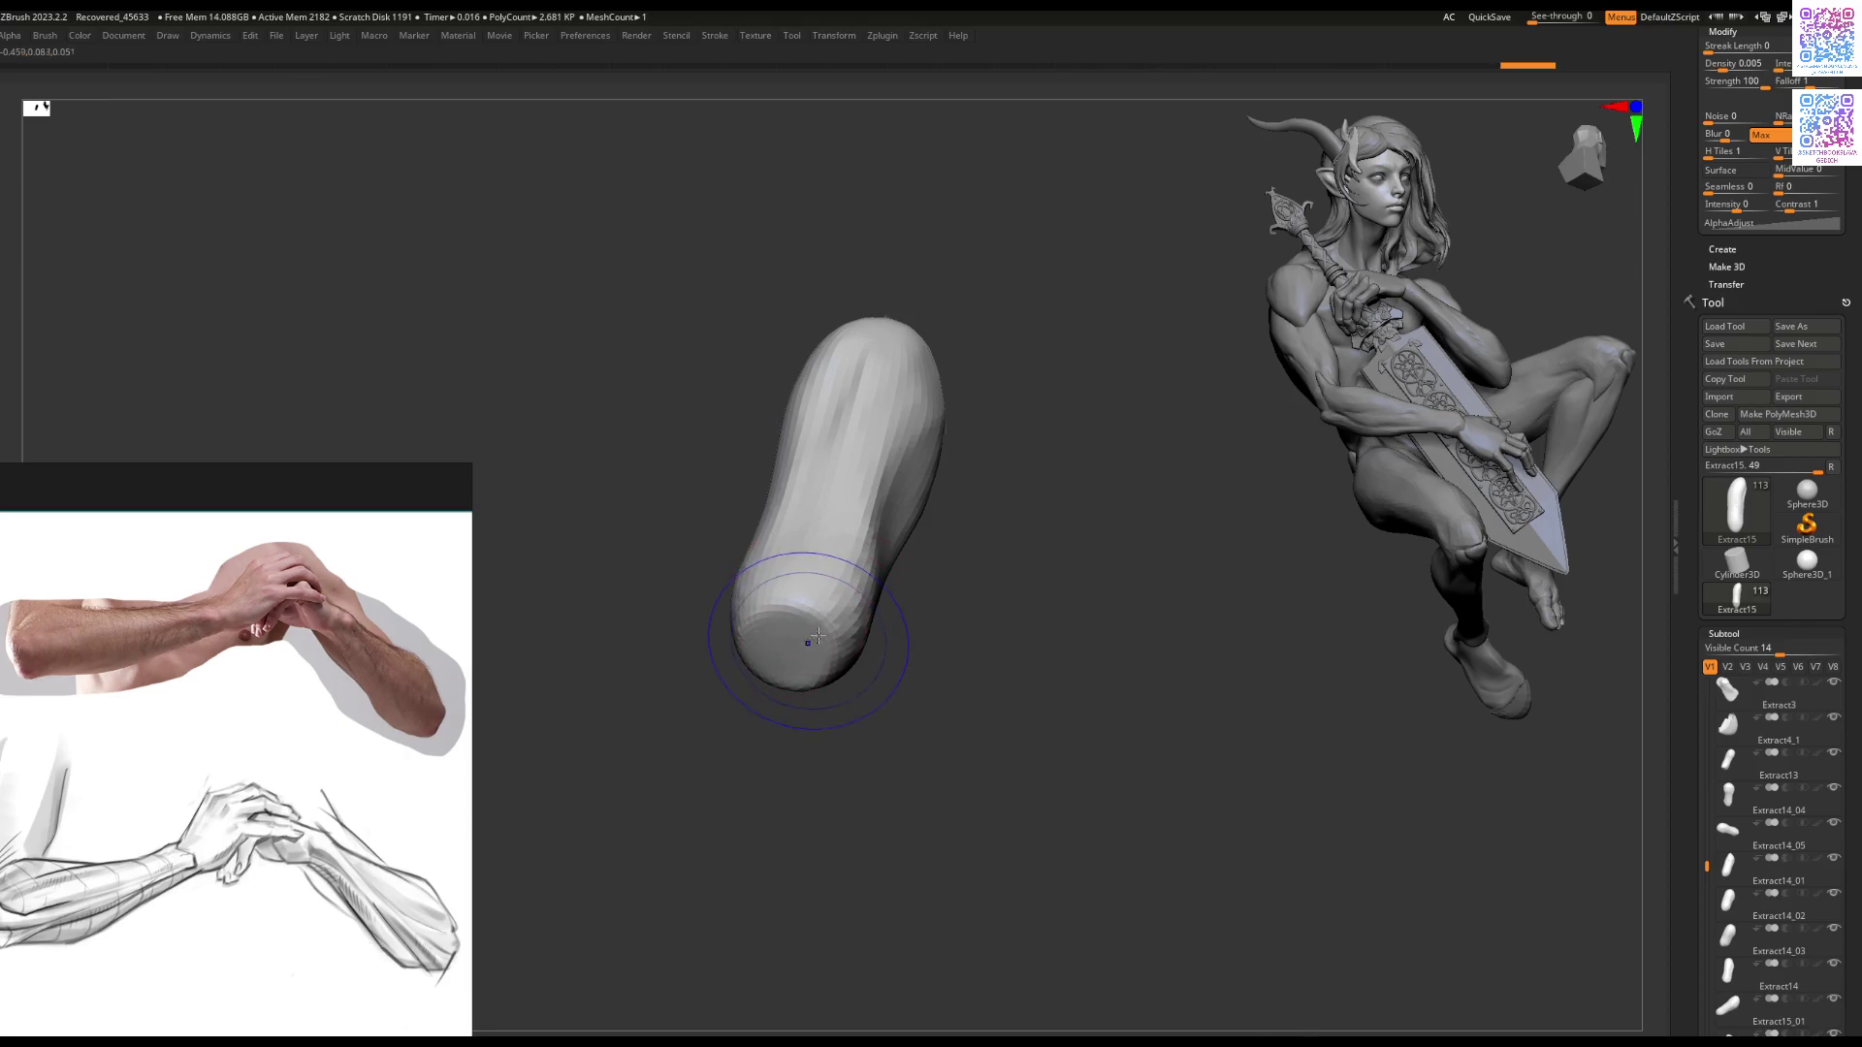
Step: Isolate the Extract15 finger again and turn it upright to study its shape
{"action": "key", "text": "ctrl+z"}
{"action": "right_click_drag", "start_coordinate": [850, 608], "coordinate": [873, 593], "text": "ctrl"}
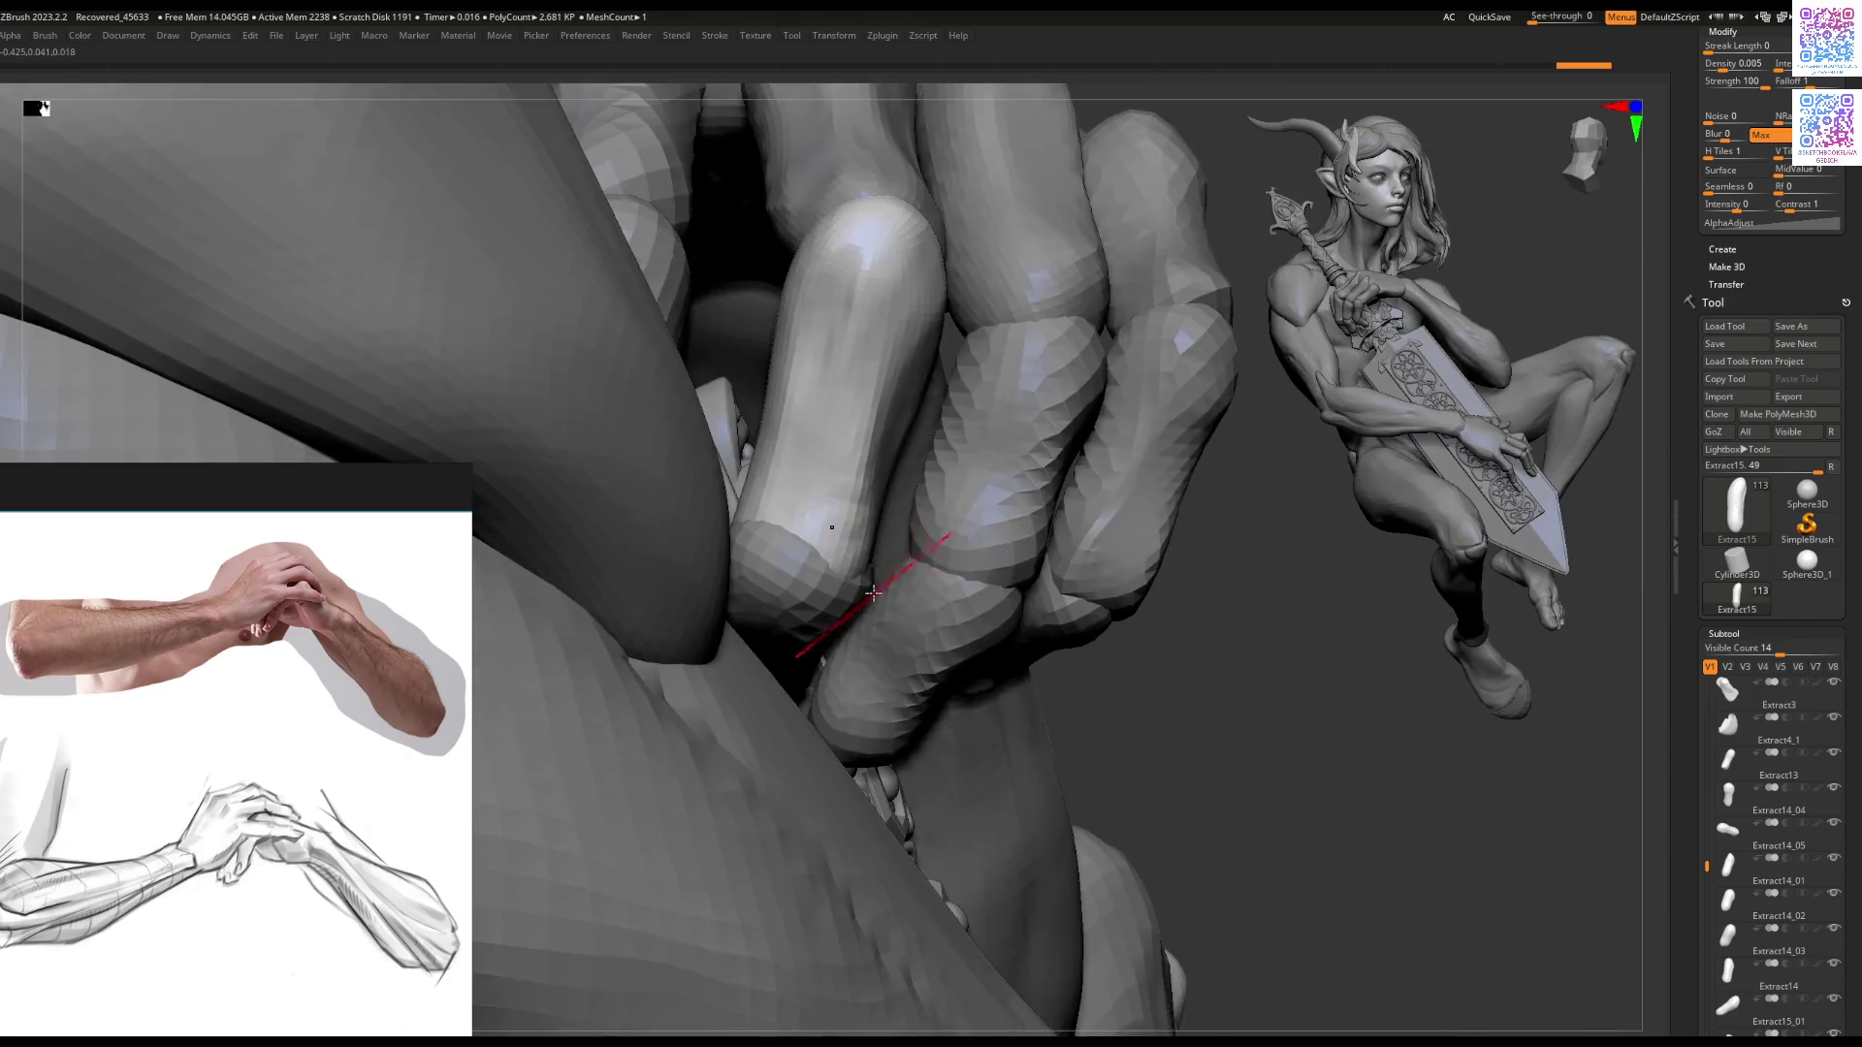
{"action": "key", "text": "ctrl+shift+z"}
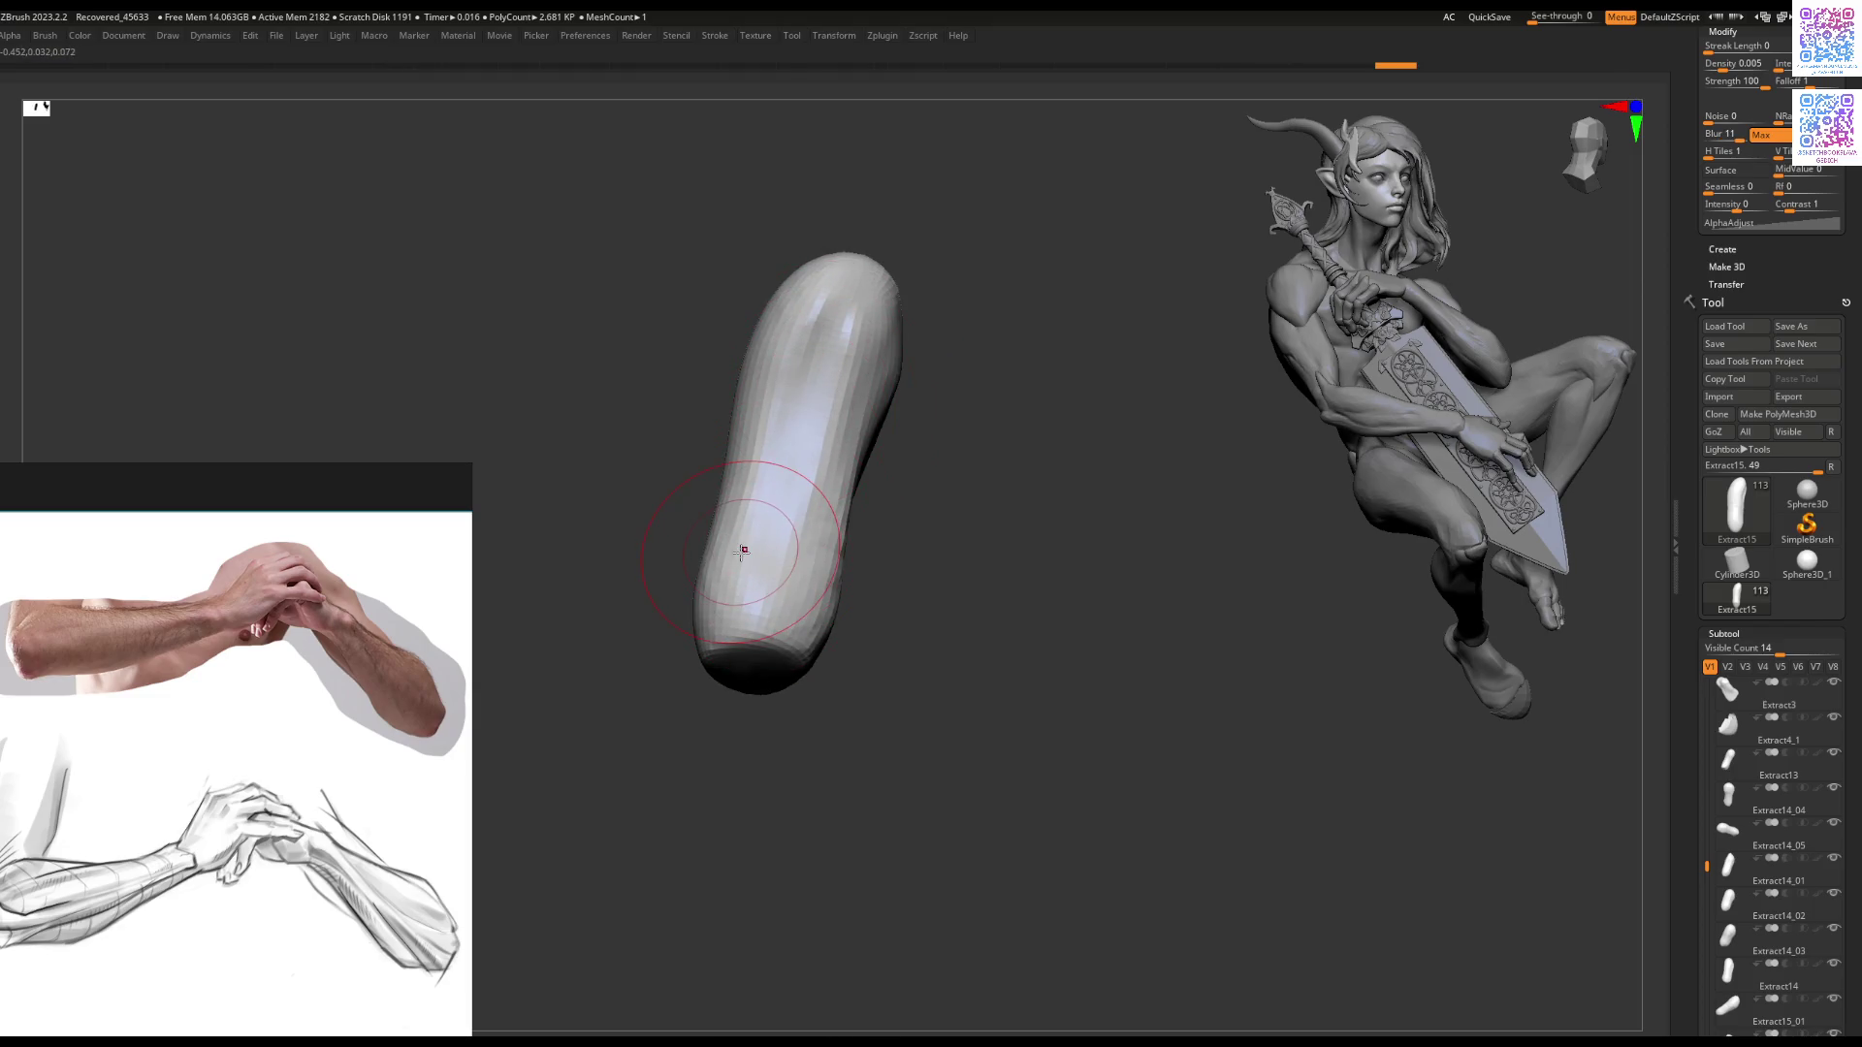
{"action": "left_click_drag", "start_coordinate": [904, 448], "coordinate": [877, 429]}
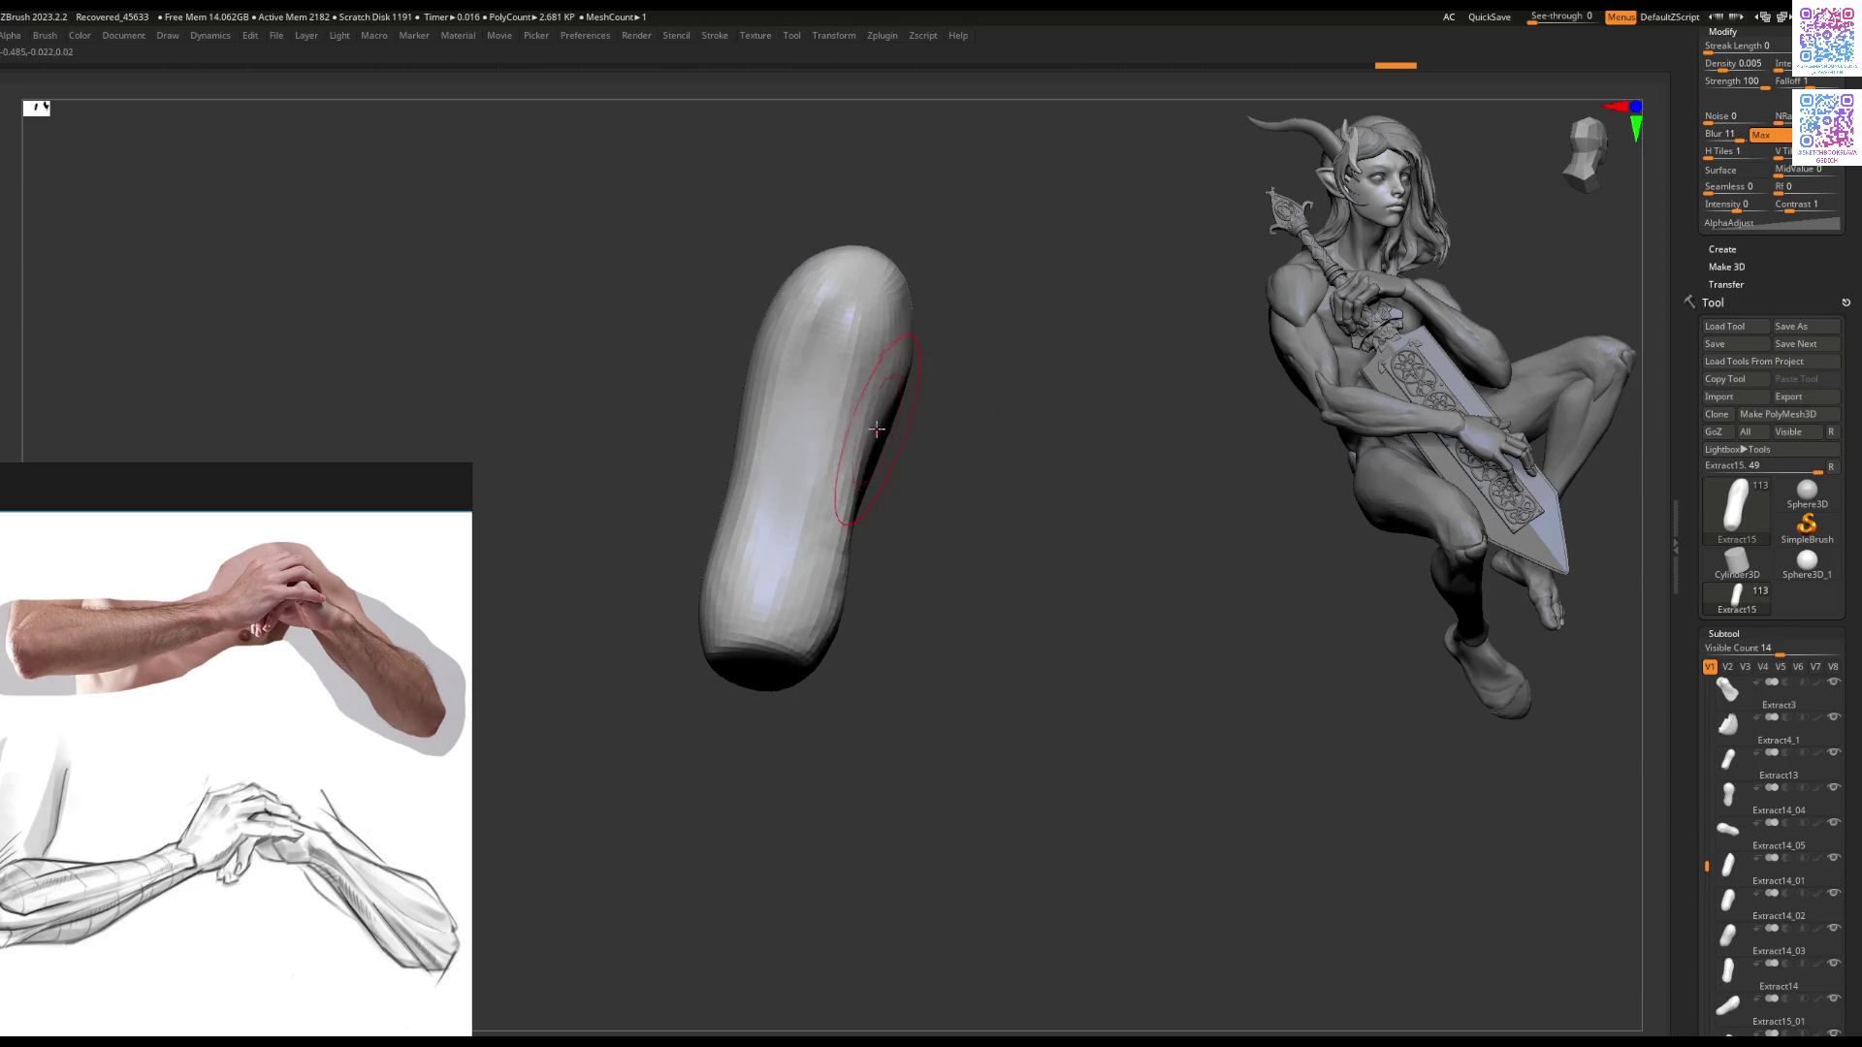
{"action": "right_click_drag", "start_coordinate": [818, 561], "coordinate": [858, 364]}
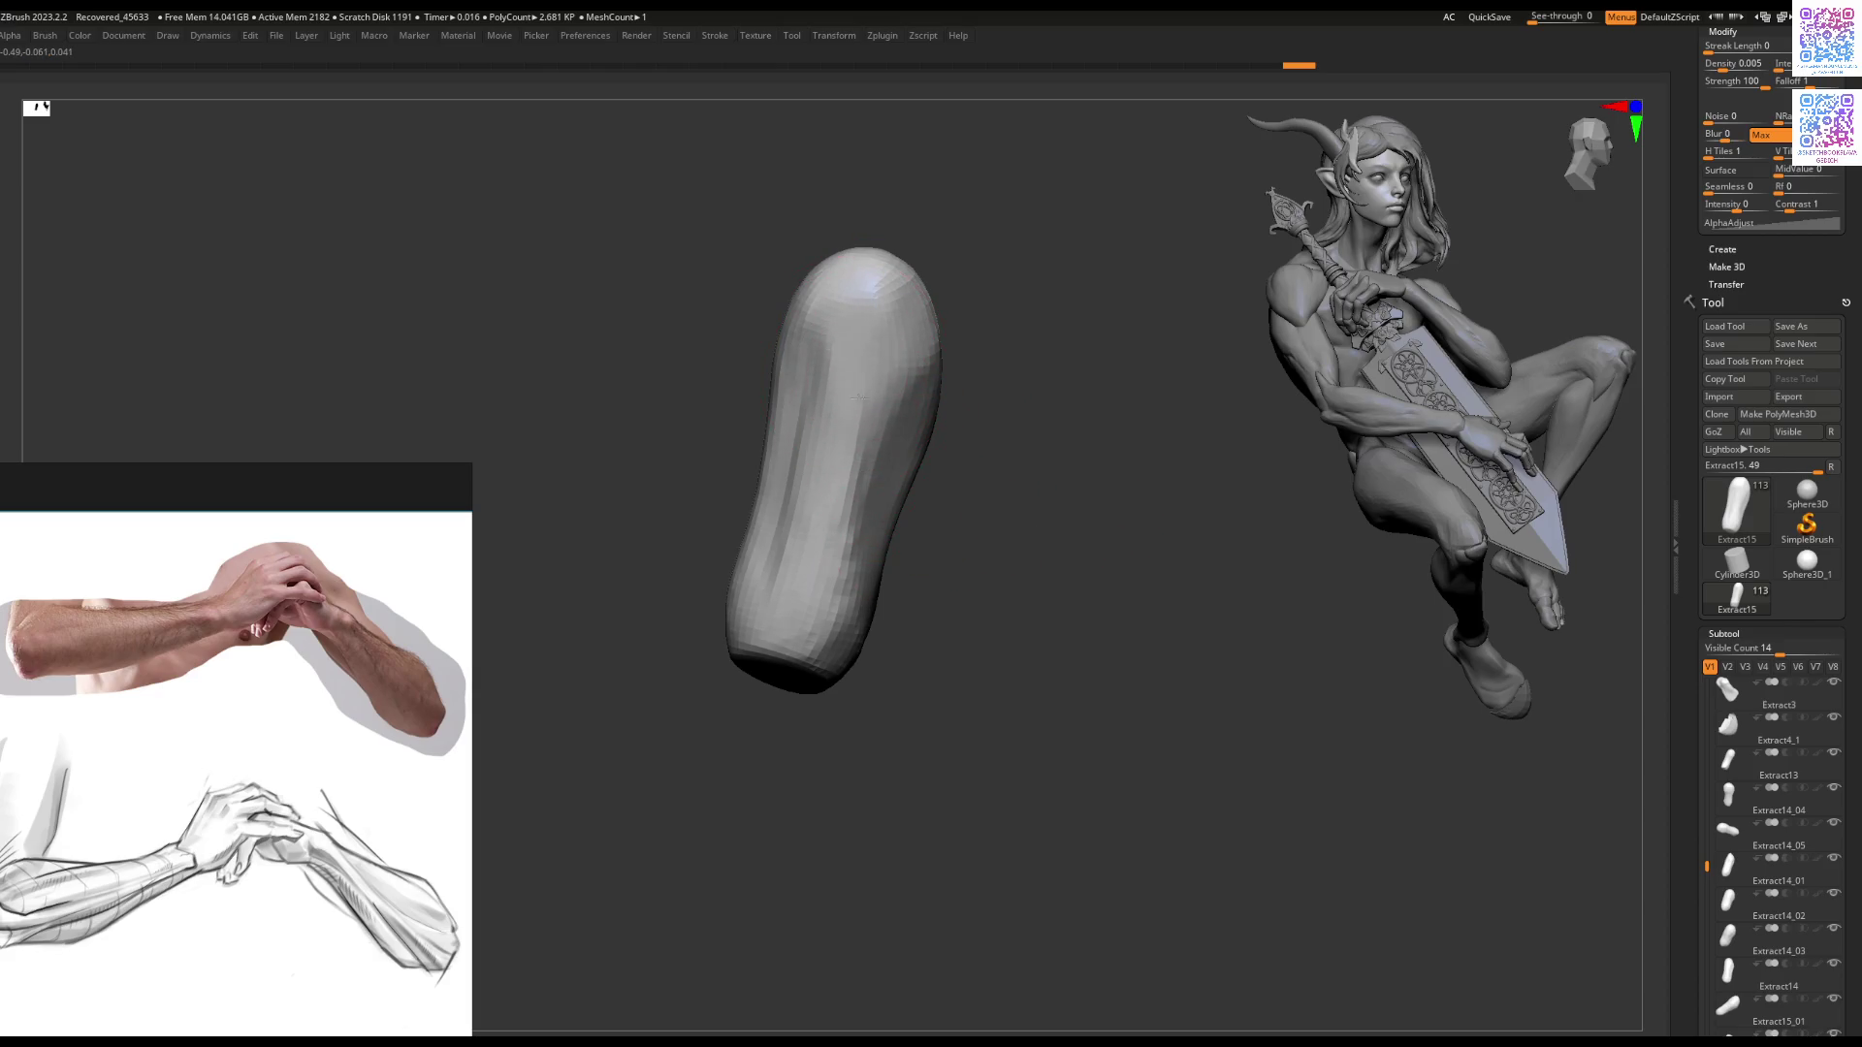
{"action": "right_click_drag", "start_coordinate": [835, 536], "coordinate": [862, 501]}
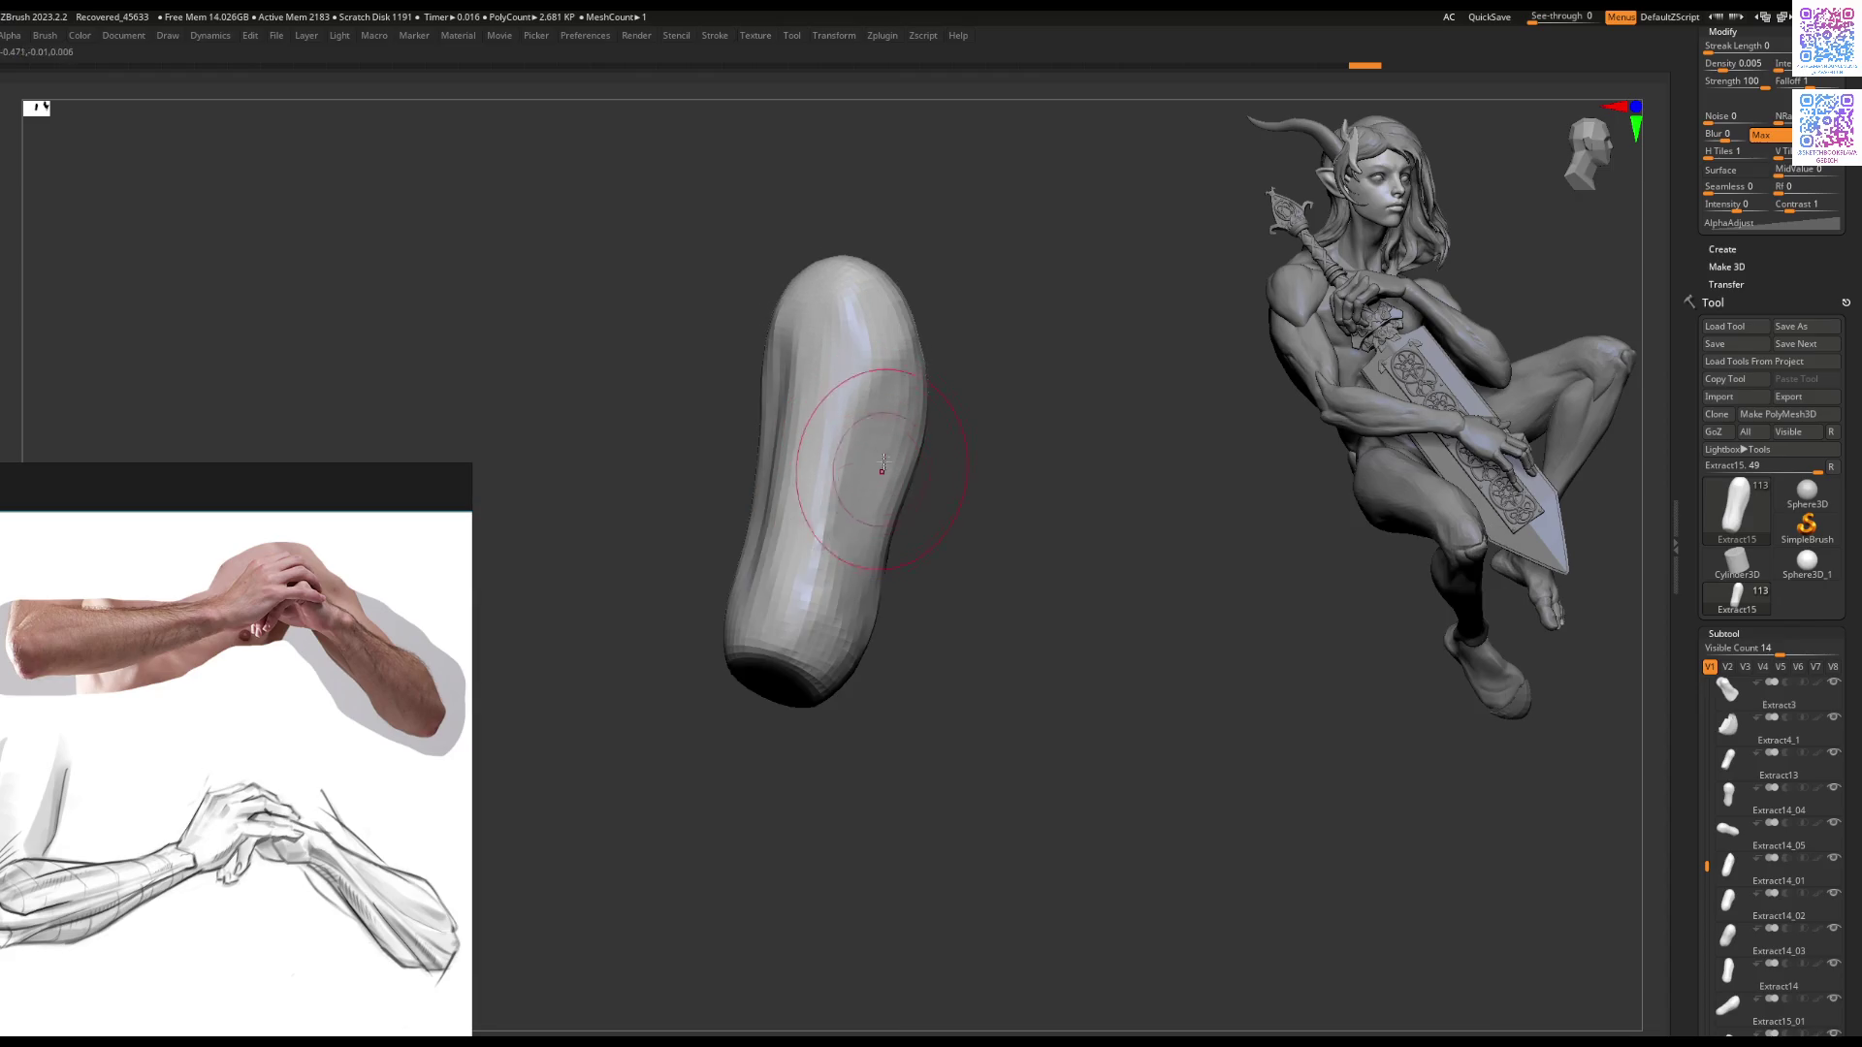
{"action": "right_click_drag", "start_coordinate": [819, 635], "coordinate": [828, 546]}
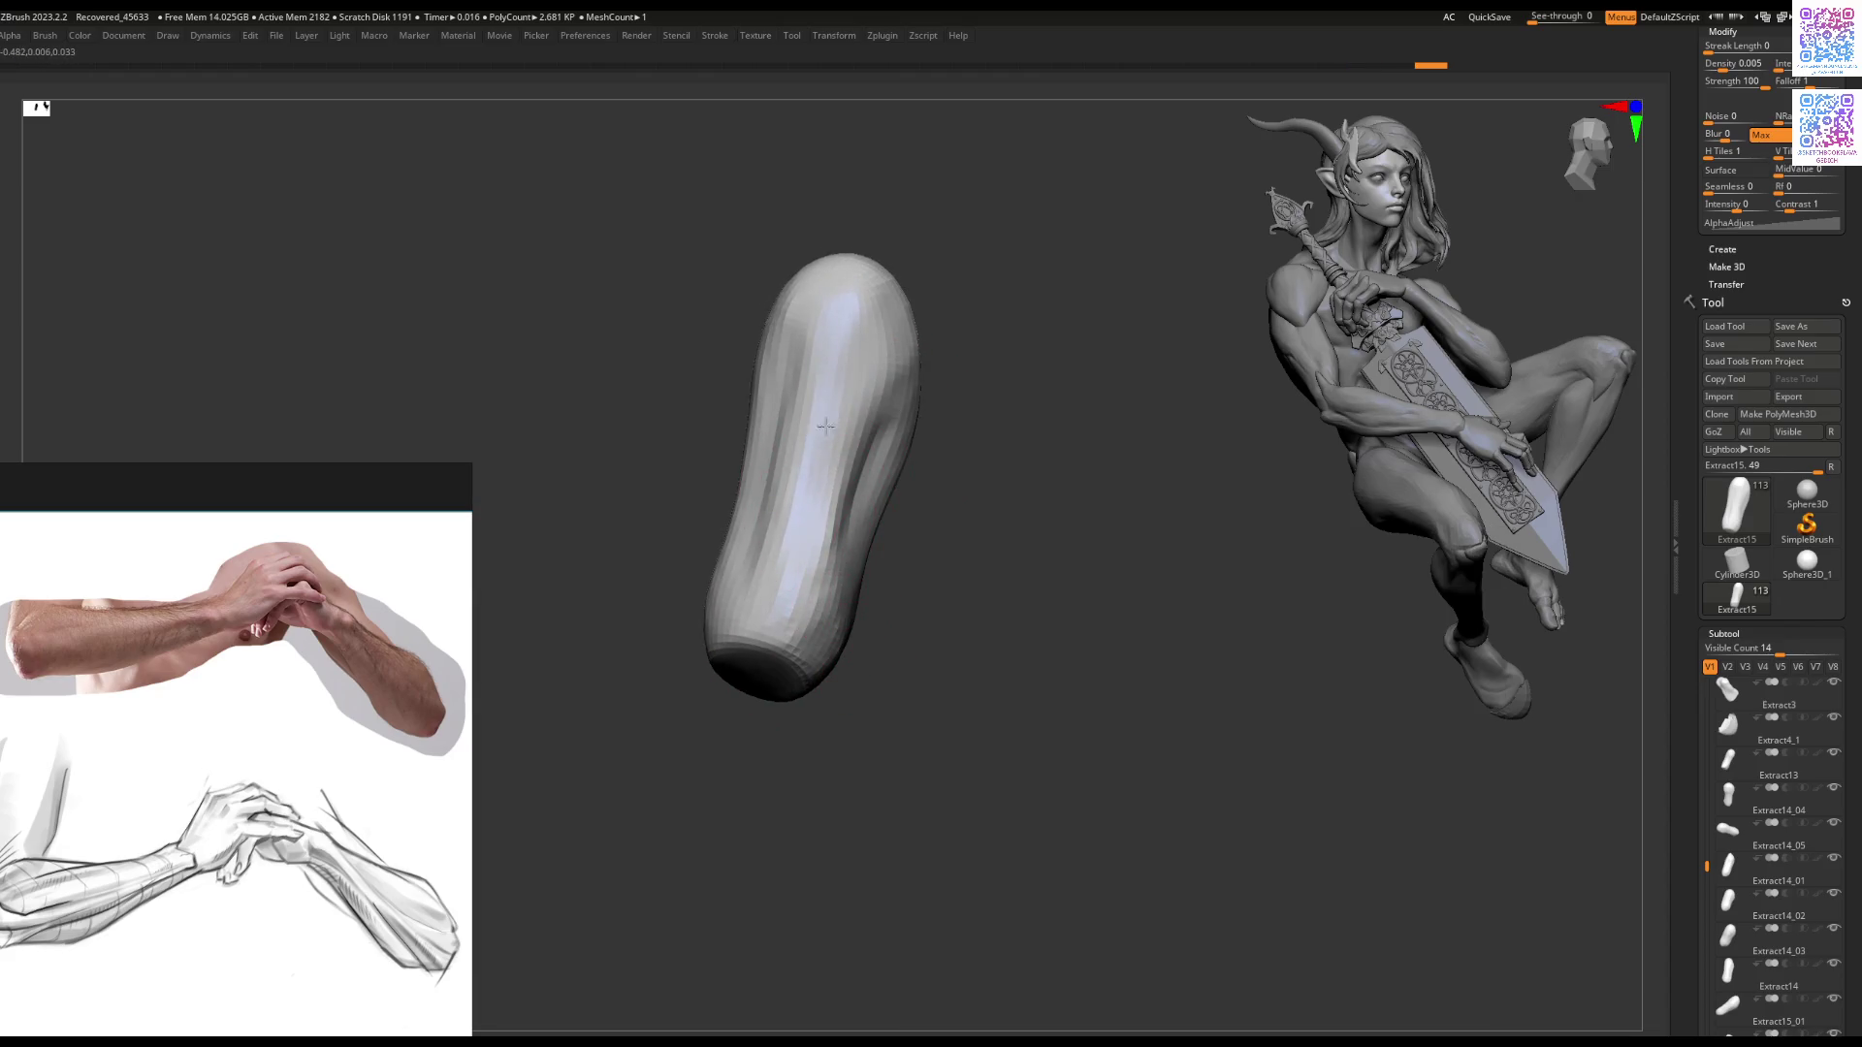
{"action": "mouse_move", "coordinate": [771, 613]}
{"action": "right_mouse_down"}
{"action": "mouse_move", "coordinate": [790, 641]}
{"action": "mouse_move", "coordinate": [882, 574]}
{"action": "mouse_move", "coordinate": [844, 491]}
{"action": "right_mouse_up"}
Step: Refine the isolated Extract15 finger with Move and Smooth, checking its end and top caps
{"action": "key", "text": "space"}
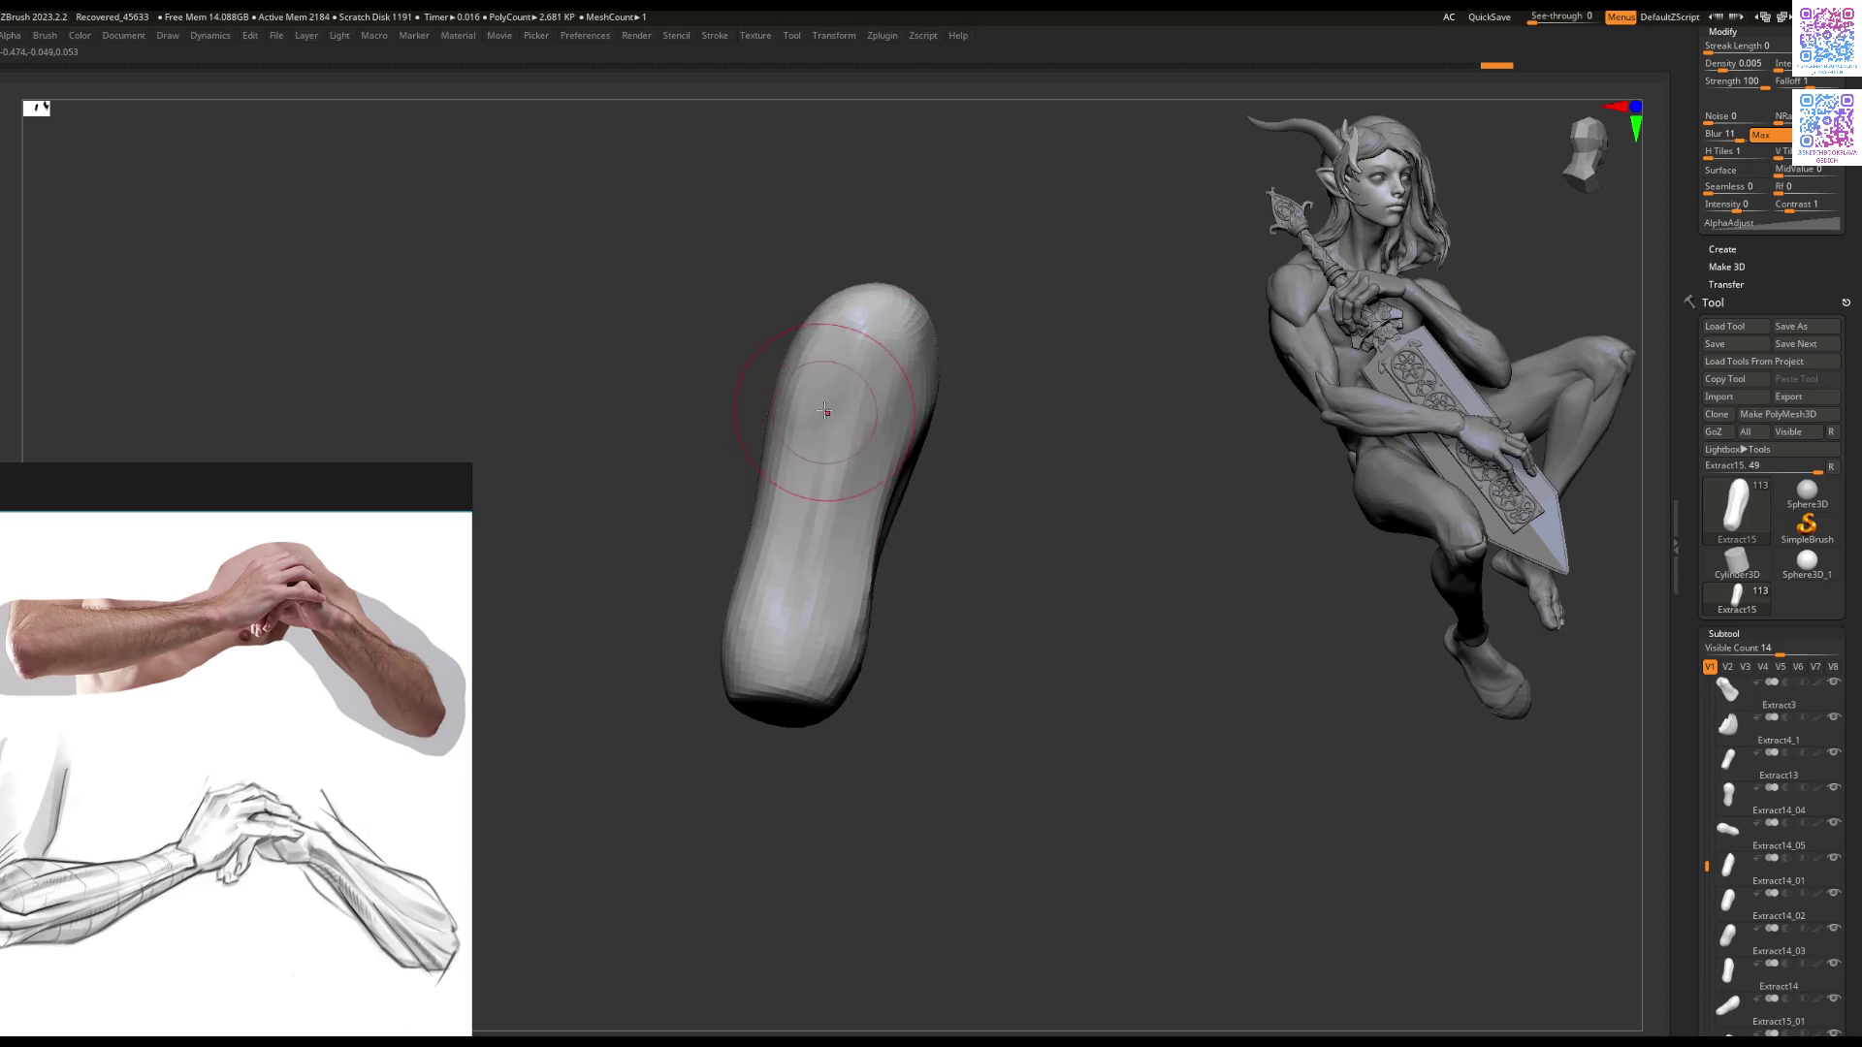
{"action": "mouse_move", "coordinate": [813, 427]}
{"action": "right_mouse_down"}
{"action": "mouse_move", "coordinate": [853, 402]}
{"action": "mouse_move", "coordinate": [902, 463]}
{"action": "right_mouse_up"}
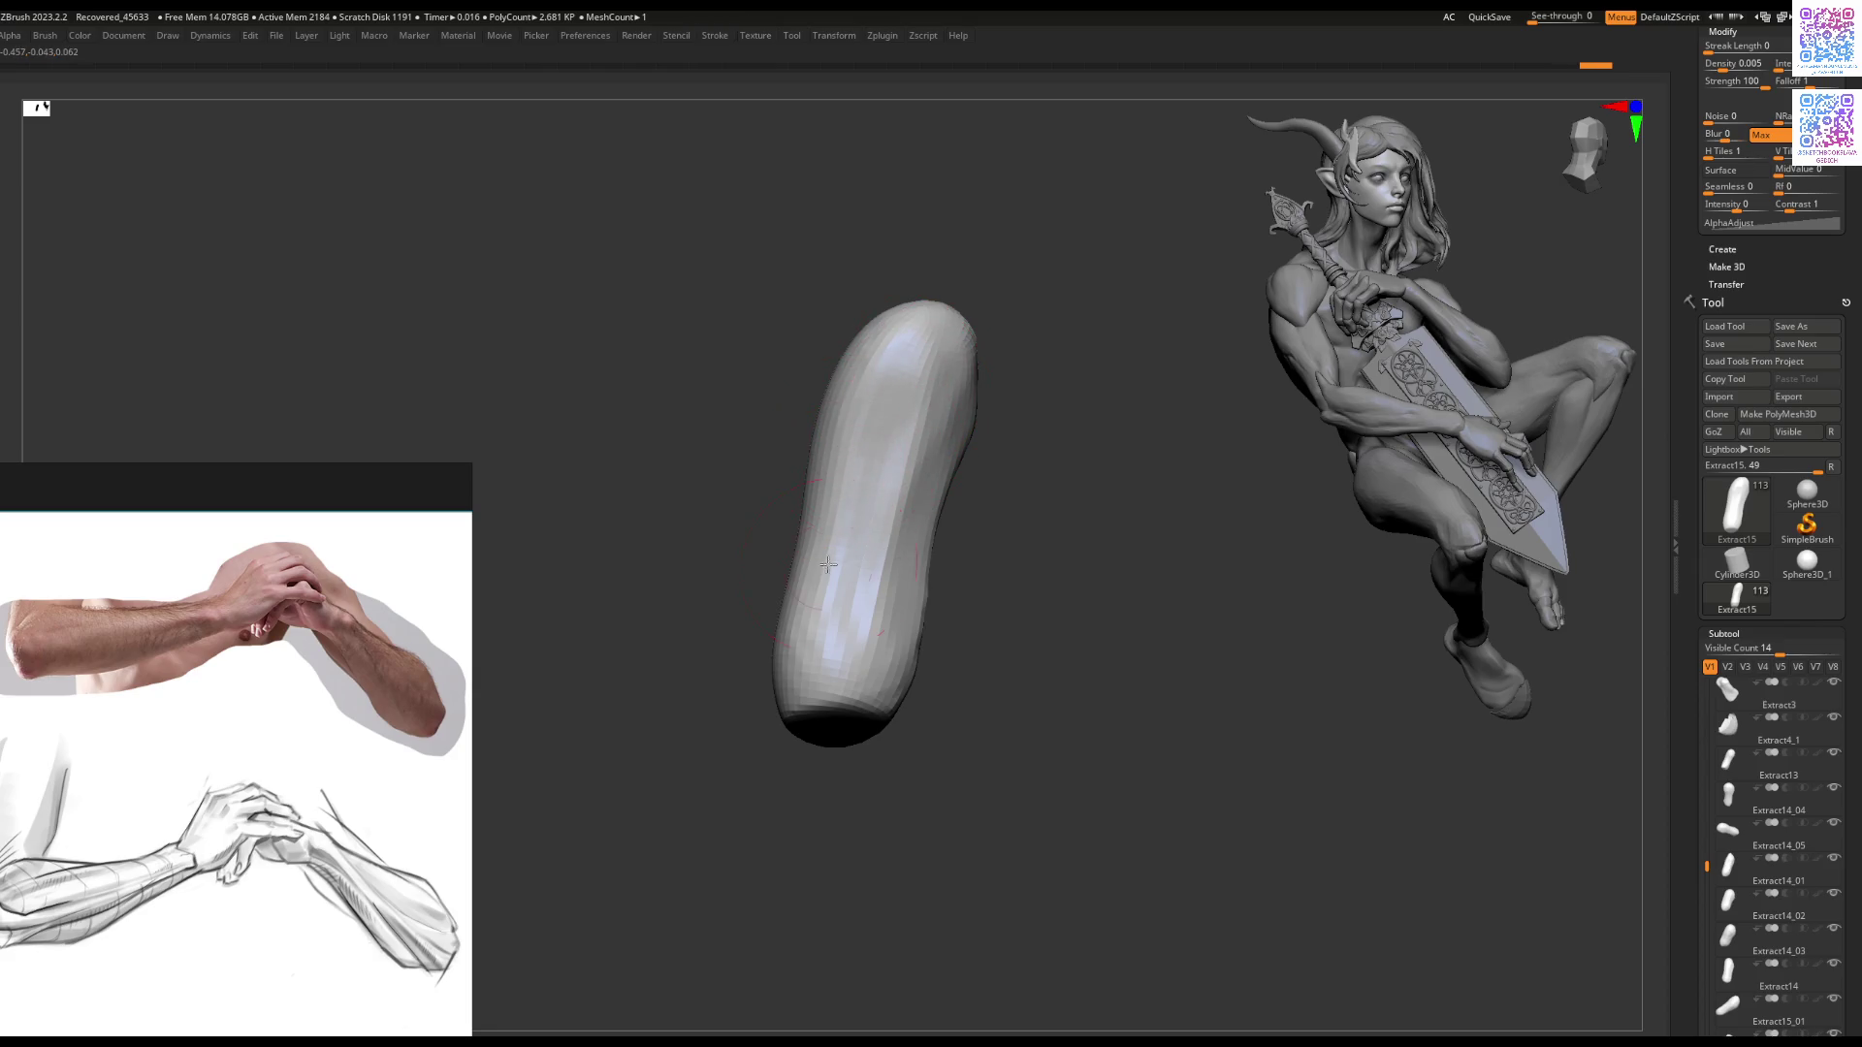
{"action": "mouse_move", "coordinate": [861, 557]}
{"action": "right_mouse_down"}
{"action": "mouse_move", "coordinate": [933, 523]}
{"action": "mouse_move", "coordinate": [969, 535]}
{"action": "right_mouse_up"}
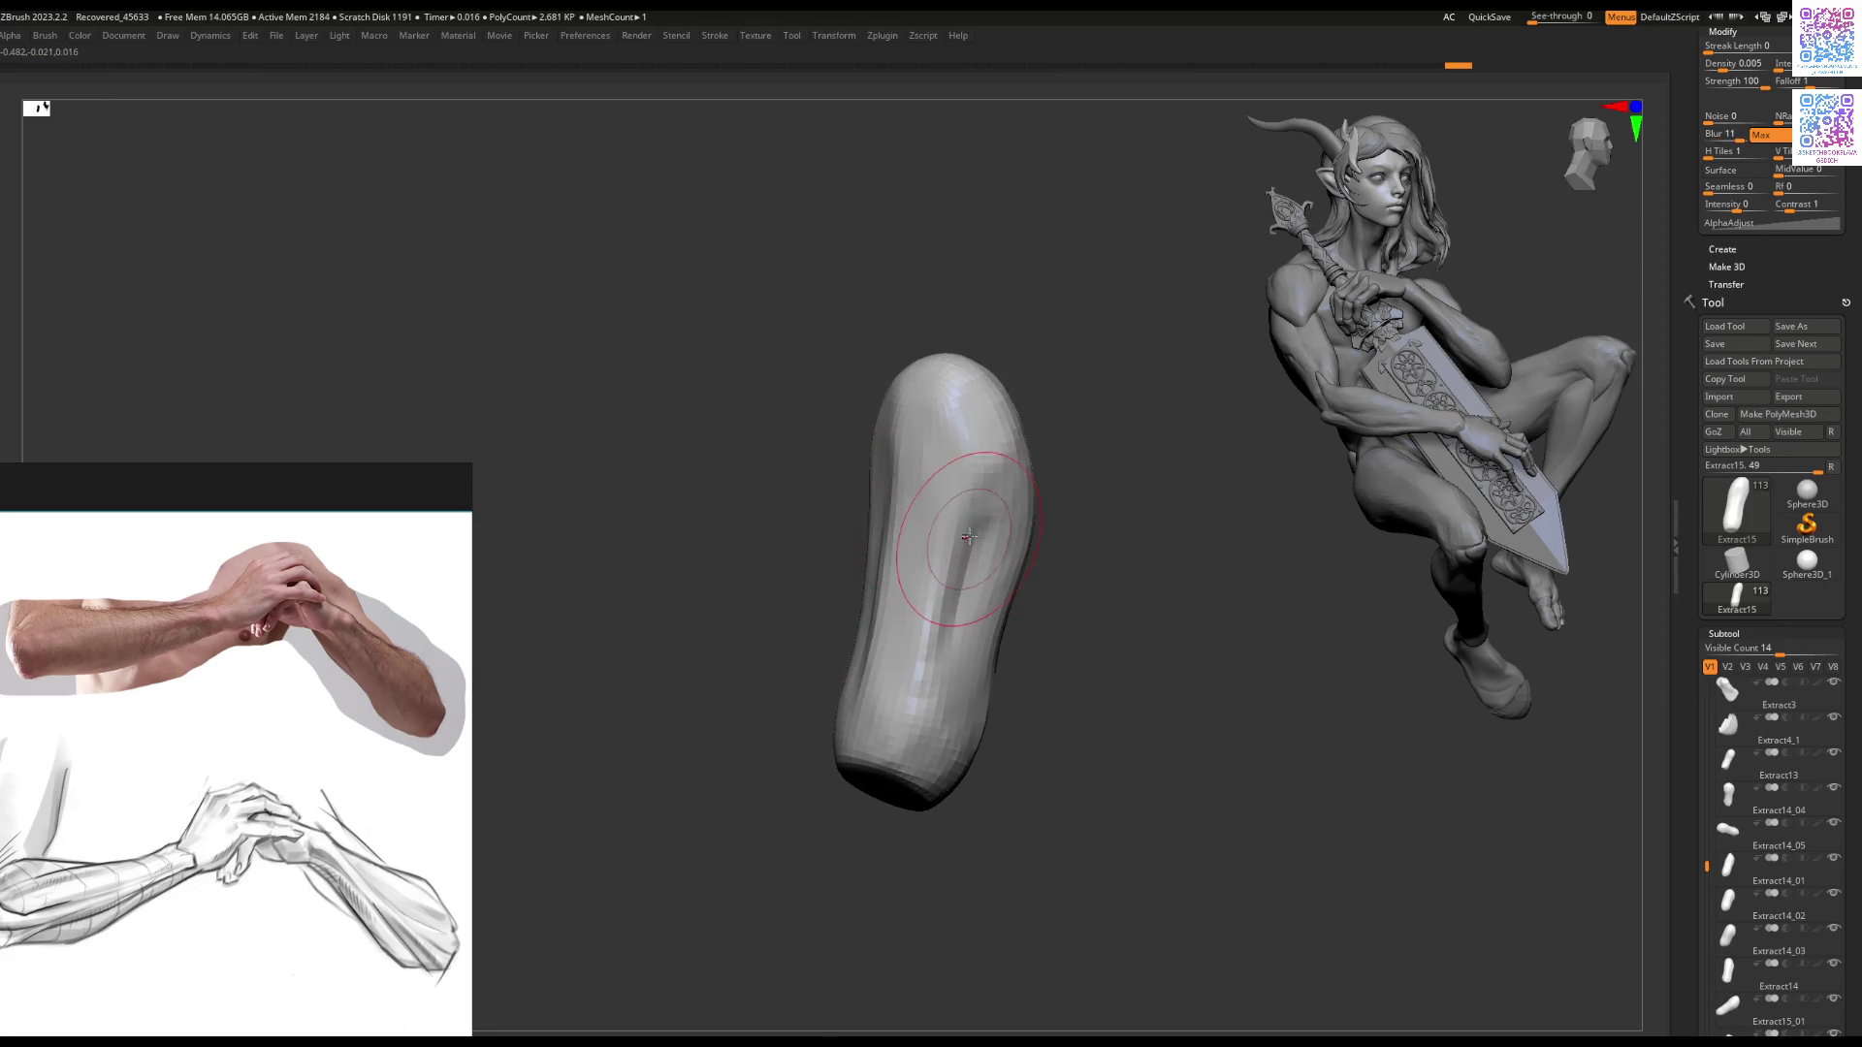
{"action": "right_click_drag", "start_coordinate": [932, 739], "coordinate": [932, 498]}
{"action": "mouse_move", "coordinate": [912, 583]}
{"action": "right_mouse_down"}
{"action": "mouse_move", "coordinate": [884, 540]}
{"action": "mouse_move", "coordinate": [855, 549]}
{"action": "mouse_move", "coordinate": [853, 582]}
{"action": "mouse_move", "coordinate": [889, 559]}
{"action": "right_mouse_up"}
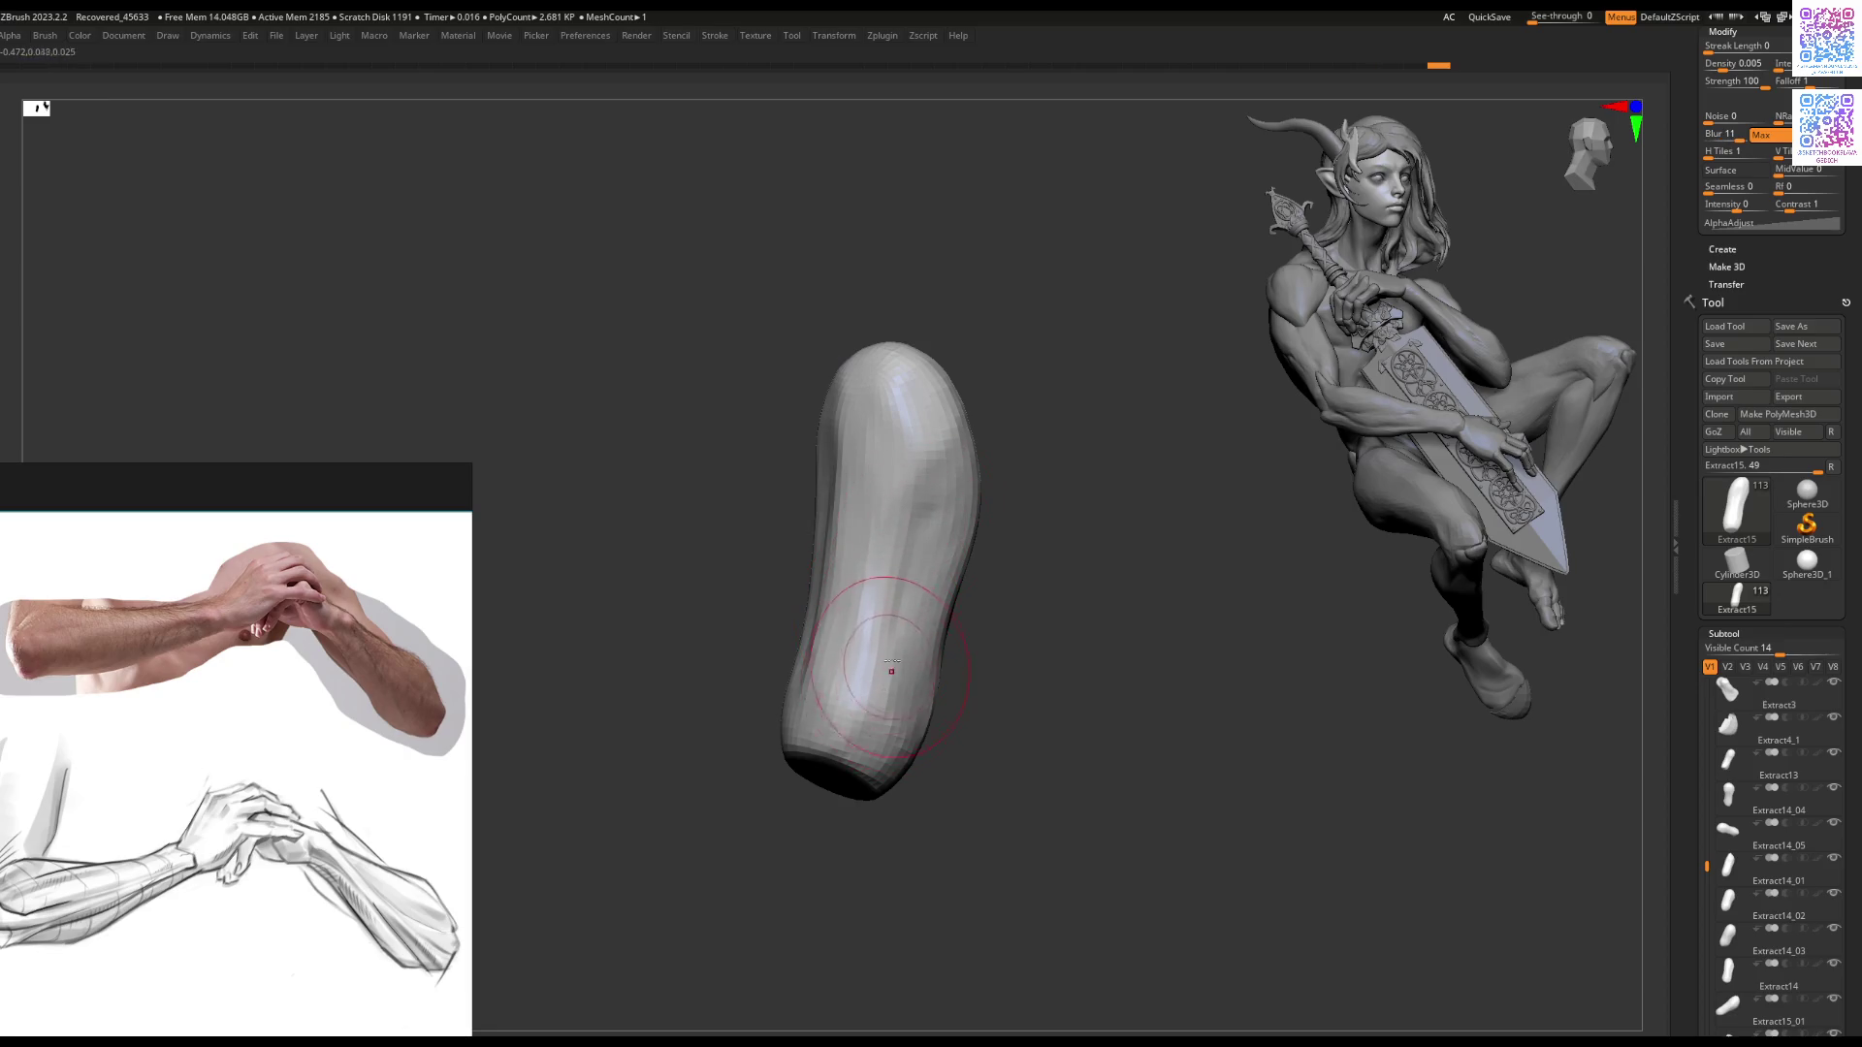
{"action": "right_click_drag", "start_coordinate": [891, 671], "coordinate": [926, 540]}
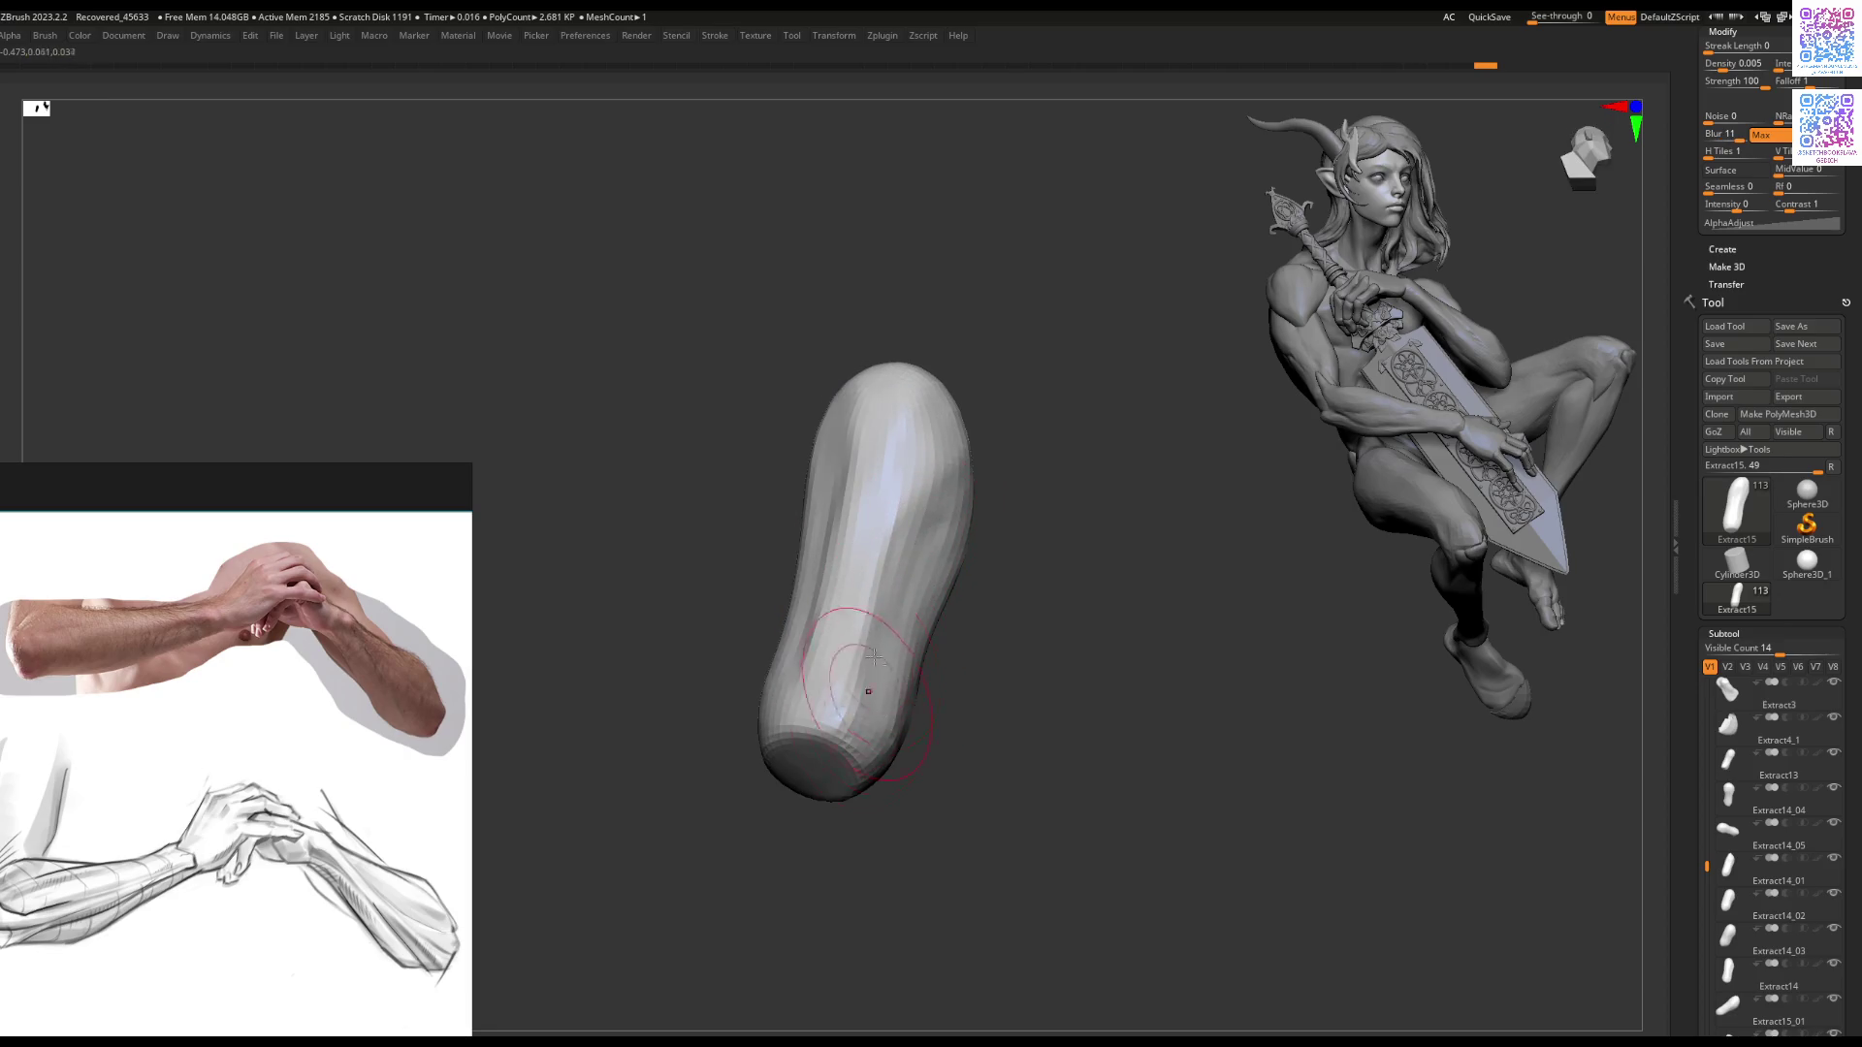
{"action": "right_click_drag", "start_coordinate": [861, 627], "coordinate": [840, 495]}
{"action": "mouse_move", "coordinate": [794, 669]}
{"action": "right_mouse_down"}
{"action": "mouse_move", "coordinate": [780, 686]}
{"action": "mouse_move", "coordinate": [928, 494]}
{"action": "mouse_move", "coordinate": [952, 511]}
{"action": "right_mouse_up"}
Step: Turn Solo off and review the reworked fingers among the clasped hand on the full figure
{"action": "key", "text": "ctrl+shift+s"}
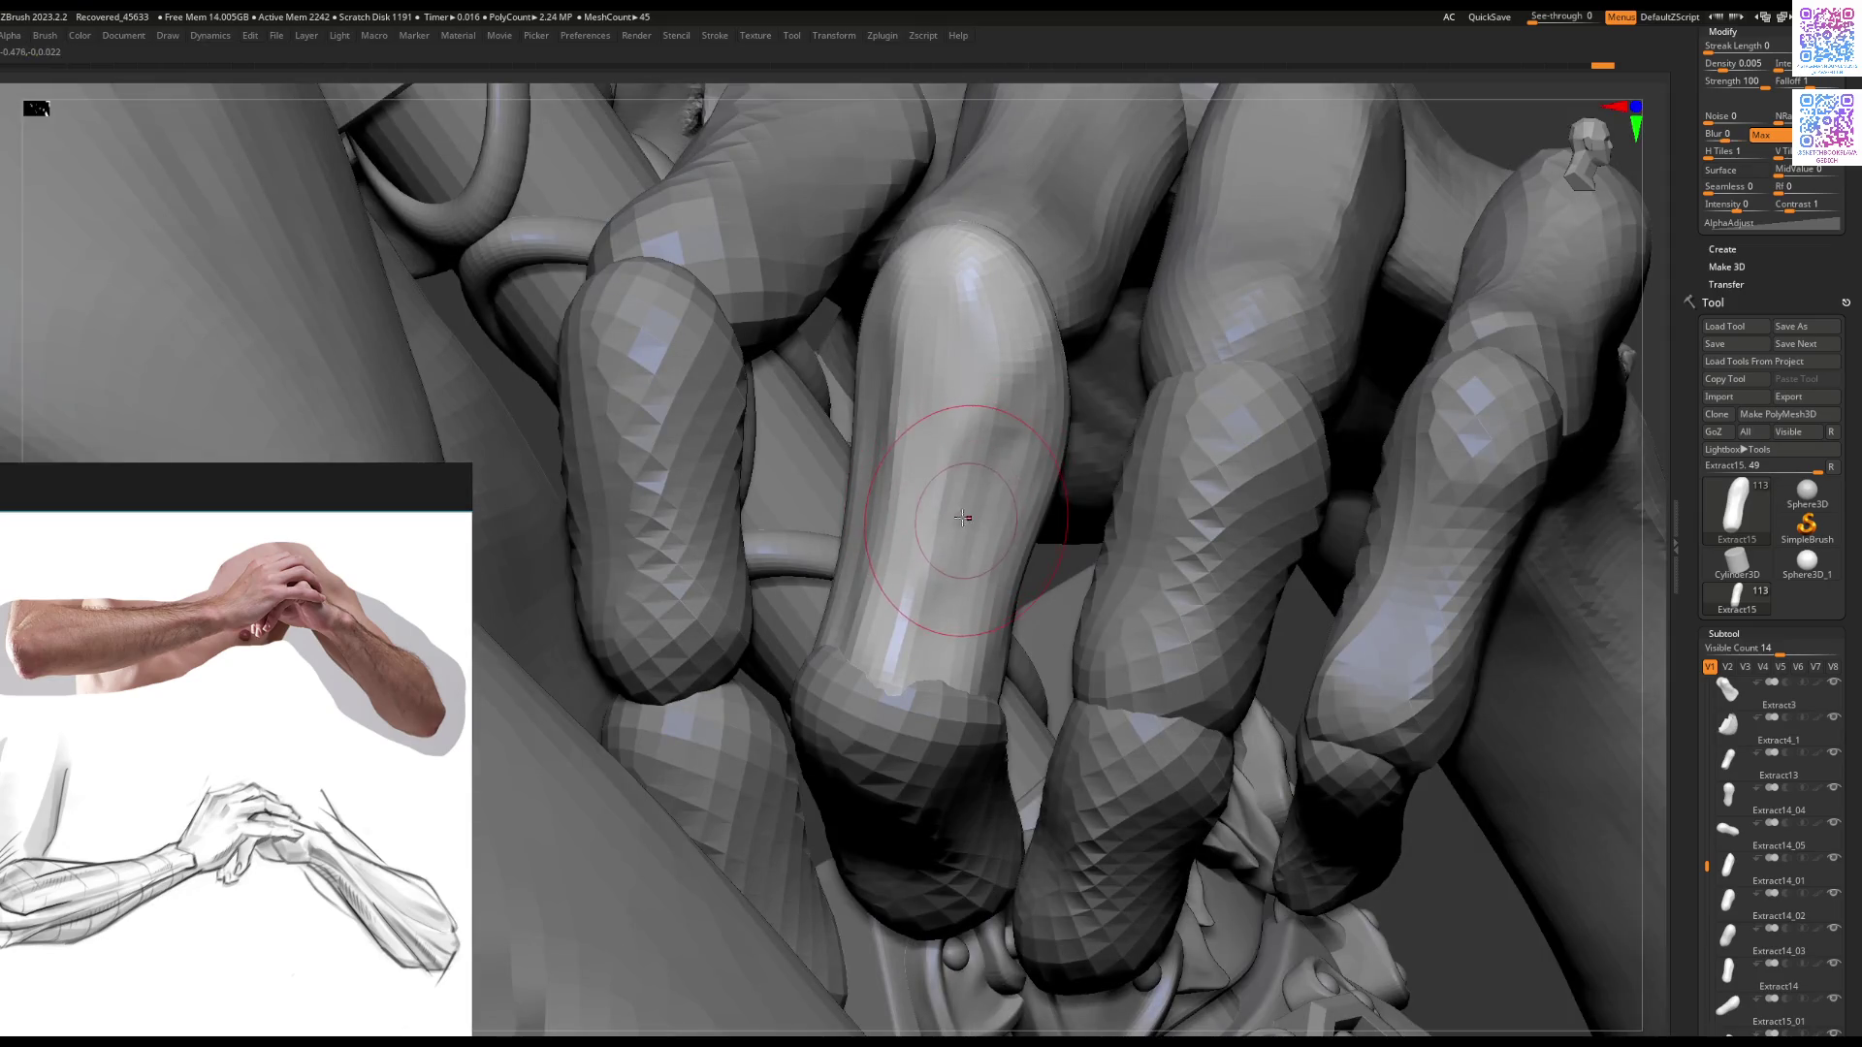
{"action": "right_click_drag", "start_coordinate": [934, 608], "coordinate": [909, 598]}
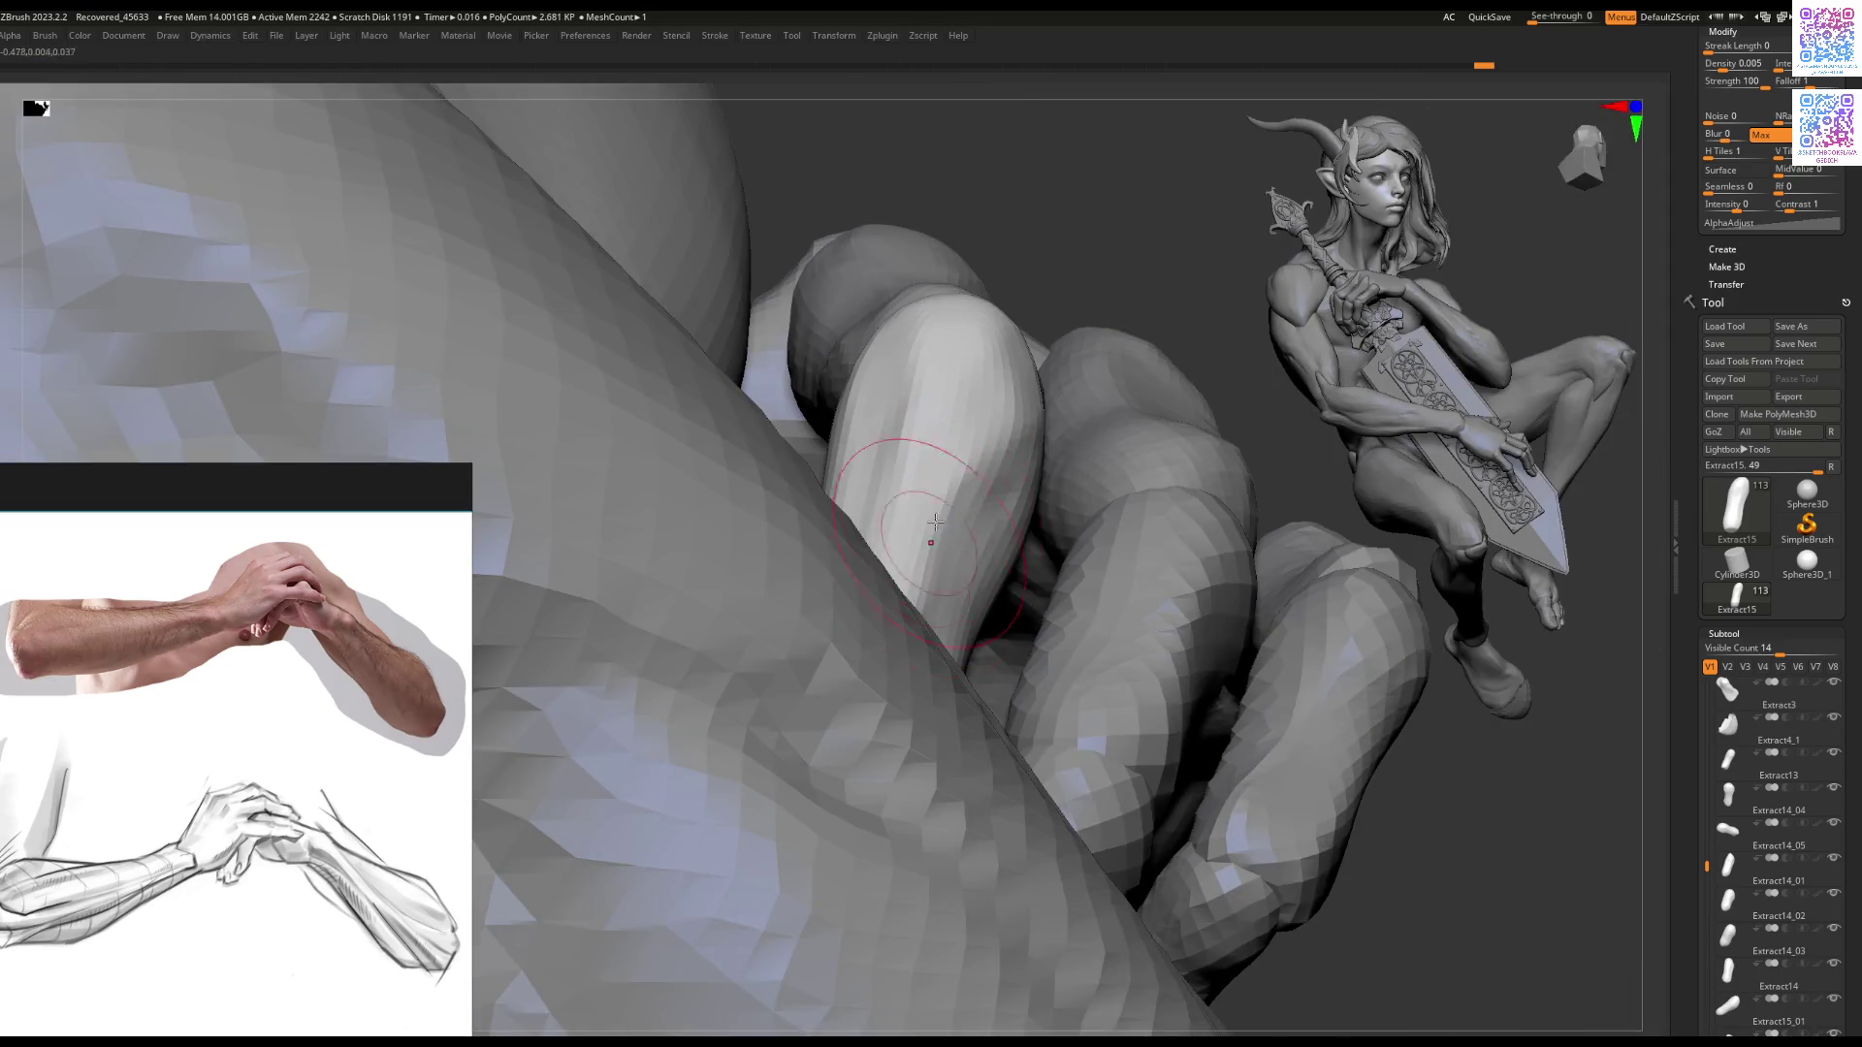
{"action": "key", "text": "ctrl+shift+s"}
{"action": "mouse_move", "coordinate": [968, 414]}
{"action": "right_mouse_down"}
{"action": "mouse_move", "coordinate": [968, 506]}
{"action": "mouse_move", "coordinate": [932, 595]}
{"action": "right_mouse_up"}
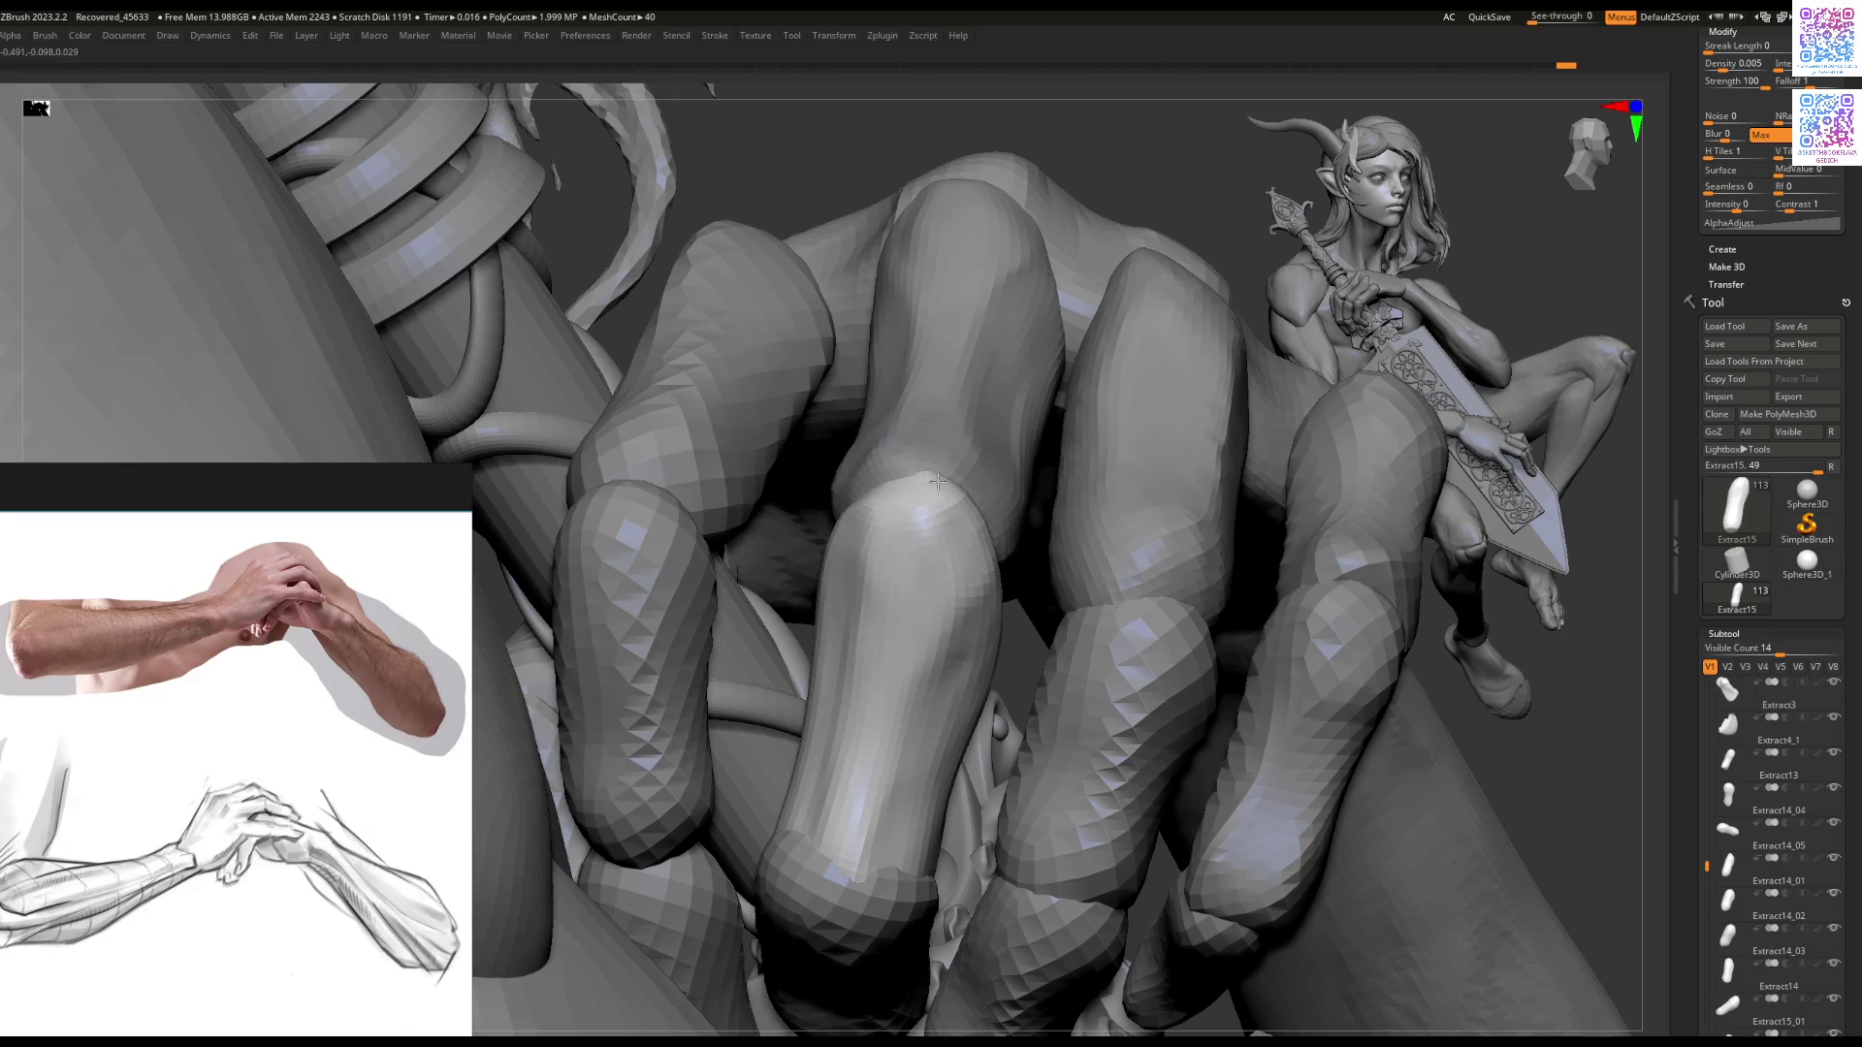
{"action": "right_click_drag", "start_coordinate": [937, 482], "coordinate": [986, 504]}
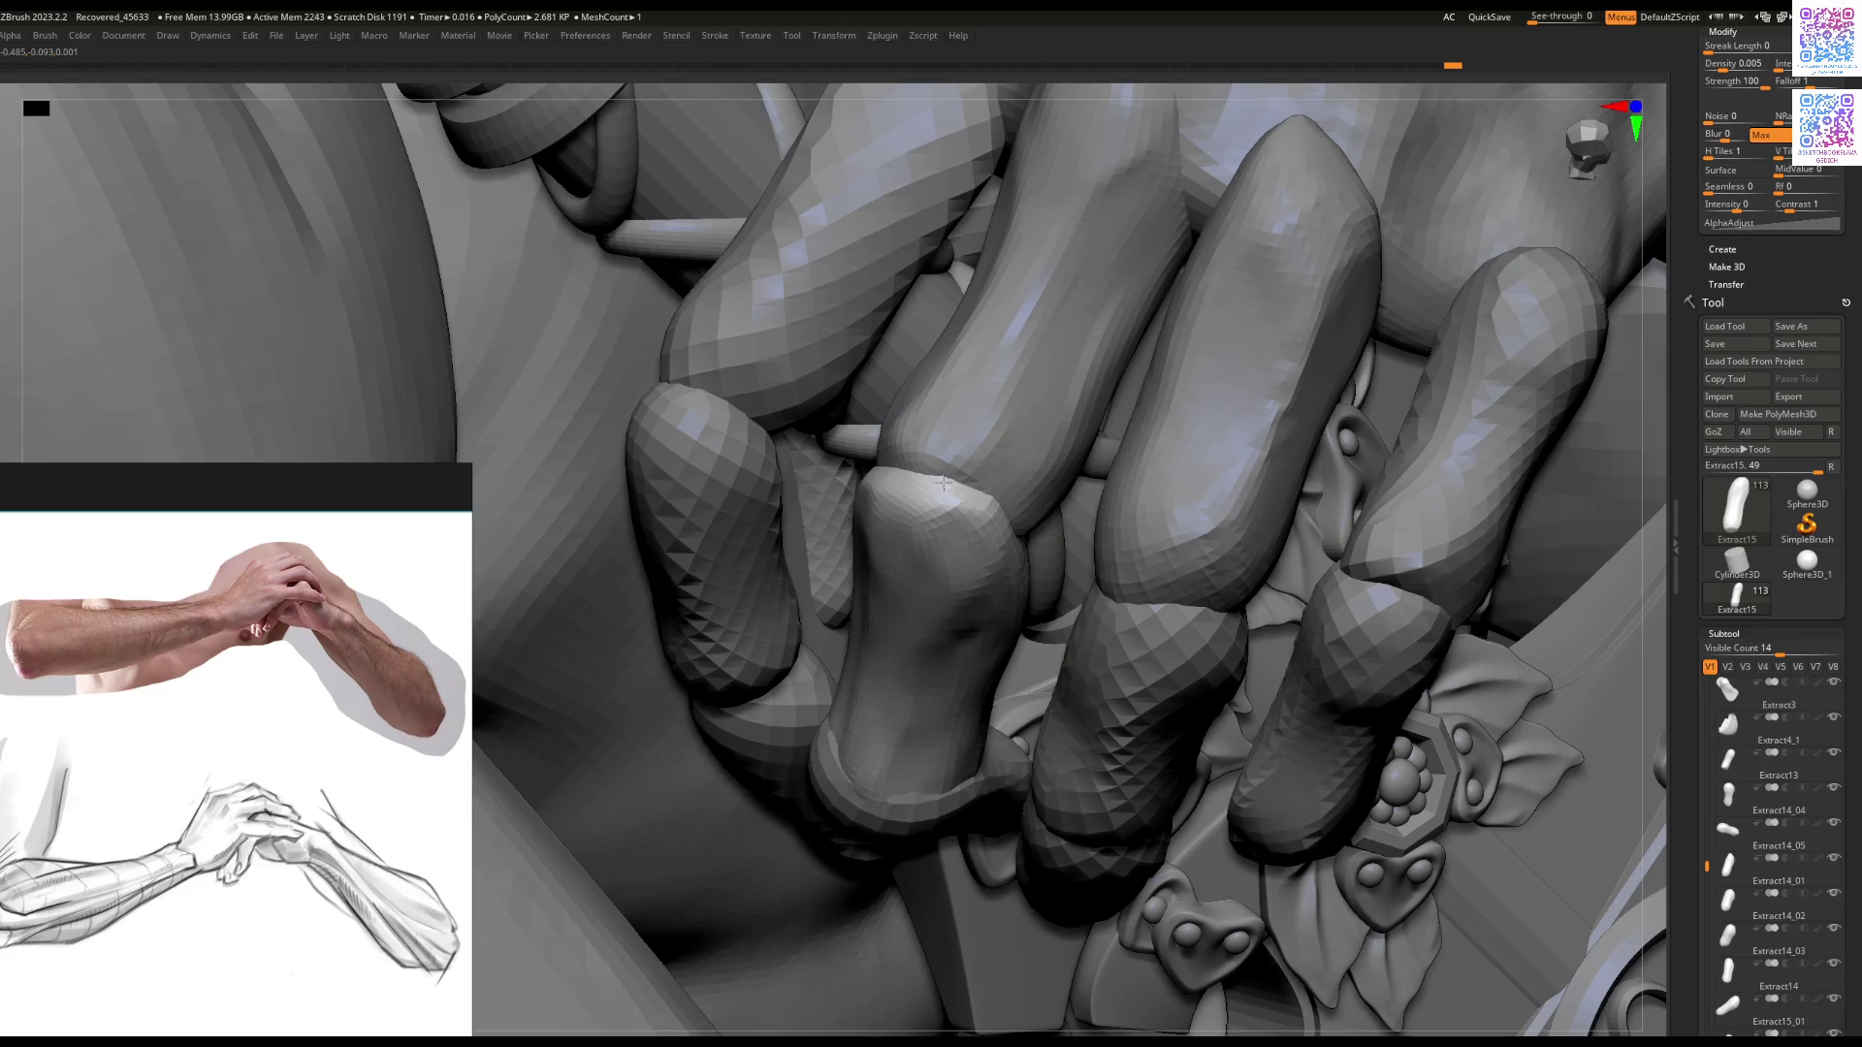
{"action": "mouse_move", "coordinate": [928, 509]}
{"action": "right_mouse_down"}
{"action": "mouse_move", "coordinate": [897, 436]}
{"action": "mouse_move", "coordinate": [890, 522]}
{"action": "mouse_move", "coordinate": [868, 495]}
{"action": "mouse_move", "coordinate": [881, 478]}
{"action": "right_mouse_up"}
{"action": "left_click_drag", "start_coordinate": [881, 478], "coordinate": [728, 400]}
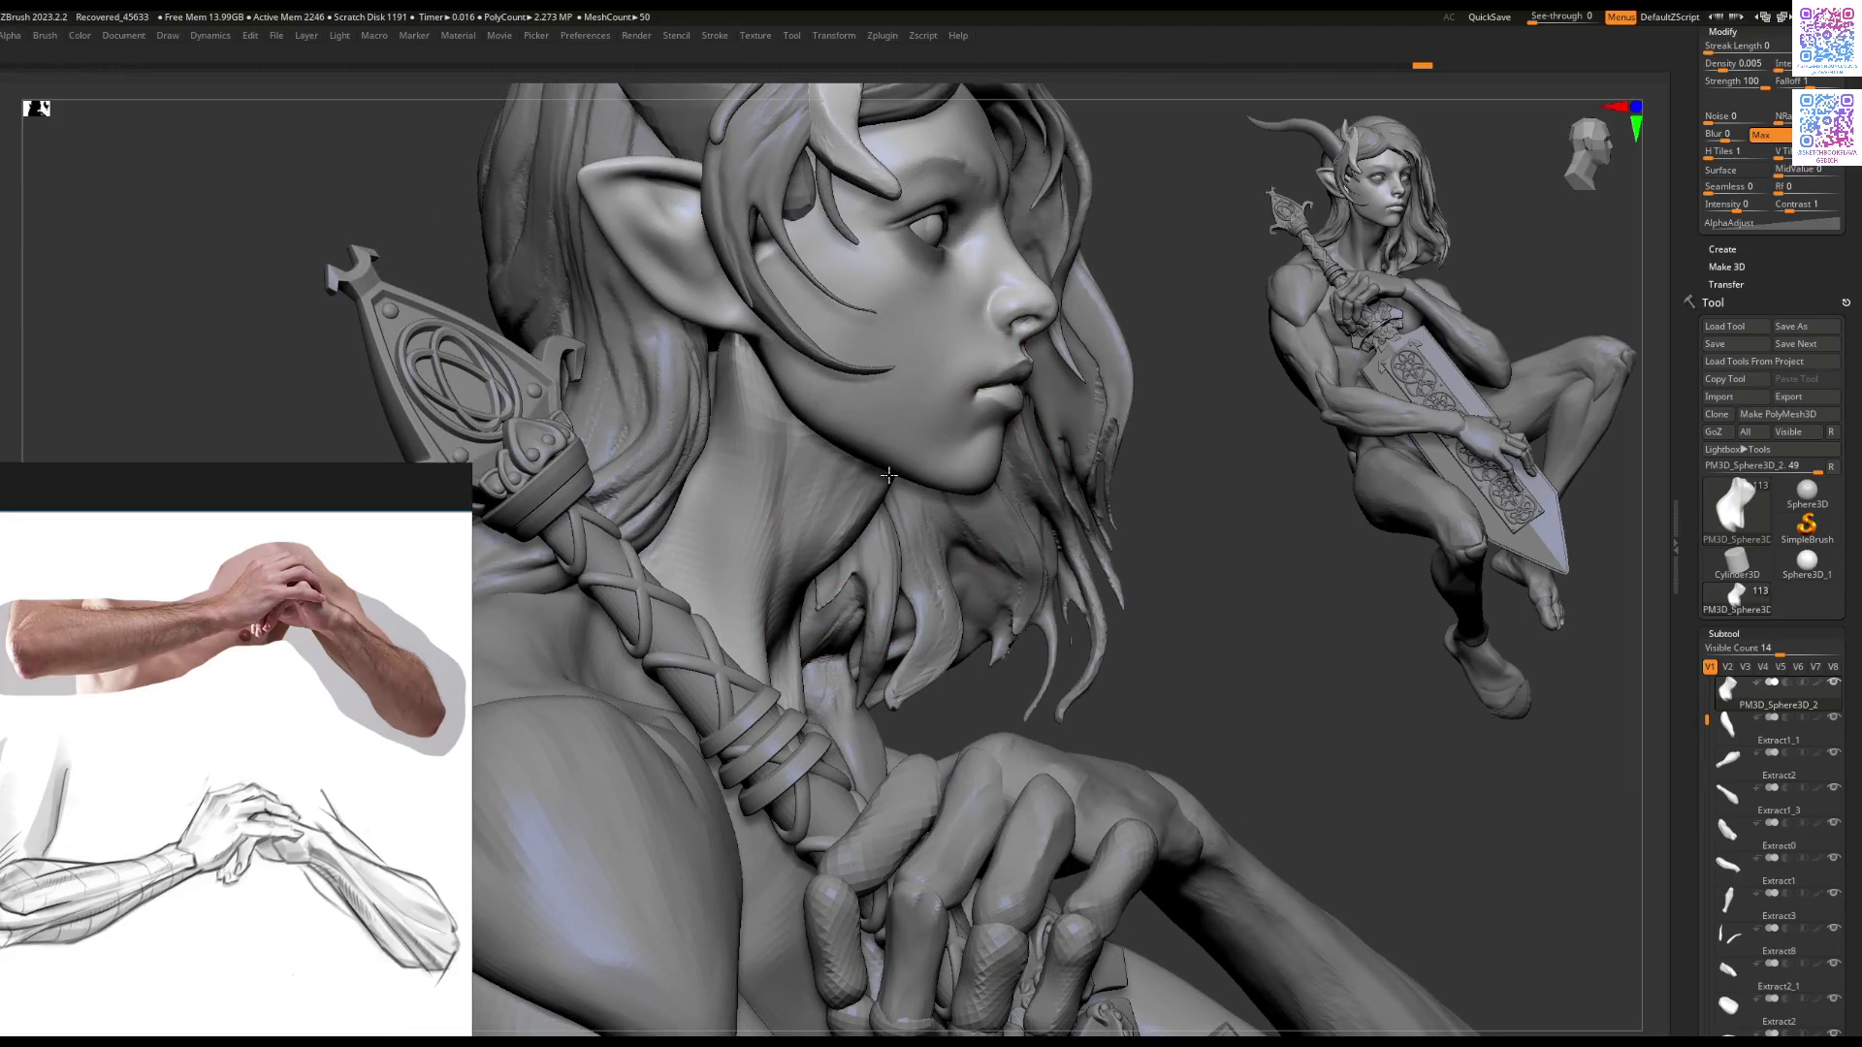
{"action": "right_click", "coordinate": [801, 490]}
{"action": "right_click", "coordinate": [780, 493]}
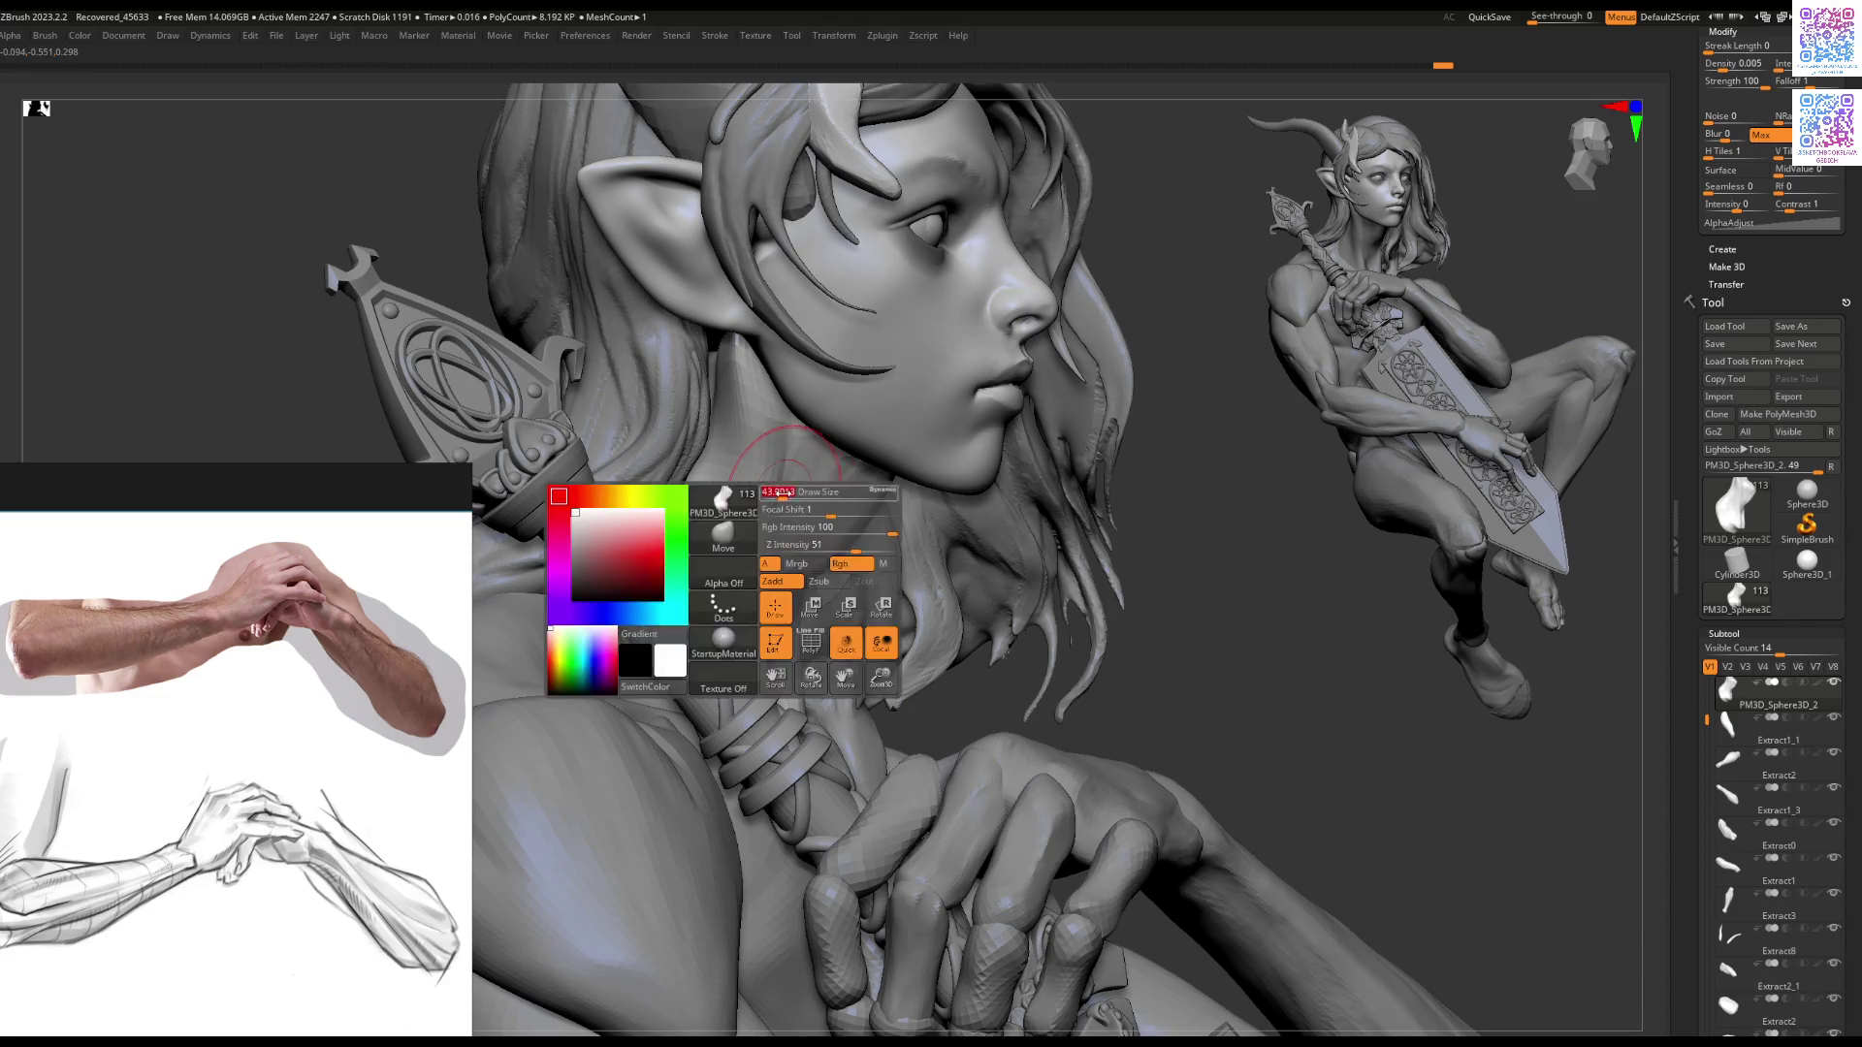
{"action": "mouse_move", "coordinate": [790, 451]}
{"action": "right_mouse_down"}
{"action": "mouse_move", "coordinate": [766, 472]}
{"action": "mouse_move", "coordinate": [766, 443]}
{"action": "right_mouse_up"}
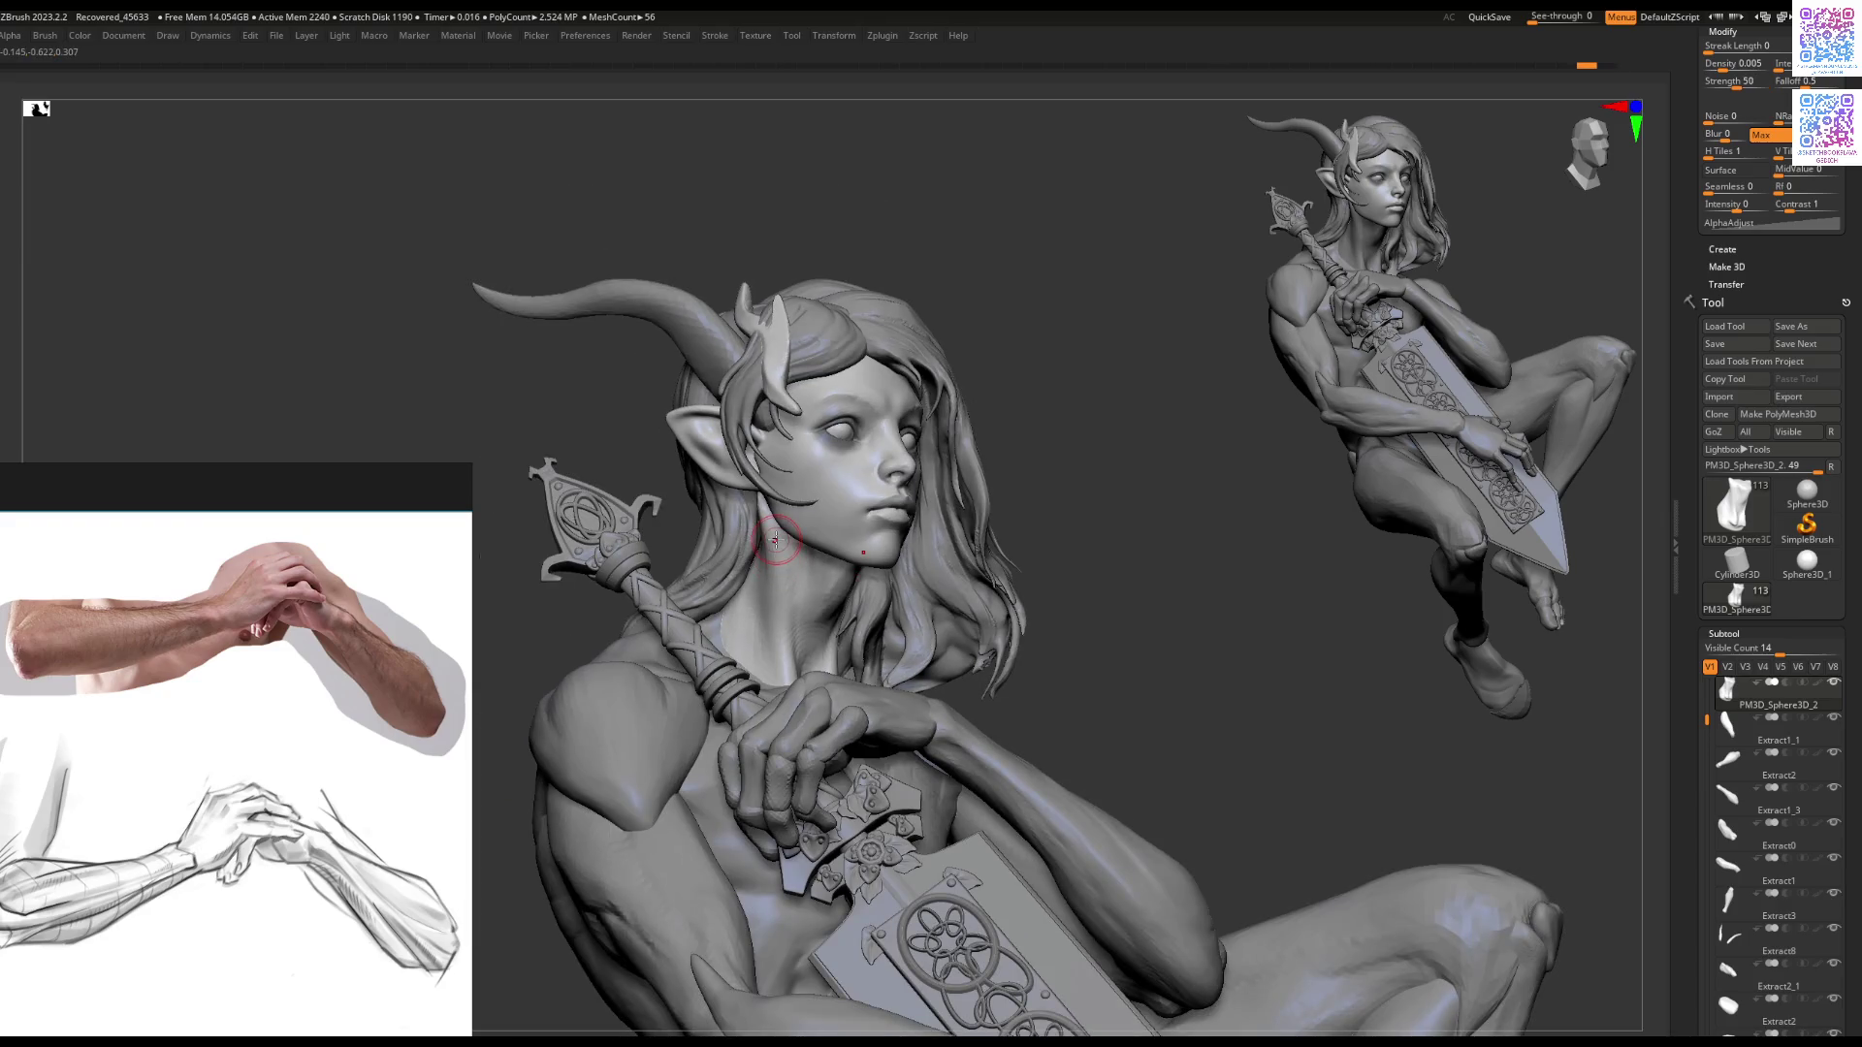
{"action": "mouse_move", "coordinate": [864, 598]}
{"action": "right_mouse_down"}
{"action": "mouse_move", "coordinate": [877, 531]}
{"action": "mouse_move", "coordinate": [869, 546]}
{"action": "mouse_move", "coordinate": [921, 567]}
{"action": "mouse_move", "coordinate": [1153, 592]}
{"action": "mouse_move", "coordinate": [1029, 545]}
{"action": "mouse_move", "coordinate": [997, 598]}
{"action": "mouse_move", "coordinate": [837, 447]}
{"action": "mouse_move", "coordinate": [863, 533]}
{"action": "mouse_move", "coordinate": [801, 571]}
{"action": "mouse_move", "coordinate": [831, 475]}
{"action": "right_mouse_up"}
Step: Select the Extract14 finger and enlarge the brush size
{"action": "left_click", "coordinate": [933, 560], "text": "alt"}
{"action": "left_click", "coordinate": [823, 540], "text": "alt"}
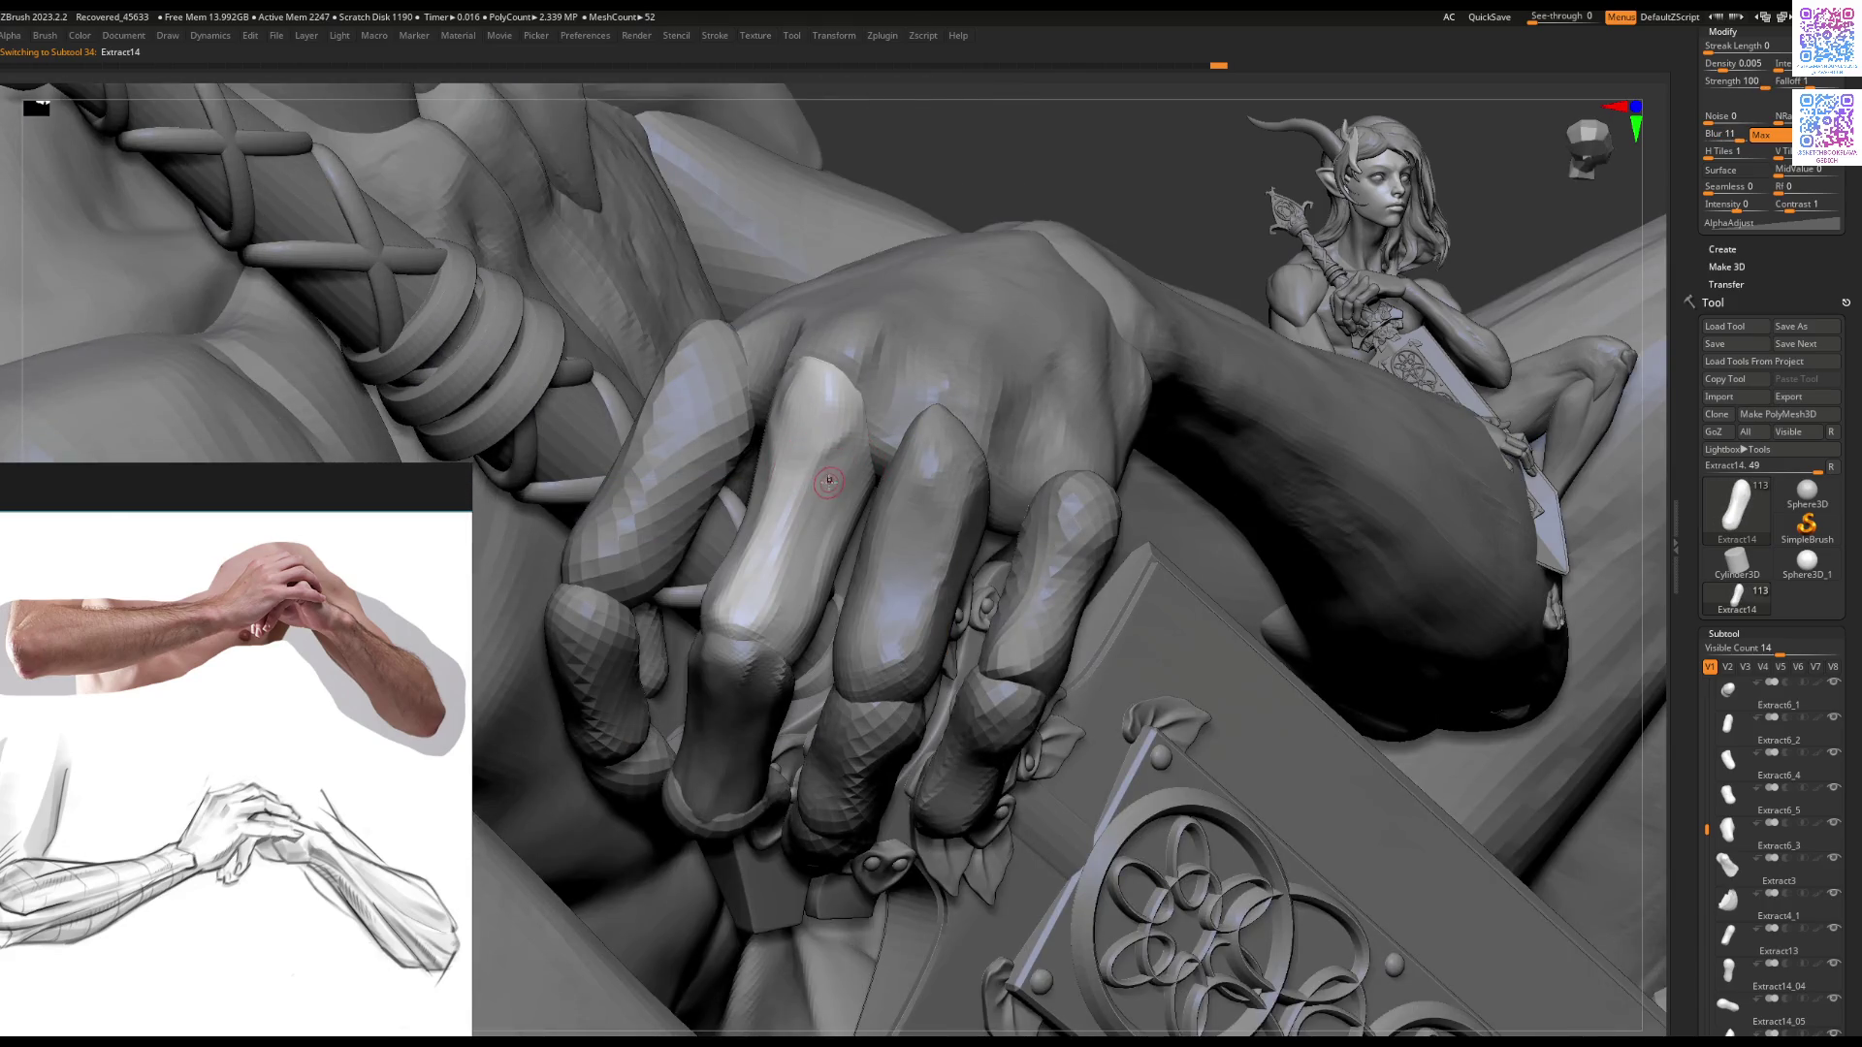
{"action": "right_click", "coordinate": [825, 492]}
{"action": "left_click_drag", "start_coordinate": [825, 492], "coordinate": [742, 573]}
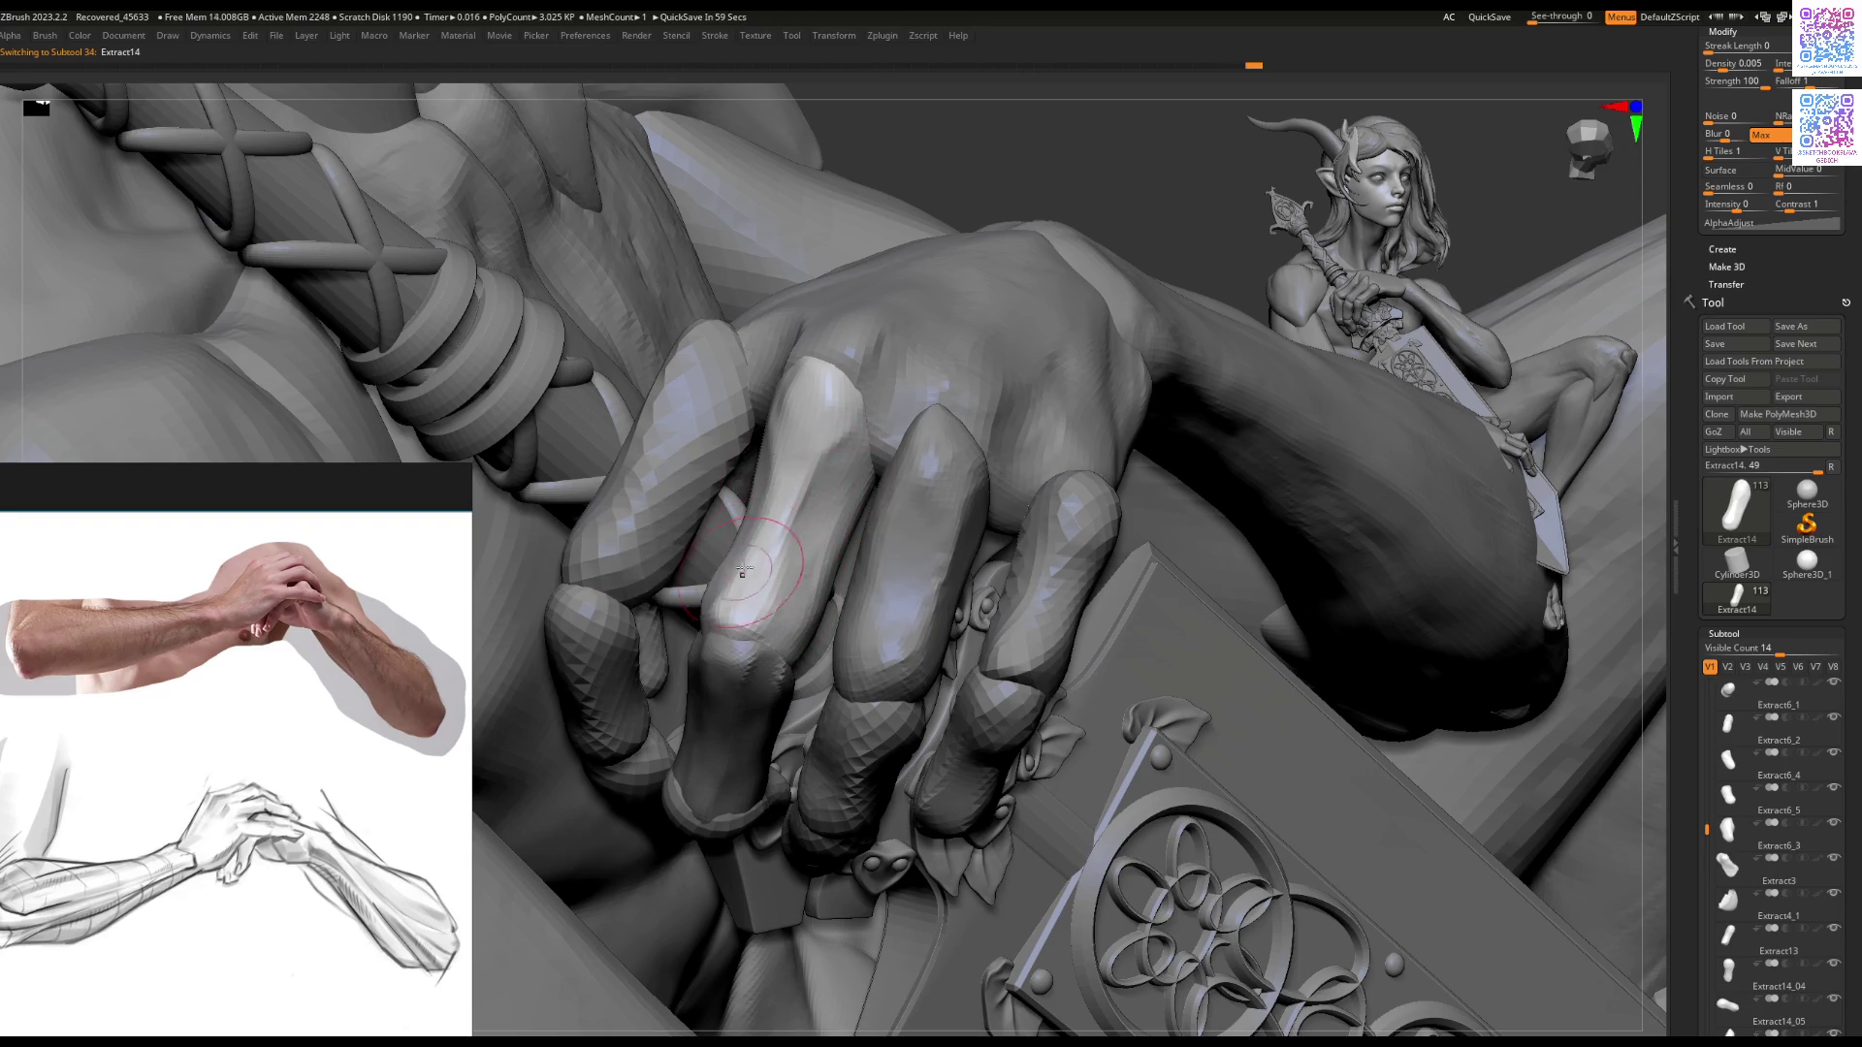
{"action": "right_click_drag", "start_coordinate": [776, 624], "coordinate": [781, 573]}
{"action": "mouse_move", "coordinate": [761, 638]}
{"action": "right_mouse_down"}
{"action": "mouse_move", "coordinate": [816, 579]}
{"action": "mouse_move", "coordinate": [840, 454]}
{"action": "right_mouse_up"}
Step: Orbit around the clasped fingers and pick the lower finger piece Extract15
{"action": "left_click", "coordinate": [840, 451], "text": "alt"}
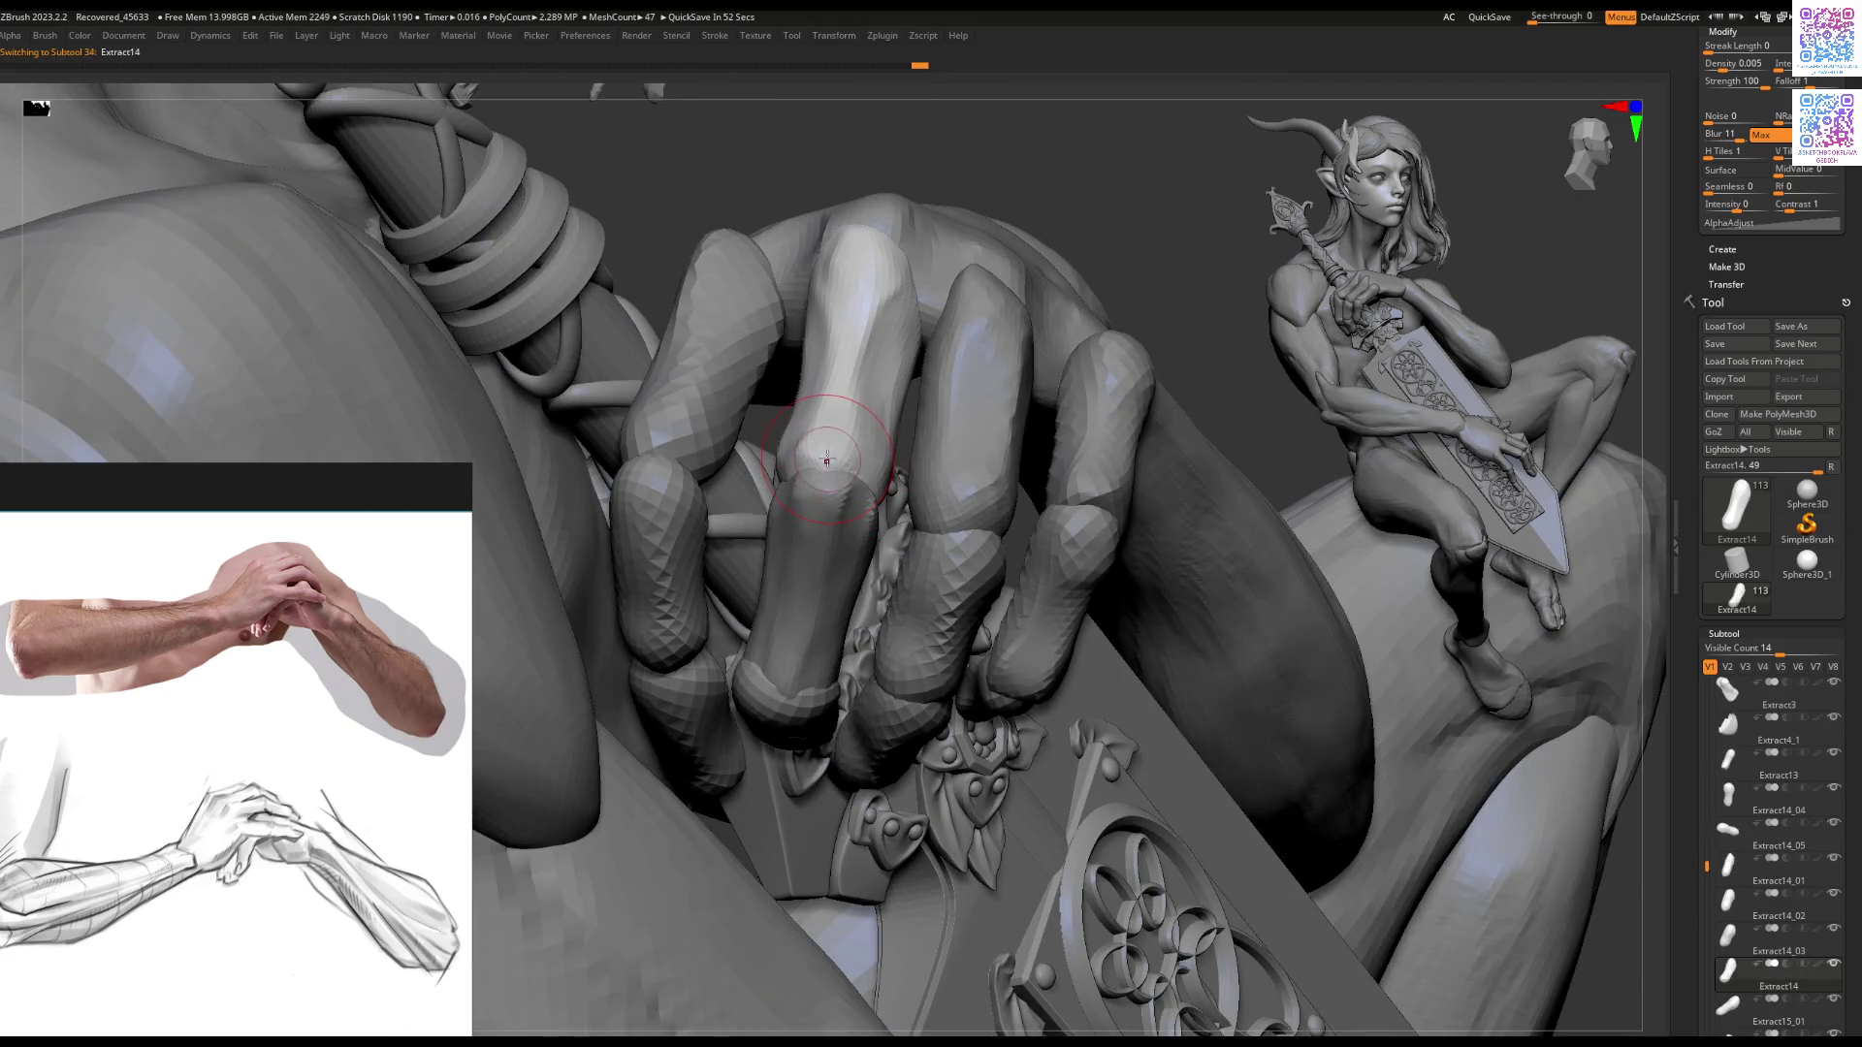
{"action": "mouse_move", "coordinate": [817, 483]}
{"action": "right_mouse_down"}
{"action": "mouse_move", "coordinate": [793, 477]}
{"action": "mouse_move", "coordinate": [820, 561]}
{"action": "right_mouse_up"}
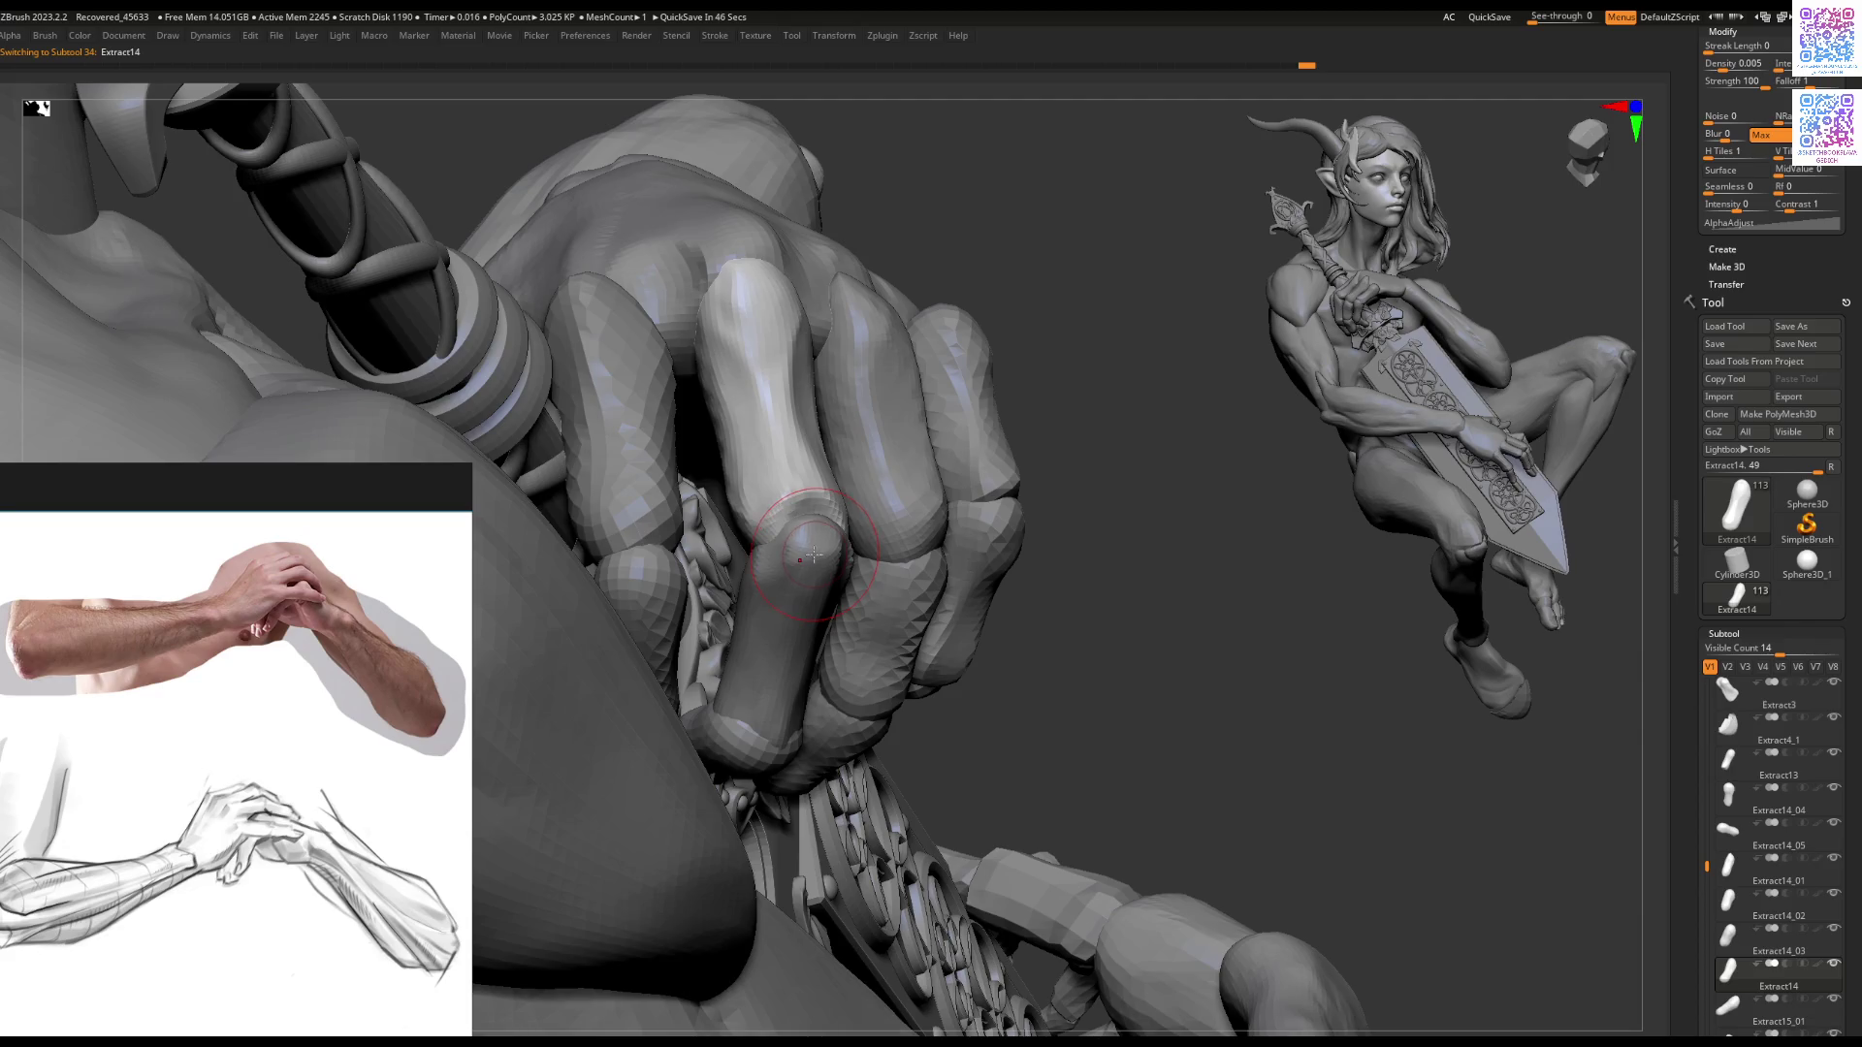
{"action": "right_click_drag", "start_coordinate": [859, 514], "coordinate": [811, 504]}
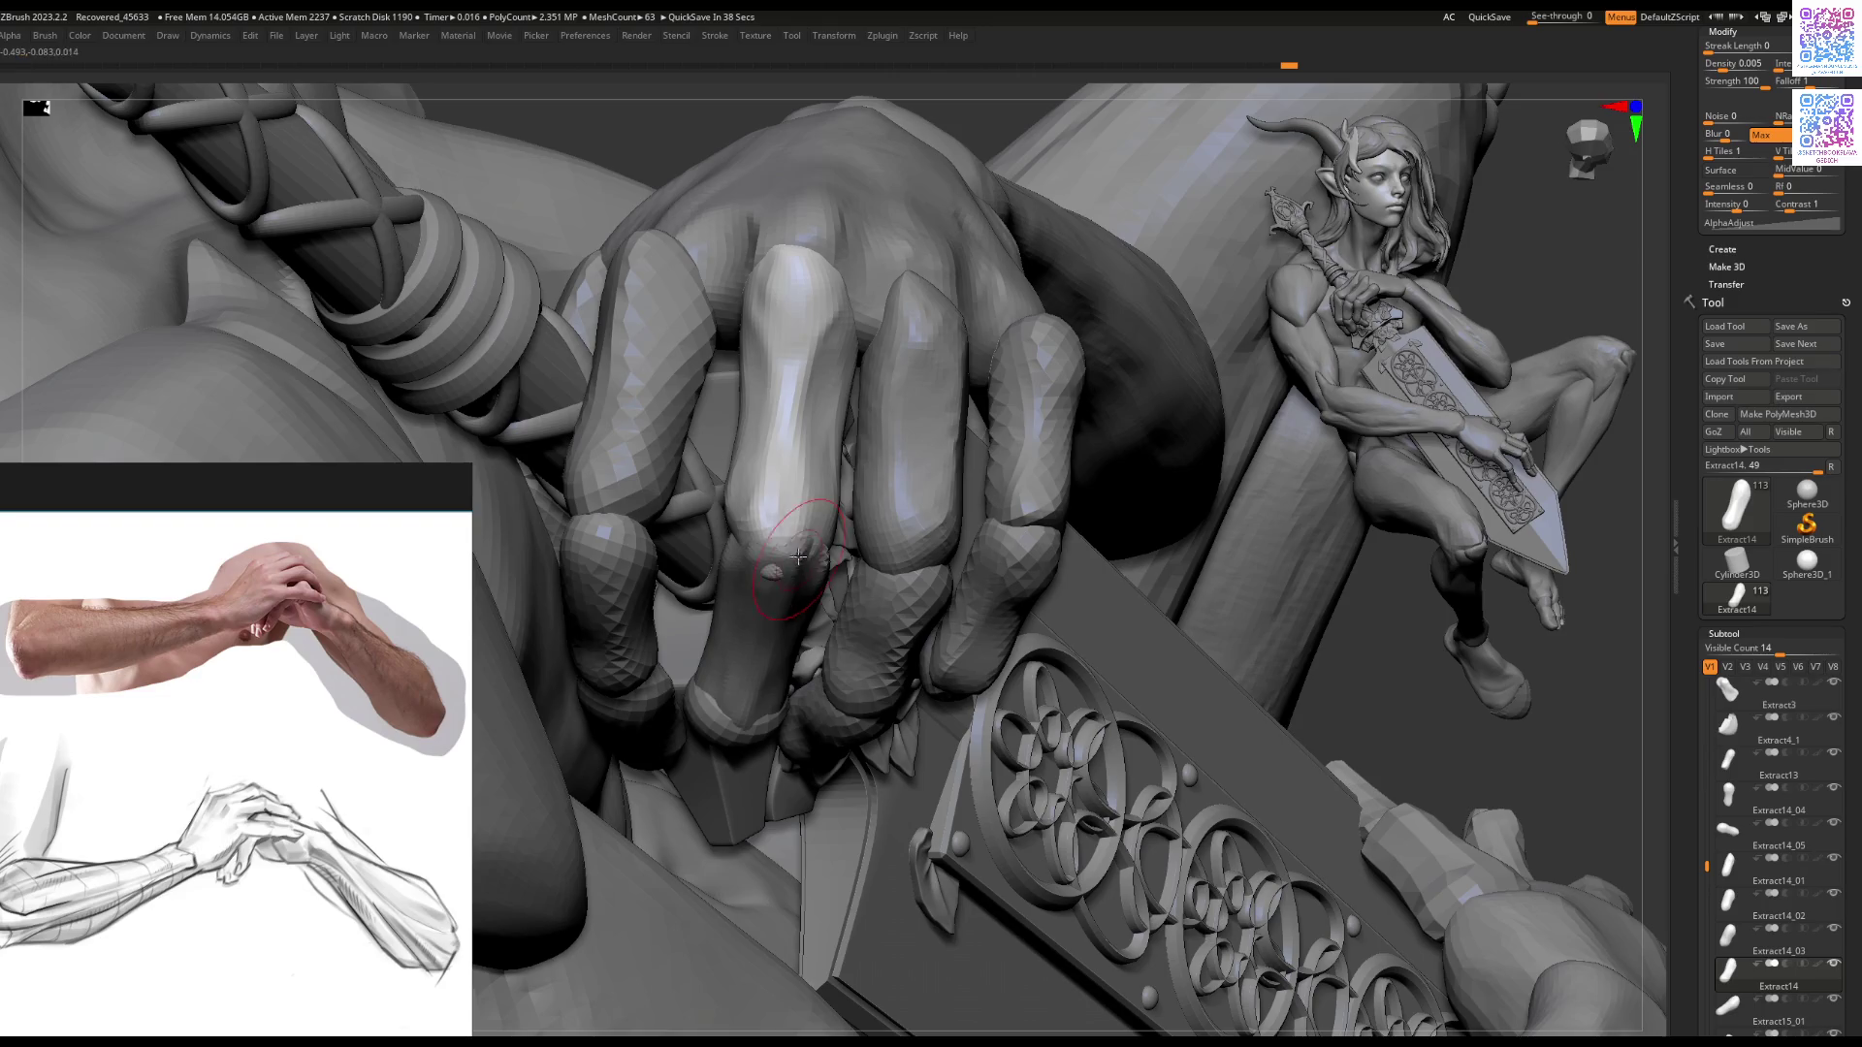
{"action": "left_click", "coordinate": [786, 583], "text": "alt"}
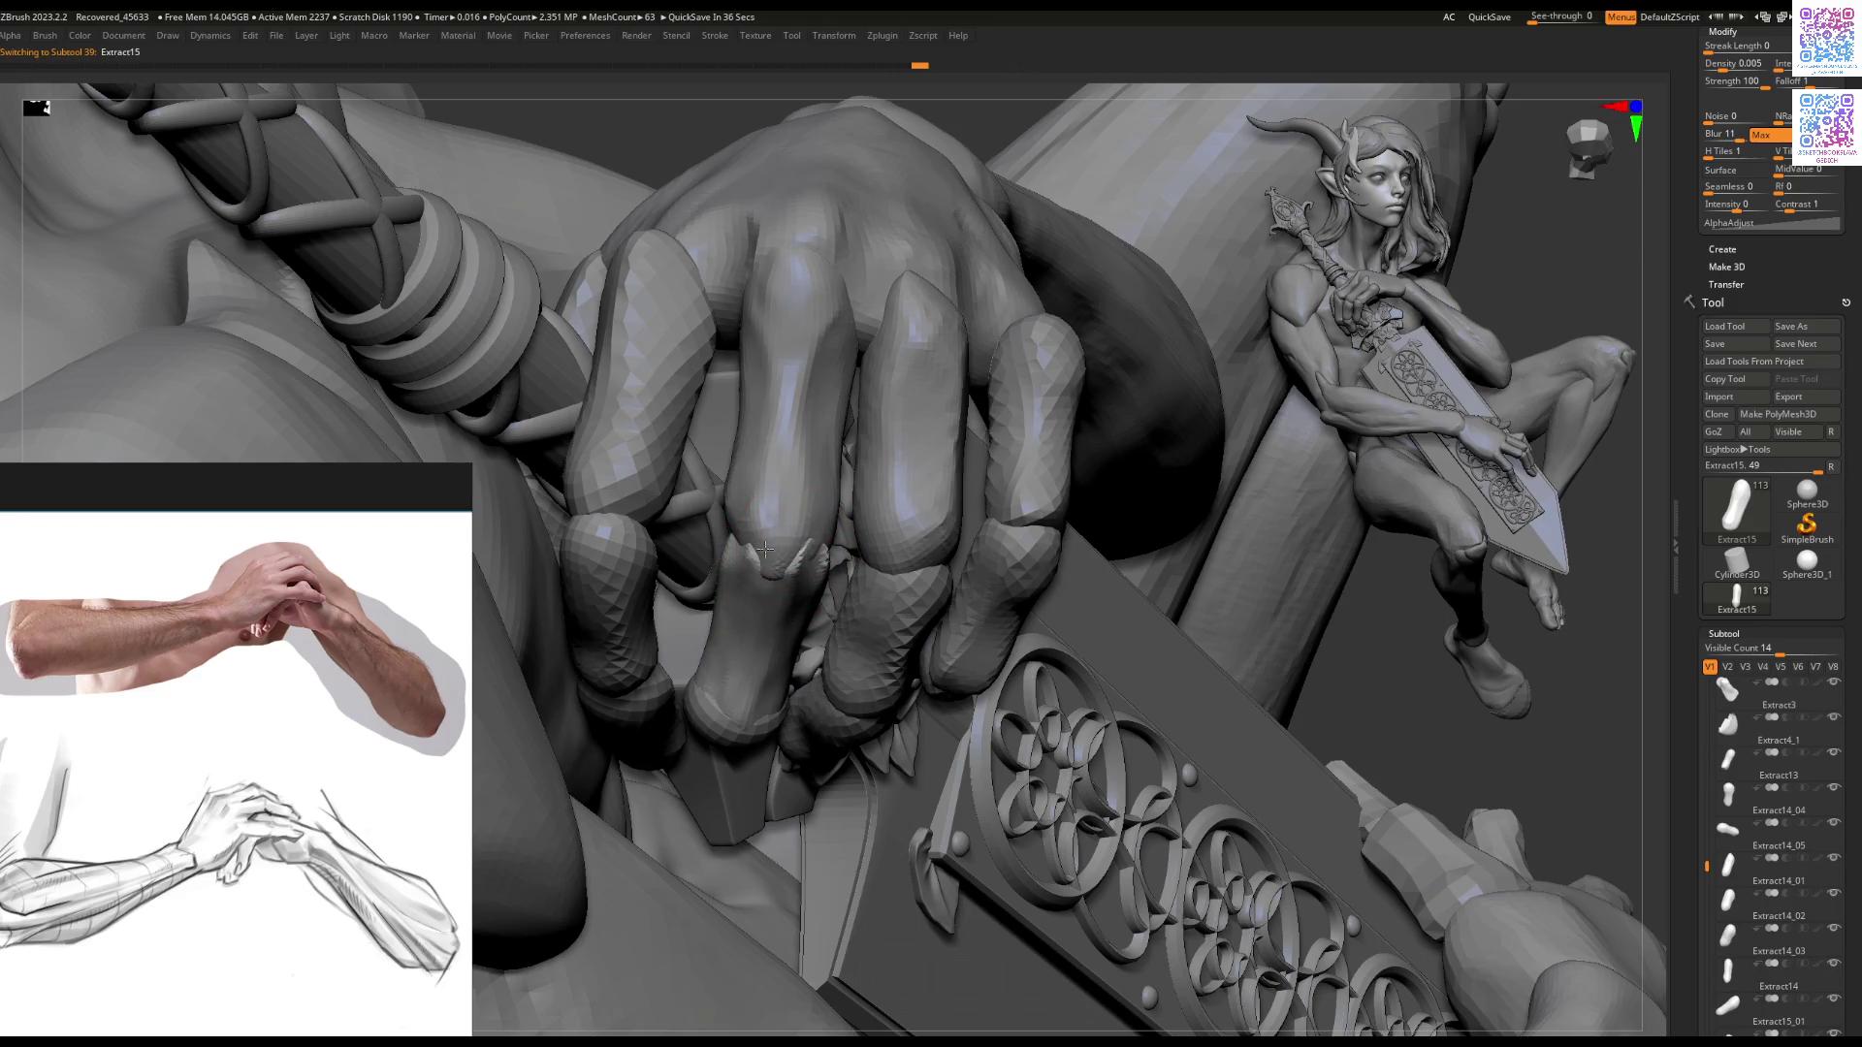
Step: Solo Extract15 and reshape its tip with the Move brush before exiting Solo
{"action": "mouse_move", "coordinate": [771, 548]}
{"action": "right_mouse_down"}
{"action": "mouse_move", "coordinate": [798, 555]}
{"action": "mouse_move", "coordinate": [793, 592]}
{"action": "mouse_move", "coordinate": [789, 529]}
{"action": "mouse_move", "coordinate": [819, 491]}
{"action": "right_mouse_up"}
{"action": "key", "text": "ctrl+shift+s"}
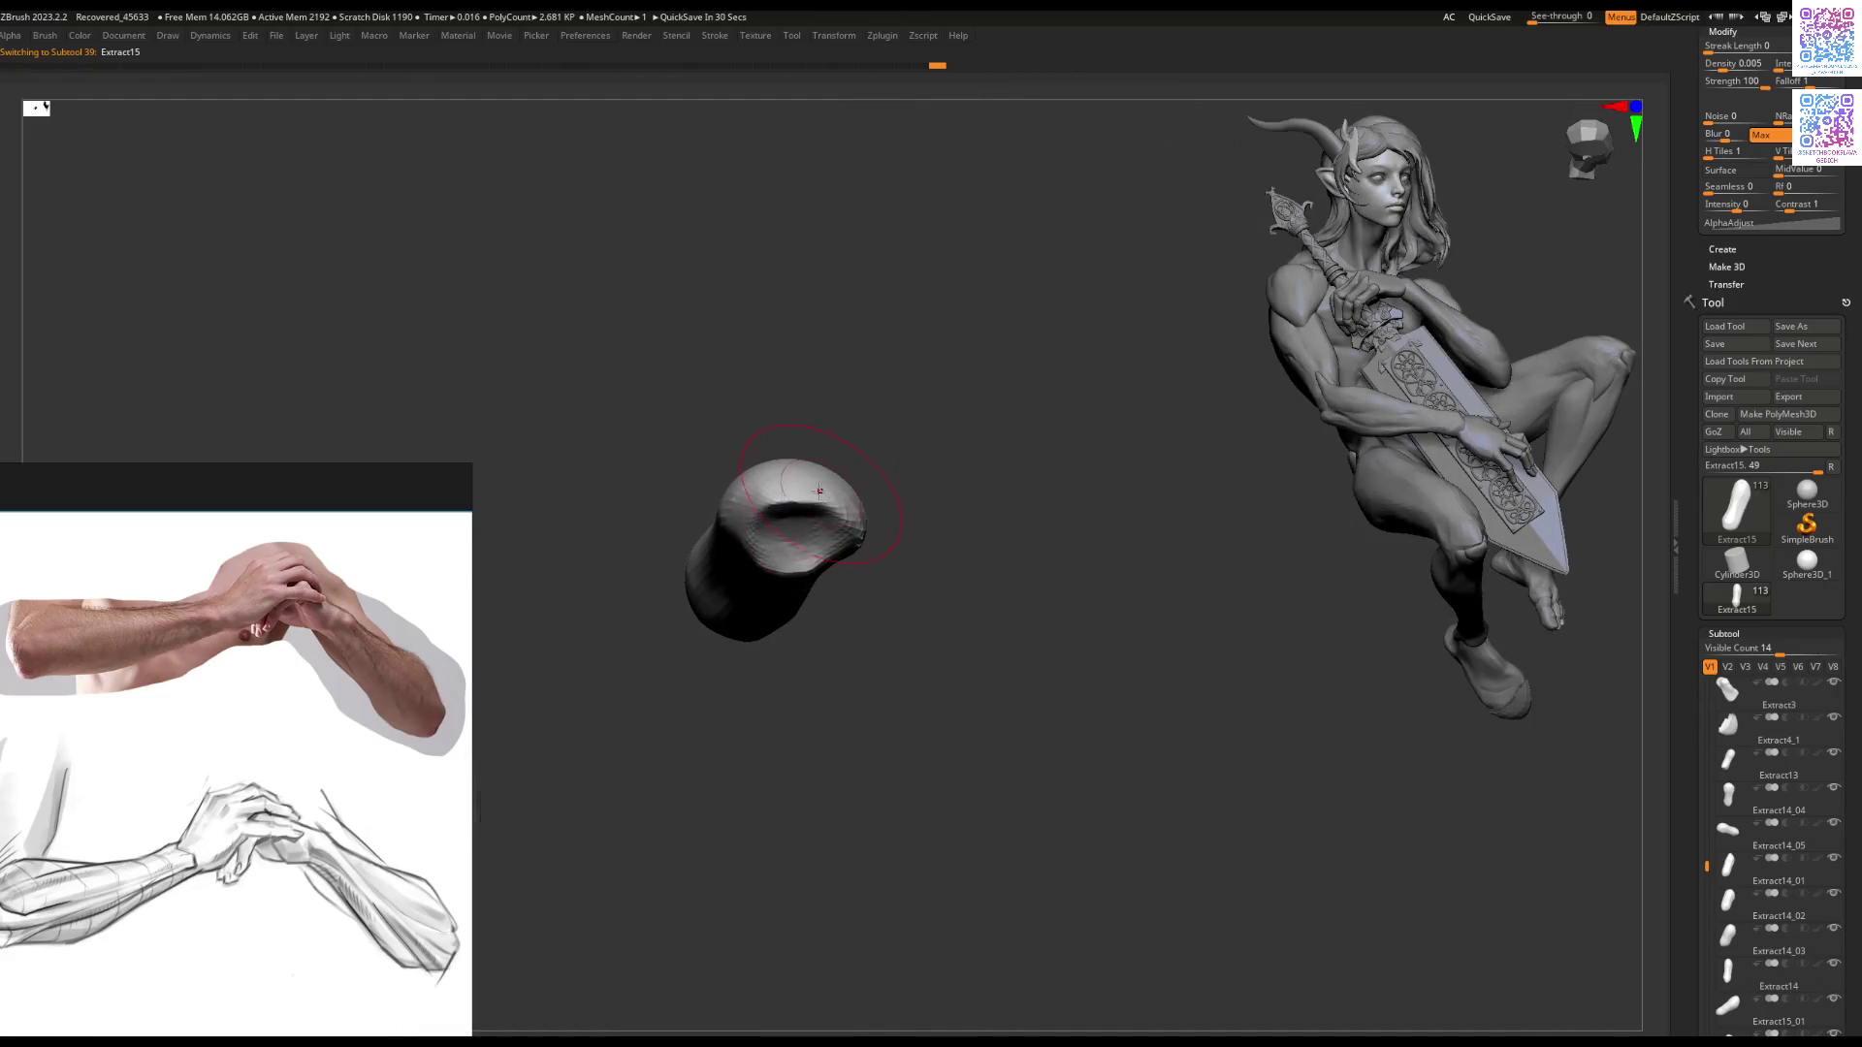
{"action": "left_click_drag", "start_coordinate": [797, 510], "coordinate": [804, 495]}
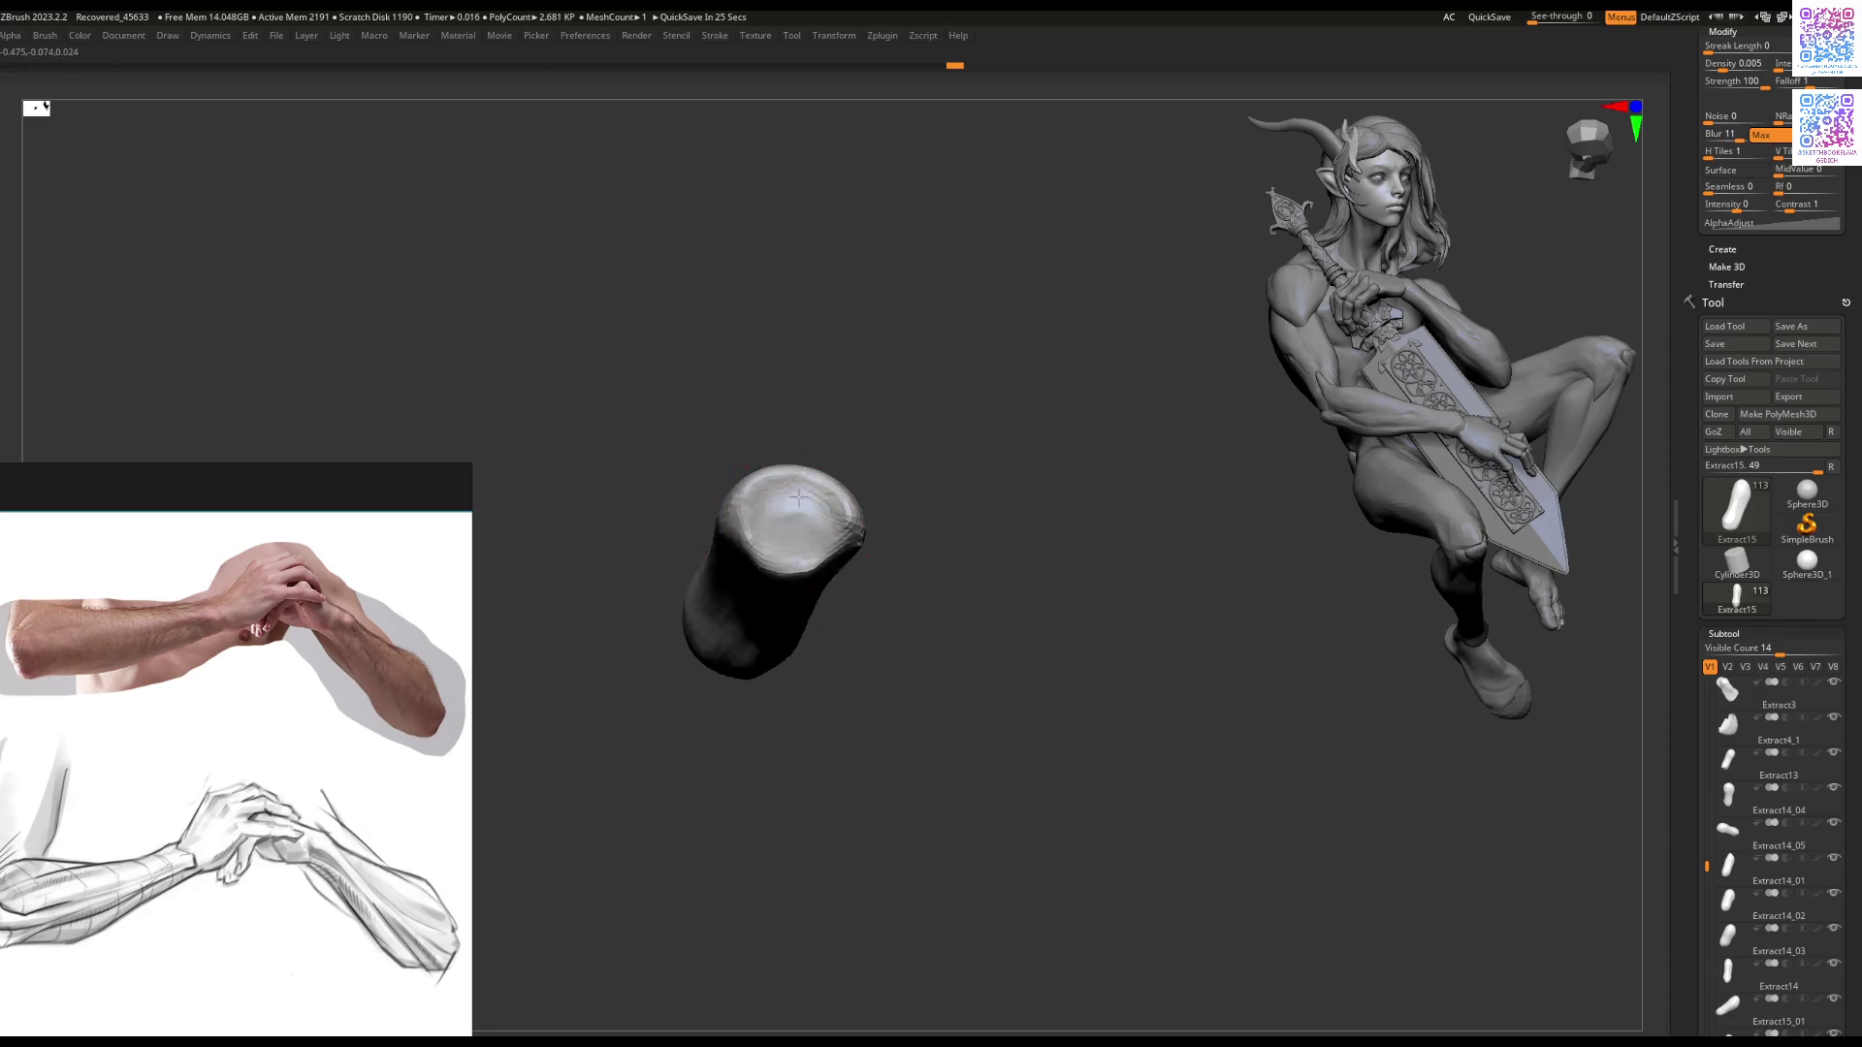
{"action": "right_click_drag", "start_coordinate": [812, 495], "coordinate": [814, 445]}
{"action": "mouse_move", "coordinate": [813, 515]}
{"action": "right_mouse_down"}
{"action": "mouse_move", "coordinate": [769, 520]}
{"action": "mouse_move", "coordinate": [866, 545]}
{"action": "right_mouse_up"}
Step: Push the lower finger segment toward the lower left and check the knuckle joint from several angles
{"action": "left_click_drag", "start_coordinate": [780, 548], "coordinate": [764, 587]}
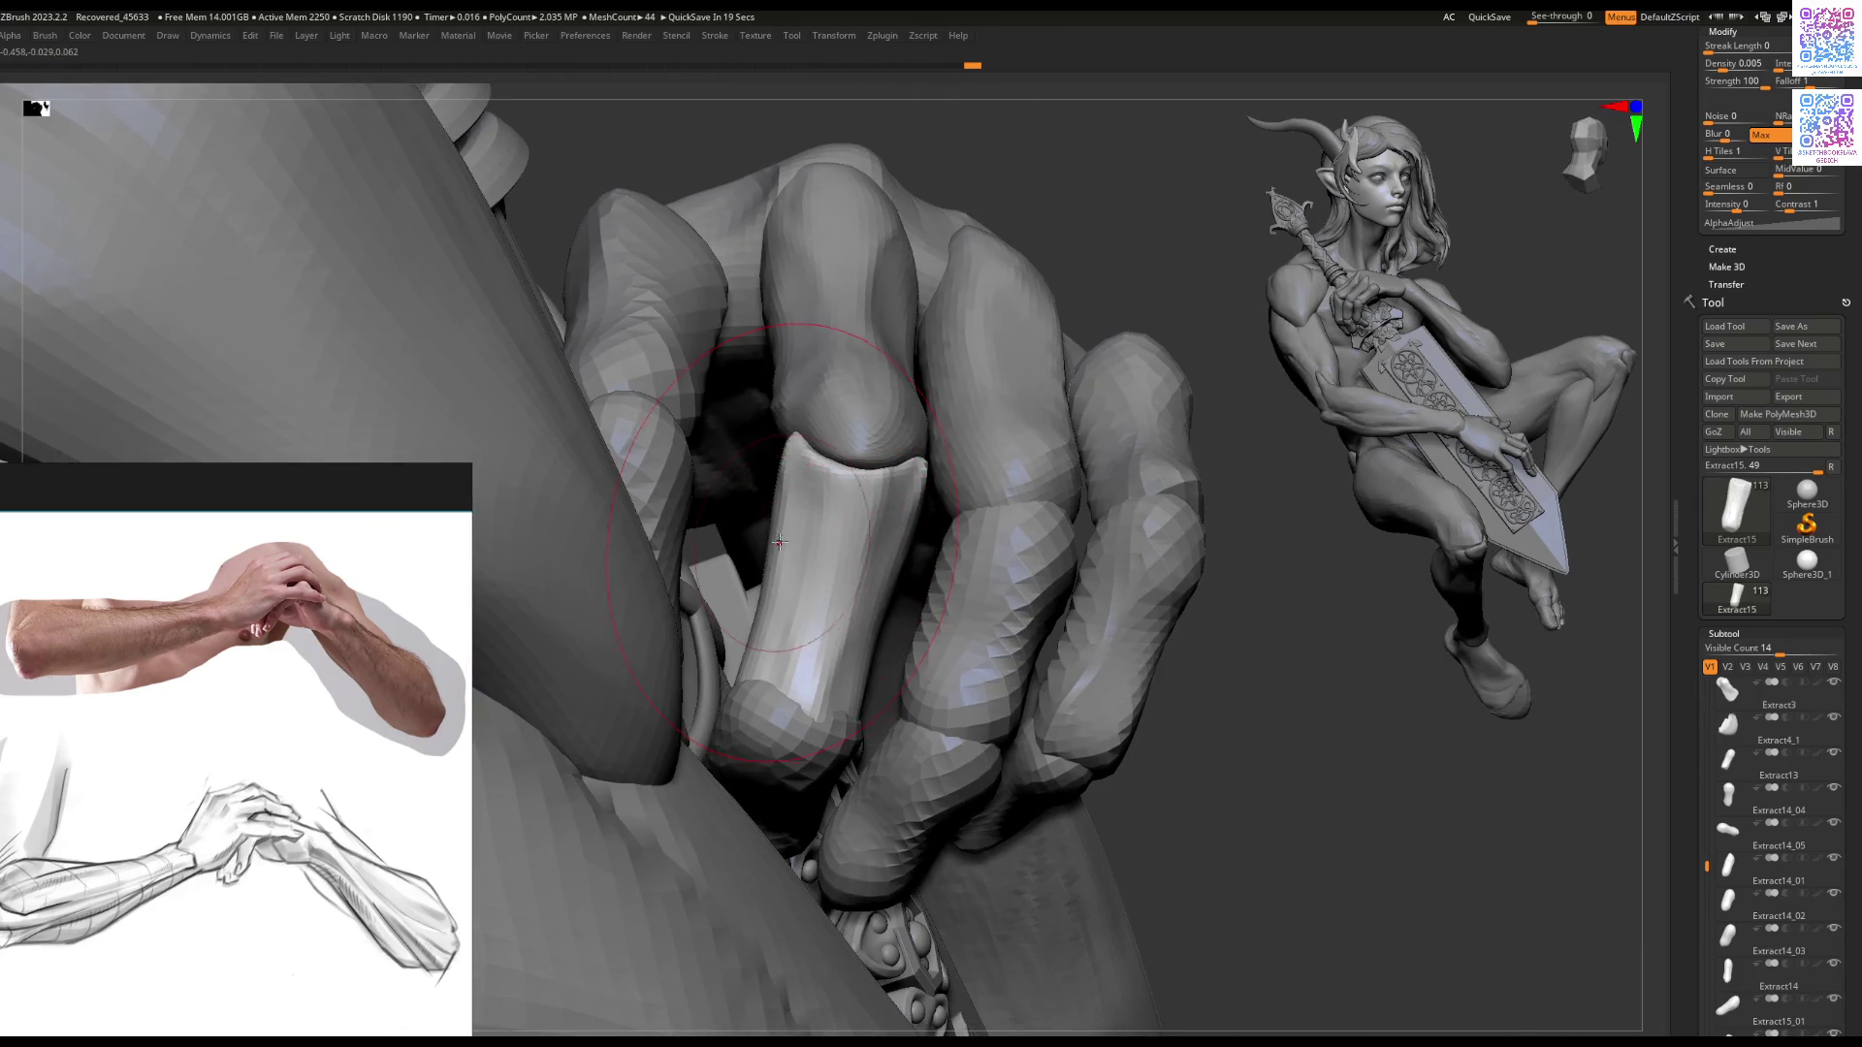
{"action": "mouse_move", "coordinate": [743, 690]}
{"action": "right_mouse_down"}
{"action": "mouse_move", "coordinate": [805, 679]}
{"action": "mouse_move", "coordinate": [863, 699]}
{"action": "right_mouse_up"}
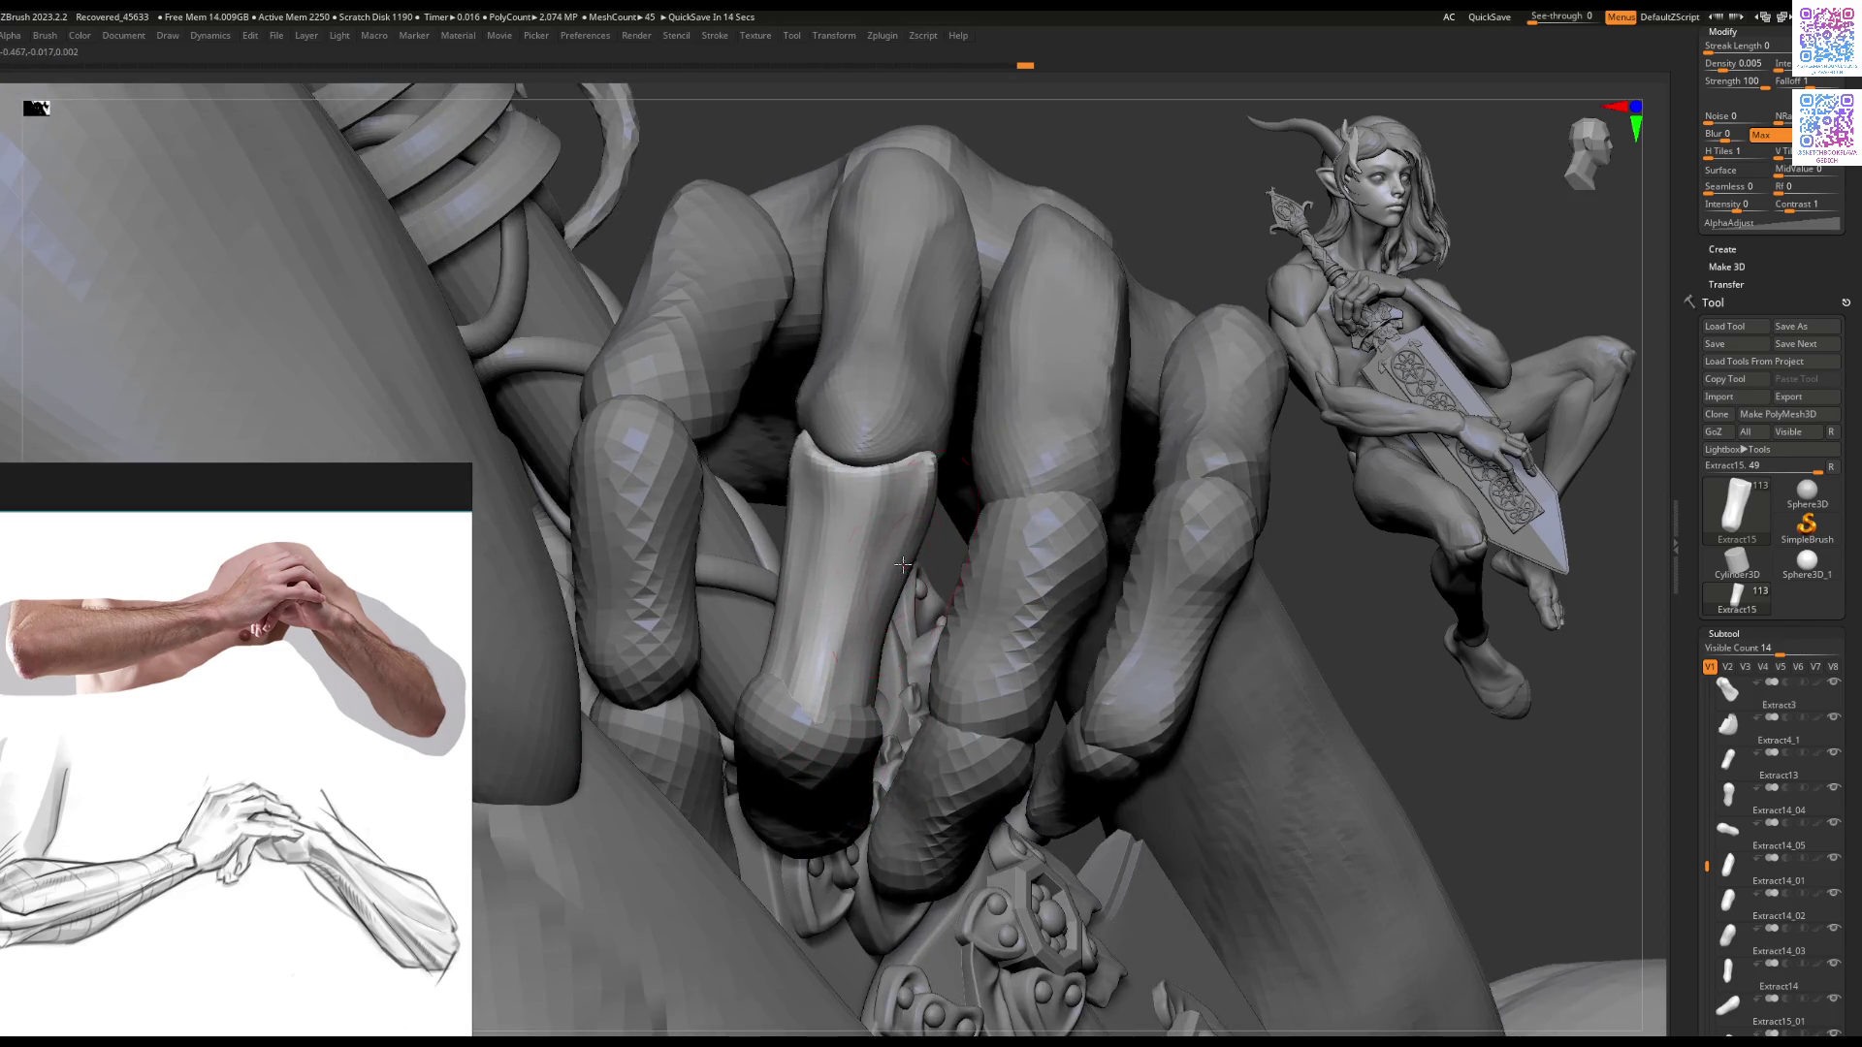
{"action": "right_click_drag", "start_coordinate": [902, 563], "coordinate": [906, 590]}
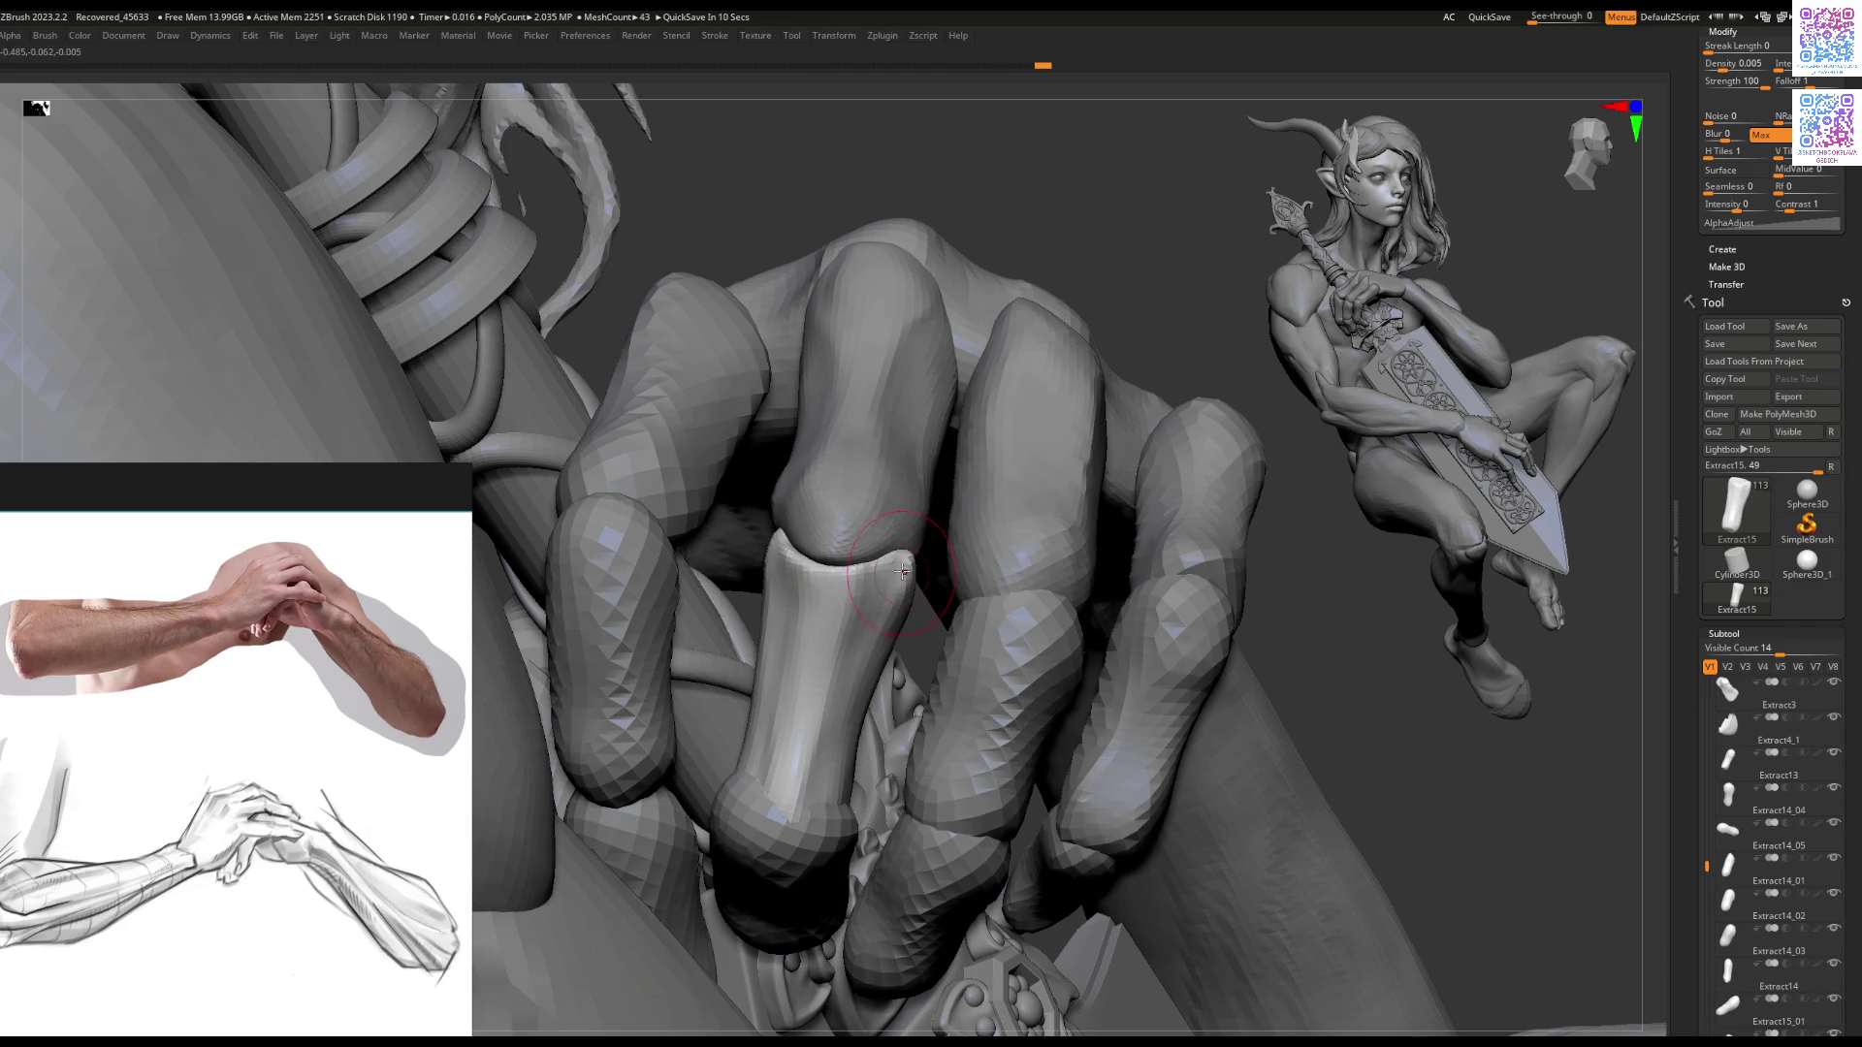
{"action": "mouse_move", "coordinate": [906, 572]}
{"action": "right_mouse_down"}
{"action": "mouse_move", "coordinate": [757, 594]}
{"action": "mouse_move", "coordinate": [765, 528]}
{"action": "mouse_move", "coordinate": [778, 568]}
{"action": "right_mouse_up"}
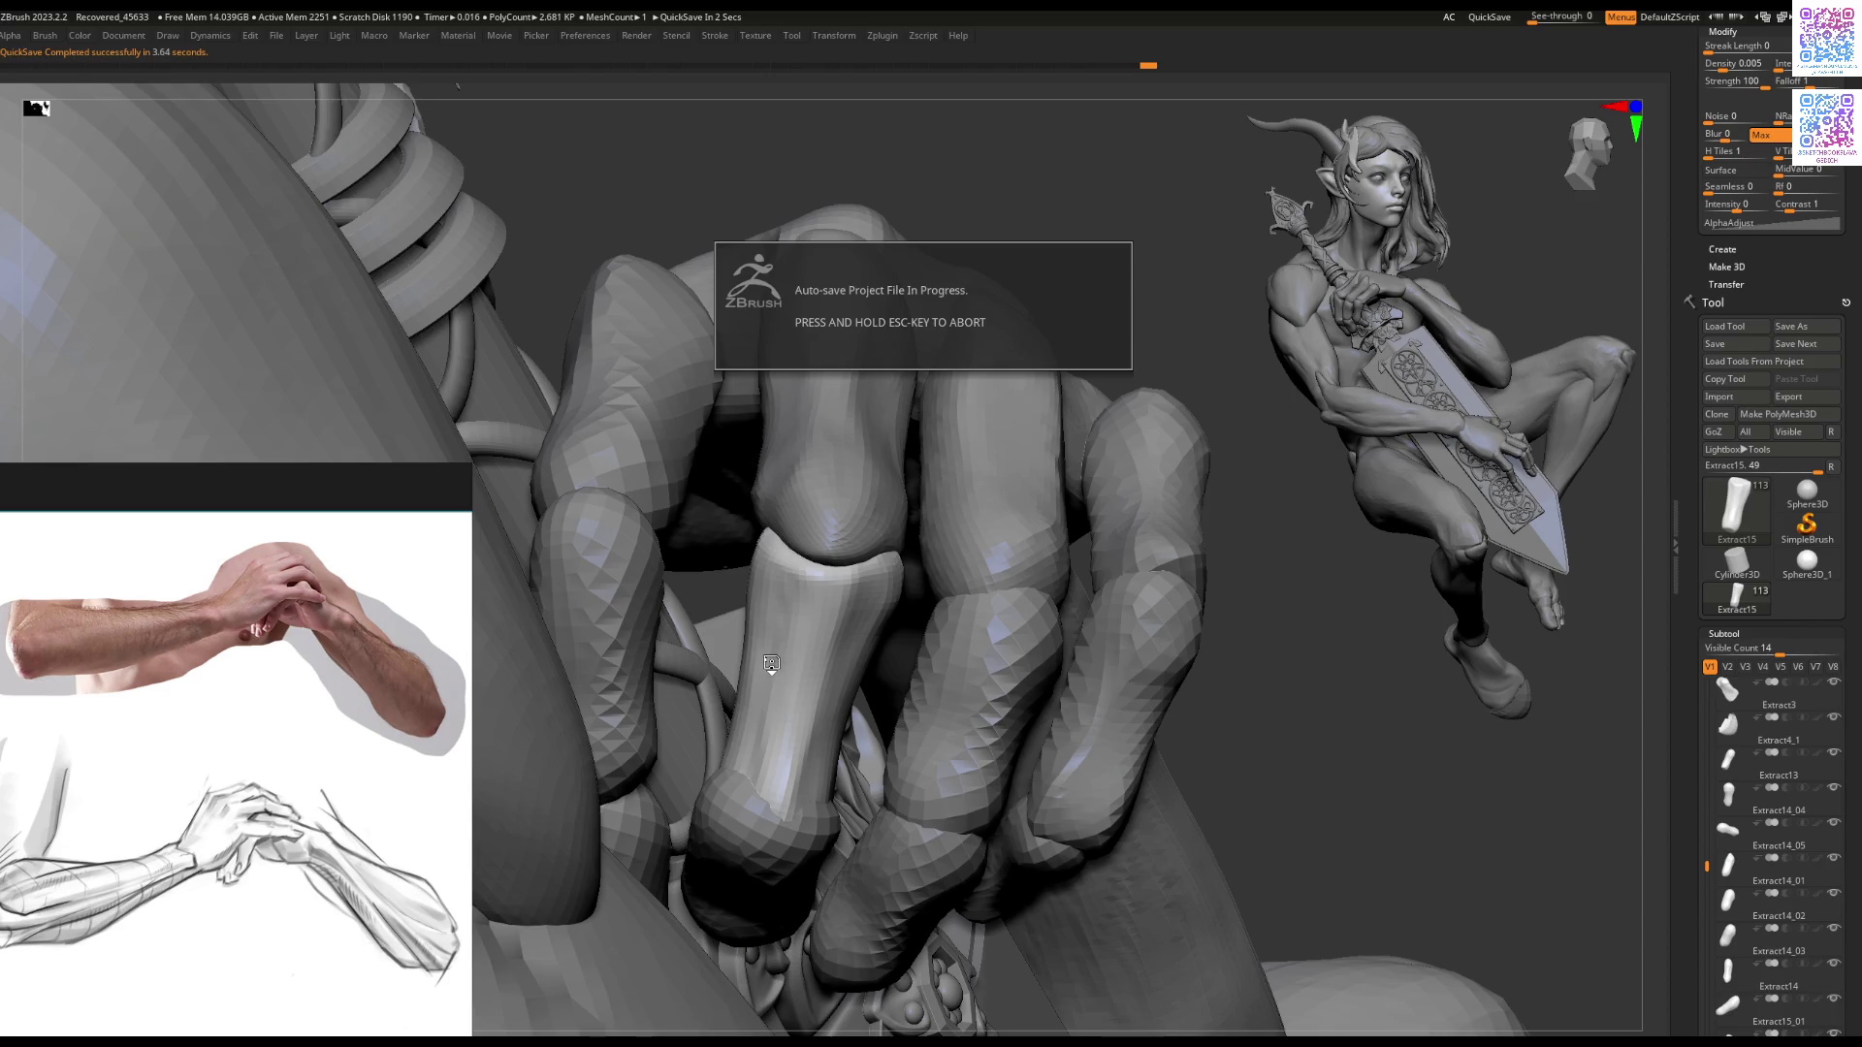
{"action": "mouse_move", "coordinate": [772, 662]}
{"action": "right_mouse_down"}
{"action": "mouse_move", "coordinate": [920, 546]}
{"action": "mouse_move", "coordinate": [793, 546]}
{"action": "right_mouse_up"}
{"action": "left_click", "coordinate": [919, 546], "text": "alt"}
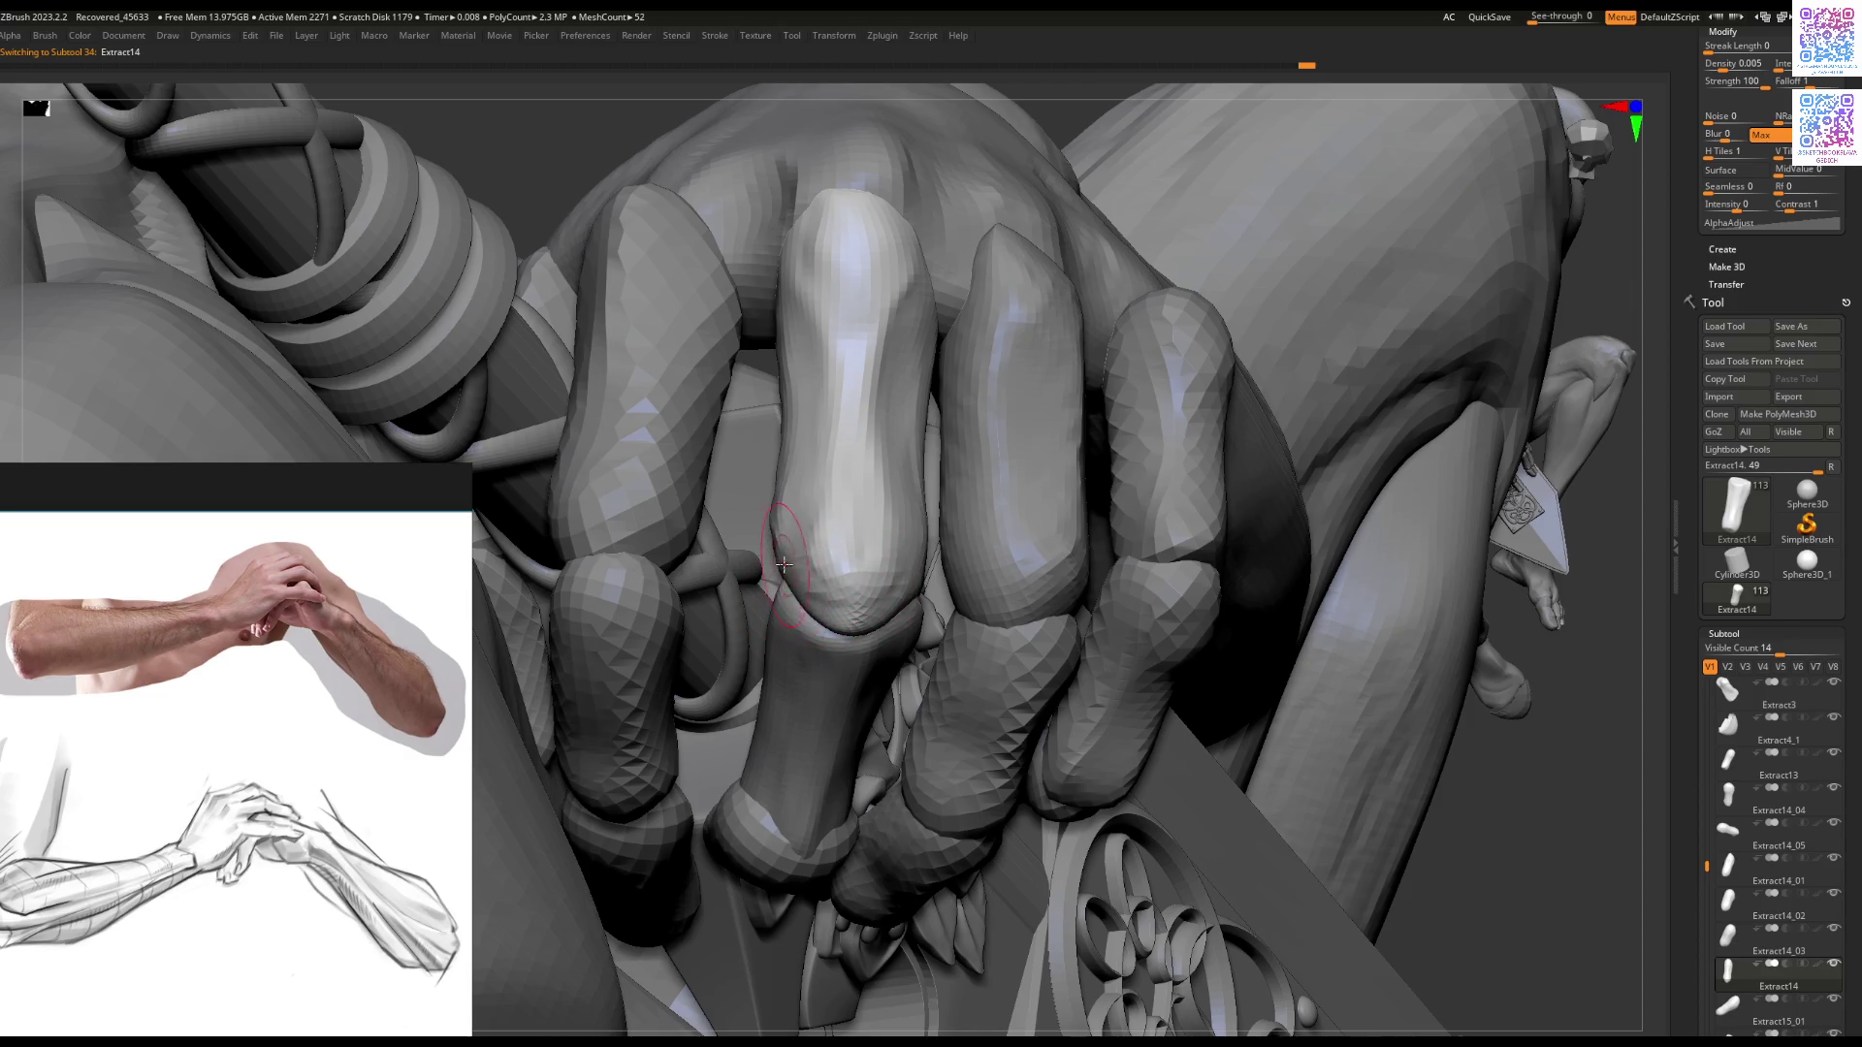
Step: Inspect the Extract14 finger, unhide all parts, and make the Extract15 finger piece active
{"action": "key", "text": "space"}
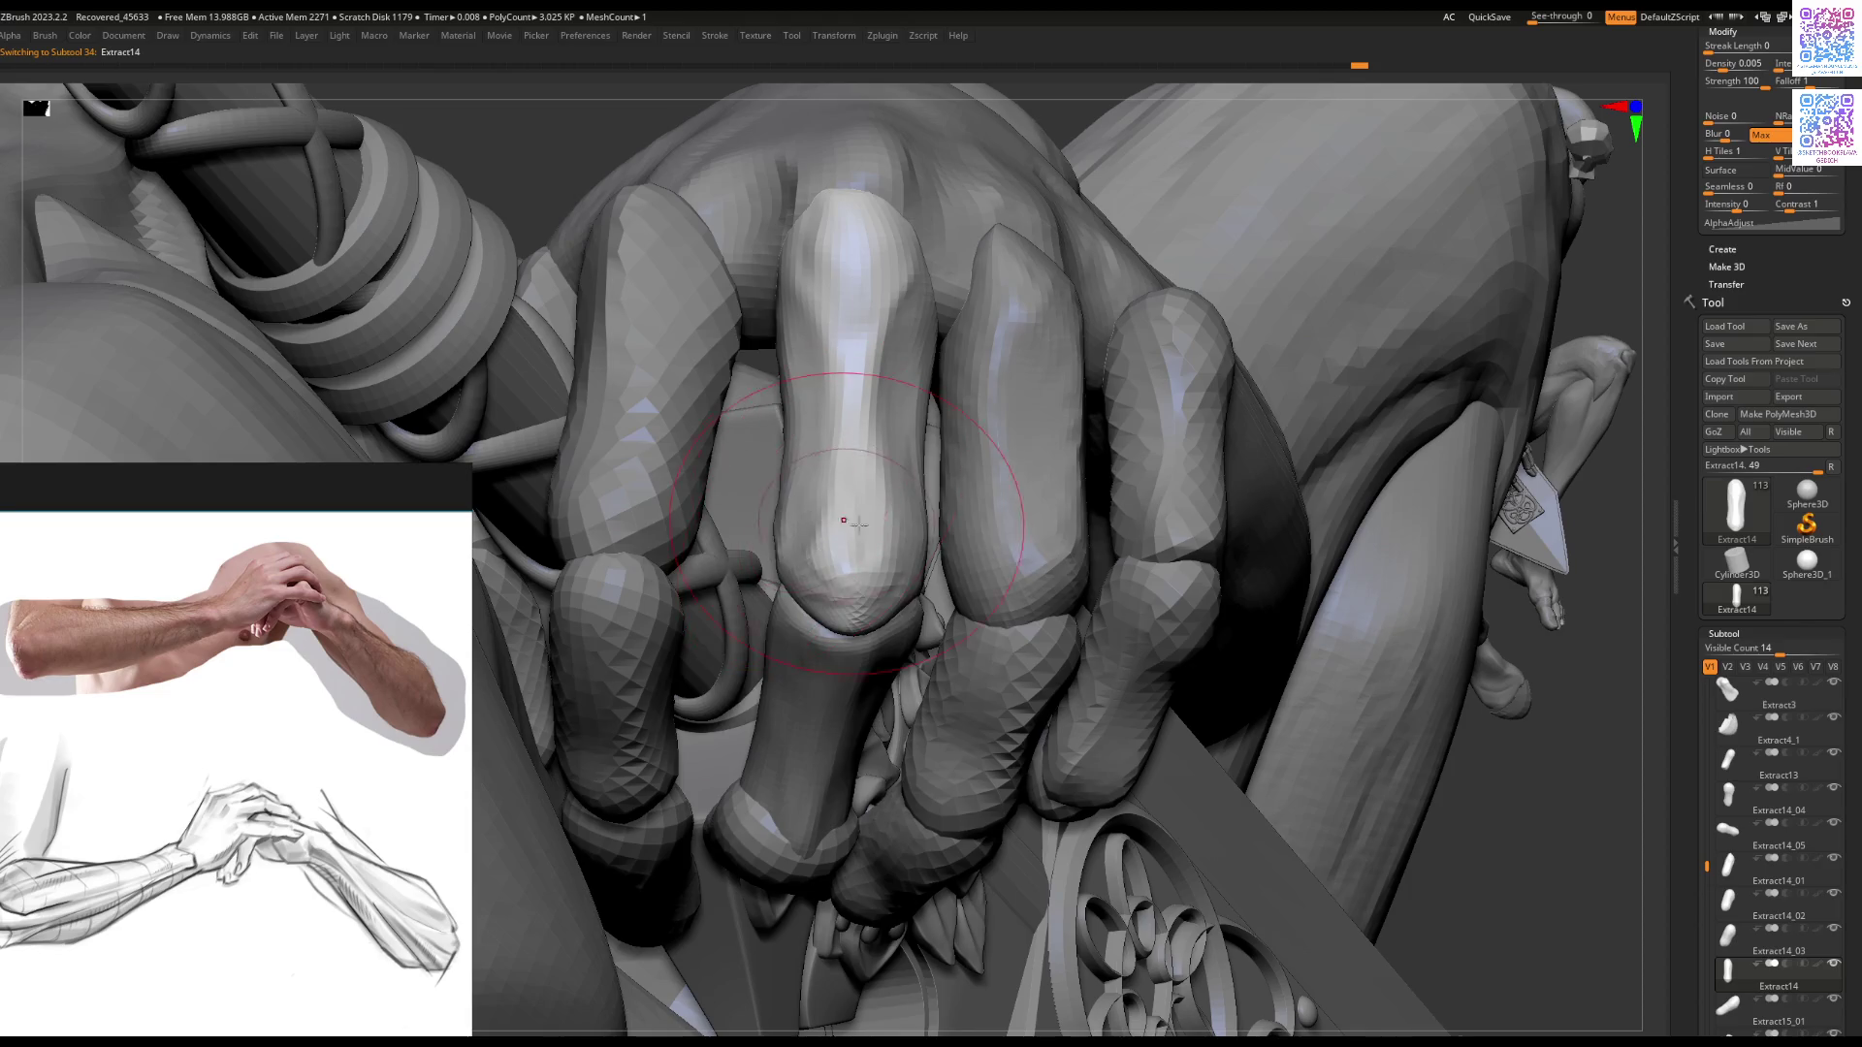
{"action": "mouse_move", "coordinate": [890, 532]}
{"action": "right_mouse_down"}
{"action": "mouse_move", "coordinate": [907, 442]}
{"action": "mouse_move", "coordinate": [906, 502]}
{"action": "mouse_move", "coordinate": [831, 603]}
{"action": "right_mouse_up"}
{"action": "key", "text": "b"}
{"action": "left_click", "coordinate": [778, 644]}
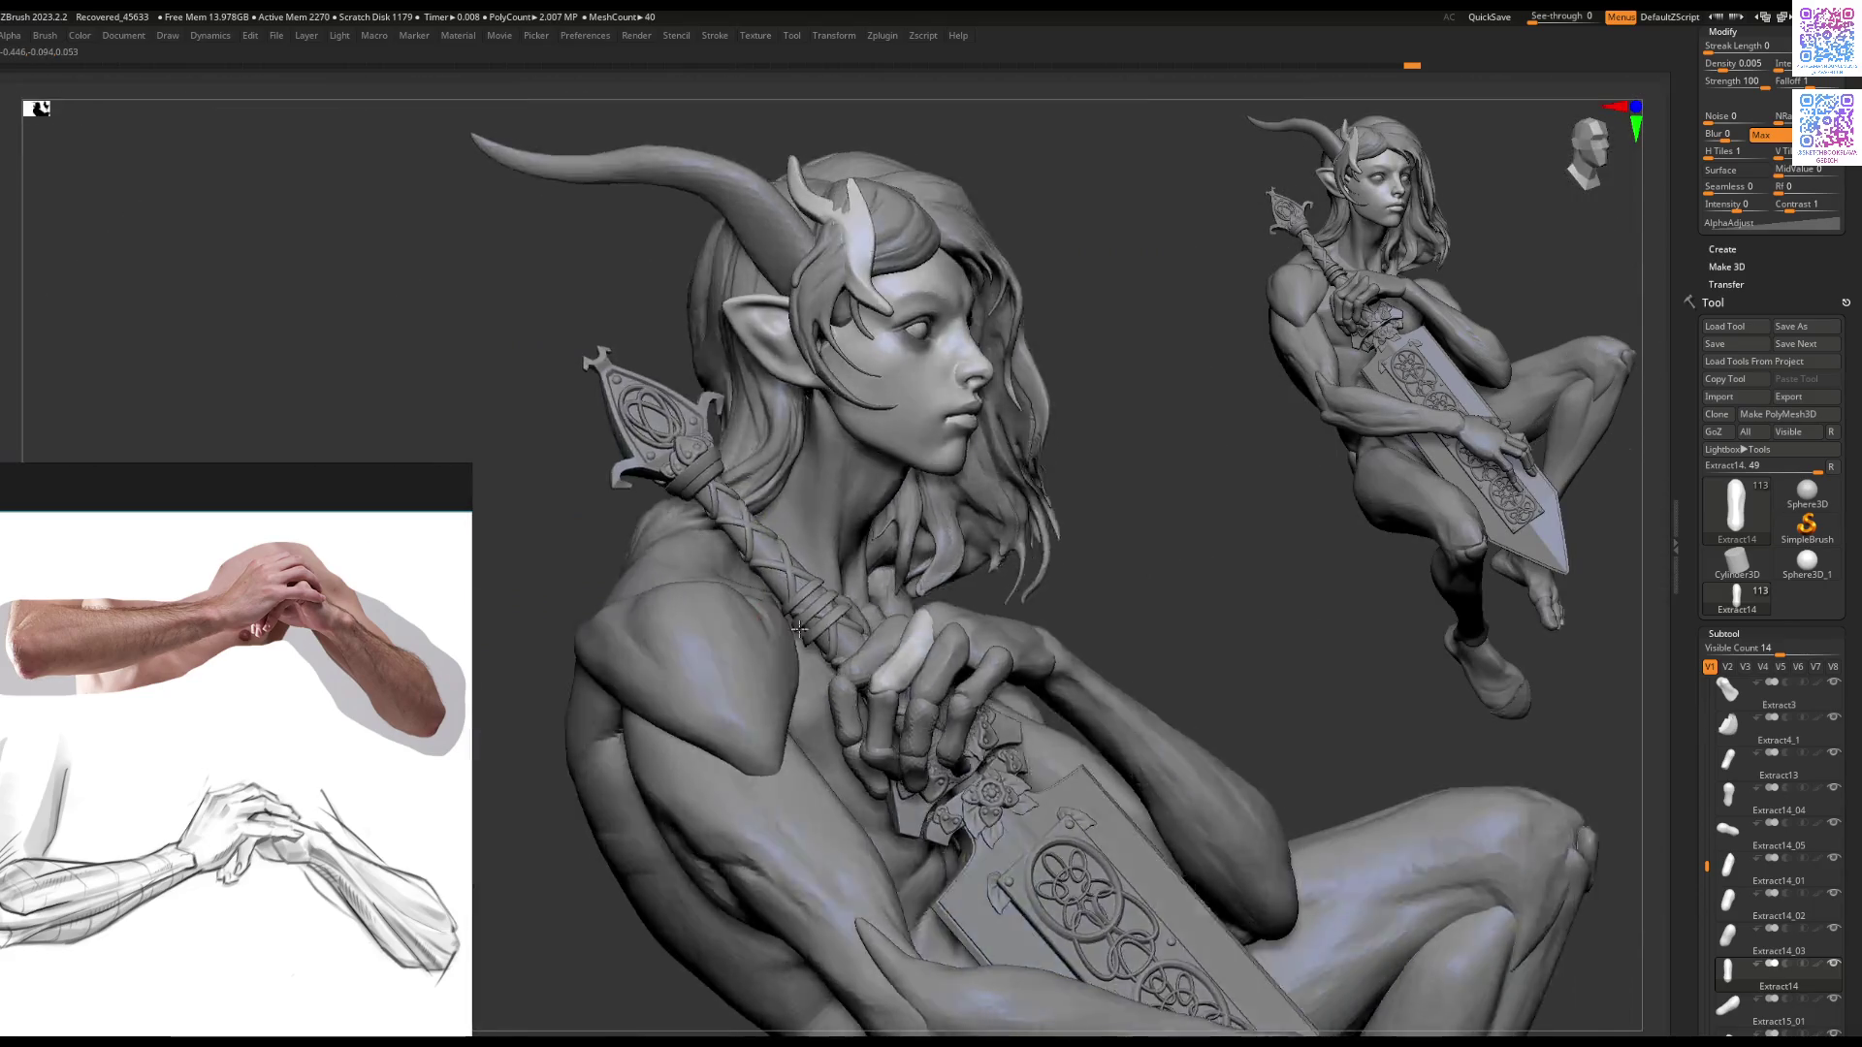
{"action": "mouse_move", "coordinate": [798, 629]}
{"action": "right_mouse_down"}
{"action": "mouse_move", "coordinate": [679, 582]}
{"action": "mouse_move", "coordinate": [795, 504]}
{"action": "mouse_move", "coordinate": [737, 621]}
{"action": "mouse_move", "coordinate": [773, 608]}
{"action": "mouse_move", "coordinate": [941, 644]}
{"action": "mouse_move", "coordinate": [915, 676]}
{"action": "mouse_move", "coordinate": [914, 601]}
{"action": "mouse_move", "coordinate": [937, 655]}
{"action": "mouse_move", "coordinate": [918, 681]}
{"action": "mouse_move", "coordinate": [856, 701]}
{"action": "mouse_move", "coordinate": [862, 667]}
{"action": "right_mouse_up"}
{"action": "left_click", "coordinate": [915, 676], "text": "alt"}
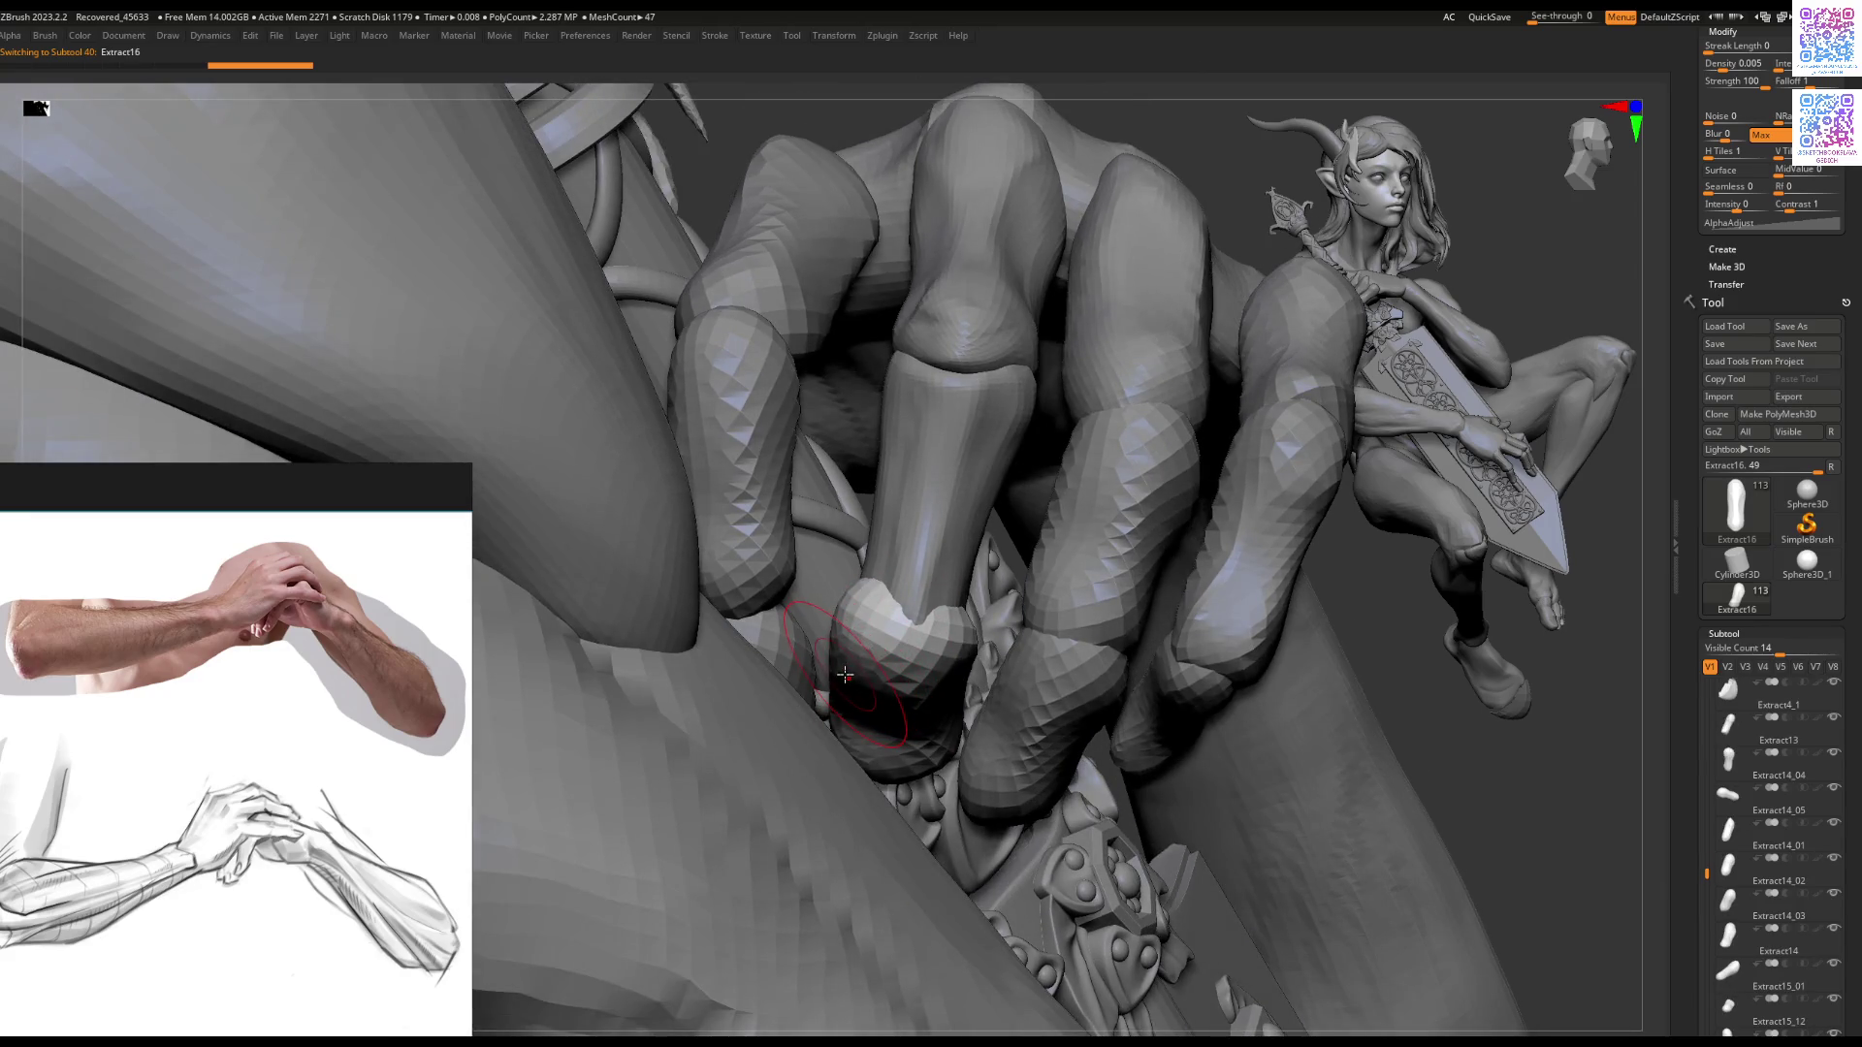
Step: Solo Extract16 and ZRemesh it with a Target Polygons Count of 2
{"action": "right_click_drag", "start_coordinate": [911, 655], "coordinate": [970, 495]}
{"action": "key", "text": "Tab"}
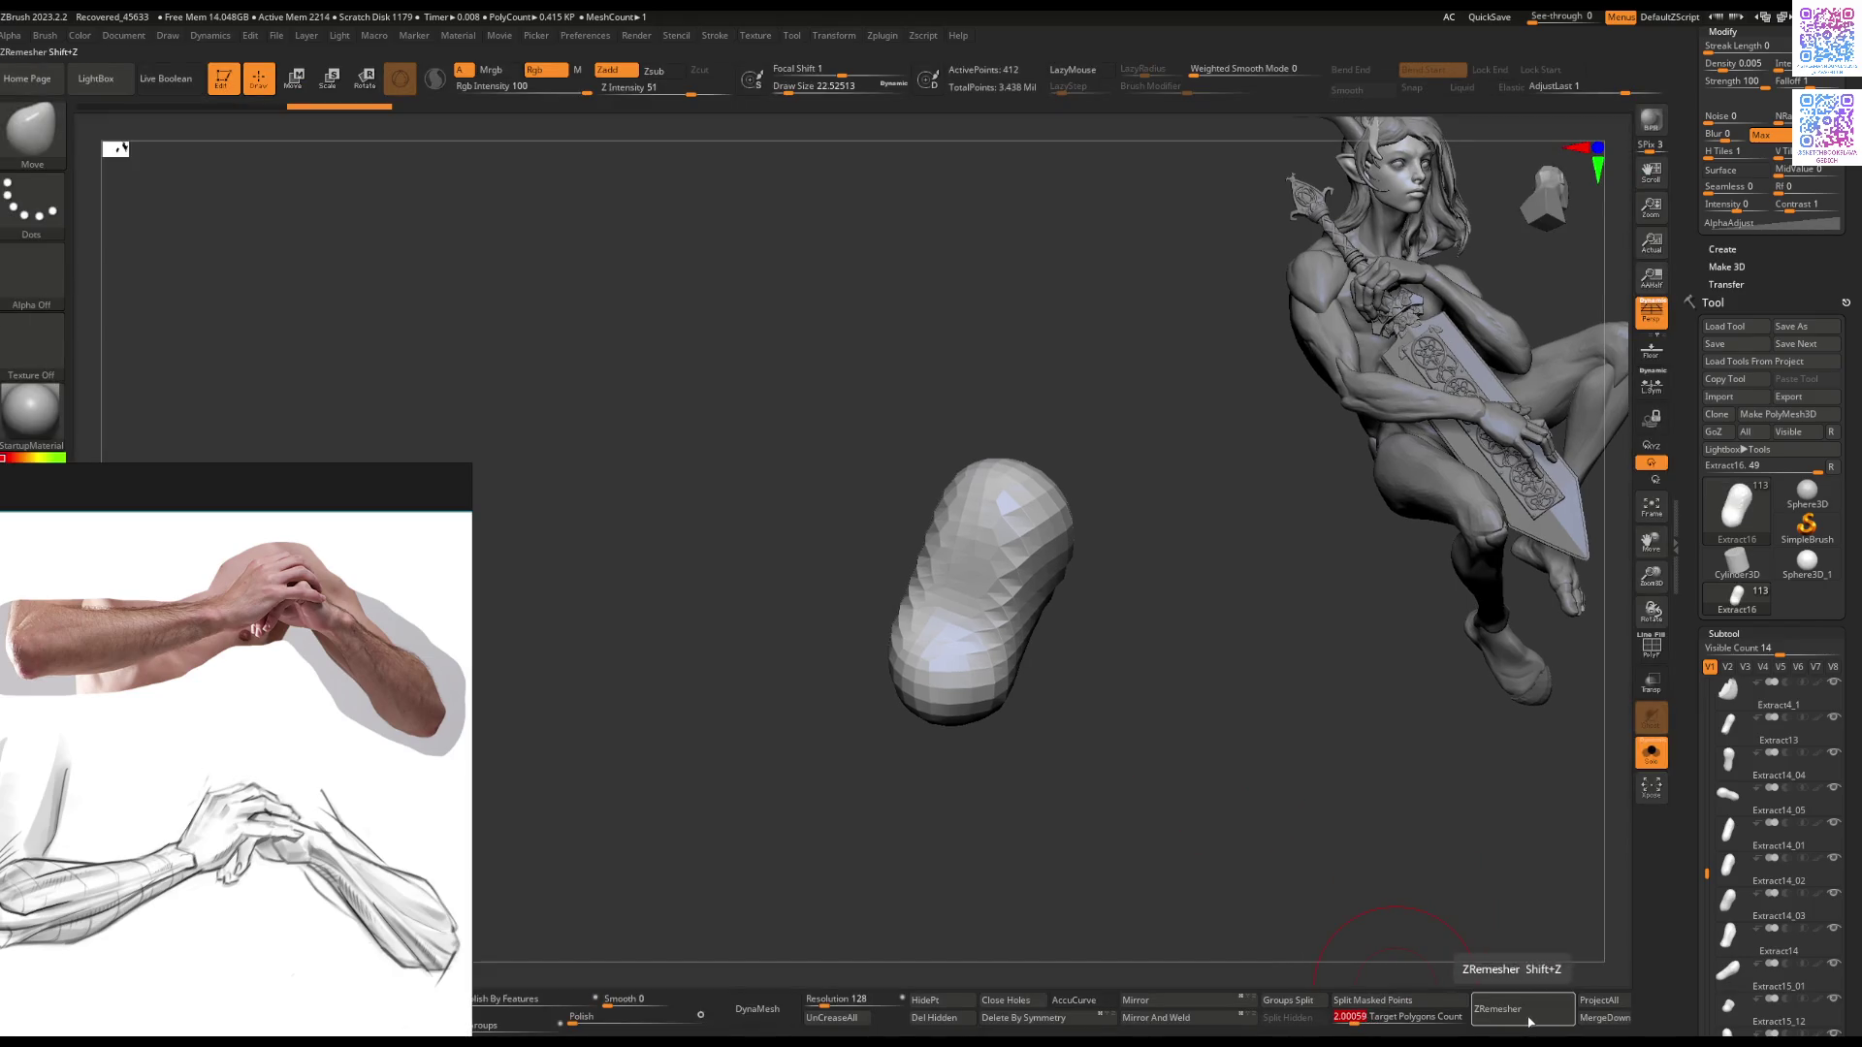
{"action": "left_click", "coordinate": [1498, 1009]}
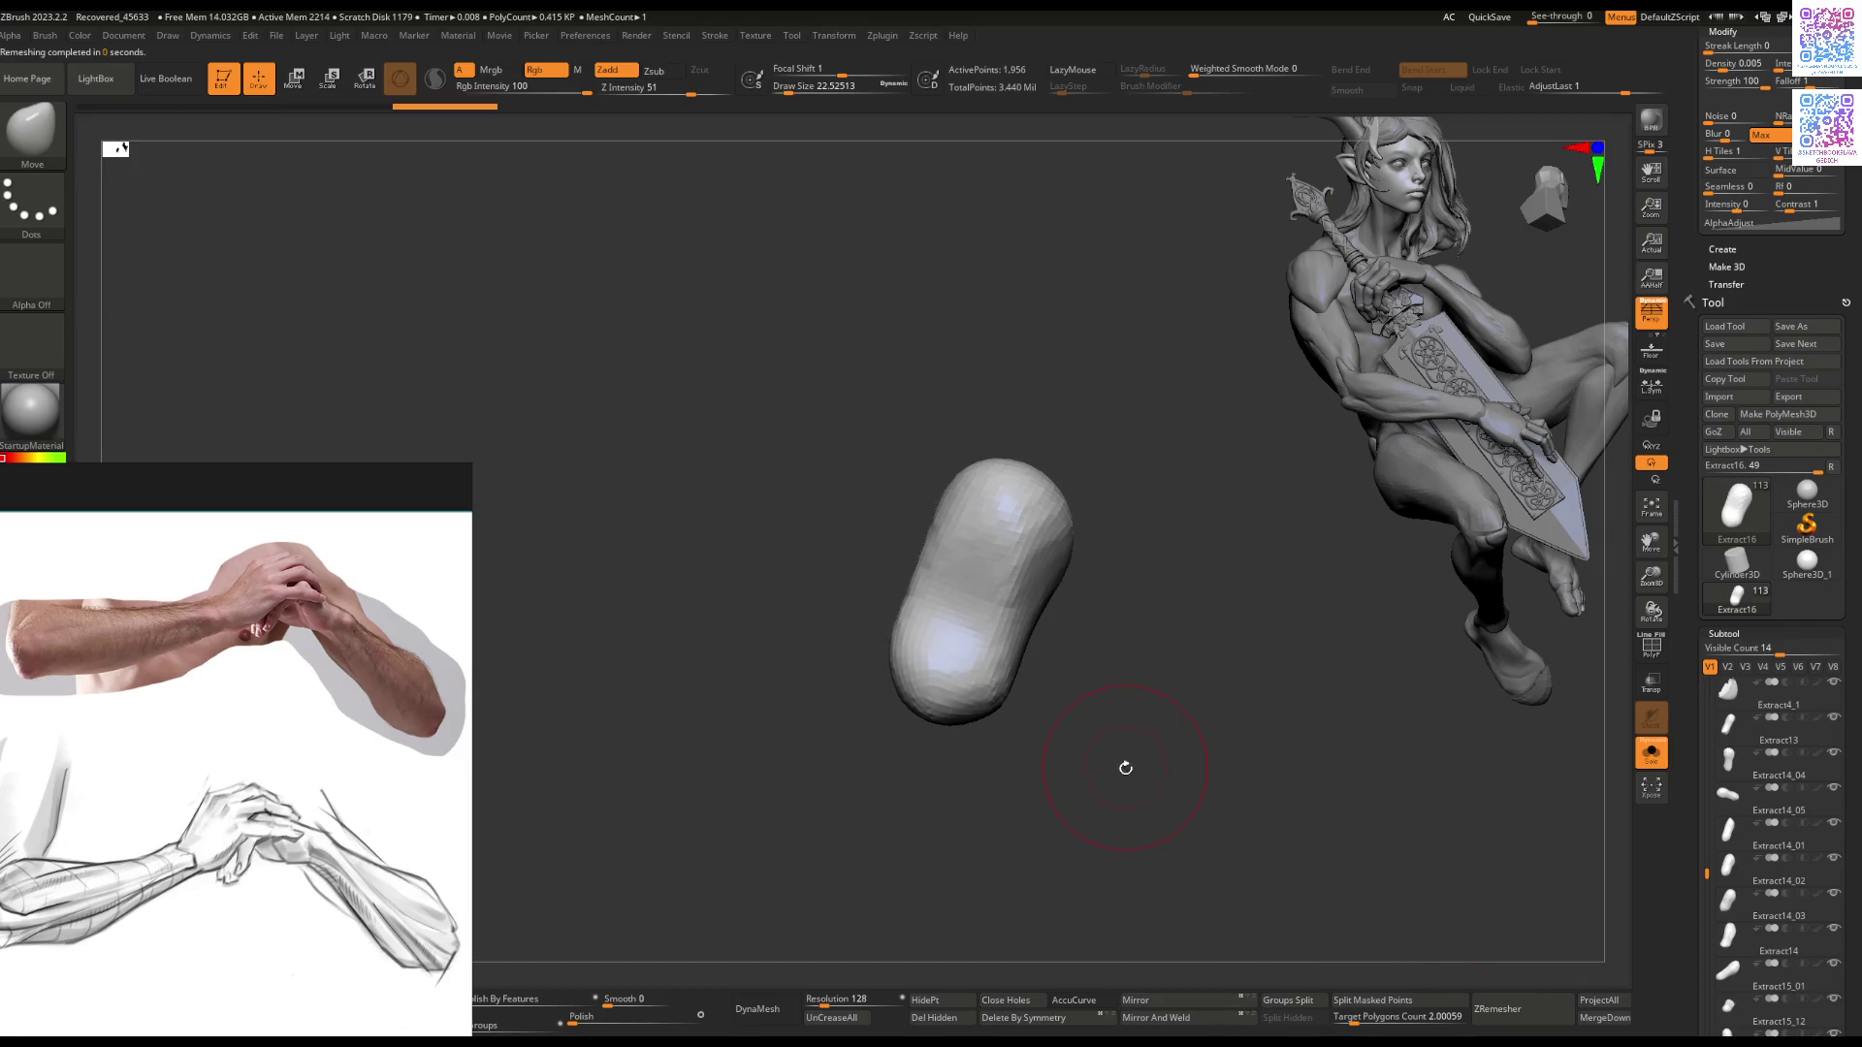
{"action": "key", "text": "Tab"}
Step: Sculpt the pill's waist and lower half toward a fingertip form
{"action": "left_click_drag", "start_coordinate": [1086, 550], "coordinate": [1009, 570]}
{"action": "mouse_move", "coordinate": [940, 596]}
{"action": "right_mouse_down"}
{"action": "mouse_move", "coordinate": [943, 615]}
{"action": "mouse_move", "coordinate": [896, 584]}
{"action": "mouse_move", "coordinate": [850, 669]}
{"action": "mouse_move", "coordinate": [853, 652]}
{"action": "right_mouse_up"}
{"action": "mouse_move", "coordinate": [852, 653]}
{"action": "left_mouse_down"}
{"action": "mouse_move", "coordinate": [854, 621]}
{"action": "mouse_move", "coordinate": [849, 679]}
{"action": "mouse_move", "coordinate": [875, 676]}
{"action": "mouse_move", "coordinate": [848, 711]}
{"action": "left_mouse_up"}
{"action": "right_click_drag", "start_coordinate": [840, 713], "coordinate": [755, 530]}
{"action": "mouse_move", "coordinate": [754, 529]}
{"action": "left_mouse_down"}
{"action": "mouse_move", "coordinate": [727, 606]}
{"action": "mouse_move", "coordinate": [753, 619]}
{"action": "left_mouse_up"}
{"action": "mouse_move", "coordinate": [728, 619]}
{"action": "right_mouse_down"}
{"action": "mouse_move", "coordinate": [734, 469]}
{"action": "mouse_move", "coordinate": [683, 546]}
{"action": "mouse_move", "coordinate": [801, 652]}
{"action": "right_mouse_up"}
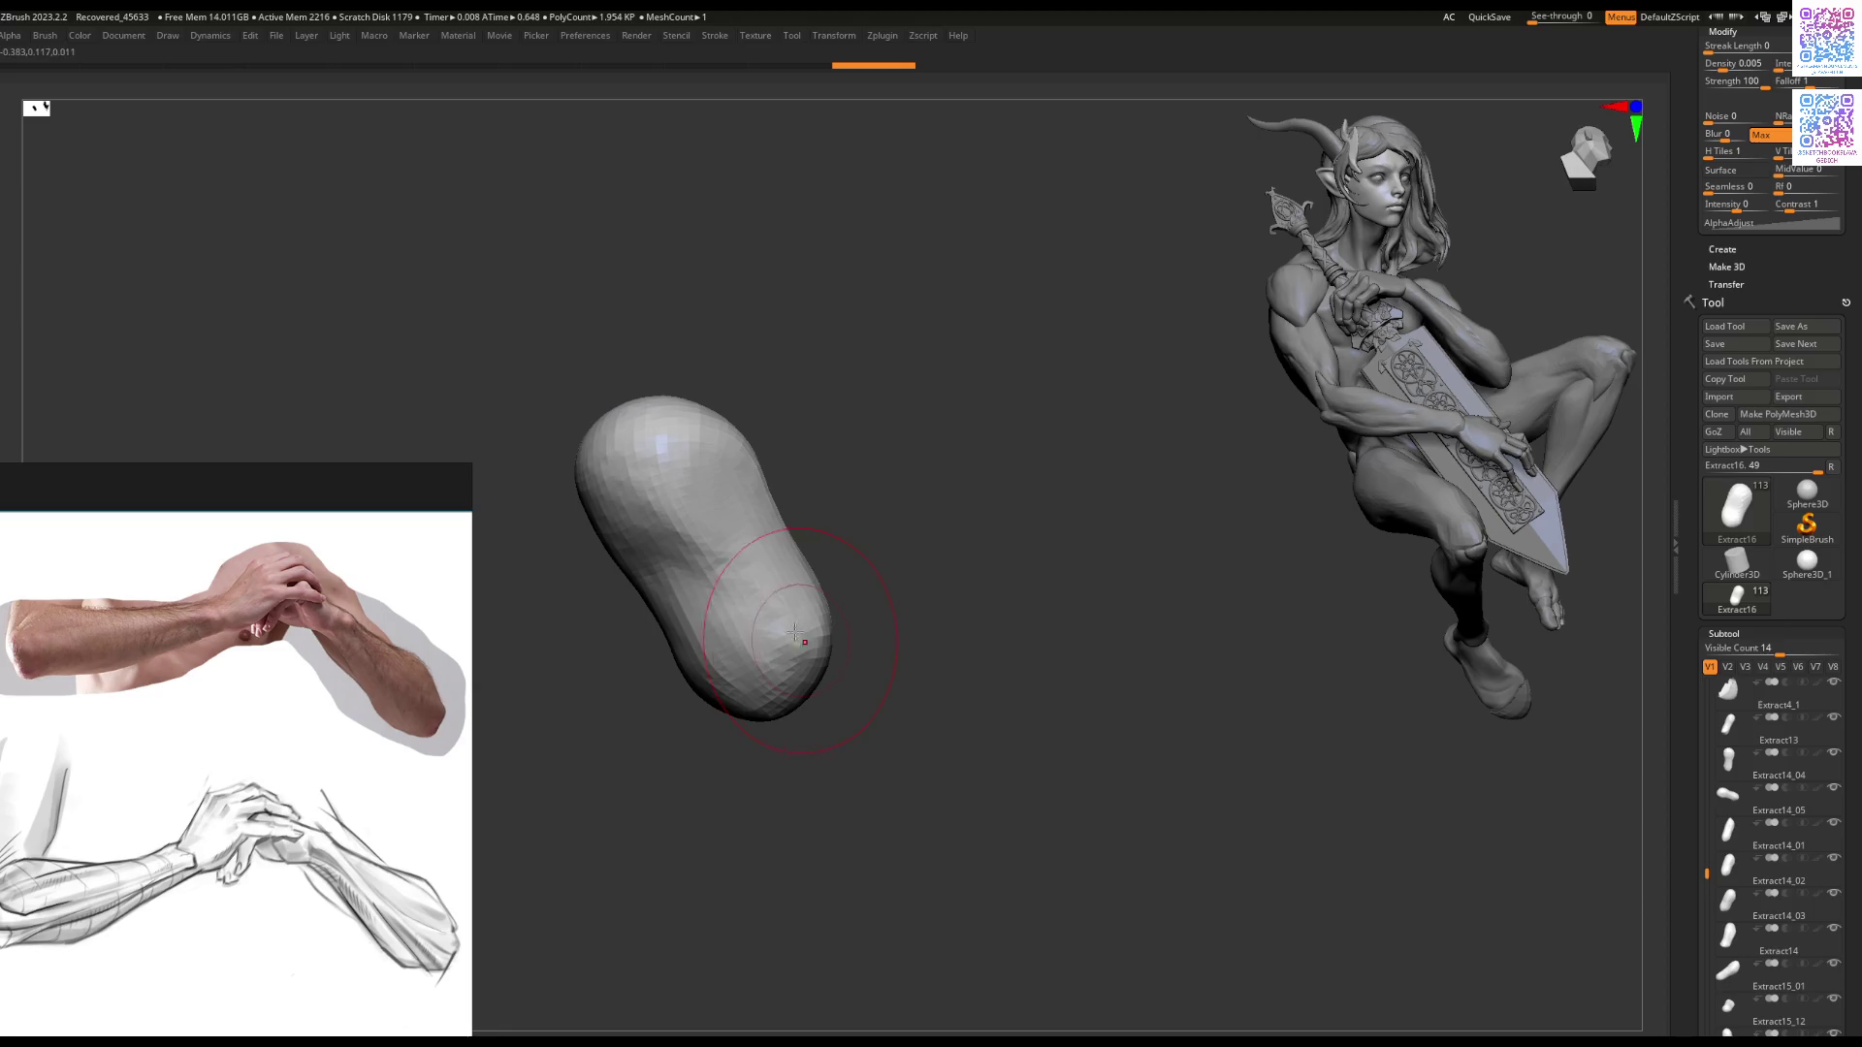
{"action": "mouse_move", "coordinate": [756, 529]}
{"action": "right_mouse_down"}
{"action": "mouse_move", "coordinate": [836, 600]}
{"action": "mouse_move", "coordinate": [815, 582]}
{"action": "mouse_move", "coordinate": [853, 592]}
{"action": "mouse_move", "coordinate": [835, 617]}
{"action": "right_mouse_up"}
Step: Switch to the Move brush and bulge the pill's upper end into a wider rounded top
{"action": "key", "text": "b"}
{"action": "key", "text": "m"}
{"action": "key", "text": "v"}
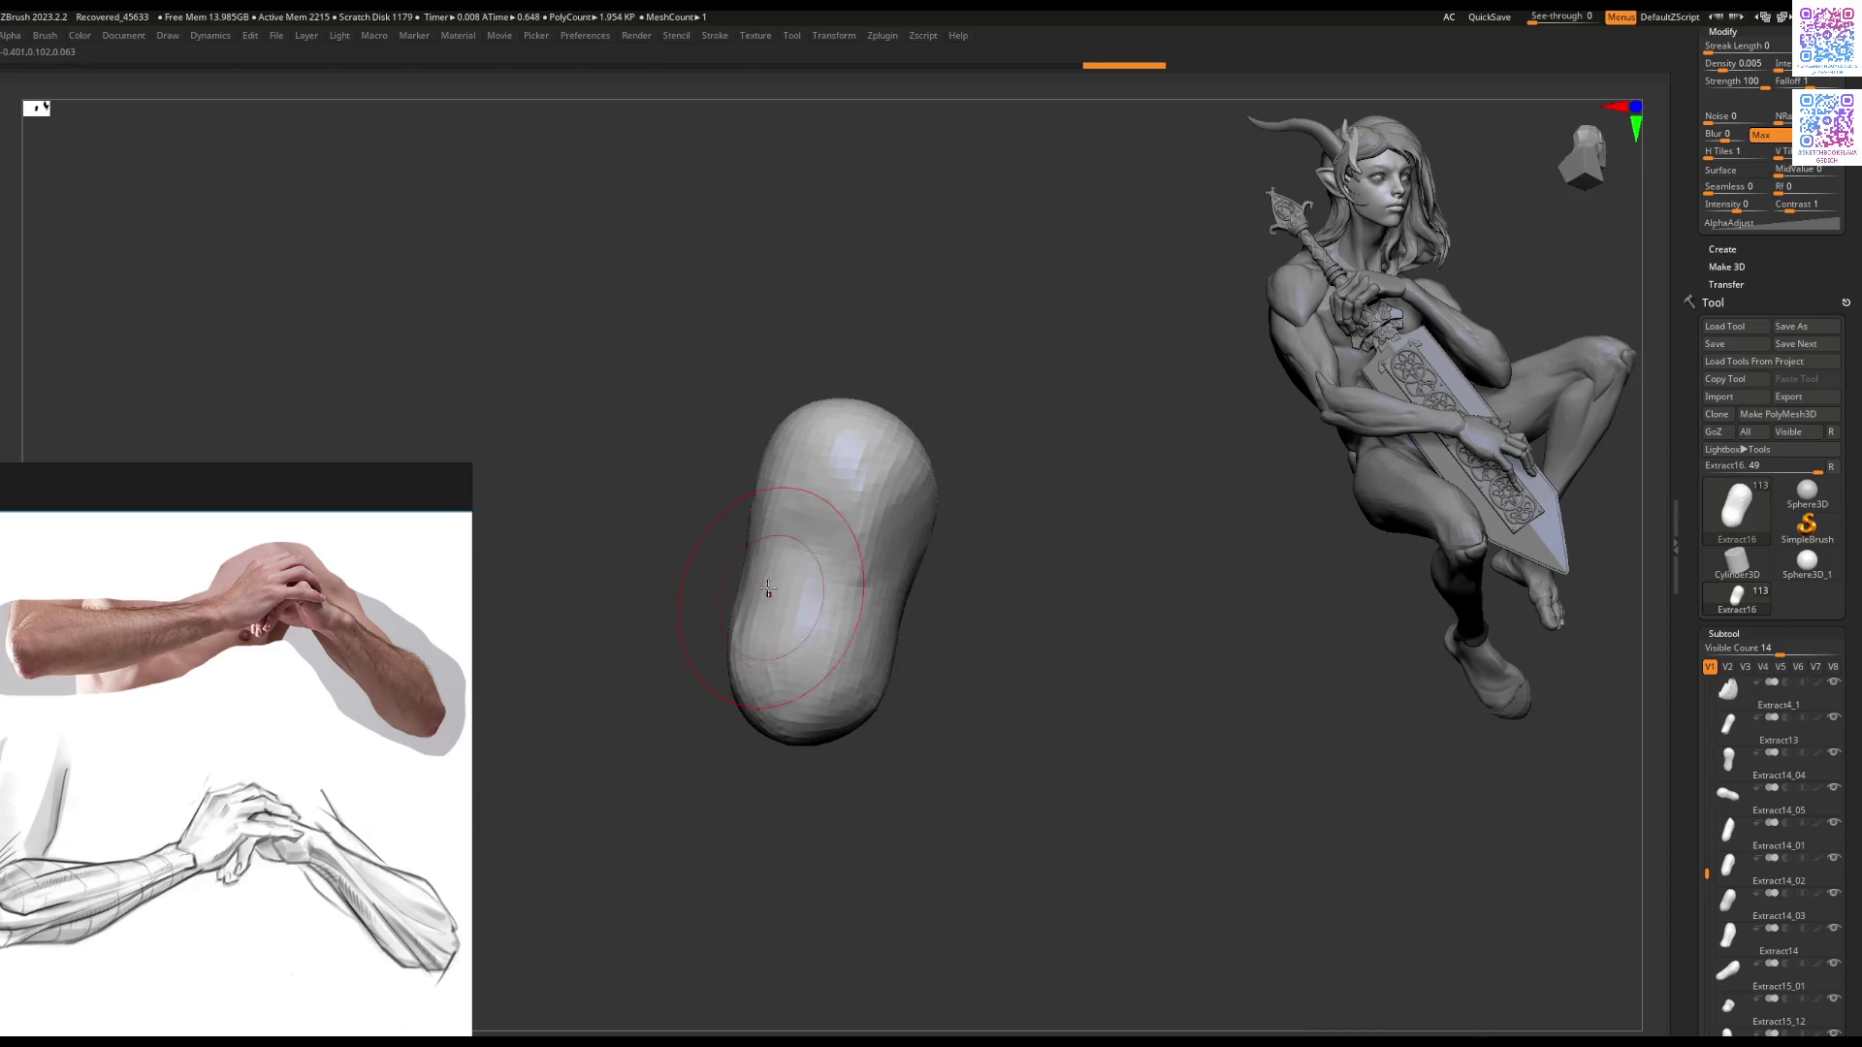
{"action": "mouse_move", "coordinate": [875, 608]}
{"action": "left_mouse_down"}
{"action": "mouse_move", "coordinate": [834, 630]}
{"action": "mouse_move", "coordinate": [797, 493]}
{"action": "mouse_move", "coordinate": [819, 515]}
{"action": "mouse_move", "coordinate": [852, 490]}
{"action": "left_mouse_up"}
{"action": "right_click_drag", "start_coordinate": [852, 491], "coordinate": [946, 521], "text": "alt"}
{"action": "mouse_move", "coordinate": [943, 521]}
{"action": "left_mouse_down"}
{"action": "mouse_move", "coordinate": [902, 485]}
{"action": "mouse_move", "coordinate": [920, 486]}
{"action": "left_mouse_up"}
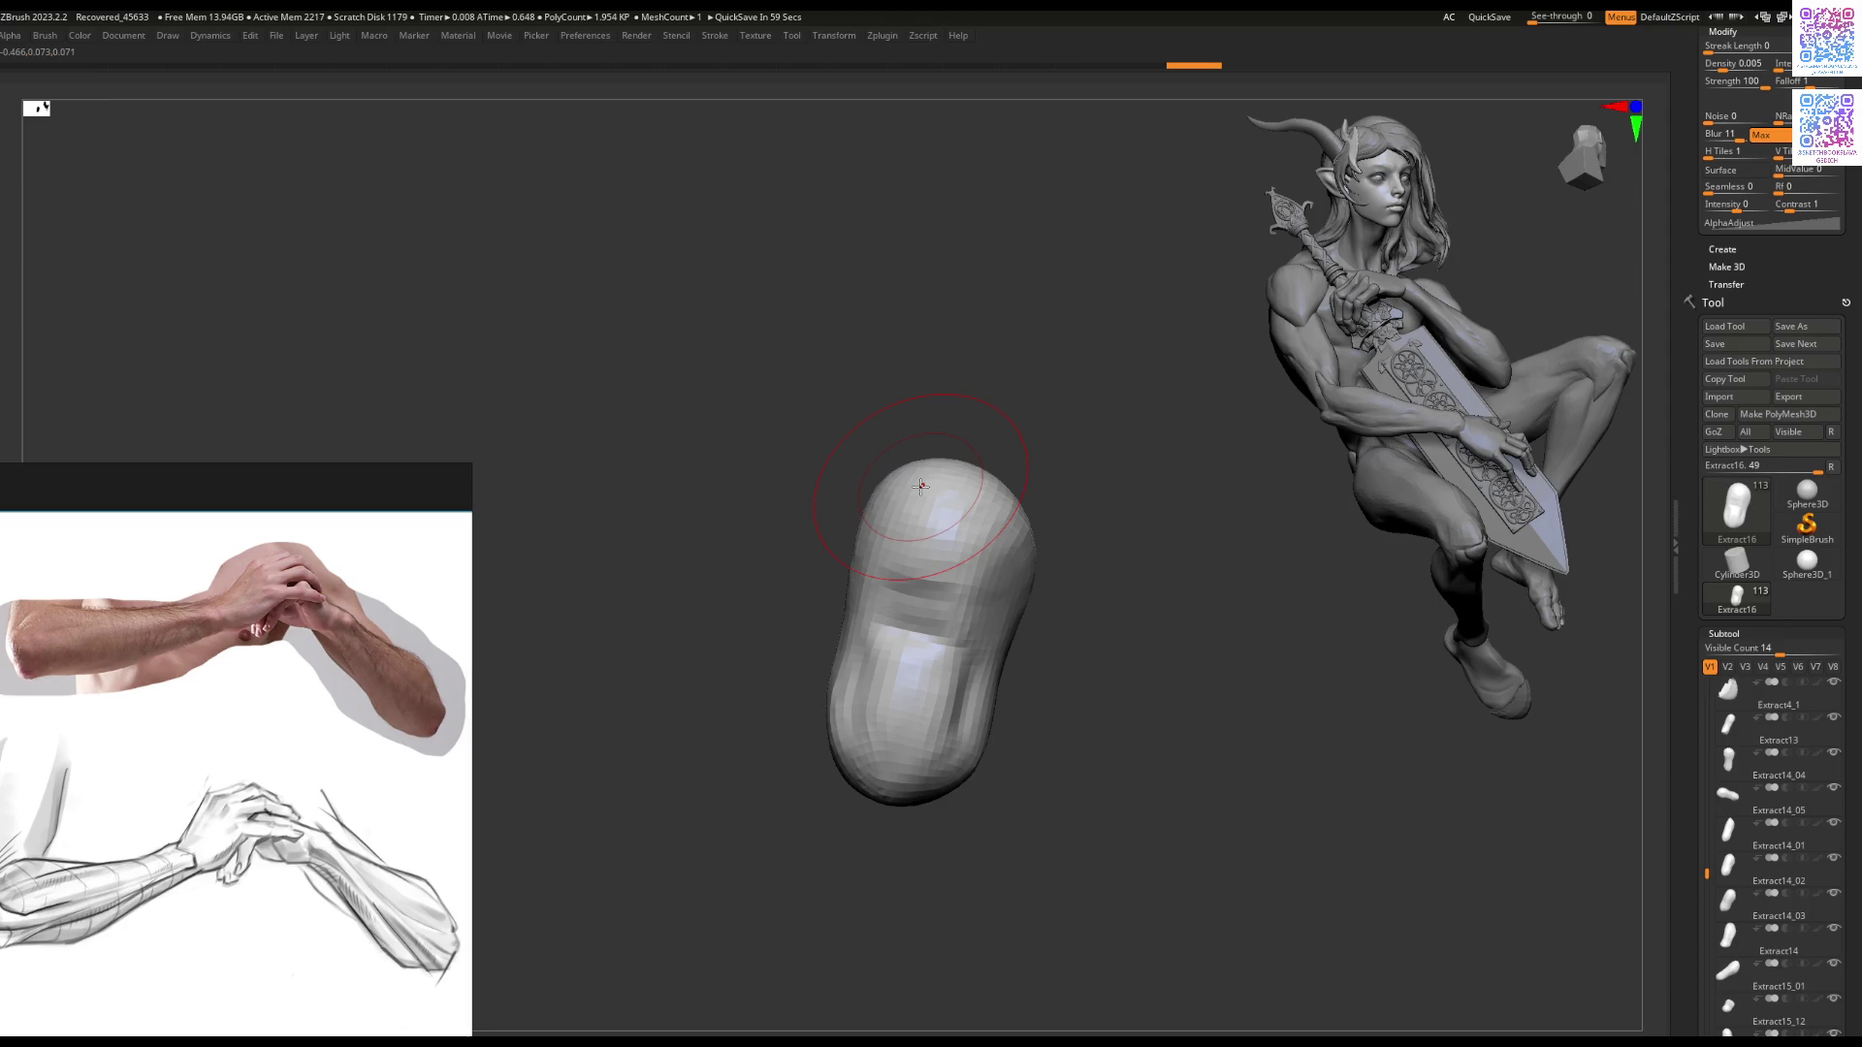
{"action": "right_click_drag", "start_coordinate": [921, 486], "coordinate": [945, 485]}
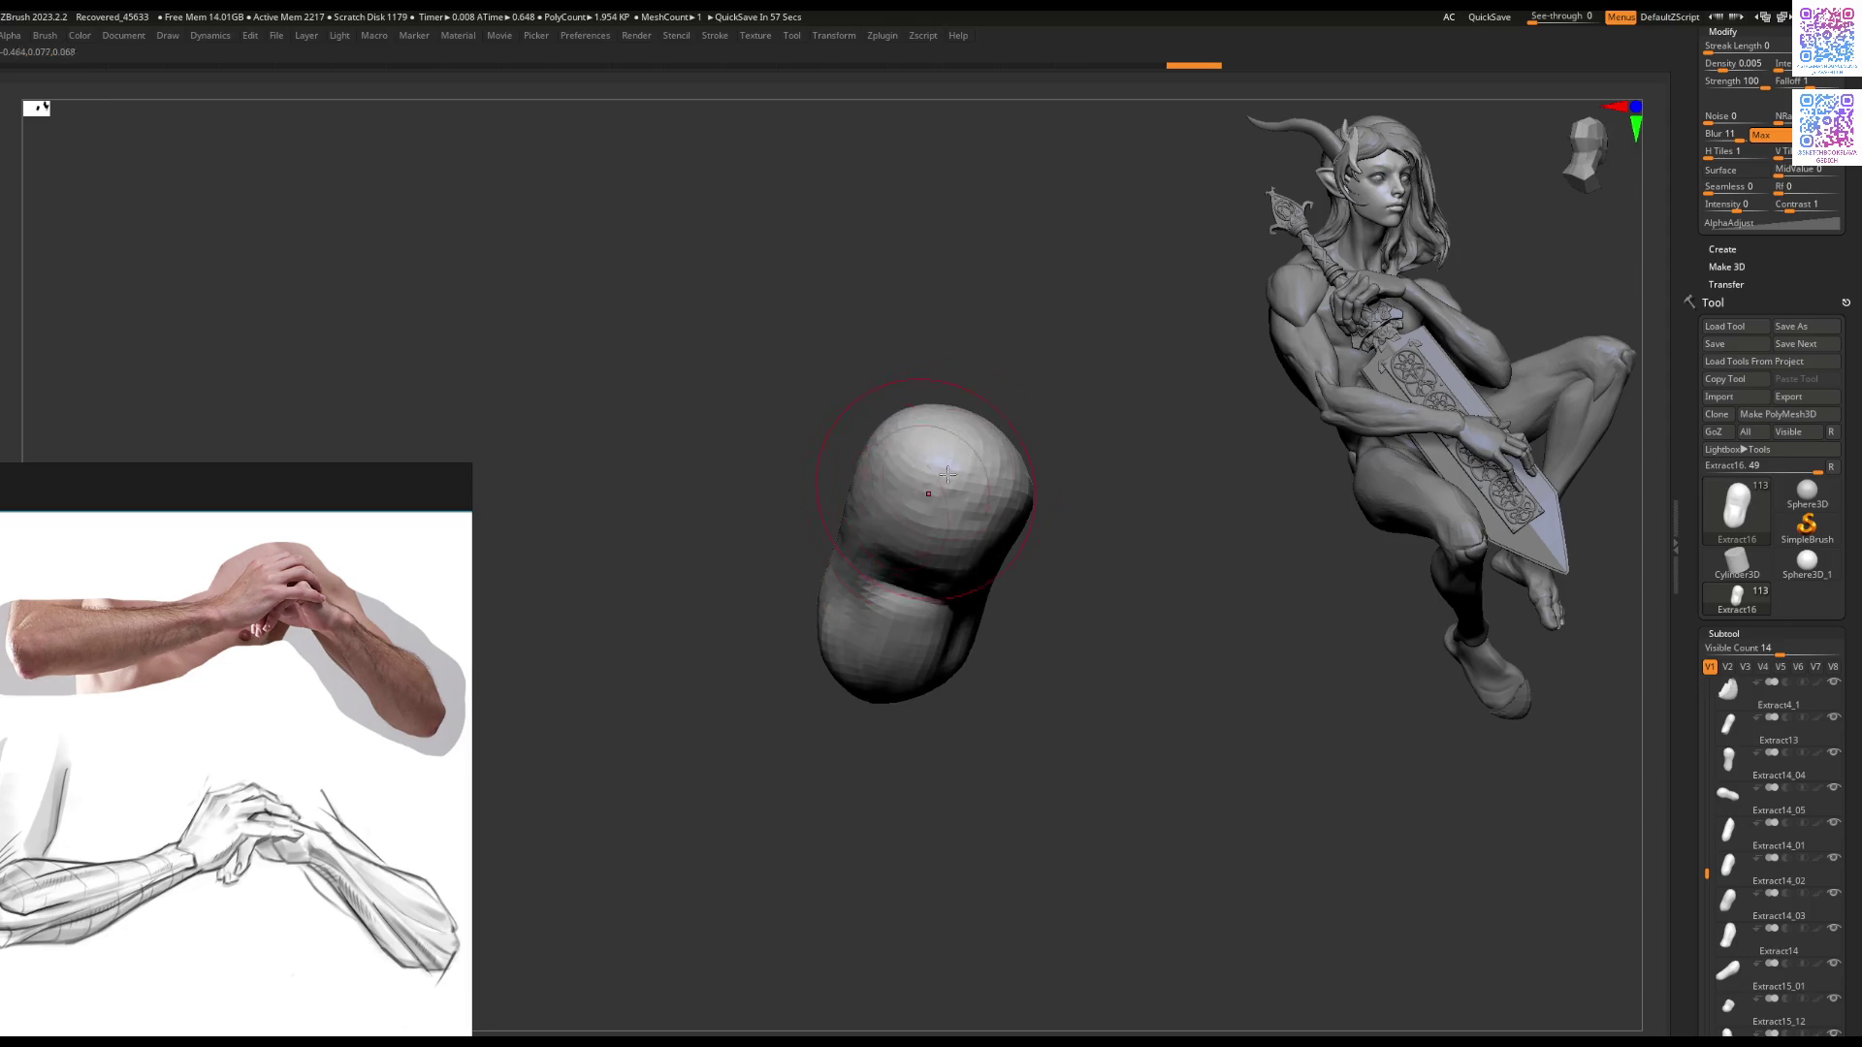
{"action": "mouse_move", "coordinate": [931, 456]}
{"action": "left_mouse_down"}
{"action": "mouse_move", "coordinate": [960, 475]}
{"action": "mouse_move", "coordinate": [939, 473]}
{"action": "left_mouse_up"}
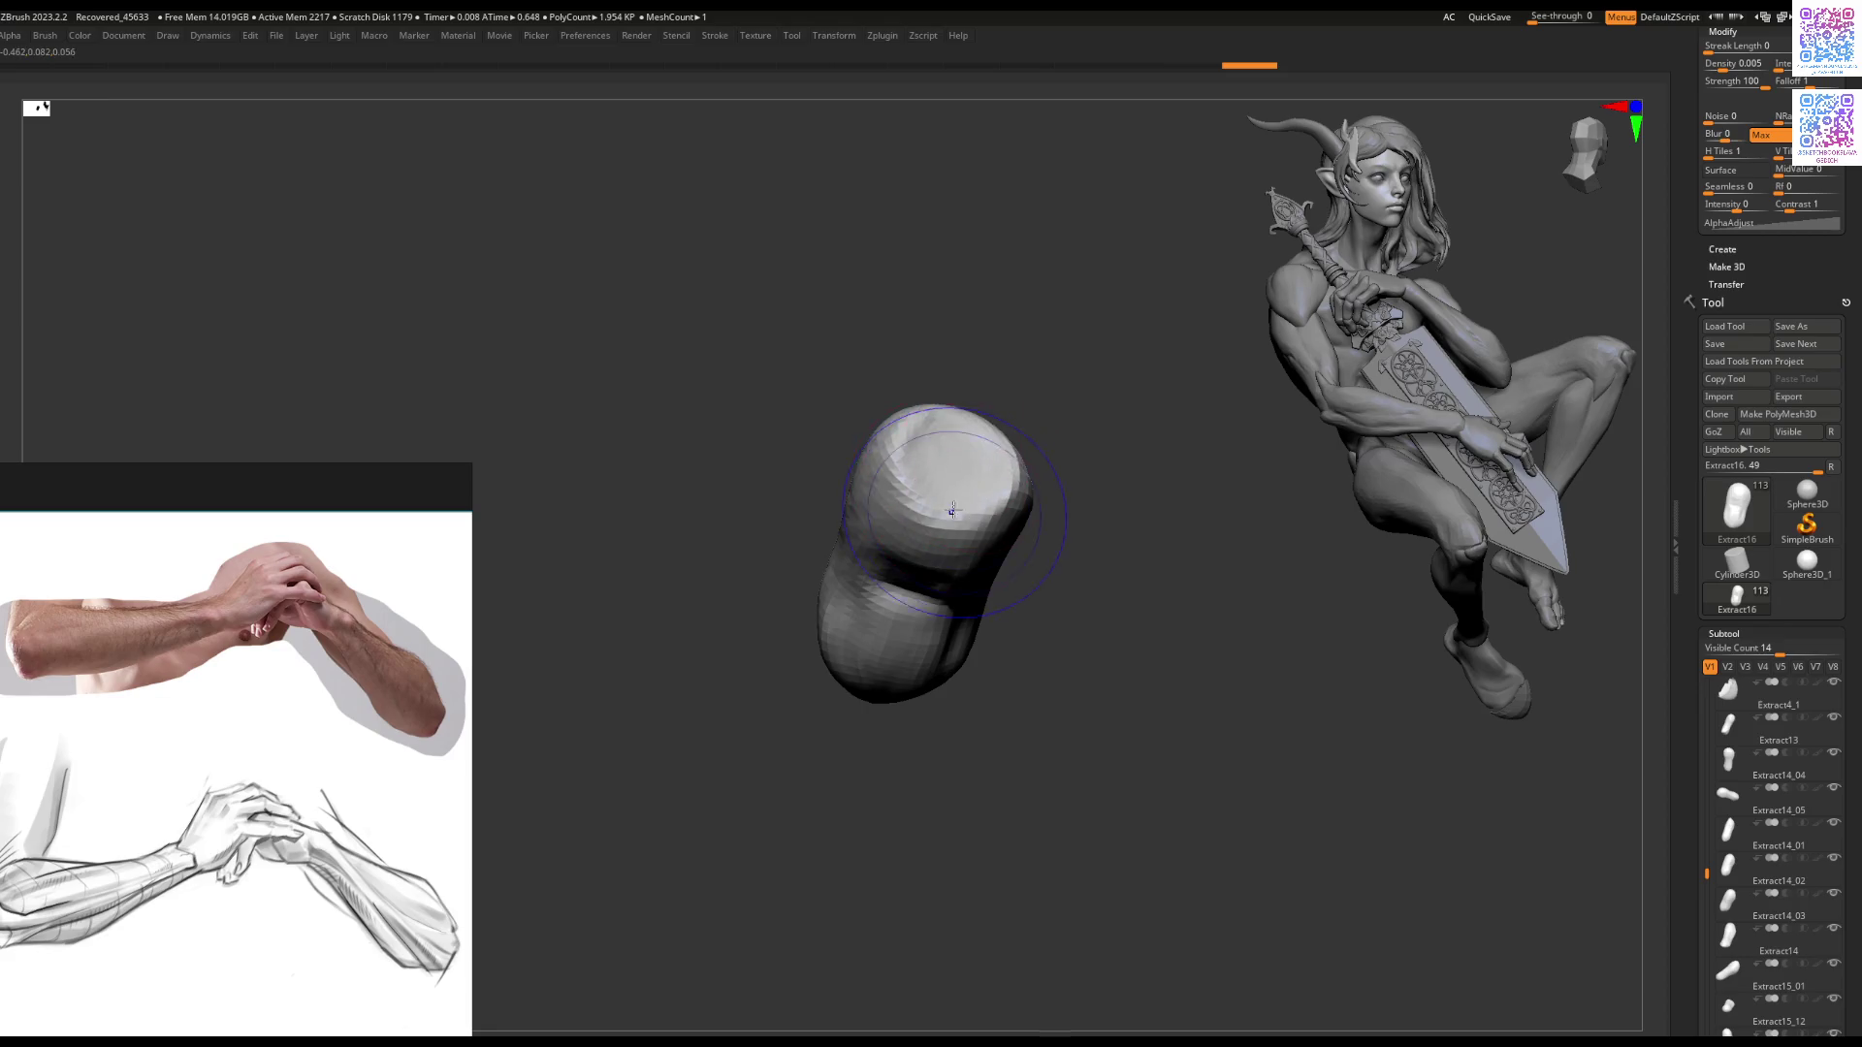
Step: Exit Solo to see the fingertip back on the full figure
{"action": "key", "text": "shift+ctrl+s"}
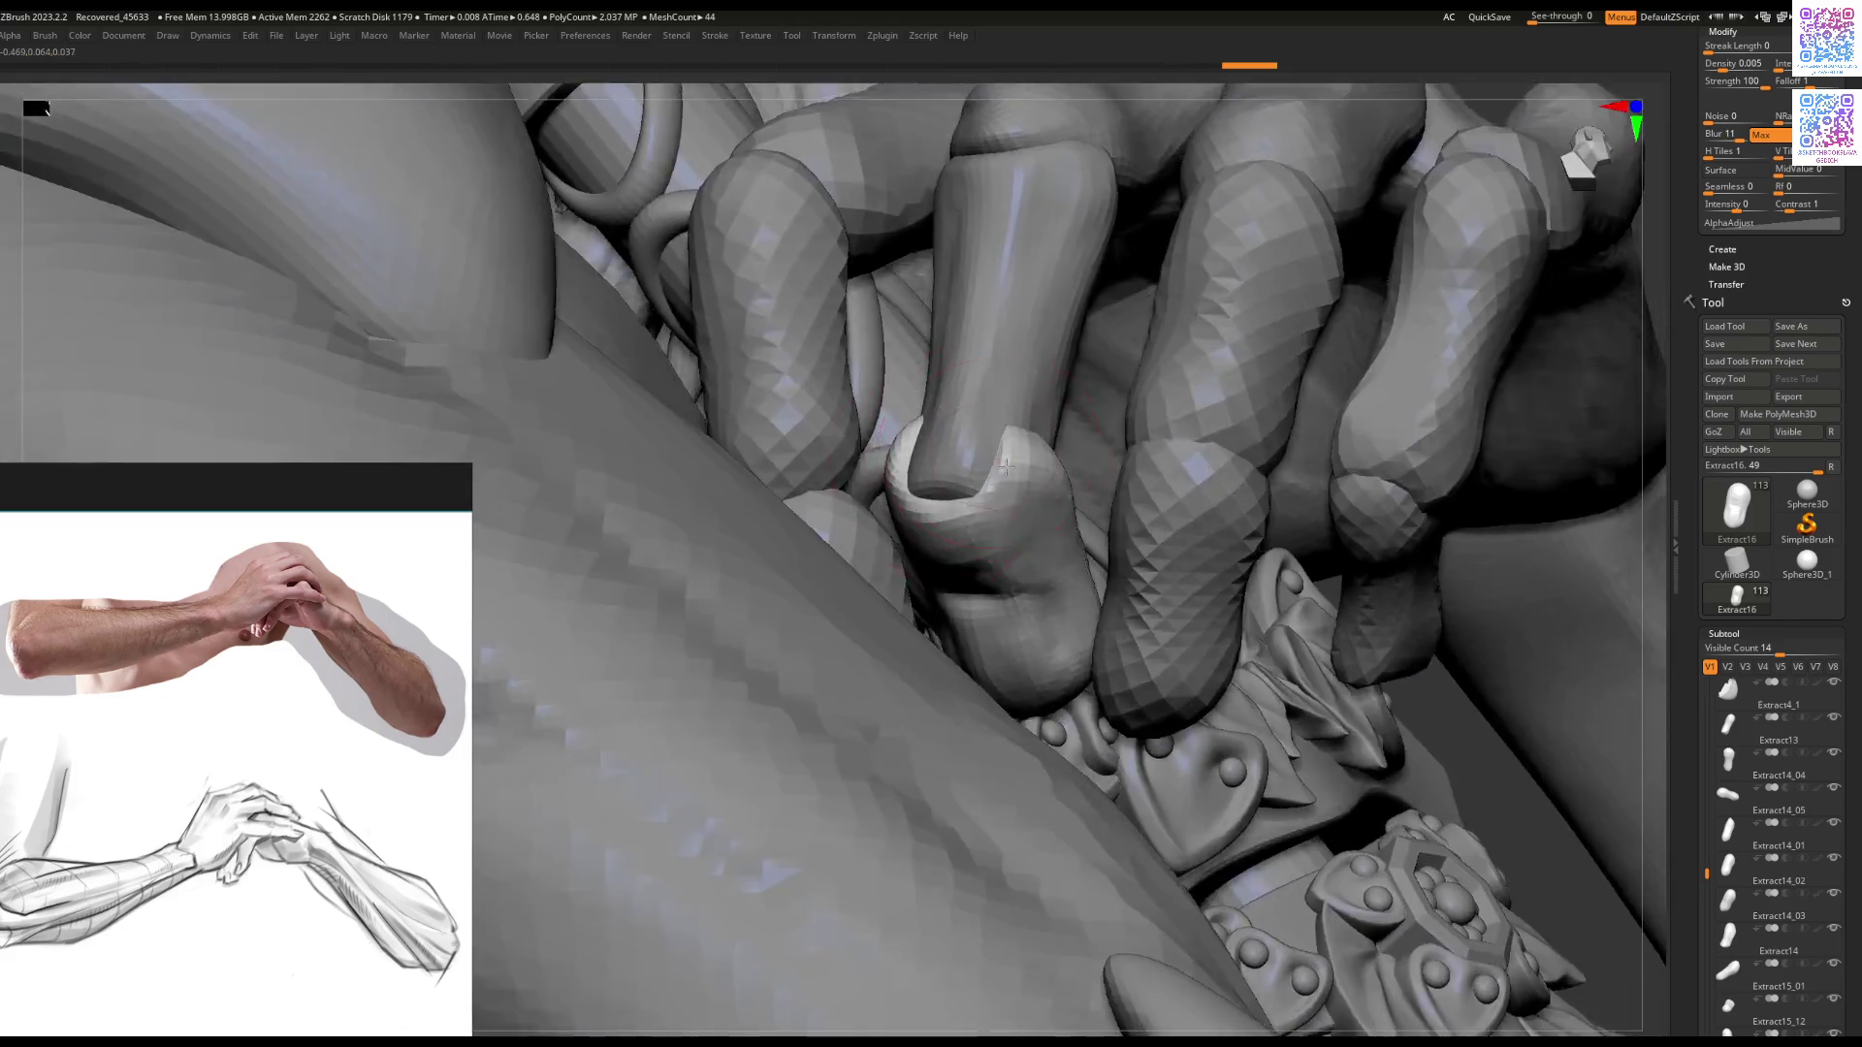
{"action": "right_click_drag", "start_coordinate": [1006, 467], "coordinate": [965, 466]}
{"action": "key", "text": "shift+ctrl+s"}
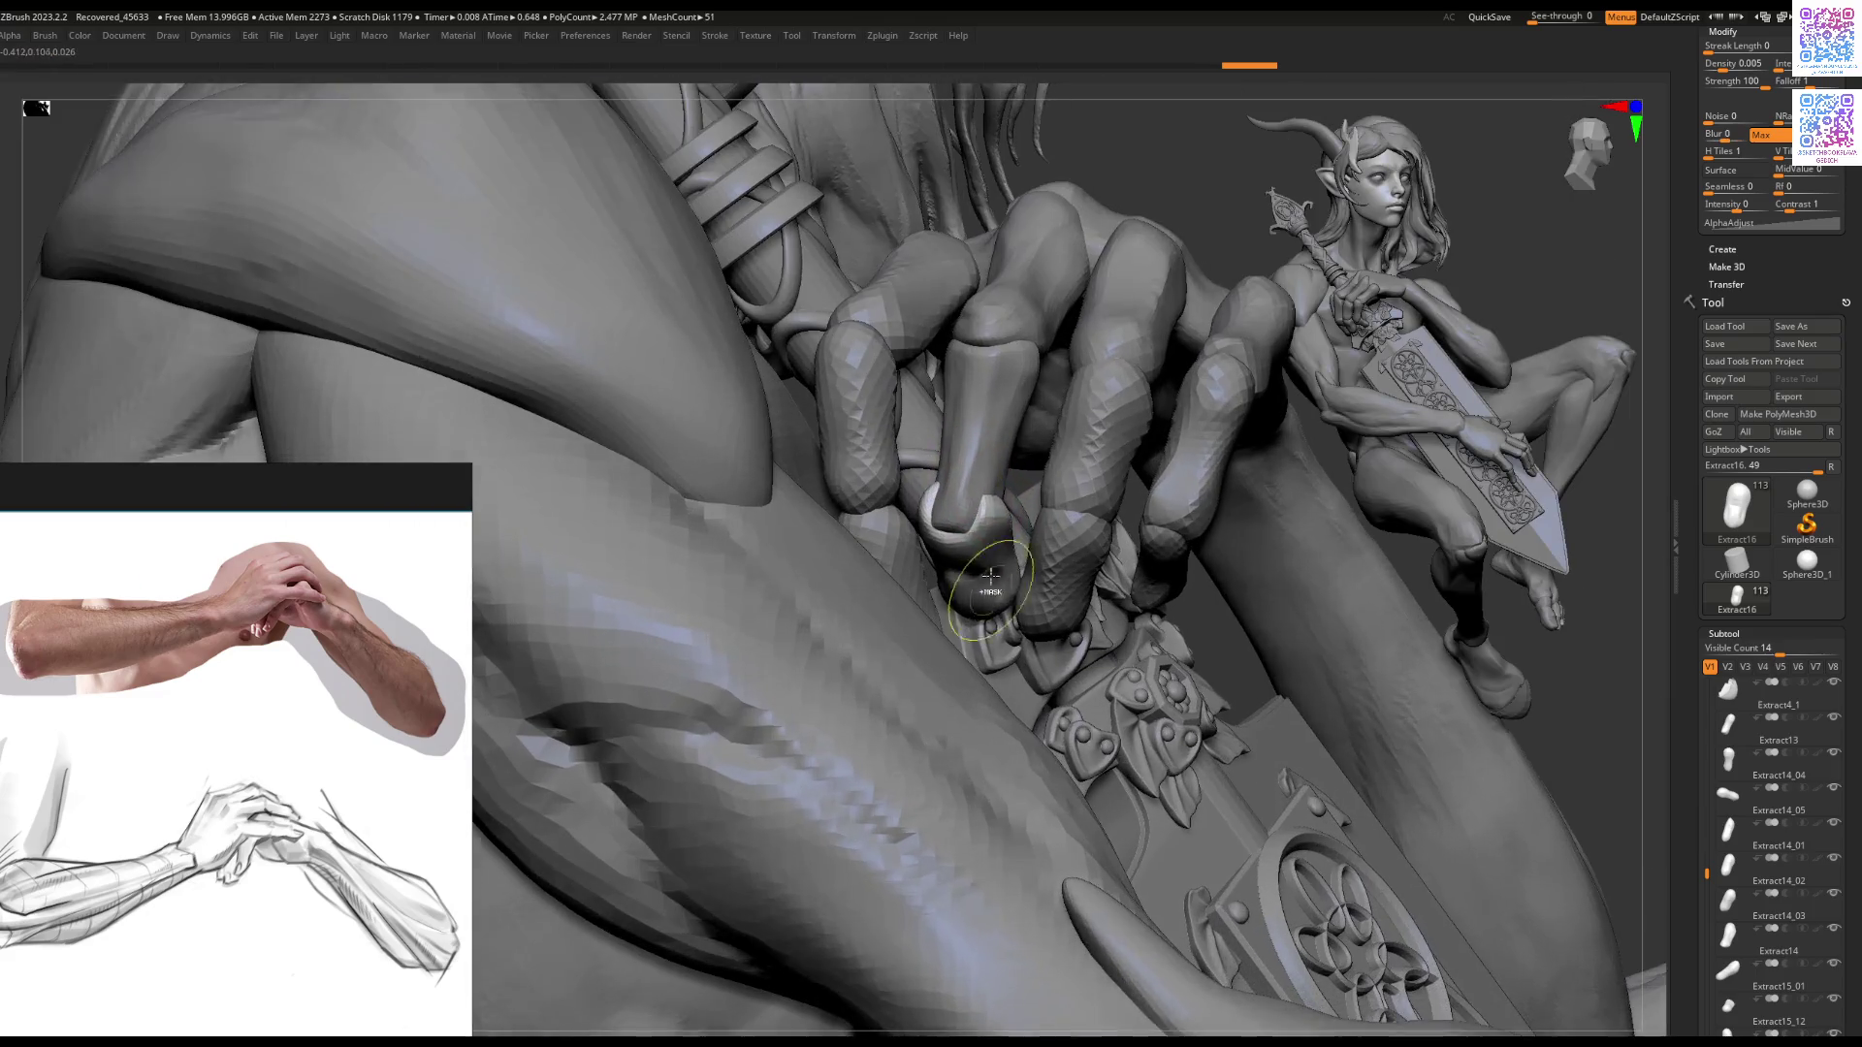
{"action": "mouse_move", "coordinate": [989, 575]}
{"action": "right_mouse_down"}
{"action": "mouse_move", "coordinate": [1014, 538]}
{"action": "mouse_move", "coordinate": [964, 542]}
{"action": "mouse_move", "coordinate": [996, 510]}
{"action": "right_mouse_up"}
{"action": "left_click", "coordinate": [979, 526], "text": "alt"}
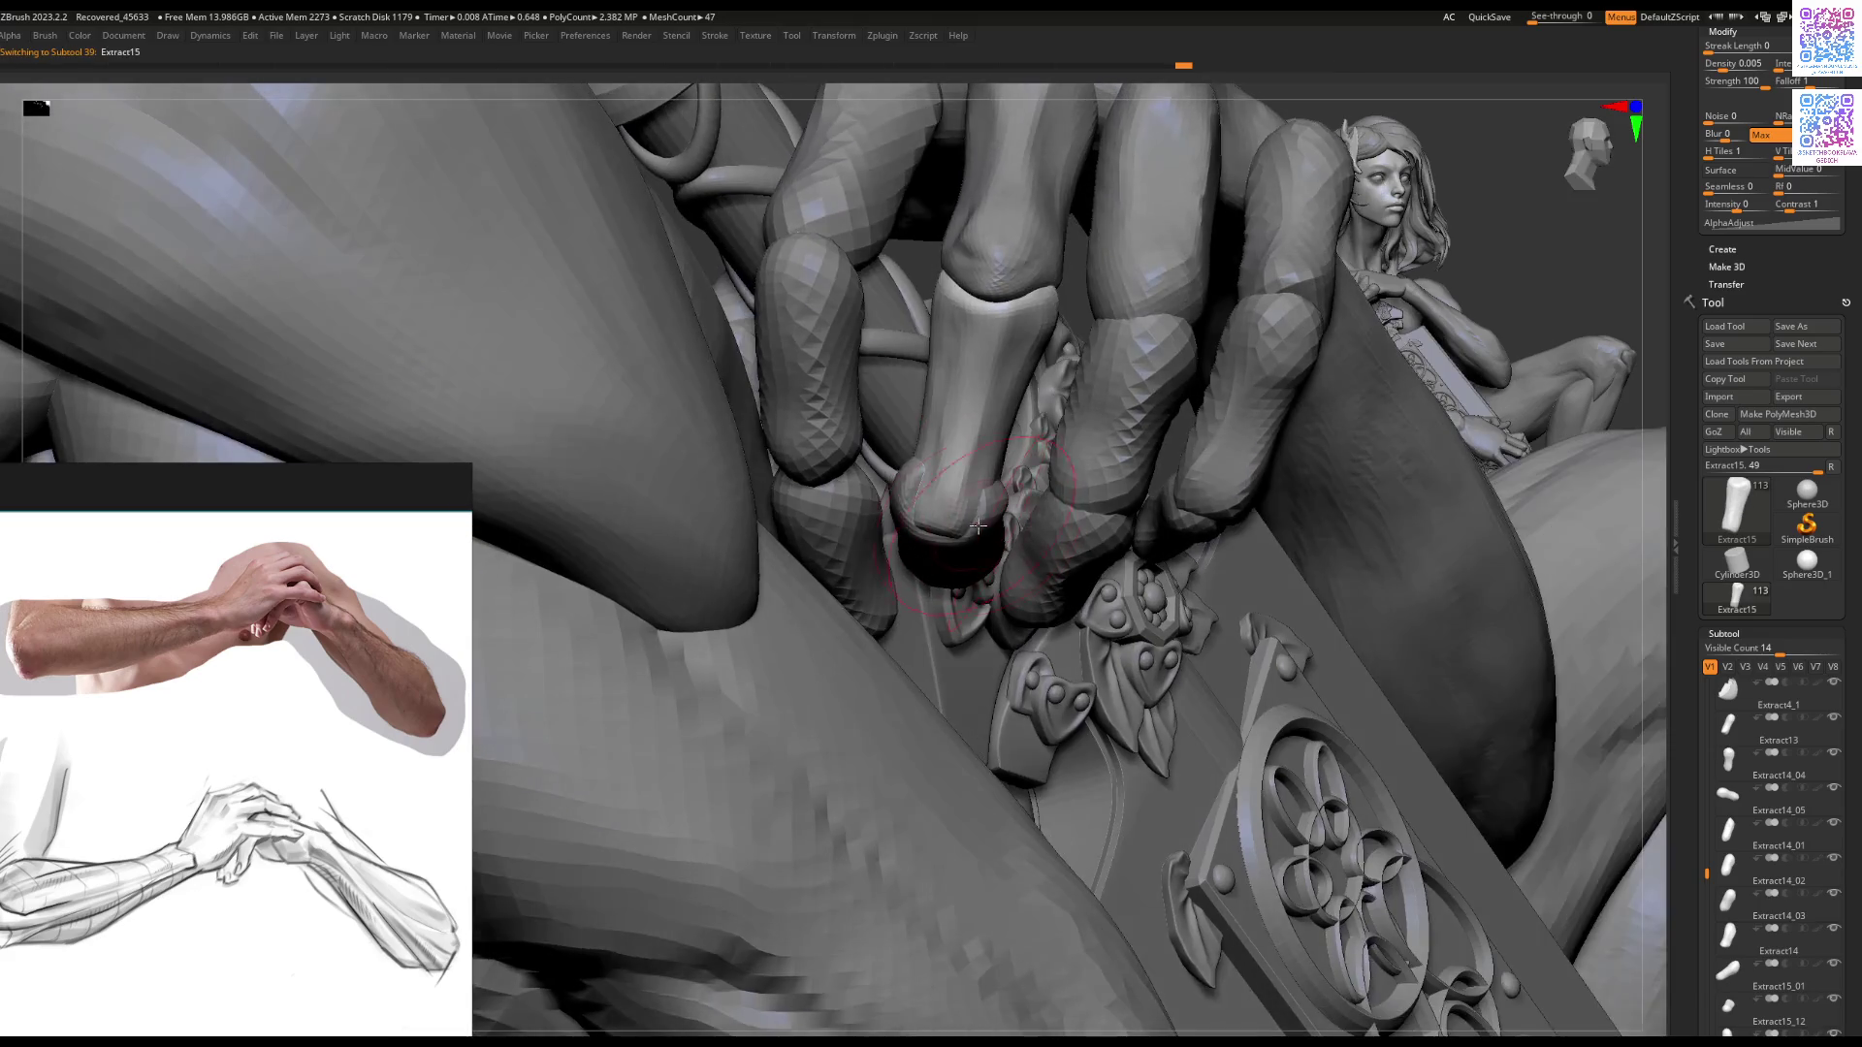
{"action": "right_click_drag", "start_coordinate": [1007, 550], "coordinate": [869, 517]}
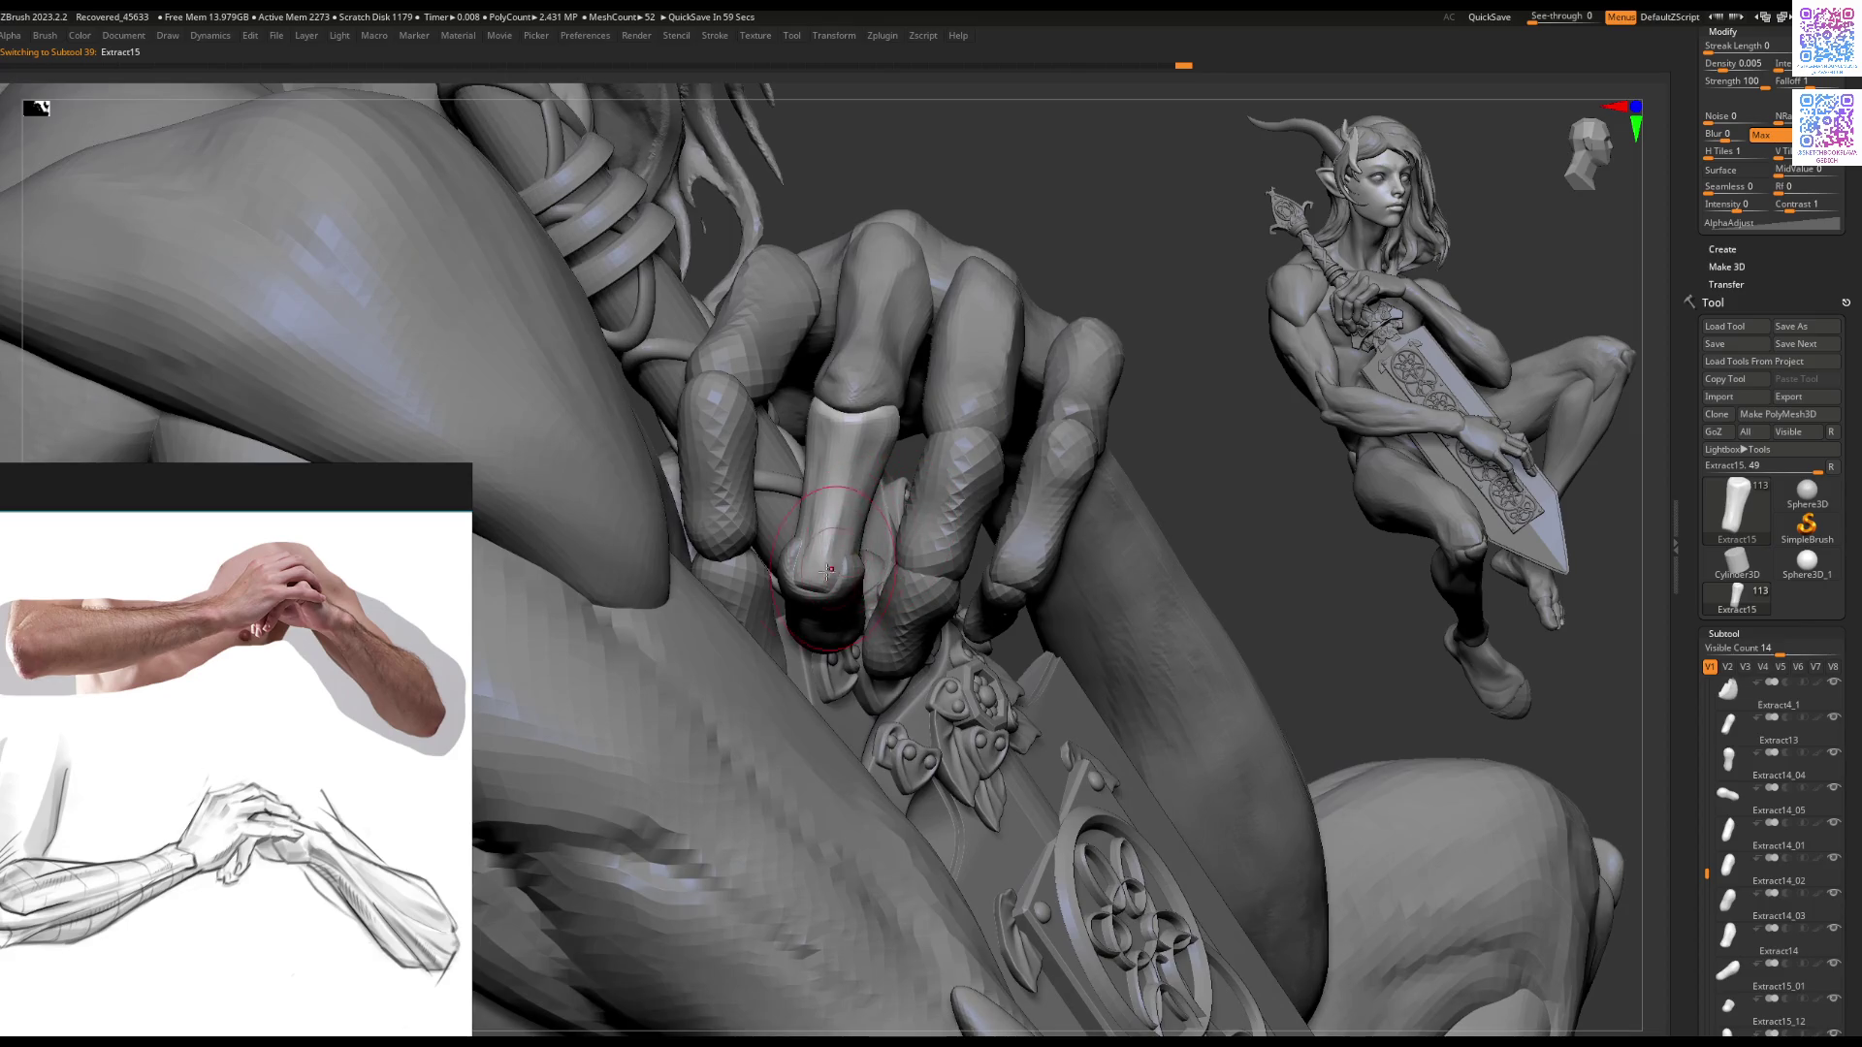
{"action": "mouse_move", "coordinate": [827, 570]}
{"action": "right_mouse_down"}
{"action": "mouse_move", "coordinate": [908, 300]}
{"action": "mouse_move", "coordinate": [892, 388]}
{"action": "mouse_move", "coordinate": [834, 498]}
{"action": "right_mouse_up"}
{"action": "left_click", "coordinate": [920, 291], "text": "alt"}
{"action": "left_click", "coordinate": [834, 497], "text": "alt"}
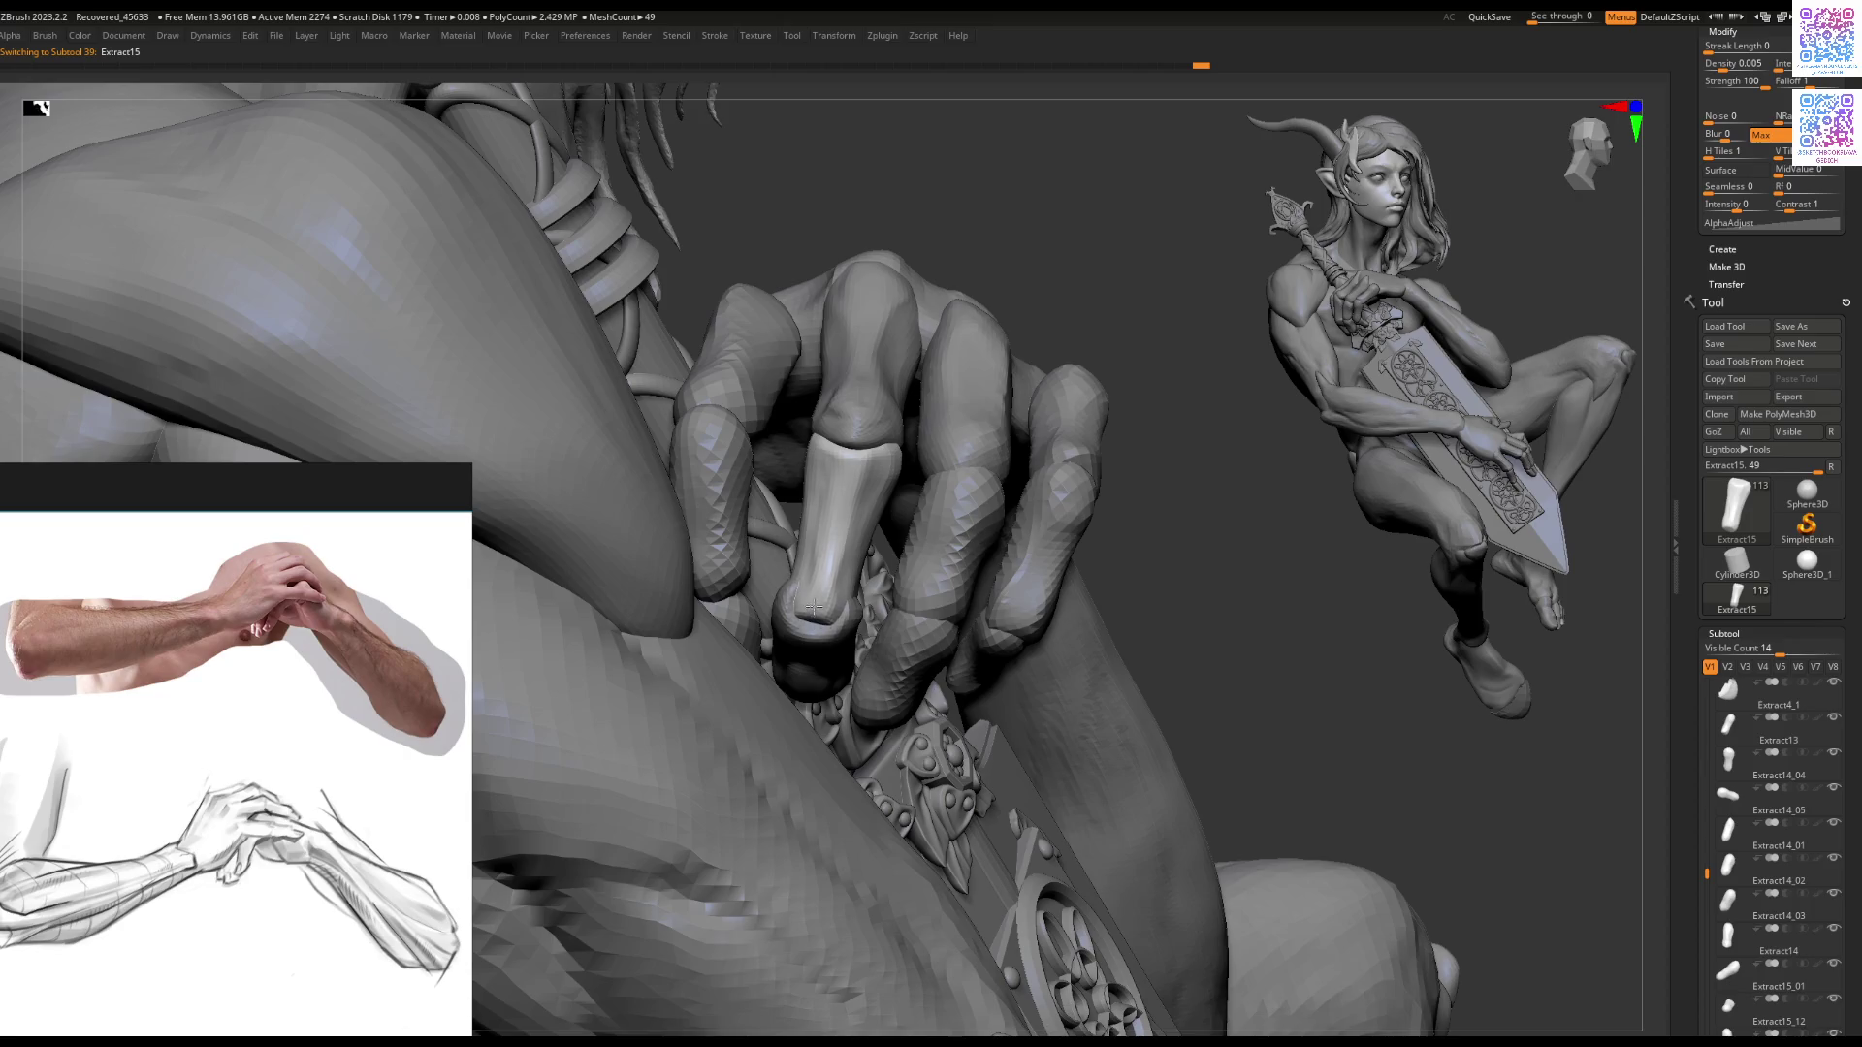
{"action": "left_click", "coordinate": [811, 642], "text": "alt"}
{"action": "mouse_move", "coordinate": [811, 642]}
{"action": "right_mouse_down"}
{"action": "mouse_move", "coordinate": [840, 639]}
{"action": "mouse_move", "coordinate": [849, 607]}
{"action": "right_mouse_up"}
{"action": "key", "text": "ctrl+z"}
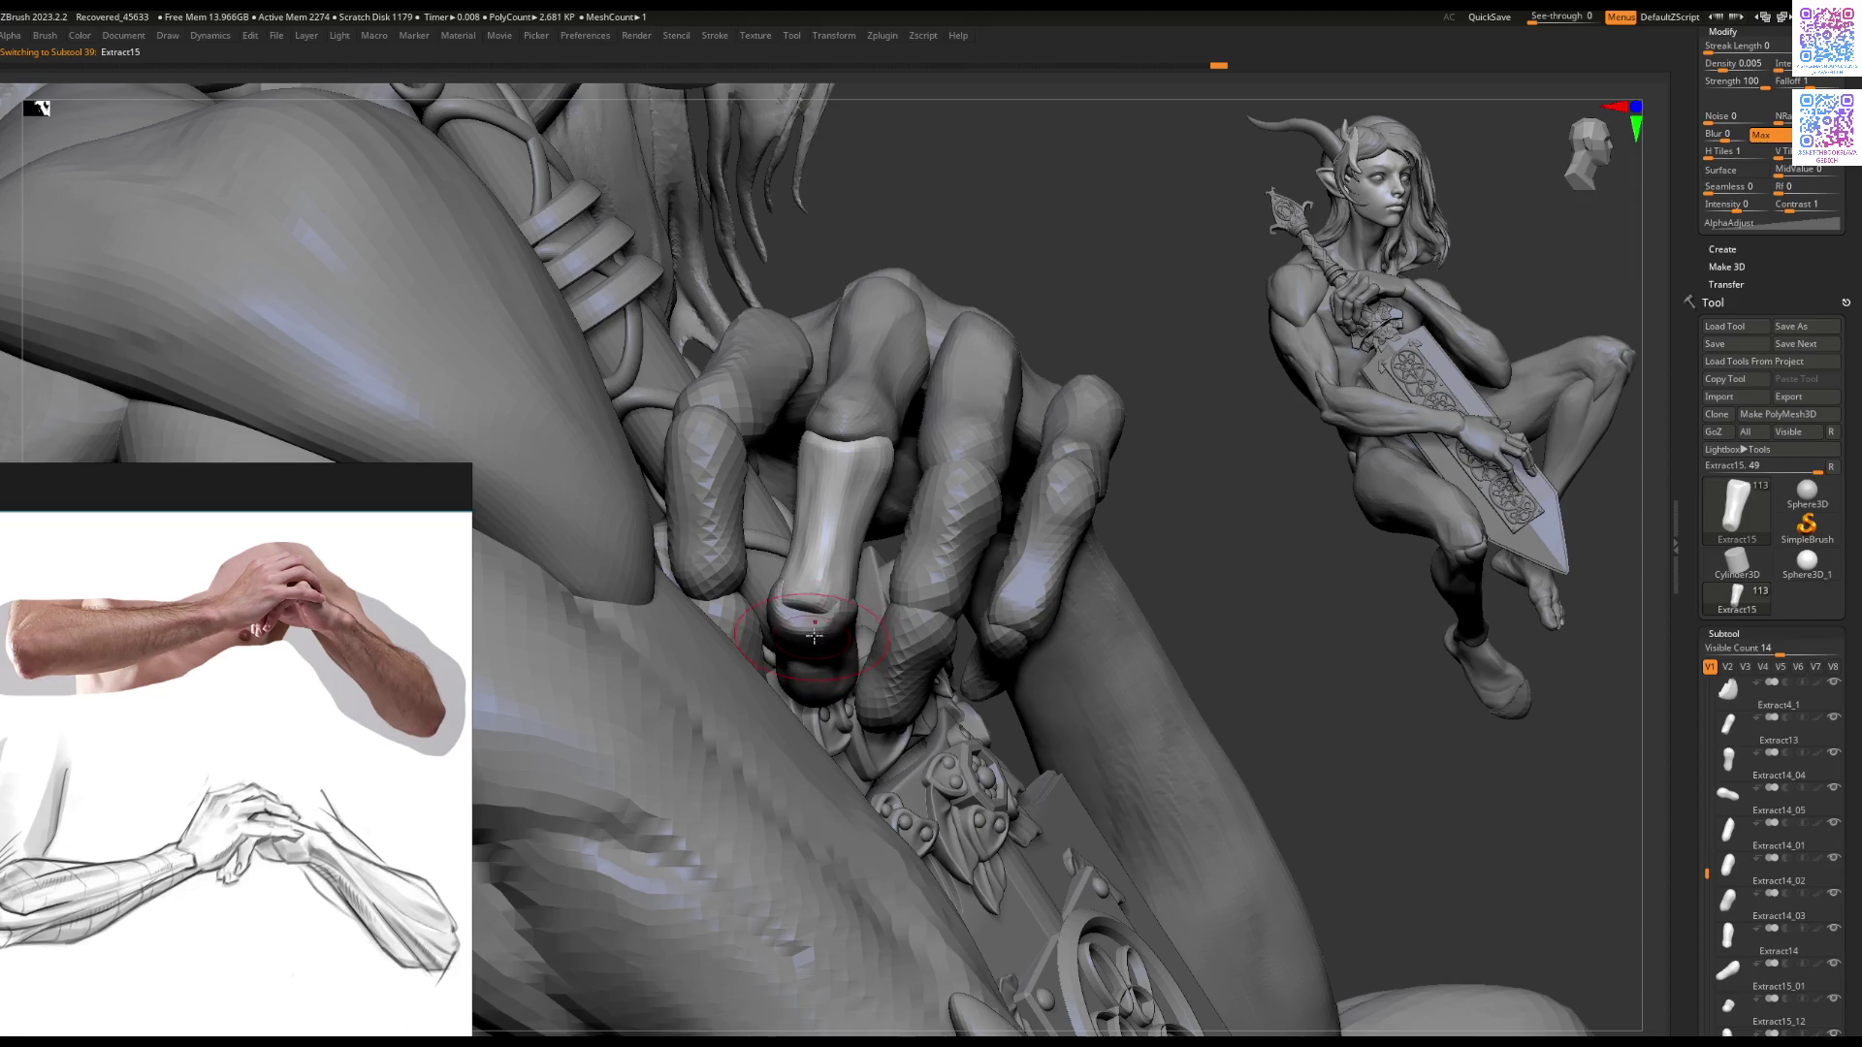
{"action": "key", "text": "ctrl+shift+z"}
{"action": "key", "text": "ctrl+shift+z"}
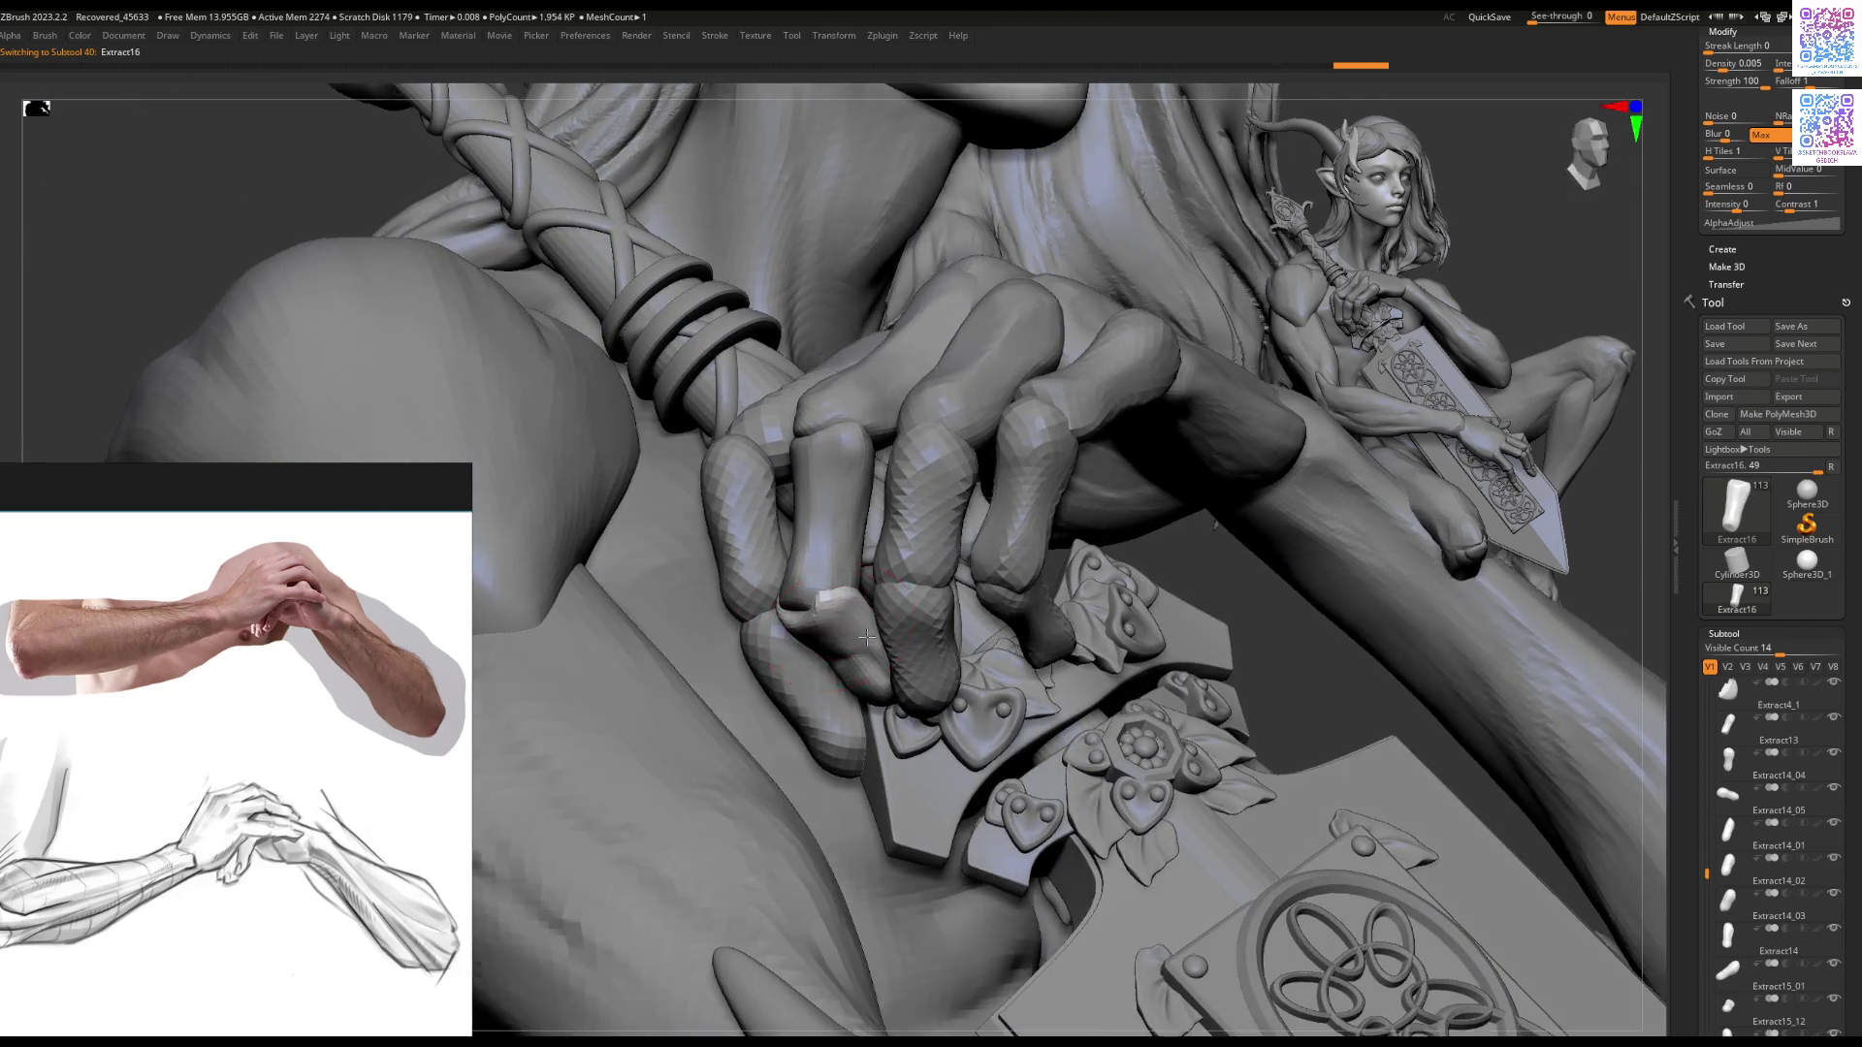
{"action": "key", "text": "ctrl+shift+z"}
Step: Undo the Extract16 fingertip piece back to an earlier state
{"action": "key", "text": "ctrl+z"}
{"action": "key", "text": "ctrl+z"}
{"action": "key", "text": "ctrl+z"}
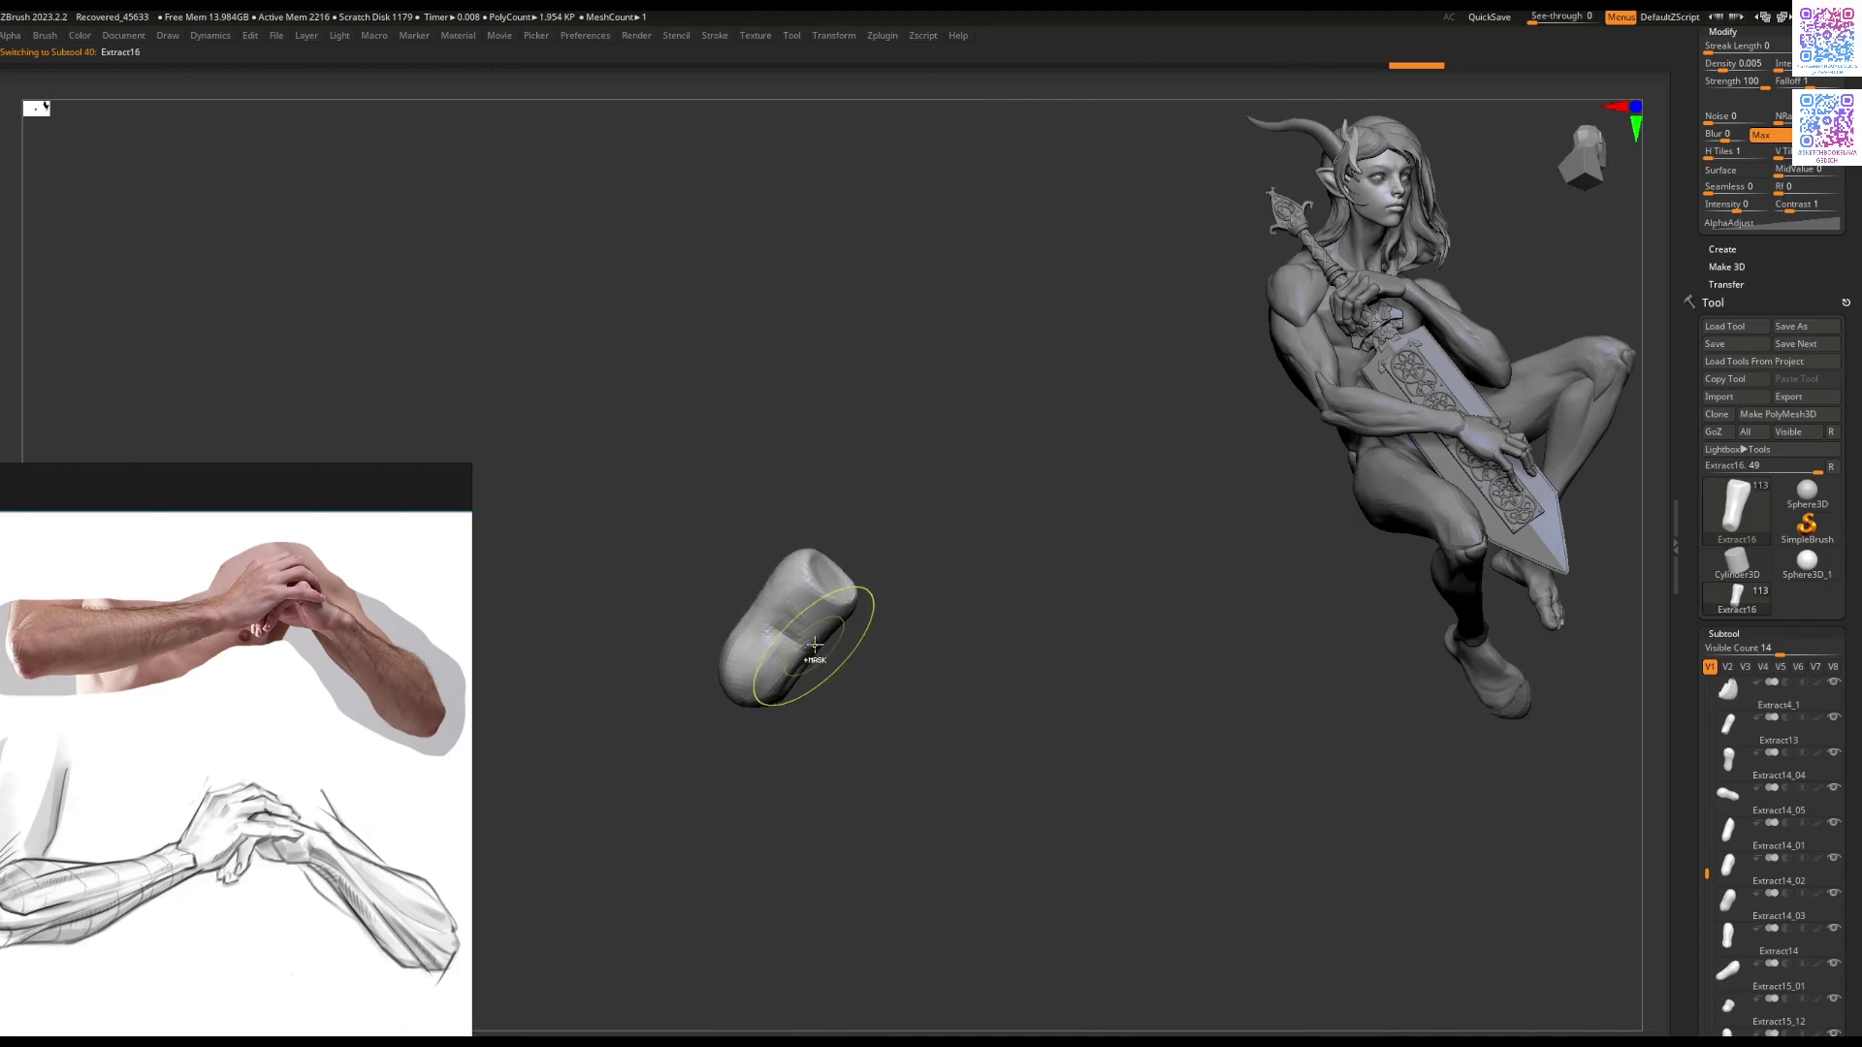
{"action": "right_click_drag", "start_coordinate": [792, 655], "coordinate": [841, 677]}
{"action": "key", "text": "ctrl+z"}
{"action": "key", "text": "ctrl+z"}
{"action": "key", "text": "ctrl+z"}
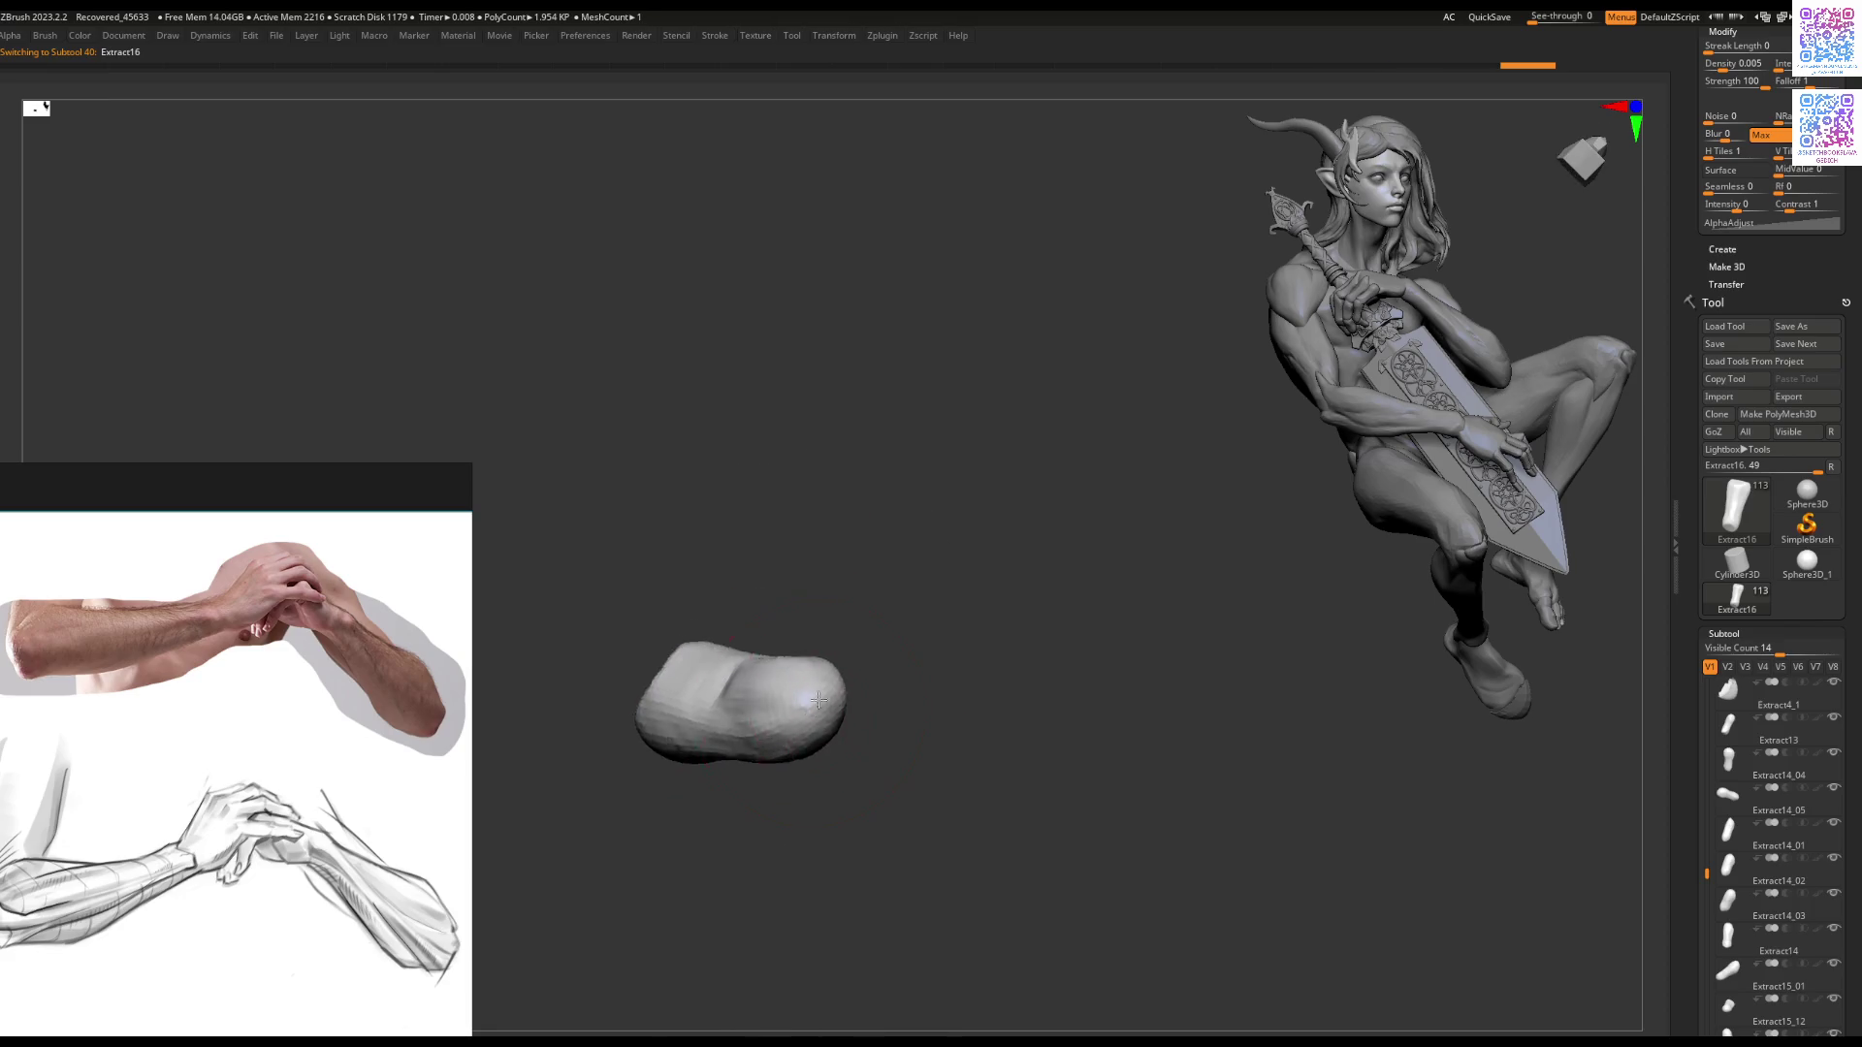
{"action": "key", "text": "ctrl+z"}
{"action": "mouse_move", "coordinate": [778, 745]}
{"action": "right_mouse_down"}
{"action": "mouse_move", "coordinate": [874, 591]}
{"action": "mouse_move", "coordinate": [889, 623]}
{"action": "mouse_move", "coordinate": [893, 553]}
{"action": "mouse_move", "coordinate": [901, 650]}
{"action": "right_mouse_up"}
Step: Resize the Smooth brush and smooth the piece's waist
{"action": "key", "text": "space"}
{"action": "left_click_drag", "start_coordinate": [873, 738], "coordinate": [931, 737]}
{"action": "right_click_drag", "start_coordinate": [847, 674], "coordinate": [912, 747]}
{"action": "key", "text": "space"}
{"action": "left_click_drag", "start_coordinate": [932, 706], "coordinate": [973, 706]}
{"action": "mouse_move", "coordinate": [1043, 654]}
{"action": "right_mouse_down"}
{"action": "mouse_move", "coordinate": [980, 679]}
{"action": "mouse_move", "coordinate": [943, 644]}
{"action": "mouse_move", "coordinate": [879, 652]}
{"action": "mouse_move", "coordinate": [871, 728]}
{"action": "right_mouse_up"}
{"action": "right_click_drag", "start_coordinate": [840, 657], "coordinate": [832, 665]}
{"action": "left_click_drag", "start_coordinate": [867, 659], "coordinate": [854, 646], "text": "shift"}
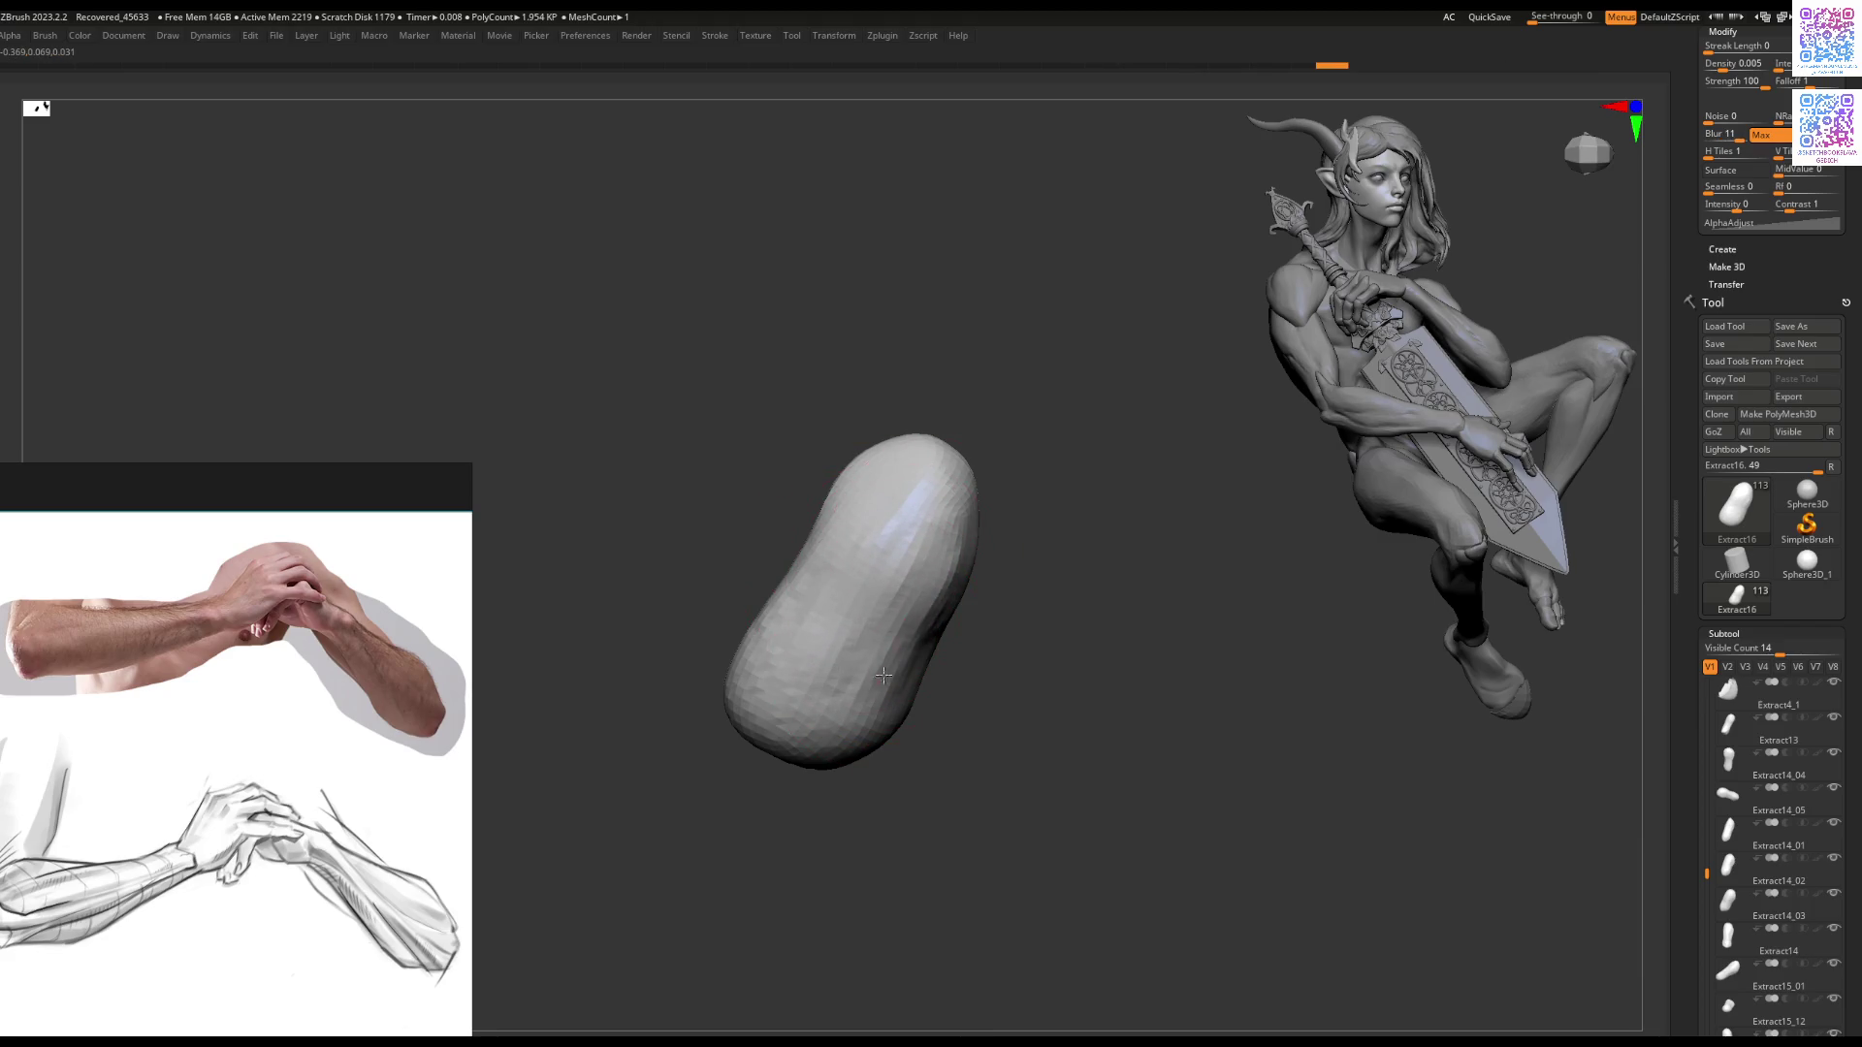
Step: Smooth the knuckle piece's lower-right surface and orbit to check its form and cut end
{"action": "mouse_move", "coordinate": [878, 679]}
{"action": "right_mouse_down"}
{"action": "mouse_move", "coordinate": [964, 653]}
{"action": "mouse_move", "coordinate": [951, 622]}
{"action": "right_mouse_up"}
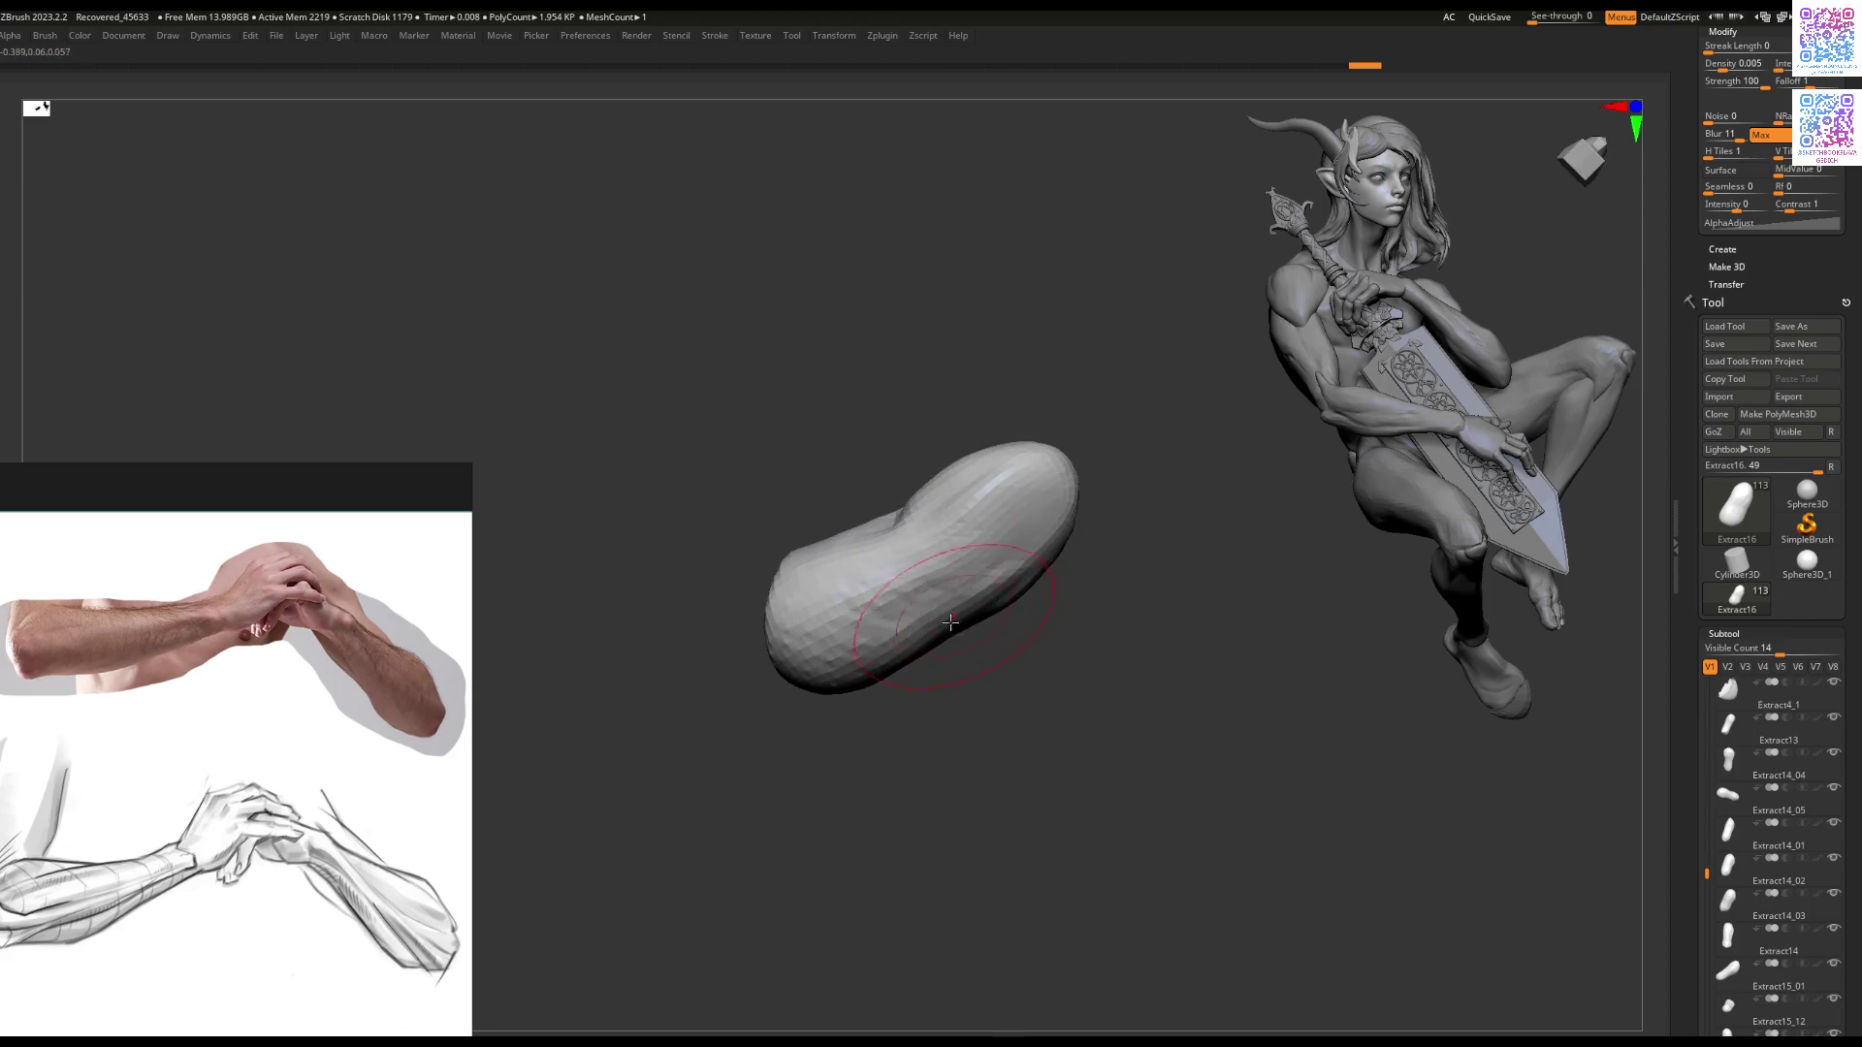
{"action": "left_click_drag", "start_coordinate": [944, 632], "coordinate": [1078, 490], "text": "shift"}
{"action": "right_click_drag", "start_coordinate": [1065, 487], "coordinate": [1094, 494]}
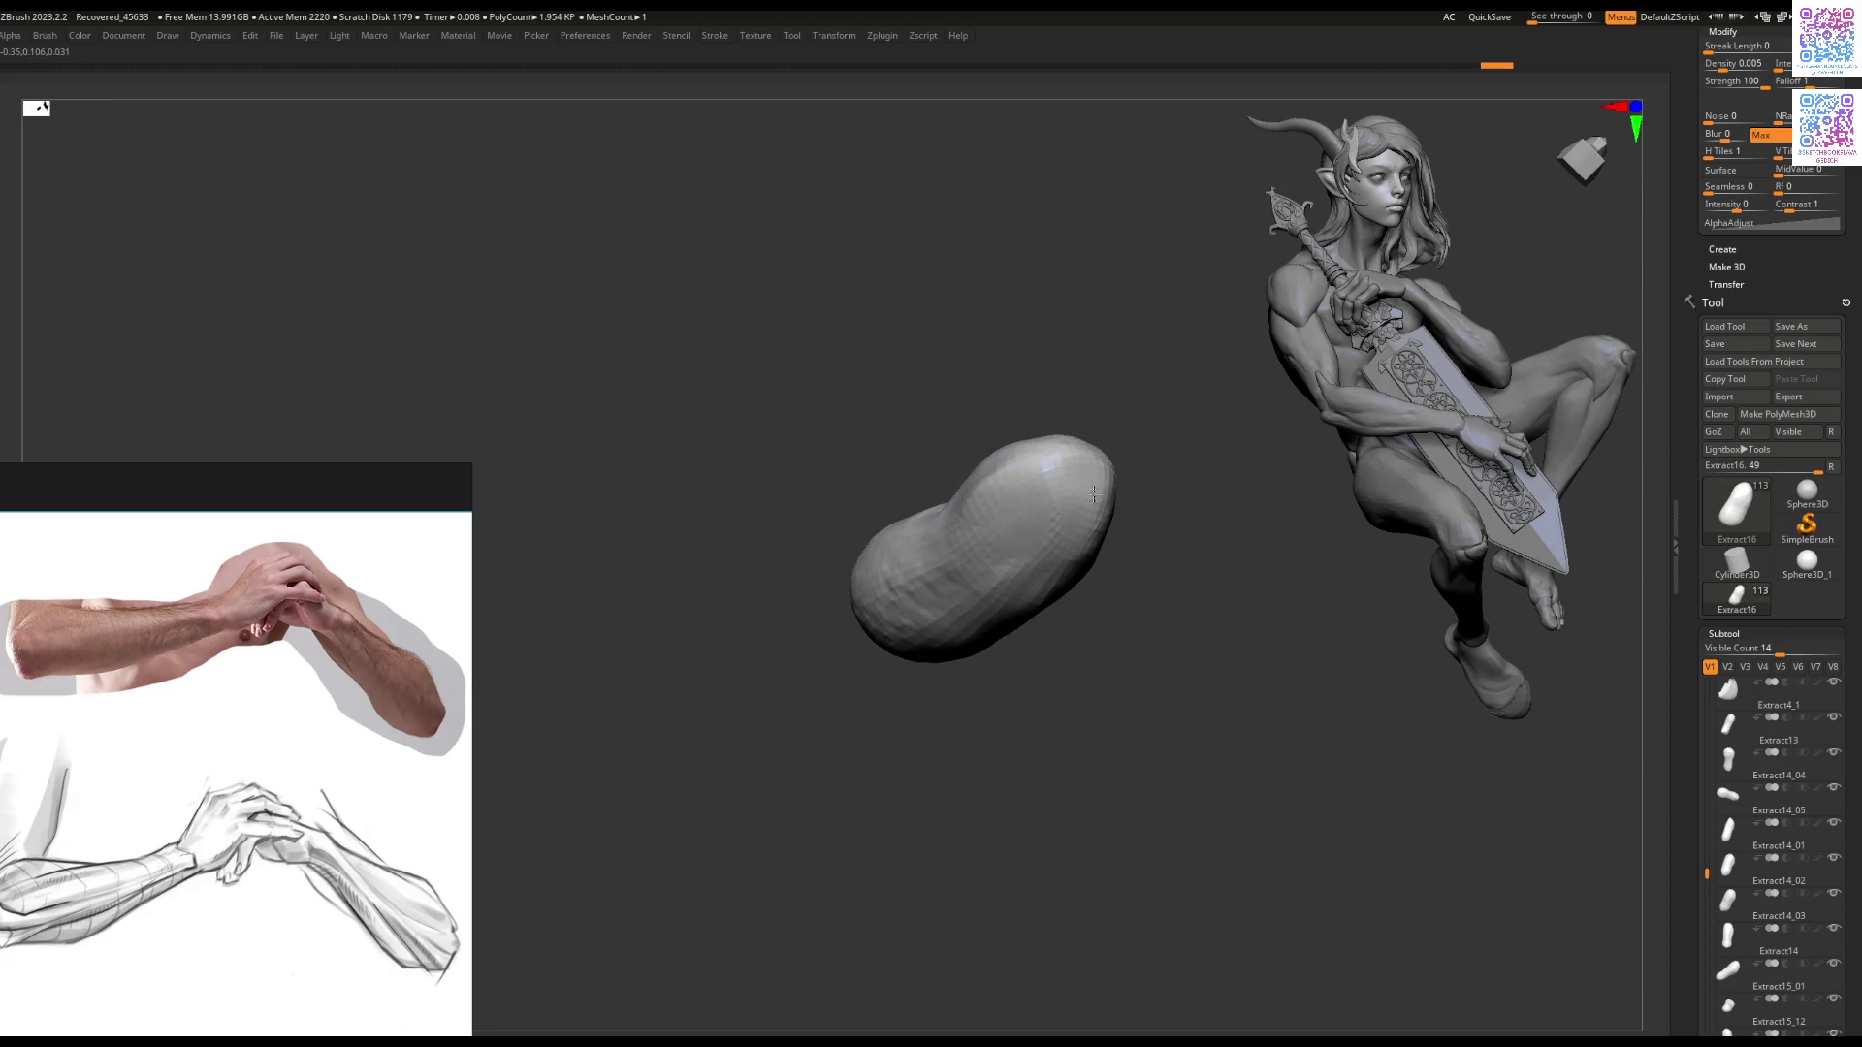
{"action": "right_click_drag", "start_coordinate": [1091, 558], "coordinate": [1065, 537]}
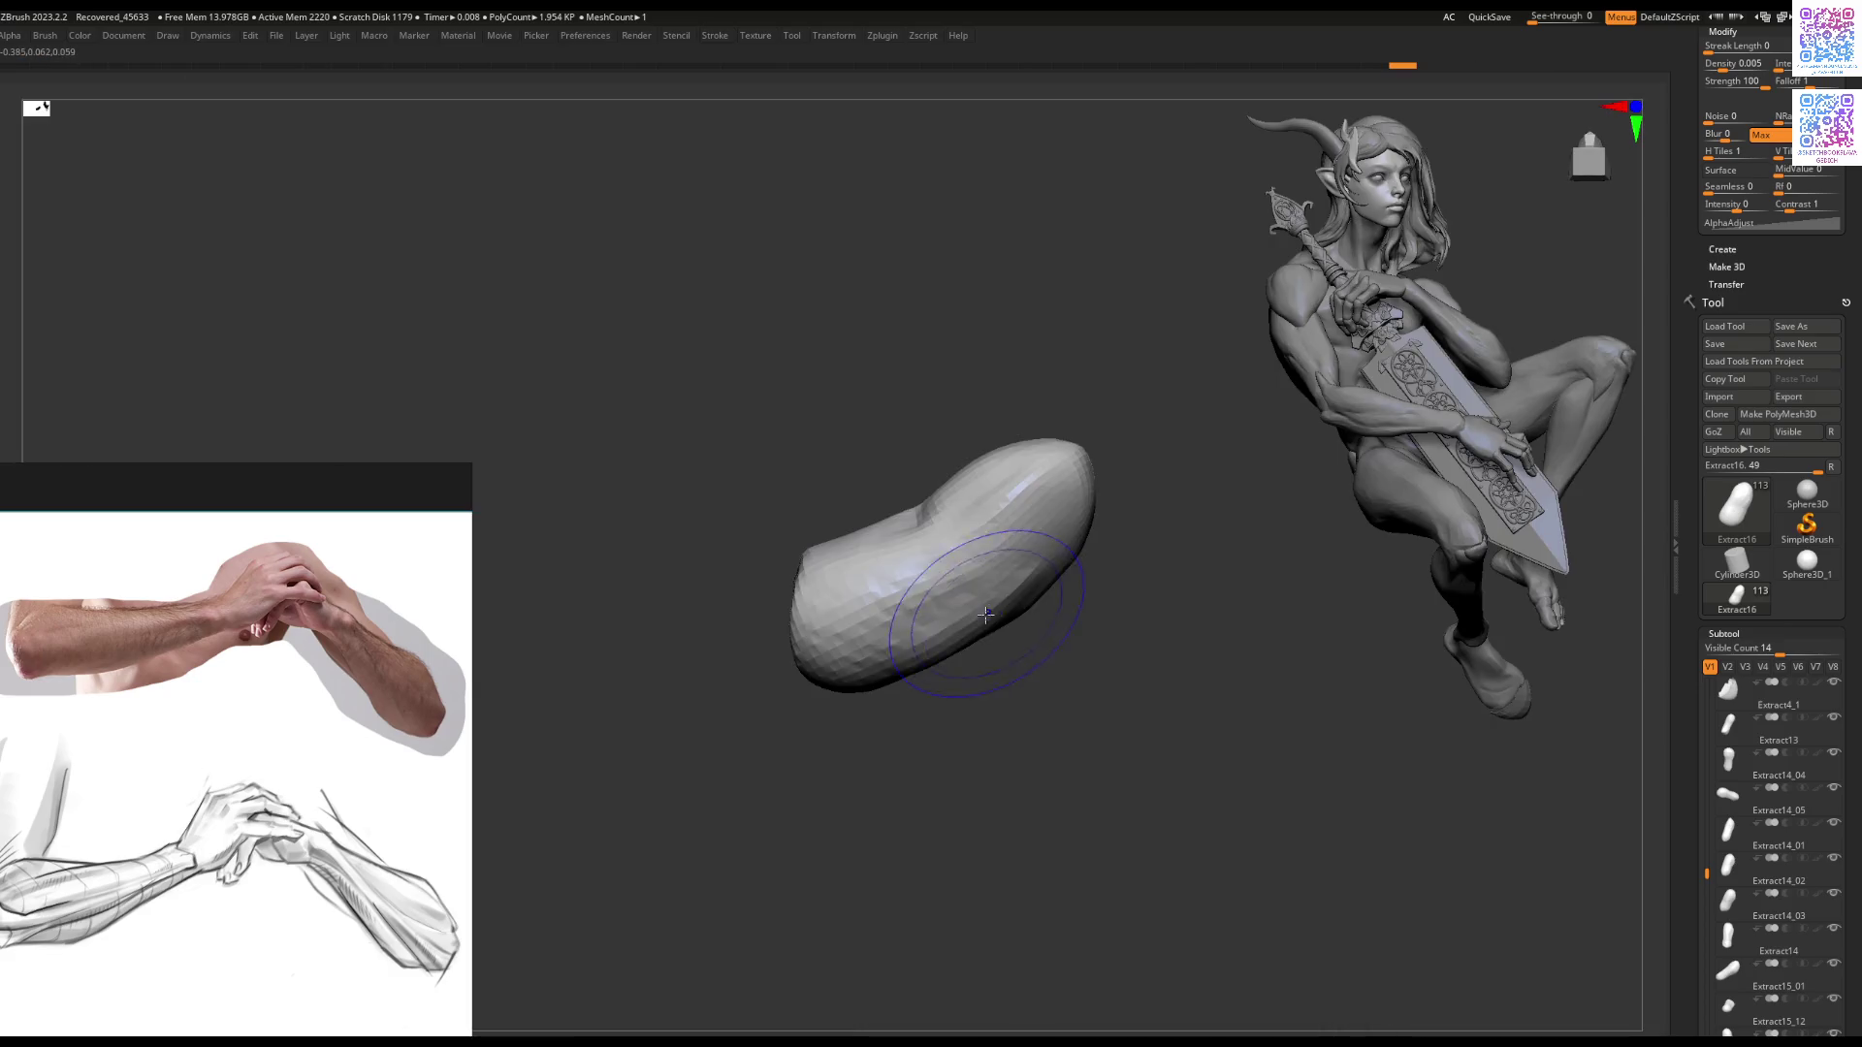
{"action": "mouse_move", "coordinate": [957, 636]}
{"action": "right_mouse_down"}
{"action": "mouse_move", "coordinate": [957, 674]}
{"action": "mouse_move", "coordinate": [990, 627]}
{"action": "mouse_move", "coordinate": [927, 478]}
{"action": "right_mouse_up"}
{"action": "mouse_move", "coordinate": [1001, 571]}
{"action": "right_mouse_down"}
{"action": "mouse_move", "coordinate": [1017, 580]}
{"action": "mouse_move", "coordinate": [970, 528]}
{"action": "mouse_move", "coordinate": [928, 521]}
{"action": "right_mouse_up"}
Step: Exit Solo and close in on the ring finger of the clasped hand
{"action": "key", "text": "ctrl+shift+s"}
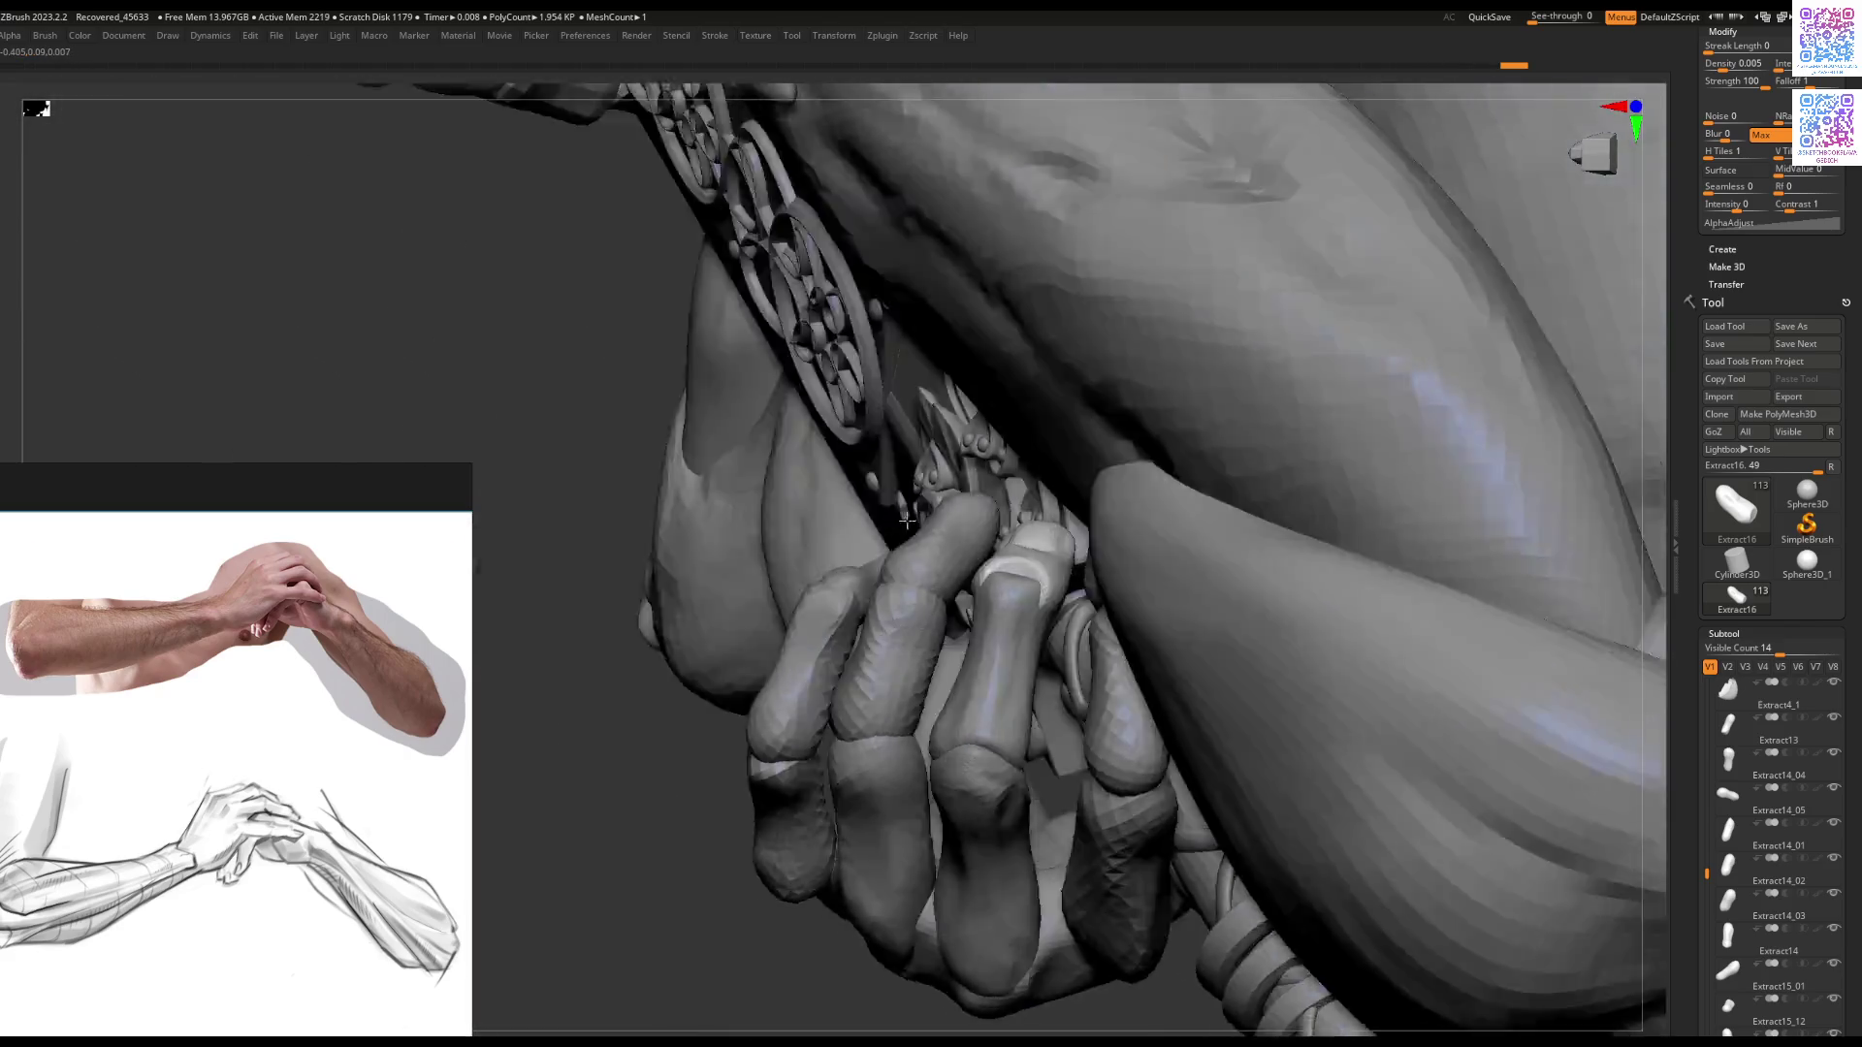
{"action": "mouse_move", "coordinate": [907, 520]}
{"action": "right_mouse_down"}
{"action": "mouse_move", "coordinate": [923, 543]}
{"action": "mouse_move", "coordinate": [1077, 456]}
{"action": "right_mouse_up"}
{"action": "mouse_move", "coordinate": [1051, 537]}
{"action": "right_mouse_down"}
{"action": "mouse_move", "coordinate": [1078, 645]}
{"action": "mouse_move", "coordinate": [1088, 625]}
{"action": "right_mouse_up"}
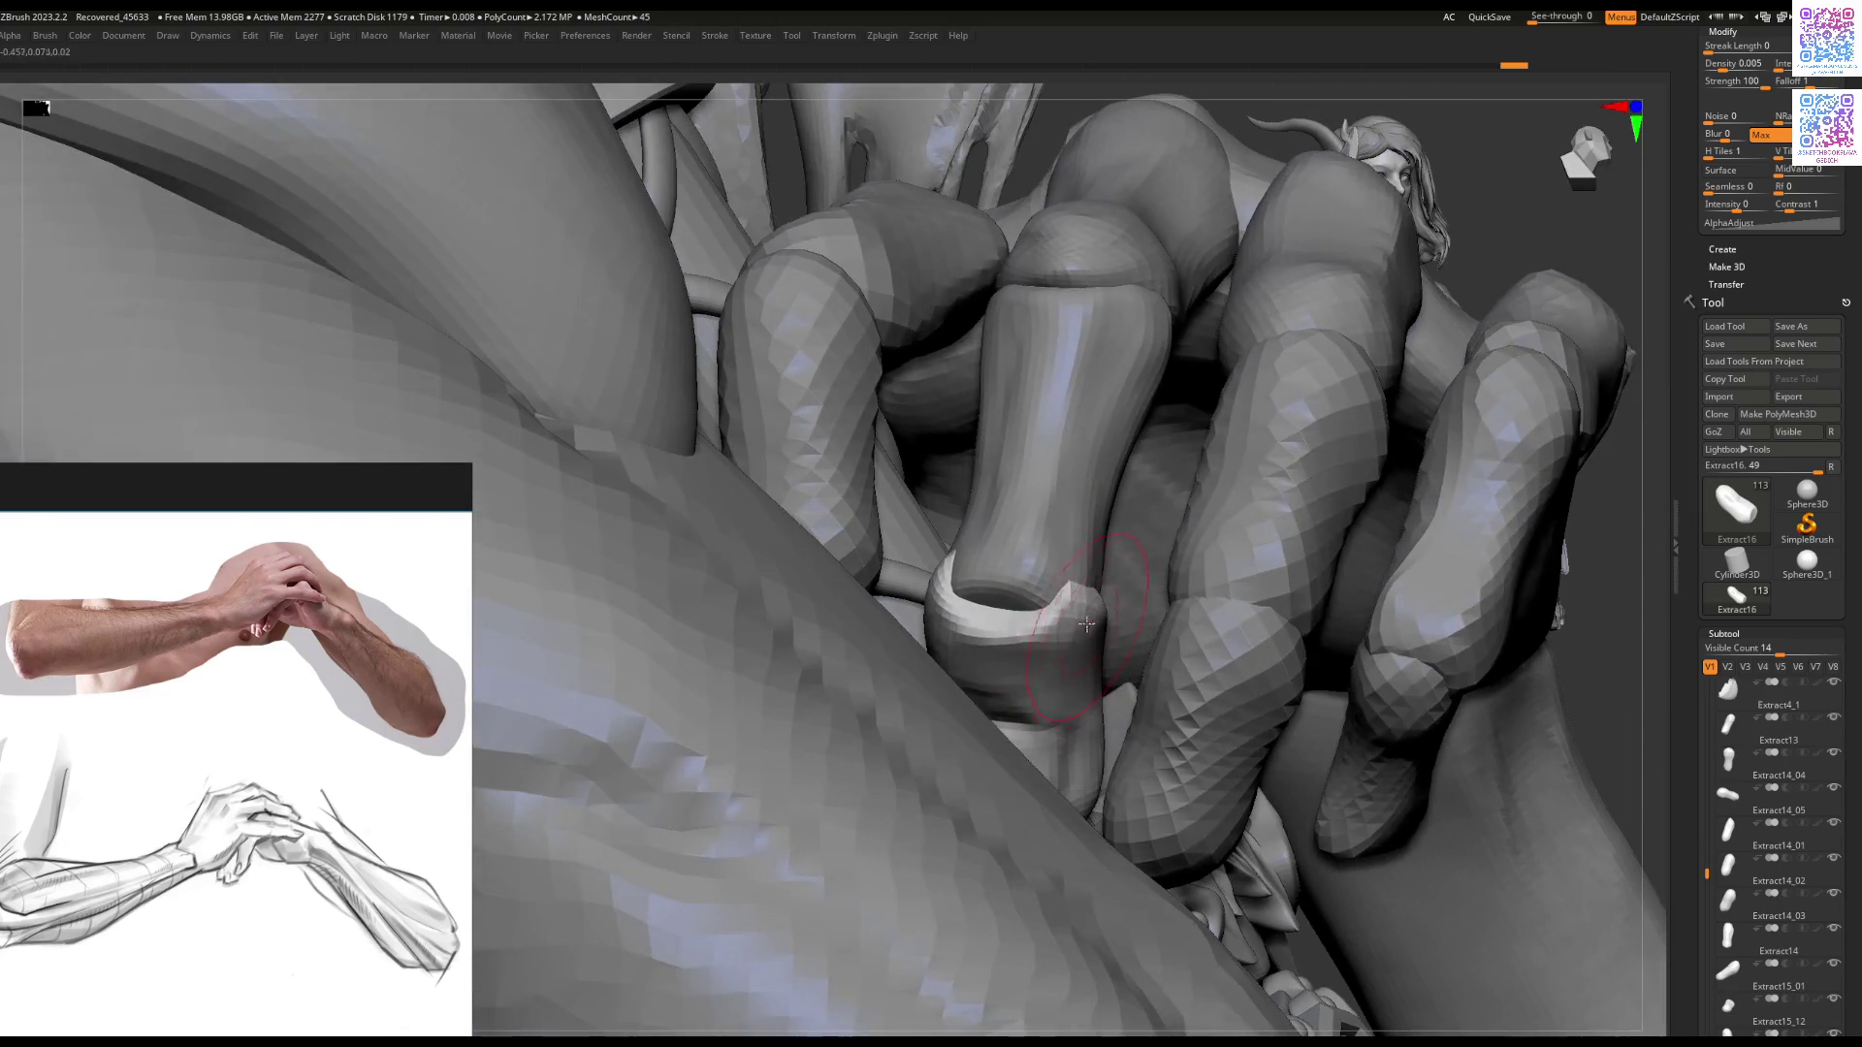
Step: Smooth the ring-finger knuckle band and close its hollow top
{"action": "key", "text": "ctrl+z"}
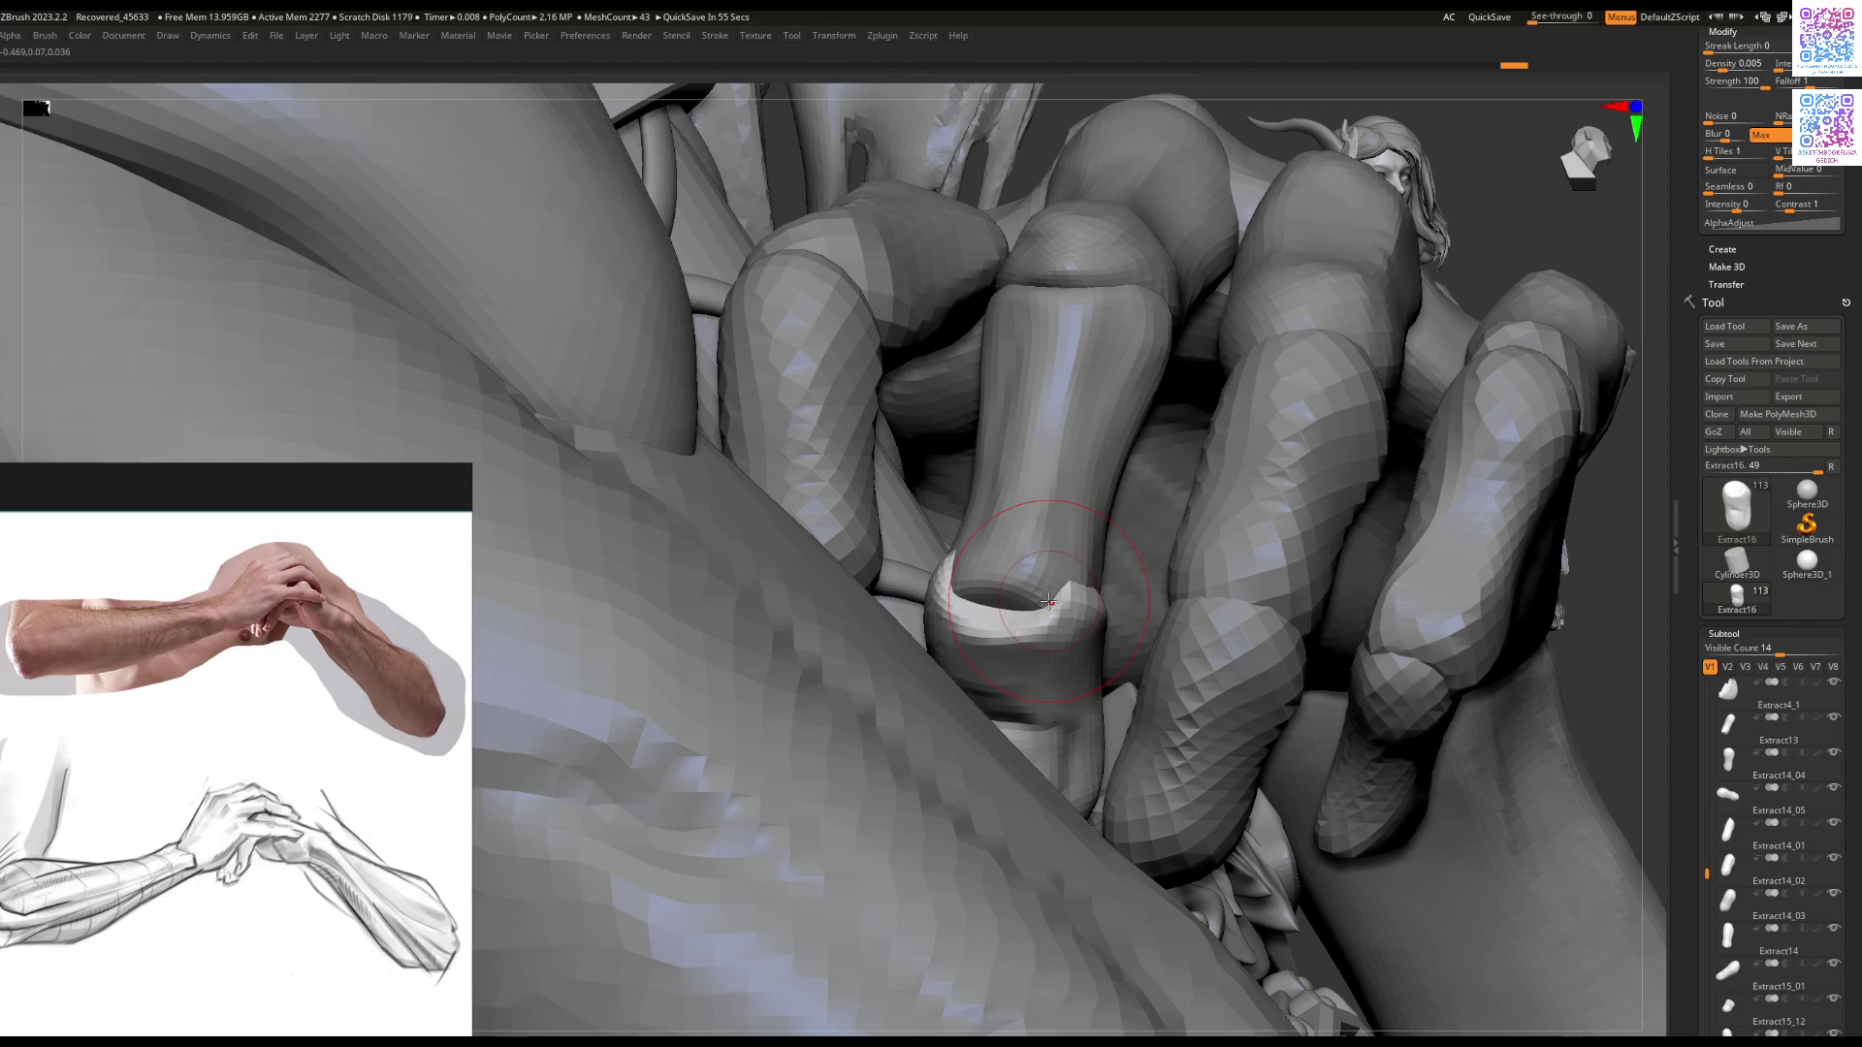
{"action": "left_click_drag", "start_coordinate": [1048, 606], "coordinate": [1049, 626]}
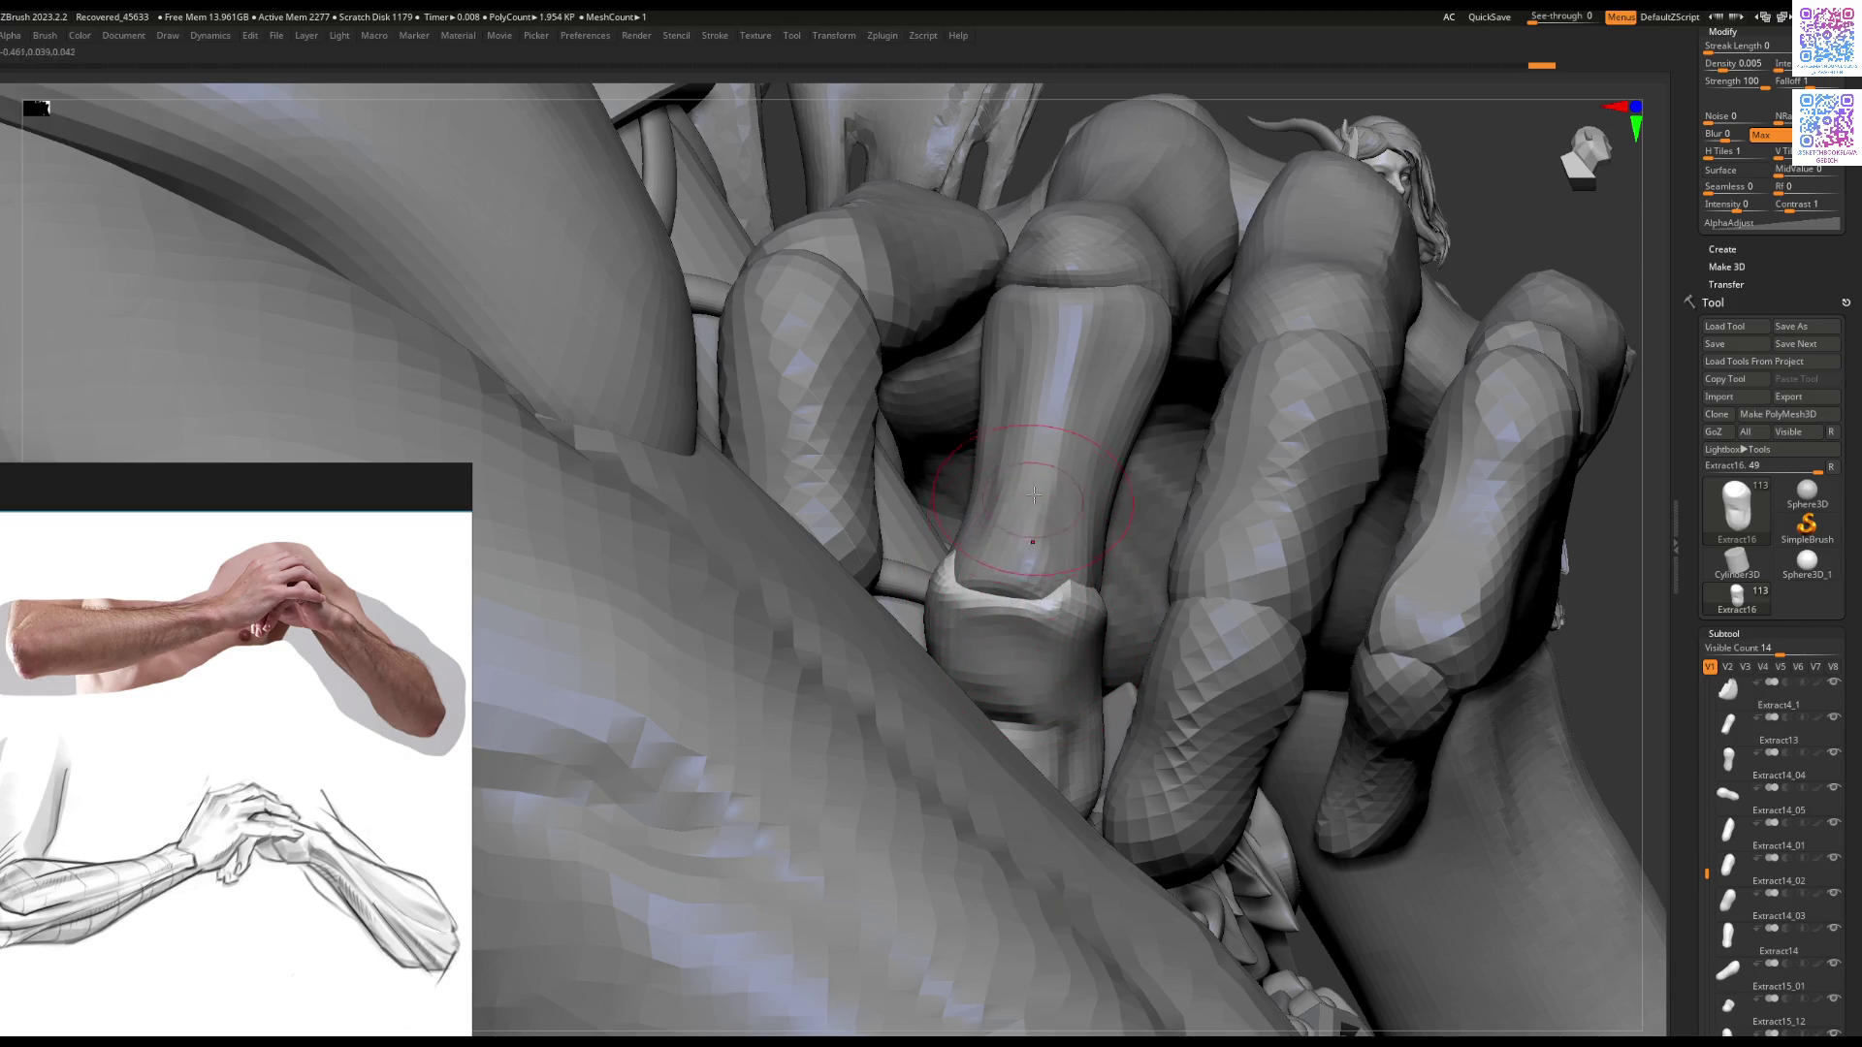
{"action": "mouse_move", "coordinate": [1051, 593]}
{"action": "right_mouse_down"}
{"action": "mouse_move", "coordinate": [1067, 591]}
{"action": "mouse_move", "coordinate": [965, 546]}
{"action": "right_mouse_up"}
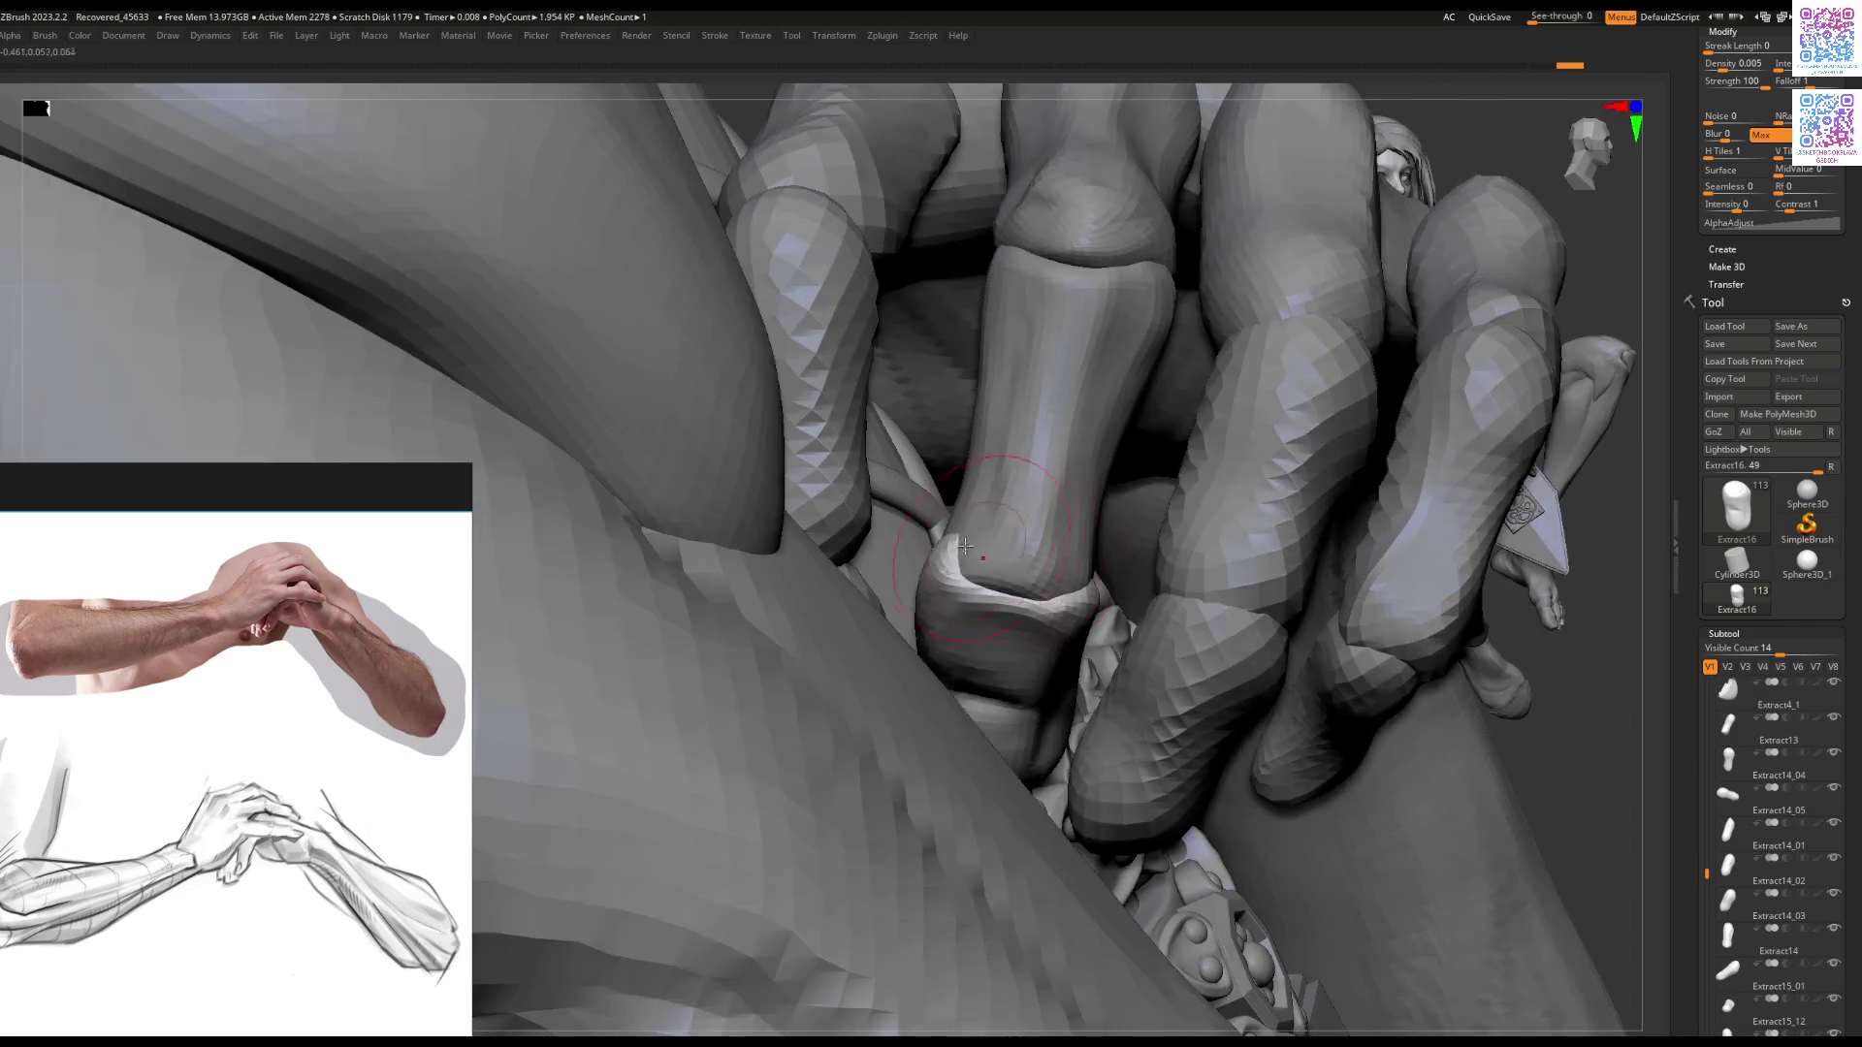
Step: Isolate the Extract15 finger segment, build out its lower-left side, then zoom out
{"action": "key", "text": "f"}
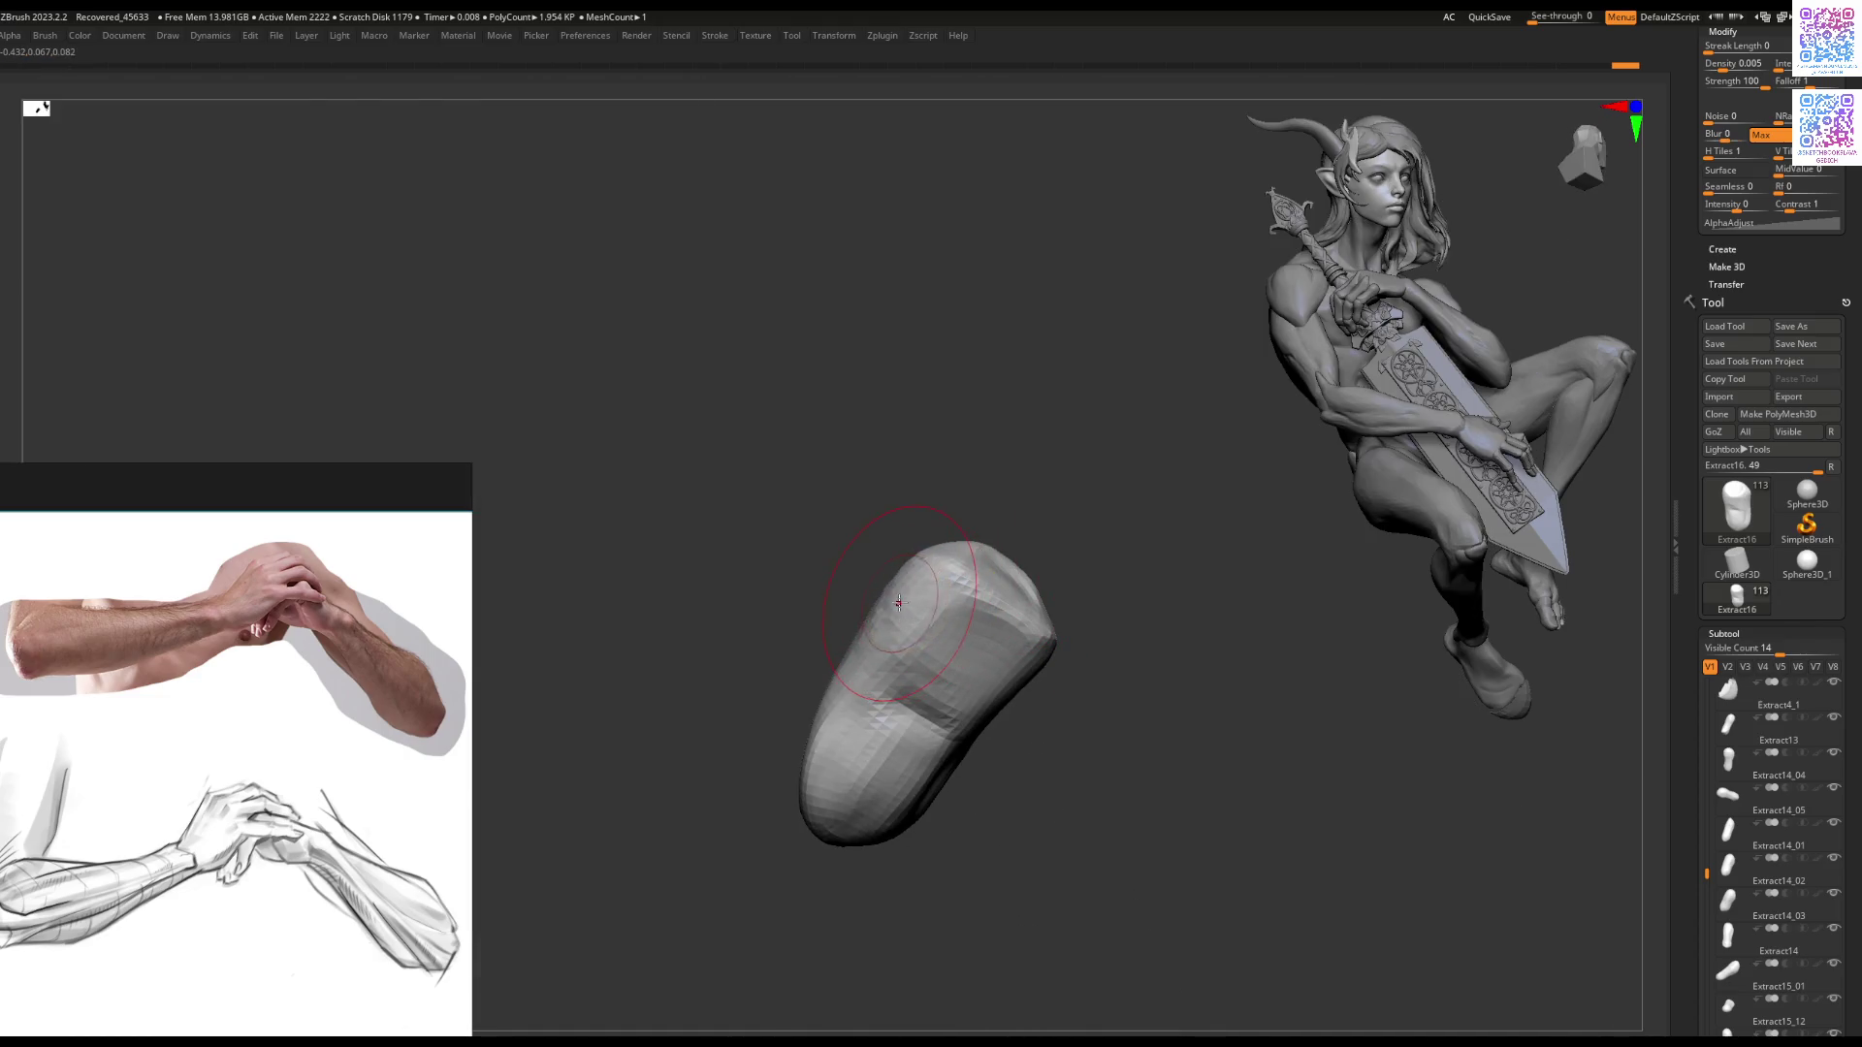
{"action": "mouse_move", "coordinate": [892, 631]}
{"action": "right_mouse_down"}
{"action": "mouse_move", "coordinate": [926, 640]}
{"action": "mouse_move", "coordinate": [956, 602]}
{"action": "right_mouse_up"}
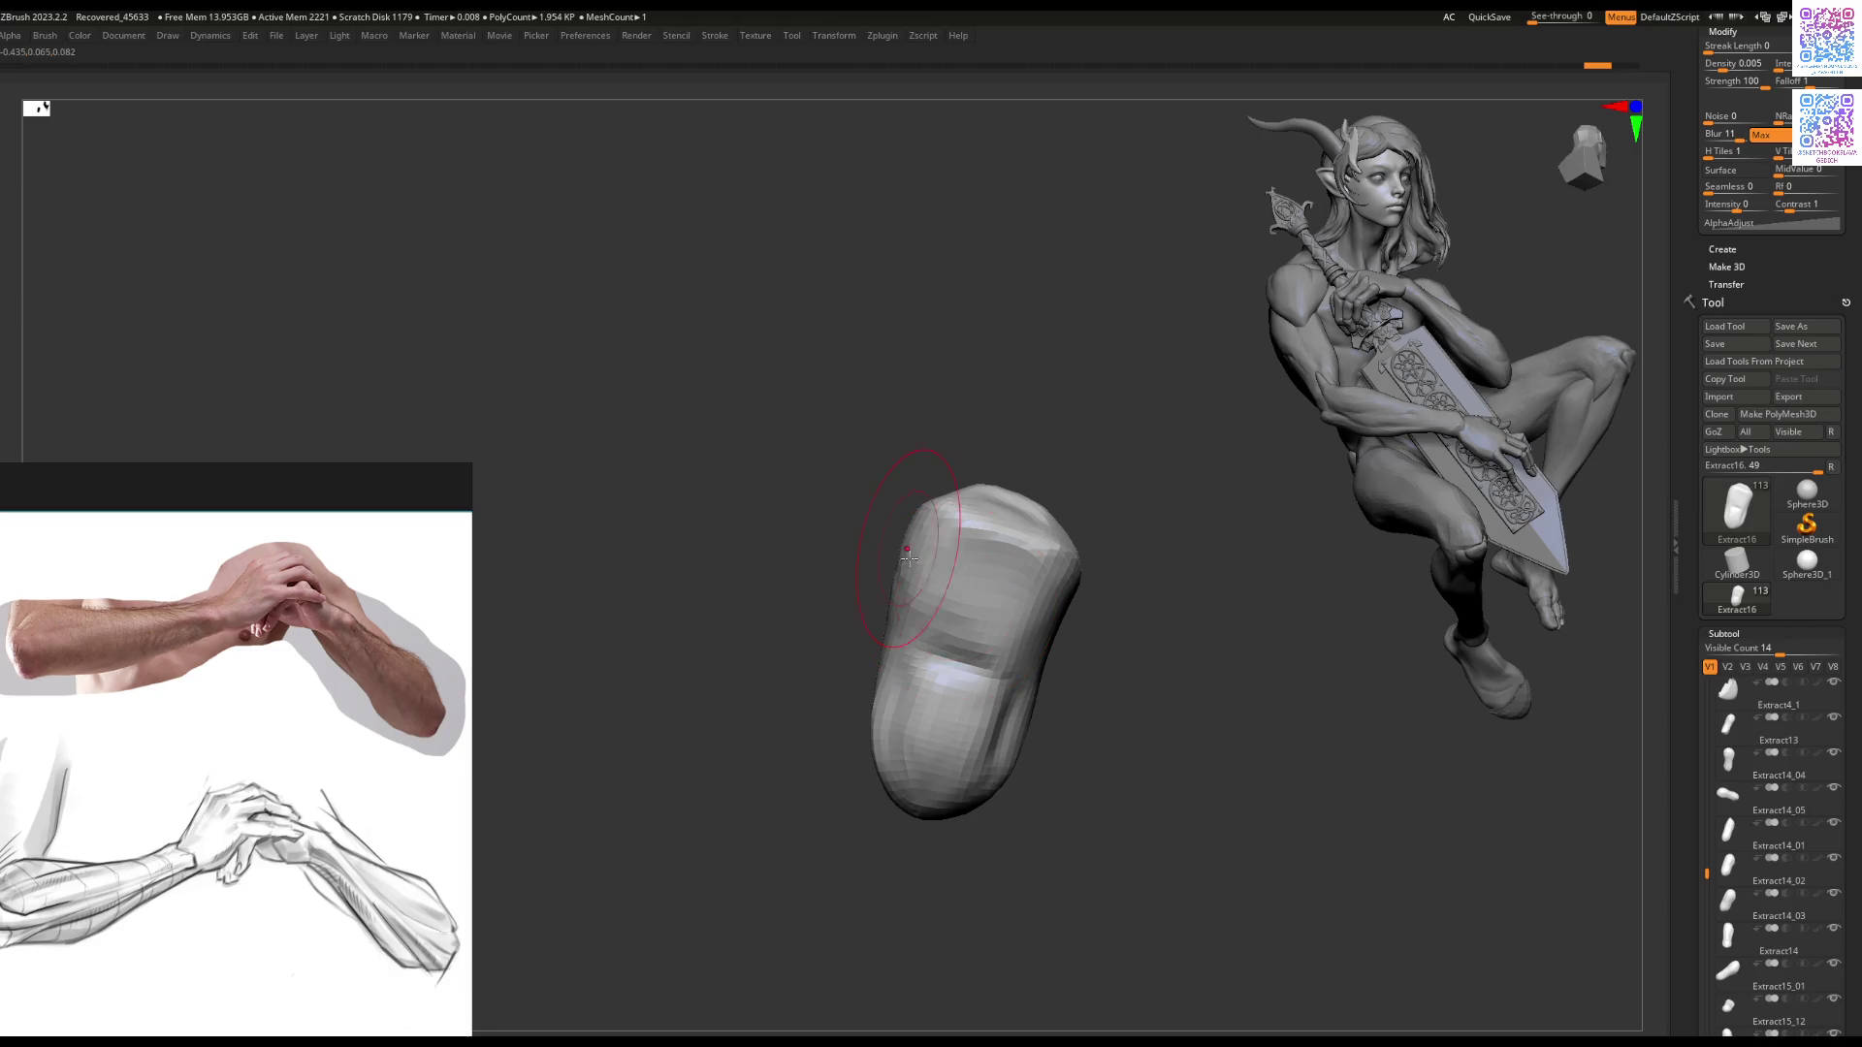
{"action": "mouse_move", "coordinate": [1015, 580]}
{"action": "right_mouse_down"}
{"action": "mouse_move", "coordinate": [1046, 603]}
{"action": "mouse_move", "coordinate": [932, 645]}
{"action": "right_mouse_up"}
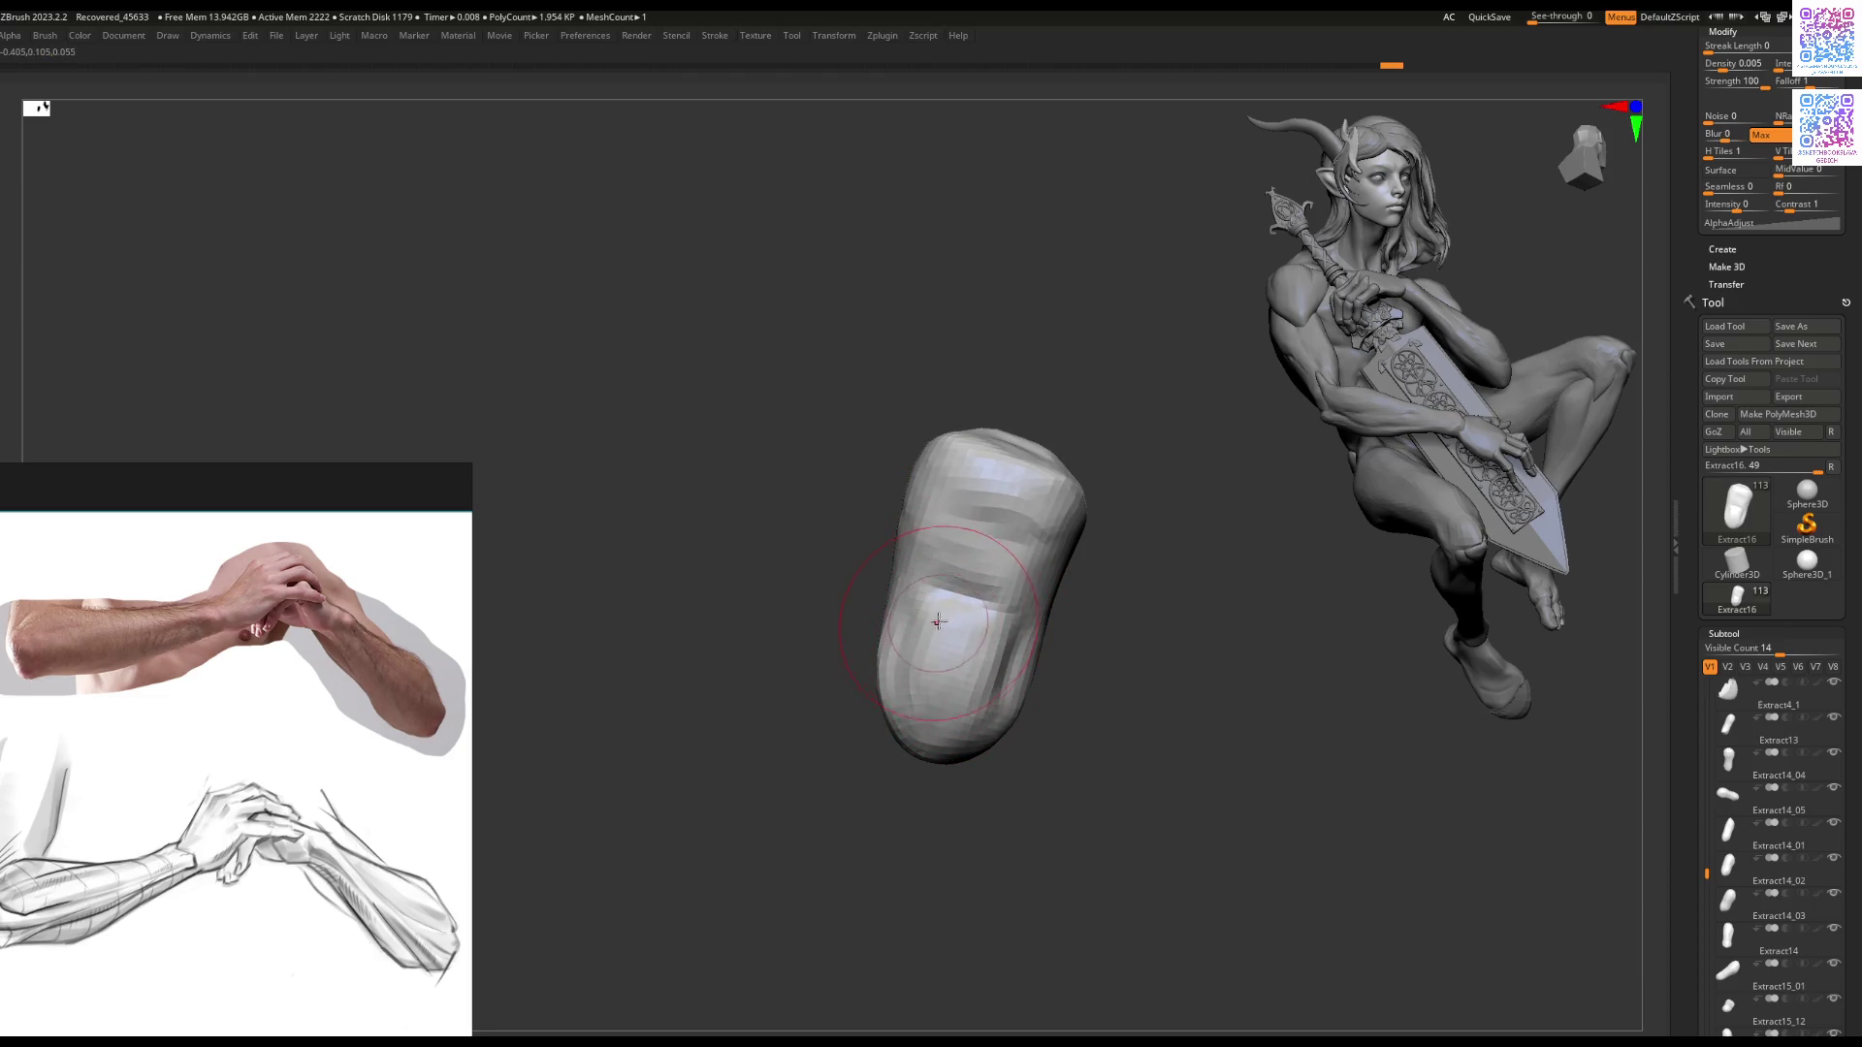
{"action": "mouse_move", "coordinate": [907, 702]}
{"action": "left_mouse_down"}
{"action": "mouse_move", "coordinate": [878, 669]}
{"action": "mouse_move", "coordinate": [941, 641]}
{"action": "mouse_move", "coordinate": [1004, 689]}
{"action": "mouse_move", "coordinate": [969, 630]}
{"action": "mouse_move", "coordinate": [1009, 624]}
{"action": "left_mouse_up"}
{"action": "right_click_drag", "start_coordinate": [1284, 269], "coordinate": [915, 524]}
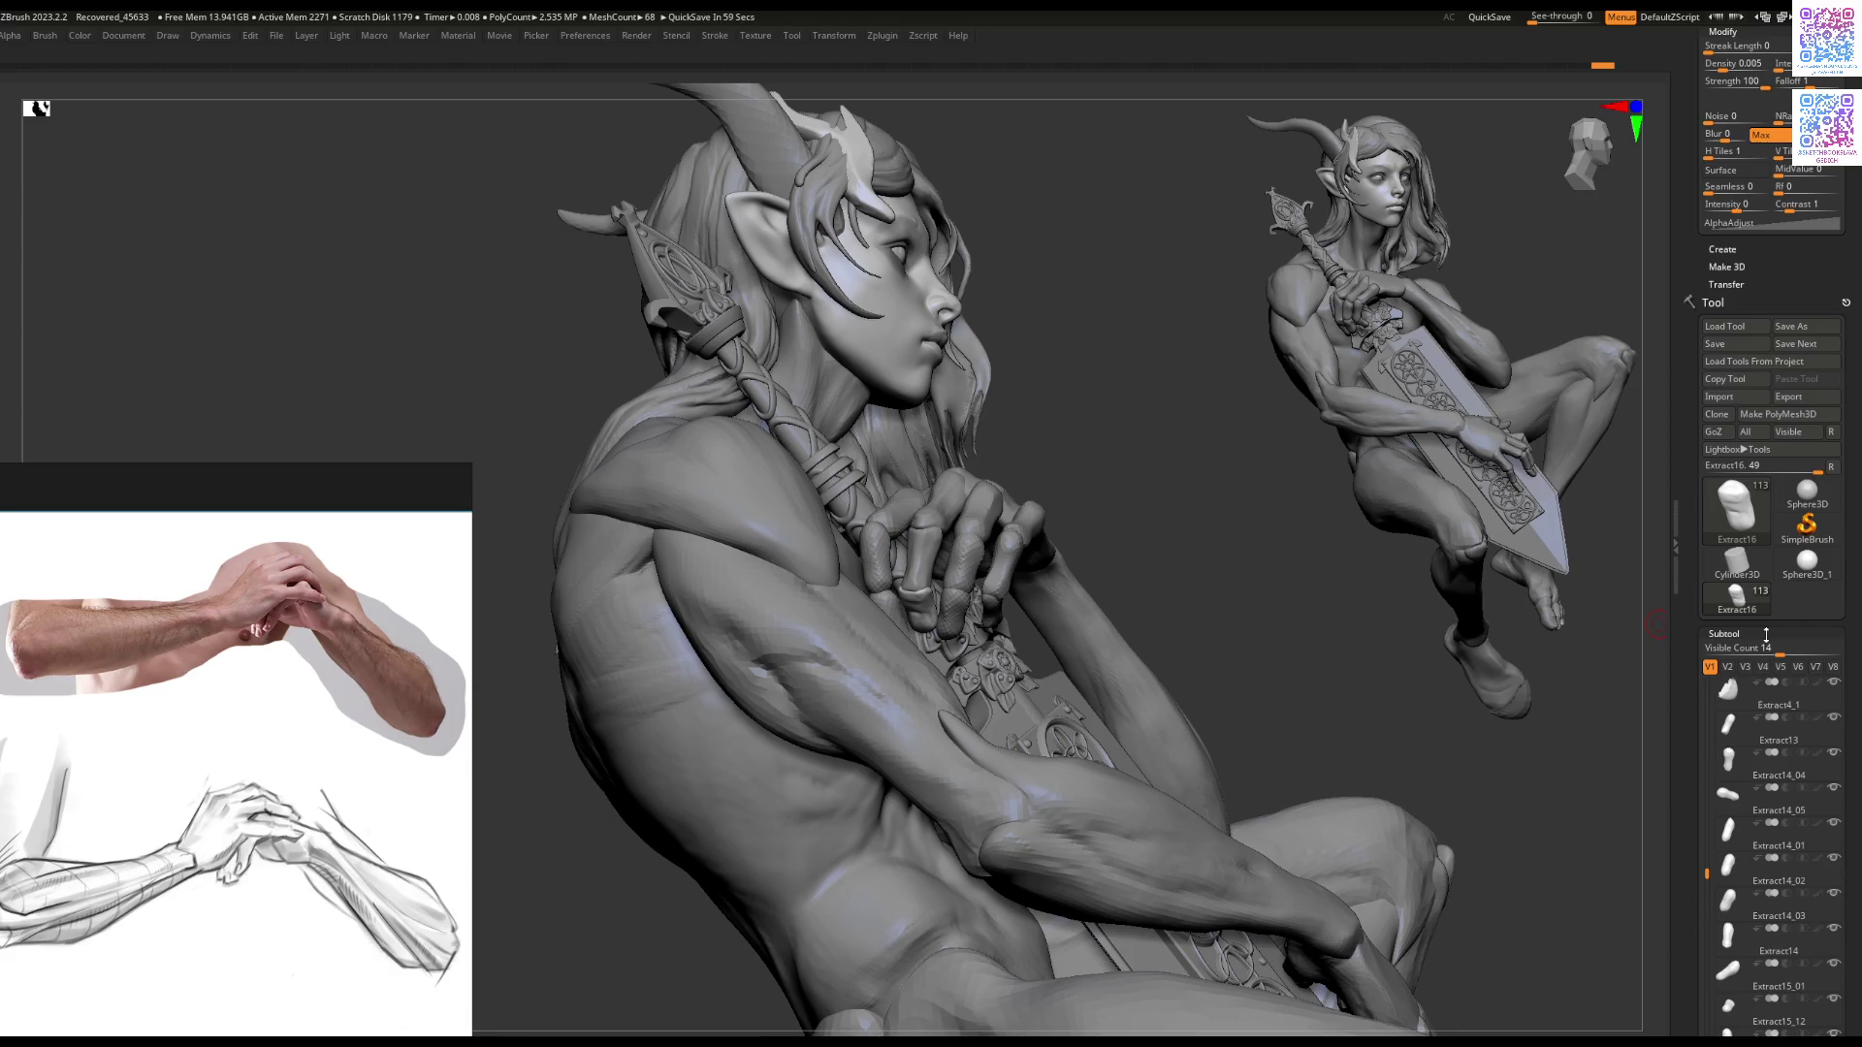
{"action": "mouse_move", "coordinate": [1706, 873]}
{"action": "left_mouse_down"}
{"action": "mouse_move", "coordinate": [1695, 970]}
{"action": "mouse_move", "coordinate": [1595, 976]}
{"action": "left_mouse_up"}
Step: Select Extract15 and Extract16 and toggle visibility set V2 to view them alone
{"action": "left_click", "coordinate": [919, 550], "text": "alt"}
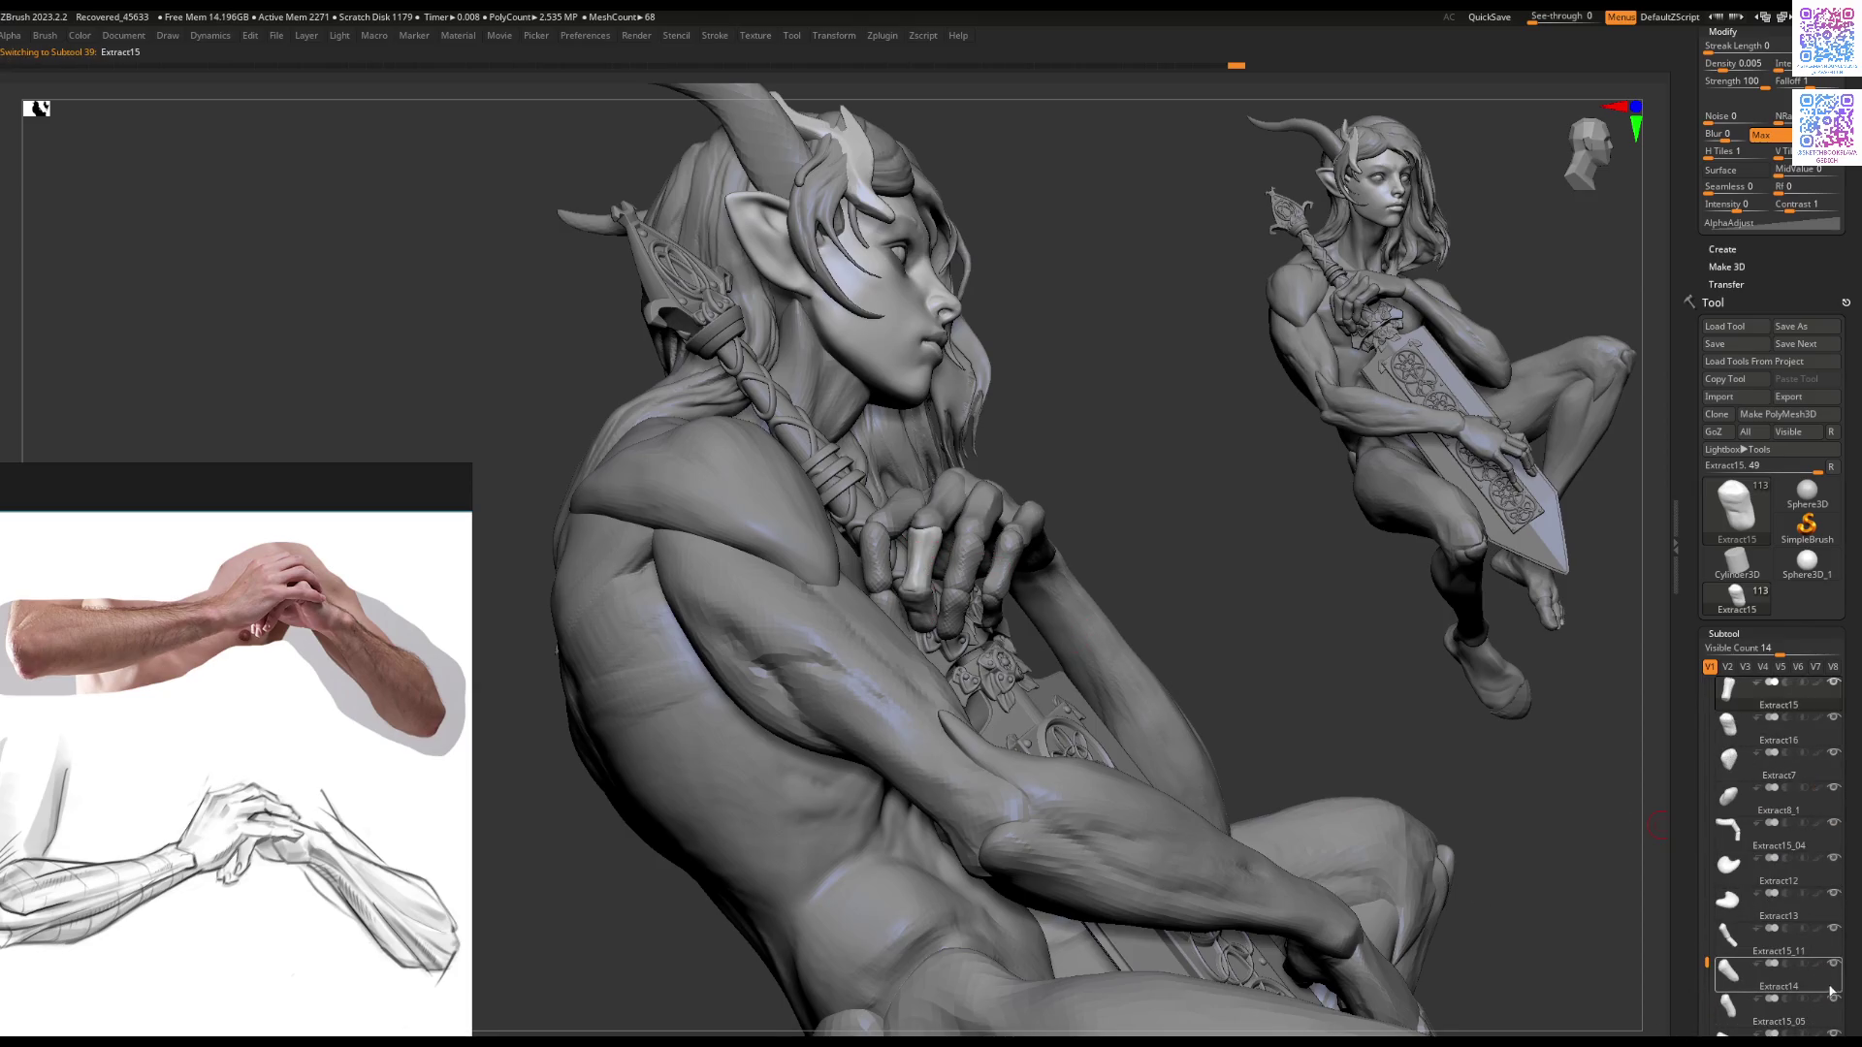
{"action": "scroll", "coordinate": [1848, 902], "scroll_direction": "down", "scroll_amount": 5}
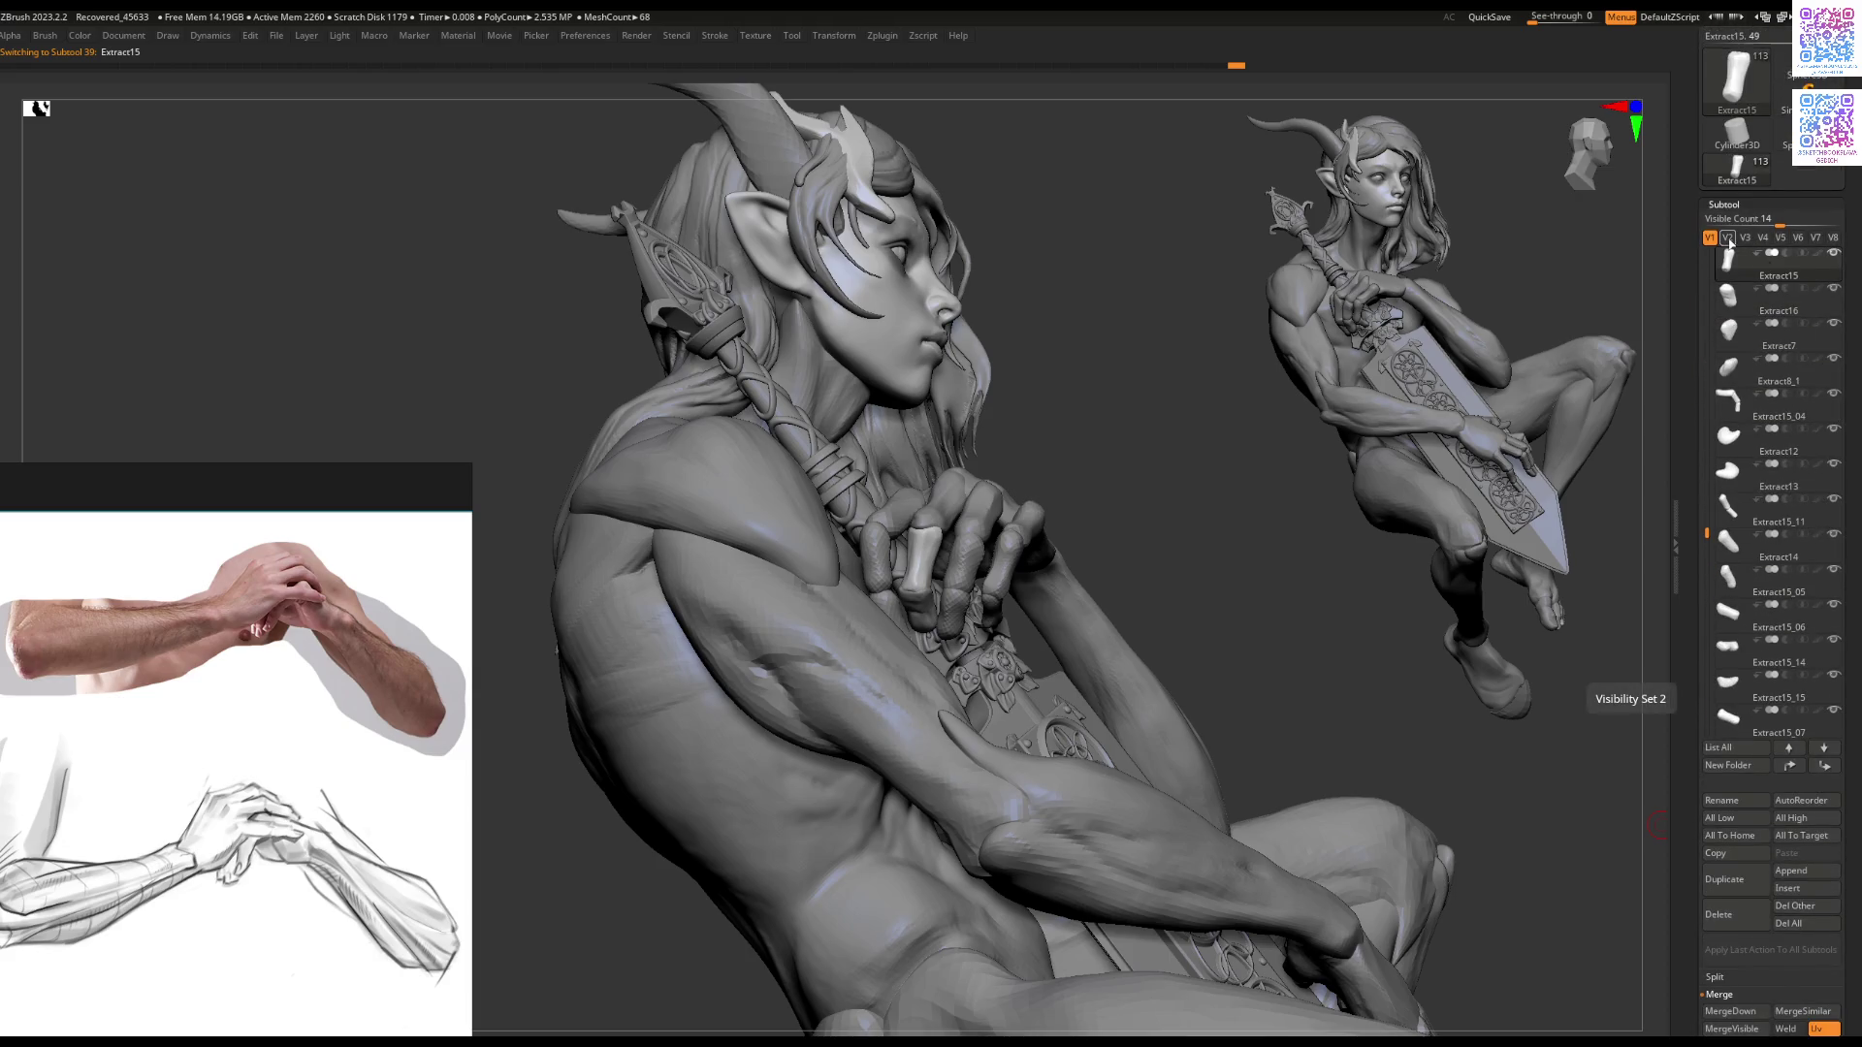
{"action": "left_click", "coordinate": [1729, 239]}
{"action": "mouse_move", "coordinate": [1744, 275]}
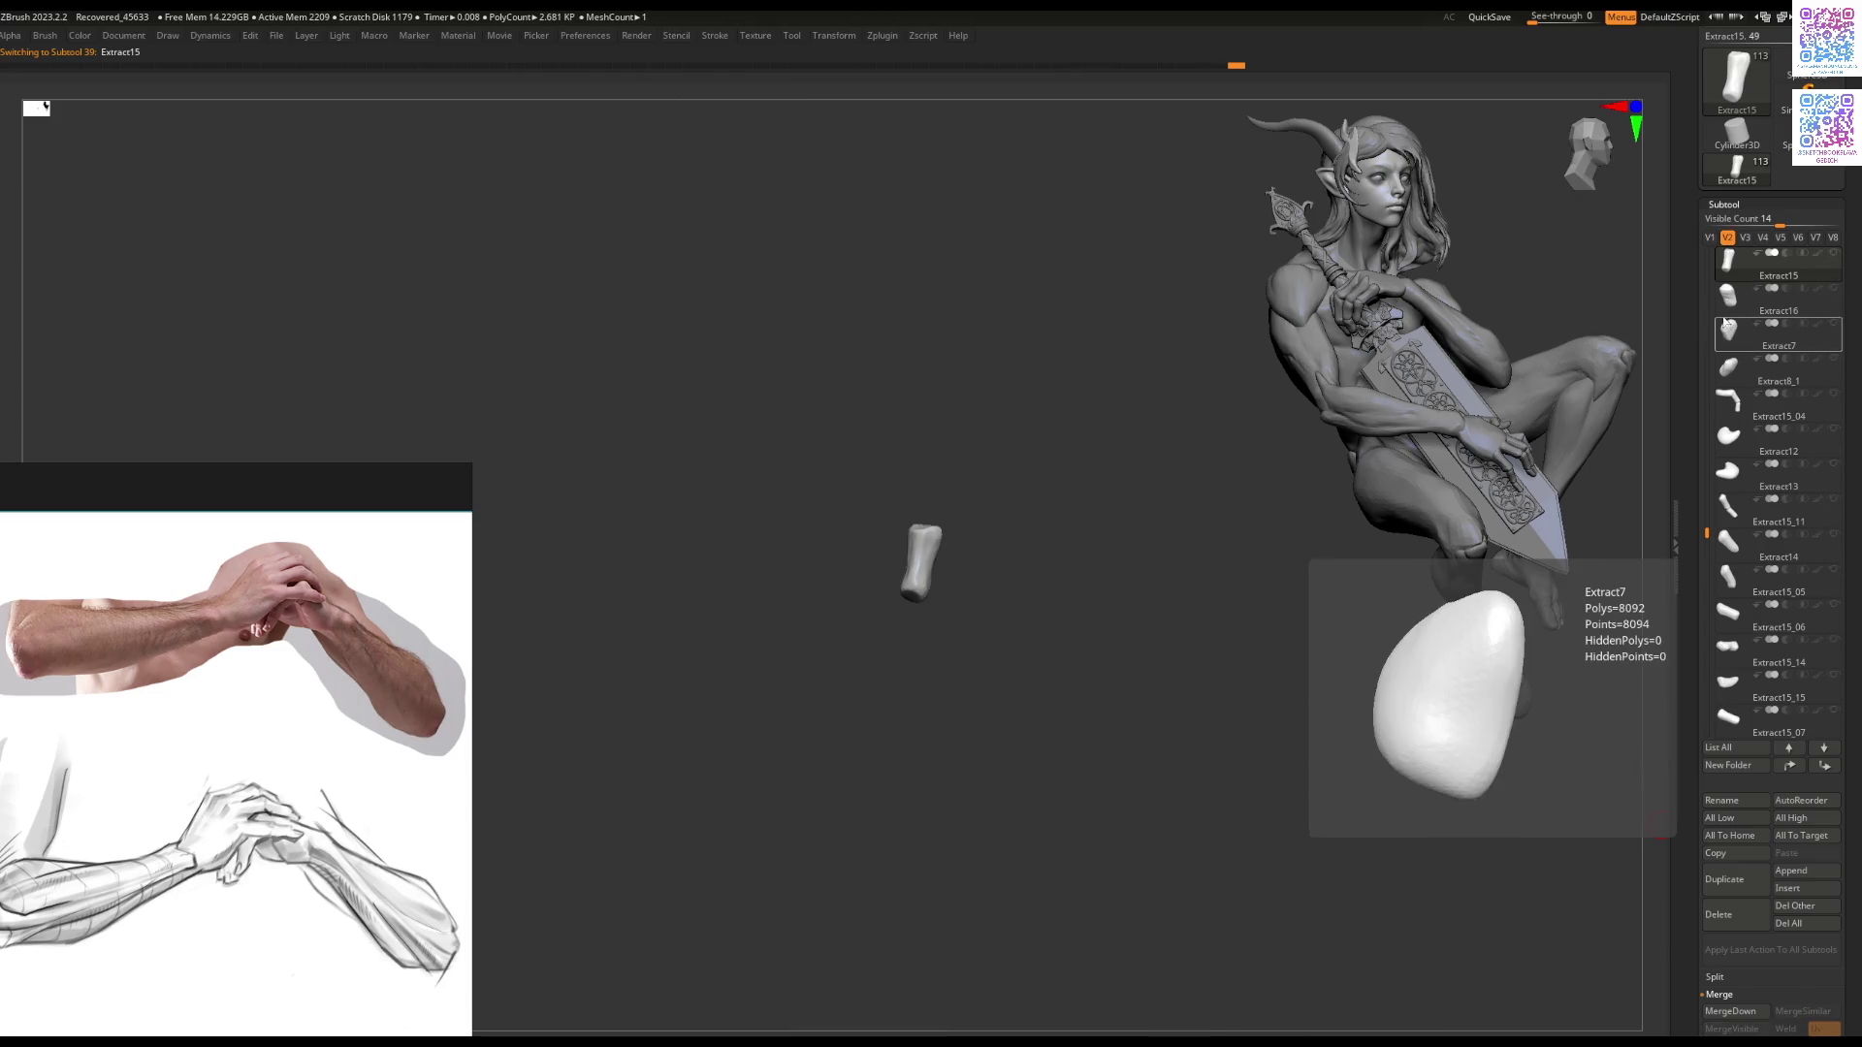
{"action": "left_click", "coordinate": [1710, 237]}
{"action": "left_click", "coordinate": [914, 617], "text": "alt"}
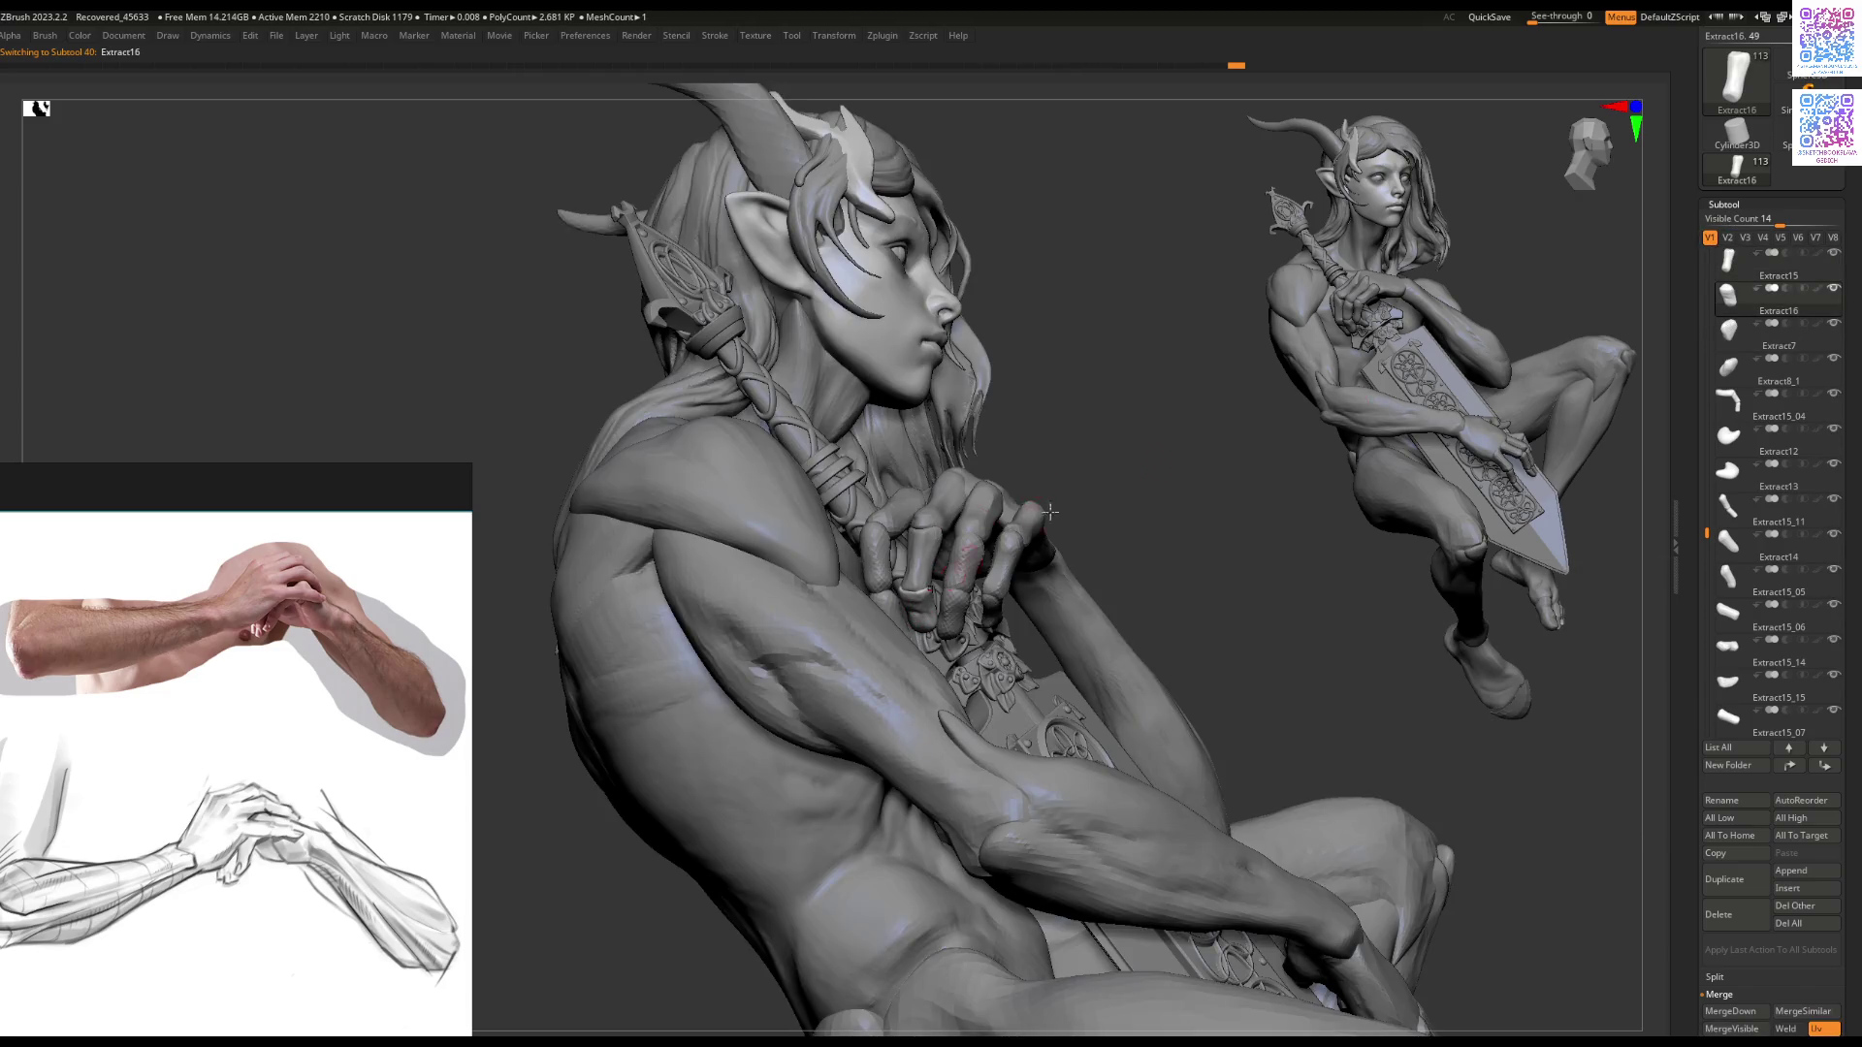
{"action": "left_click", "coordinate": [1727, 239]}
{"action": "left_click", "coordinate": [1833, 288]}
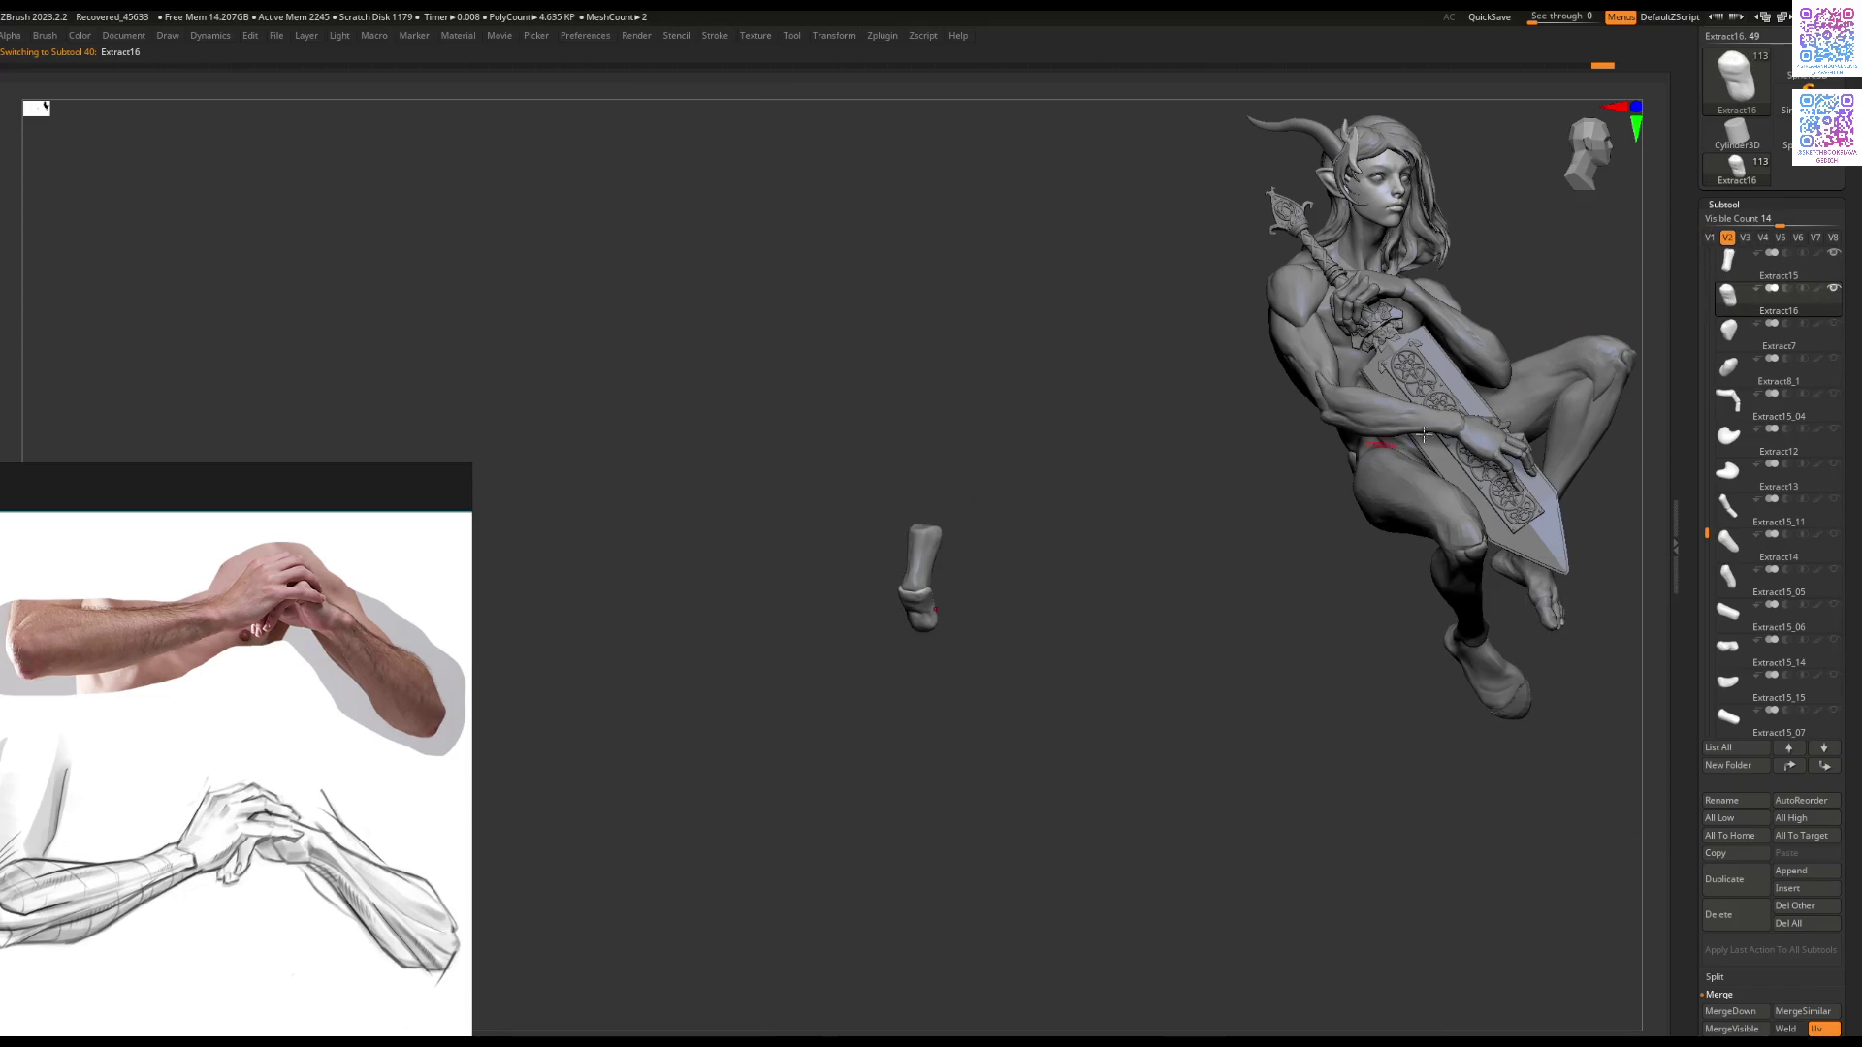
{"action": "left_click", "coordinate": [1710, 240]}
Step: Add Extract14 and the Extract1 hand piece so only the hand pieces are visible
{"action": "left_click", "coordinate": [963, 495], "text": "alt"}
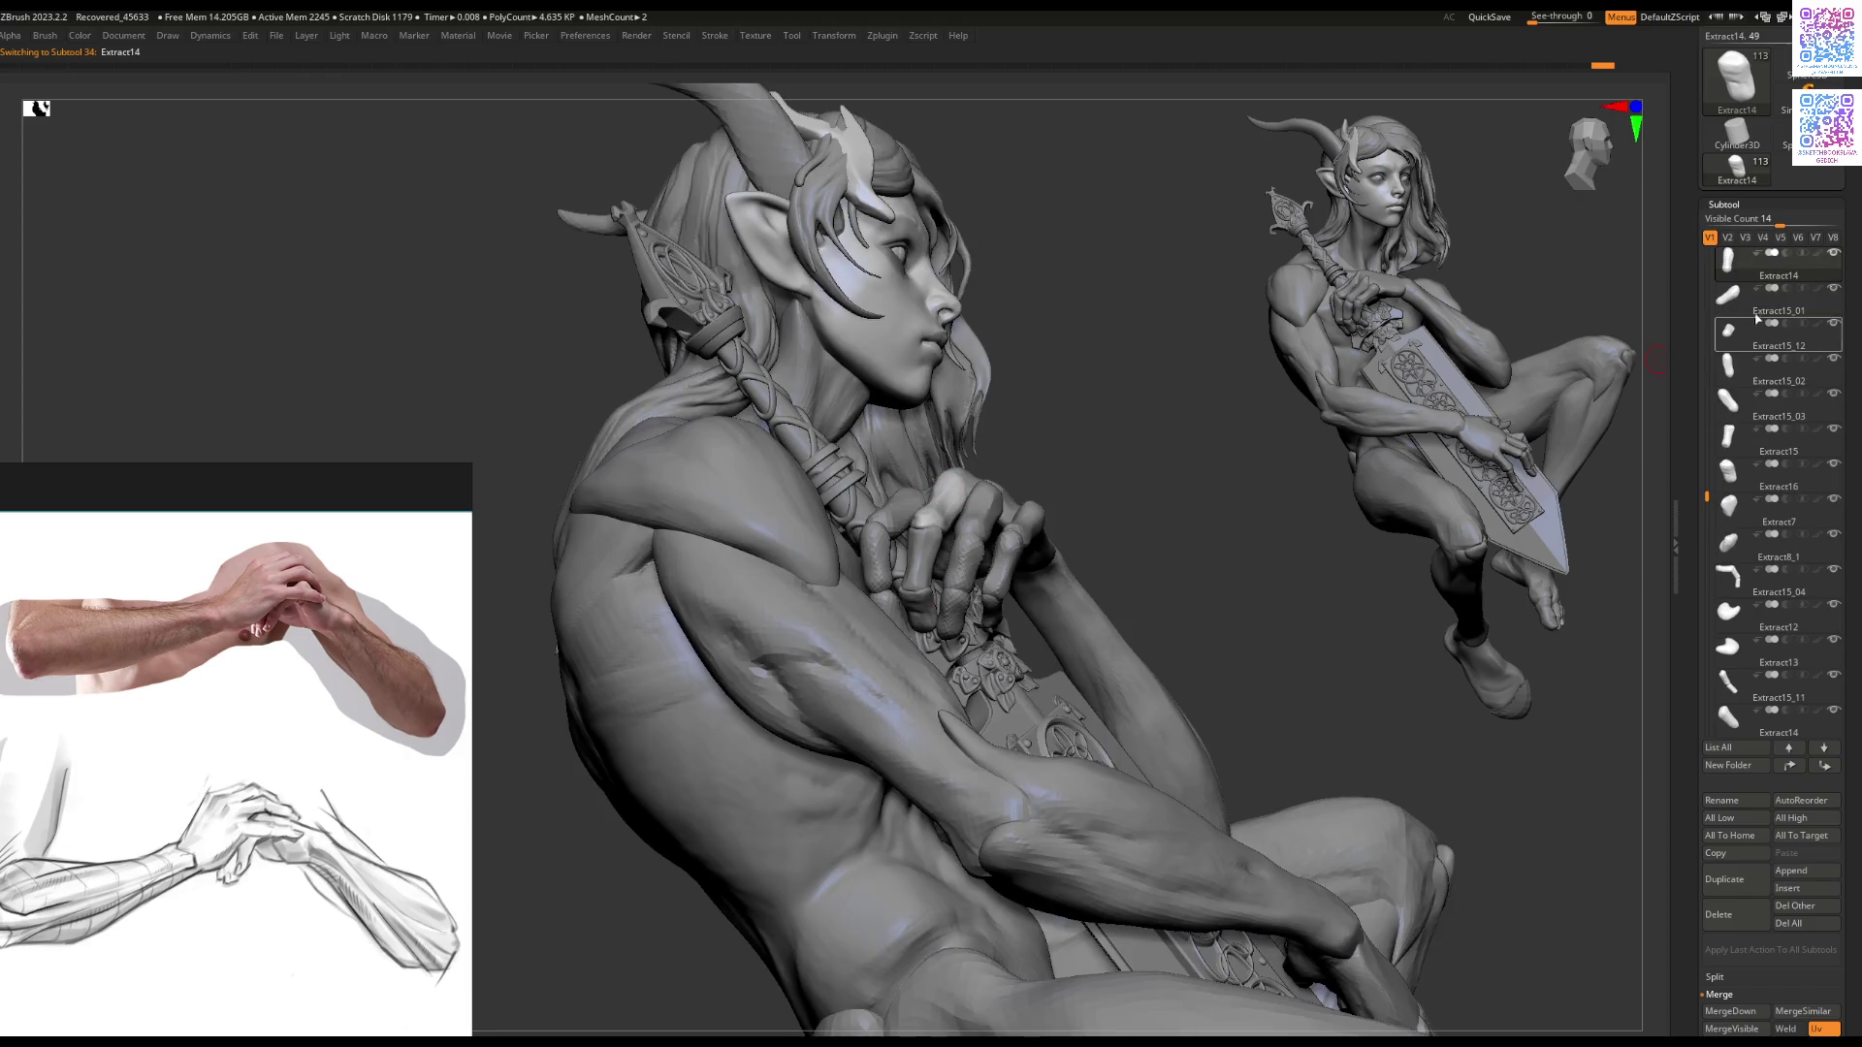
{"action": "left_click", "coordinate": [1727, 238]}
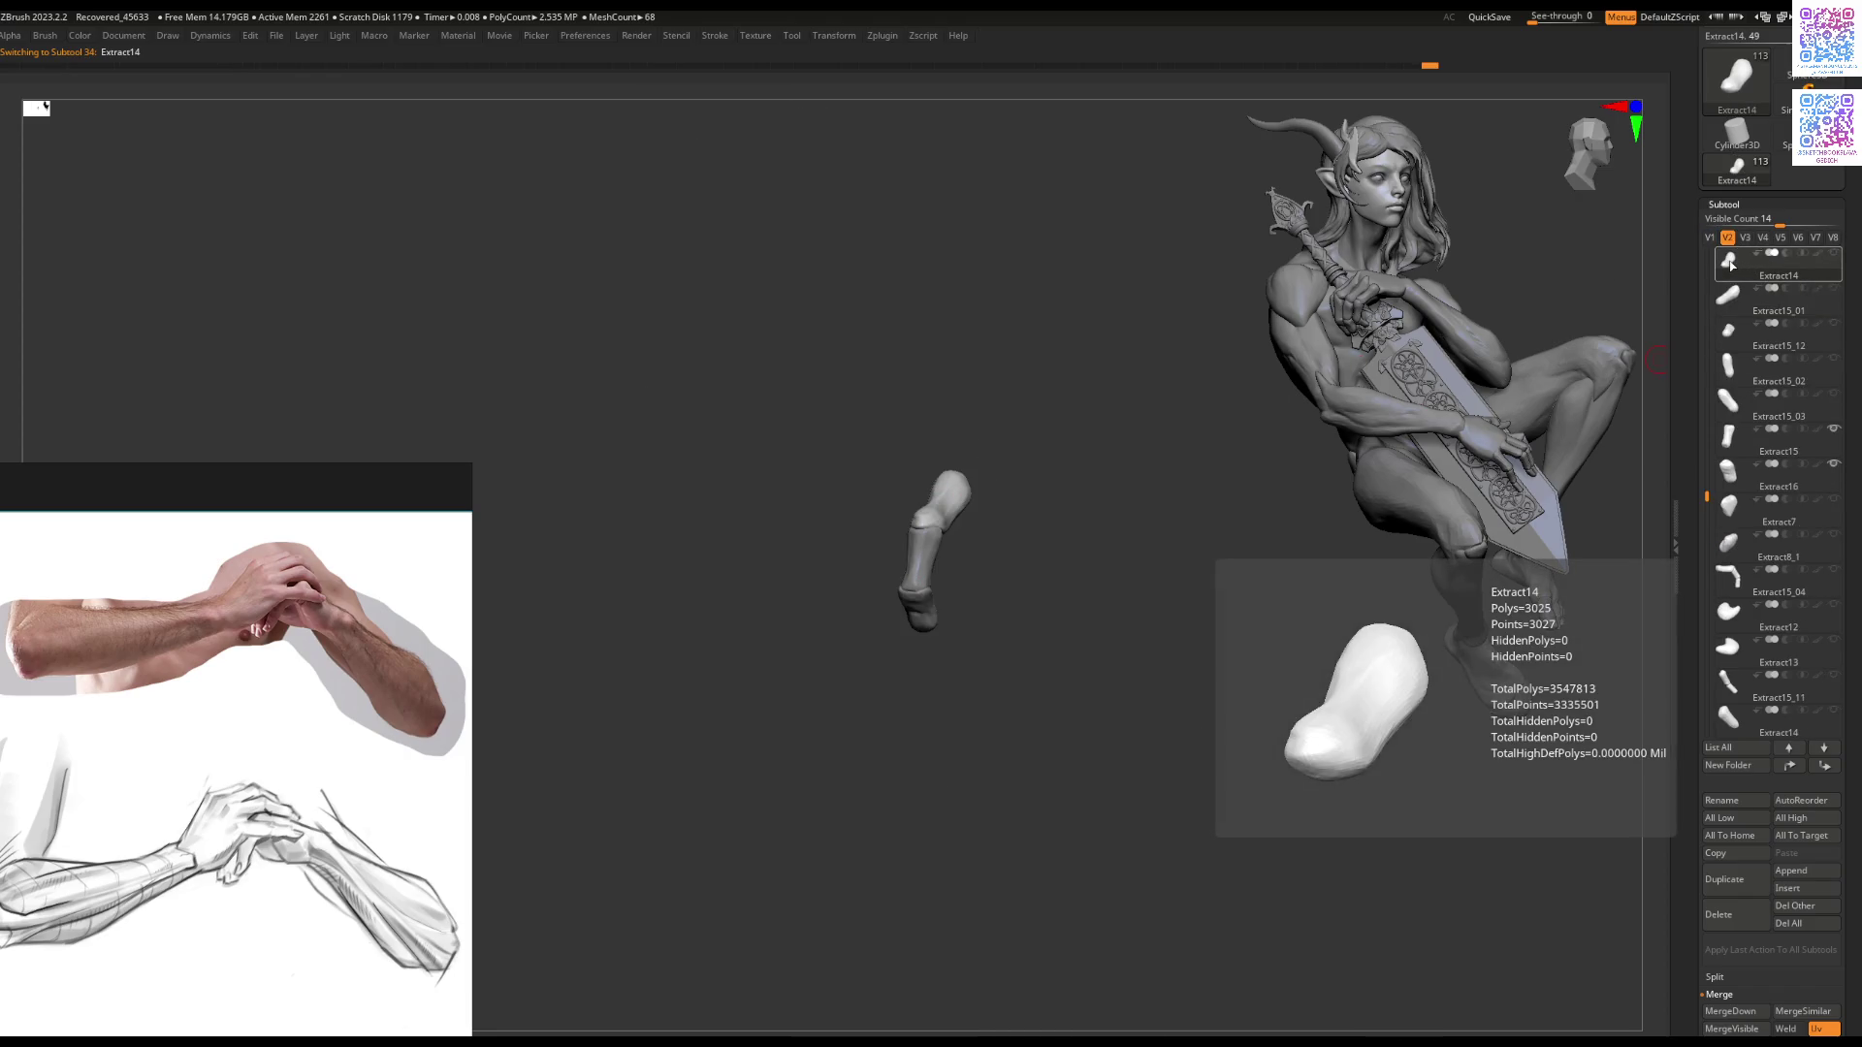
{"action": "left_click_drag", "start_coordinate": [1101, 424], "coordinate": [1109, 482]}
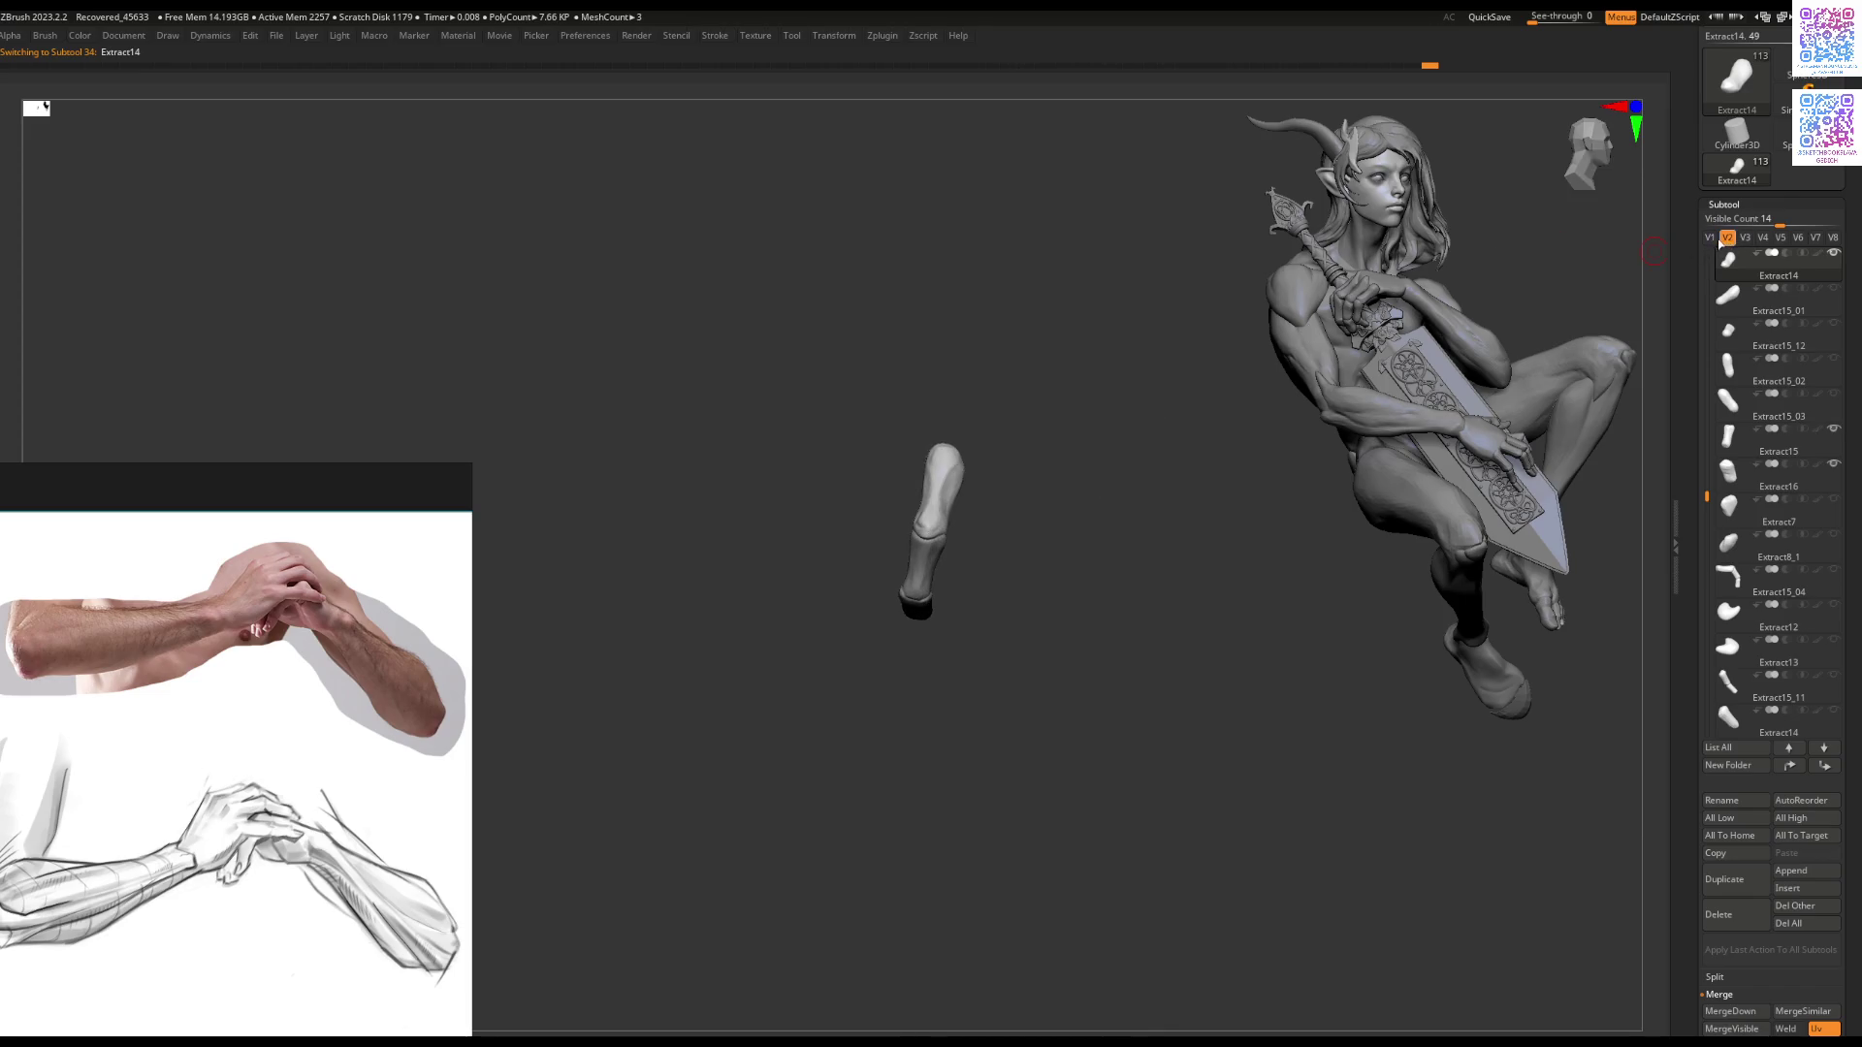
{"action": "left_click", "coordinate": [1710, 239]}
{"action": "left_click", "coordinate": [978, 427], "text": "alt"}
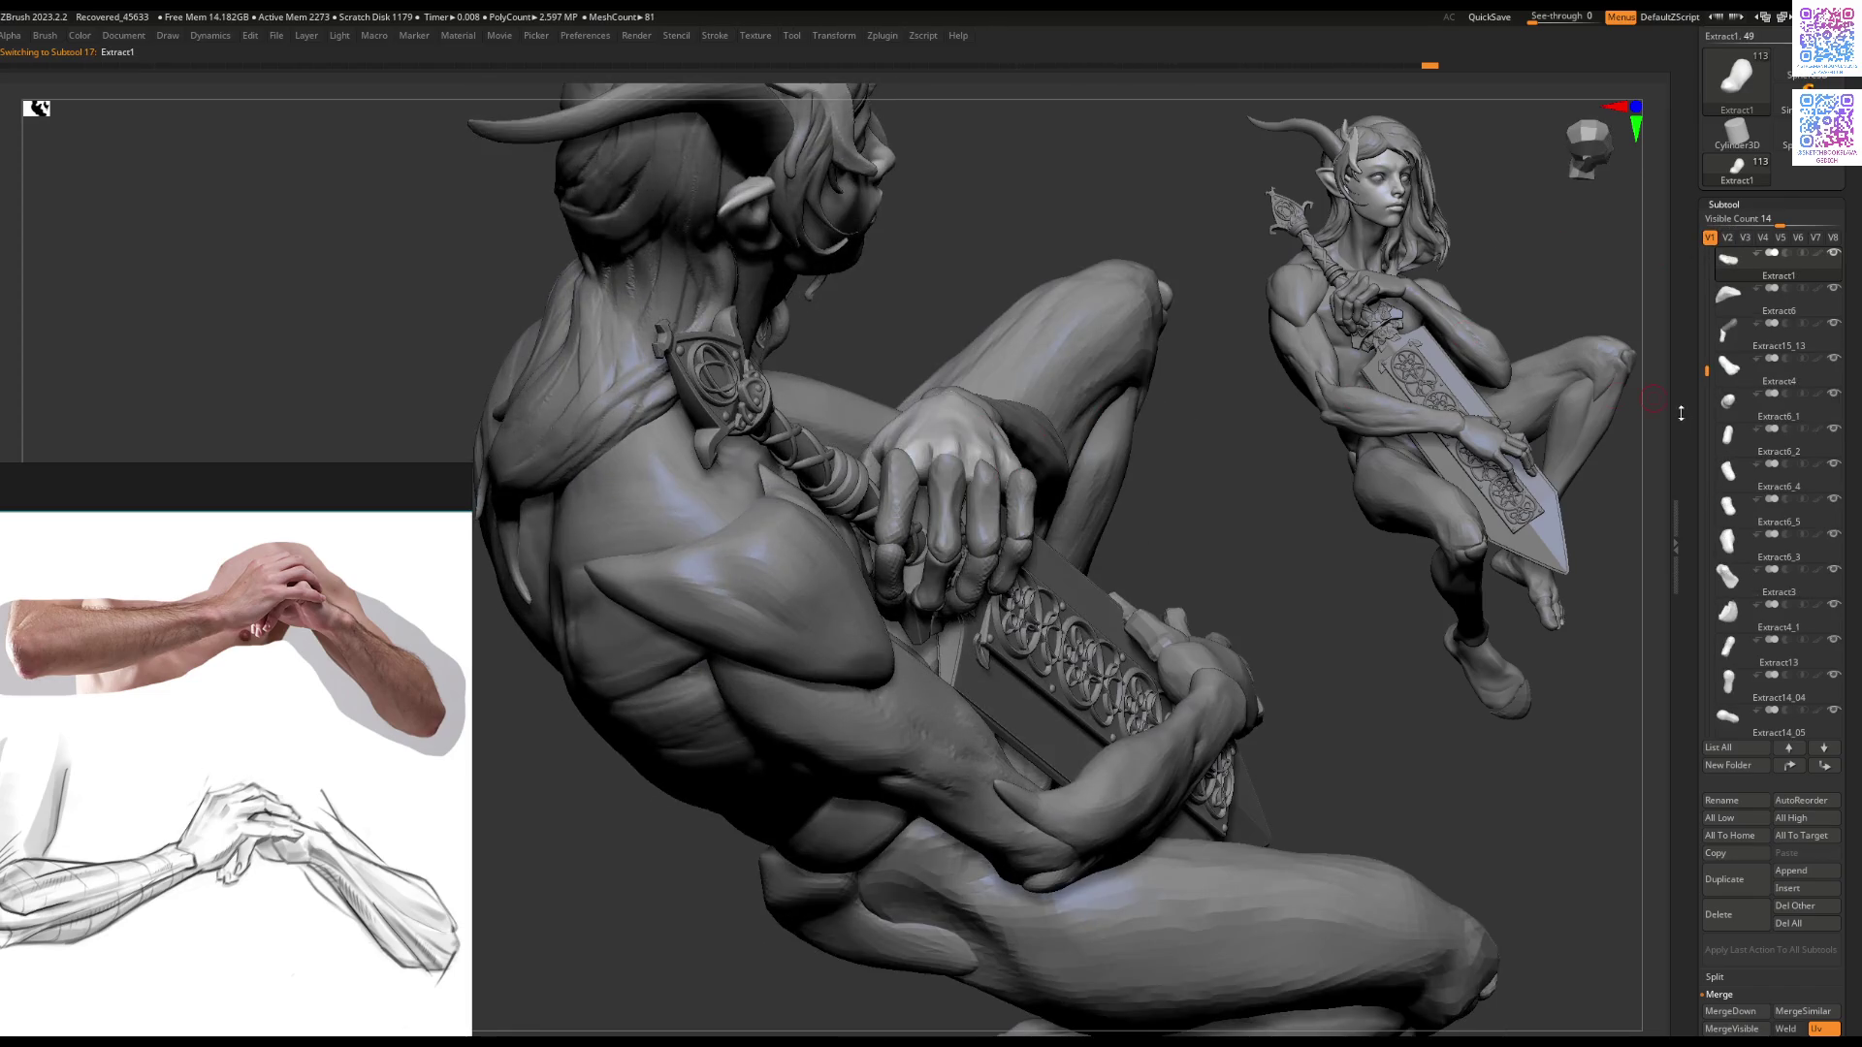
{"action": "left_click", "coordinate": [1725, 239]}
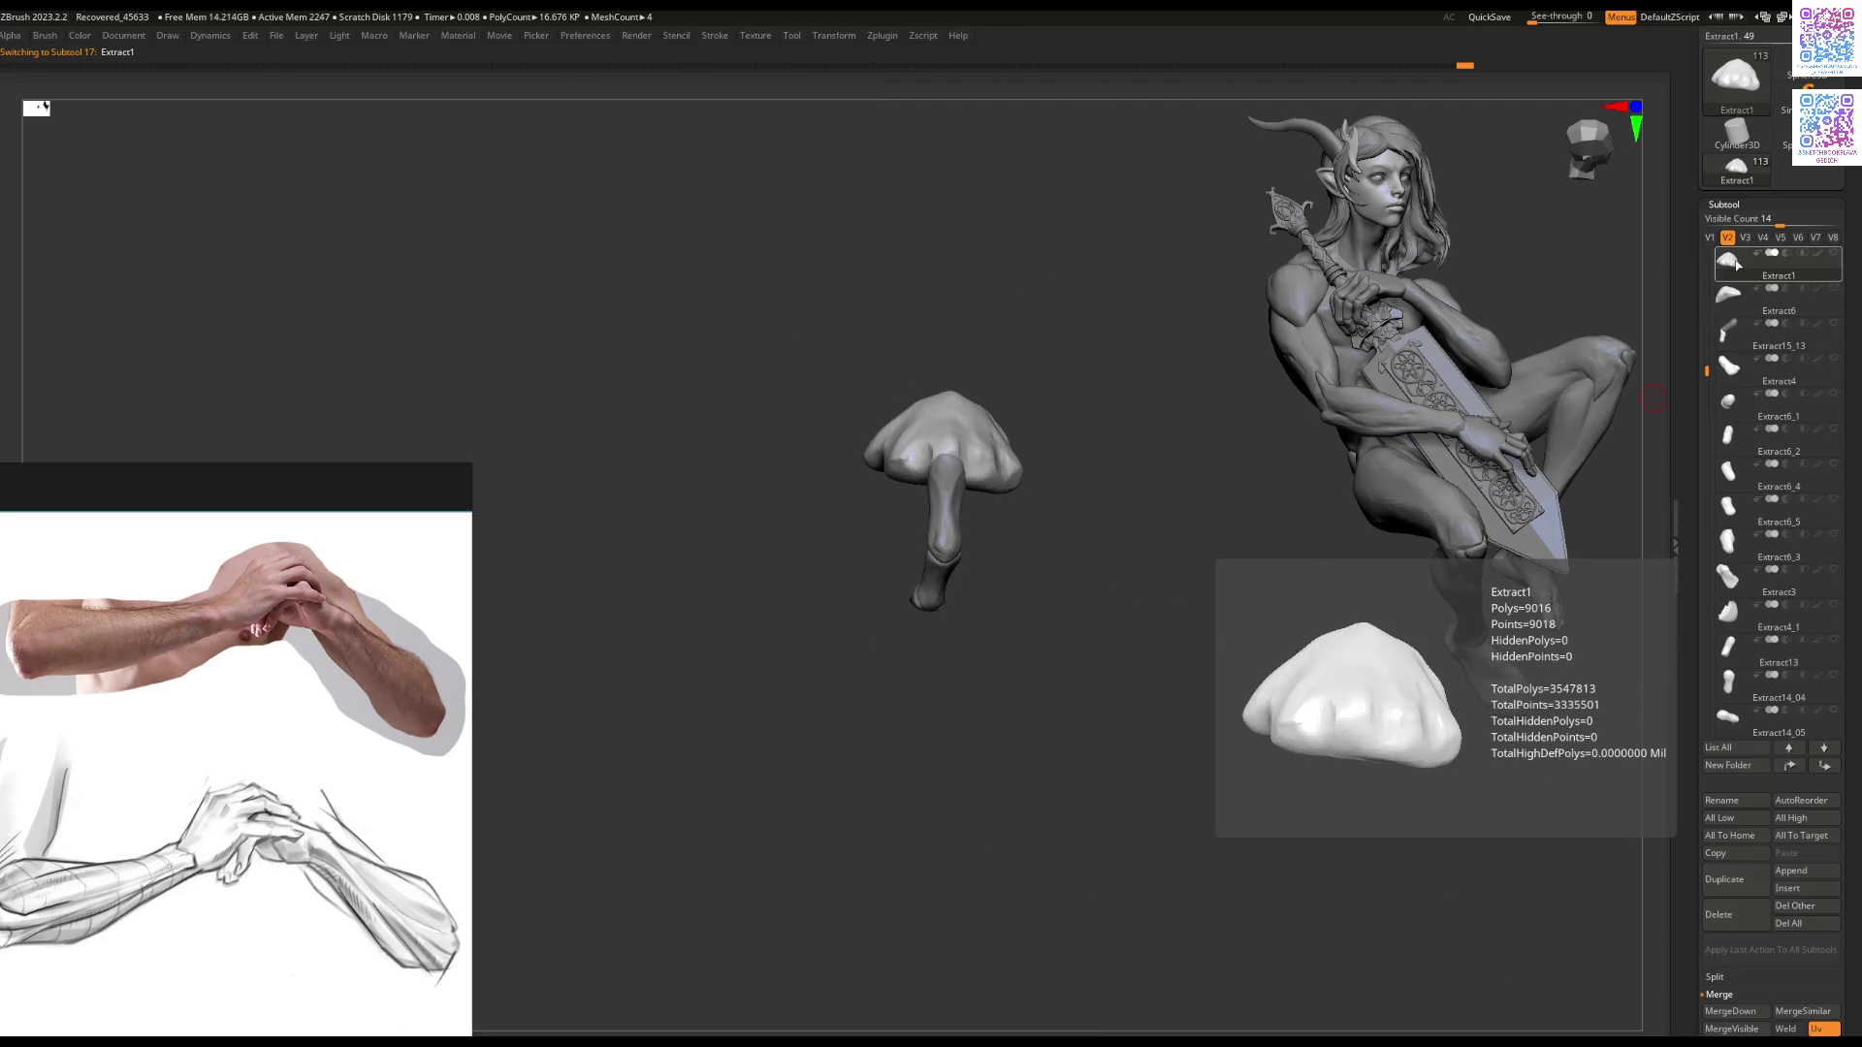
{"action": "mouse_move", "coordinate": [1073, 491]}
{"action": "left_mouse_down"}
{"action": "mouse_move", "coordinate": [1048, 439]}
{"action": "mouse_move", "coordinate": [1114, 549]}
{"action": "mouse_move", "coordinate": [1218, 515]}
{"action": "mouse_move", "coordinate": [1184, 420]}
{"action": "mouse_move", "coordinate": [982, 505]}
{"action": "mouse_move", "coordinate": [1014, 366]}
{"action": "mouse_move", "coordinate": [1028, 457]}
{"action": "mouse_move", "coordinate": [1241, 295]}
{"action": "left_mouse_up"}
Step: Orbit under the palm and cycle through Extract15, Extract16 and Extract14 to compare them
{"action": "mouse_move", "coordinate": [1092, 446]}
{"action": "left_mouse_down"}
{"action": "mouse_move", "coordinate": [1009, 624]}
{"action": "mouse_move", "coordinate": [902, 541]}
{"action": "mouse_move", "coordinate": [911, 528]}
{"action": "mouse_move", "coordinate": [929, 549]}
{"action": "mouse_move", "coordinate": [874, 634]}
{"action": "mouse_move", "coordinate": [878, 603]}
{"action": "mouse_move", "coordinate": [946, 616]}
{"action": "mouse_move", "coordinate": [960, 514]}
{"action": "mouse_move", "coordinate": [928, 526]}
{"action": "left_mouse_up"}
{"action": "left_click", "coordinate": [929, 549], "text": "alt"}
{"action": "left_click", "coordinate": [957, 617], "text": "alt"}
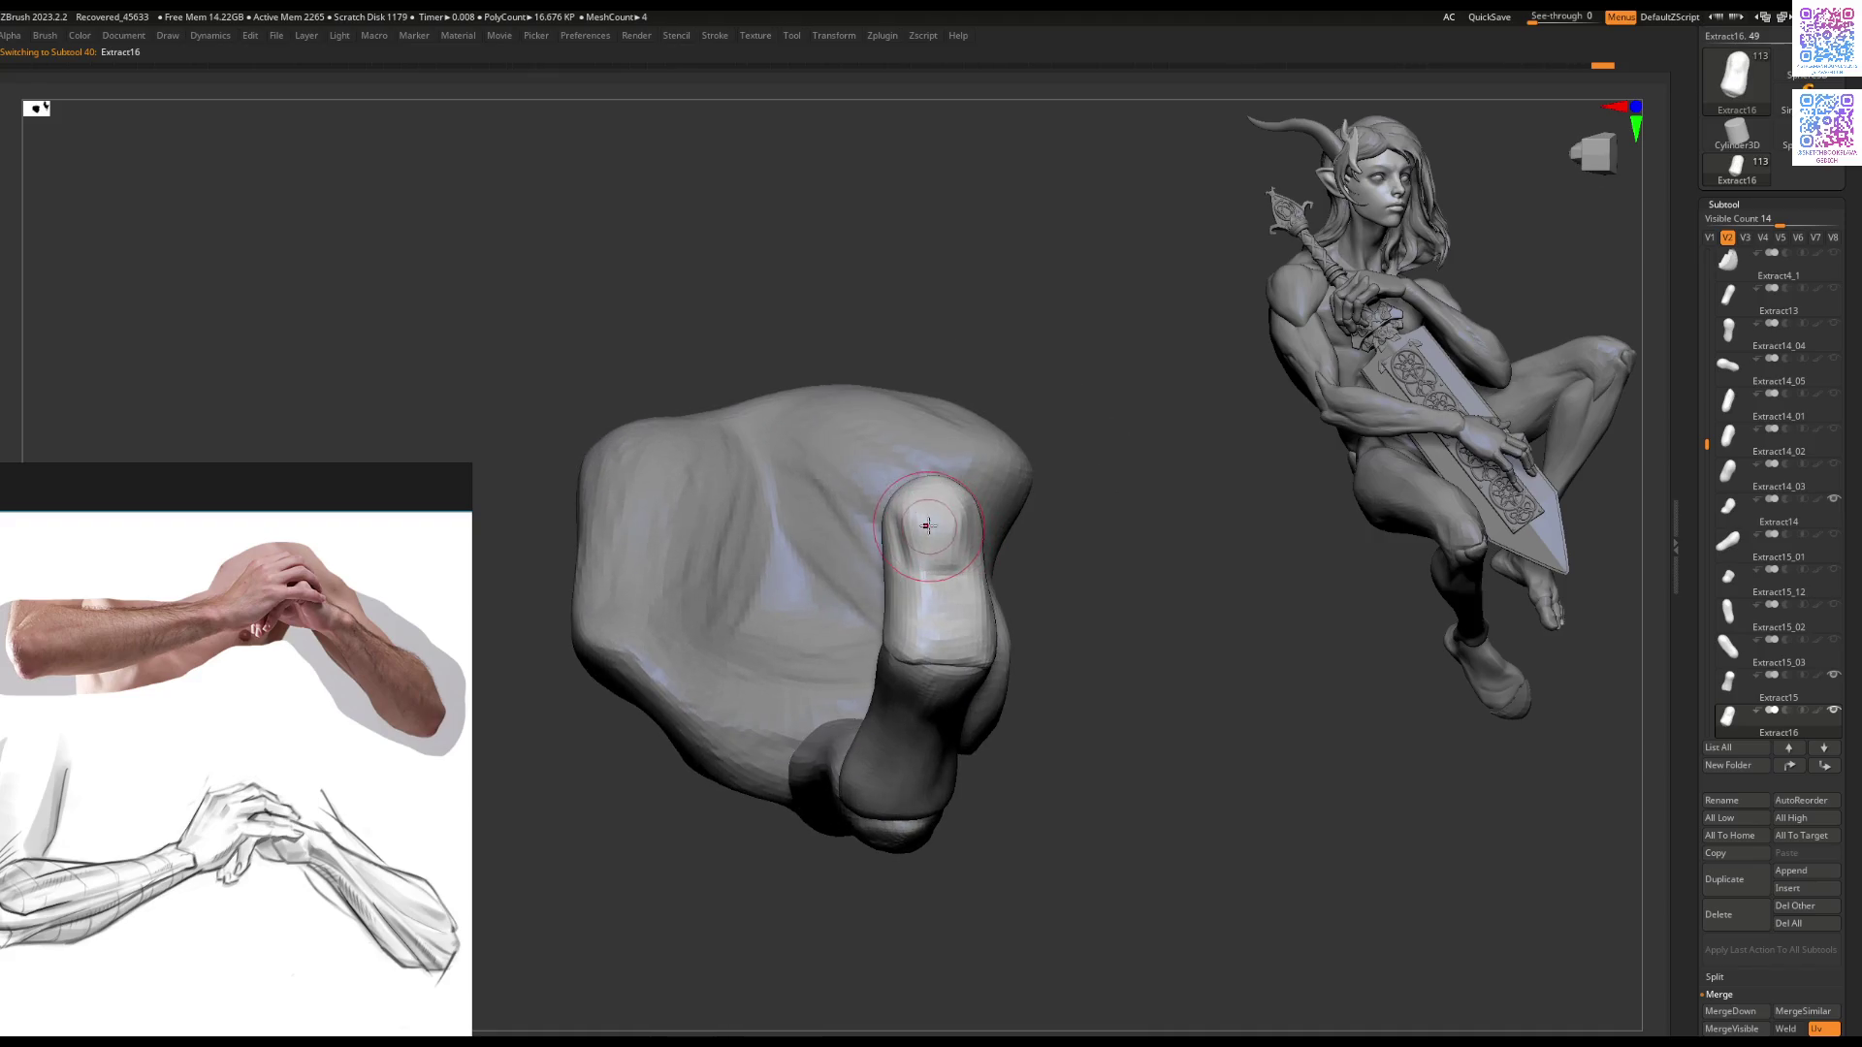
{"action": "mouse_move", "coordinate": [897, 511]}
{"action": "right_mouse_down"}
{"action": "mouse_move", "coordinate": [981, 582]}
{"action": "mouse_move", "coordinate": [1039, 544]}
{"action": "mouse_move", "coordinate": [1073, 408]}
{"action": "mouse_move", "coordinate": [1005, 428]}
{"action": "mouse_move", "coordinate": [965, 546]}
{"action": "mouse_move", "coordinate": [979, 581]}
{"action": "mouse_move", "coordinate": [1057, 582]}
{"action": "right_mouse_up"}
{"action": "right_click", "coordinate": [982, 582]}
{"action": "left_click", "coordinate": [978, 581], "text": "alt"}
{"action": "left_click", "coordinate": [982, 506], "text": "alt"}
{"action": "key", "text": "space"}
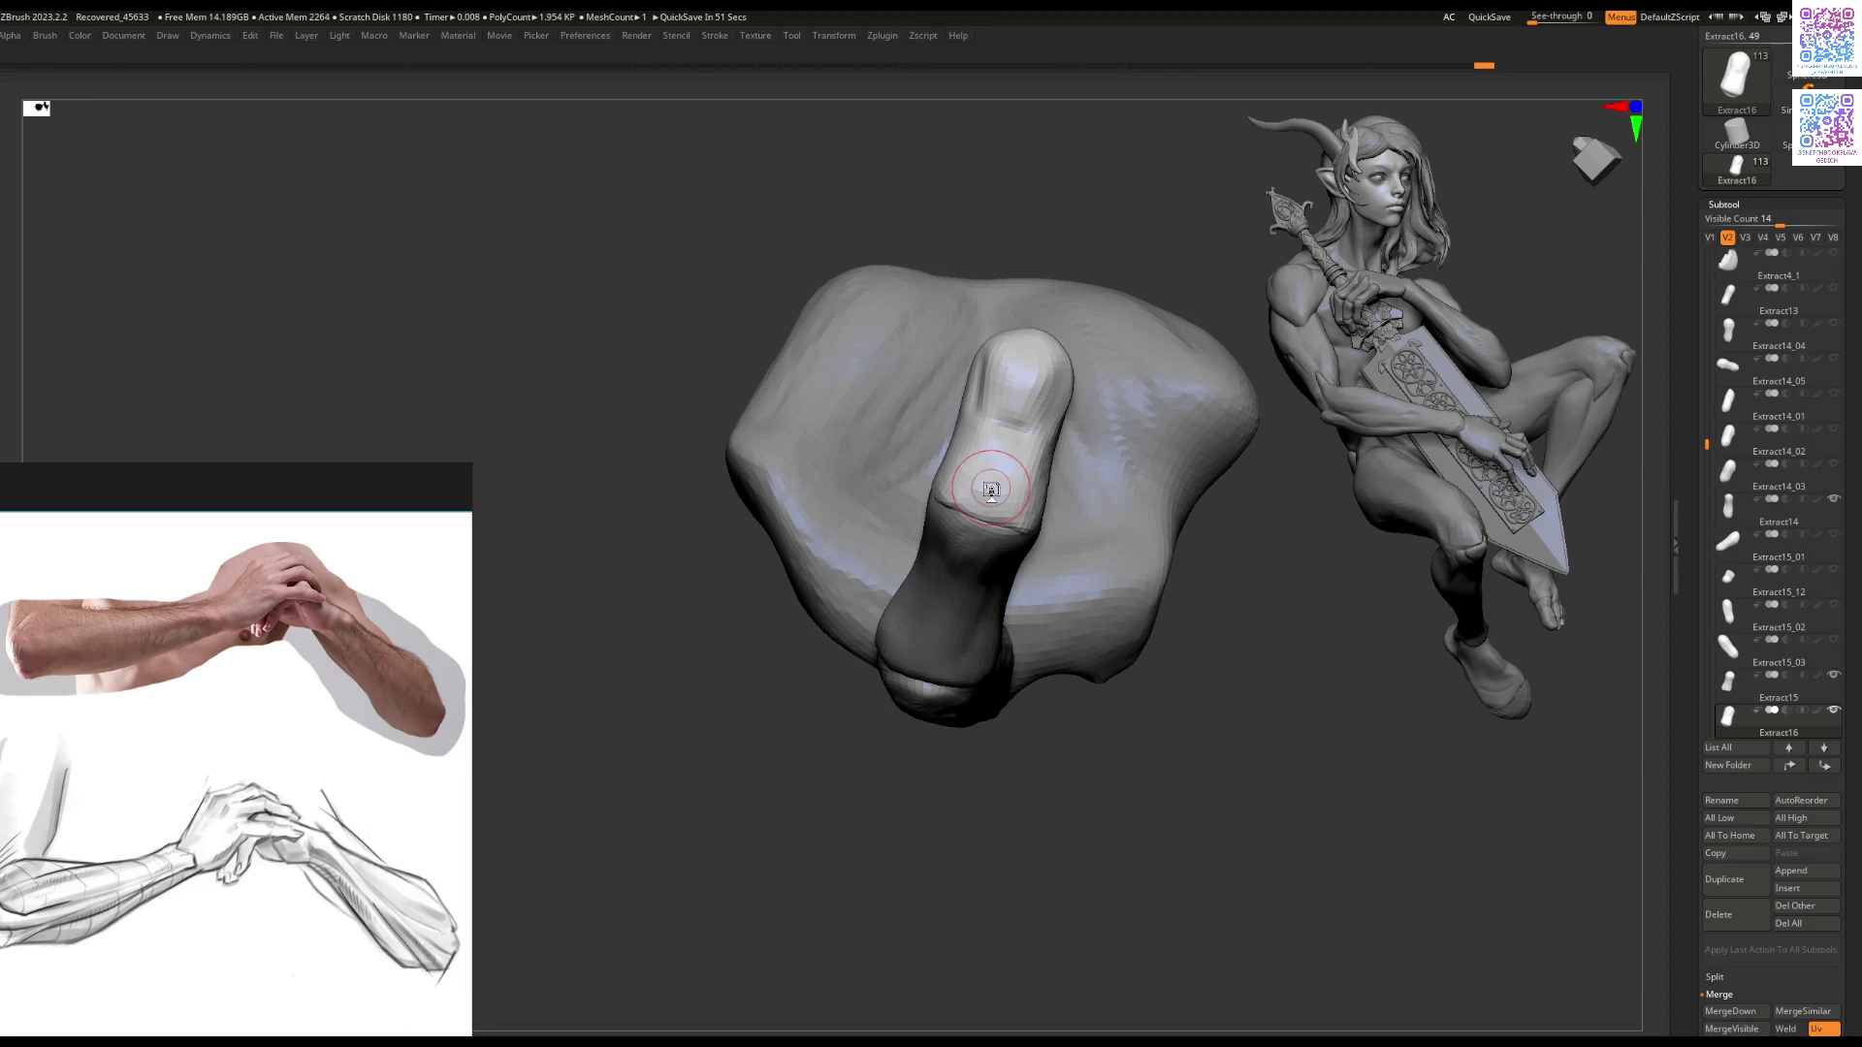
Step: Sculpt the top of Extract15 with the Clay brush to meet the neighbouring segment
{"action": "left_click", "coordinate": [986, 511], "text": "alt"}
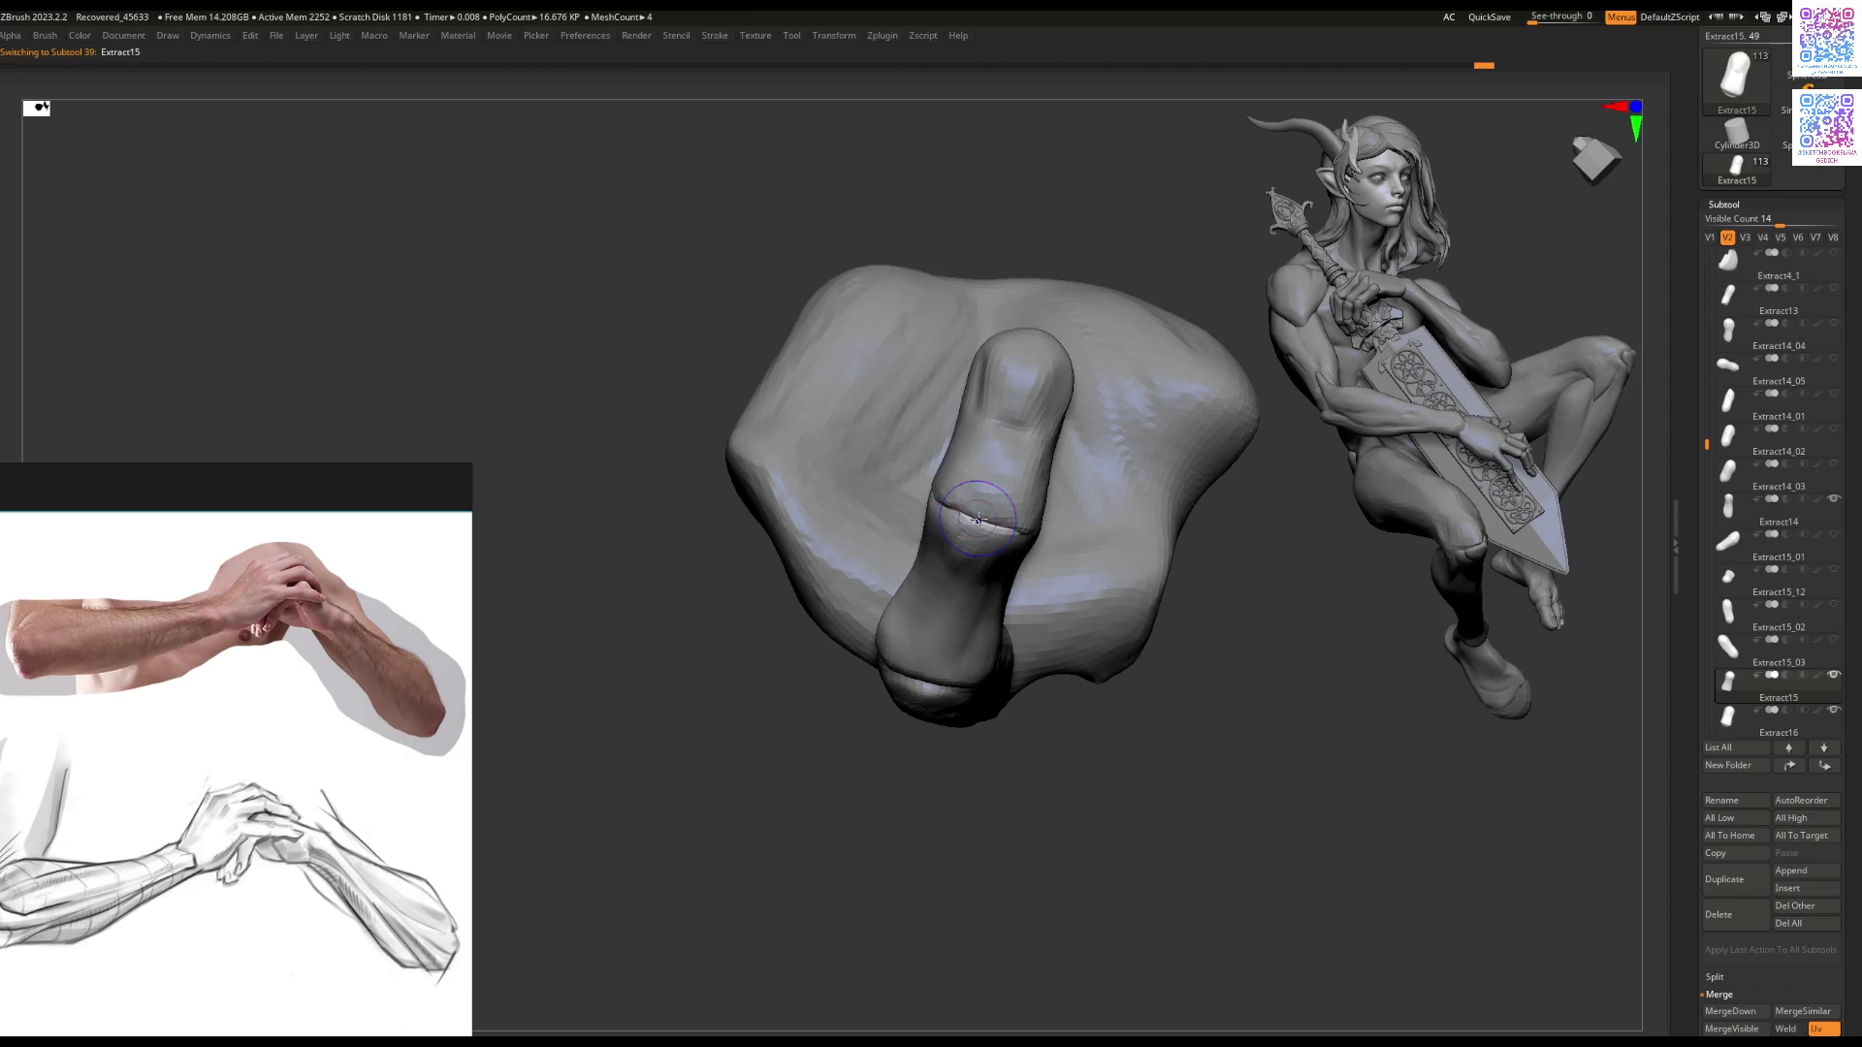
{"action": "left_click_drag", "start_coordinate": [986, 512], "coordinate": [980, 522]}
{"action": "mouse_move", "coordinate": [980, 522]}
{"action": "right_mouse_down"}
{"action": "mouse_move", "coordinate": [999, 563]}
{"action": "mouse_move", "coordinate": [975, 605]}
{"action": "right_mouse_up"}
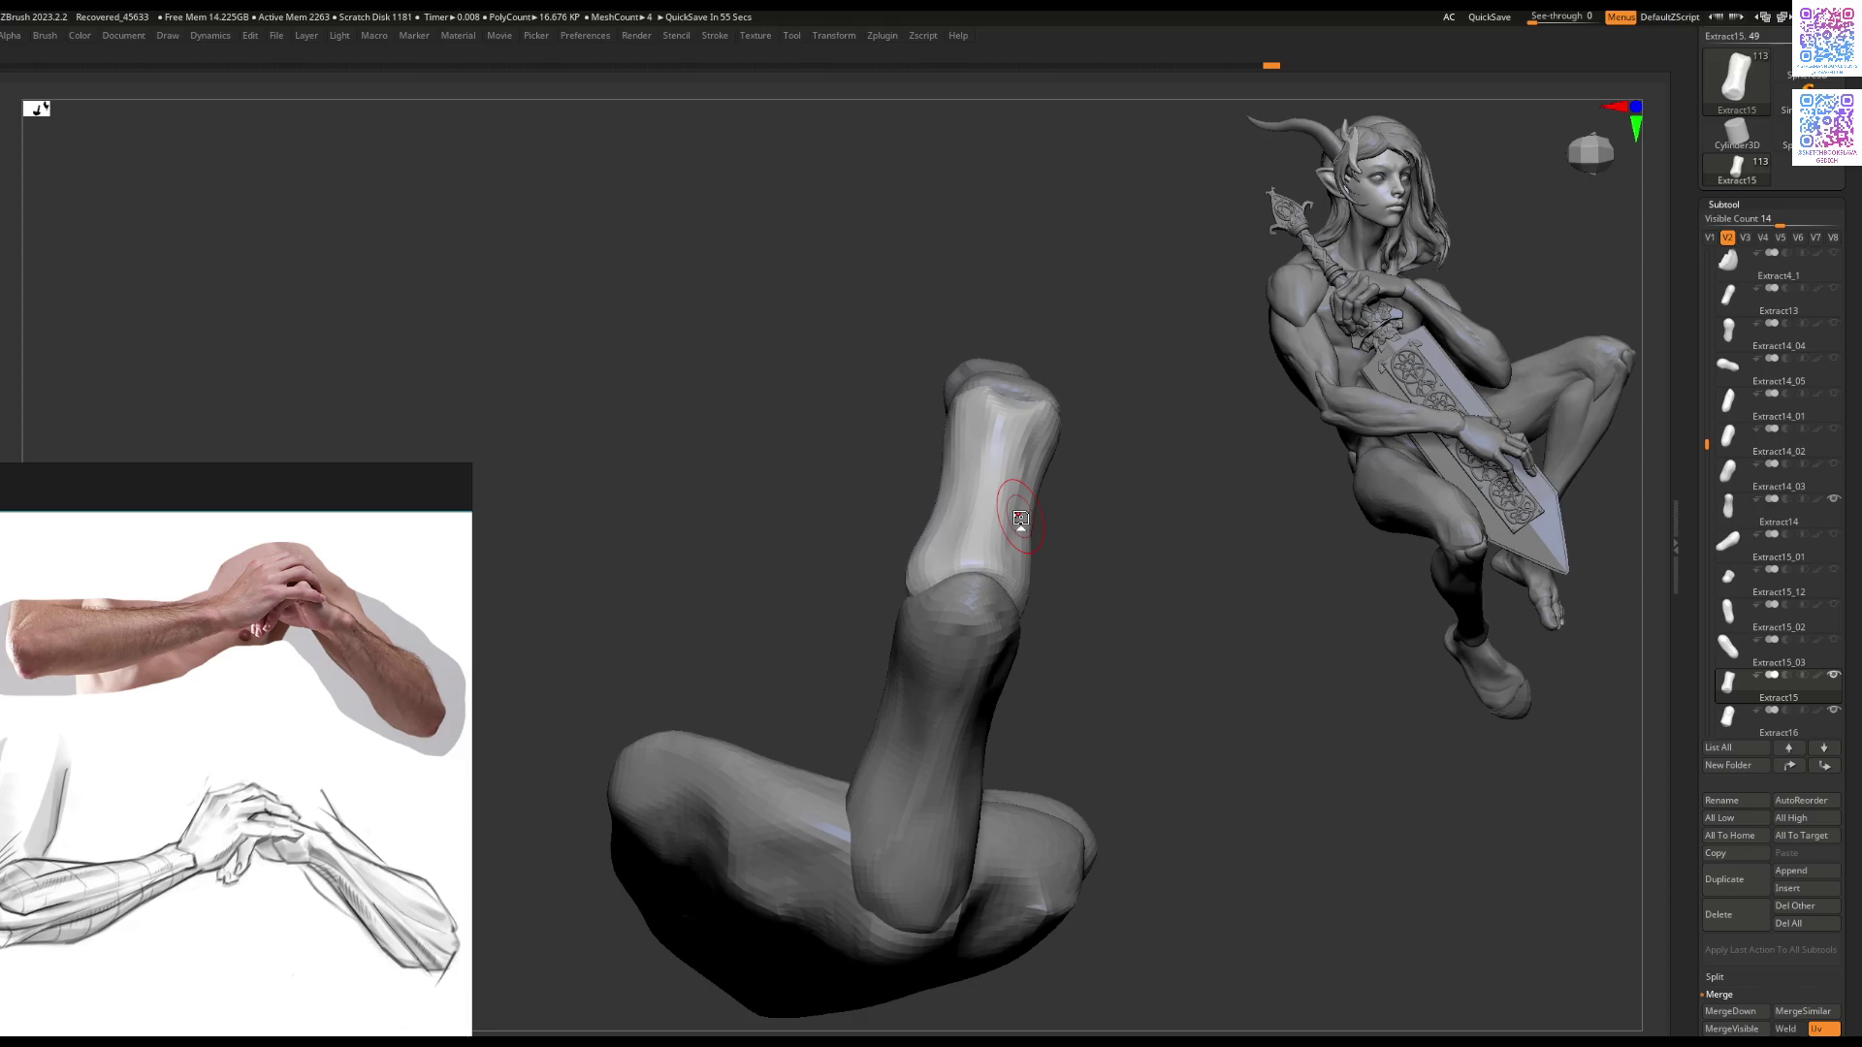
{"action": "left_click", "coordinate": [980, 591], "text": "alt"}
{"action": "key", "text": "space"}
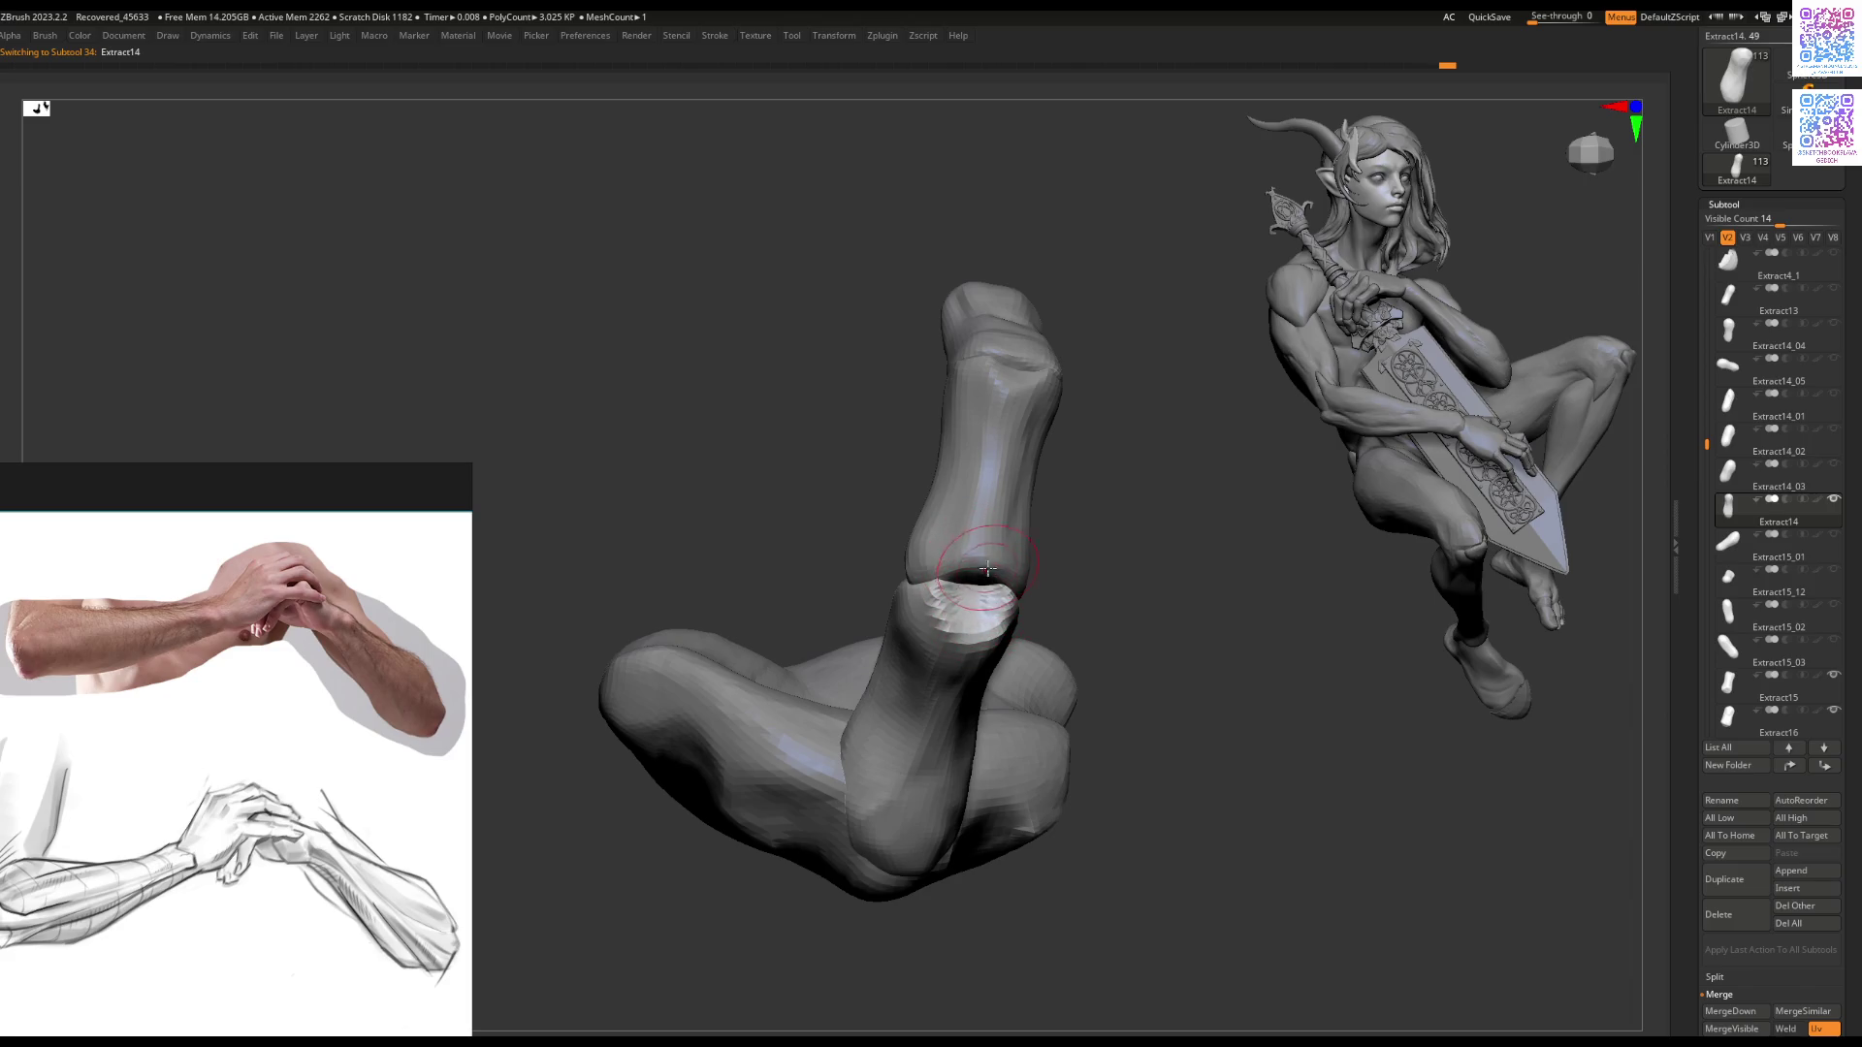
{"action": "left_click", "coordinate": [976, 596], "text": "alt"}
{"action": "mouse_move", "coordinate": [994, 609]}
{"action": "right_mouse_down"}
{"action": "mouse_move", "coordinate": [1044, 527]}
{"action": "mouse_move", "coordinate": [1000, 531]}
{"action": "right_mouse_up"}
{"action": "key", "text": "space"}
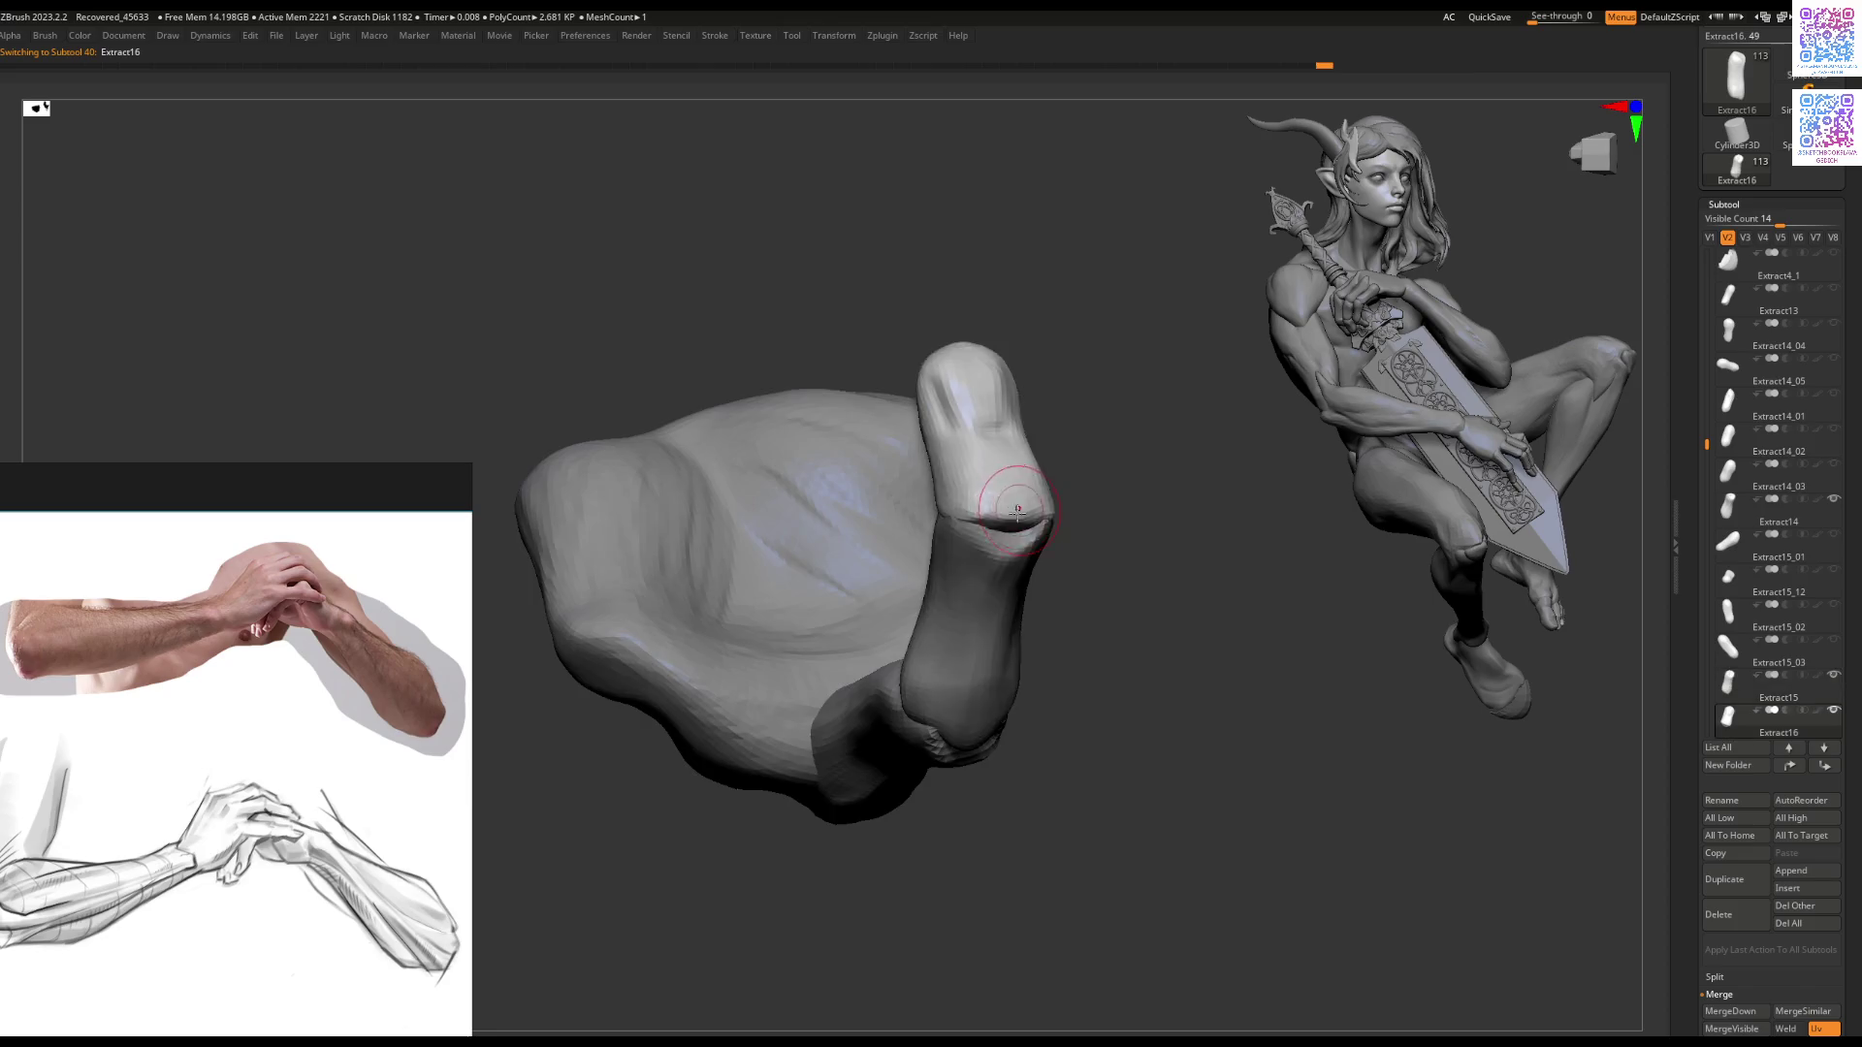
Step: Shrink the brush and reshape the top and right side of the Extract15 middle segment
{"action": "left_click", "coordinate": [1015, 521], "text": "alt"}
{"action": "right_click_drag", "start_coordinate": [1025, 529], "coordinate": [969, 591]}
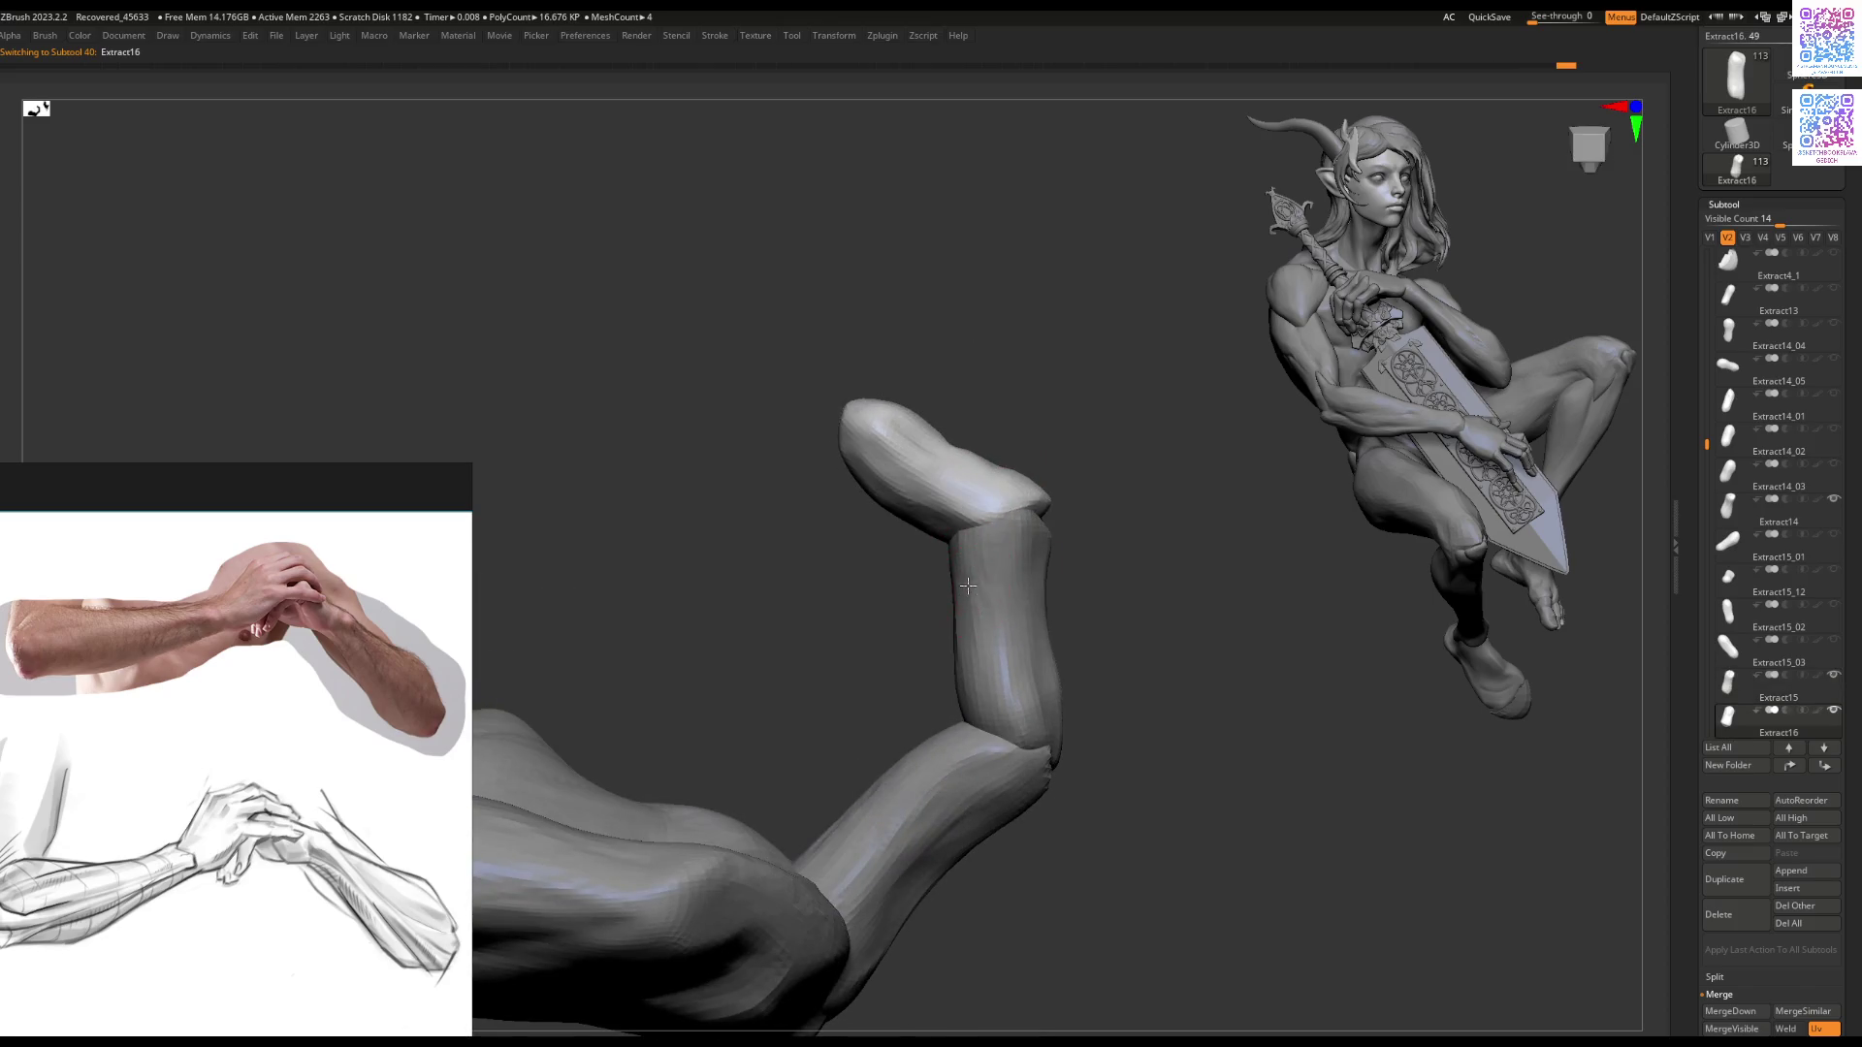
{"action": "left_click", "coordinate": [970, 594], "text": "alt"}
{"action": "key", "text": "space"}
{"action": "left_click_drag", "start_coordinate": [956, 602], "coordinate": [948, 617]}
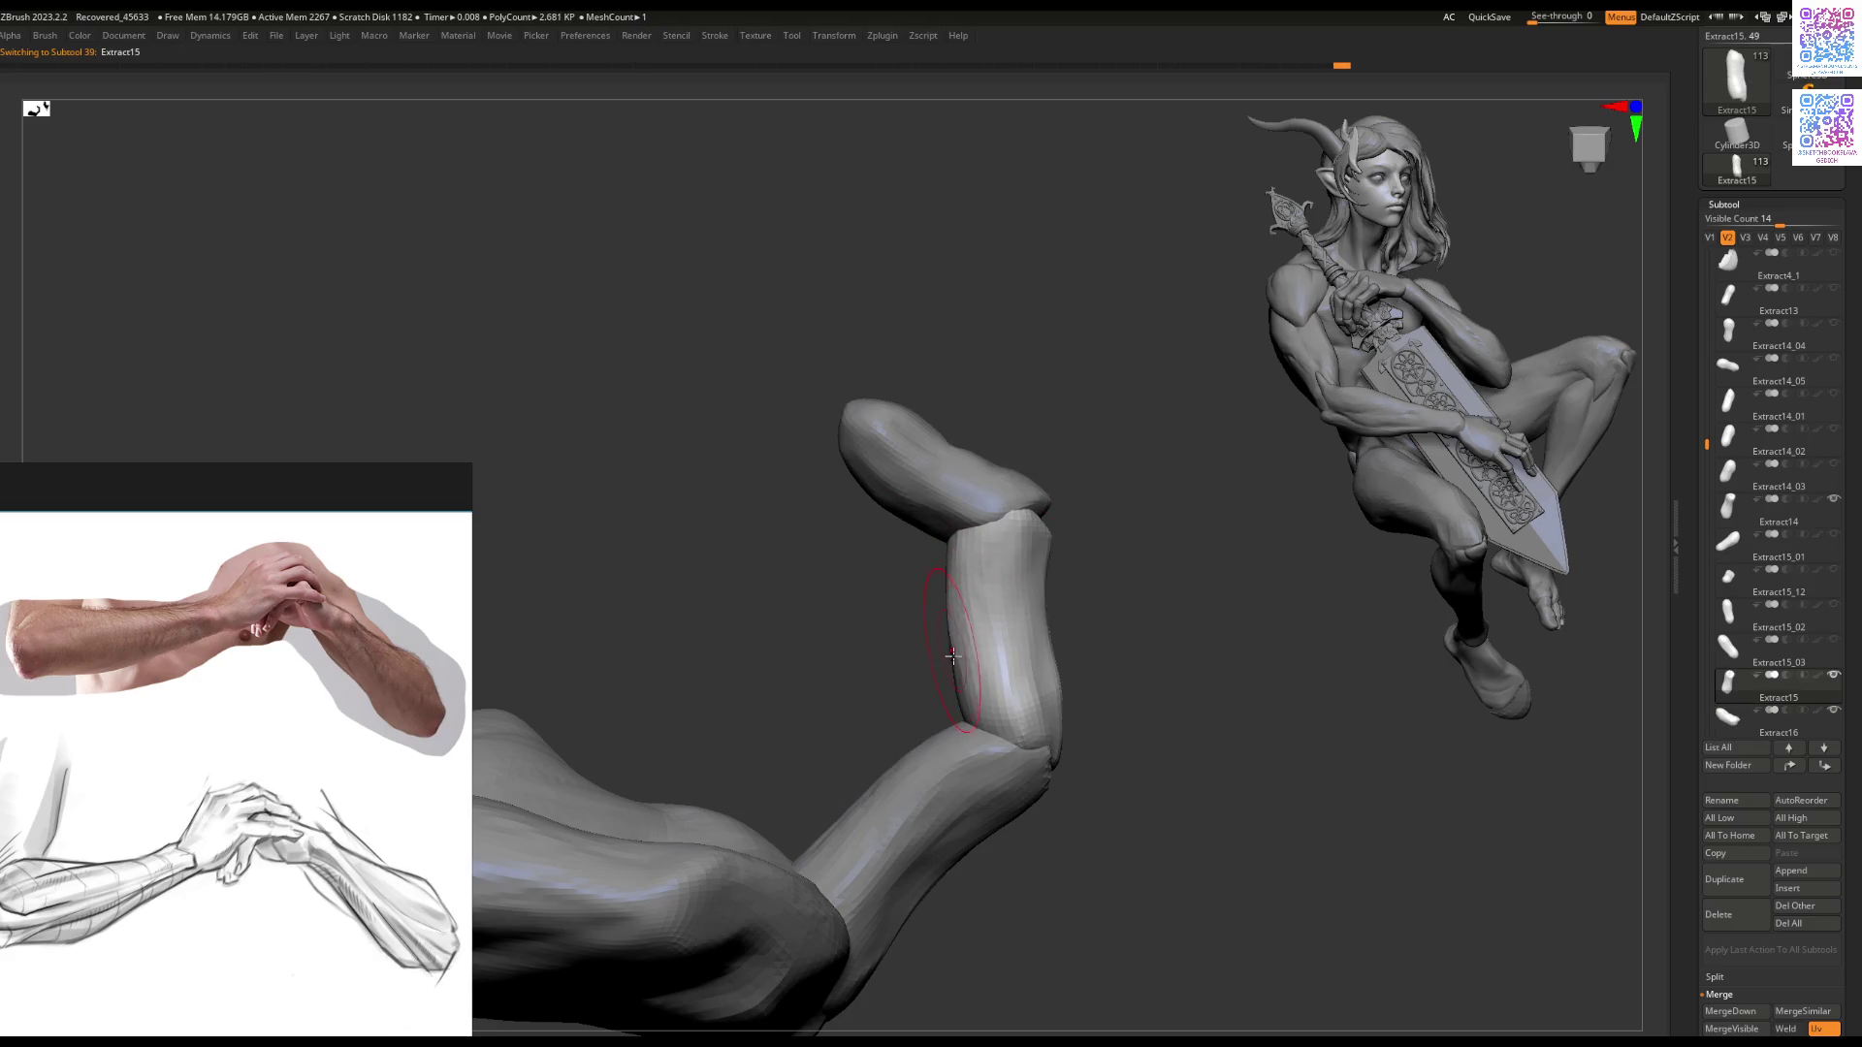
{"action": "right_click_drag", "start_coordinate": [954, 656], "coordinate": [968, 608]}
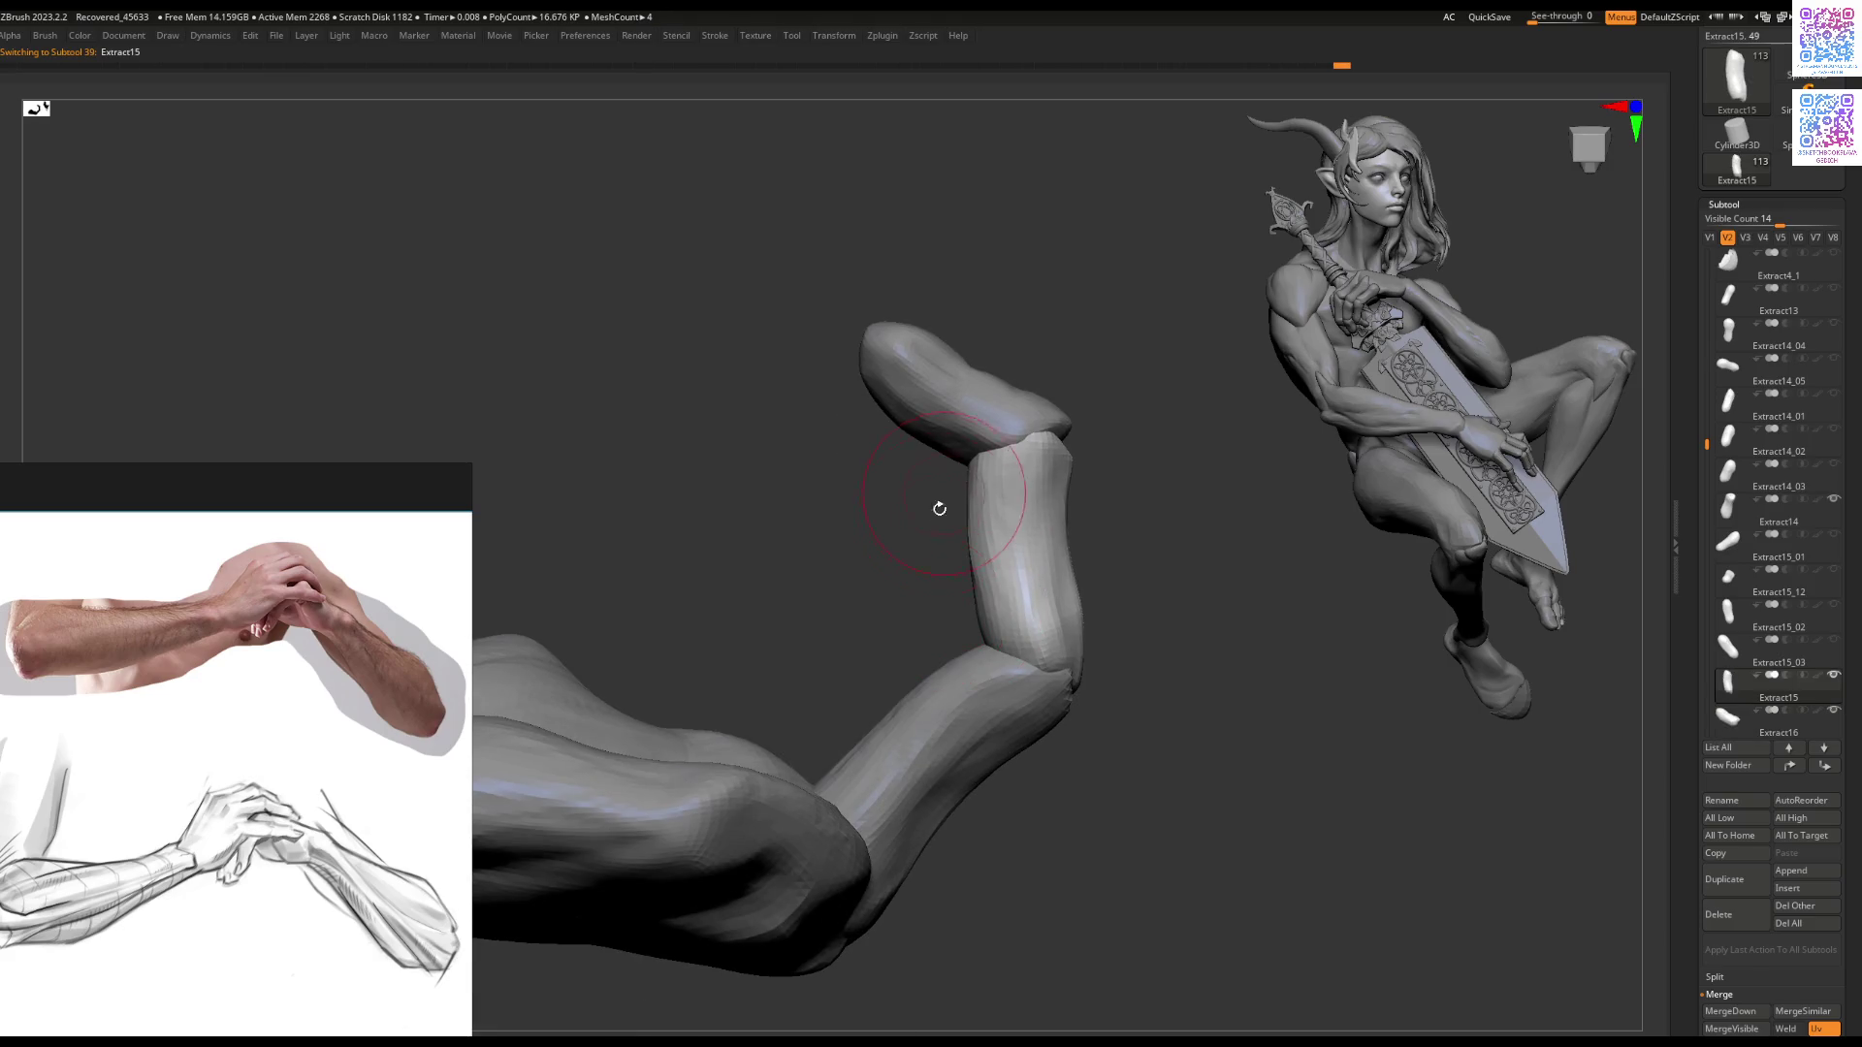
{"action": "left_click_drag", "start_coordinate": [1052, 441], "coordinate": [1067, 504]}
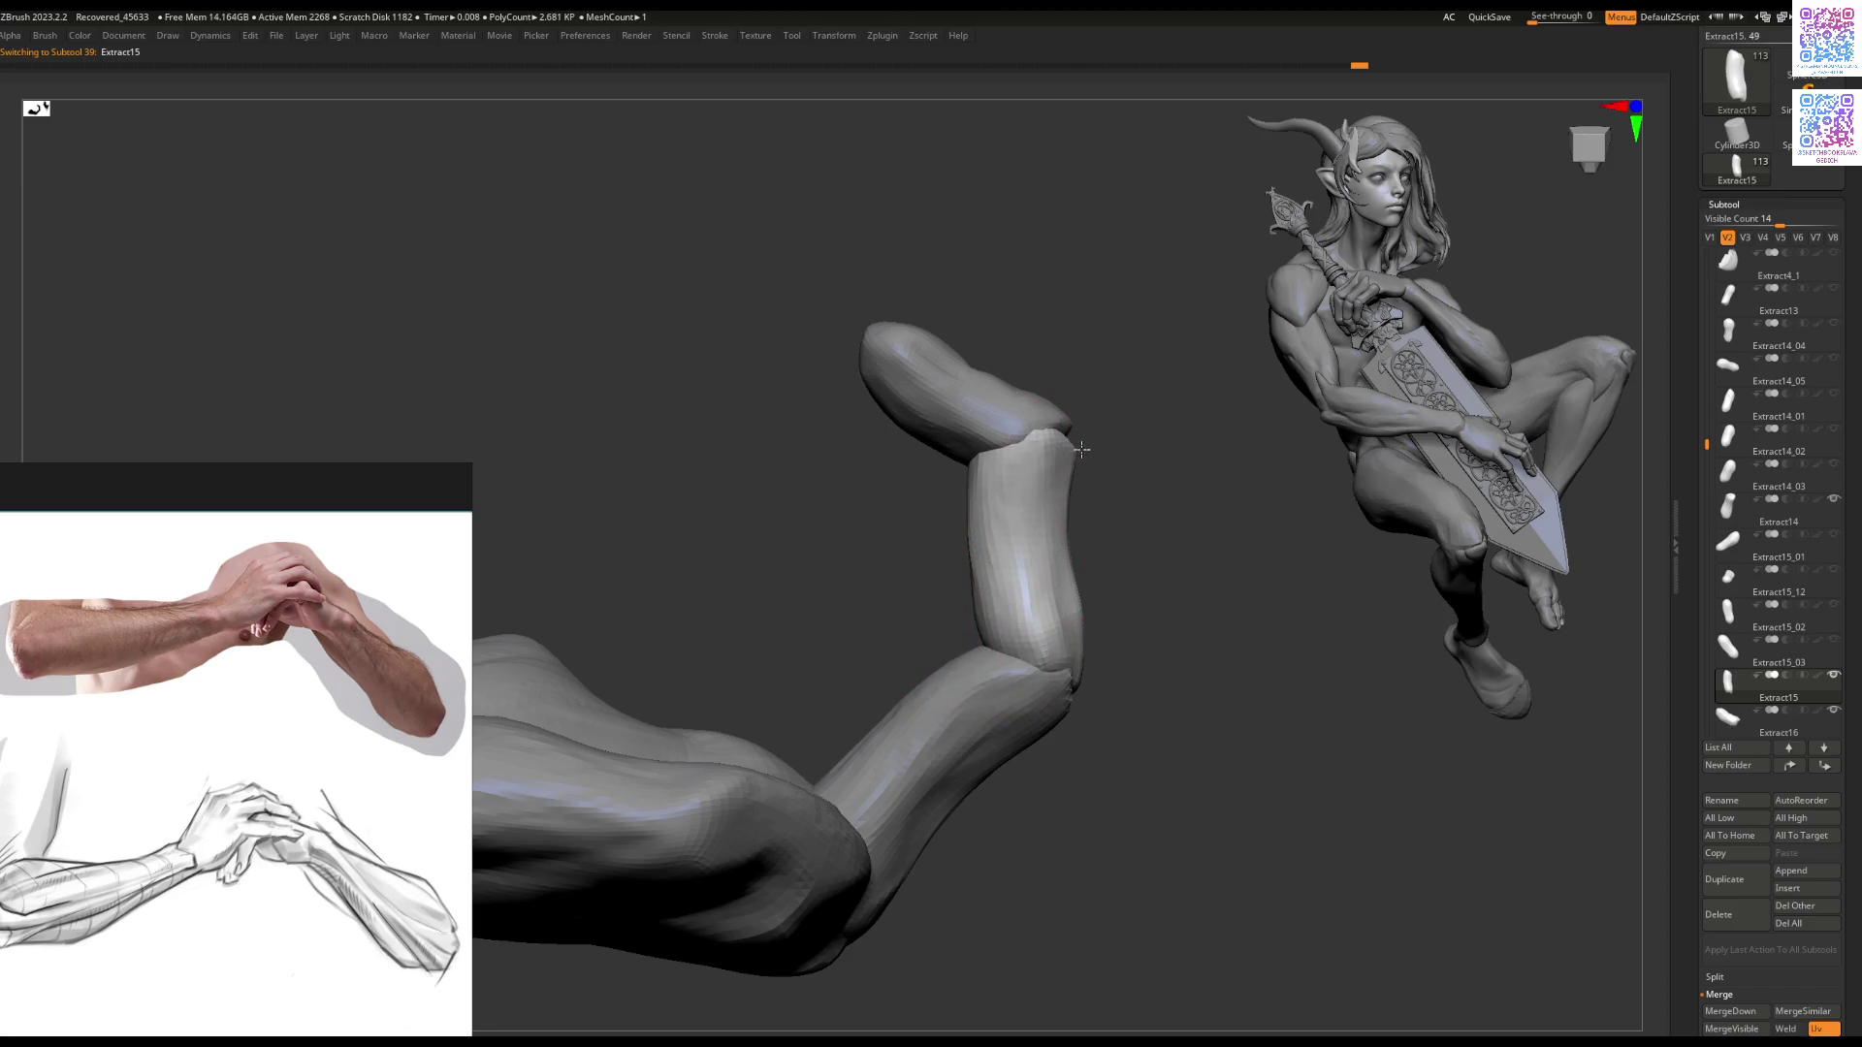
{"action": "left_click_drag", "start_coordinate": [1072, 593], "coordinate": [1089, 686]}
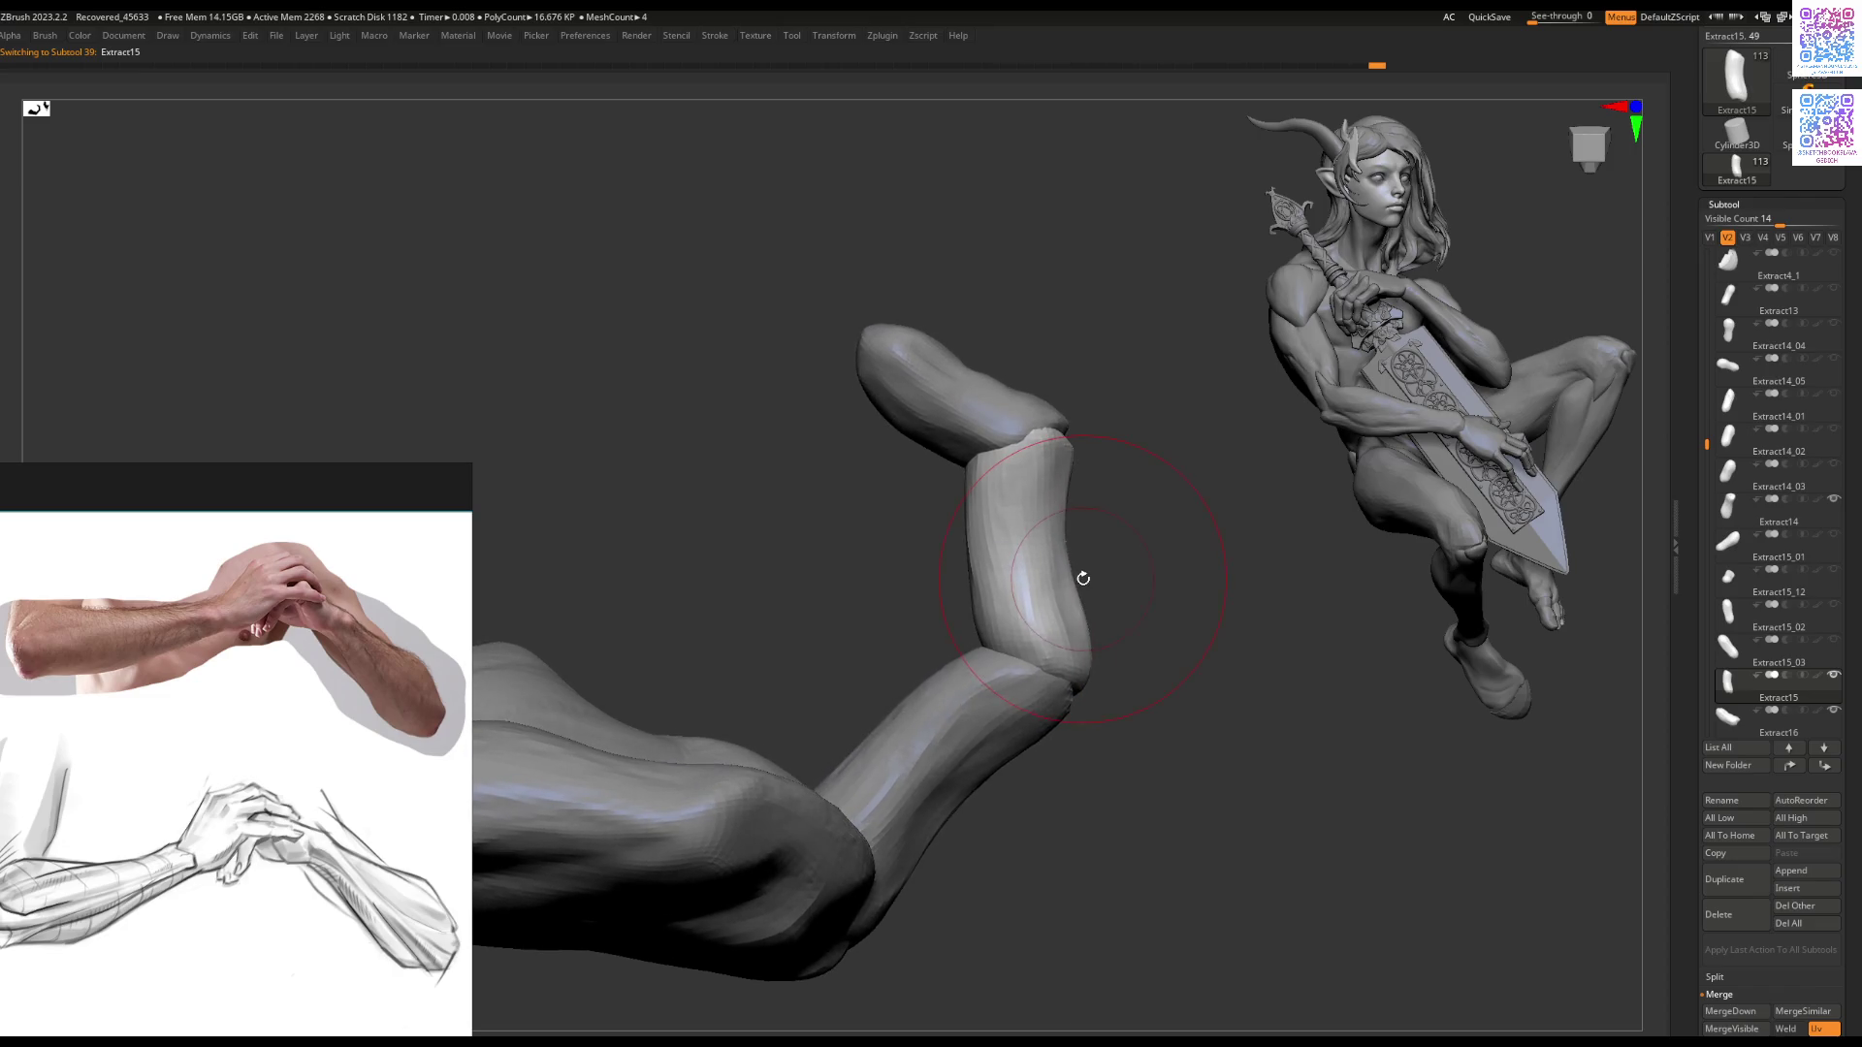
{"action": "right_click_drag", "start_coordinate": [1072, 582], "coordinate": [1087, 569]}
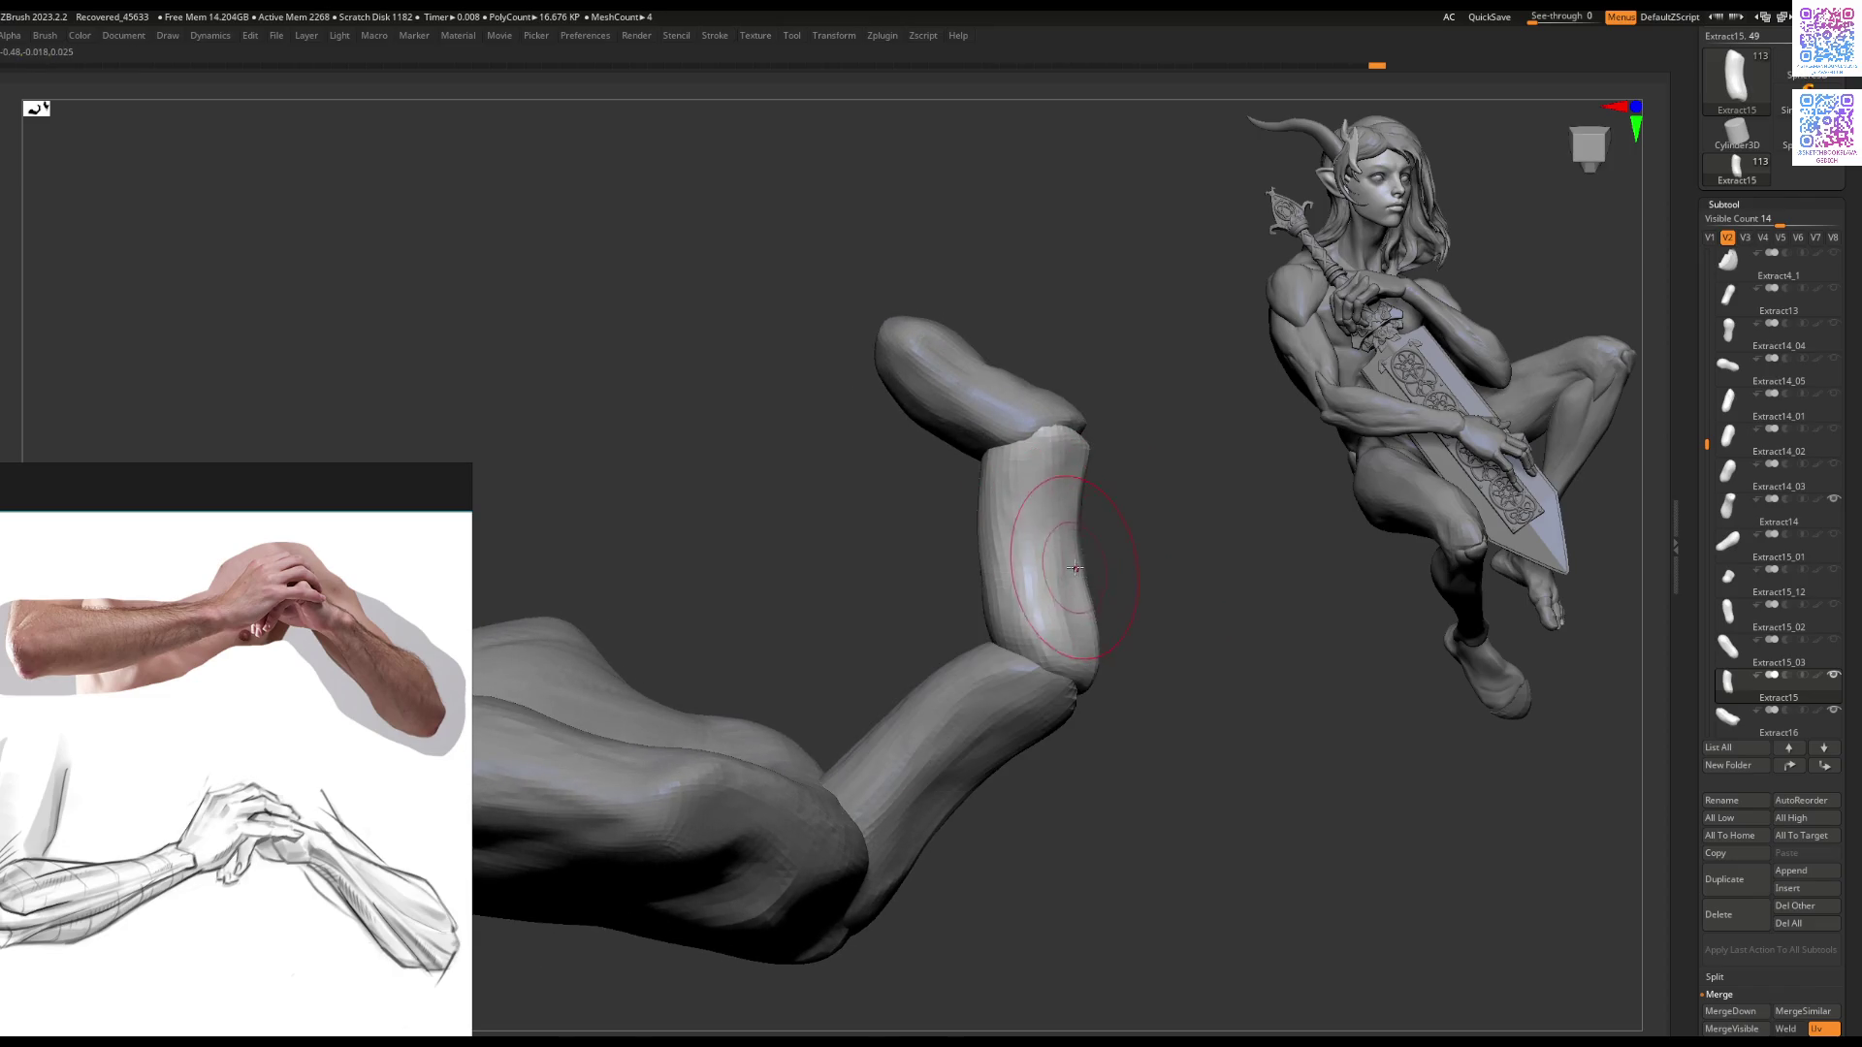
Step: Put the Move gizmo on Extract15, reset its orientation, then return to Draw mode
{"action": "left_click", "coordinate": [969, 684], "text": "alt"}
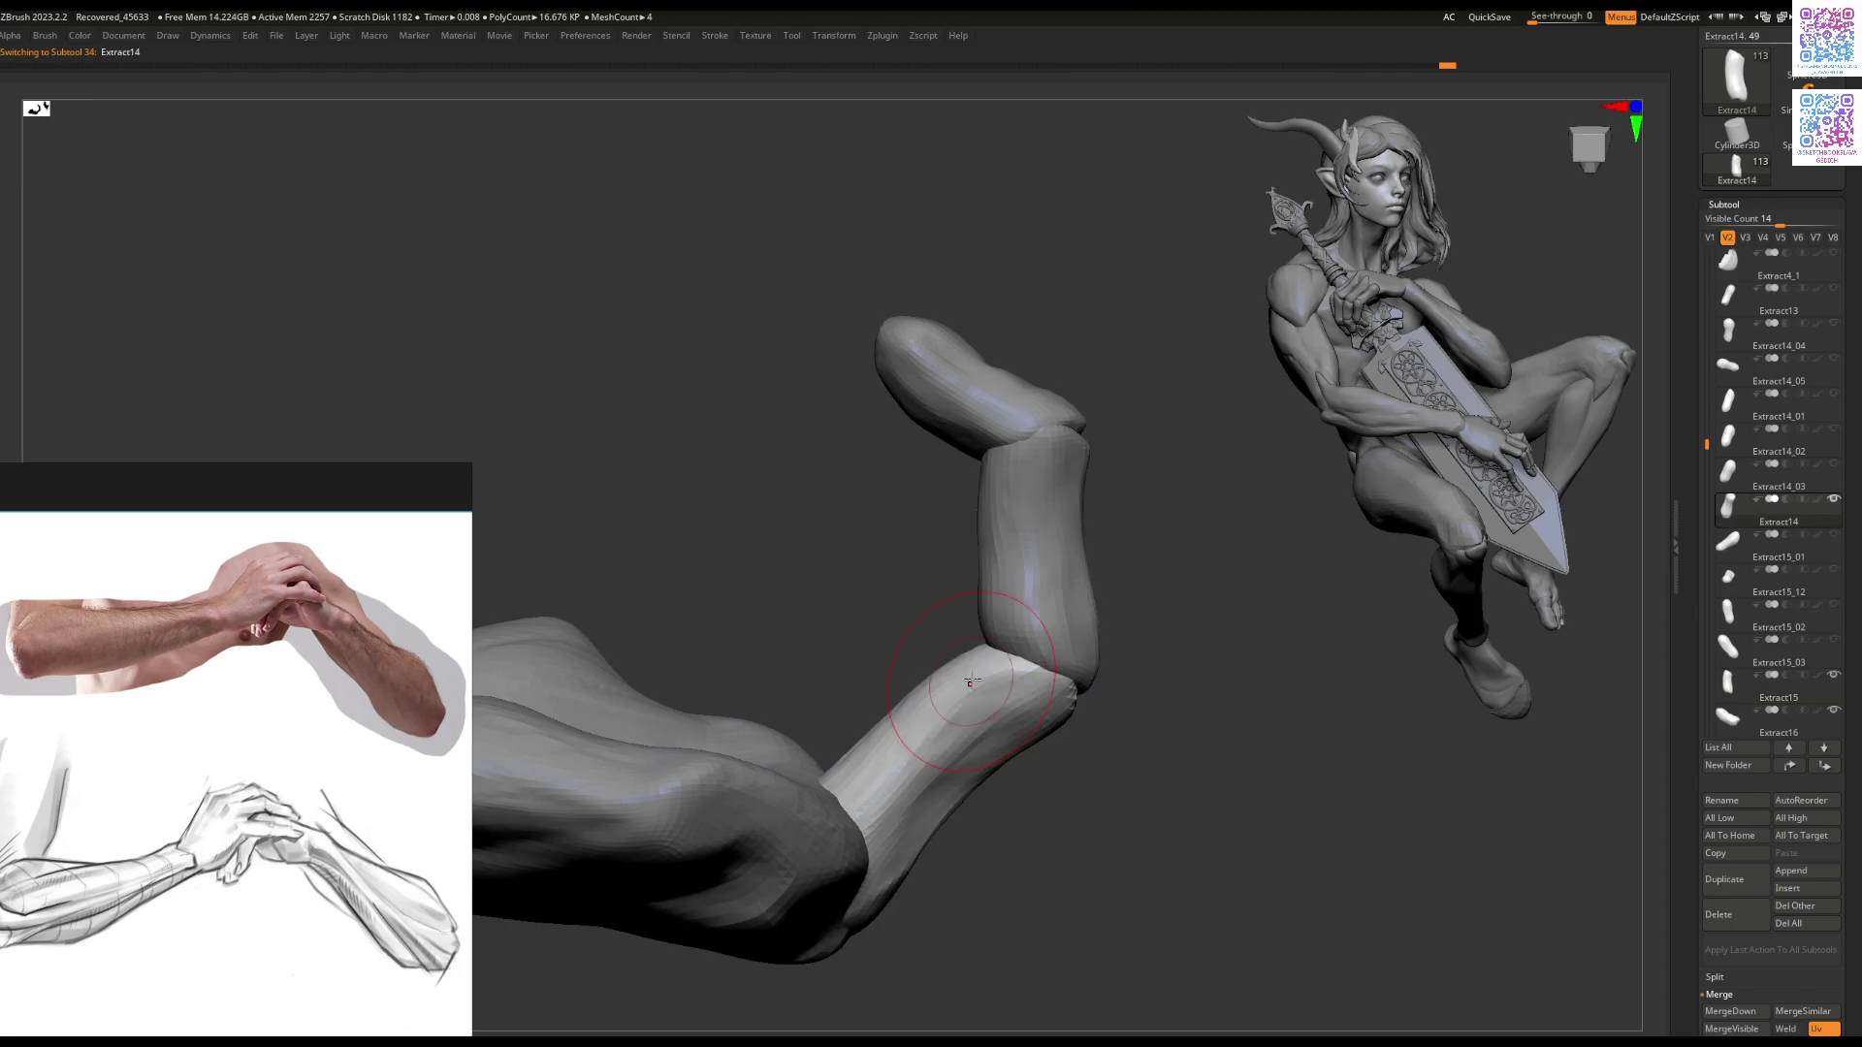
{"action": "key", "text": "space"}
{"action": "right_click_drag", "start_coordinate": [948, 653], "coordinate": [953, 706], "text": "alt"}
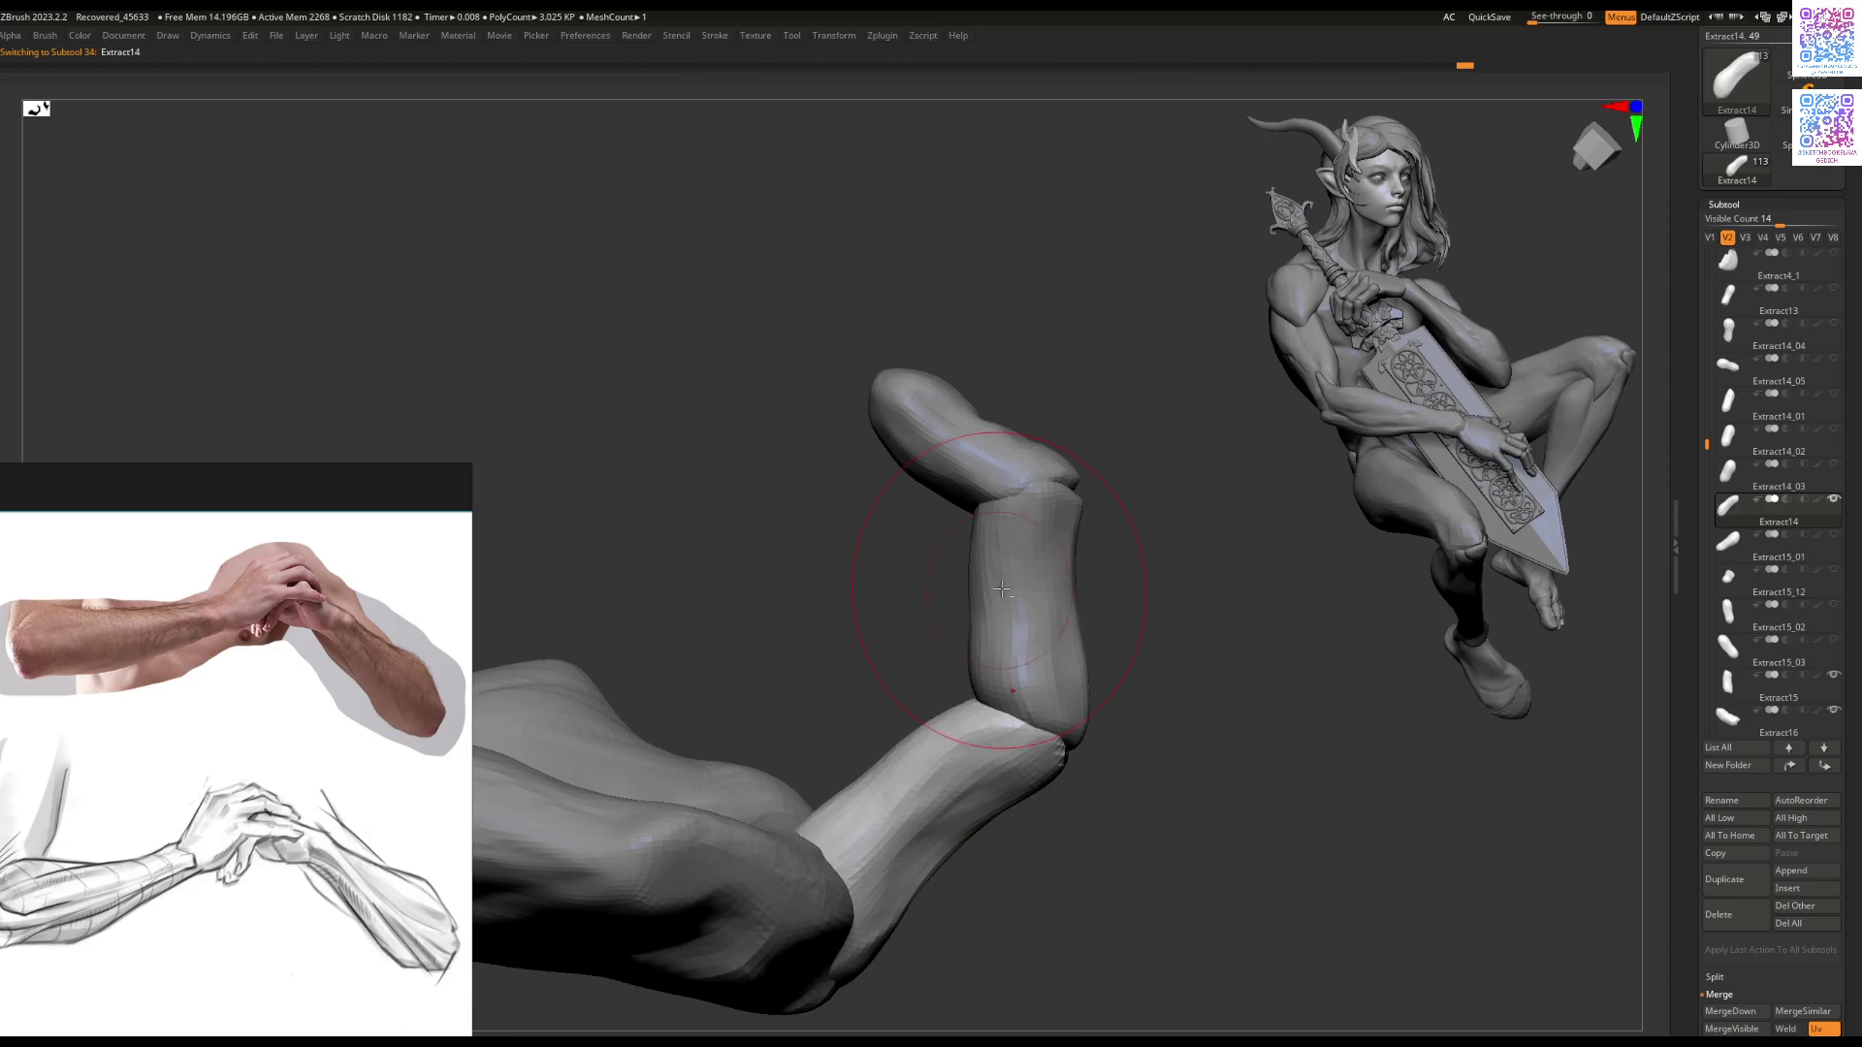
{"action": "left_click", "coordinate": [1062, 531], "text": "alt"}
{"action": "key", "text": "w"}
{"action": "left_click", "coordinate": [1064, 556]}
{"action": "left_click_drag", "start_coordinate": [1009, 669], "coordinate": [1021, 617], "text": "alt"}
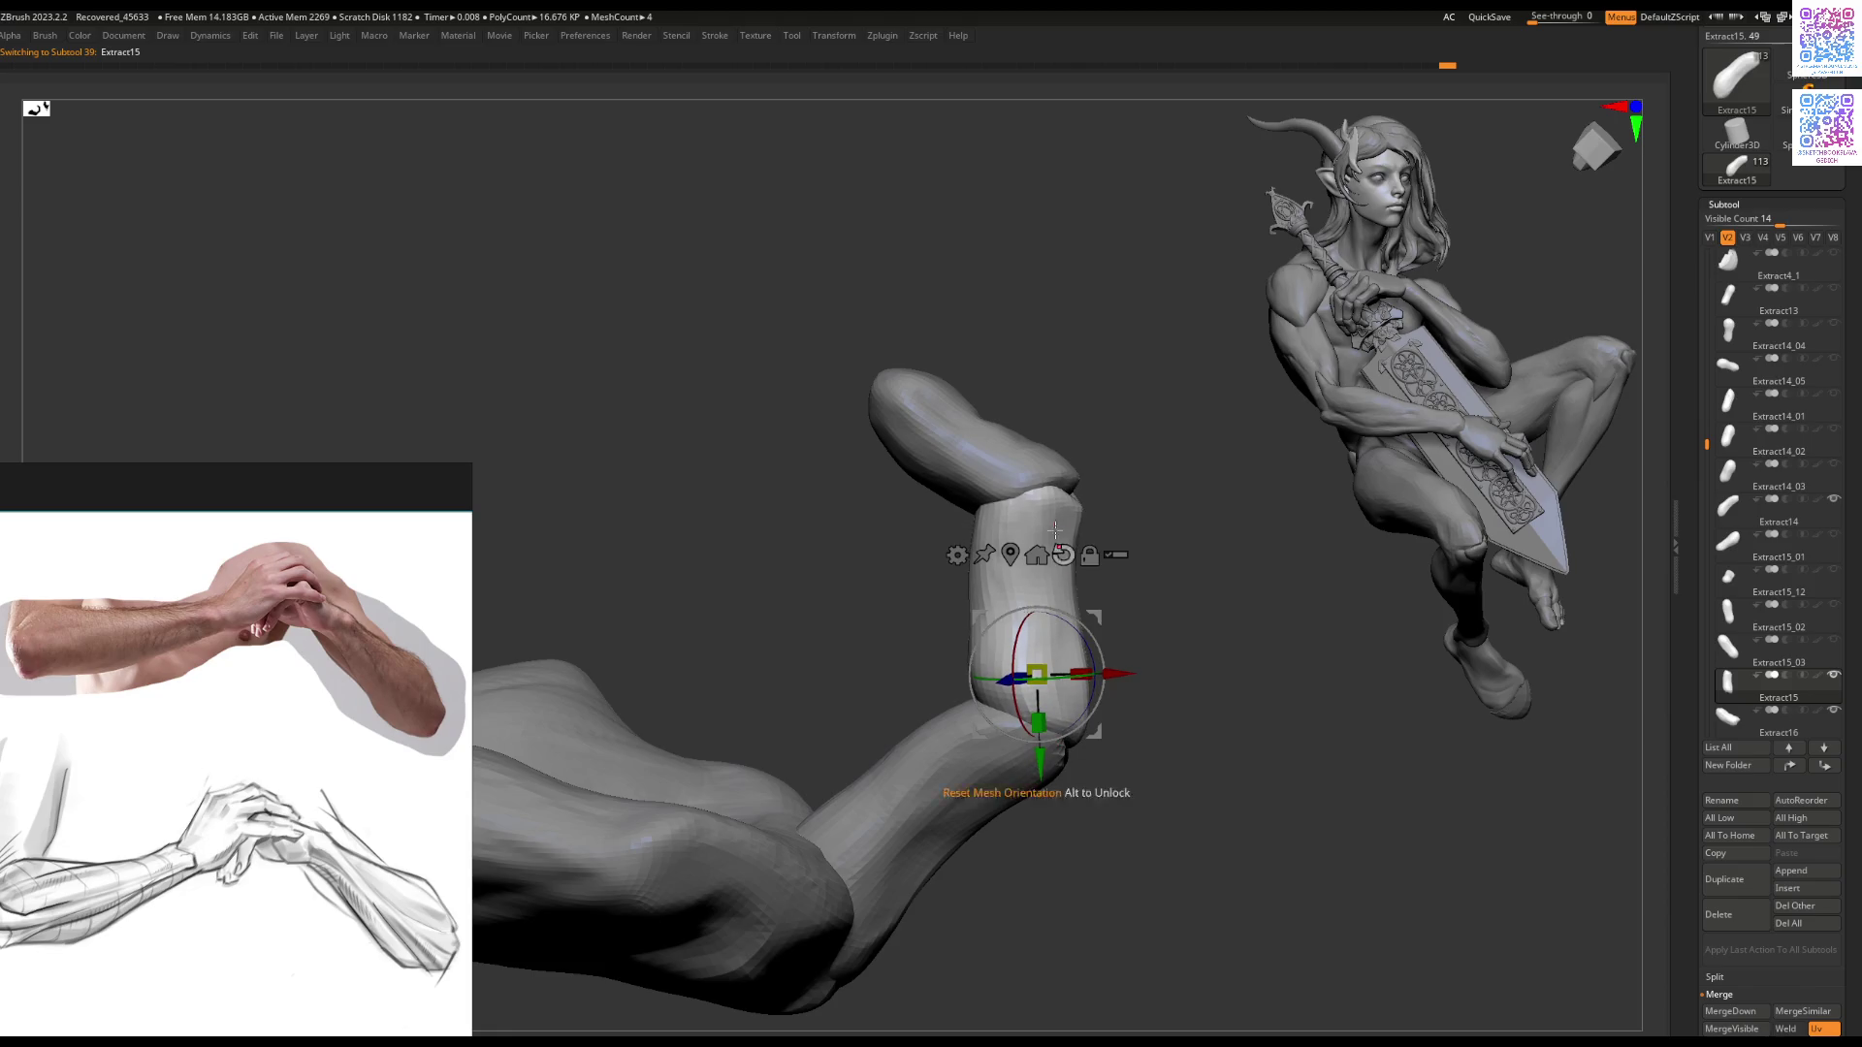
{"action": "left_click", "coordinate": [1053, 476]}
{"action": "key", "text": "q"}
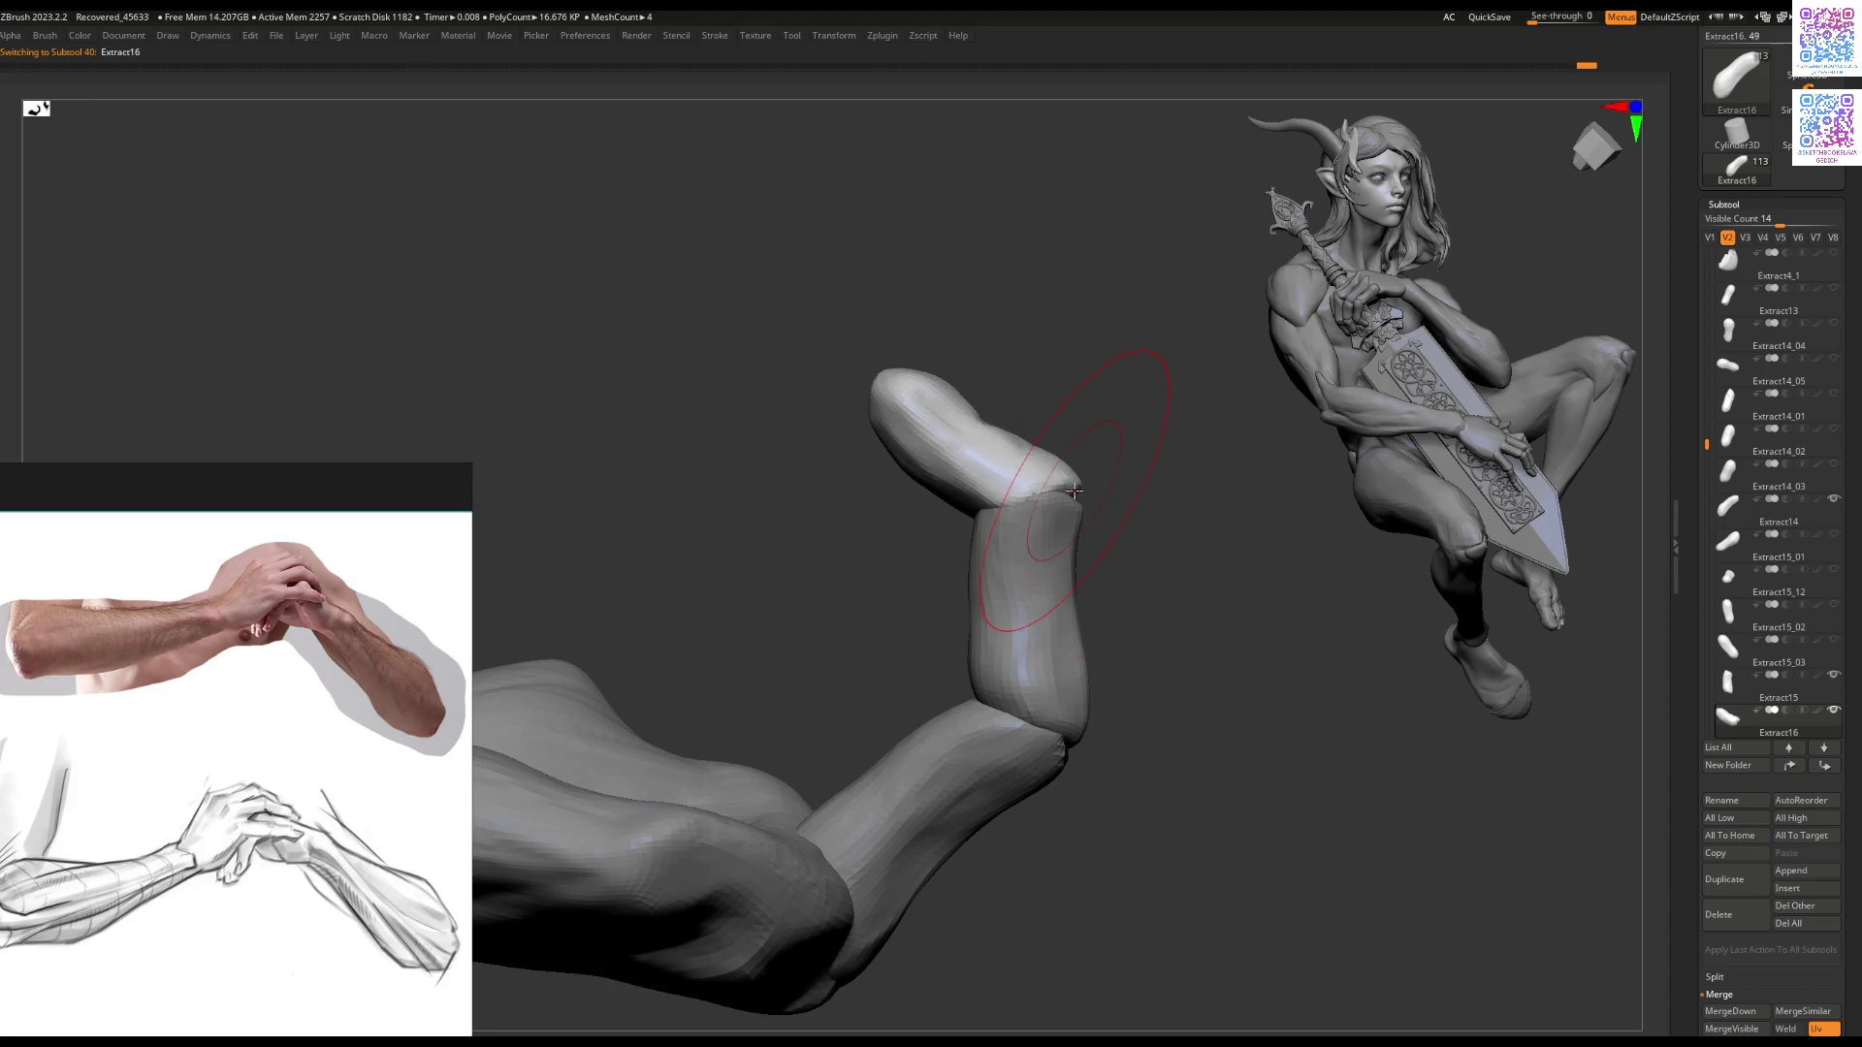
Step: Toggle between Extract15 and Extract16, orbiting around the arm to check how they meet
{"action": "left_click", "coordinate": [1021, 635], "text": "alt"}
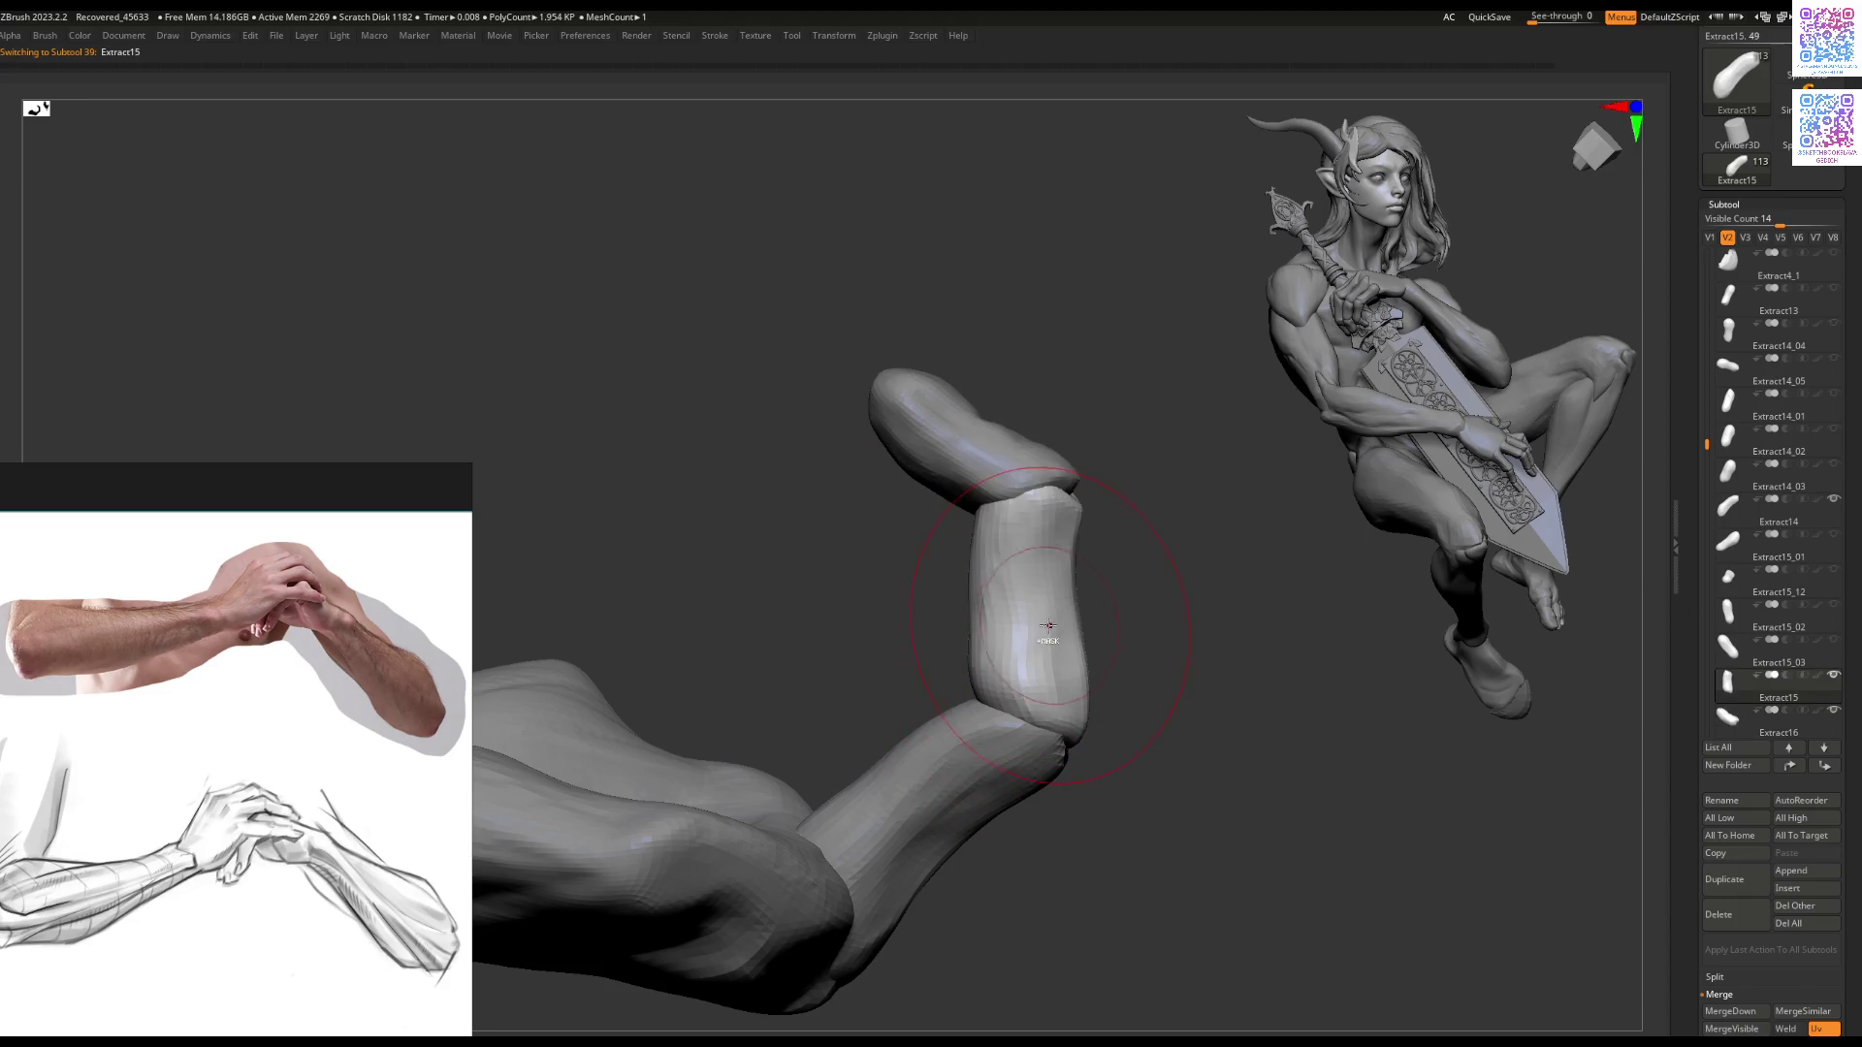
{"action": "left_click", "coordinate": [960, 422], "text": "alt"}
{"action": "mouse_move", "coordinate": [960, 417]}
{"action": "left_mouse_down"}
{"action": "mouse_move", "coordinate": [923, 532]}
{"action": "mouse_move", "coordinate": [989, 614]}
{"action": "left_mouse_up"}
{"action": "key", "text": "space"}
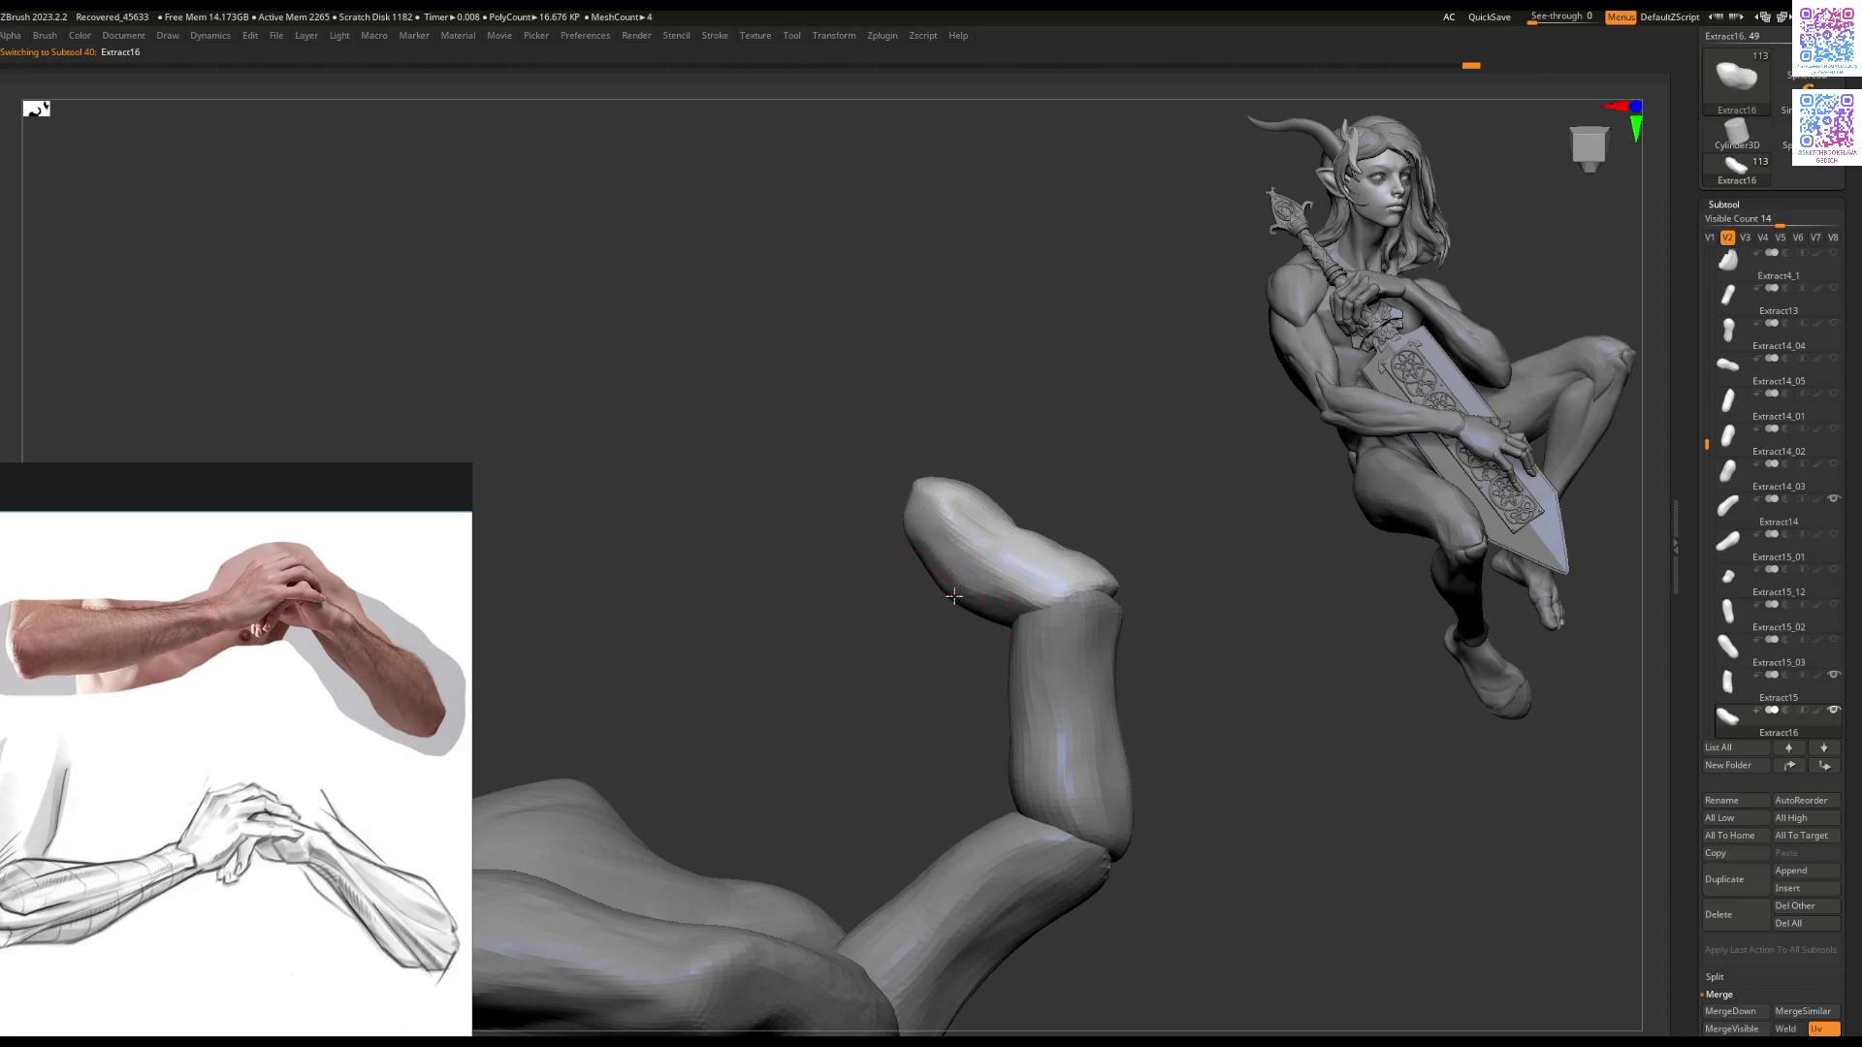
{"action": "left_click_drag", "start_coordinate": [1020, 652], "coordinate": [1025, 645]}
{"action": "left_click", "coordinate": [1025, 645], "text": "alt"}
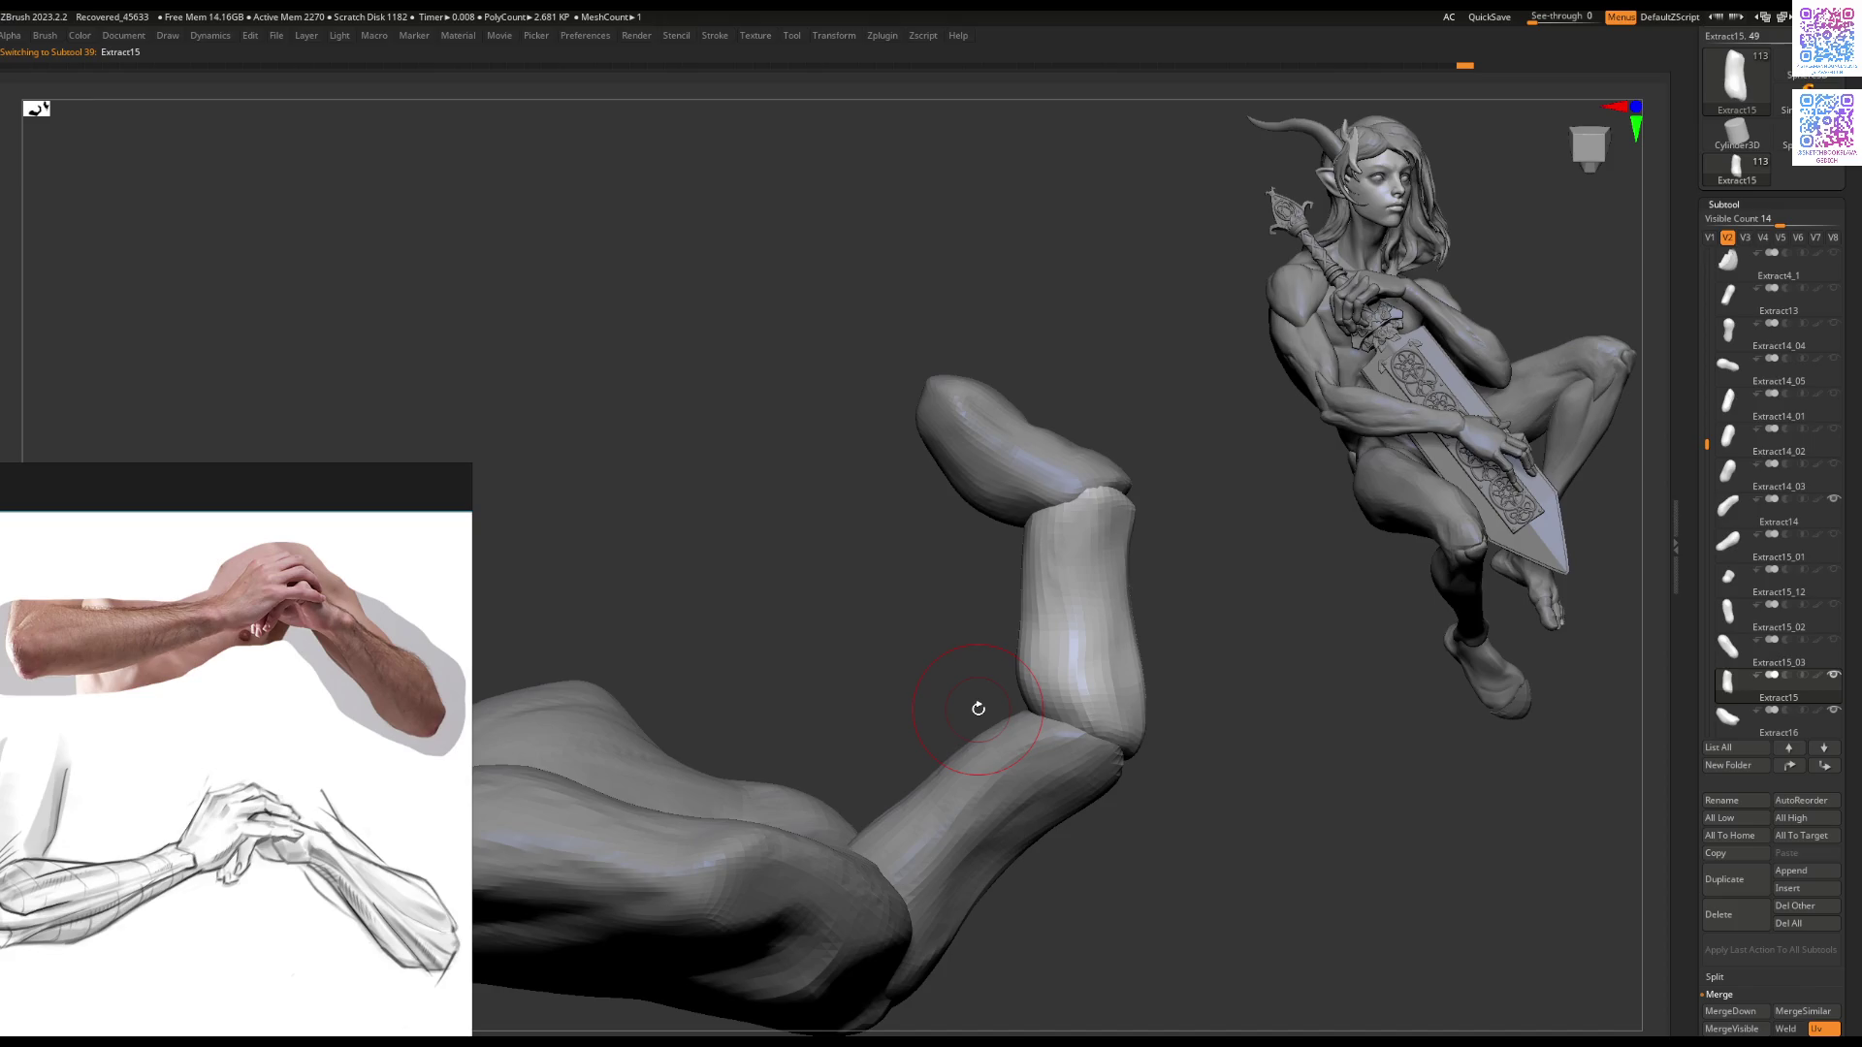
{"action": "mouse_move", "coordinate": [978, 709]}
{"action": "left_mouse_down"}
{"action": "mouse_move", "coordinate": [939, 485]}
{"action": "mouse_move", "coordinate": [1043, 562]}
{"action": "mouse_move", "coordinate": [1106, 486]}
{"action": "mouse_move", "coordinate": [1037, 572]}
{"action": "mouse_move", "coordinate": [1018, 543]}
{"action": "mouse_move", "coordinate": [1059, 603]}
{"action": "left_mouse_up"}
{"action": "left_click", "coordinate": [1042, 563], "text": "alt"}
{"action": "left_click_drag", "start_coordinate": [999, 494], "coordinate": [977, 555]}
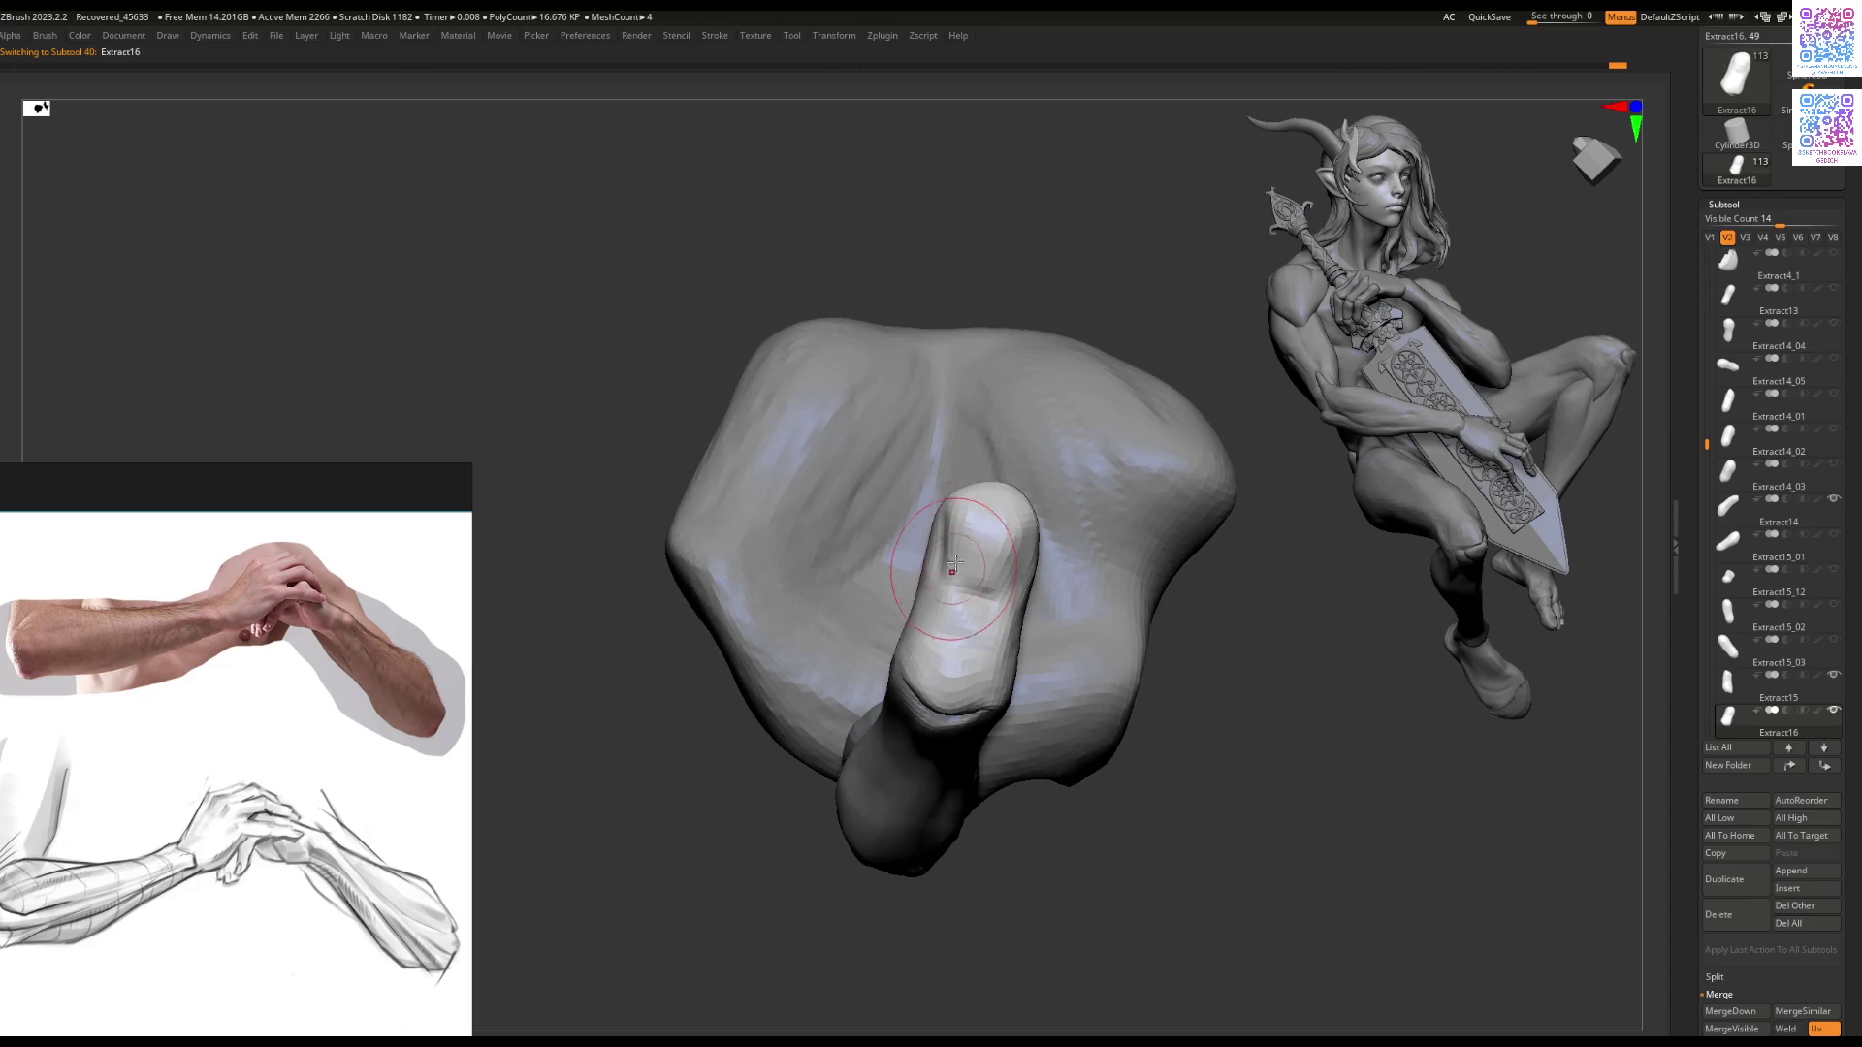
Step: Orbit to a front view of the hand and switch between Extract15 and Extract16
{"action": "left_click_drag", "start_coordinate": [955, 562], "coordinate": [927, 637]}
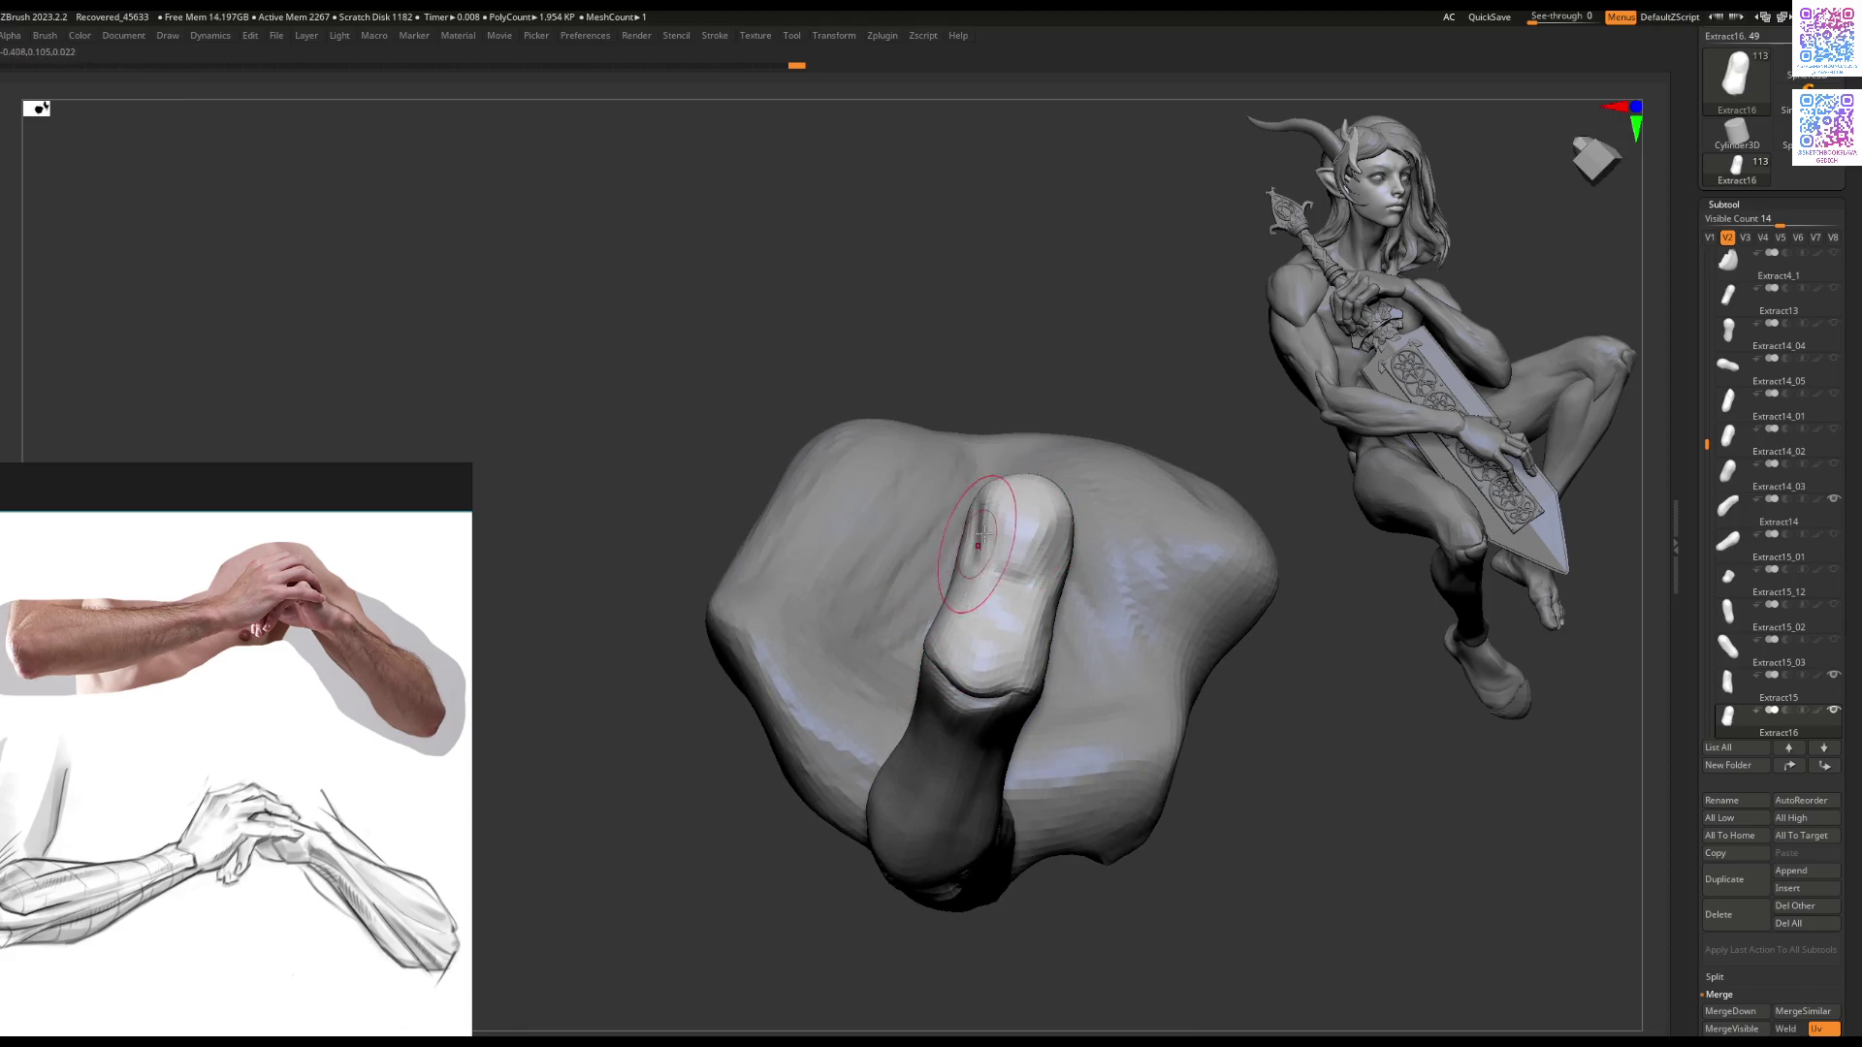
{"action": "left_click_drag", "start_coordinate": [993, 536], "coordinate": [1001, 476]}
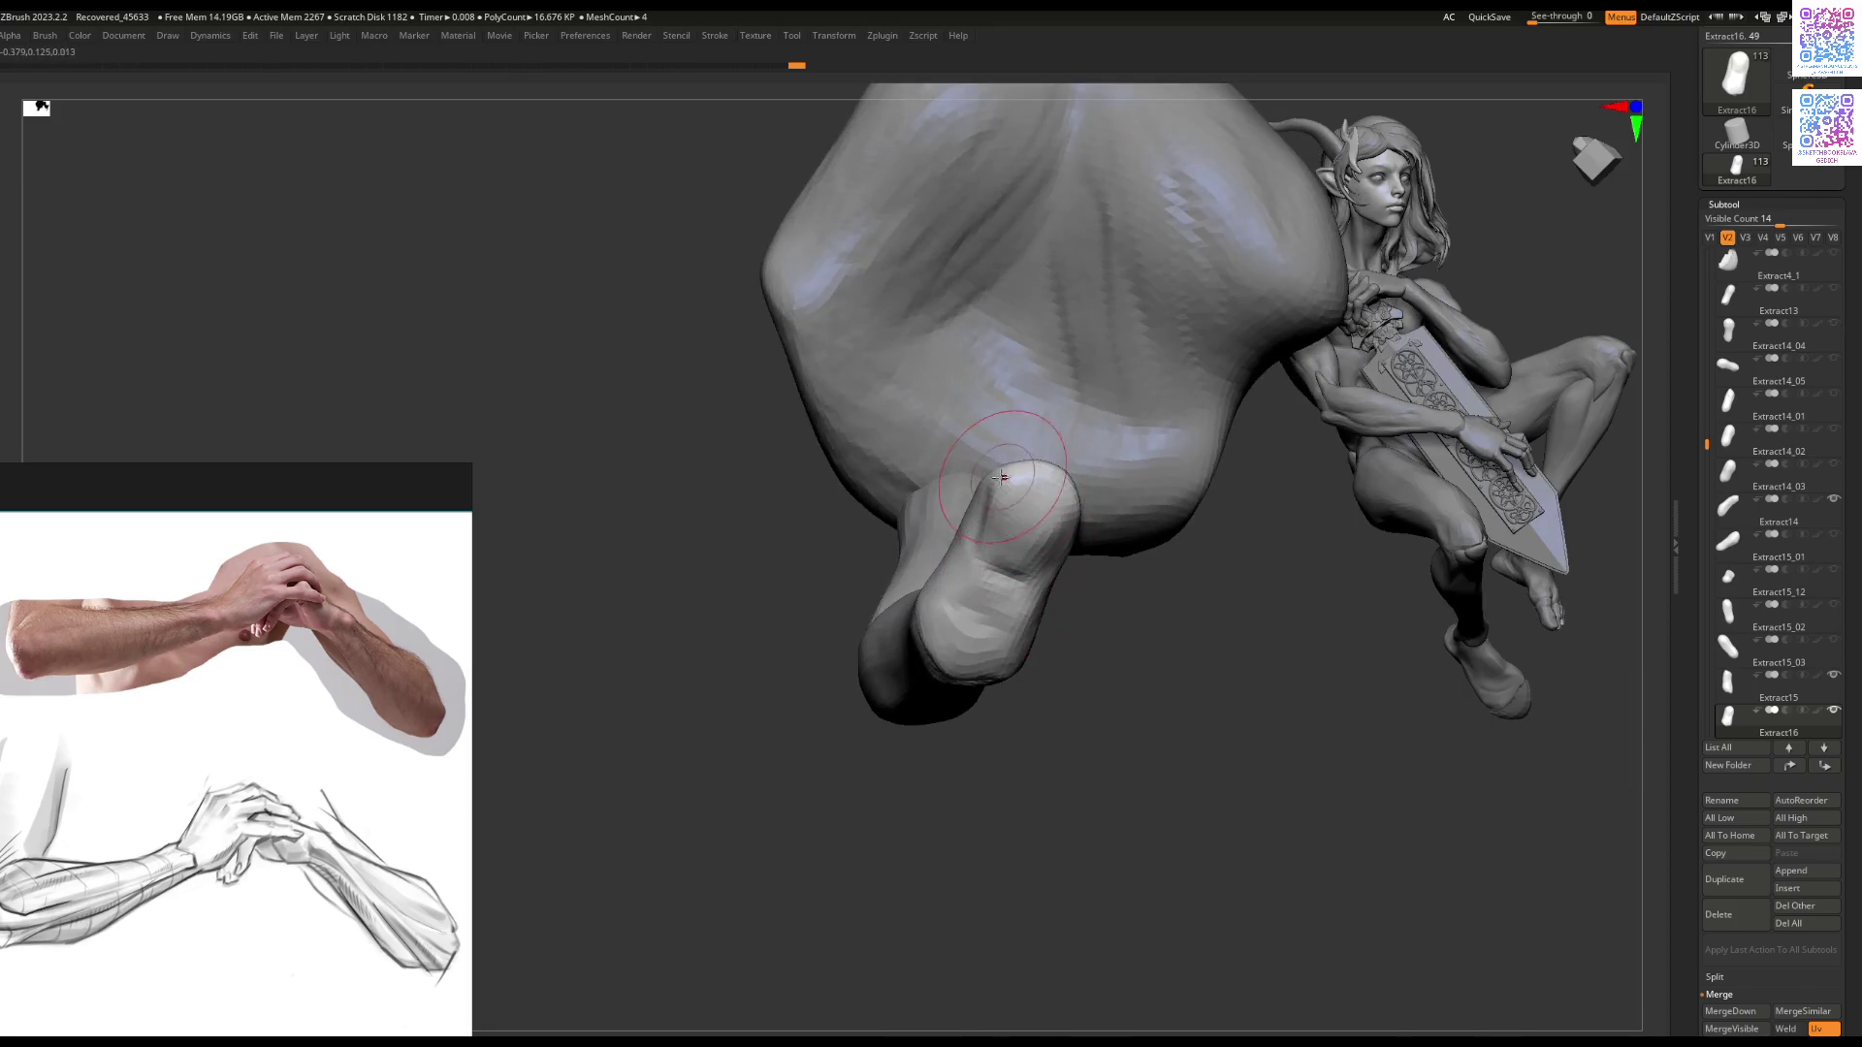
{"action": "mouse_move", "coordinate": [980, 507]}
{"action": "right_mouse_down"}
{"action": "mouse_move", "coordinate": [999, 543]}
{"action": "mouse_move", "coordinate": [1064, 514]}
{"action": "mouse_move", "coordinate": [956, 507]}
{"action": "mouse_move", "coordinate": [1053, 621]}
{"action": "mouse_move", "coordinate": [1077, 596]}
{"action": "mouse_move", "coordinate": [831, 632]}
{"action": "mouse_move", "coordinate": [915, 740]}
{"action": "mouse_move", "coordinate": [1003, 638]}
{"action": "mouse_move", "coordinate": [912, 586]}
{"action": "right_mouse_up"}
{"action": "left_click", "coordinate": [1076, 597], "text": "alt"}
{"action": "left_click", "coordinate": [1064, 609], "text": "alt"}
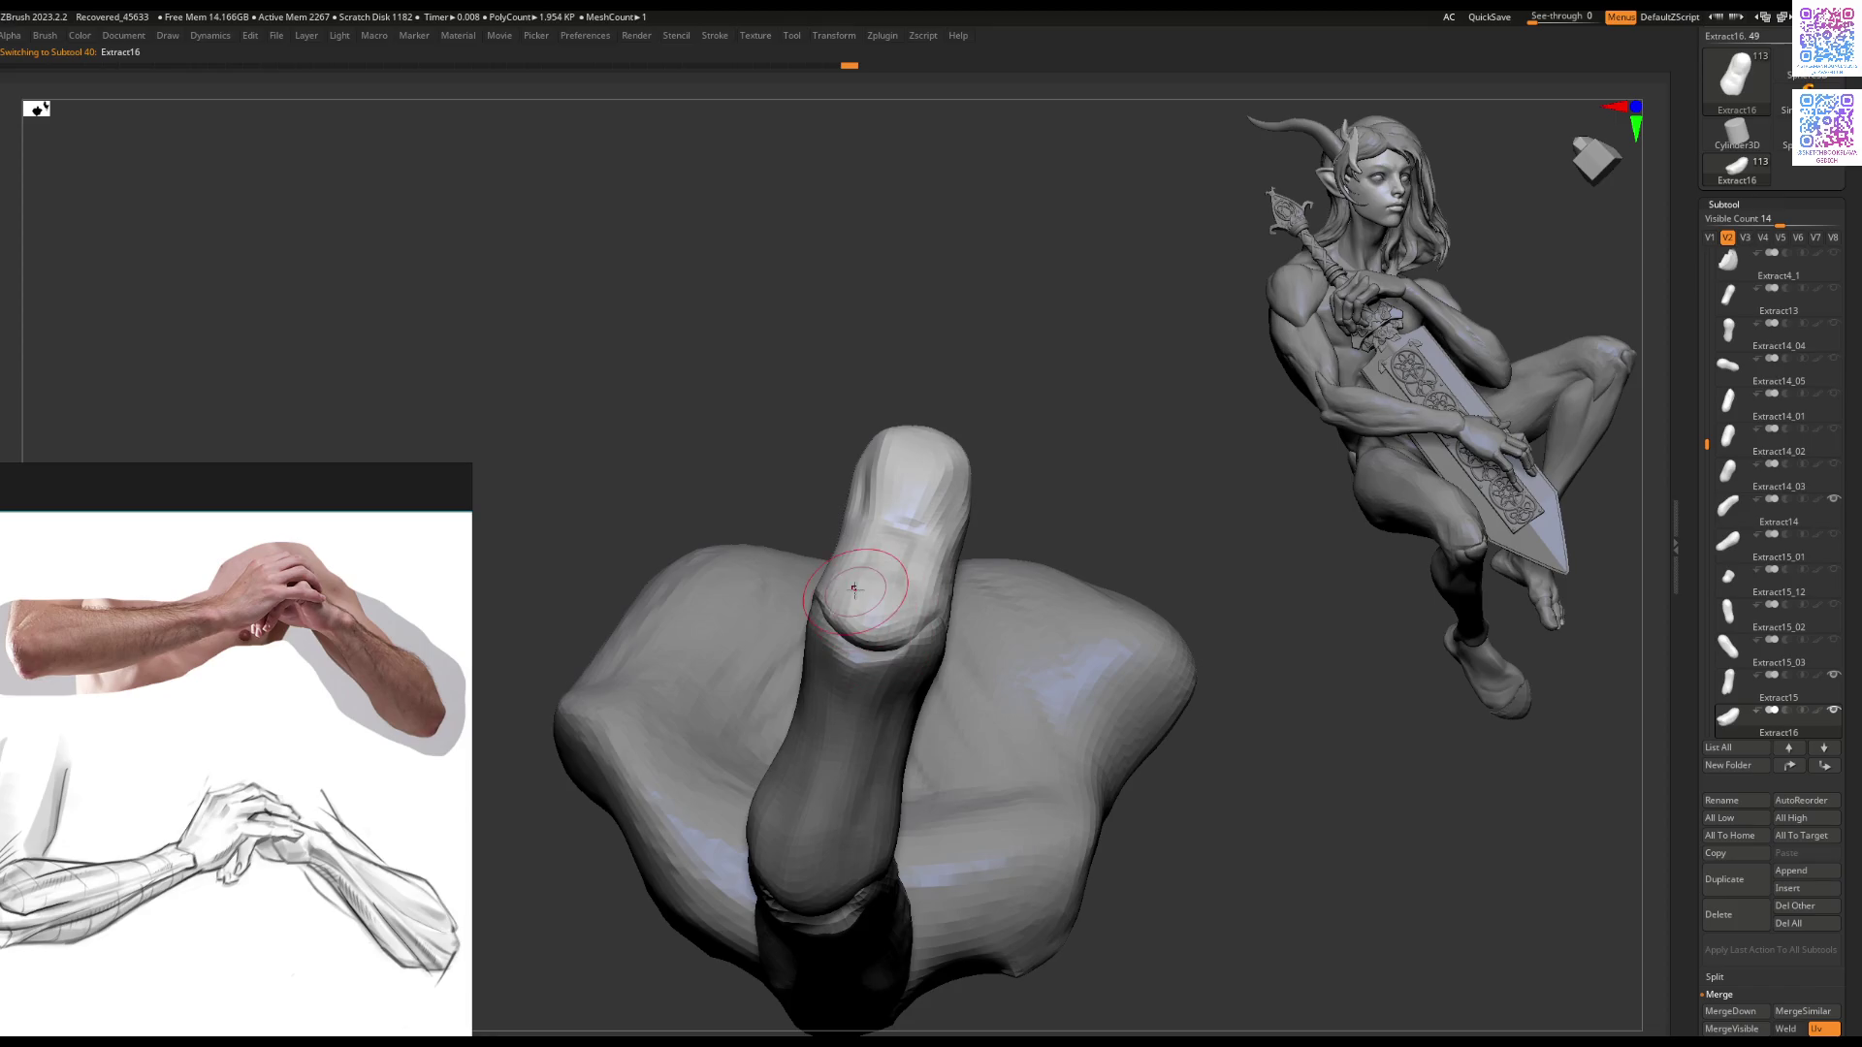
Step: Sculpt the Extract16 fingertip where it rests against the back of the clasped hand
{"action": "mouse_move", "coordinate": [855, 589]}
{"action": "right_mouse_down"}
{"action": "mouse_move", "coordinate": [878, 625]}
{"action": "mouse_move", "coordinate": [847, 652]}
{"action": "mouse_move", "coordinate": [902, 652]}
{"action": "mouse_move", "coordinate": [854, 679]}
{"action": "mouse_move", "coordinate": [883, 532]}
{"action": "right_mouse_up"}
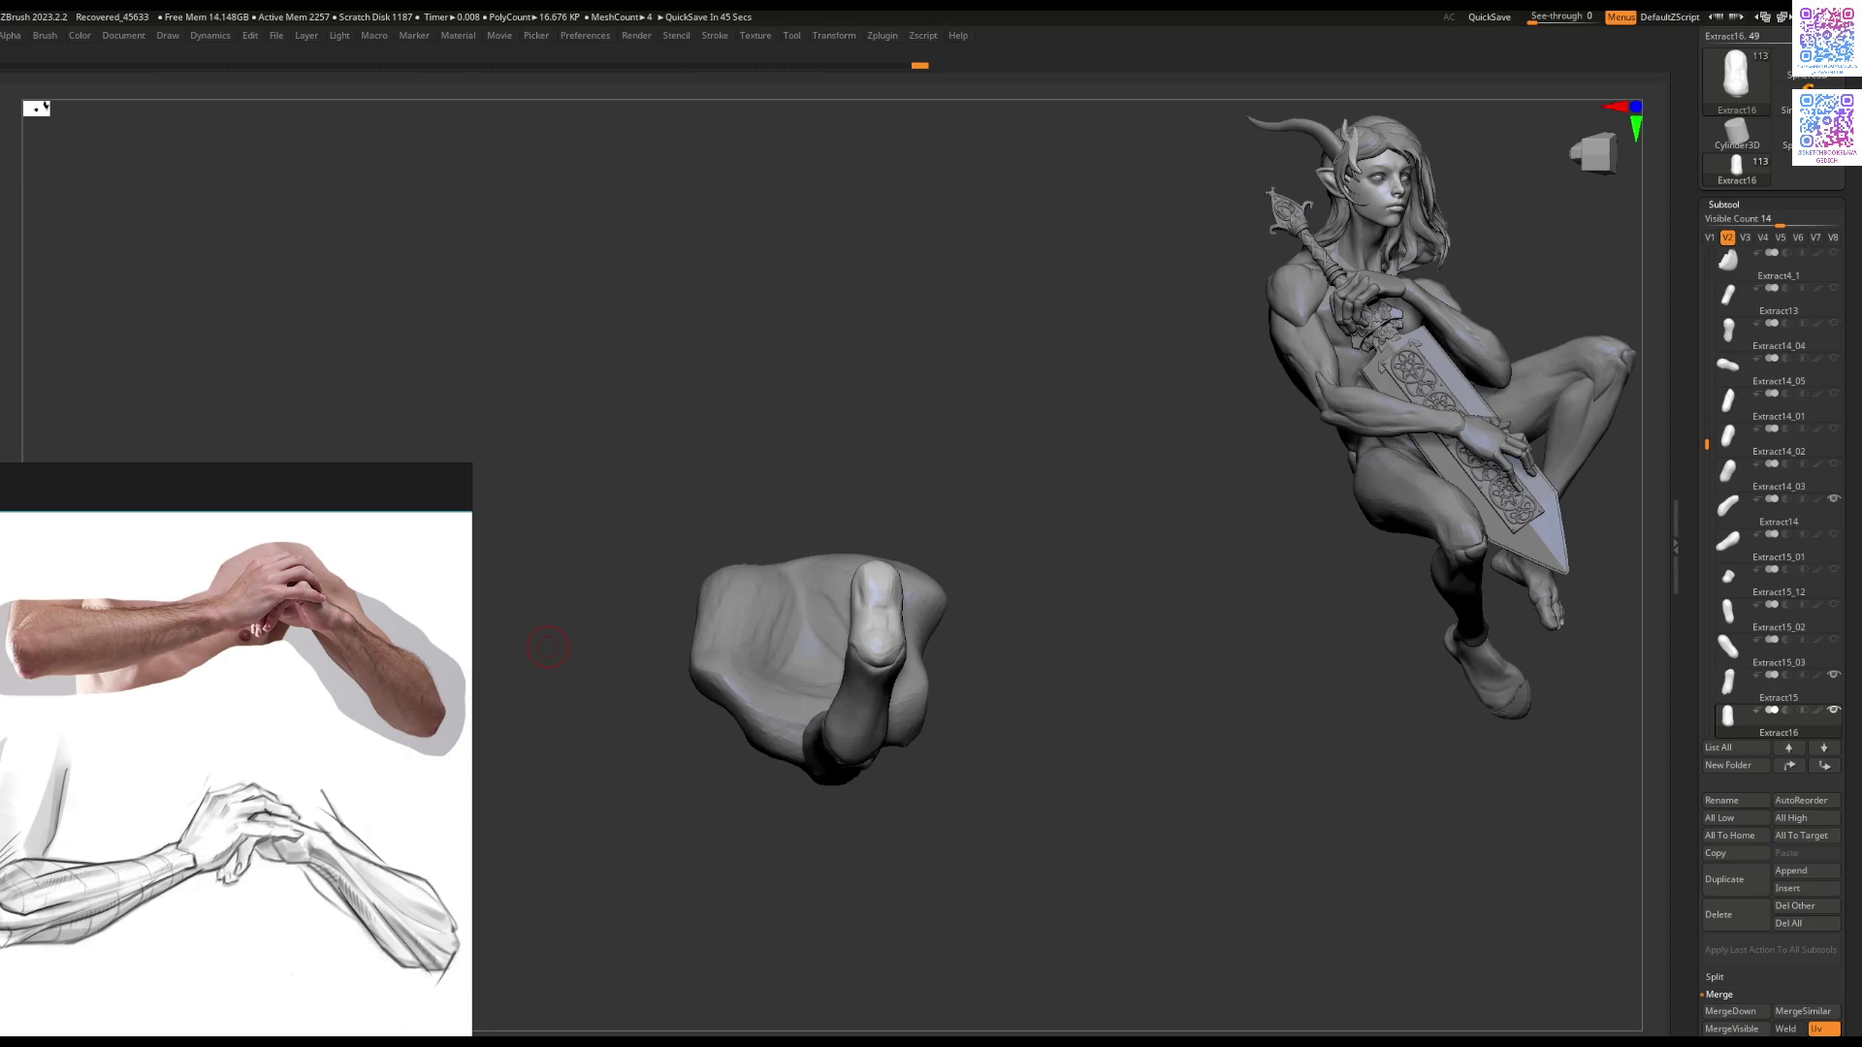
{"action": "mouse_move", "coordinate": [1115, 500]}
{"action": "left_mouse_down"}
{"action": "mouse_move", "coordinate": [1076, 464]}
{"action": "mouse_move", "coordinate": [1067, 597]}
{"action": "mouse_move", "coordinate": [1048, 504]}
{"action": "mouse_move", "coordinate": [1028, 543]}
{"action": "mouse_move", "coordinate": [890, 463]}
{"action": "left_mouse_up"}
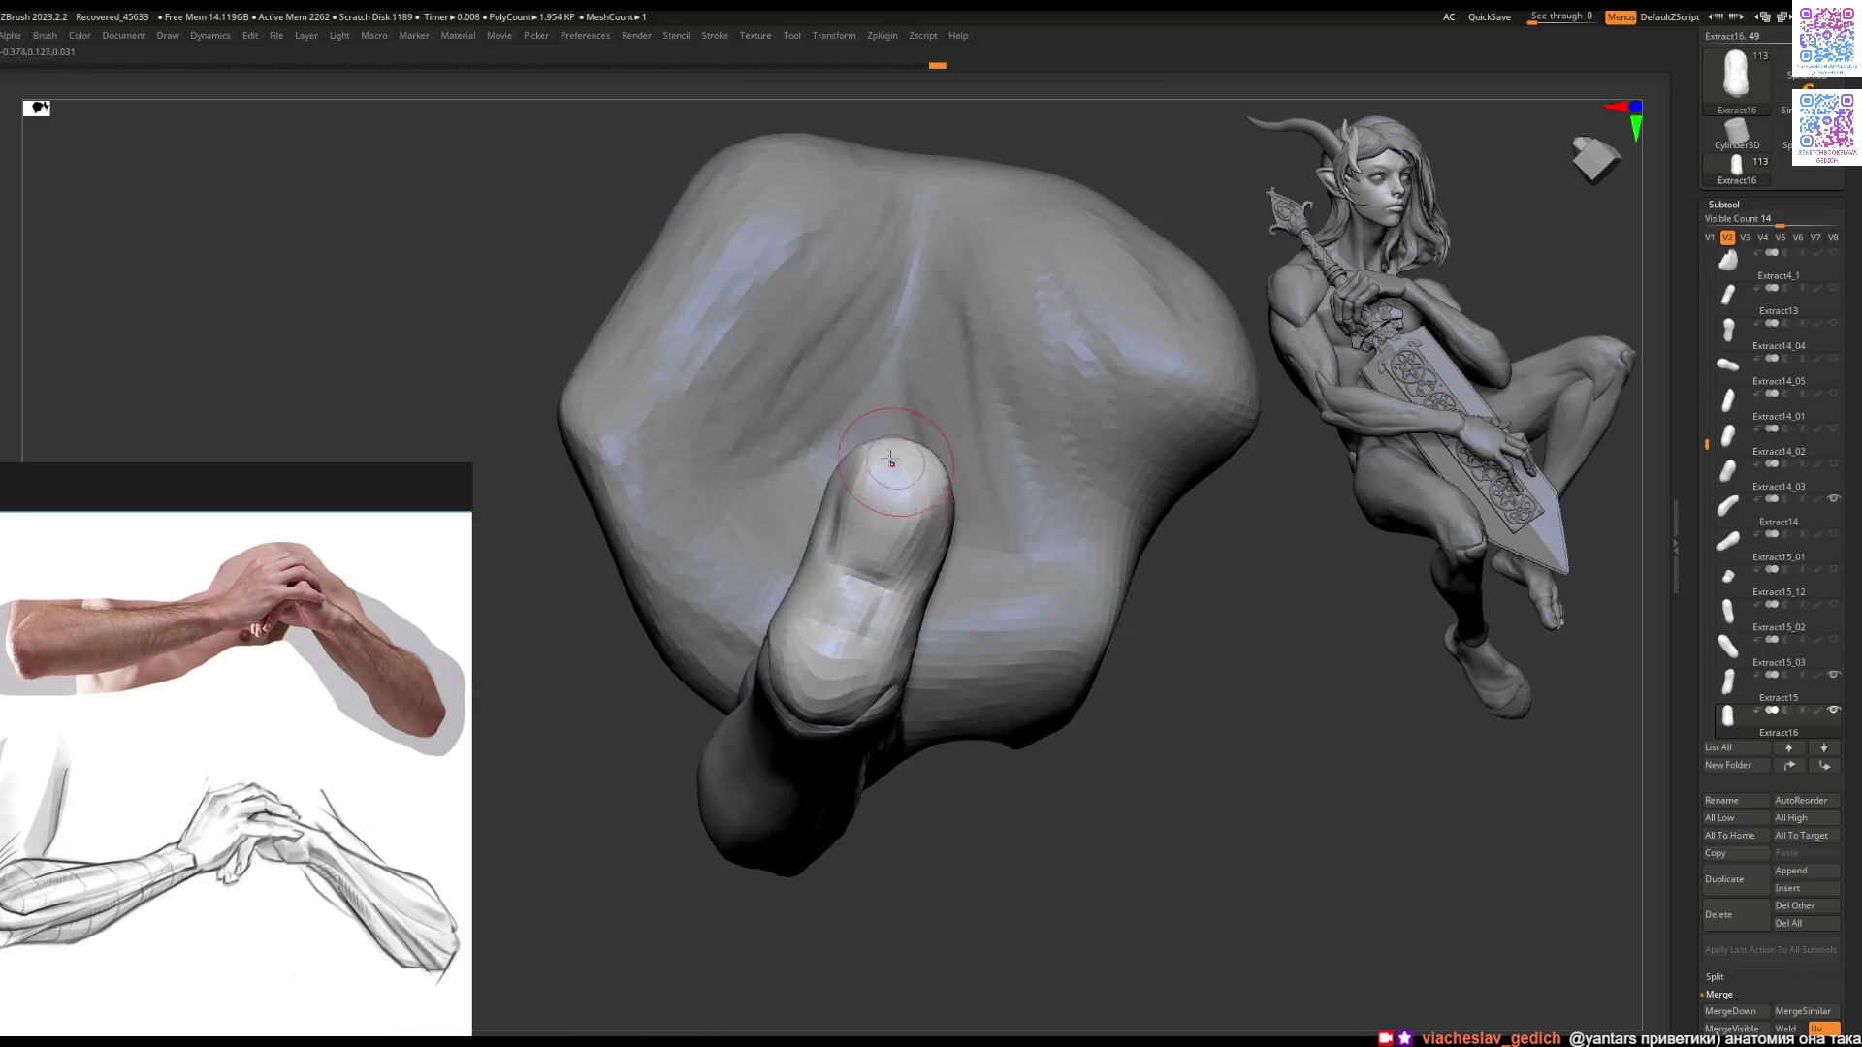
{"action": "key", "text": "space"}
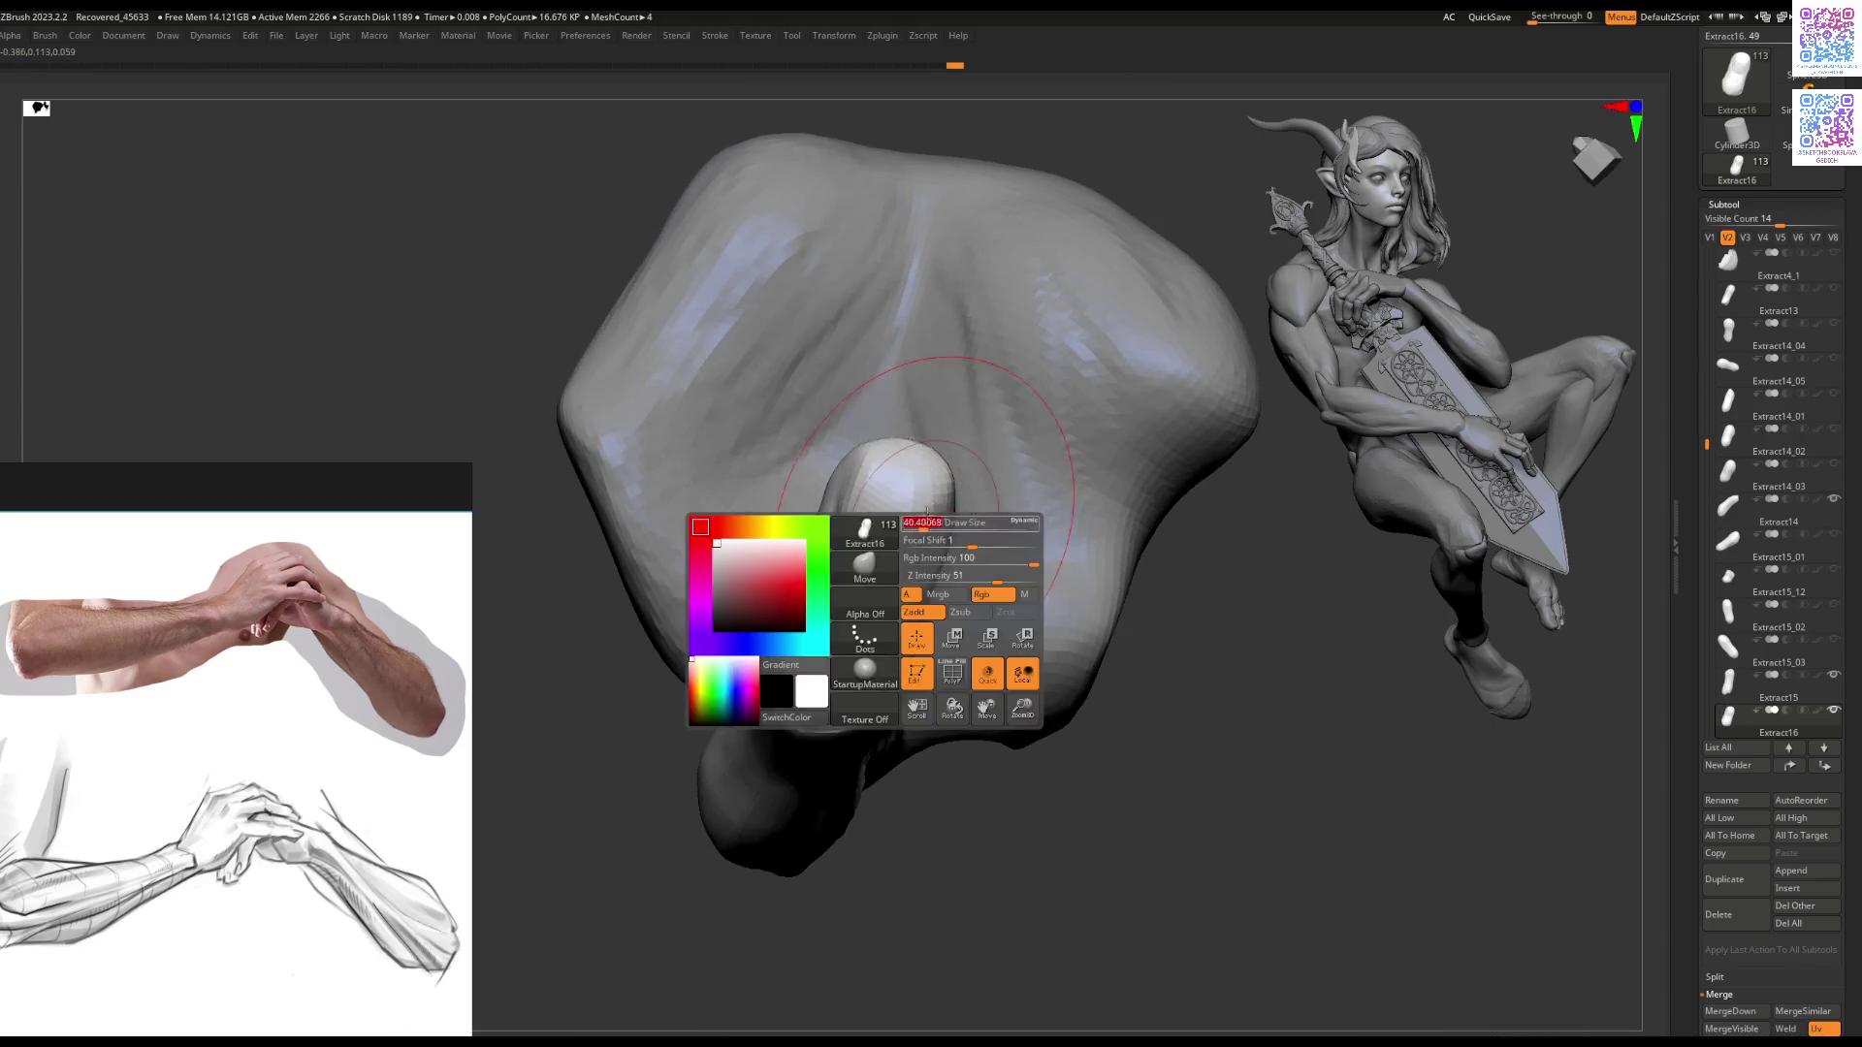
{"action": "right_click_drag", "start_coordinate": [840, 526], "coordinate": [931, 496]}
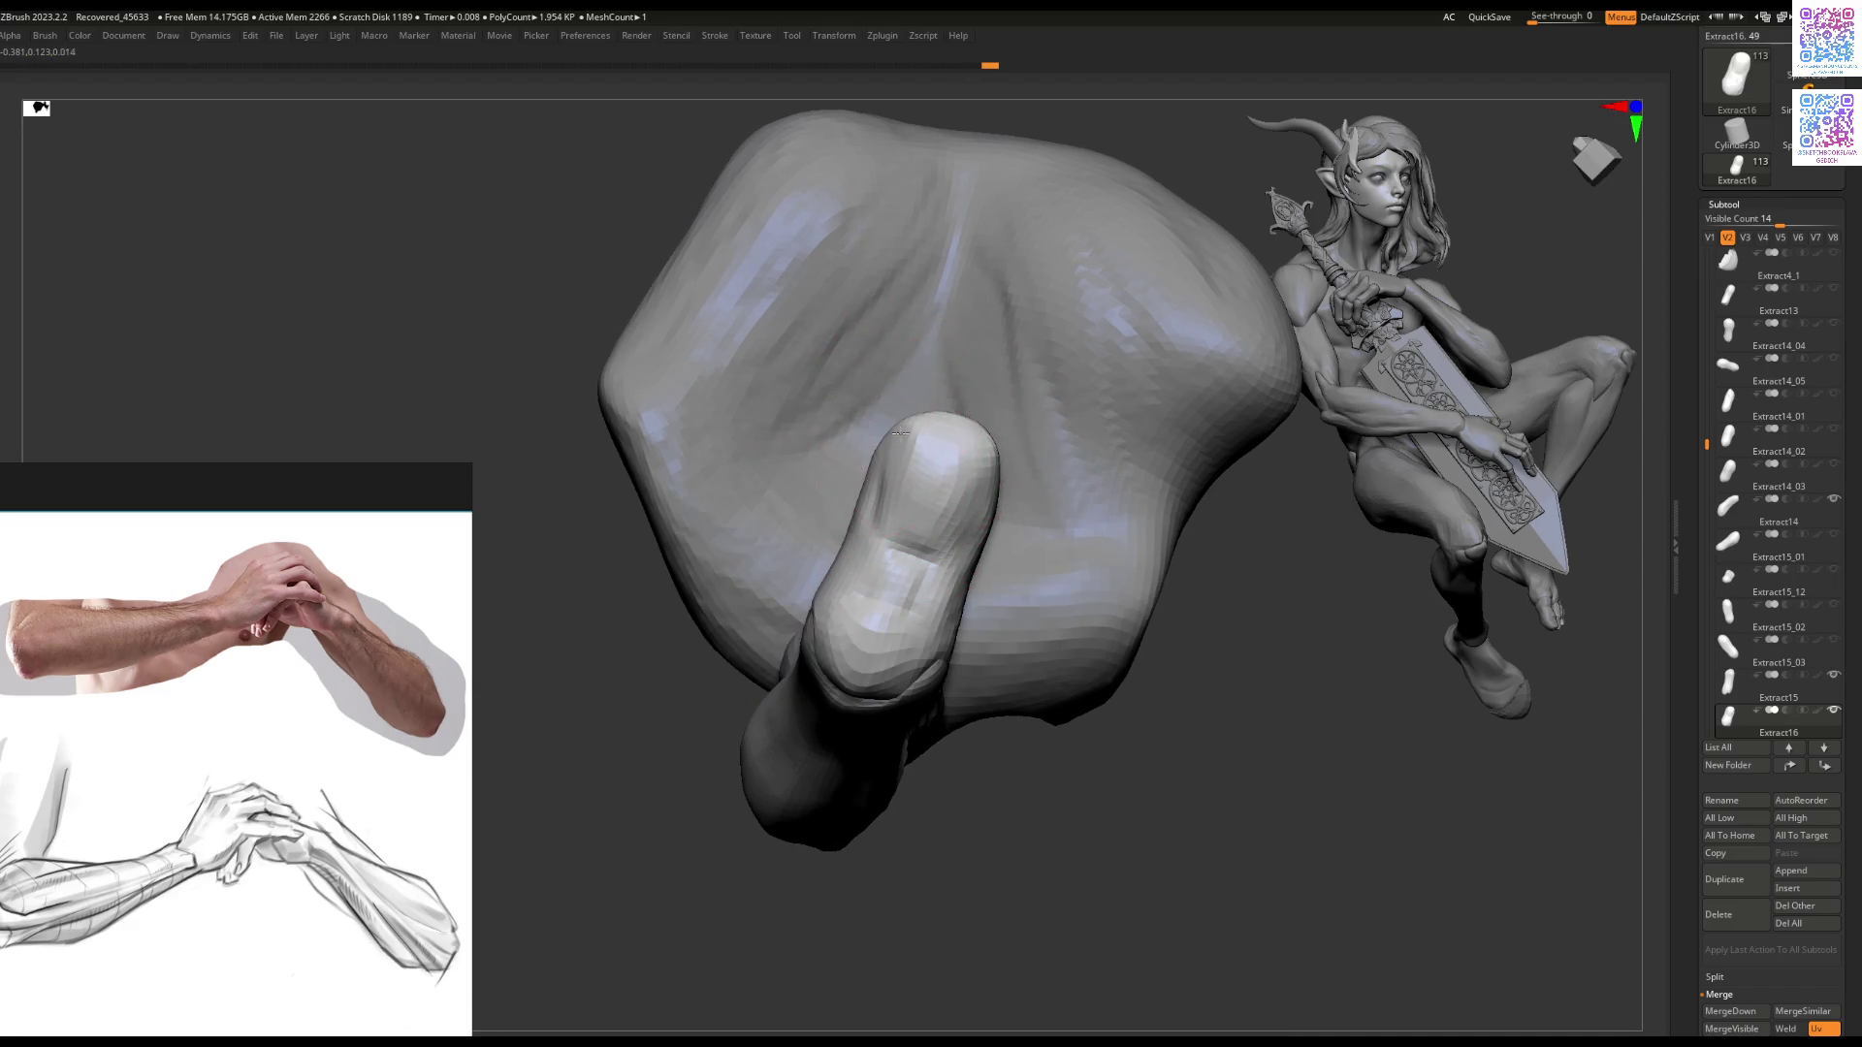
{"action": "key", "text": "space"}
{"action": "mouse_move", "coordinate": [926, 580]}
{"action": "right_mouse_down"}
{"action": "mouse_move", "coordinate": [887, 490]}
{"action": "mouse_move", "coordinate": [853, 581]}
{"action": "mouse_move", "coordinate": [818, 528]}
{"action": "mouse_move", "coordinate": [981, 374]}
{"action": "mouse_move", "coordinate": [879, 389]}
{"action": "mouse_move", "coordinate": [903, 549]}
{"action": "mouse_move", "coordinate": [834, 589]}
{"action": "right_mouse_up"}
{"action": "left_click", "coordinate": [851, 565], "text": "alt"}
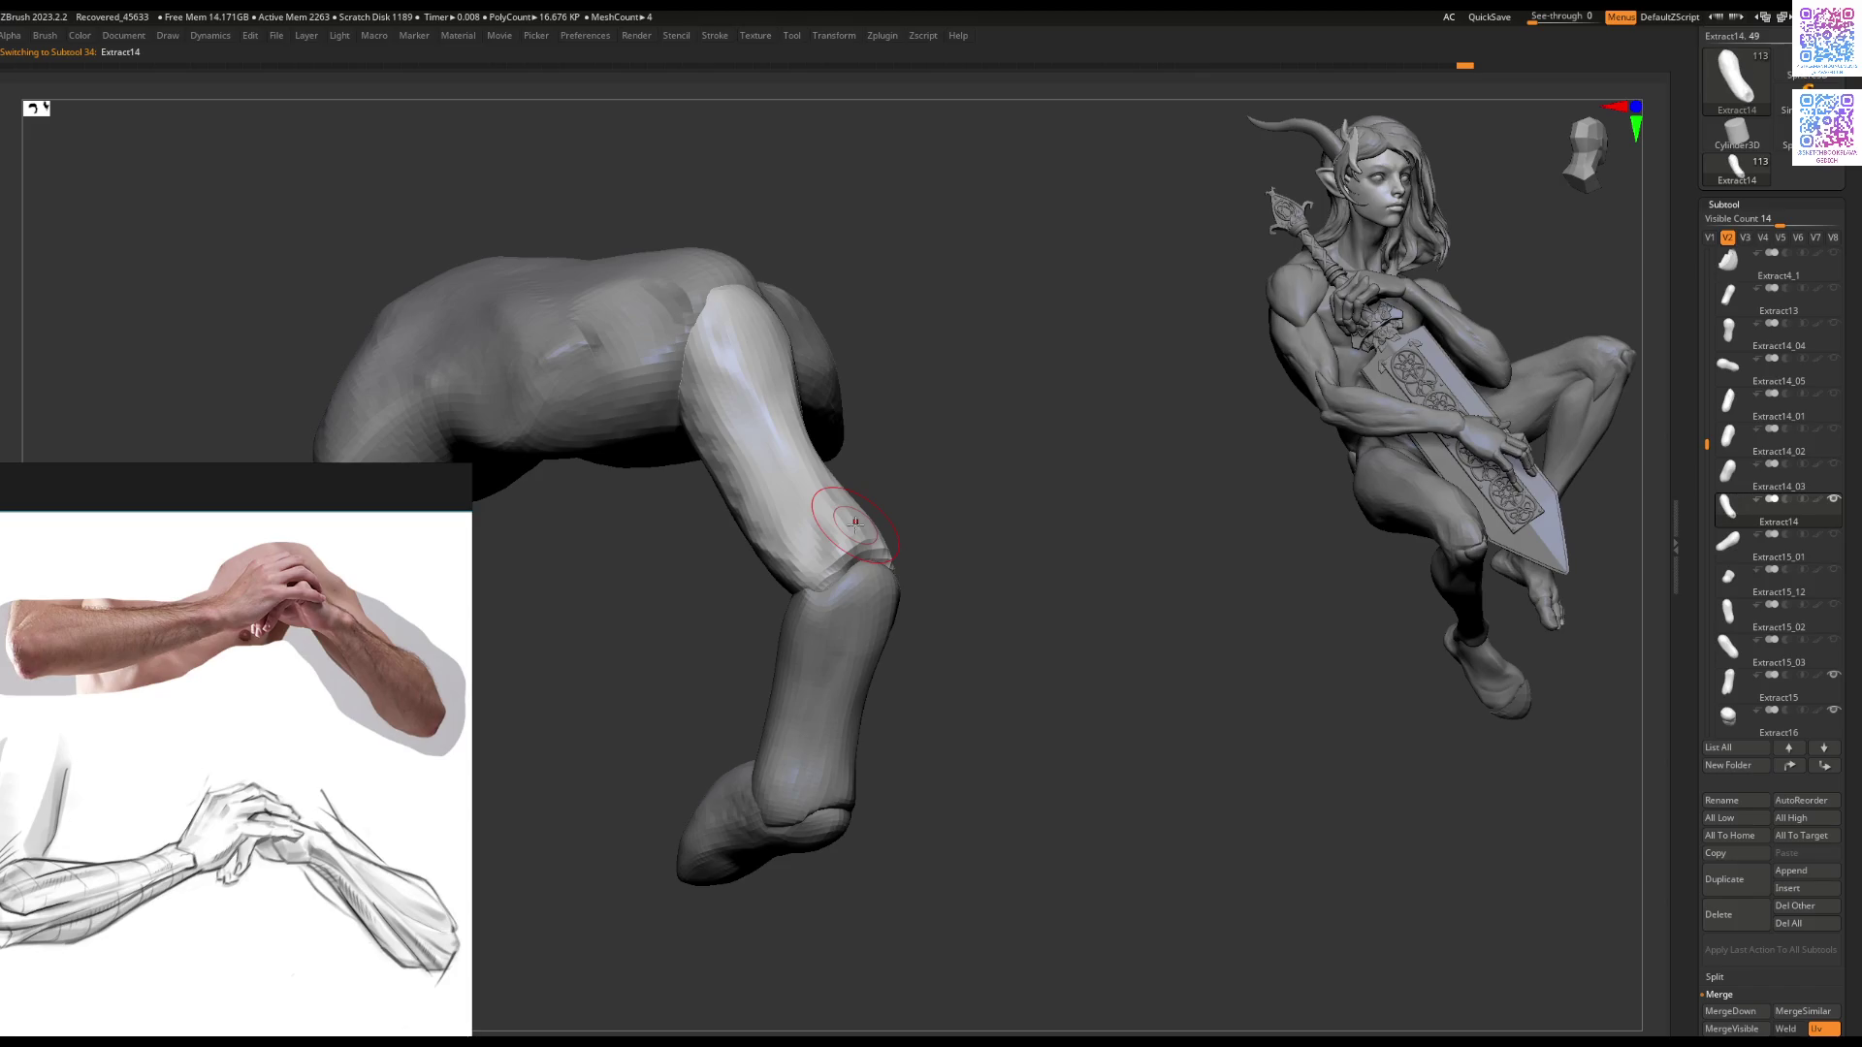
Step: Select Extract14 and smooth the tip of the lower finger segment
{"action": "mouse_move", "coordinate": [911, 441]}
{"action": "right_mouse_down"}
{"action": "mouse_move", "coordinate": [815, 706]}
{"action": "mouse_move", "coordinate": [801, 524]}
{"action": "mouse_move", "coordinate": [834, 525]}
{"action": "right_mouse_up"}
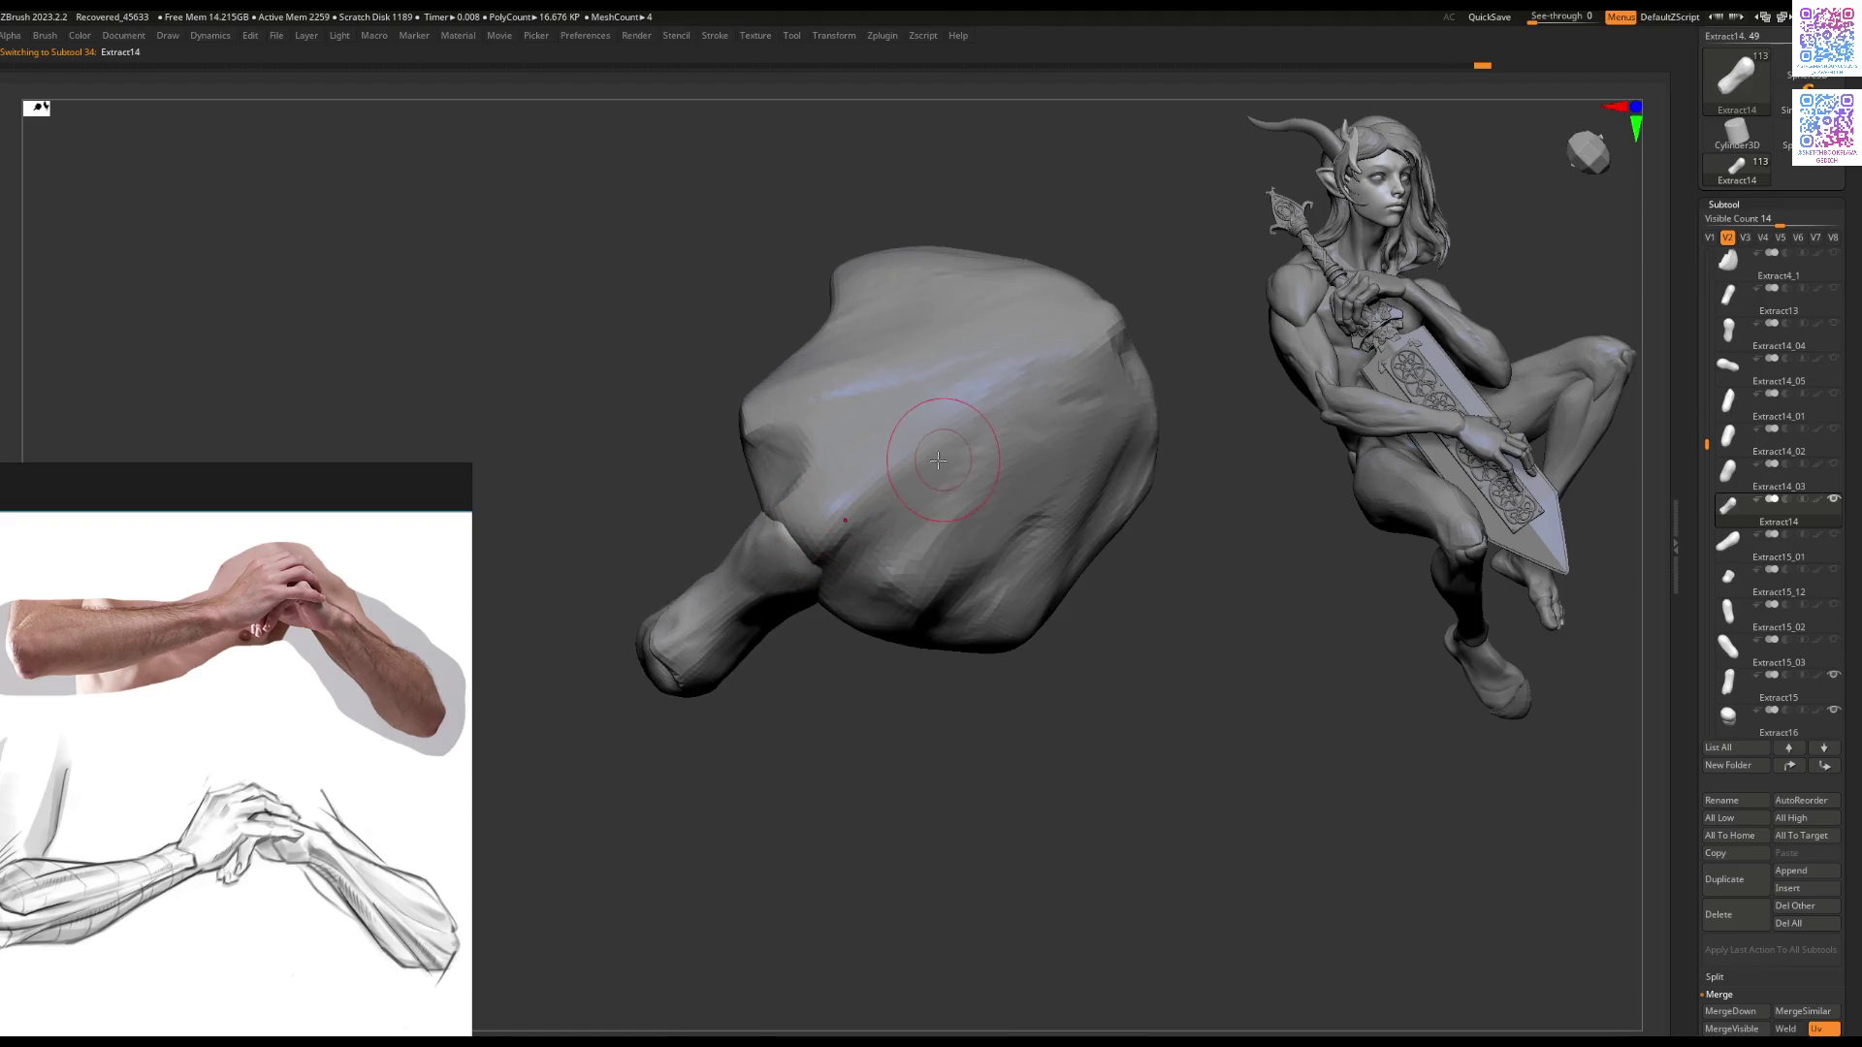
{"action": "left_click", "coordinate": [790, 545], "text": "alt"}
{"action": "mouse_move", "coordinate": [782, 553]}
{"action": "right_mouse_down"}
{"action": "mouse_move", "coordinate": [902, 416]}
{"action": "mouse_move", "coordinate": [807, 645]}
{"action": "mouse_move", "coordinate": [873, 572]}
{"action": "mouse_move", "coordinate": [947, 541]}
{"action": "right_mouse_up"}
{"action": "left_click", "coordinate": [807, 633], "text": "alt"}
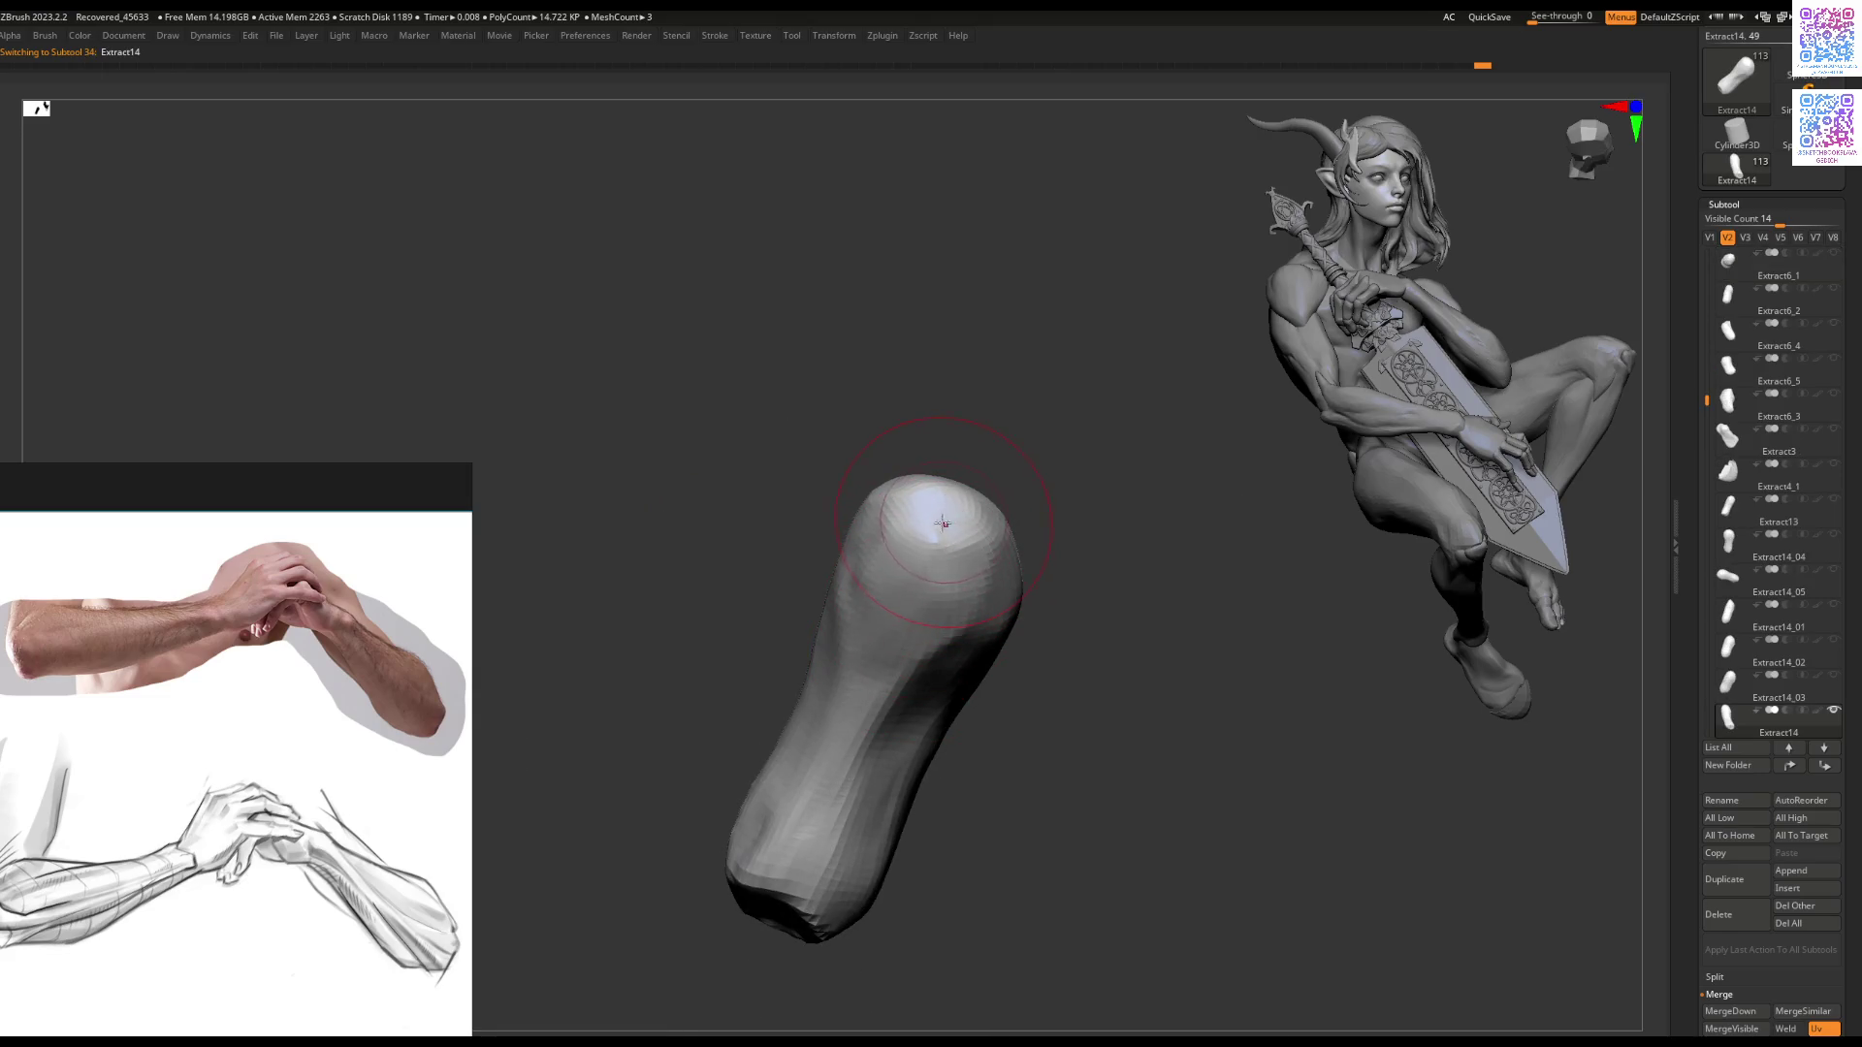
{"action": "key", "text": "space"}
{"action": "mouse_move", "coordinate": [931, 524]}
{"action": "left_mouse_down"}
{"action": "mouse_move", "coordinate": [996, 524]}
{"action": "mouse_move", "coordinate": [939, 489]}
{"action": "left_mouse_up"}
Step: Orbit to check the finger, then show all subtools with visibility set V1
{"action": "mouse_move", "coordinate": [929, 590]}
{"action": "right_mouse_down"}
{"action": "mouse_move", "coordinate": [873, 553]}
{"action": "mouse_move", "coordinate": [926, 528]}
{"action": "mouse_move", "coordinate": [1138, 549]}
{"action": "mouse_move", "coordinate": [1197, 623]}
{"action": "mouse_move", "coordinate": [941, 653]}
{"action": "mouse_move", "coordinate": [910, 708]}
{"action": "right_mouse_up"}
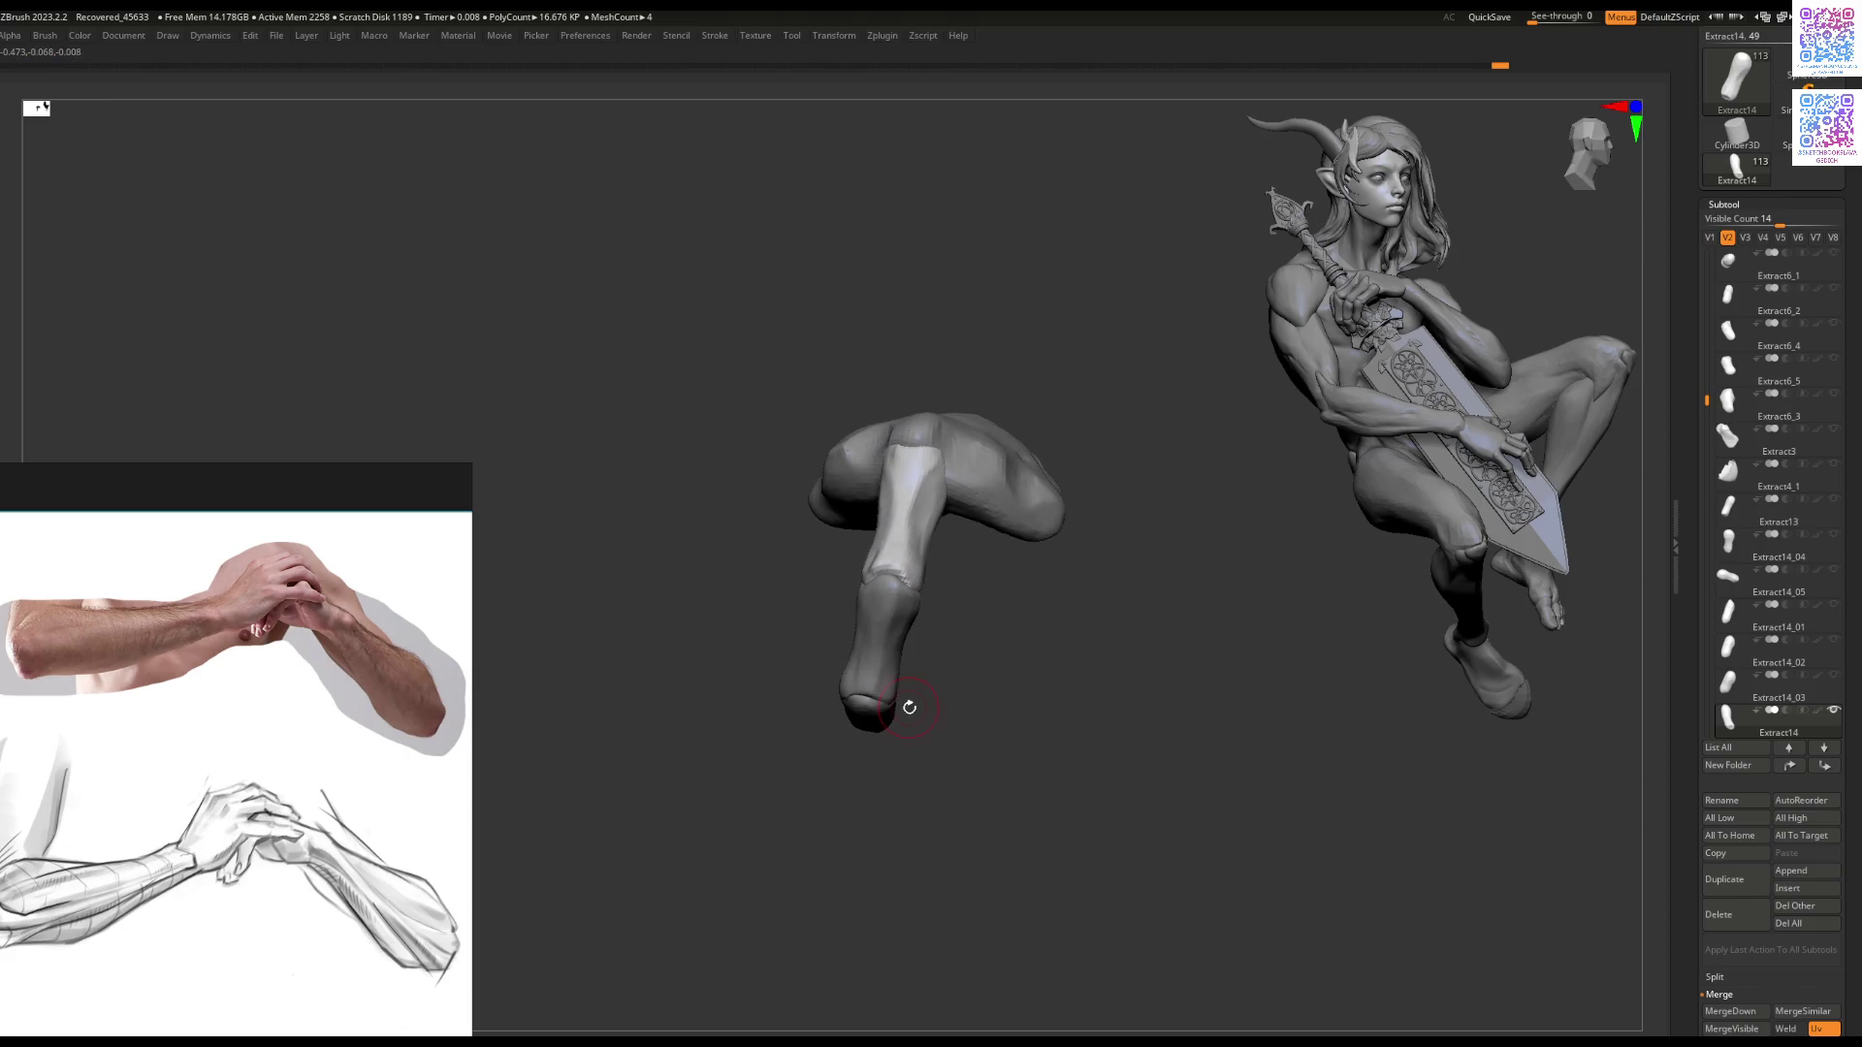
{"action": "mouse_move", "coordinate": [886, 551]}
{"action": "right_mouse_down"}
{"action": "mouse_move", "coordinate": [862, 571]}
{"action": "mouse_move", "coordinate": [935, 572]}
{"action": "mouse_move", "coordinate": [915, 466]}
{"action": "mouse_move", "coordinate": [830, 485]}
{"action": "right_mouse_up"}
{"action": "left_click", "coordinate": [1712, 239]}
{"action": "mouse_move", "coordinate": [773, 504]}
{"action": "left_mouse_down"}
{"action": "mouse_move", "coordinate": [894, 709]}
{"action": "mouse_move", "coordinate": [906, 538]}
{"action": "left_mouse_up"}
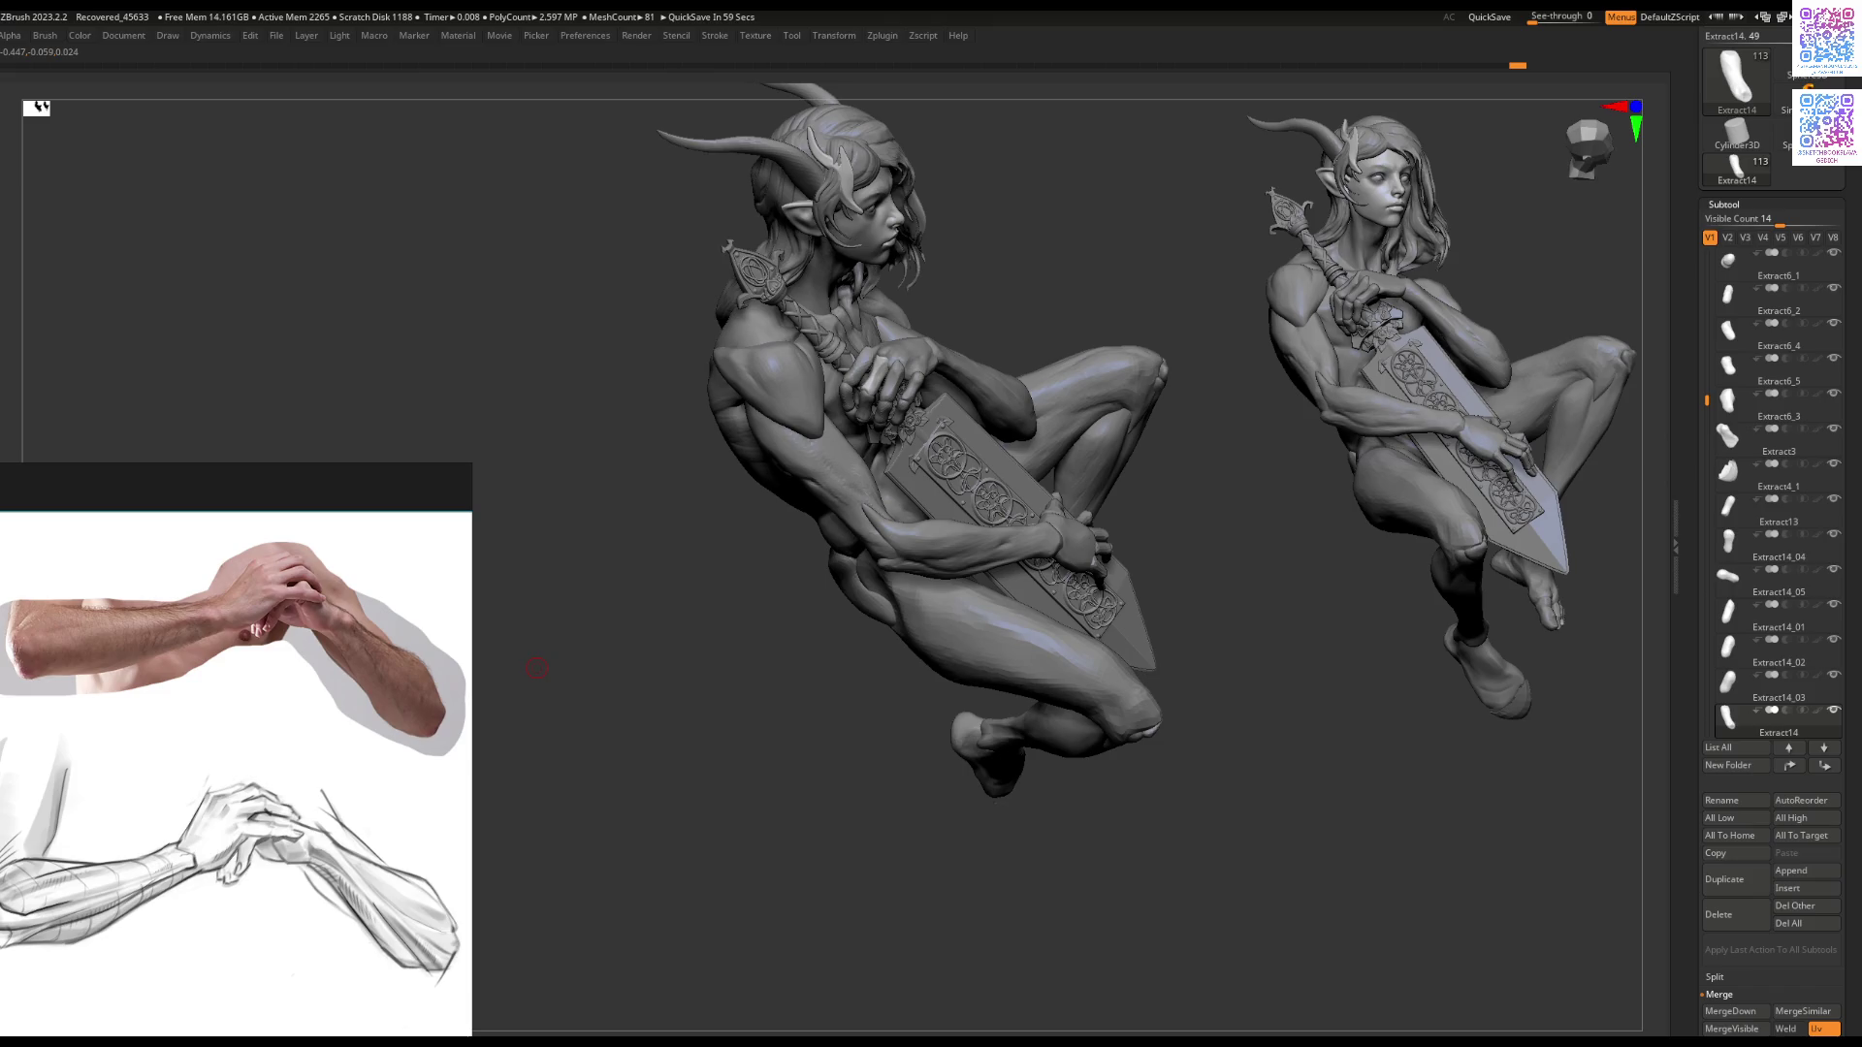
Step: Select the Extract15 finger in the clasped hand, reshape it, and Solo it
{"action": "mouse_move", "coordinate": [739, 616]}
{"action": "left_mouse_down"}
{"action": "mouse_move", "coordinate": [752, 587]}
{"action": "mouse_move", "coordinate": [824, 582]}
{"action": "mouse_move", "coordinate": [749, 626]}
{"action": "left_mouse_up"}
{"action": "left_click", "coordinate": [776, 596], "text": "alt"}
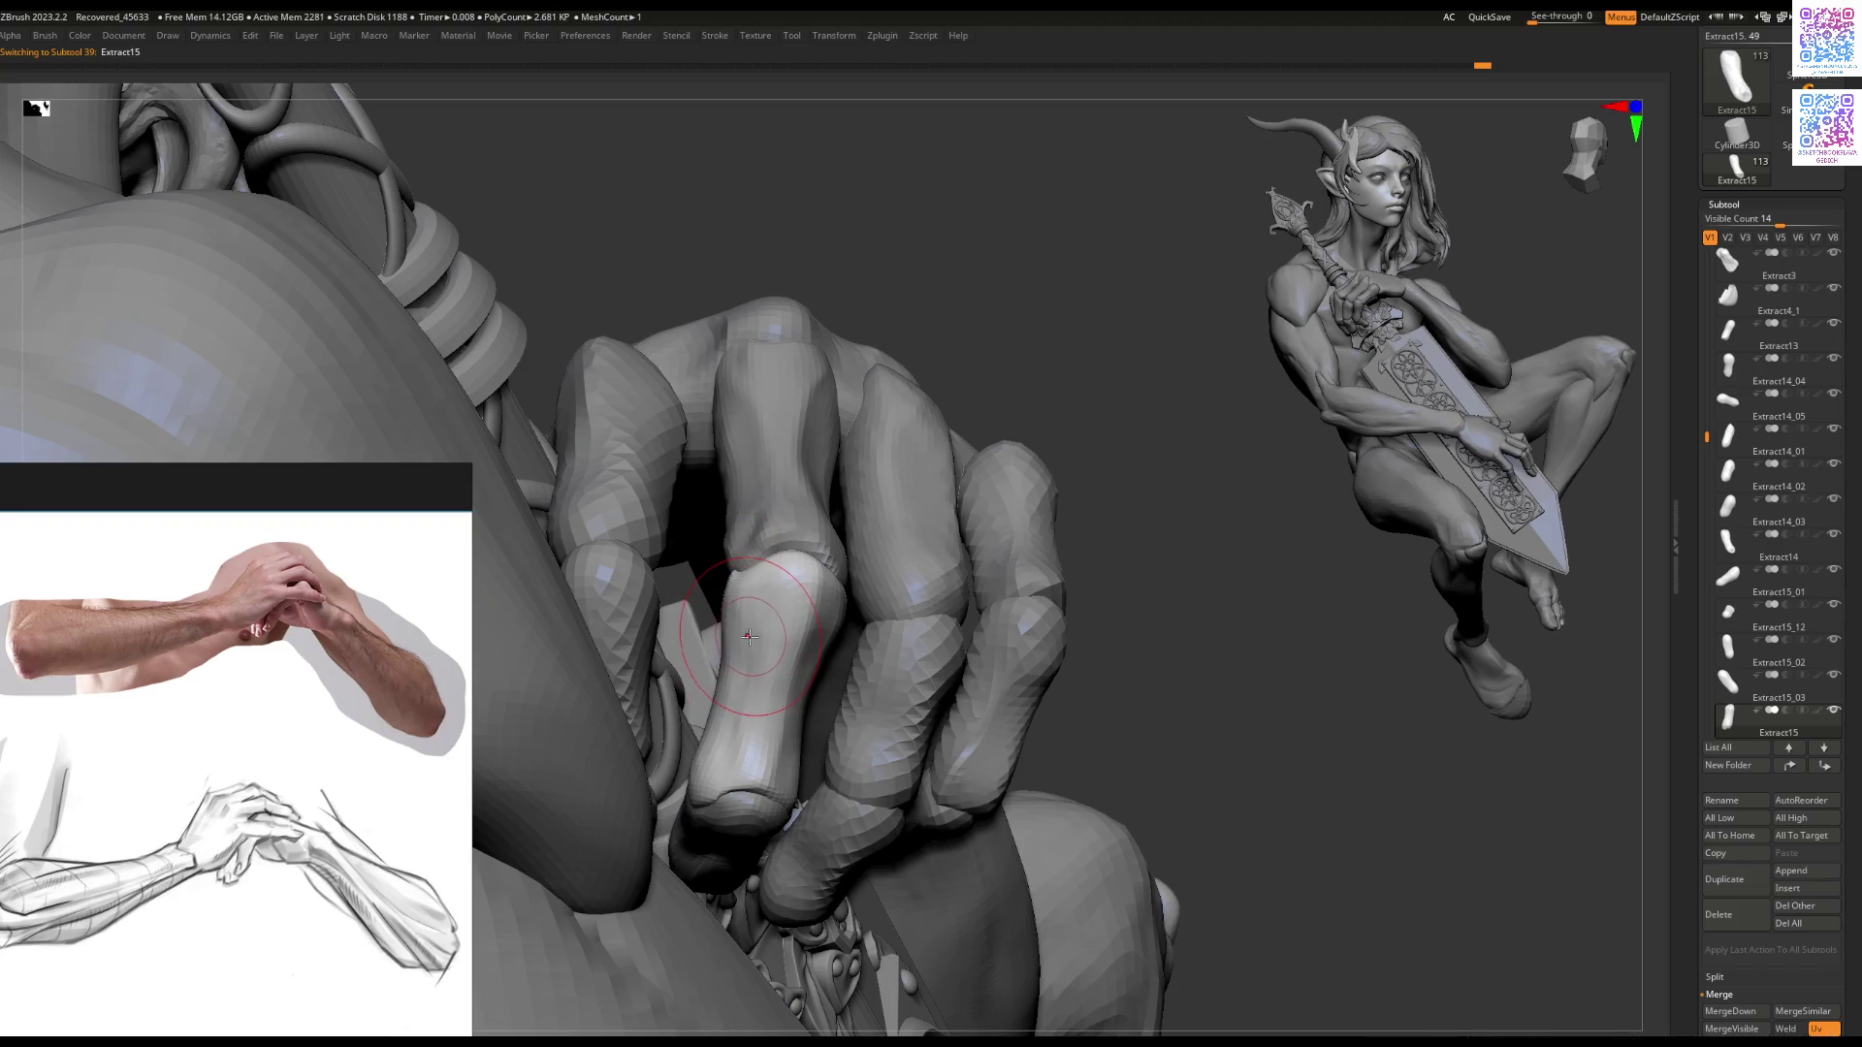
{"action": "left_click_drag", "start_coordinate": [749, 636], "coordinate": [758, 632]}
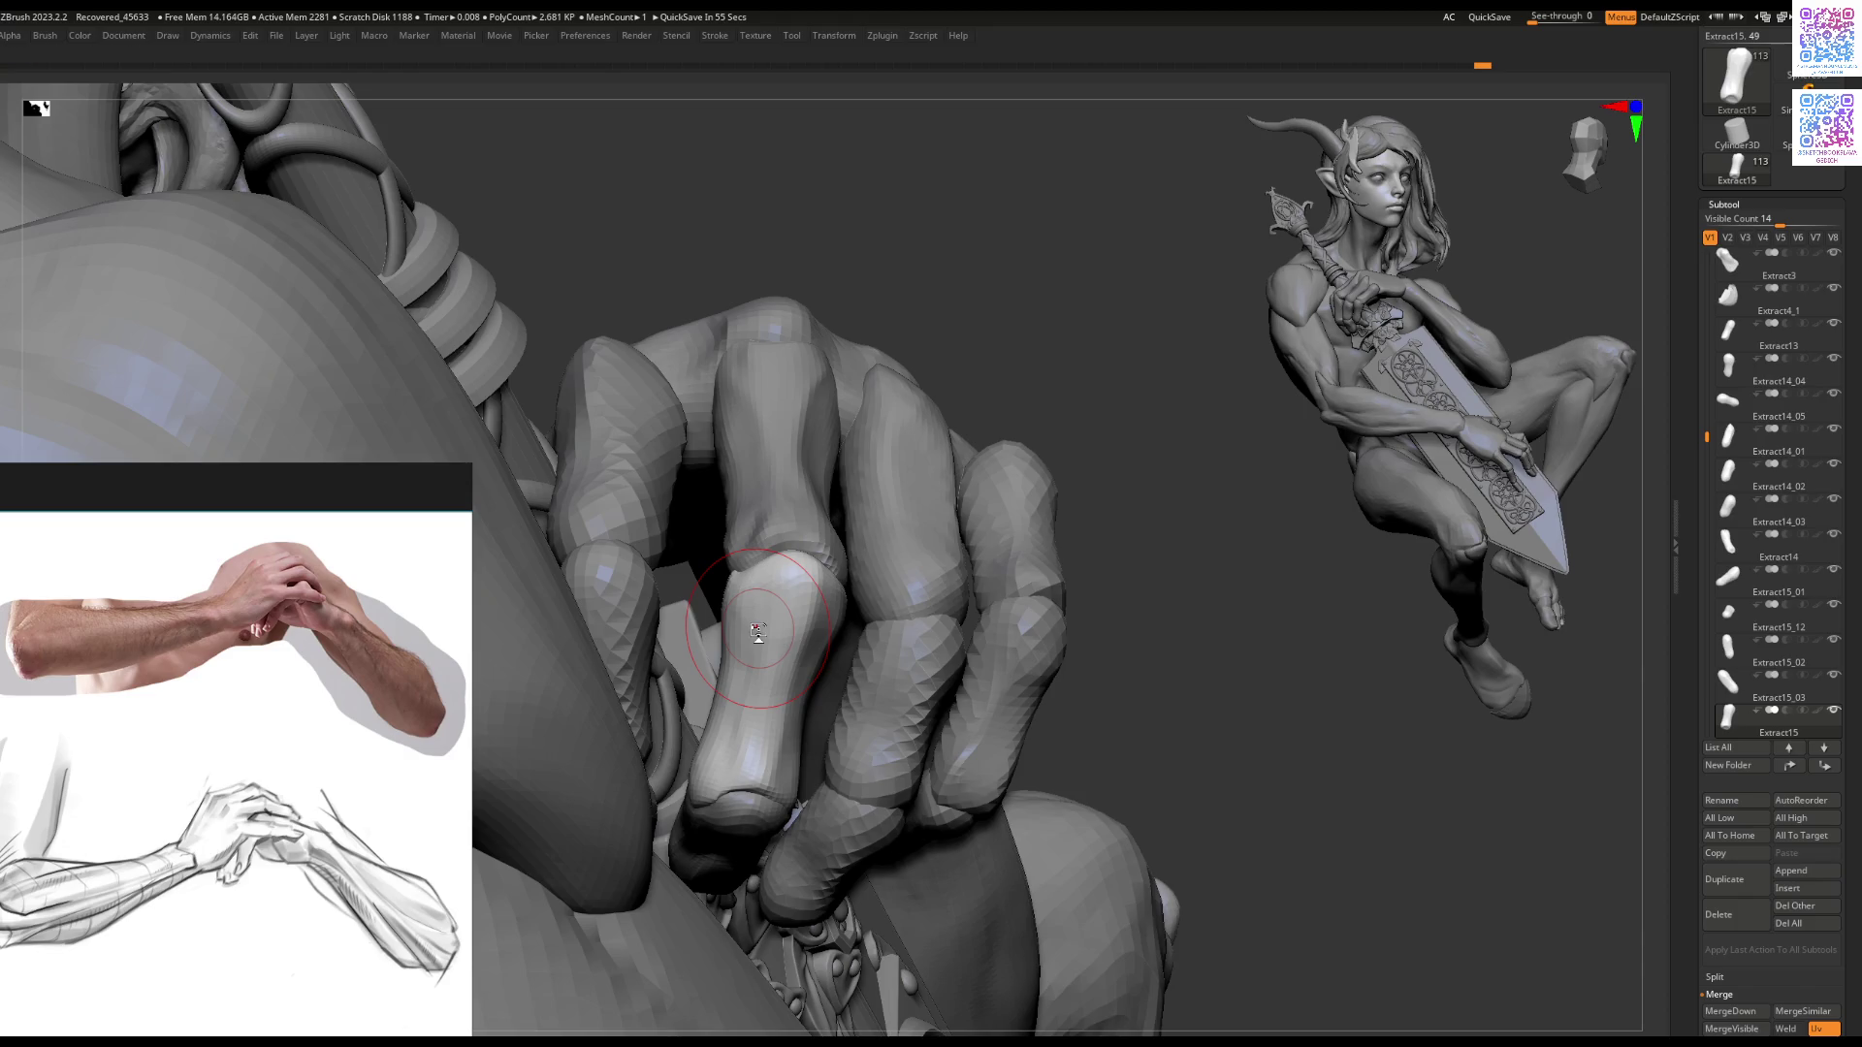
{"action": "mouse_move", "coordinate": [684, 392]}
{"action": "right_mouse_down"}
{"action": "mouse_move", "coordinate": [805, 601]}
{"action": "mouse_move", "coordinate": [776, 543]}
{"action": "mouse_move", "coordinate": [839, 510]}
{"action": "right_mouse_up"}
{"action": "left_click", "coordinate": [805, 601], "text": "ctrl+shift"}
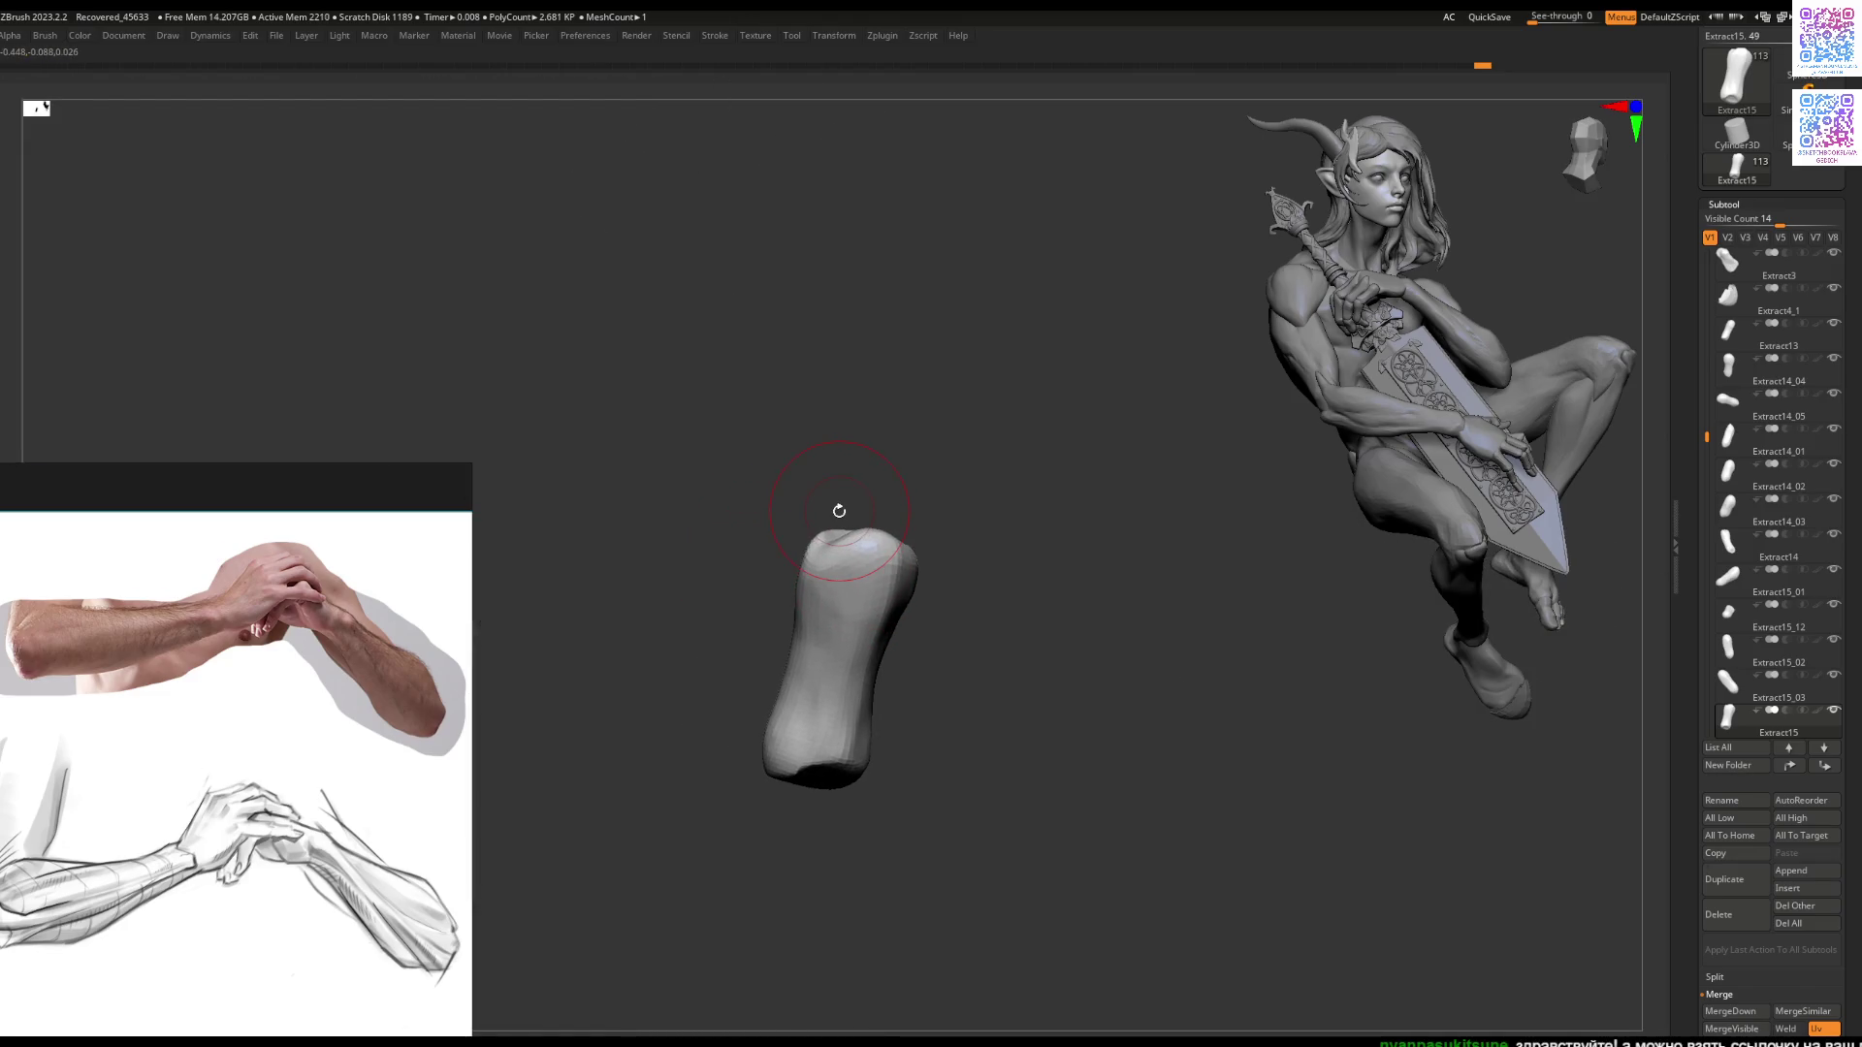
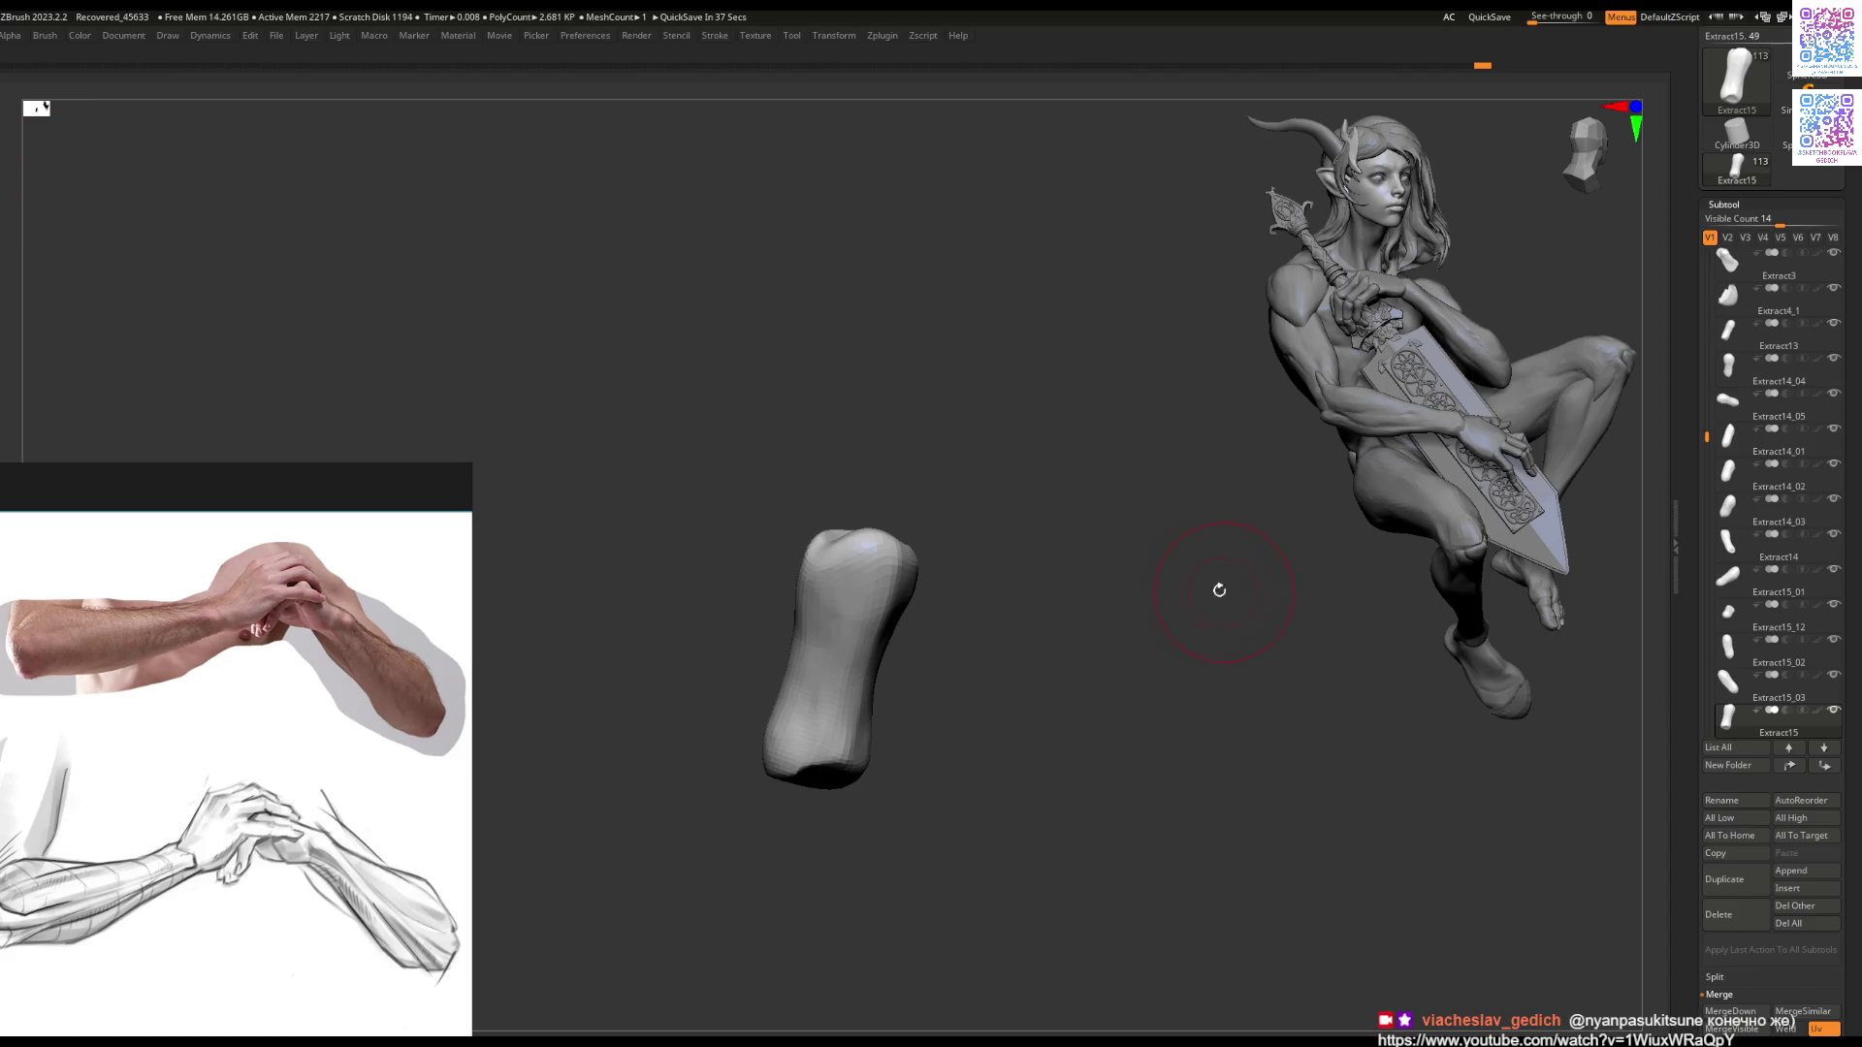
Step: Solo the Extract14 finger and rotate it to inspect, then restore the full figure
{"action": "mouse_move", "coordinate": [893, 582]}
{"action": "right_mouse_down"}
{"action": "mouse_move", "coordinate": [872, 581]}
{"action": "mouse_move", "coordinate": [902, 550]}
{"action": "mouse_move", "coordinate": [829, 538]}
{"action": "mouse_move", "coordinate": [909, 540]}
{"action": "mouse_move", "coordinate": [878, 534]}
{"action": "mouse_move", "coordinate": [902, 465]}
{"action": "mouse_move", "coordinate": [878, 536]}
{"action": "mouse_move", "coordinate": [864, 499]}
{"action": "mouse_move", "coordinate": [881, 422]}
{"action": "right_mouse_up"}
{"action": "key", "text": "ctrl+shift+f"}
{"action": "left_click", "coordinate": [903, 465], "text": "alt"}
{"action": "key", "text": "ctrl+shift+f"}
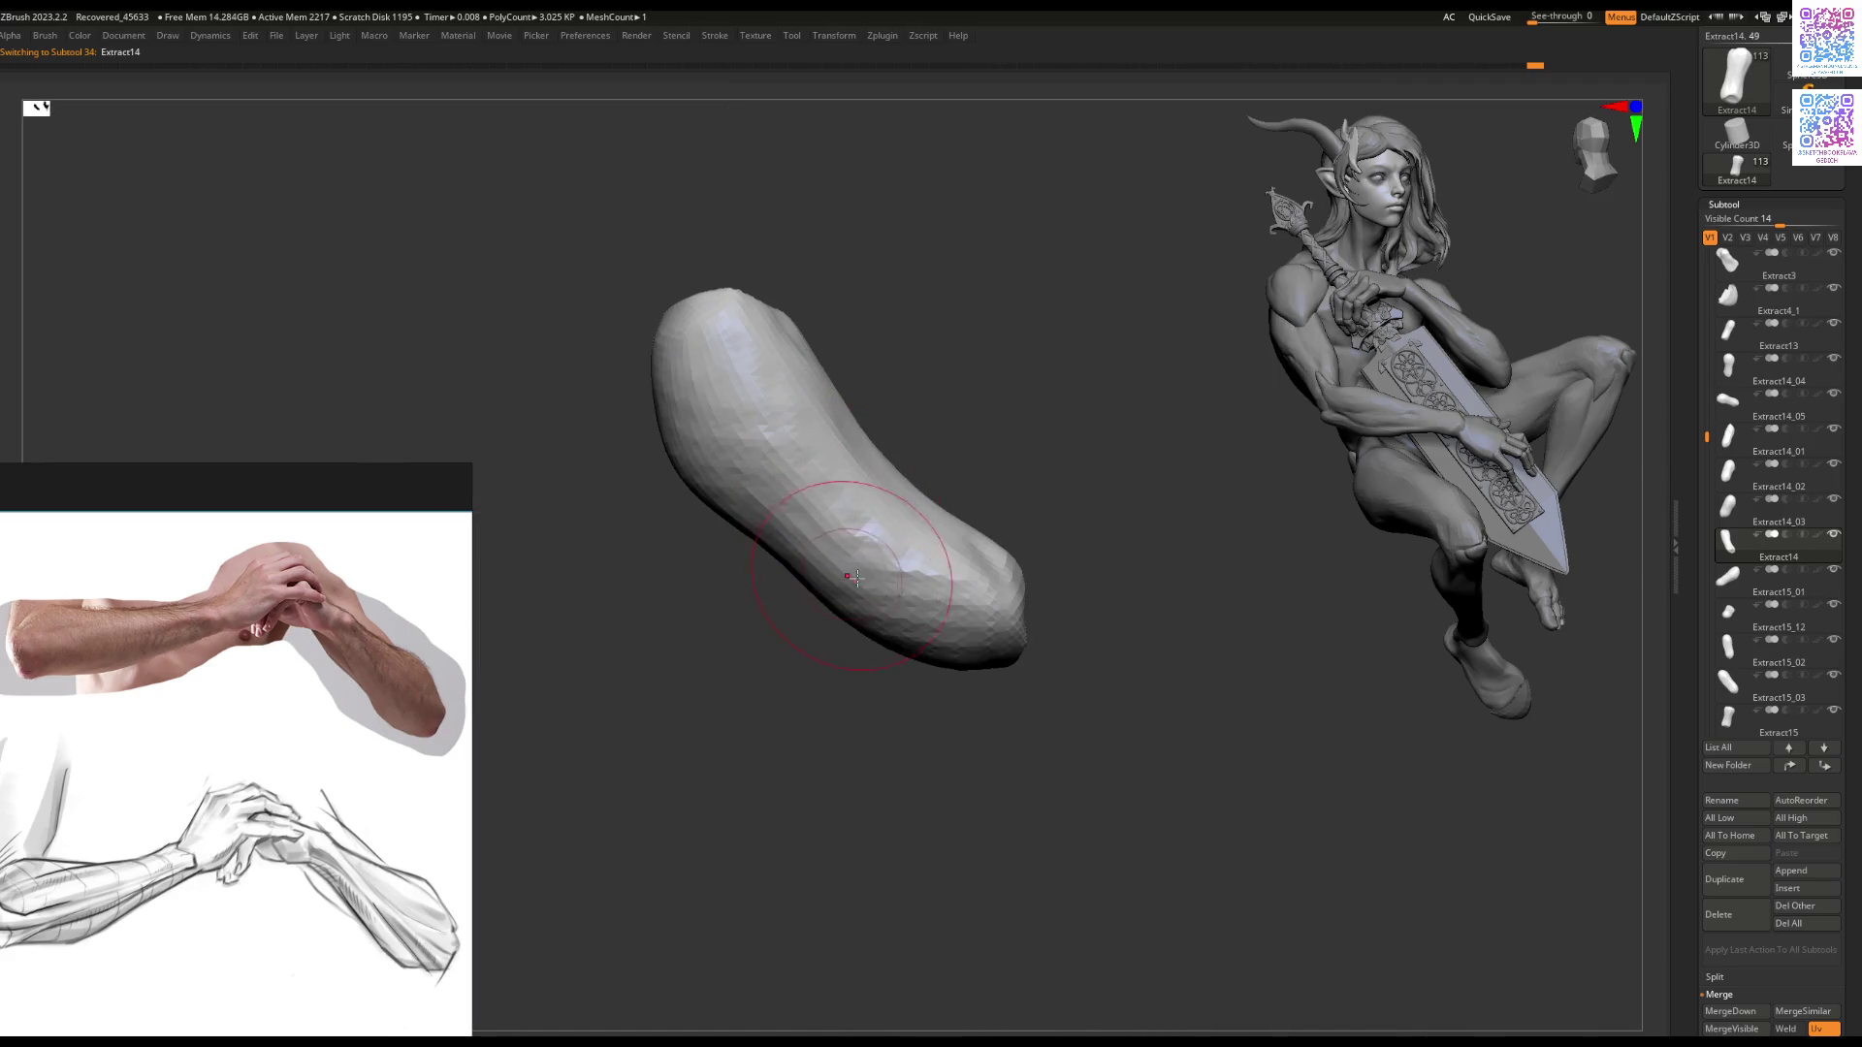
{"action": "right_click_drag", "start_coordinate": [852, 576], "coordinate": [850, 582]}
{"action": "mouse_move", "coordinate": [830, 471]}
{"action": "right_mouse_down"}
{"action": "mouse_move", "coordinate": [824, 551]}
{"action": "mouse_move", "coordinate": [852, 623]}
{"action": "mouse_move", "coordinate": [779, 590]}
{"action": "mouse_move", "coordinate": [787, 517]}
{"action": "mouse_move", "coordinate": [832, 536]}
{"action": "mouse_move", "coordinate": [805, 573]}
{"action": "mouse_move", "coordinate": [725, 587]}
{"action": "right_mouse_up"}
{"action": "key", "text": "ctrl+shift+f"}
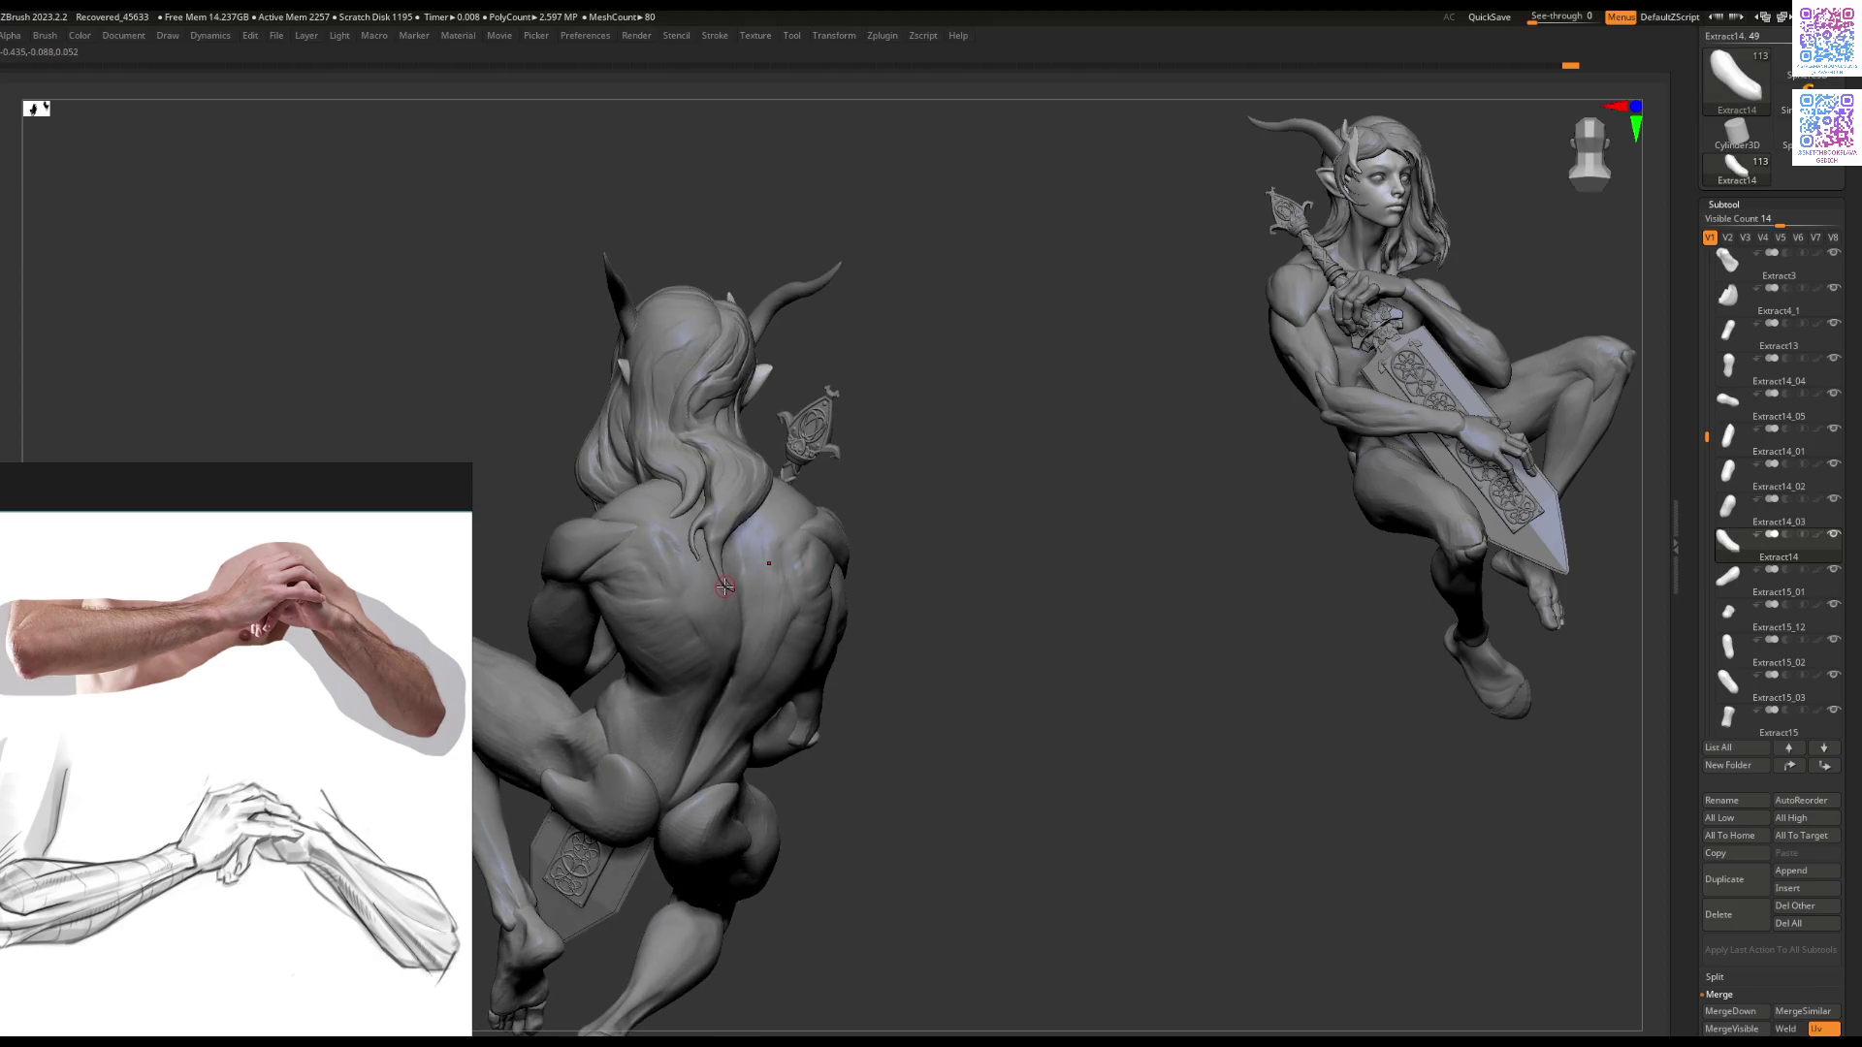
Step: Select the main body (Recovered_Tool) and reduce the brush size
{"action": "right_click_drag", "start_coordinate": [1007, 472], "coordinate": [1012, 529]}
{"action": "mouse_move", "coordinate": [853, 535]}
{"action": "right_mouse_down"}
{"action": "mouse_move", "coordinate": [1047, 549]}
{"action": "mouse_move", "coordinate": [941, 567]}
{"action": "right_mouse_up"}
{"action": "left_click", "coordinate": [1096, 541], "text": "alt"}
{"action": "key", "text": "space"}
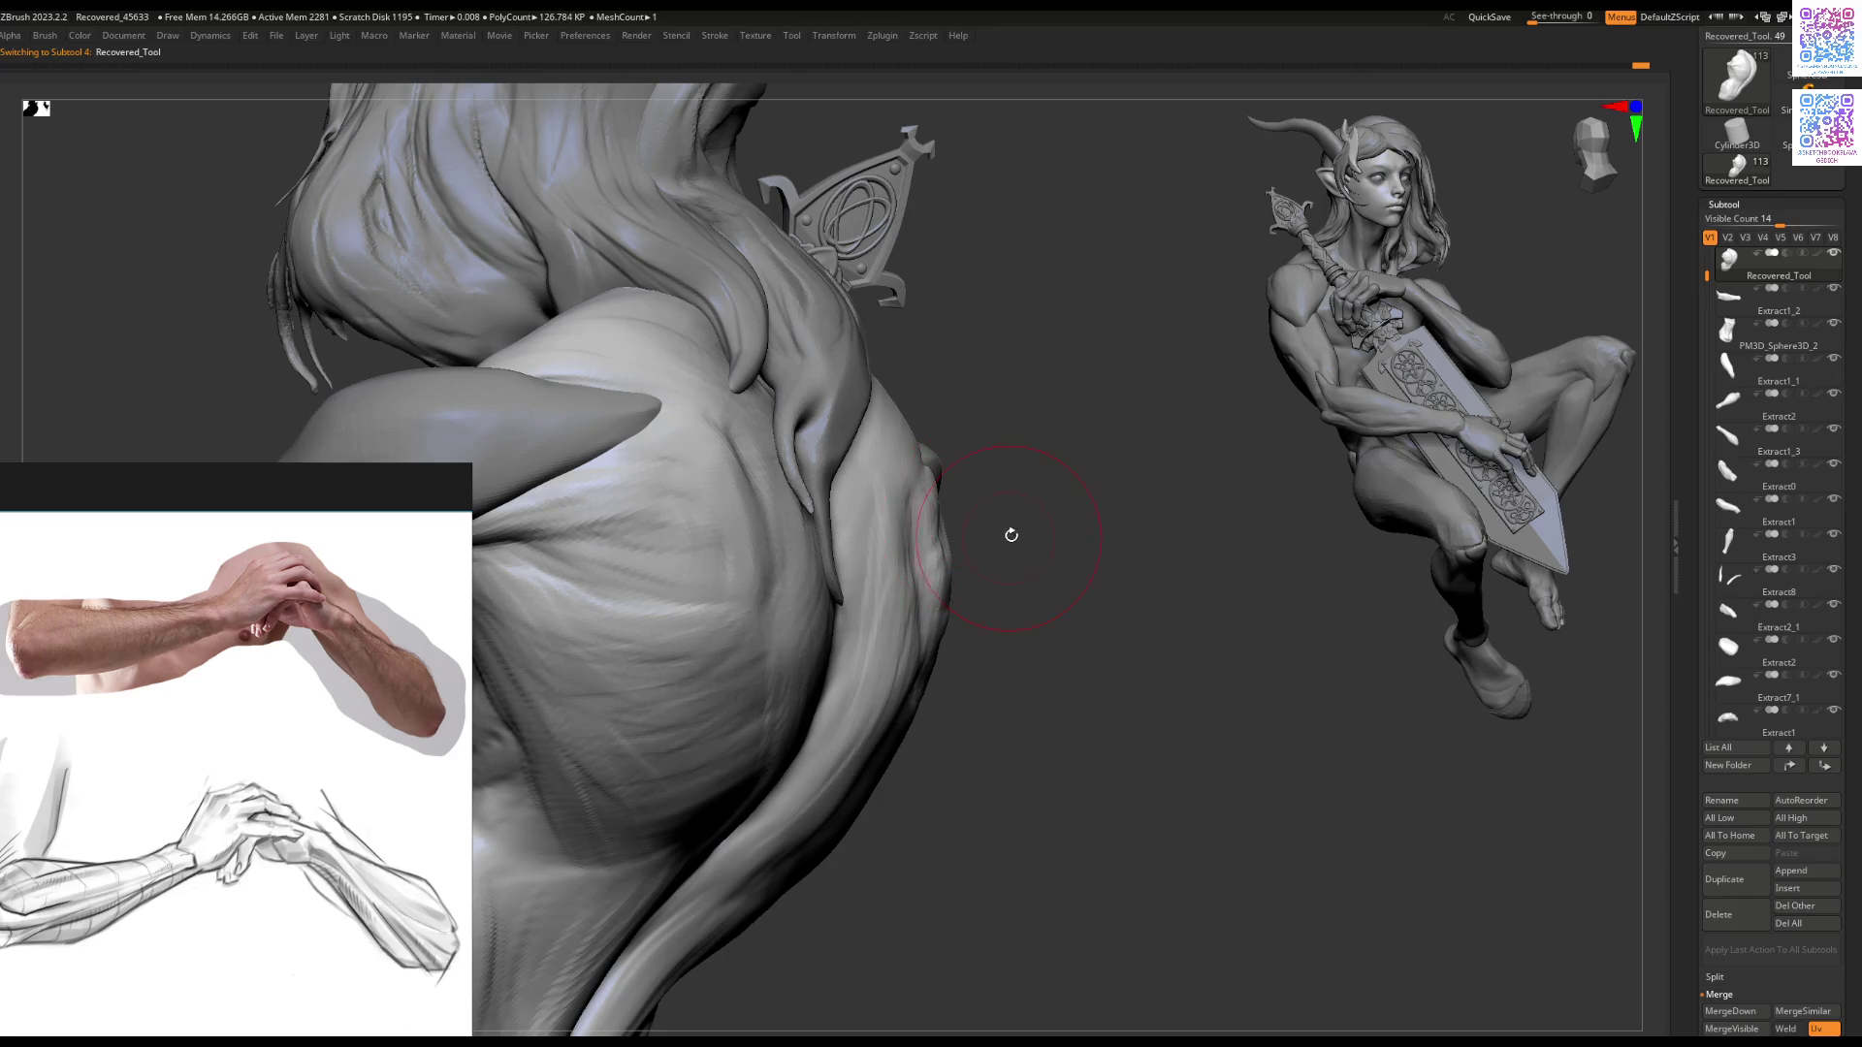
{"action": "key", "text": "["}
Step: Sculpt the shoulder and upper back, checking face, hands and three-quarter torso views
{"action": "mouse_move", "coordinate": [934, 540]}
{"action": "right_mouse_down"}
{"action": "mouse_move", "coordinate": [803, 545]}
{"action": "mouse_move", "coordinate": [934, 627]}
{"action": "right_mouse_up"}
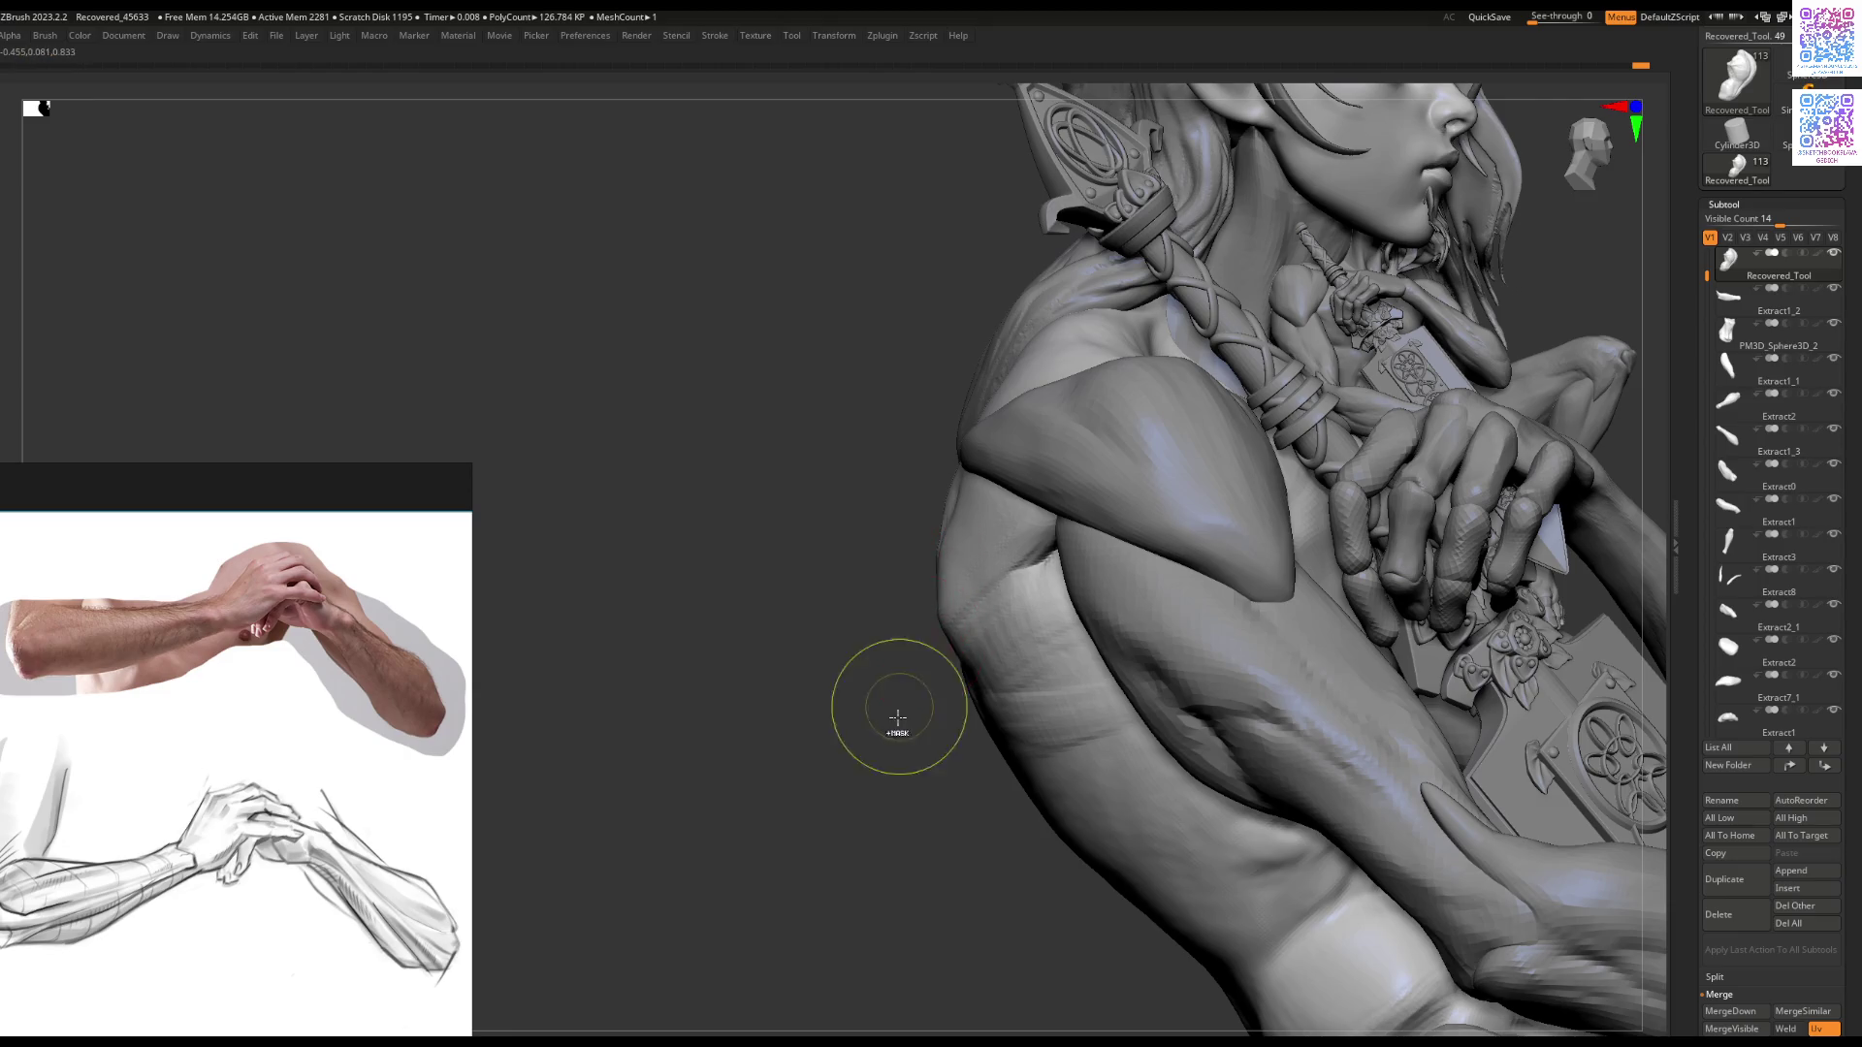
{"action": "key", "text": "f"}
{"action": "mouse_move", "coordinate": [876, 636]}
{"action": "left_mouse_down"}
{"action": "mouse_move", "coordinate": [841, 740]}
{"action": "mouse_move", "coordinate": [969, 707]}
{"action": "mouse_move", "coordinate": [956, 723]}
{"action": "mouse_move", "coordinate": [878, 726]}
{"action": "mouse_move", "coordinate": [873, 748]}
{"action": "mouse_move", "coordinate": [964, 519]}
{"action": "mouse_move", "coordinate": [1020, 503]}
{"action": "mouse_move", "coordinate": [1022, 528]}
{"action": "left_mouse_up"}
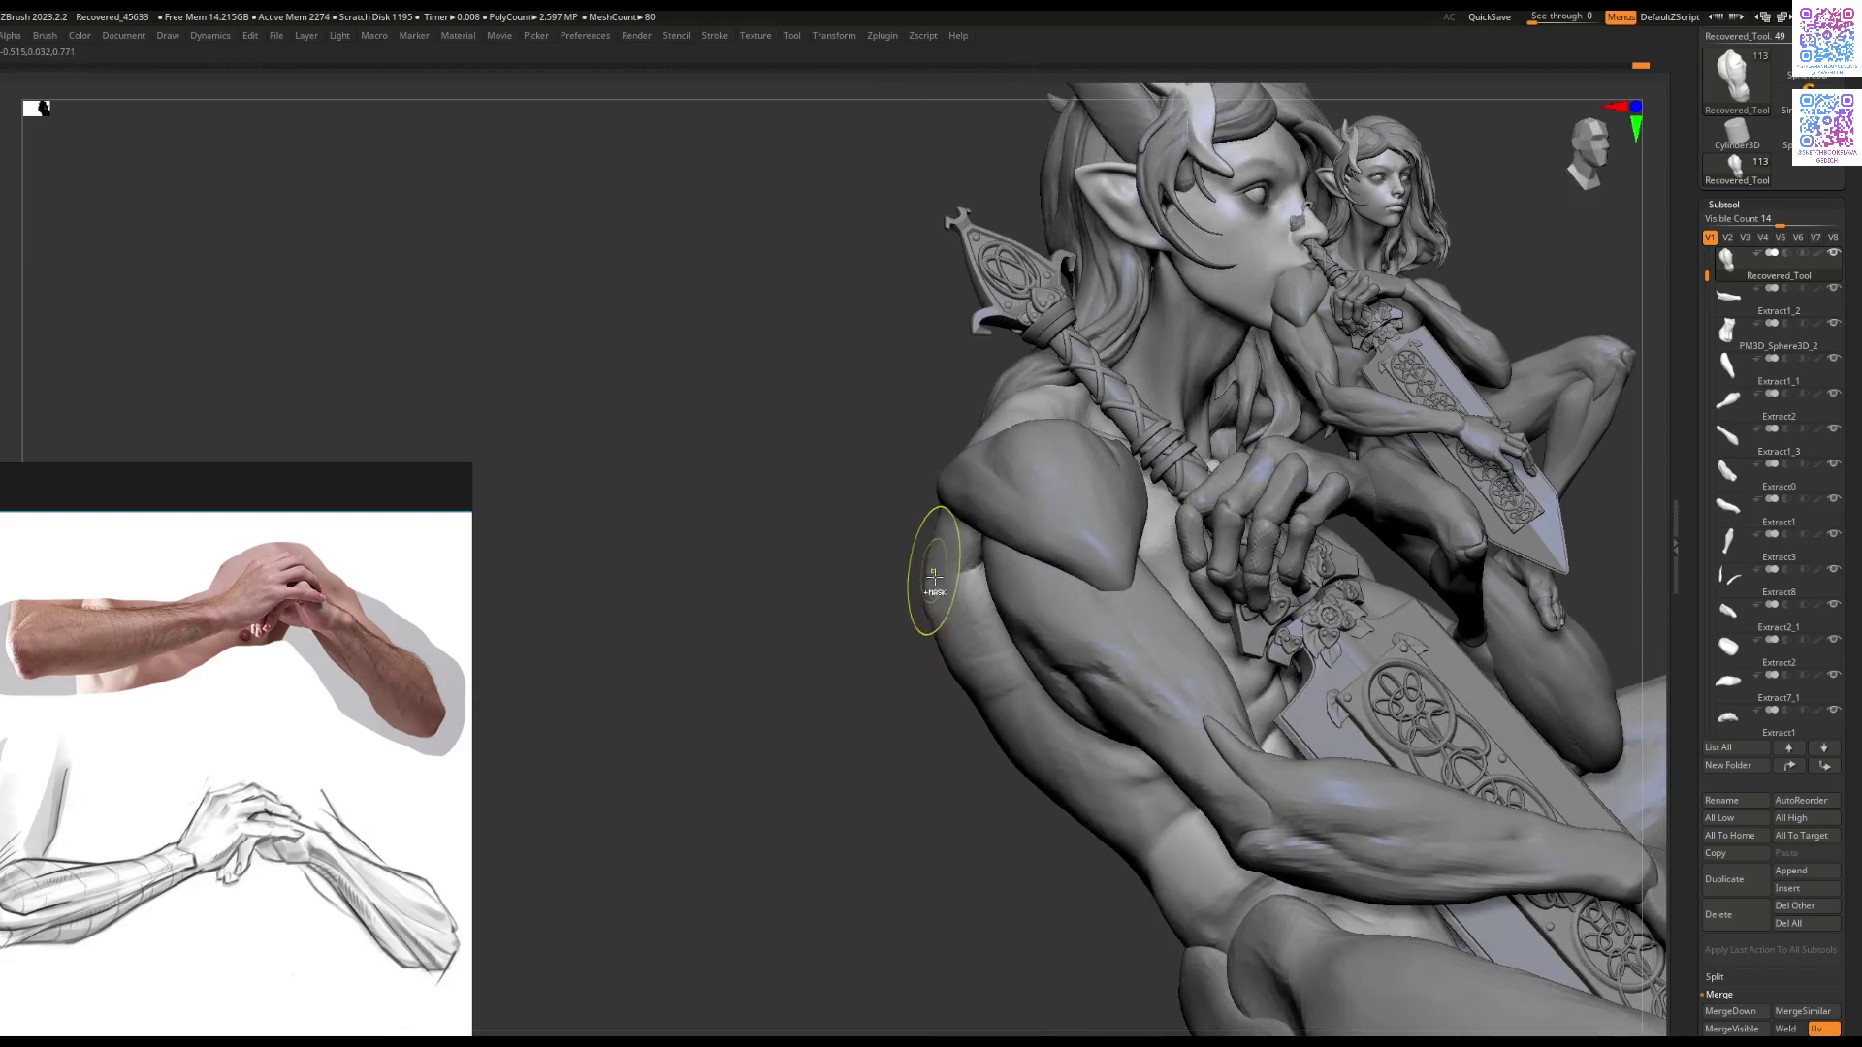
{"action": "key", "text": "space"}
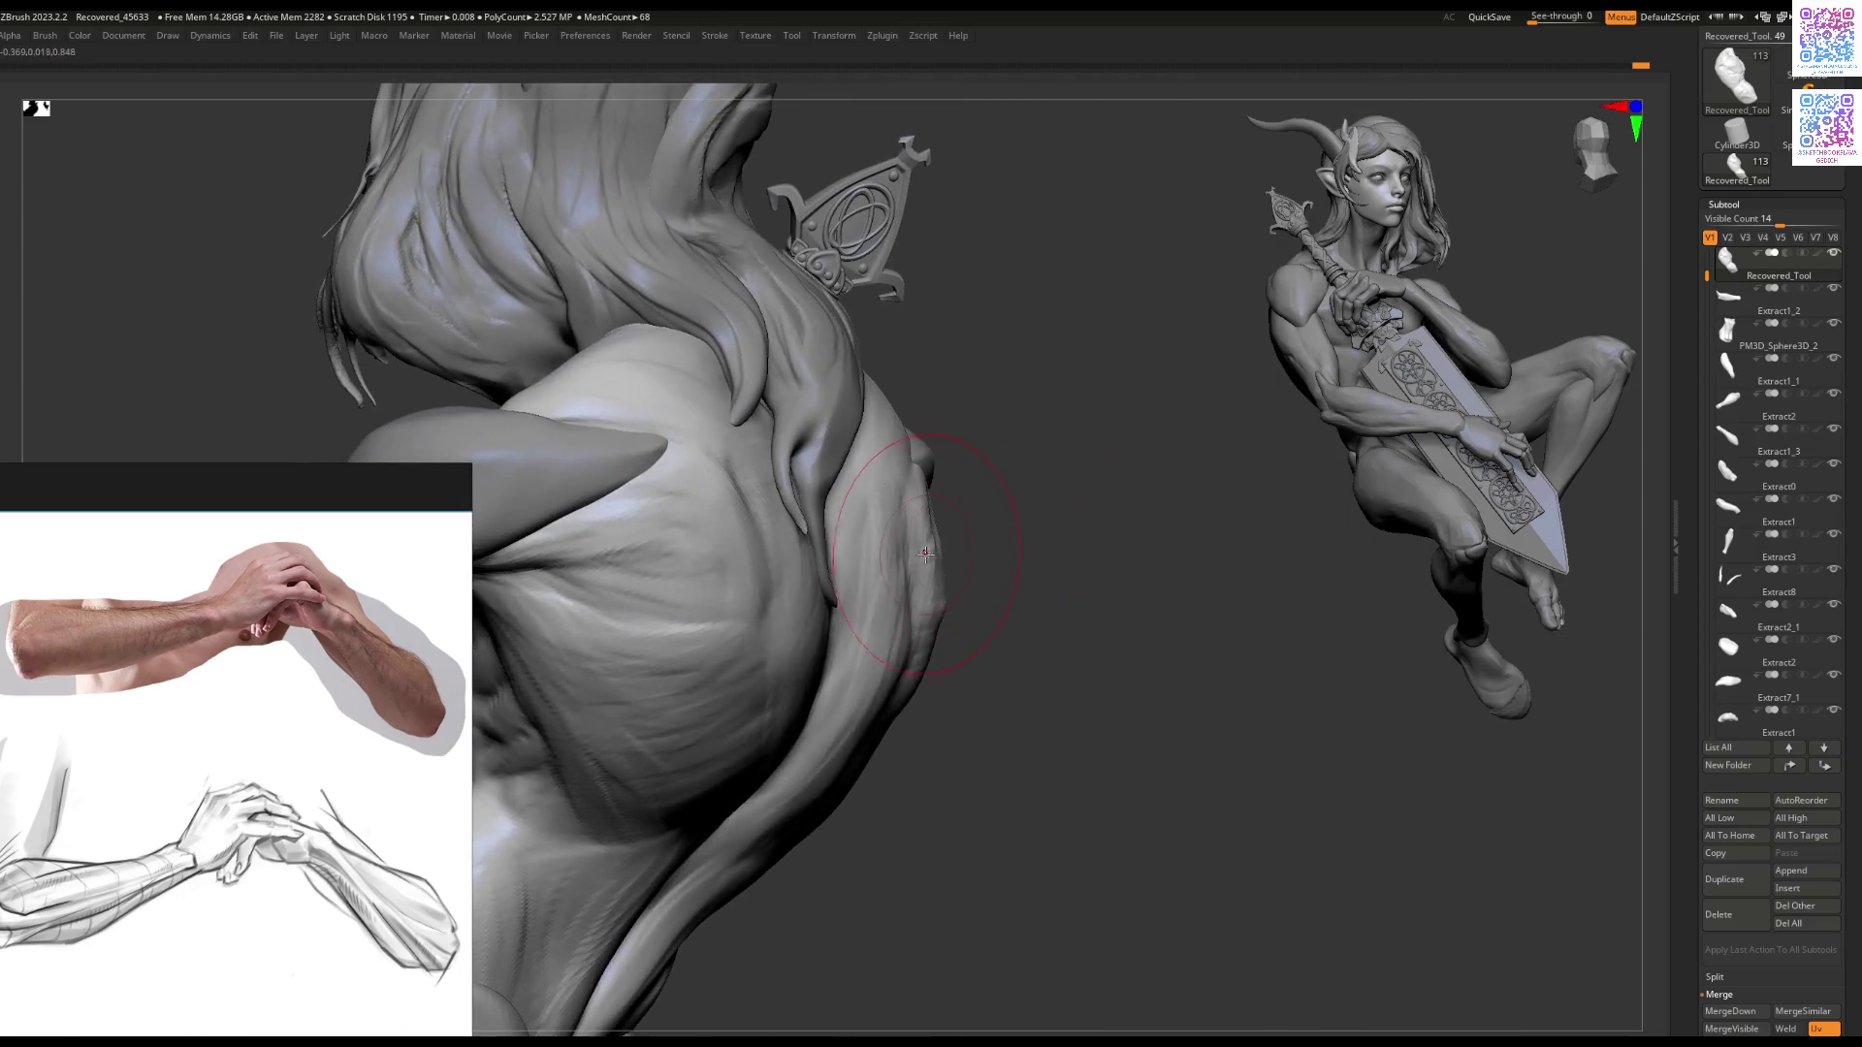
{"action": "key", "text": "space"}
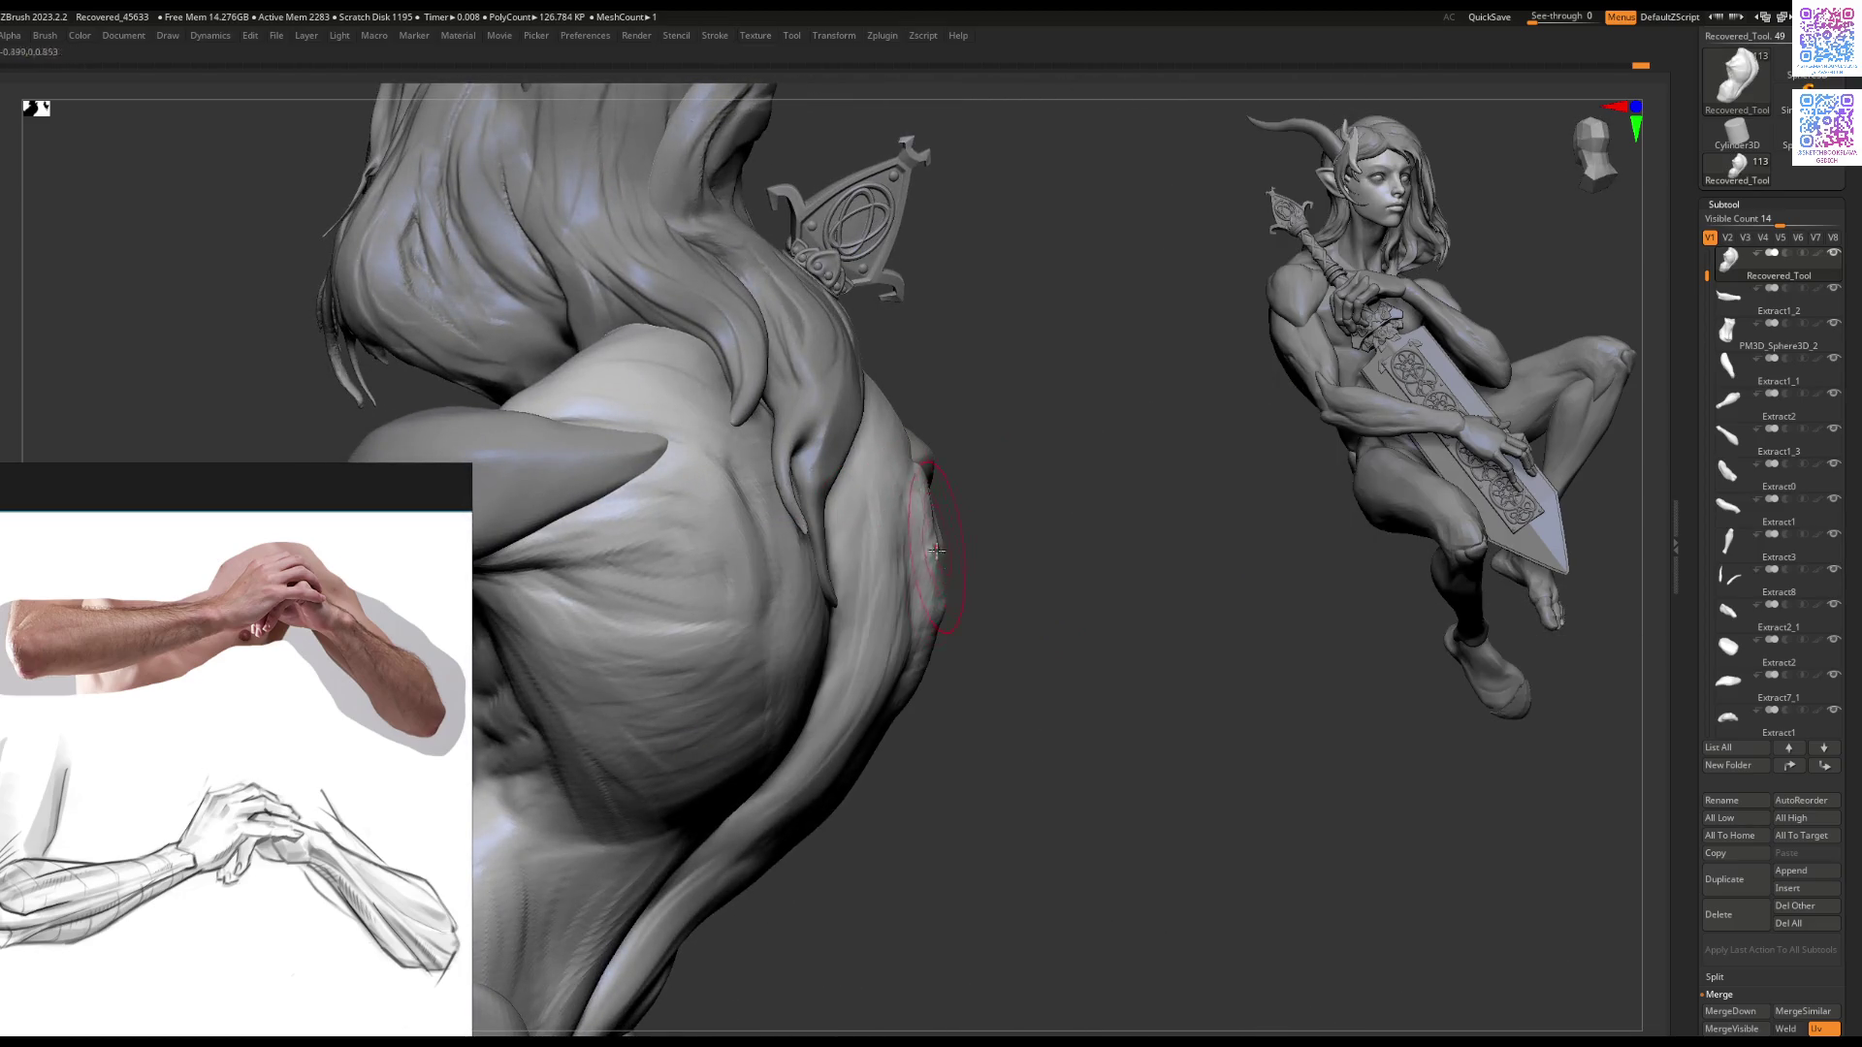
{"action": "mouse_move", "coordinate": [928, 663]}
{"action": "left_mouse_down"}
{"action": "mouse_move", "coordinate": [948, 615]}
{"action": "mouse_move", "coordinate": [883, 621]}
{"action": "mouse_move", "coordinate": [843, 600]}
{"action": "mouse_move", "coordinate": [959, 556]}
{"action": "left_mouse_up"}
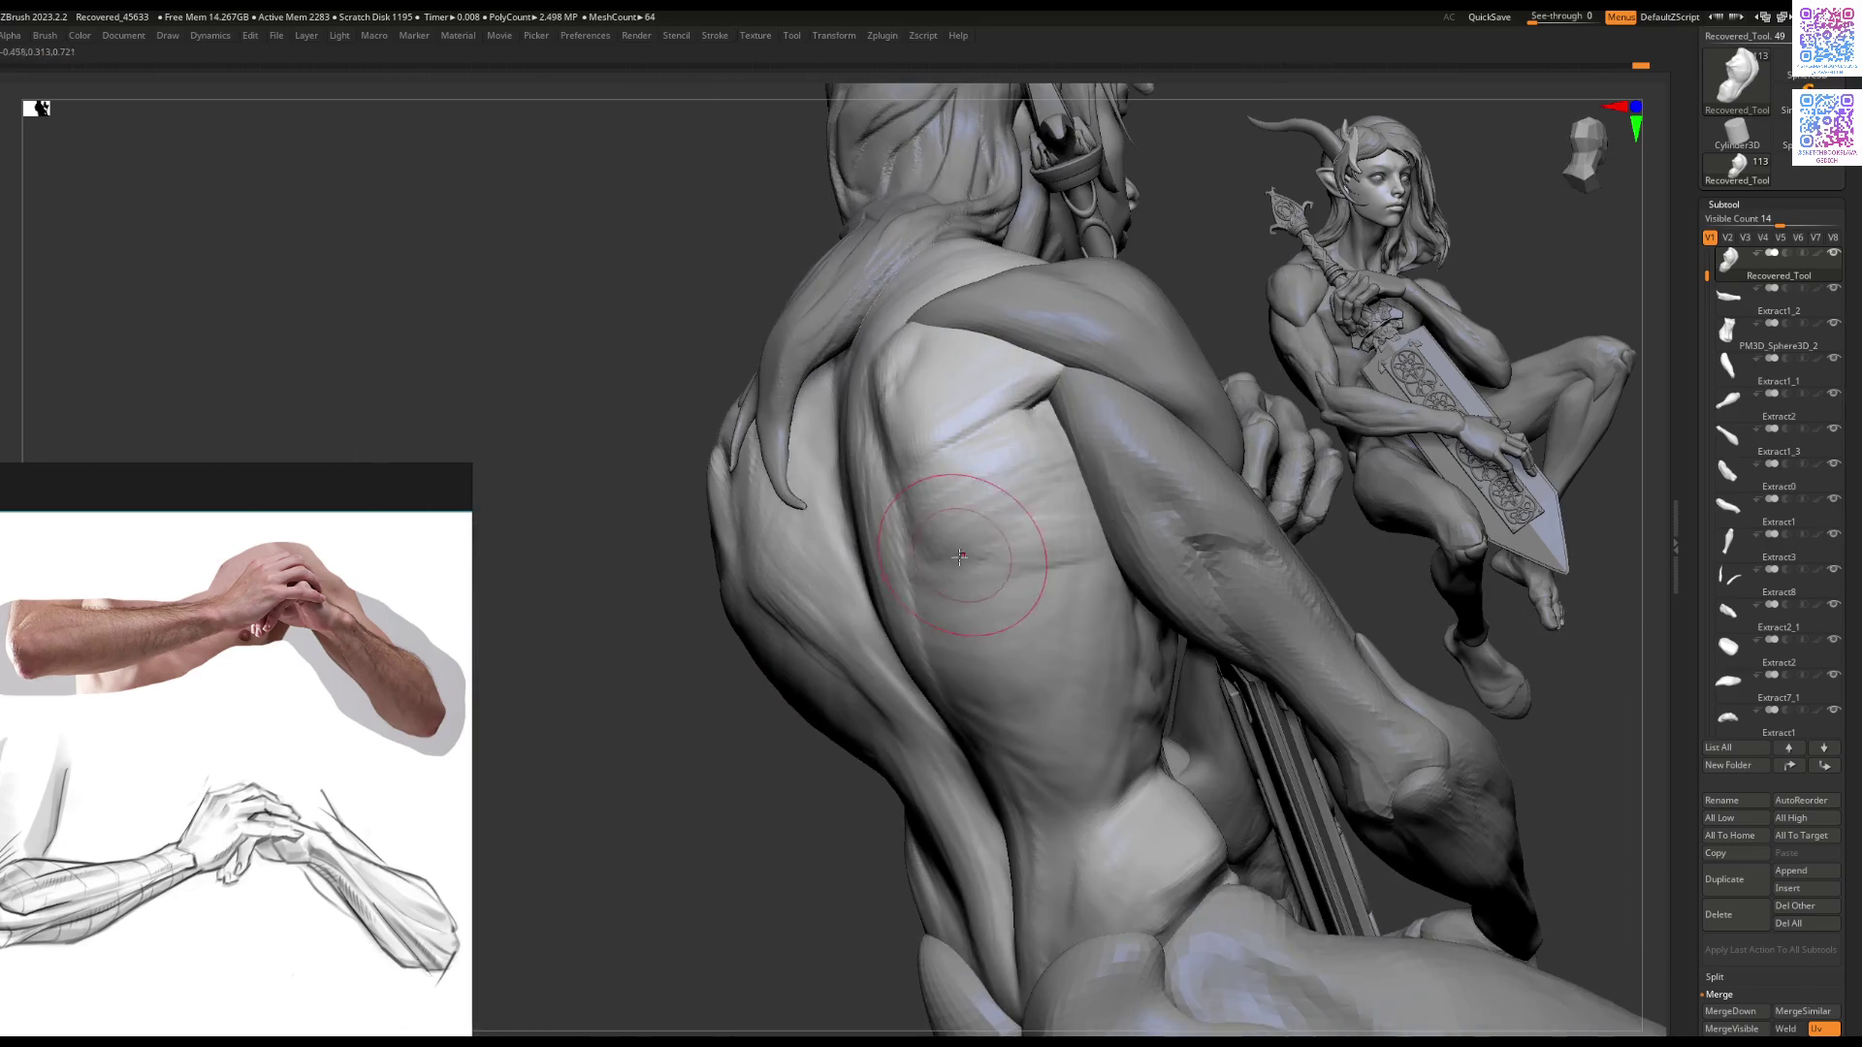
Step: Mask with Ctrl and sculpt the lats and side of the torso
{"action": "key", "text": "ctrl"}
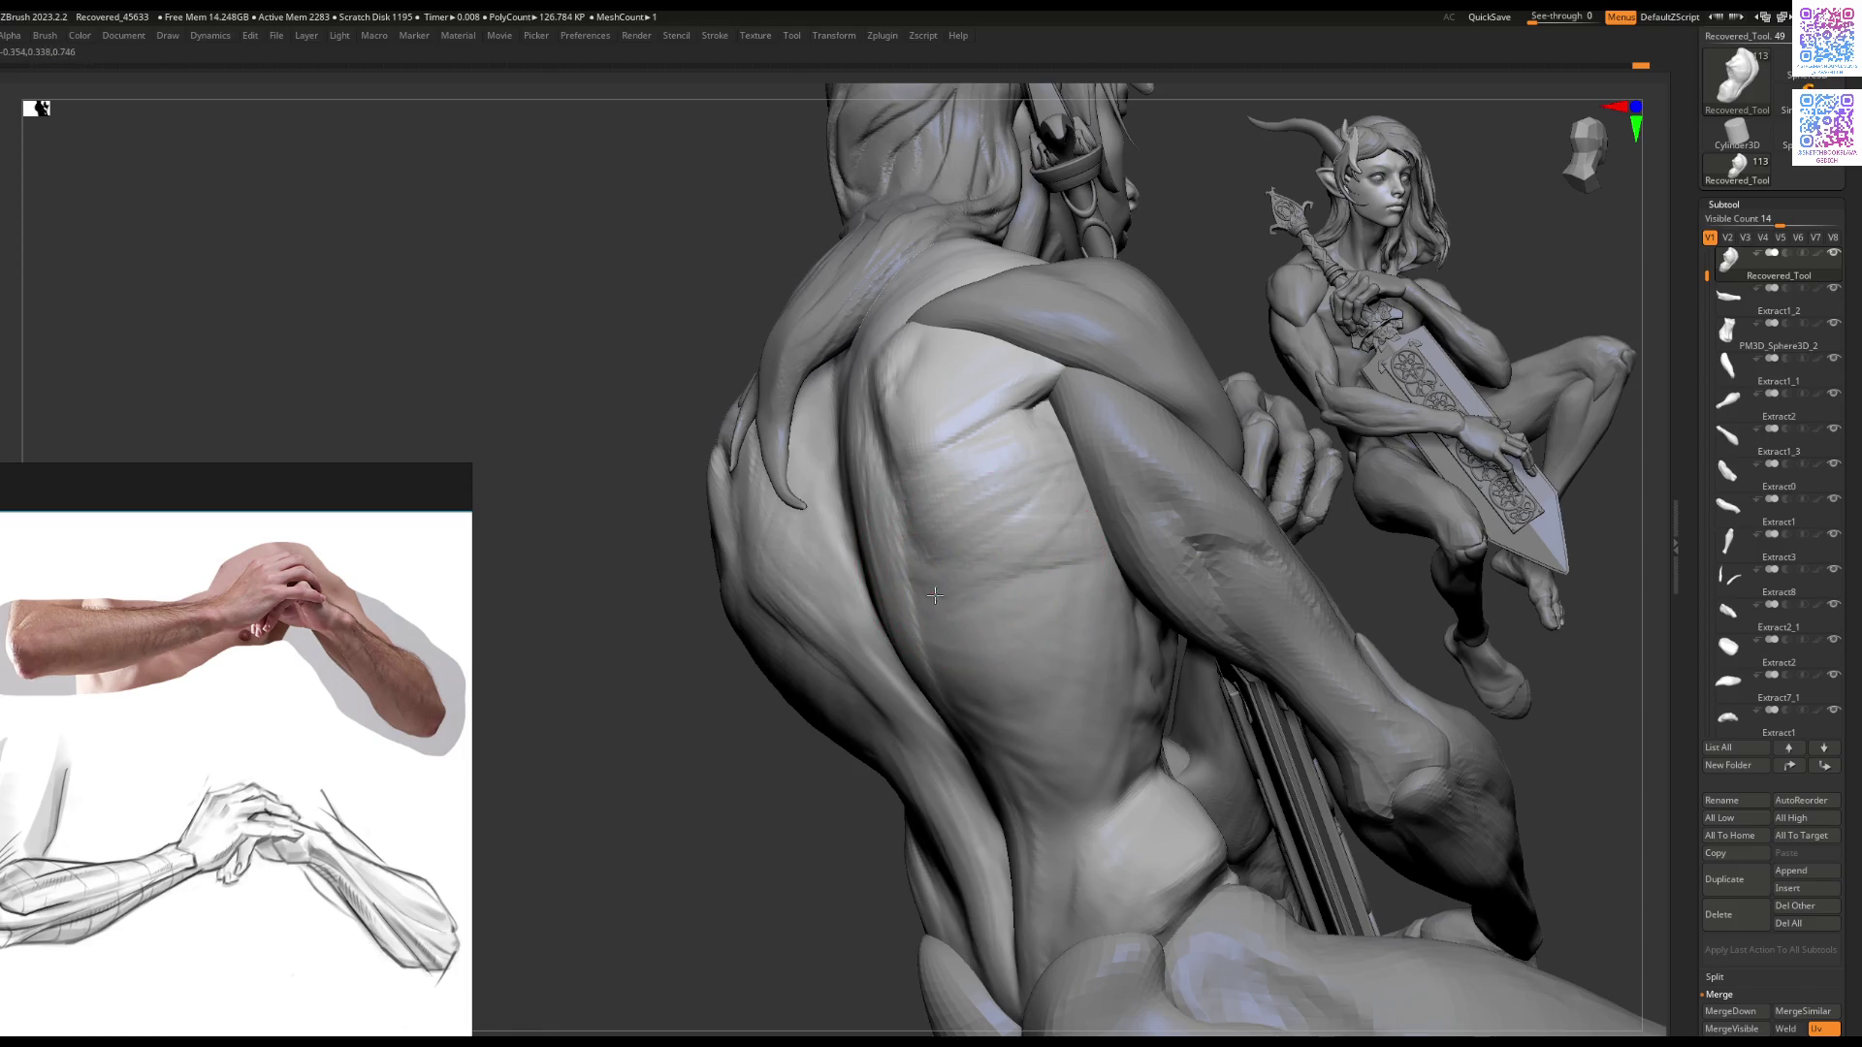
{"action": "left_click_drag", "start_coordinate": [985, 597], "coordinate": [965, 553]}
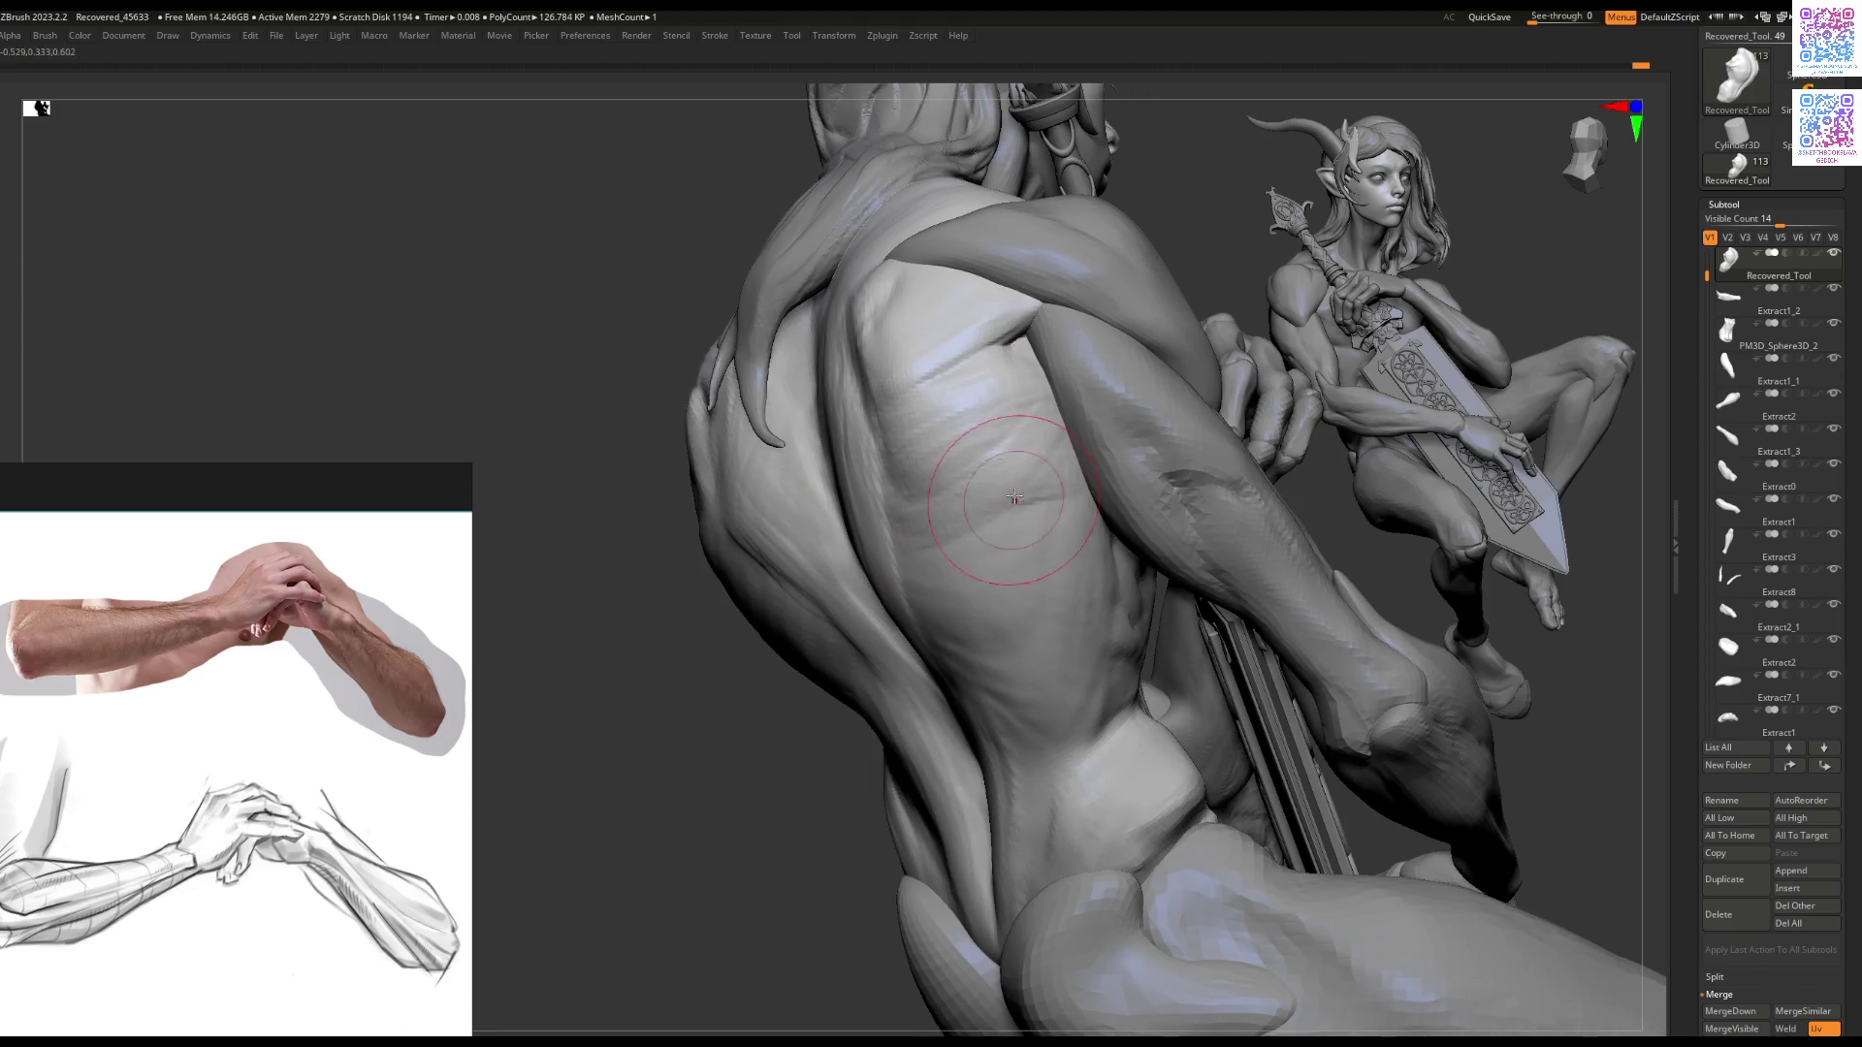
{"action": "mouse_move", "coordinate": [999, 540]}
{"action": "right_mouse_down"}
{"action": "mouse_move", "coordinate": [989, 504]}
{"action": "mouse_move", "coordinate": [960, 520]}
{"action": "mouse_move", "coordinate": [996, 500]}
{"action": "mouse_move", "coordinate": [1120, 566]}
{"action": "mouse_move", "coordinate": [1084, 590]}
{"action": "mouse_move", "coordinate": [1102, 582]}
{"action": "mouse_move", "coordinate": [825, 515]}
{"action": "right_mouse_up"}
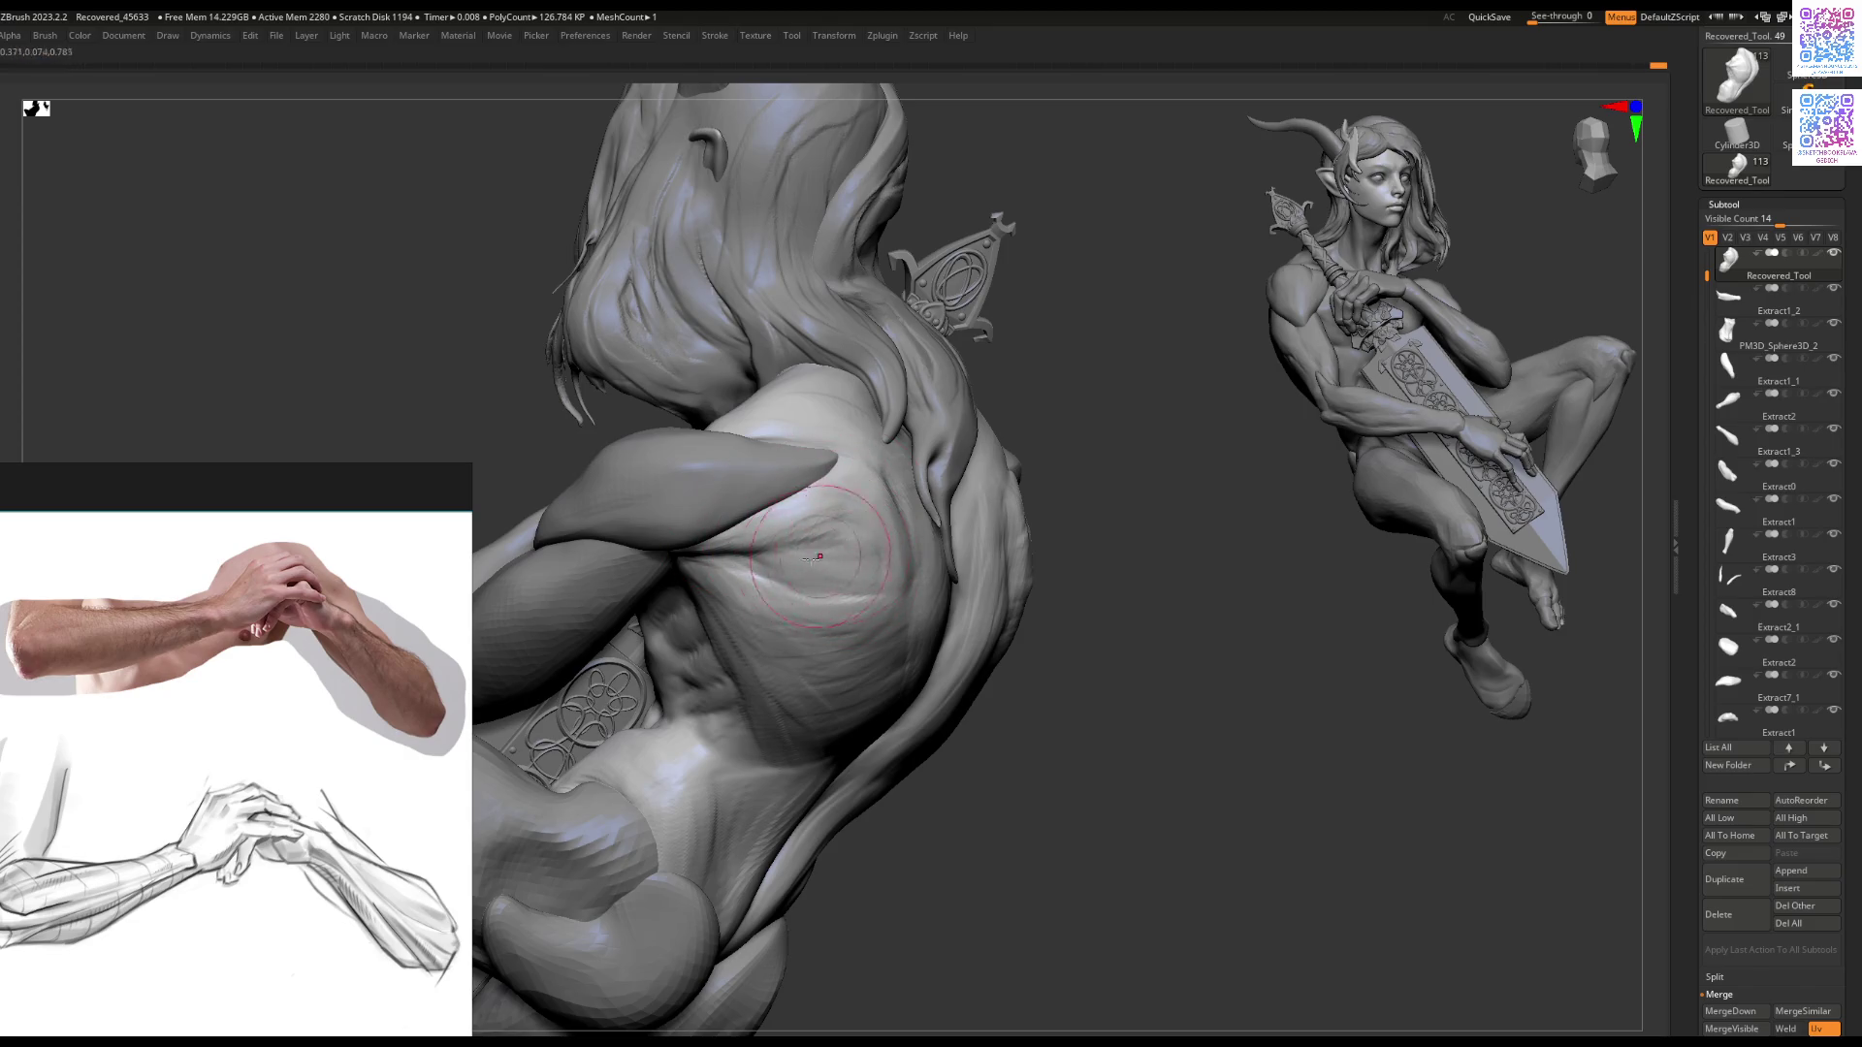
{"action": "mouse_move", "coordinate": [813, 558]}
{"action": "right_mouse_down"}
{"action": "mouse_move", "coordinate": [769, 657]}
{"action": "mouse_move", "coordinate": [753, 491]}
{"action": "mouse_move", "coordinate": [796, 656]}
{"action": "mouse_move", "coordinate": [896, 516]}
{"action": "mouse_move", "coordinate": [939, 540]}
{"action": "mouse_move", "coordinate": [933, 577]}
{"action": "right_mouse_up"}
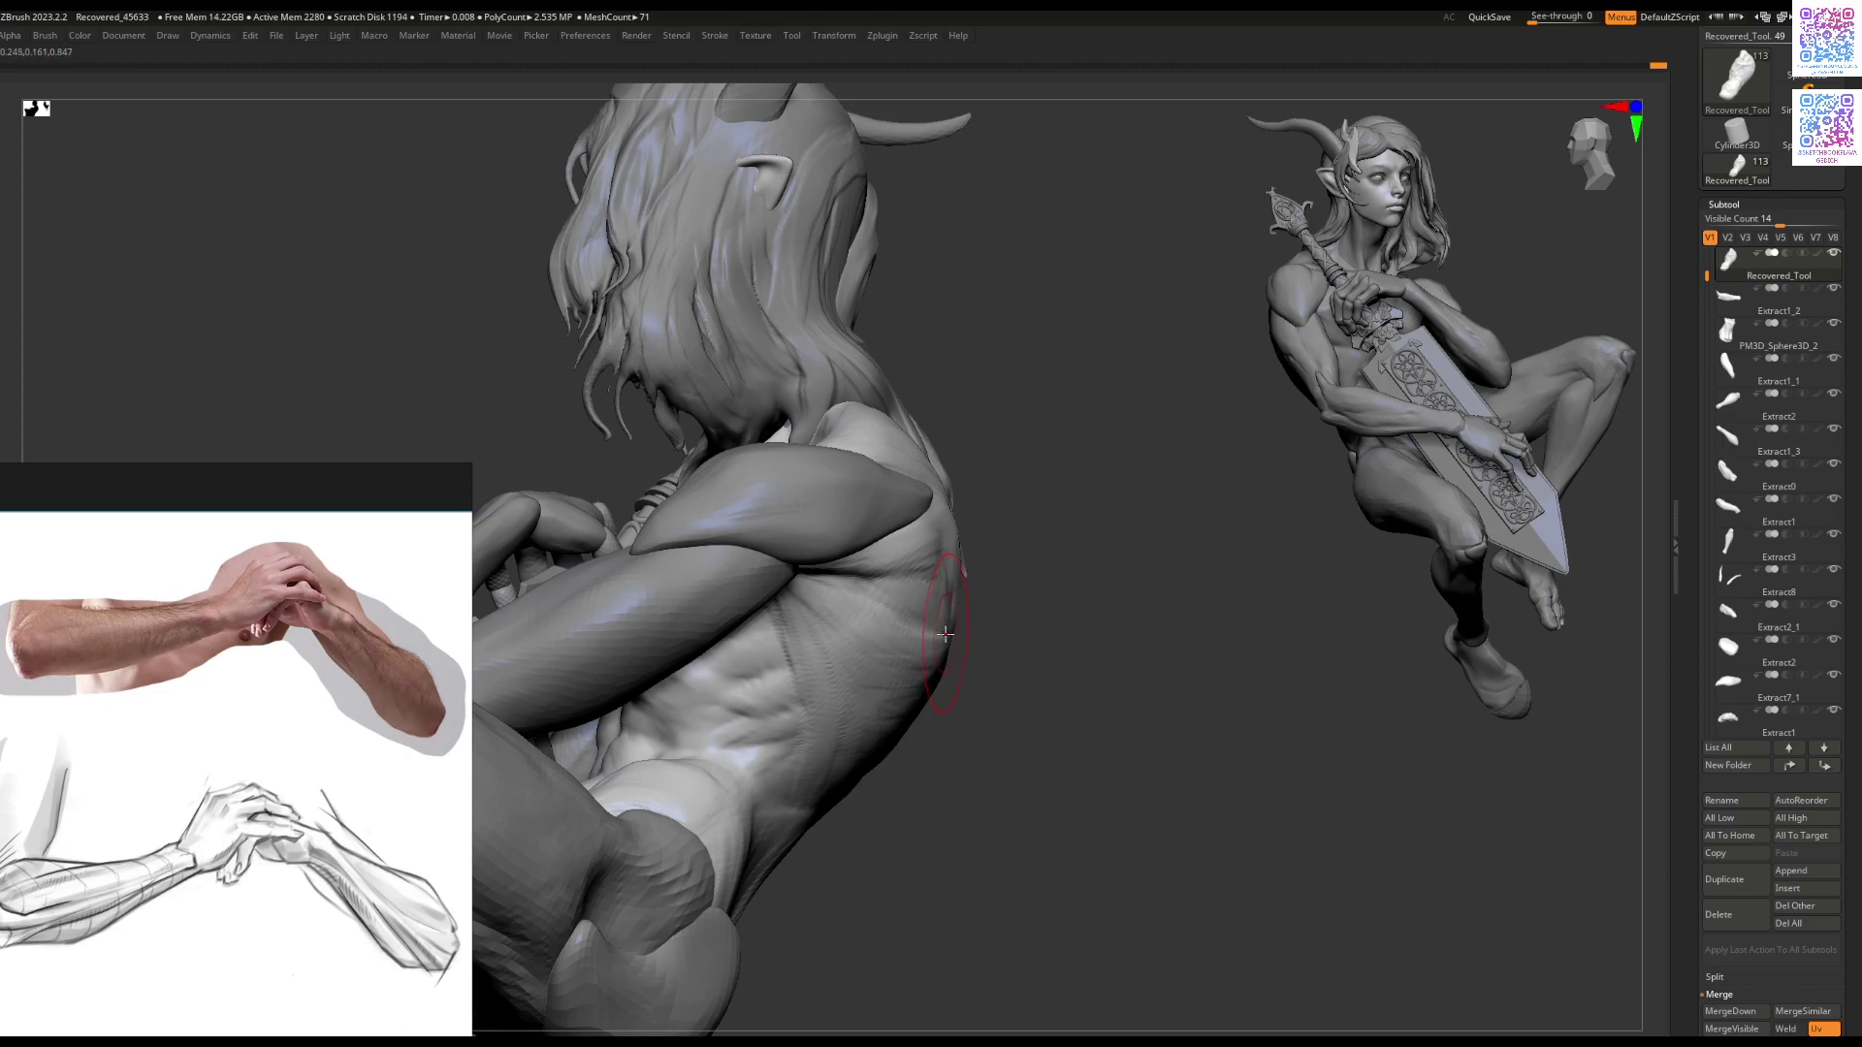
{"action": "mouse_move", "coordinate": [960, 625]}
{"action": "right_mouse_down"}
{"action": "mouse_move", "coordinate": [947, 748]}
{"action": "mouse_move", "coordinate": [998, 644]}
{"action": "mouse_move", "coordinate": [1089, 606]}
{"action": "mouse_move", "coordinate": [1174, 645]}
{"action": "mouse_move", "coordinate": [1044, 626]}
{"action": "mouse_move", "coordinate": [929, 670]}
{"action": "mouse_move", "coordinate": [1060, 673]}
{"action": "mouse_move", "coordinate": [955, 649]}
{"action": "mouse_move", "coordinate": [1052, 573]}
{"action": "mouse_move", "coordinate": [1025, 645]}
{"action": "mouse_move", "coordinate": [964, 582]}
{"action": "mouse_move", "coordinate": [959, 478]}
{"action": "right_mouse_up"}
{"action": "key", "text": "space"}
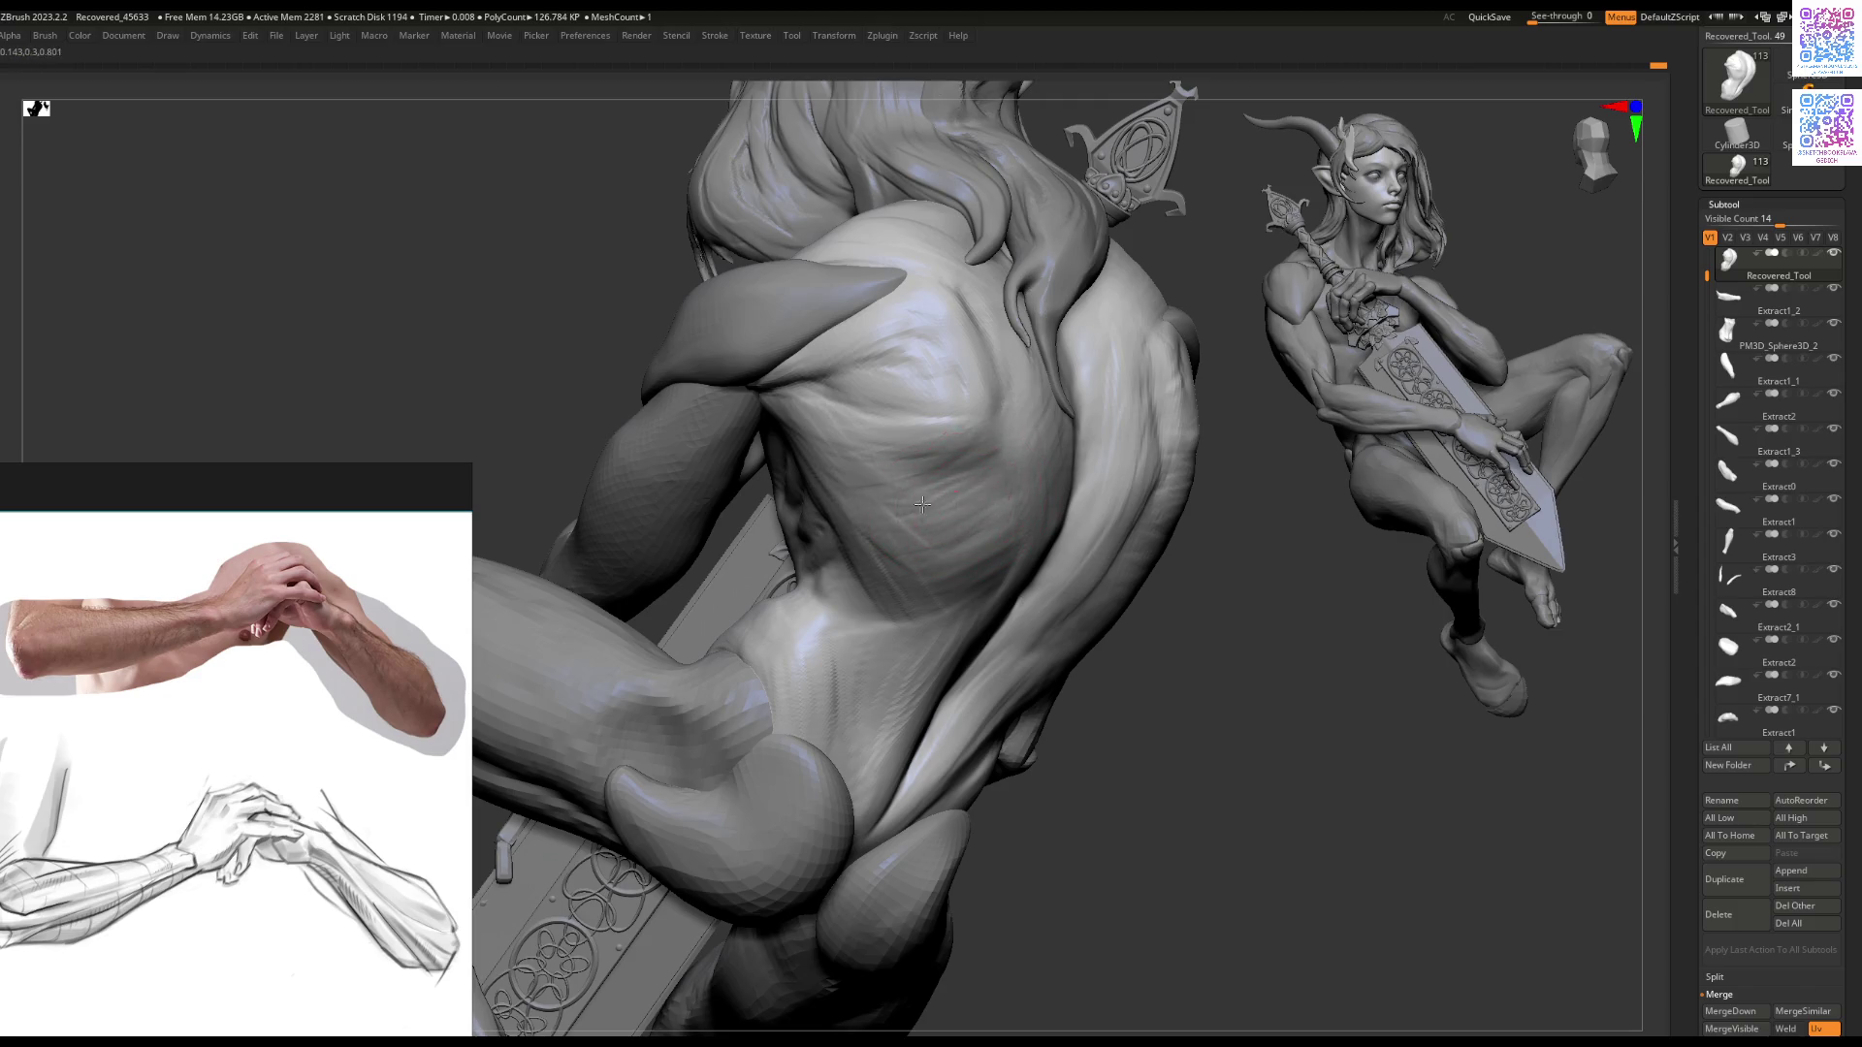
{"action": "mouse_move", "coordinate": [815, 460]}
{"action": "right_mouse_down"}
{"action": "mouse_move", "coordinate": [854, 485]}
{"action": "mouse_move", "coordinate": [963, 488]}
{"action": "mouse_move", "coordinate": [974, 463]}
{"action": "right_mouse_up"}
{"action": "key", "text": "space"}
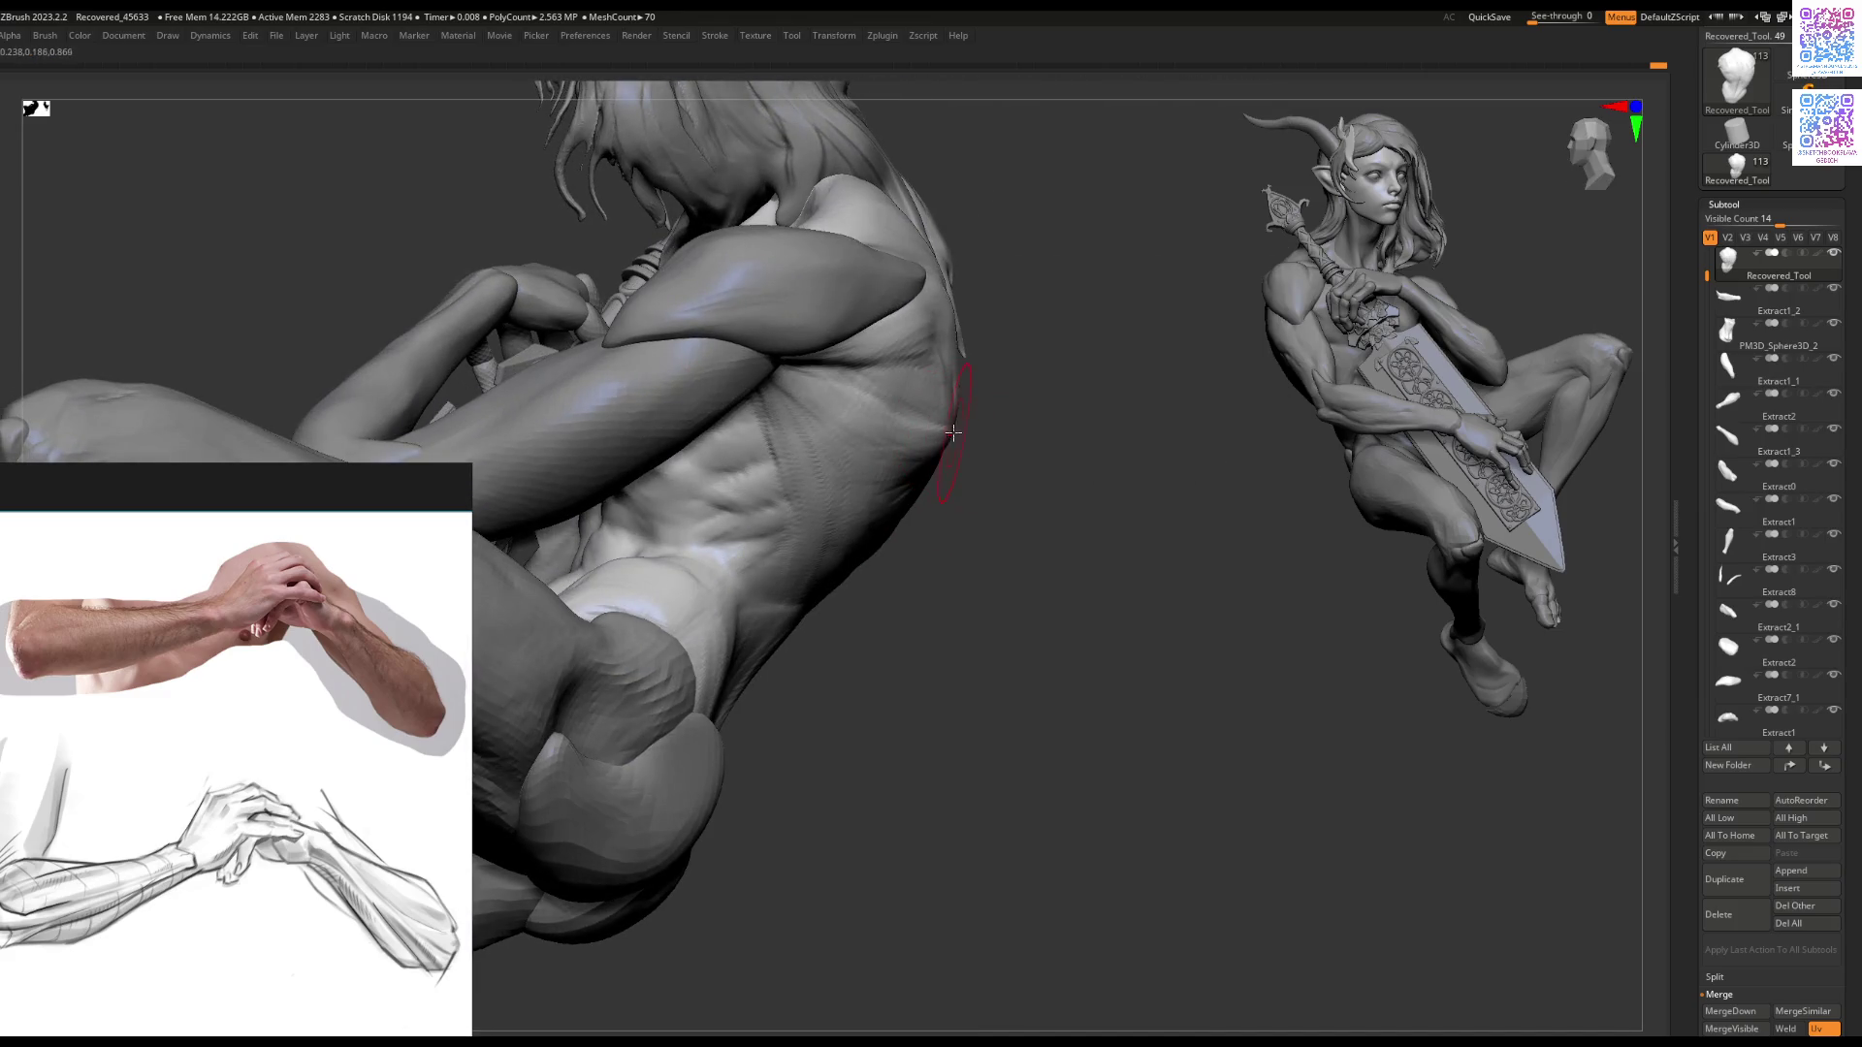
{"action": "key", "text": "f"}
Step: Sharpen the shoulder-blade and spine muscles from back views, then select Extract11
{"action": "mouse_move", "coordinate": [937, 544]}
{"action": "right_mouse_down"}
{"action": "mouse_move", "coordinate": [765, 469]}
{"action": "mouse_move", "coordinate": [853, 470]}
{"action": "mouse_move", "coordinate": [793, 473]}
{"action": "right_mouse_up"}
{"action": "left_click_drag", "start_coordinate": [813, 469], "coordinate": [835, 456]}
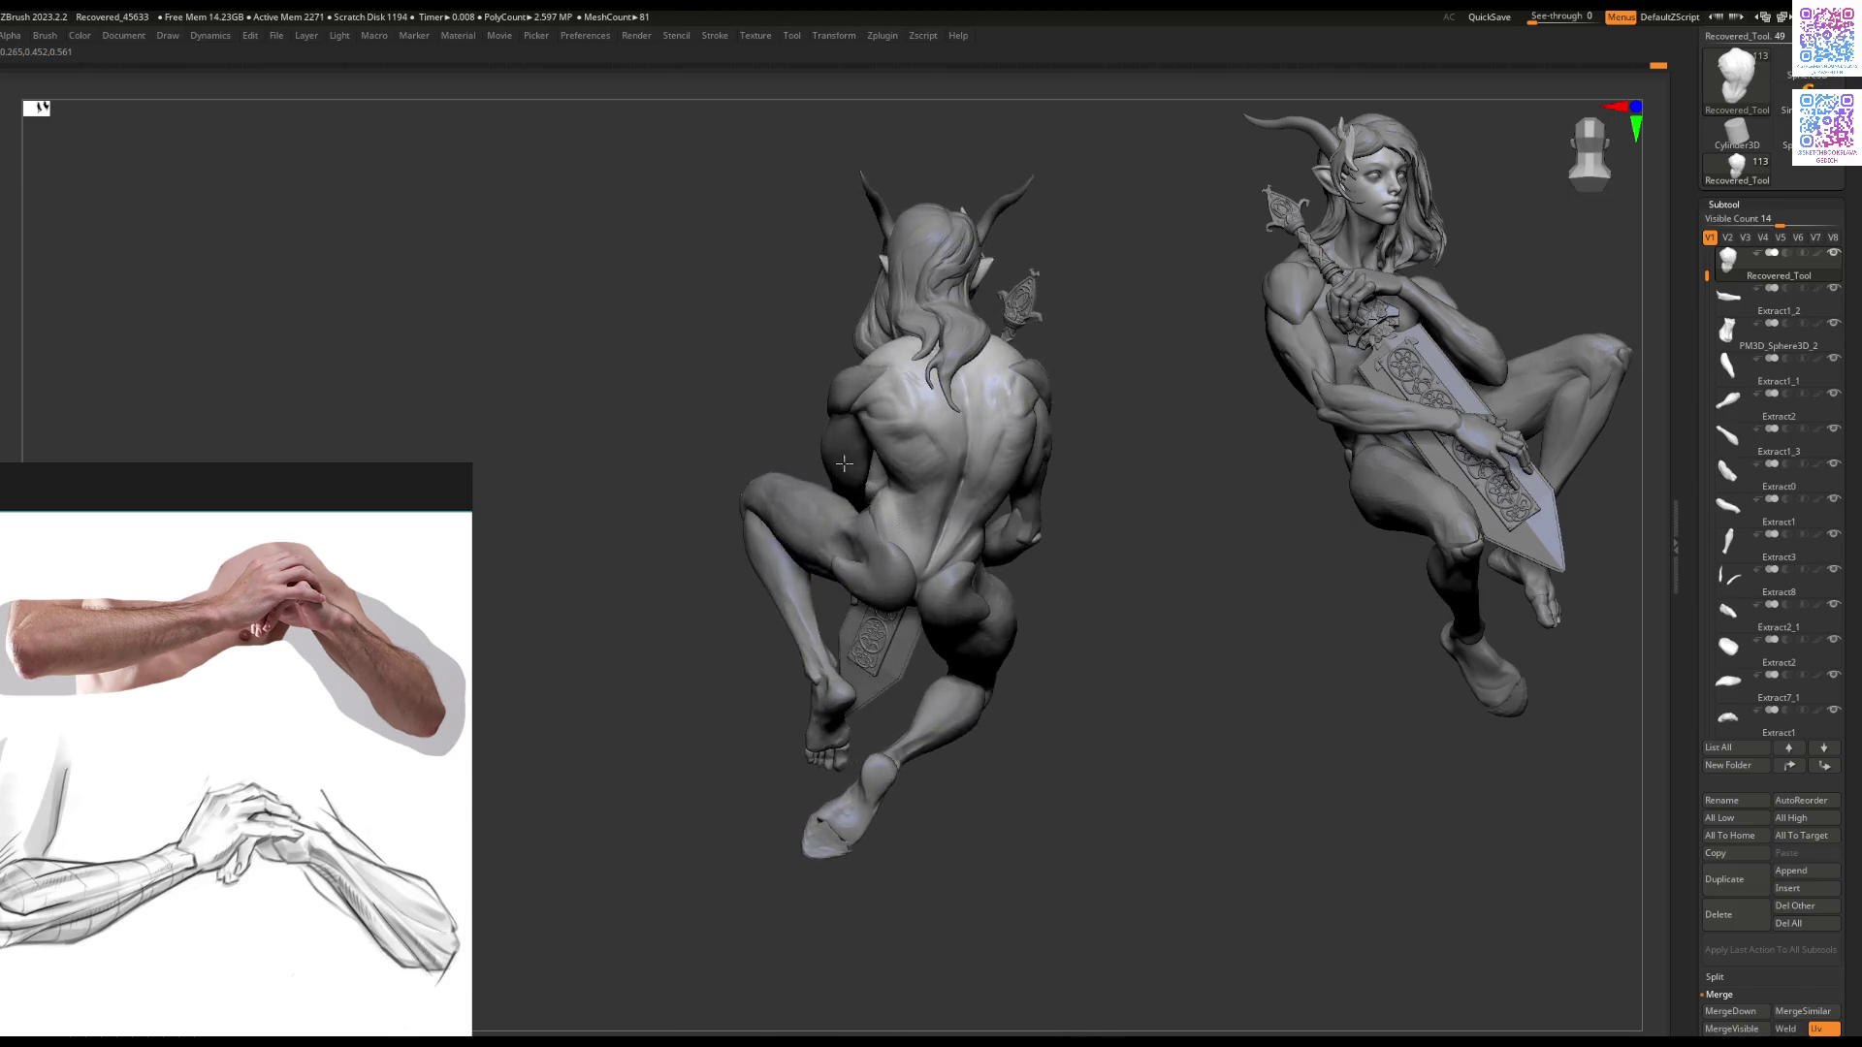
{"action": "scroll", "coordinate": [872, 436], "scroll_direction": "up", "scroll_amount": 5}
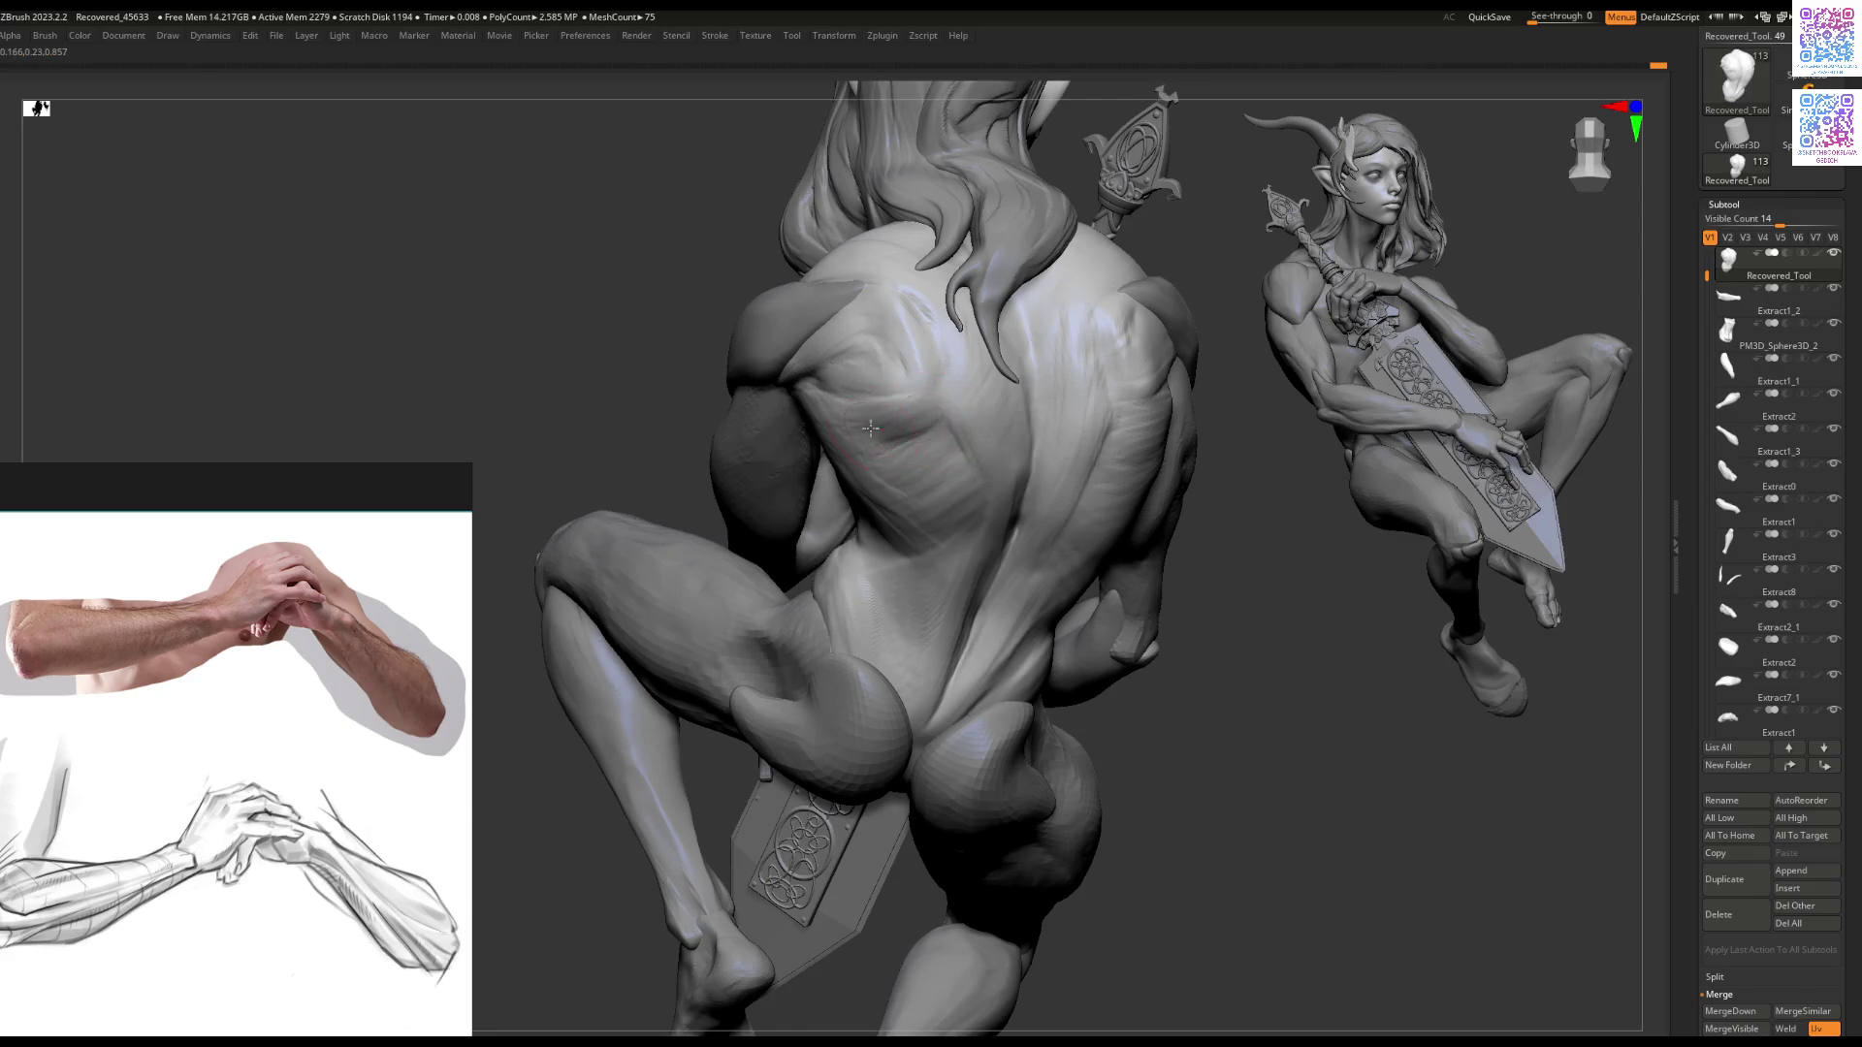
{"action": "scroll", "coordinate": [840, 461], "scroll_direction": "down", "scroll_amount": 8}
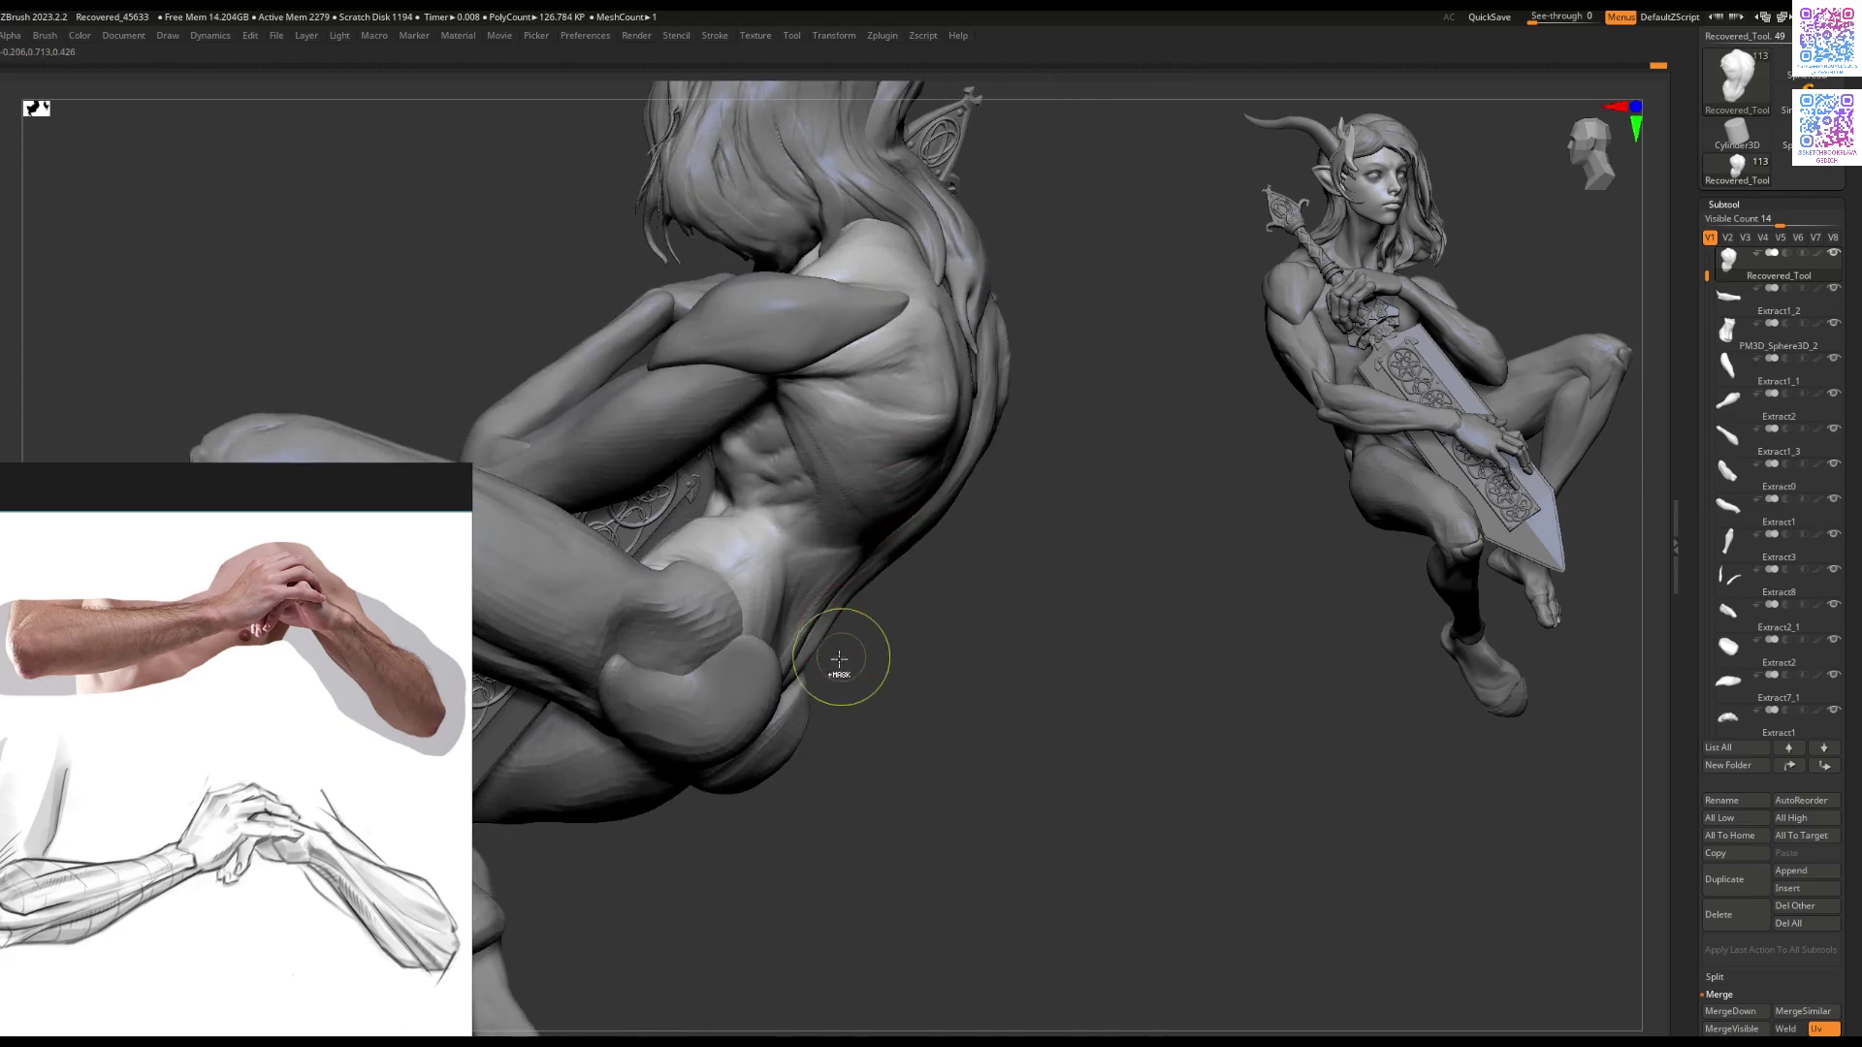
{"action": "mouse_move", "coordinate": [844, 656]}
{"action": "left_mouse_down"}
{"action": "mouse_move", "coordinate": [775, 495]}
{"action": "mouse_move", "coordinate": [769, 532]}
{"action": "left_mouse_up"}
{"action": "scroll", "coordinate": [814, 505], "scroll_direction": "up", "scroll_amount": 8}
{"action": "left_click_drag", "start_coordinate": [850, 453], "coordinate": [854, 445]}
{"action": "key", "text": "space"}
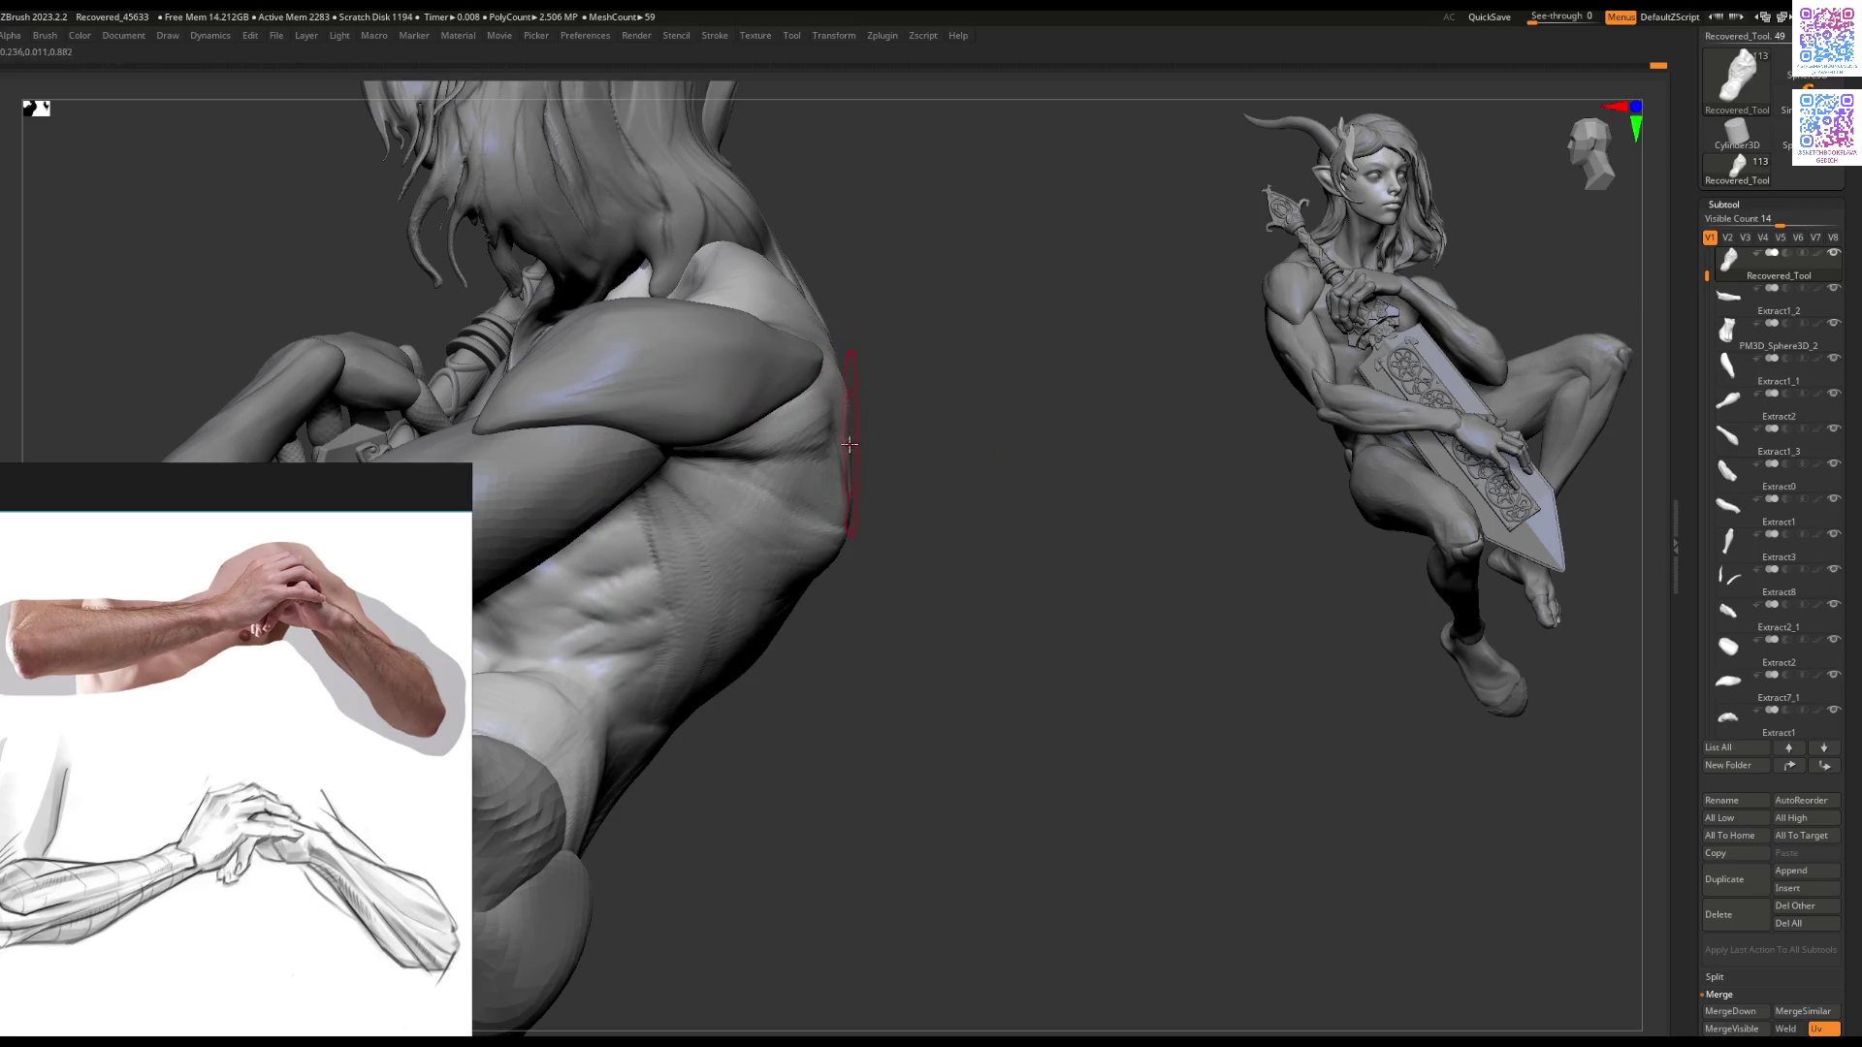
{"action": "mouse_move", "coordinate": [845, 389]}
{"action": "left_mouse_down"}
{"action": "mouse_move", "coordinate": [748, 445]}
{"action": "mouse_move", "coordinate": [915, 457]}
{"action": "mouse_move", "coordinate": [789, 531]}
{"action": "mouse_move", "coordinate": [779, 495]}
{"action": "mouse_move", "coordinate": [678, 486]}
{"action": "mouse_move", "coordinate": [811, 529]}
{"action": "mouse_move", "coordinate": [856, 425]}
{"action": "mouse_move", "coordinate": [815, 403]}
{"action": "mouse_move", "coordinate": [831, 455]}
{"action": "left_mouse_up"}
{"action": "left_click", "coordinate": [805, 399], "text": "alt"}
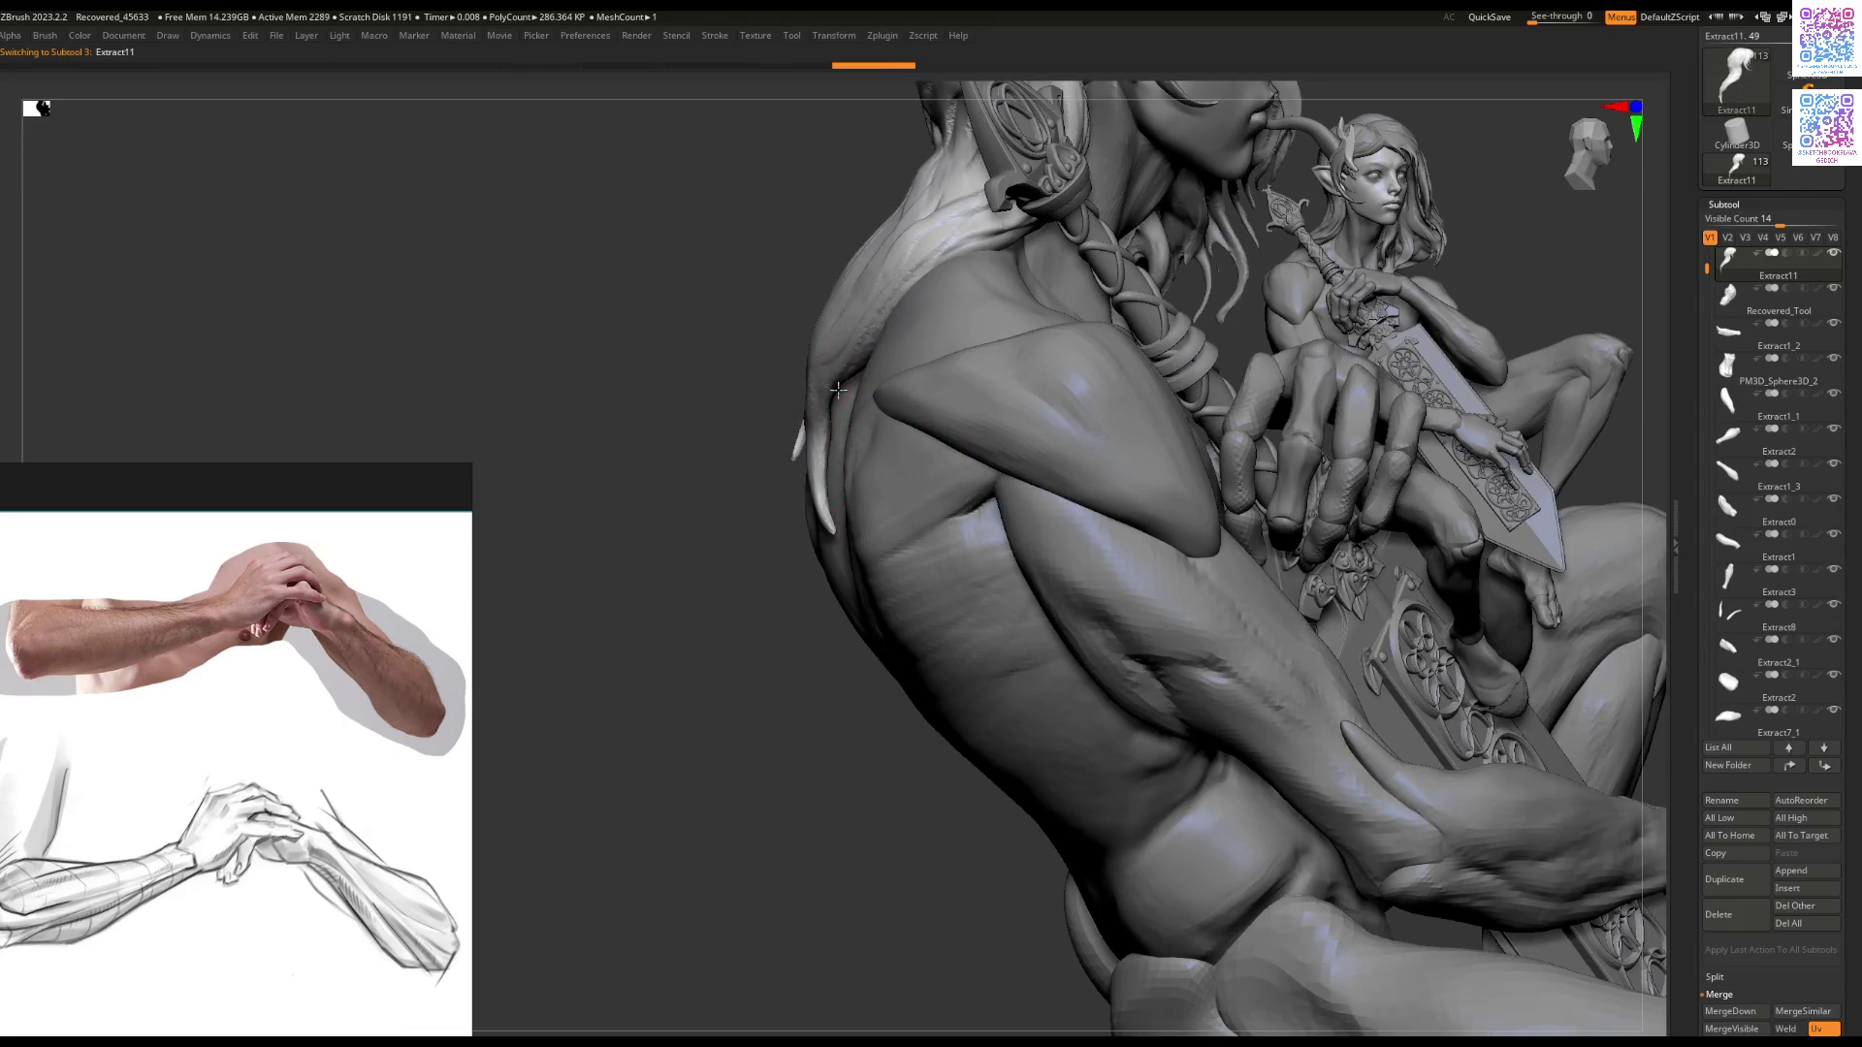
{"action": "mouse_move", "coordinate": [856, 447]}
{"action": "left_mouse_down"}
{"action": "mouse_move", "coordinate": [923, 492]}
{"action": "mouse_move", "coordinate": [772, 405]}
{"action": "mouse_move", "coordinate": [918, 392]}
{"action": "mouse_move", "coordinate": [936, 455]}
{"action": "left_mouse_up"}
{"action": "left_click", "coordinate": [896, 388], "text": "alt"}
{"action": "left_click", "coordinate": [946, 505], "text": "alt"}
{"action": "scroll", "coordinate": [952, 523], "scroll_direction": "up", "scroll_amount": 5}
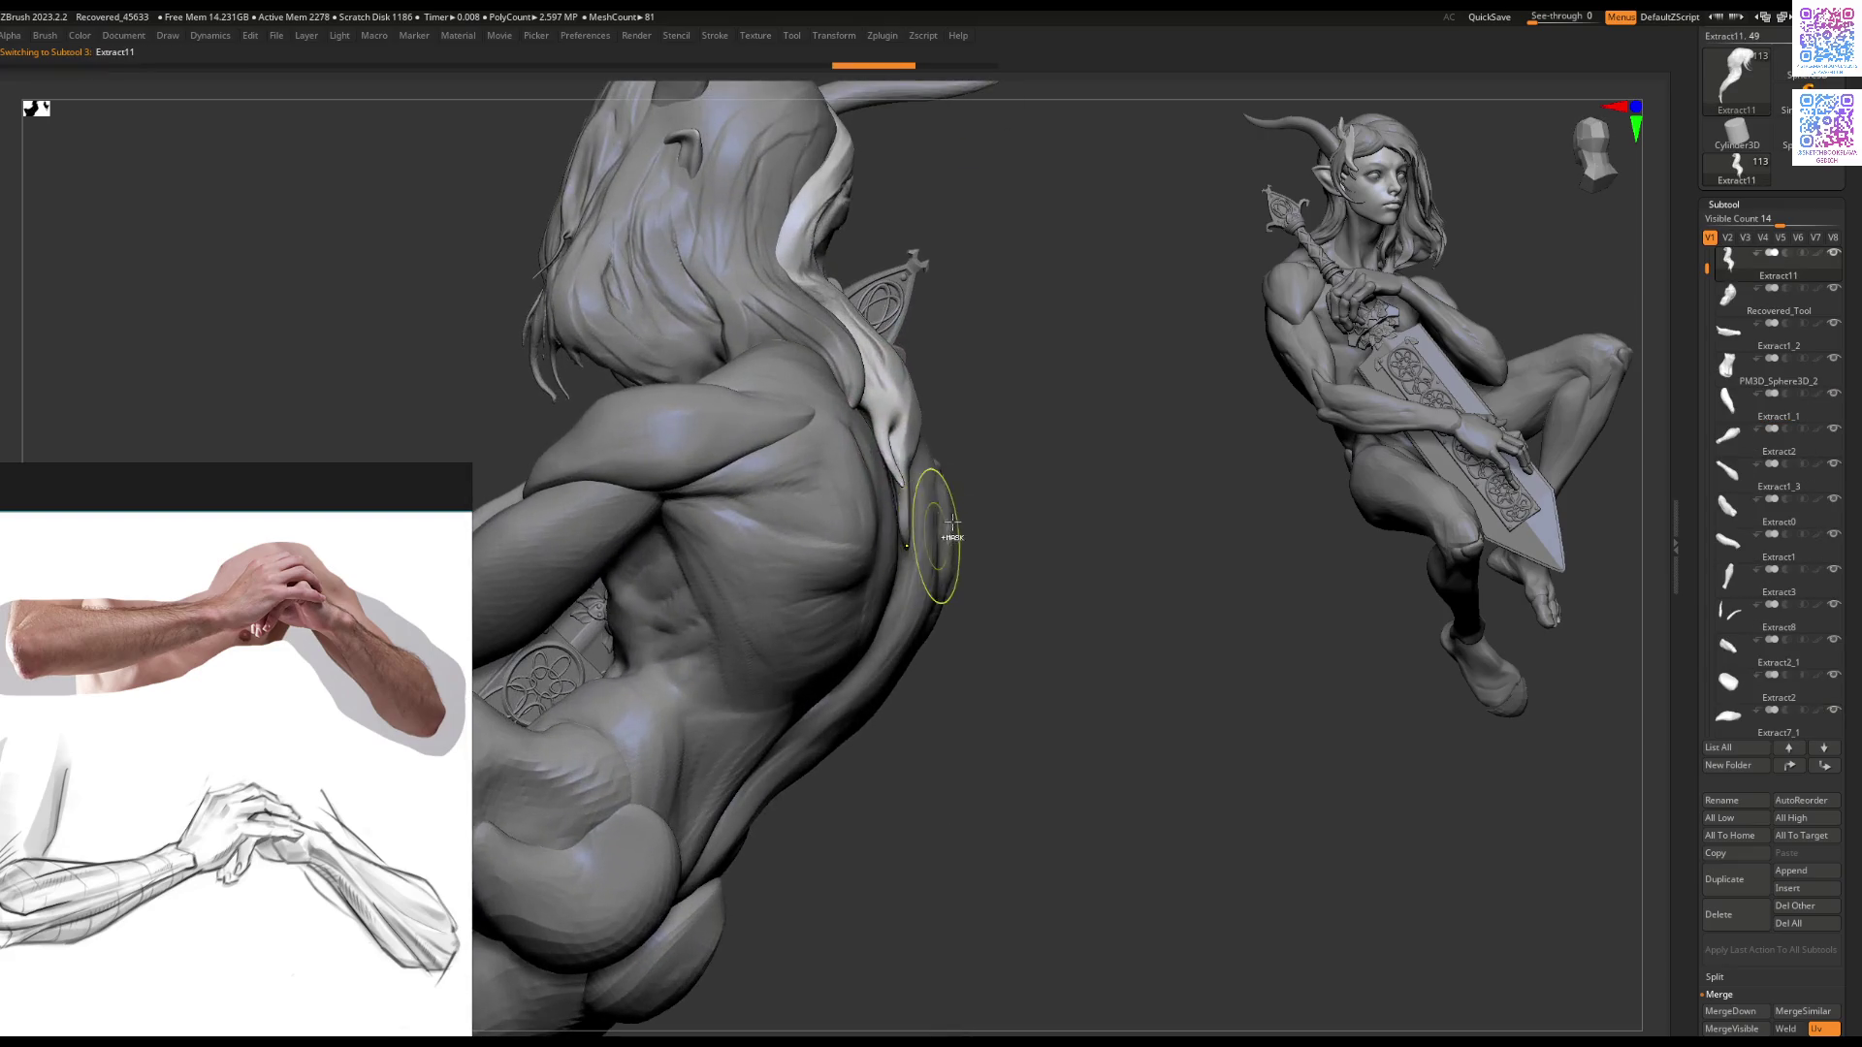
{"action": "mouse_move", "coordinate": [1037, 397]}
{"action": "left_mouse_down"}
{"action": "mouse_move", "coordinate": [1027, 470]}
{"action": "mouse_move", "coordinate": [952, 482]}
{"action": "mouse_move", "coordinate": [915, 614]}
{"action": "mouse_move", "coordinate": [850, 619]}
{"action": "left_mouse_up"}
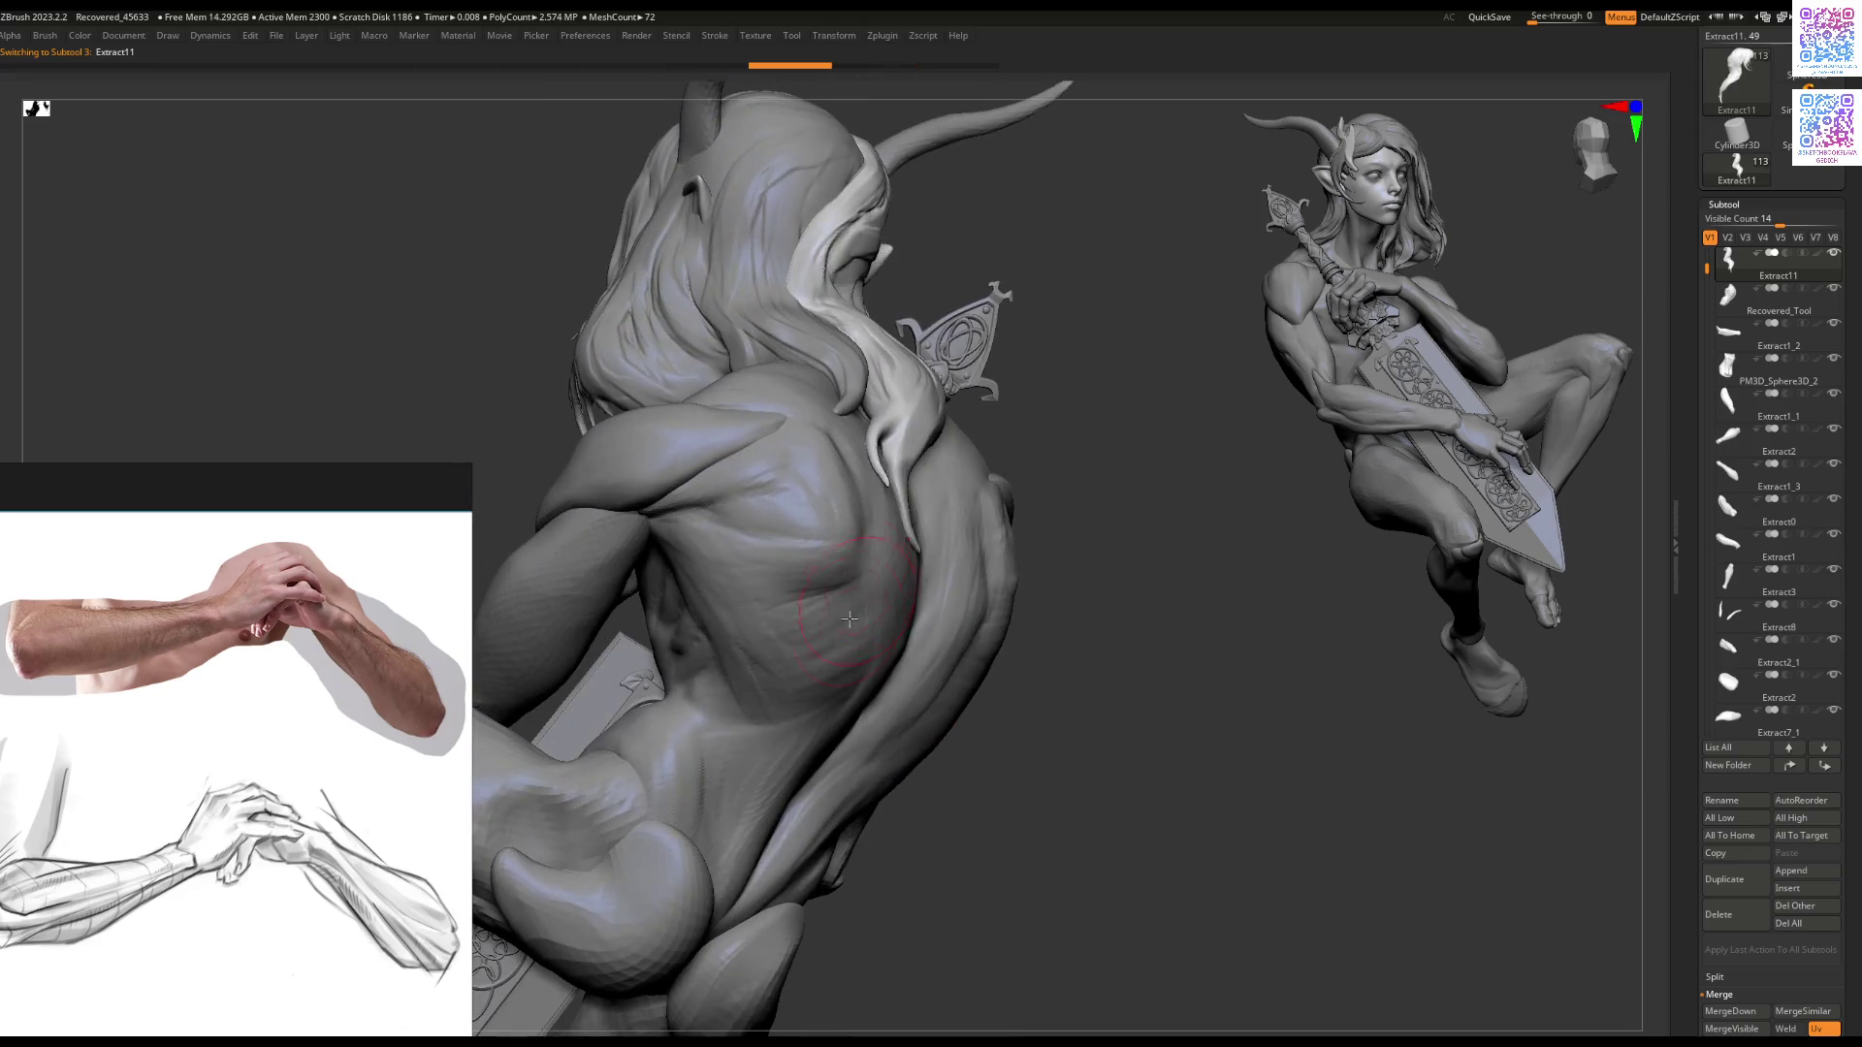
{"action": "right_click_drag", "start_coordinate": [808, 611], "coordinate": [823, 596]}
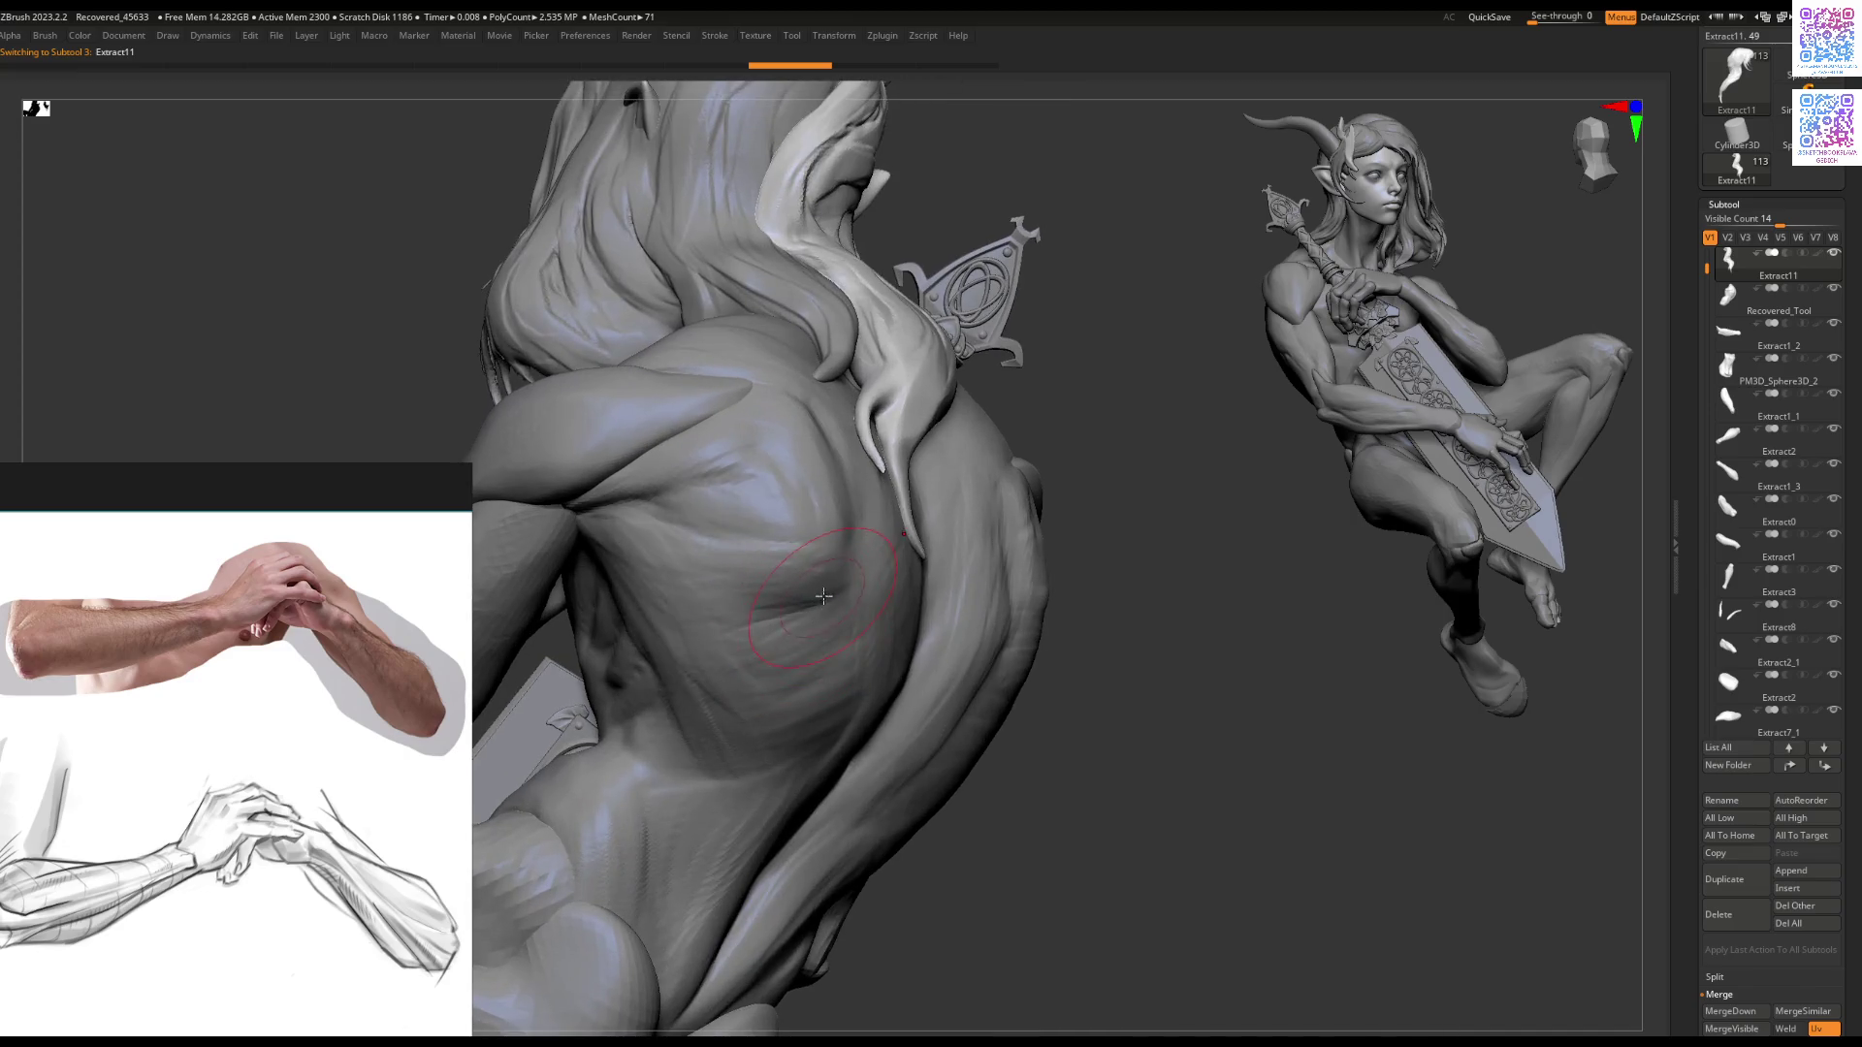
{"action": "left_click", "coordinate": [823, 595], "text": "alt"}
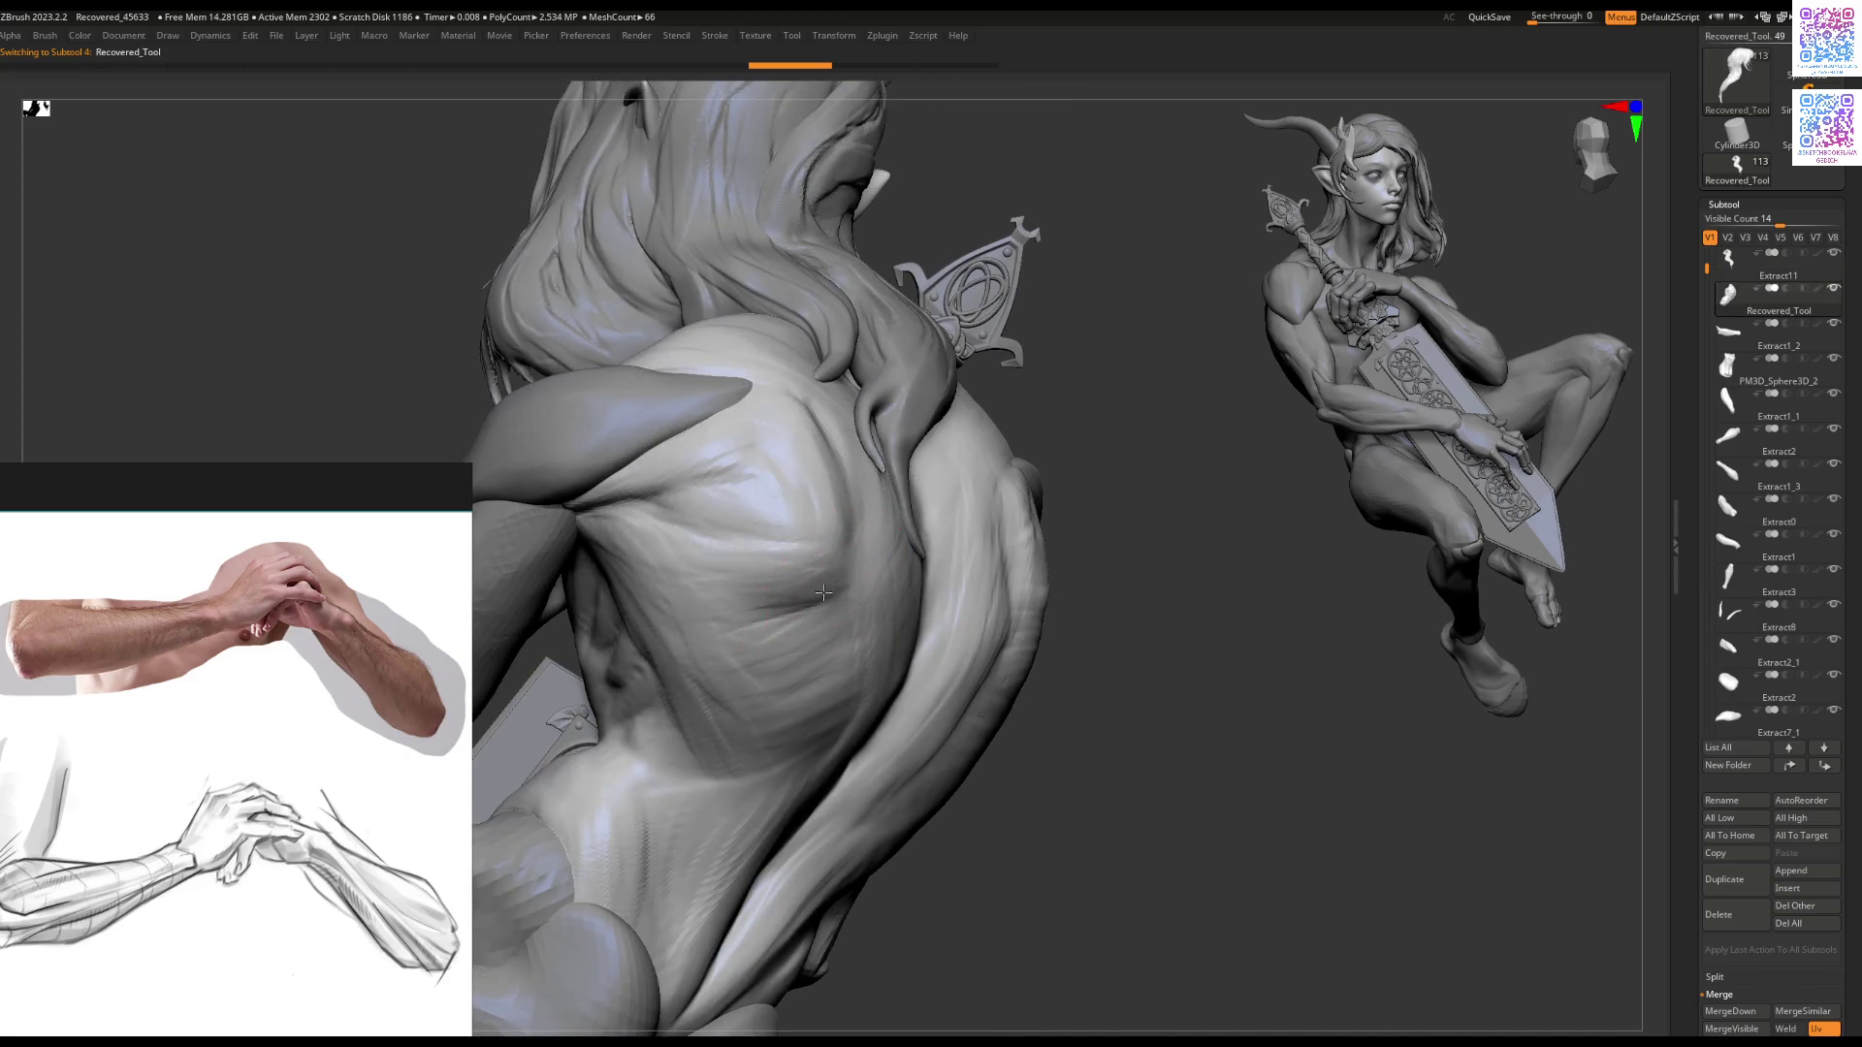
{"action": "mouse_move", "coordinate": [753, 618]}
{"action": "right_mouse_down"}
{"action": "mouse_move", "coordinate": [799, 573]}
{"action": "mouse_move", "coordinate": [728, 615]}
{"action": "mouse_move", "coordinate": [821, 617]}
{"action": "mouse_move", "coordinate": [891, 588]}
{"action": "mouse_move", "coordinate": [831, 558]}
{"action": "right_mouse_up"}
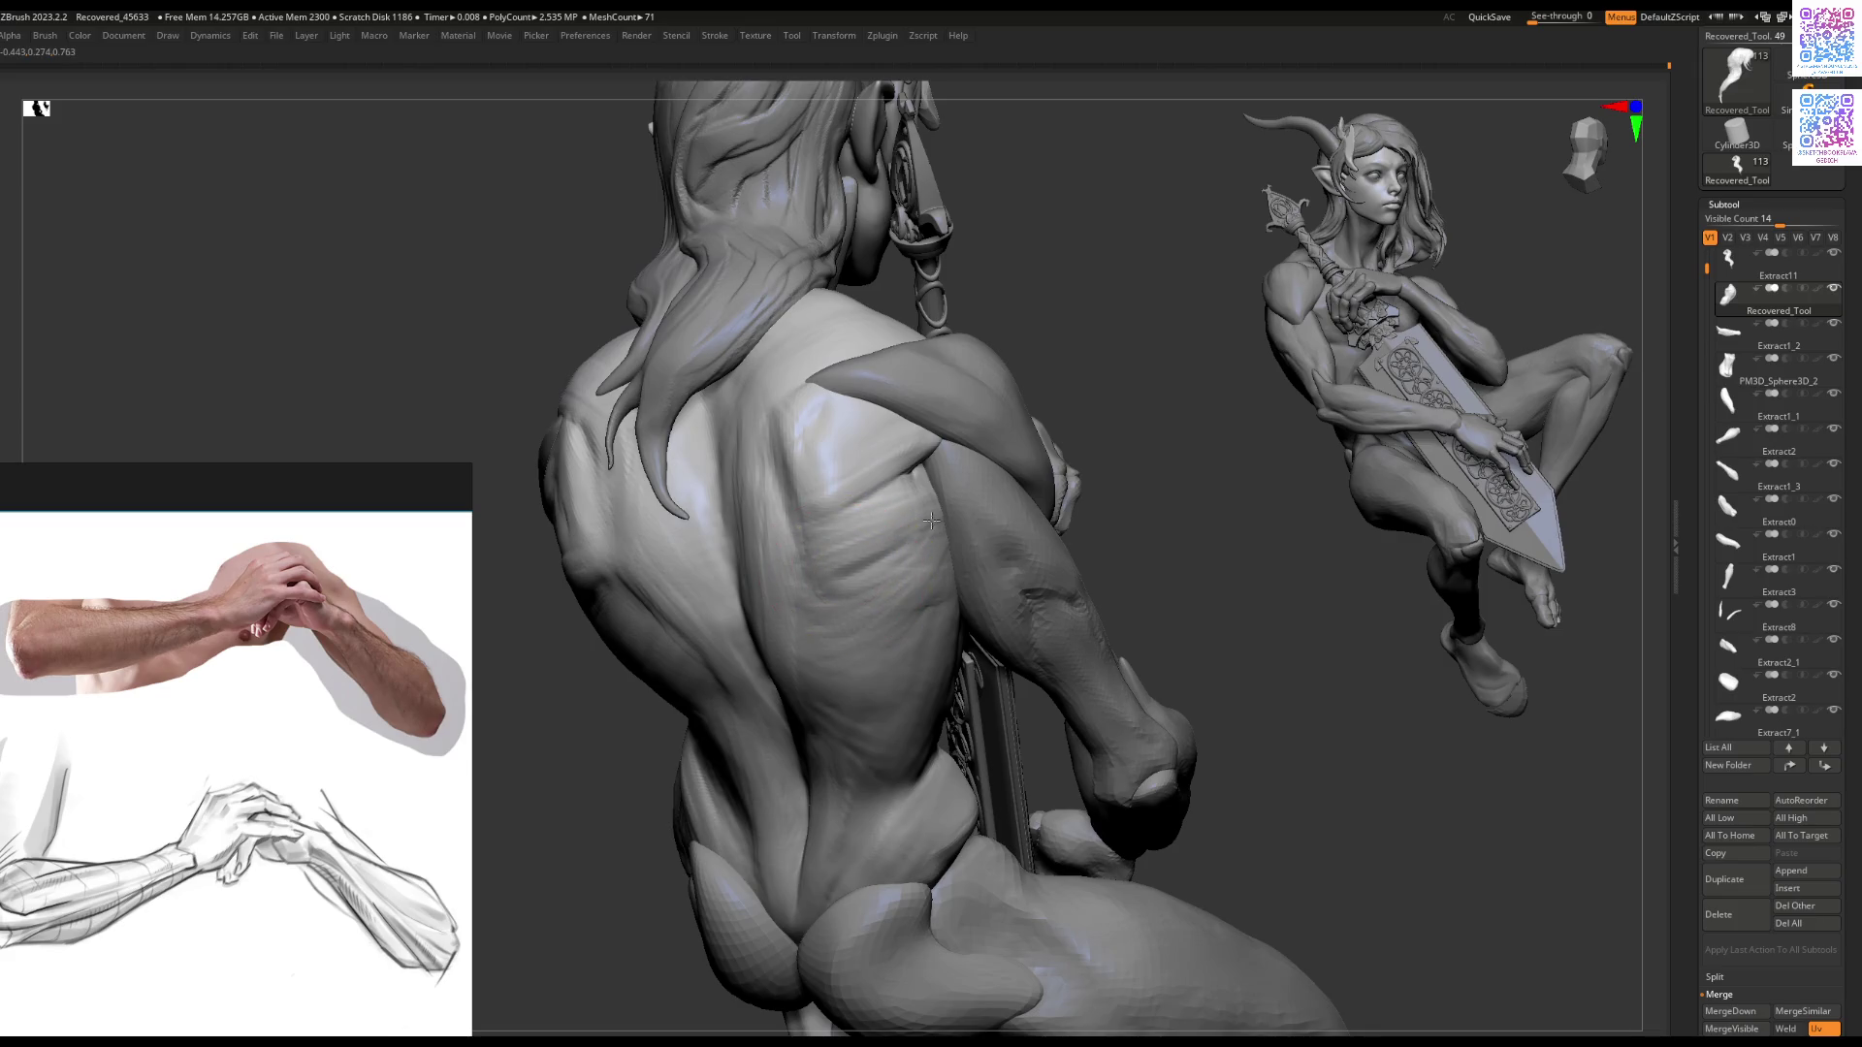
Step: Sculpt the scapula and torso-side muscles with an enlarged brush from back and side views
{"action": "mouse_move", "coordinate": [866, 580]}
{"action": "right_mouse_down", "text": "ctrl"}
{"action": "mouse_move", "coordinate": [853, 665]}
{"action": "mouse_move", "coordinate": [753, 553]}
{"action": "mouse_move", "coordinate": [808, 590]}
{"action": "mouse_move", "coordinate": [818, 652]}
{"action": "mouse_move", "coordinate": [868, 678]}
{"action": "right_mouse_up", "text": "ctrl"}
{"action": "left_click_drag", "start_coordinate": [867, 677], "coordinate": [871, 676]}
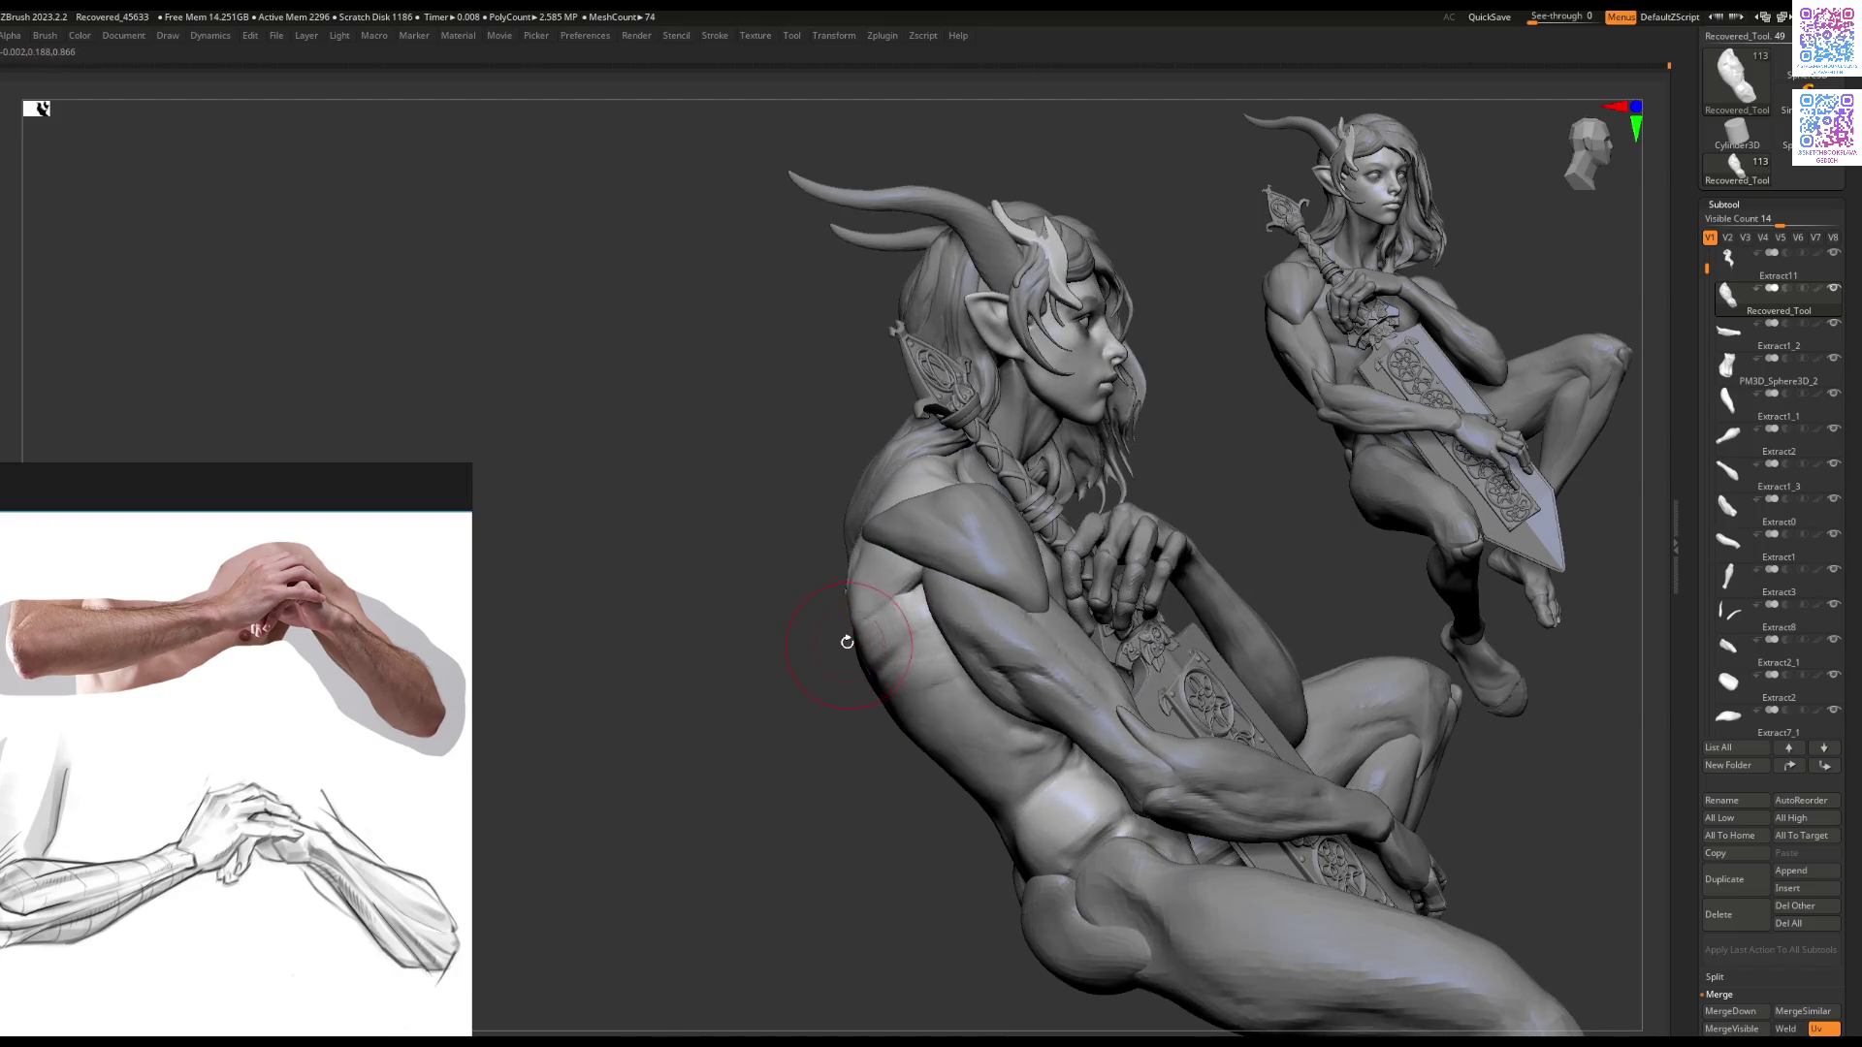
{"action": "mouse_move", "coordinate": [875, 671]}
{"action": "right_mouse_down"}
{"action": "mouse_move", "coordinate": [1115, 679]}
{"action": "mouse_move", "coordinate": [866, 669]}
{"action": "mouse_move", "coordinate": [872, 627]}
{"action": "mouse_move", "coordinate": [1009, 621]}
{"action": "mouse_move", "coordinate": [936, 583]}
{"action": "mouse_move", "coordinate": [825, 587]}
{"action": "mouse_move", "coordinate": [853, 599]}
{"action": "mouse_move", "coordinate": [851, 677]}
{"action": "mouse_move", "coordinate": [857, 654]}
{"action": "mouse_move", "coordinate": [964, 644]}
{"action": "mouse_move", "coordinate": [823, 585]}
{"action": "mouse_move", "coordinate": [757, 594]}
{"action": "mouse_move", "coordinate": [840, 714]}
{"action": "mouse_move", "coordinate": [893, 707]}
{"action": "mouse_move", "coordinate": [851, 698]}
{"action": "mouse_move", "coordinate": [918, 636]}
{"action": "mouse_move", "coordinate": [884, 615]}
{"action": "mouse_move", "coordinate": [884, 648]}
{"action": "right_mouse_up"}
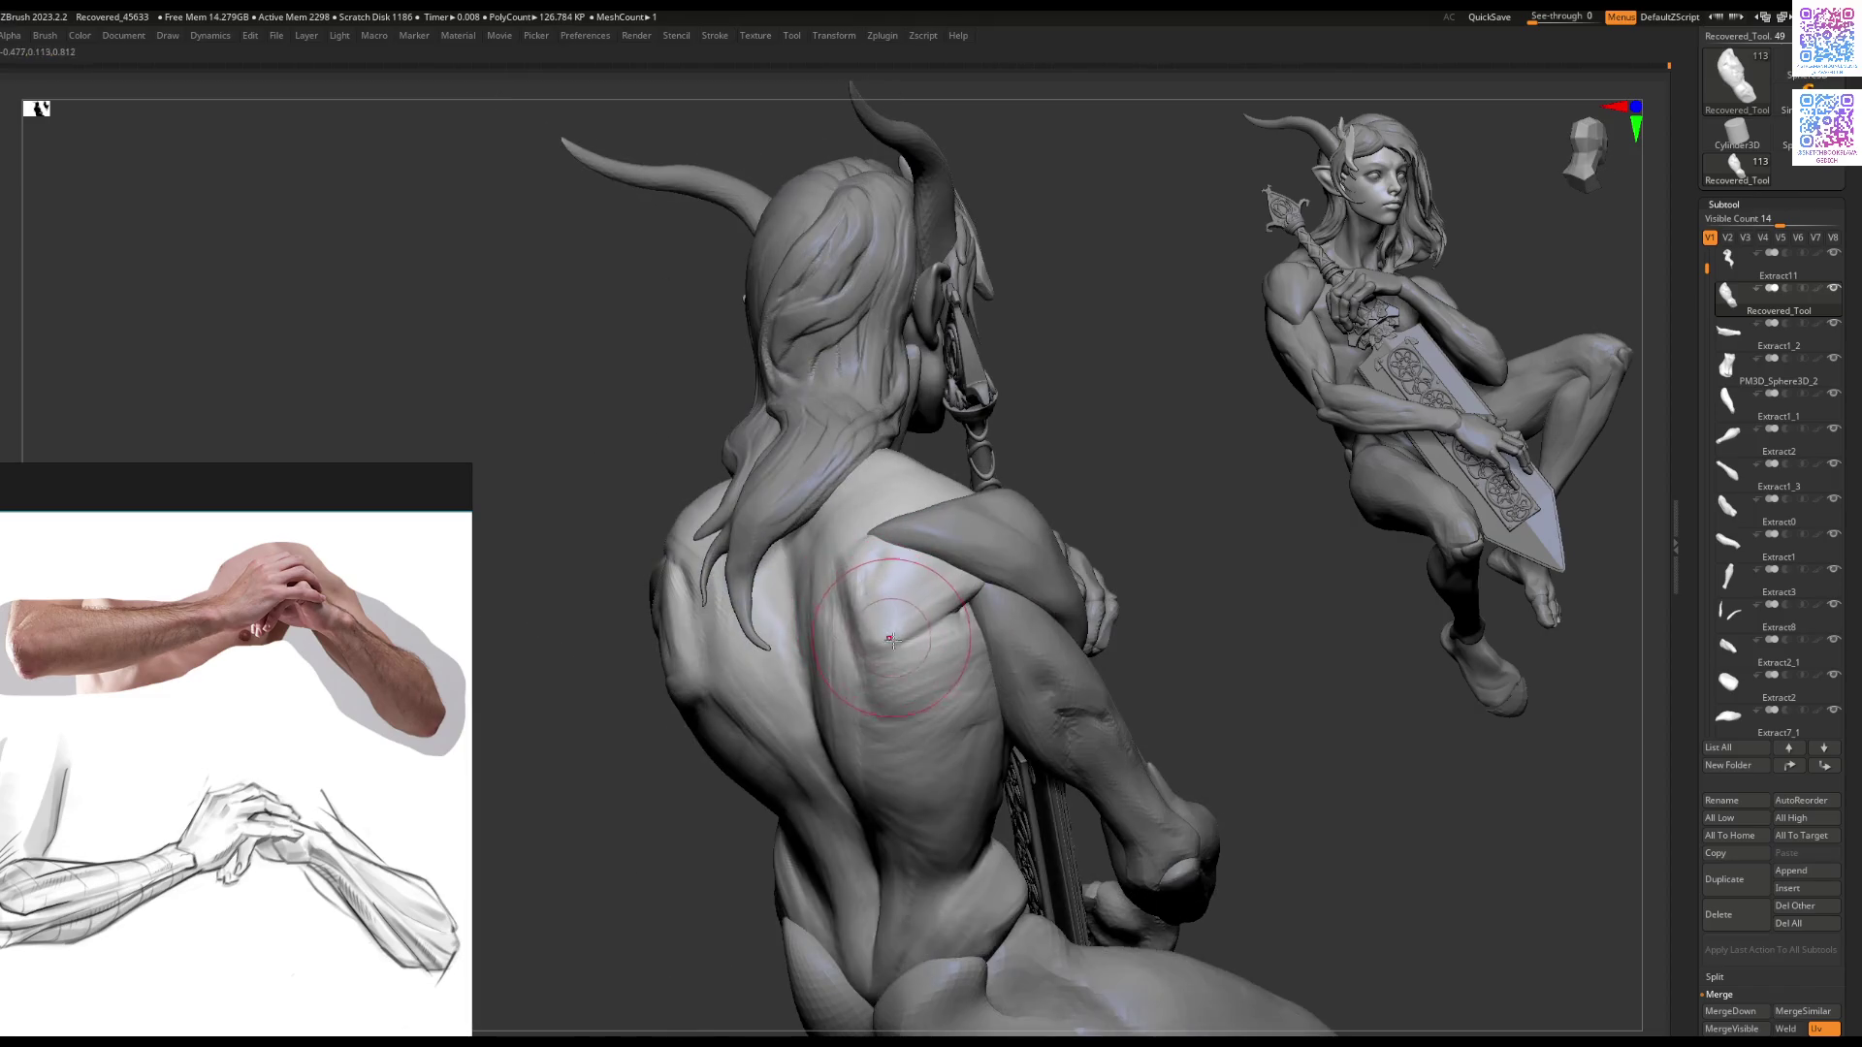
{"action": "right_click_drag", "start_coordinate": [954, 568], "coordinate": [867, 650]}
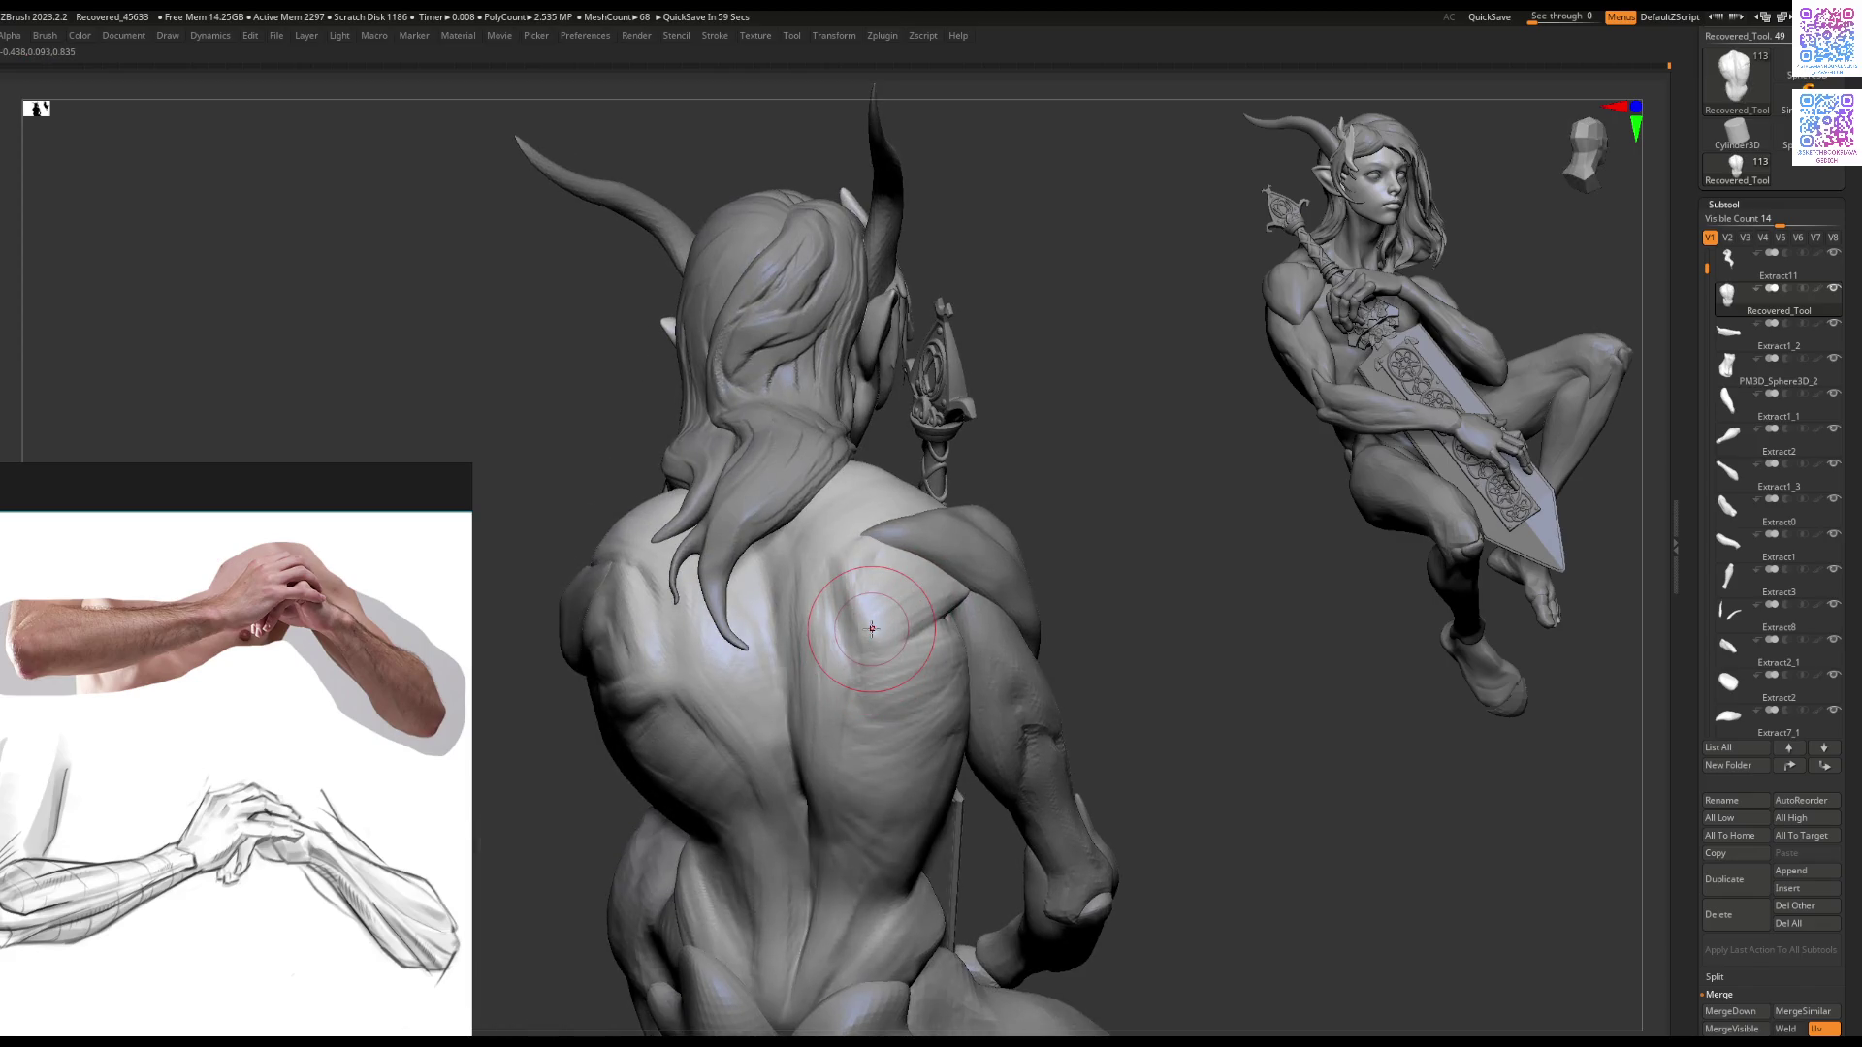
{"action": "key", "text": "space"}
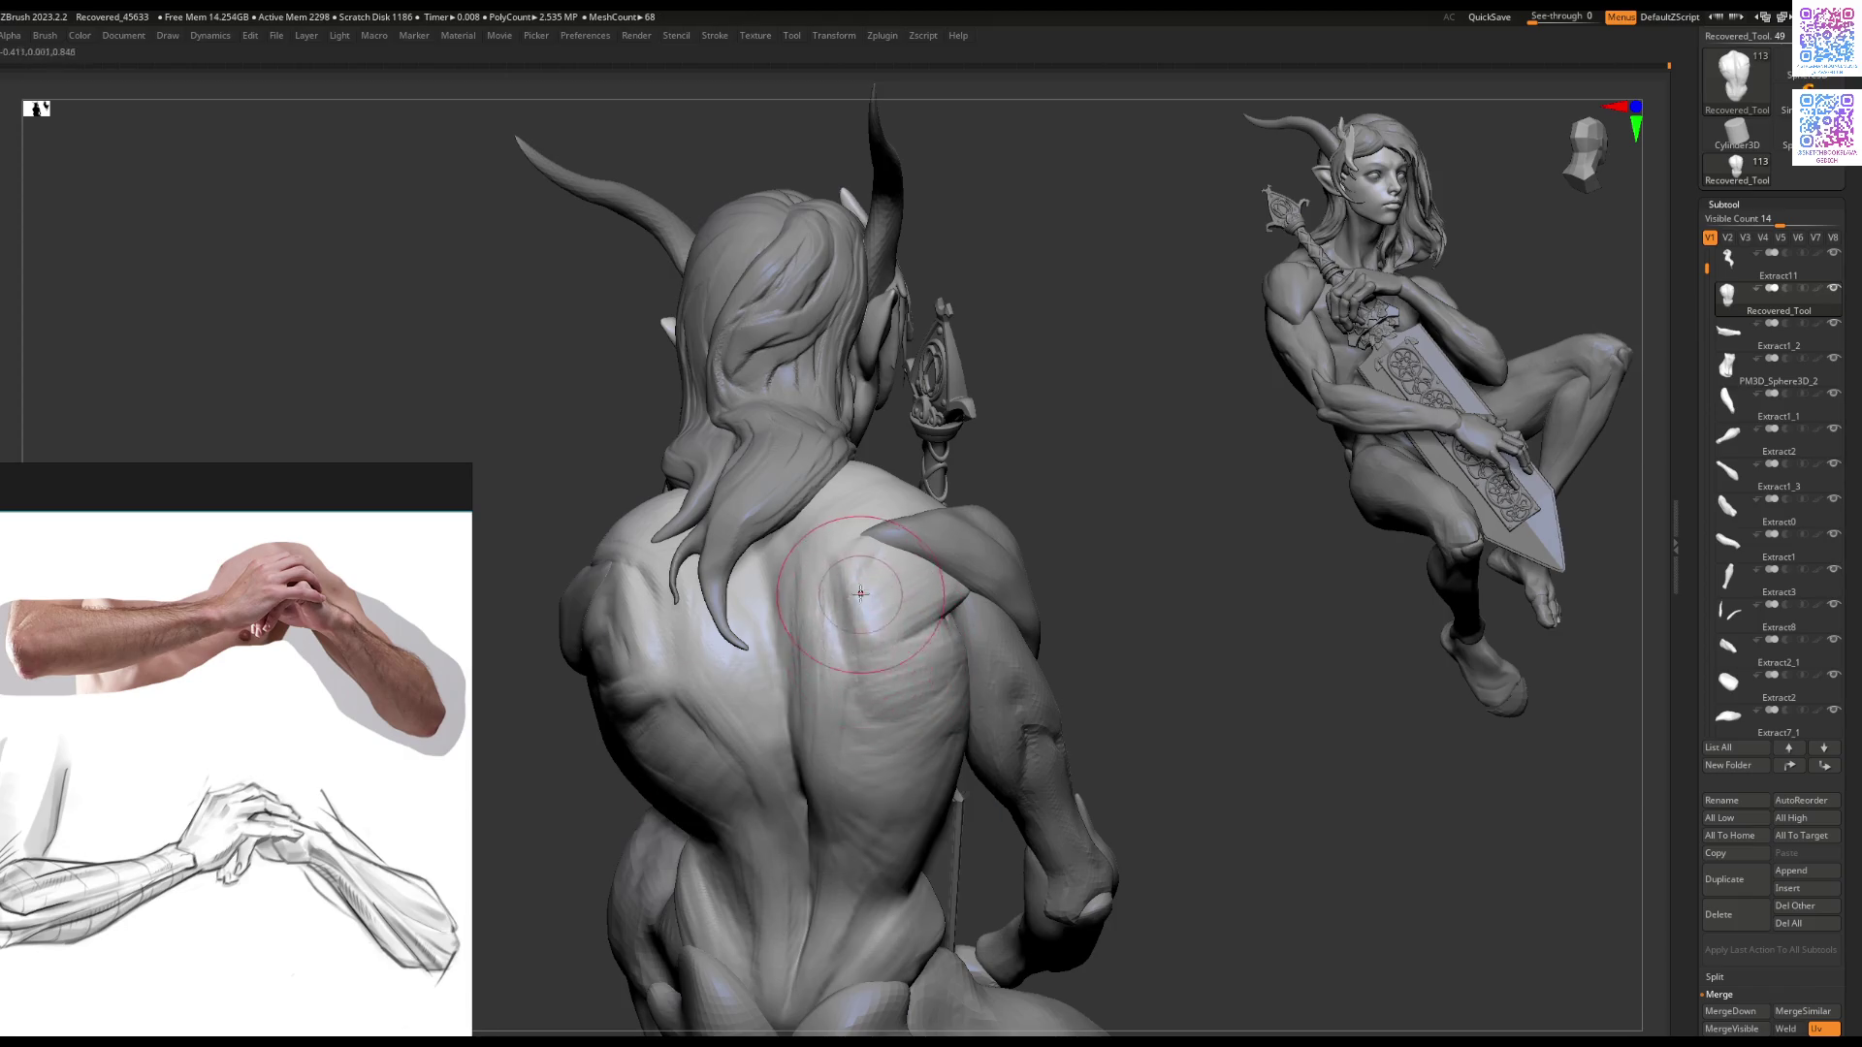
{"action": "mouse_move", "coordinate": [847, 549]}
{"action": "right_mouse_down"}
{"action": "mouse_move", "coordinate": [869, 558]}
{"action": "mouse_move", "coordinate": [752, 594]}
{"action": "mouse_move", "coordinate": [833, 608]}
{"action": "mouse_move", "coordinate": [858, 714]}
{"action": "mouse_move", "coordinate": [969, 740]}
{"action": "mouse_move", "coordinate": [912, 609]}
{"action": "mouse_move", "coordinate": [802, 556]}
{"action": "right_mouse_up"}
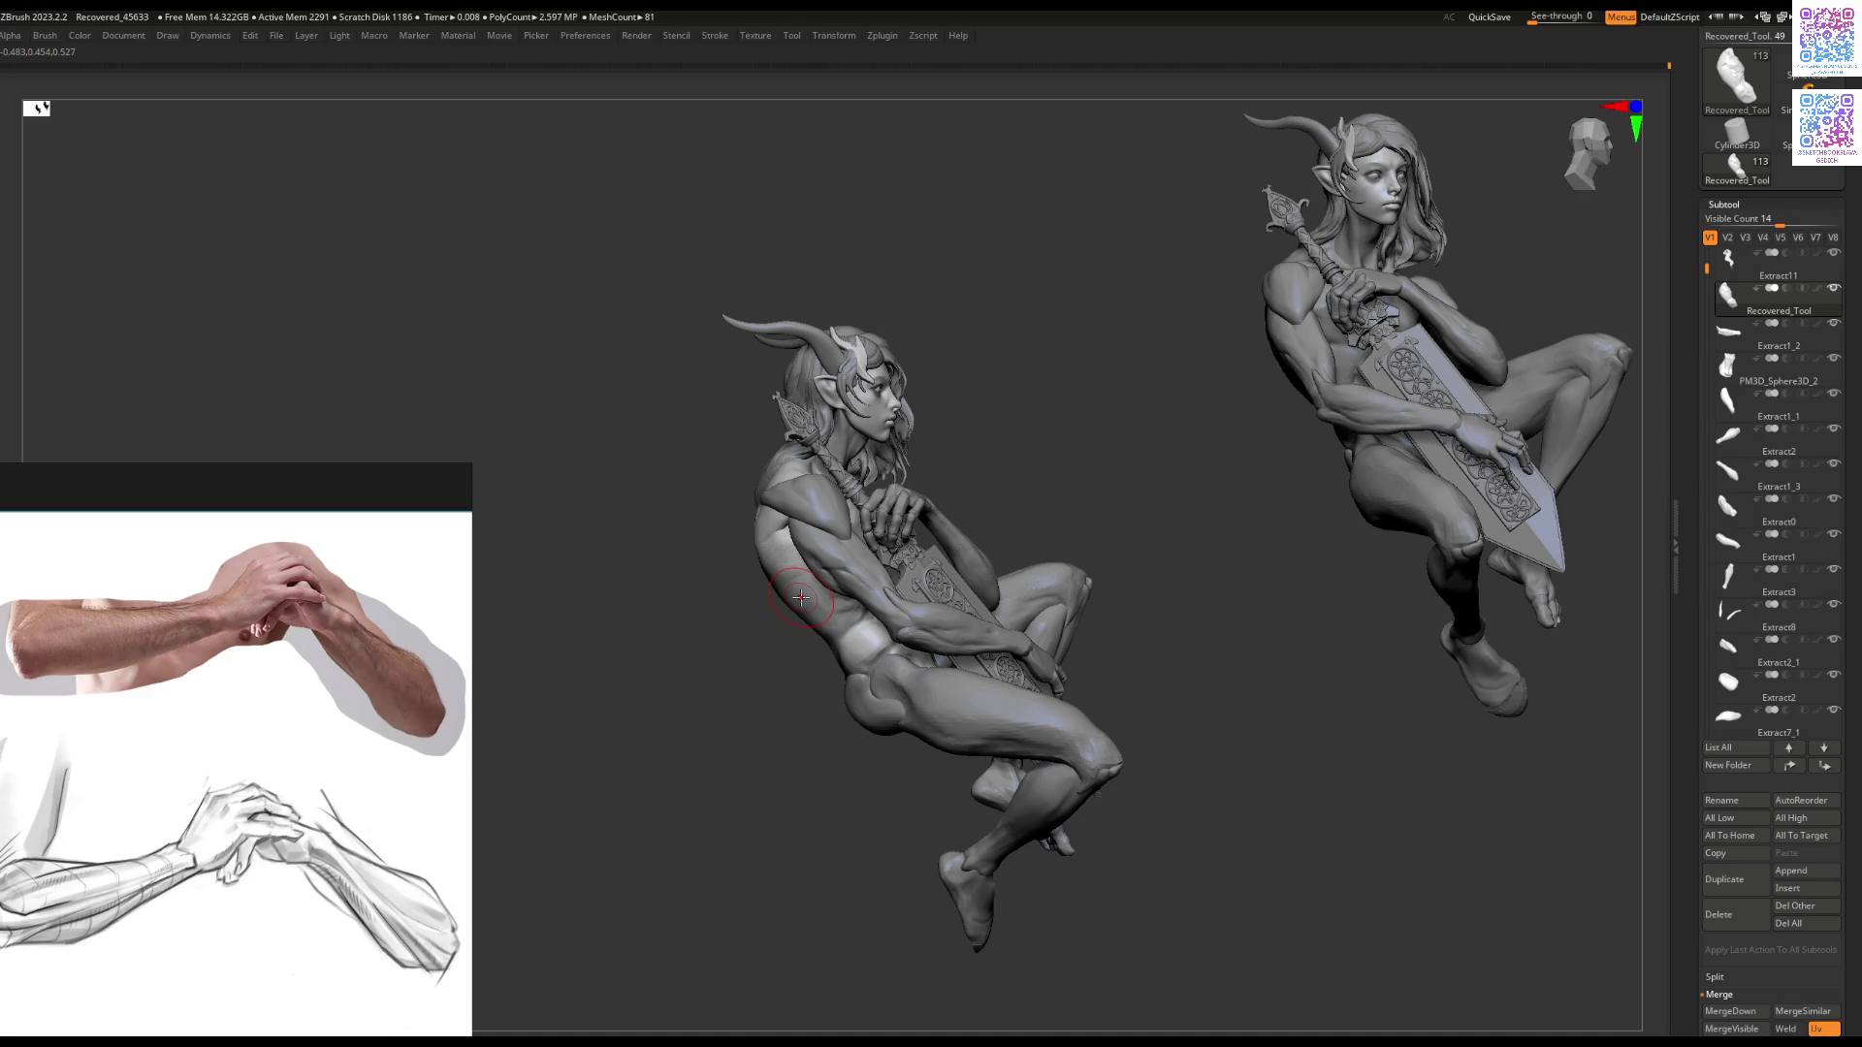
{"action": "mouse_move", "coordinate": [945, 617]}
{"action": "right_mouse_down"}
{"action": "mouse_move", "coordinate": [852, 498]}
{"action": "mouse_move", "coordinate": [721, 486]}
{"action": "right_mouse_up"}
Step: Select Extract6 and sculpt its pointed shoulder spike
{"action": "left_click", "coordinate": [852, 499], "text": "alt"}
{"action": "key", "text": "space"}
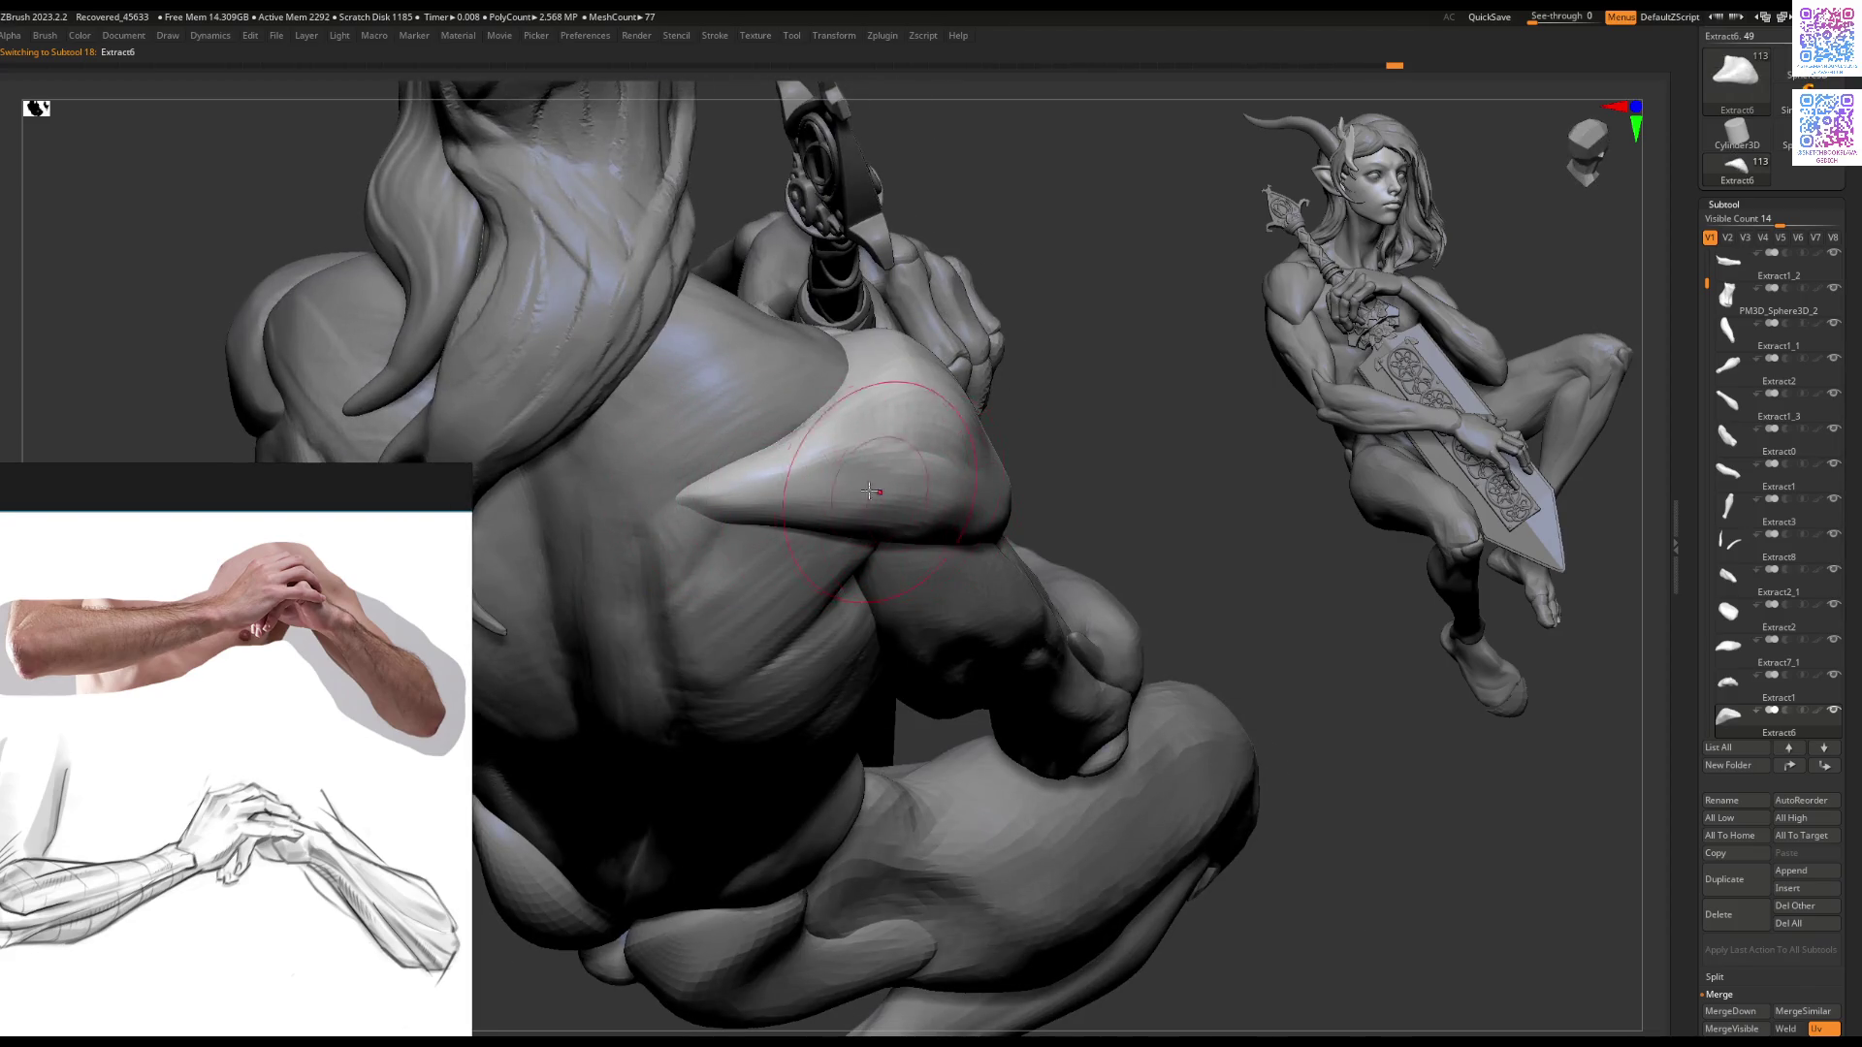
{"action": "key", "text": "f"}
{"action": "mouse_move", "coordinate": [748, 727]}
{"action": "right_mouse_down"}
{"action": "mouse_move", "coordinate": [789, 623]}
{"action": "mouse_move", "coordinate": [893, 555]}
{"action": "mouse_move", "coordinate": [839, 490]}
{"action": "mouse_move", "coordinate": [902, 420]}
{"action": "mouse_move", "coordinate": [943, 514]}
{"action": "right_mouse_up"}
{"action": "key", "text": "space"}
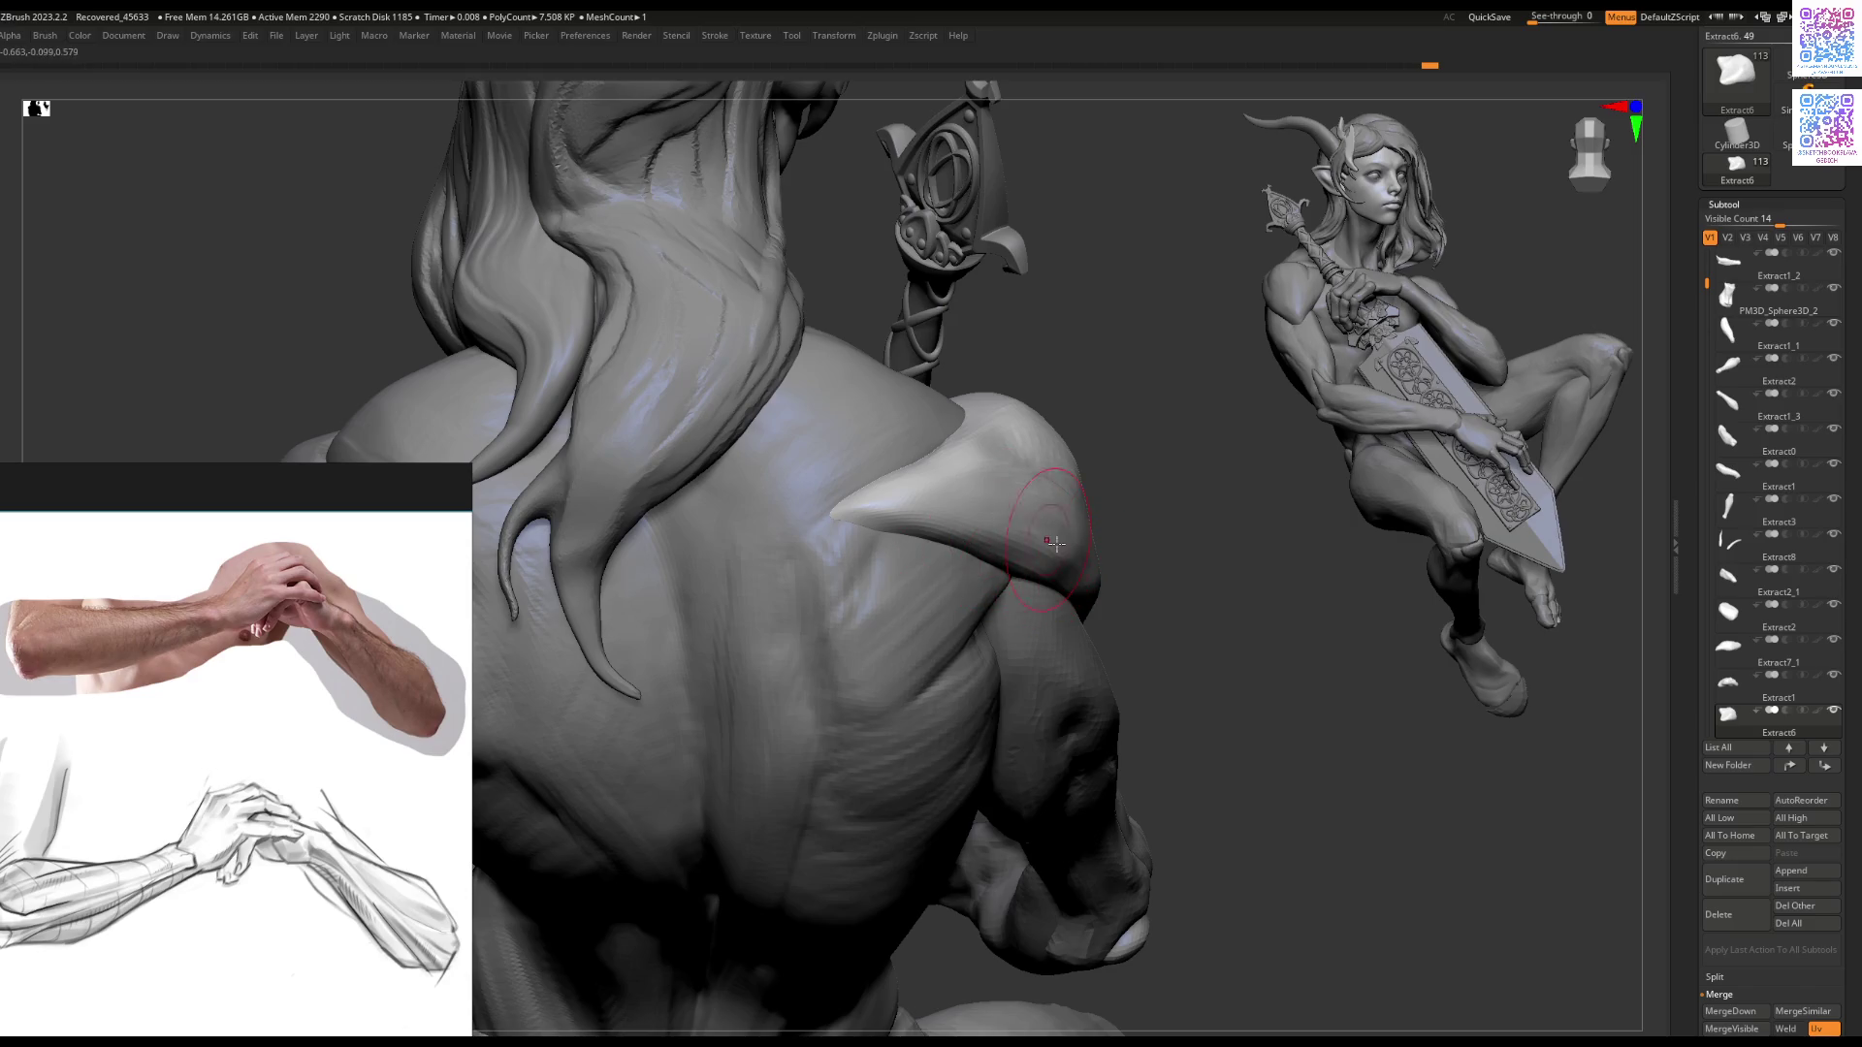
{"action": "mouse_move", "coordinate": [924, 599]}
{"action": "right_mouse_down", "text": "ctrl"}
{"action": "mouse_move", "coordinate": [840, 638]}
{"action": "mouse_move", "coordinate": [791, 692]}
{"action": "mouse_move", "coordinate": [746, 699]}
{"action": "mouse_move", "coordinate": [635, 649]}
{"action": "mouse_move", "coordinate": [880, 636]}
{"action": "mouse_move", "coordinate": [866, 552]}
{"action": "mouse_move", "coordinate": [602, 524]}
{"action": "mouse_move", "coordinate": [1347, 449]}
{"action": "right_mouse_up", "text": "ctrl"}
Step: Select Extract16 and show only the finger pieces with visibility set V2
{"action": "left_click", "coordinate": [582, 514], "text": "alt"}
{"action": "left_click", "coordinate": [1727, 237]}
{"action": "mouse_move", "coordinate": [988, 538]}
{"action": "right_mouse_down"}
{"action": "mouse_move", "coordinate": [931, 533]}
{"action": "mouse_move", "coordinate": [783, 643]}
{"action": "mouse_move", "coordinate": [782, 686]}
{"action": "mouse_move", "coordinate": [825, 607]}
{"action": "mouse_move", "coordinate": [864, 594]}
{"action": "mouse_move", "coordinate": [788, 612]}
{"action": "mouse_move", "coordinate": [821, 641]}
{"action": "mouse_move", "coordinate": [800, 652]}
{"action": "right_mouse_up"}
{"action": "key", "text": "space"}
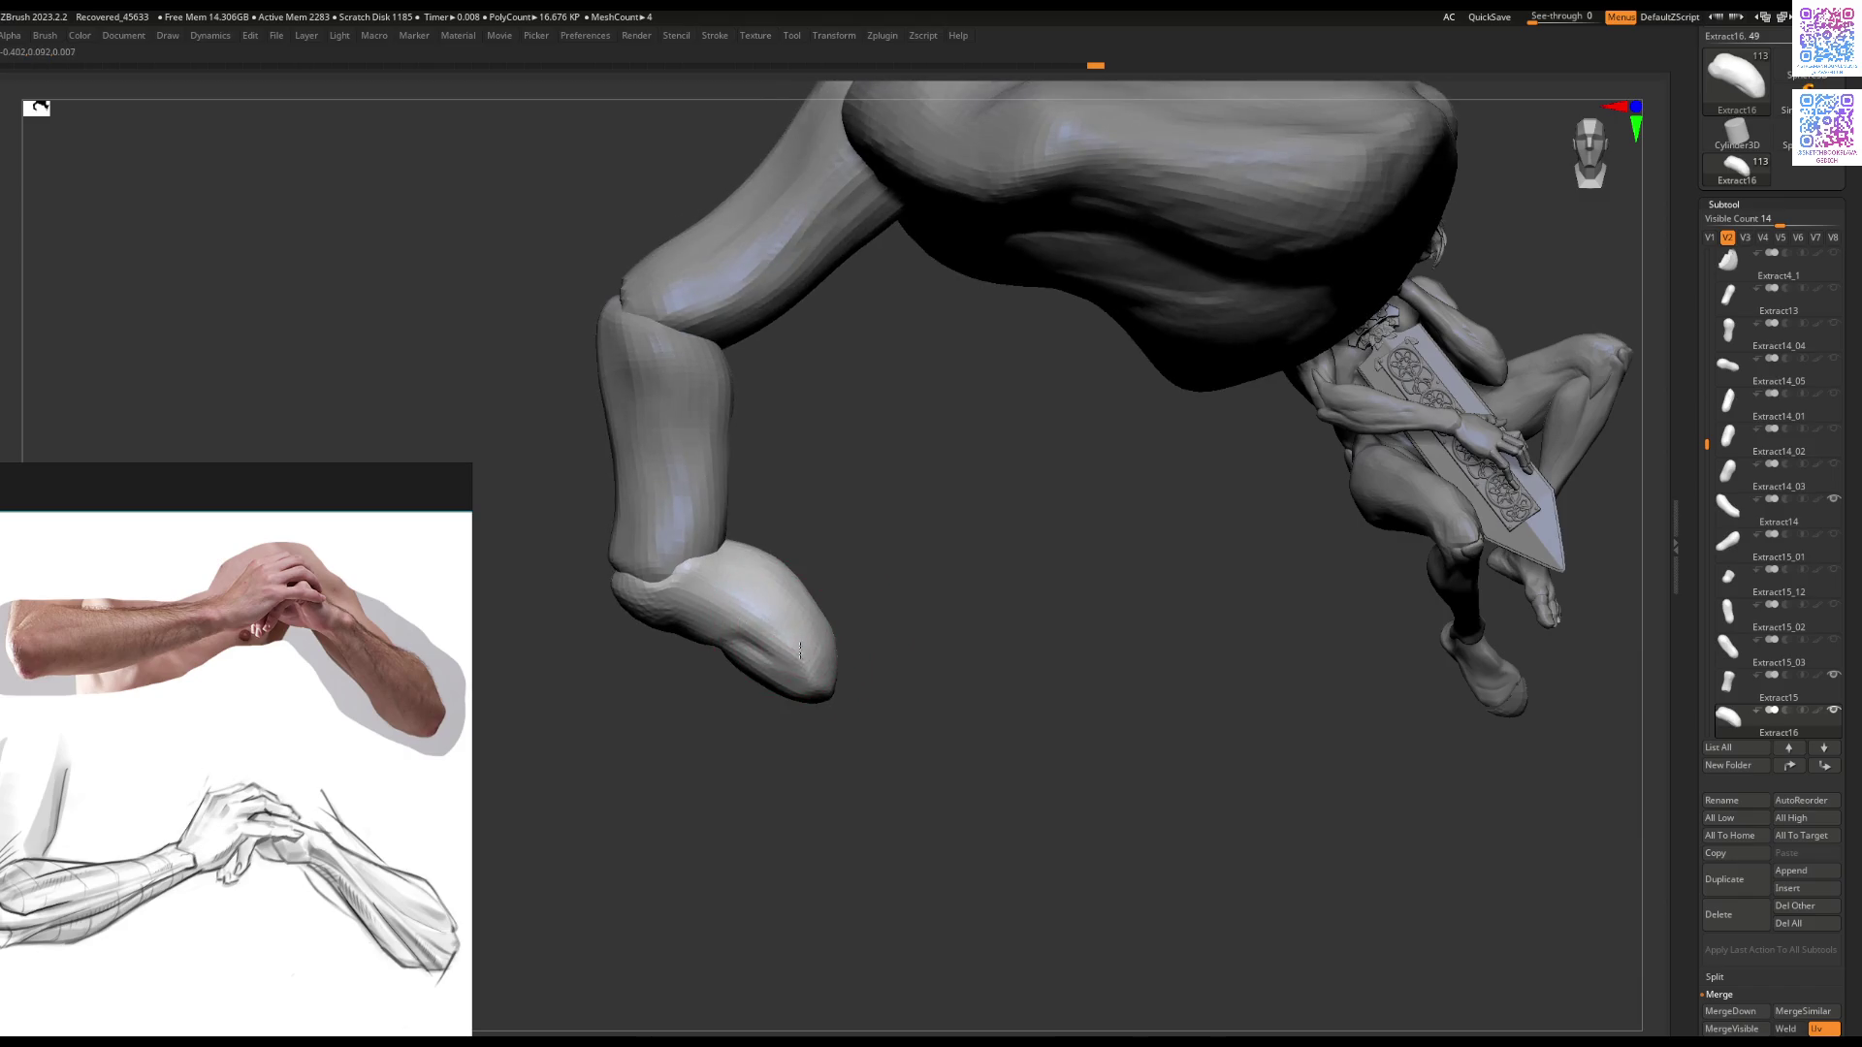
Step: Select the Extract15 finger segment and zoom in on it
{"action": "right_click_drag", "start_coordinate": [731, 601], "coordinate": [777, 548]}
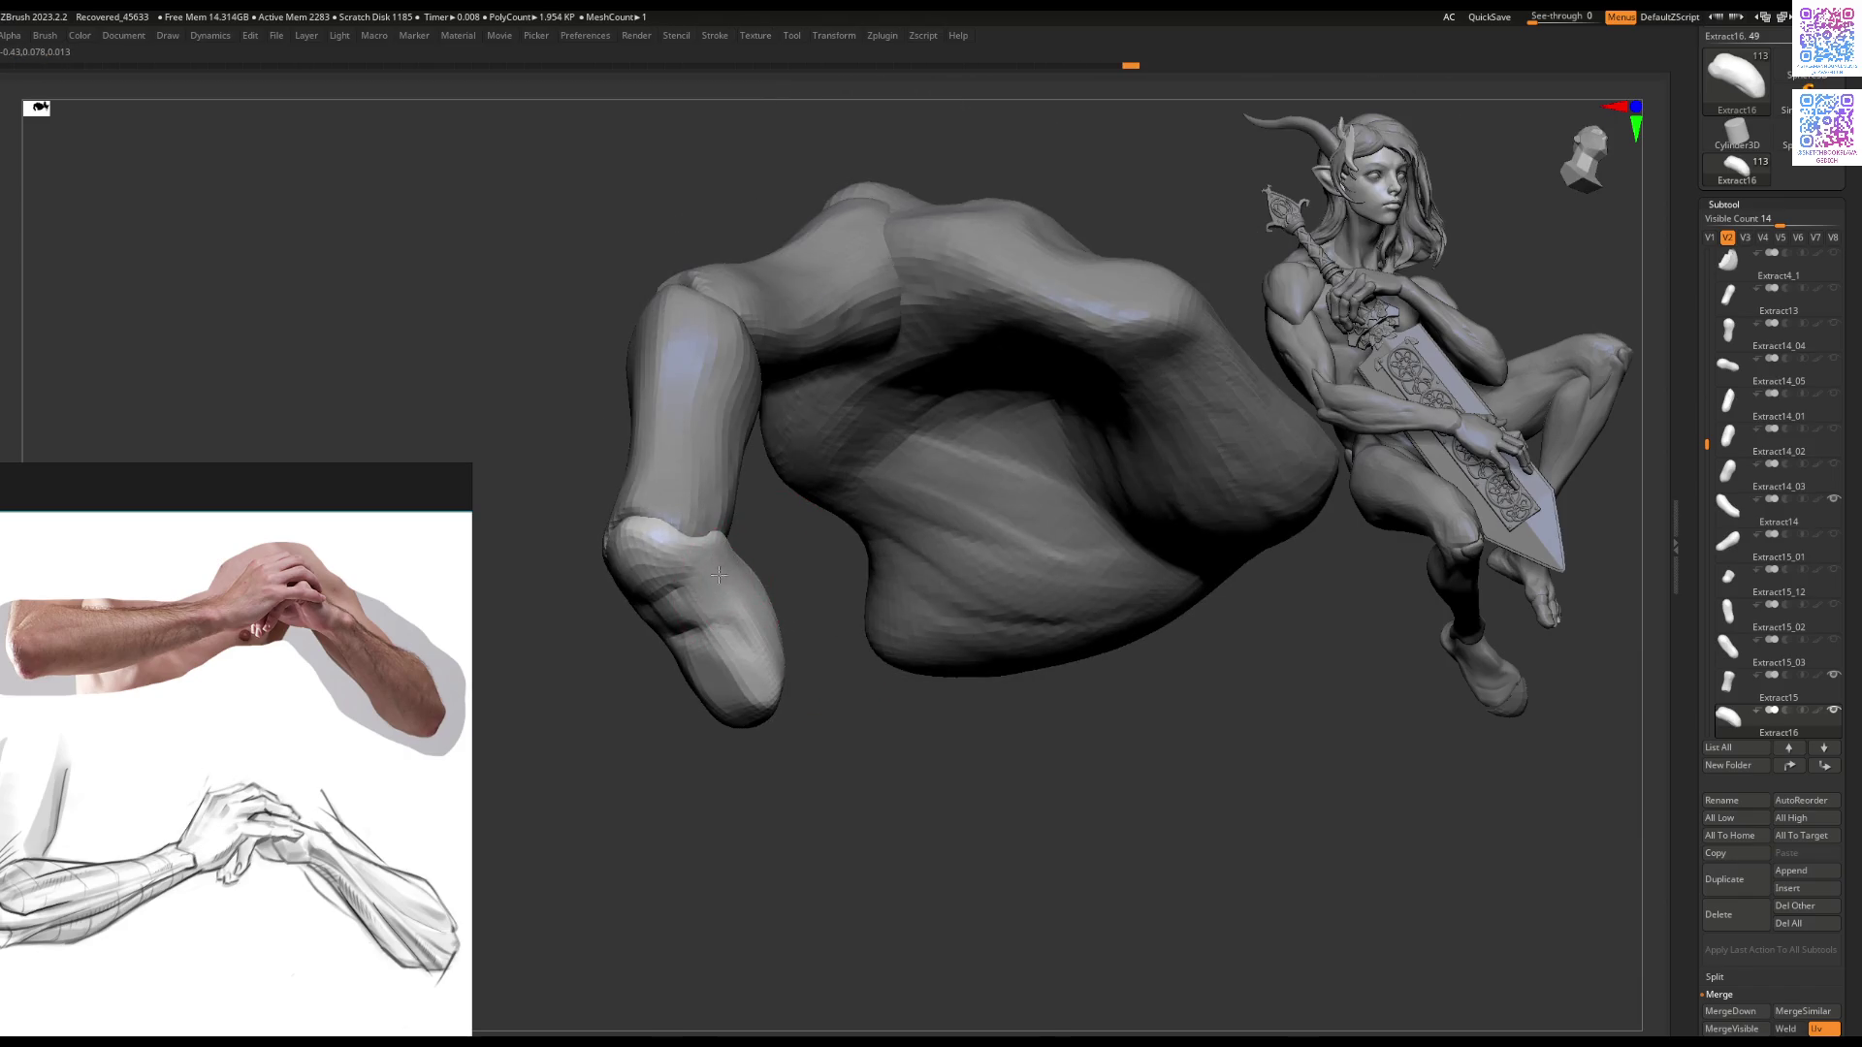
{"action": "mouse_move", "coordinate": [672, 593]}
{"action": "right_mouse_down"}
{"action": "mouse_move", "coordinate": [666, 558]}
{"action": "mouse_move", "coordinate": [660, 582]}
{"action": "mouse_move", "coordinate": [716, 572]}
{"action": "mouse_move", "coordinate": [672, 545]}
{"action": "right_mouse_up"}
{"action": "left_click", "coordinate": [716, 572], "text": "alt"}
{"action": "key", "text": "space"}
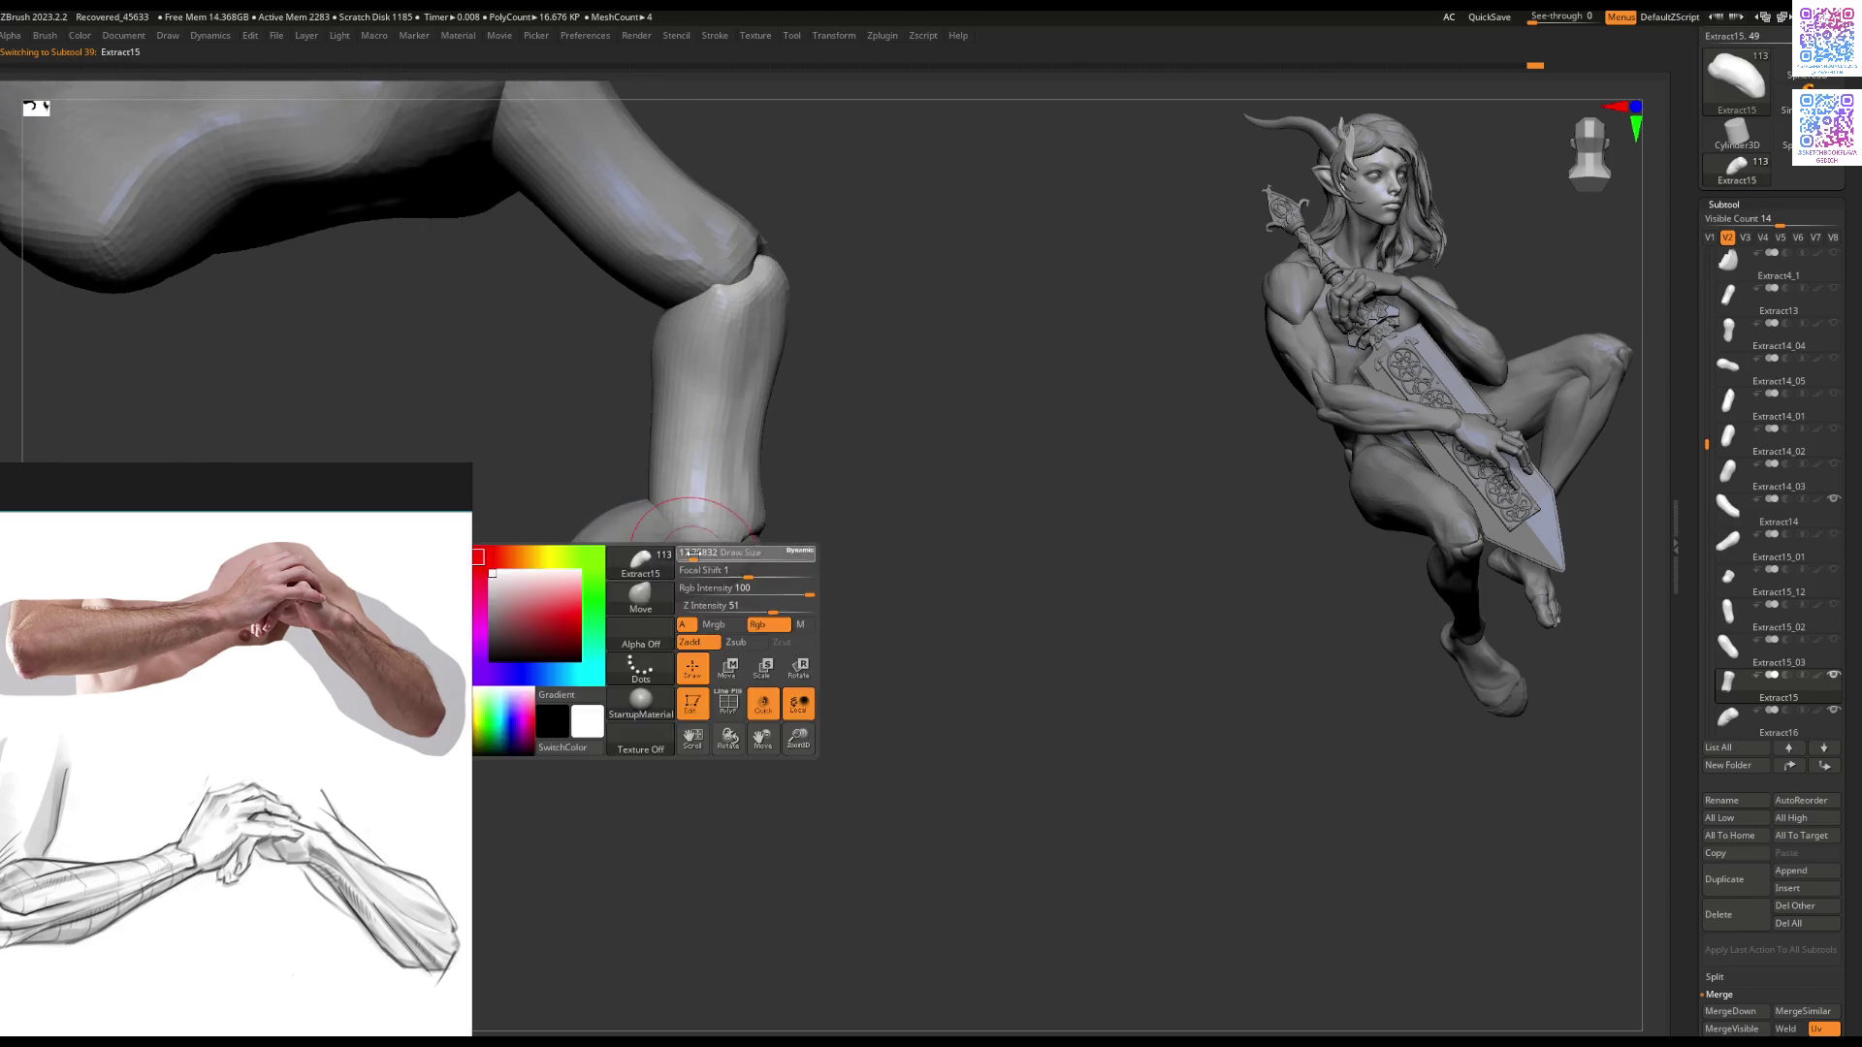
{"action": "key", "text": "space"}
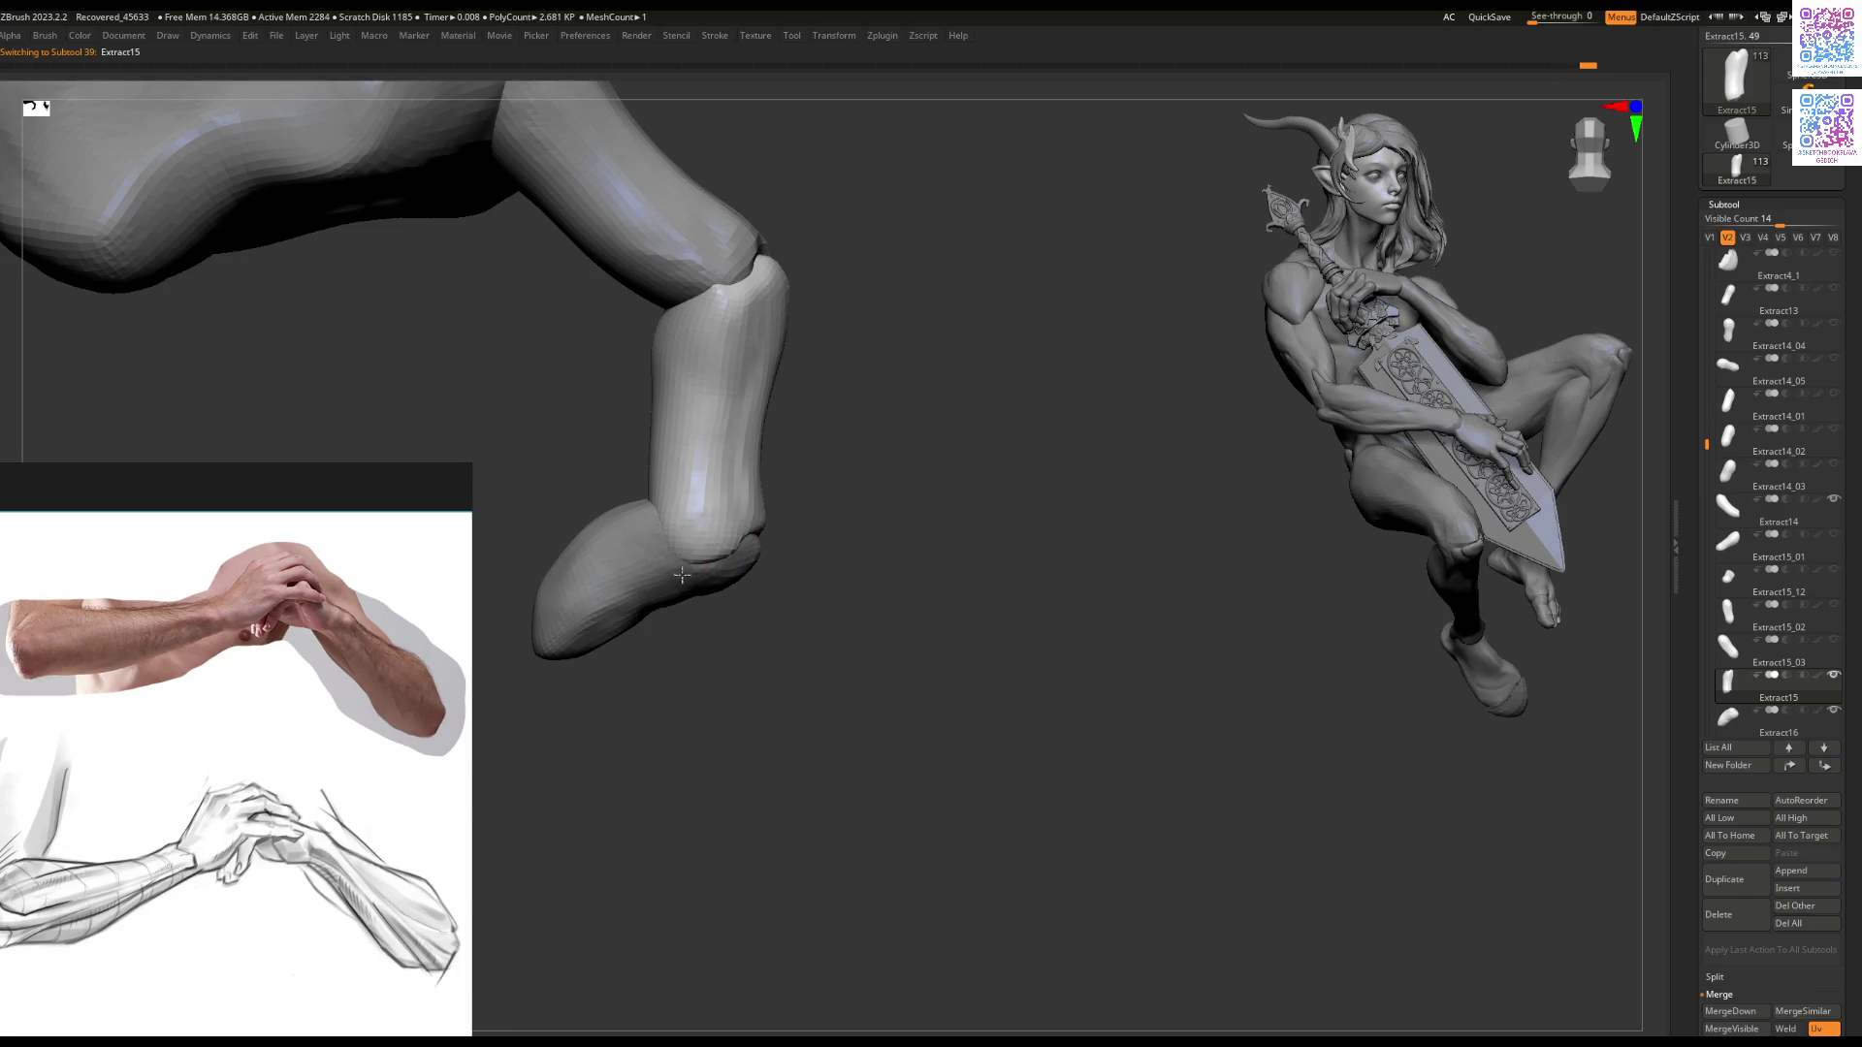
{"action": "mouse_move", "coordinate": [670, 720]}
{"action": "right_mouse_down", "text": "ctrl"}
{"action": "mouse_move", "coordinate": [666, 498]}
{"action": "mouse_move", "coordinate": [797, 604]}
{"action": "right_mouse_up", "text": "ctrl"}
Step: Select Extract14 and smooth the crease at its finger joint
{"action": "key", "text": "space"}
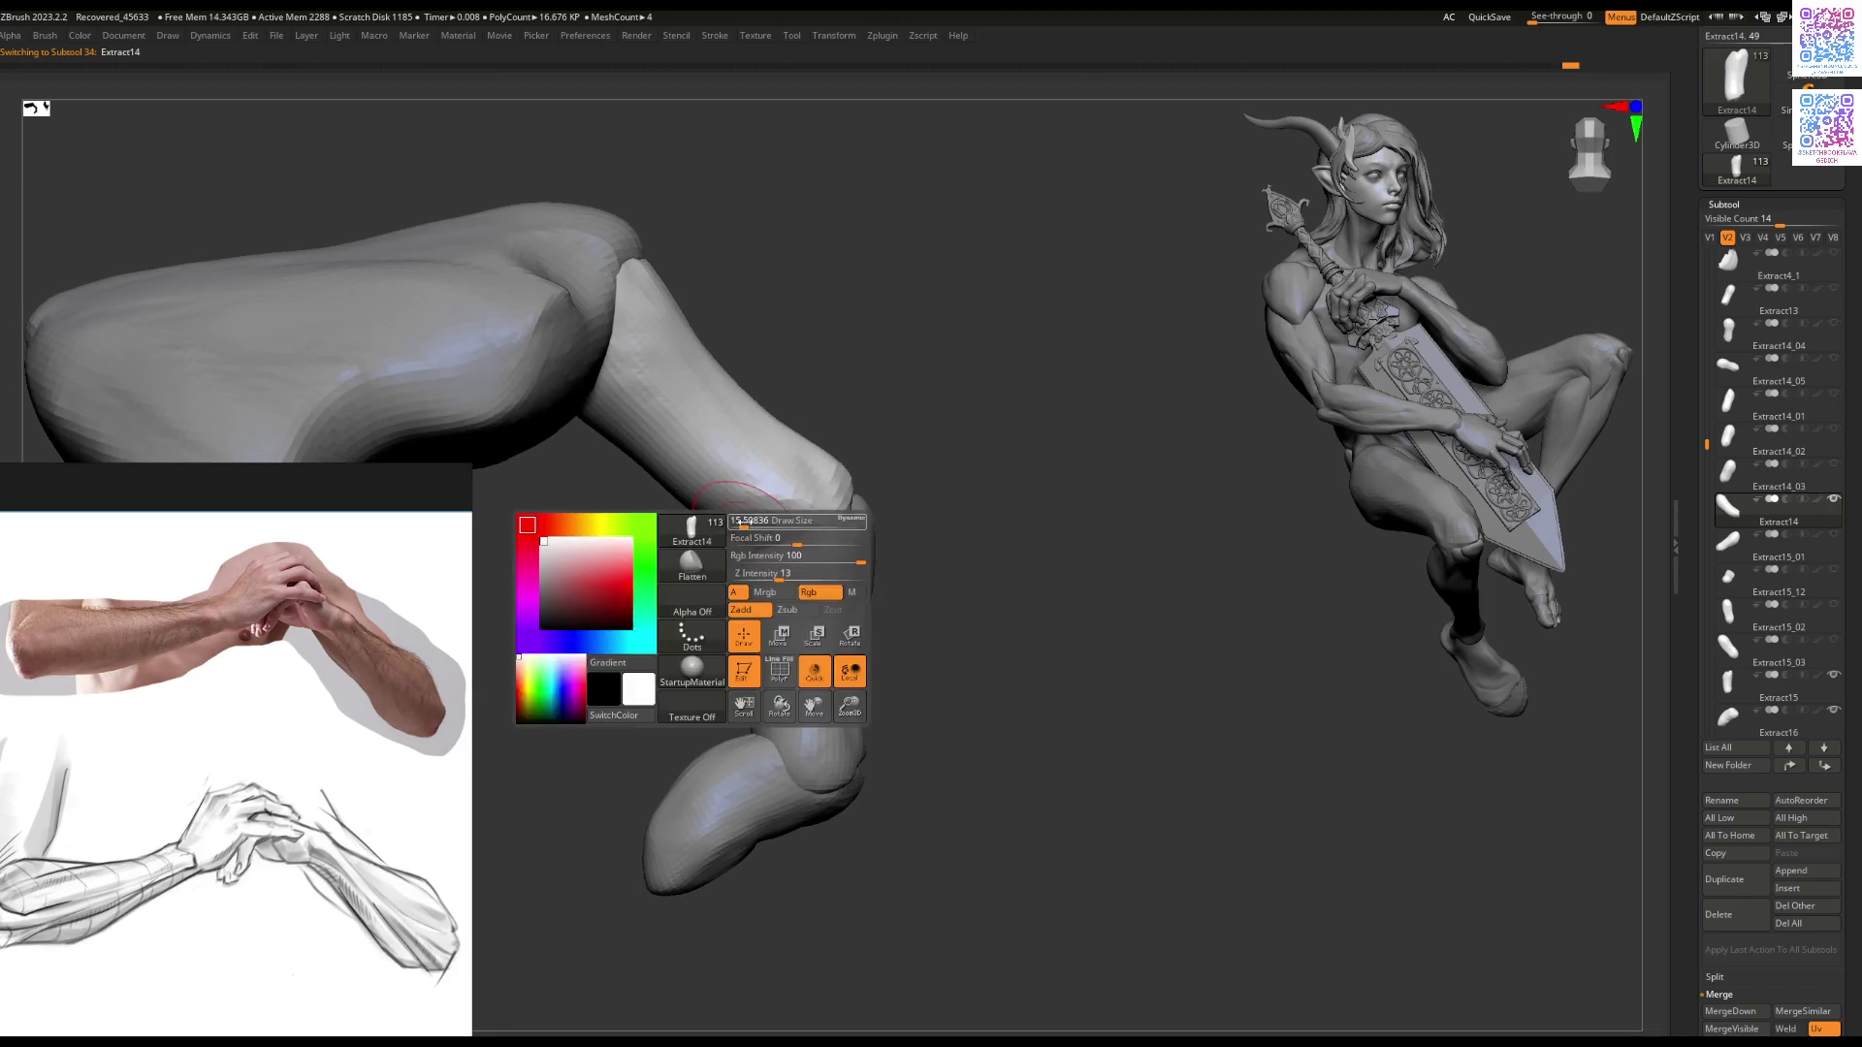
{"action": "left_click", "coordinate": [735, 533], "text": "alt"}
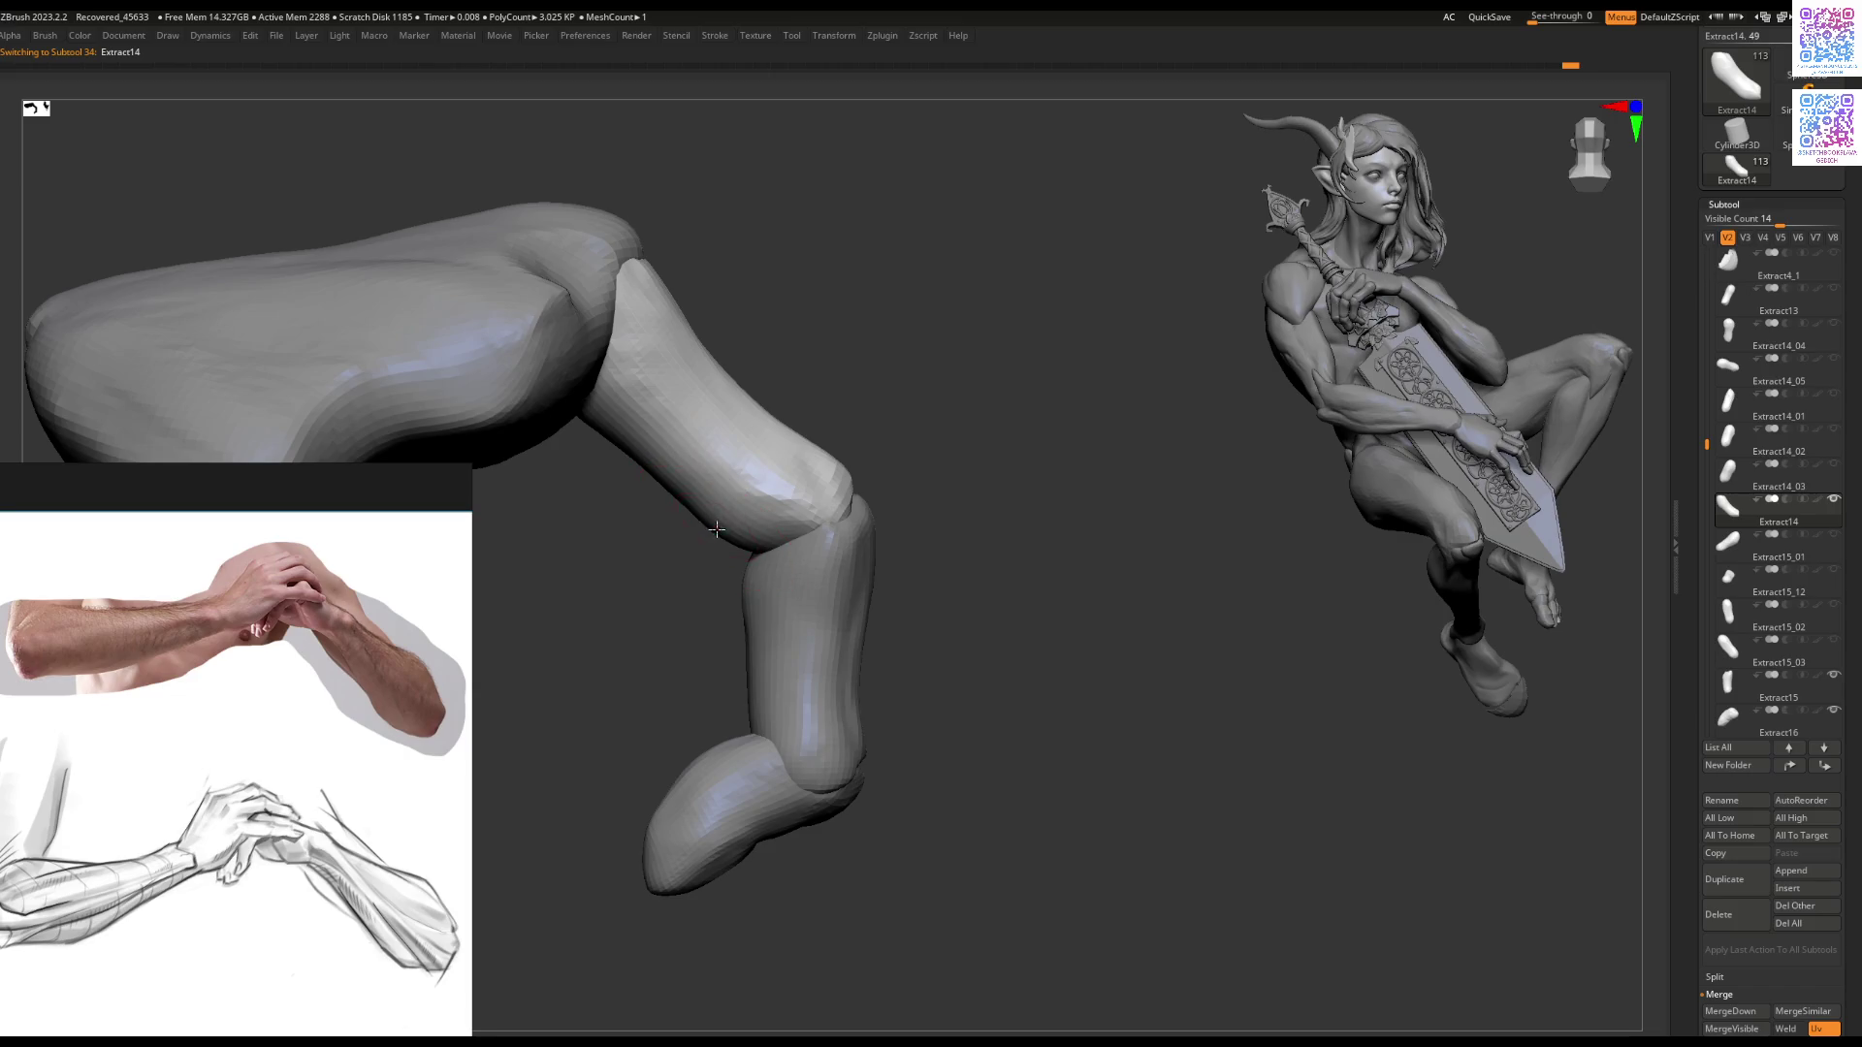
{"action": "key", "text": "space"}
{"action": "key", "text": "space"}
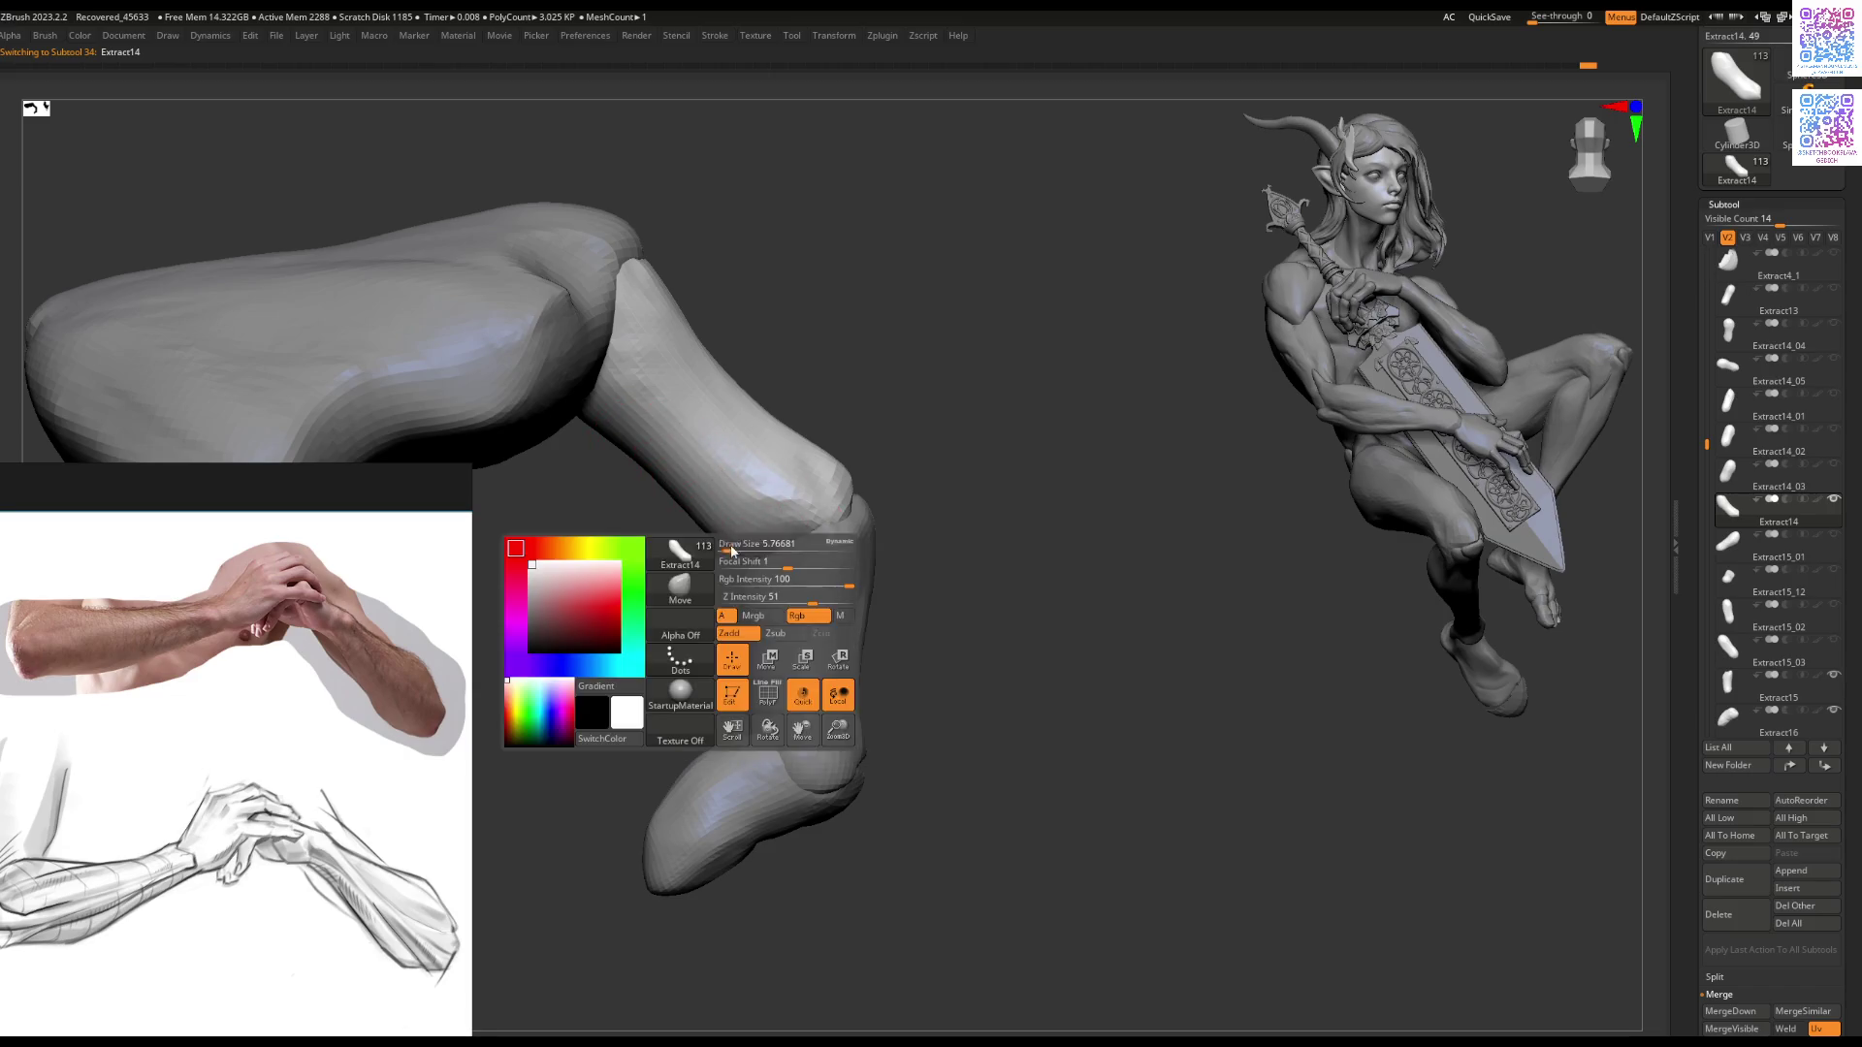
{"action": "mouse_move", "coordinate": [729, 552]}
{"action": "right_mouse_down"}
{"action": "mouse_move", "coordinate": [776, 543]}
{"action": "mouse_move", "coordinate": [844, 416]}
{"action": "mouse_move", "coordinate": [724, 536]}
{"action": "mouse_move", "coordinate": [728, 518]}
{"action": "mouse_move", "coordinate": [611, 544]}
{"action": "mouse_move", "coordinate": [706, 489]}
{"action": "mouse_move", "coordinate": [852, 520]}
{"action": "right_mouse_up"}
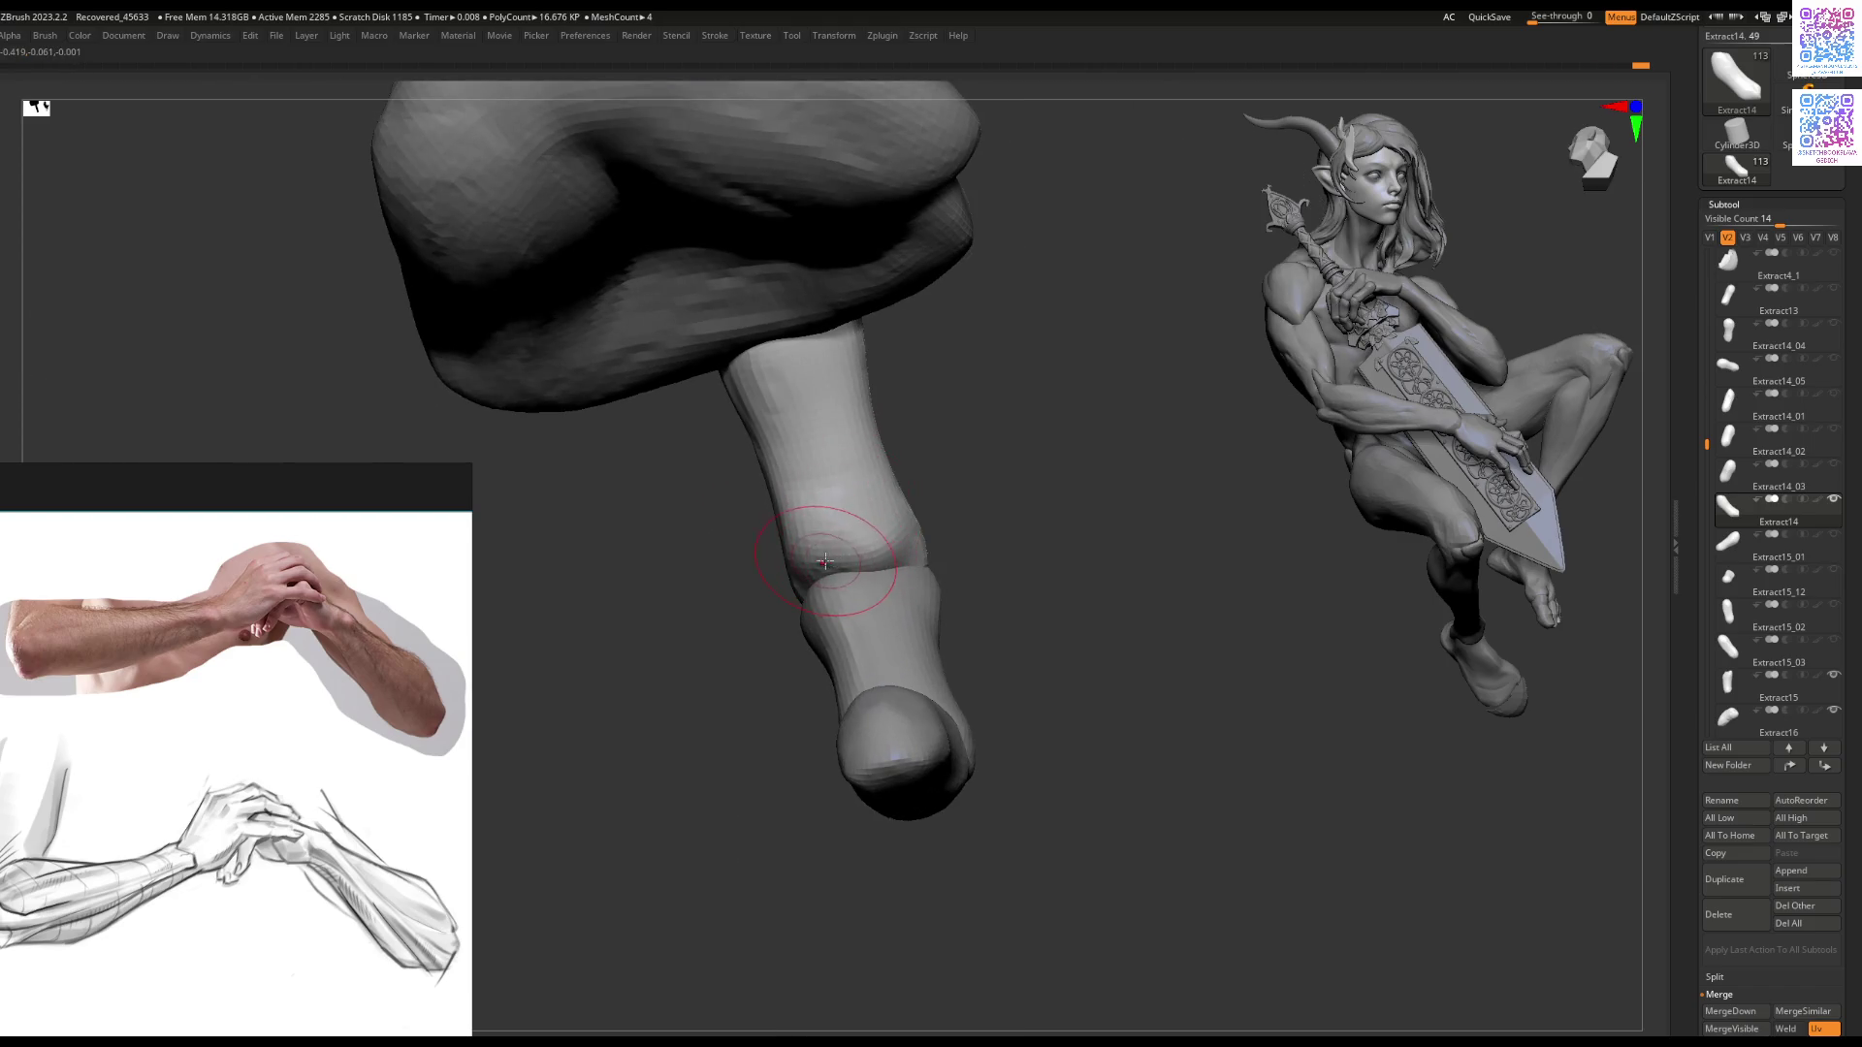
{"action": "left_click_drag", "start_coordinate": [825, 562], "coordinate": [820, 576], "text": "shift"}
Step: Select Extract15 and orbit around both finger segments to view the joint from below
{"action": "mouse_move", "coordinate": [861, 570]}
{"action": "right_mouse_down"}
{"action": "mouse_move", "coordinate": [873, 607]}
{"action": "mouse_move", "coordinate": [912, 607]}
{"action": "right_mouse_up"}
{"action": "left_click", "coordinate": [873, 582], "text": "alt"}
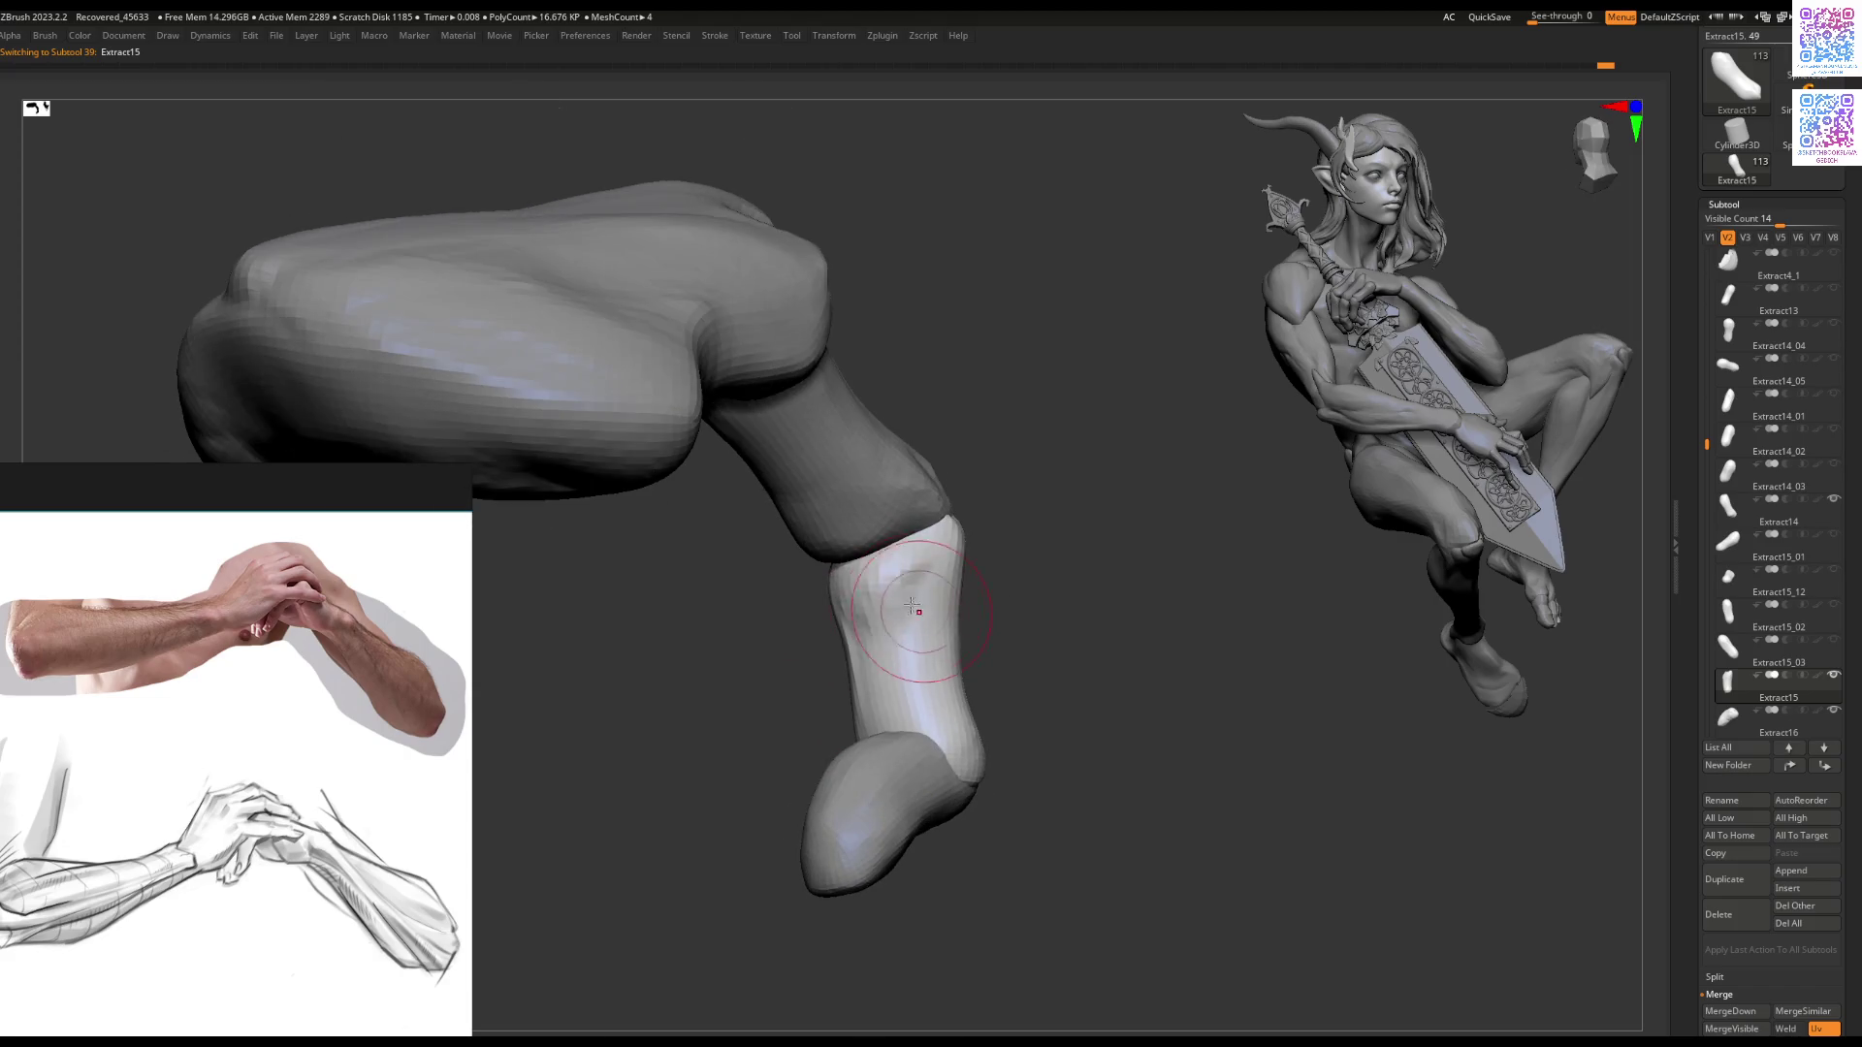
{"action": "right_click_drag", "start_coordinate": [878, 706], "coordinate": [853, 629]}
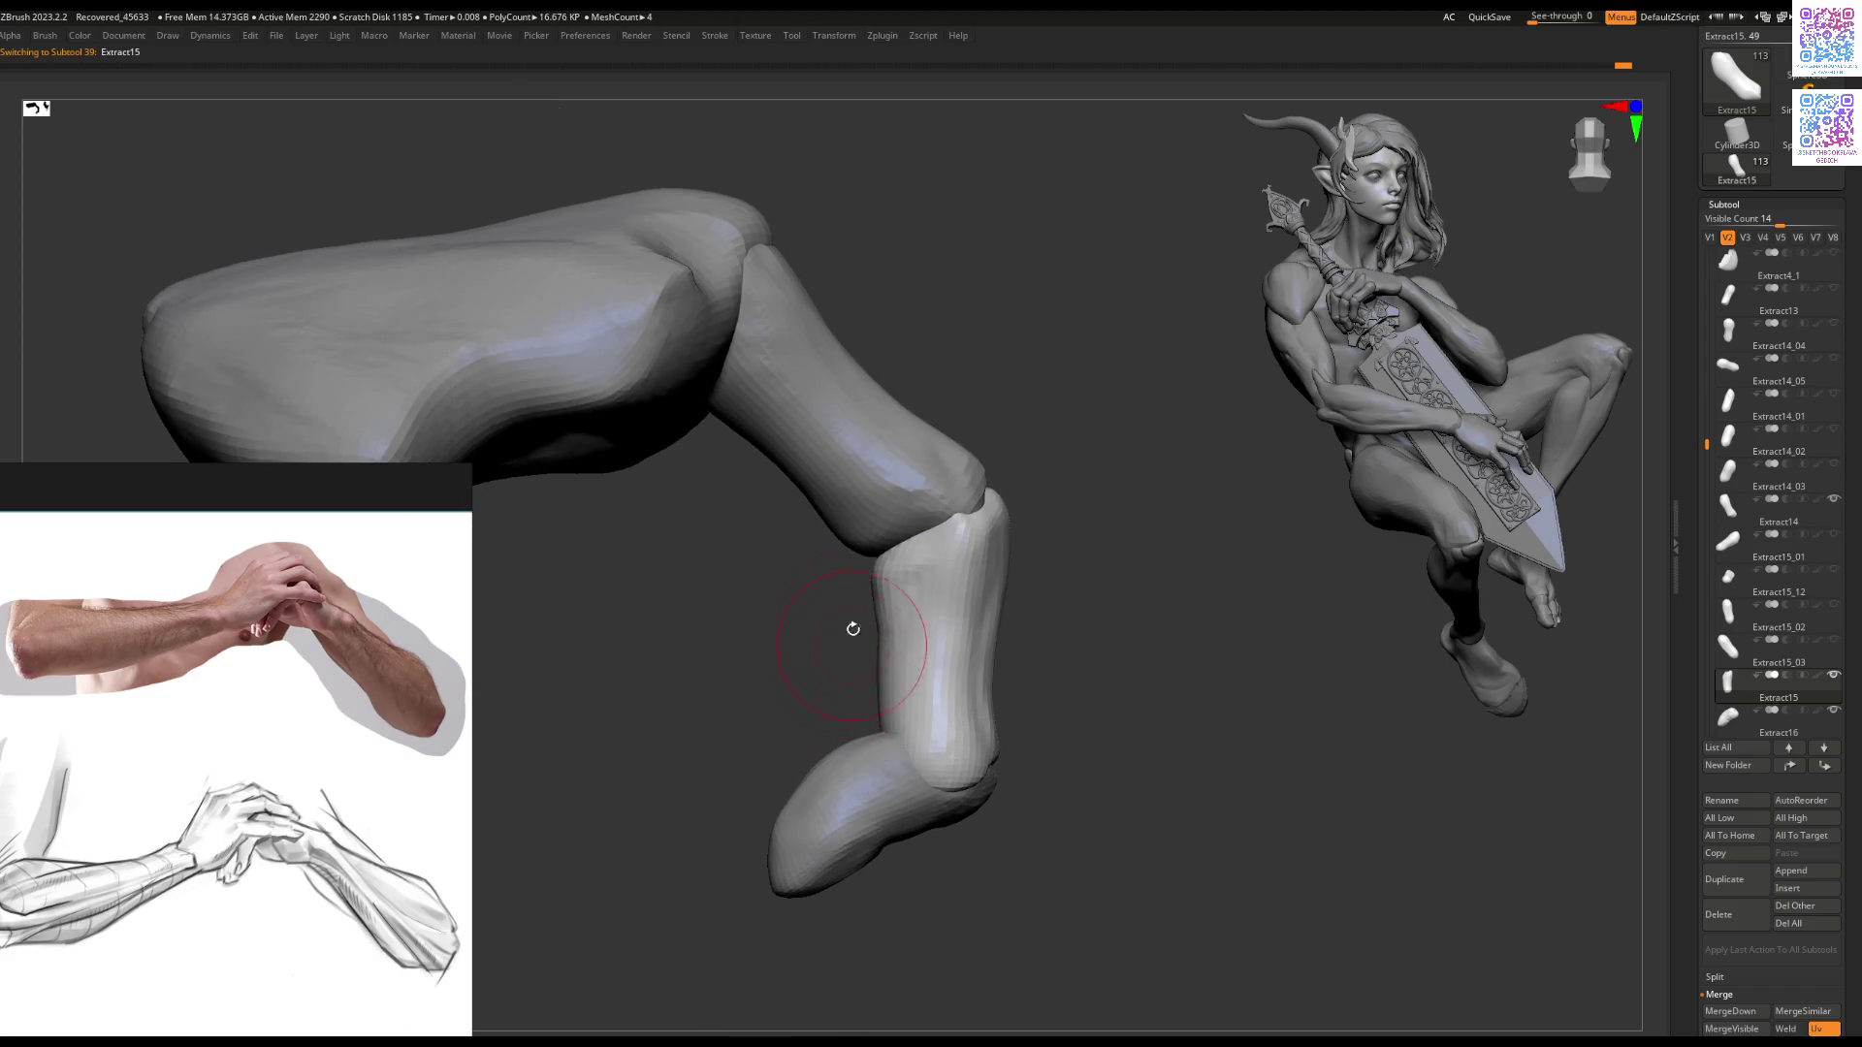
{"action": "mouse_move", "coordinate": [819, 832]}
{"action": "right_mouse_down"}
{"action": "mouse_move", "coordinate": [798, 652]}
{"action": "mouse_move", "coordinate": [852, 666]}
{"action": "mouse_move", "coordinate": [1122, 628]}
{"action": "mouse_move", "coordinate": [1000, 686]}
{"action": "mouse_move", "coordinate": [986, 616]}
{"action": "mouse_move", "coordinate": [997, 637]}
{"action": "right_mouse_up"}
{"action": "key", "text": "space"}
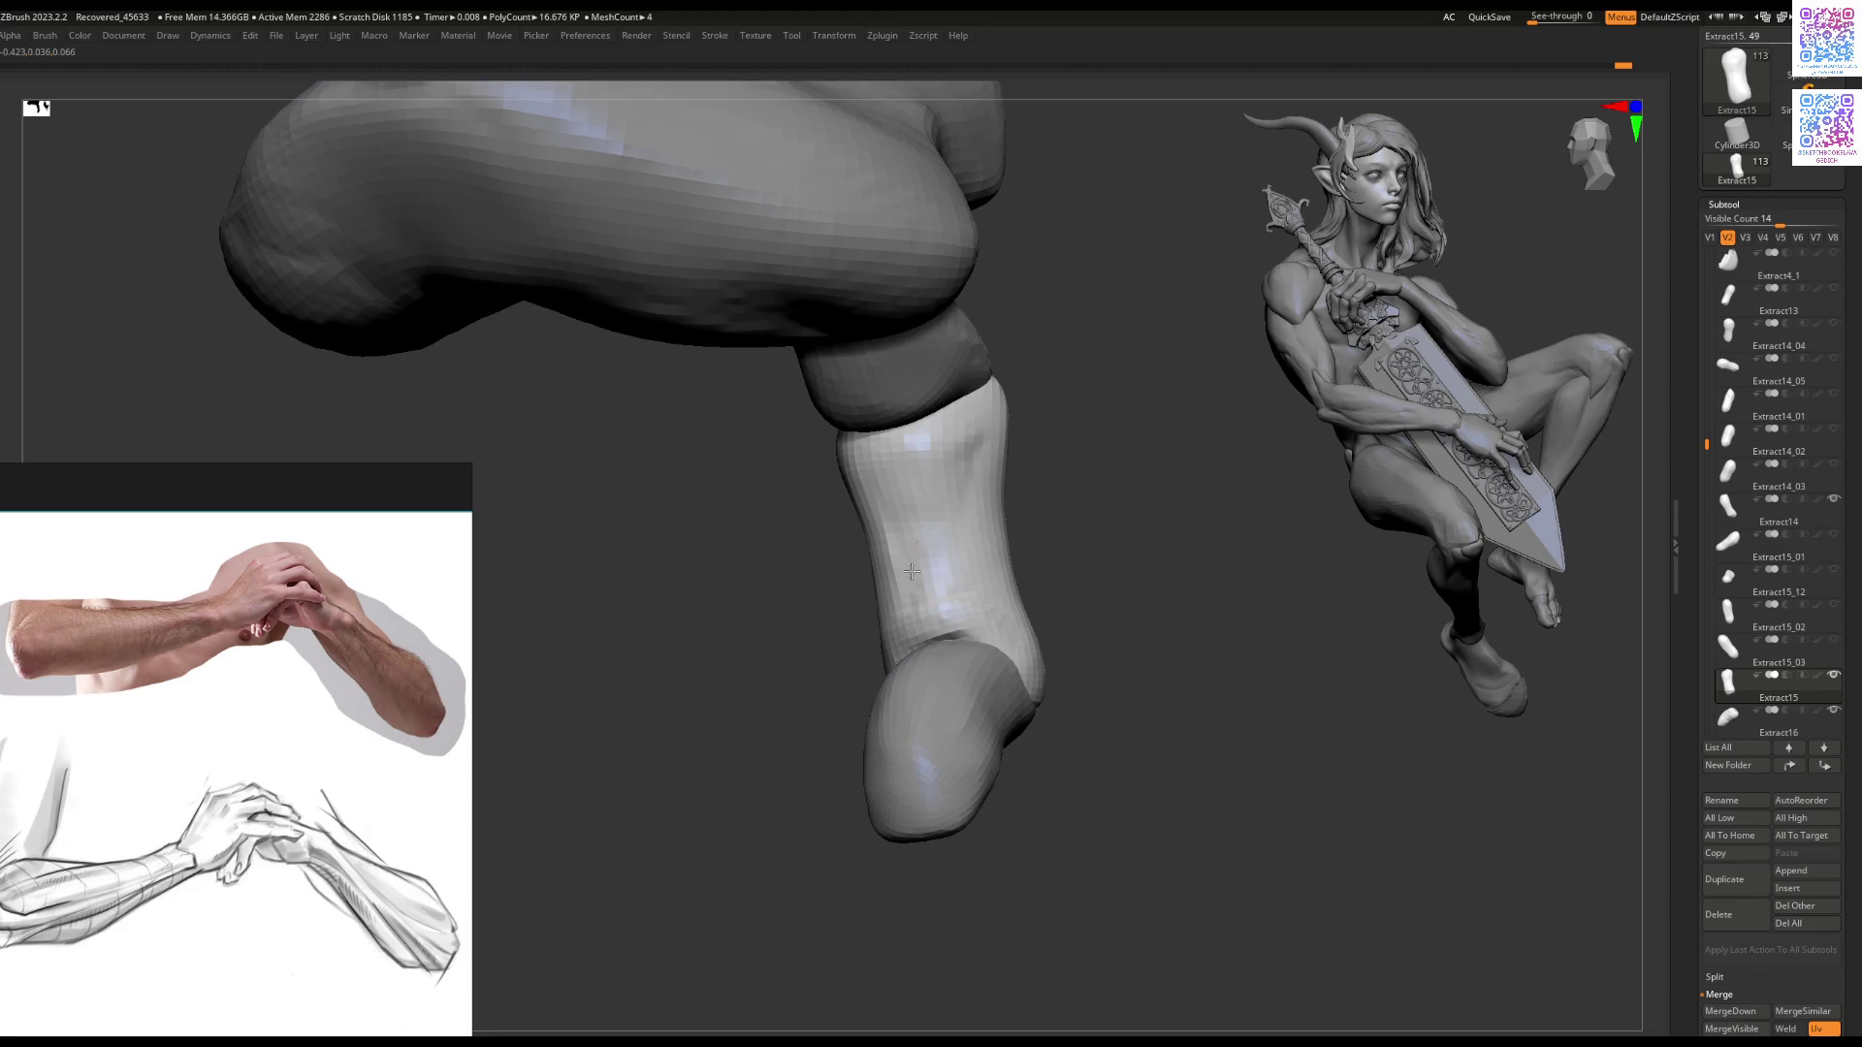
{"action": "right_click_drag", "start_coordinate": [959, 603], "coordinate": [916, 570]}
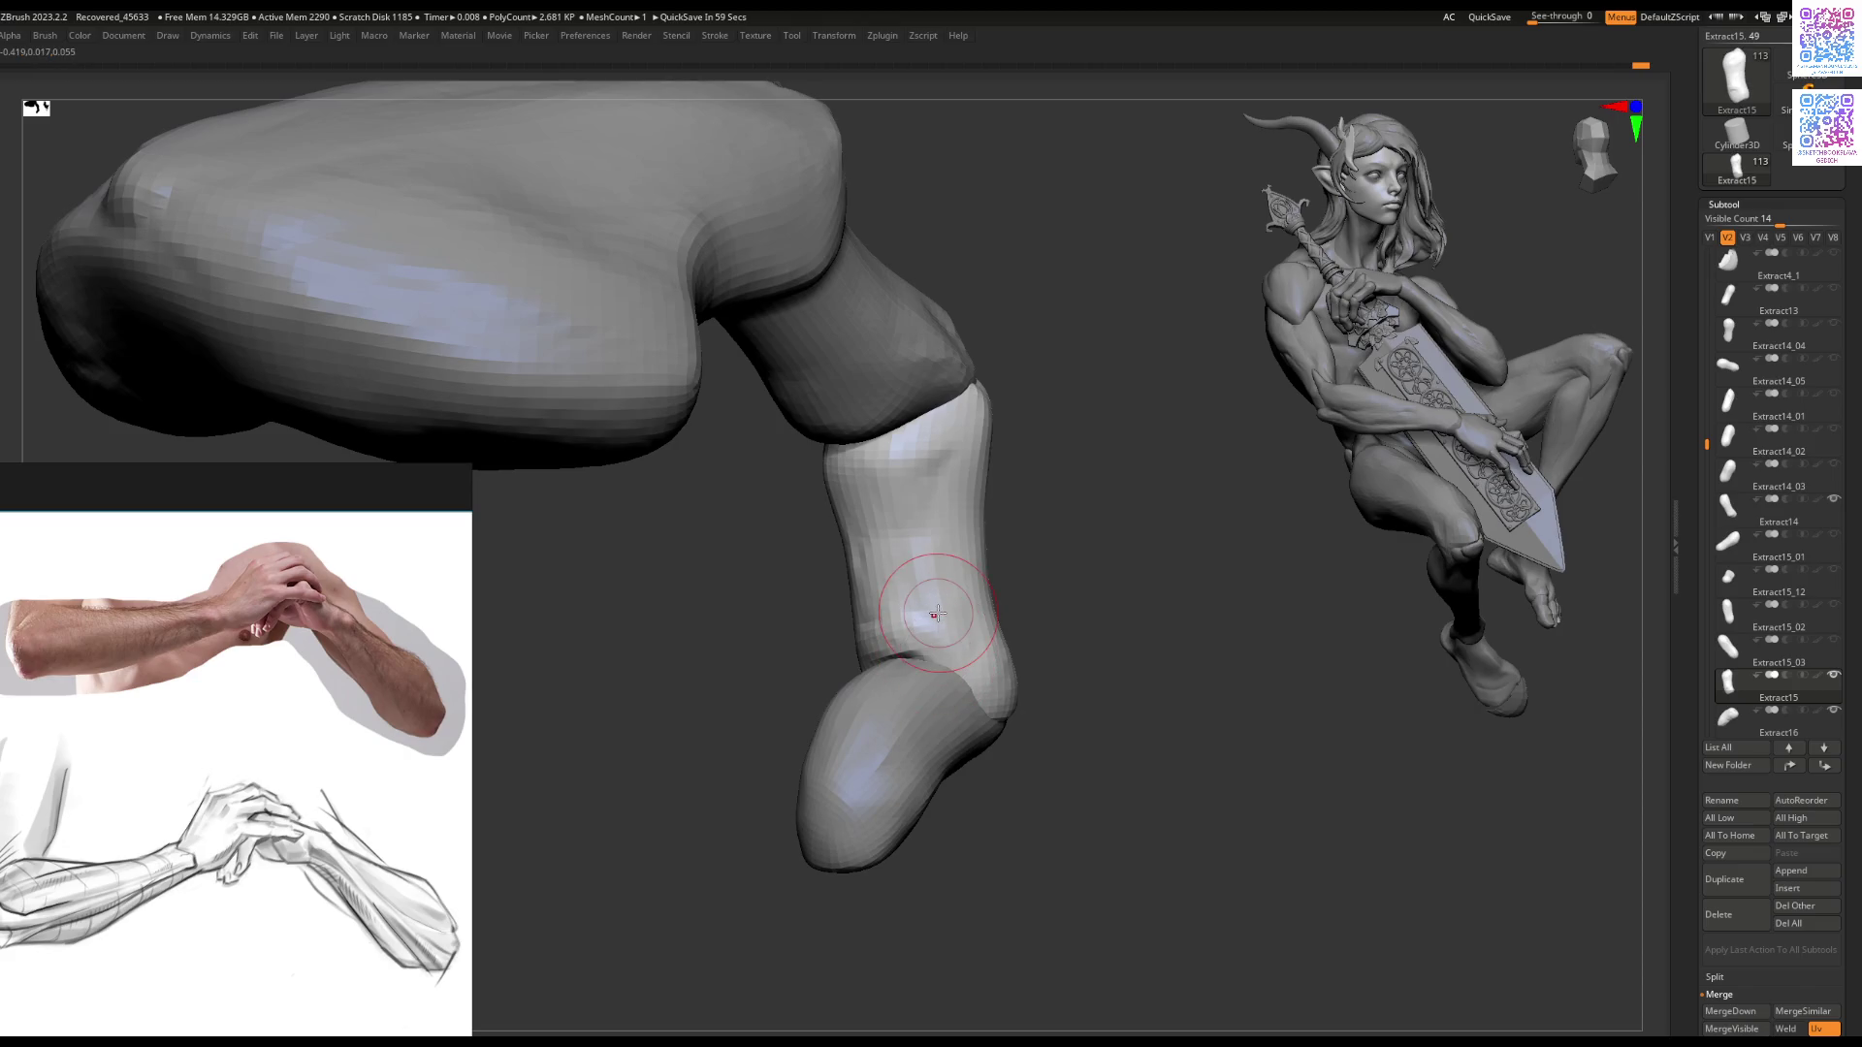
{"action": "right_click_drag", "start_coordinate": [938, 613], "coordinate": [869, 638]}
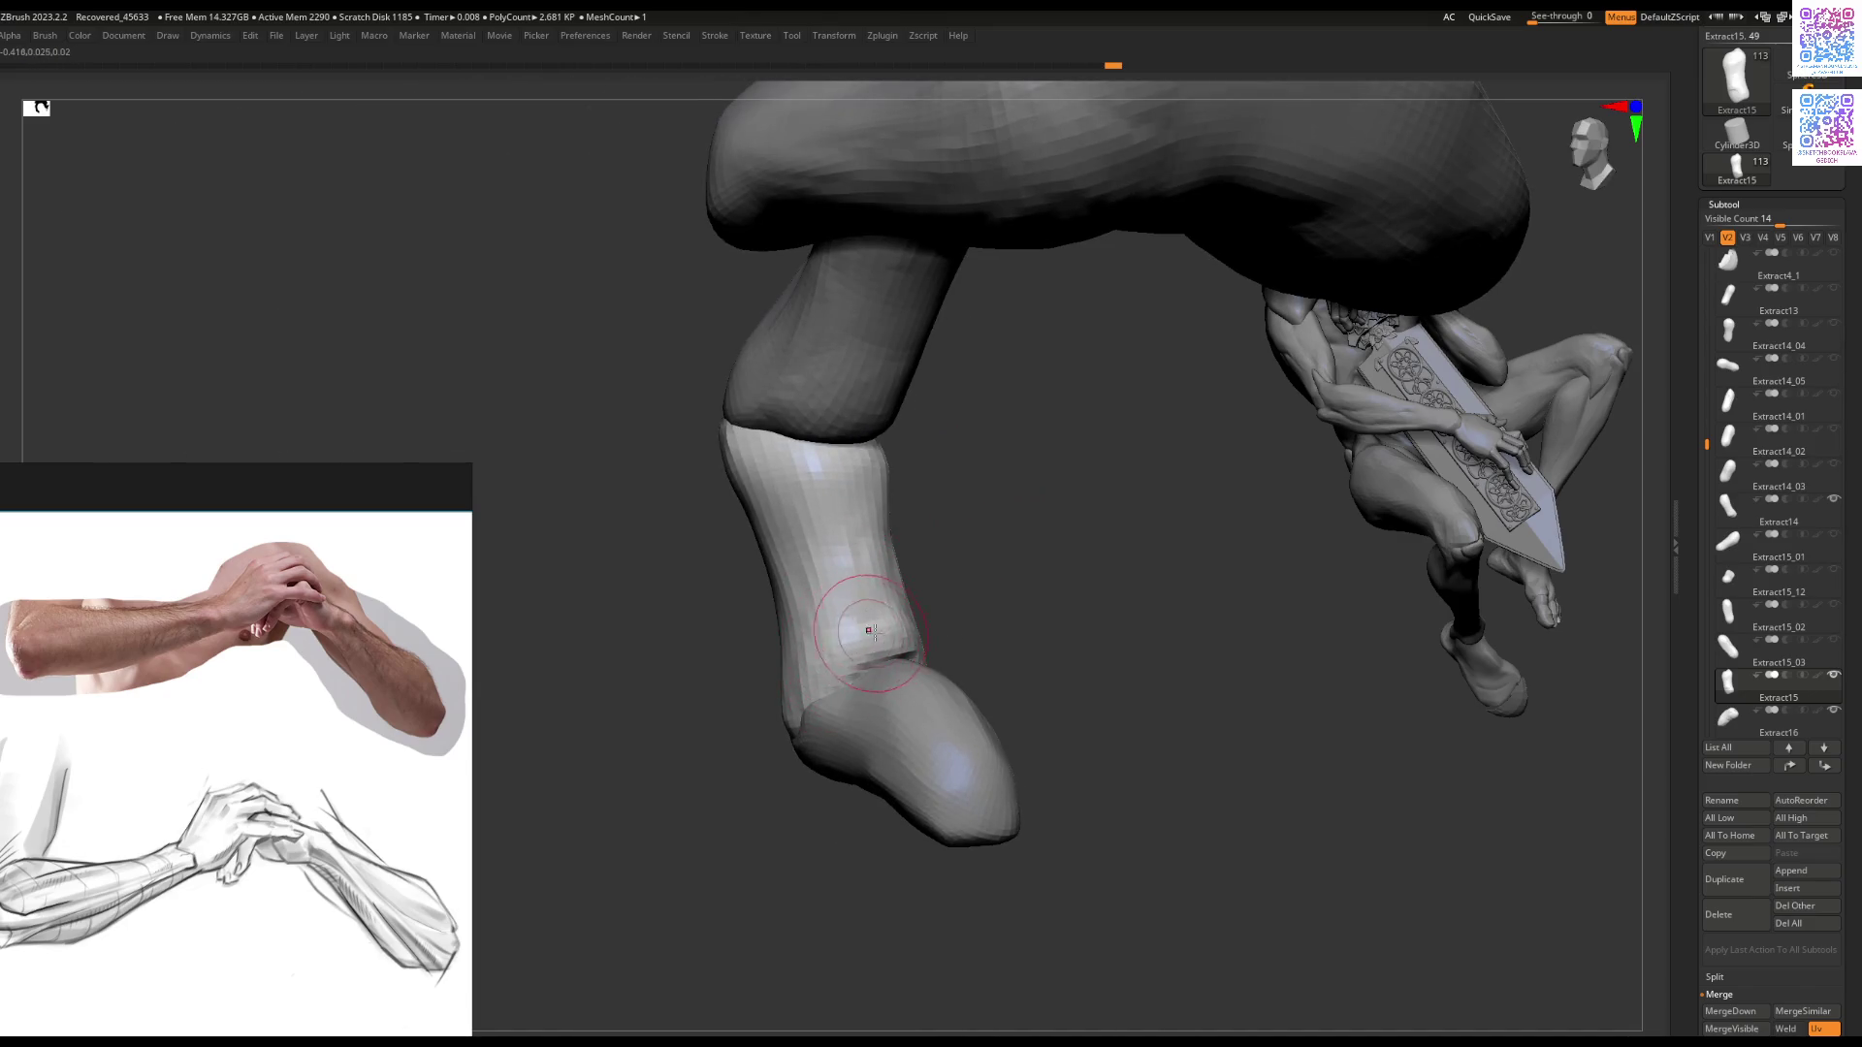
{"action": "right_click_drag", "start_coordinate": [836, 623], "coordinate": [881, 640]}
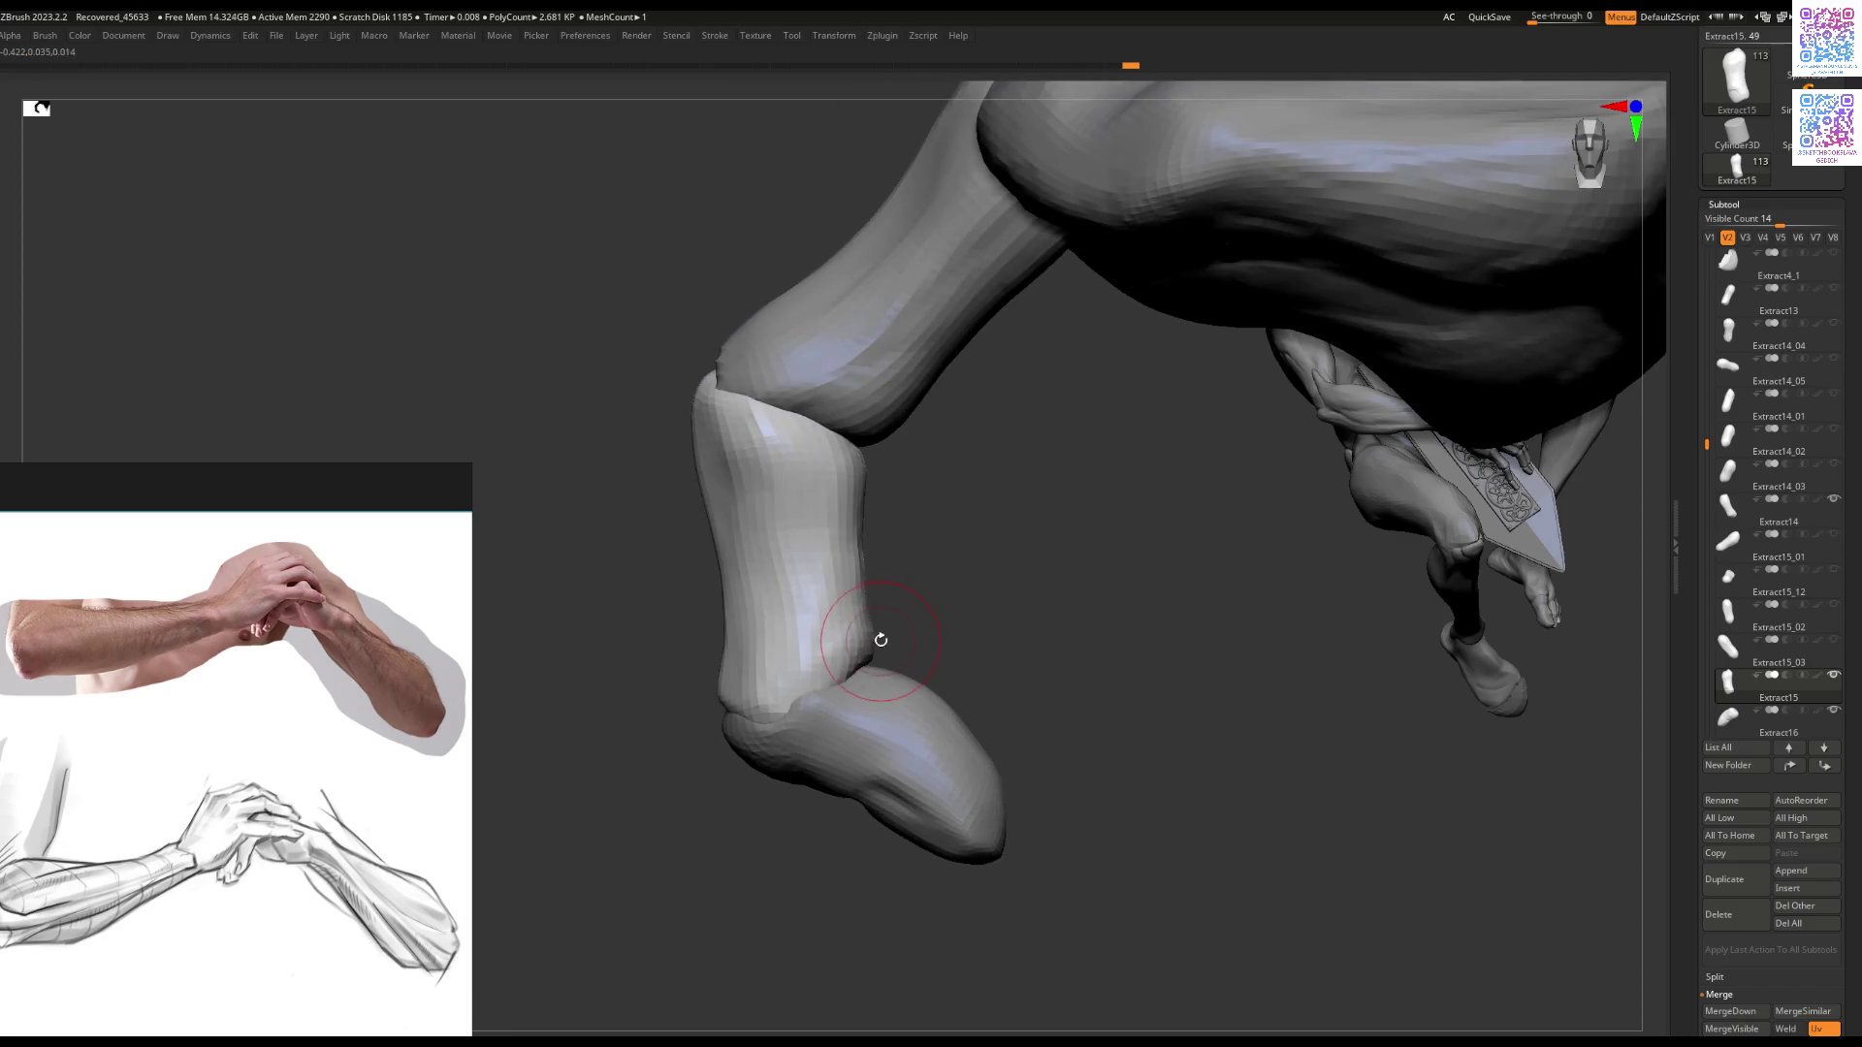
Step: Enlarge the brush and reshape the joint where the finger segments meet
{"action": "key", "text": "]"}
{"action": "left_click", "coordinate": [830, 696]}
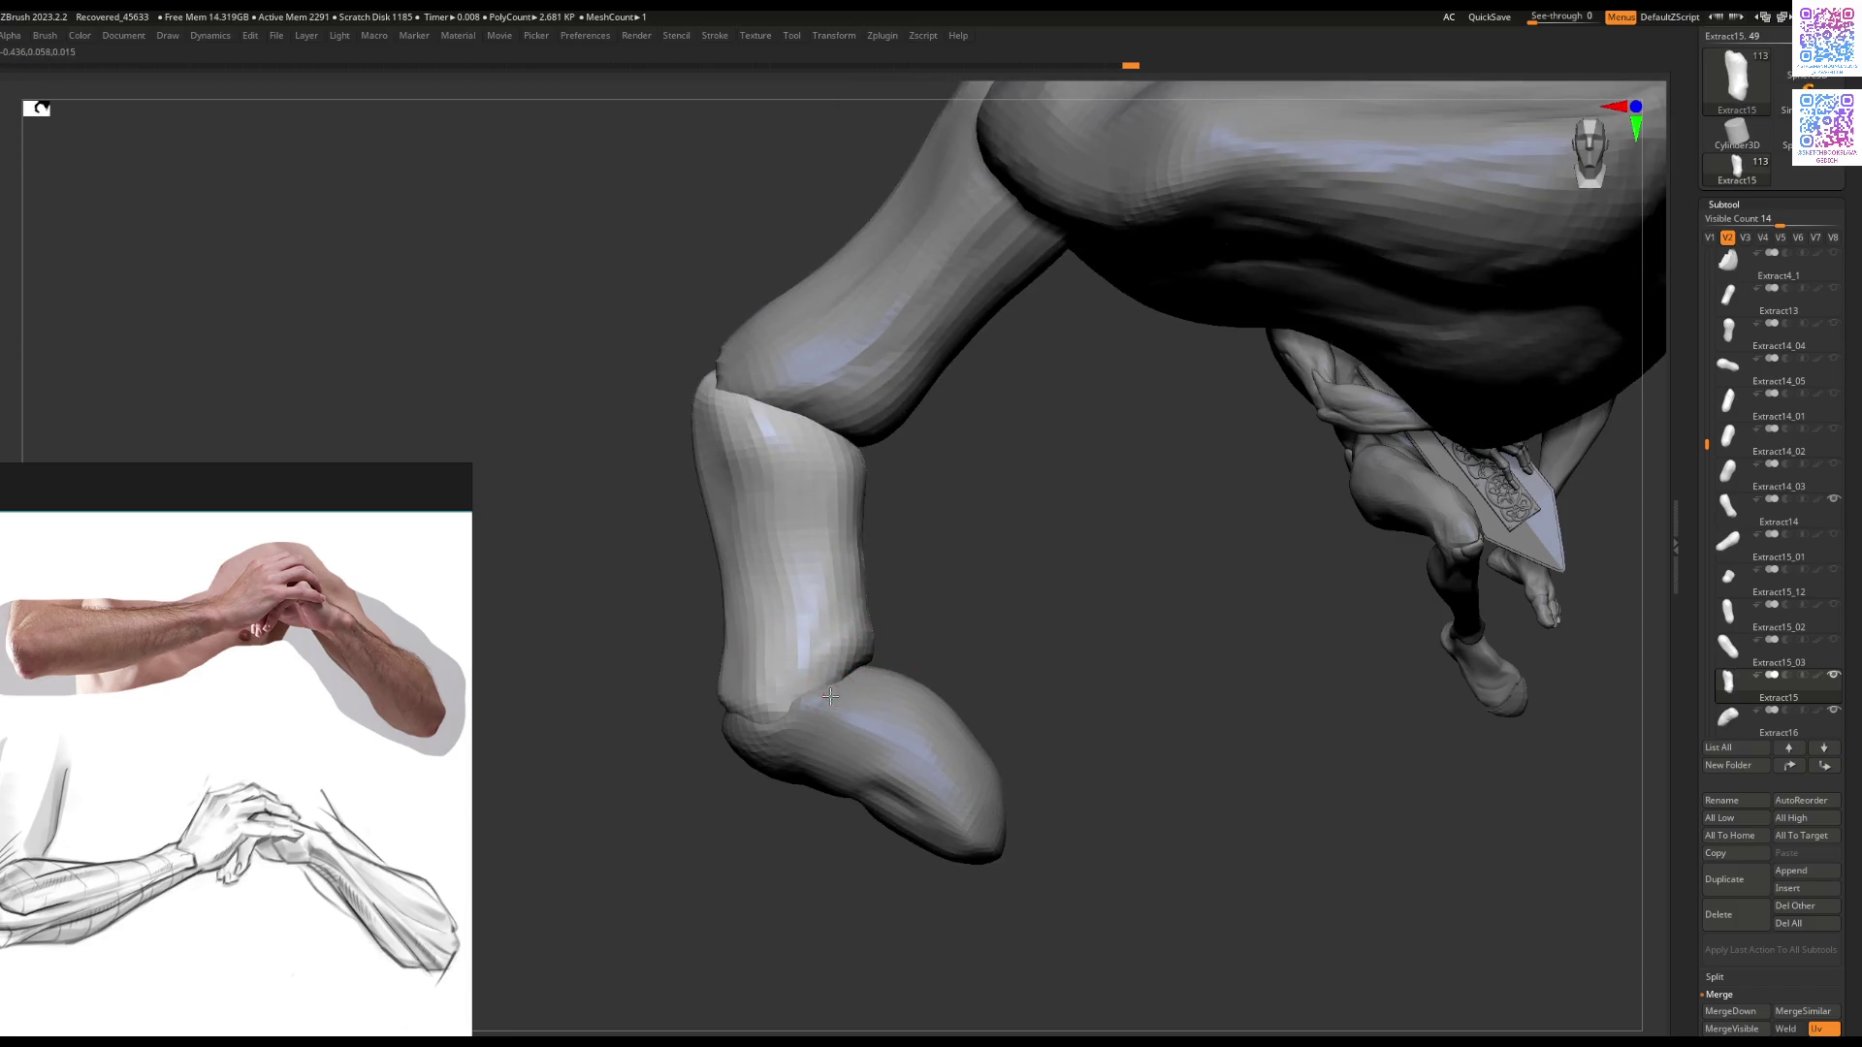
{"action": "key", "text": "]"}
{"action": "mouse_move", "coordinate": [834, 687]}
{"action": "right_mouse_down"}
{"action": "mouse_move", "coordinate": [861, 582]}
{"action": "mouse_move", "coordinate": [834, 601]}
{"action": "mouse_move", "coordinate": [902, 637]}
{"action": "mouse_move", "coordinate": [699, 669]}
{"action": "mouse_move", "coordinate": [689, 655]}
{"action": "mouse_move", "coordinate": [719, 632]}
{"action": "right_mouse_up"}
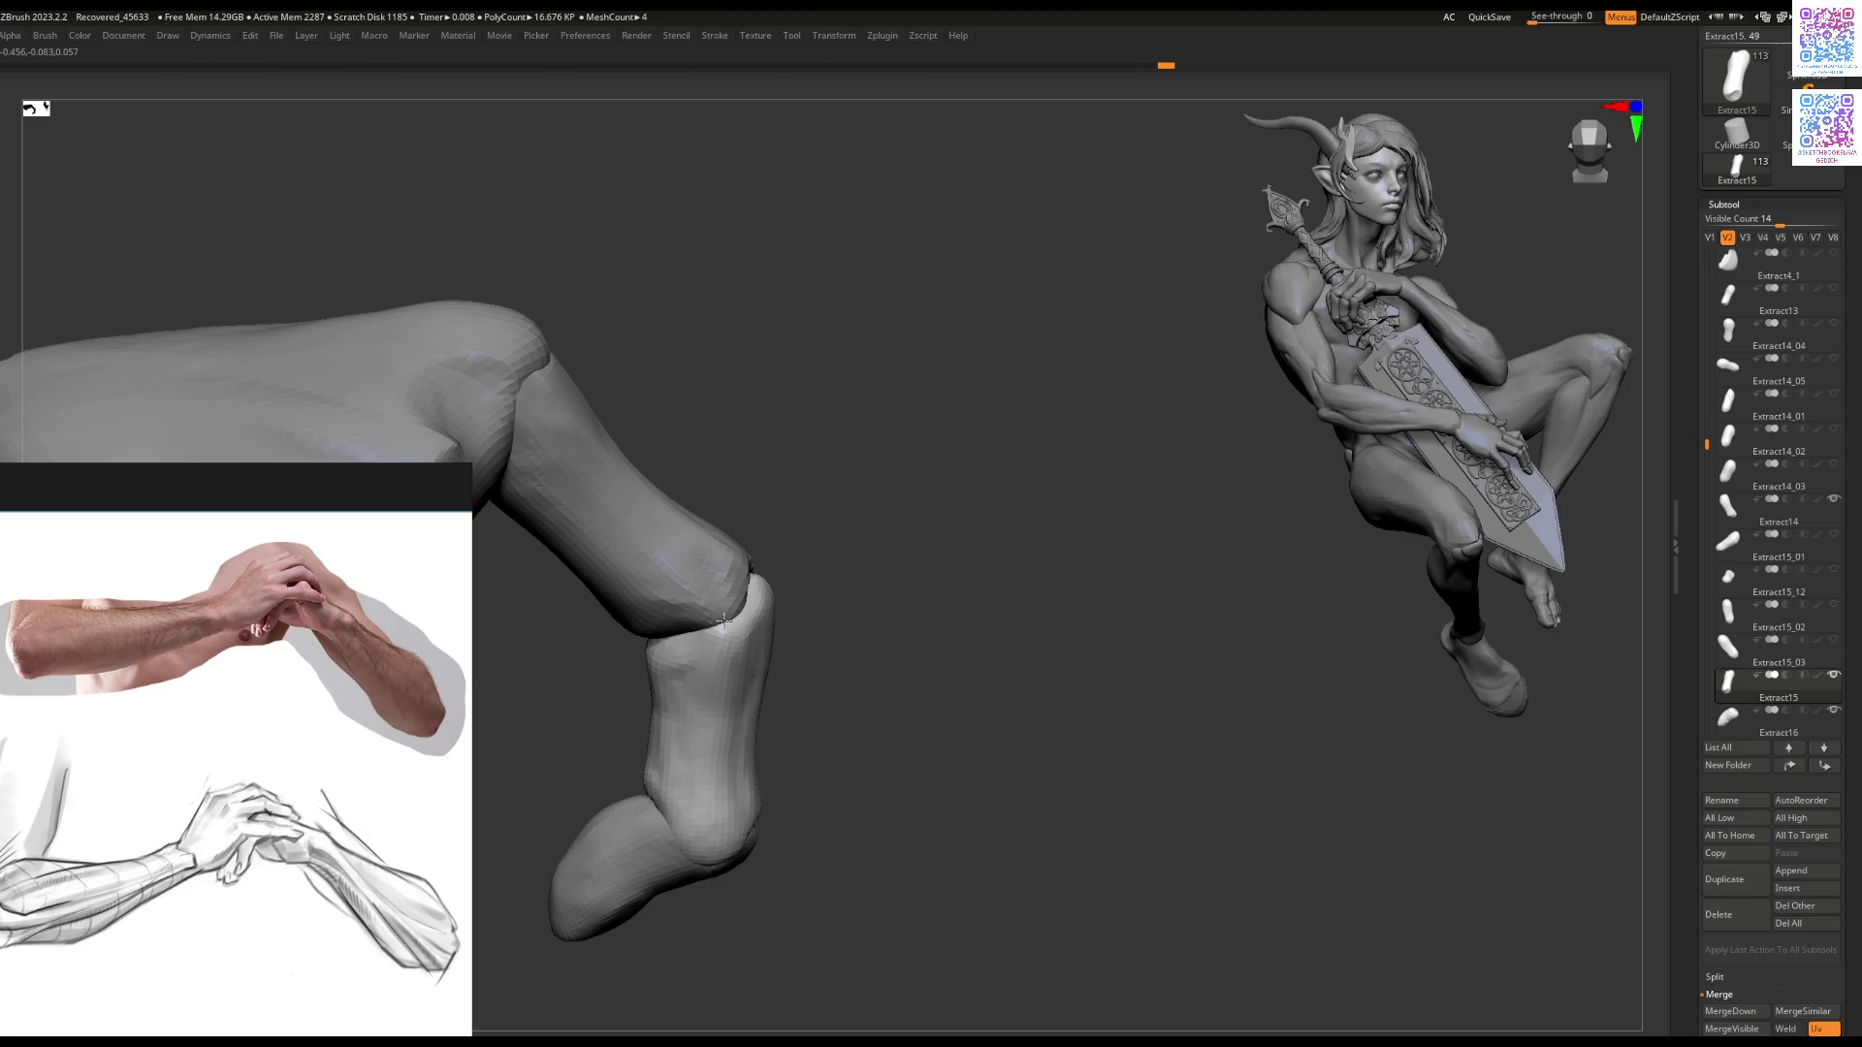
{"action": "right_click_drag", "start_coordinate": [684, 739], "coordinate": [747, 652]}
Step: Alternate between the Extract16 fingertip and Extract15 segment, viewing them against the hand
{"action": "left_click", "coordinate": [749, 634], "text": "alt"}
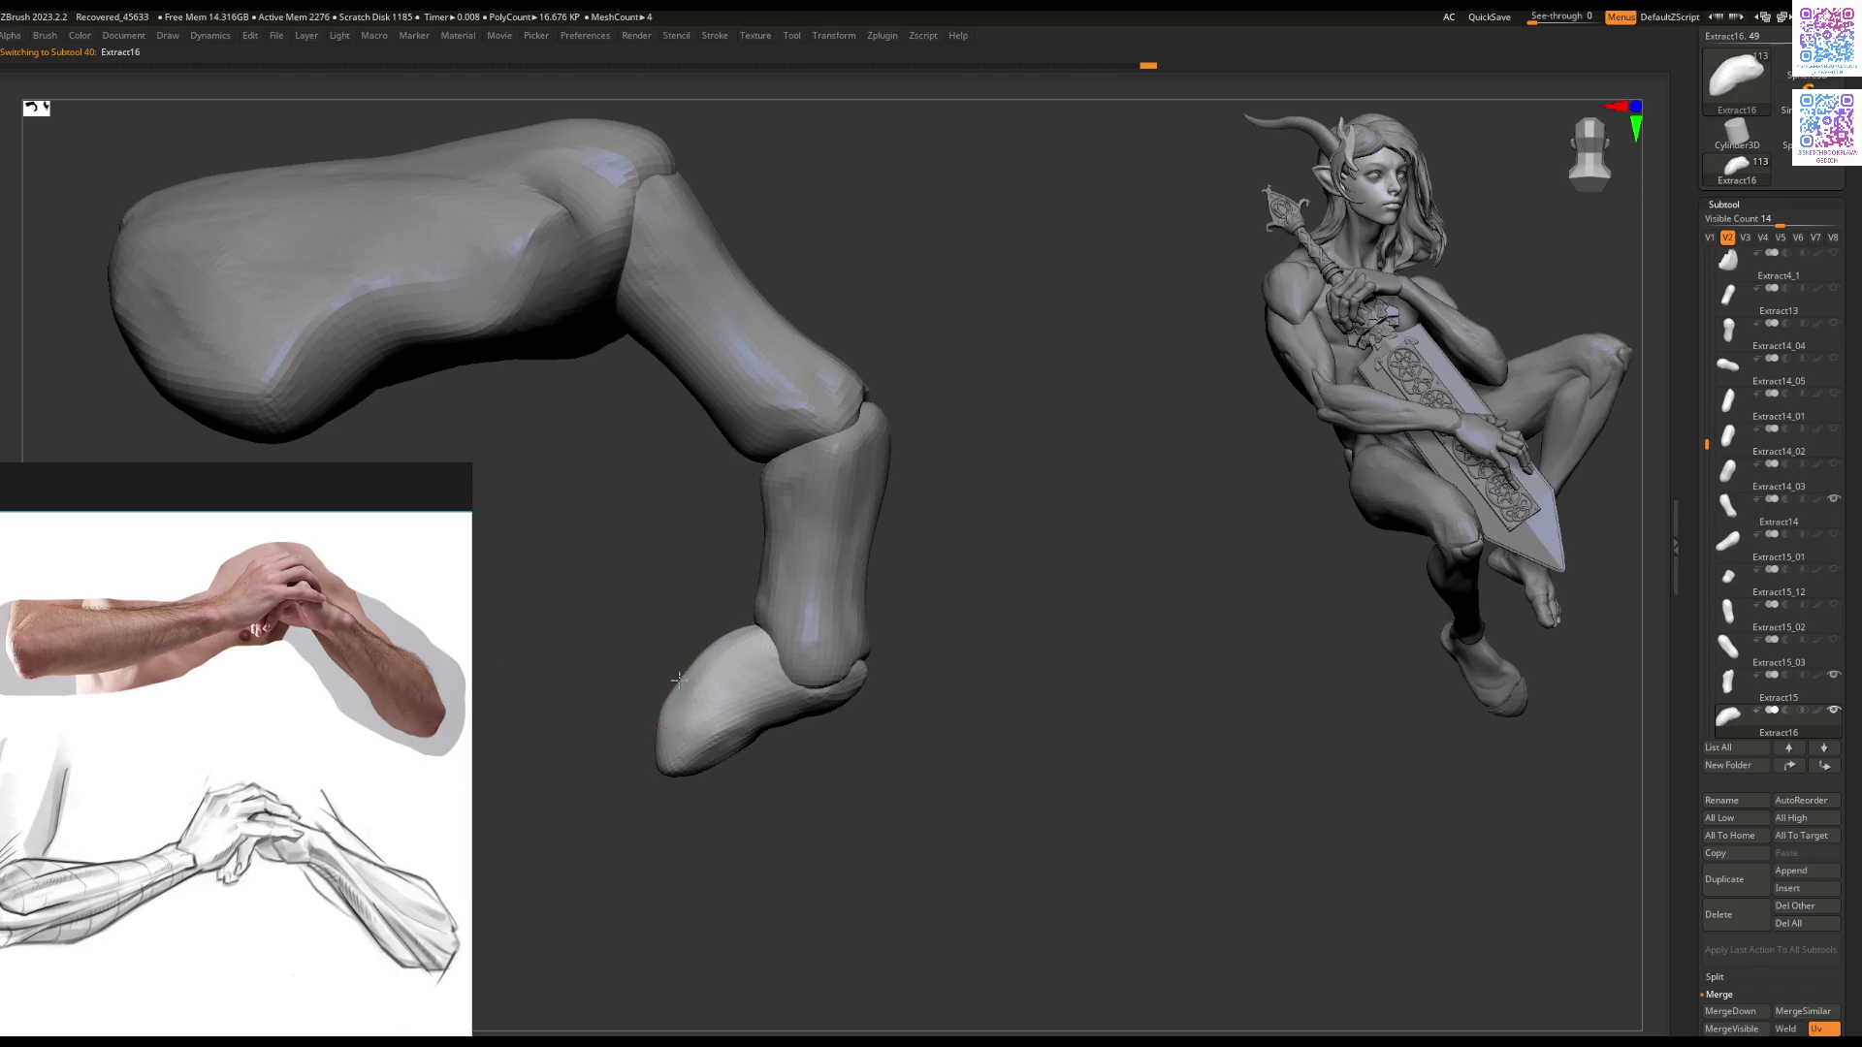
{"action": "mouse_move", "coordinate": [679, 682]}
{"action": "right_mouse_down"}
{"action": "mouse_move", "coordinate": [686, 657]}
{"action": "mouse_move", "coordinate": [690, 724]}
{"action": "mouse_move", "coordinate": [790, 580]}
{"action": "right_mouse_up"}
{"action": "left_click", "coordinate": [790, 580], "text": "alt"}
{"action": "scroll", "coordinate": [795, 583], "scroll_direction": "up", "scroll_amount": 5}
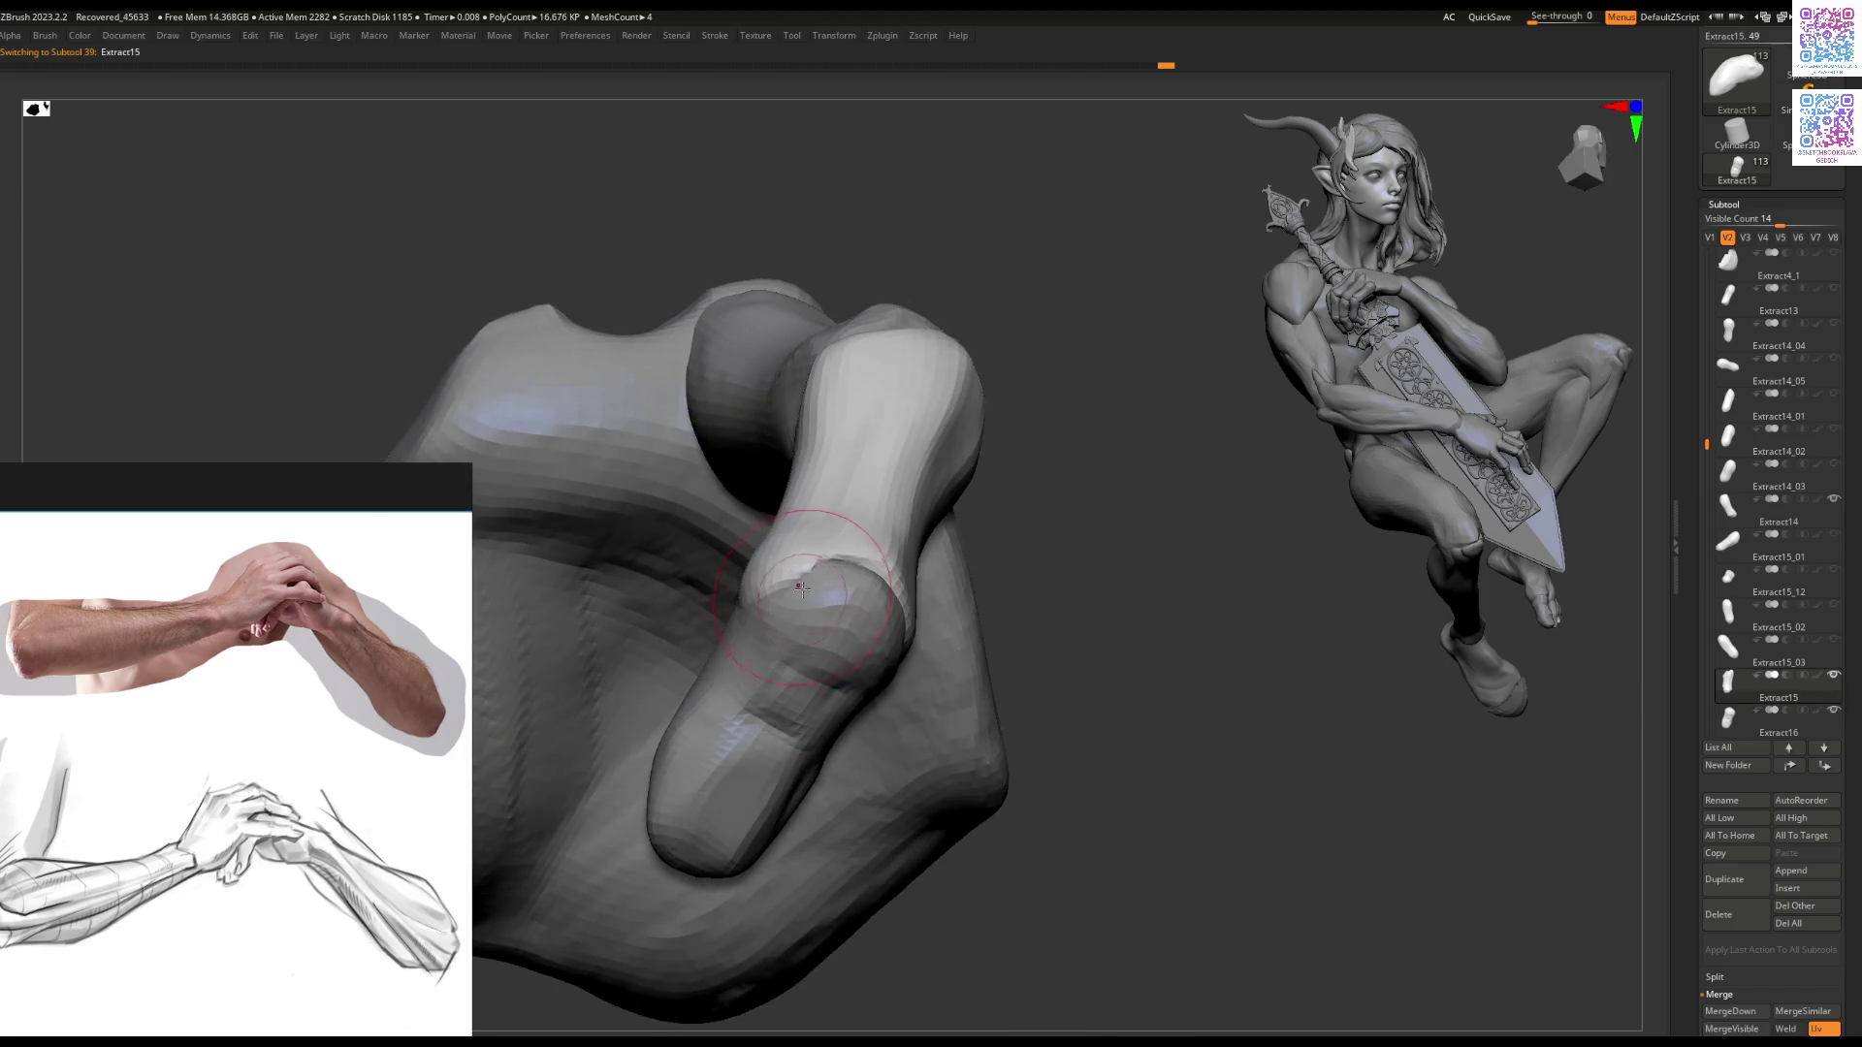
{"action": "mouse_move", "coordinate": [803, 590]}
{"action": "right_mouse_down"}
{"action": "mouse_move", "coordinate": [760, 644]}
{"action": "mouse_move", "coordinate": [891, 614]}
{"action": "mouse_move", "coordinate": [893, 595]}
{"action": "mouse_move", "coordinate": [805, 551]}
{"action": "mouse_move", "coordinate": [856, 570]}
{"action": "mouse_move", "coordinate": [818, 667]}
{"action": "mouse_move", "coordinate": [822, 635]}
{"action": "mouse_move", "coordinate": [825, 652]}
{"action": "right_mouse_up"}
{"action": "left_click", "coordinate": [856, 578], "text": "alt"}
Step: Shape the Extract16 knuckle and tip from several angles, then select the Extract1 fist
{"action": "right_click_drag", "start_coordinate": [774, 596], "coordinate": [743, 610]}
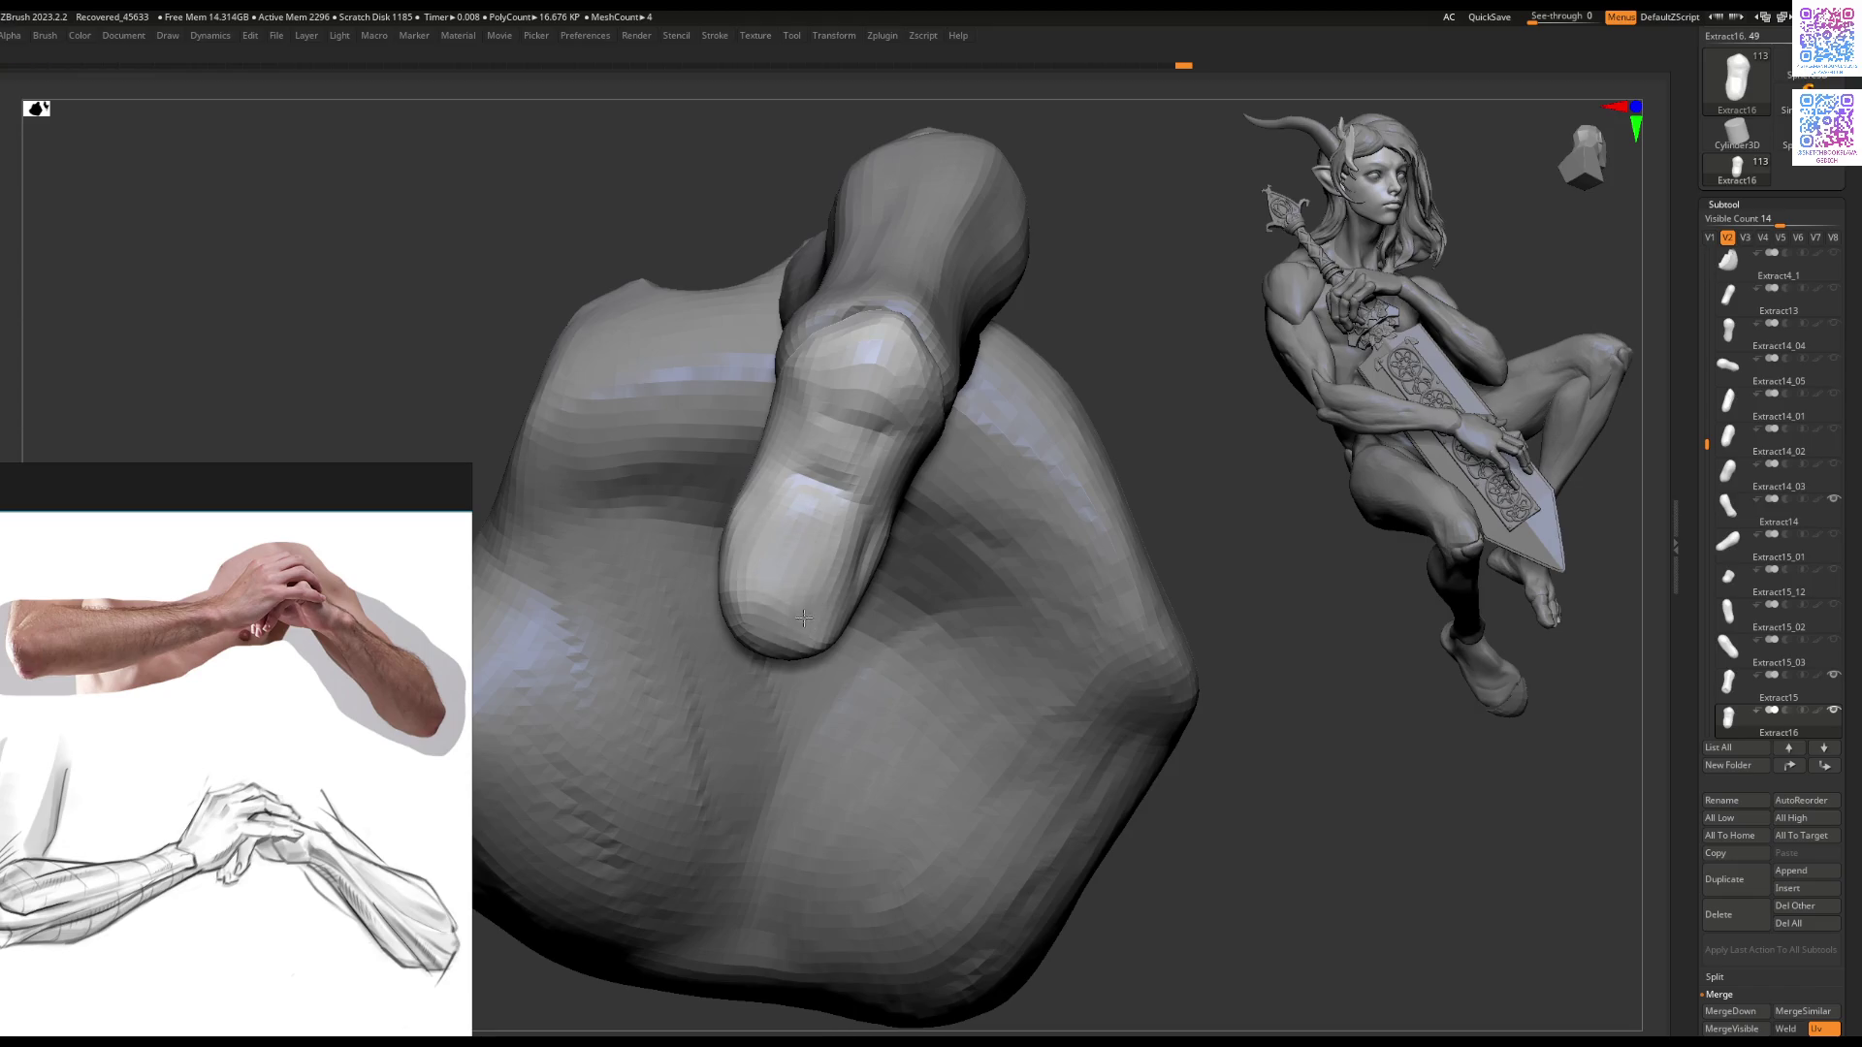
{"action": "mouse_move", "coordinate": [771, 613]}
{"action": "right_mouse_down"}
{"action": "mouse_move", "coordinate": [868, 597]}
{"action": "mouse_move", "coordinate": [911, 656]}
{"action": "mouse_move", "coordinate": [889, 573]}
{"action": "mouse_move", "coordinate": [781, 475]}
{"action": "mouse_move", "coordinate": [695, 469]}
{"action": "right_mouse_up"}
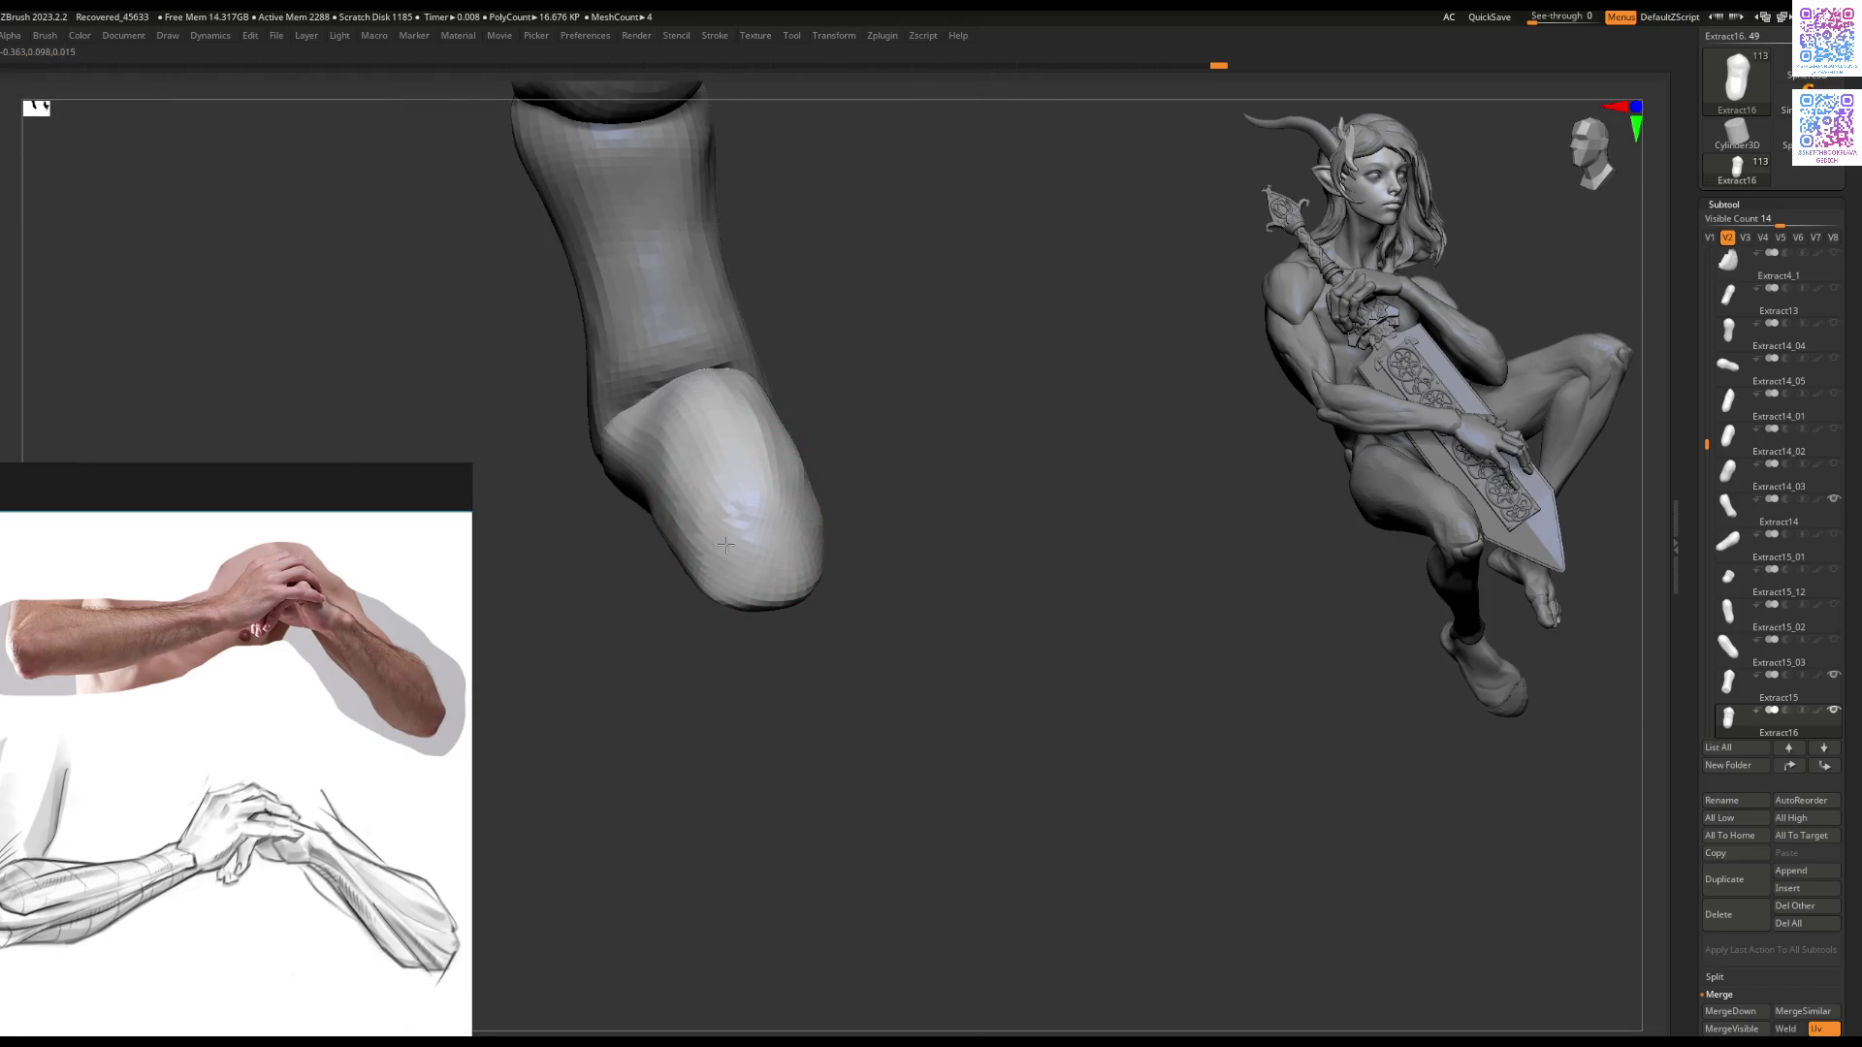
{"action": "mouse_move", "coordinate": [793, 510]}
{"action": "right_mouse_down"}
{"action": "mouse_move", "coordinate": [821, 477]}
{"action": "mouse_move", "coordinate": [761, 456]}
{"action": "mouse_move", "coordinate": [760, 542]}
{"action": "right_mouse_up"}
{"action": "right_click_drag", "start_coordinate": [824, 604], "coordinate": [793, 531]}
{"action": "right_click_drag", "start_coordinate": [812, 611], "coordinate": [725, 485]}
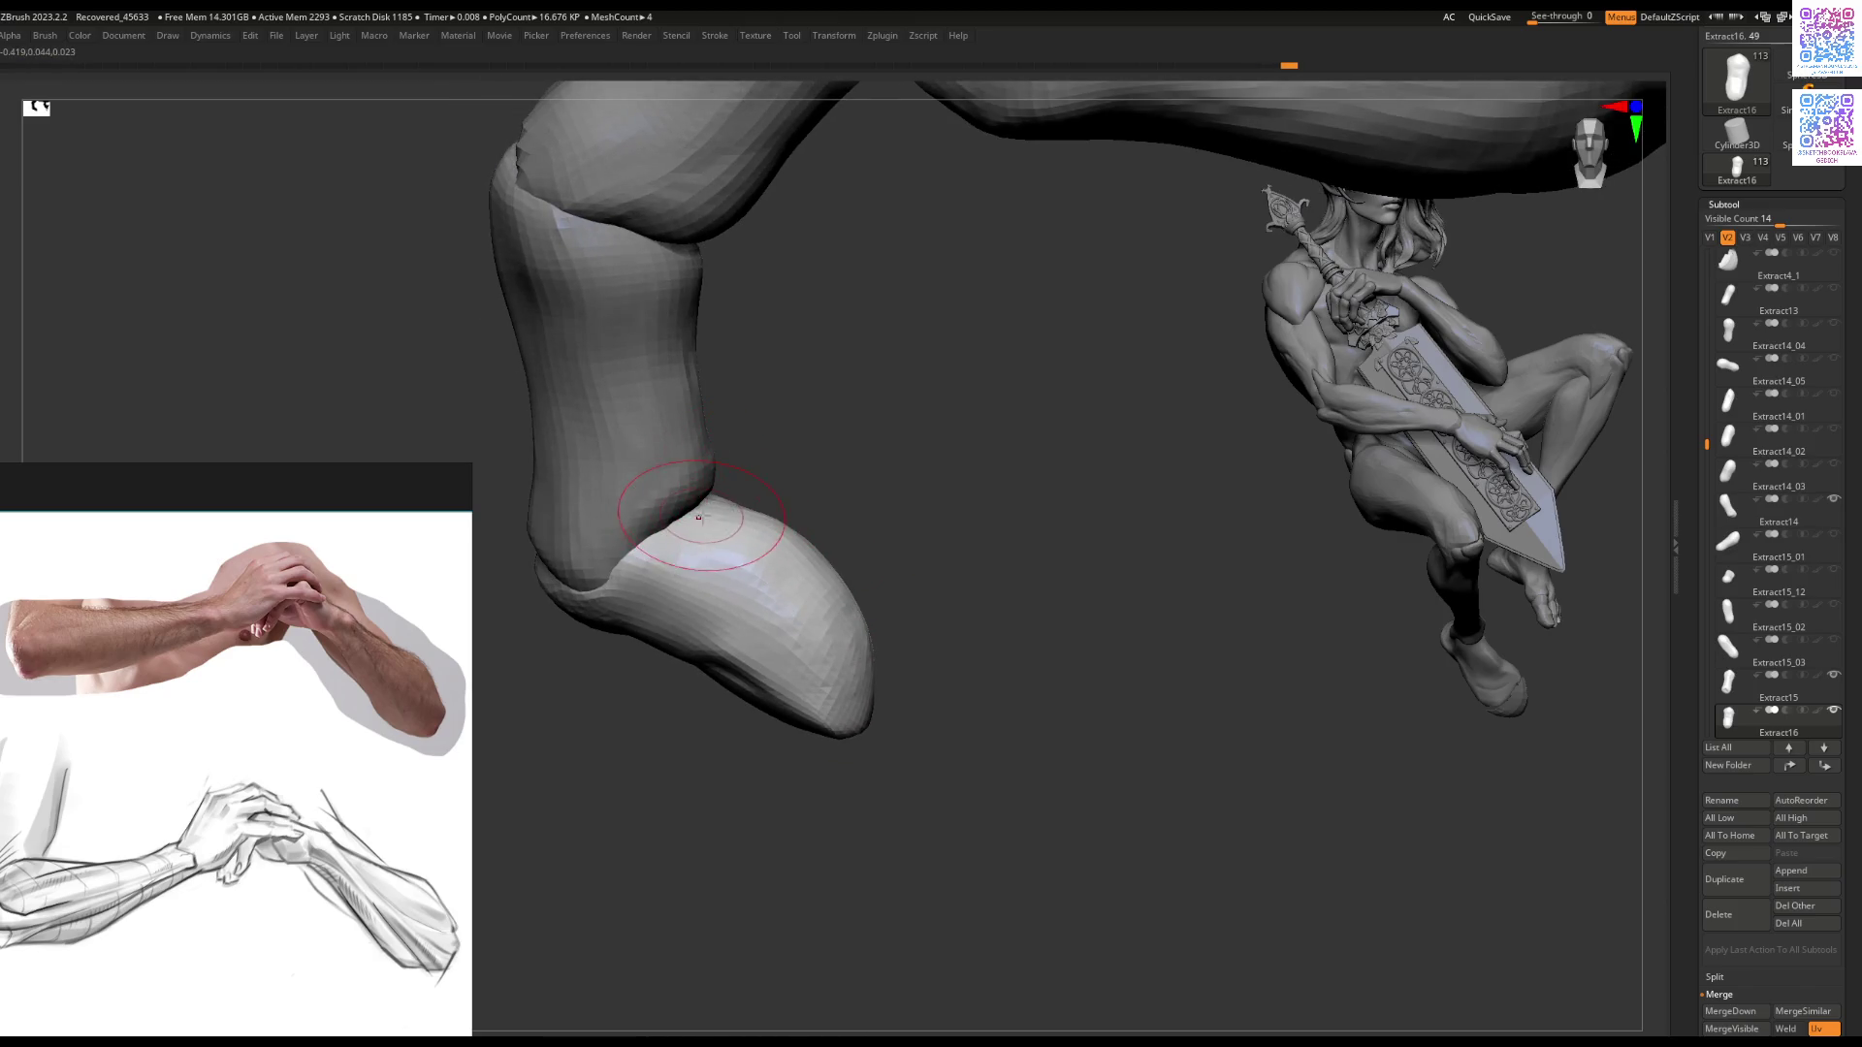
{"action": "mouse_move", "coordinate": [711, 505]}
{"action": "right_mouse_down"}
{"action": "mouse_move", "coordinate": [789, 491]}
{"action": "mouse_move", "coordinate": [761, 656]}
{"action": "mouse_move", "coordinate": [769, 466]}
{"action": "mouse_move", "coordinate": [736, 623]}
{"action": "mouse_move", "coordinate": [698, 630]}
{"action": "mouse_move", "coordinate": [724, 448]}
{"action": "mouse_move", "coordinate": [756, 507]}
{"action": "right_mouse_up"}
{"action": "left_click", "coordinate": [765, 508], "text": "alt"}
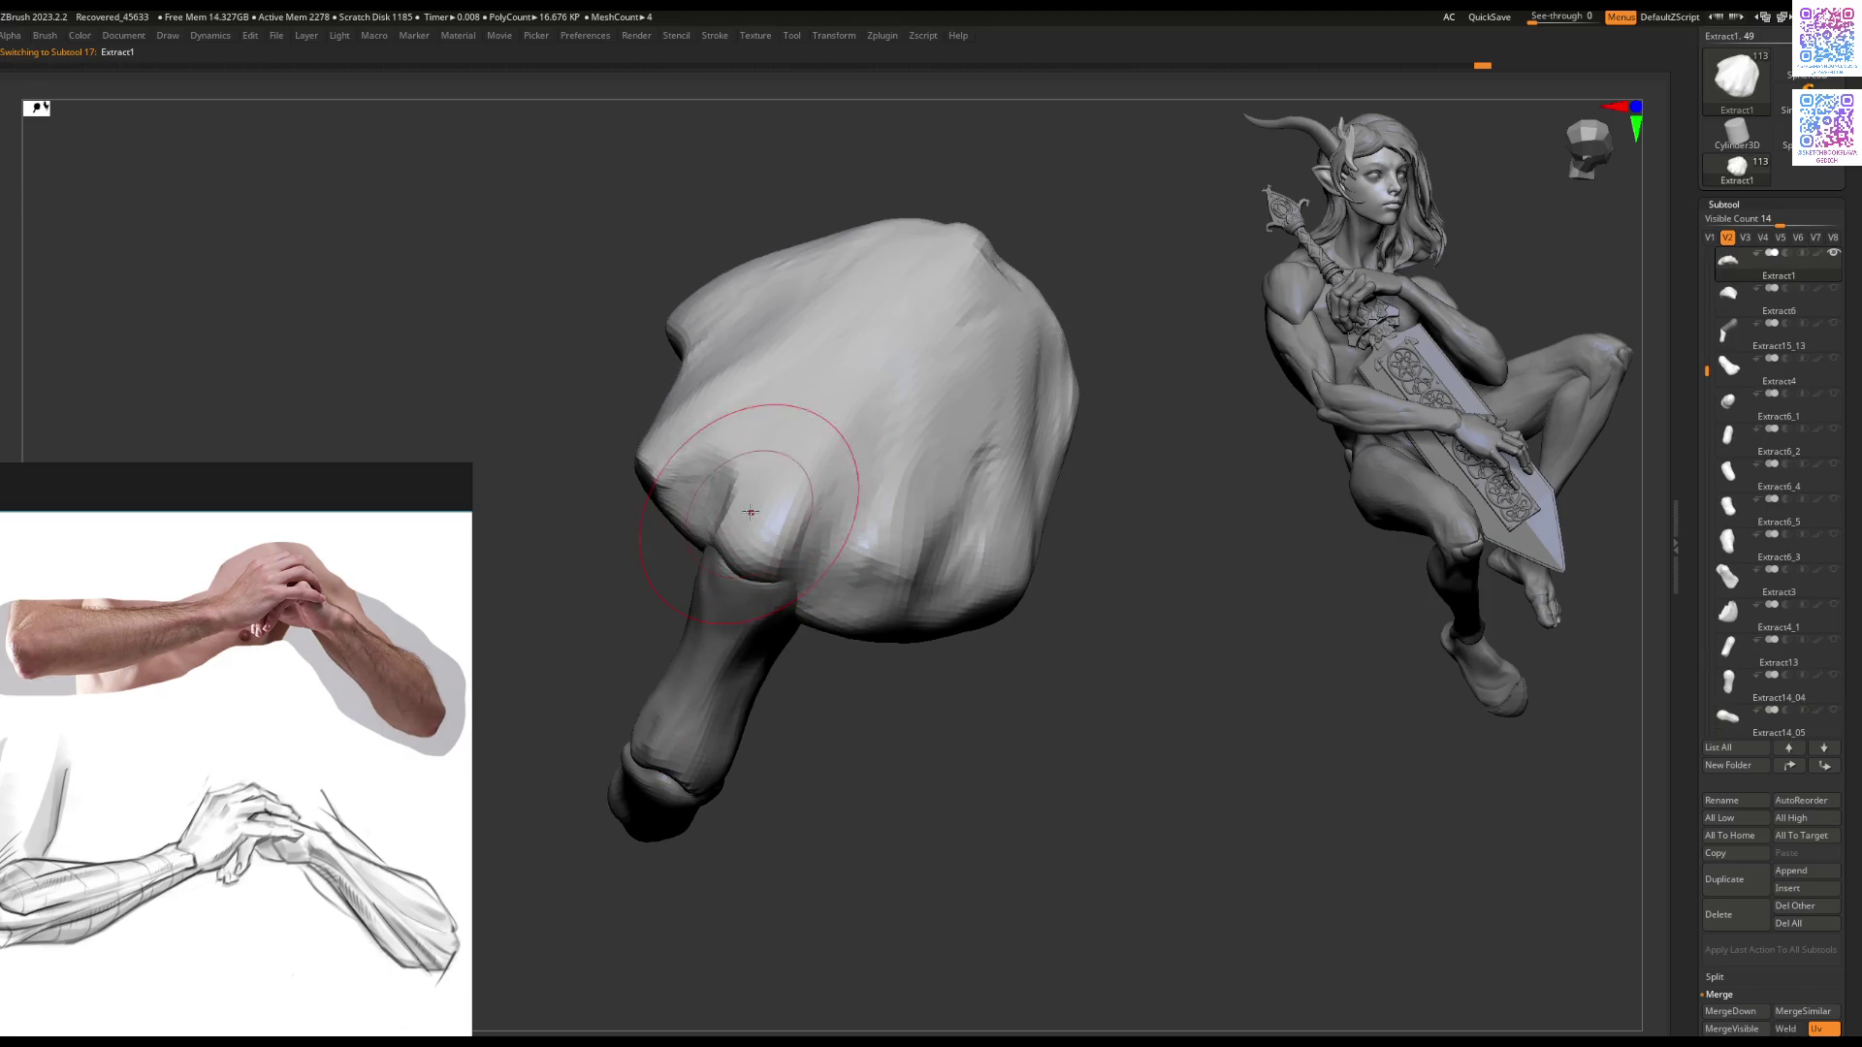
{"action": "key", "text": "space"}
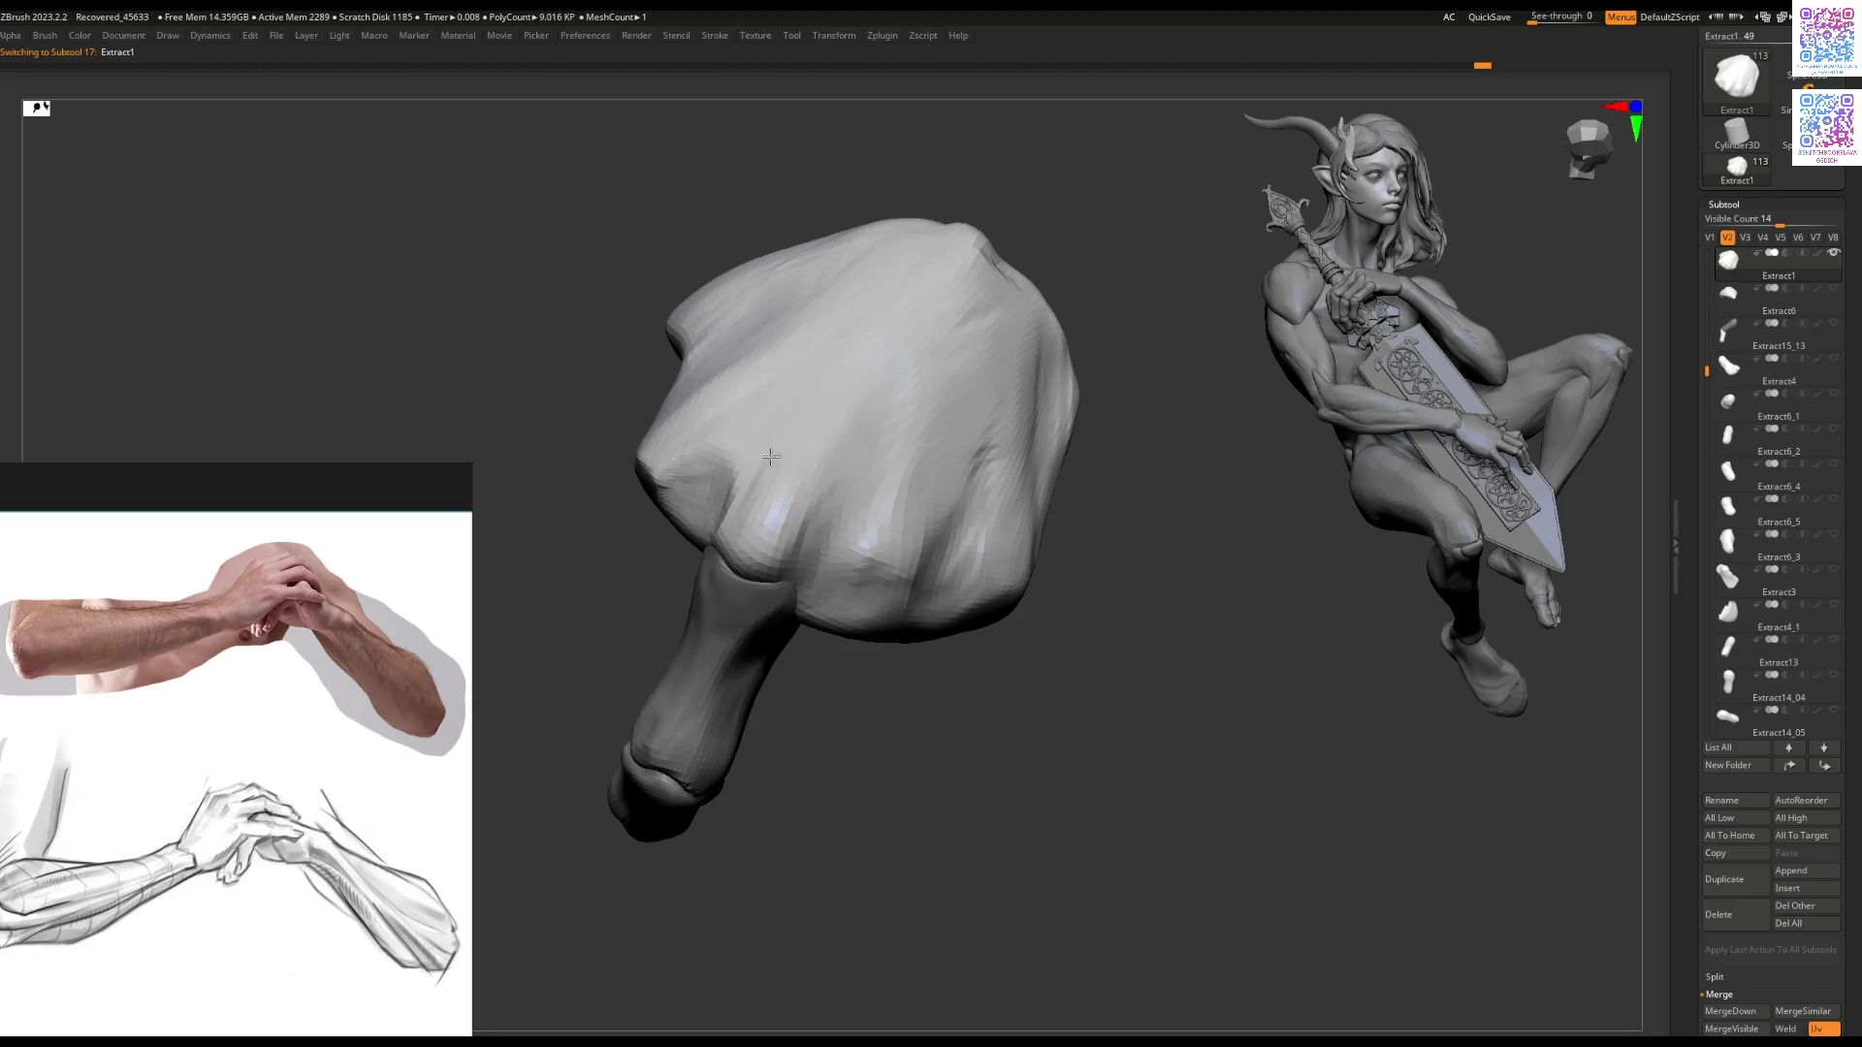
{"action": "mouse_move", "coordinate": [767, 510]}
{"action": "right_mouse_down"}
{"action": "mouse_move", "coordinate": [790, 480]}
{"action": "mouse_move", "coordinate": [776, 449]}
{"action": "right_mouse_up"}
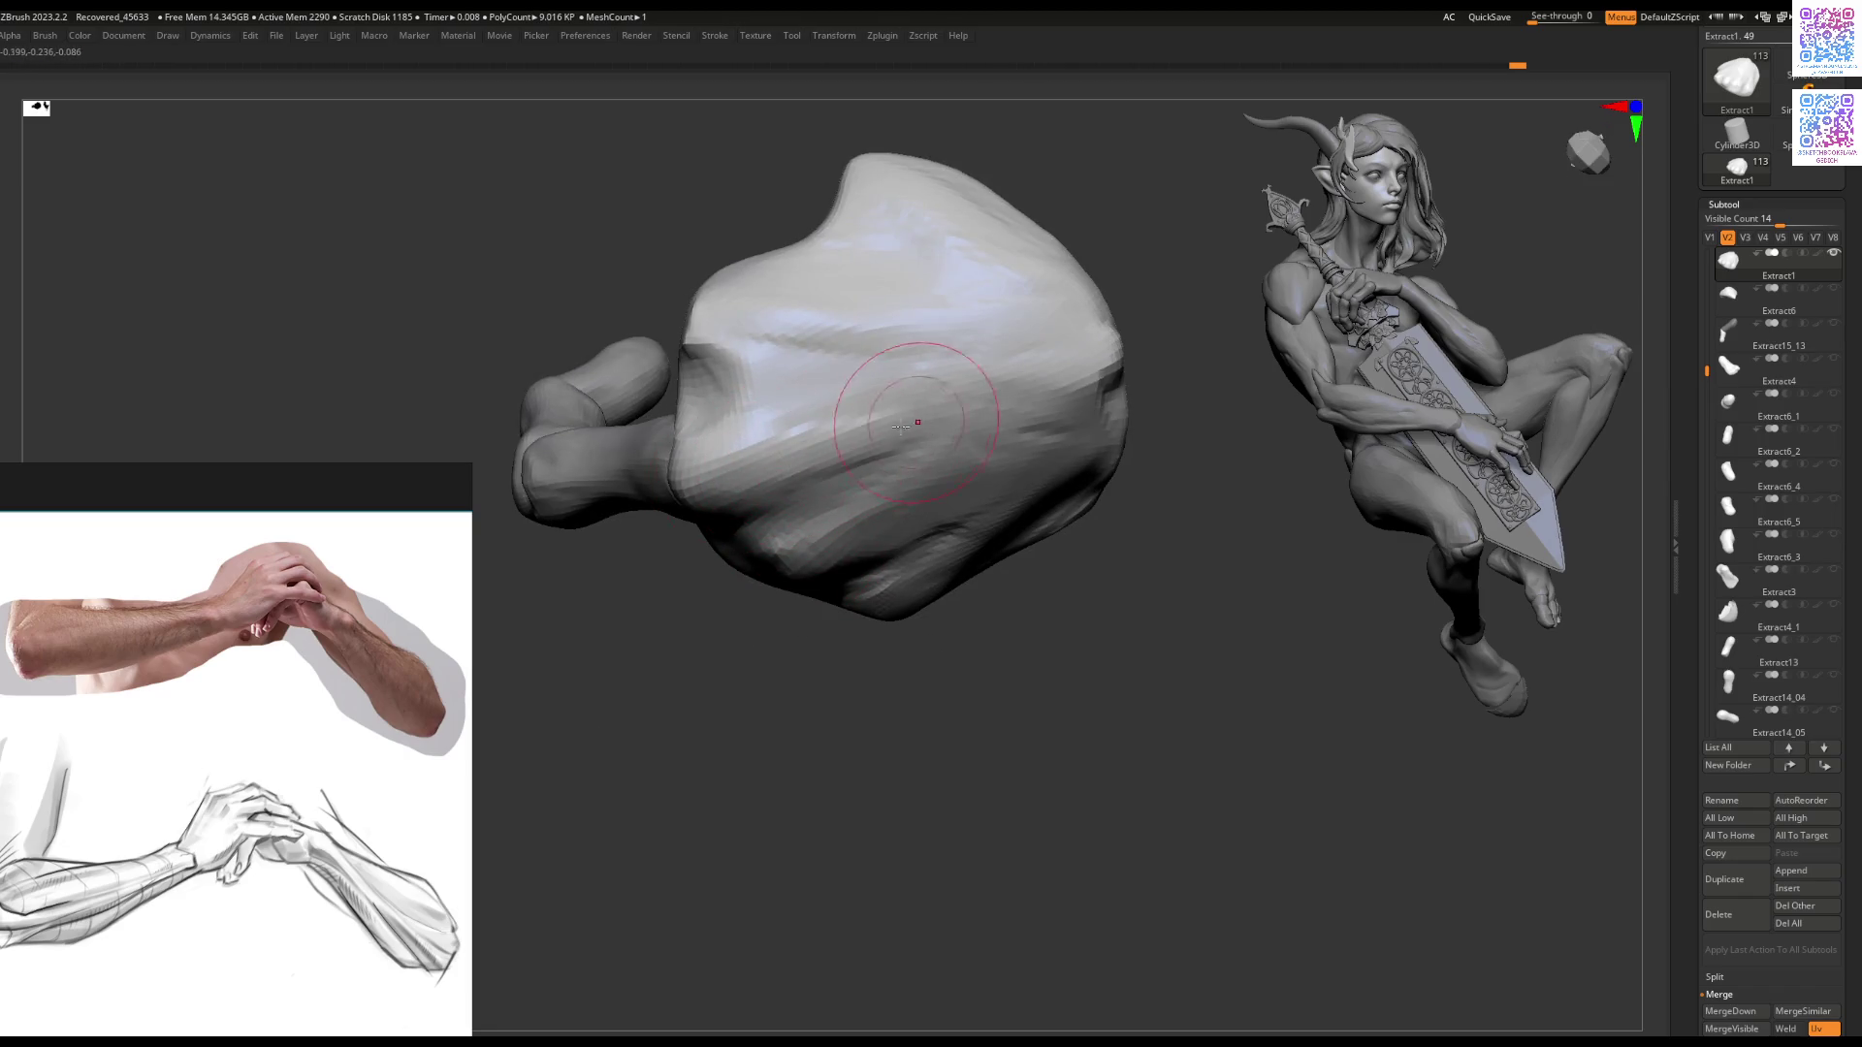
{"action": "mouse_move", "coordinate": [794, 473]}
{"action": "right_mouse_down"}
{"action": "mouse_move", "coordinate": [810, 415]}
{"action": "mouse_move", "coordinate": [854, 415]}
{"action": "mouse_move", "coordinate": [811, 404]}
{"action": "mouse_move", "coordinate": [761, 505]}
{"action": "mouse_move", "coordinate": [797, 529]}
{"action": "mouse_move", "coordinate": [805, 509]}
{"action": "mouse_move", "coordinate": [777, 530]}
{"action": "right_mouse_up"}
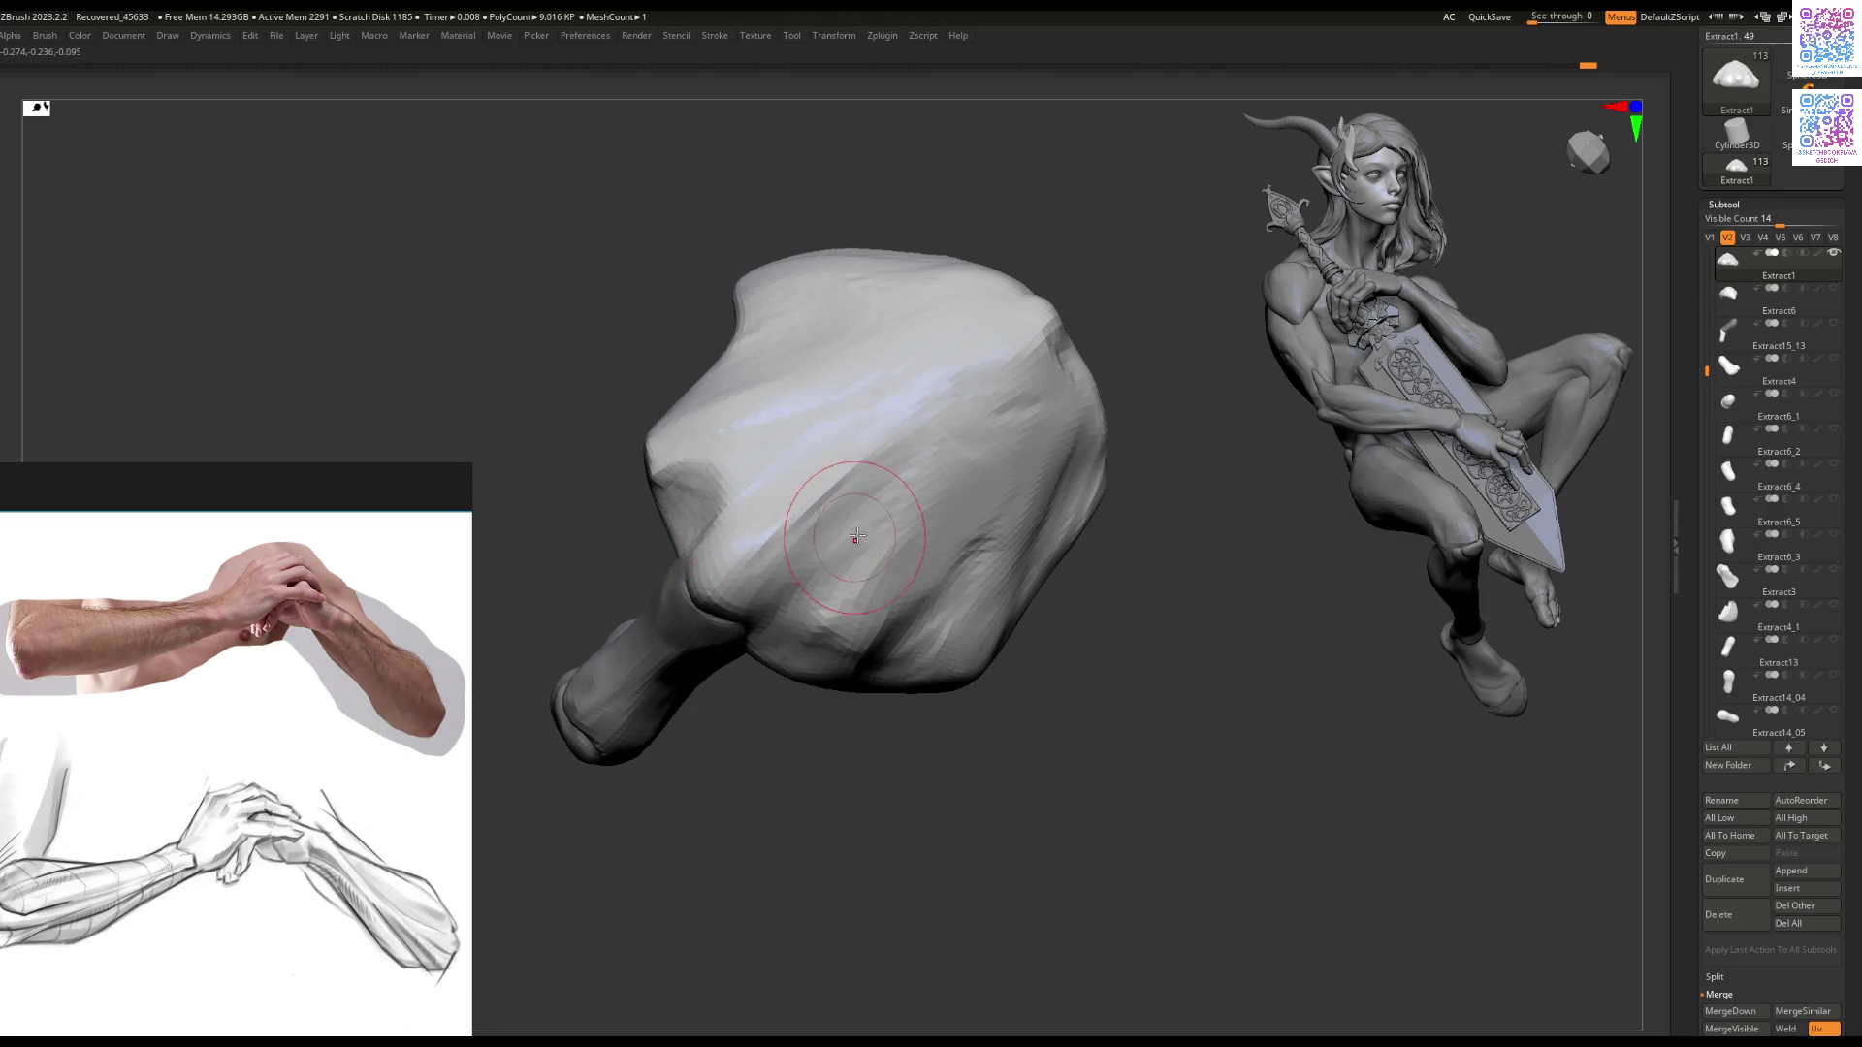
{"action": "right_click_drag", "start_coordinate": [857, 536], "coordinate": [857, 515]}
{"action": "right_click_drag", "start_coordinate": [798, 632], "coordinate": [873, 440]}
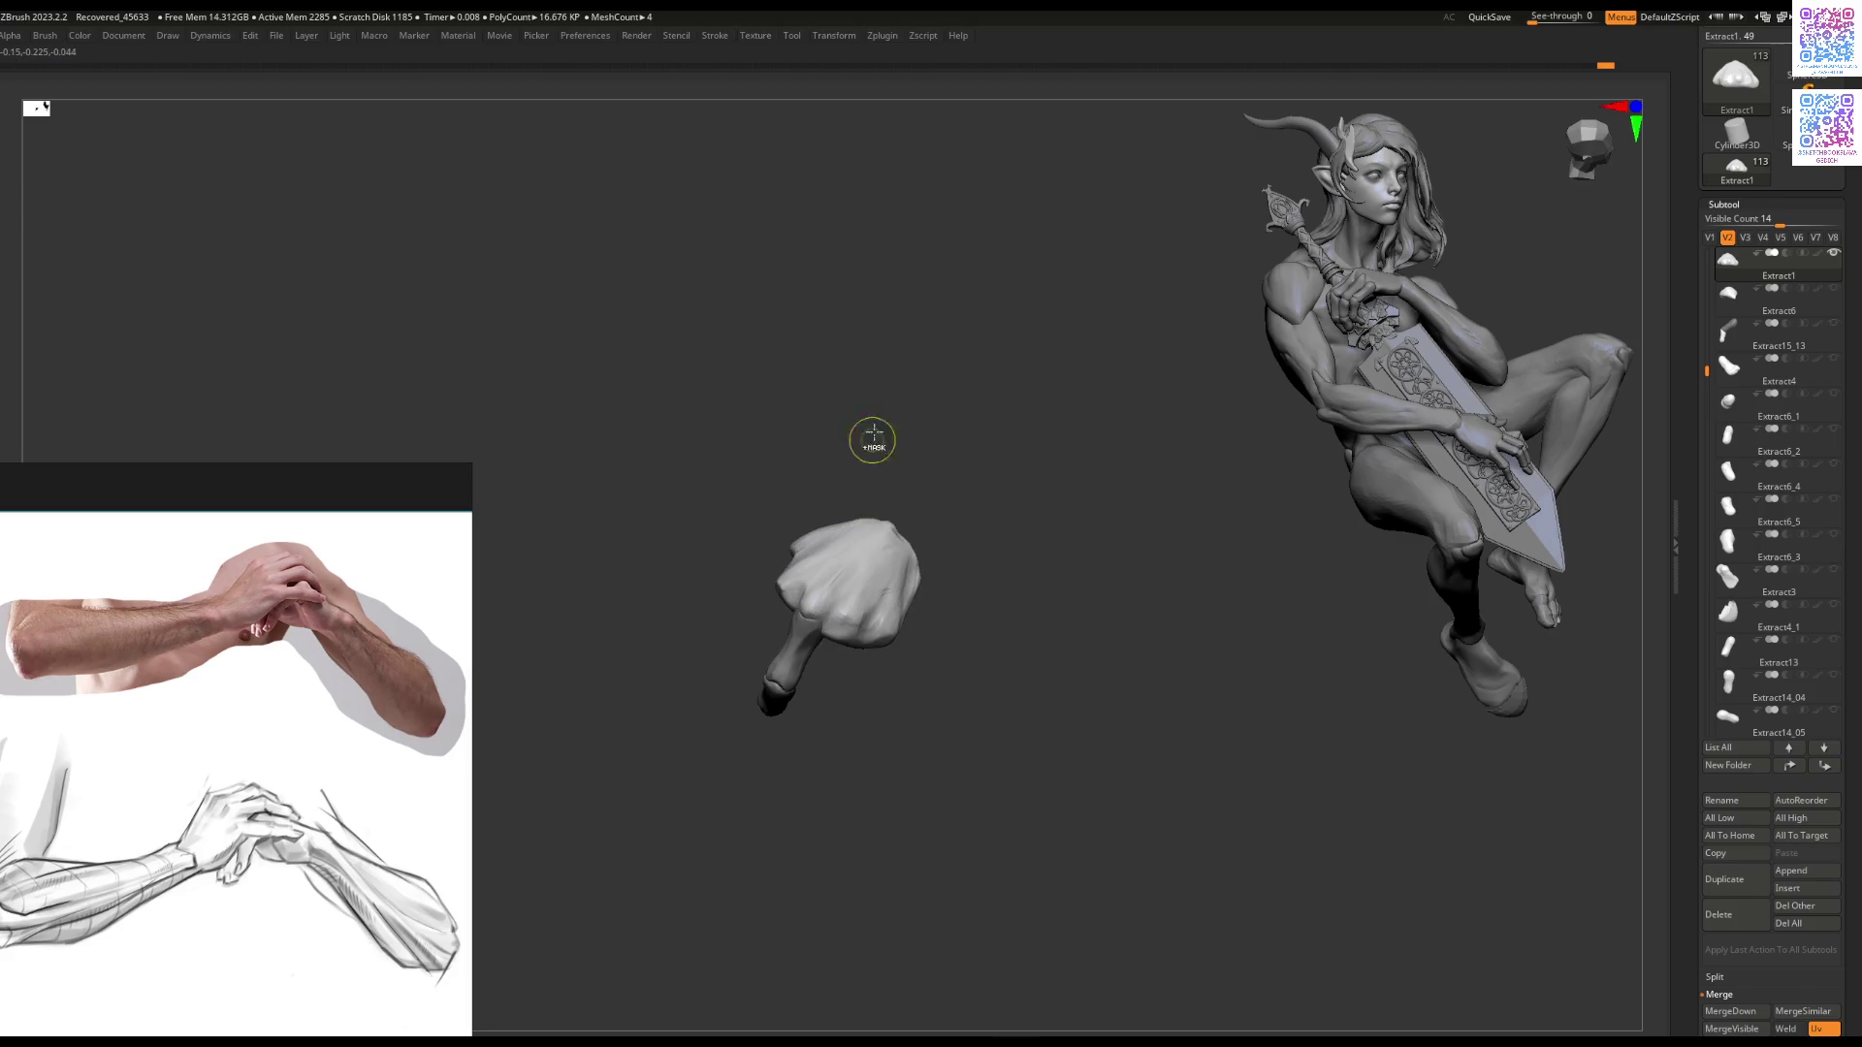
{"action": "right_click_drag", "start_coordinate": [1277, 436], "coordinate": [1106, 475]}
{"action": "left_click", "coordinate": [1710, 237]}
Step: Orbit from the face and torso to a side profile of the figure, then pick a sword piece
{"action": "mouse_move", "coordinate": [853, 621]}
{"action": "right_mouse_down"}
{"action": "mouse_move", "coordinate": [883, 654]}
{"action": "mouse_move", "coordinate": [897, 545]}
{"action": "right_mouse_up"}
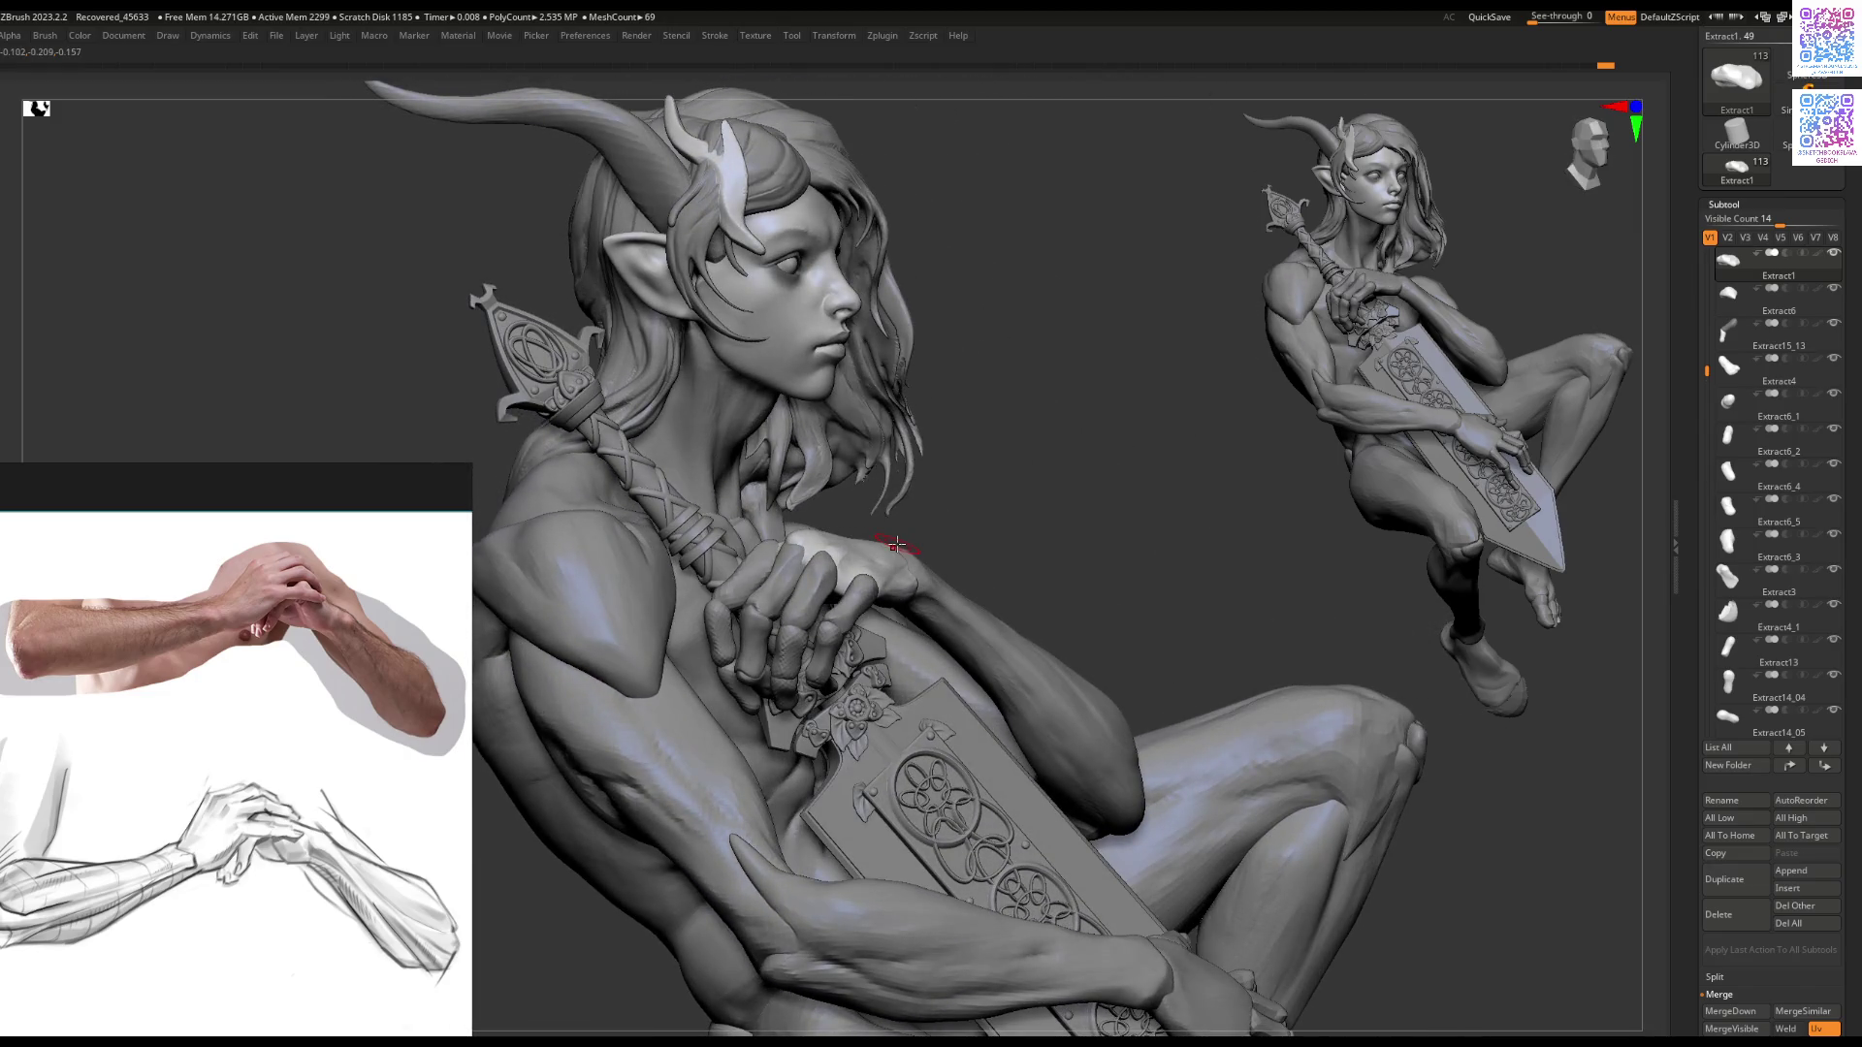
{"action": "mouse_move", "coordinate": [863, 718]}
{"action": "right_mouse_down"}
{"action": "mouse_move", "coordinate": [893, 437]}
{"action": "mouse_move", "coordinate": [909, 504]}
{"action": "mouse_move", "coordinate": [801, 554]}
{"action": "mouse_move", "coordinate": [955, 485]}
{"action": "mouse_move", "coordinate": [811, 500]}
{"action": "mouse_move", "coordinate": [792, 608]}
{"action": "right_mouse_up"}
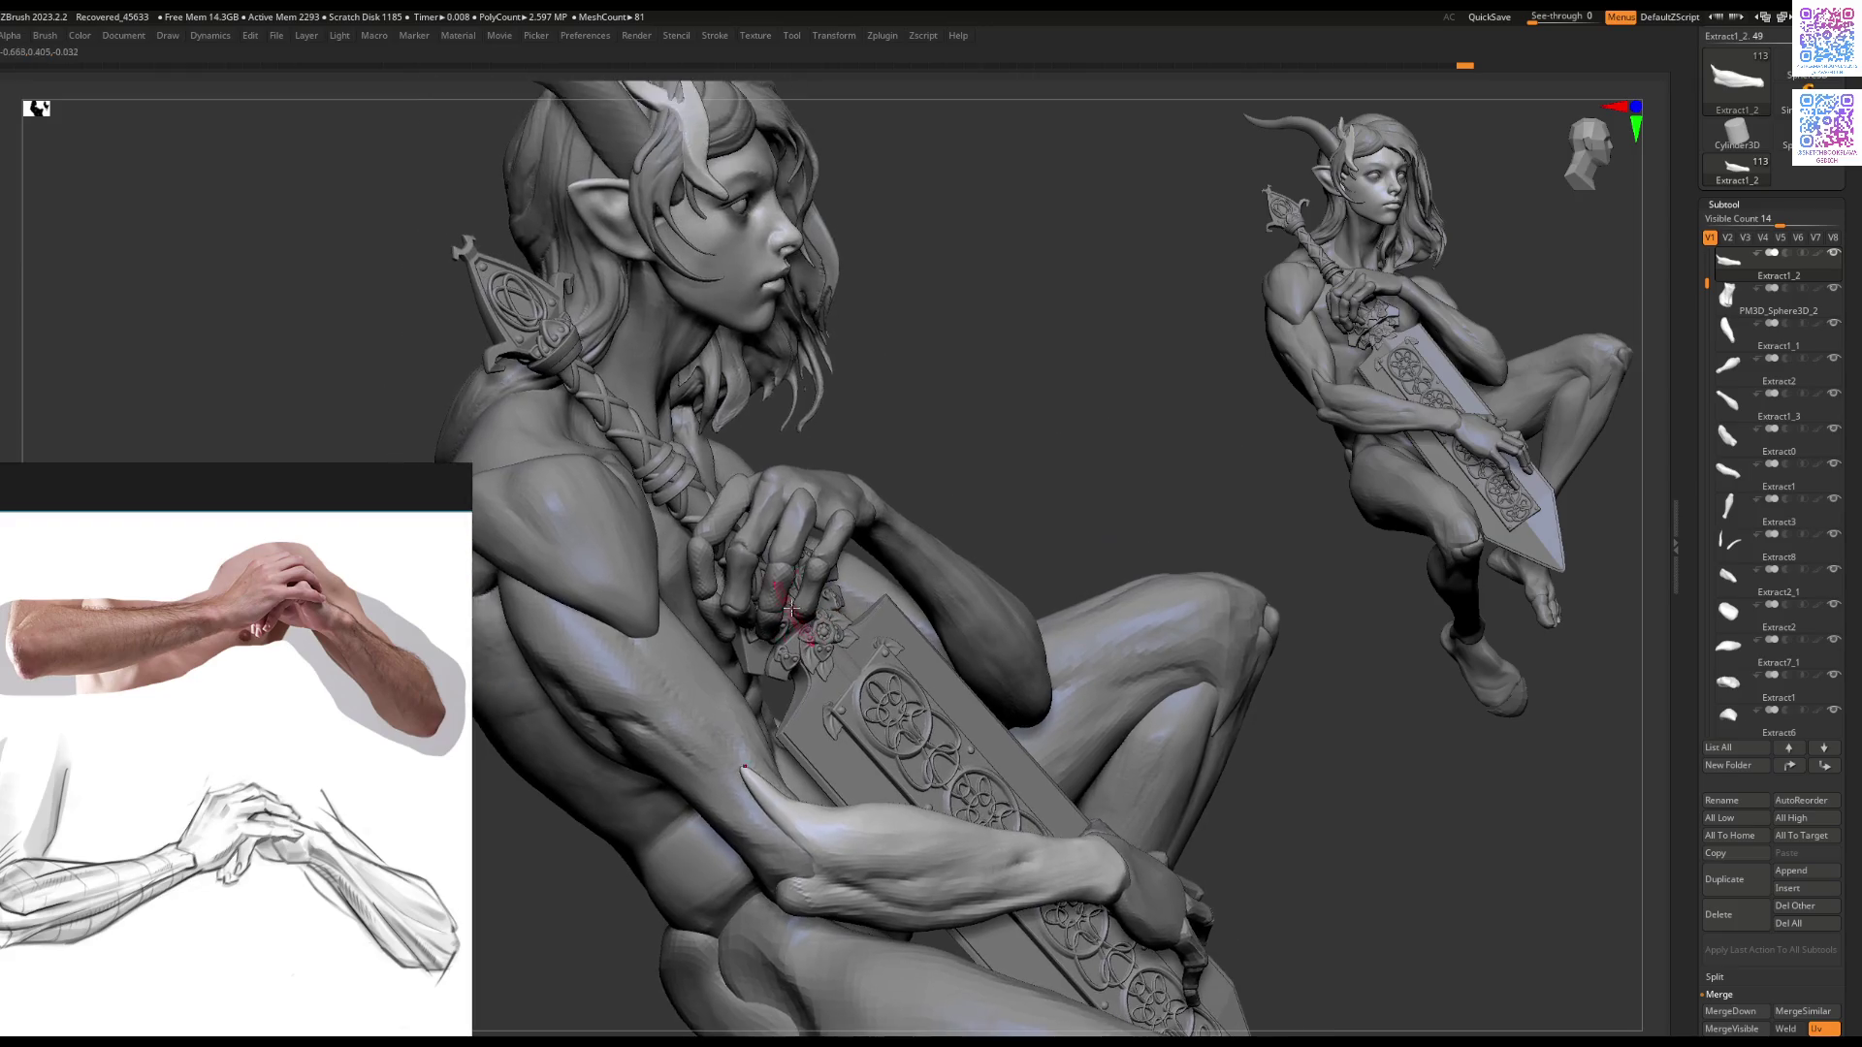
{"action": "mouse_move", "coordinate": [622, 633]}
{"action": "right_mouse_down"}
{"action": "mouse_move", "coordinate": [732, 601]}
{"action": "mouse_move", "coordinate": [790, 621]}
{"action": "mouse_move", "coordinate": [748, 613]}
{"action": "mouse_move", "coordinate": [759, 594]}
{"action": "right_mouse_up"}
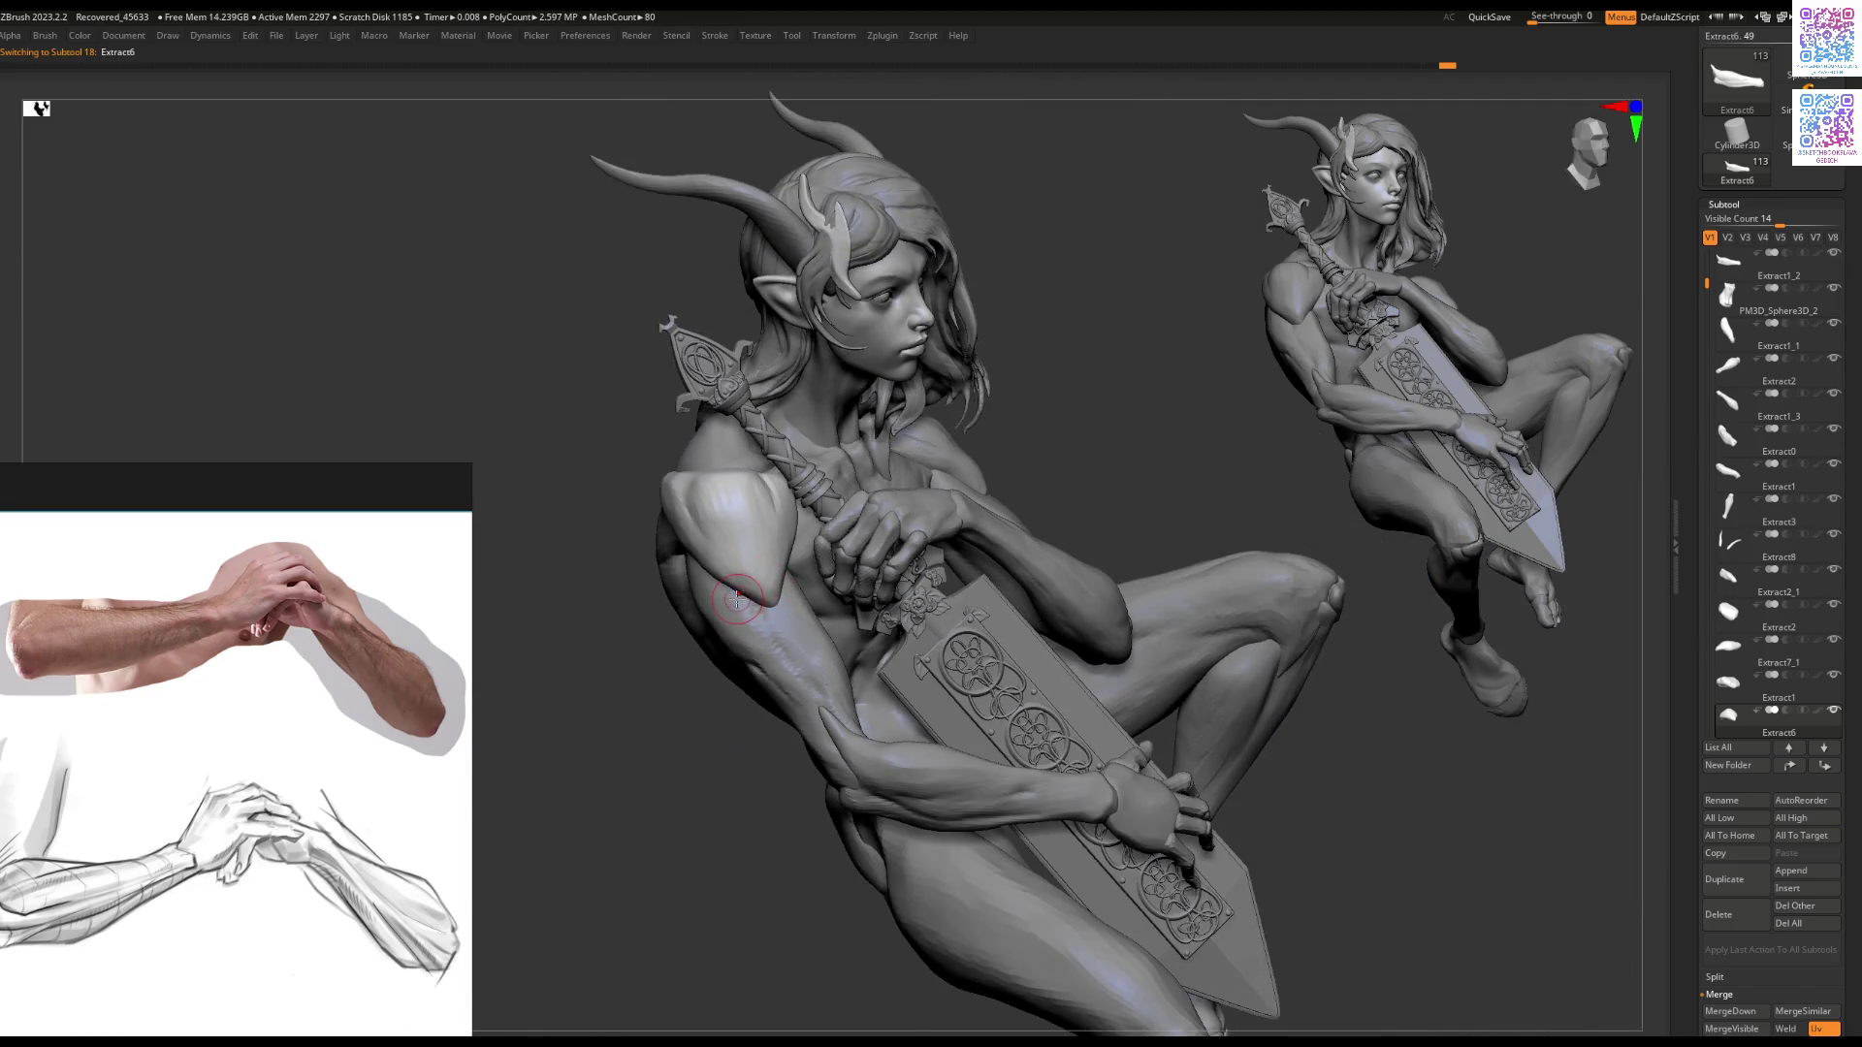
{"action": "right_click_drag", "start_coordinate": [722, 605], "coordinate": [702, 612]}
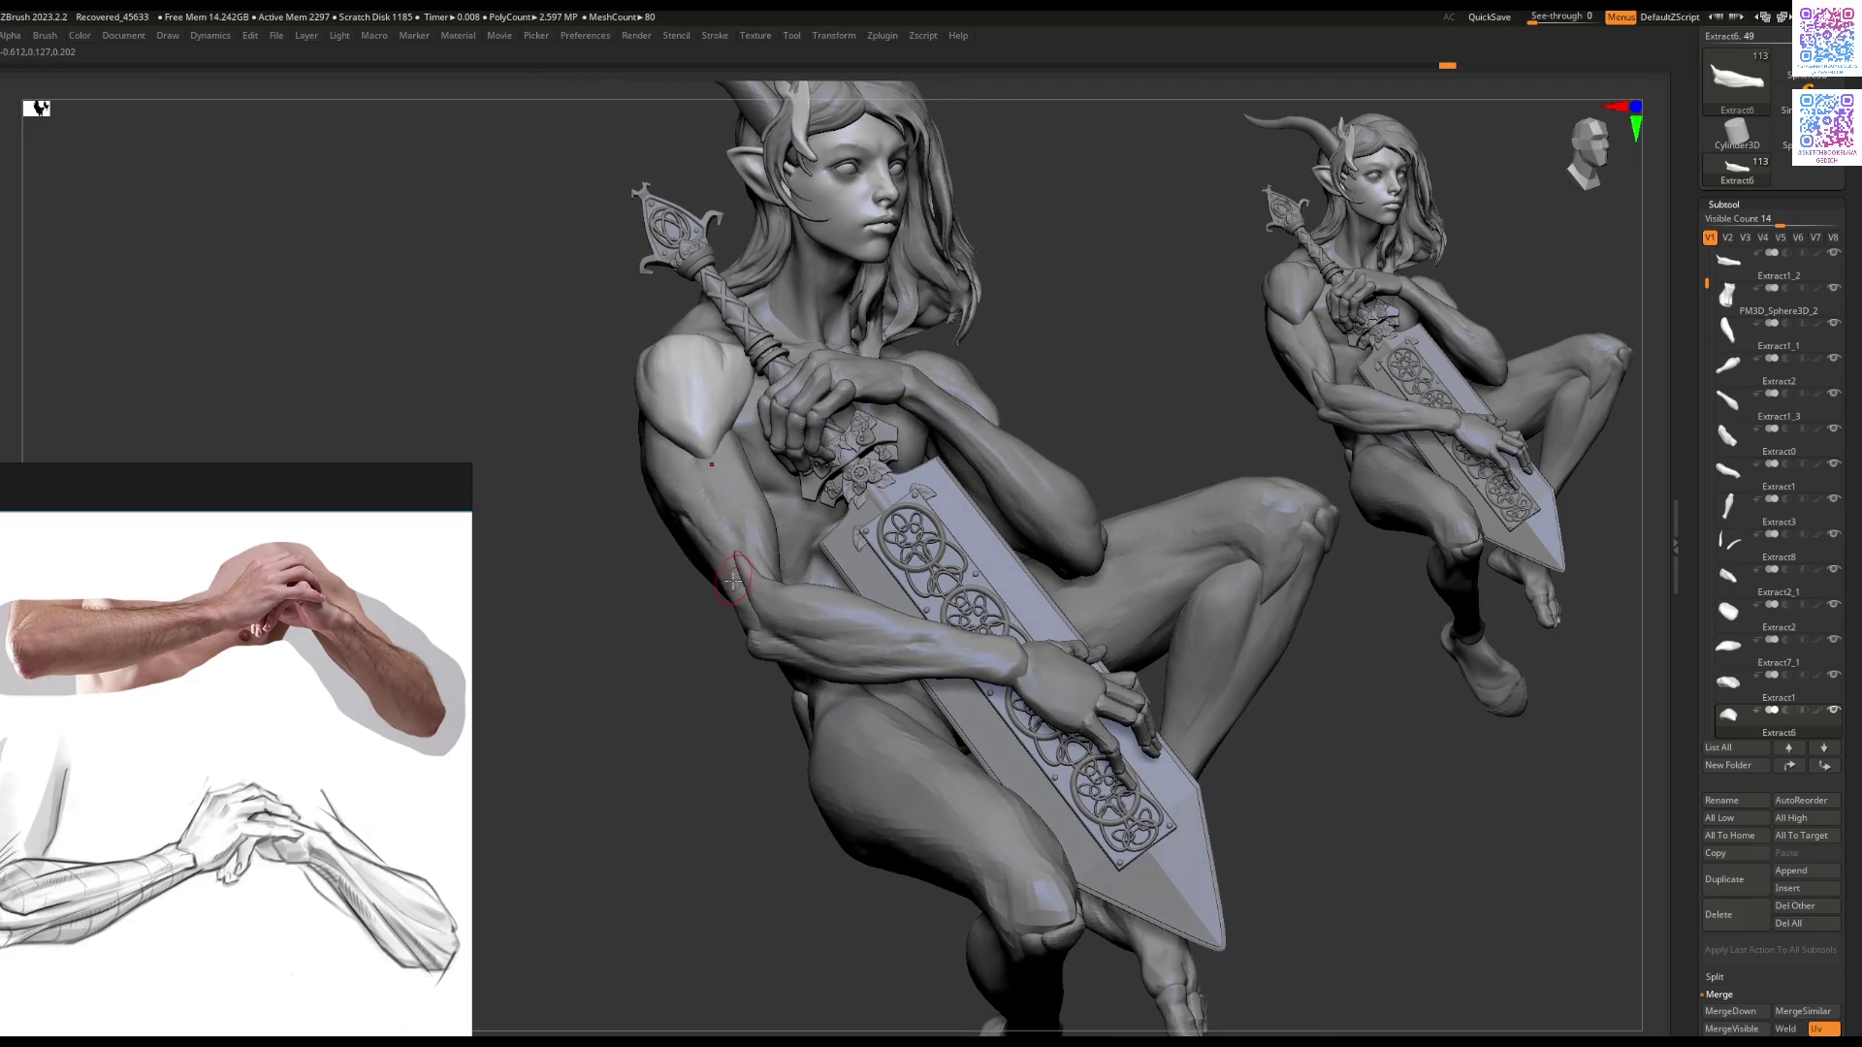
{"action": "right_click_drag", "start_coordinate": [783, 559], "coordinate": [729, 631]}
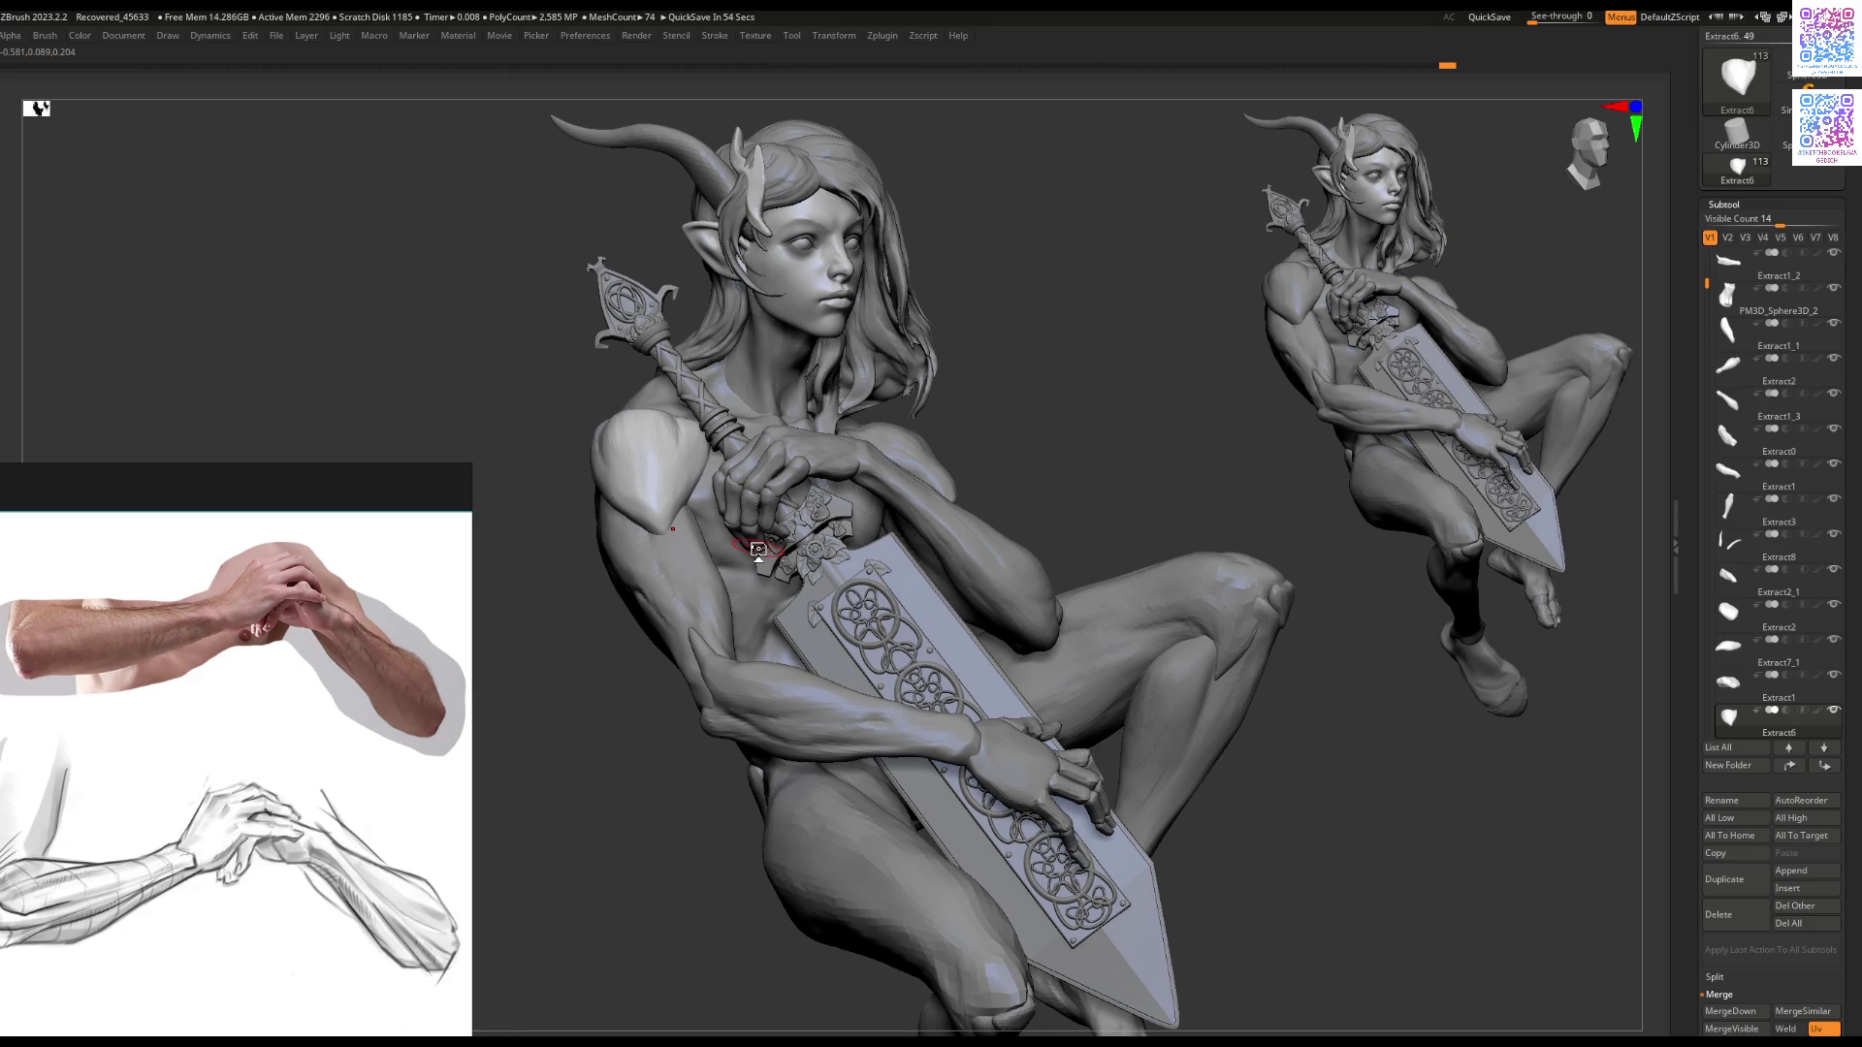
{"action": "right_click_drag", "start_coordinate": [876, 531], "coordinate": [839, 577]}
{"action": "left_click", "coordinate": [839, 577], "text": "alt"}
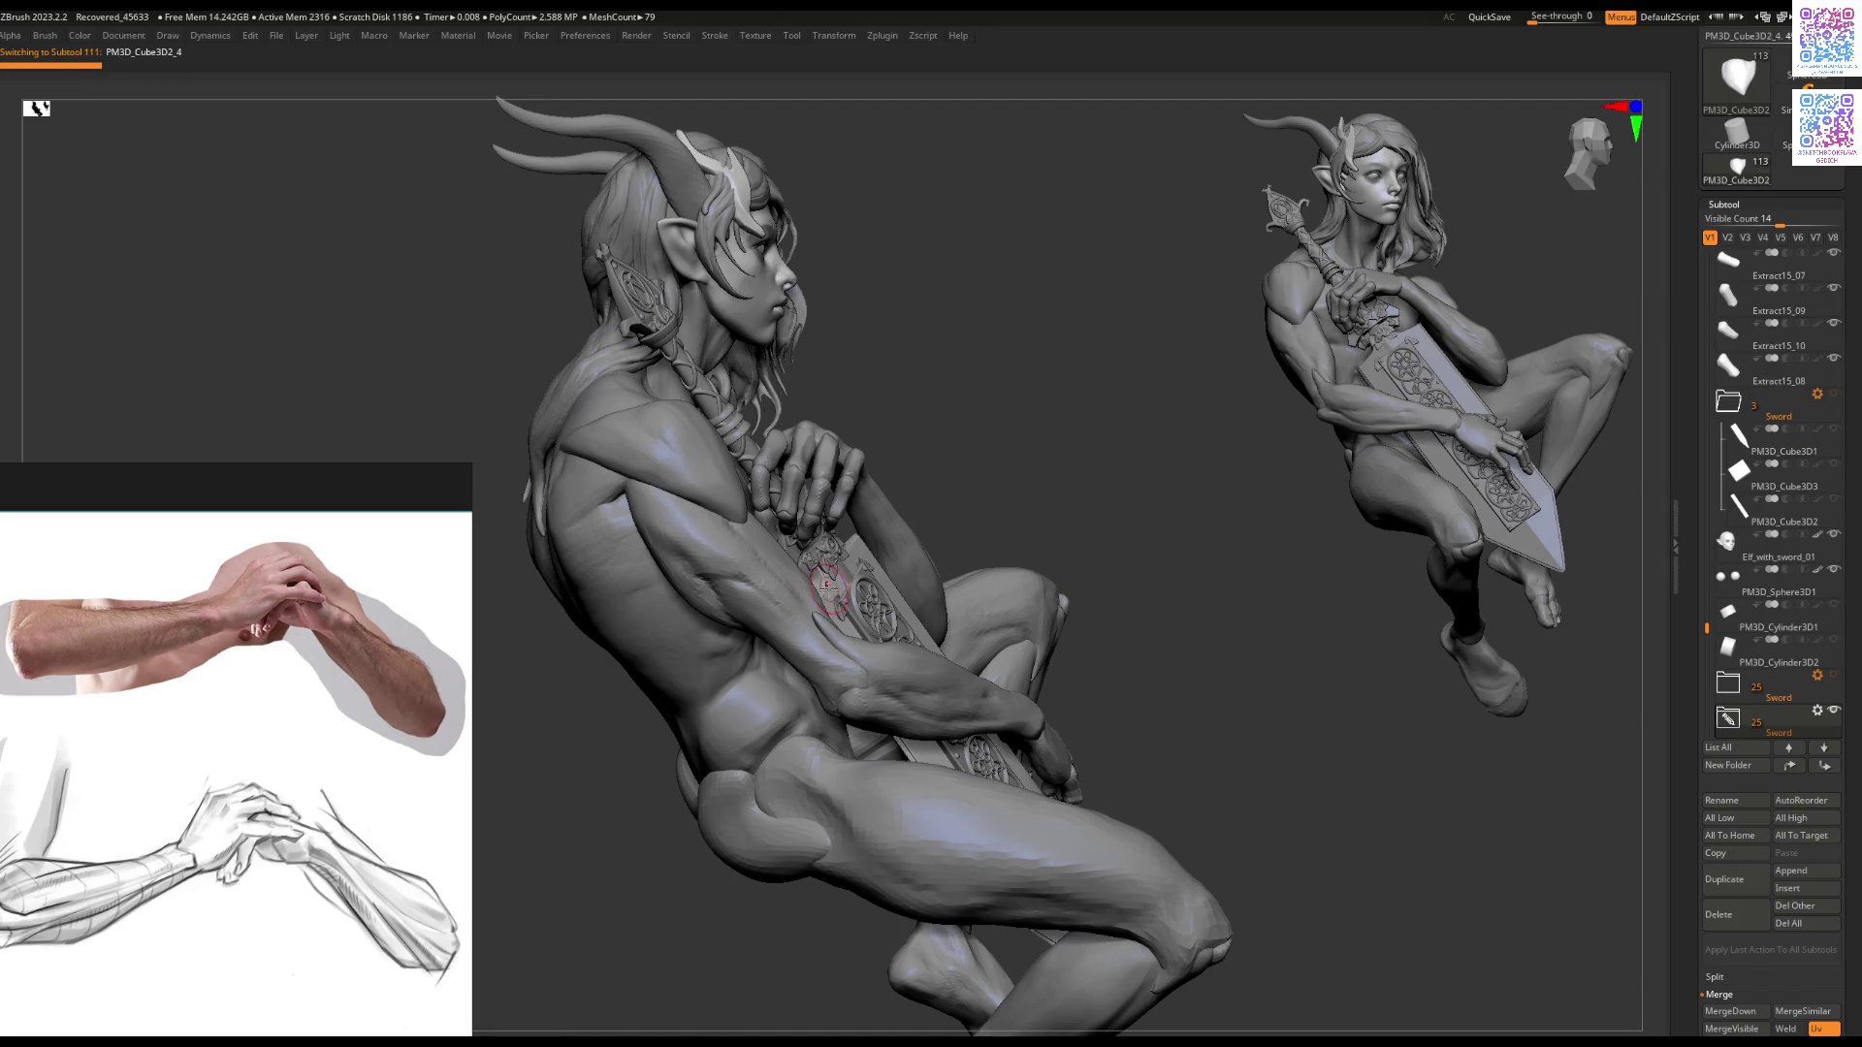
Step: Select the PM3D_Cube3D2_4 blade, show its polygroups, and decline Dynamic Subdiv
{"action": "left_click", "coordinate": [820, 580], "text": "ctrl+shift"}
{"action": "mouse_move", "coordinate": [820, 621]}
{"action": "right_mouse_down", "text": "ctrl"}
{"action": "mouse_move", "coordinate": [789, 708]}
{"action": "mouse_move", "coordinate": [815, 643]}
{"action": "mouse_move", "coordinate": [874, 588]}
{"action": "mouse_move", "coordinate": [820, 612]}
{"action": "right_mouse_up", "text": "ctrl"}
{"action": "key", "text": "shift+f"}
{"action": "left_click", "coordinate": [819, 612]}
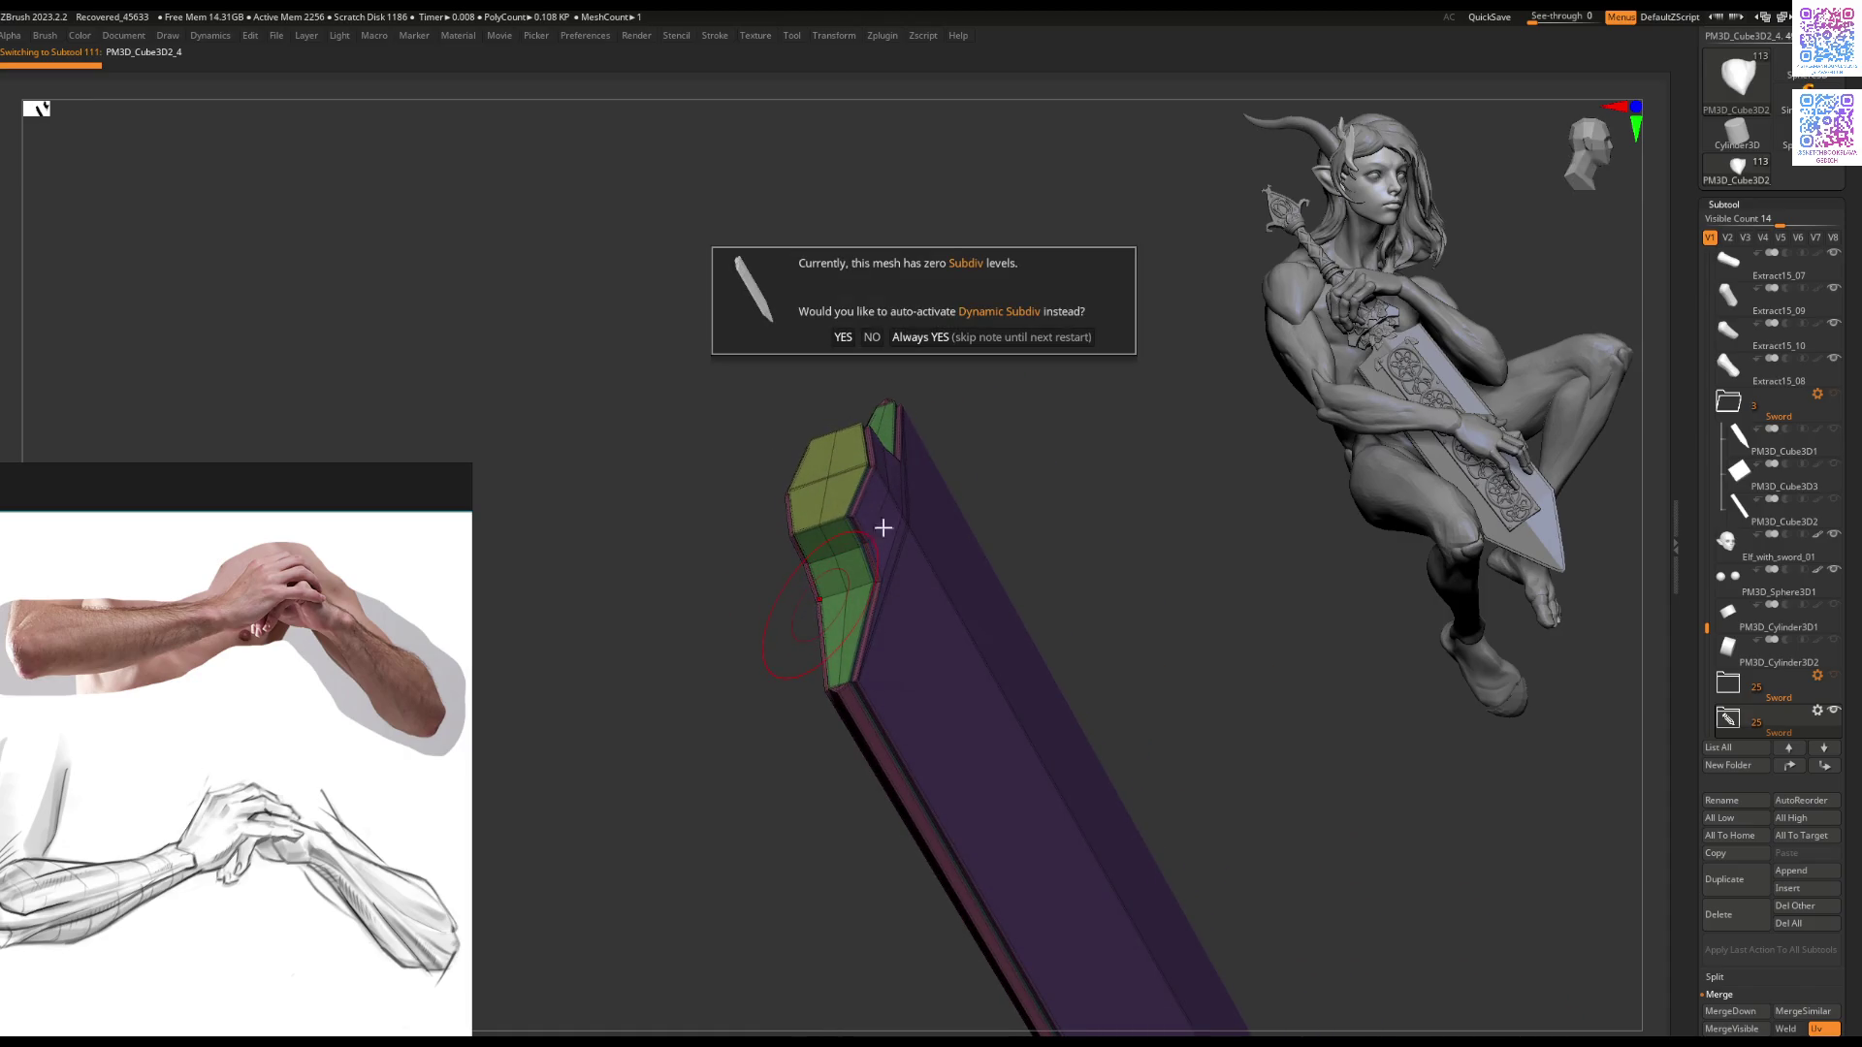
{"action": "left_click", "coordinate": [906, 340]}
{"action": "mouse_move", "coordinate": [860, 524]}
{"action": "right_mouse_down", "text": "ctrl"}
{"action": "mouse_move", "coordinate": [822, 517]}
{"action": "mouse_move", "coordinate": [834, 544]}
{"action": "mouse_move", "coordinate": [805, 521]}
{"action": "right_mouse_up", "text": "ctrl"}
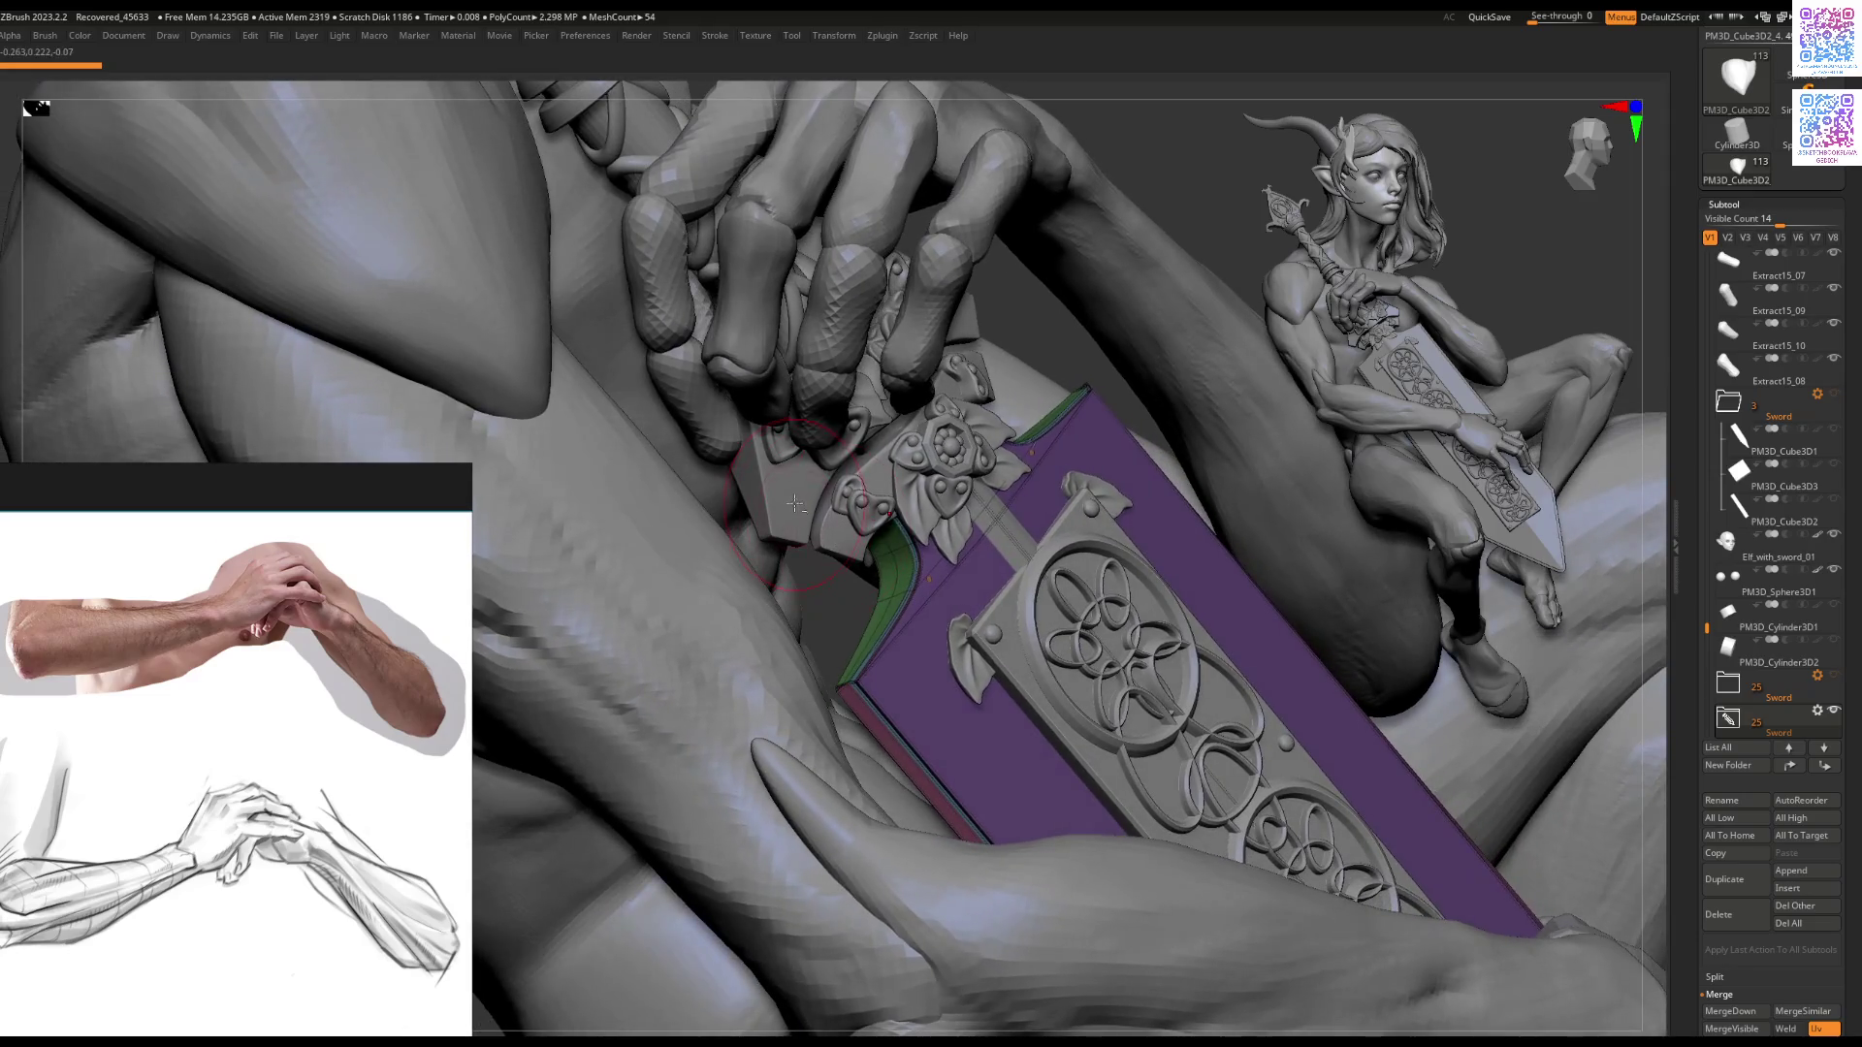
Step: Briefly solo the crossguard piece, then reselect PM3D_Cube3D2_4
{"action": "left_click", "coordinate": [803, 519], "text": "alt"}
{"action": "key", "text": "ctrl+shift+s"}
{"action": "key", "text": "ctrl+shift+s"}
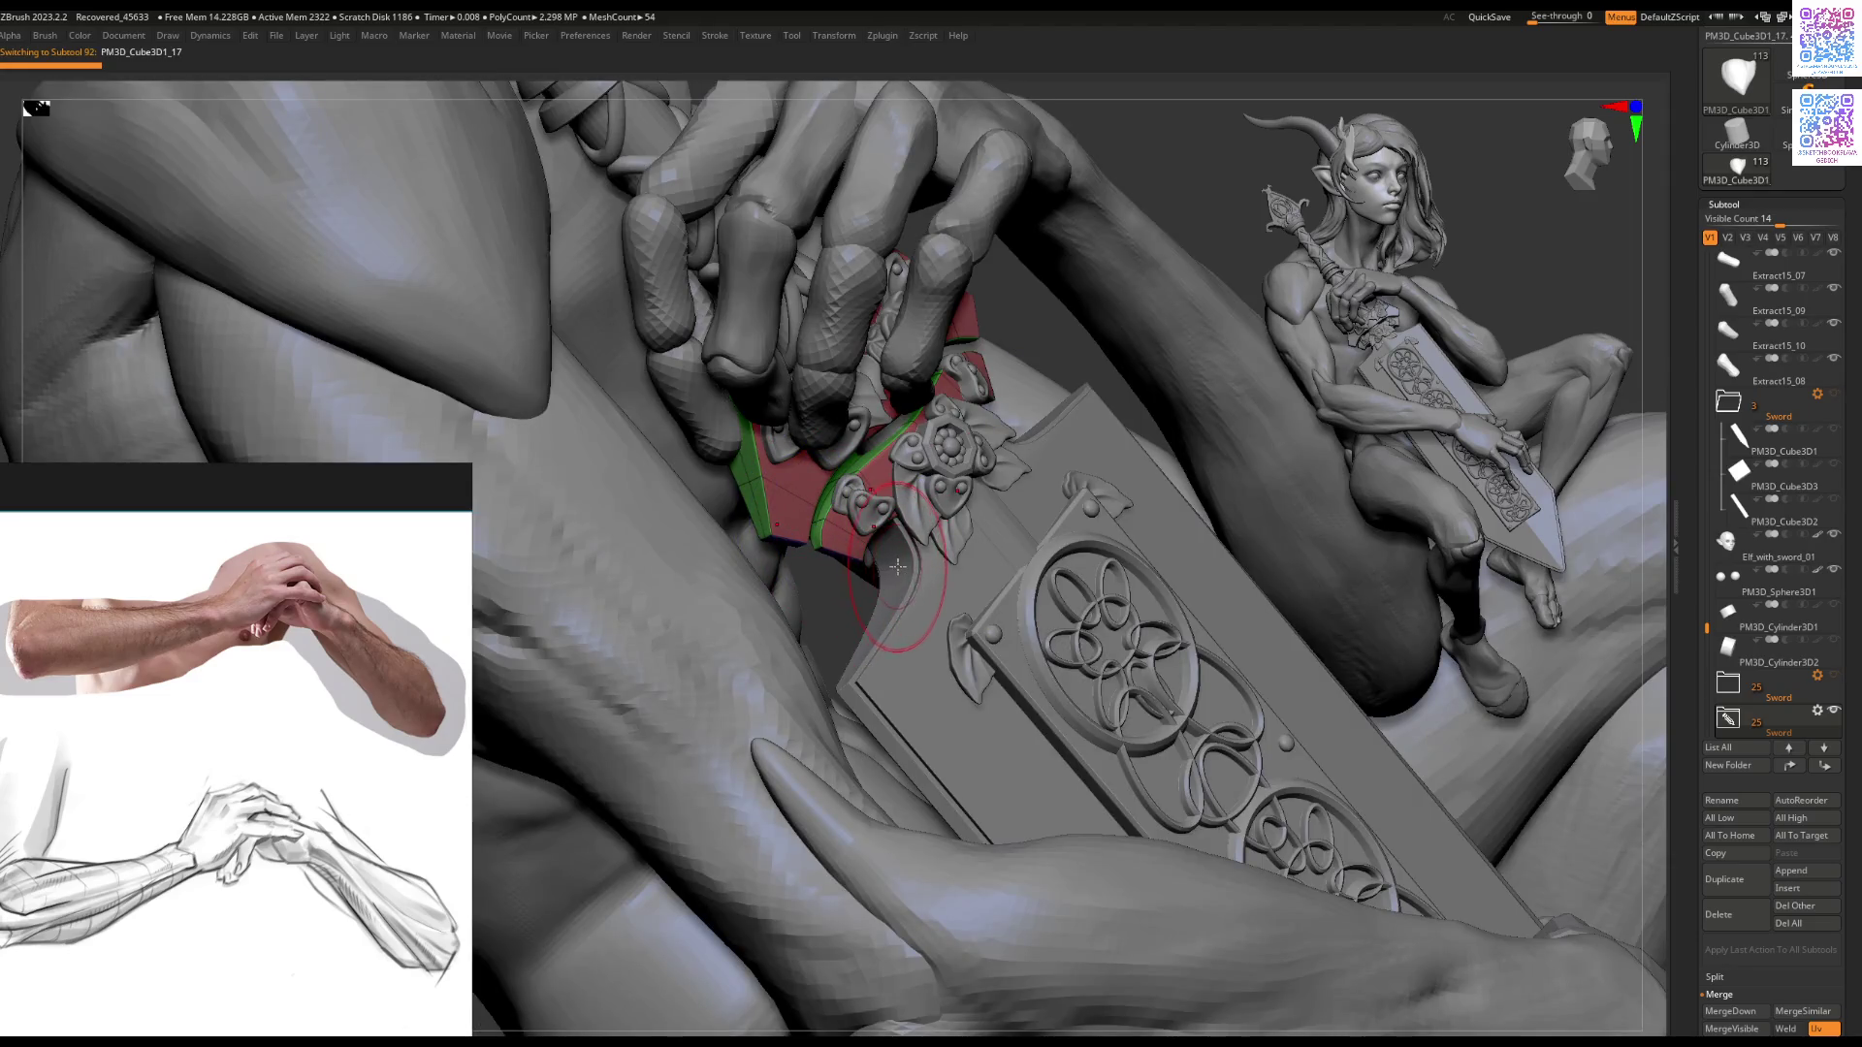
{"action": "left_click", "coordinate": [903, 568], "text": "alt"}
{"action": "key", "text": "ctrl+shift+s"}
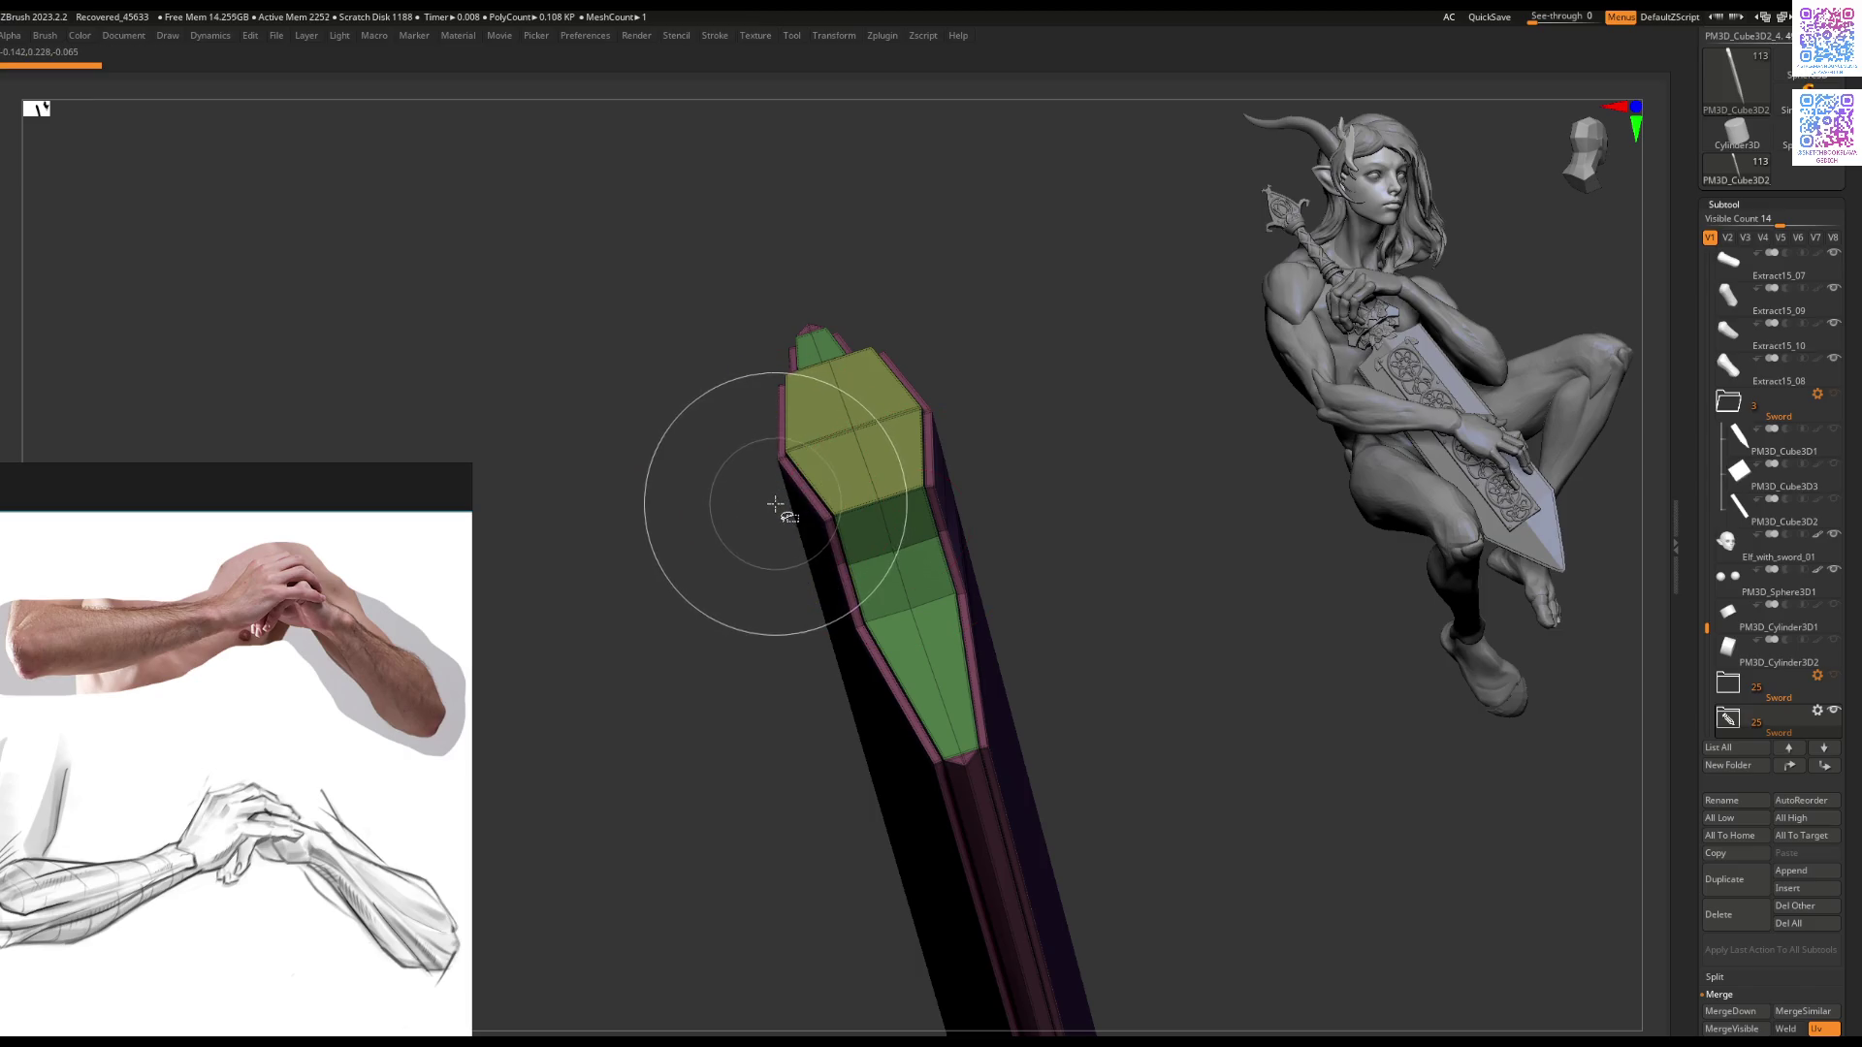
Step: Duplicate PM3D_Cube3D2_4 to create PM3D_Cube3D2_5
{"action": "key", "text": "ctrl+shift+d"}
{"action": "left_click", "coordinate": [721, 546]}
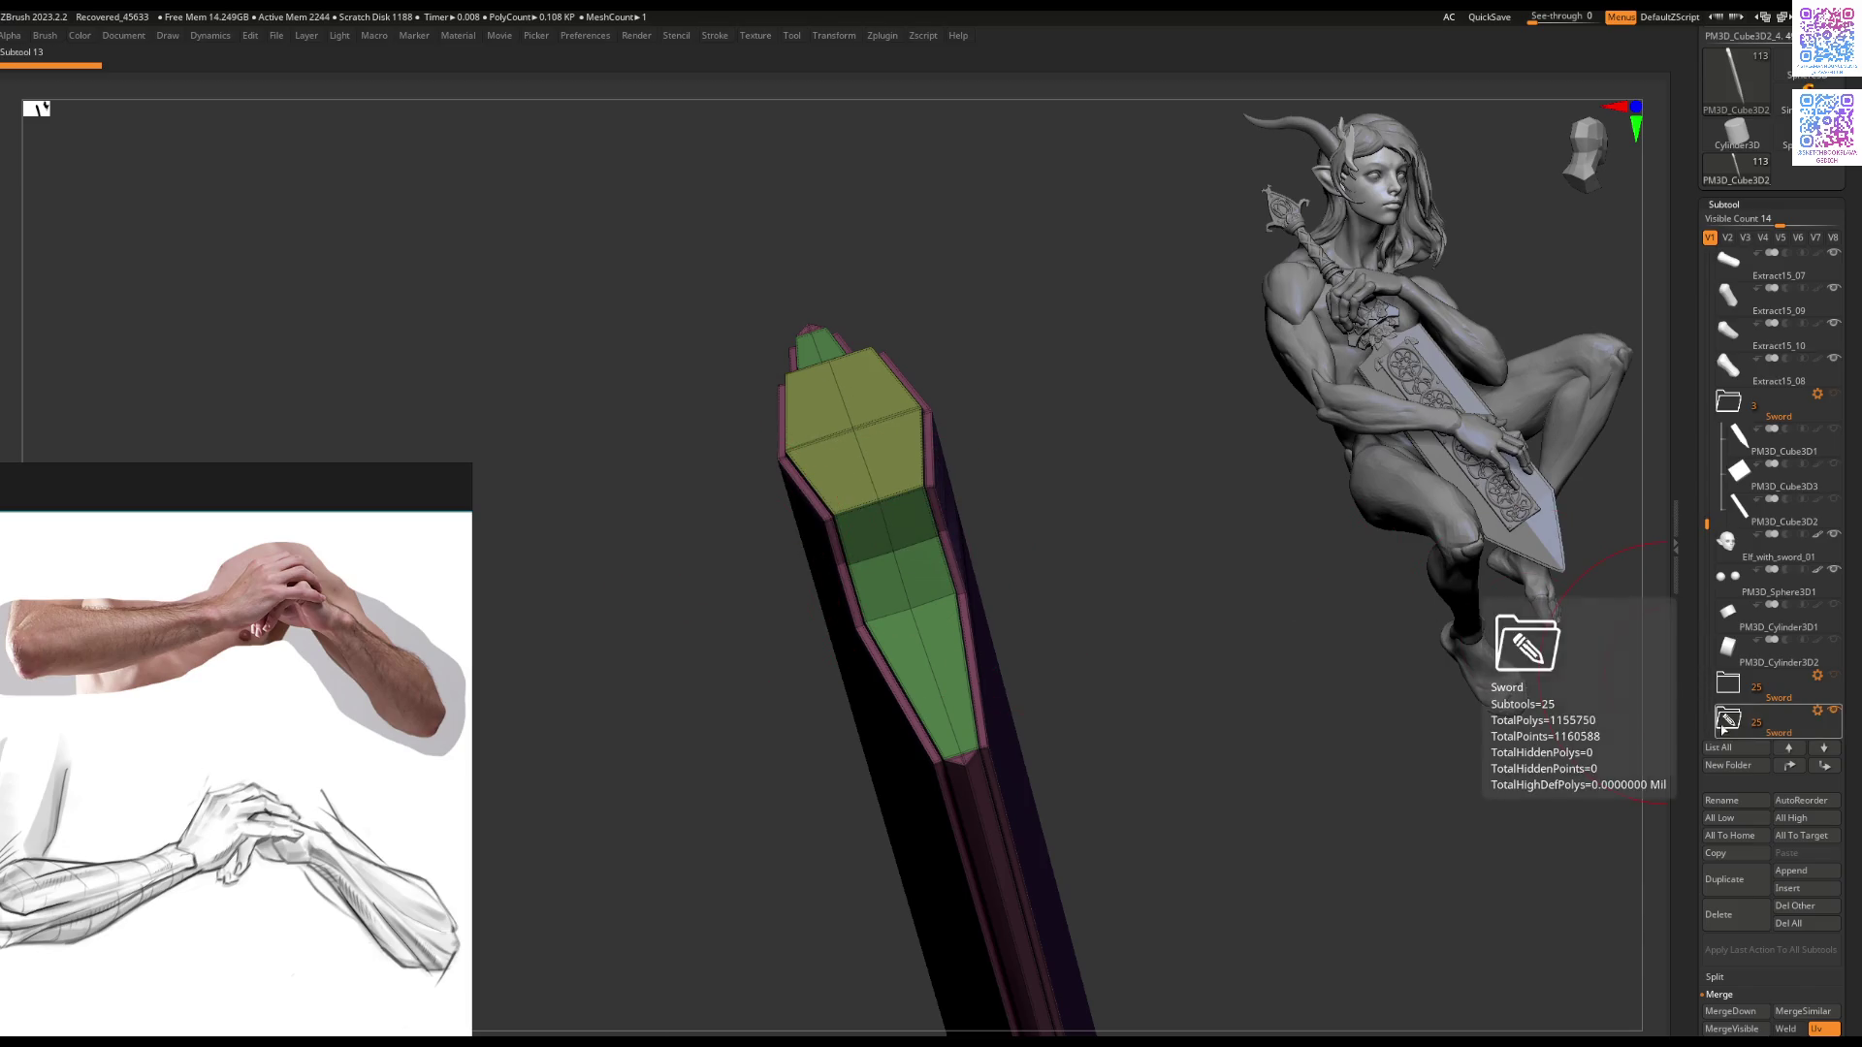
{"action": "mouse_move", "coordinate": [1708, 531]}
{"action": "left_mouse_down"}
{"action": "mouse_move", "coordinate": [1689, 574]}
{"action": "mouse_move", "coordinate": [1707, 667]}
{"action": "left_mouse_up"}
{"action": "mouse_move", "coordinate": [1741, 608]}
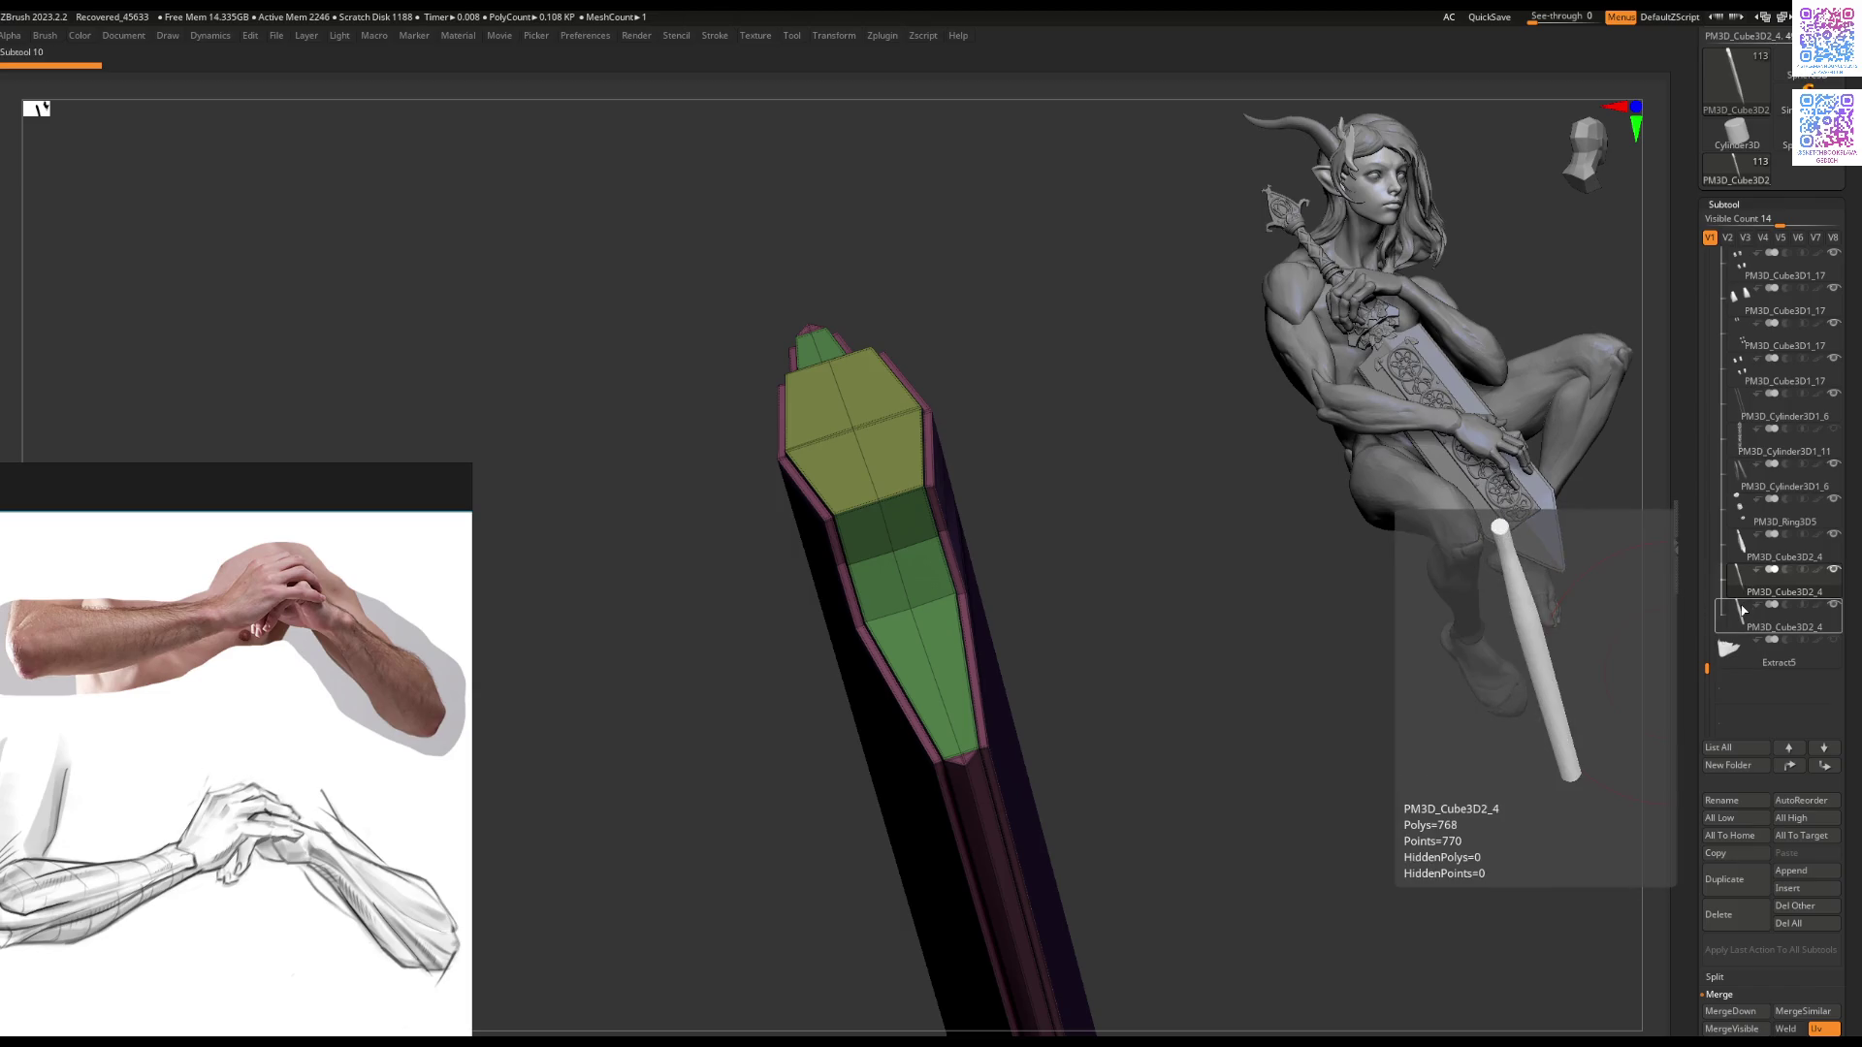
{"action": "left_click_drag", "start_coordinate": [1101, 540], "coordinate": [1062, 572]}
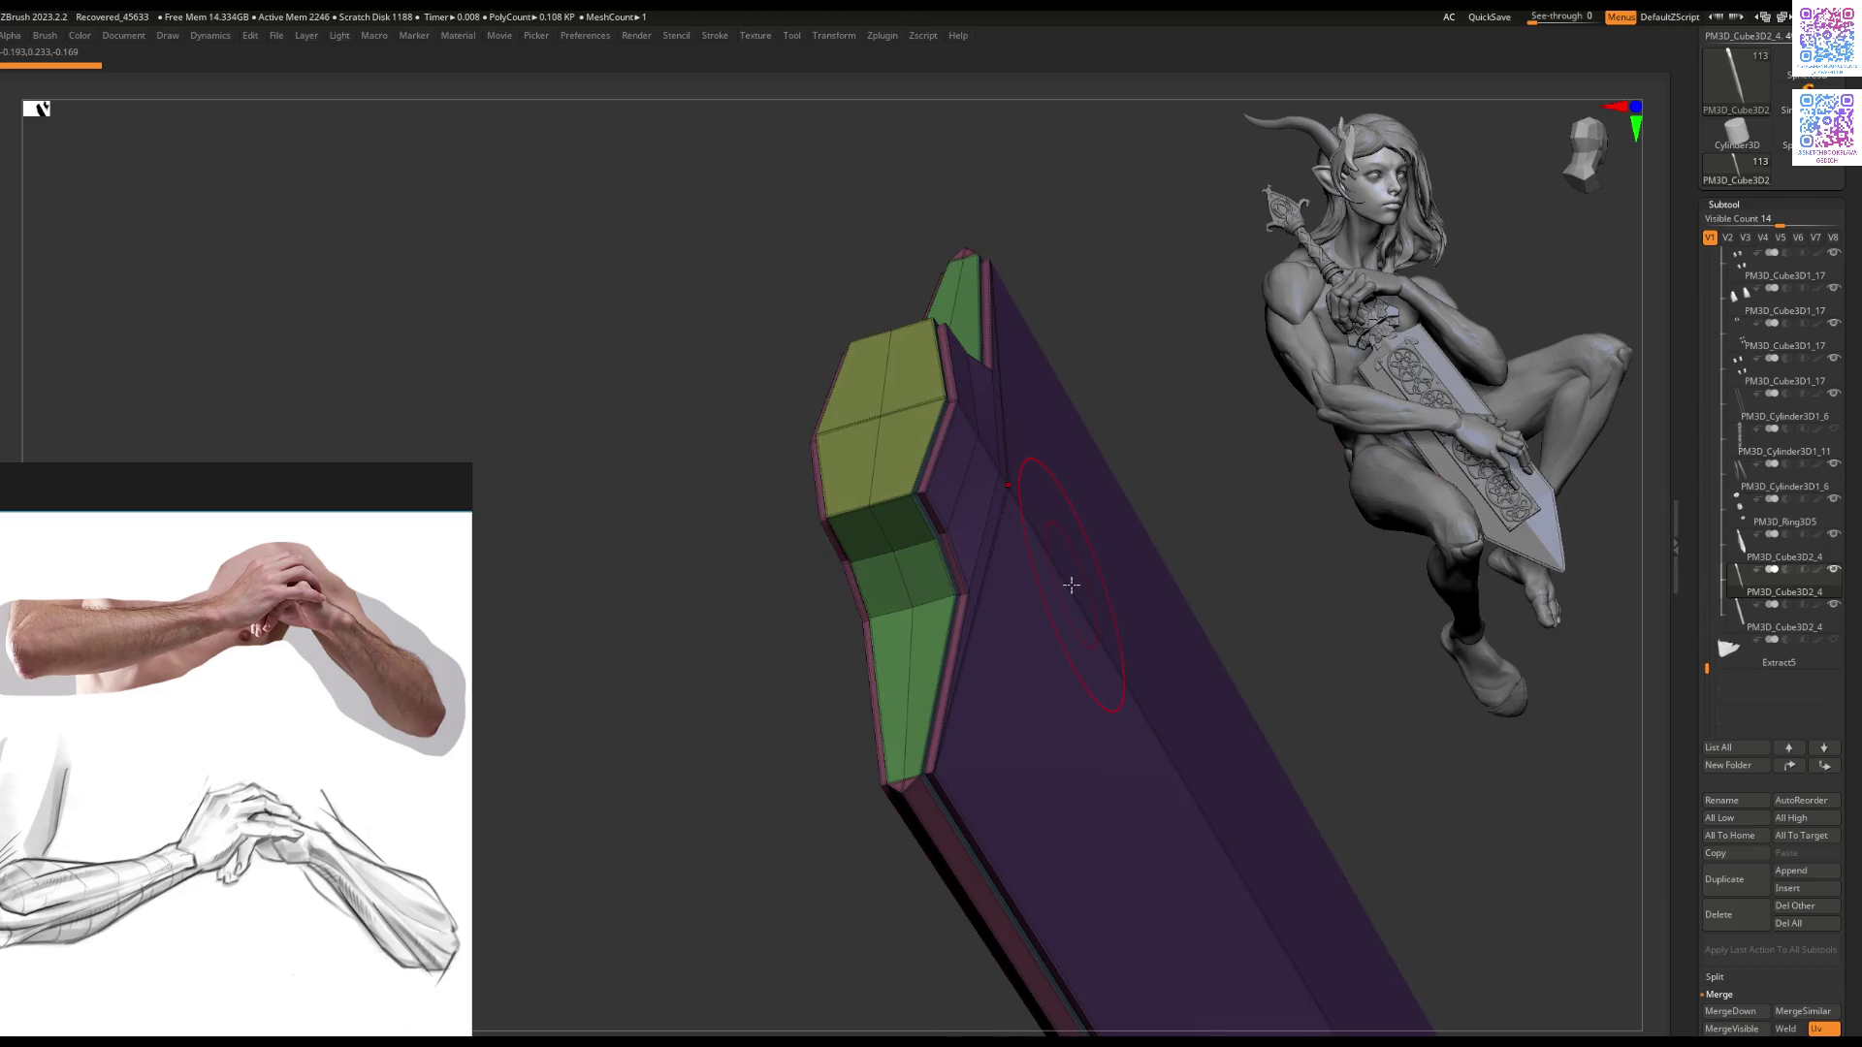
{"action": "key", "text": "ctrl+shift+d"}
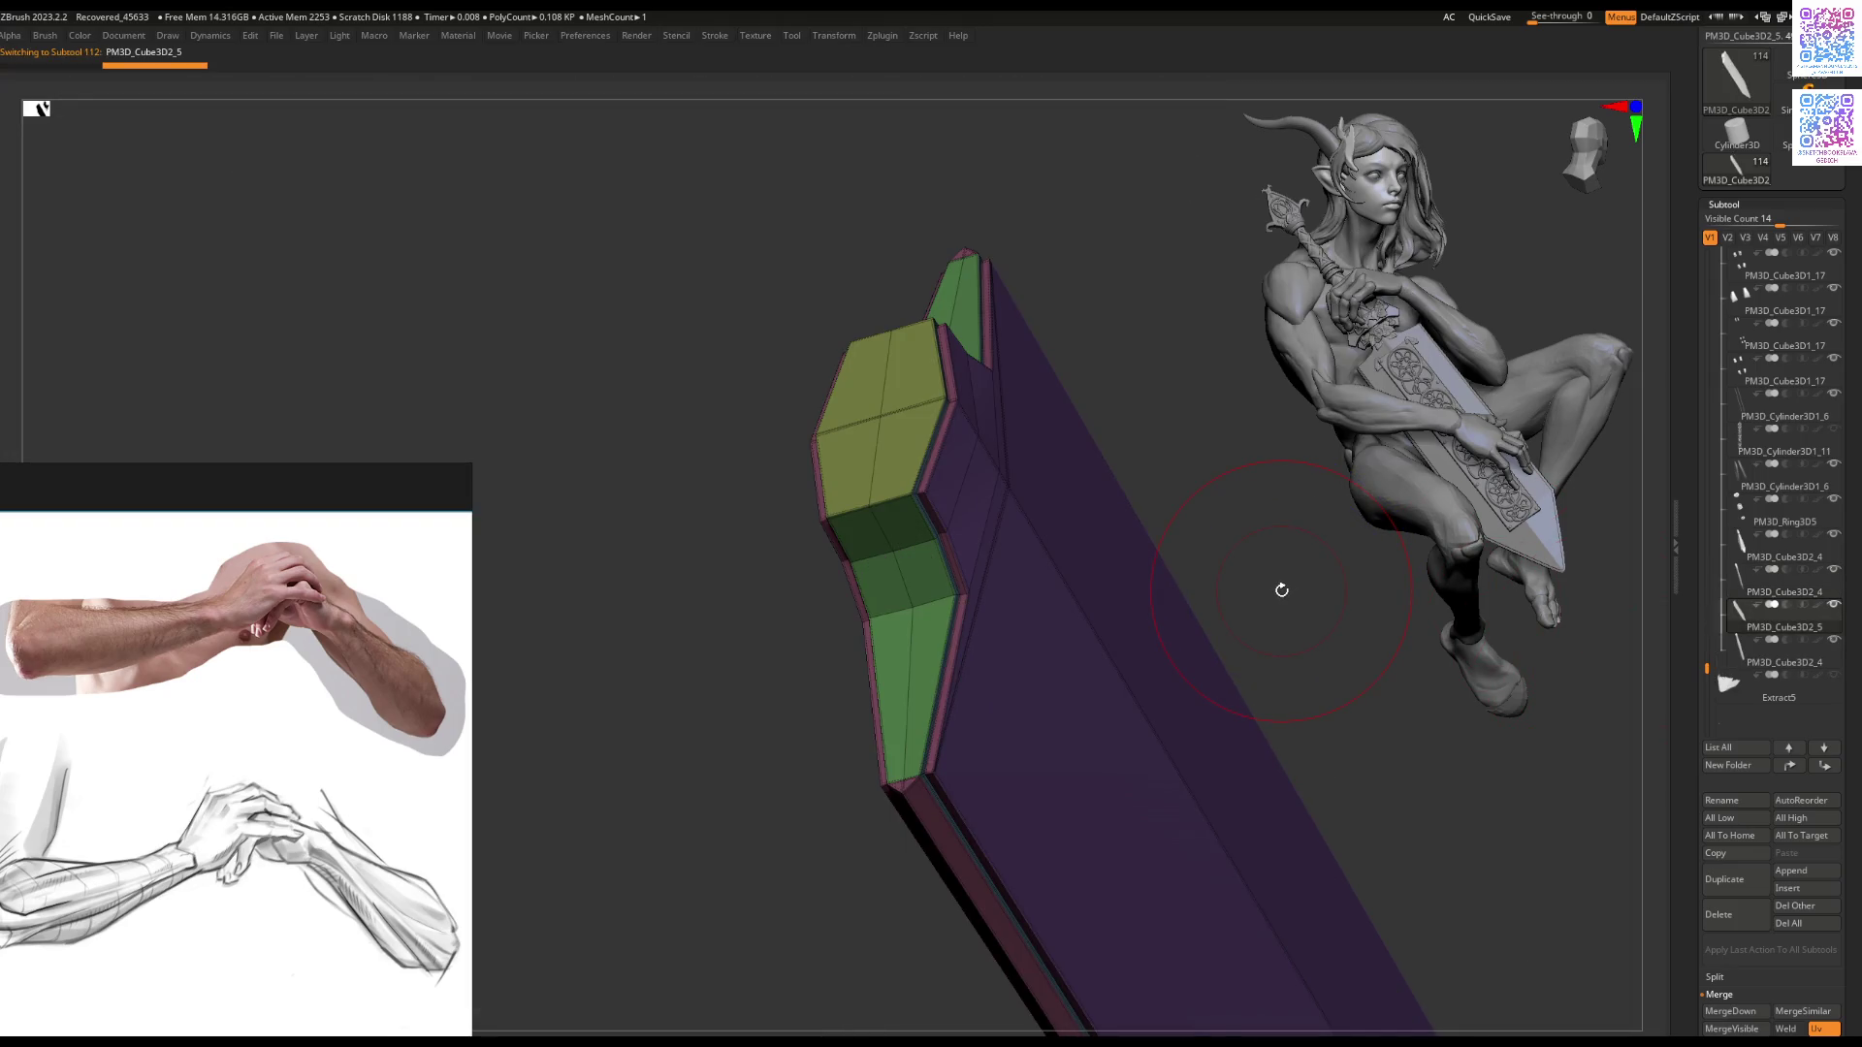
Step: Isolate the pink rim and green polygroups in turn, then show all polygroups again
{"action": "left_click", "coordinate": [917, 524], "text": "ctrl+shift"}
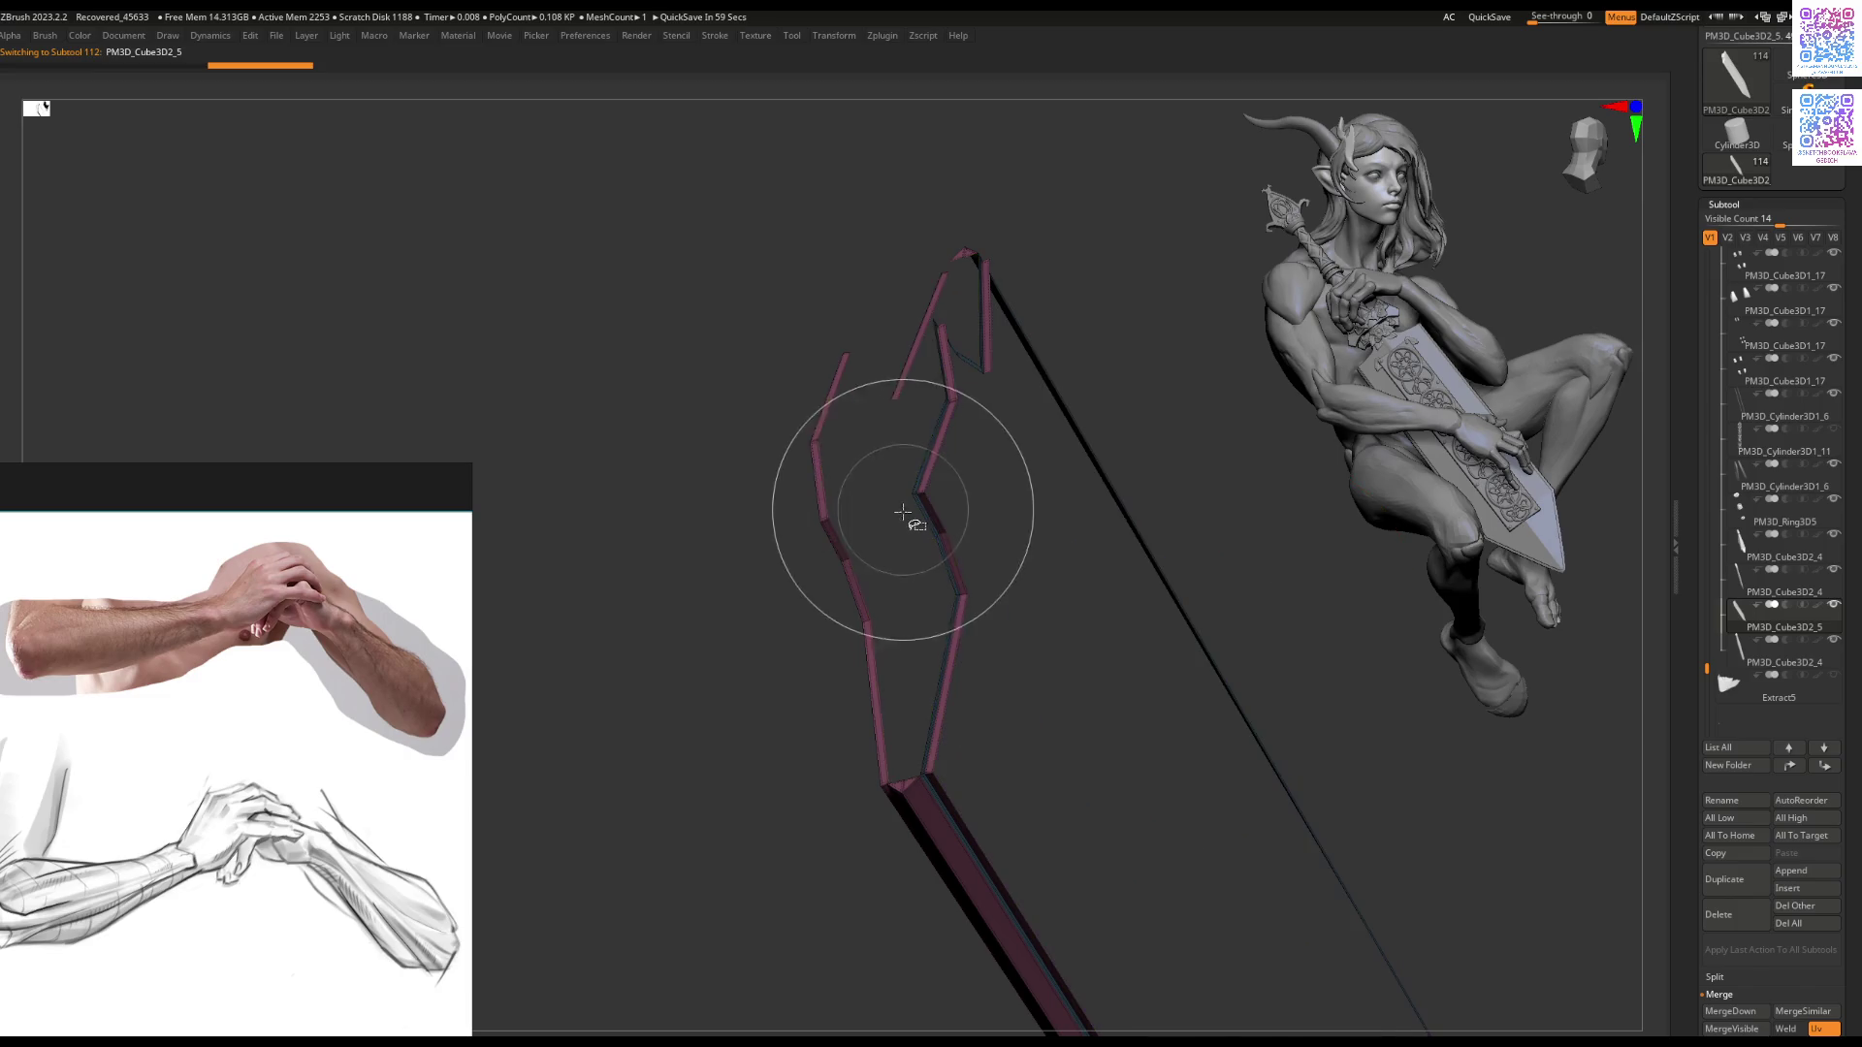
{"action": "left_click", "coordinate": [1168, 440], "text": "ctrl+shift"}
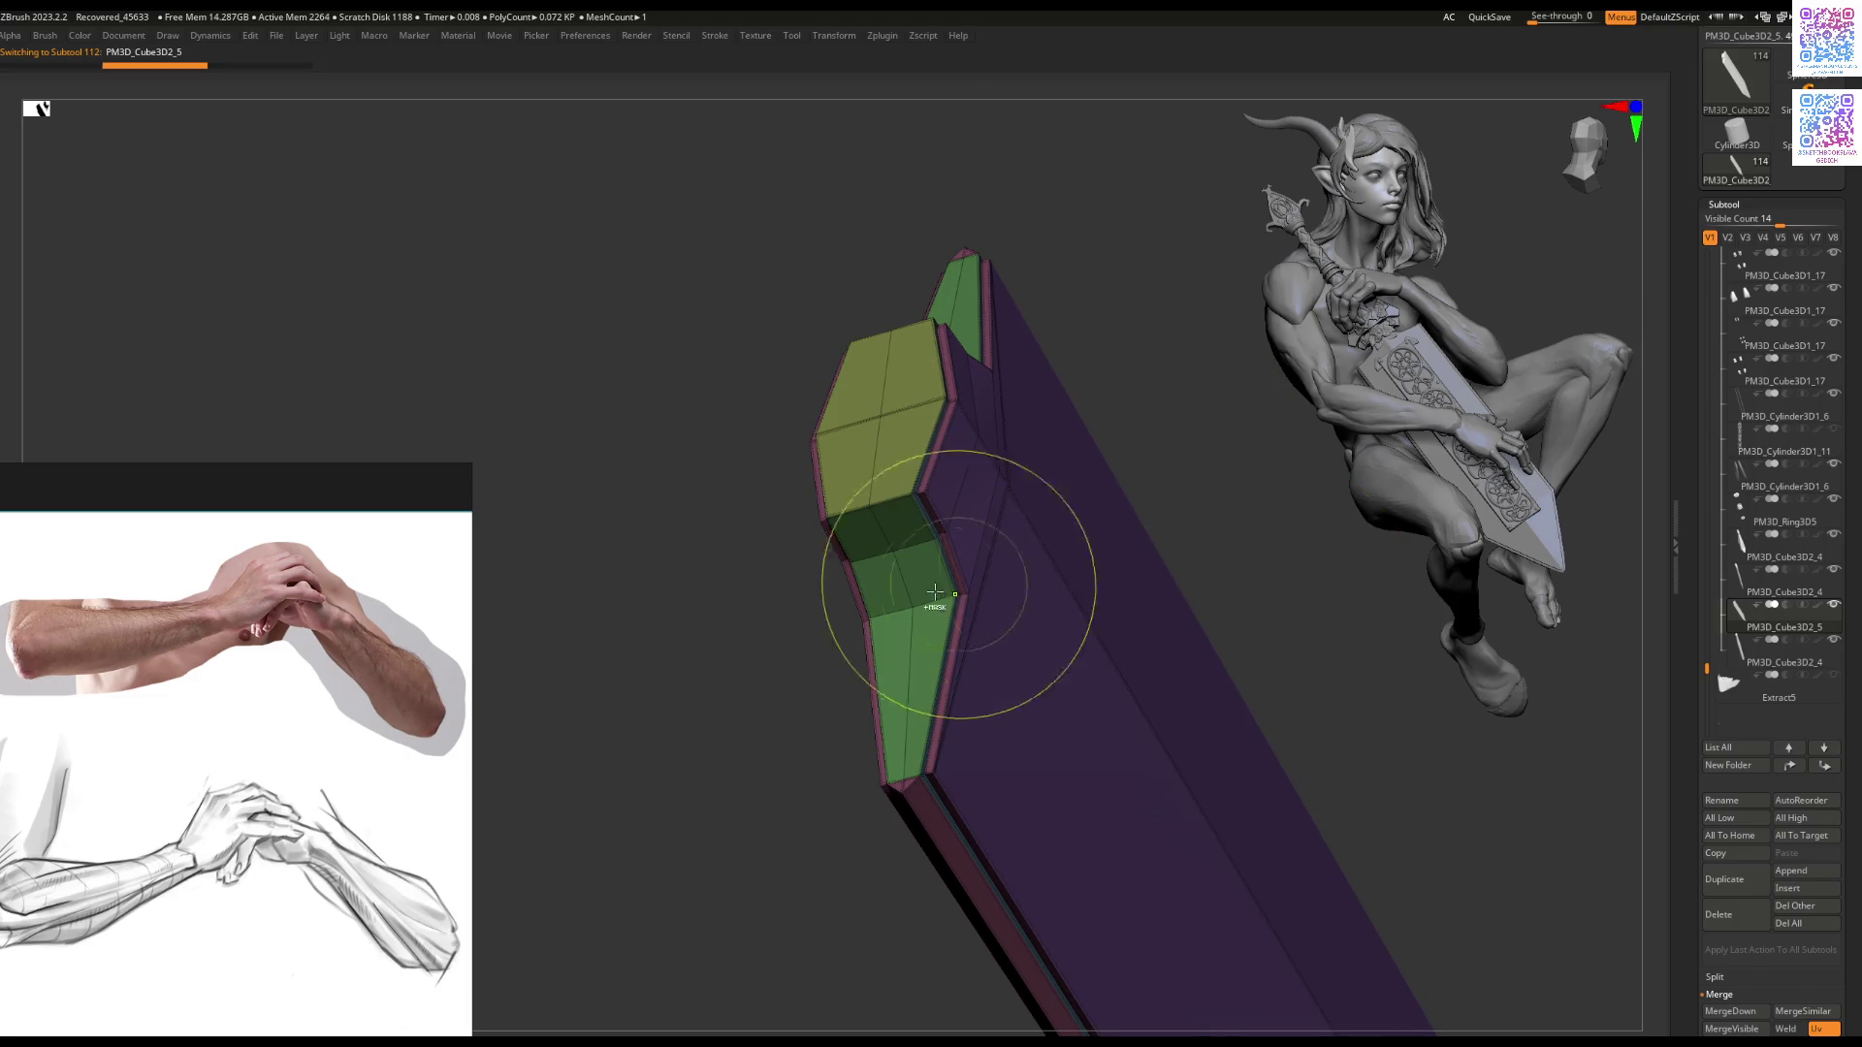
{"action": "right_click", "coordinate": [1164, 404]}
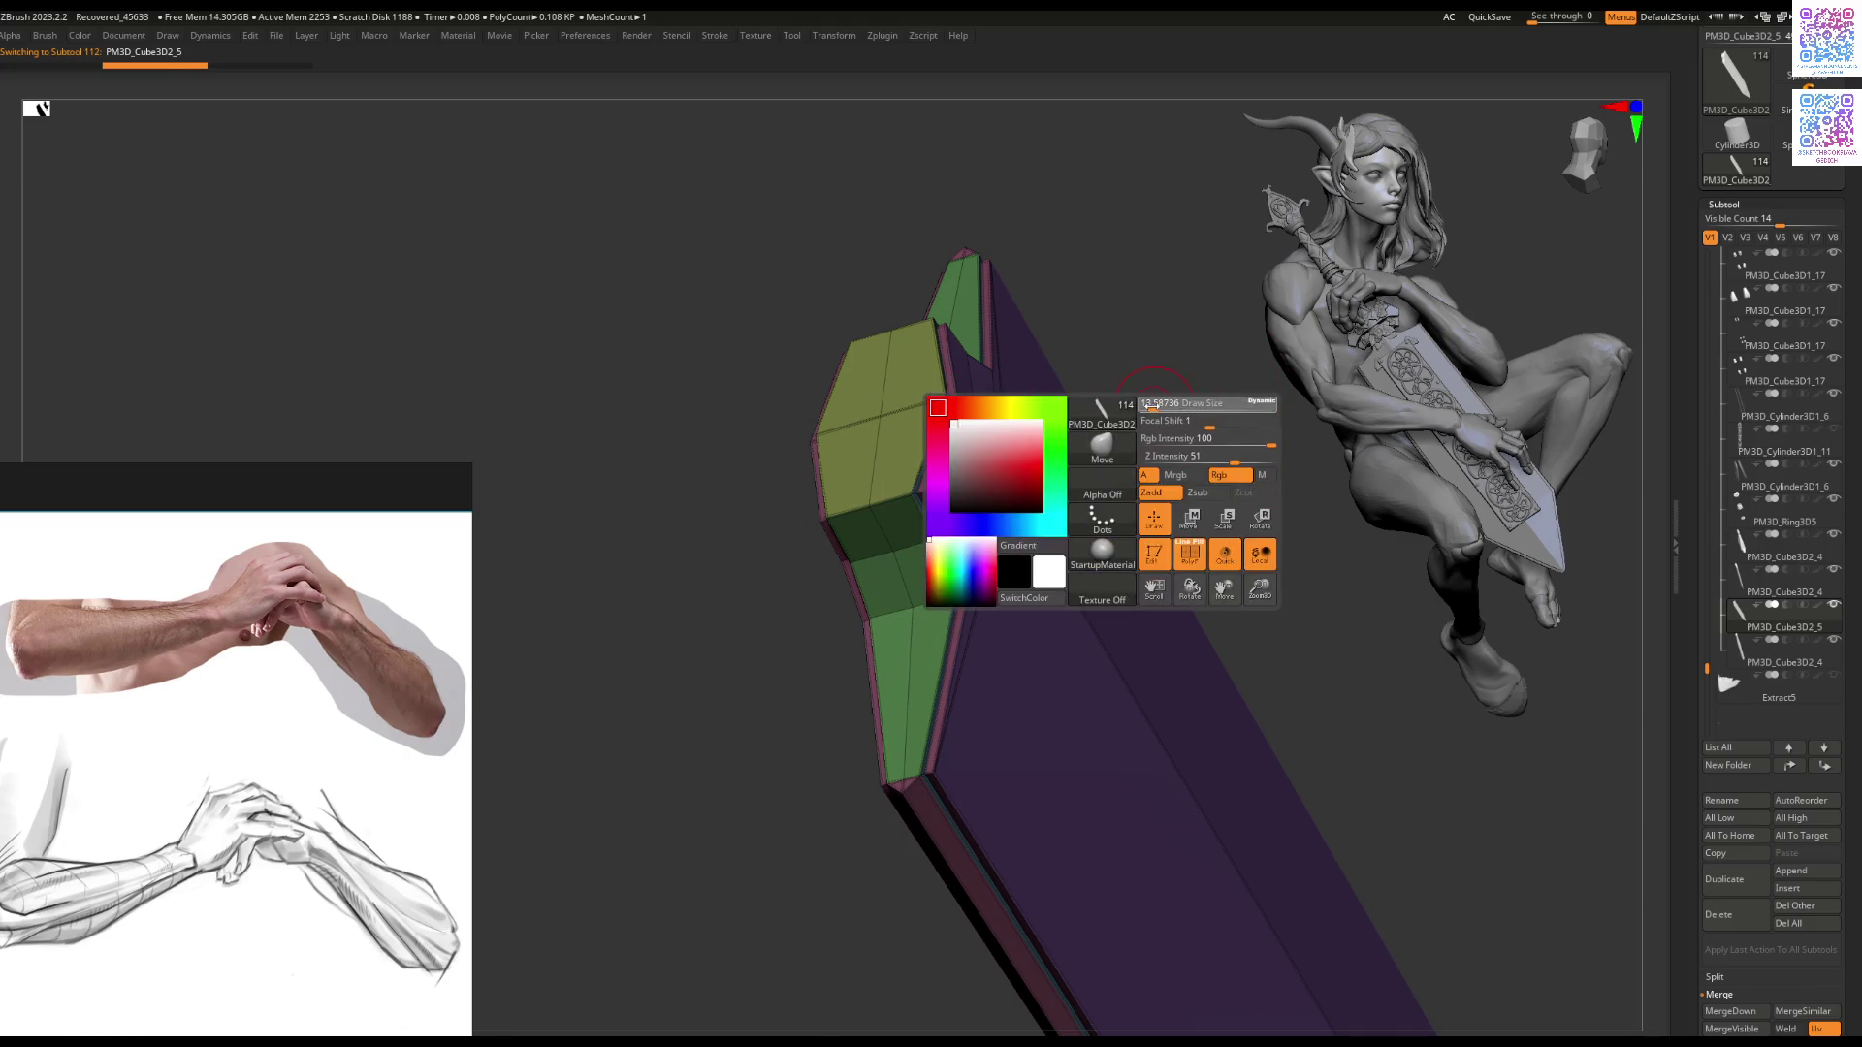
{"action": "left_click", "coordinate": [912, 534], "text": "ctrl+shift"}
{"action": "left_click_drag", "start_coordinate": [970, 528], "coordinate": [1064, 470]}
{"action": "left_click", "coordinate": [1064, 470], "text": "ctrl+shift"}
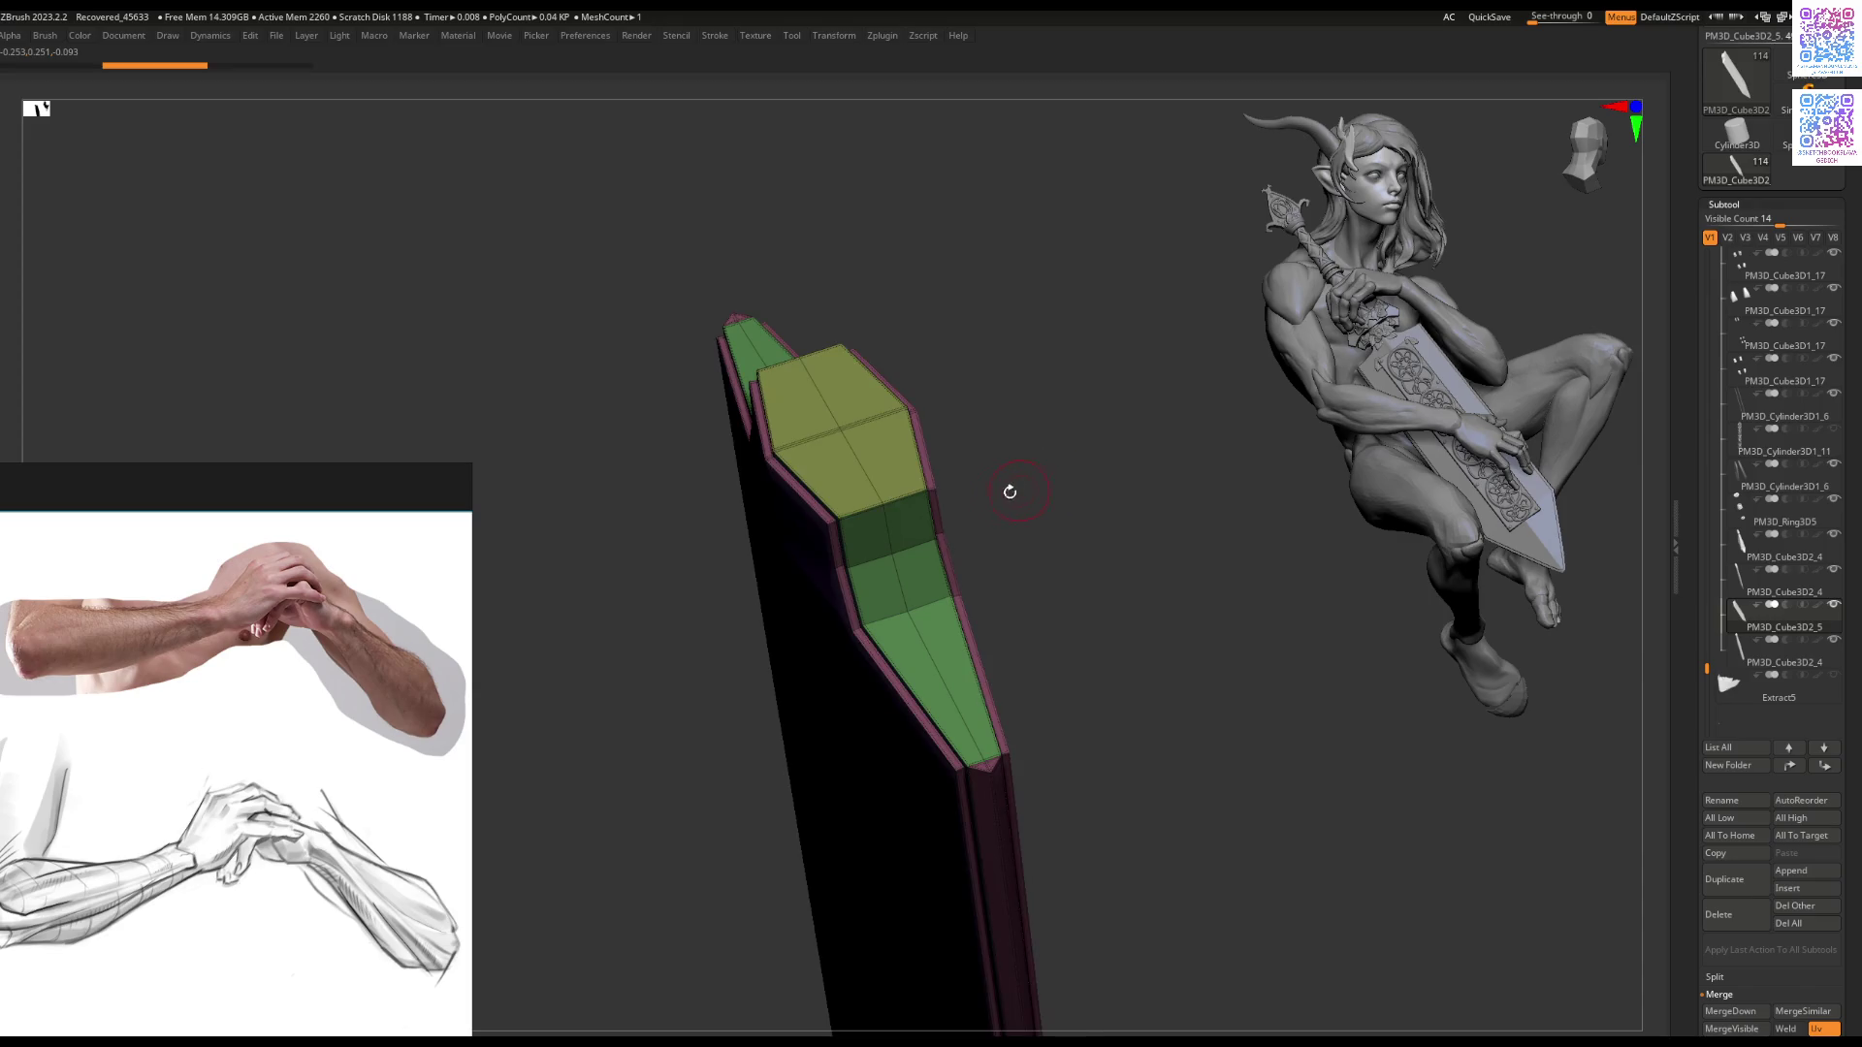
{"action": "key", "text": "Tab"}
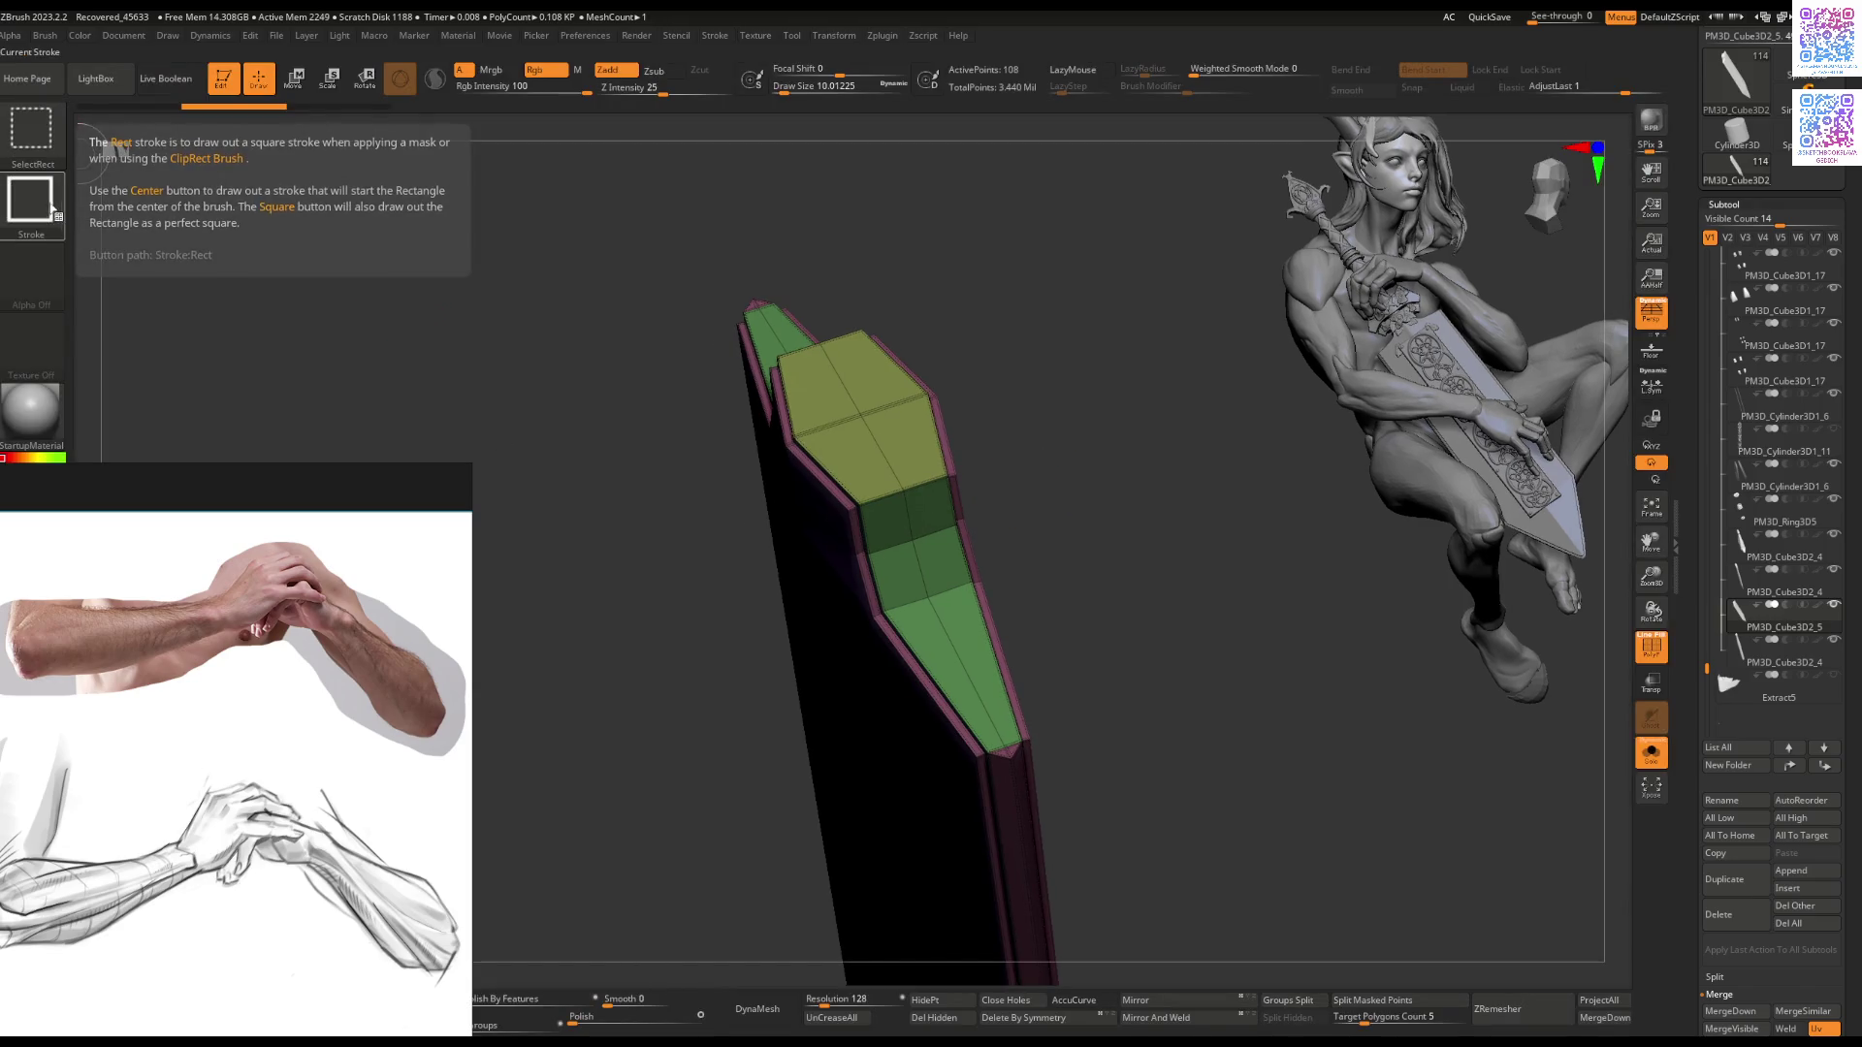
Step: Hide all but the green polygroups of the duplicated block and Split Hidden into their own piece
{"action": "key", "text": "space"}
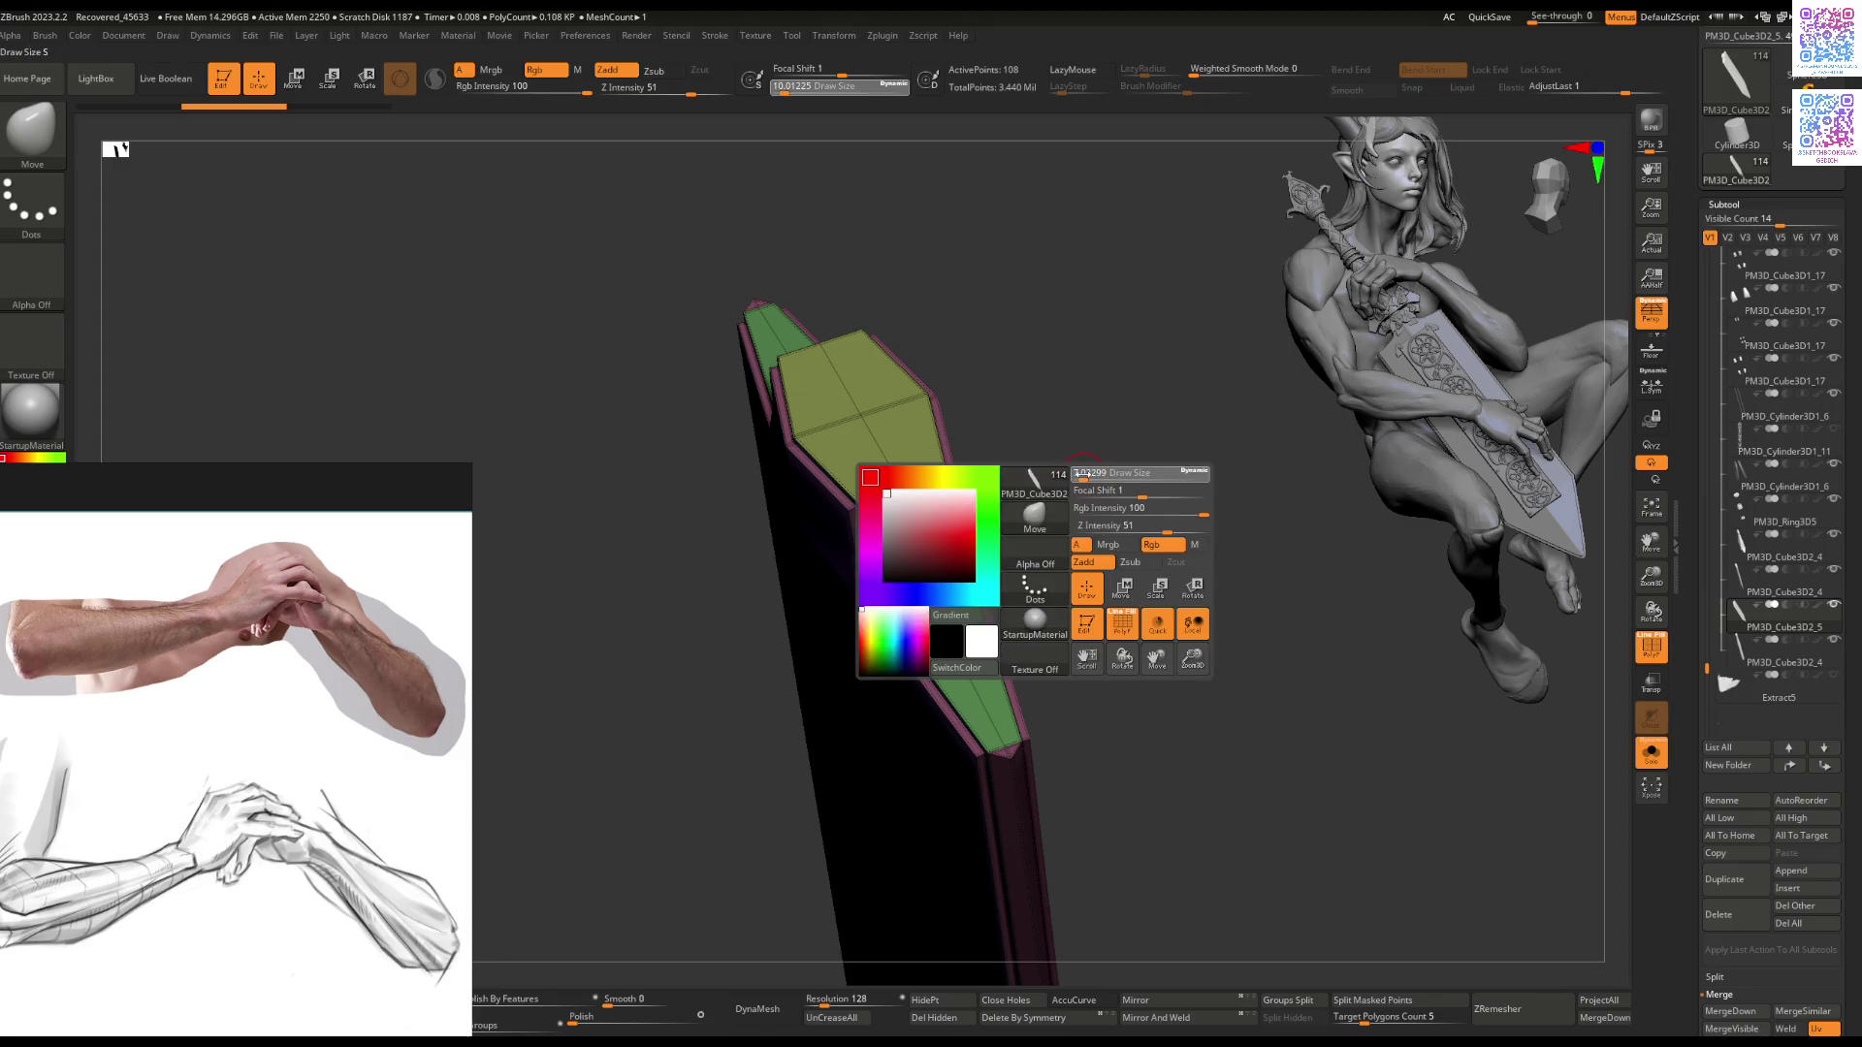
{"action": "left_click", "coordinate": [891, 525], "text": "ctrl+shift"}
{"action": "left_click_drag", "start_coordinate": [892, 525], "coordinate": [906, 570]}
{"action": "left_click", "coordinate": [784, 510], "text": "ctrl+shift"}
{"action": "left_click_drag", "start_coordinate": [783, 510], "coordinate": [921, 539]}
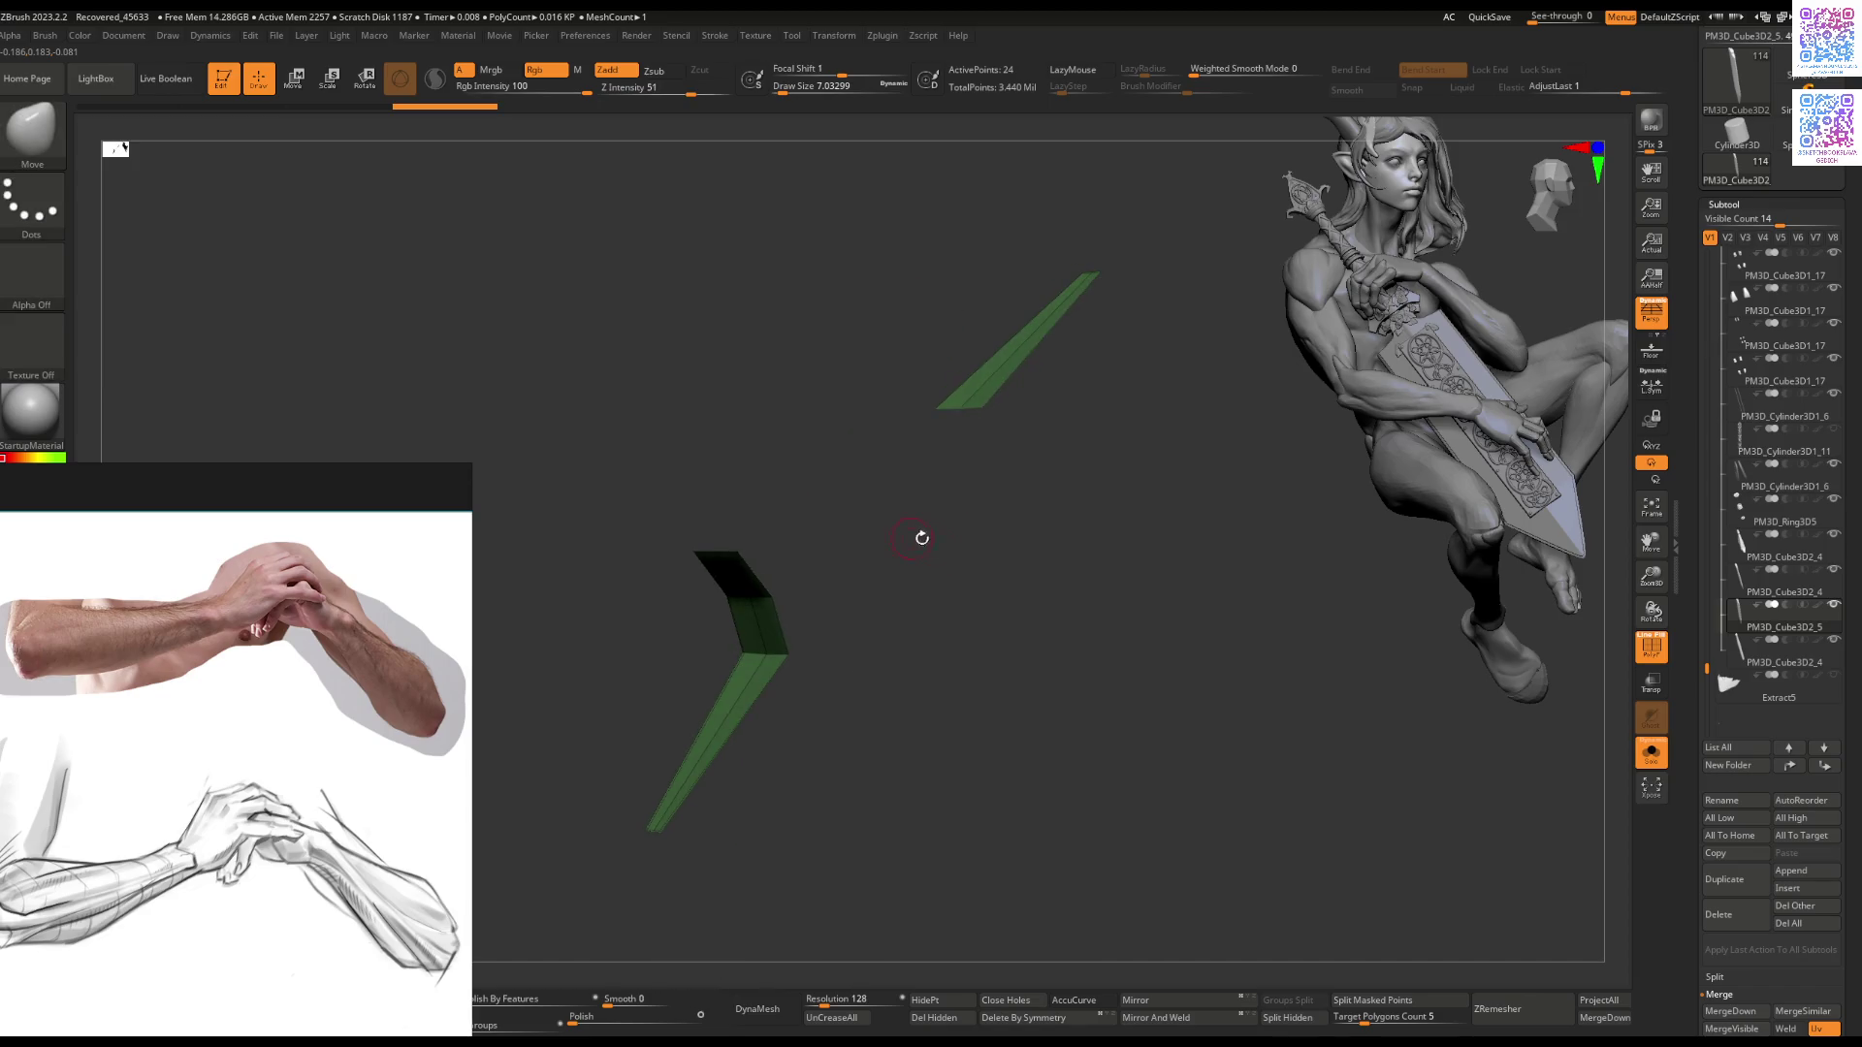
{"action": "left_click", "coordinate": [1501, 926], "text": "ctrl+shift"}
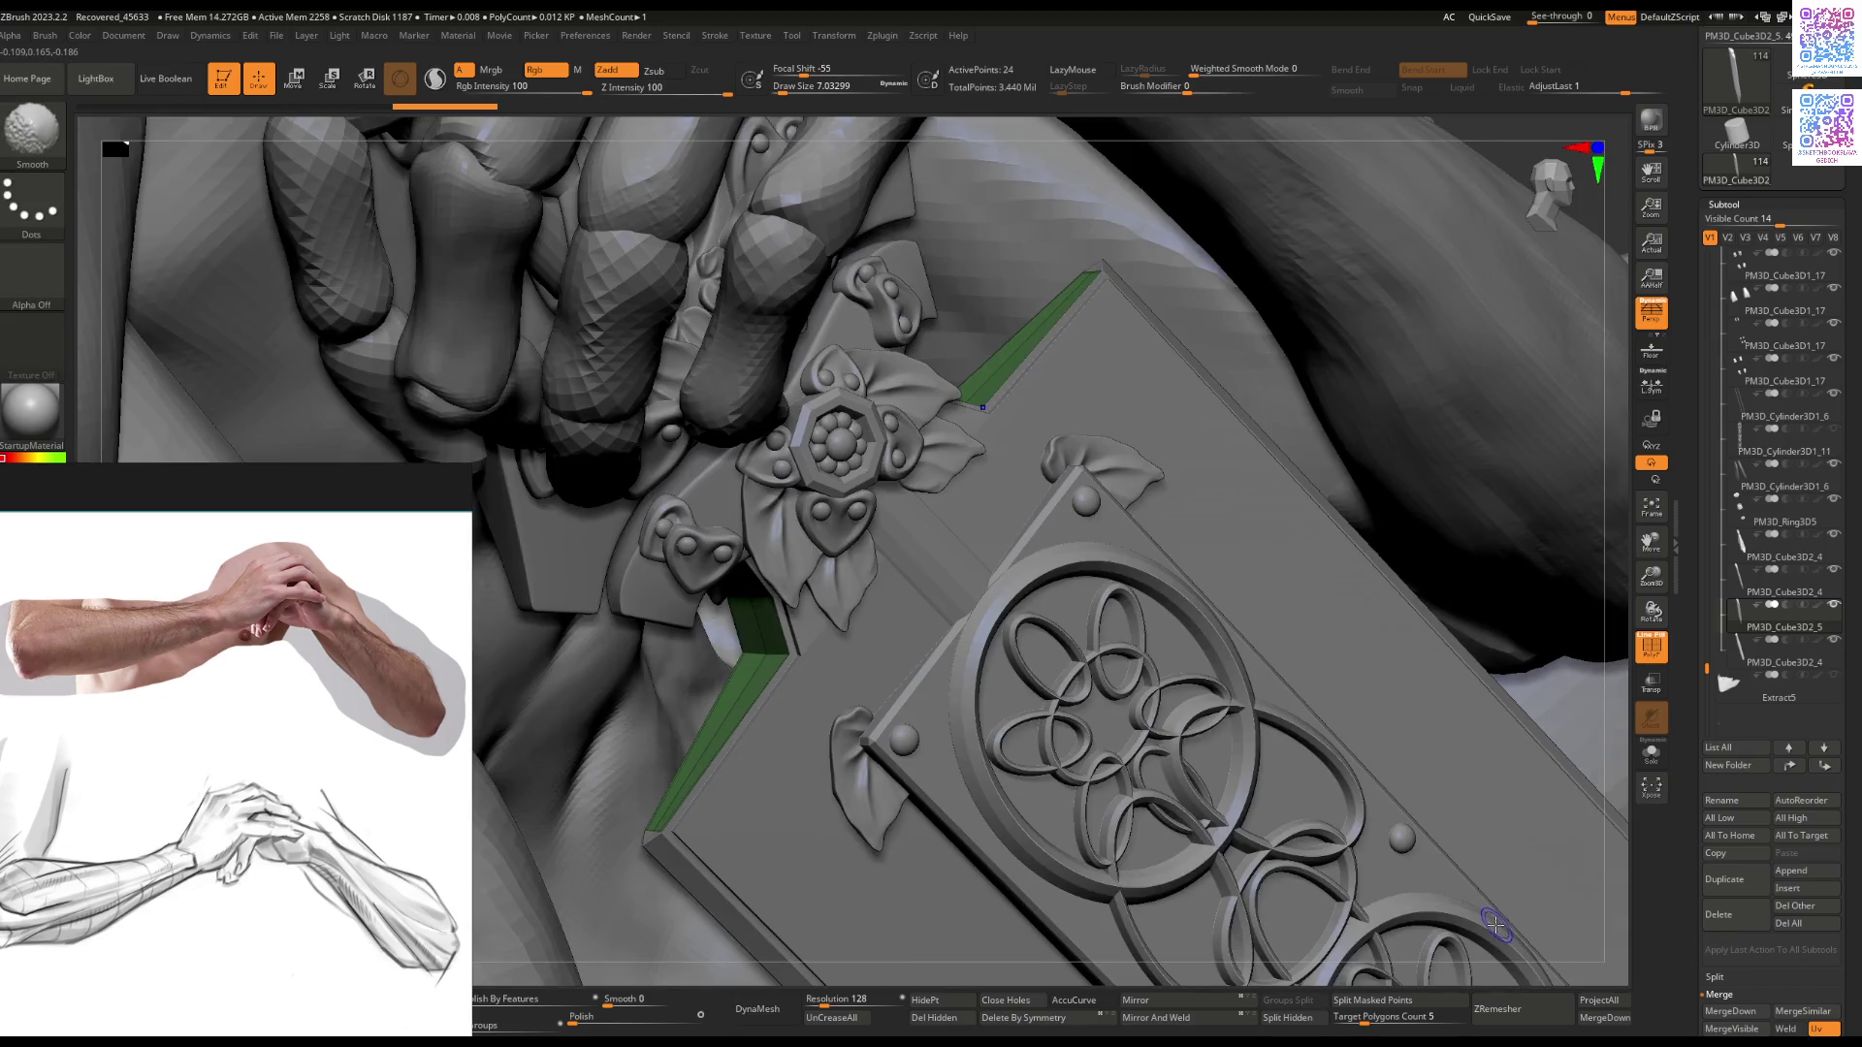
{"action": "left_click", "coordinate": [1495, 917], "text": "ctrl+shift"}
{"action": "left_click", "coordinate": [1308, 958], "text": "ctrl+shift"}
{"action": "left_click", "coordinate": [1308, 957], "text": "ctrl+shift"}
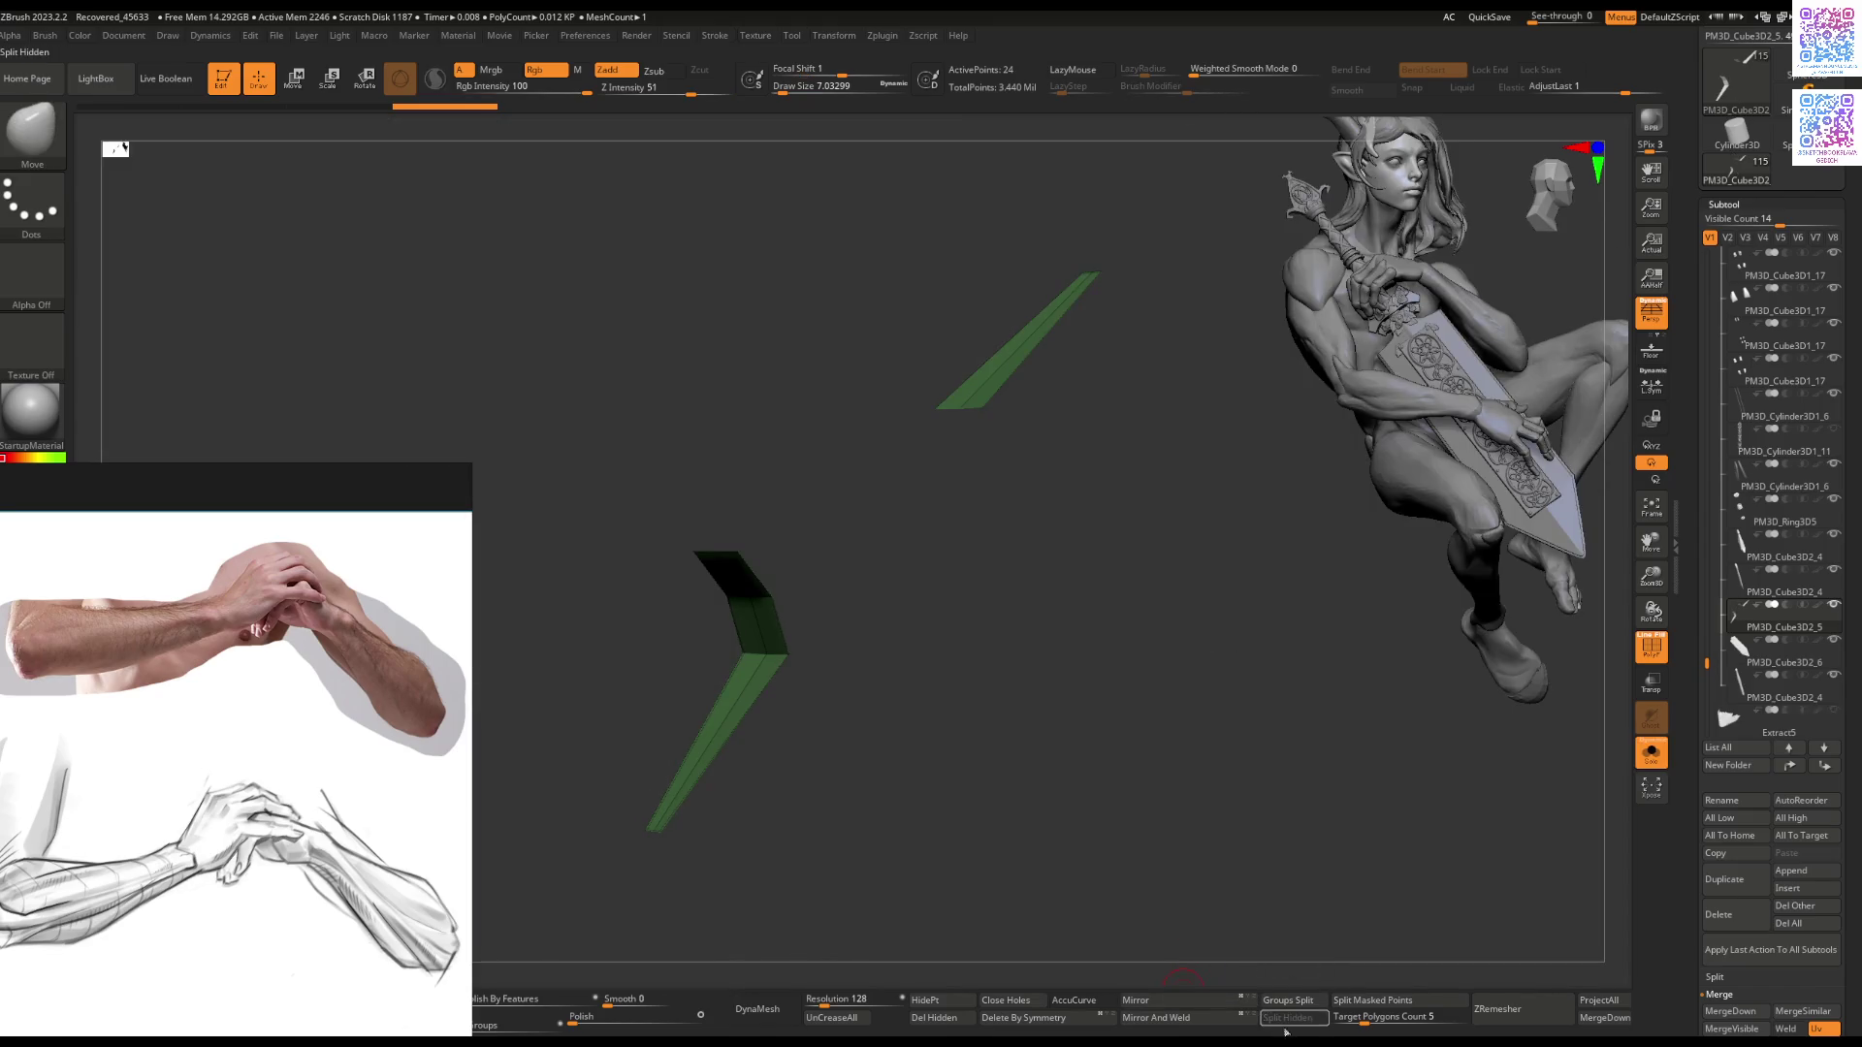
Step: Rotate the green pieces to a new angle with the Transpose gizmo and check them against the fingers
{"action": "mouse_move", "coordinate": [910, 594]}
{"action": "left_mouse_down"}
{"action": "mouse_move", "coordinate": [936, 511]}
{"action": "mouse_move", "coordinate": [912, 524]}
{"action": "left_mouse_up"}
{"action": "key", "text": "r"}
{"action": "mouse_move", "coordinate": [829, 403]}
{"action": "left_mouse_down"}
{"action": "mouse_move", "coordinate": [784, 559]}
{"action": "mouse_move", "coordinate": [872, 642]}
{"action": "mouse_move", "coordinate": [854, 637]}
{"action": "mouse_move", "coordinate": [844, 761]}
{"action": "mouse_move", "coordinate": [873, 778]}
{"action": "mouse_move", "coordinate": [893, 742]}
{"action": "left_mouse_up"}
{"action": "left_click", "coordinate": [673, 248]}
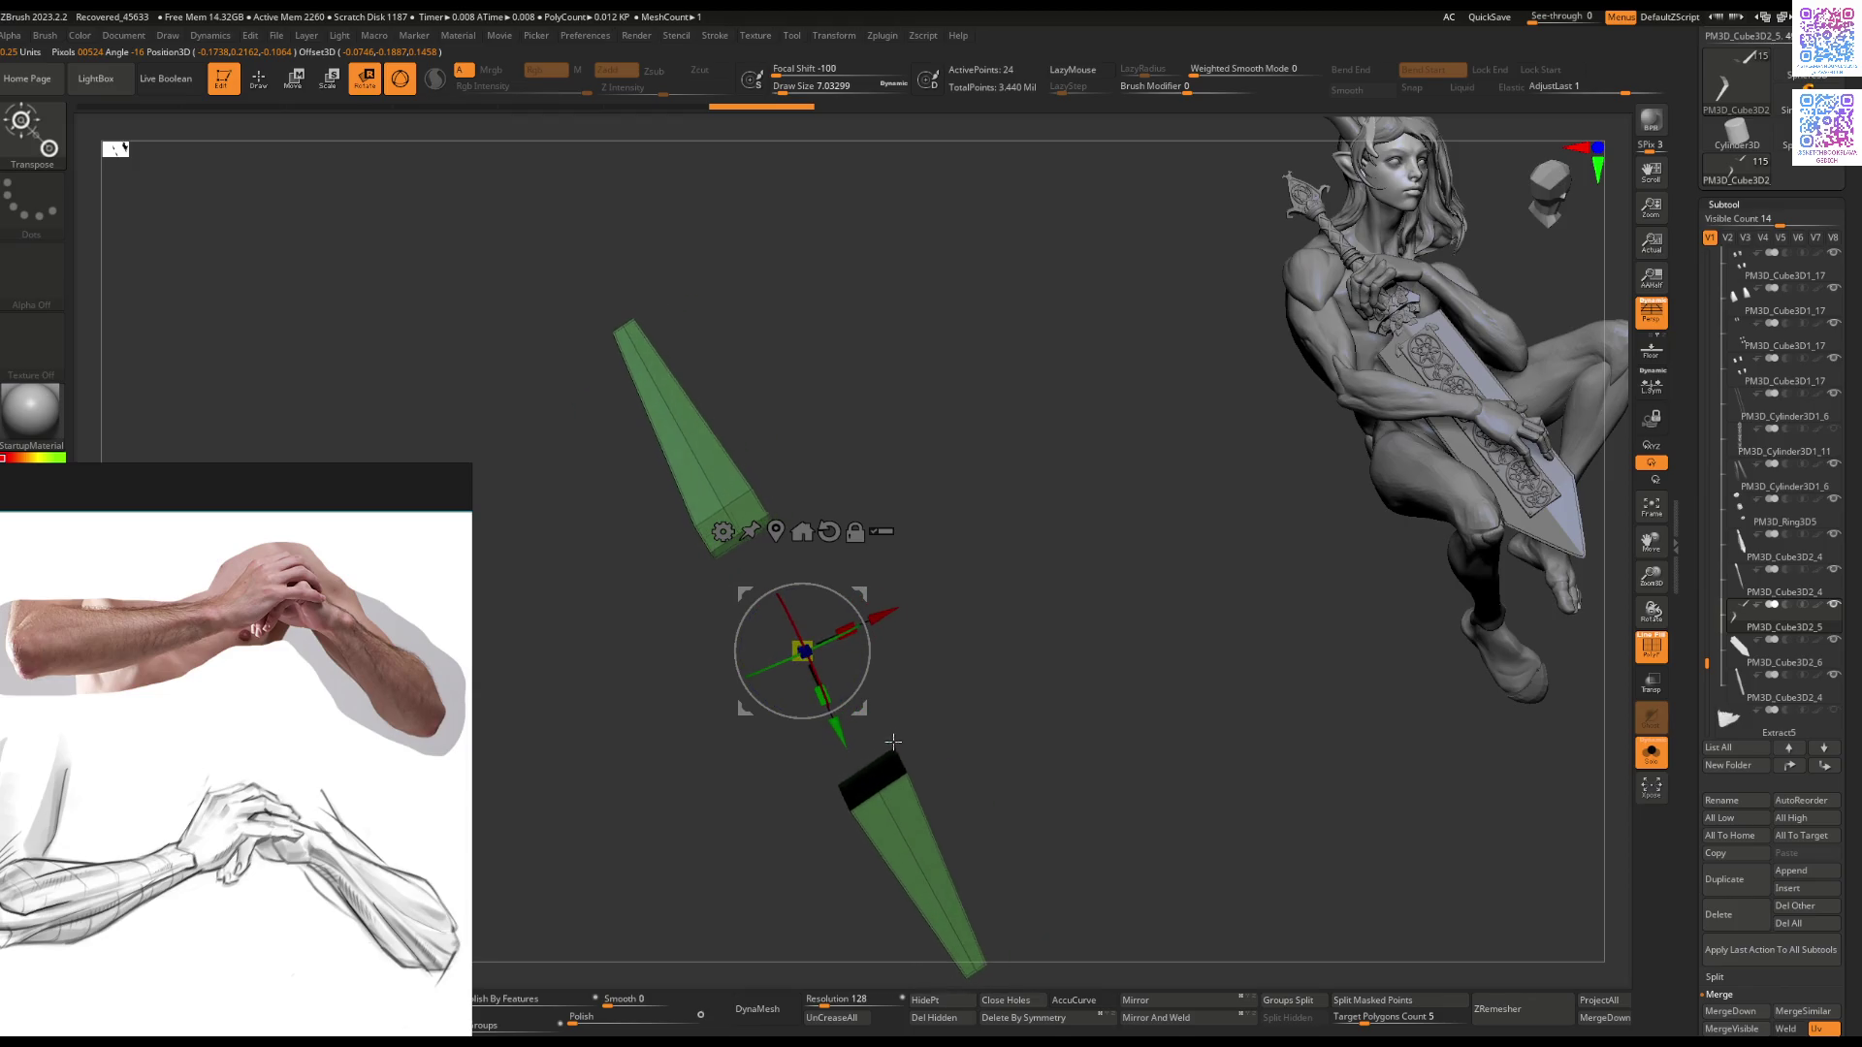
{"action": "key", "text": "ctrl+z"}
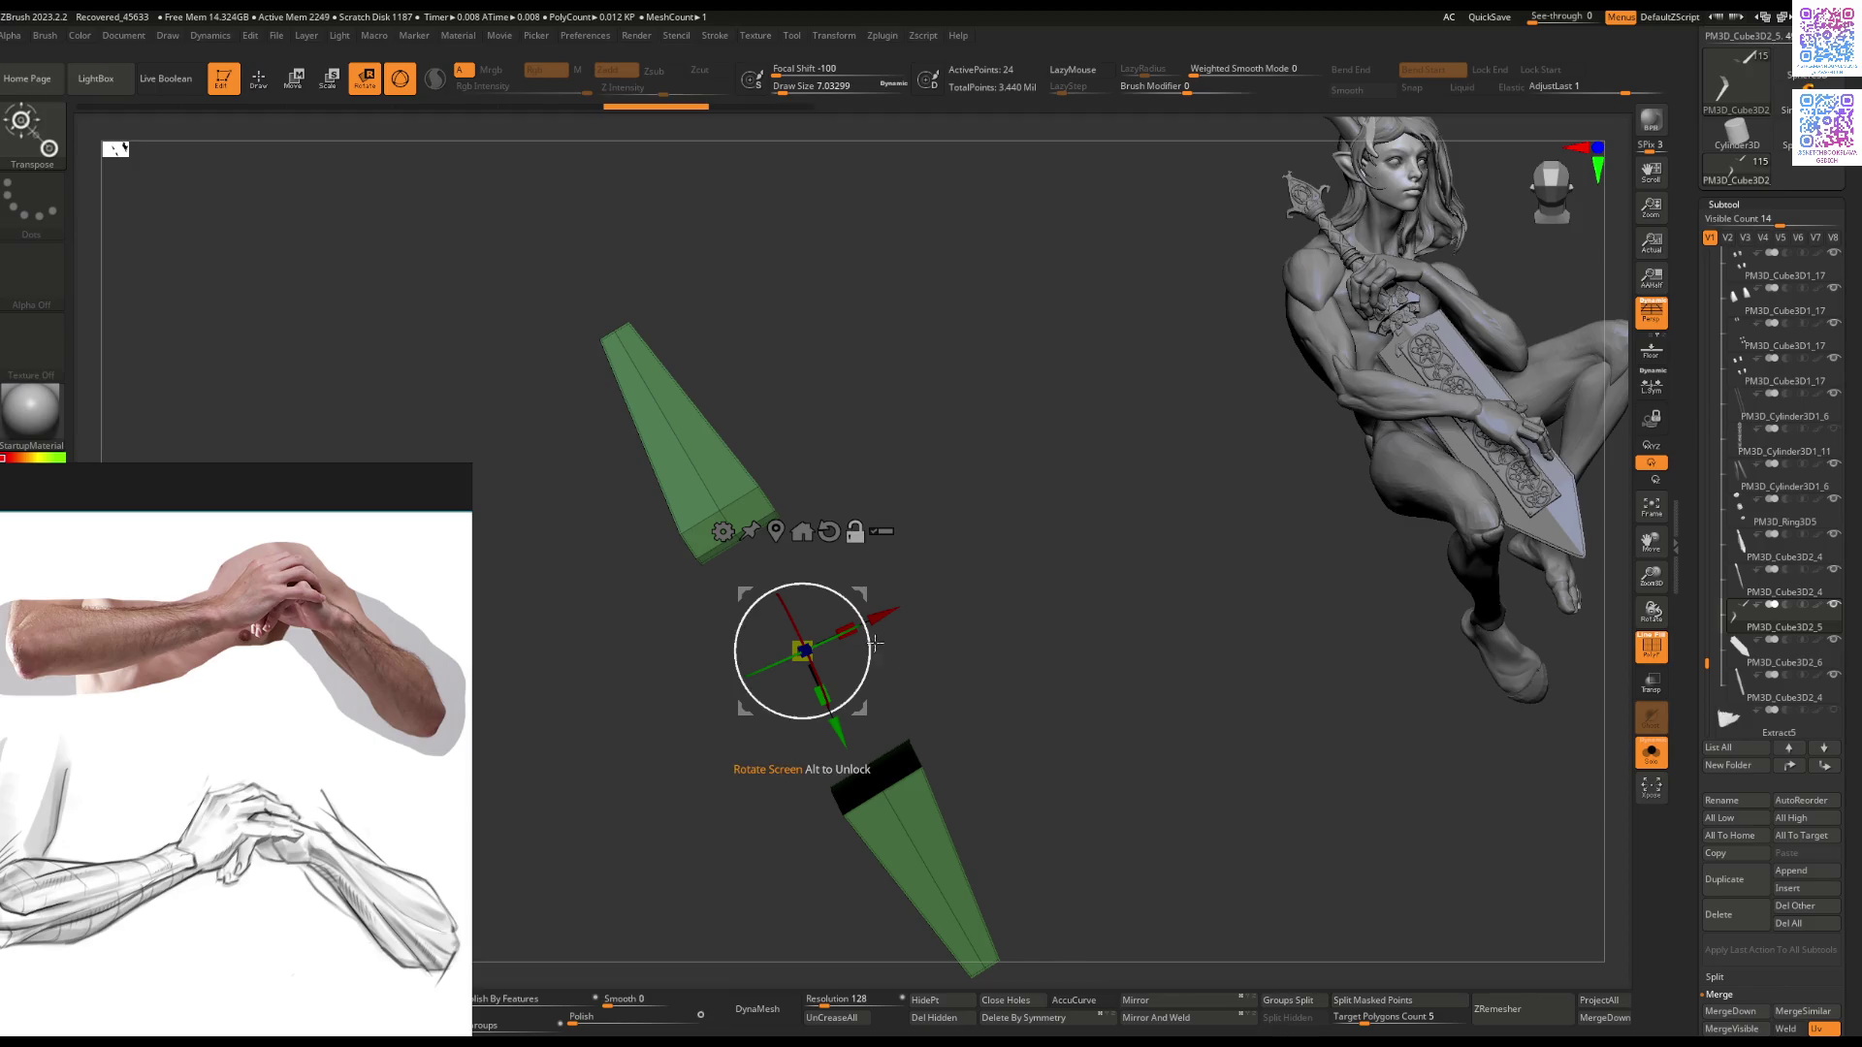
{"action": "key", "text": "ctrl+shift+z"}
{"action": "key", "text": "ctrl+shift+s"}
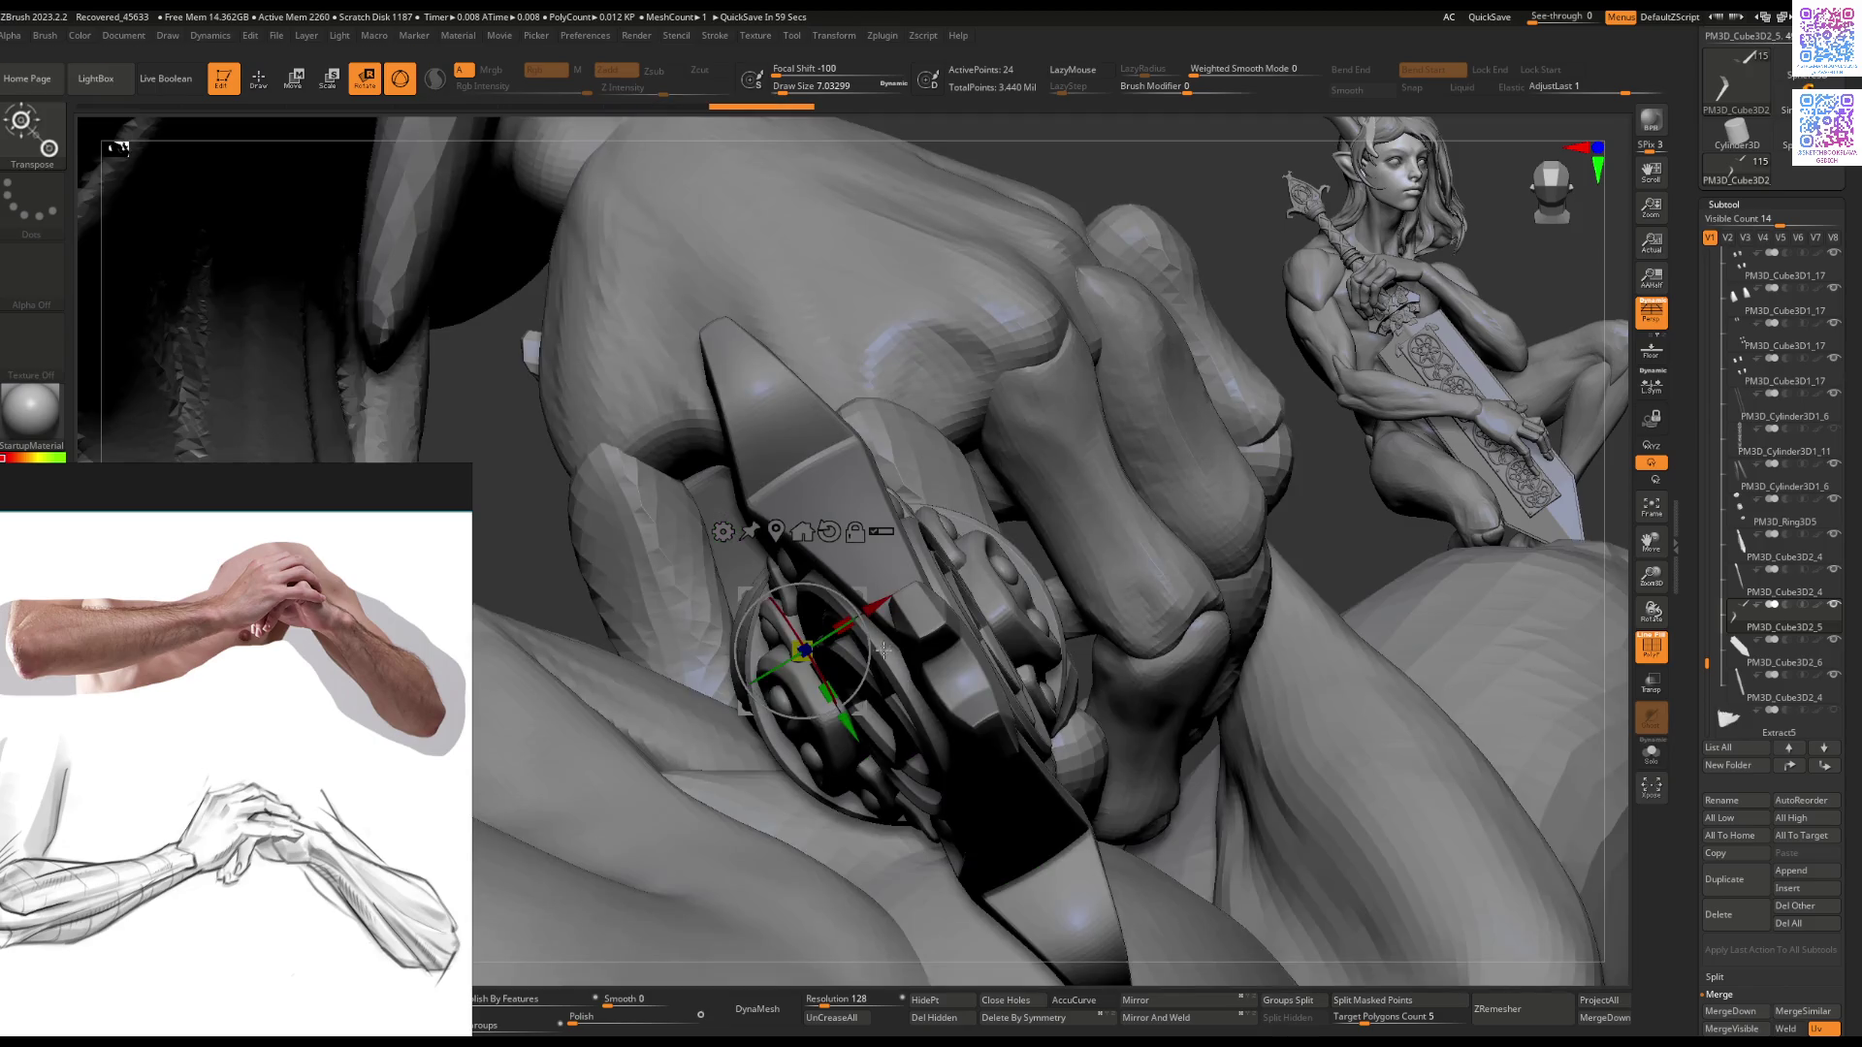
{"action": "mouse_move", "coordinate": [951, 646]}
{"action": "left_mouse_down"}
{"action": "mouse_move", "coordinate": [961, 620]}
{"action": "mouse_move", "coordinate": [918, 627]}
{"action": "mouse_move", "coordinate": [927, 786]}
{"action": "left_mouse_up"}
Step: Solo the PM3D_Cube3D2_5 piece and rotate both green pieces about 40 degrees
{"action": "left_click", "coordinate": [911, 858], "text": "alt"}
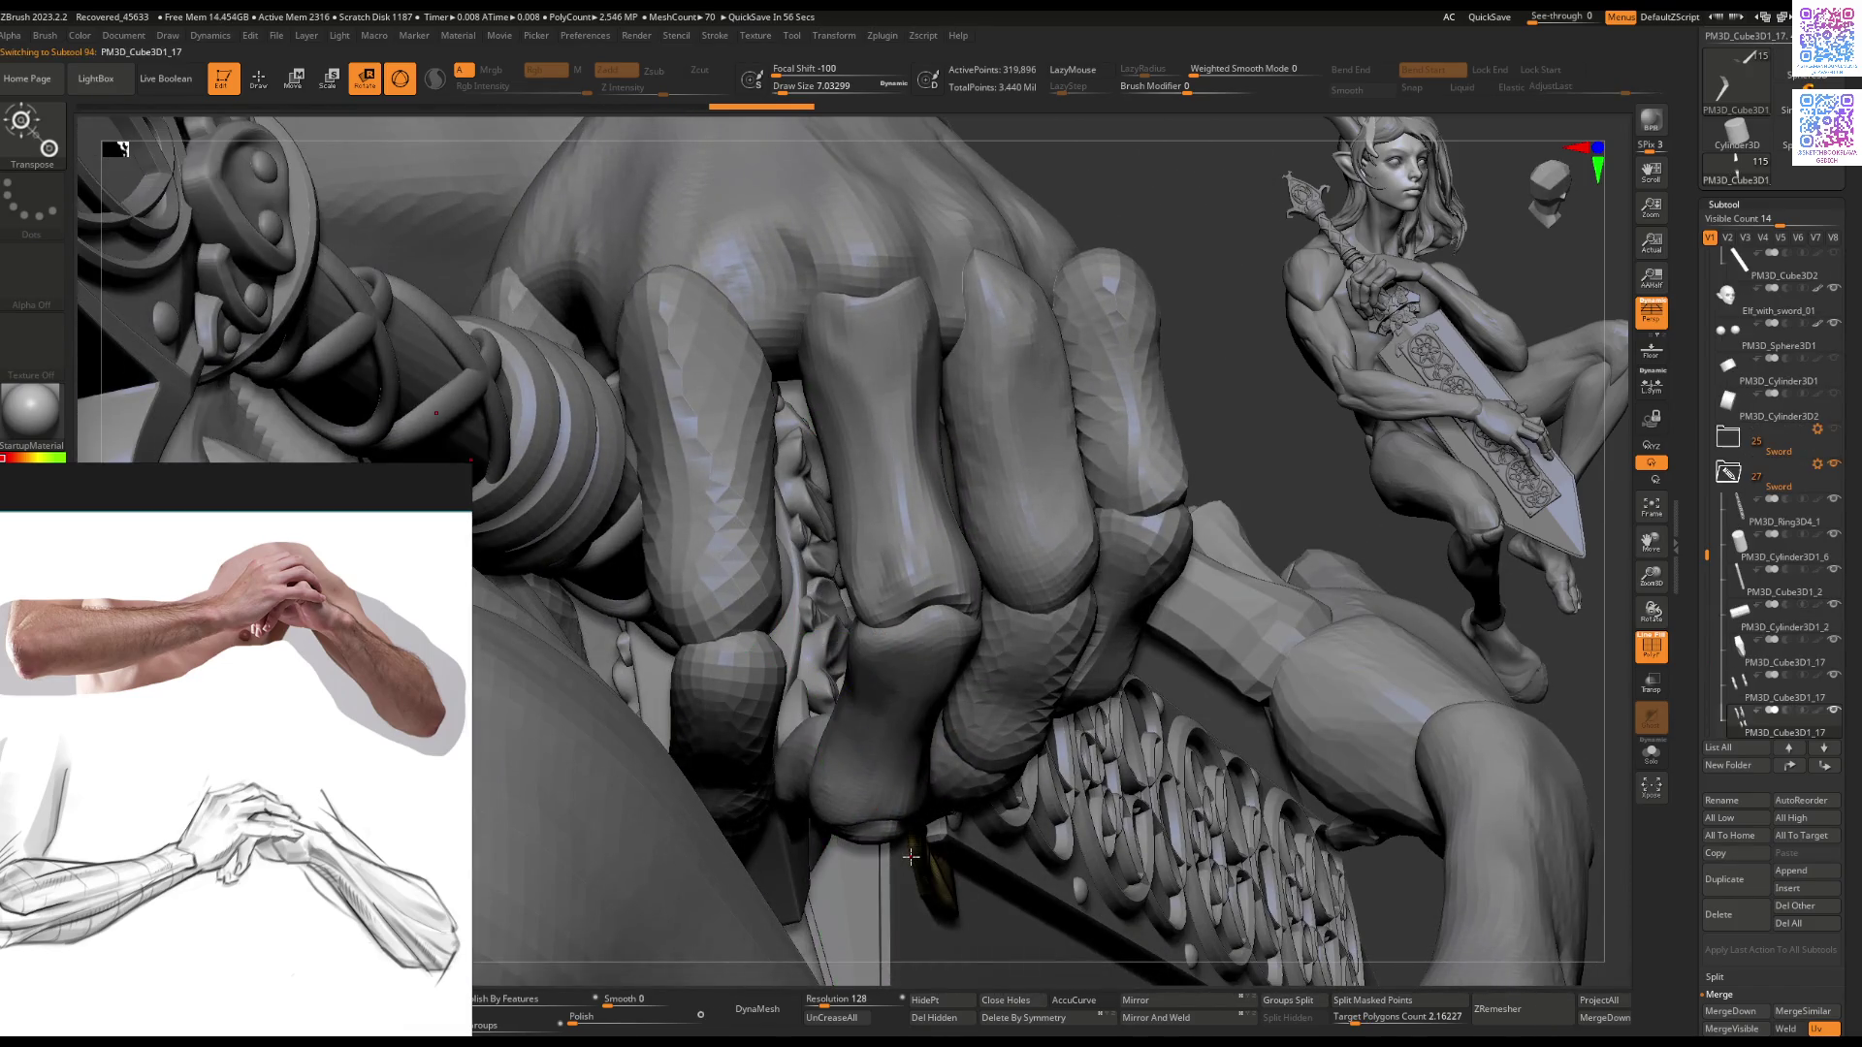
{"action": "key", "text": "alt+s"}
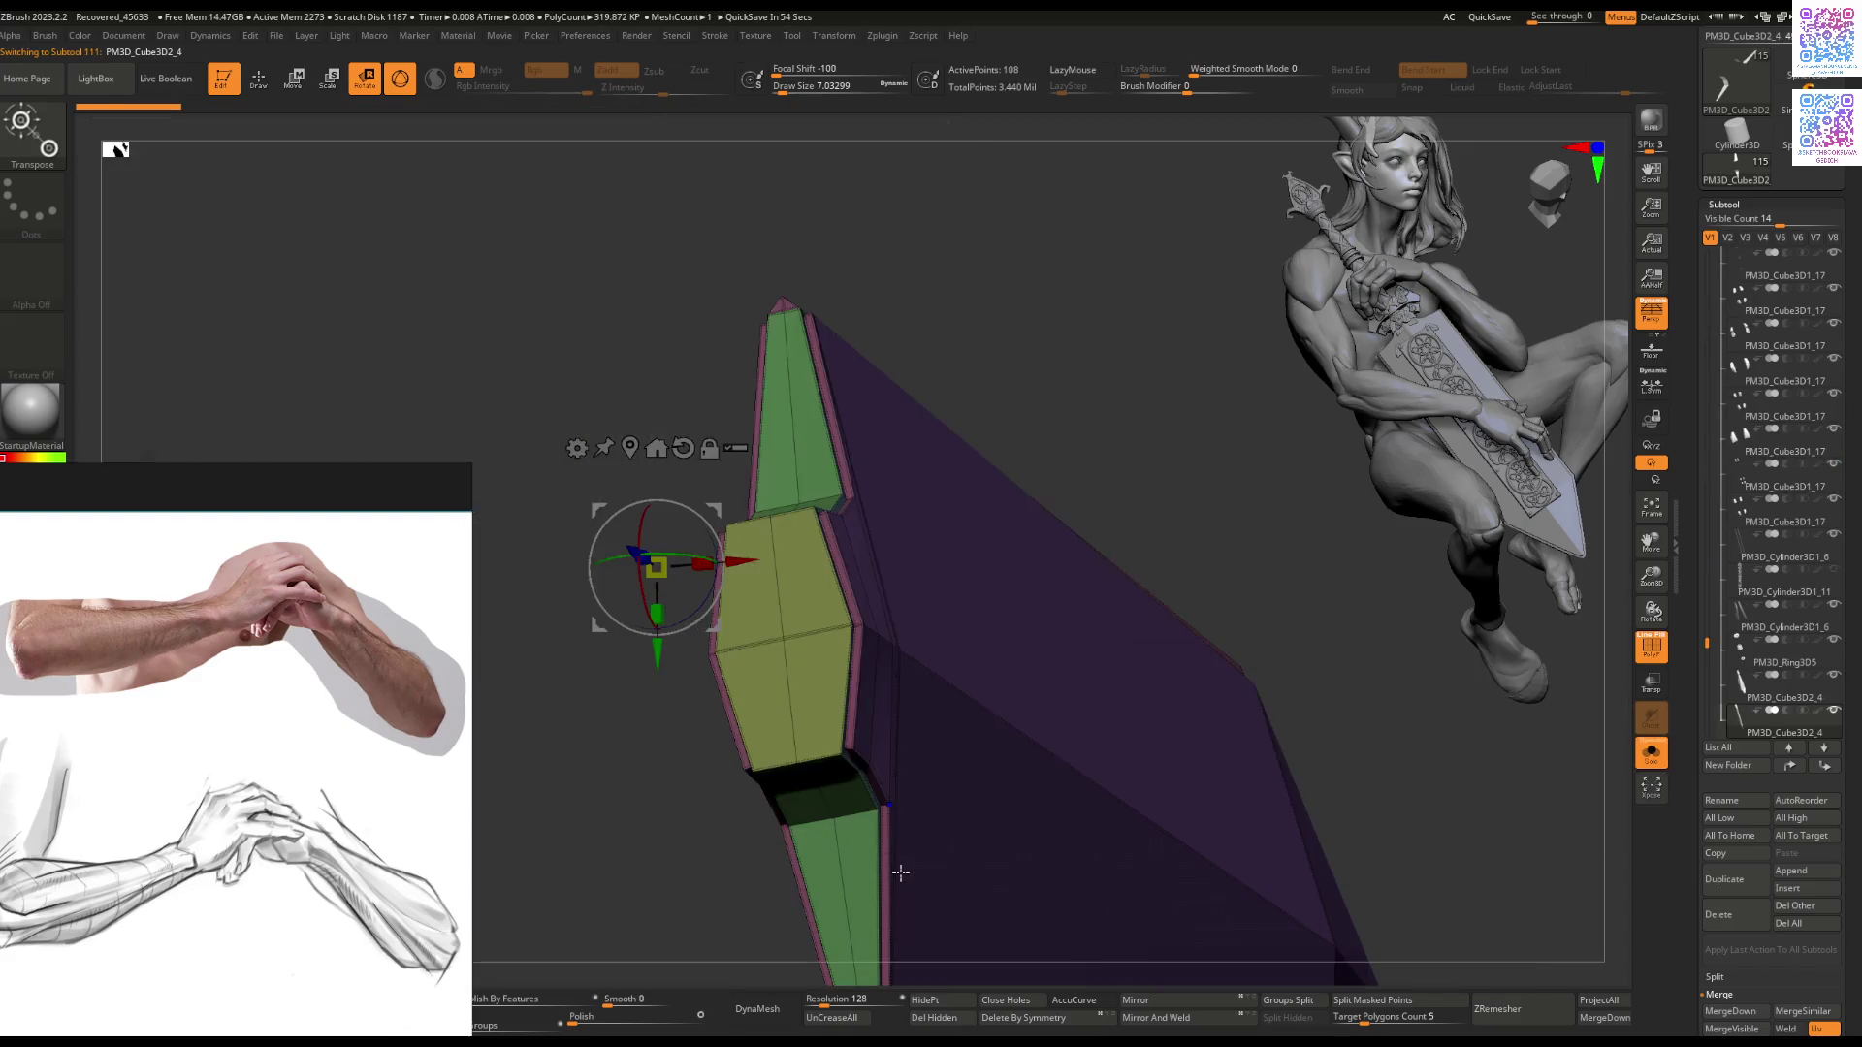
{"action": "left_click_drag", "start_coordinate": [881, 705], "coordinate": [1328, 640]}
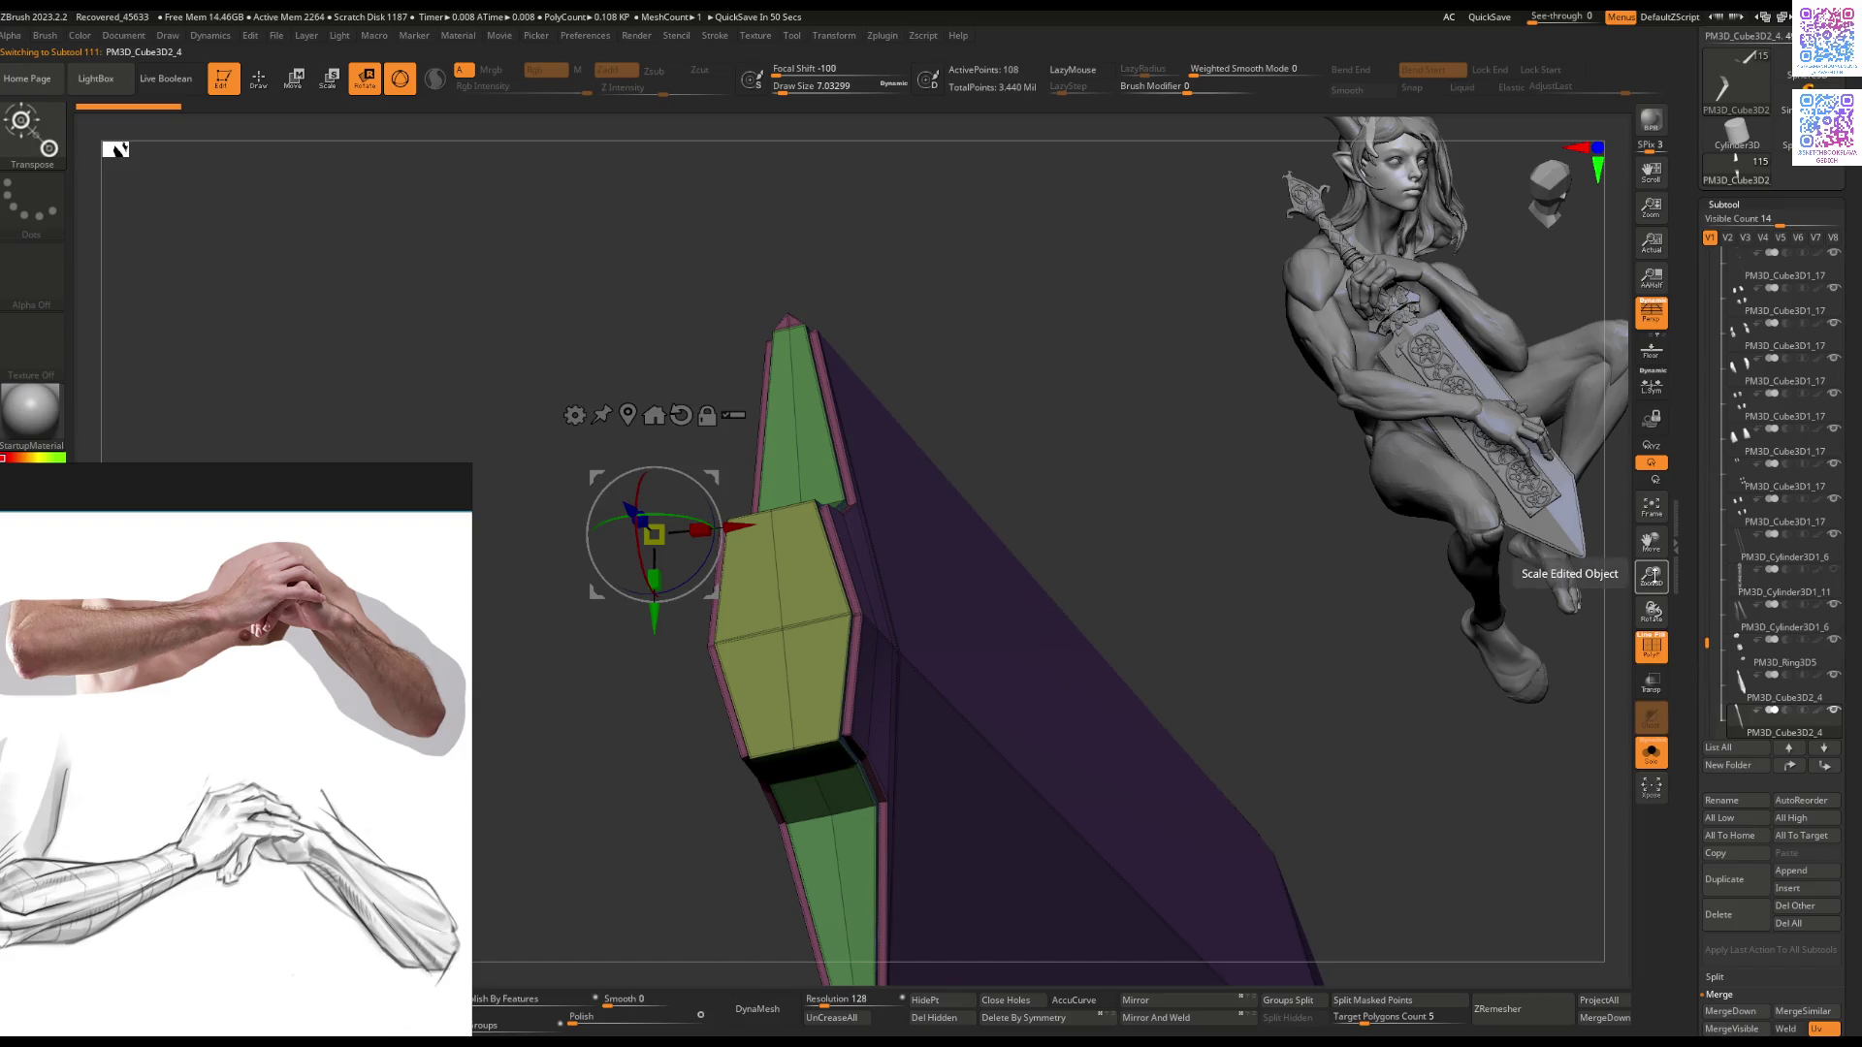
{"action": "key", "text": "Down"}
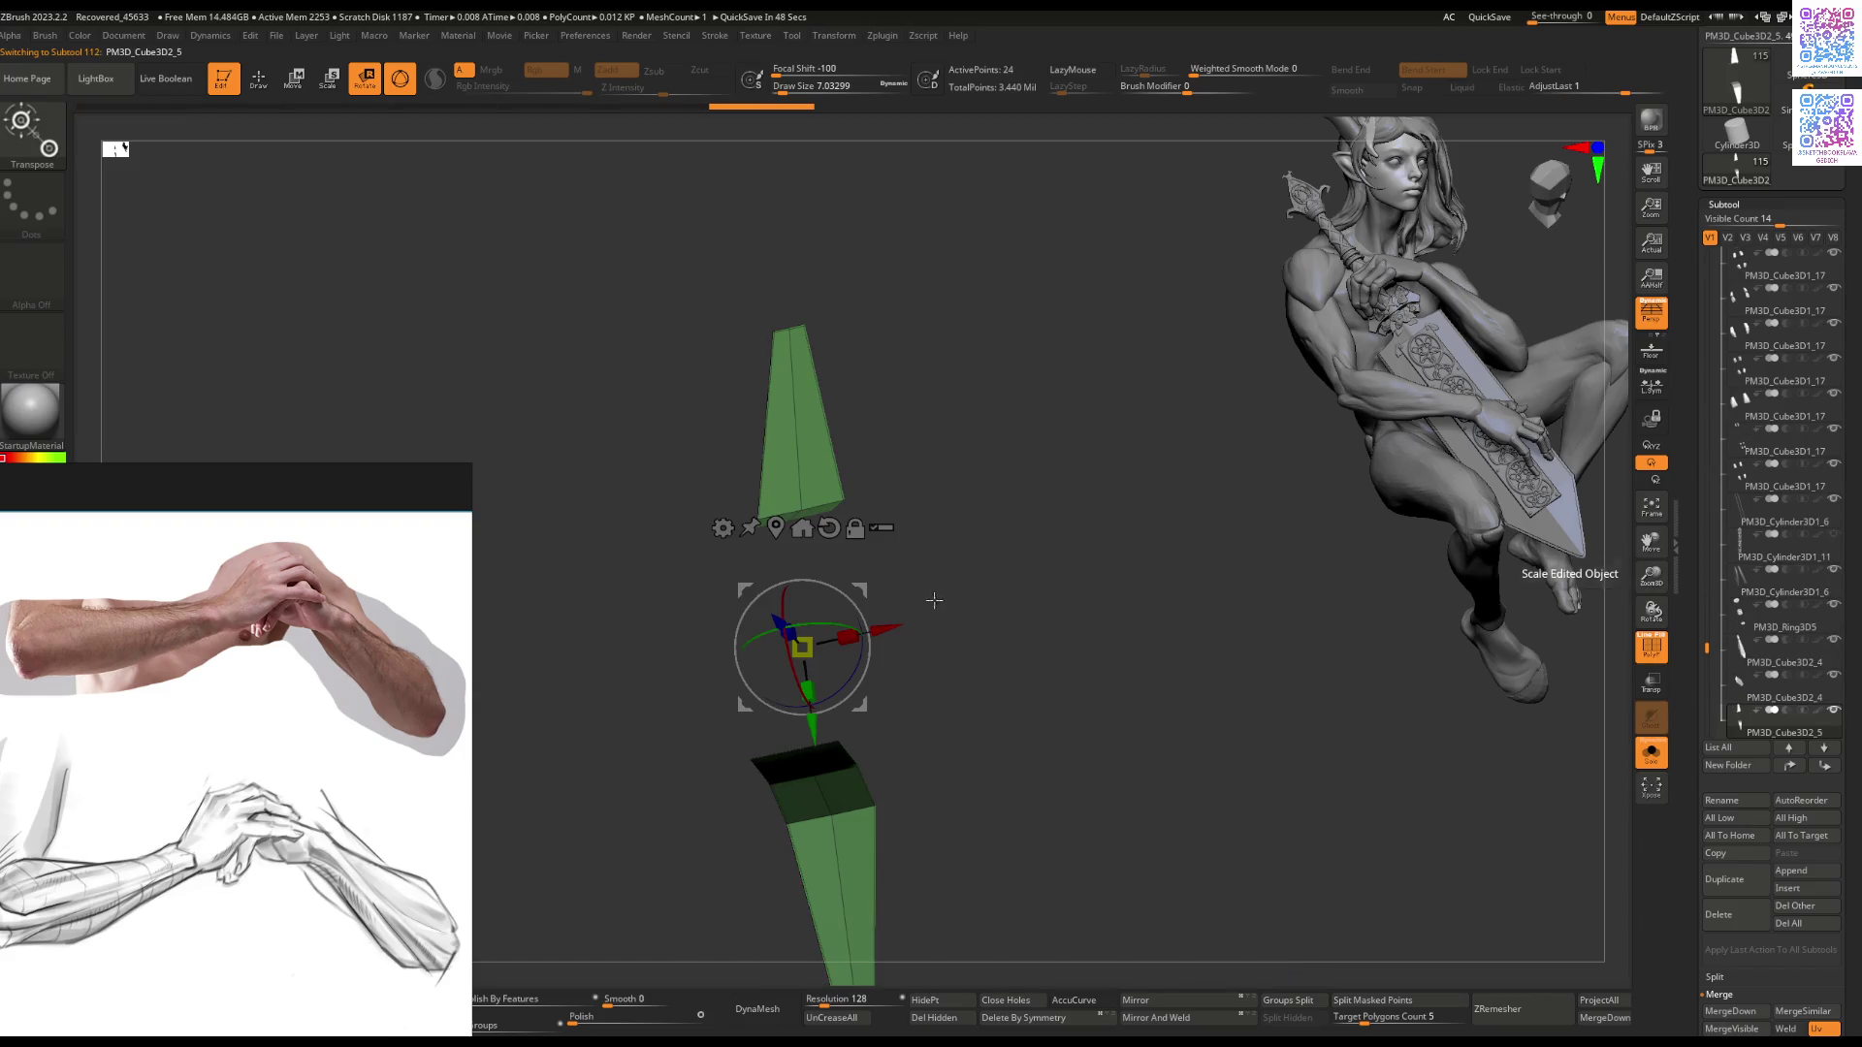
{"action": "mouse_move", "coordinate": [849, 647]}
{"action": "left_mouse_down"}
{"action": "mouse_move", "coordinate": [844, 613]}
{"action": "mouse_move", "coordinate": [875, 673]}
{"action": "left_mouse_up"}
{"action": "key", "text": "ctrl"}
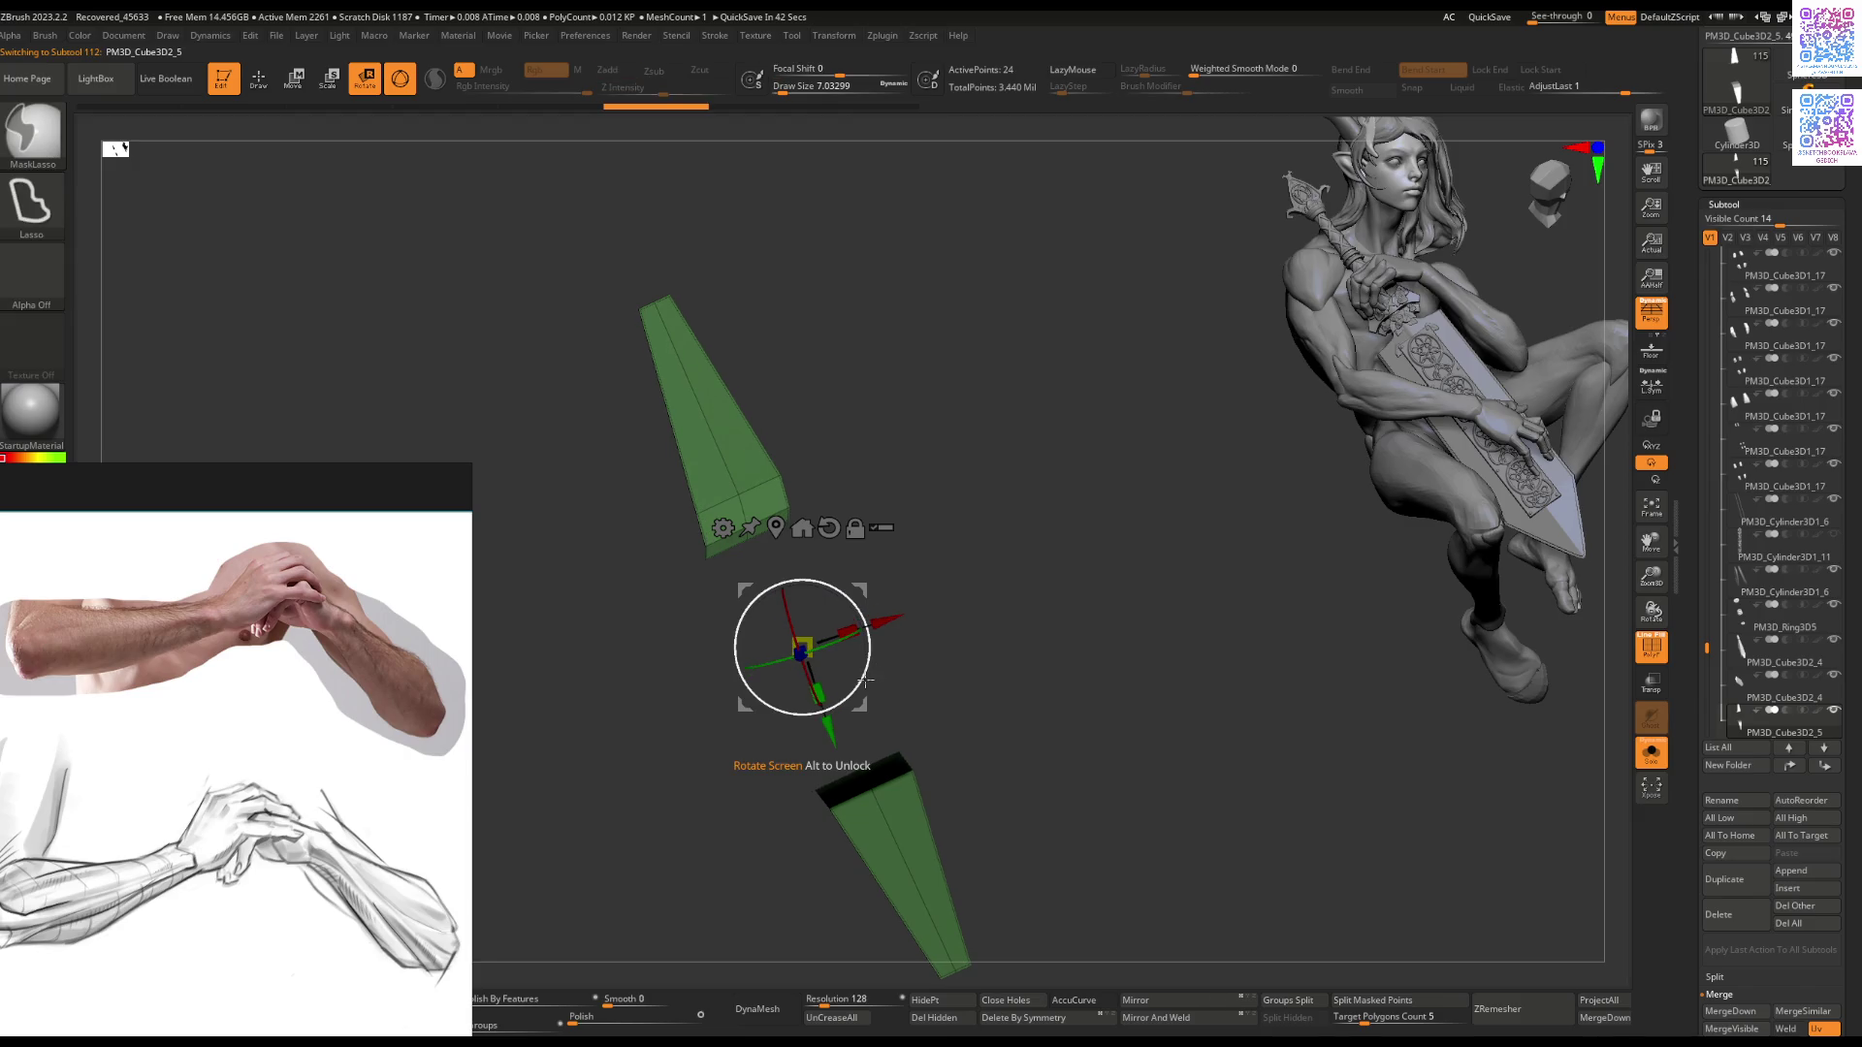
{"action": "key", "text": "ctrl"}
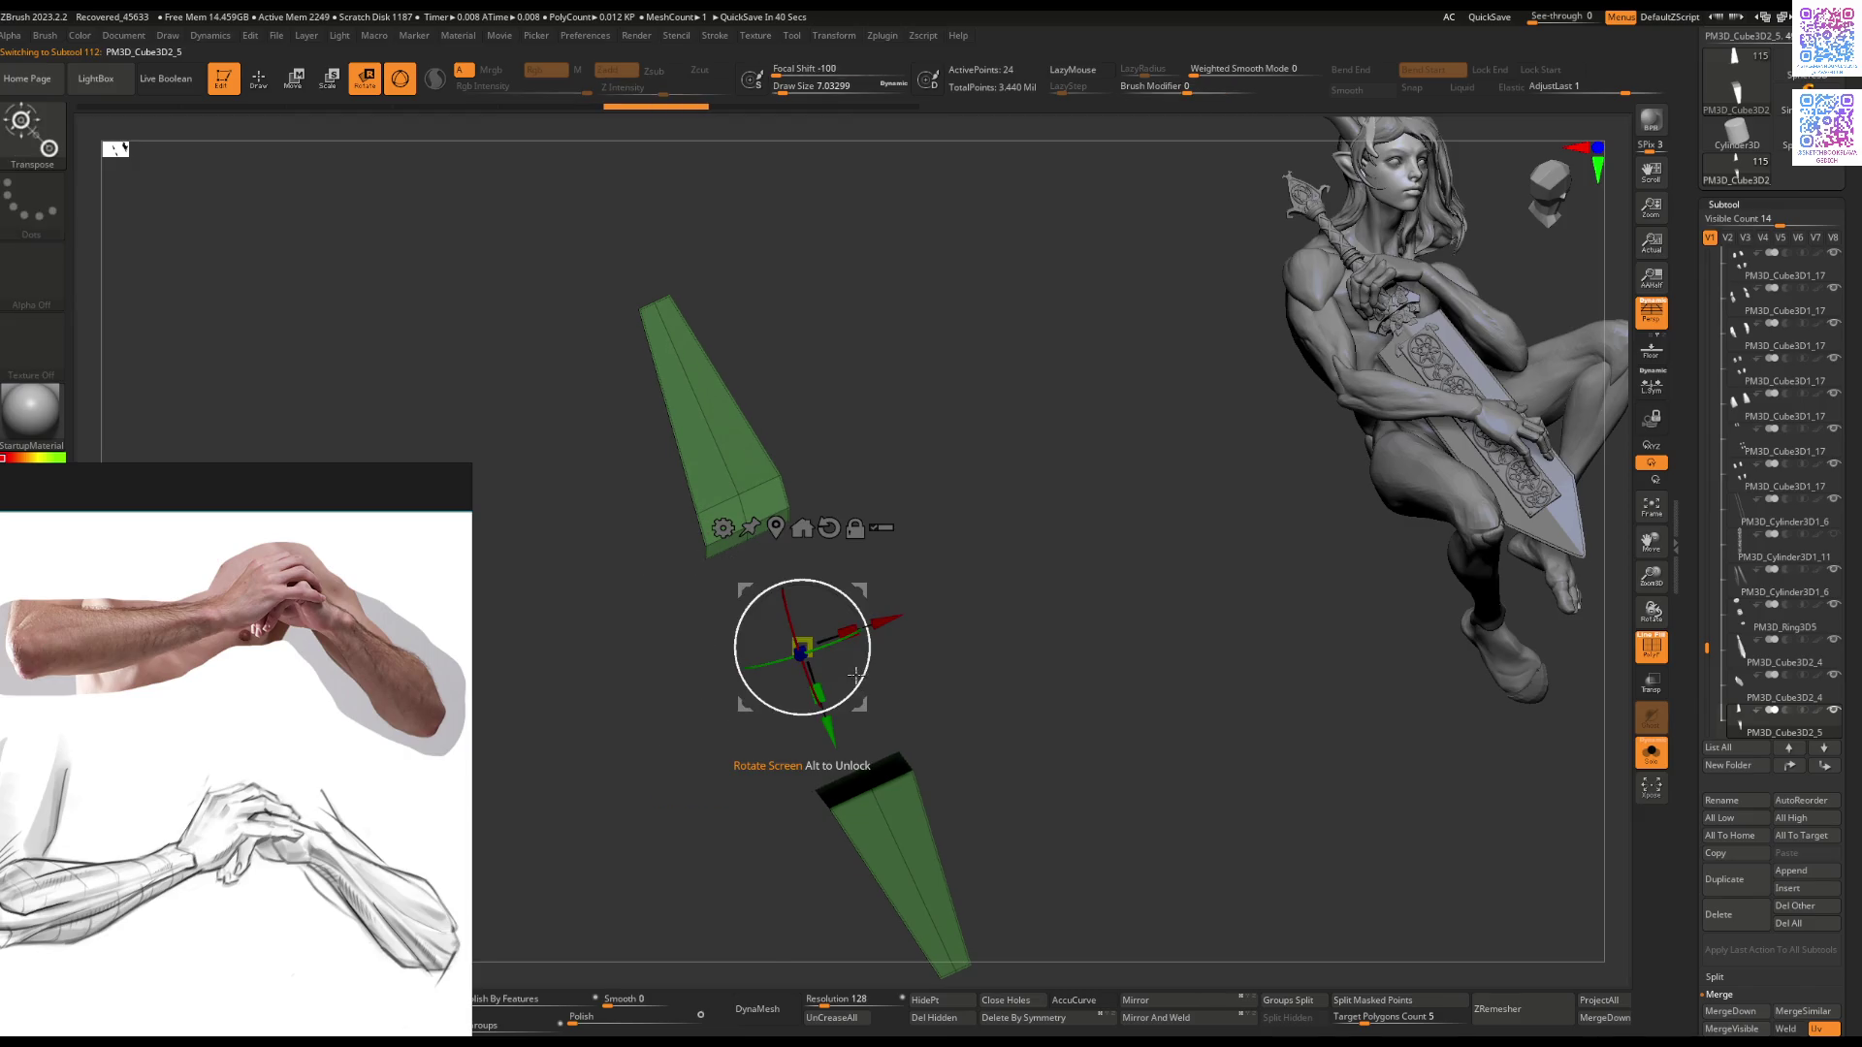
{"action": "left_click", "coordinate": [854, 676], "text": "ctrl"}
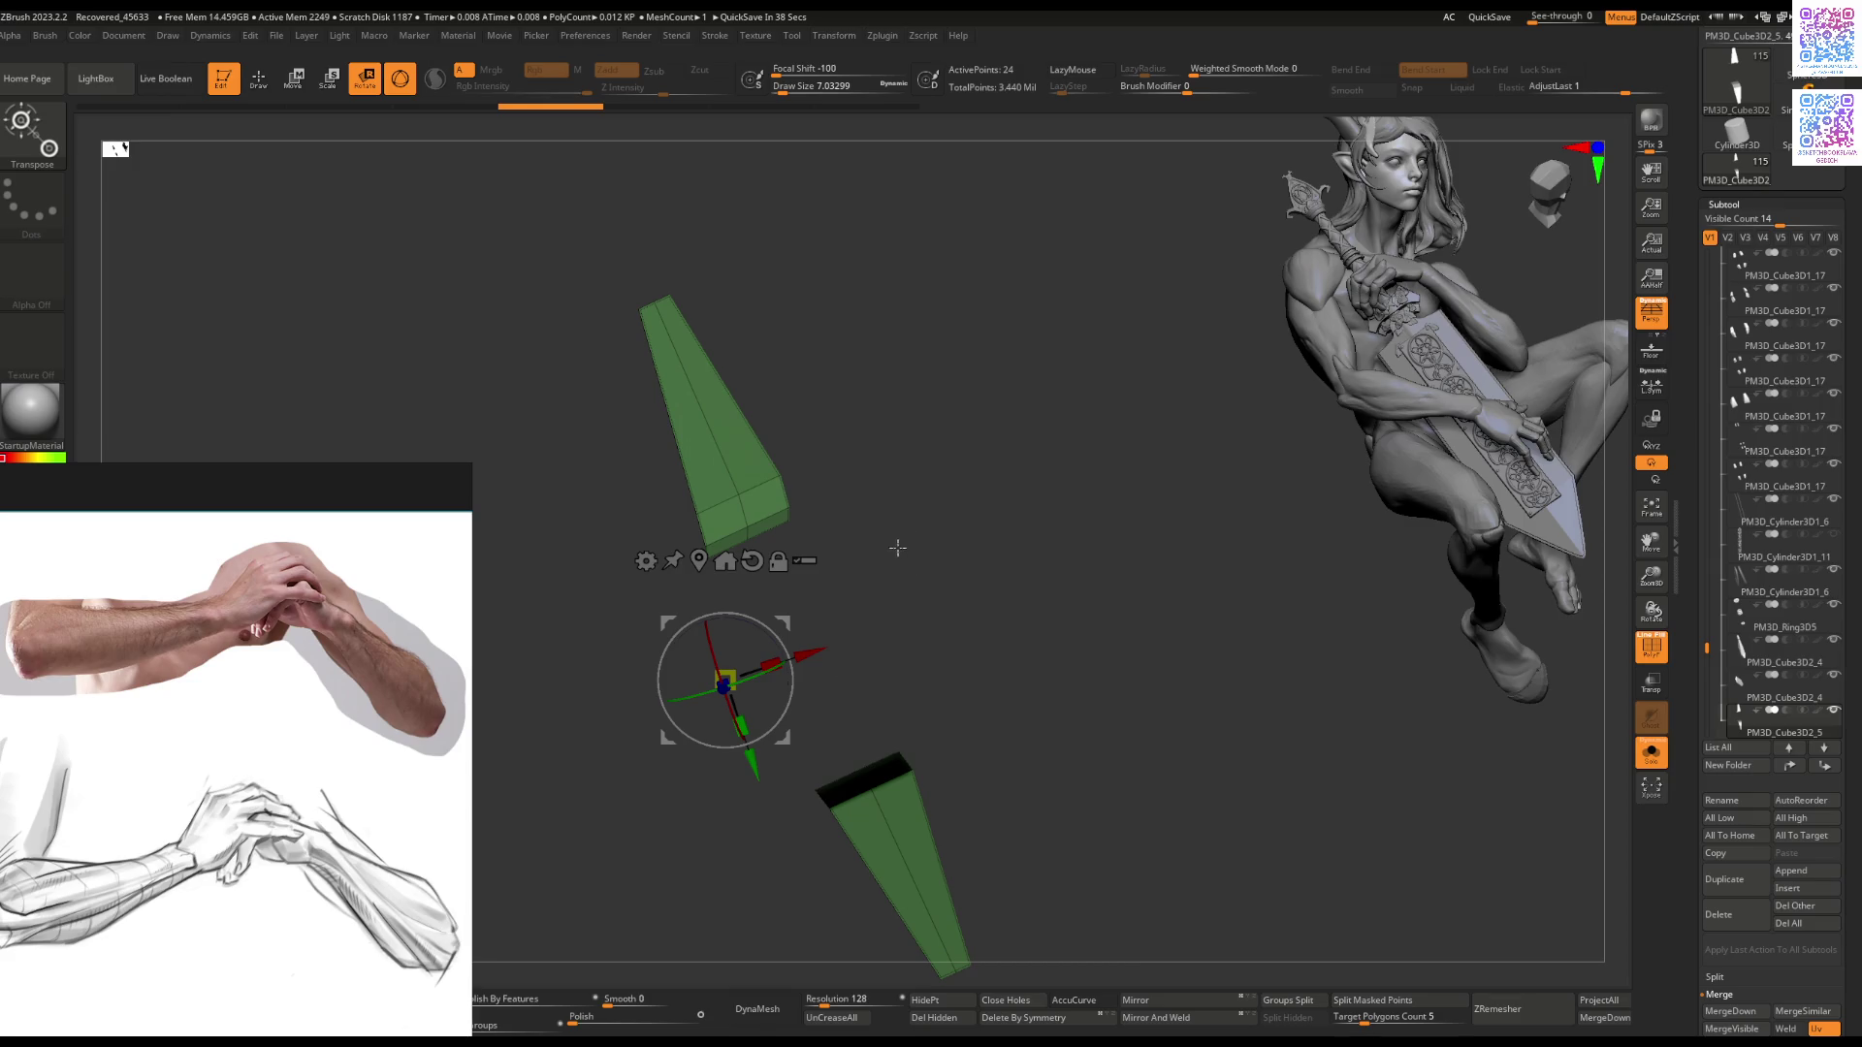
Step: Bend the green pieces with the ZModeler Transpose edge action and check their placement by the fist
{"action": "key", "text": "q"}
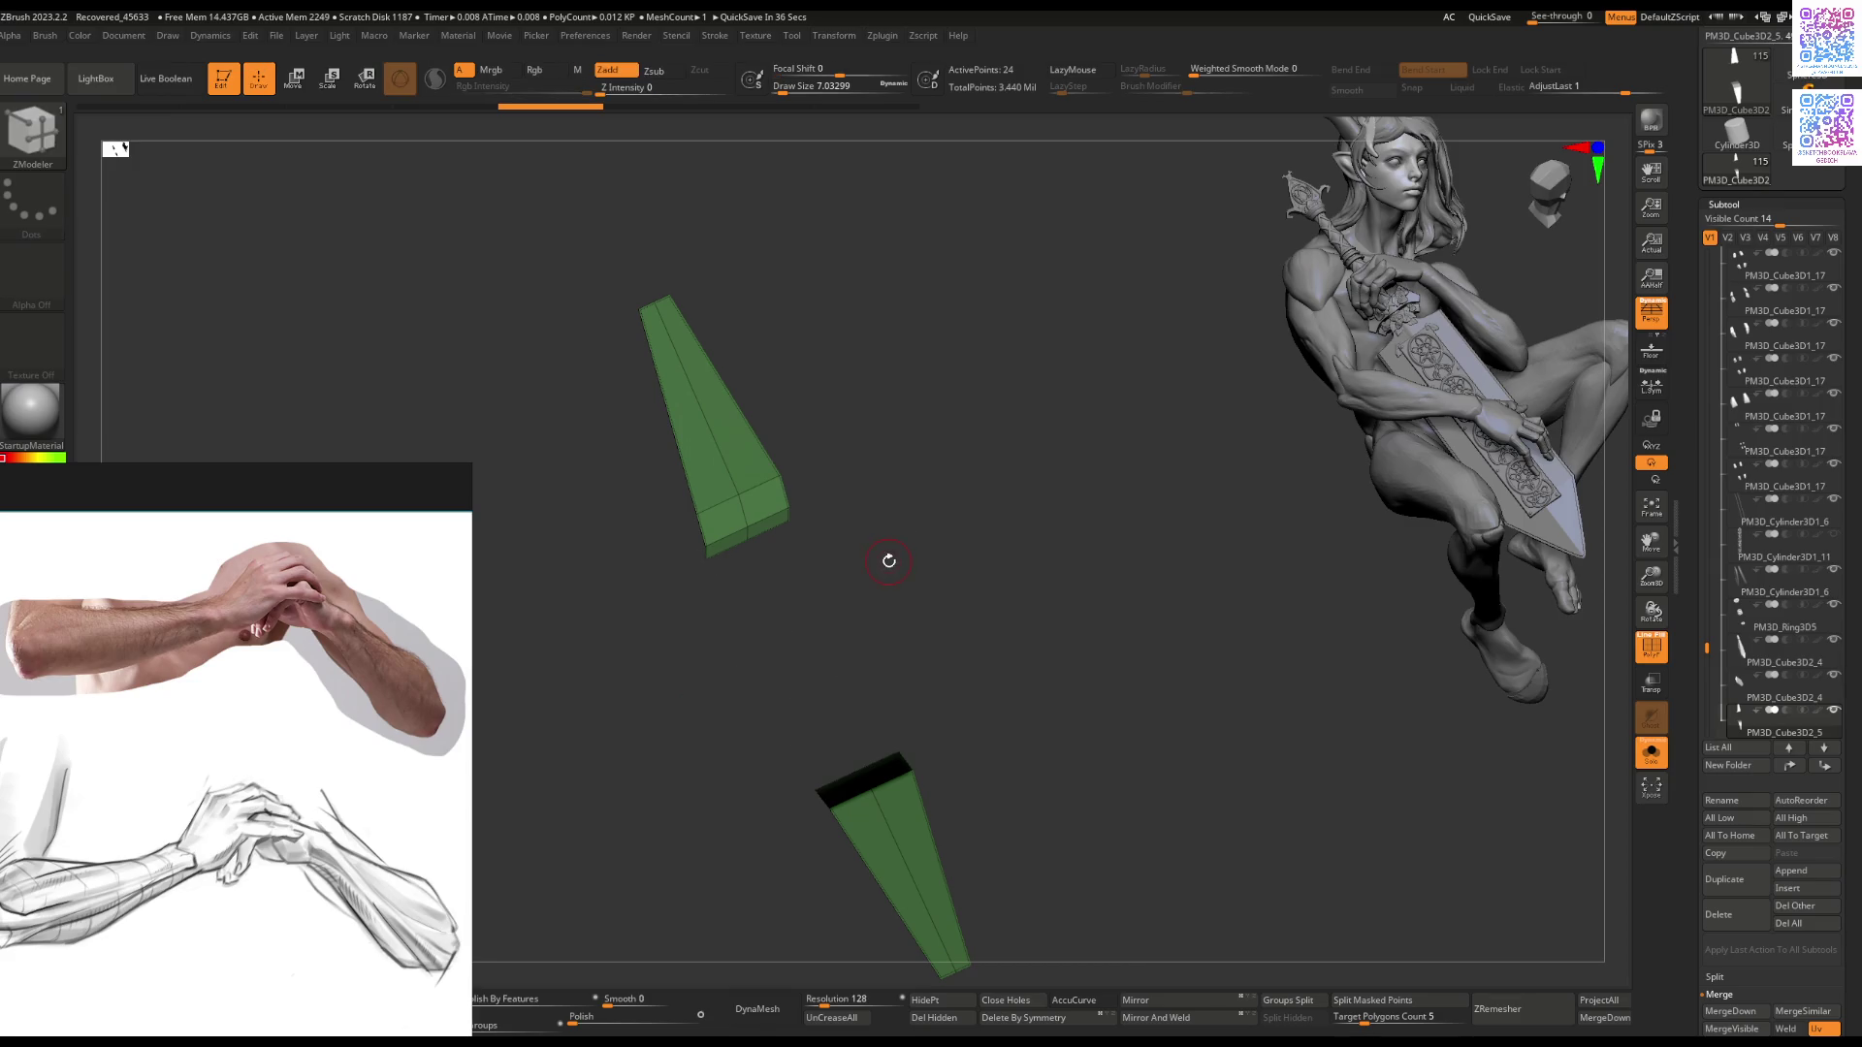
{"action": "key", "text": "space"}
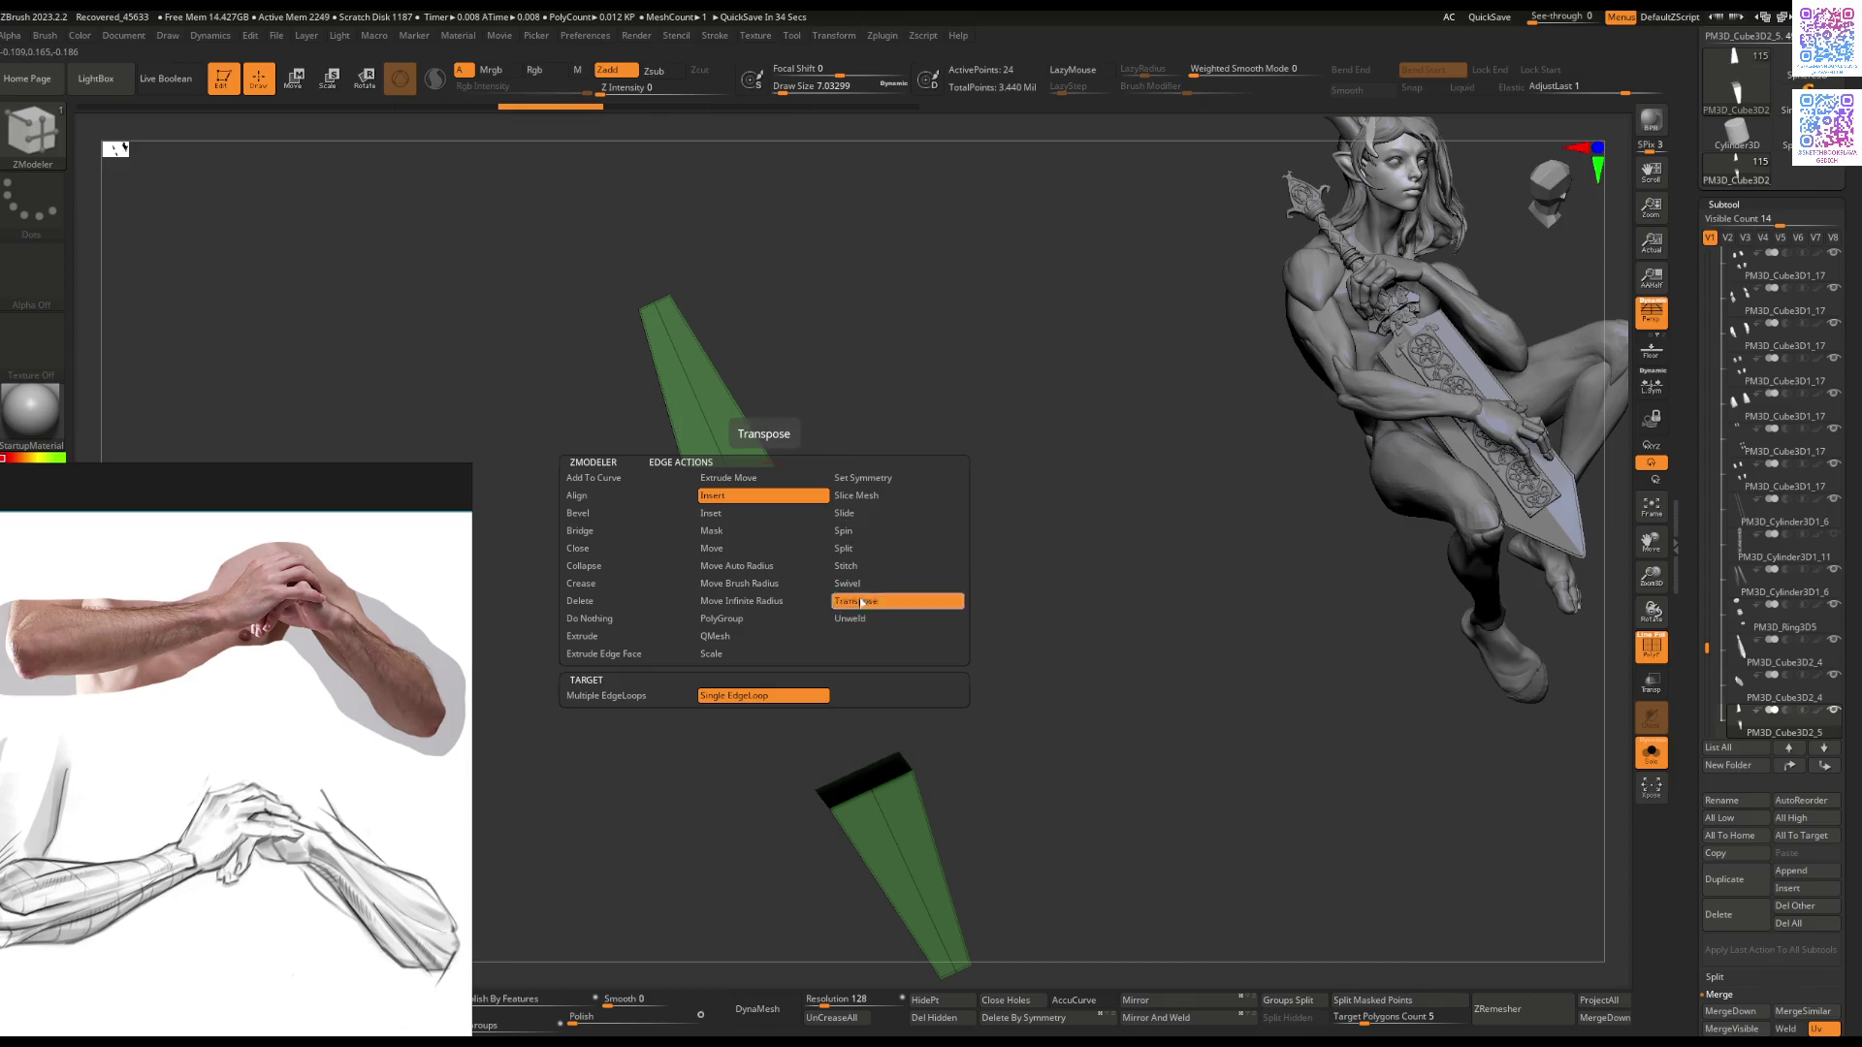
{"action": "left_click", "coordinate": [860, 602]}
{"action": "left_click", "coordinate": [748, 498]}
{"action": "mouse_move", "coordinate": [814, 578]}
{"action": "left_mouse_down"}
{"action": "mouse_move", "coordinate": [847, 547]}
{"action": "mouse_move", "coordinate": [745, 519]}
{"action": "mouse_move", "coordinate": [759, 485]}
{"action": "left_mouse_up"}
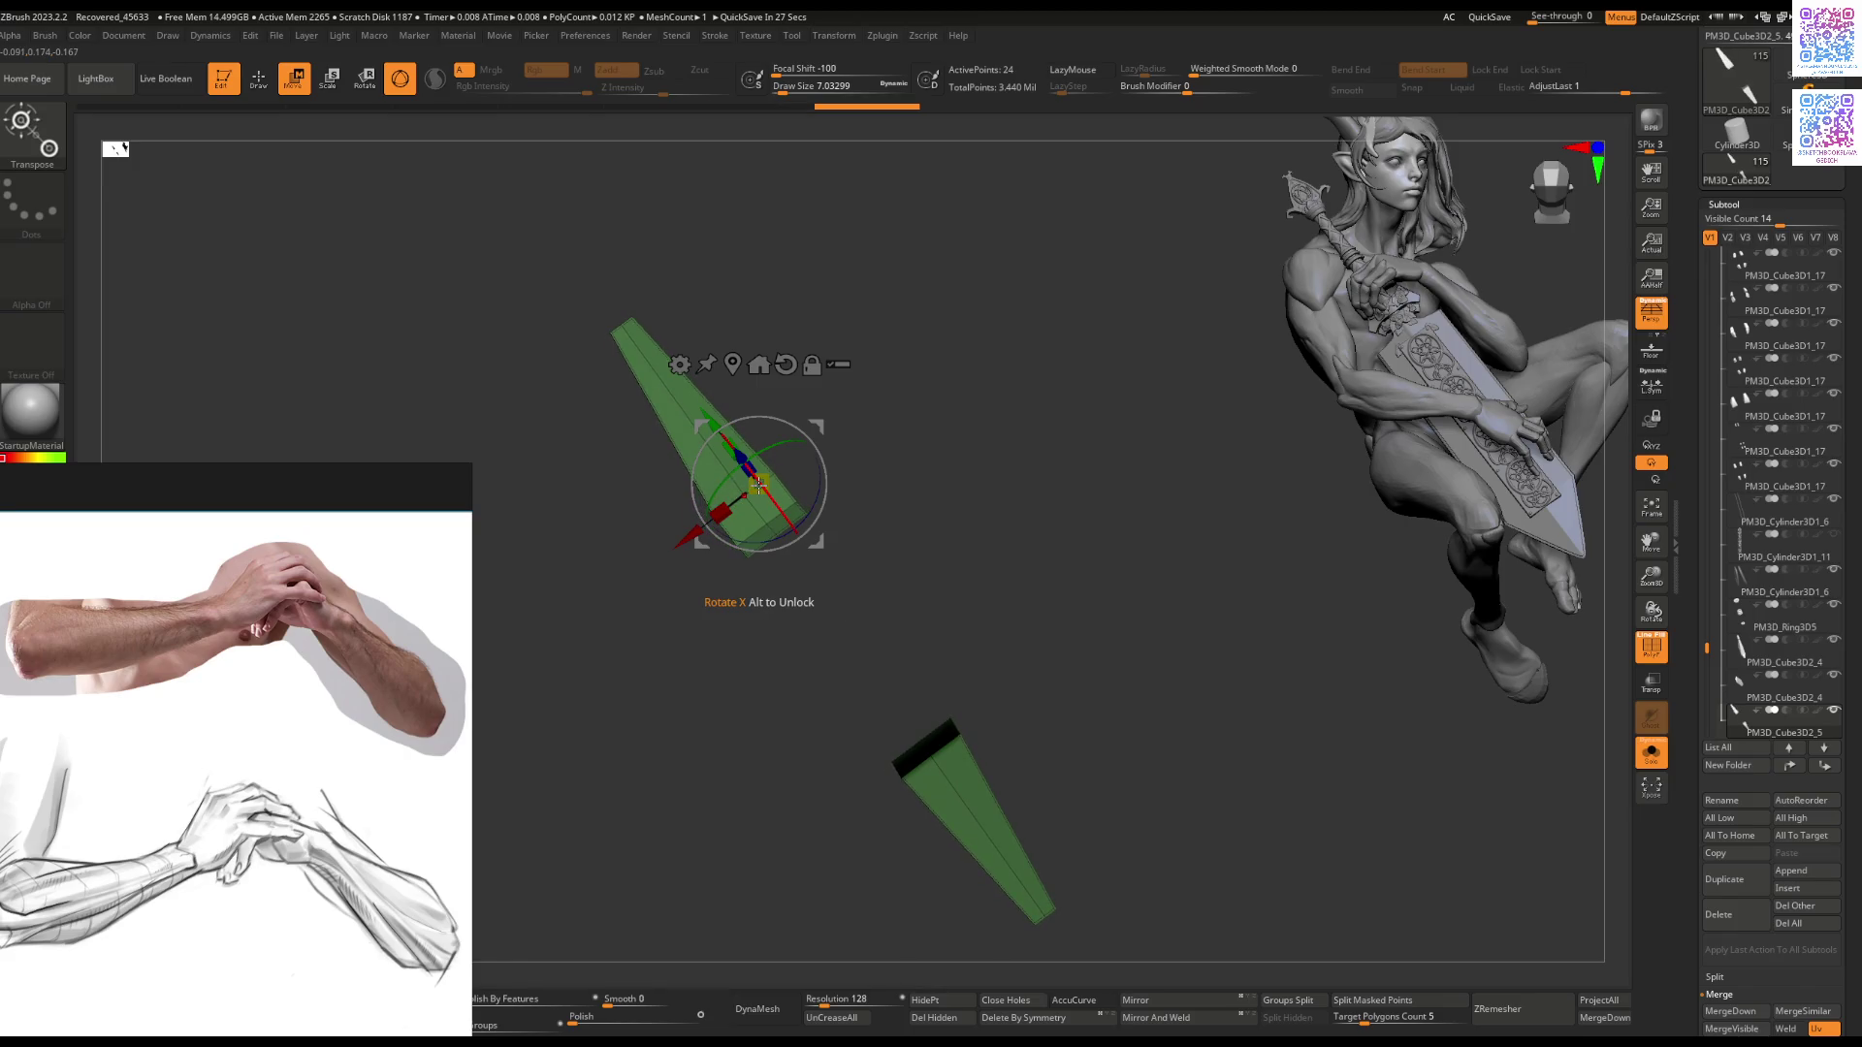
{"action": "mouse_move", "coordinate": [916, 553]}
{"action": "left_mouse_down"}
{"action": "mouse_move", "coordinate": [902, 515]}
{"action": "mouse_move", "coordinate": [940, 482]}
{"action": "mouse_move", "coordinate": [858, 566]}
{"action": "left_mouse_up"}
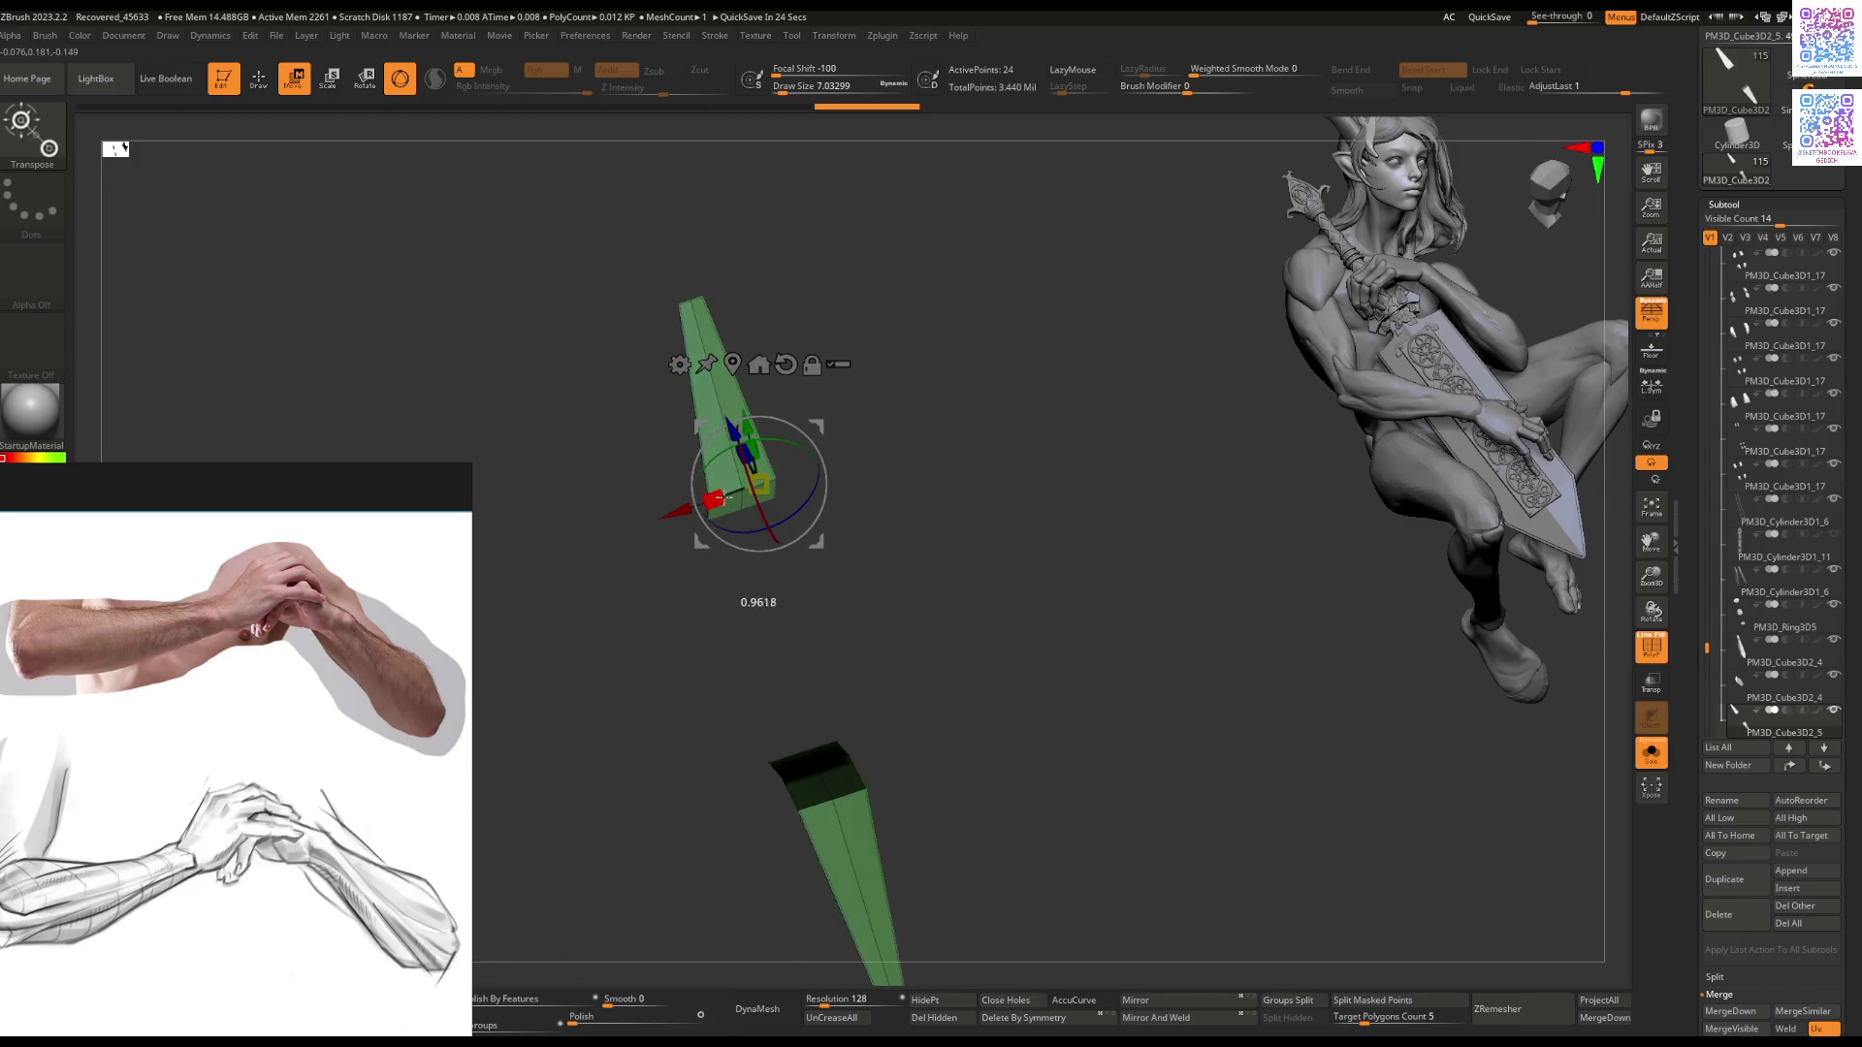
{"action": "key", "text": "Tab"}
{"action": "left_click_drag", "start_coordinate": [802, 613], "coordinate": [799, 557], "text": "alt"}
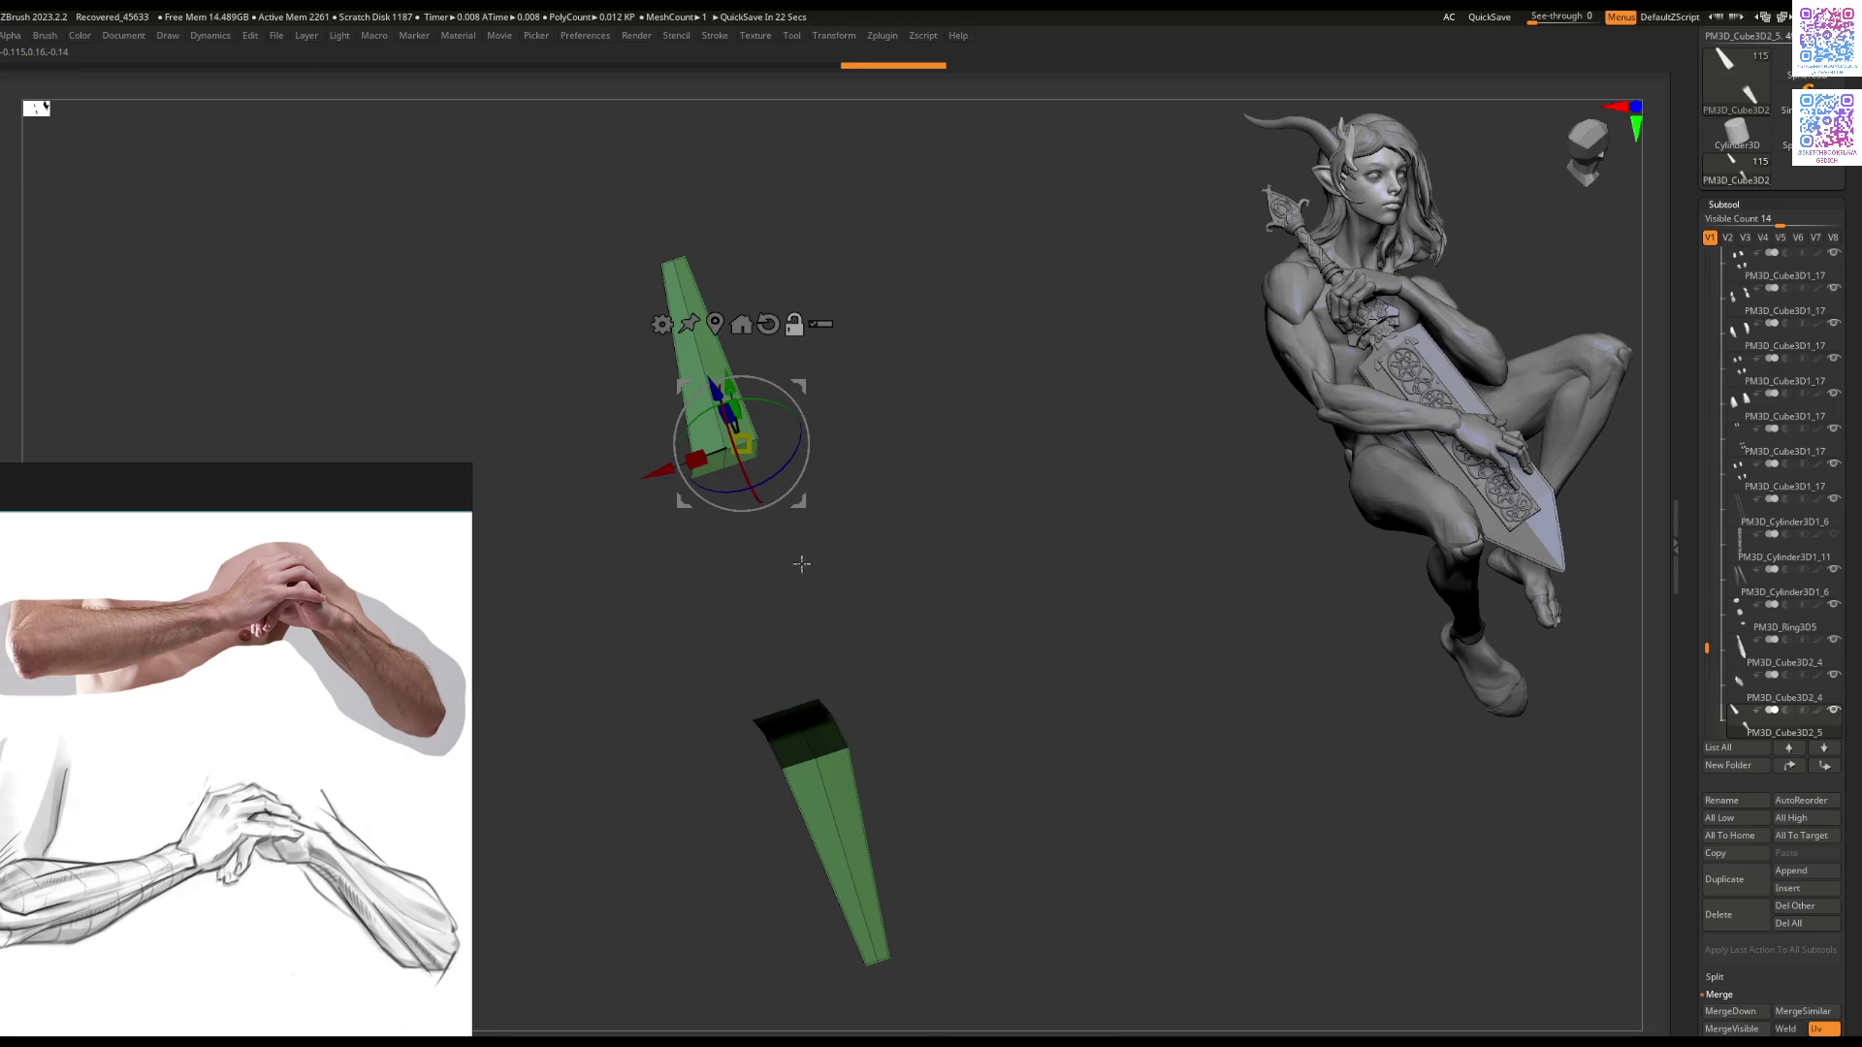
{"action": "mouse_move", "coordinate": [893, 641]}
{"action": "left_mouse_down"}
{"action": "mouse_move", "coordinate": [907, 625]}
{"action": "mouse_move", "coordinate": [880, 604]}
{"action": "mouse_move", "coordinate": [835, 601]}
{"action": "left_mouse_up"}
Step: QMesh-extrude both flat green finger pieces on All Polygons into solid blocks, then show the full character
{"action": "key", "text": "ctrl+shift+s"}
{"action": "key", "text": "q"}
{"action": "key", "text": "space"}
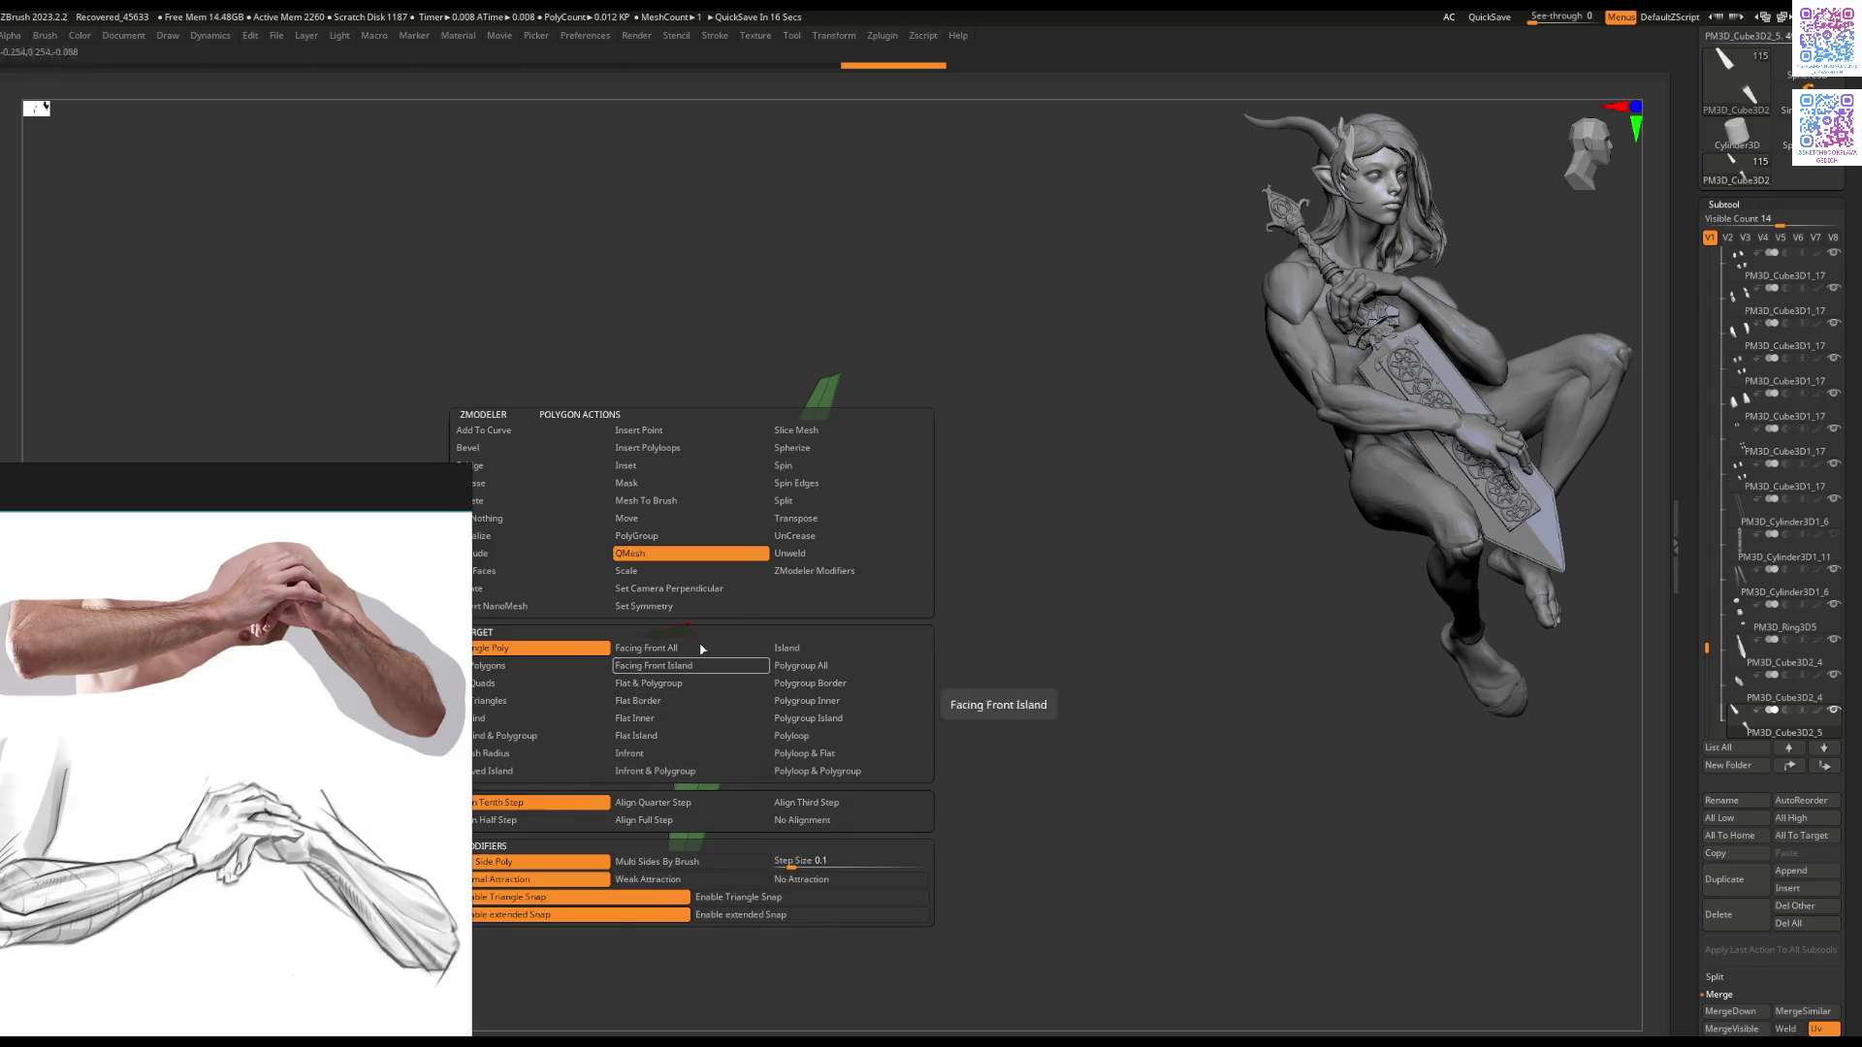
{"action": "left_click_drag", "start_coordinate": [1026, 520], "coordinate": [1002, 569], "text": "alt"}
{"action": "key", "text": "space"}
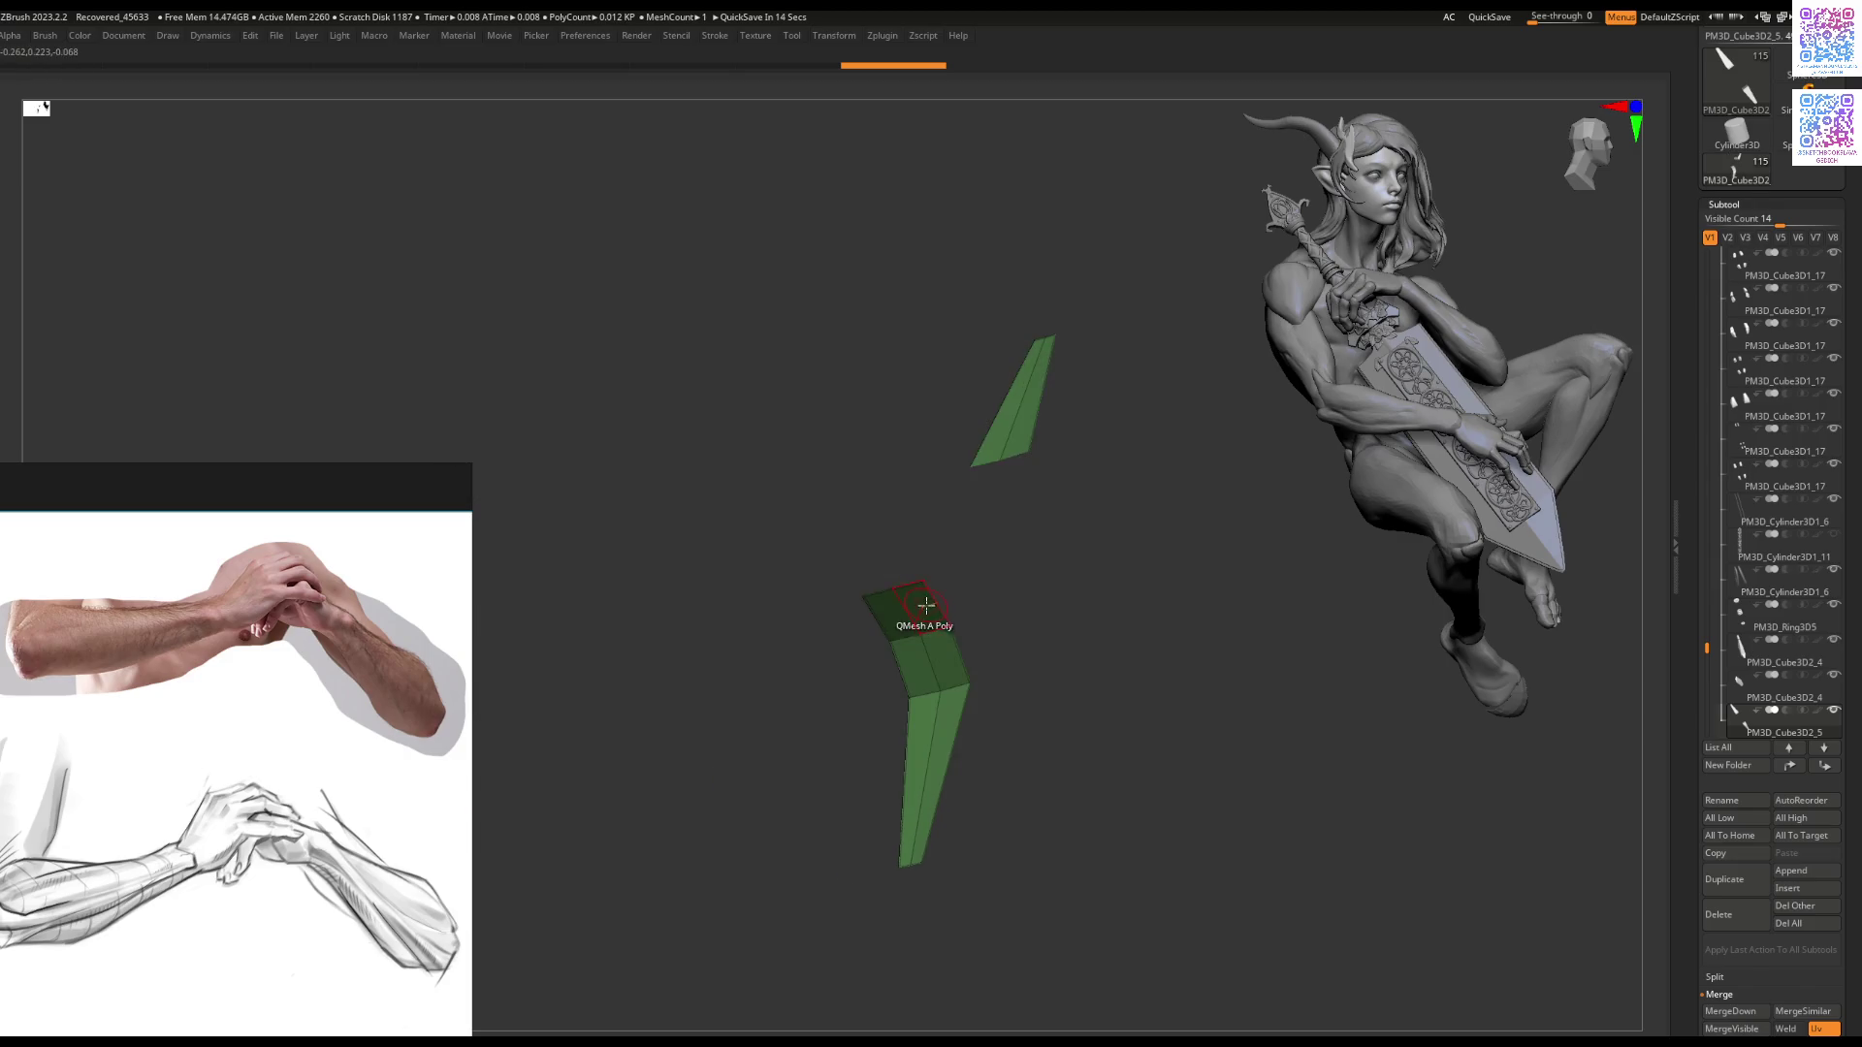
{"action": "key", "text": "space"}
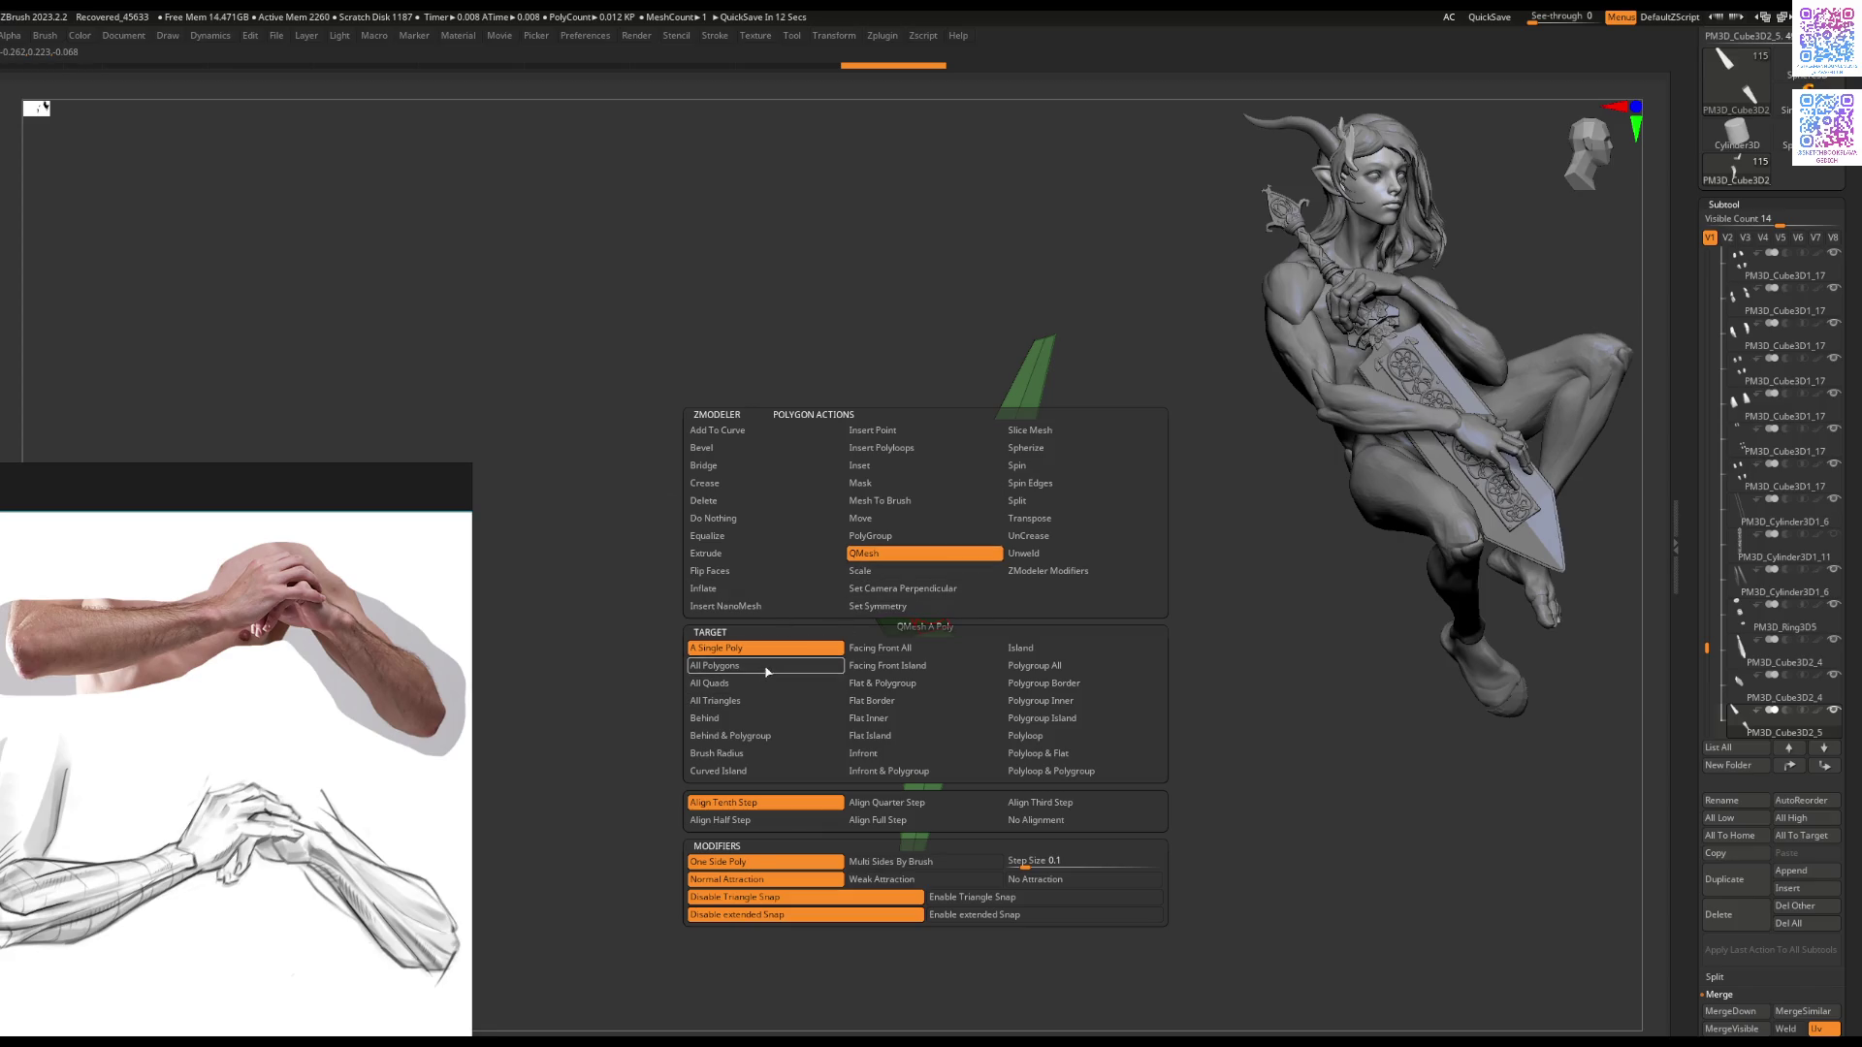
{"action": "left_click", "coordinate": [766, 667]}
{"action": "left_click_drag", "start_coordinate": [923, 618], "coordinate": [916, 642]}
{"action": "key", "text": "ctrl+shift+s"}
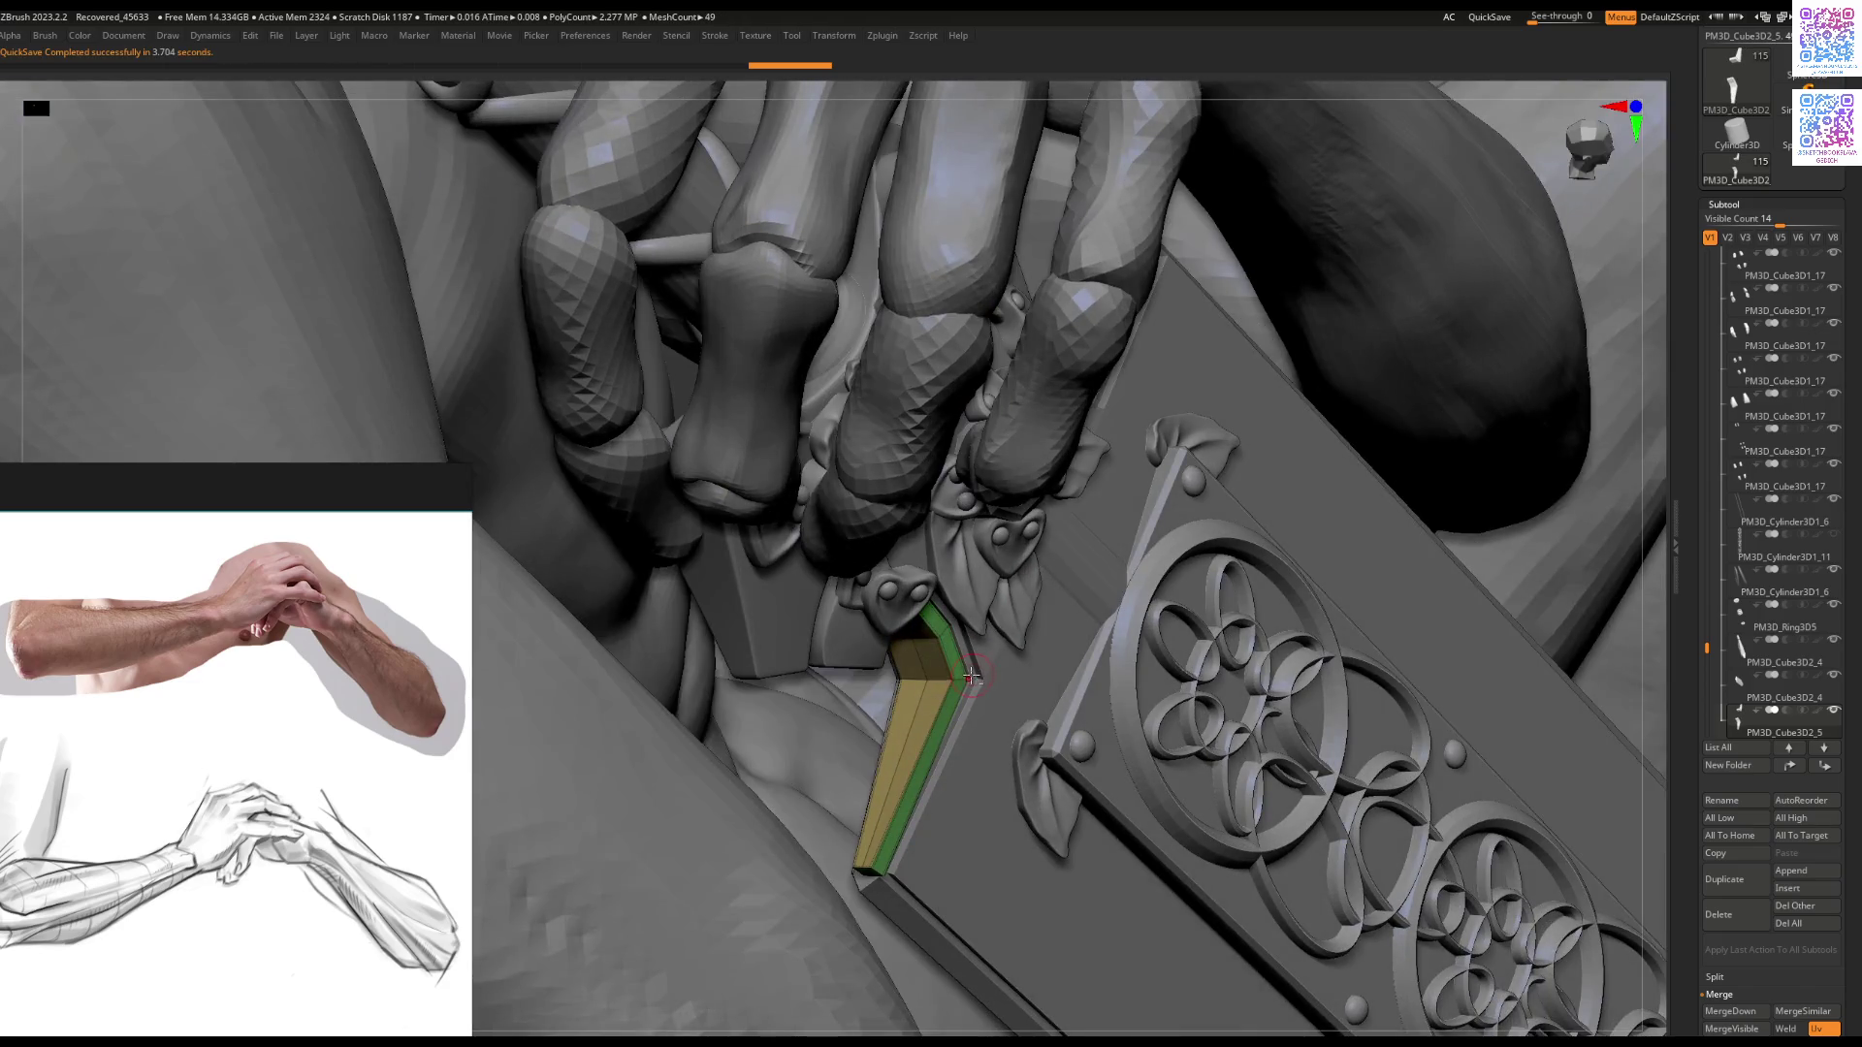
{"action": "left_click", "coordinate": [972, 676], "text": "alt"}
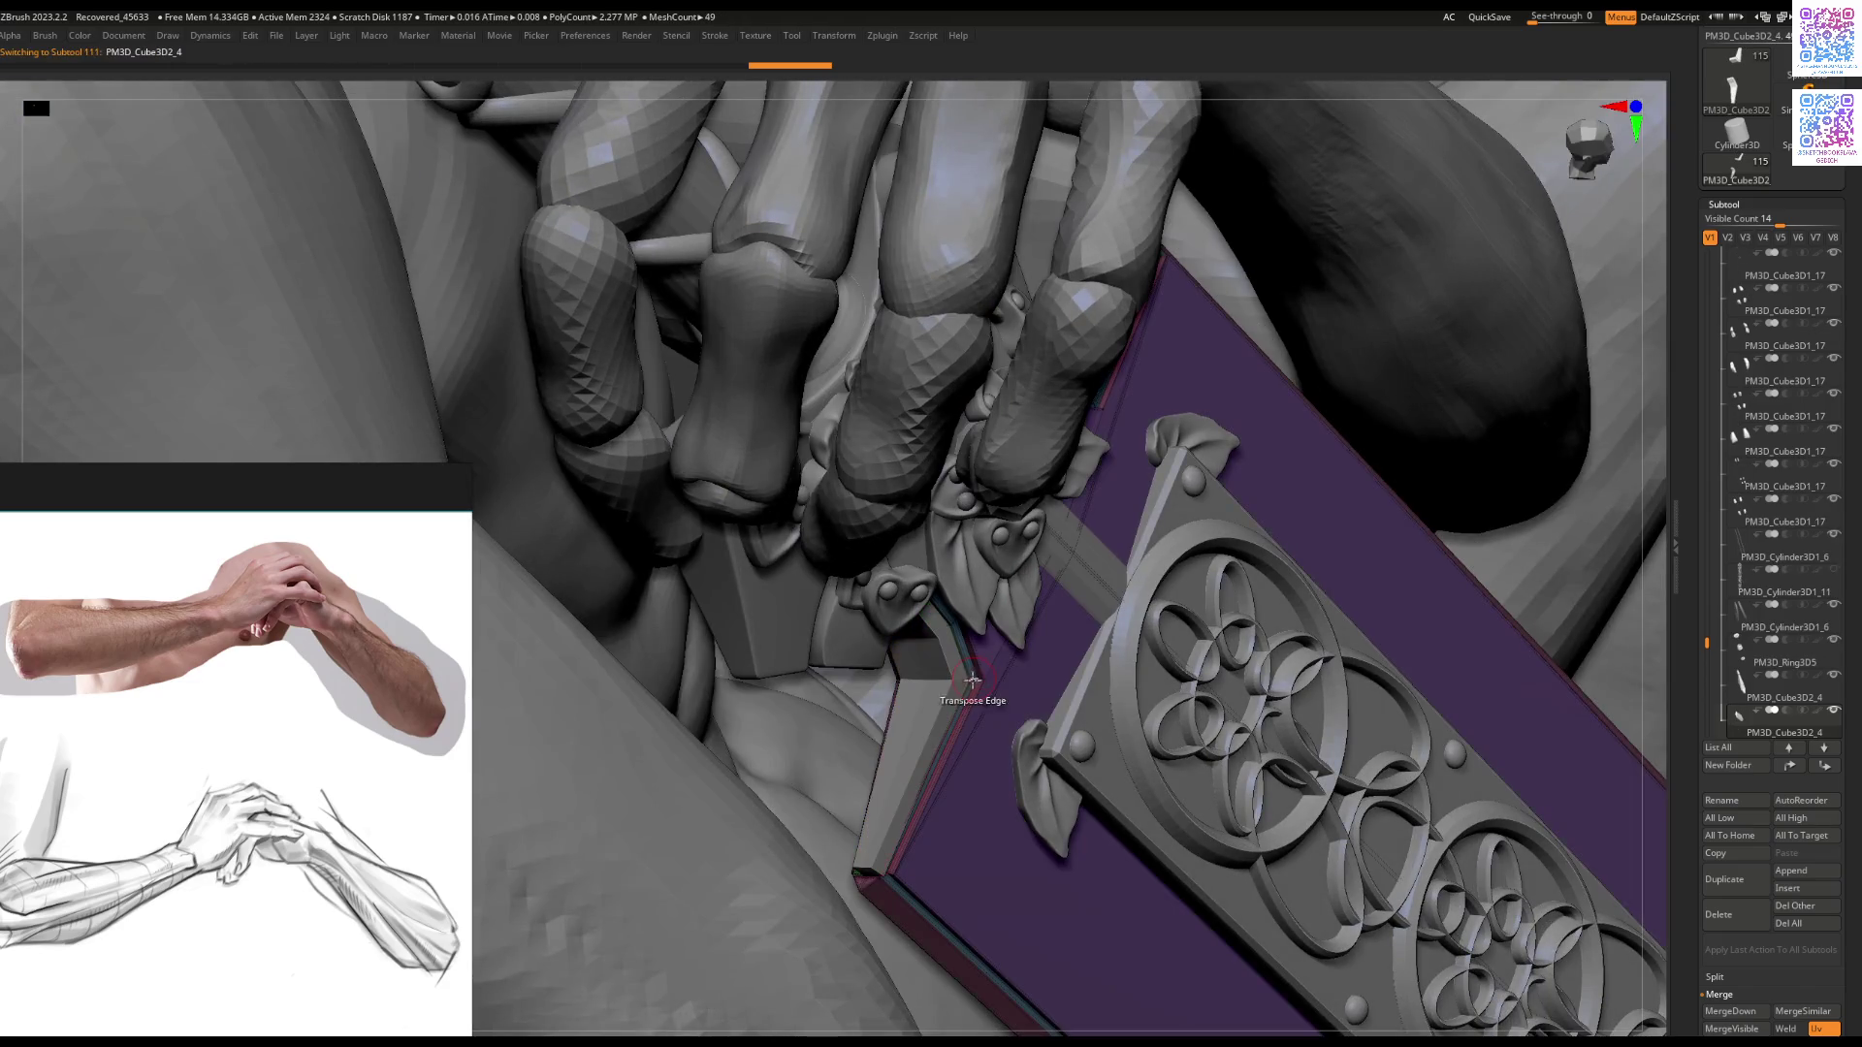
Step: Shrink the sword-guard edge strip PM3D_Cube3D2_5 slightly and nudge it left
{"action": "left_click", "coordinate": [942, 698], "text": "alt"}
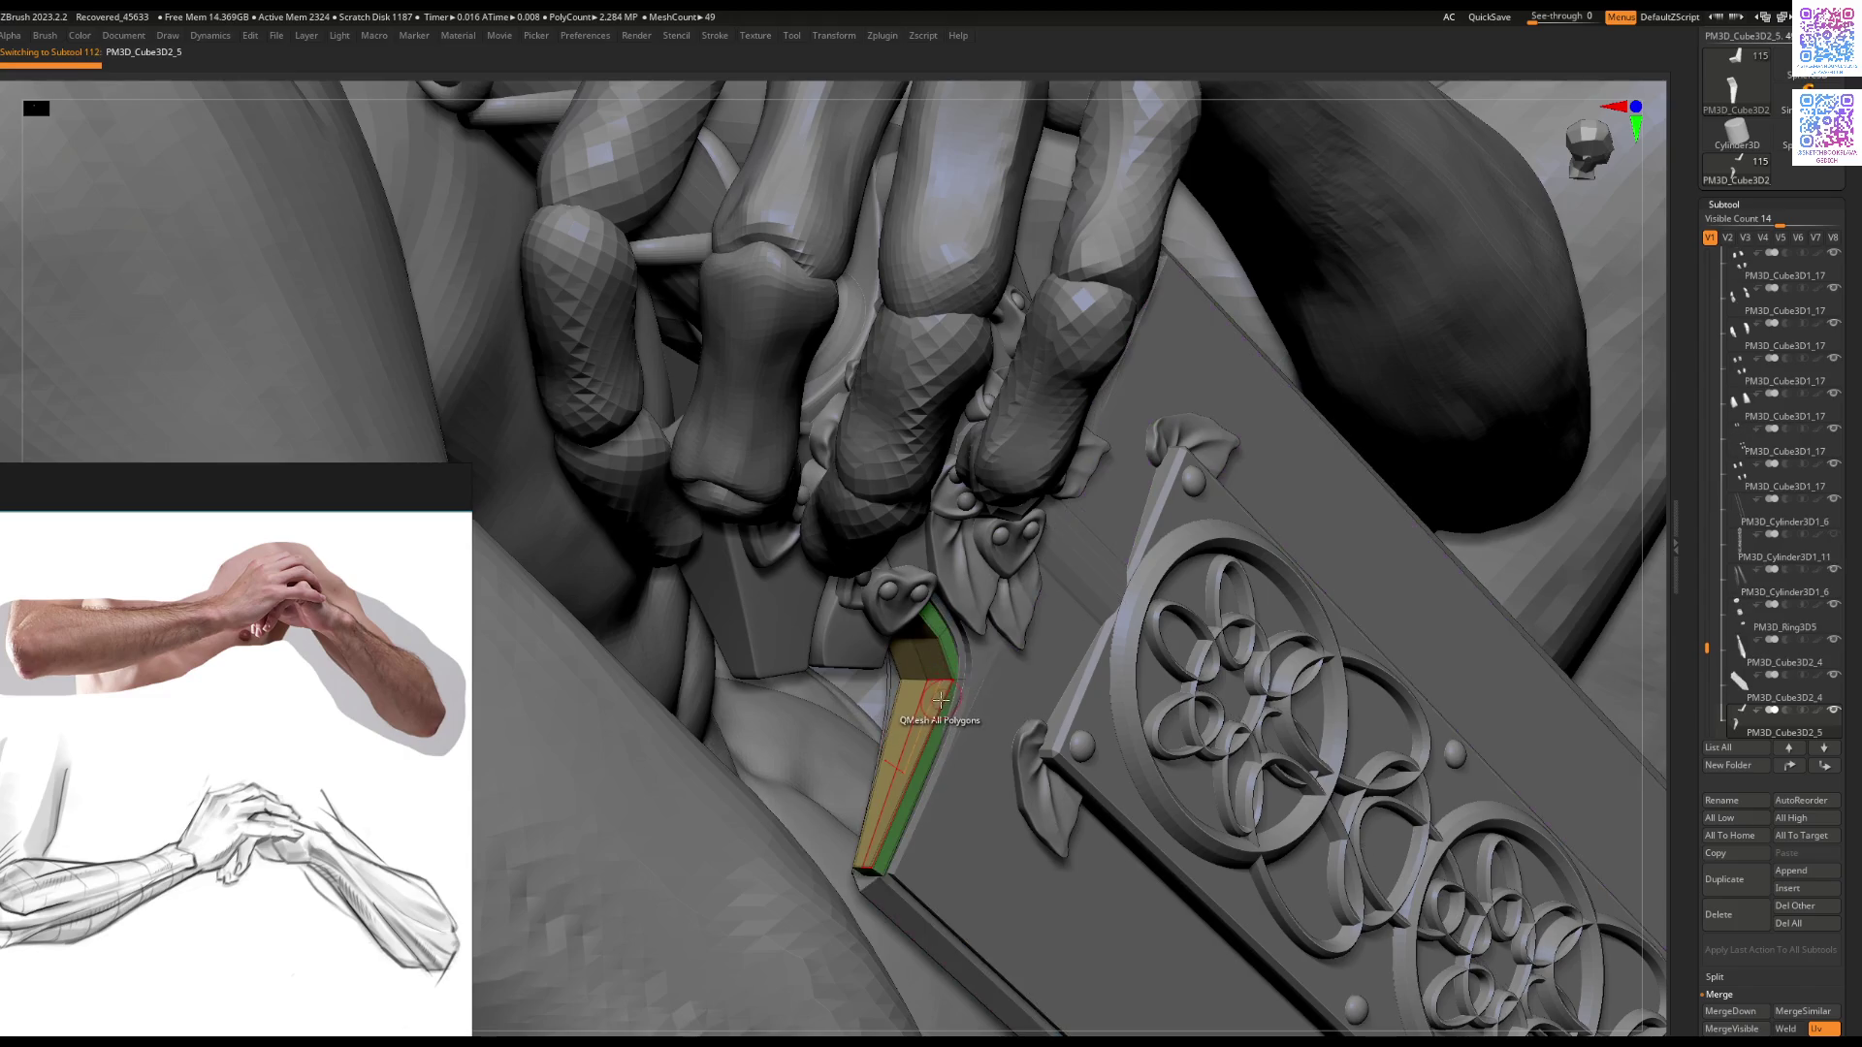
{"action": "key", "text": "f"}
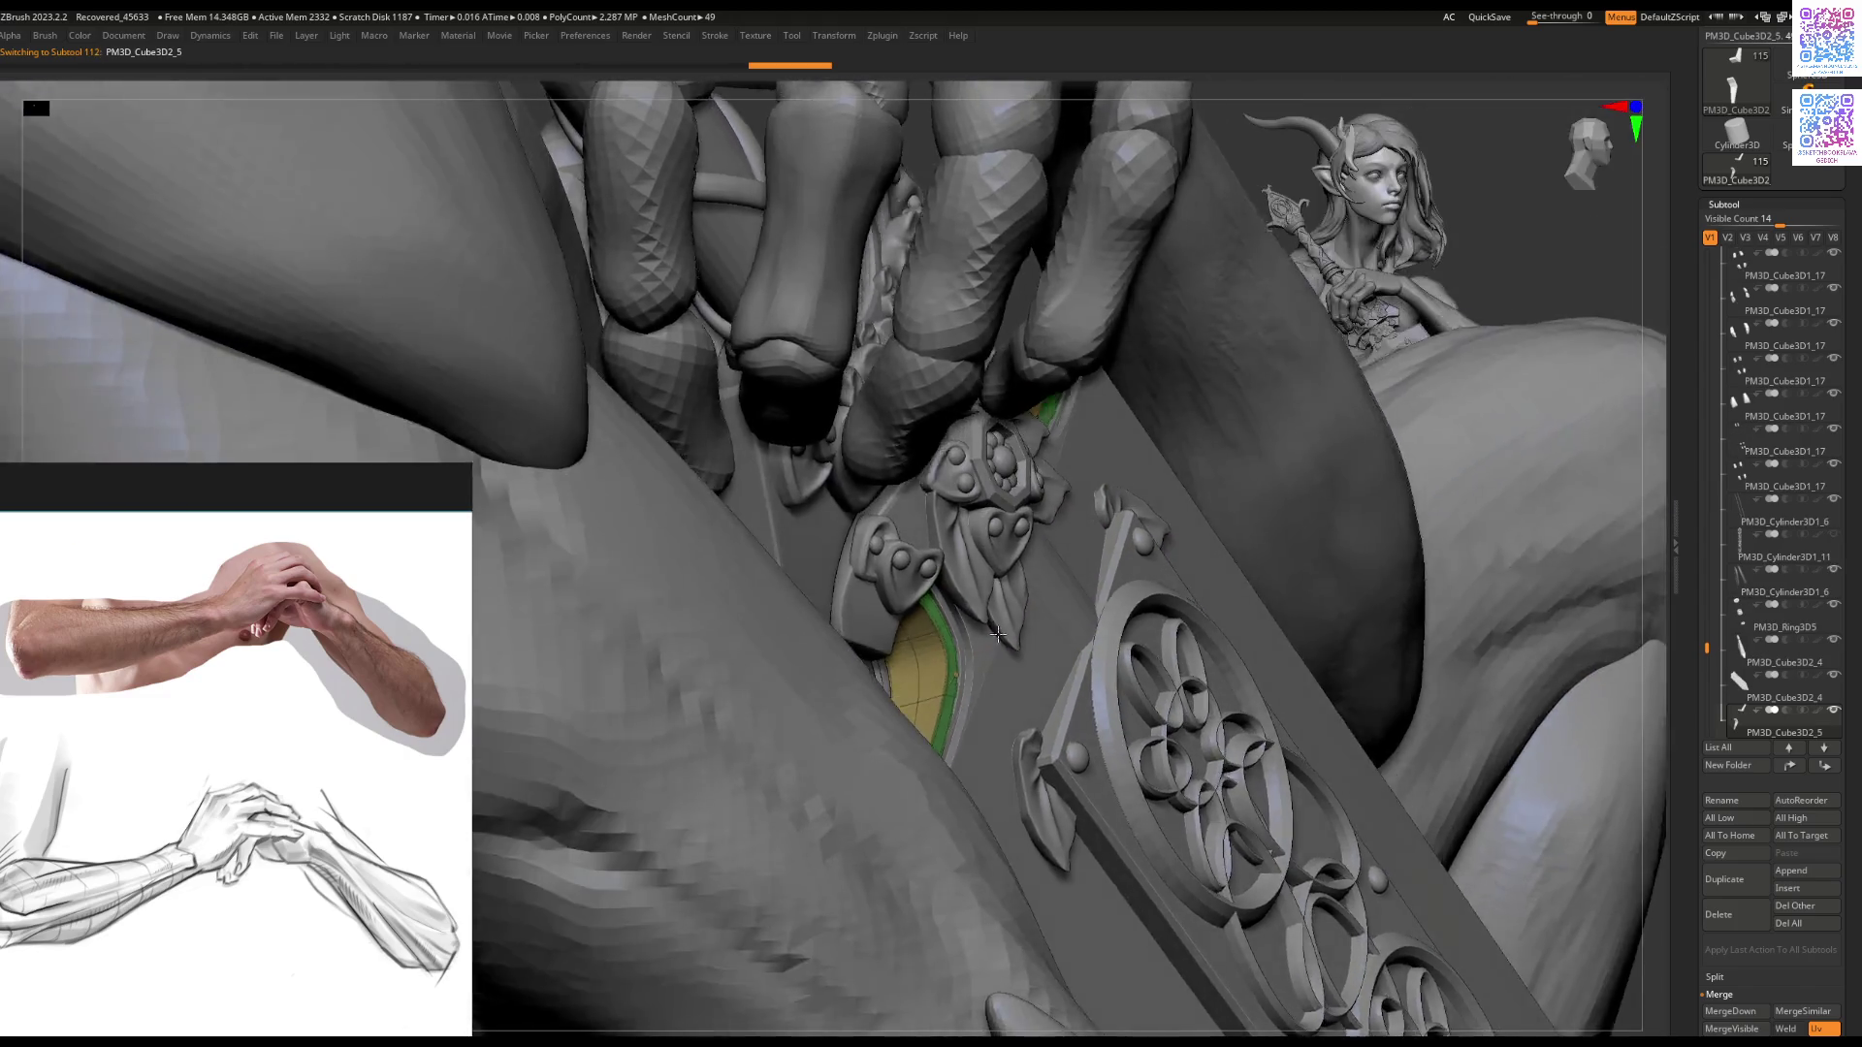
{"action": "mouse_move", "coordinate": [977, 649]}
{"action": "right_mouse_down"}
{"action": "mouse_move", "coordinate": [1010, 640]}
{"action": "mouse_move", "coordinate": [951, 658]}
{"action": "mouse_move", "coordinate": [926, 567]}
{"action": "mouse_move", "coordinate": [912, 596]}
{"action": "mouse_move", "coordinate": [942, 680]}
{"action": "mouse_move", "coordinate": [902, 551]}
{"action": "right_mouse_up"}
{"action": "left_click_drag", "start_coordinate": [883, 560], "coordinate": [900, 553]}
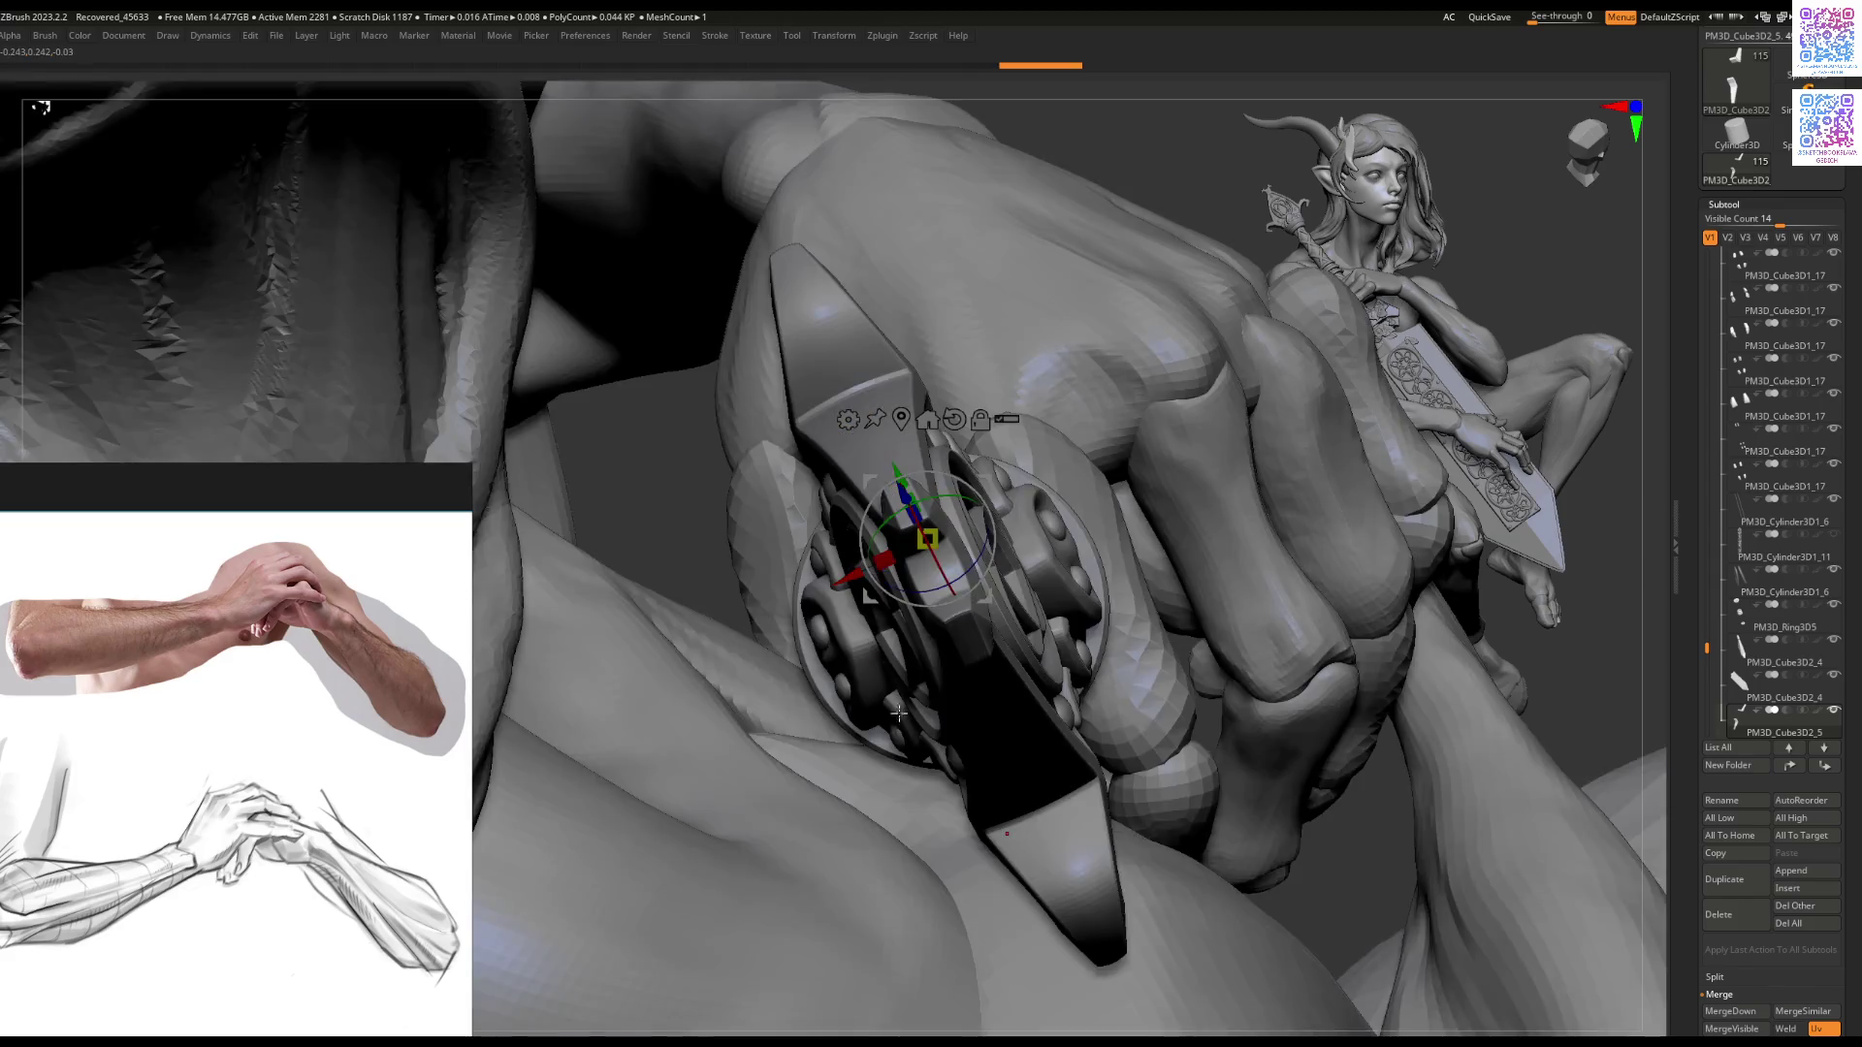
{"action": "mouse_move", "coordinate": [855, 574]}
{"action": "right_mouse_down"}
{"action": "mouse_move", "coordinate": [841, 617]}
{"action": "mouse_move", "coordinate": [1631, 508]}
{"action": "right_mouse_up"}
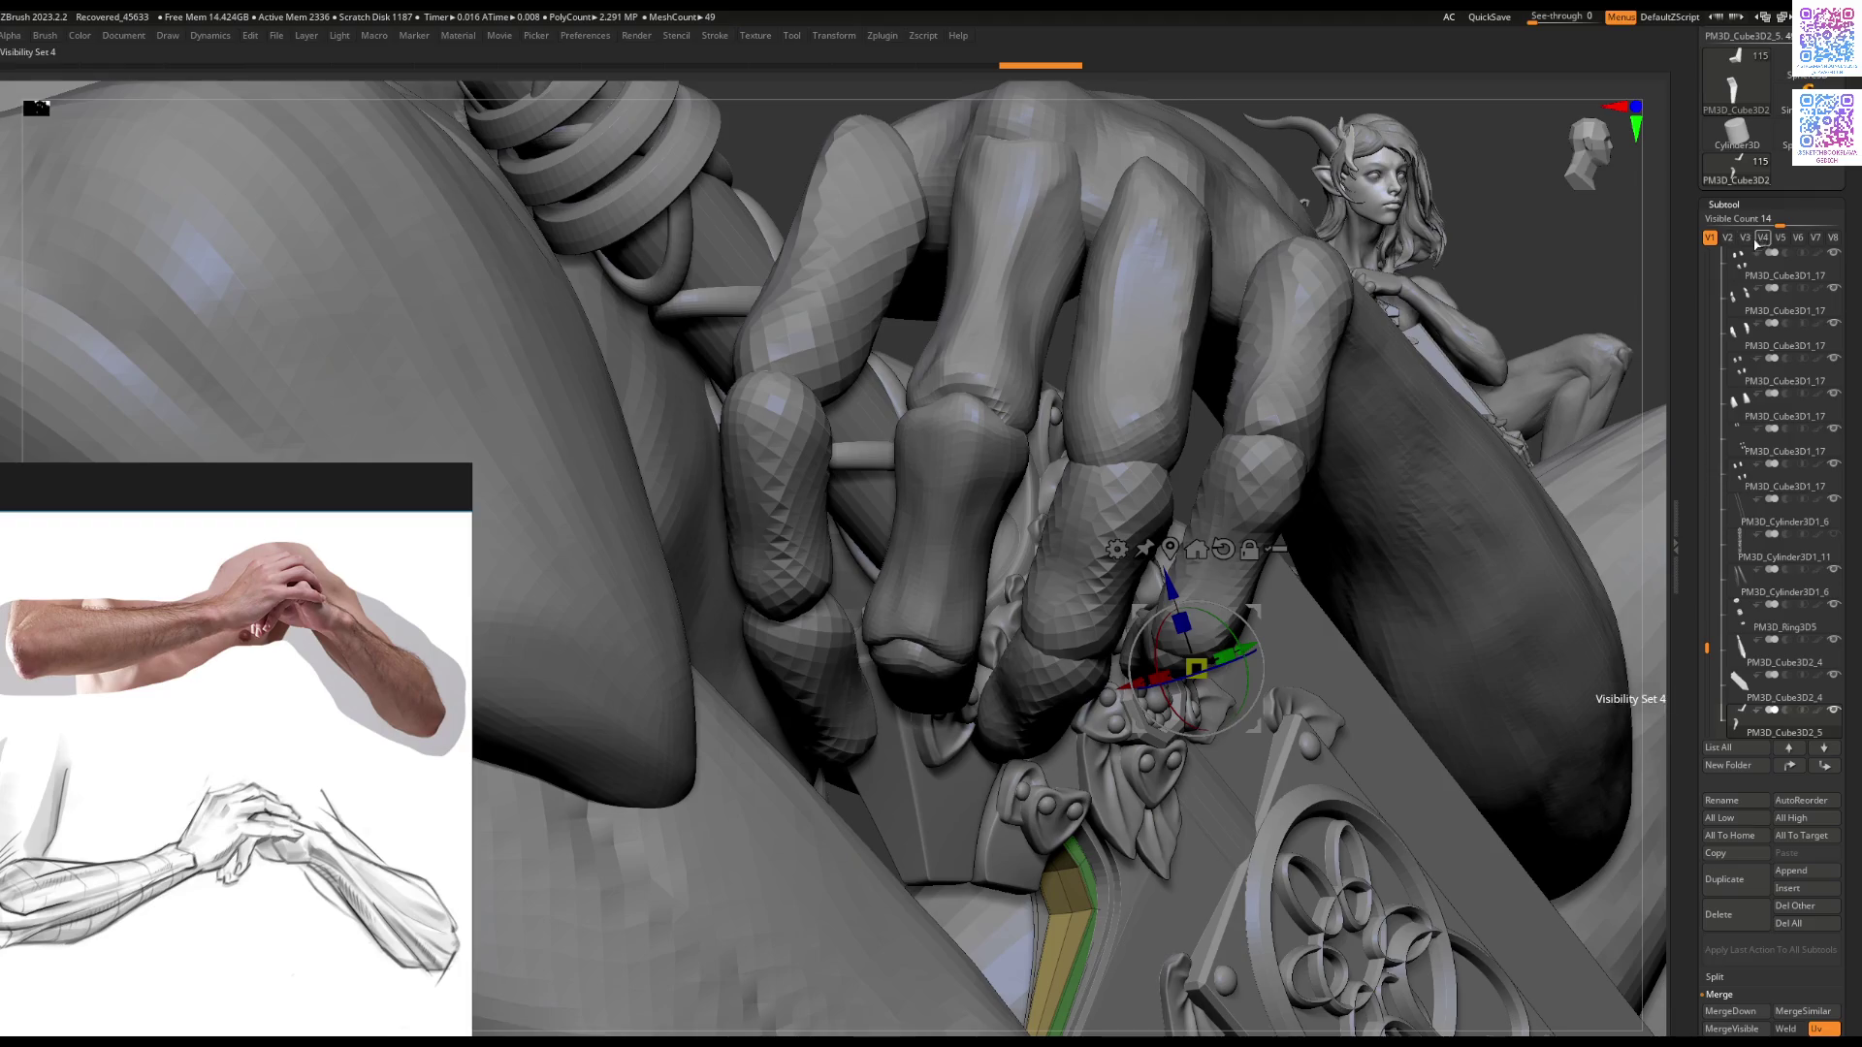
{"action": "right_click_drag", "start_coordinate": [1212, 543], "coordinate": [1170, 470]}
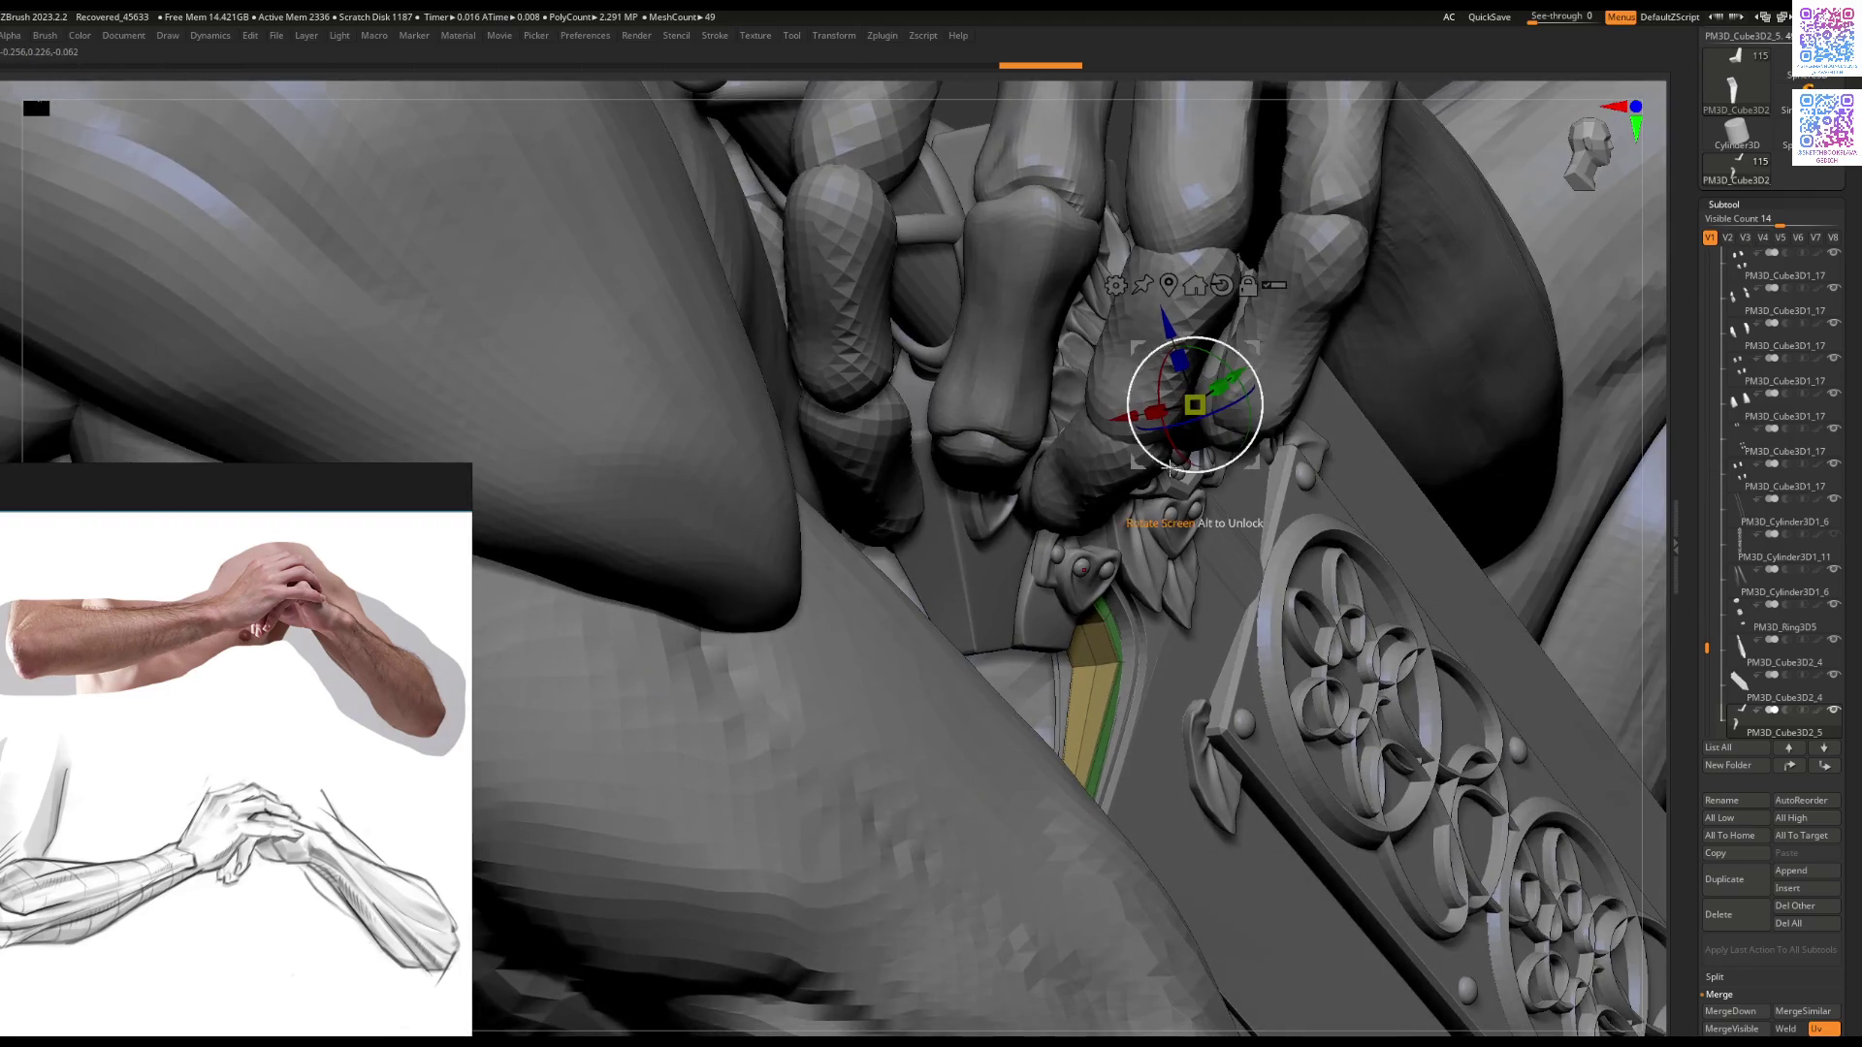
{"action": "mouse_move", "coordinate": [1123, 417]}
{"action": "left_mouse_down"}
{"action": "mouse_move", "coordinate": [1115, 436]}
{"action": "mouse_move", "coordinate": [1117, 418]}
{"action": "left_mouse_up"}
{"action": "left_click_drag", "start_coordinate": [1103, 538], "coordinate": [1056, 501]}
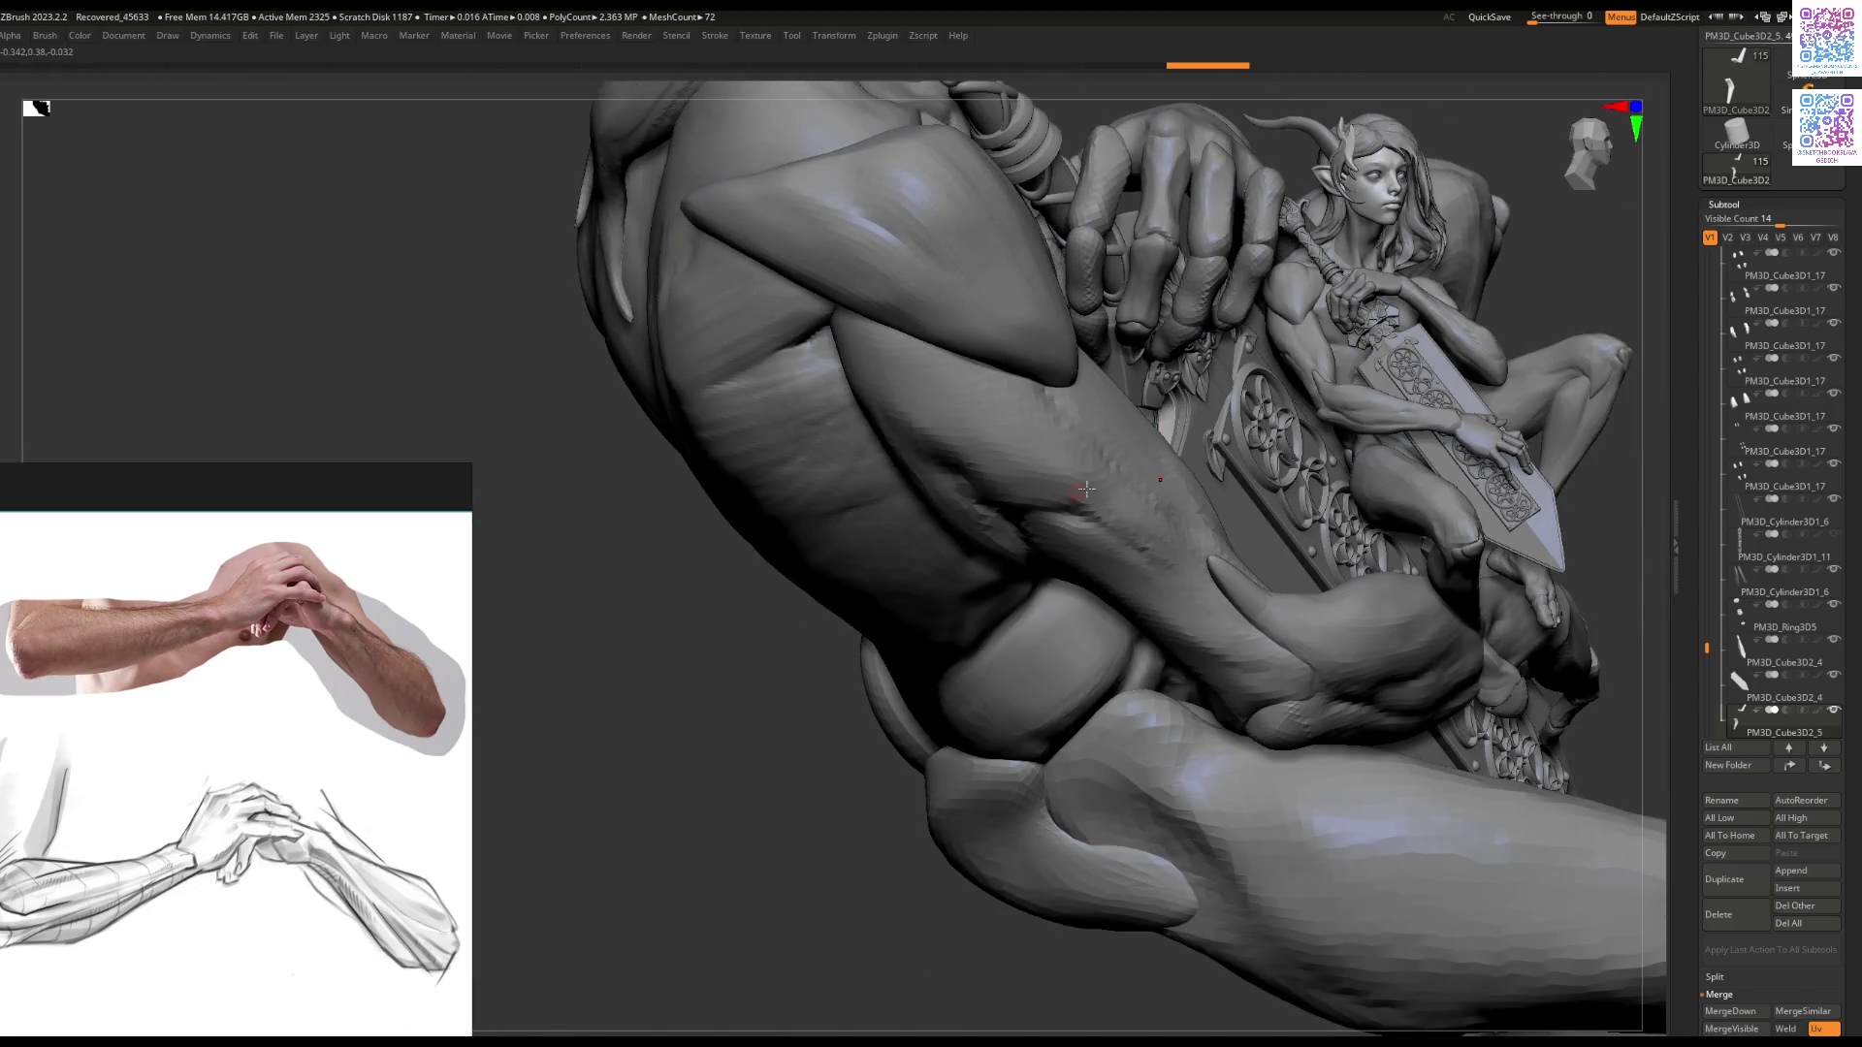
Step: Select the guard plate PM3D_Cube3D2_4 and duplicate it into PM3D_Cube3D2_7
{"action": "right_click_drag", "start_coordinate": [1086, 489], "coordinate": [949, 581]}
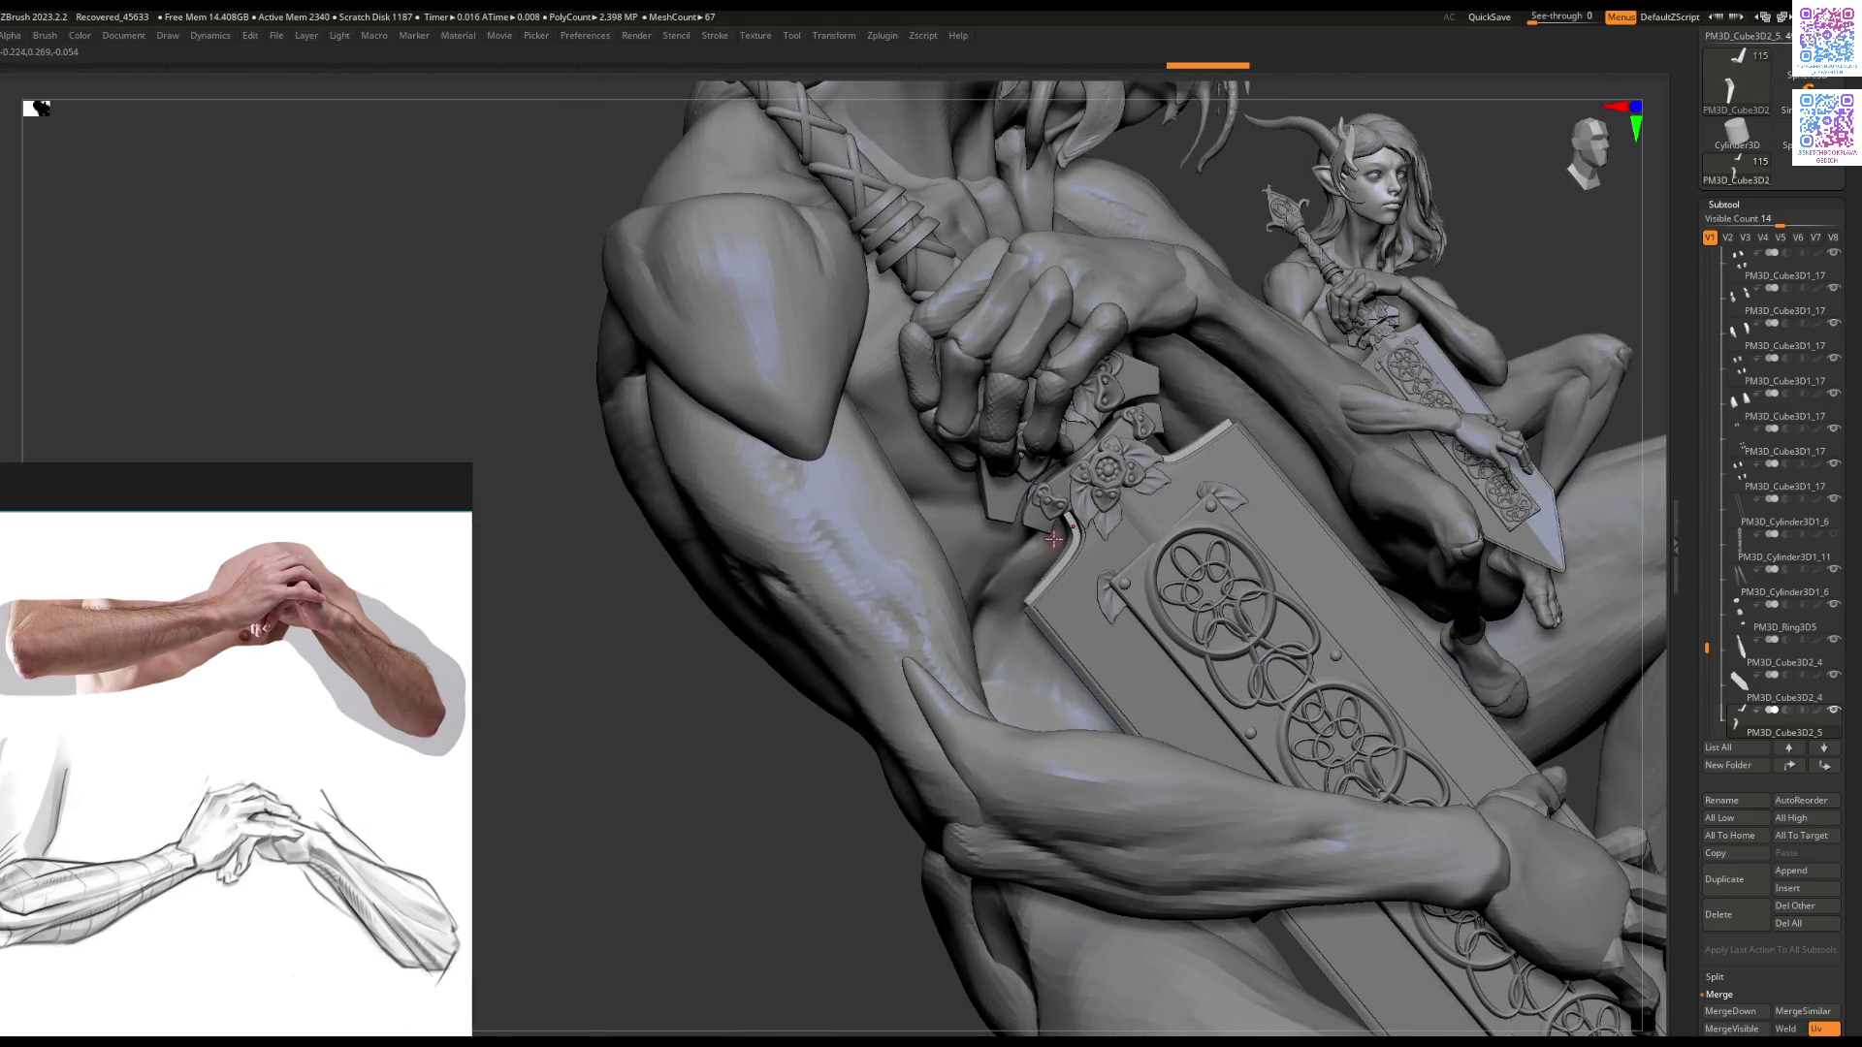
{"action": "right_click_drag", "start_coordinate": [1053, 539], "coordinate": [1005, 632]}
{"action": "left_click", "coordinate": [982, 620], "text": "alt"}
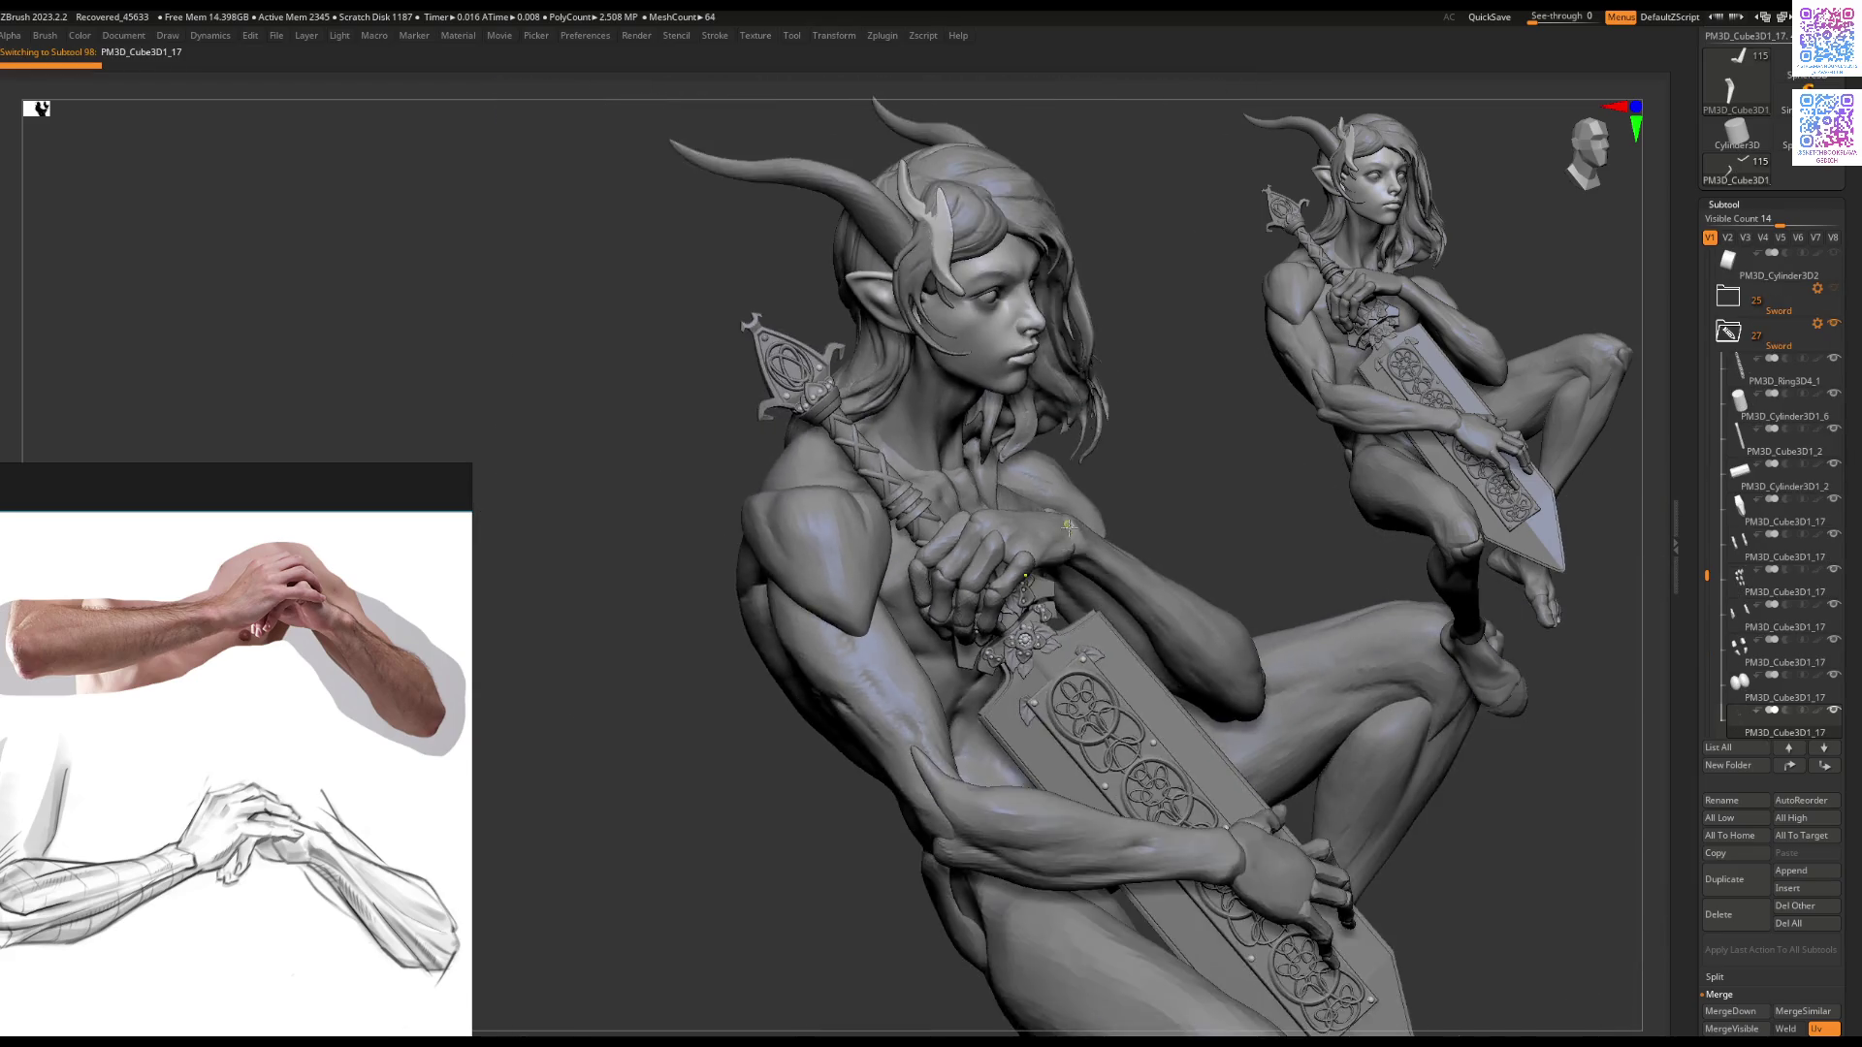
{"action": "mouse_move", "coordinate": [982, 622]}
{"action": "right_mouse_down"}
{"action": "mouse_move", "coordinate": [1098, 536]}
{"action": "mouse_move", "coordinate": [773, 593]}
{"action": "right_mouse_up"}
{"action": "scroll", "coordinate": [773, 593], "scroll_direction": "up", "scroll_amount": 3}
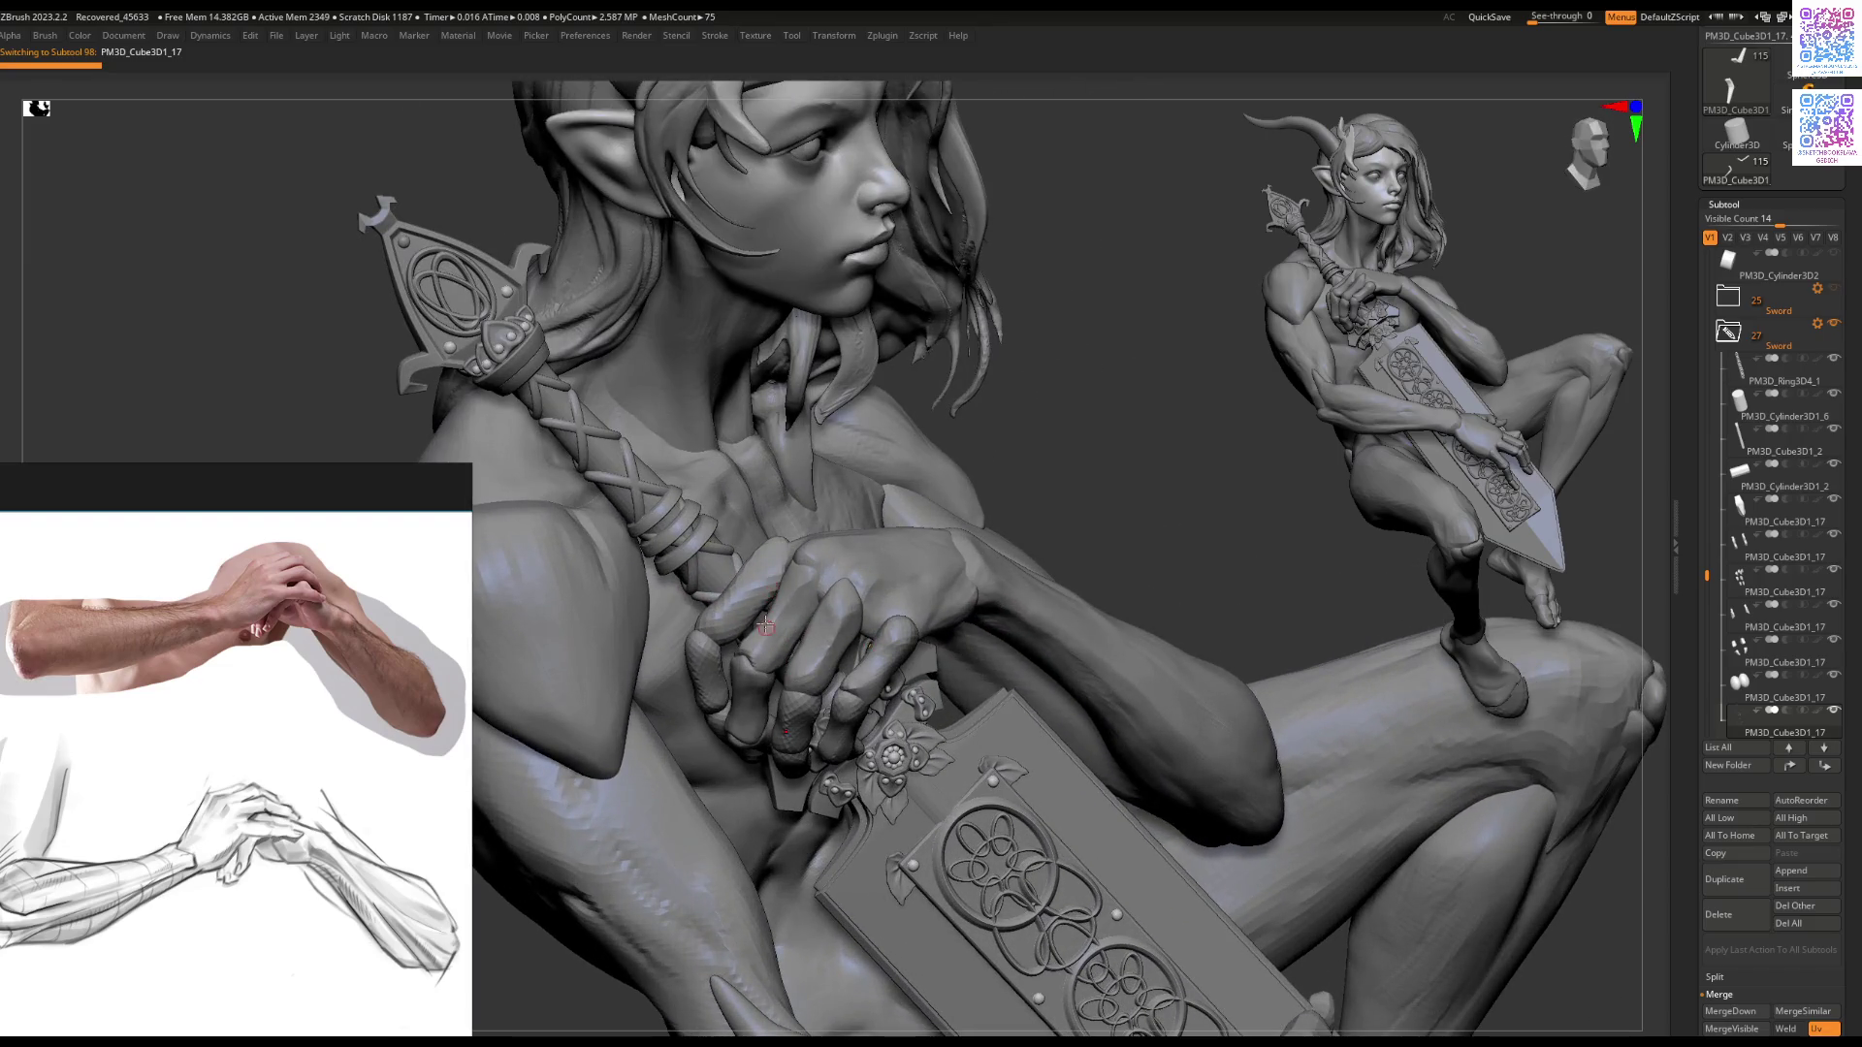
{"action": "mouse_move", "coordinate": [817, 665]}
{"action": "right_mouse_down"}
{"action": "mouse_move", "coordinate": [804, 623]}
{"action": "mouse_move", "coordinate": [780, 632]}
{"action": "mouse_move", "coordinate": [652, 504]}
{"action": "mouse_move", "coordinate": [669, 580]}
{"action": "mouse_move", "coordinate": [749, 566]}
{"action": "right_mouse_up"}
{"action": "left_click", "coordinate": [769, 564], "text": "alt"}
{"action": "mouse_move", "coordinate": [812, 626]}
{"action": "right_mouse_down"}
{"action": "mouse_move", "coordinate": [838, 613]}
{"action": "mouse_move", "coordinate": [818, 599]}
{"action": "right_mouse_up"}
{"action": "key", "text": "ctrl+shift+d"}
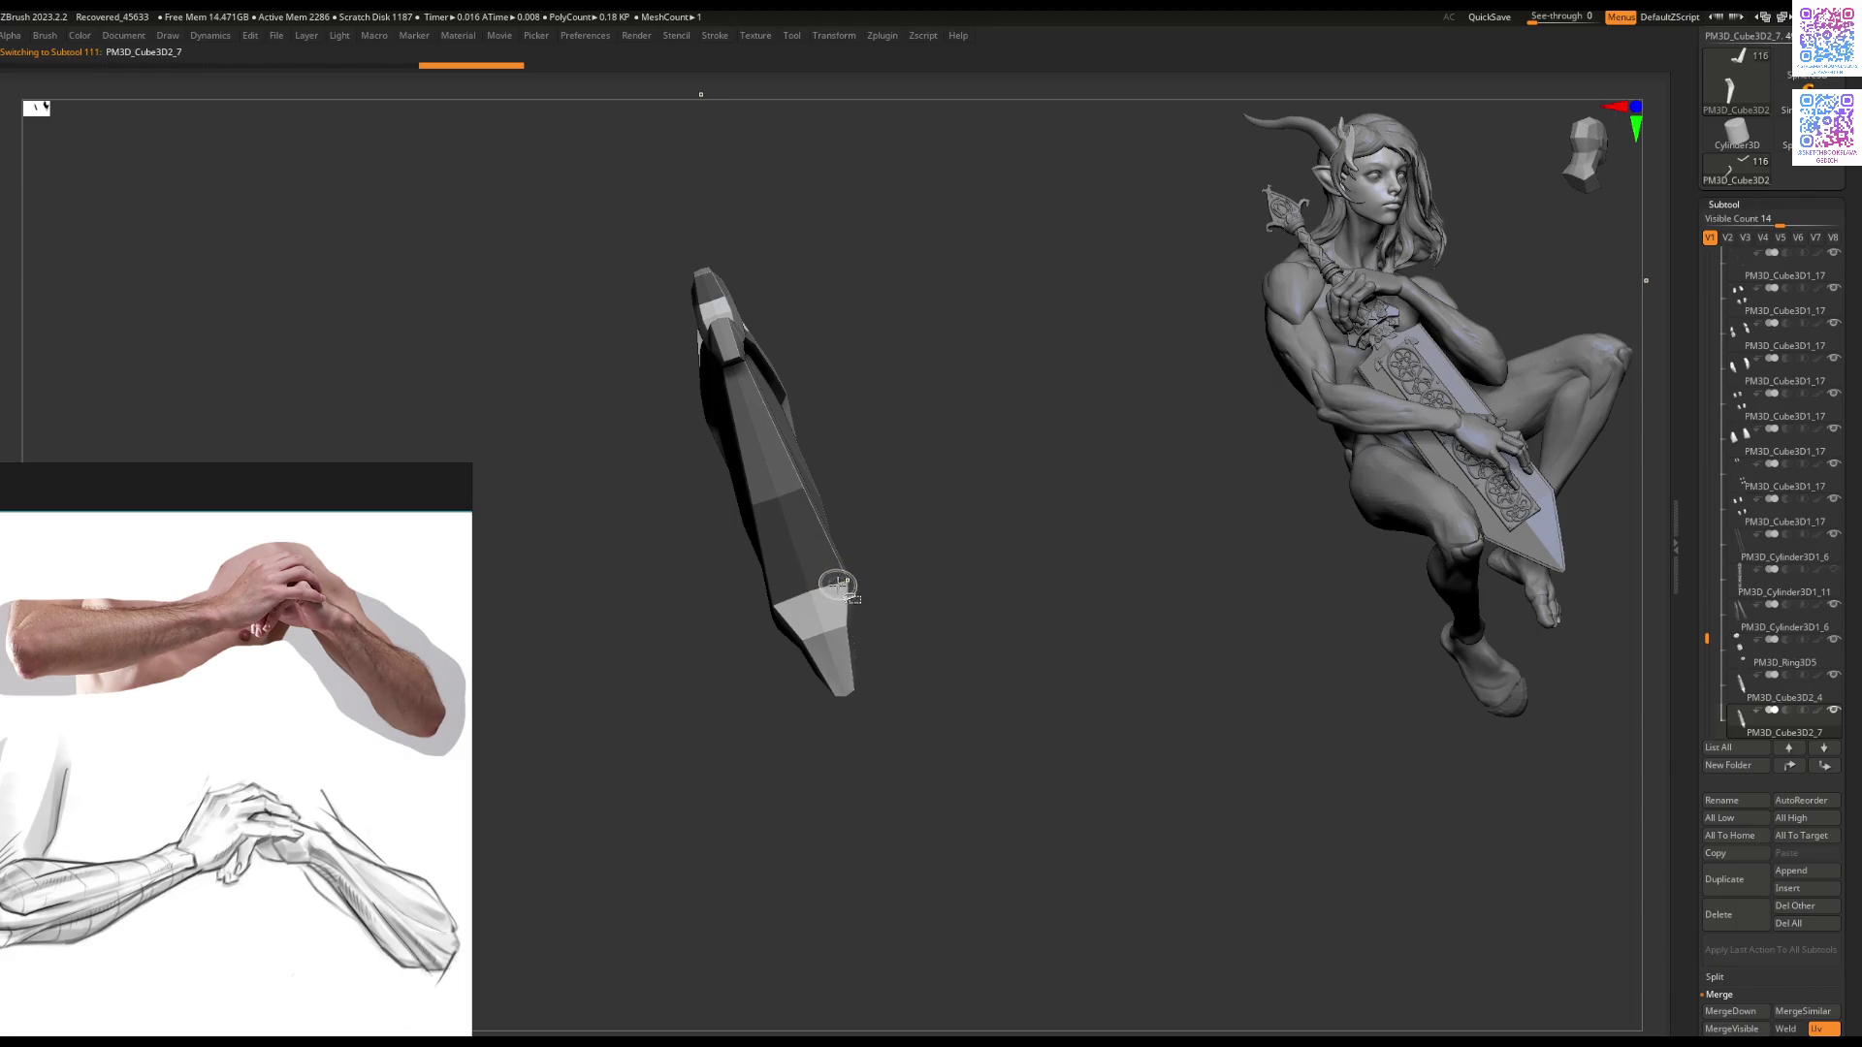
Step: Hide the purple polygroups on the PM3D_Cube3D2_7 copy and Del Hidden to leave a small strip
{"action": "key", "text": "shift+f"}
{"action": "mouse_move", "coordinate": [823, 590]}
{"action": "right_mouse_down"}
{"action": "mouse_move", "coordinate": [861, 545]}
{"action": "mouse_move", "coordinate": [811, 540]}
{"action": "mouse_move", "coordinate": [802, 560]}
{"action": "right_mouse_up"}
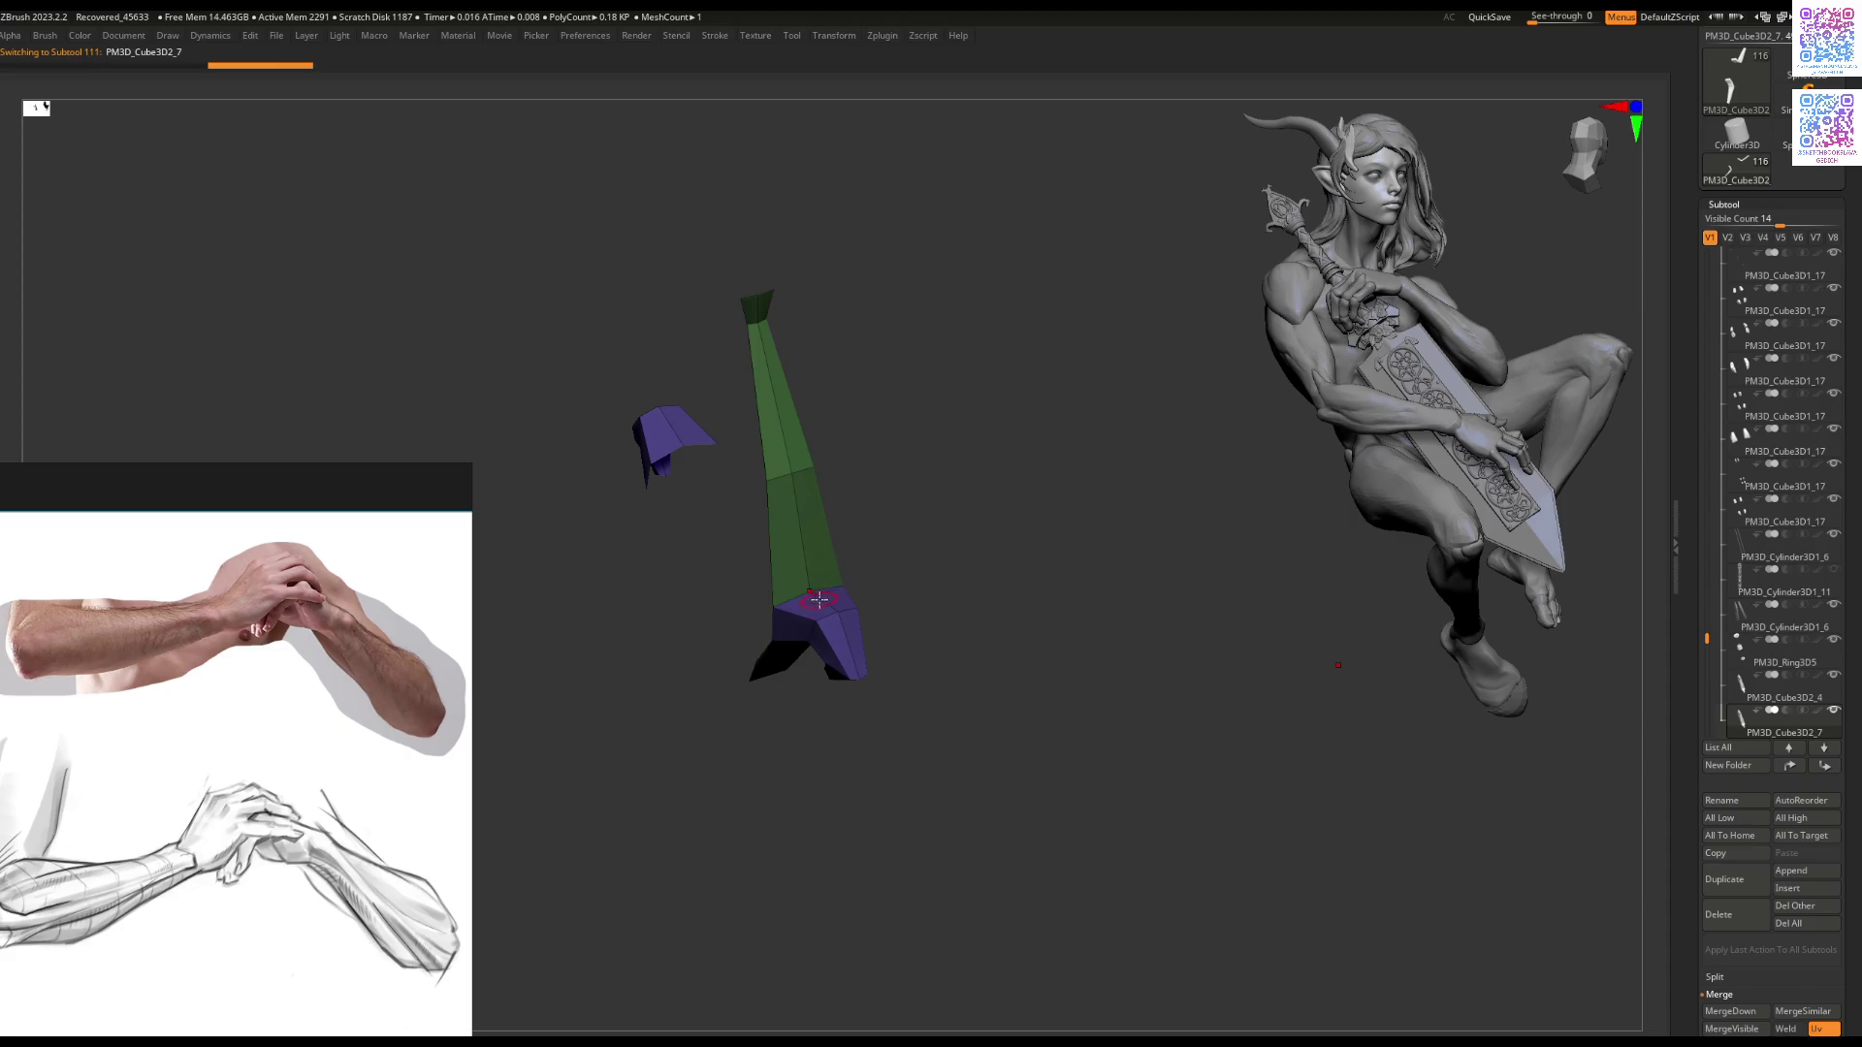
{"action": "left_click", "coordinate": [819, 600], "text": "ctrl+alt+shift"}
{"action": "mouse_move", "coordinate": [795, 642]}
{"action": "right_mouse_down"}
{"action": "mouse_move", "coordinate": [776, 645]}
{"action": "mouse_move", "coordinate": [844, 611]}
{"action": "mouse_move", "coordinate": [819, 591]}
{"action": "mouse_move", "coordinate": [840, 670]}
{"action": "mouse_move", "coordinate": [872, 616]}
{"action": "right_mouse_up"}
{"action": "left_click", "coordinate": [790, 653], "text": "ctrl+shift"}
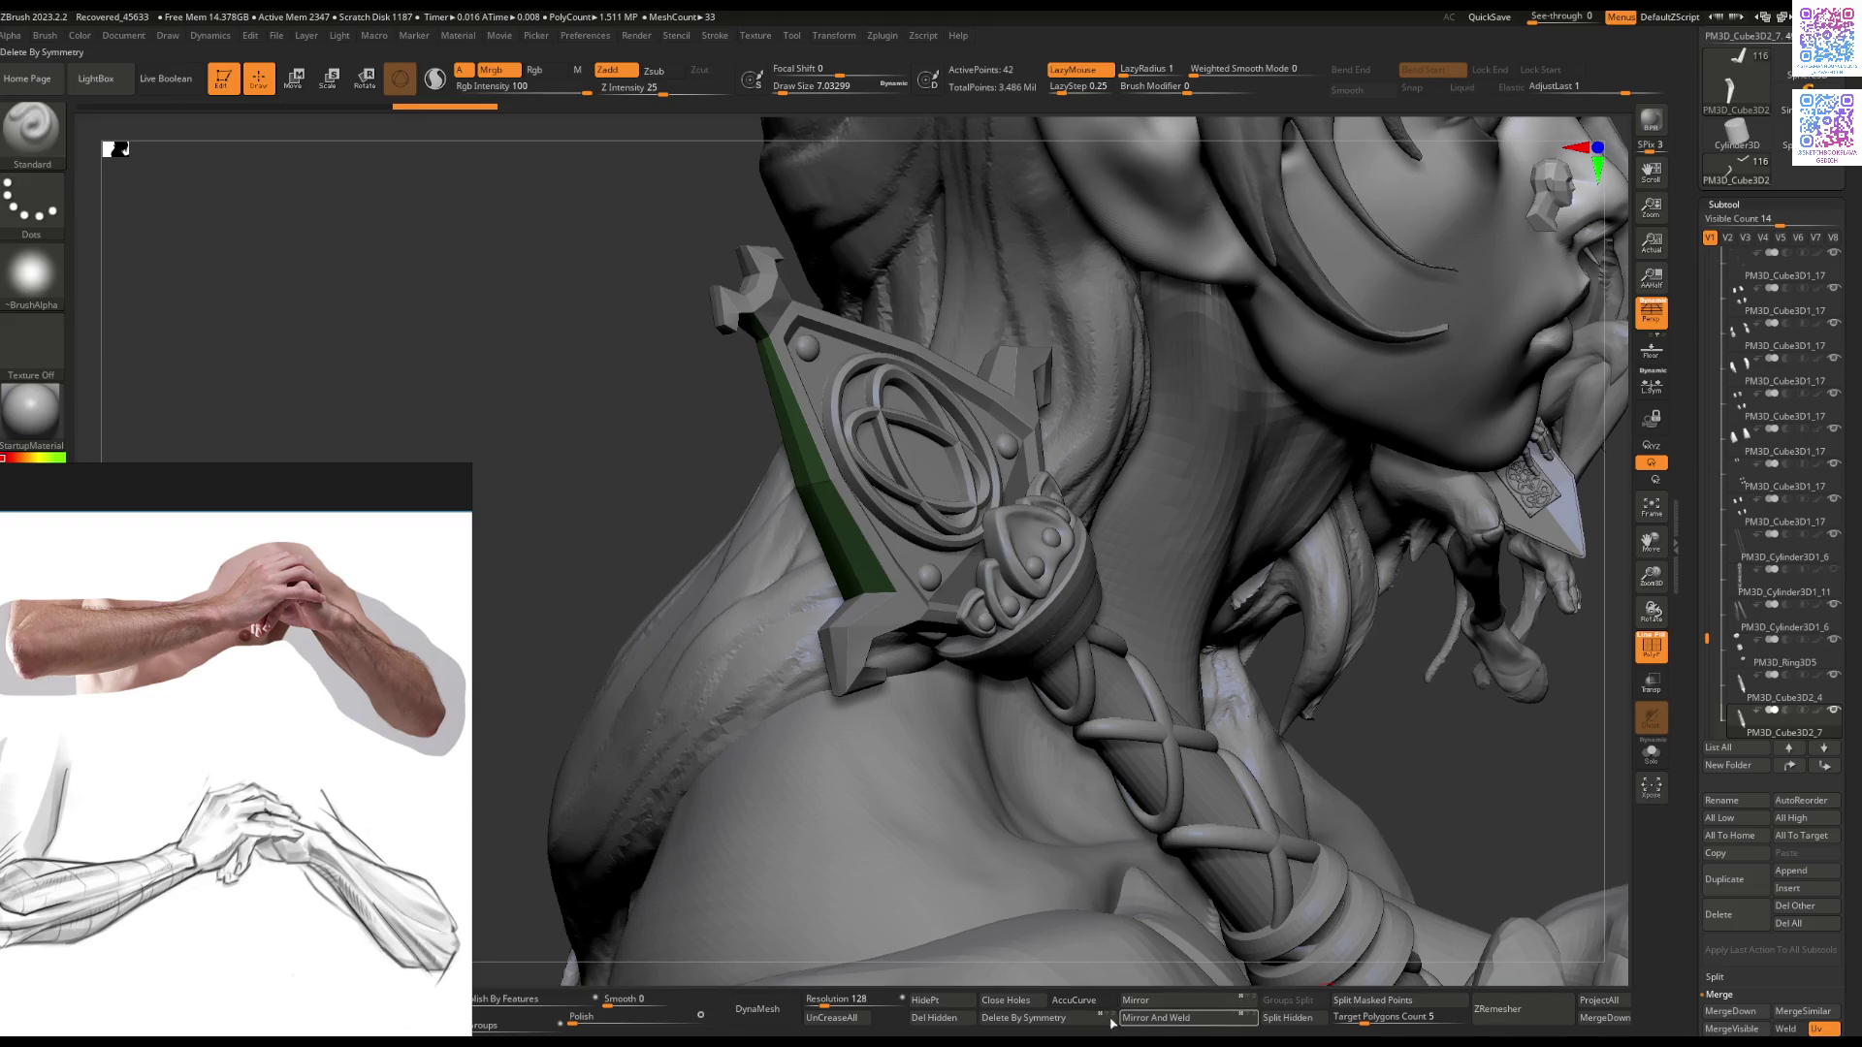
{"action": "left_click", "coordinate": [936, 1018]}
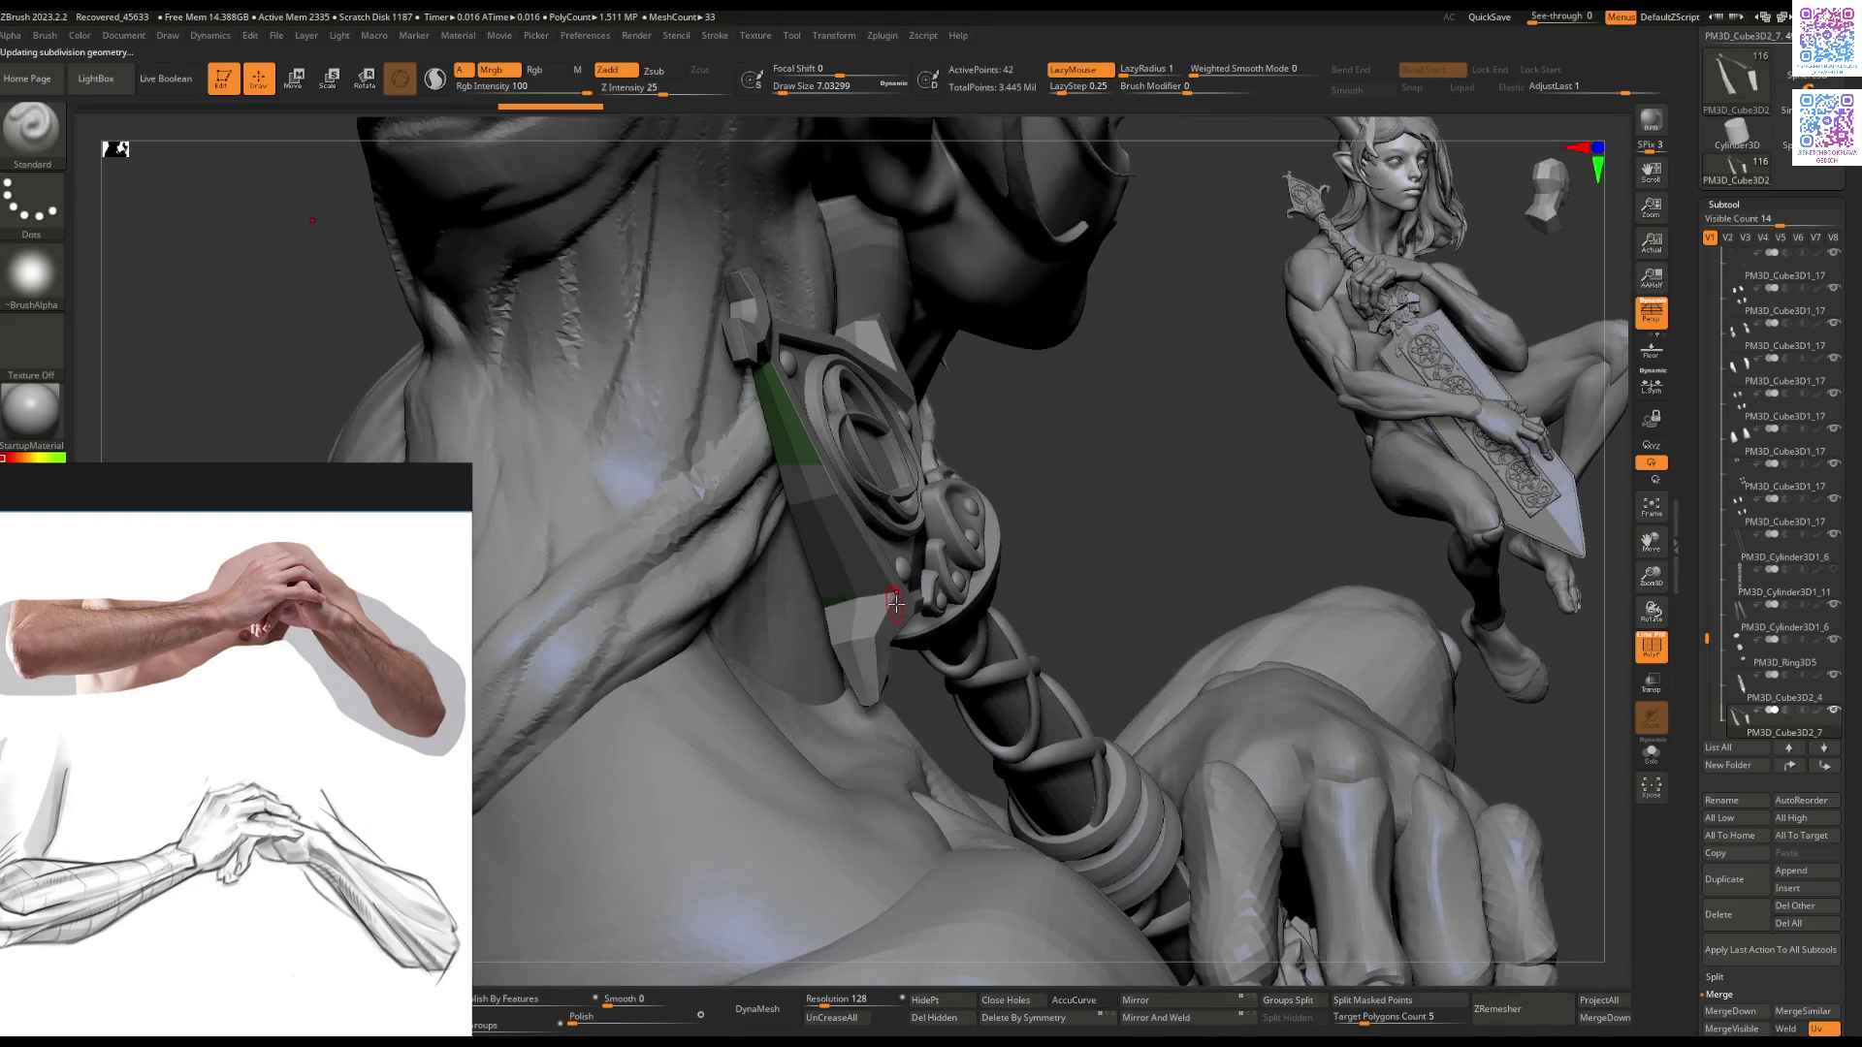
{"action": "left_click", "coordinate": [893, 608], "text": "alt"}
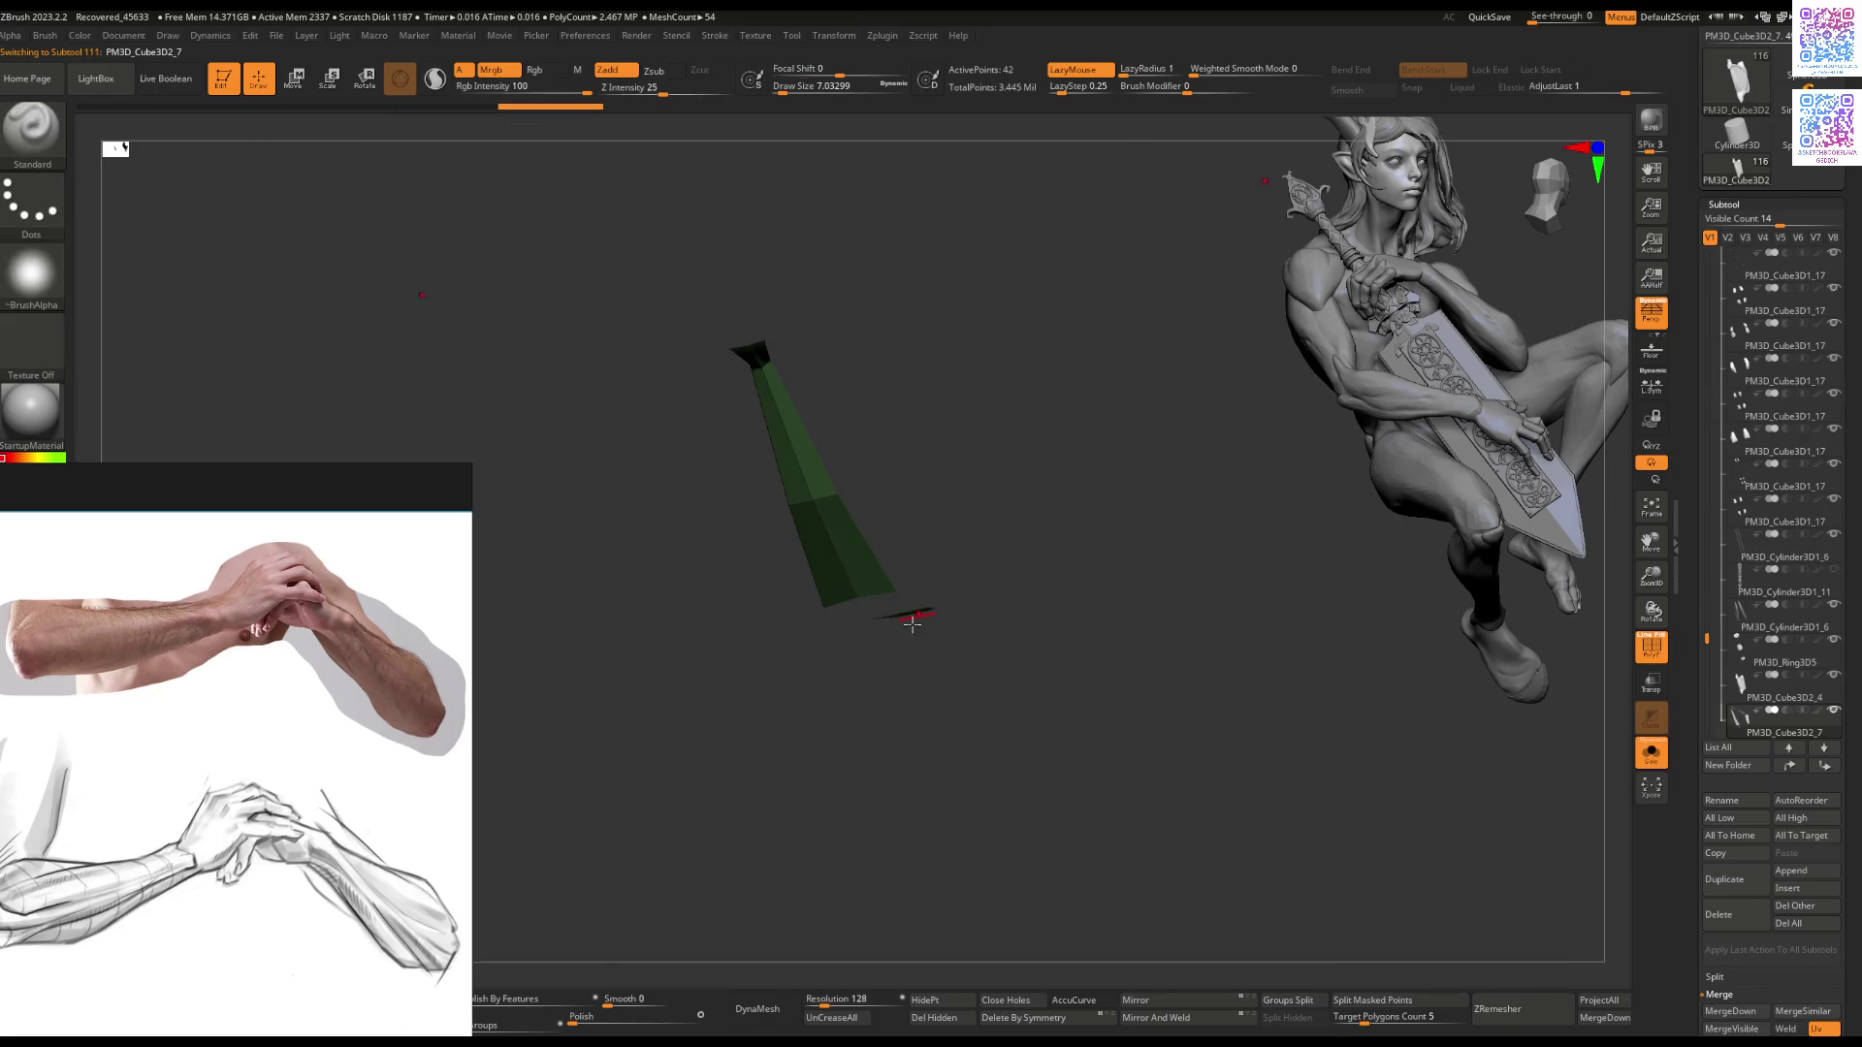
{"action": "mouse_move", "coordinate": [912, 623]}
{"action": "left_mouse_down"}
{"action": "mouse_move", "coordinate": [877, 642]}
{"action": "mouse_move", "coordinate": [867, 683]}
{"action": "mouse_move", "coordinate": [848, 621]}
{"action": "mouse_move", "coordinate": [907, 652]}
{"action": "mouse_move", "coordinate": [872, 610]}
{"action": "mouse_move", "coordinate": [859, 624]}
{"action": "left_mouse_up"}
{"action": "key", "text": "r"}
Step: Reposition the copied strip pieces with ZModeler edge-loop Transpose and the Move gizmo
{"action": "key", "text": "q"}
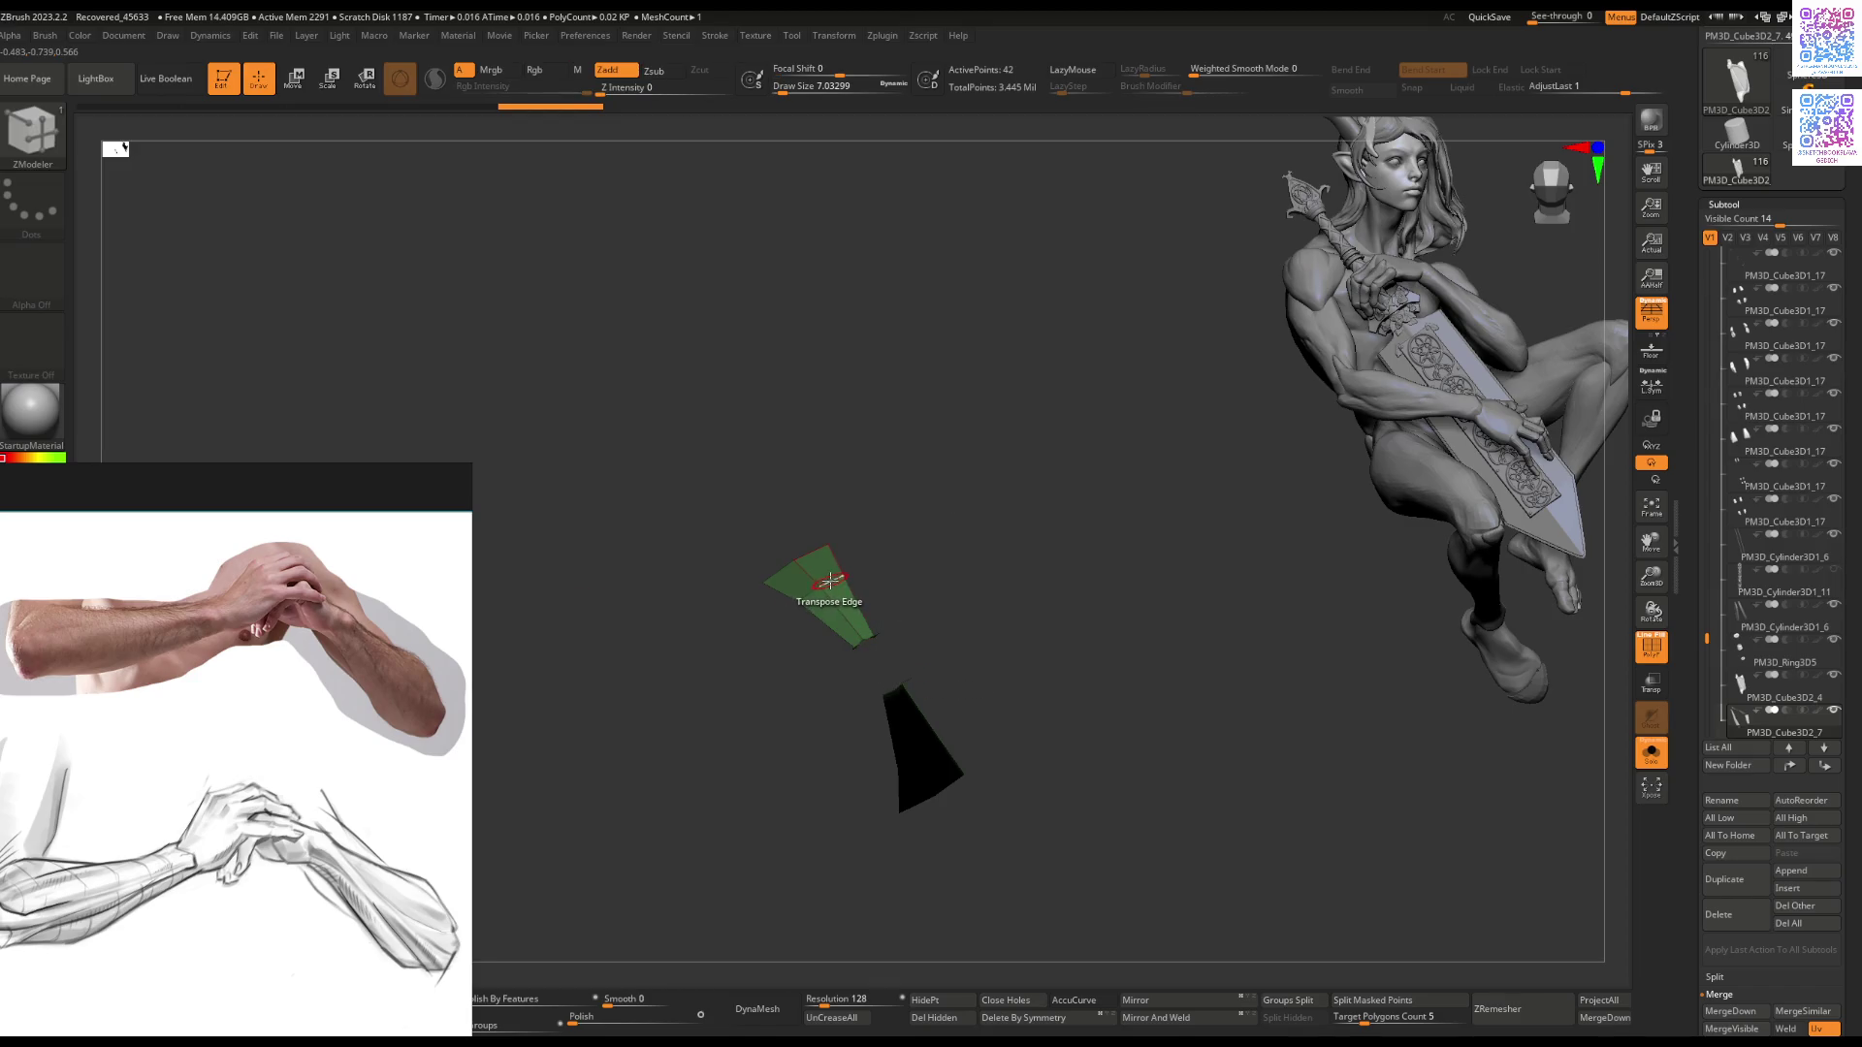
{"action": "key", "text": "space"}
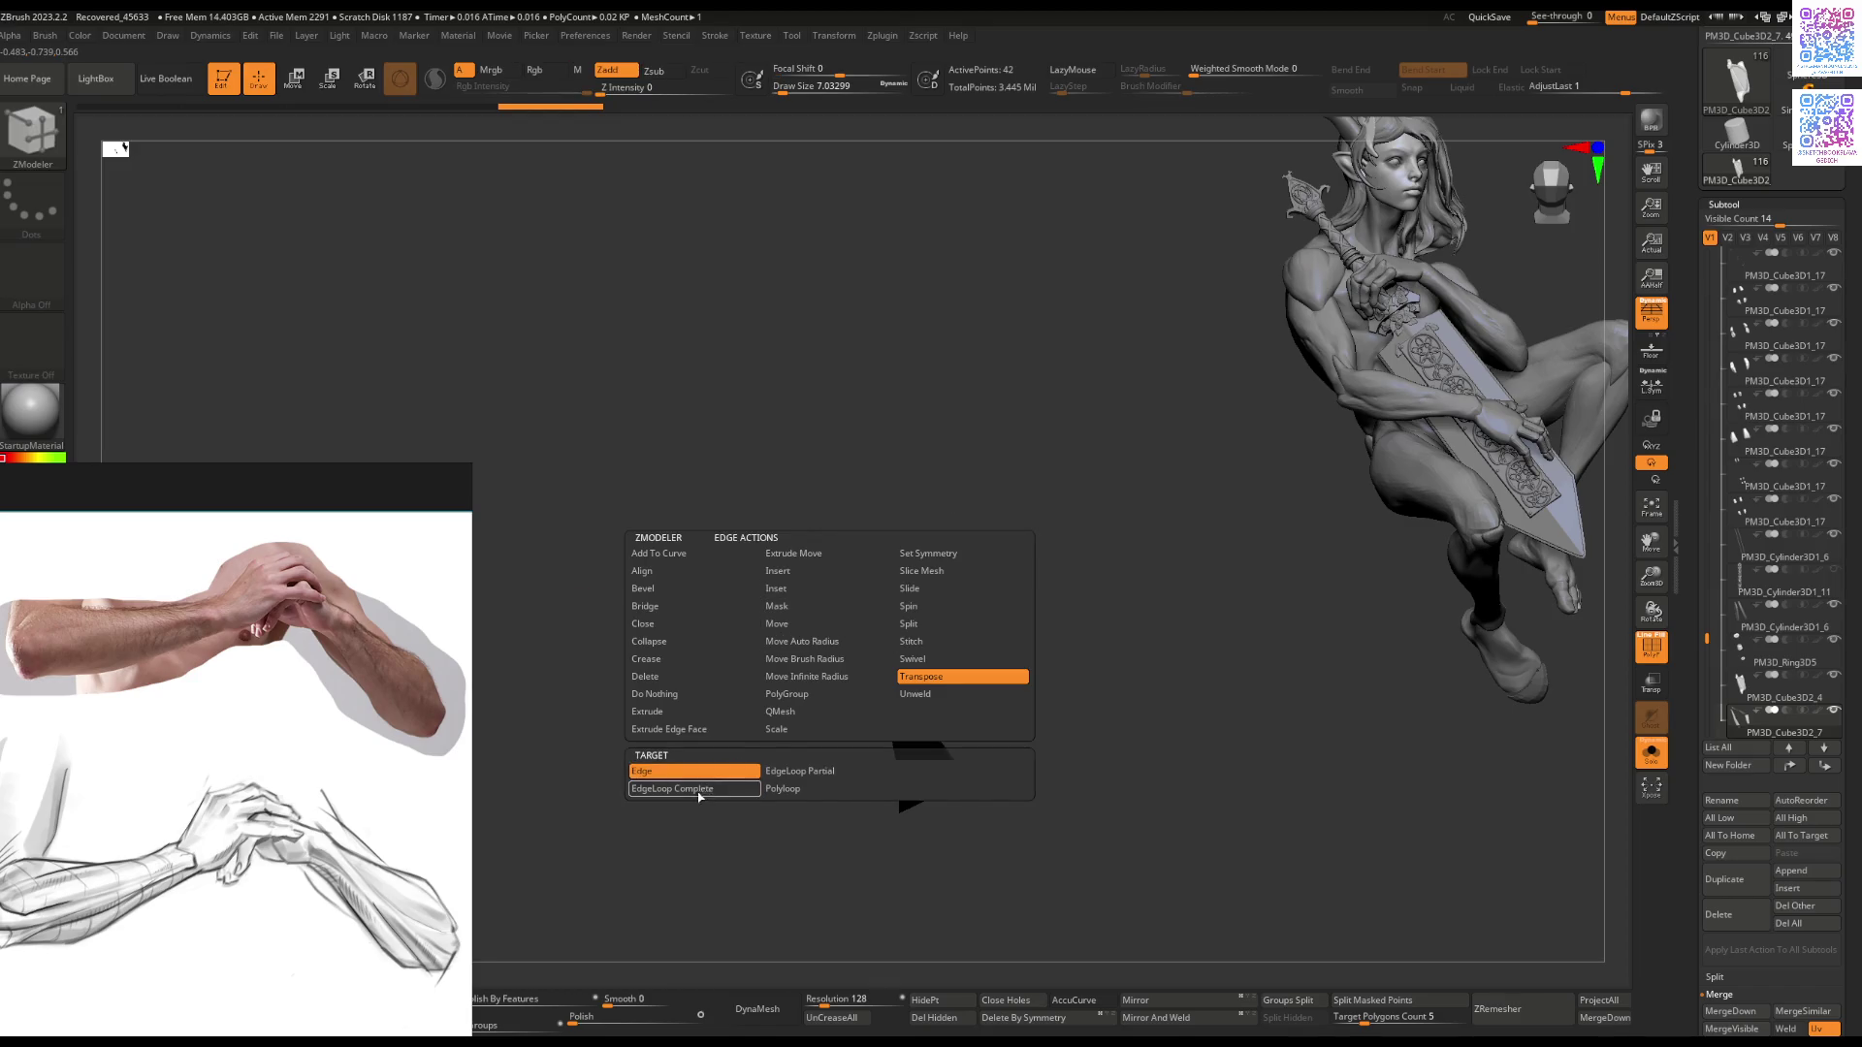
{"action": "left_click", "coordinate": [698, 789]}
{"action": "key", "text": "w"}
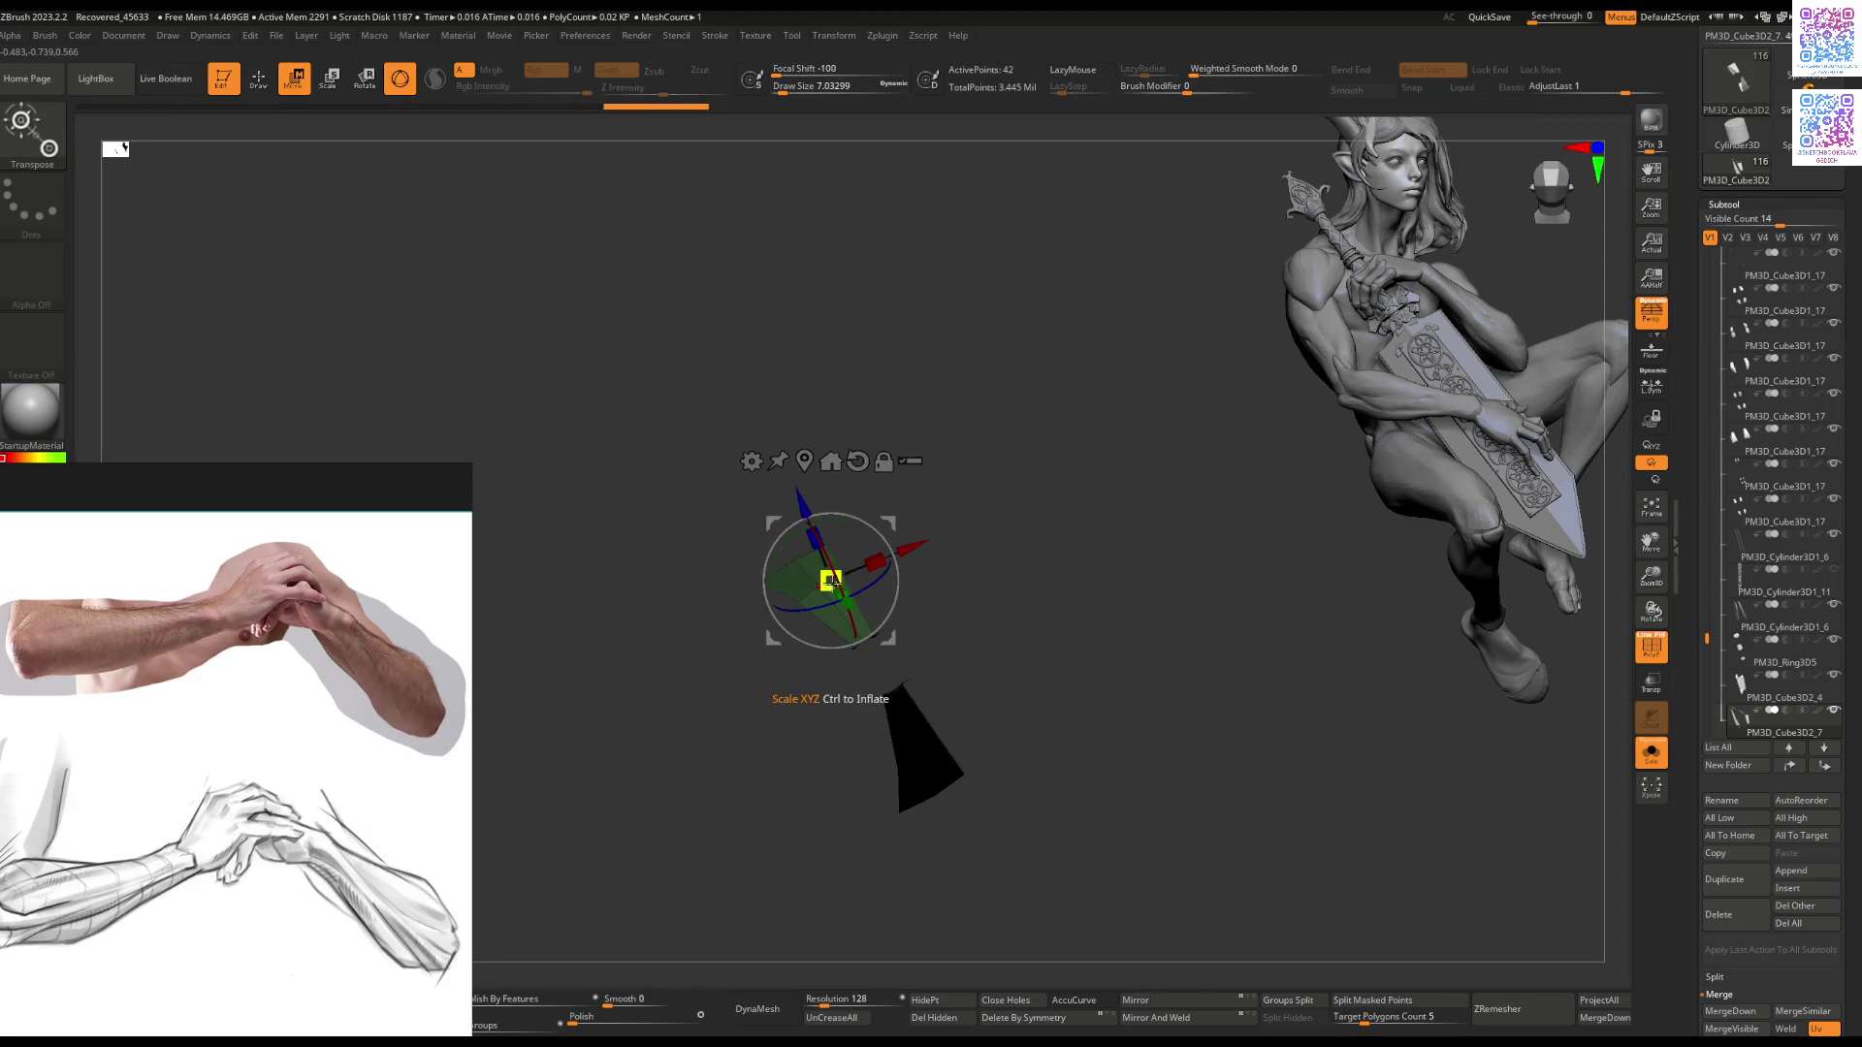
{"action": "mouse_move", "coordinate": [888, 603]}
{"action": "left_mouse_down"}
{"action": "mouse_move", "coordinate": [868, 609]}
{"action": "mouse_move", "coordinate": [962, 638]}
{"action": "mouse_move", "coordinate": [949, 653]}
{"action": "left_mouse_up"}
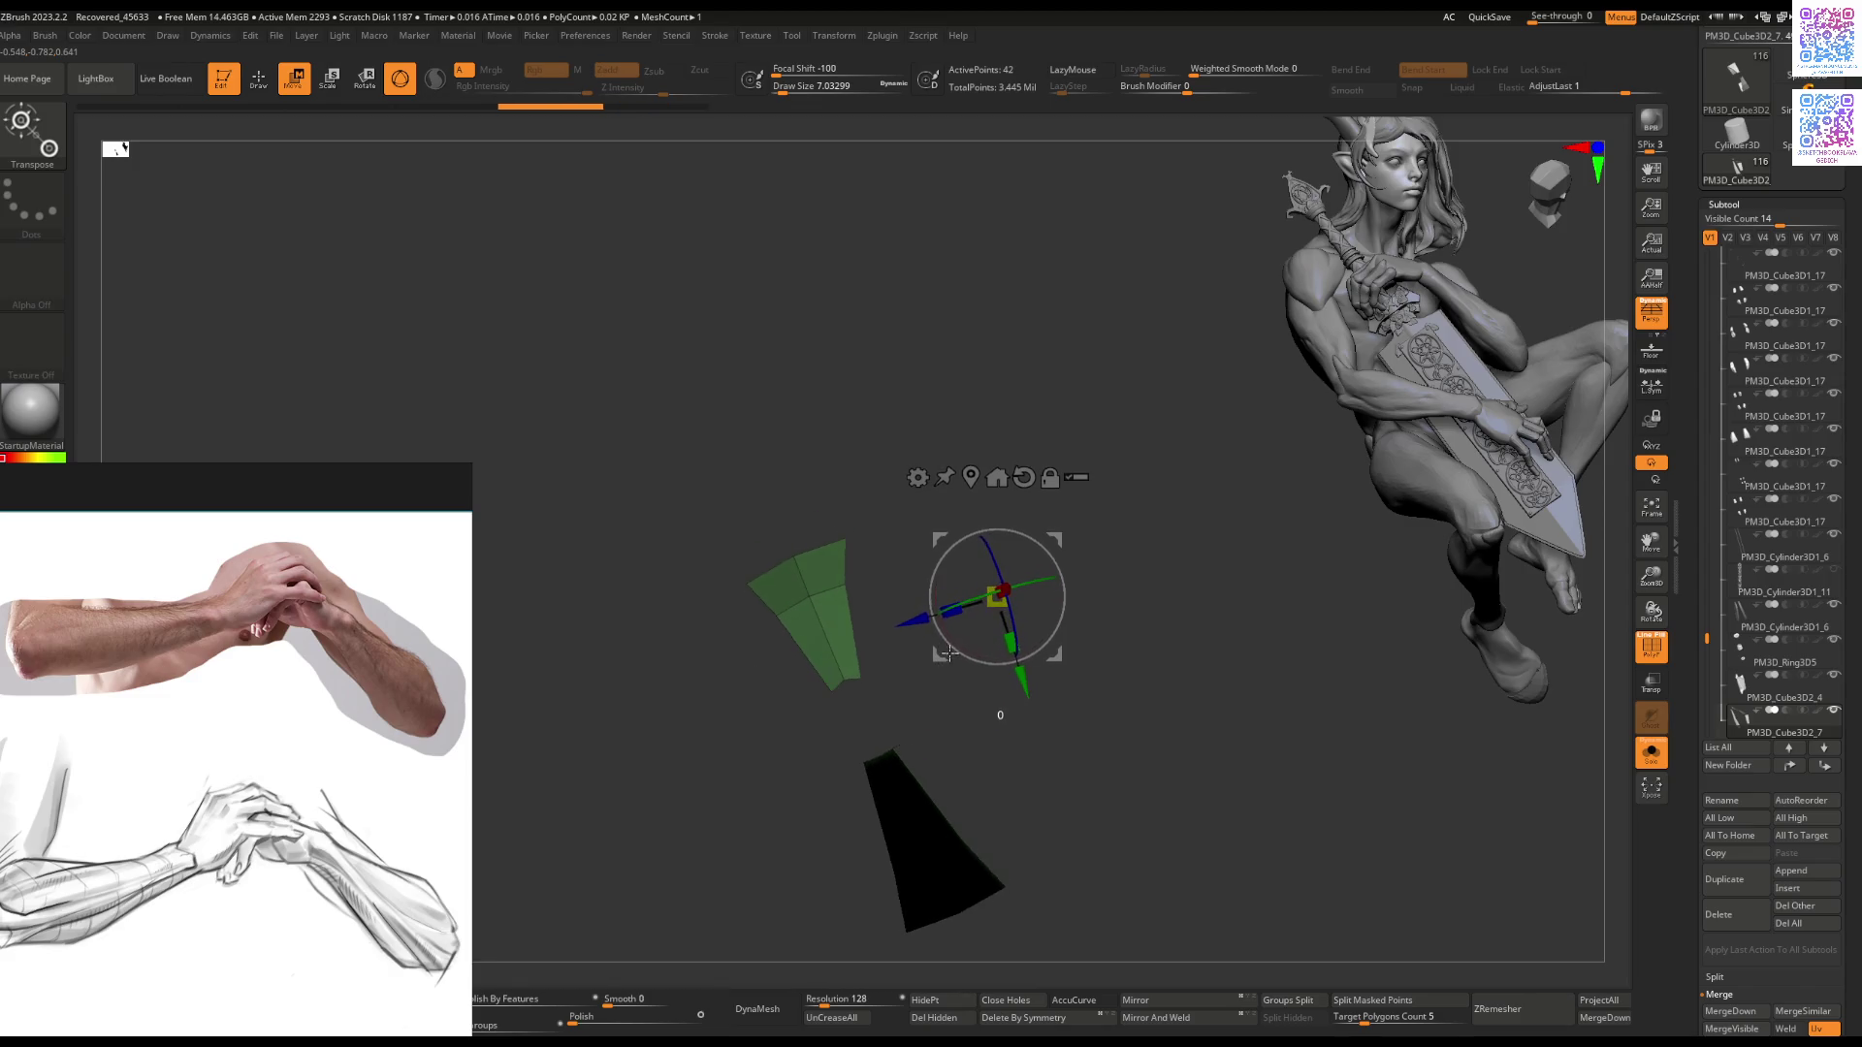
{"action": "left_click_drag", "start_coordinate": [1049, 531], "coordinate": [932, 658]}
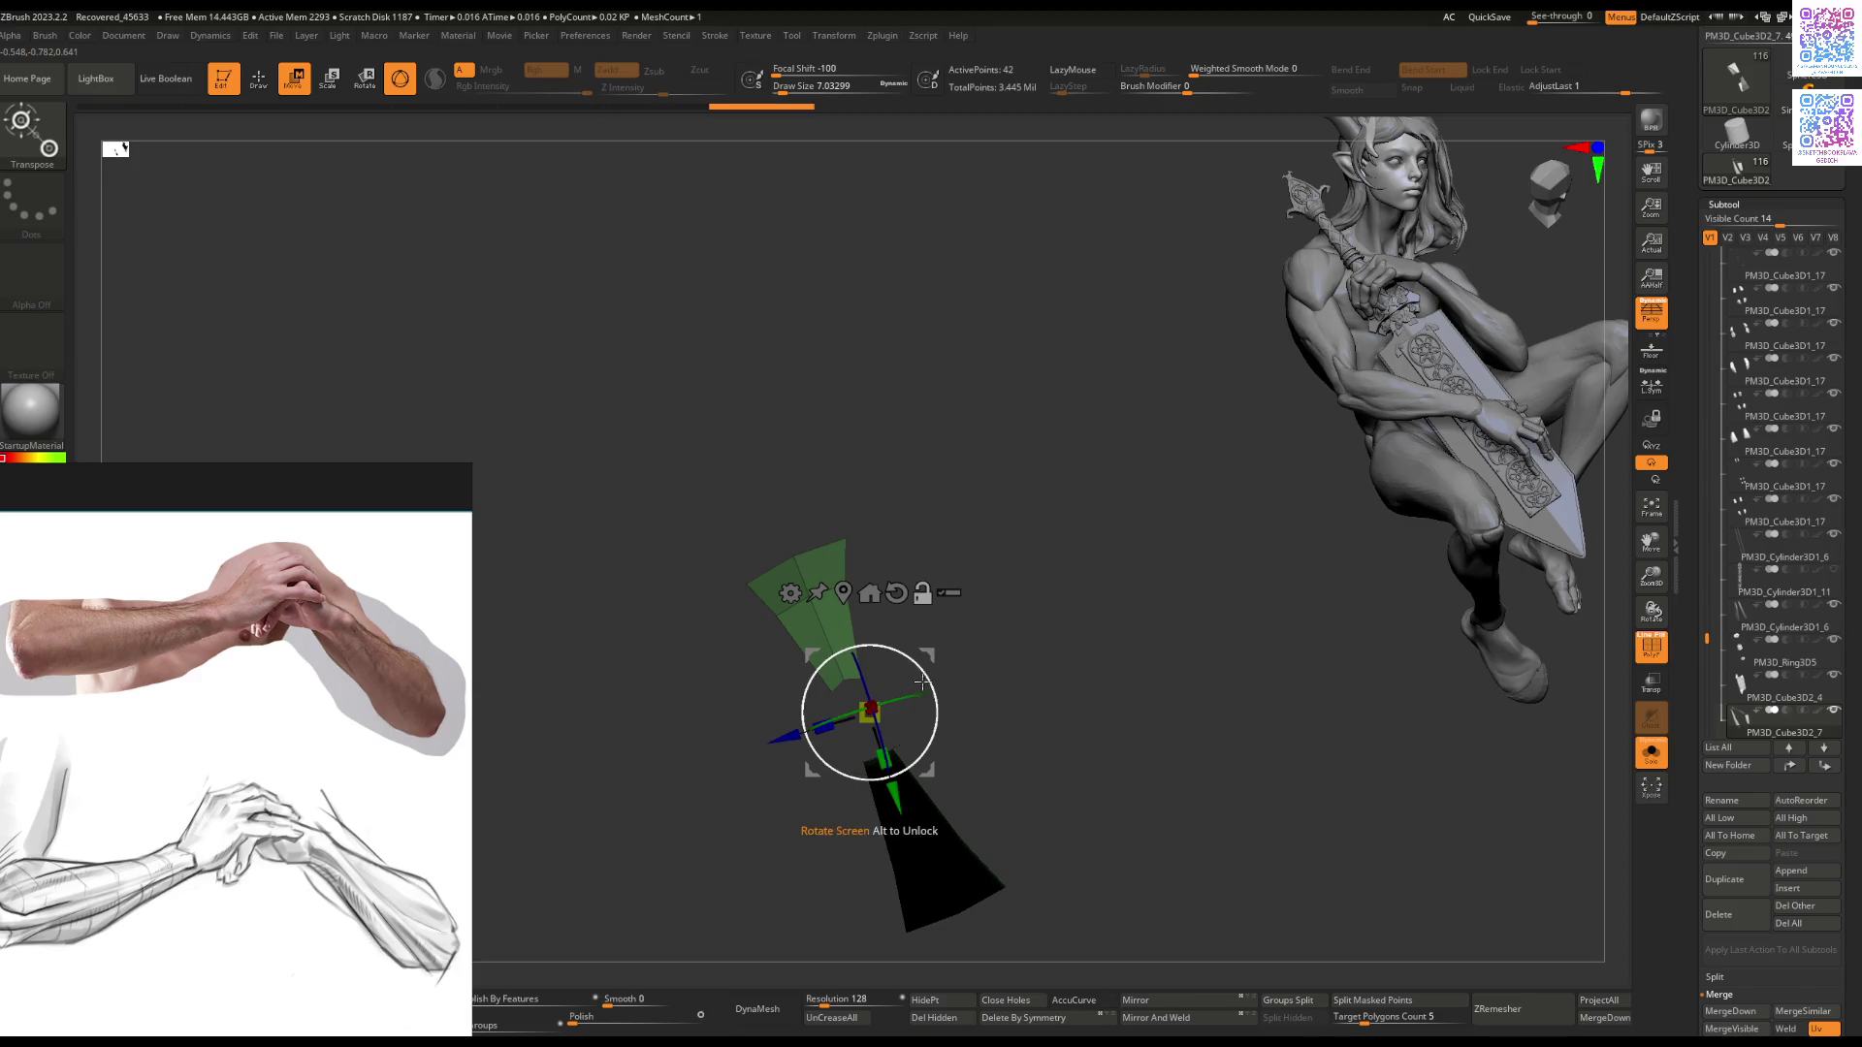
{"action": "left_click_drag", "start_coordinate": [924, 672], "coordinate": [919, 662]}
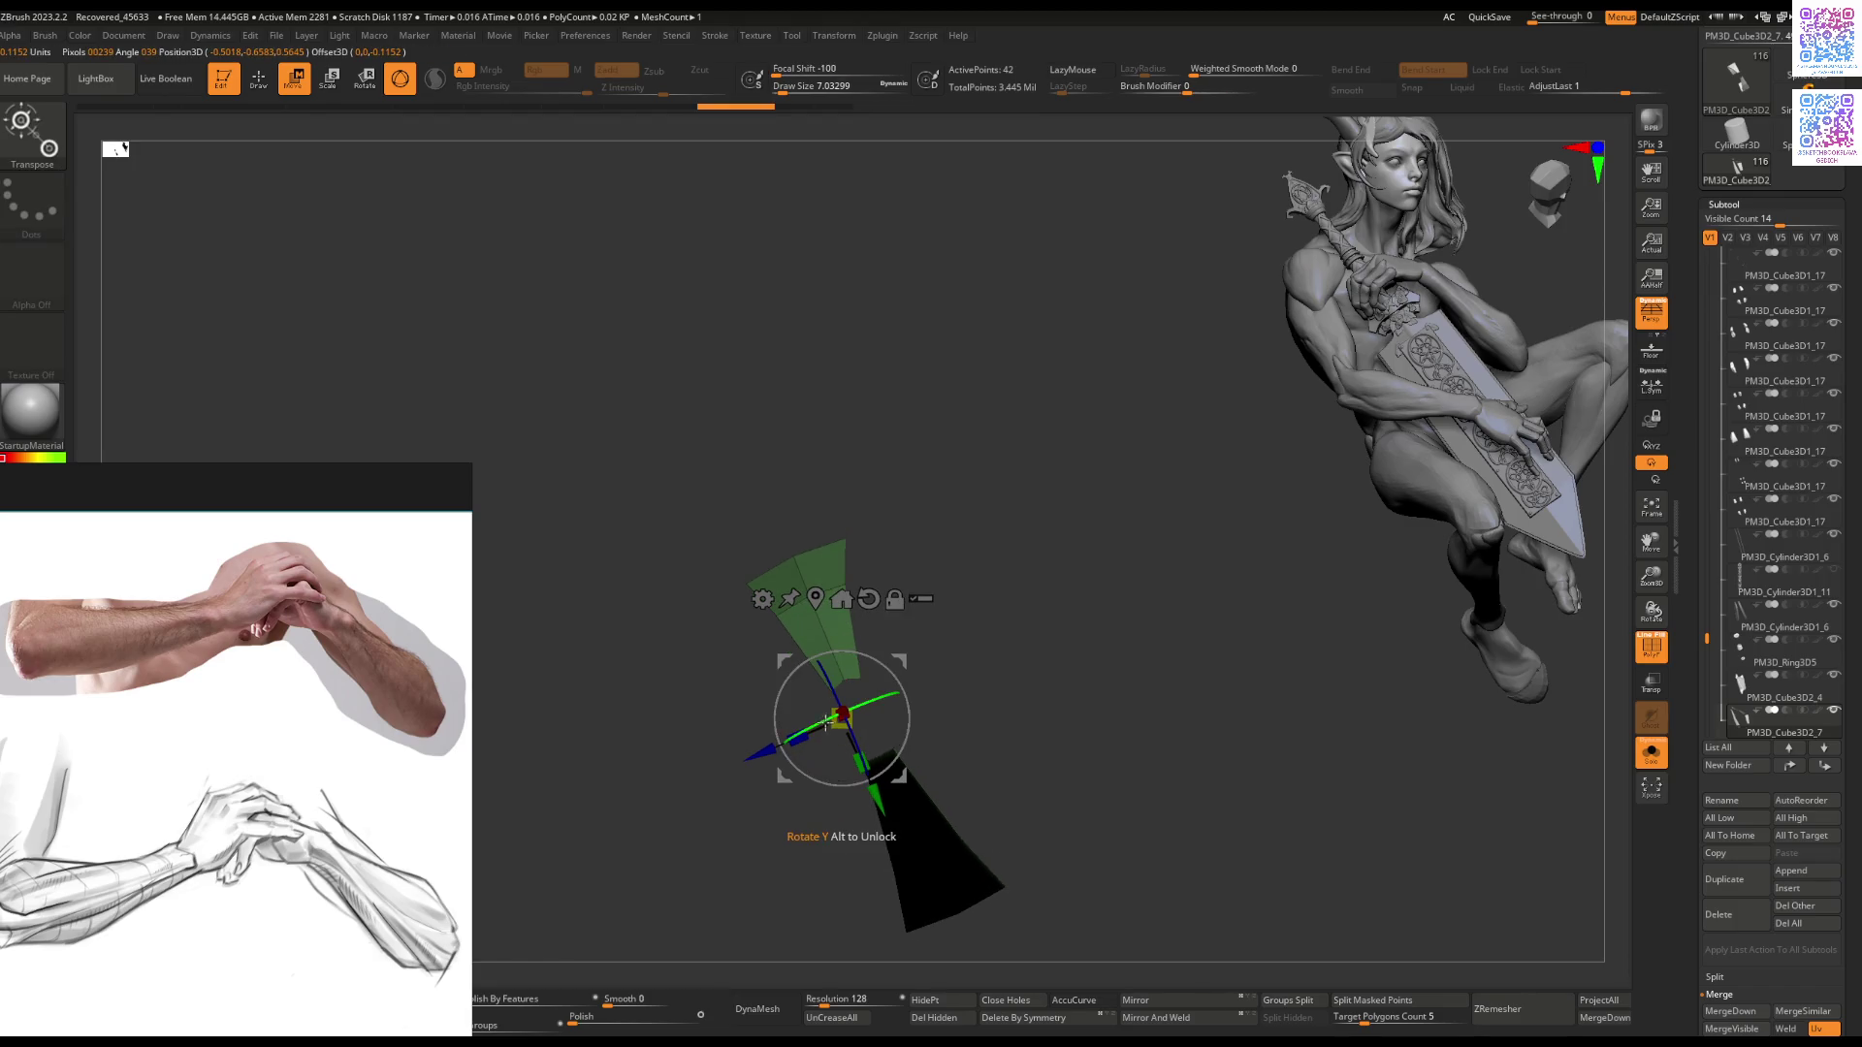
{"action": "key", "text": "ctrl"}
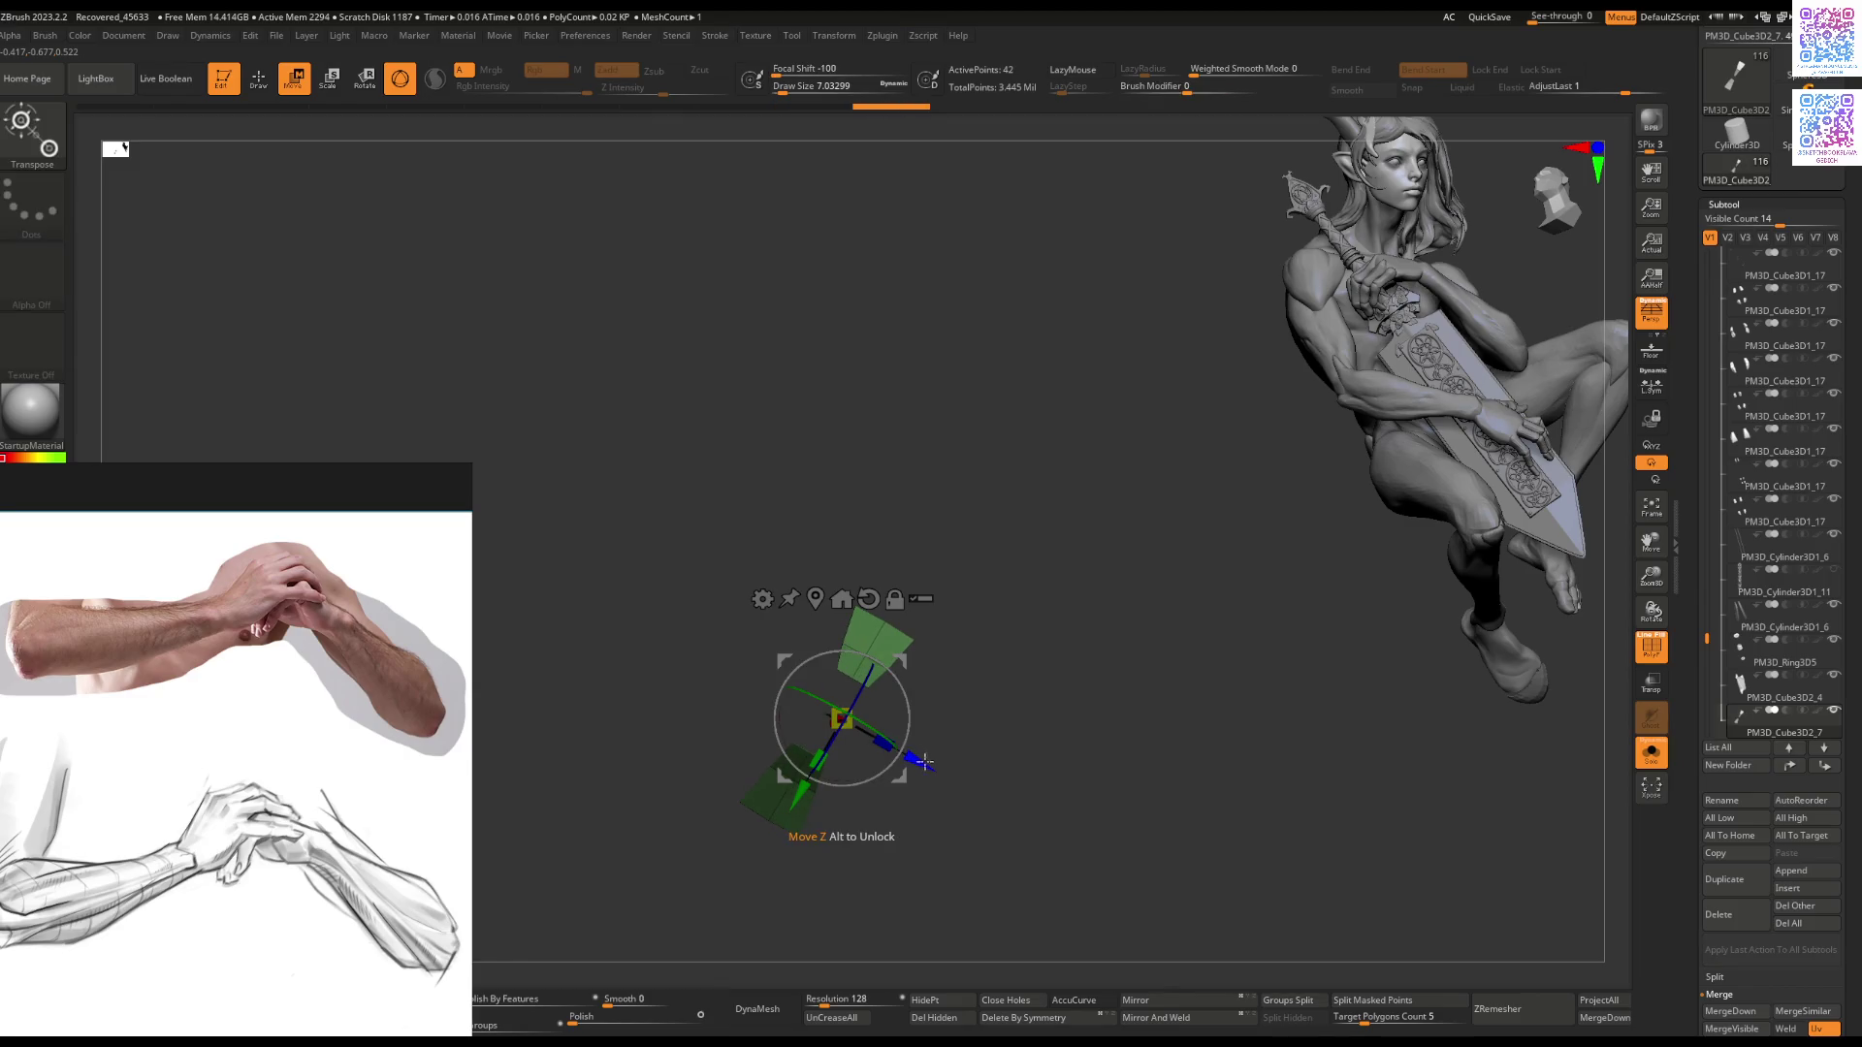
{"action": "left_click_drag", "start_coordinate": [926, 769], "coordinate": [919, 763]}
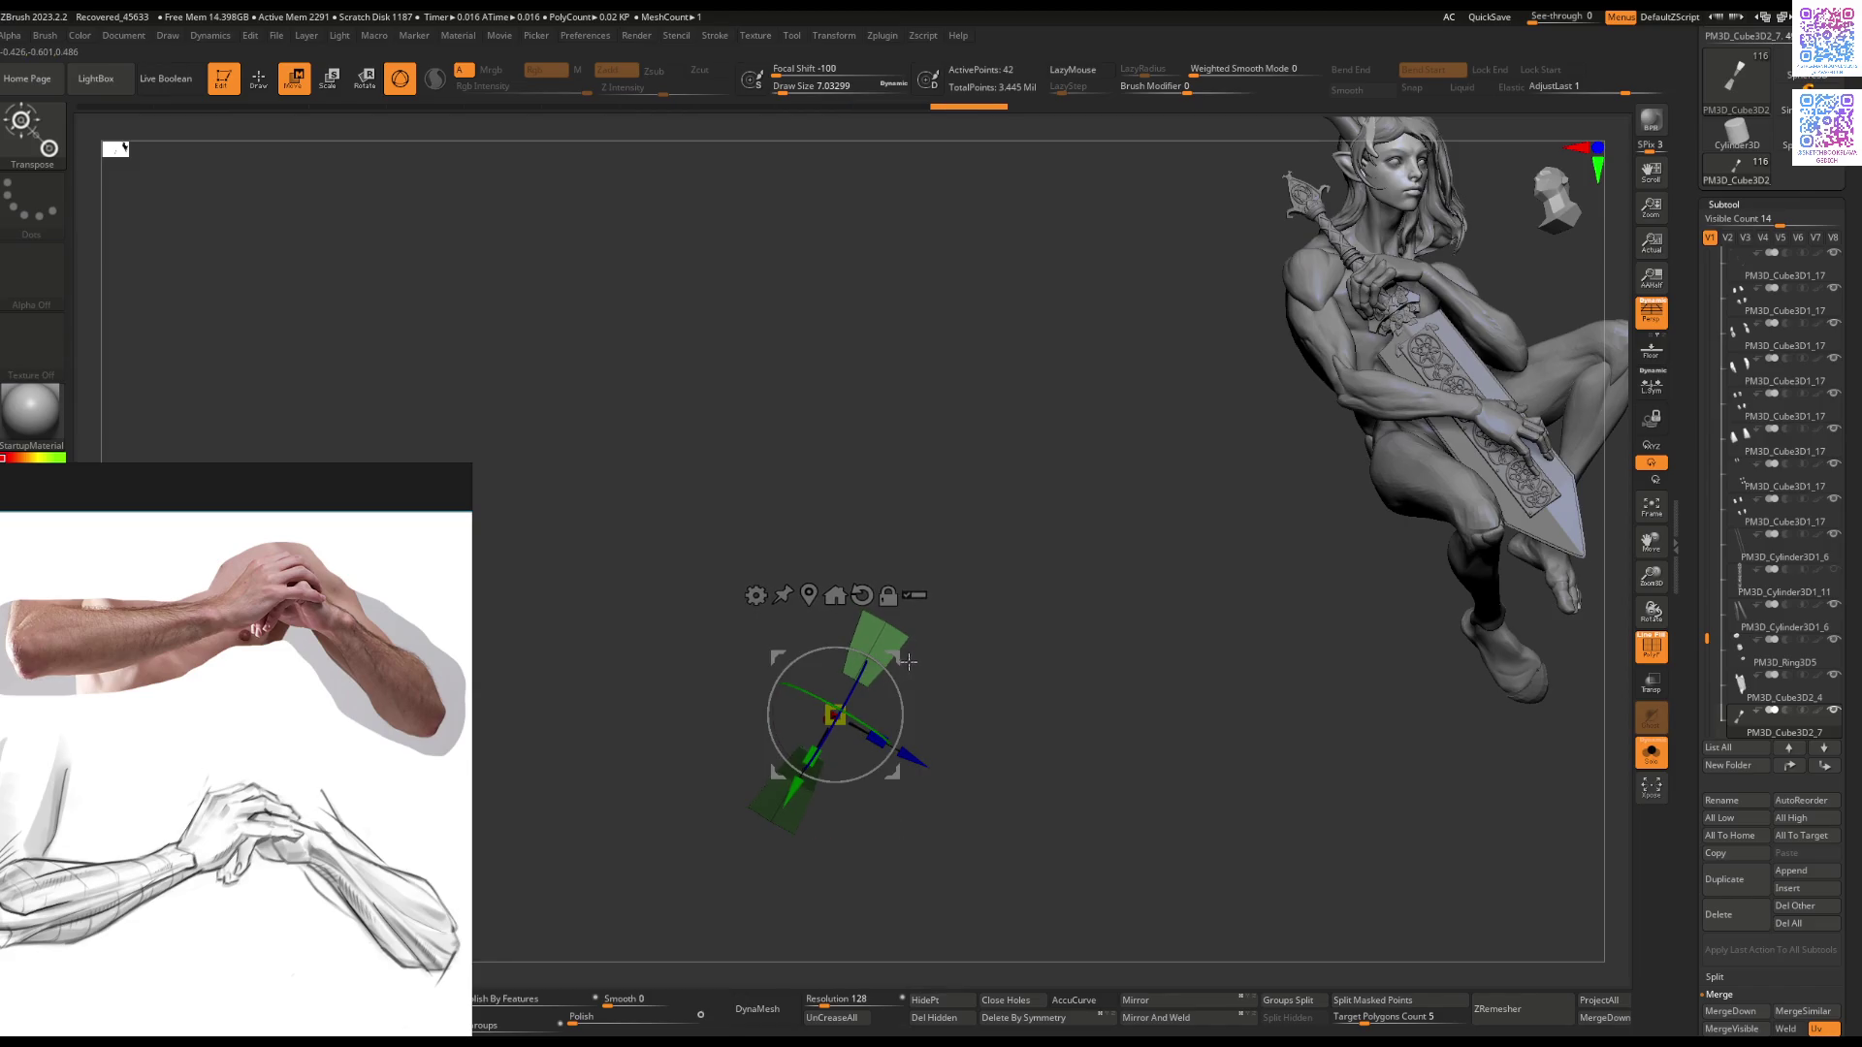
Step: QMesh-extrude one piece on all polygons into a long thin strip and move the arm reference image
{"action": "key", "text": "q"}
{"action": "key", "text": "space"}
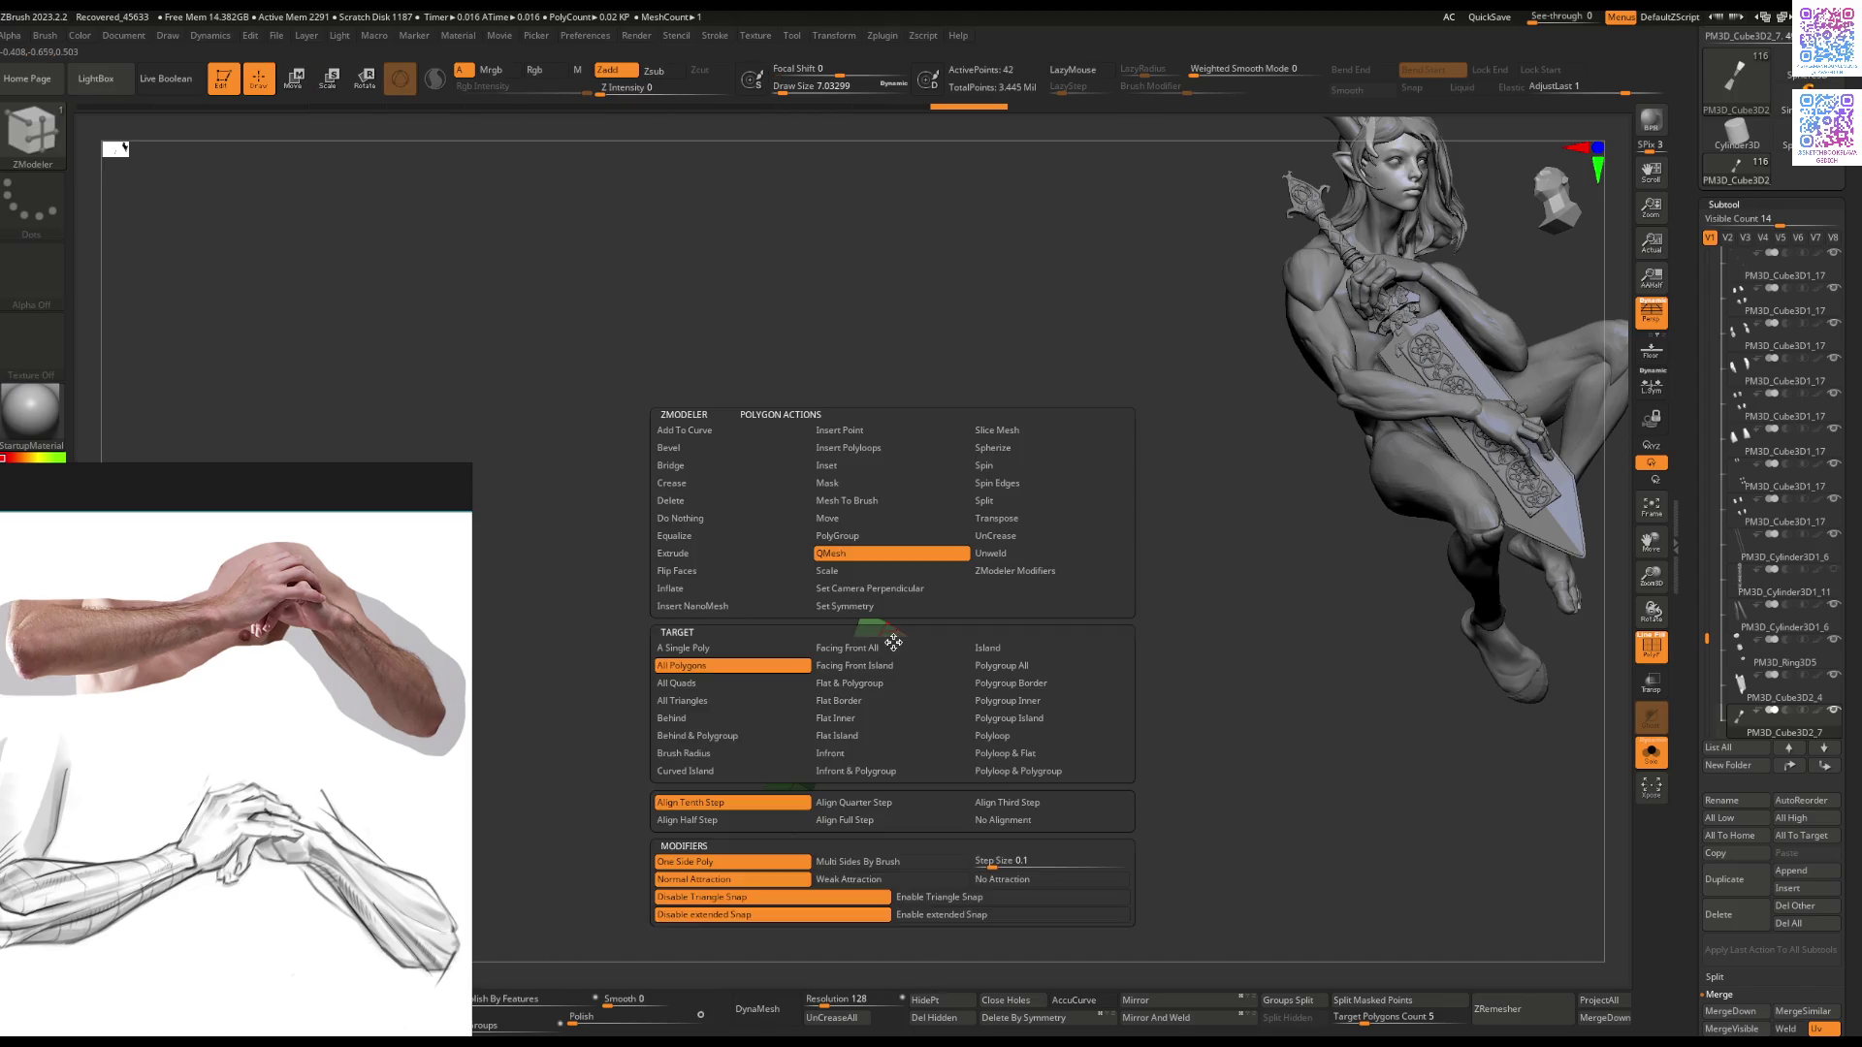
{"action": "left_click", "coordinate": [888, 652]}
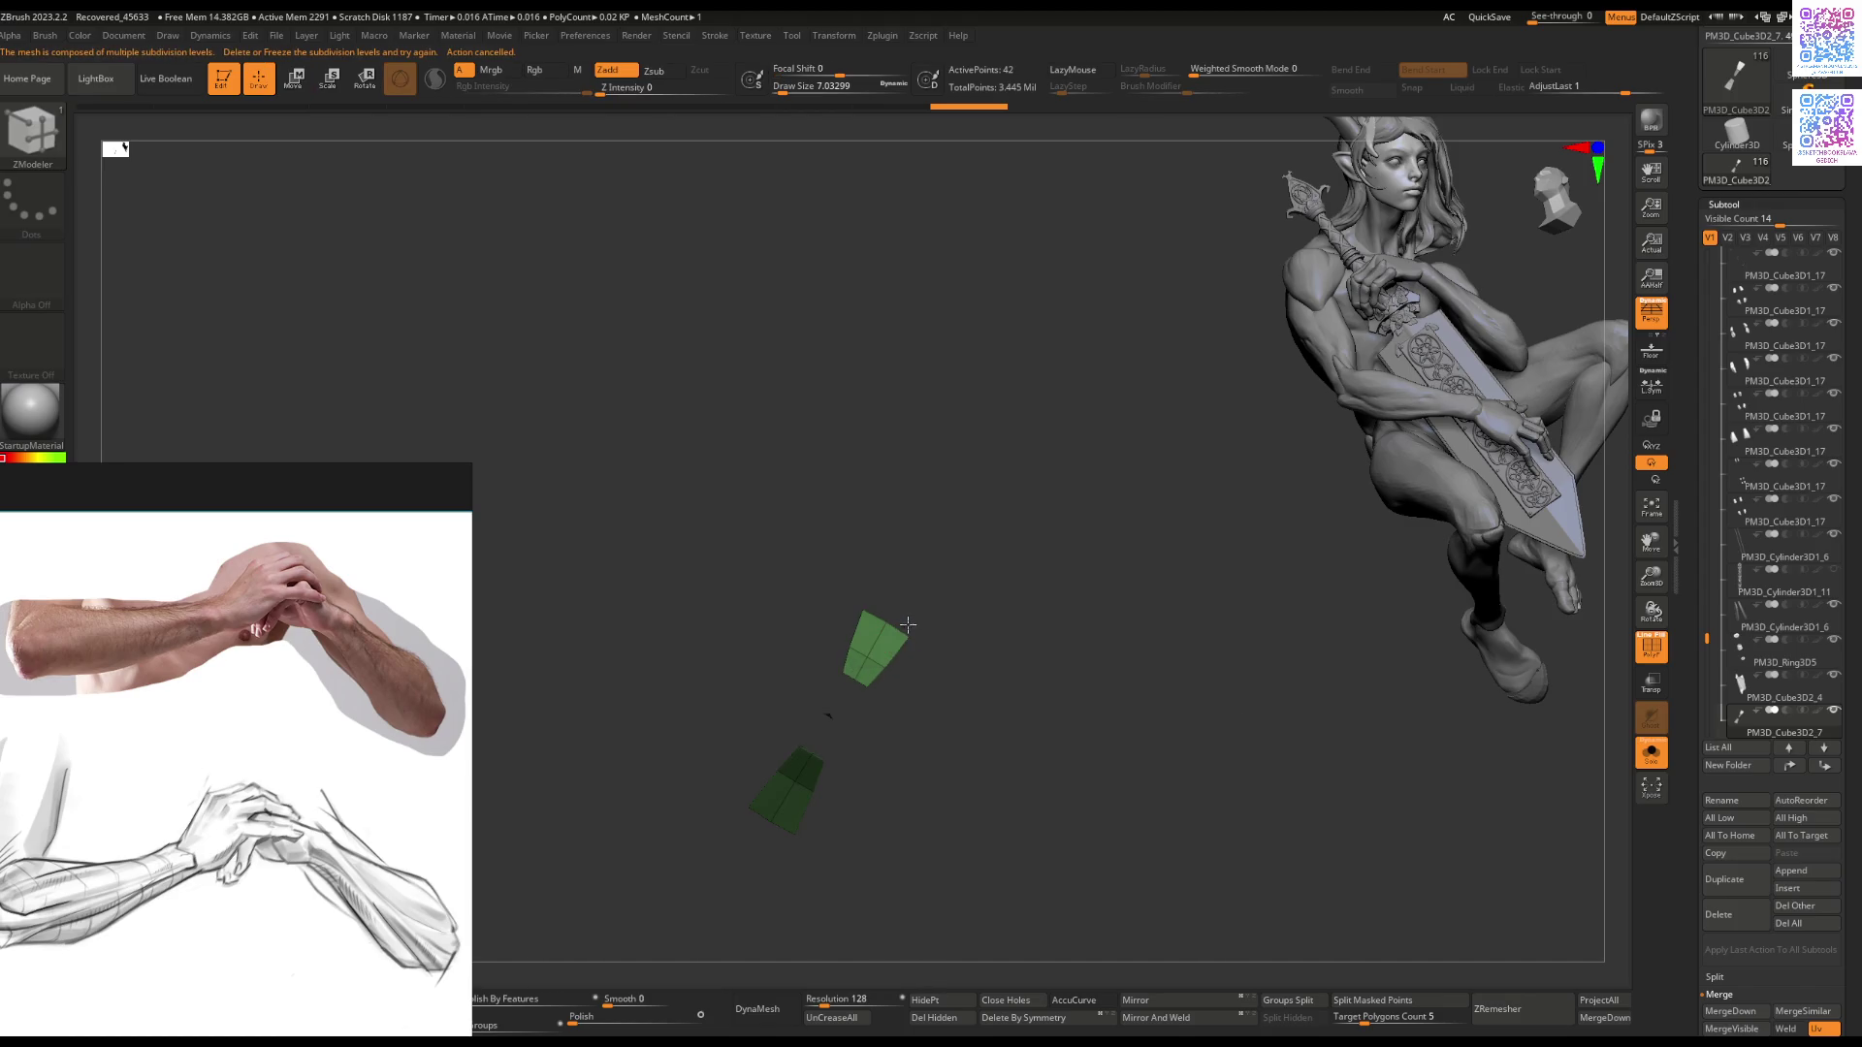
{"action": "left_click_drag", "start_coordinate": [890, 646], "coordinate": [955, 566]}
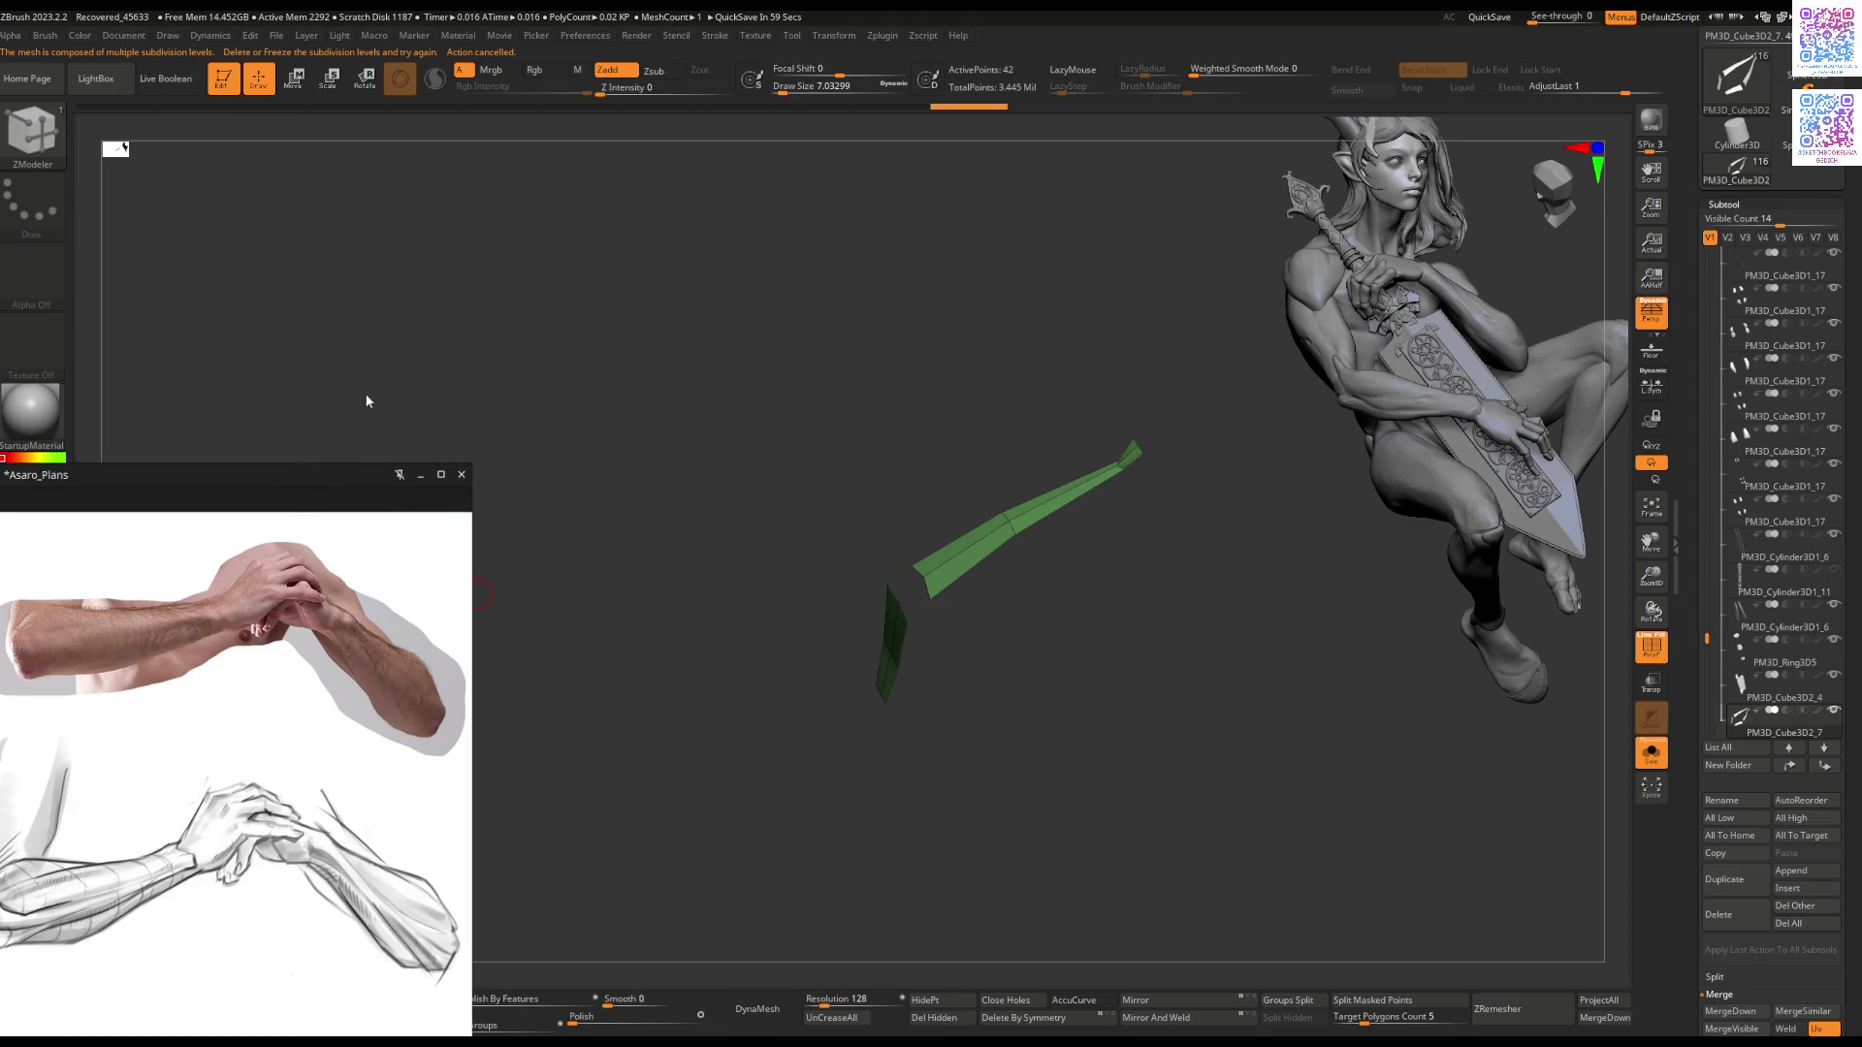
{"action": "left_click_drag", "start_coordinate": [277, 477], "coordinate": [313, 372]}
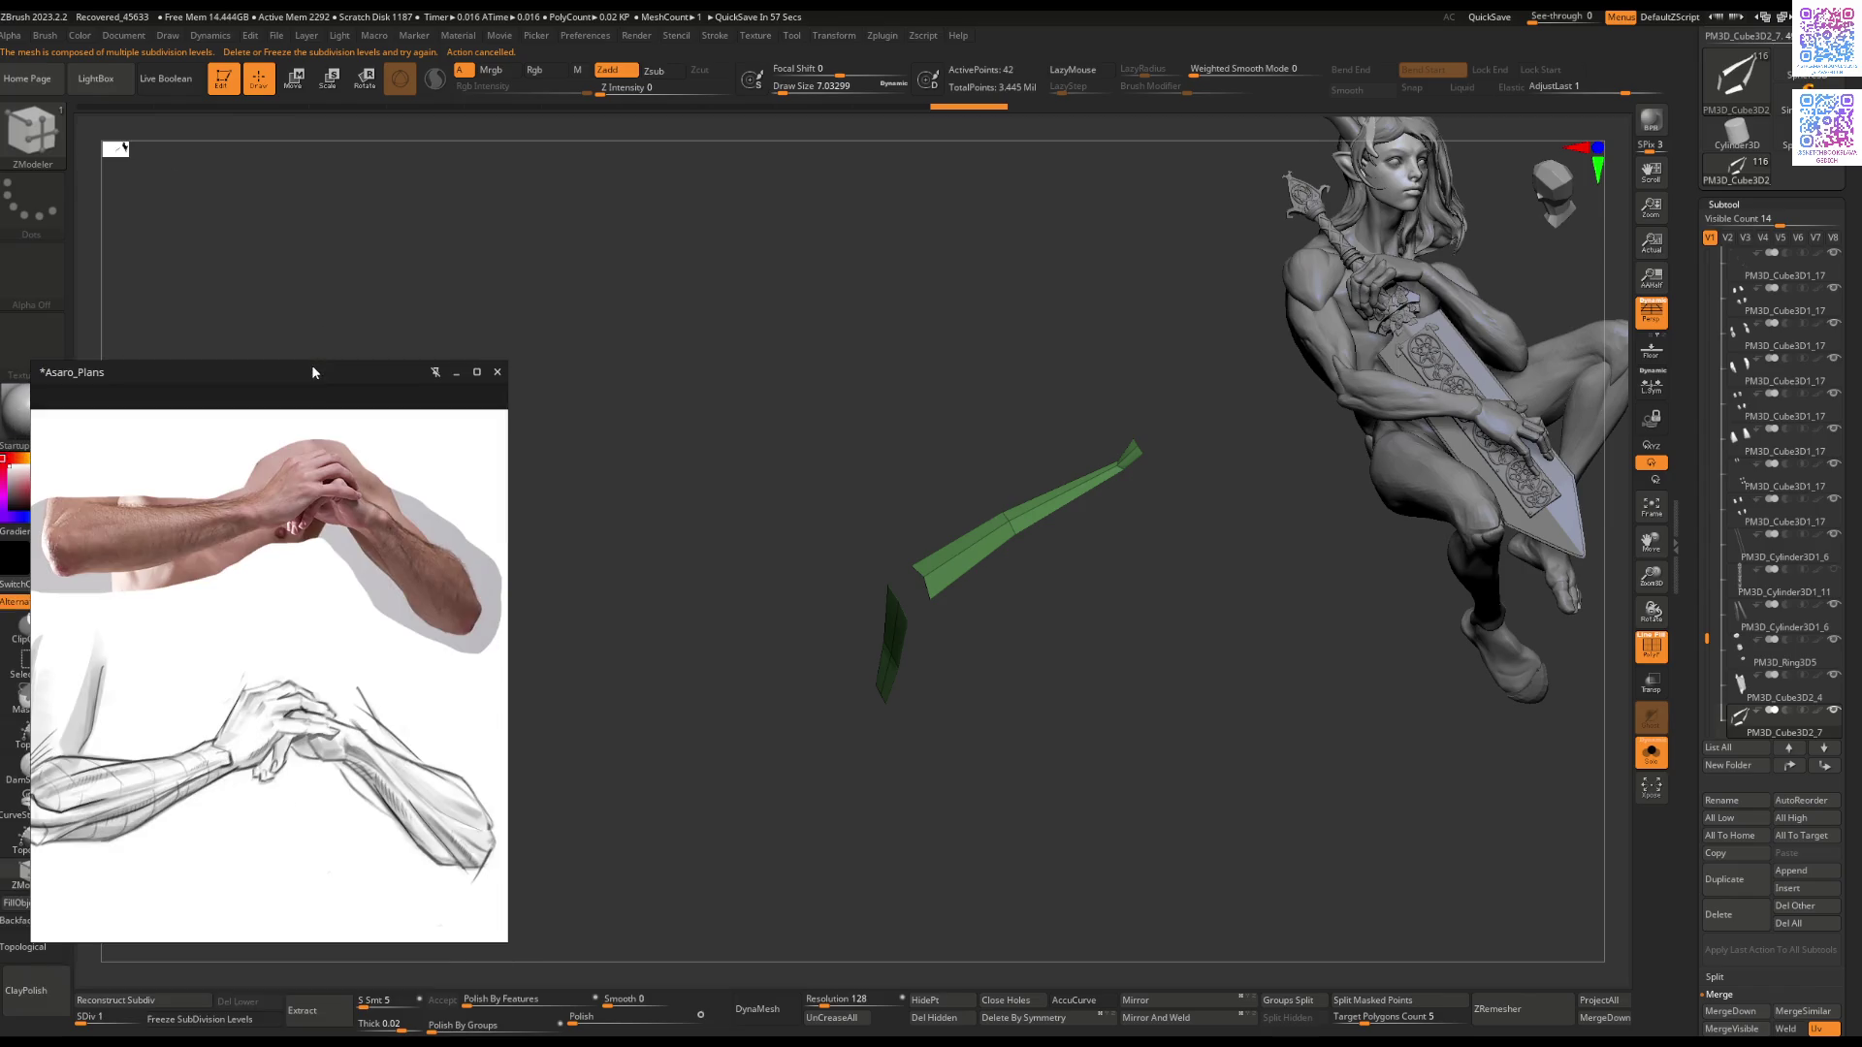
{"action": "mouse_move", "coordinate": [1852, 951]}
{"action": "left_mouse_down"}
{"action": "mouse_move", "coordinate": [1794, 835]}
{"action": "mouse_move", "coordinate": [1766, 624]}
{"action": "left_mouse_up"}
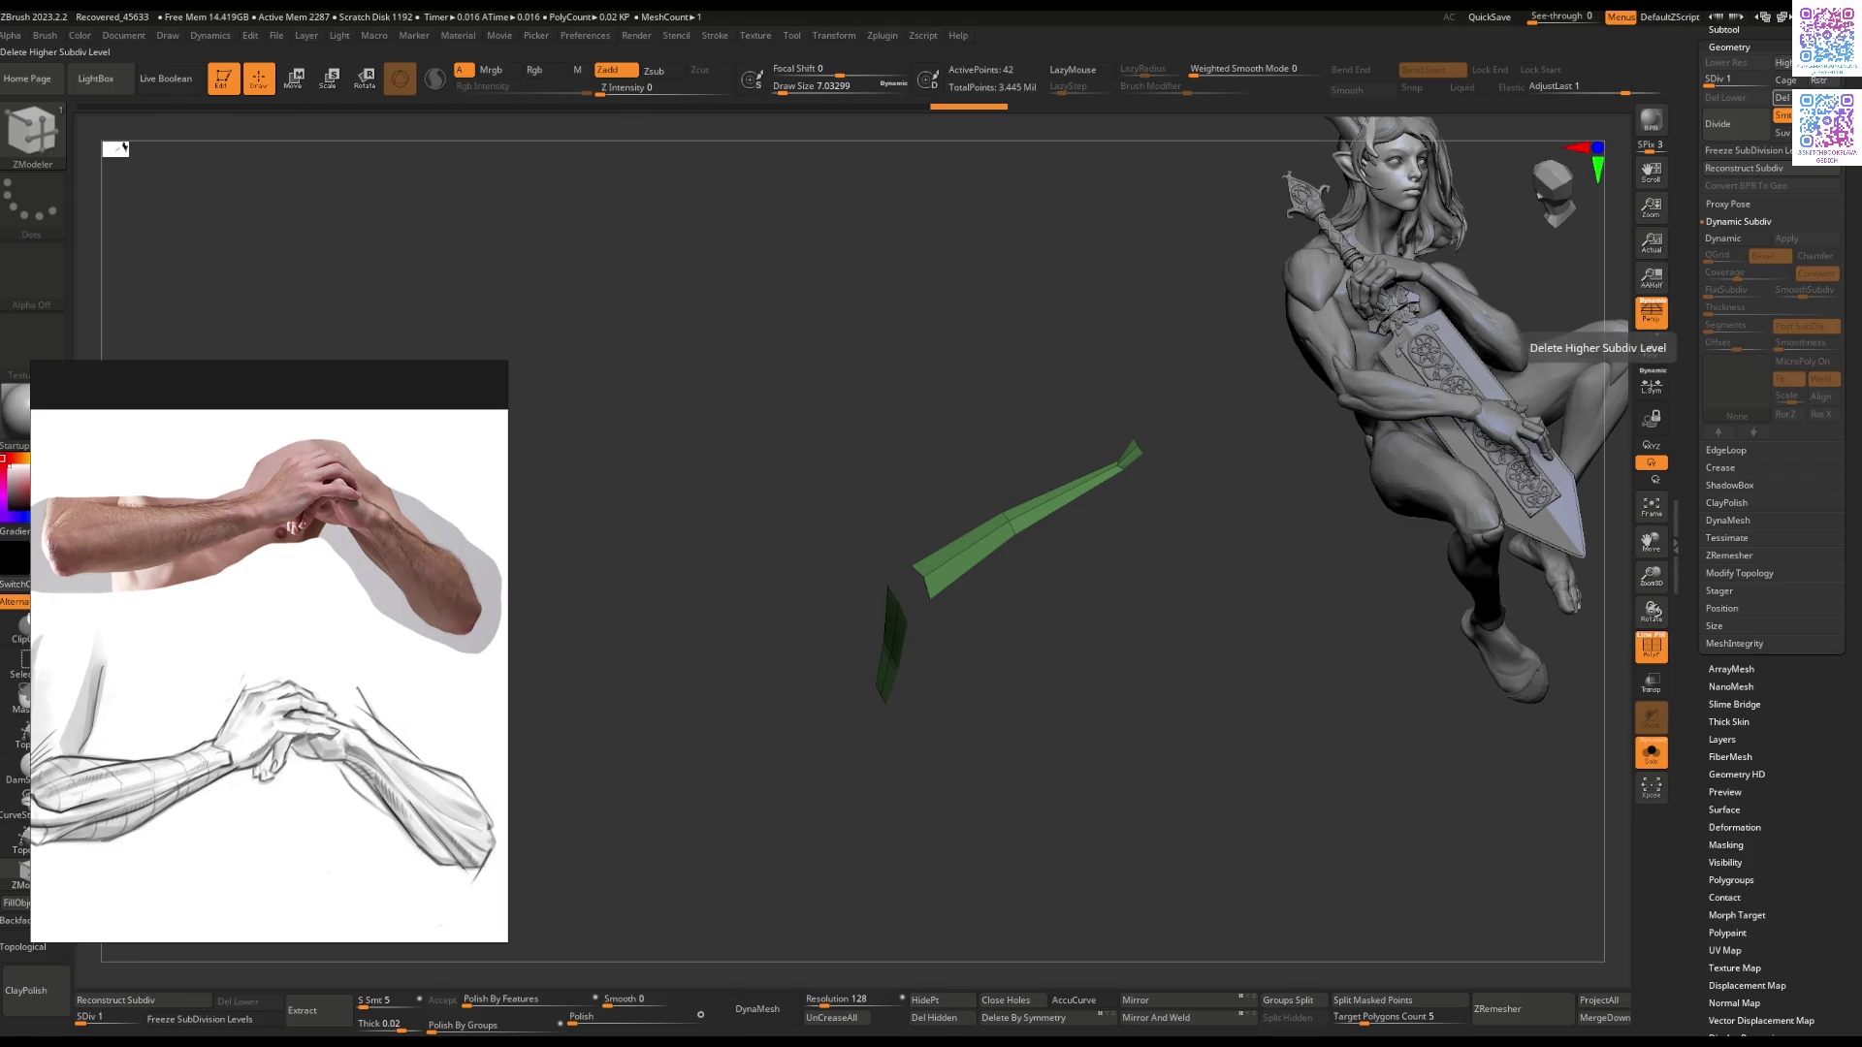
Step: Delete the strip's higher subdivision level and preview it with Dynamic Subdiv
{"action": "left_click", "coordinate": [1783, 97]}
{"action": "mouse_move", "coordinate": [1214, 395]}
{"action": "left_mouse_down"}
{"action": "mouse_move", "coordinate": [993, 578]}
{"action": "mouse_move", "coordinate": [939, 520]}
{"action": "mouse_move", "coordinate": [981, 520]}
{"action": "mouse_move", "coordinate": [970, 572]}
{"action": "left_mouse_up"}
{"action": "key", "text": "d"}
{"action": "key", "text": "b"}
{"action": "key", "text": "z"}
{"action": "key", "text": "m"}
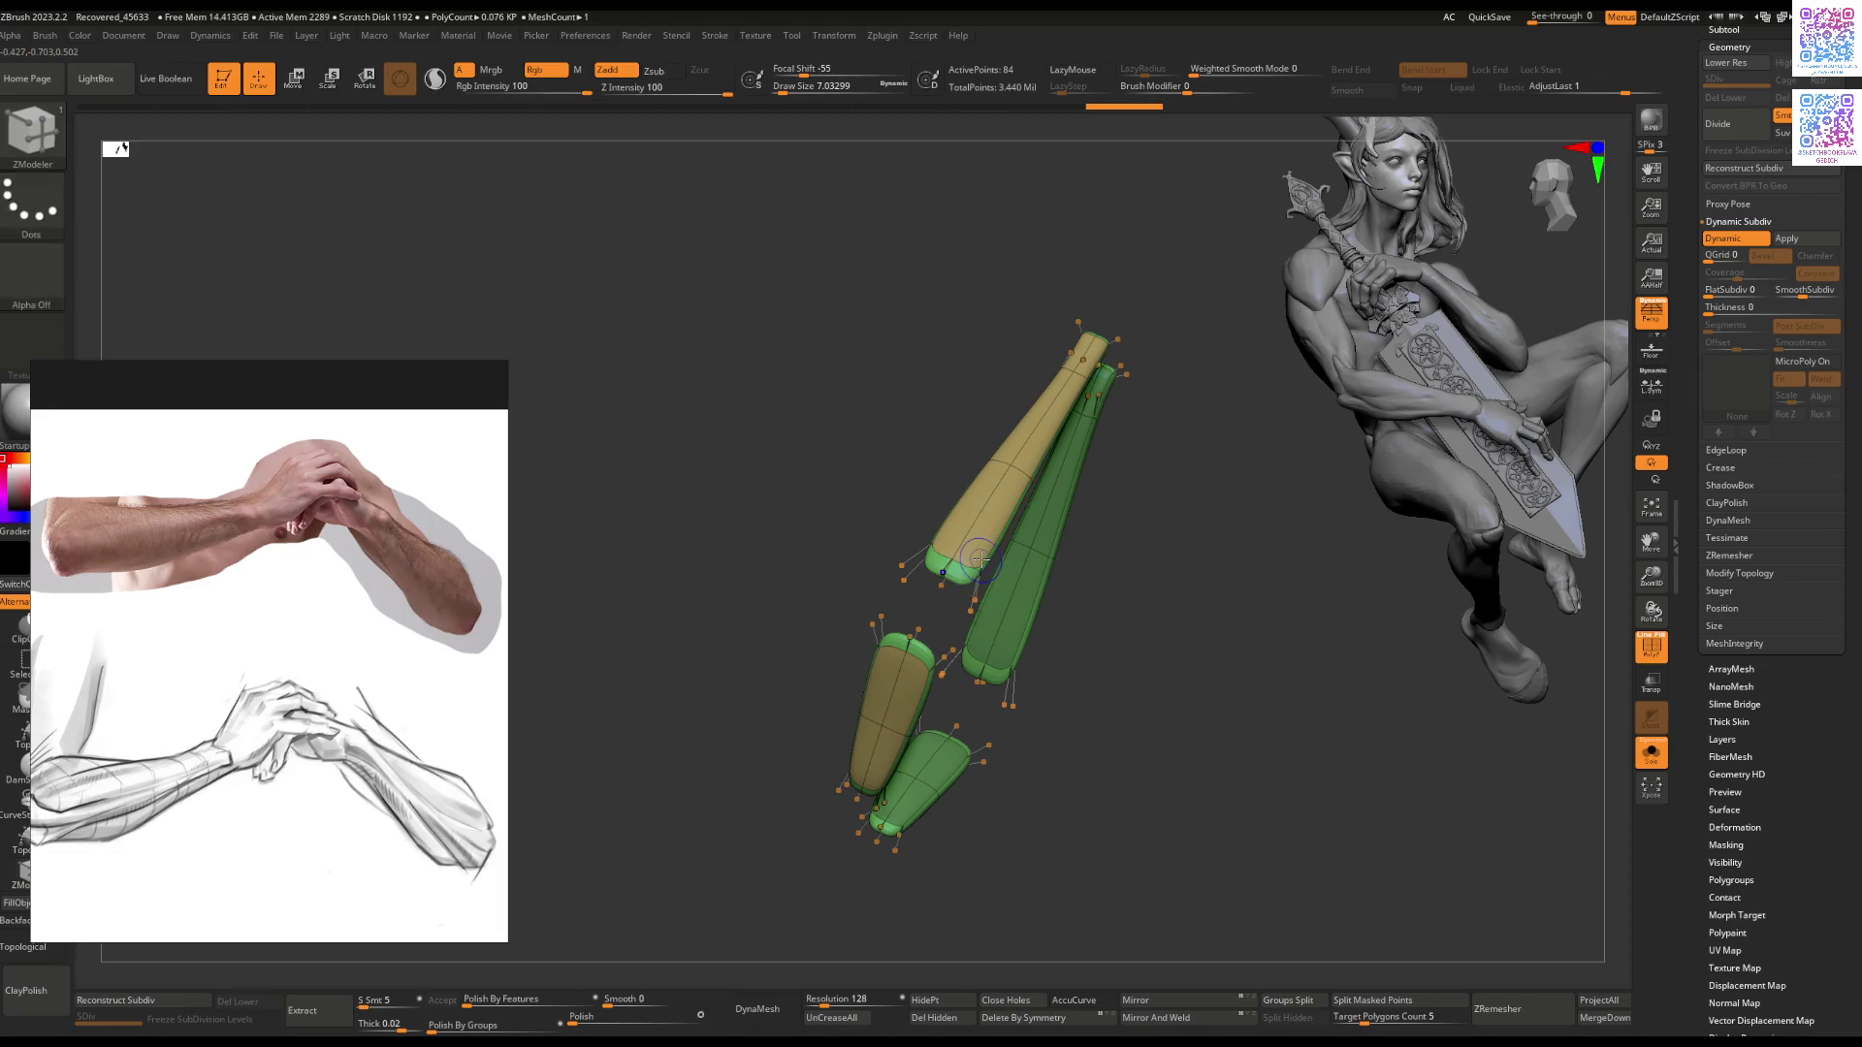
{"action": "key", "text": "shift+d"}
Step: Crease the strip pieces' border edges, then exit Solo and select the guard plate
{"action": "left_click", "coordinate": [1742, 471]}
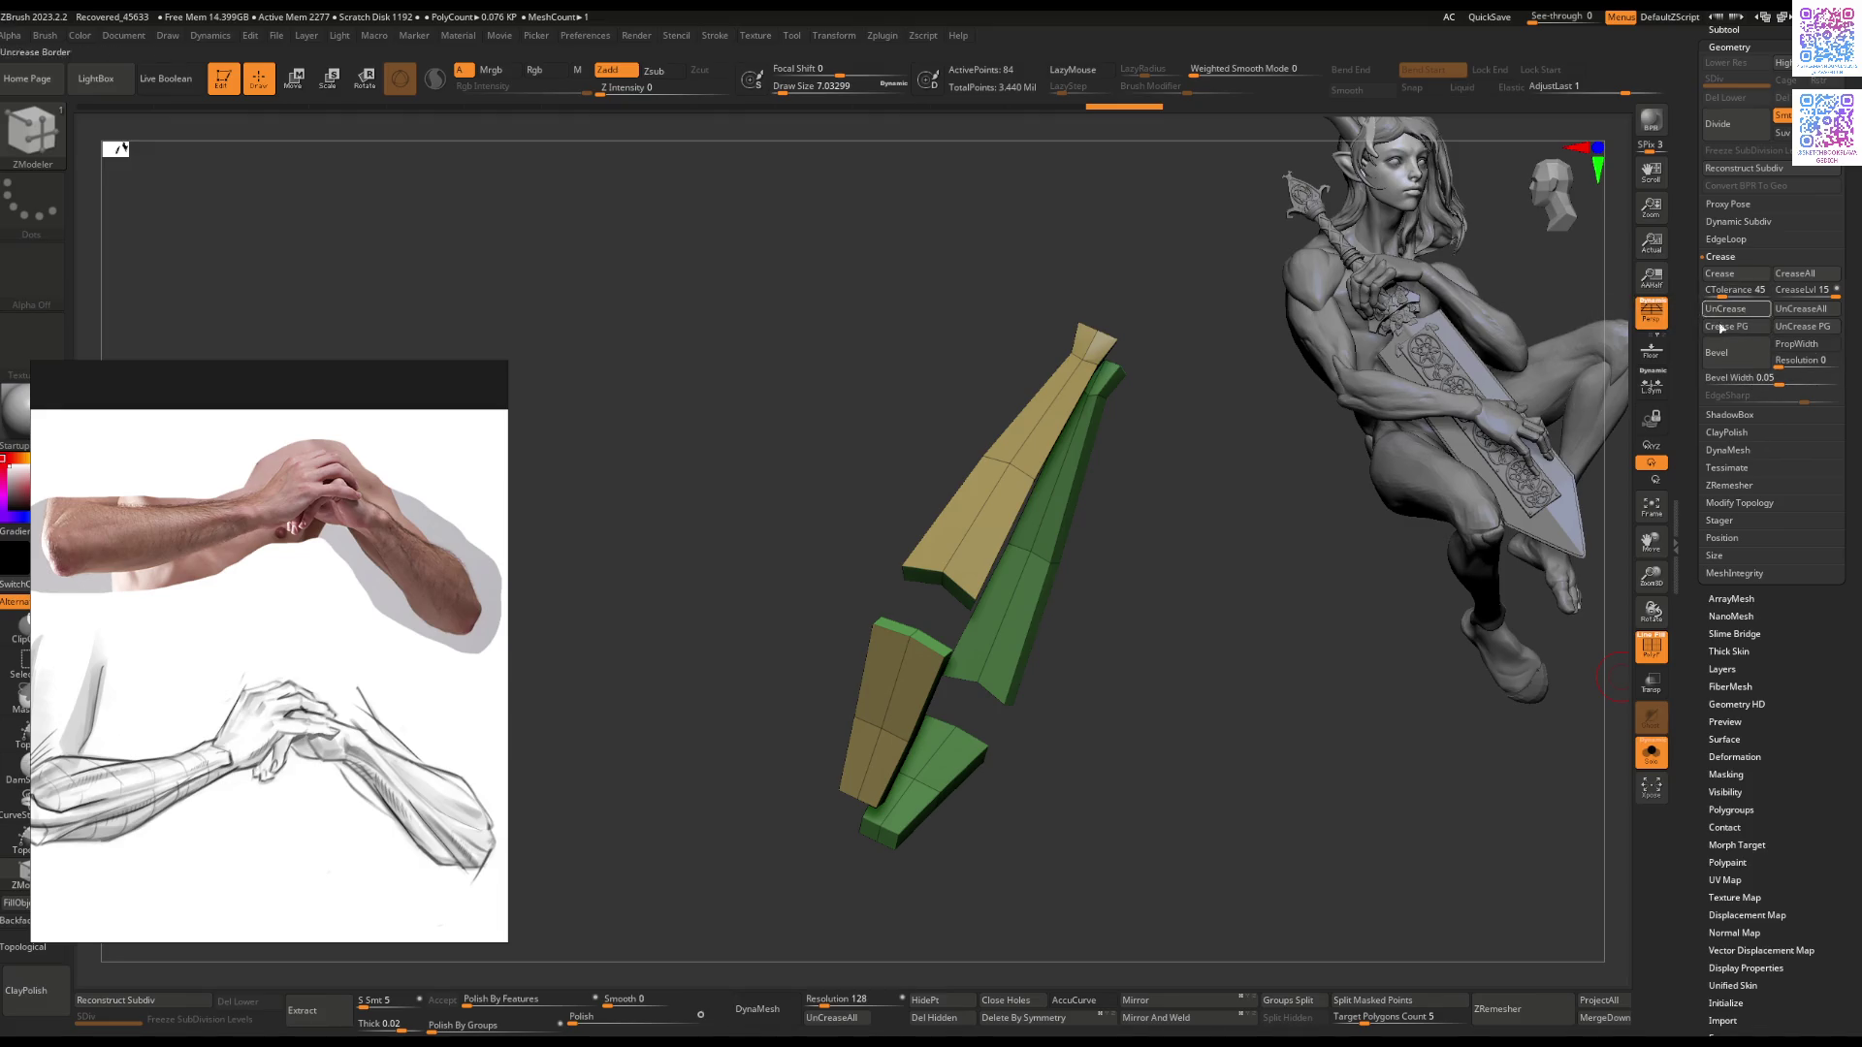
{"action": "left_click", "coordinate": [1715, 276]}
{"action": "mouse_move", "coordinate": [1232, 466]}
{"action": "left_mouse_down"}
{"action": "mouse_move", "coordinate": [1171, 407]}
{"action": "mouse_move", "coordinate": [1200, 444]}
{"action": "left_mouse_up"}
{"action": "key", "text": "alt+s"}
{"action": "mouse_move", "coordinate": [1084, 477]}
{"action": "left_mouse_down"}
{"action": "mouse_move", "coordinate": [999, 824]}
{"action": "mouse_move", "coordinate": [1087, 801]}
{"action": "left_mouse_up"}
{"action": "left_click", "coordinate": [996, 839], "text": "alt"}
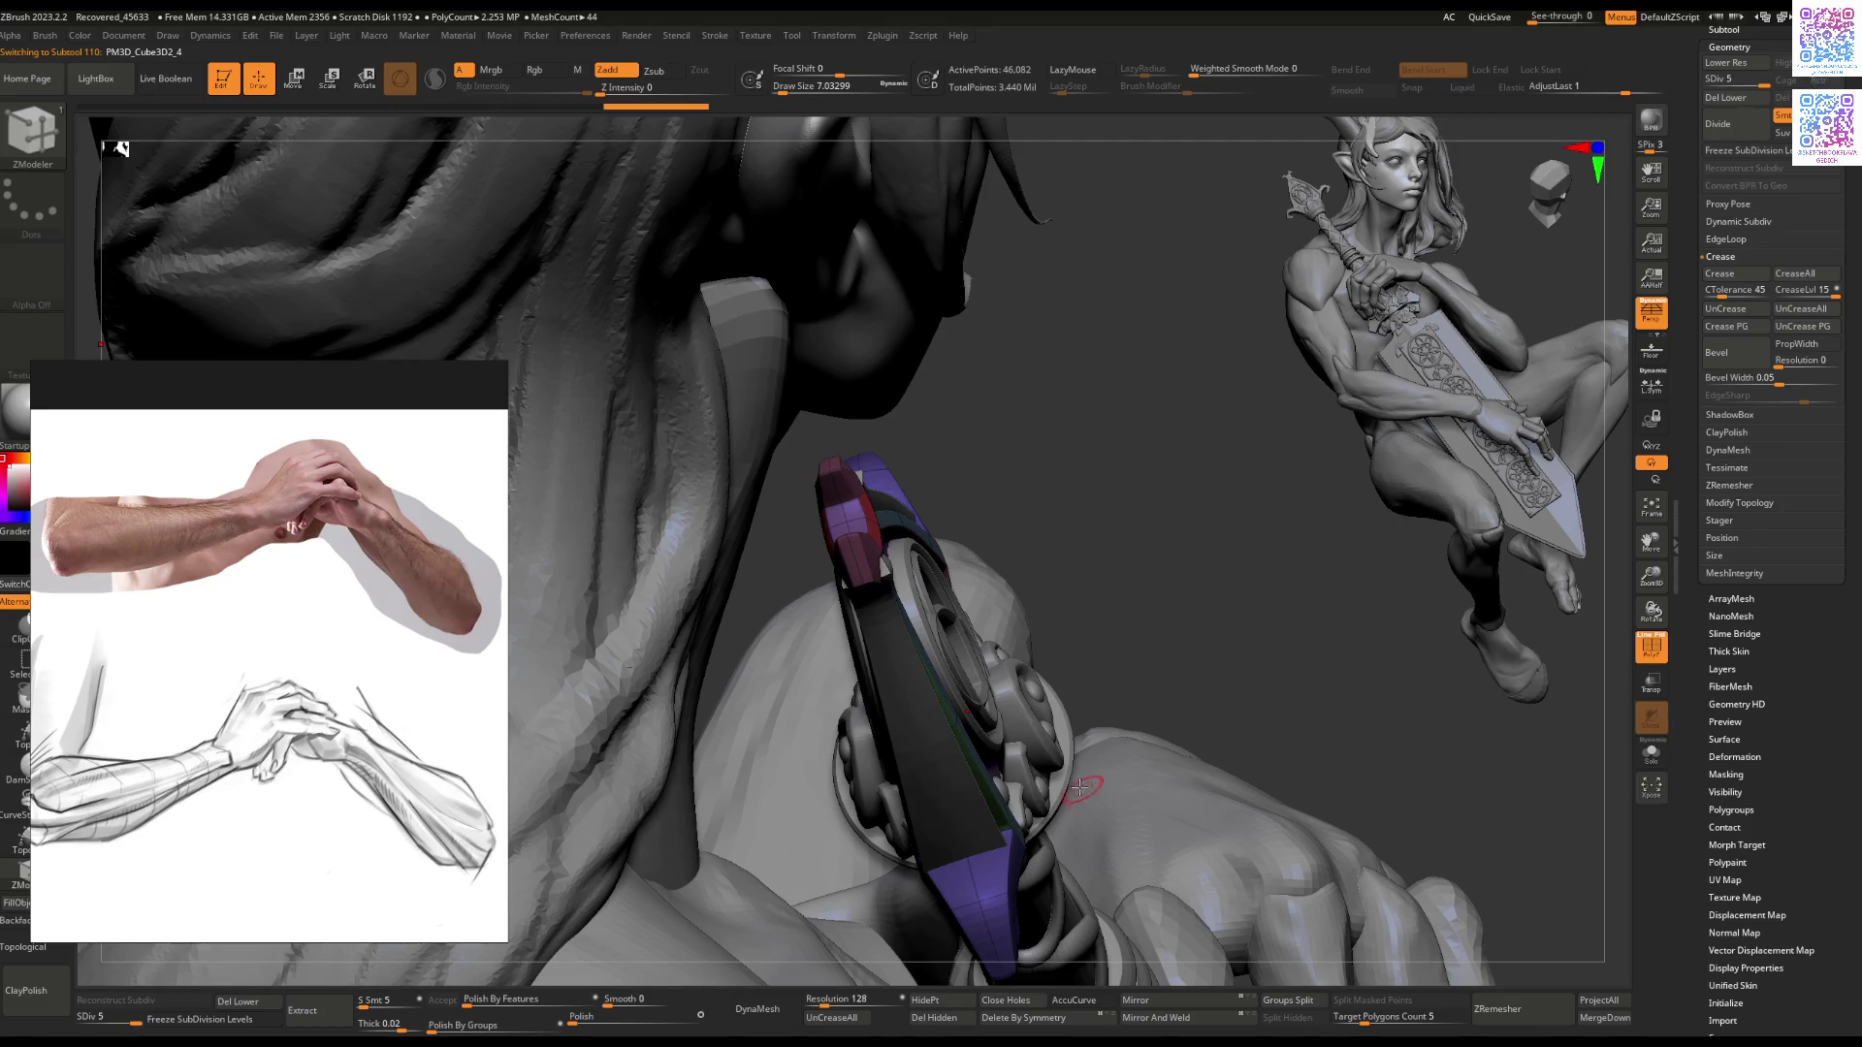
Step: Rotate the hilt strip piece to a new angle with the Transpose gizmo
{"action": "left_click", "coordinate": [931, 766], "text": "alt"}
{"action": "mouse_move", "coordinate": [931, 766]}
{"action": "left_mouse_down"}
{"action": "mouse_move", "coordinate": [911, 716]}
{"action": "mouse_move", "coordinate": [970, 630]}
{"action": "left_mouse_up"}
{"action": "key", "text": "r"}
{"action": "key", "text": "space"}
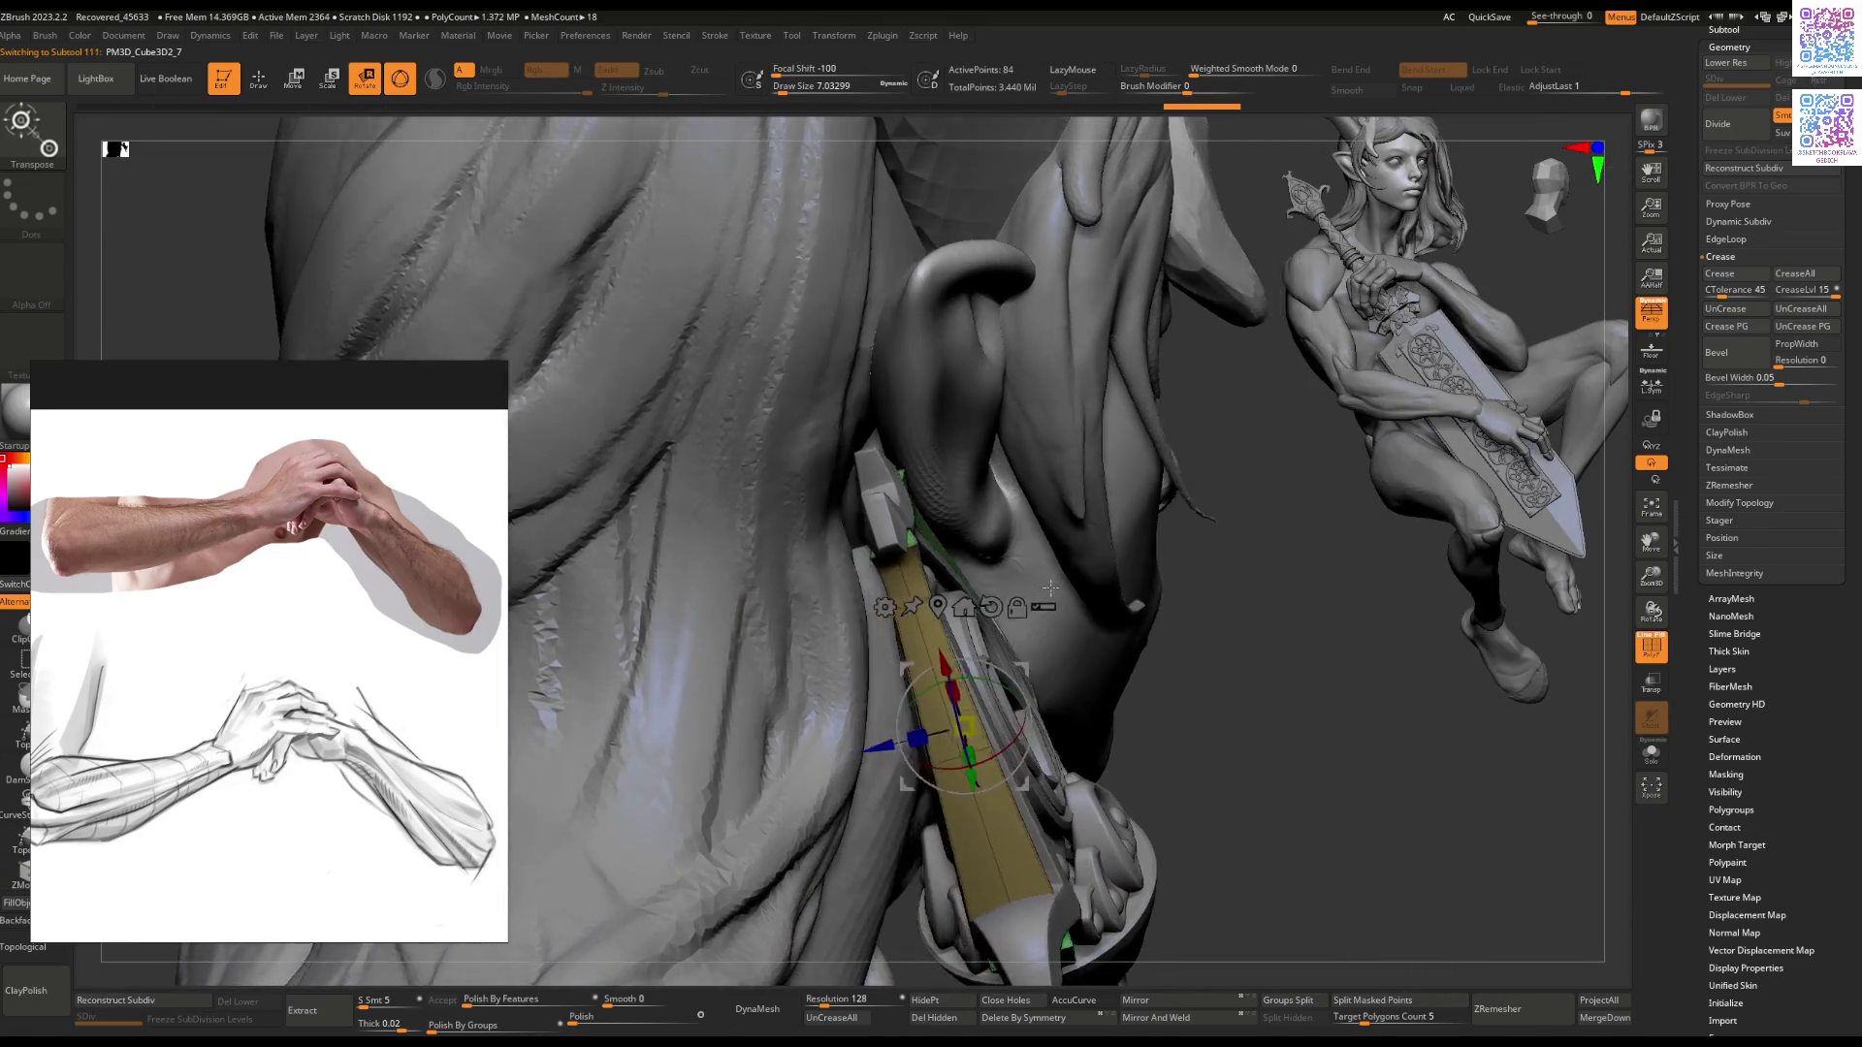
{"action": "mouse_move", "coordinate": [1050, 587]}
{"action": "left_mouse_down"}
{"action": "mouse_move", "coordinate": [939, 684]}
{"action": "mouse_move", "coordinate": [963, 637]}
{"action": "mouse_move", "coordinate": [999, 622]}
{"action": "left_mouse_up"}
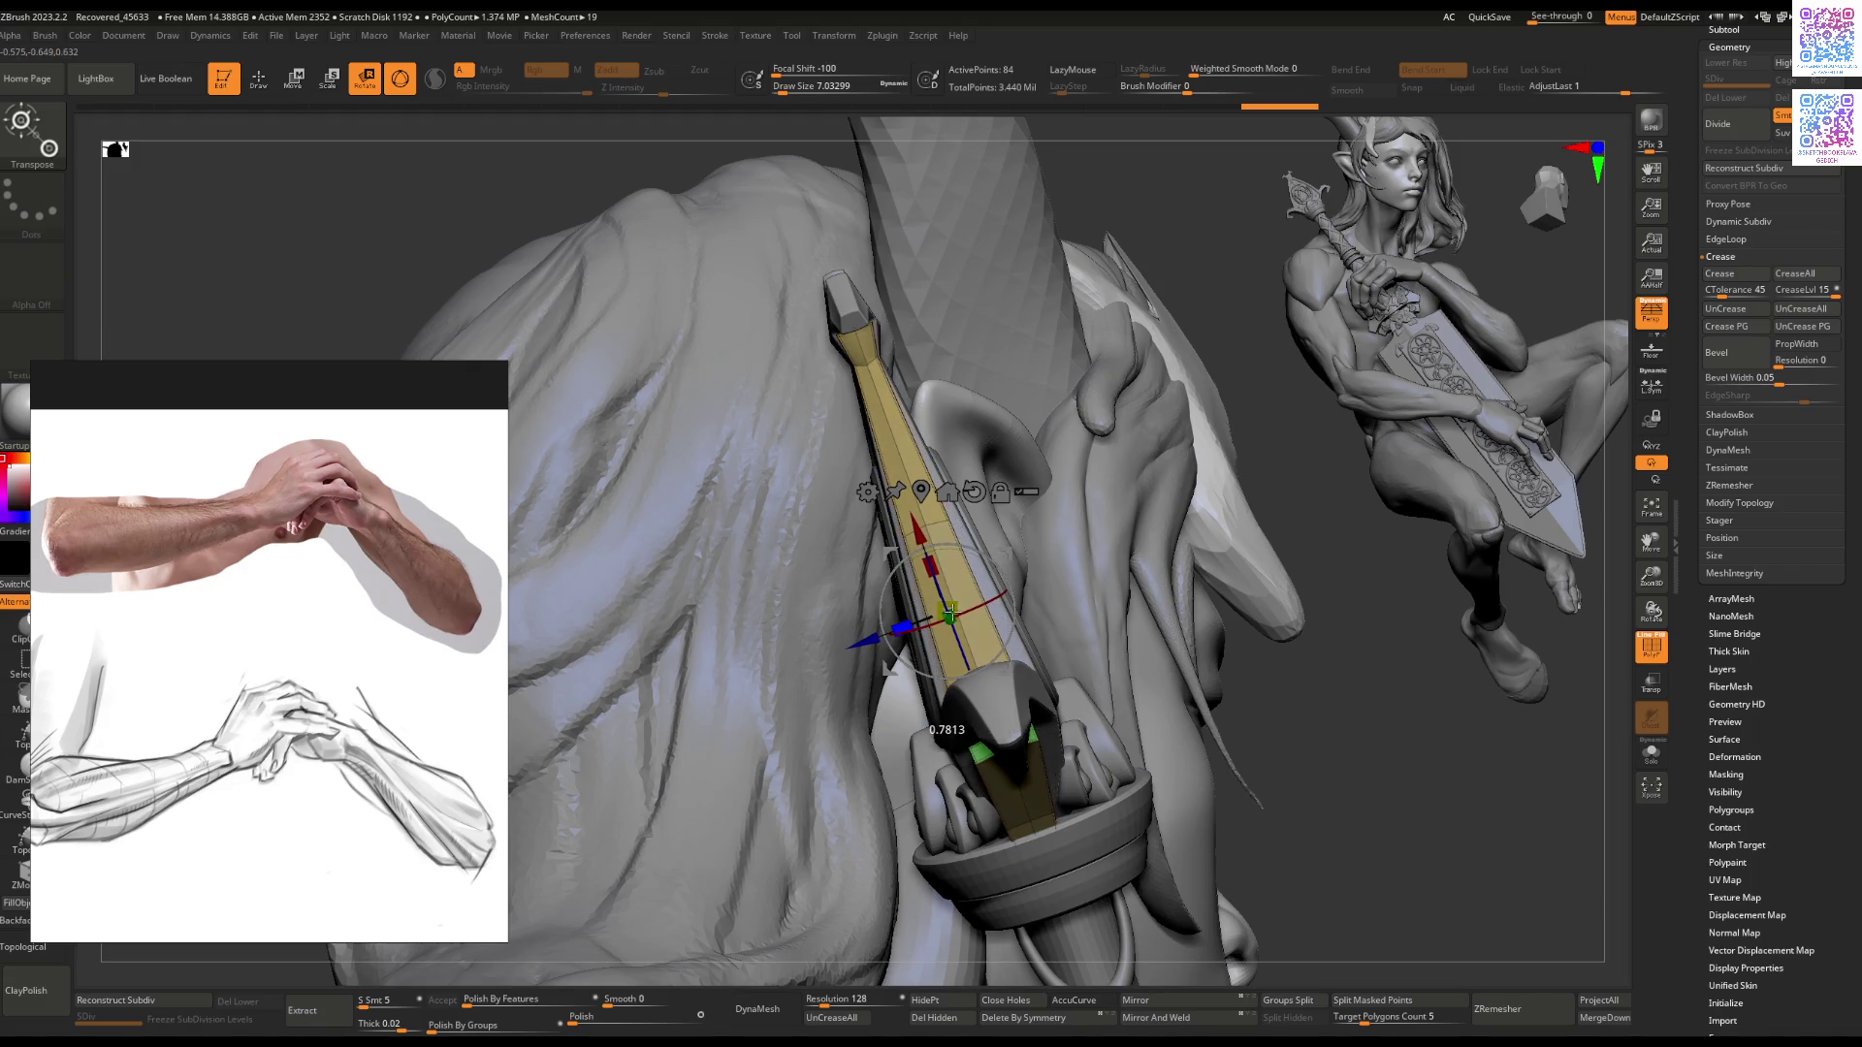
{"action": "mouse_move", "coordinate": [958, 613]}
{"action": "left_mouse_down"}
{"action": "mouse_move", "coordinate": [870, 640]}
{"action": "mouse_move", "coordinate": [938, 637]}
{"action": "mouse_move", "coordinate": [894, 636]}
{"action": "left_mouse_up"}
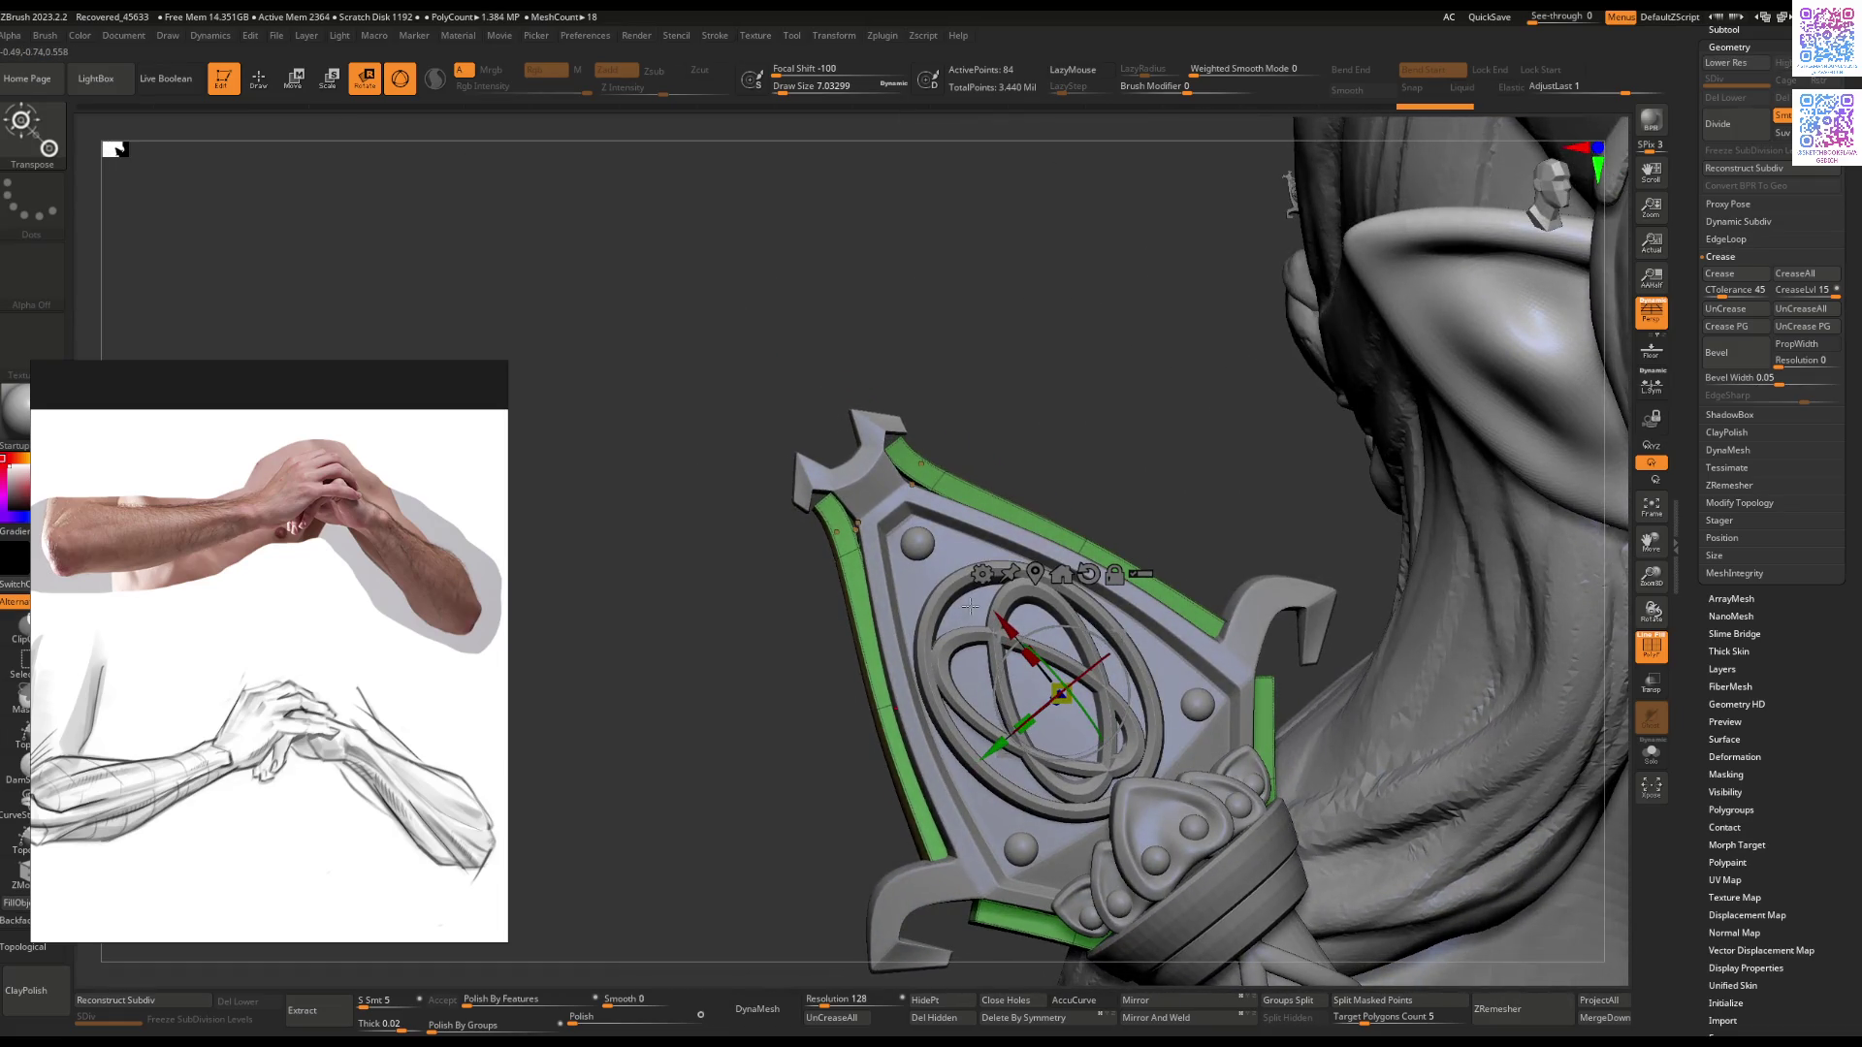
Step: Turn on X symmetry in Transform and enlarge the Move brush for the crossguard
{"action": "key", "text": "q"}
{"action": "key", "text": "space"}
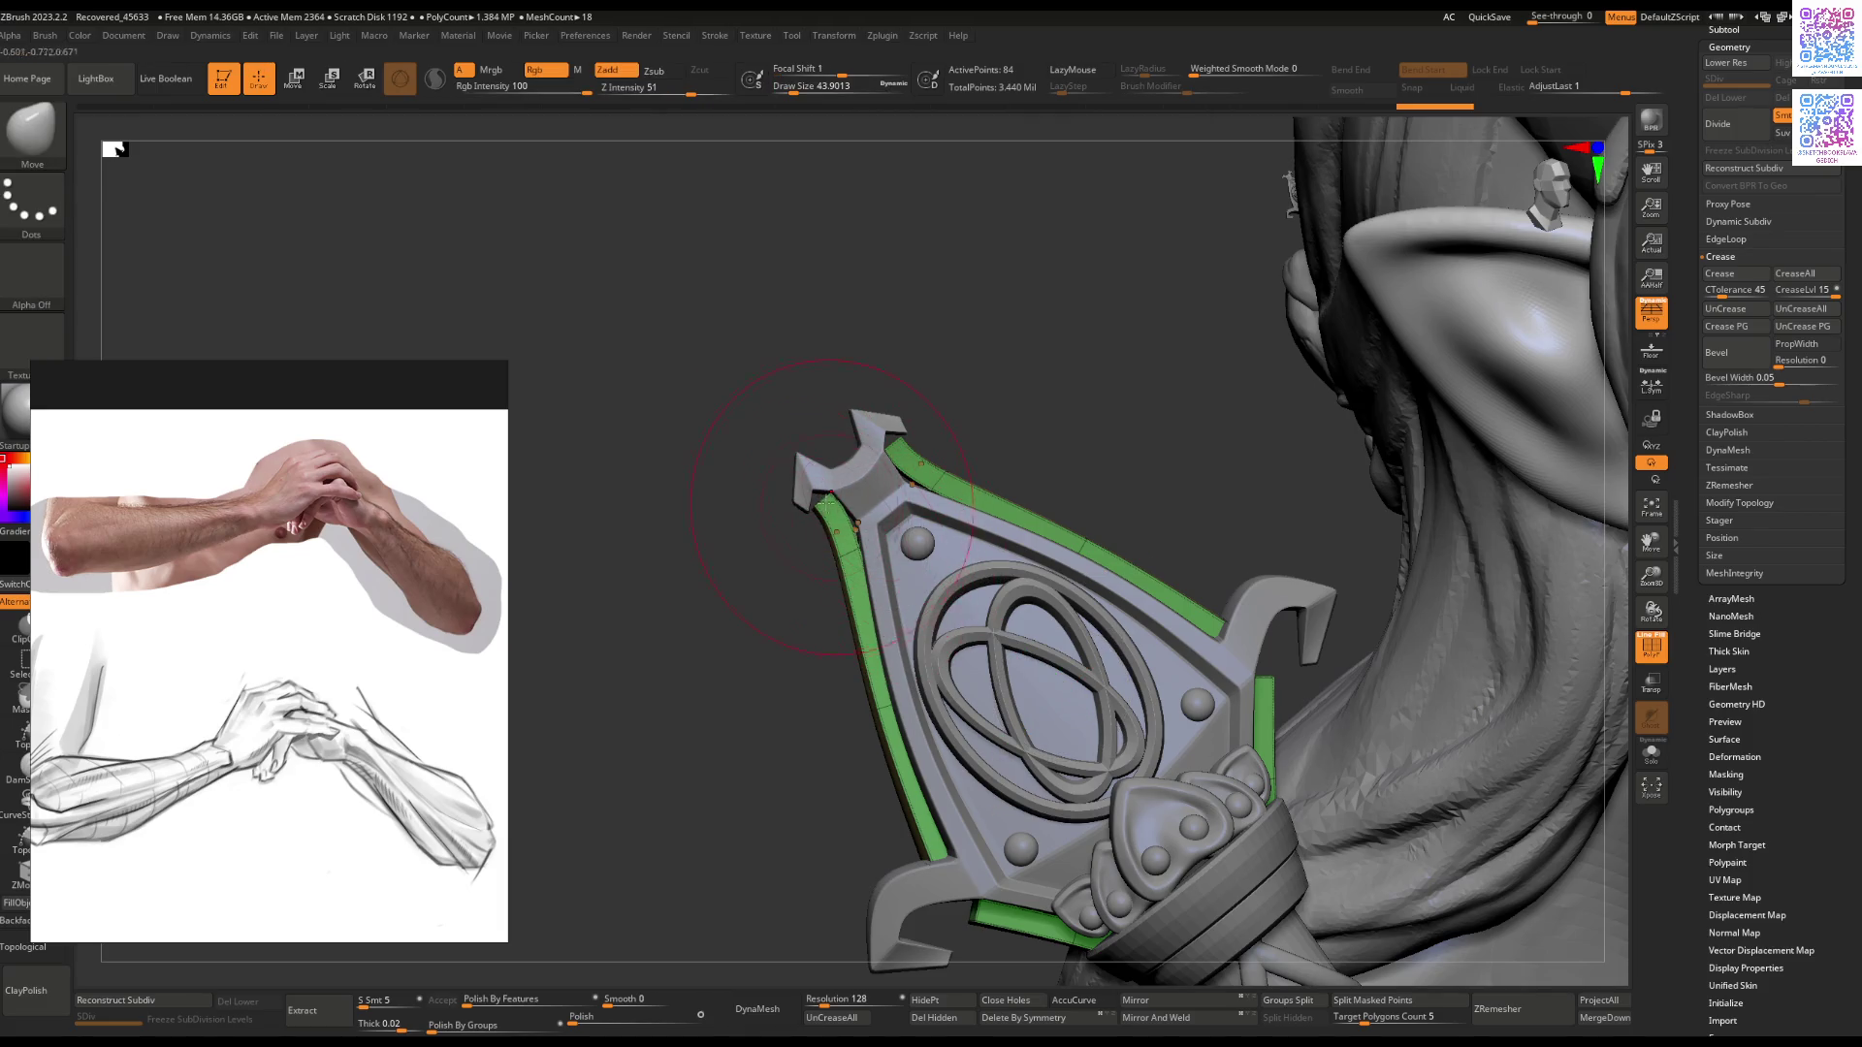
{"action": "left_click", "coordinate": [838, 36]}
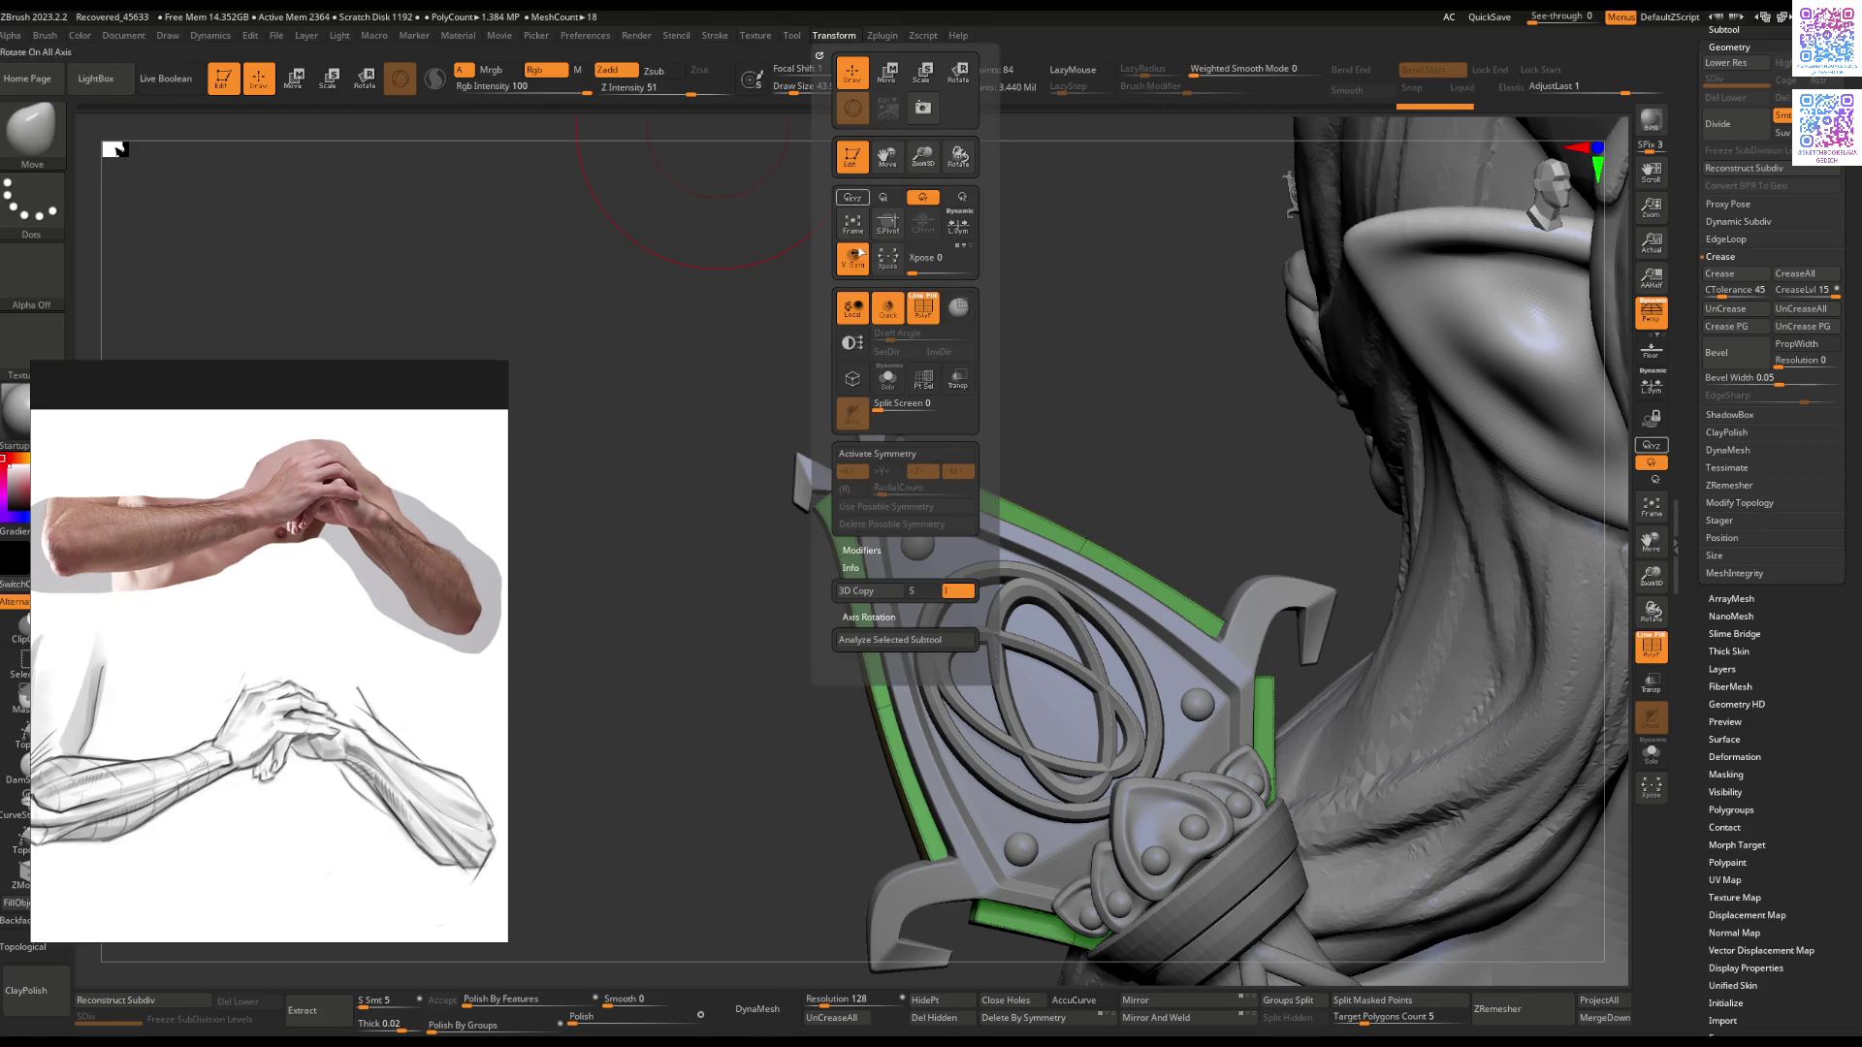
{"action": "left_click", "coordinate": [880, 454]}
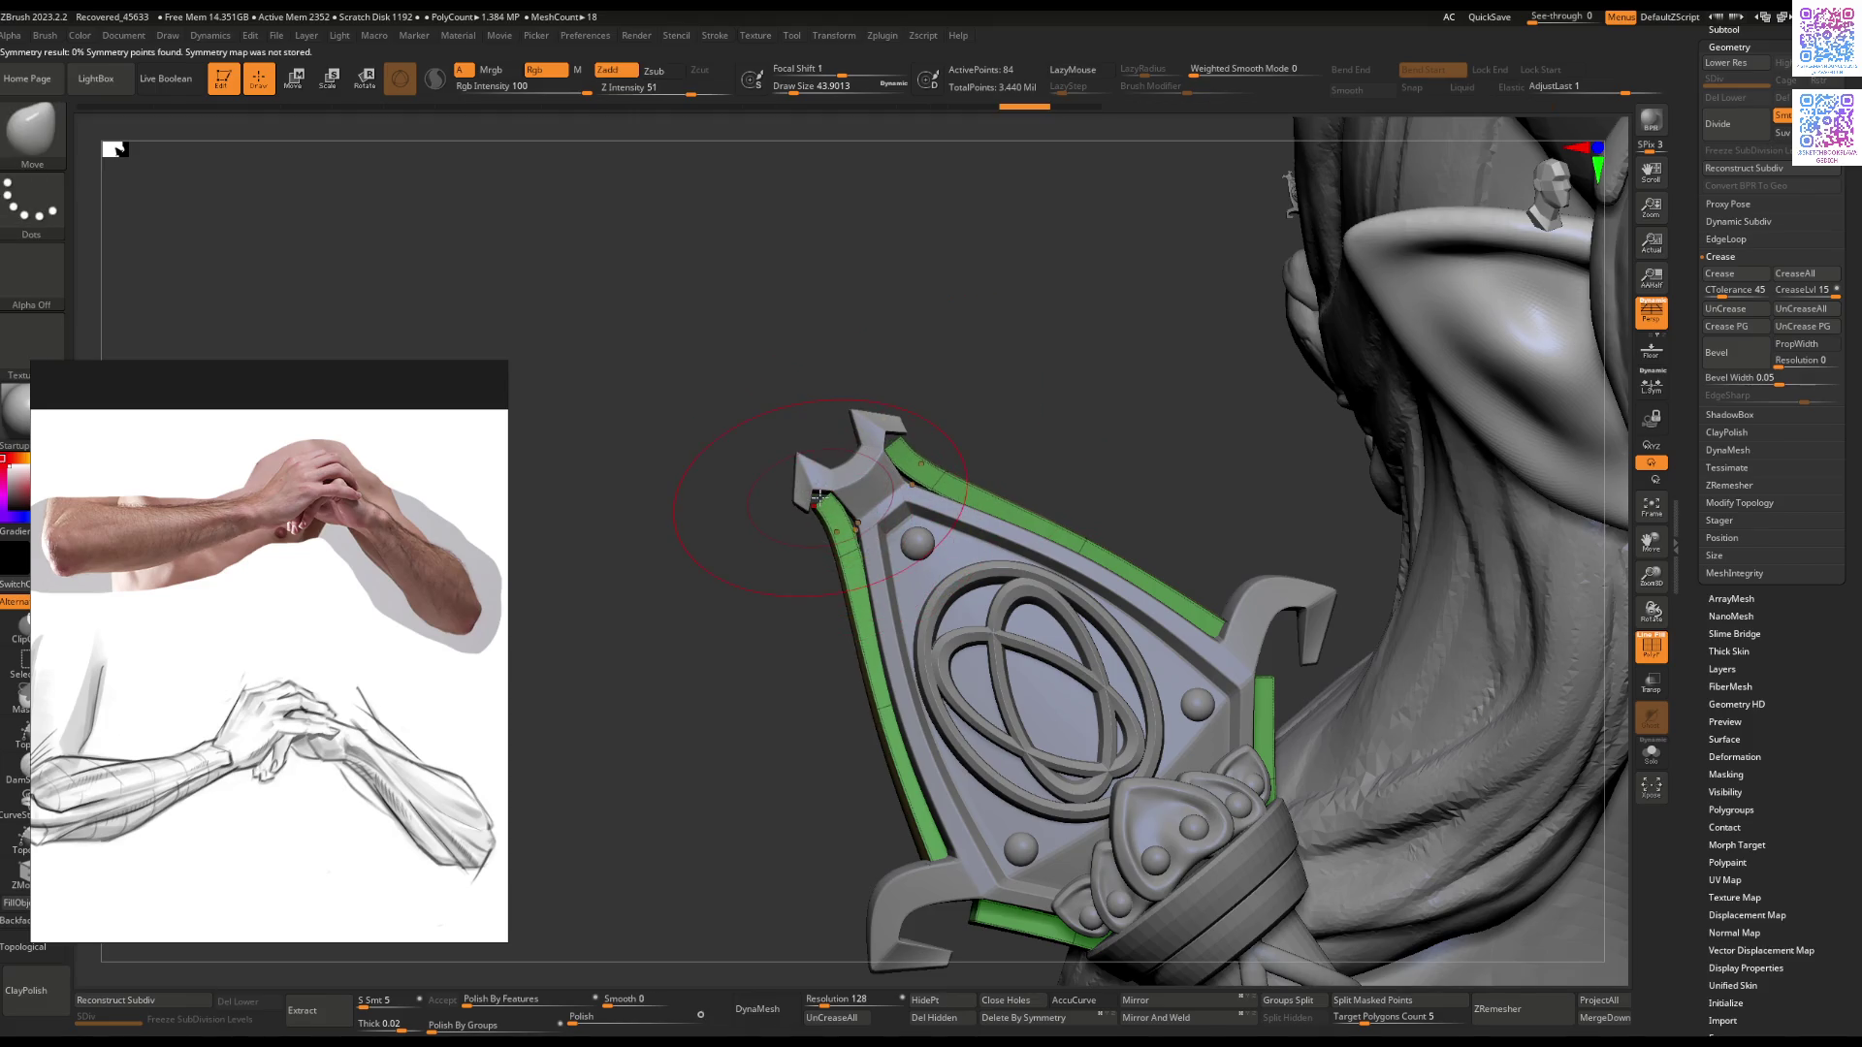
{"action": "key", "text": "space"}
{"action": "key", "text": "space"}
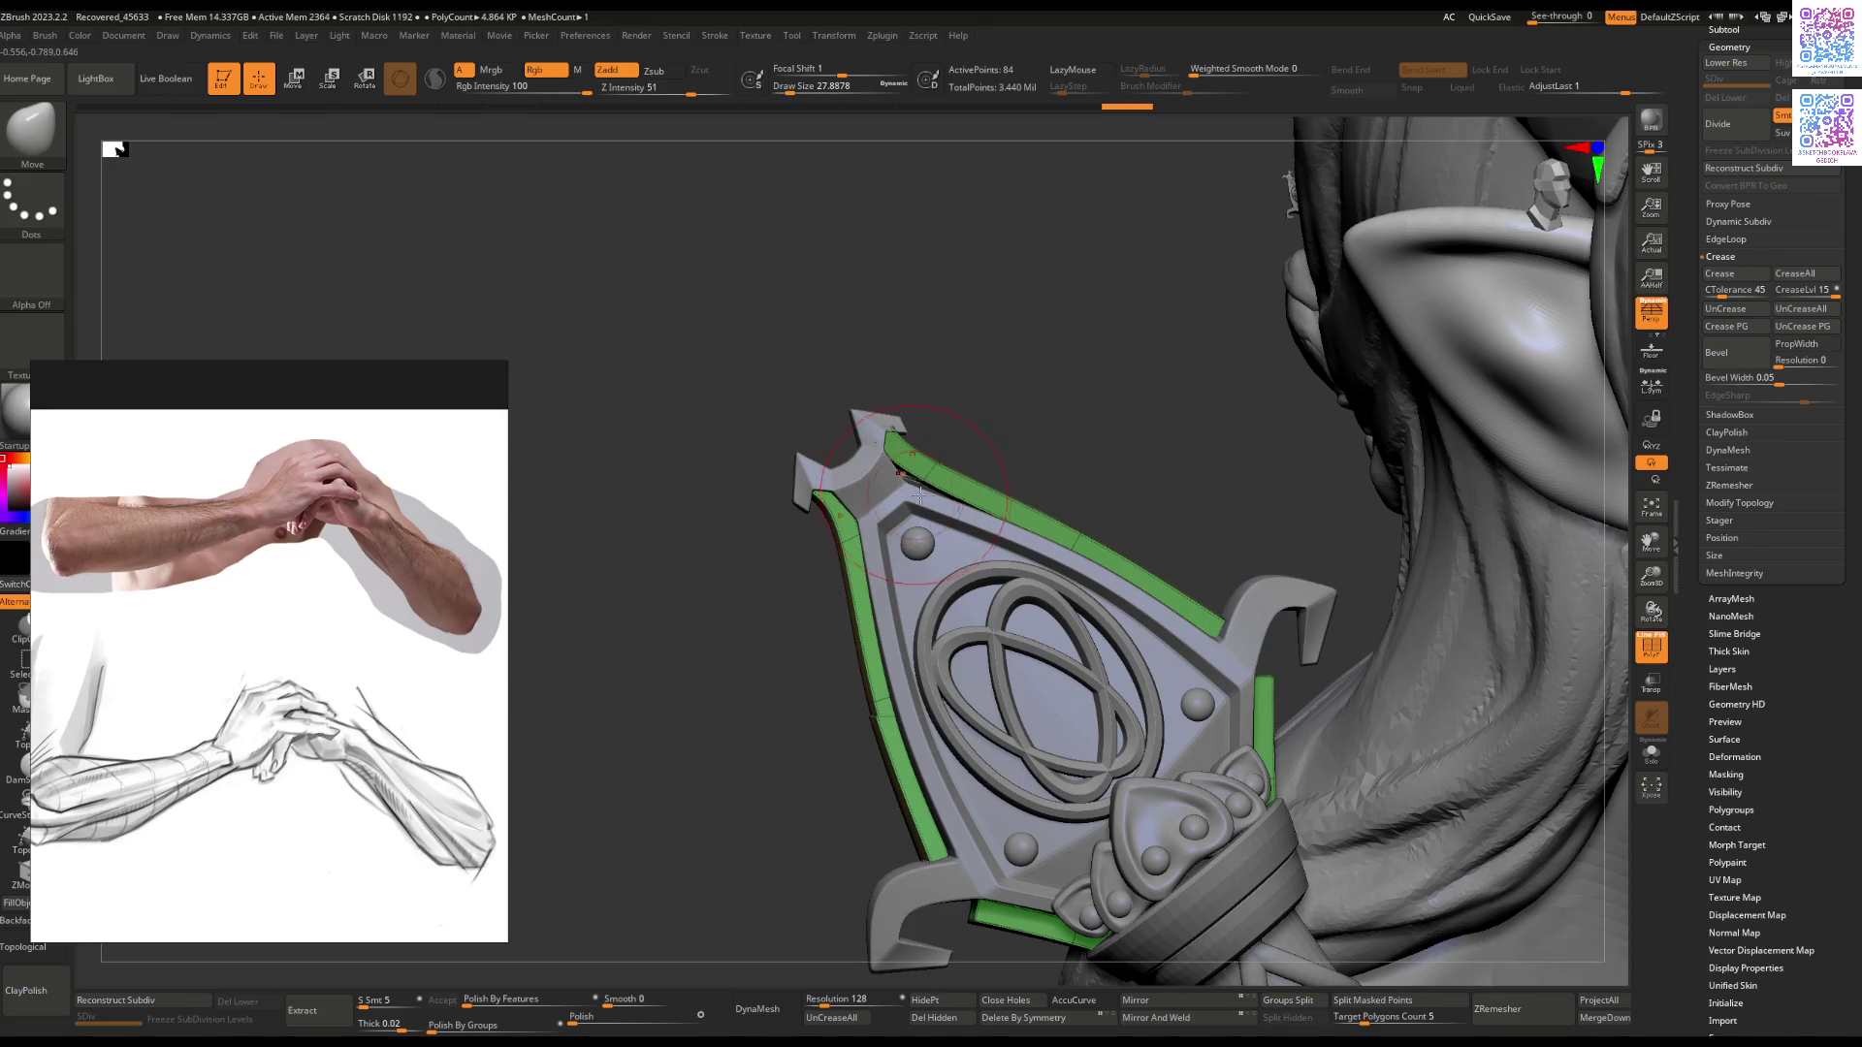
{"action": "mouse_move", "coordinate": [953, 505]}
{"action": "right_mouse_down"}
{"action": "mouse_move", "coordinate": [907, 445]}
{"action": "mouse_move", "coordinate": [1000, 488]}
{"action": "mouse_move", "coordinate": [897, 497]}
{"action": "mouse_move", "coordinate": [864, 478]}
{"action": "mouse_move", "coordinate": [883, 472]}
{"action": "mouse_move", "coordinate": [812, 708]}
{"action": "mouse_move", "coordinate": [824, 642]}
{"action": "right_mouse_up"}
{"action": "key", "text": "shift+f"}
Step: Push the hooked crossguard prongs into shape with a progressively smaller Move brush
{"action": "key", "text": "space"}
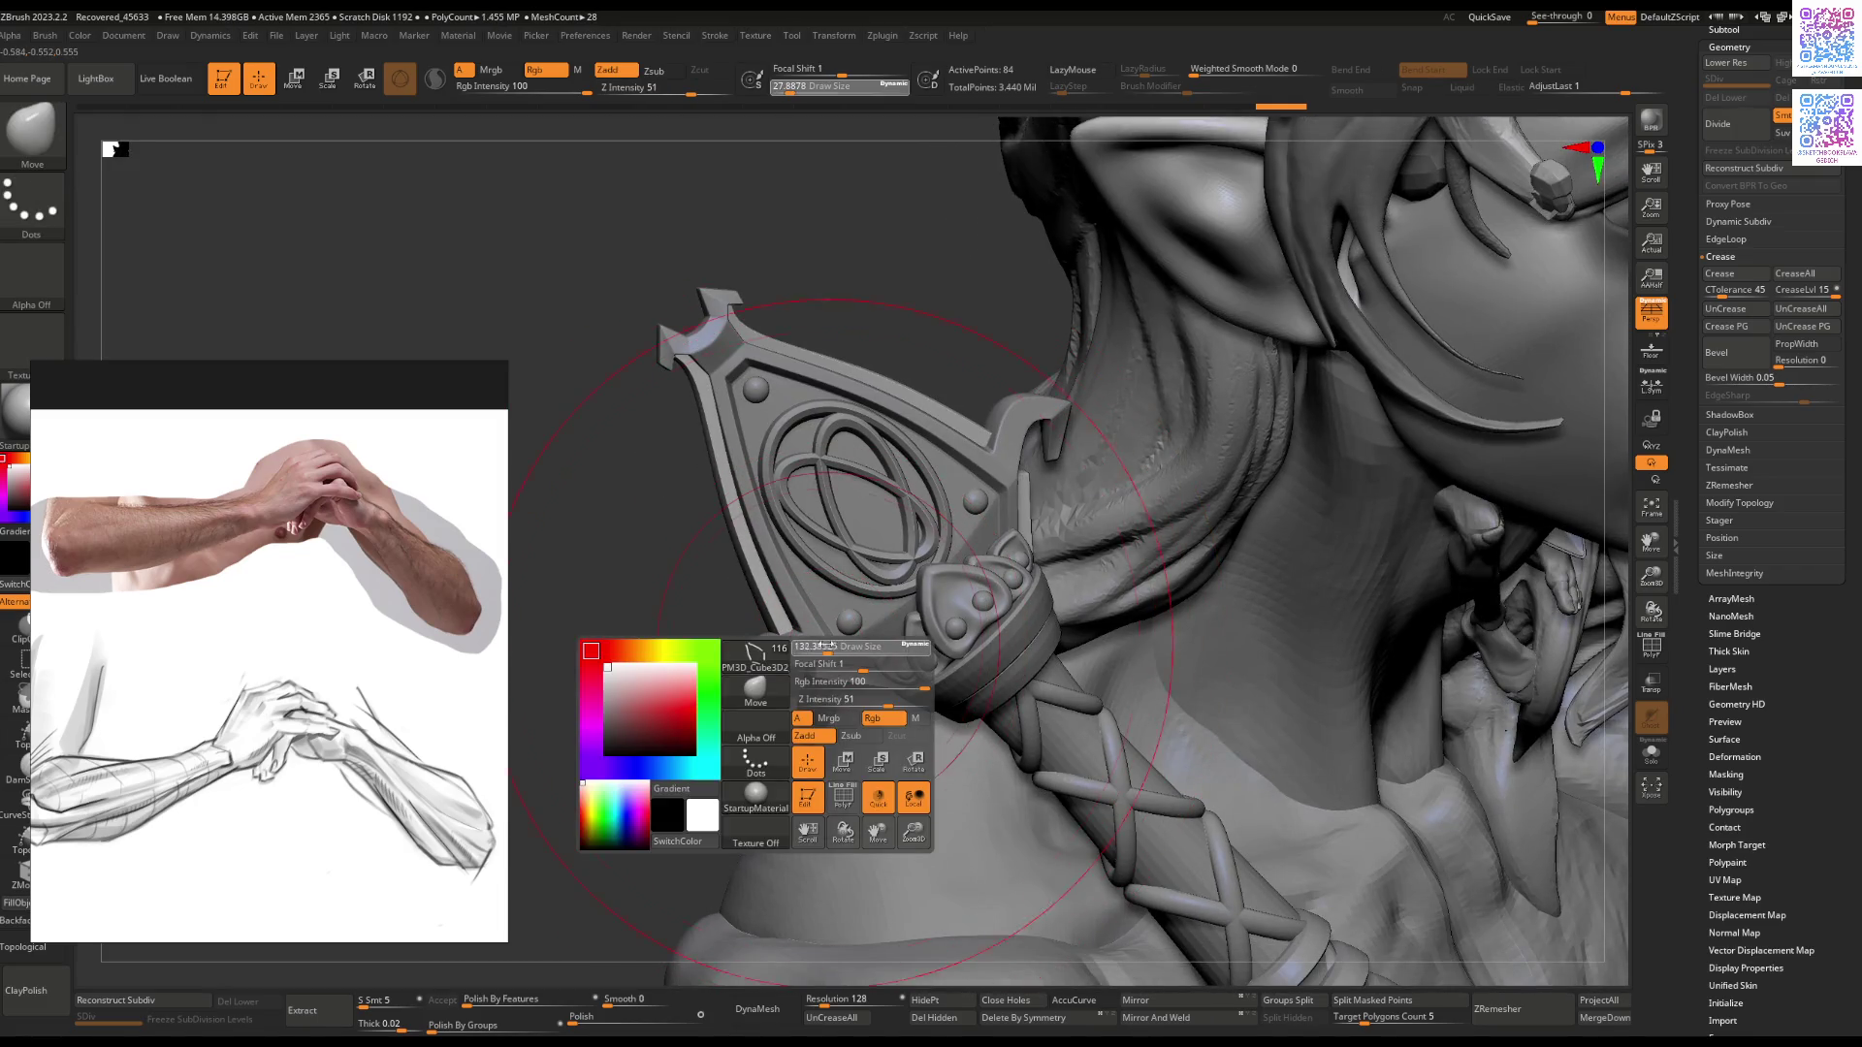
{"action": "left_click_drag", "start_coordinate": [825, 645], "coordinate": [813, 646]}
{"action": "right_click_drag", "start_coordinate": [766, 582], "coordinate": [903, 524]}
{"action": "key", "text": "space"}
{"action": "left_click_drag", "start_coordinate": [904, 524], "coordinate": [869, 525]}
{"action": "right_click_drag", "start_coordinate": [931, 544], "coordinate": [1013, 537]}
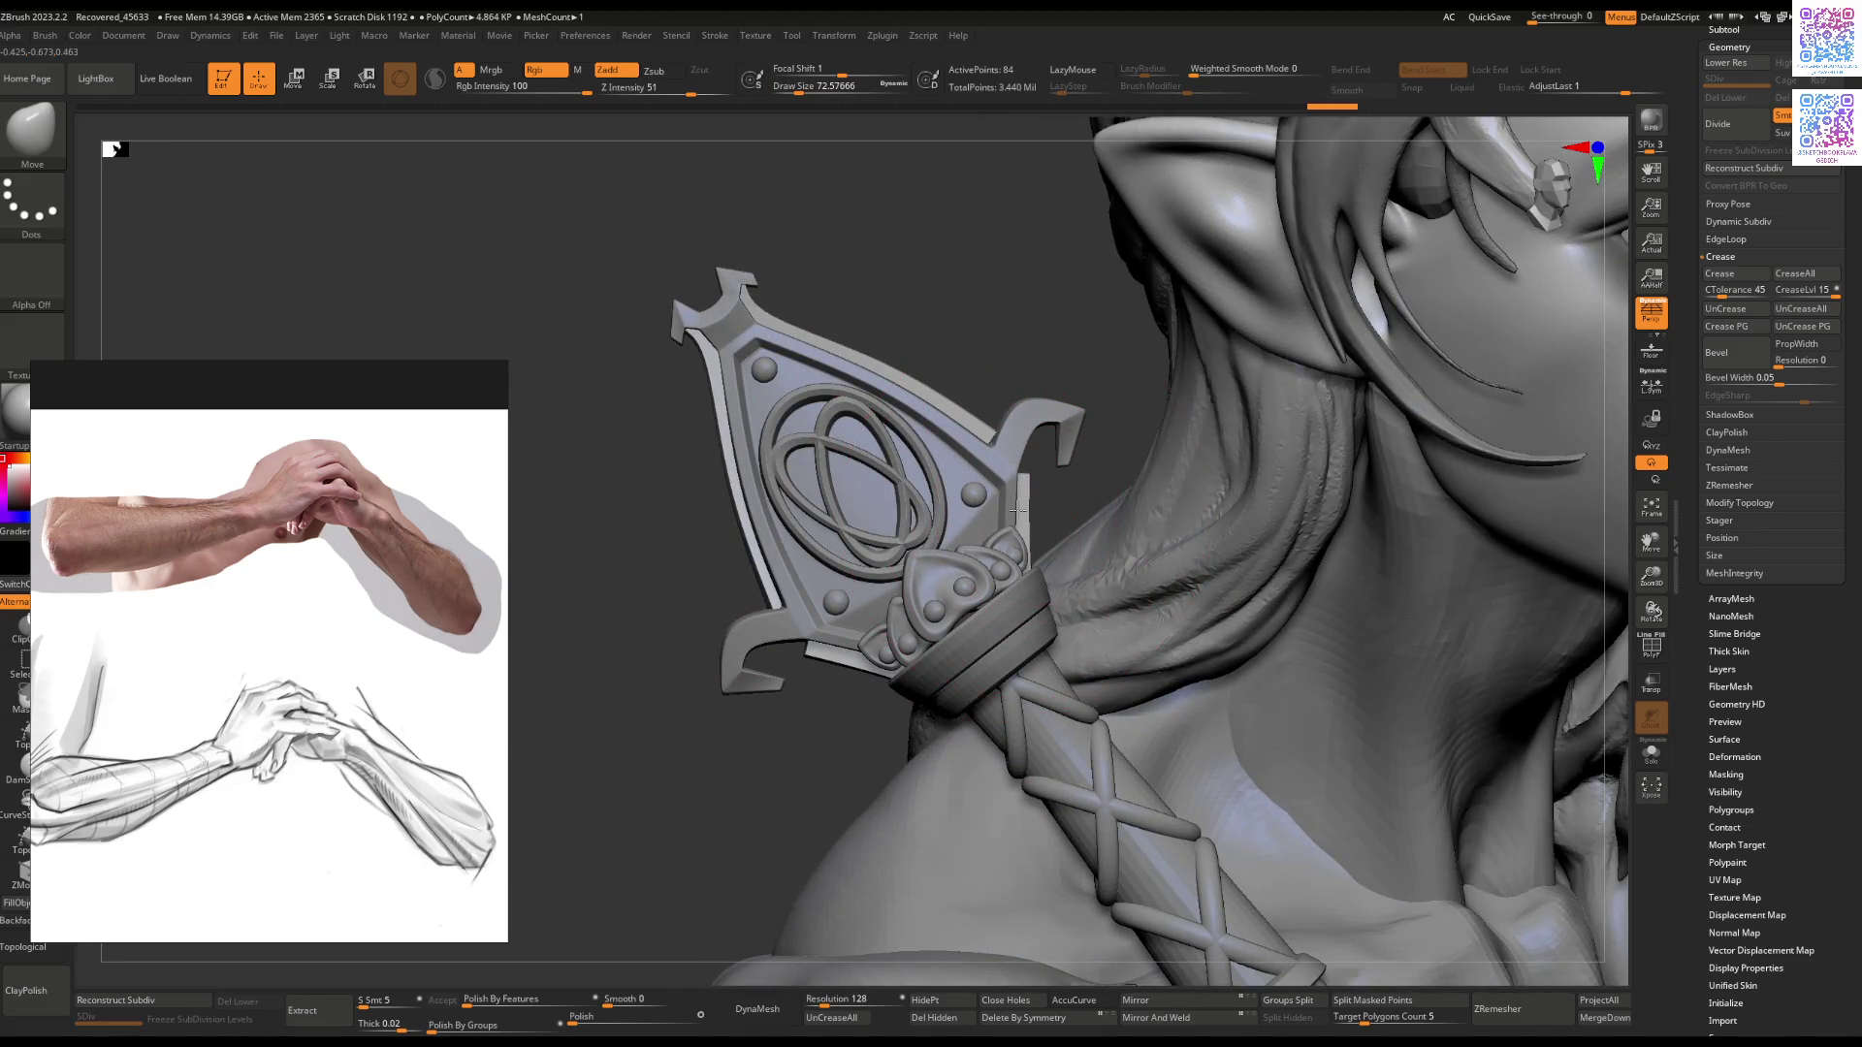
{"action": "key", "text": "space"}
{"action": "mouse_move", "coordinate": [850, 651]}
{"action": "left_mouse_down"}
{"action": "mouse_move", "coordinate": [789, 665]}
{"action": "mouse_move", "coordinate": [1028, 495]}
{"action": "left_mouse_up"}
Step: Fine-tune the crossguard prongs, then zoom out and select the elf body with the sword
{"action": "key", "text": "r"}
{"action": "key", "text": "ctrl"}
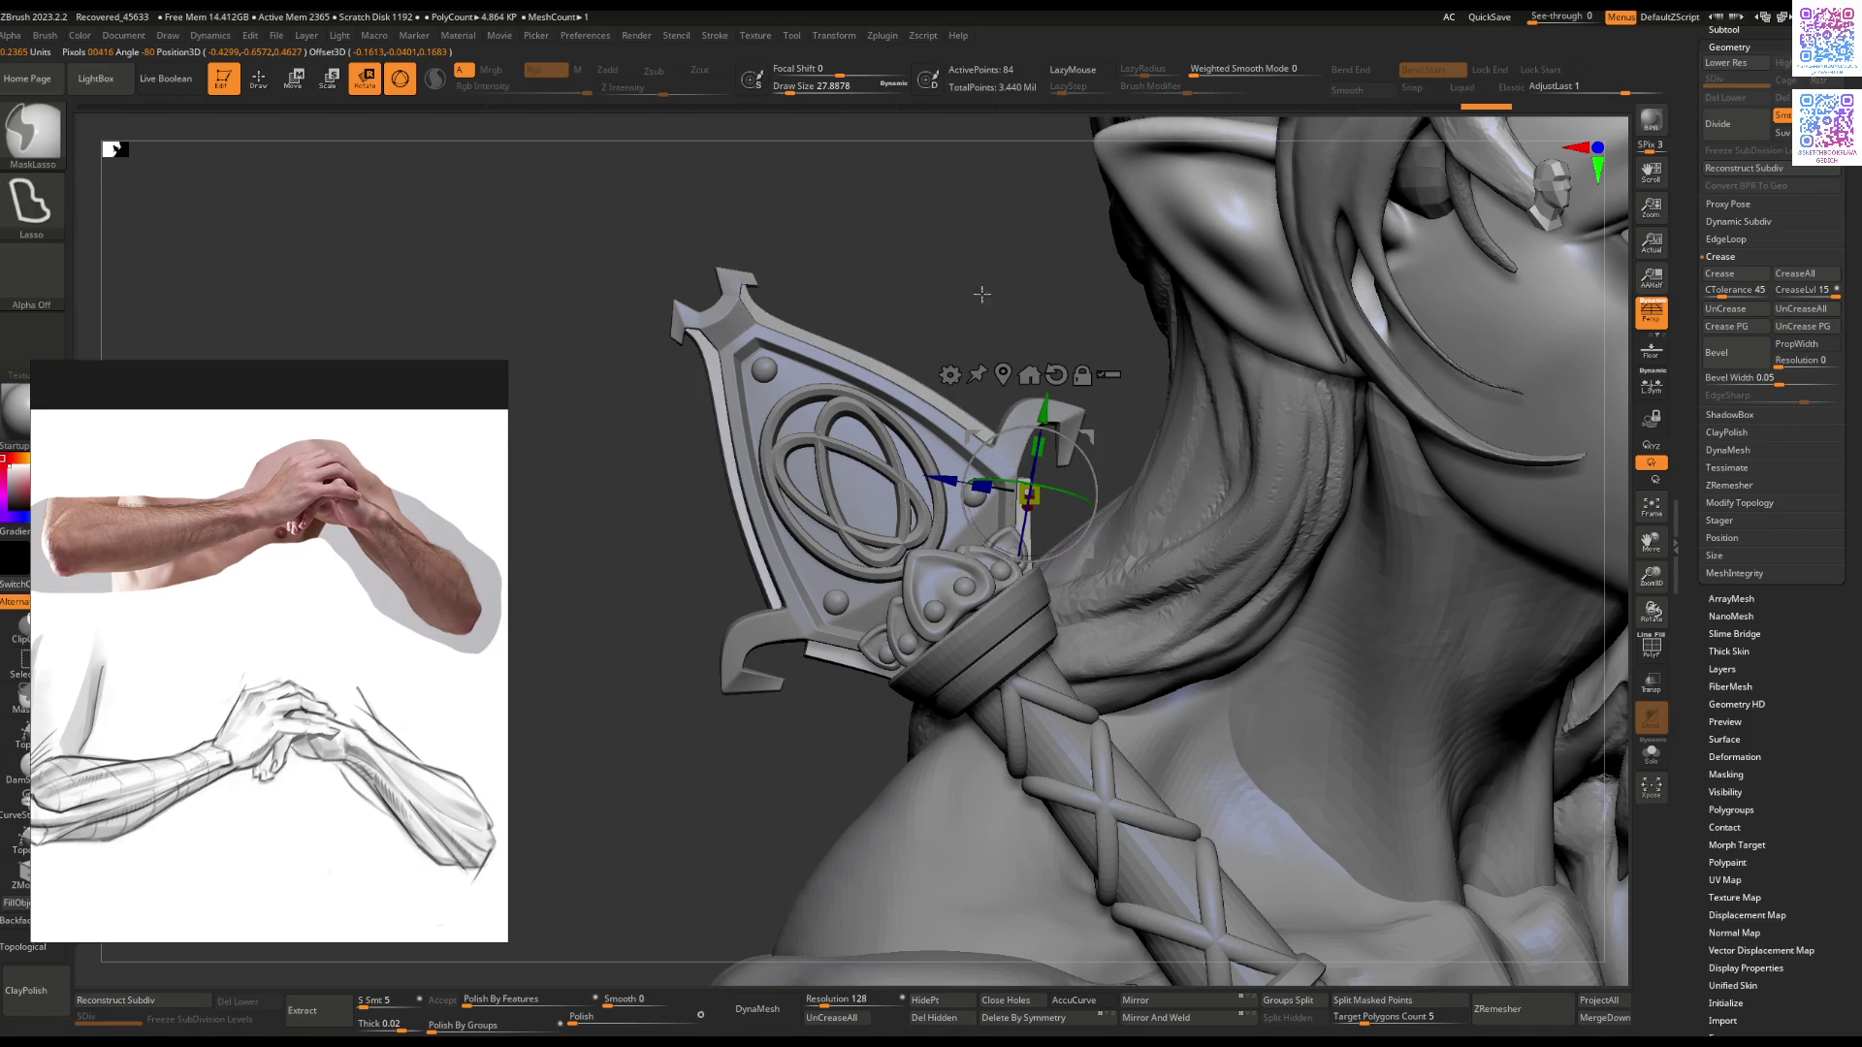
{"action": "key", "text": "q"}
{"action": "key", "text": "space"}
{"action": "key", "text": "space"}
{"action": "left_click_drag", "start_coordinate": [797, 647], "coordinate": [801, 646]}
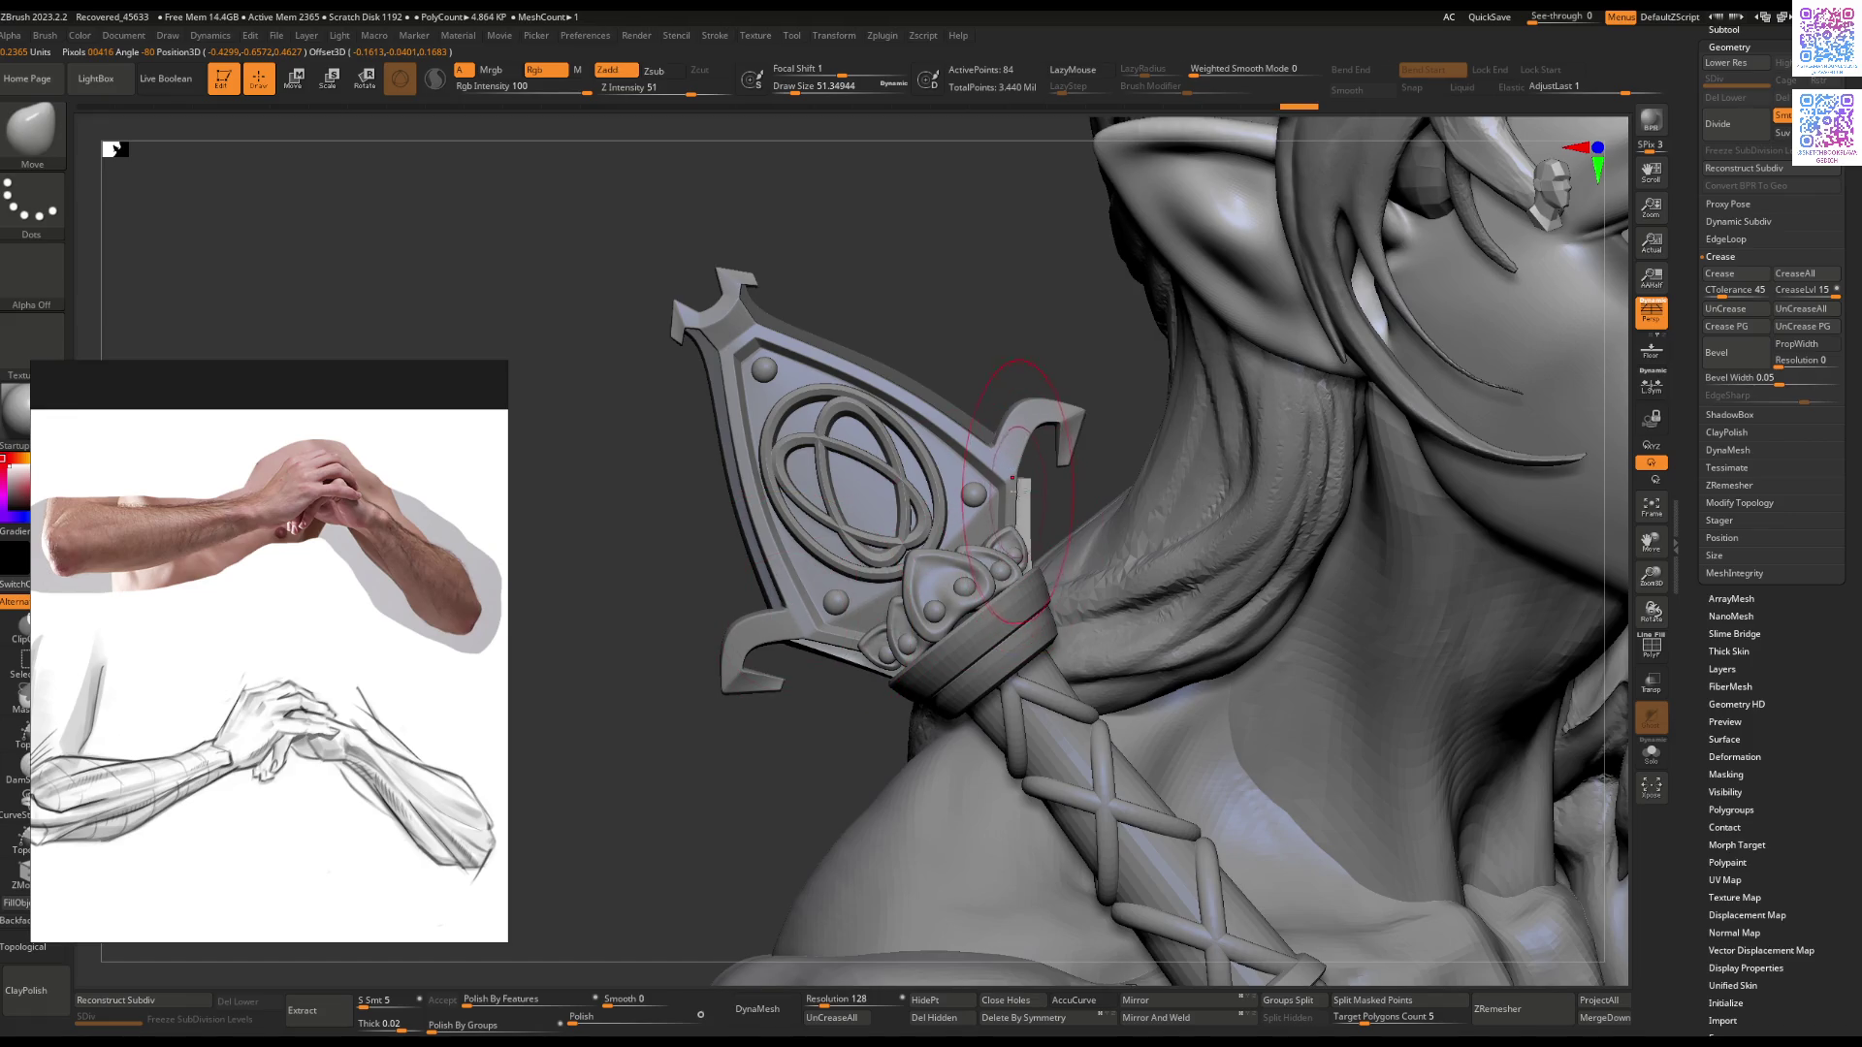
{"action": "mouse_move", "coordinate": [1004, 440]}
{"action": "right_mouse_down"}
{"action": "mouse_move", "coordinate": [1021, 322]}
{"action": "mouse_move", "coordinate": [1073, 299]}
{"action": "mouse_move", "coordinate": [1176, 515]}
{"action": "mouse_move", "coordinate": [1011, 416]}
{"action": "mouse_move", "coordinate": [829, 519]}
{"action": "right_mouse_up"}
{"action": "left_click", "coordinate": [1176, 514], "text": "alt"}
{"action": "scroll", "coordinate": [825, 533], "scroll_direction": "up", "scroll_amount": 3}
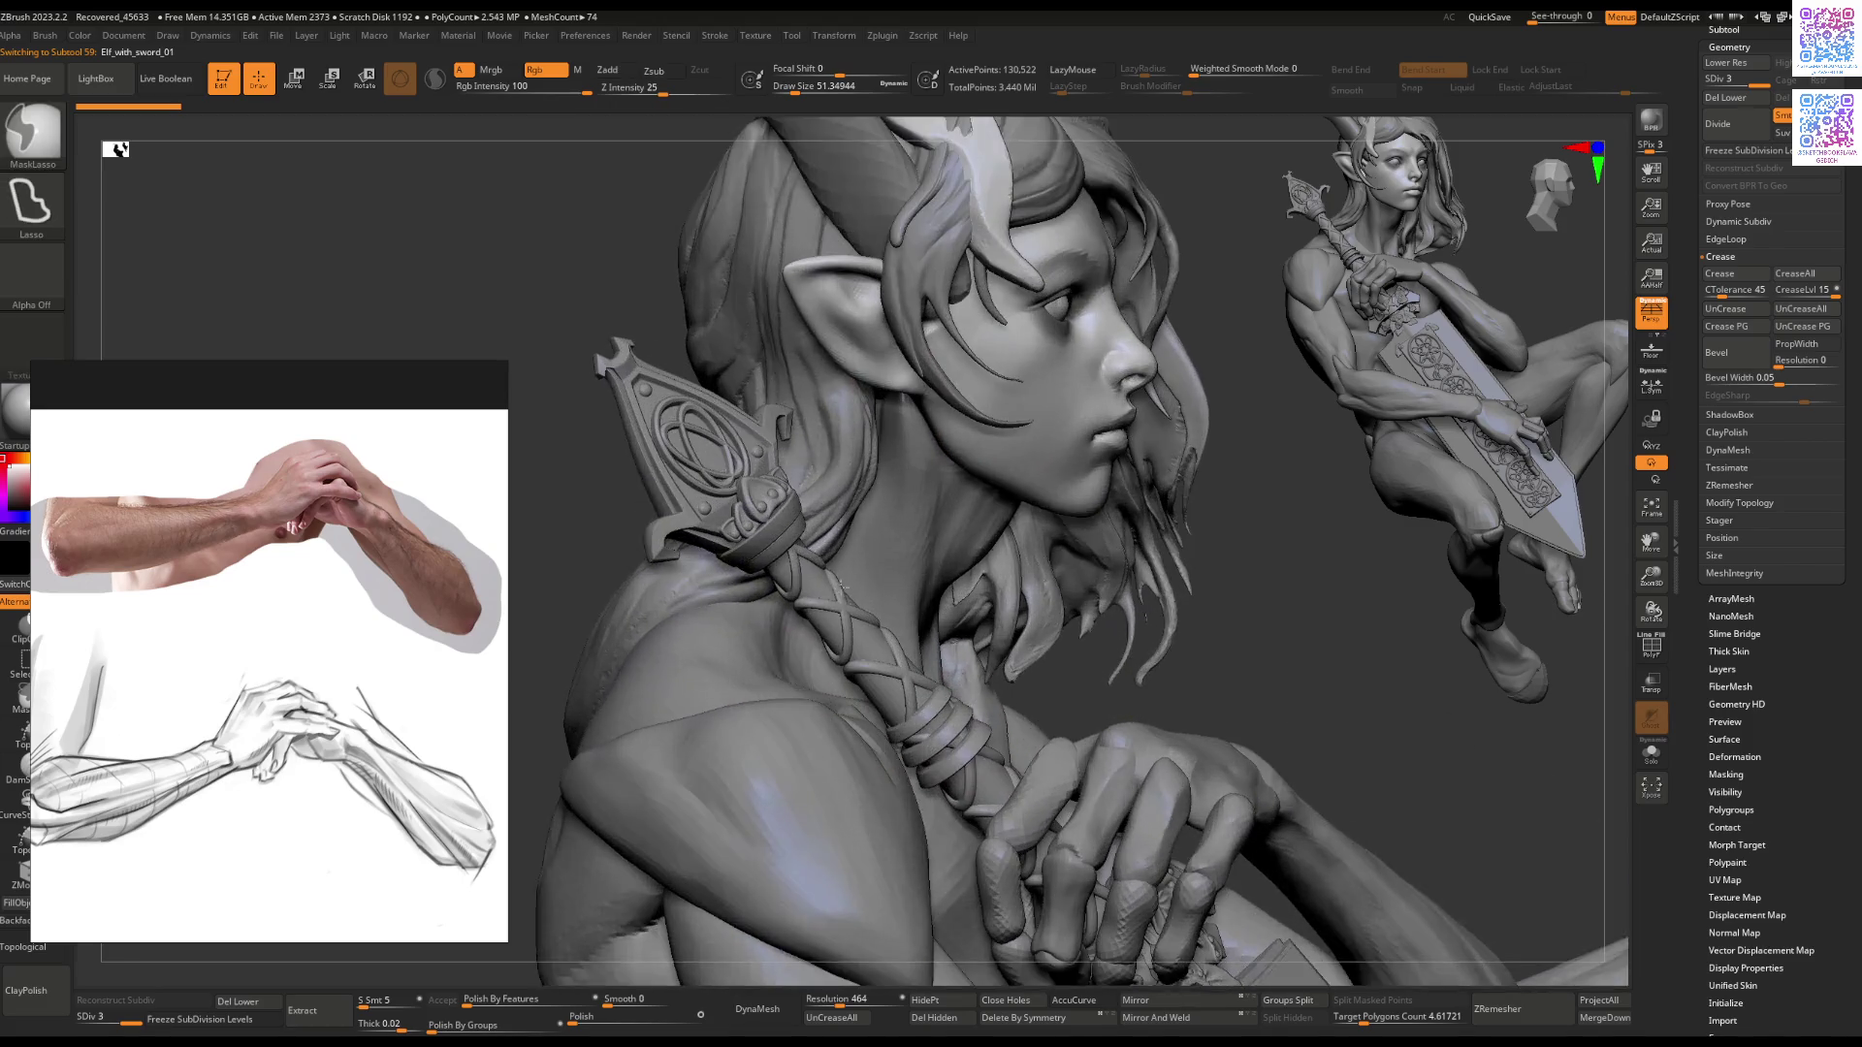
Step: Select the crossguard ornament subtool and smooth its hooked prongs with a smaller brush
{"action": "mouse_move", "coordinate": [707, 545]}
{"action": "right_mouse_down"}
{"action": "mouse_move", "coordinate": [679, 543]}
{"action": "mouse_move", "coordinate": [851, 580]}
{"action": "right_mouse_up"}
{"action": "scroll", "coordinate": [747, 569], "scroll_direction": "up", "scroll_amount": 3}
{"action": "left_click", "coordinate": [737, 521], "text": "alt"}
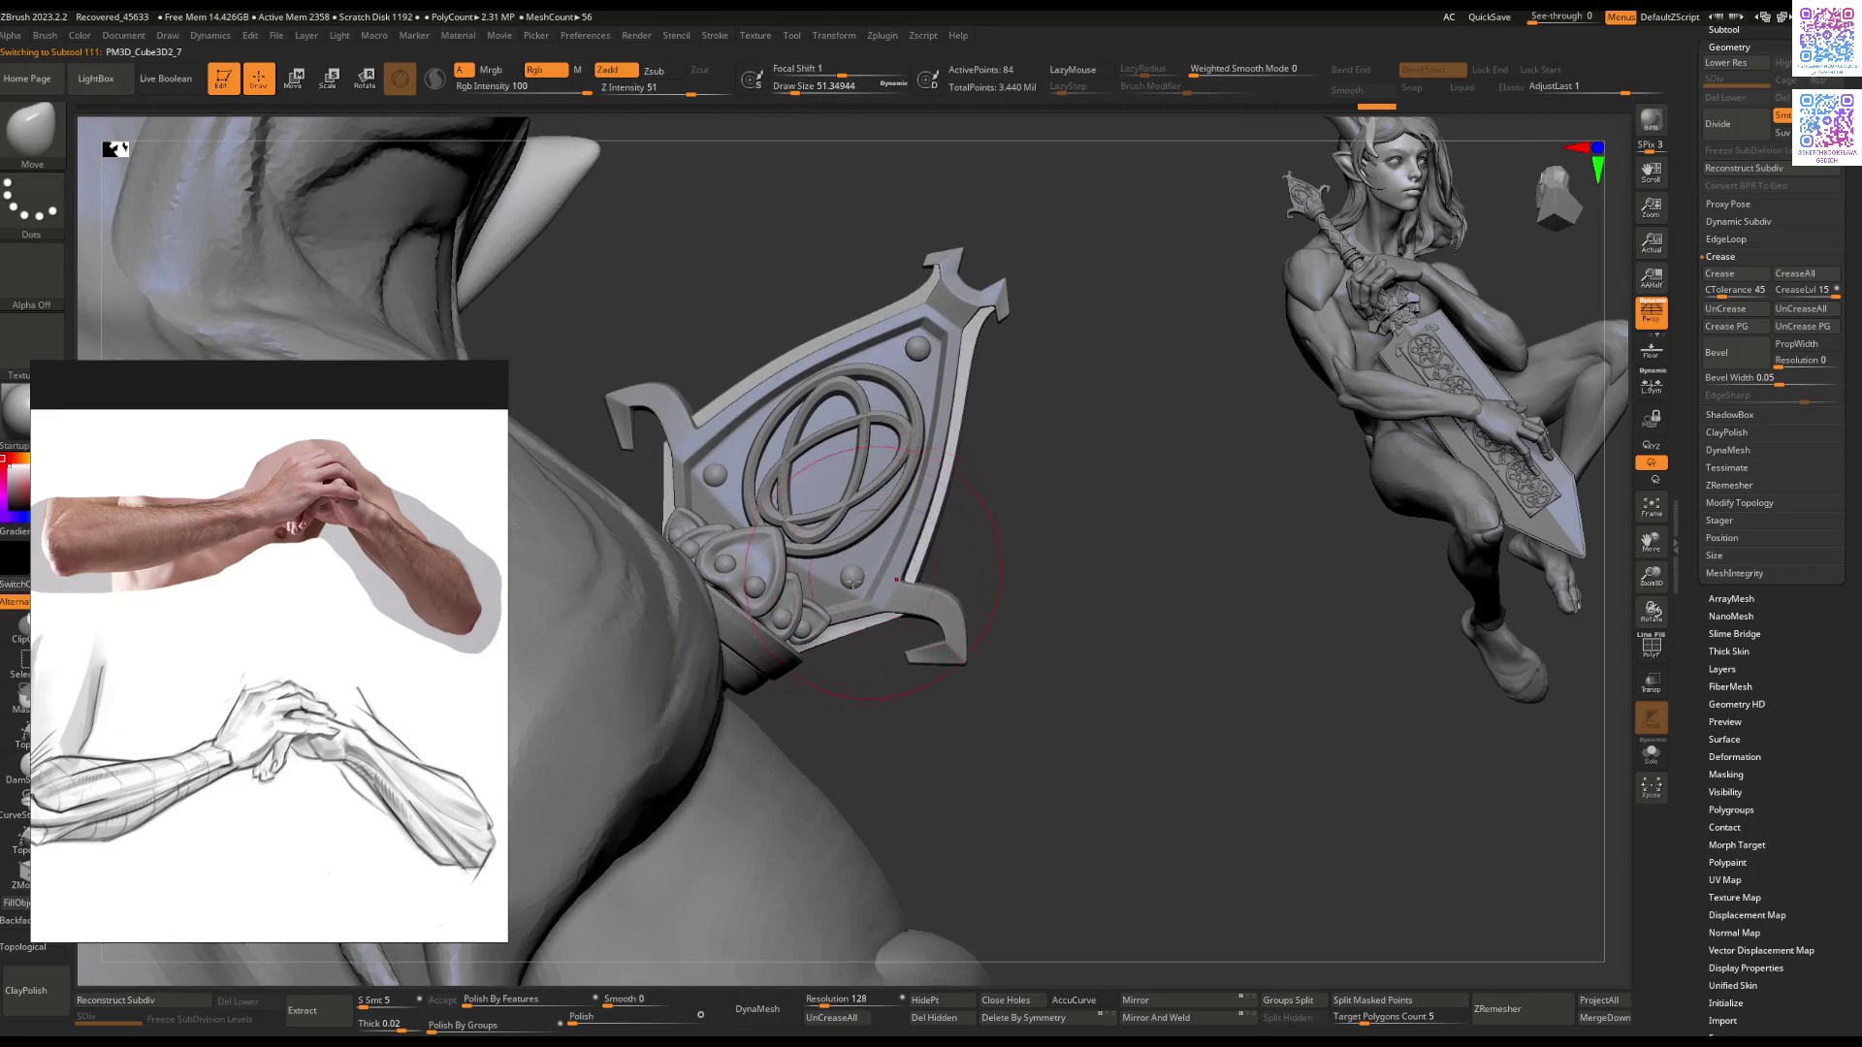
{"action": "key", "text": "space"}
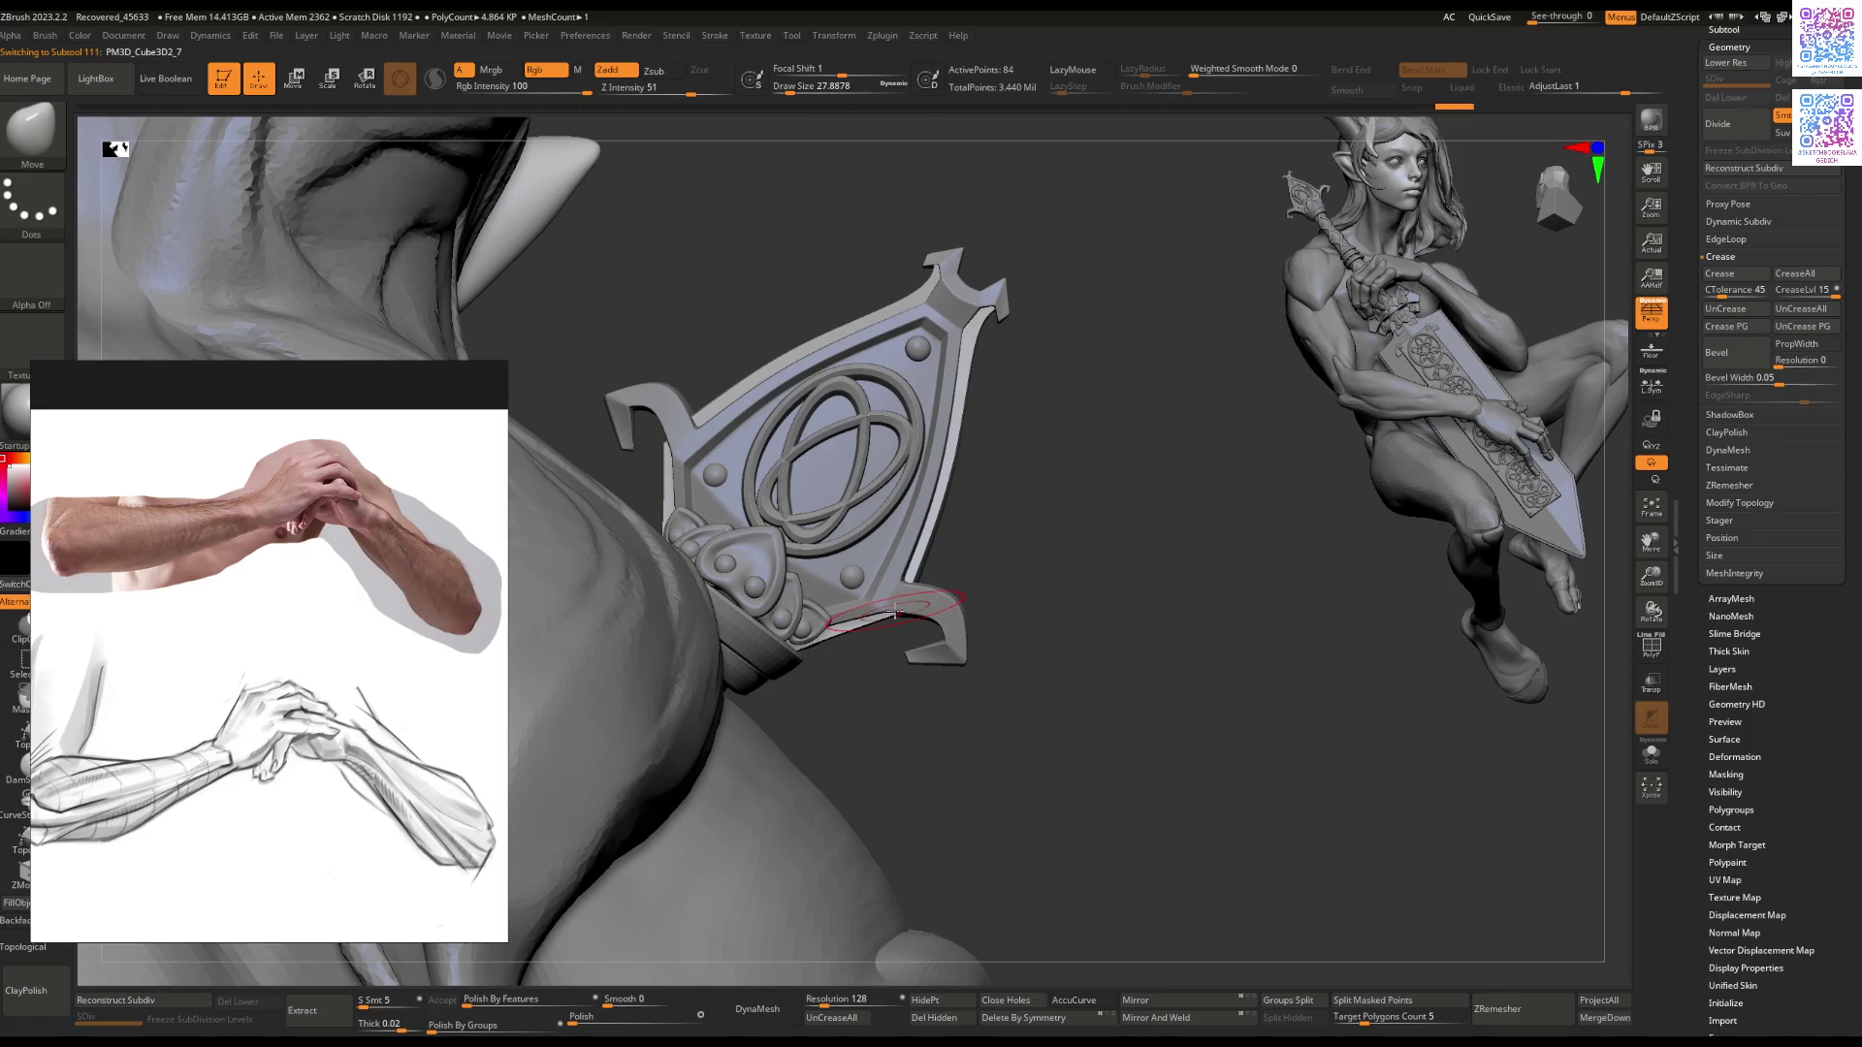
{"action": "mouse_move", "coordinate": [669, 446]}
{"action": "right_mouse_down"}
{"action": "mouse_move", "coordinate": [769, 353]}
{"action": "mouse_move", "coordinate": [800, 356]}
{"action": "right_mouse_up"}
{"action": "key", "text": "space"}
{"action": "key", "text": "space"}
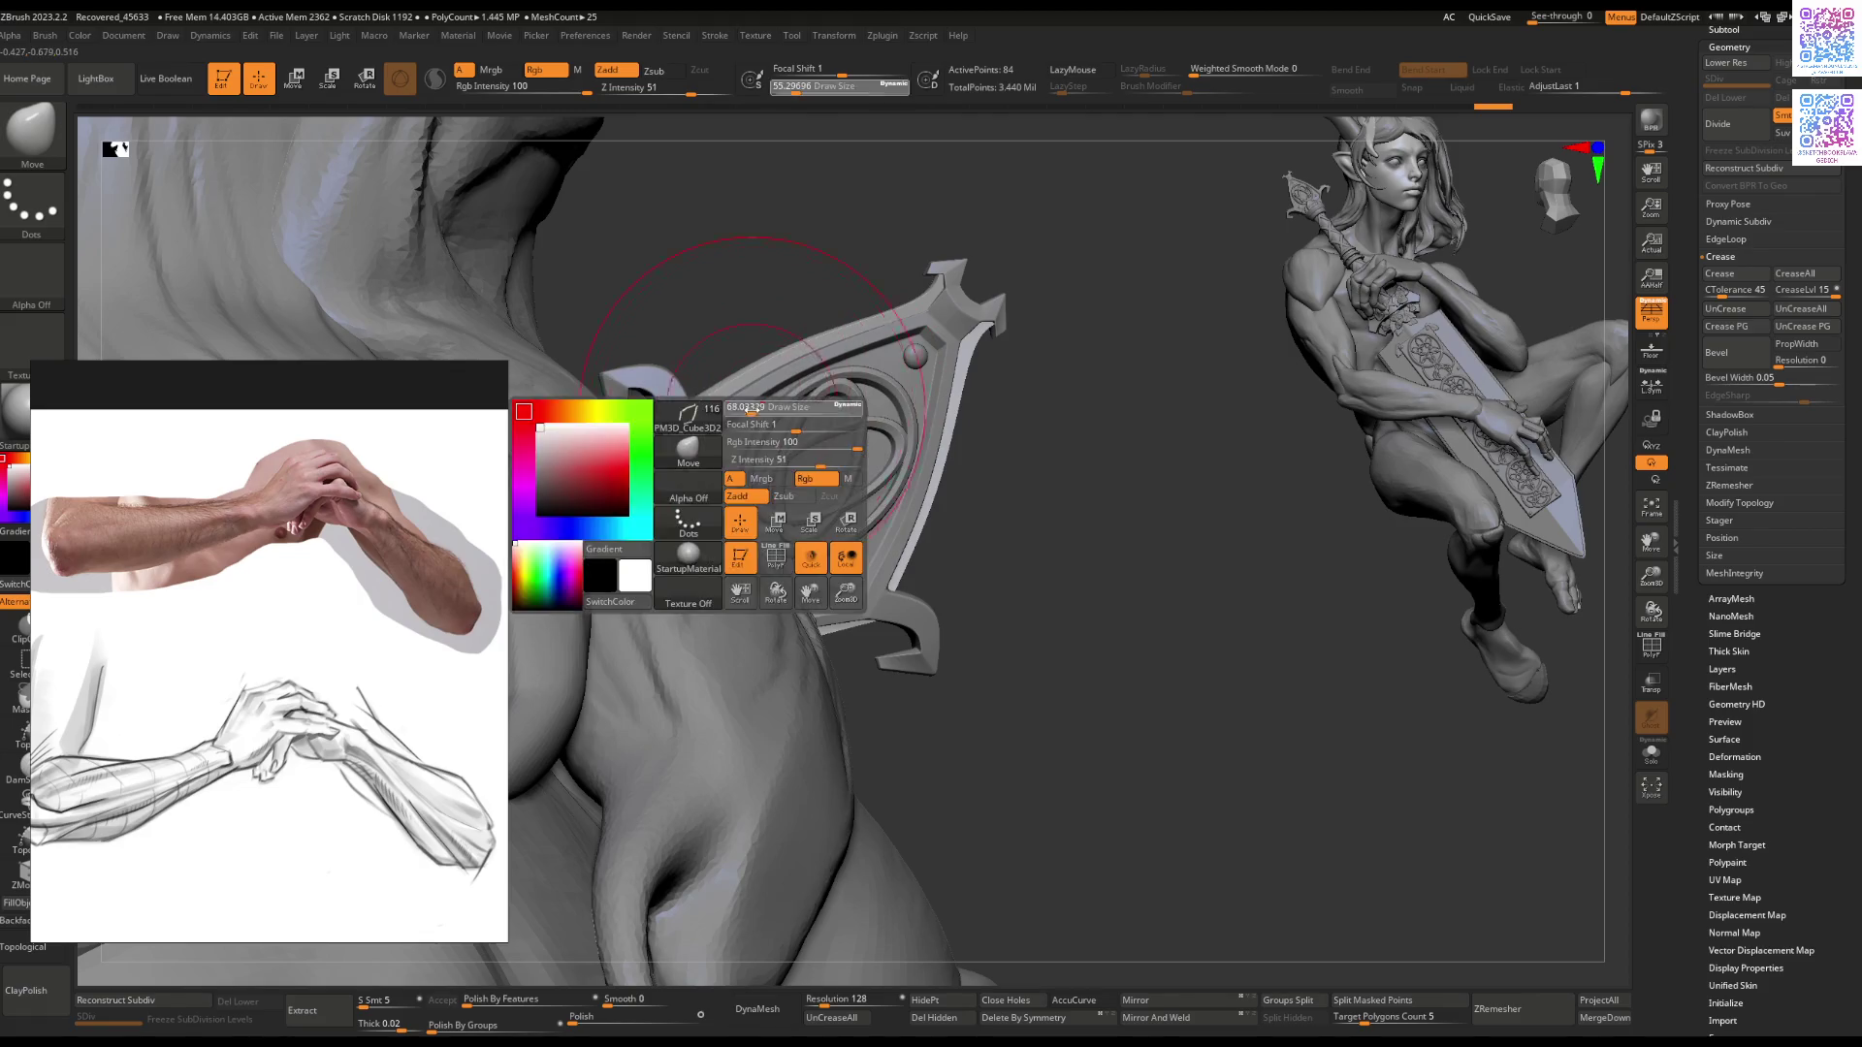
{"action": "key", "text": "space"}
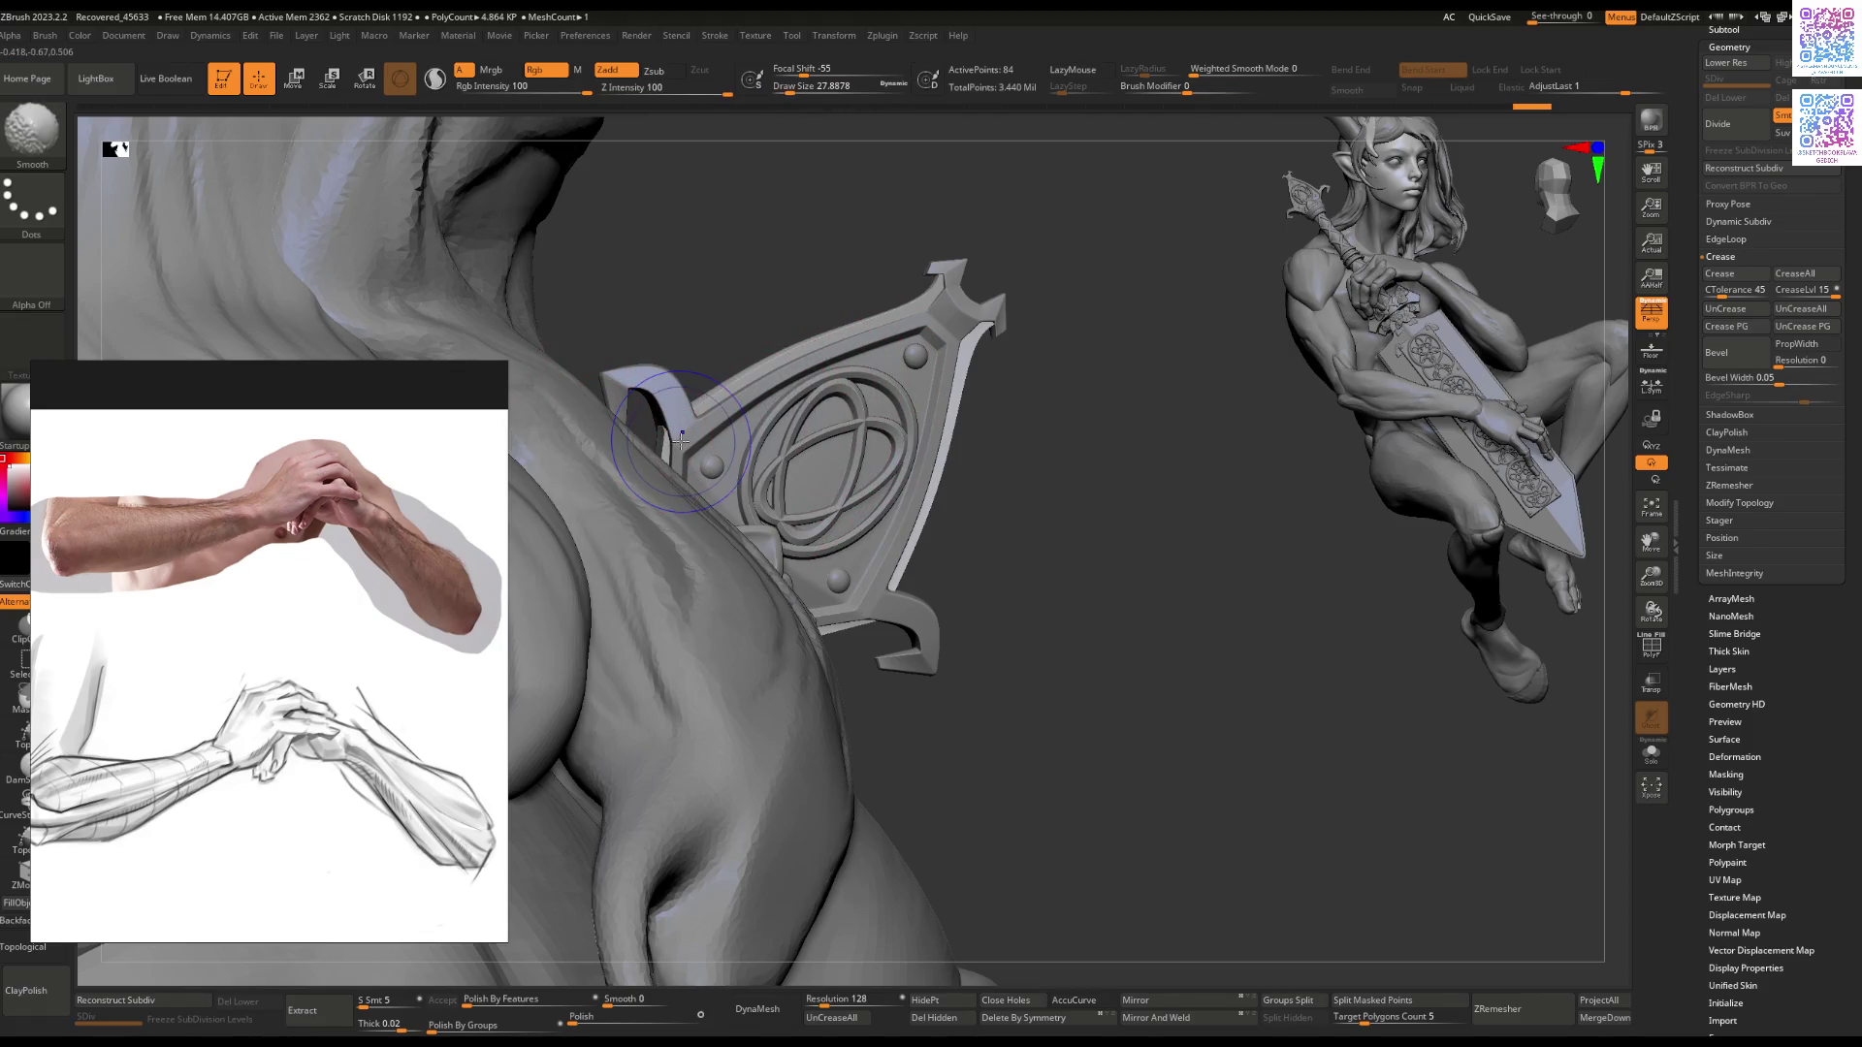
{"action": "key", "text": "shift+f"}
Step: Solo the edge-strip subtool to check the trim, then restore the full figure and enlarge the brush
{"action": "key", "text": "ctrl+shift+s"}
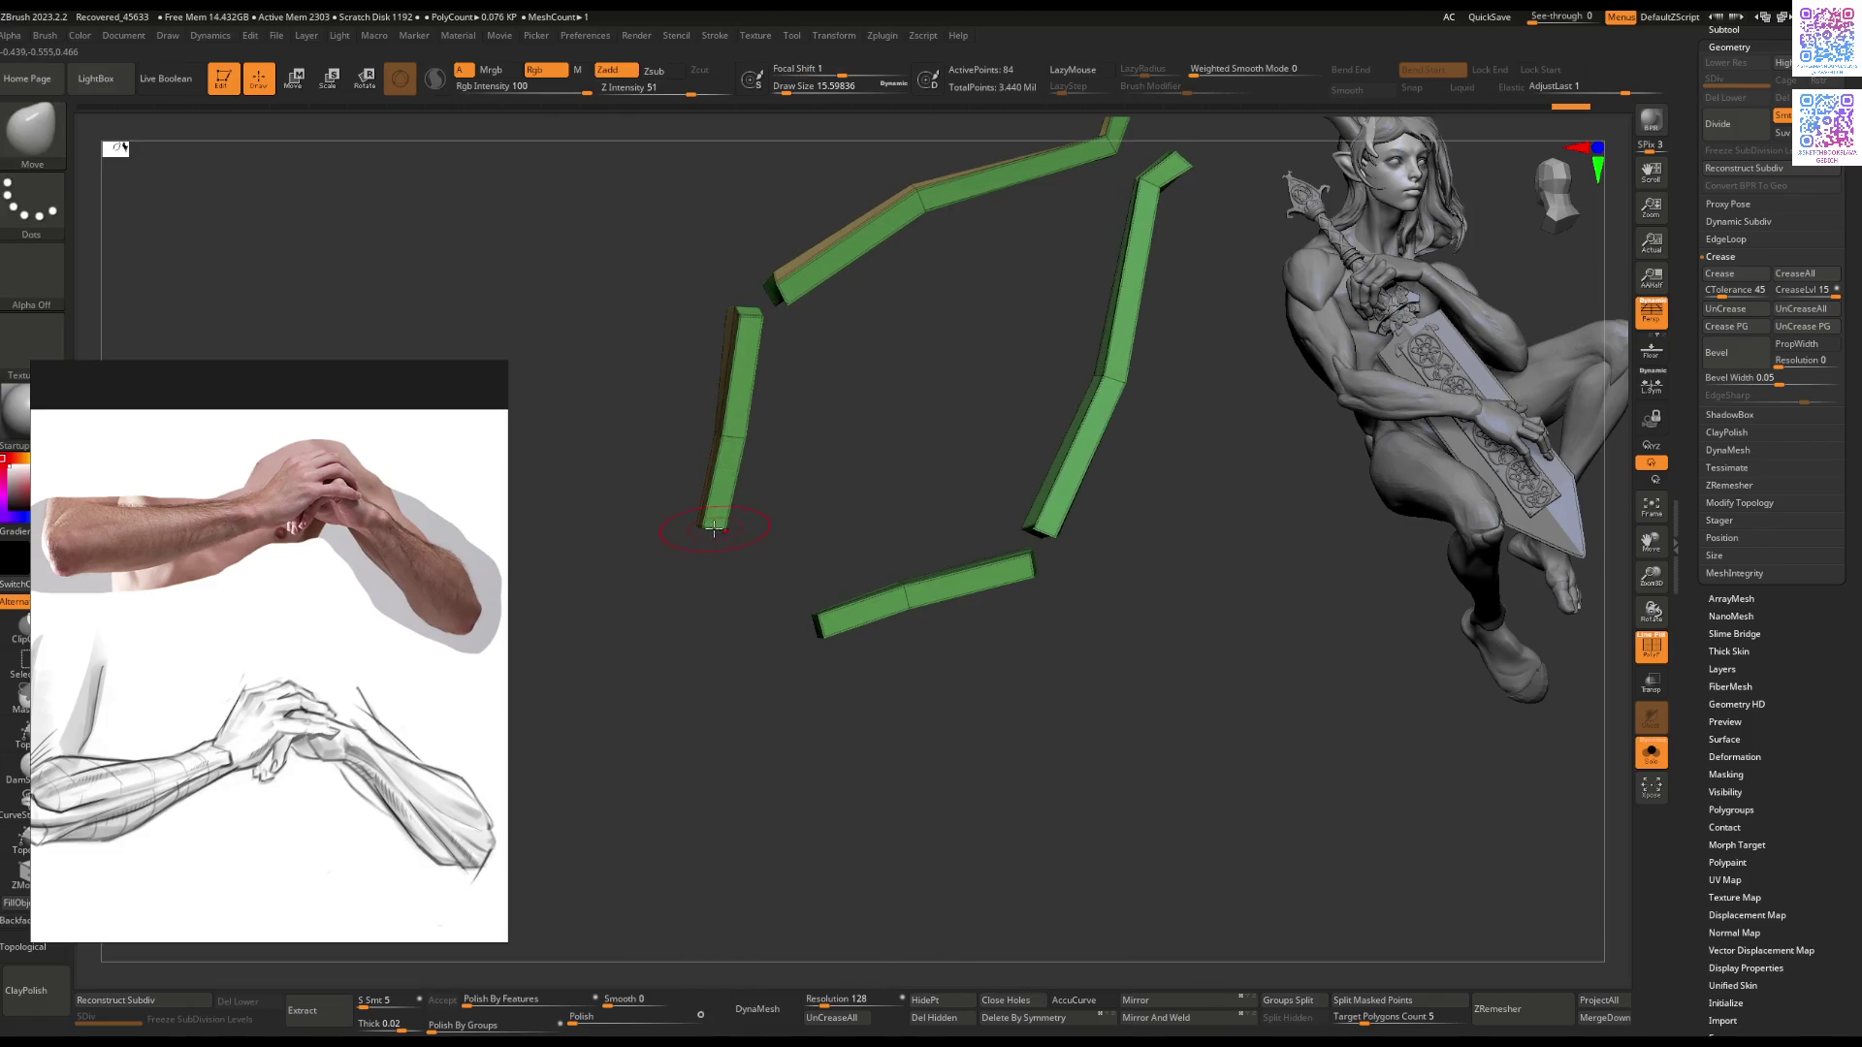
{"action": "key", "text": "ctrl+shift+s"}
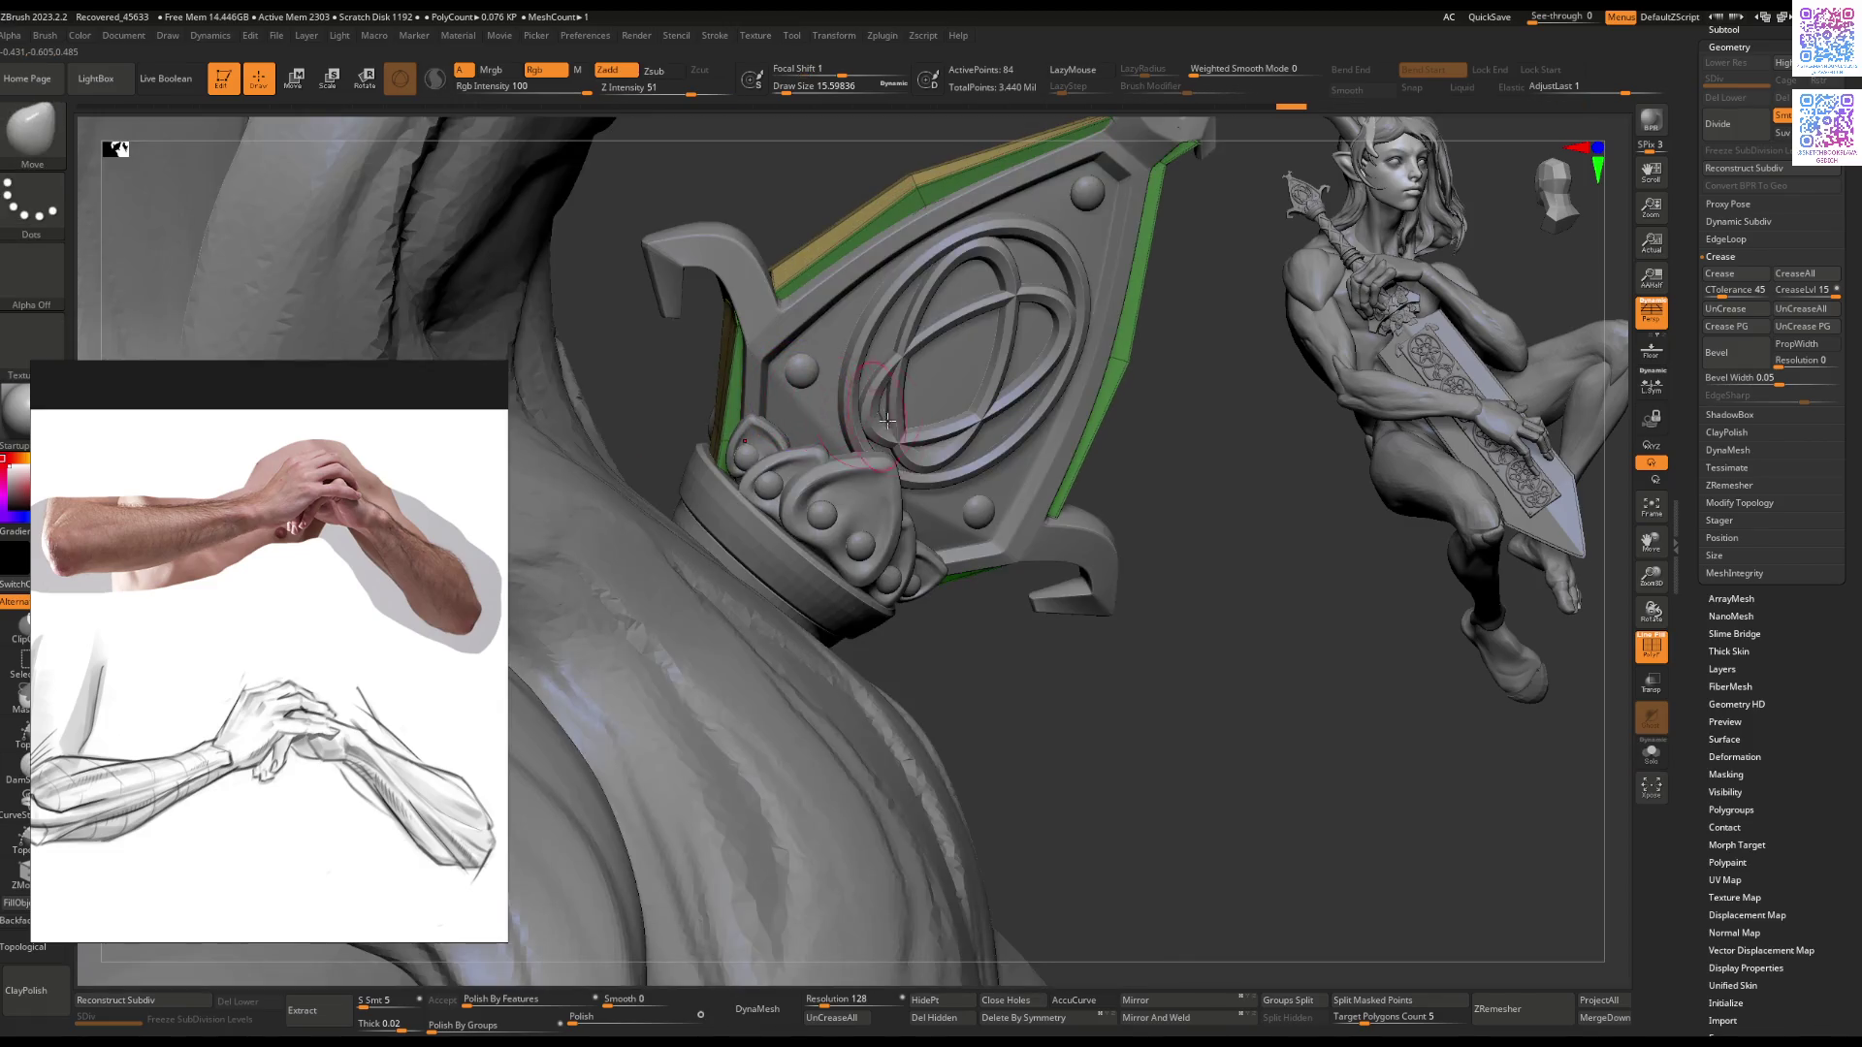
{"action": "mouse_move", "coordinate": [734, 333]}
{"action": "right_mouse_down"}
{"action": "mouse_move", "coordinate": [779, 317]}
{"action": "mouse_move", "coordinate": [728, 293]}
{"action": "right_mouse_up"}
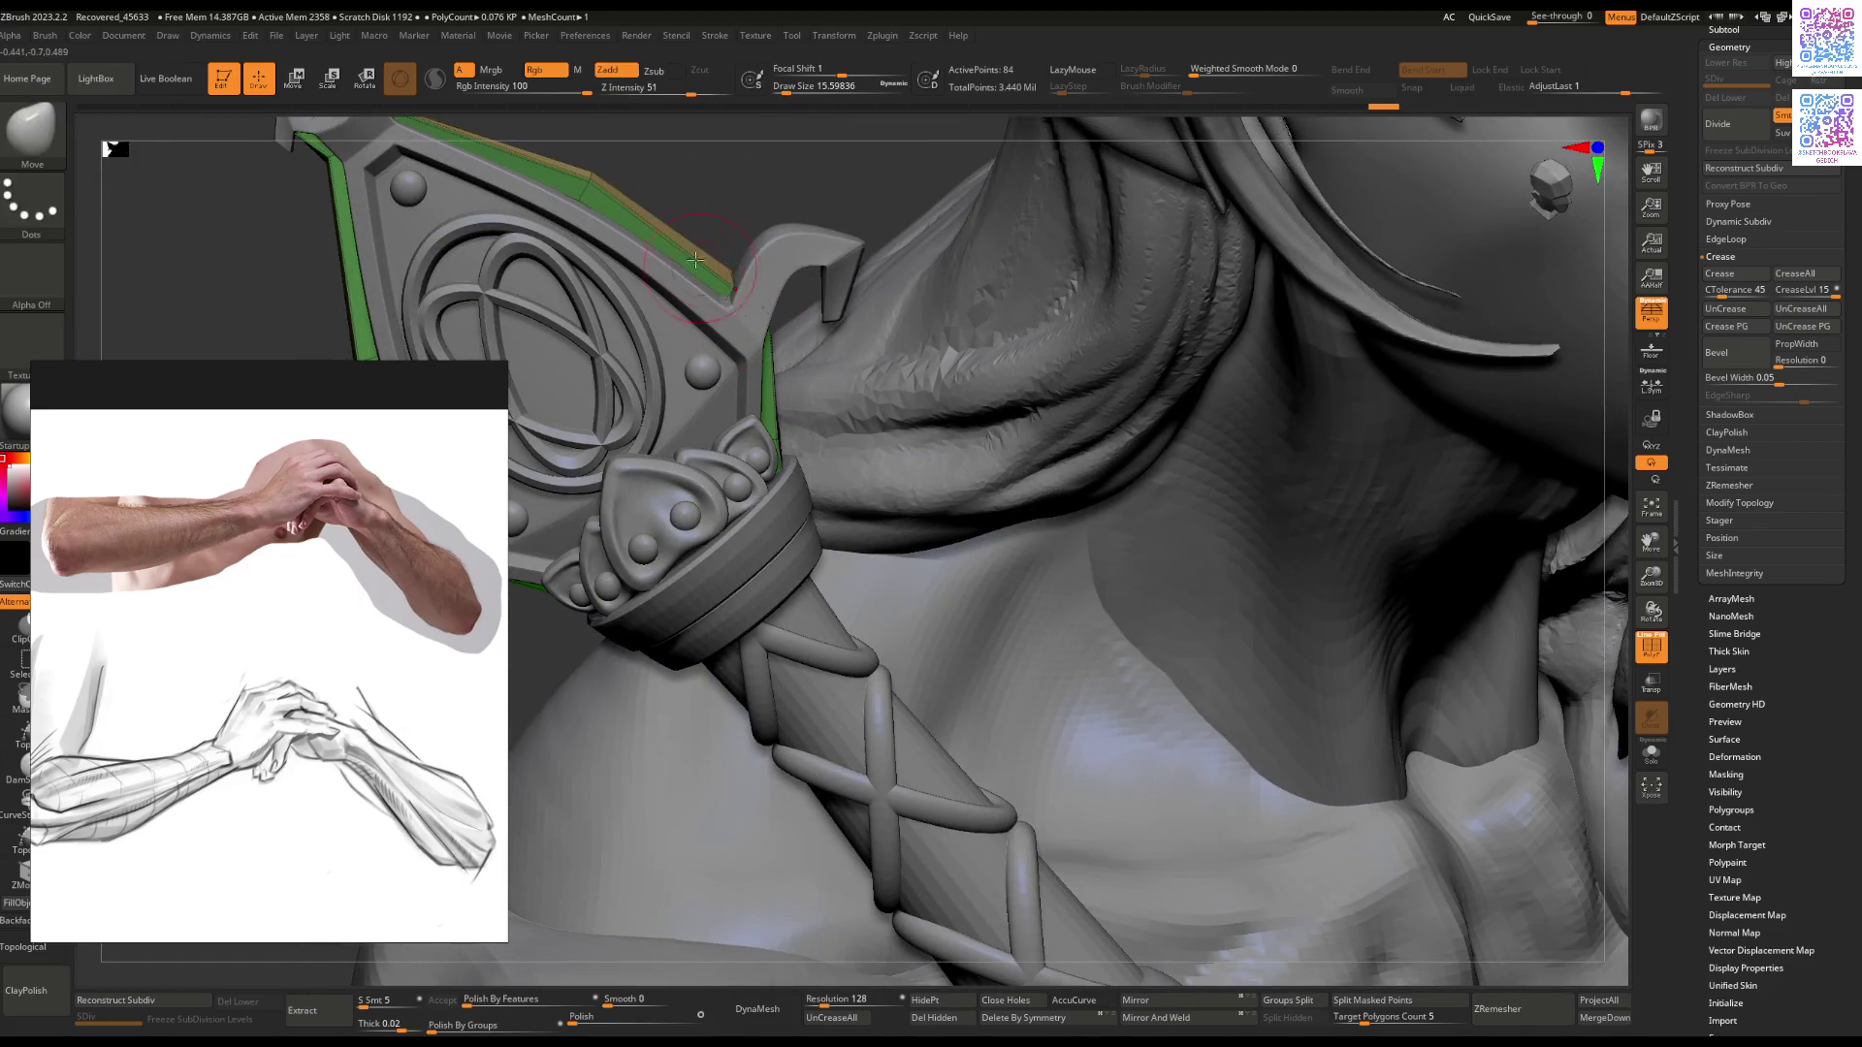
{"action": "right_click_drag", "start_coordinate": [695, 260], "coordinate": [709, 274]}
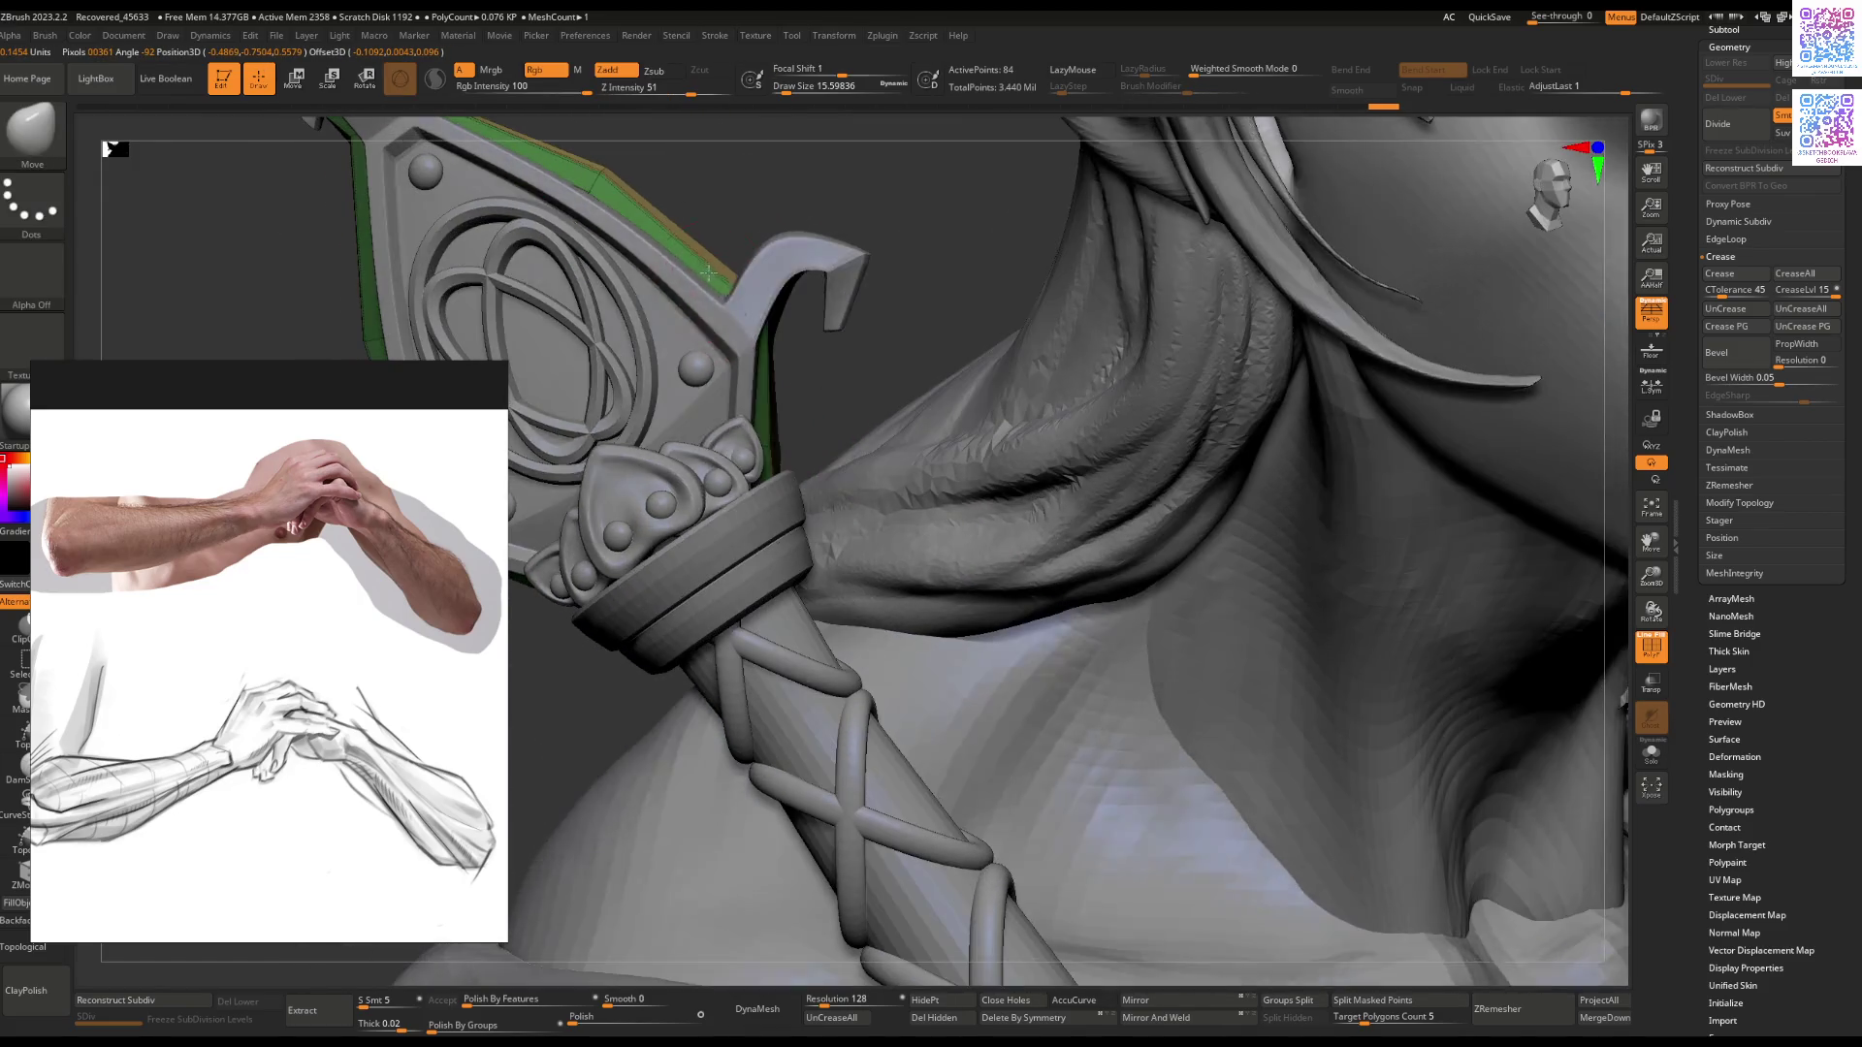
{"action": "mouse_move", "coordinate": [698, 362]}
{"action": "right_mouse_down"}
{"action": "mouse_move", "coordinate": [979, 300]}
{"action": "mouse_move", "coordinate": [1044, 437]}
{"action": "mouse_move", "coordinate": [955, 456]}
{"action": "mouse_move", "coordinate": [846, 532]}
{"action": "mouse_move", "coordinate": [752, 301]}
{"action": "right_mouse_up"}
{"action": "key", "text": "space"}
{"action": "left_click_drag", "start_coordinate": [746, 329], "coordinate": [753, 330]}
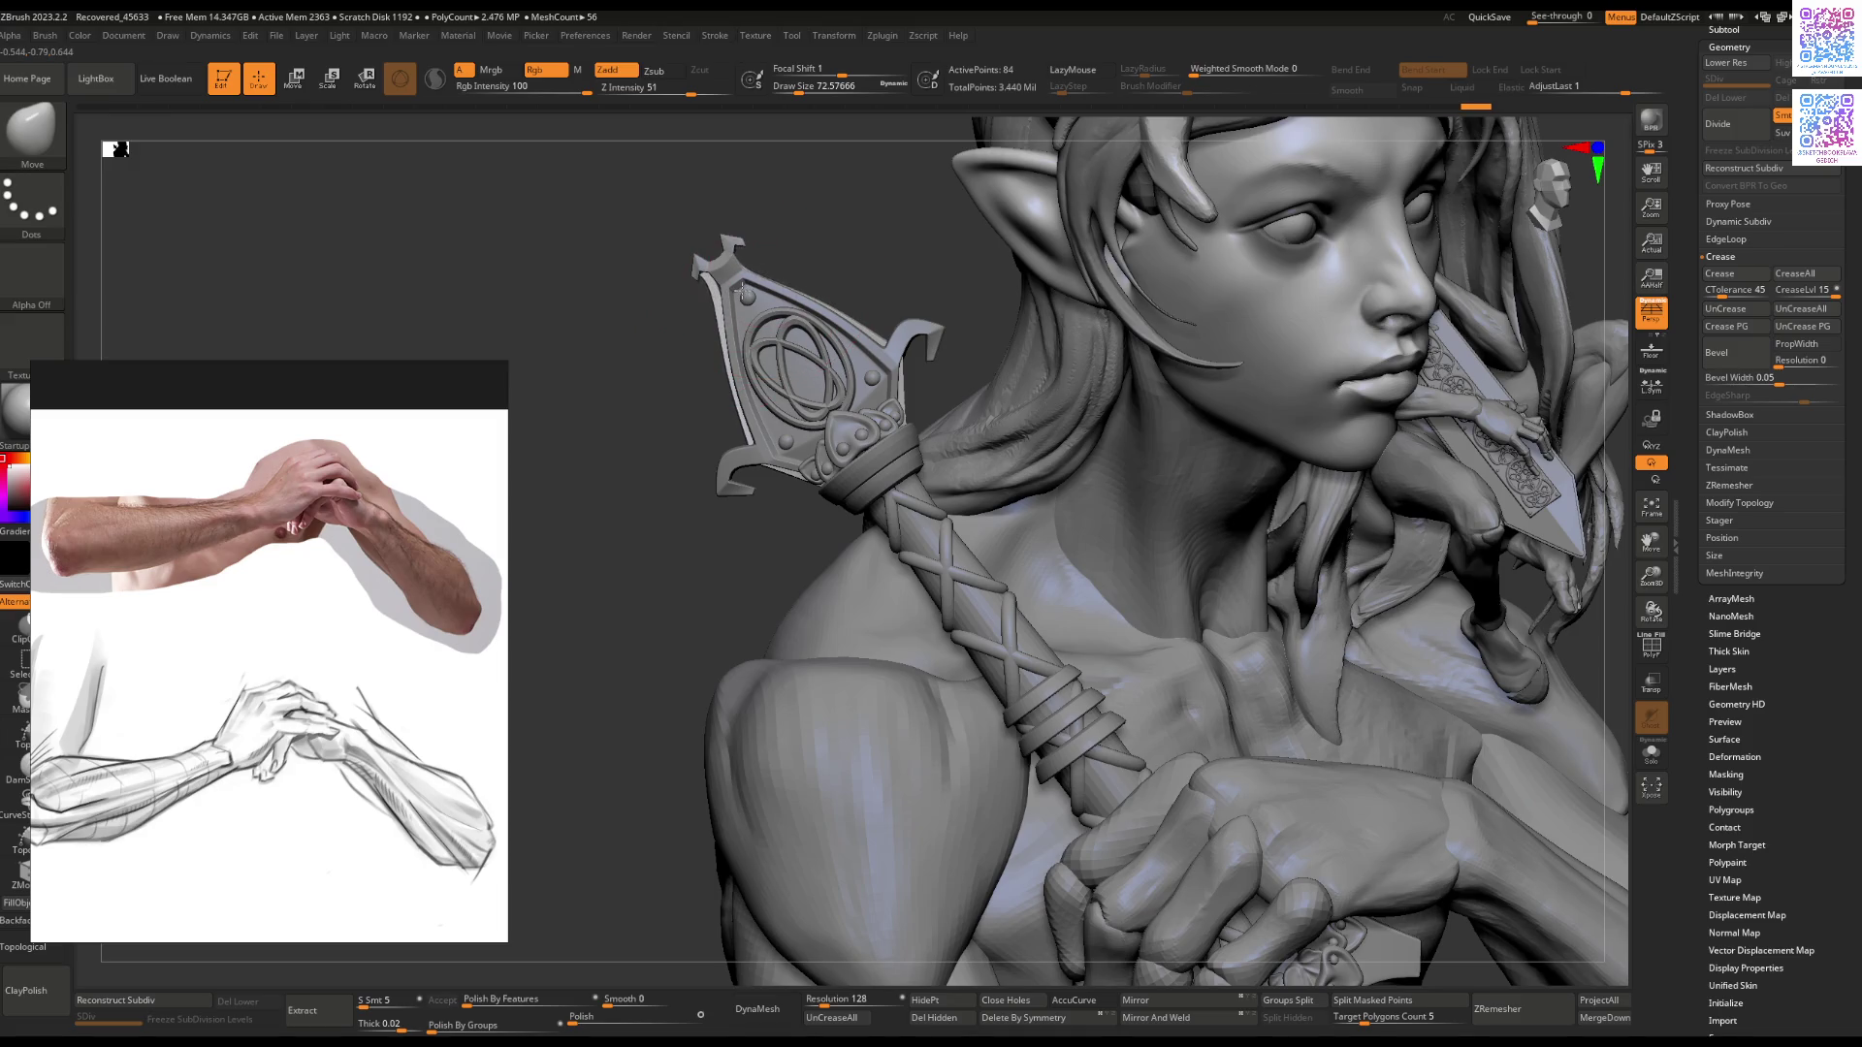
{"action": "mouse_move", "coordinate": [723, 298]}
{"action": "right_mouse_down"}
{"action": "mouse_move", "coordinate": [748, 333]}
{"action": "mouse_move", "coordinate": [810, 347]}
{"action": "mouse_move", "coordinate": [782, 400]}
{"action": "right_mouse_up"}
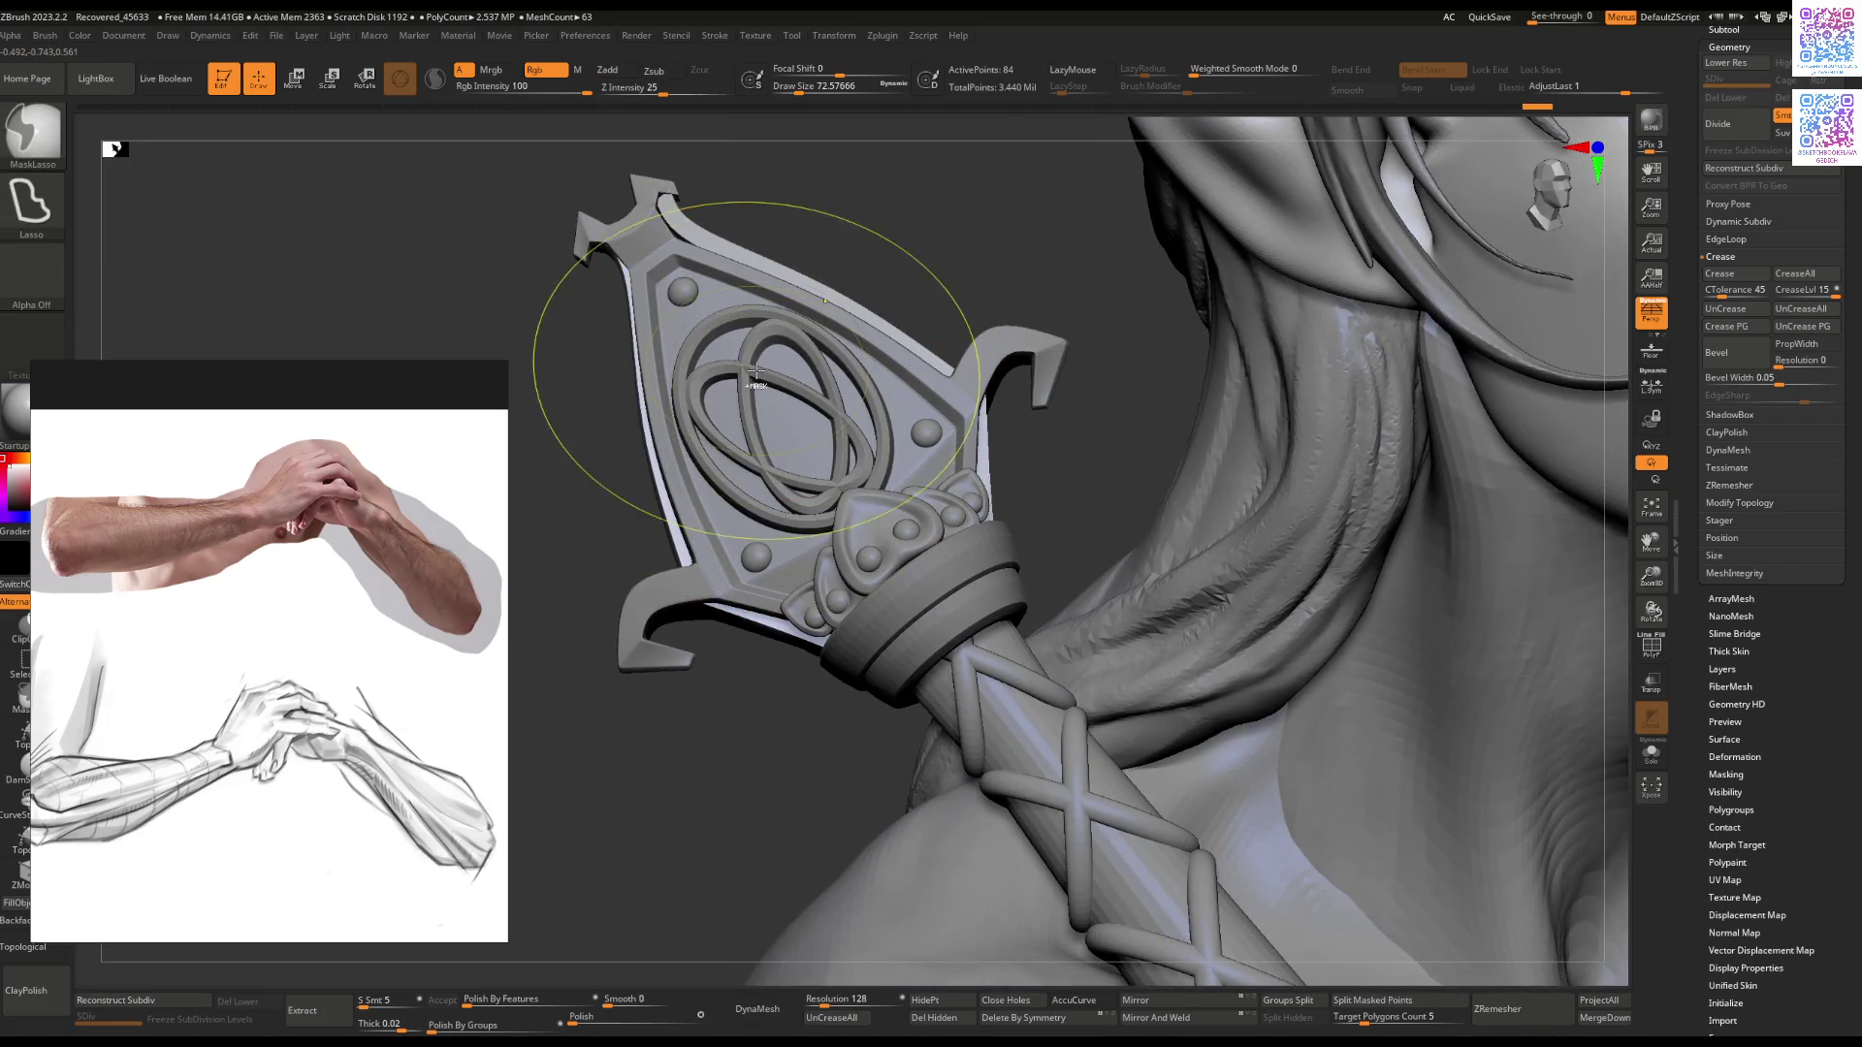
Step: Rotate the crossguard's left edge with Transpose, pivoting on that edge
{"action": "key", "text": "r"}
{"action": "left_click", "coordinate": [627, 433]}
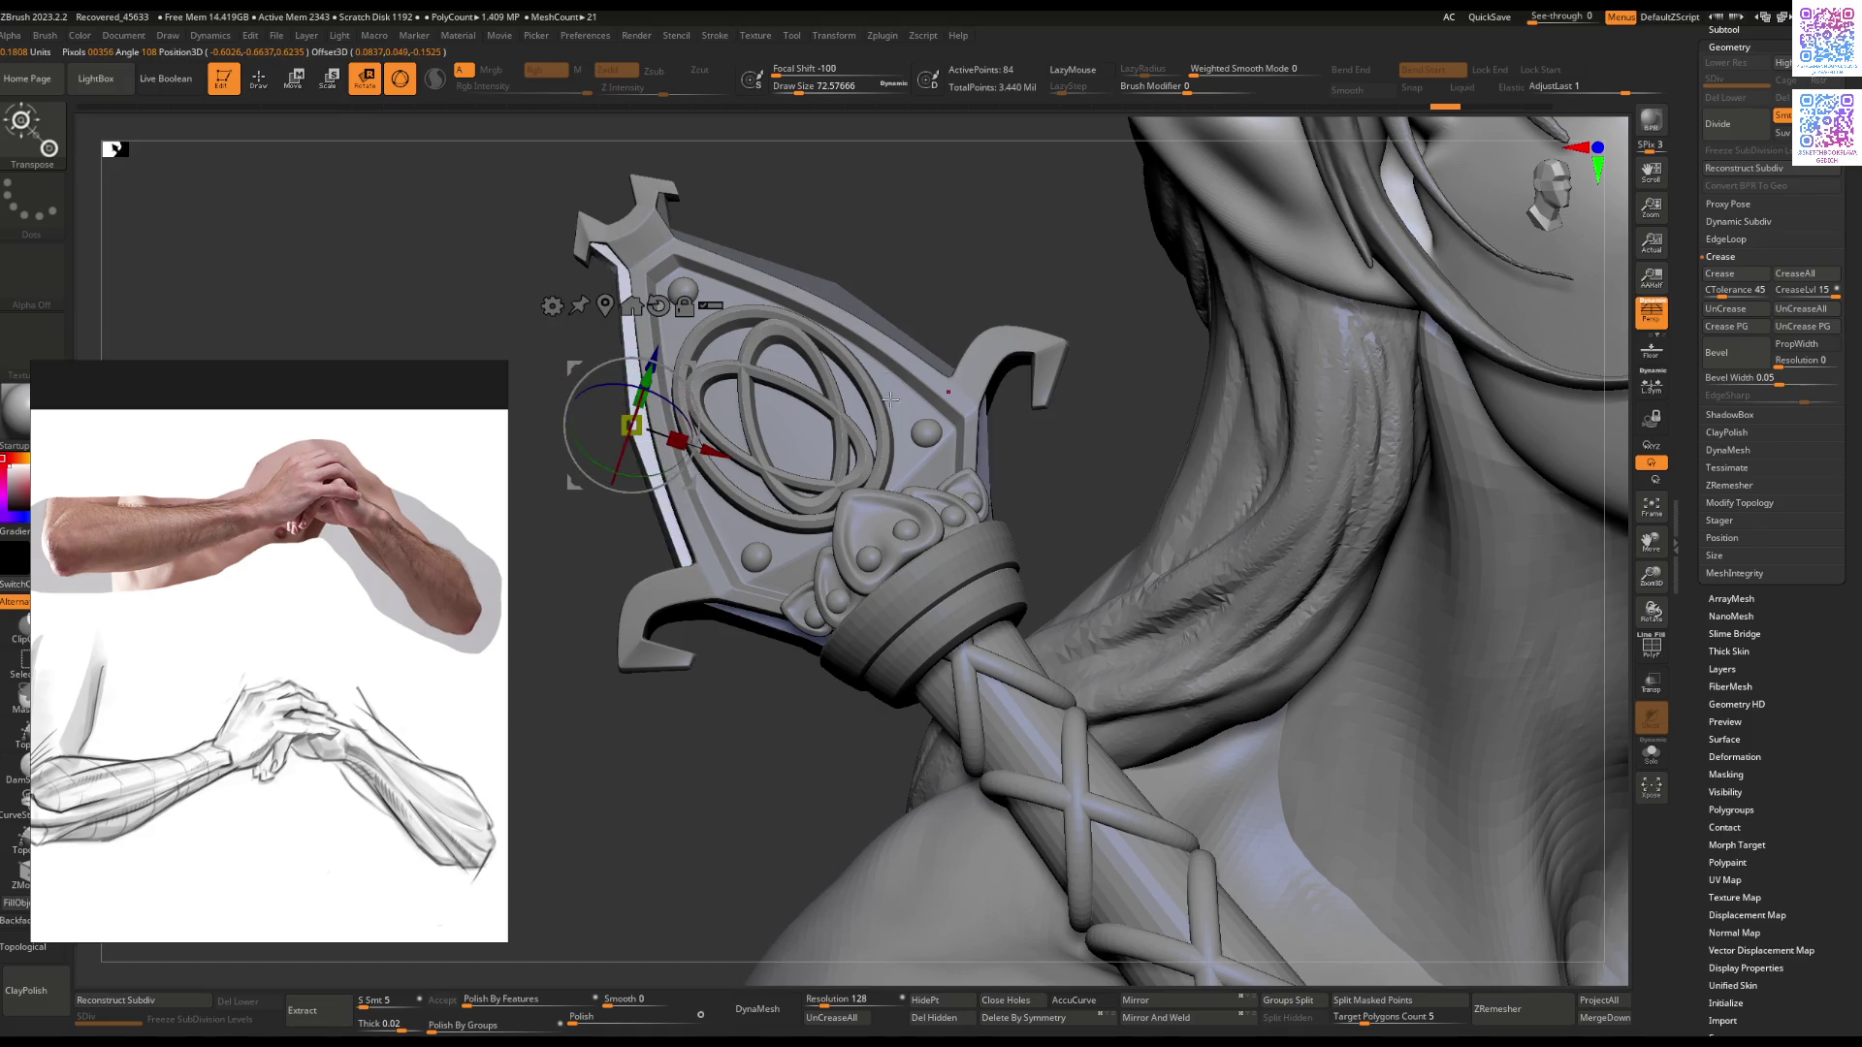
{"action": "key", "text": "q"}
{"action": "left_click_drag", "start_coordinate": [628, 432], "coordinate": [618, 273]}
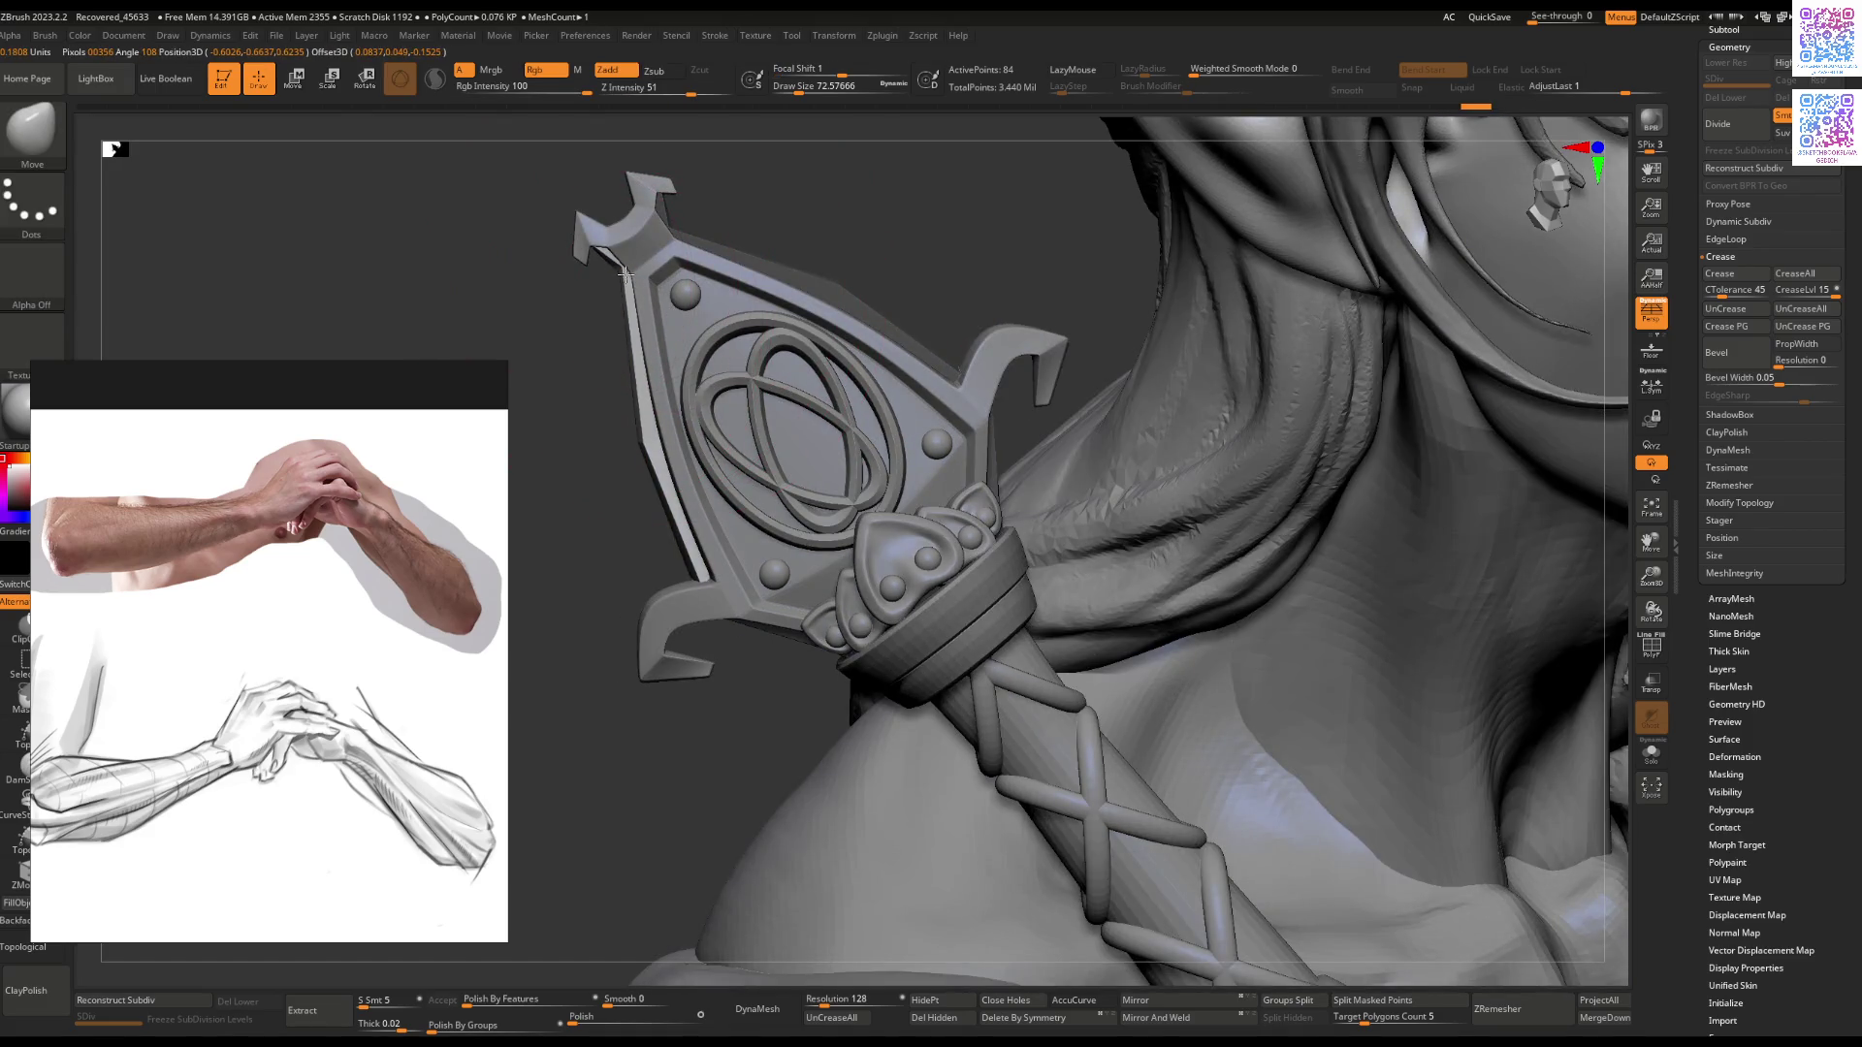
{"action": "scroll", "coordinate": [626, 274], "scroll_direction": "down", "scroll_amount": 5}
Step: Refine the crossguard's top prong with the Move brush, turning it to face the front
{"action": "key", "text": "space"}
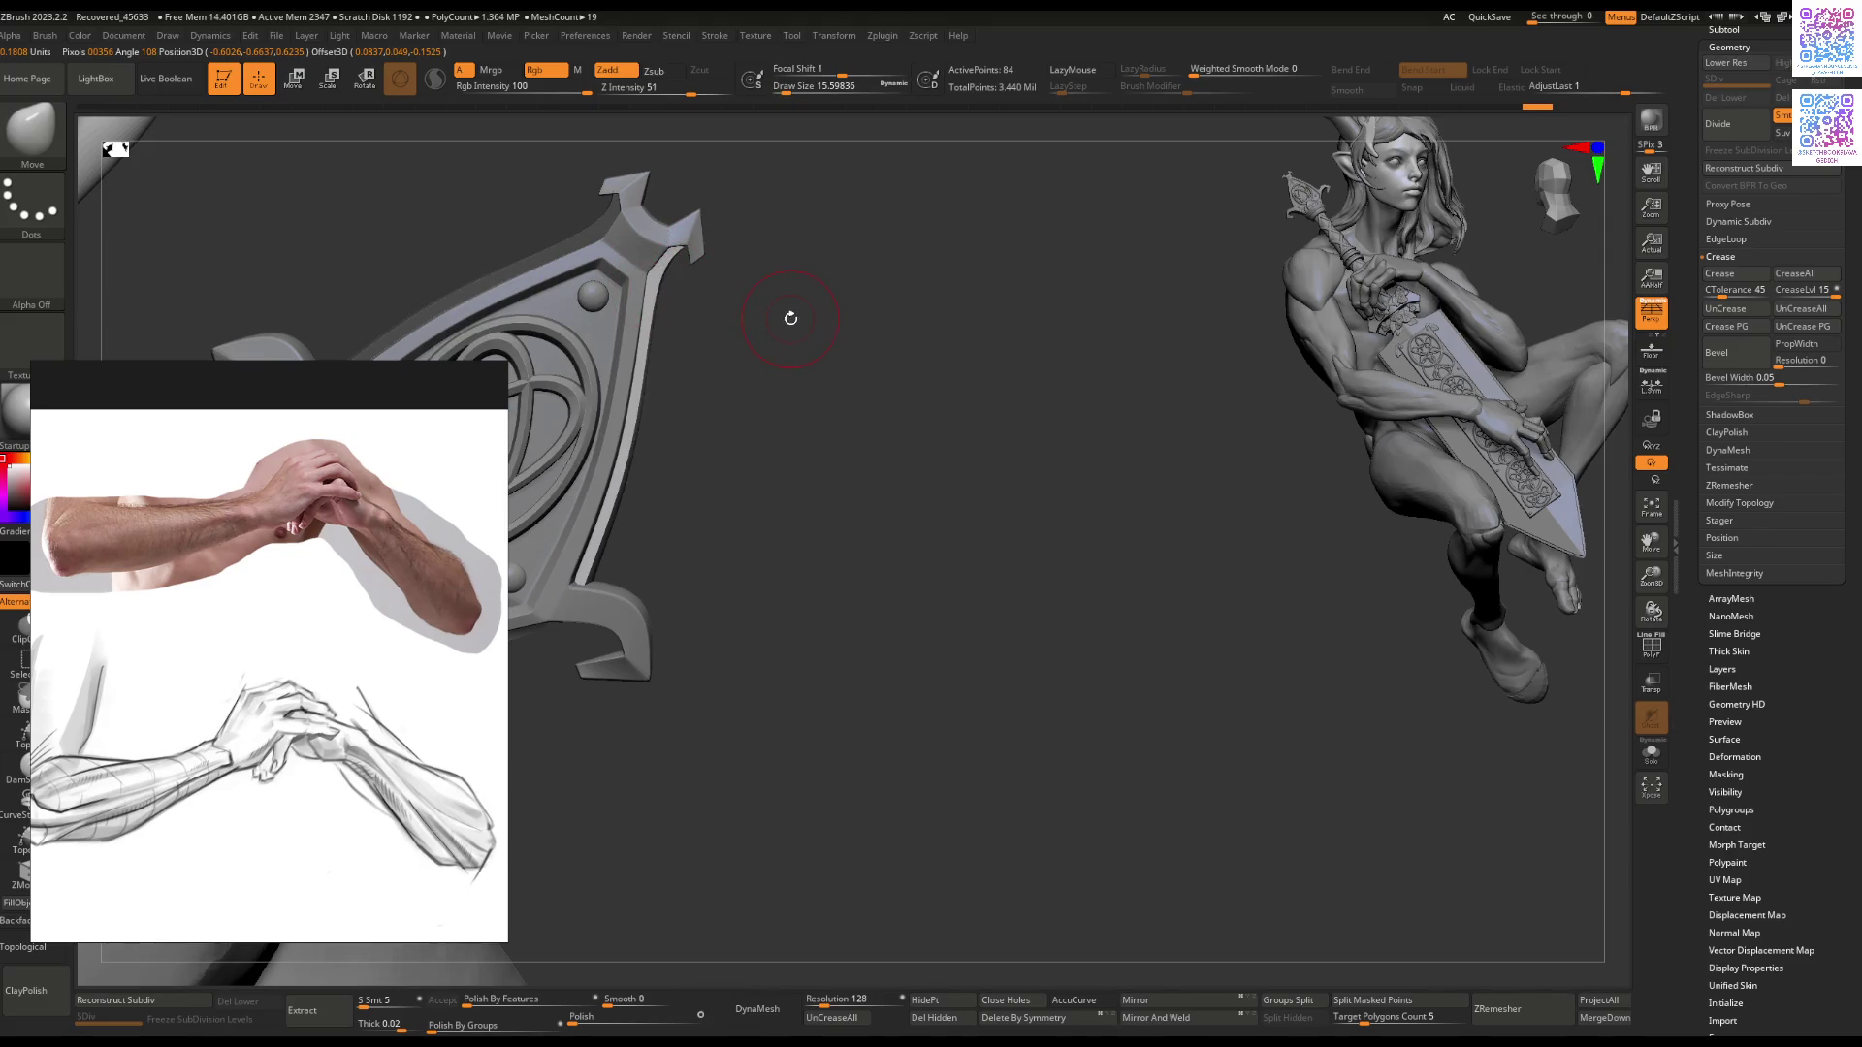
{"action": "scroll", "coordinate": [782, 313], "scroll_direction": "up", "scroll_amount": 5}
{"action": "mouse_move", "coordinate": [801, 267]}
{"action": "right_mouse_down"}
{"action": "mouse_move", "coordinate": [737, 340]}
{"action": "mouse_move", "coordinate": [862, 274]}
{"action": "mouse_move", "coordinate": [697, 366]}
{"action": "mouse_move", "coordinate": [674, 351]}
{"action": "right_mouse_up"}
{"action": "key", "text": "space"}
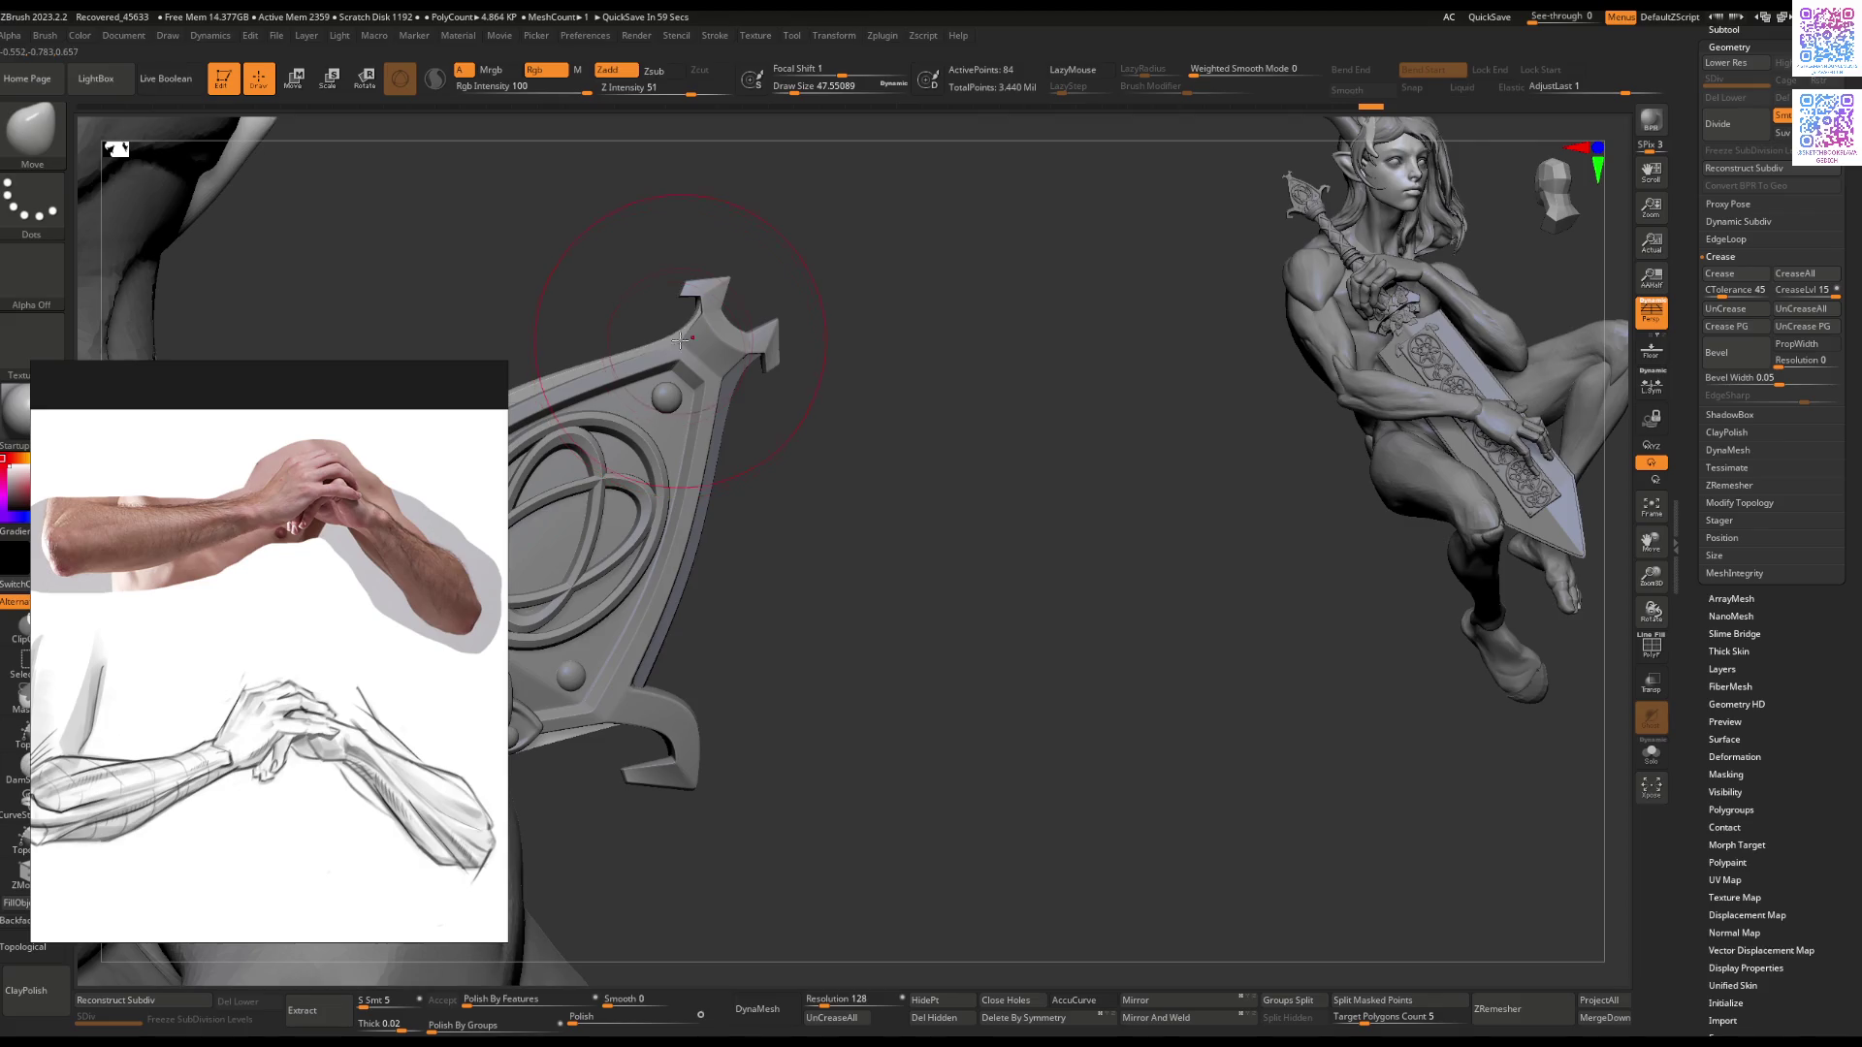
{"action": "mouse_move", "coordinate": [817, 212]}
{"action": "right_mouse_down"}
{"action": "mouse_move", "coordinate": [852, 324]}
{"action": "mouse_move", "coordinate": [990, 304]}
{"action": "mouse_move", "coordinate": [958, 405]}
{"action": "mouse_move", "coordinate": [644, 395]}
{"action": "mouse_move", "coordinate": [809, 297]}
{"action": "right_mouse_up"}
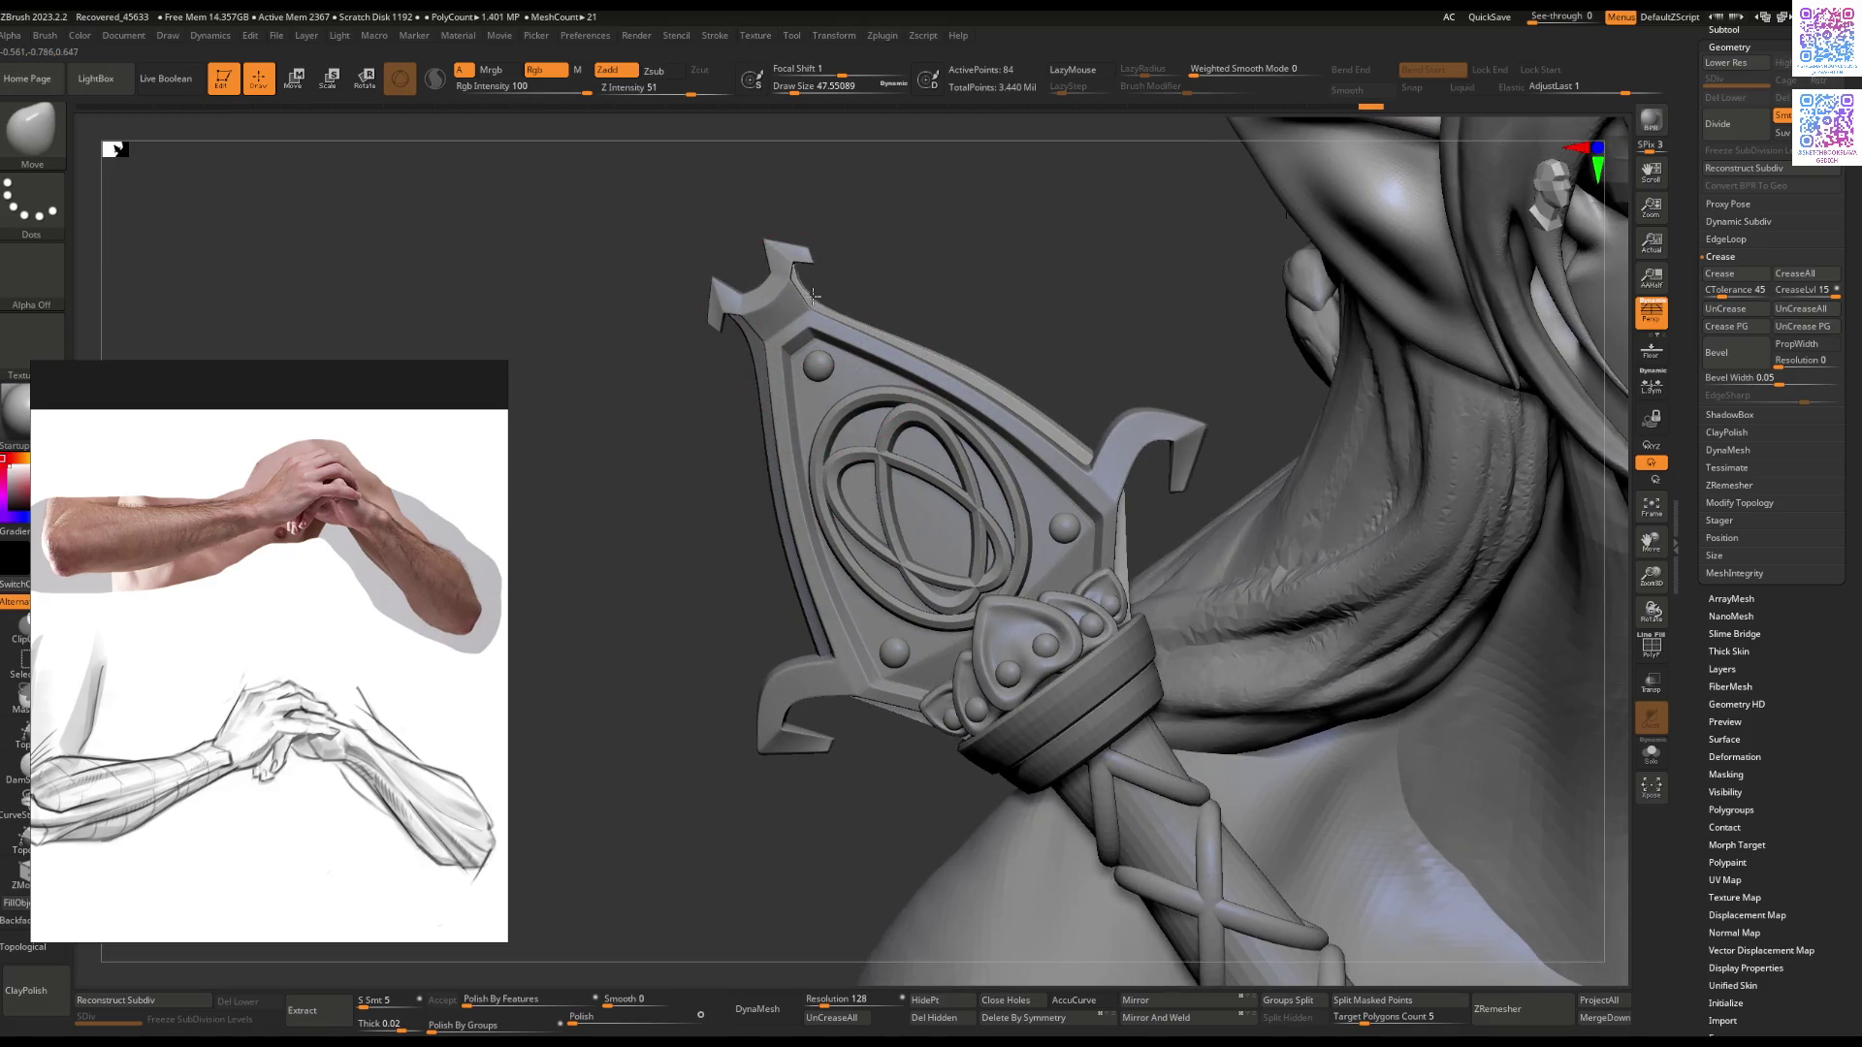
{"action": "right_click_drag", "start_coordinate": [669, 353], "coordinate": [743, 278]}
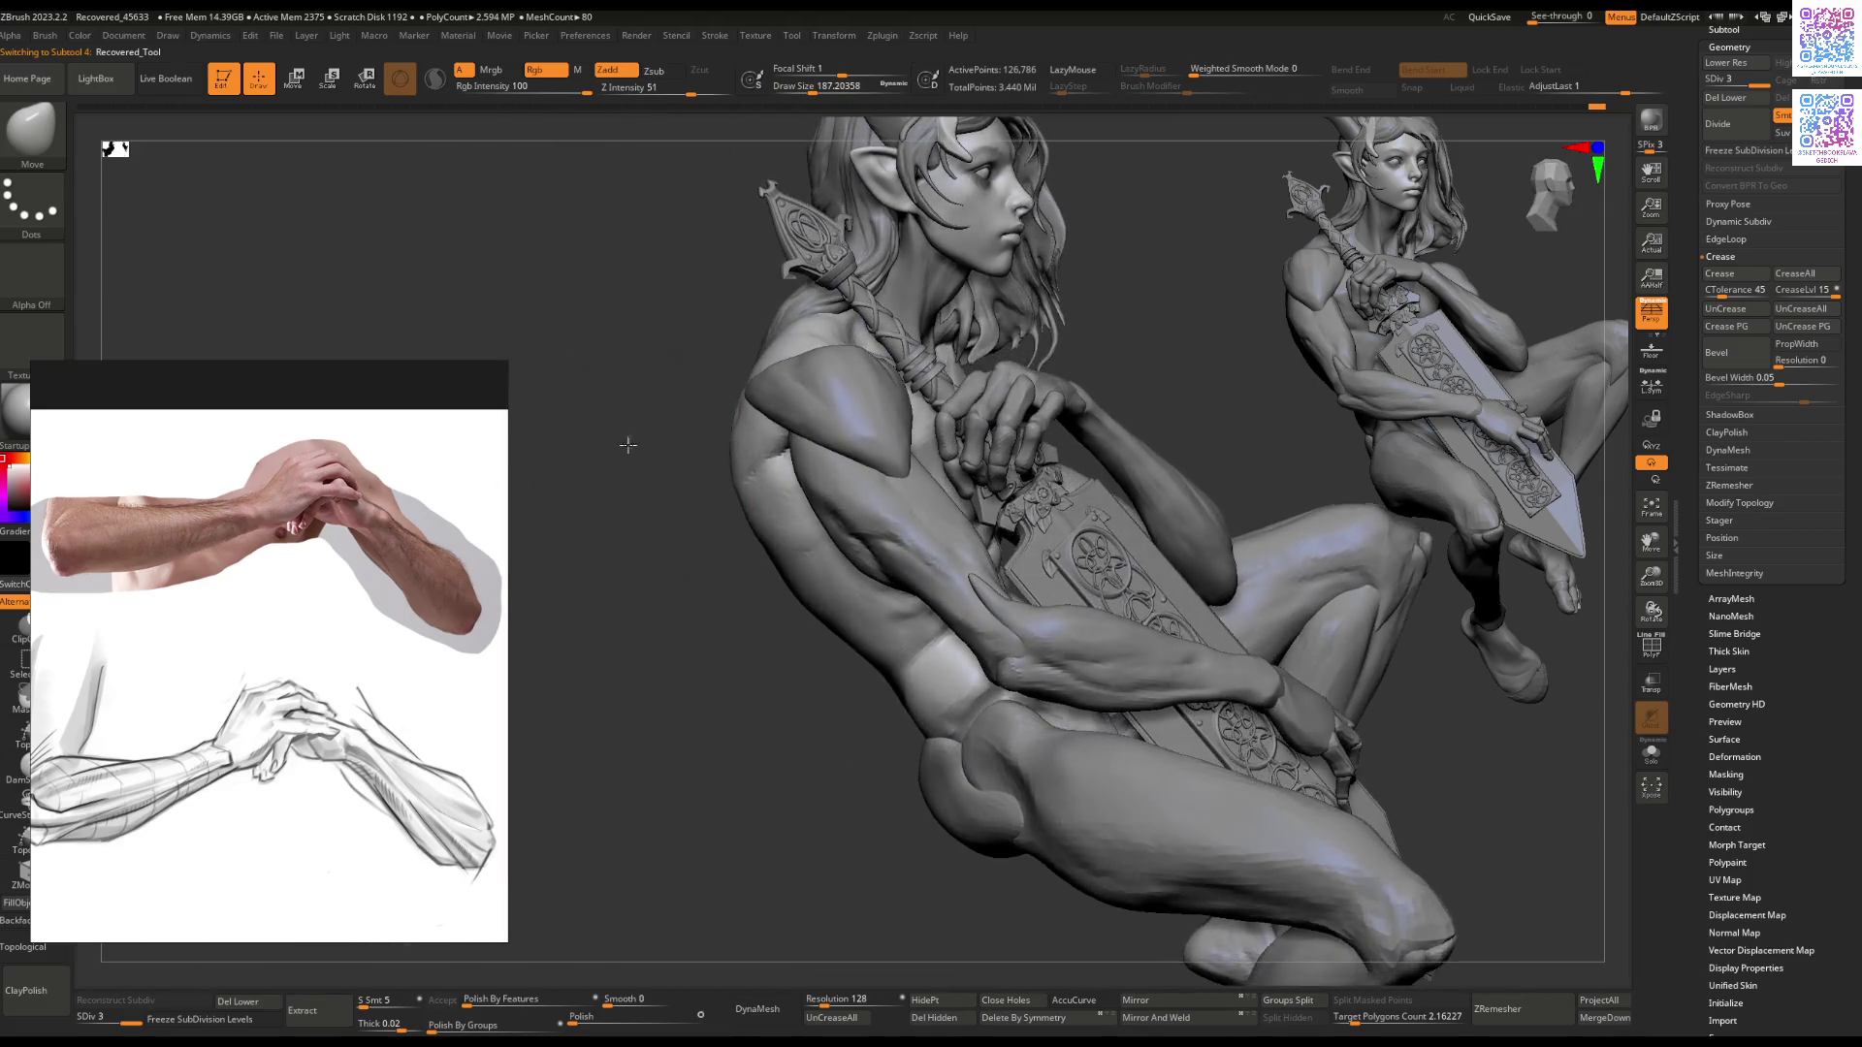
Step: Sculpt the shoulder blades and lats across the upper back with a smaller ClayBuildup brush
{"action": "key", "text": "space"}
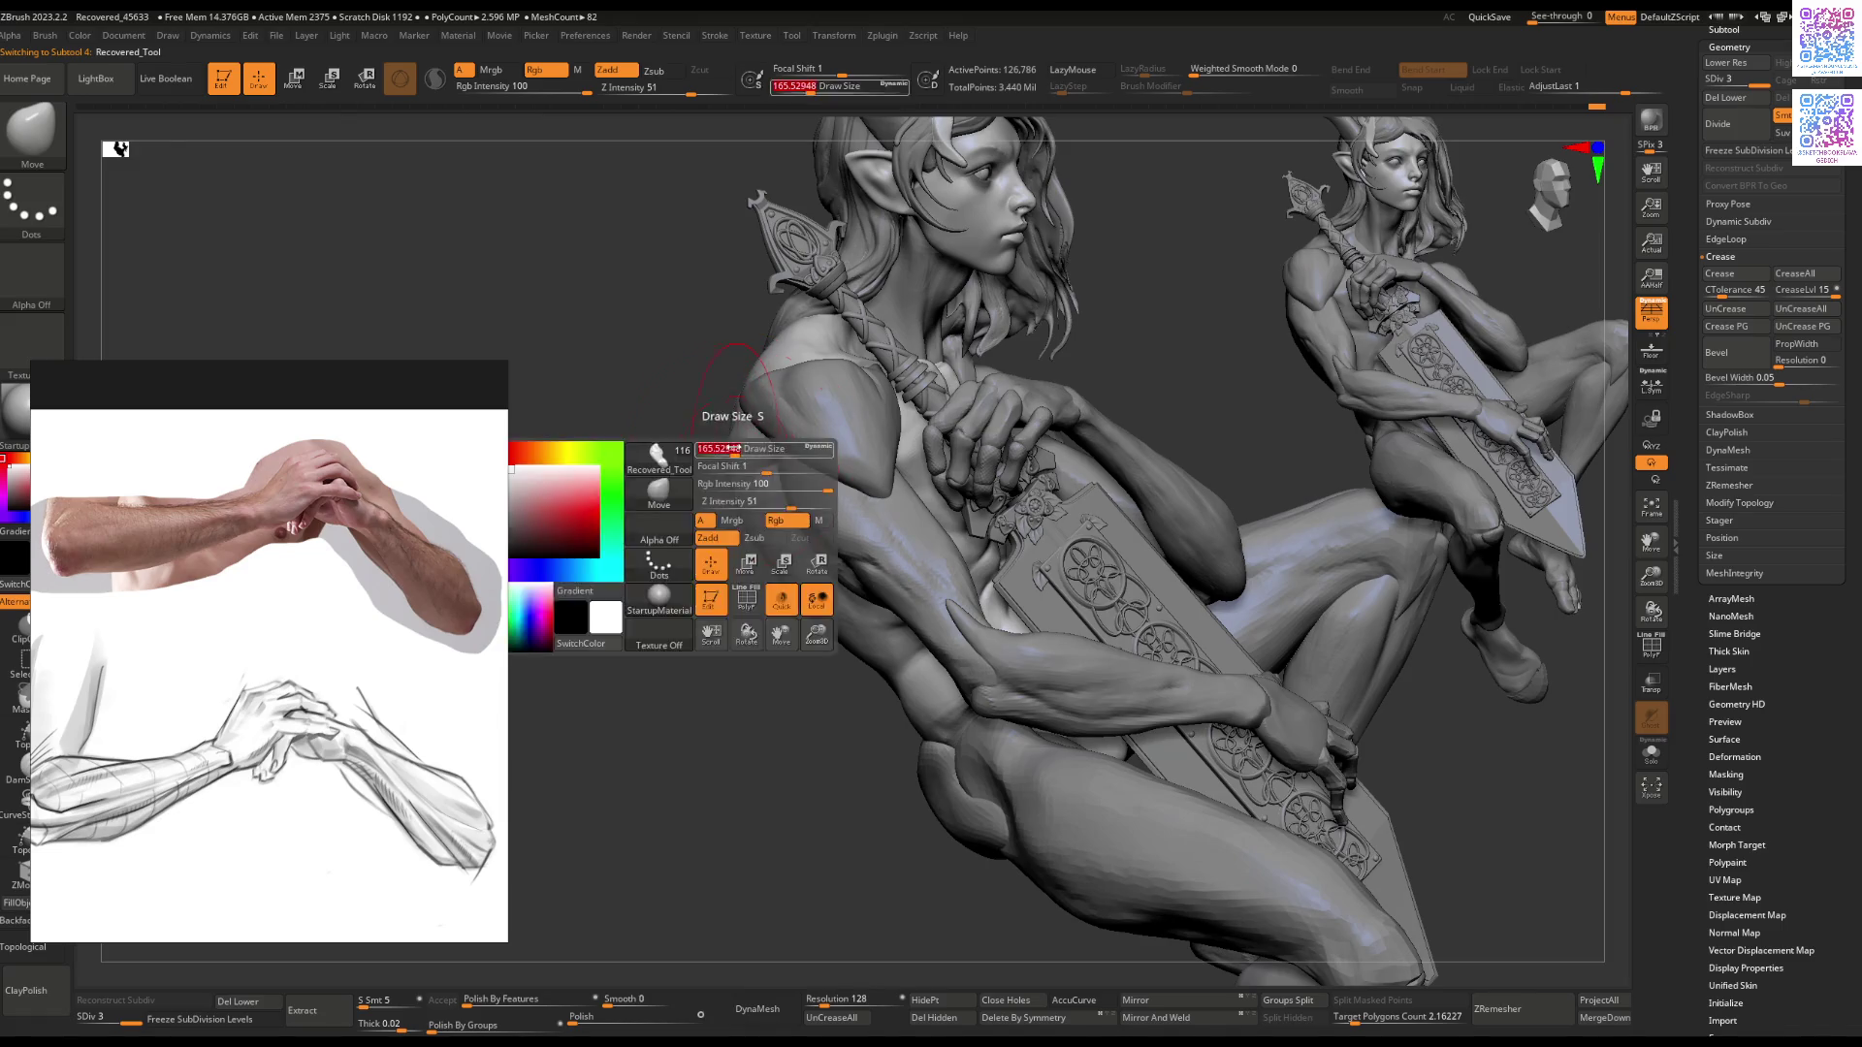
{"action": "key", "text": "bracketleft"}
{"action": "key", "text": "bracketleft"}
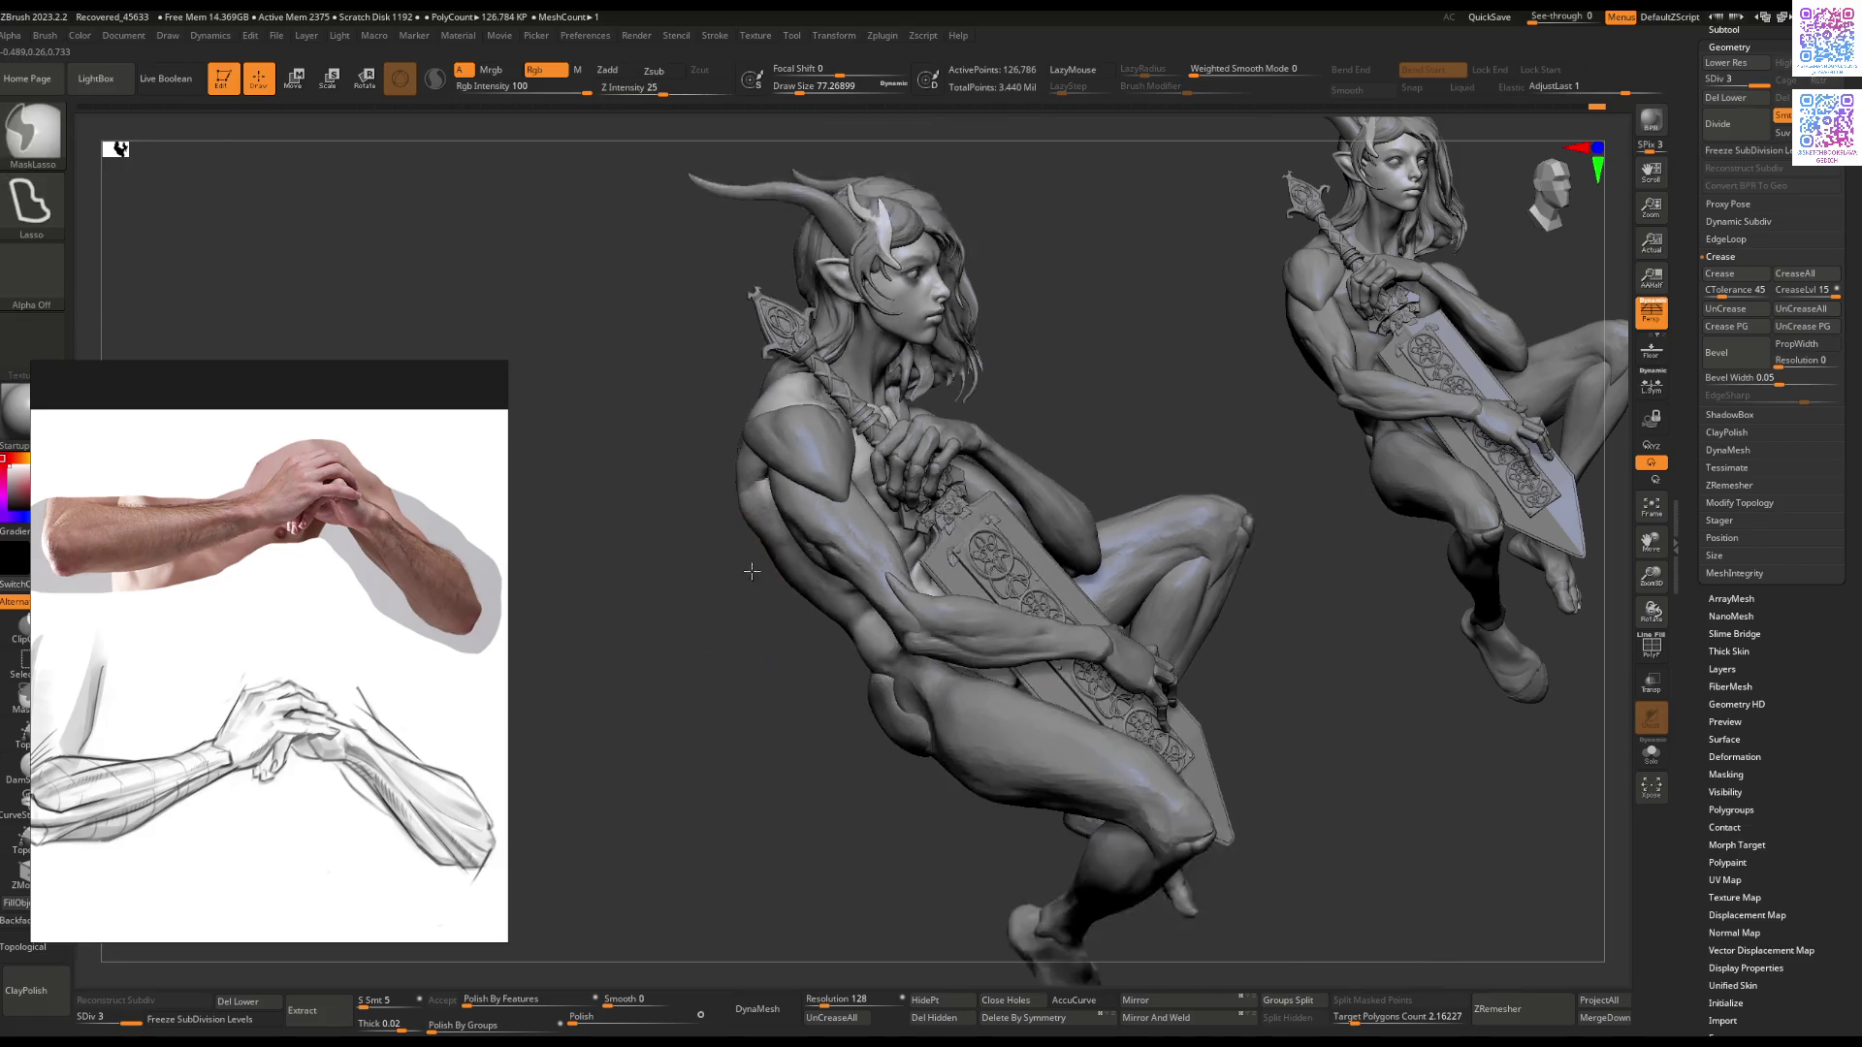
{"action": "mouse_move", "coordinate": [750, 591]}
{"action": "left_mouse_down"}
{"action": "mouse_move", "coordinate": [854, 562]}
{"action": "mouse_move", "coordinate": [755, 560]}
{"action": "left_mouse_up"}
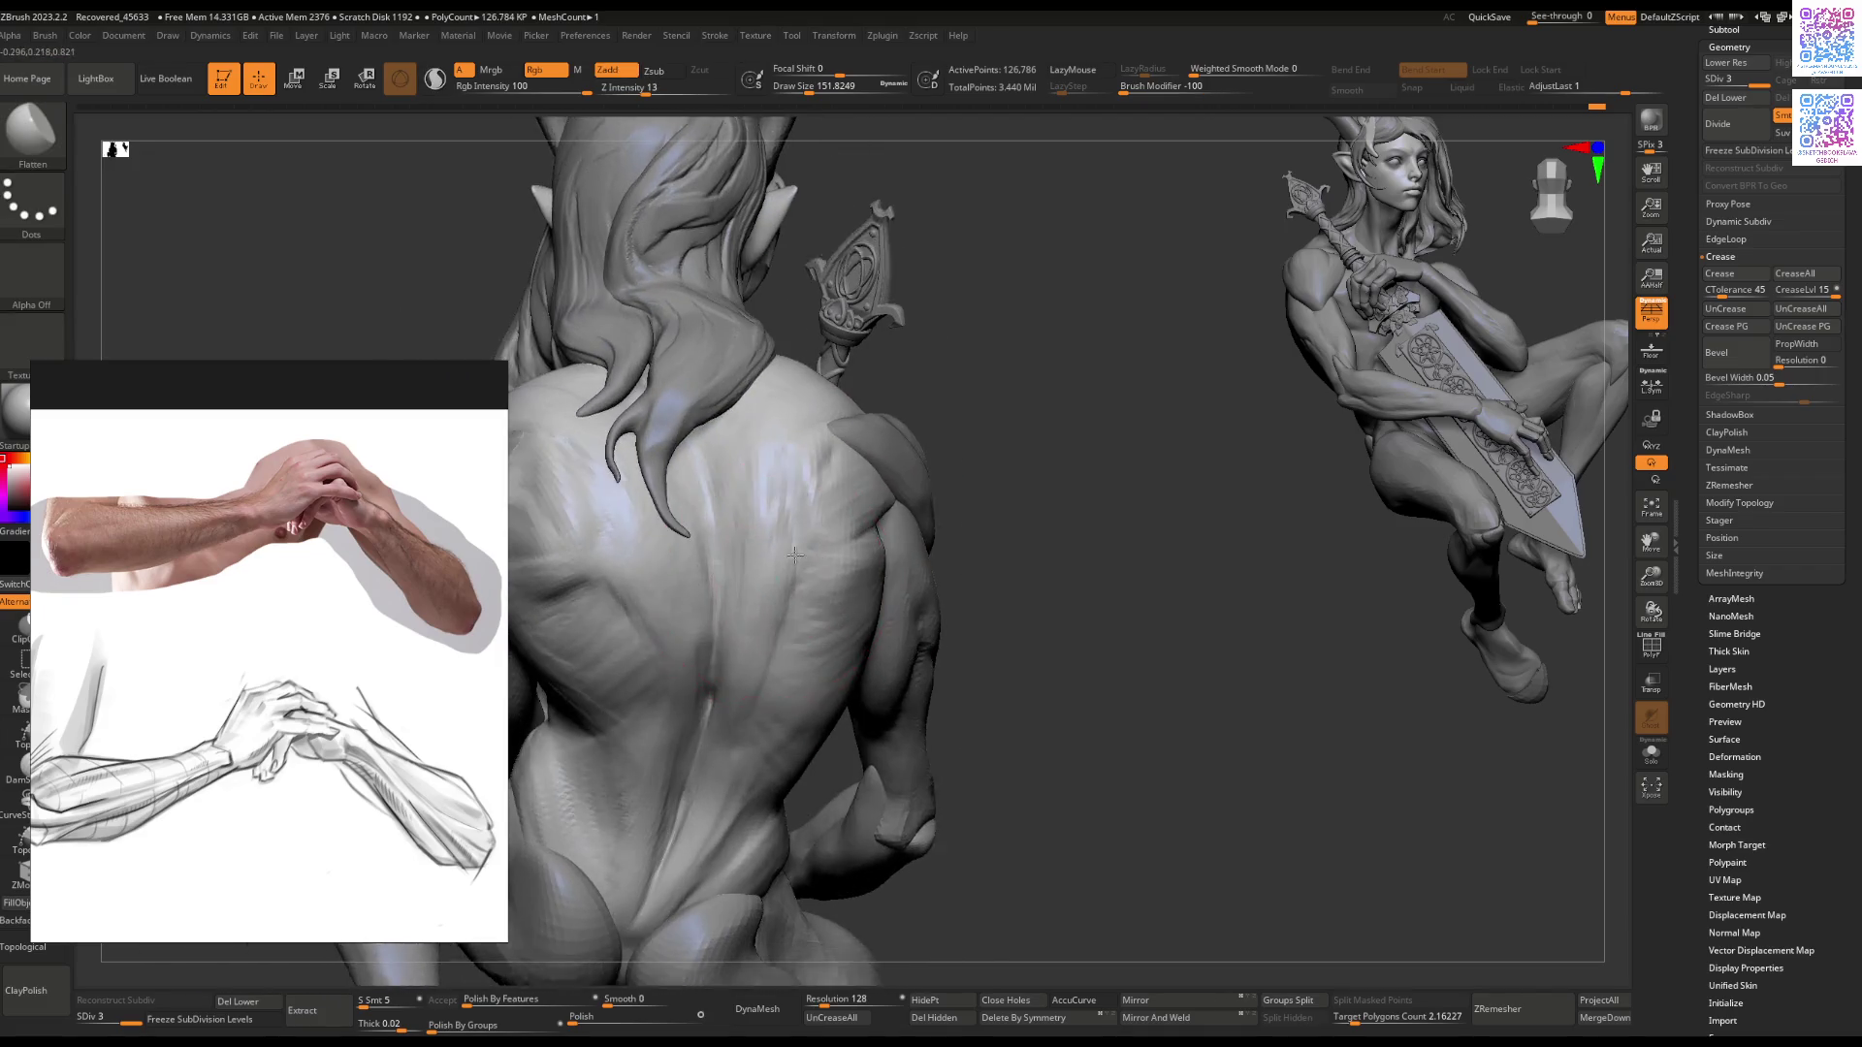
{"action": "key", "text": "space"}
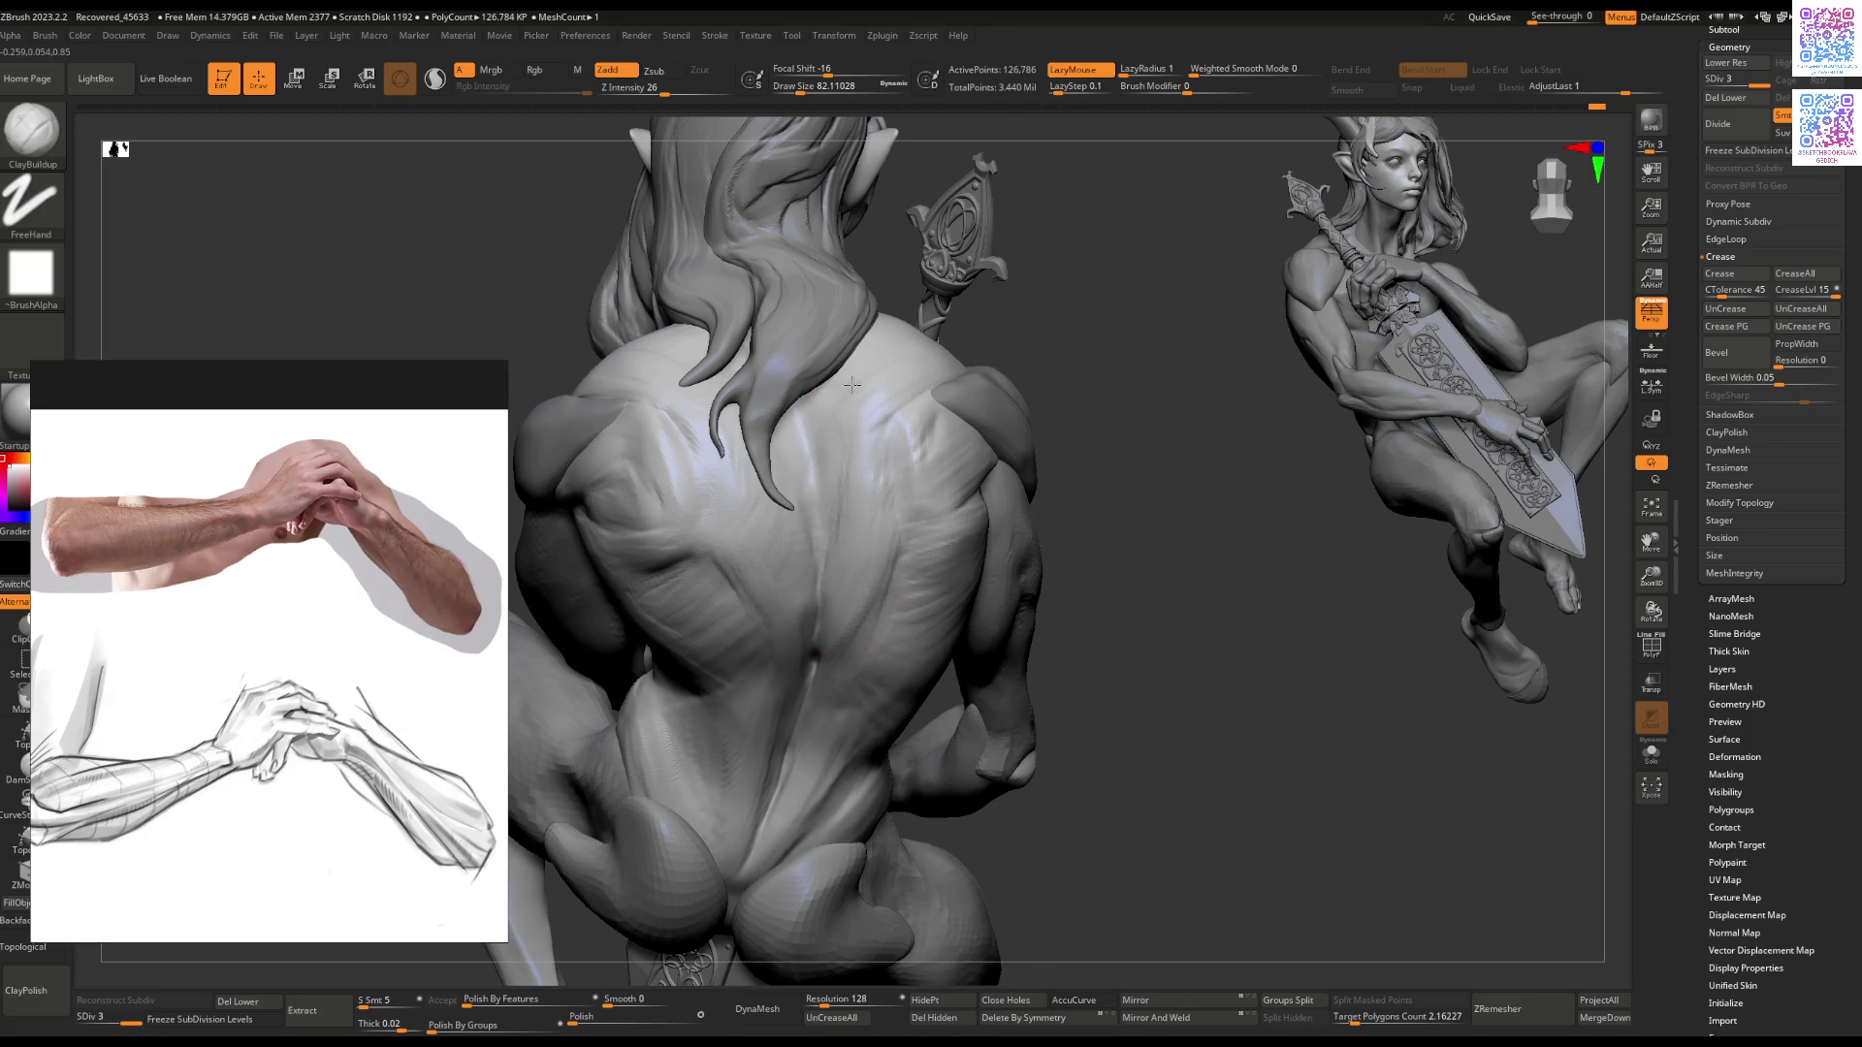
Step: Solo the torso subtool and sculpt its upper back with ClayBuildup from several angles
{"action": "right_click_drag", "start_coordinate": [869, 385], "coordinate": [853, 471]}
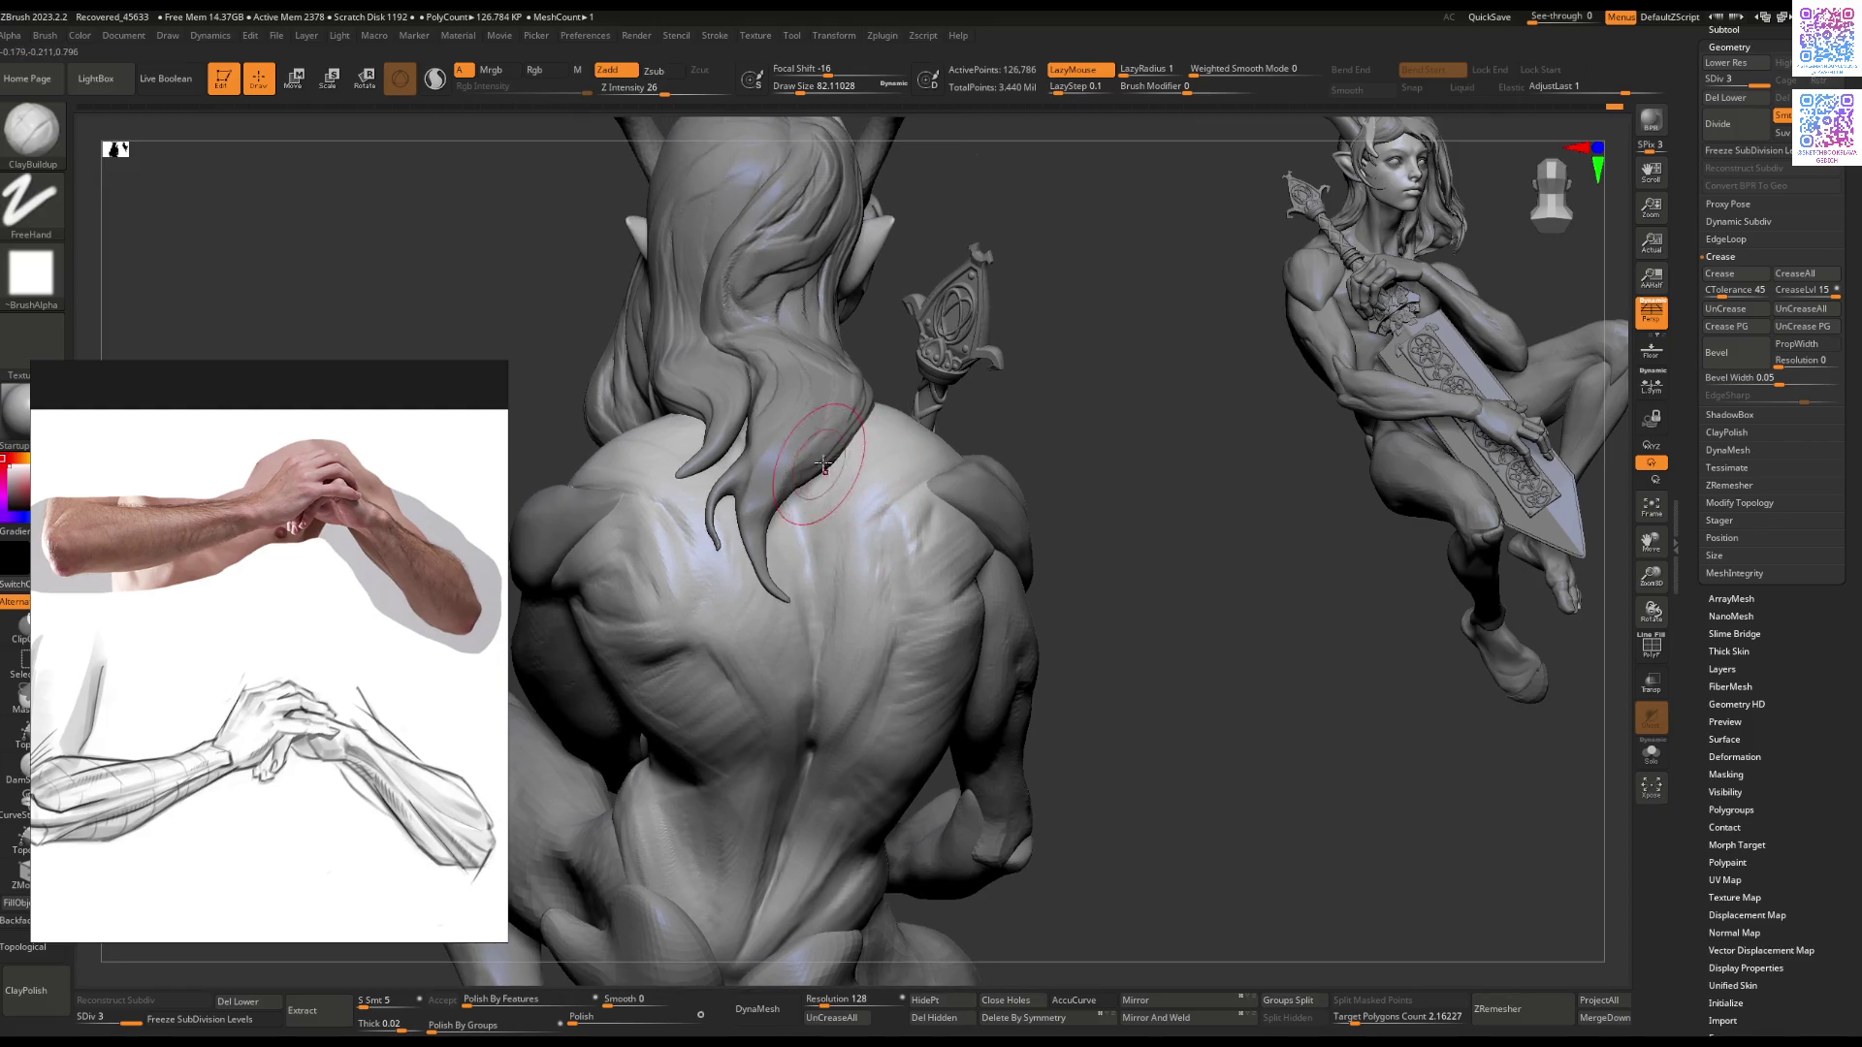
{"action": "left_click", "coordinate": [823, 464], "text": "alt"}
{"action": "key", "text": "alt+s"}
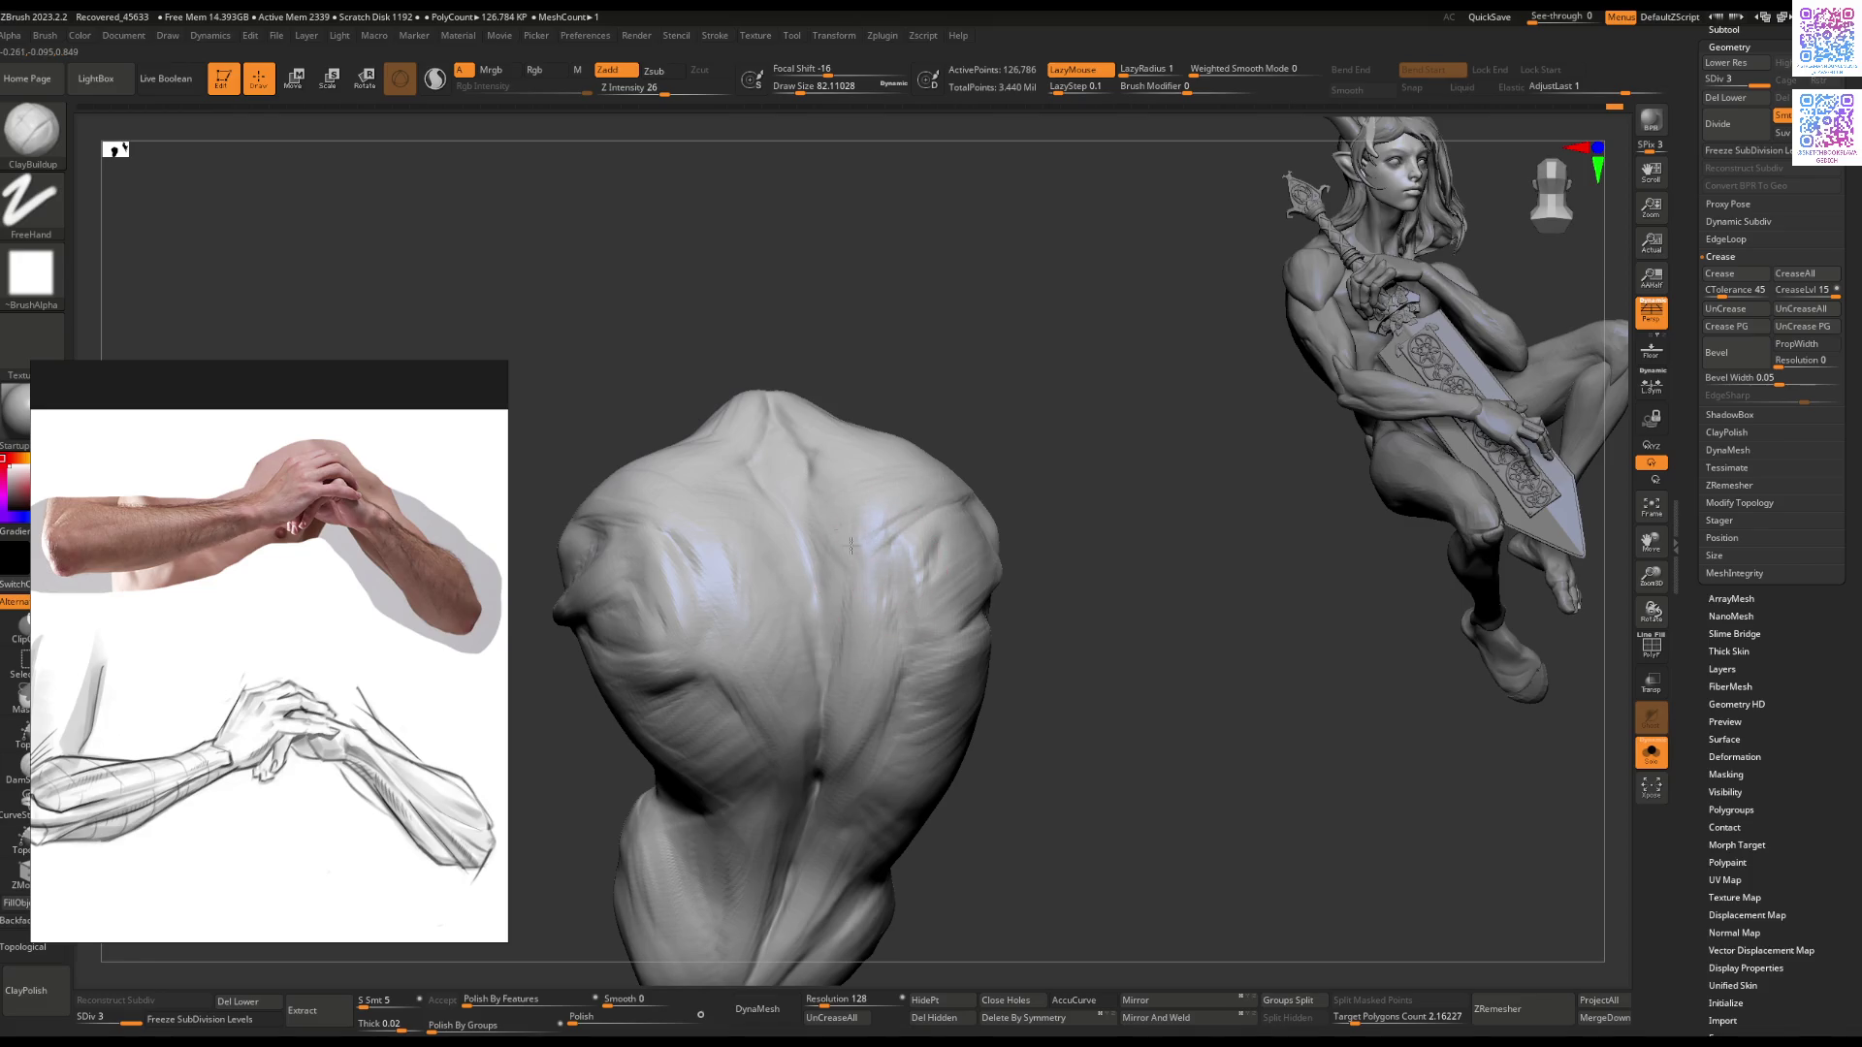
{"action": "mouse_move", "coordinate": [771, 564]}
{"action": "right_mouse_down"}
{"action": "mouse_move", "coordinate": [809, 537]}
{"action": "mouse_move", "coordinate": [813, 552]}
{"action": "right_mouse_up"}
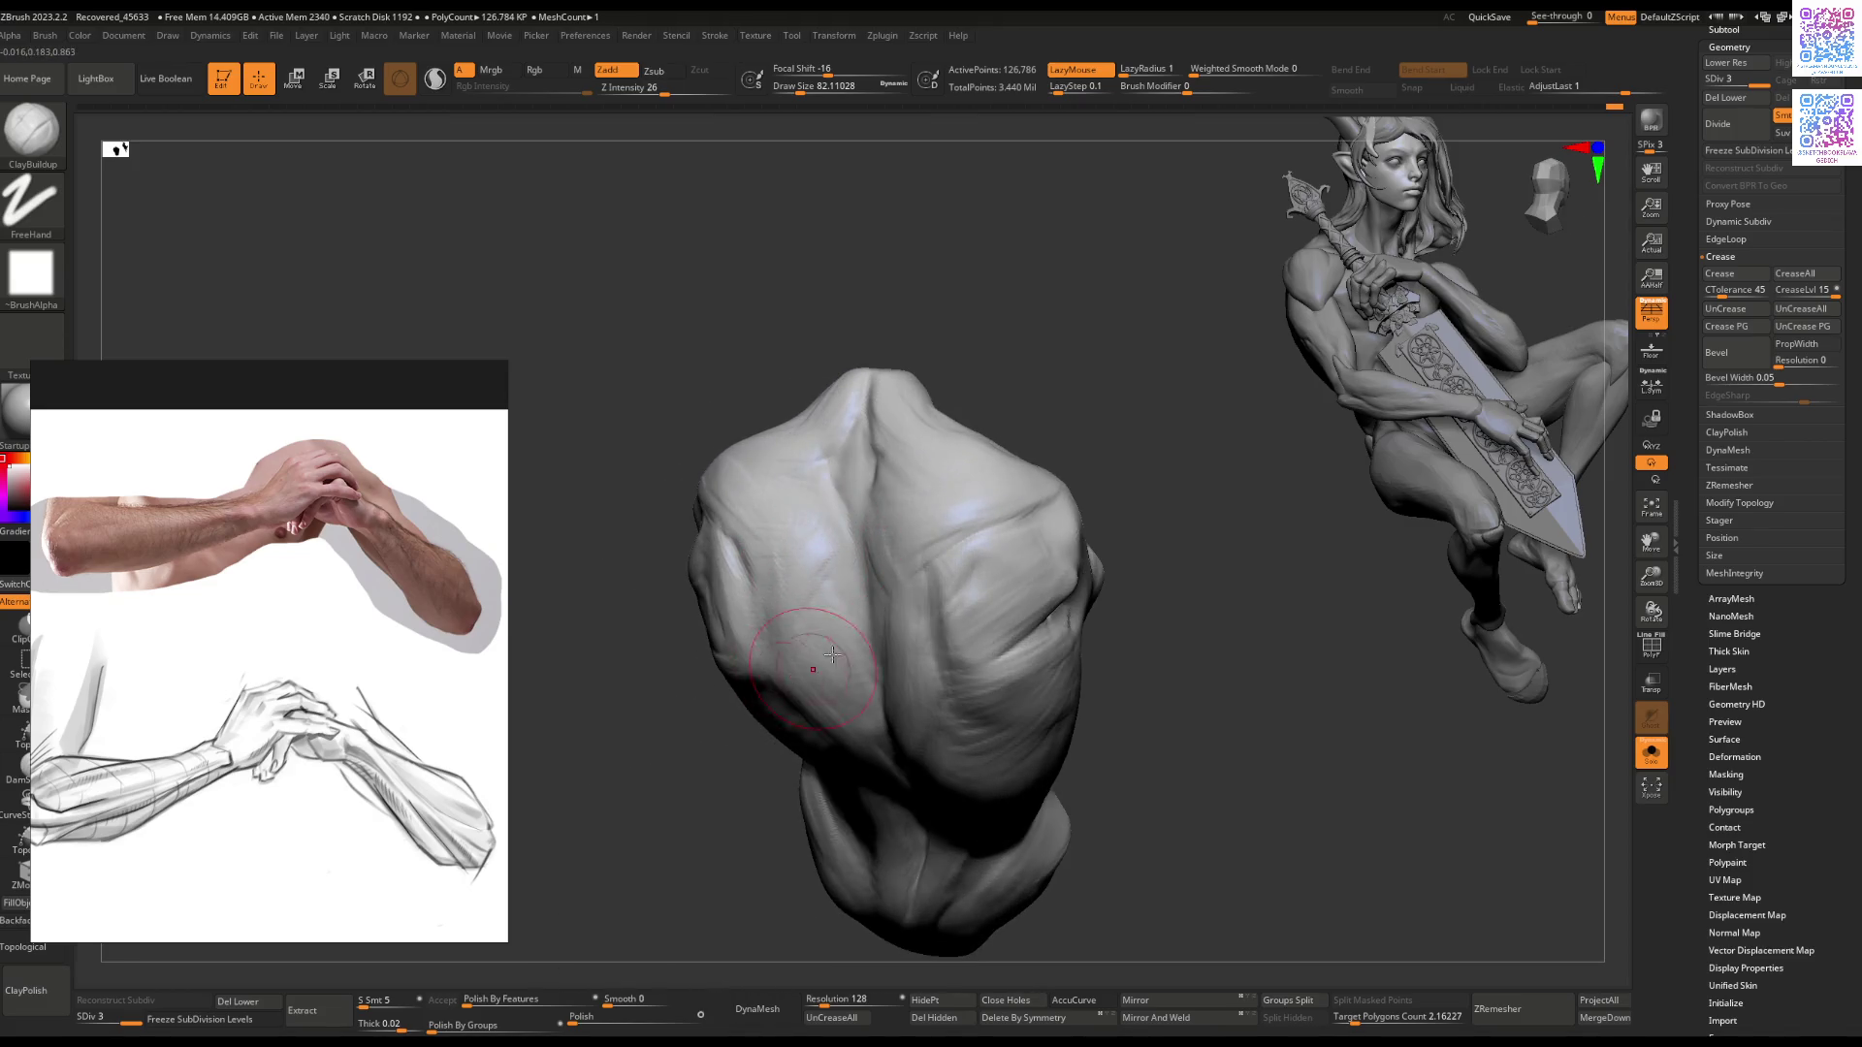
{"action": "right_click_drag", "start_coordinate": [832, 654], "coordinate": [812, 609]}
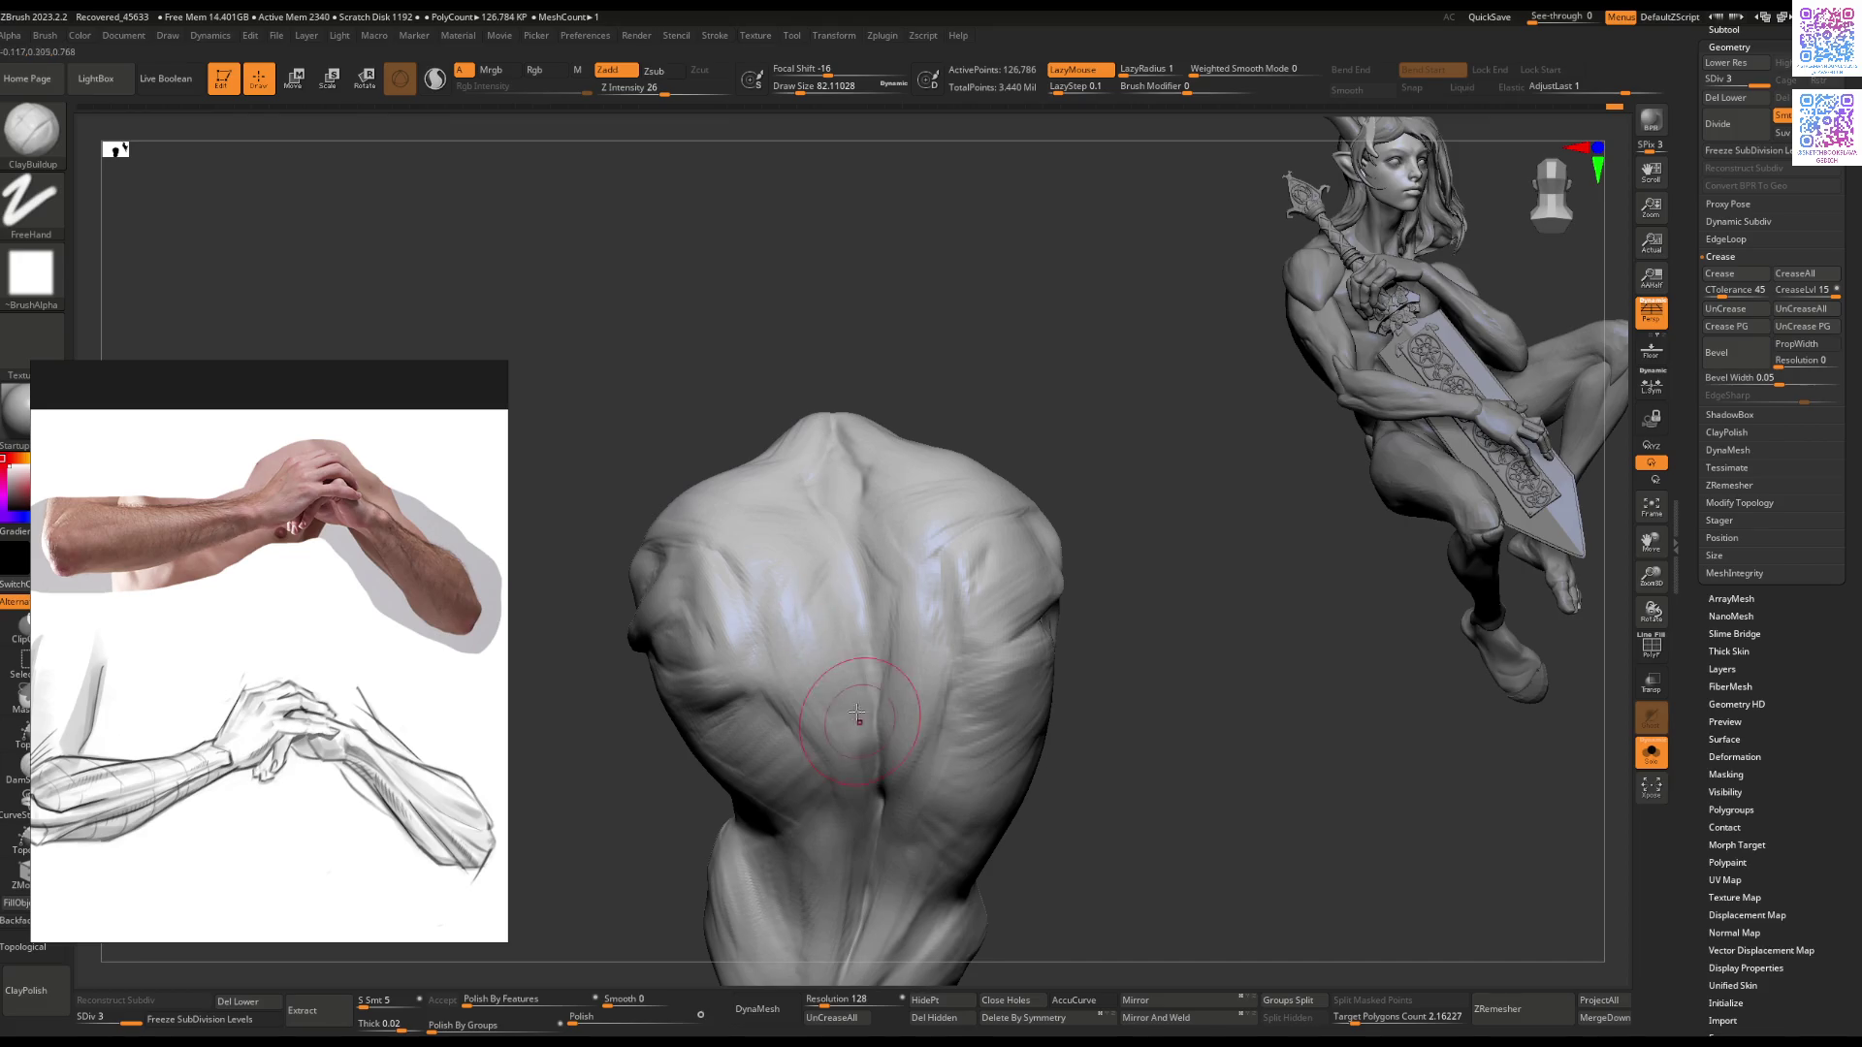
{"action": "right_click_drag", "start_coordinate": [859, 719], "coordinate": [916, 647]}
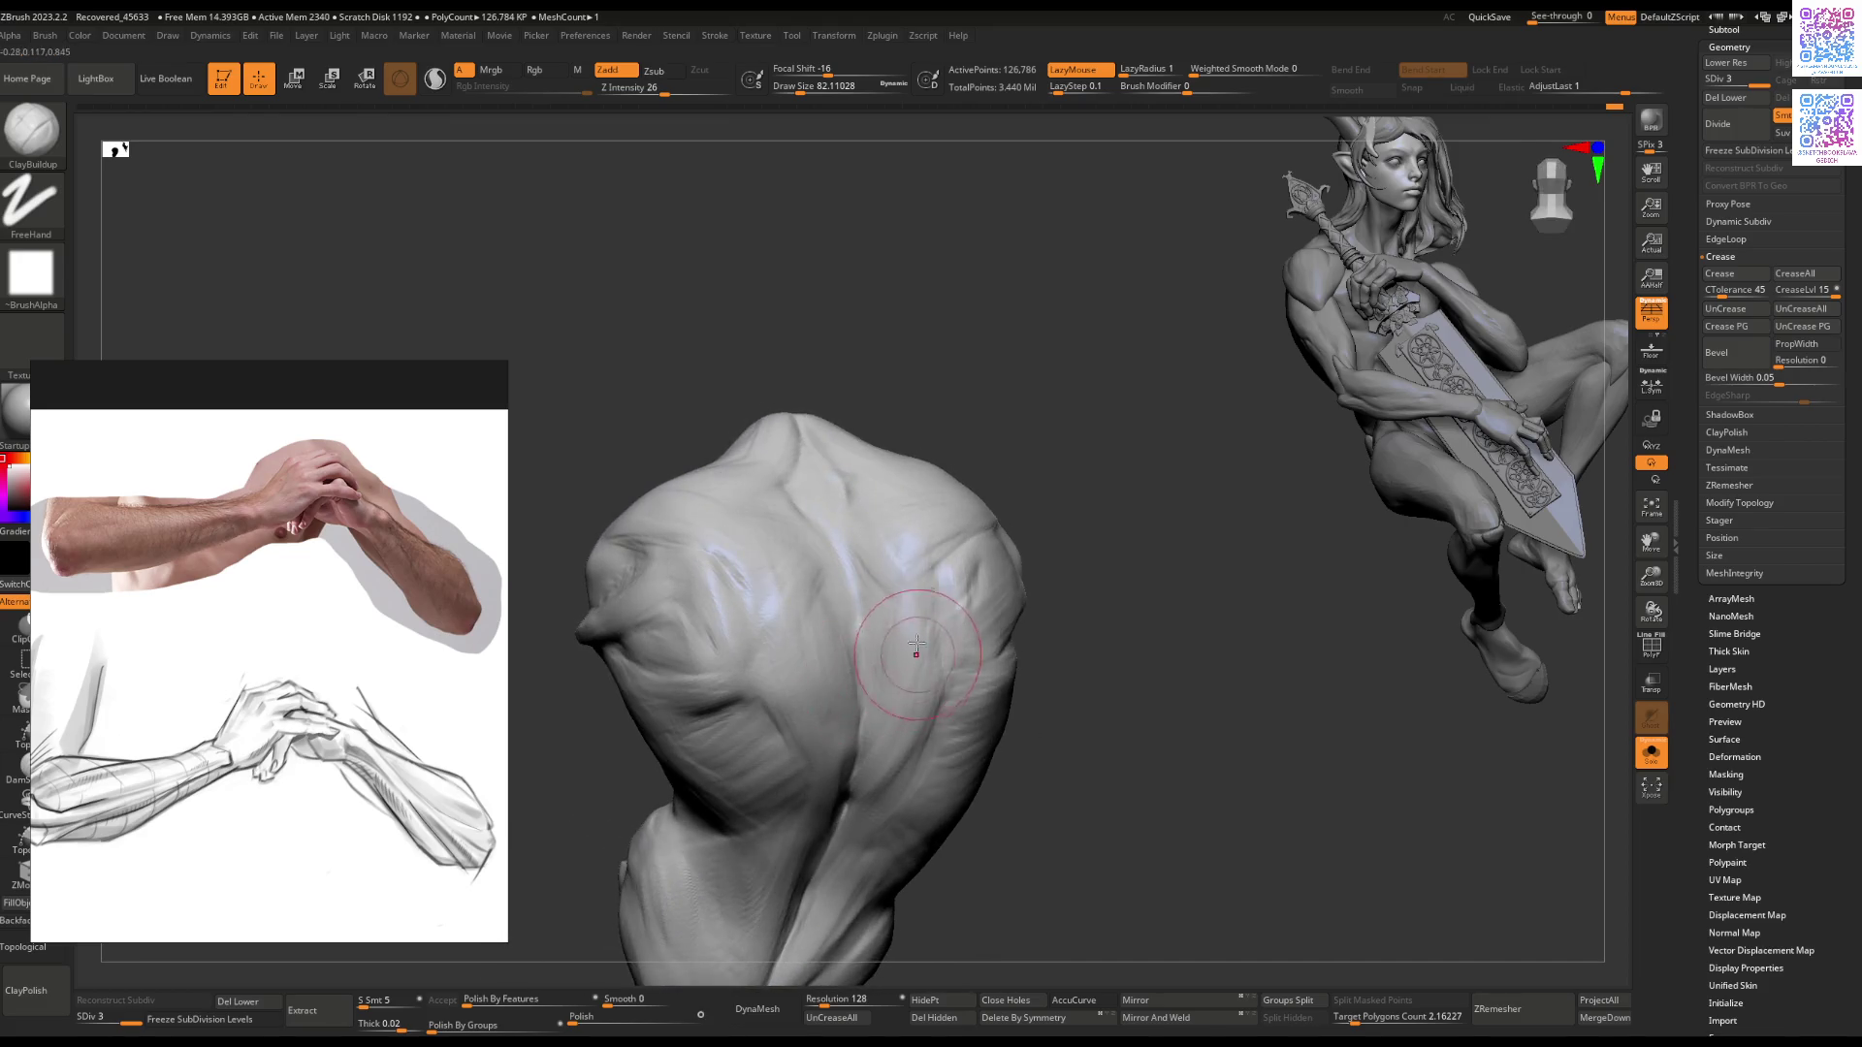
{"action": "mouse_move", "coordinate": [879, 727]}
{"action": "right_mouse_down"}
{"action": "mouse_move", "coordinate": [889, 713]}
{"action": "mouse_move", "coordinate": [832, 652]}
{"action": "mouse_move", "coordinate": [879, 606]}
{"action": "mouse_move", "coordinate": [897, 635]}
{"action": "right_mouse_up"}
Step: Carve creases in the back with DamStandard, then push the forms with the Move brush
{"action": "key", "text": "b"}
{"action": "key", "text": "d"}
{"action": "key", "text": "s"}
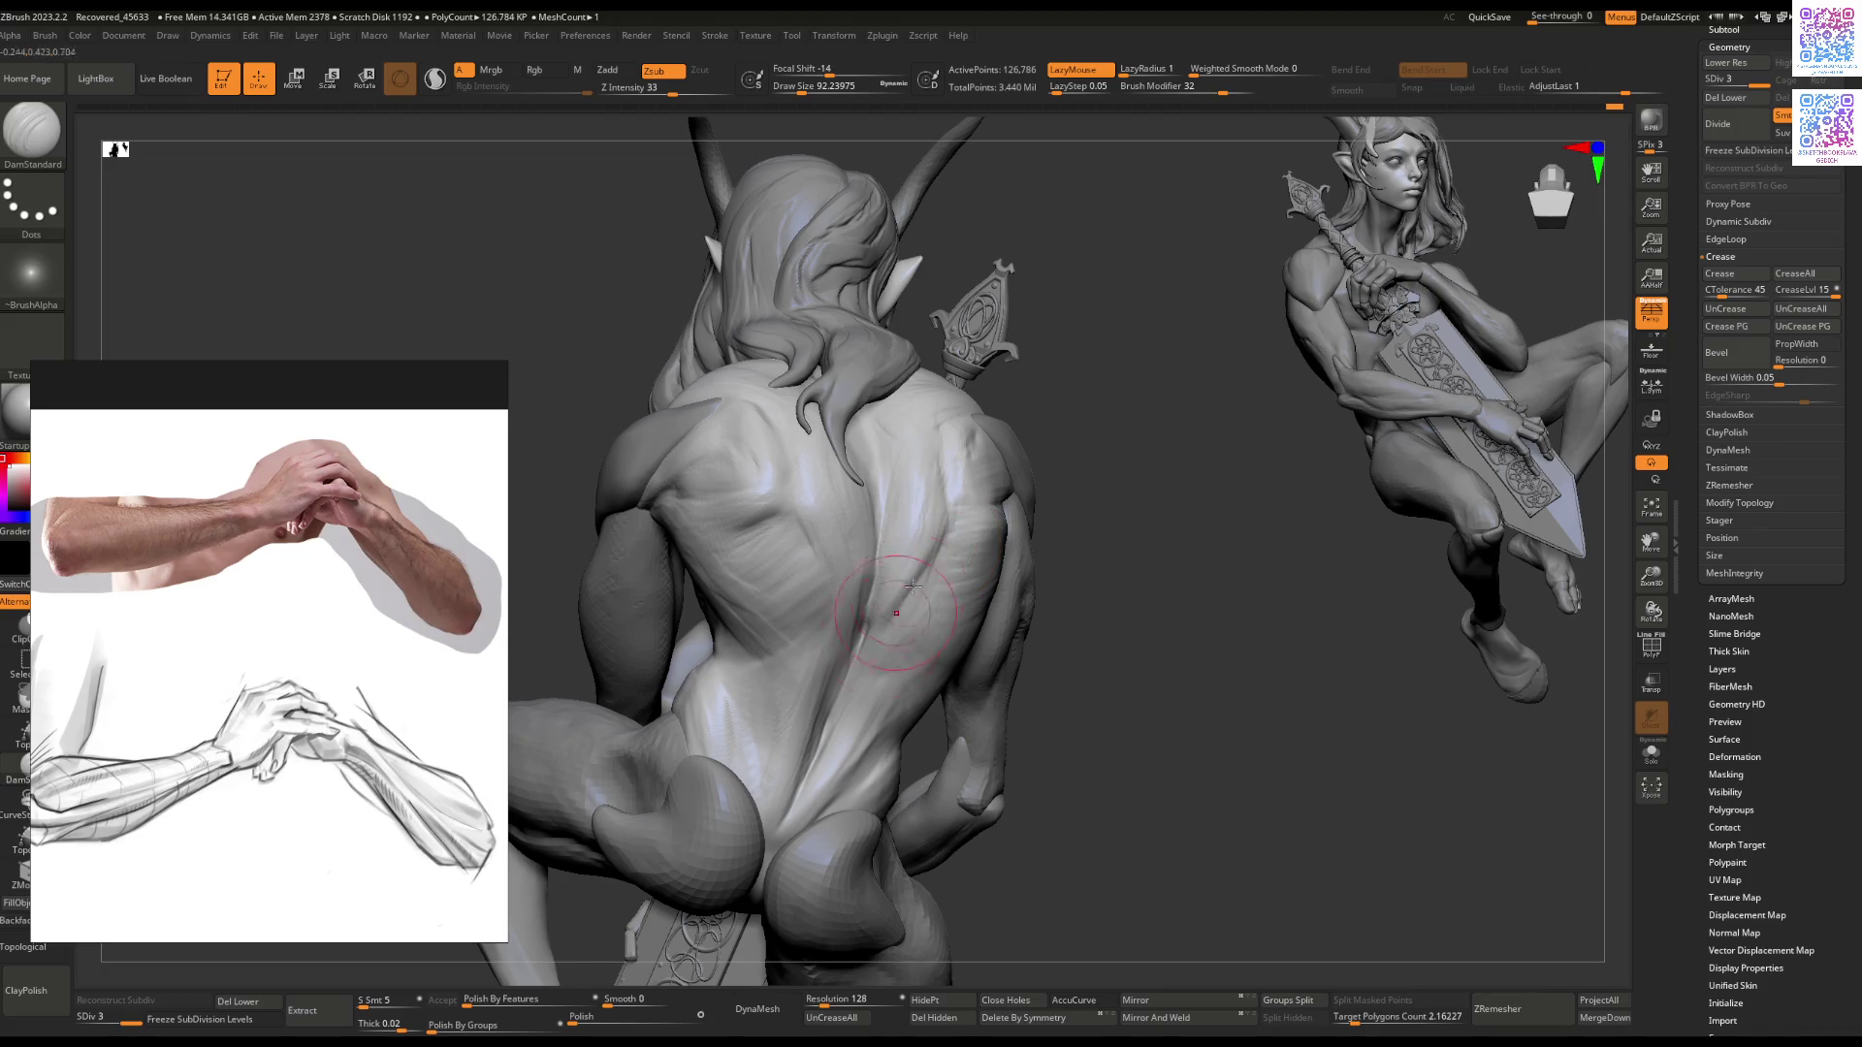
{"action": "mouse_move", "coordinate": [853, 689]}
{"action": "right_mouse_down"}
{"action": "mouse_move", "coordinate": [826, 669]}
{"action": "mouse_move", "coordinate": [918, 565]}
{"action": "mouse_move", "coordinate": [785, 553]}
{"action": "mouse_move", "coordinate": [921, 627]}
{"action": "mouse_move", "coordinate": [789, 590]}
{"action": "mouse_move", "coordinate": [893, 576]}
{"action": "mouse_move", "coordinate": [853, 591]}
{"action": "mouse_move", "coordinate": [906, 615]}
{"action": "mouse_move", "coordinate": [863, 592]}
{"action": "mouse_move", "coordinate": [794, 618]}
{"action": "mouse_move", "coordinate": [835, 678]}
{"action": "mouse_move", "coordinate": [811, 698]}
{"action": "mouse_move", "coordinate": [844, 686]}
{"action": "mouse_move", "coordinate": [830, 674]}
{"action": "mouse_move", "coordinate": [883, 556]}
{"action": "mouse_move", "coordinate": [980, 541]}
{"action": "mouse_move", "coordinate": [862, 568]}
{"action": "right_mouse_up"}
{"action": "key", "text": "b"}
{"action": "key", "text": "m"}
{"action": "key", "text": "v"}
Step: Flatten the back and shoulder planes from the side, then return to the Move brush
{"action": "key", "text": "b"}
{"action": "key", "text": "f"}
{"action": "key", "text": "l"}
{"action": "mouse_move", "coordinate": [855, 587]}
{"action": "right_mouse_down"}
{"action": "mouse_move", "coordinate": [858, 566]}
{"action": "mouse_move", "coordinate": [937, 574]}
{"action": "mouse_move", "coordinate": [898, 652]}
{"action": "mouse_move", "coordinate": [728, 615]}
{"action": "mouse_move", "coordinate": [769, 569]}
{"action": "mouse_move", "coordinate": [965, 559]}
{"action": "mouse_move", "coordinate": [873, 520]}
{"action": "mouse_move", "coordinate": [832, 536]}
{"action": "right_mouse_up"}
{"action": "key", "text": "b"}
{"action": "key", "text": "m"}
{"action": "key", "text": "v"}
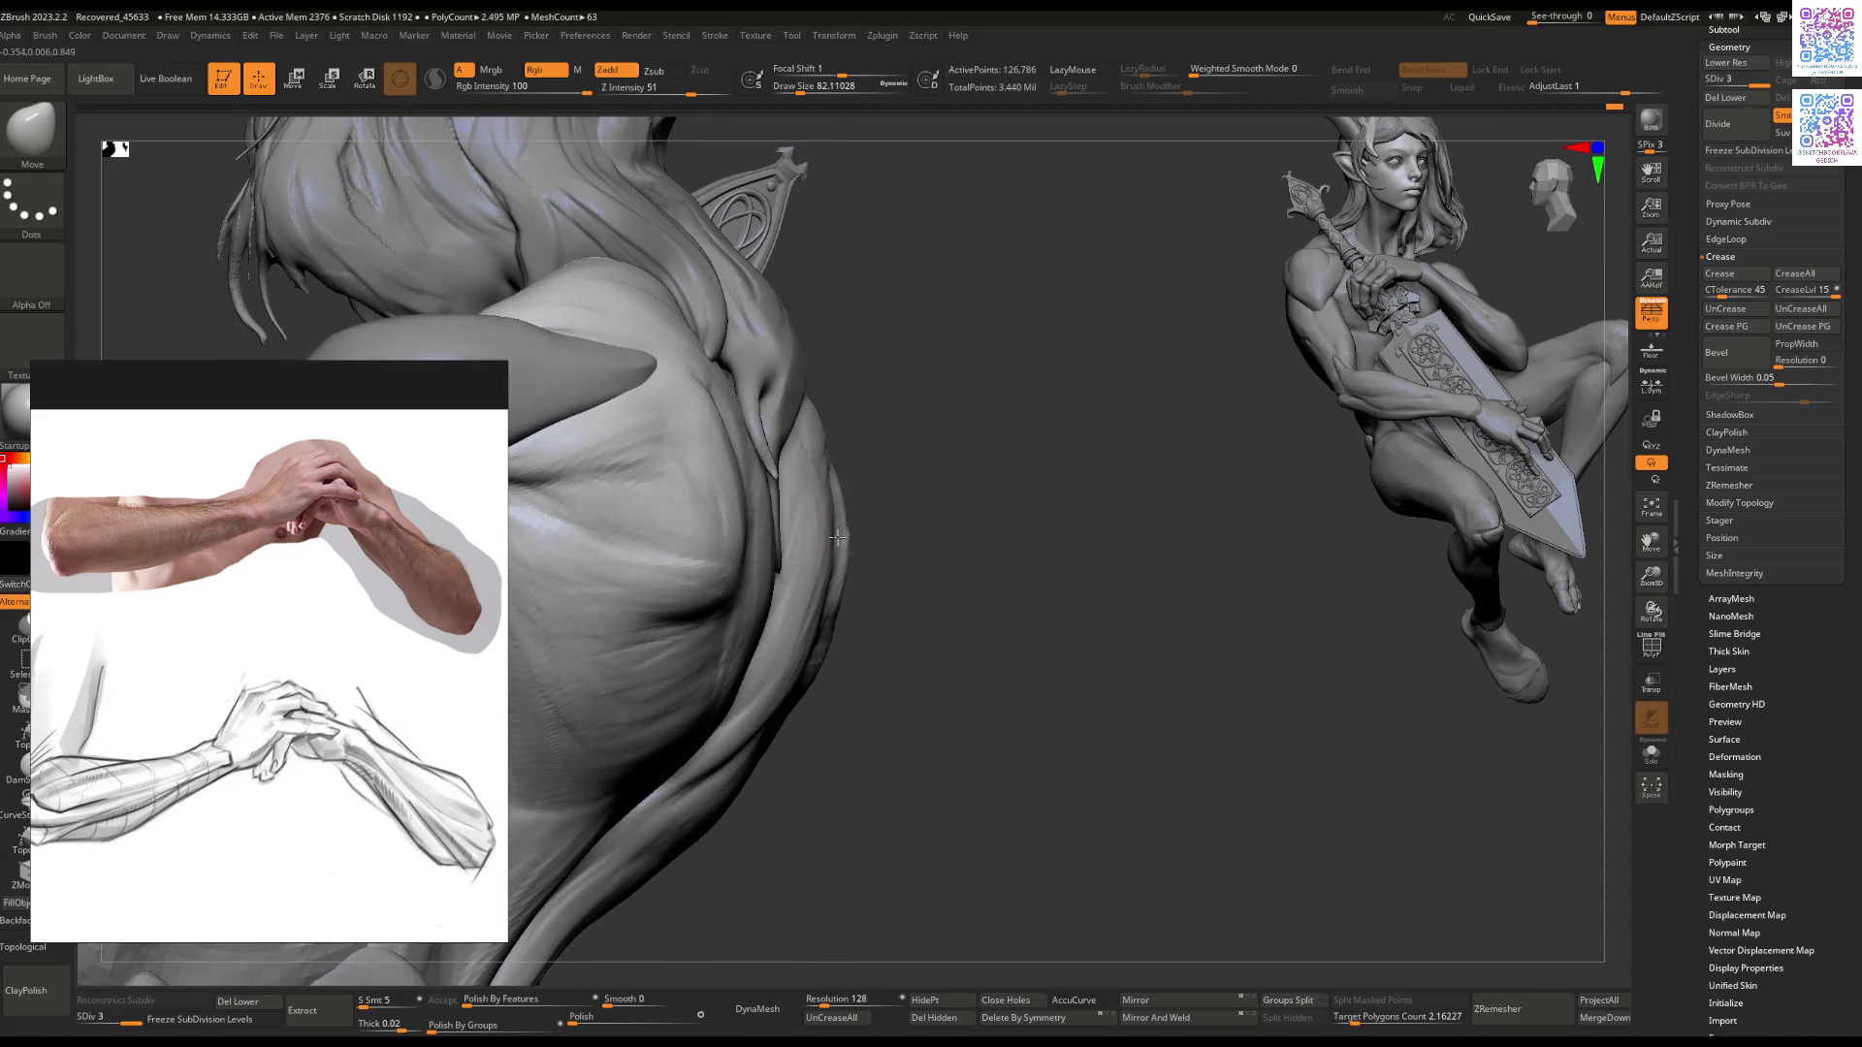
Step: Lower Extract7_1 to SDiv 2 and flatten the pointed shoulder piece with a smaller brush
{"action": "mouse_move", "coordinate": [818, 769]}
{"action": "right_mouse_down"}
{"action": "mouse_move", "coordinate": [817, 543]}
{"action": "mouse_move", "coordinate": [859, 572]}
{"action": "mouse_move", "coordinate": [813, 564]}
{"action": "mouse_move", "coordinate": [844, 543]}
{"action": "mouse_move", "coordinate": [861, 558]}
{"action": "right_mouse_up"}
{"action": "key", "text": "shift+d"}
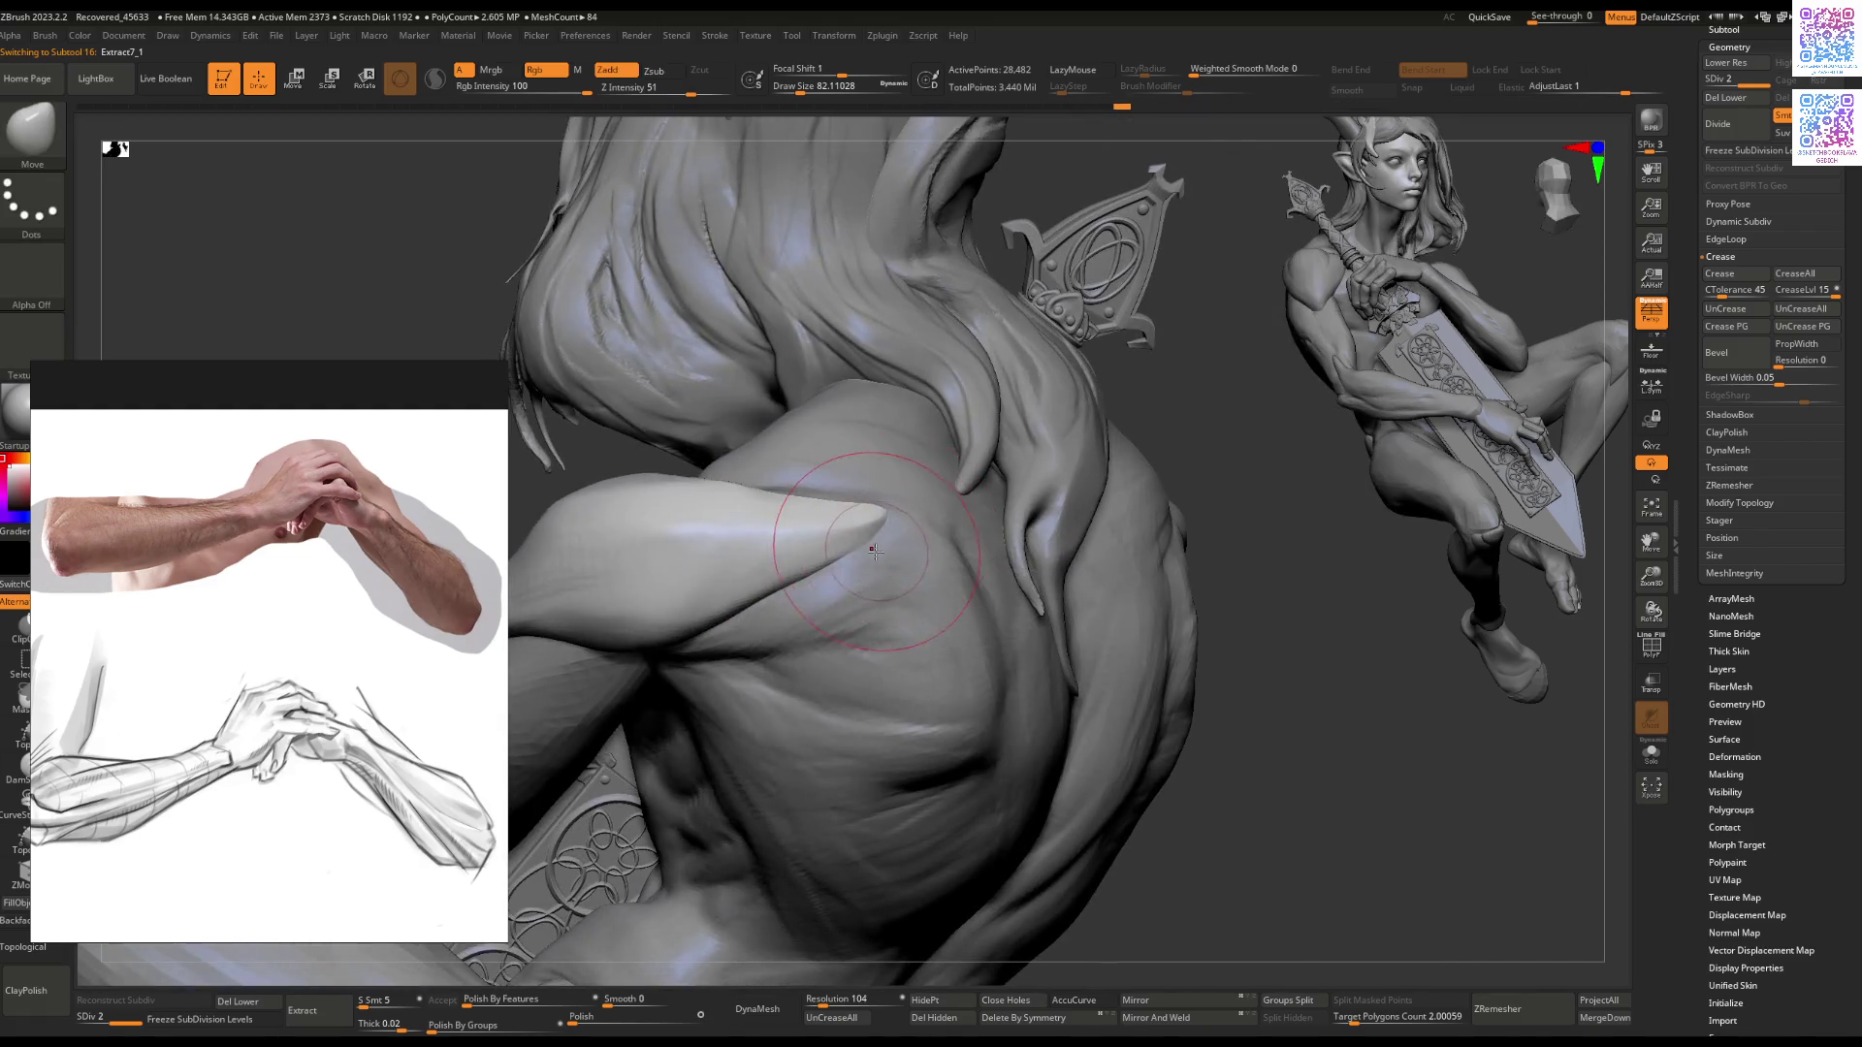
{"action": "key", "text": "space"}
{"action": "key", "text": "space"}
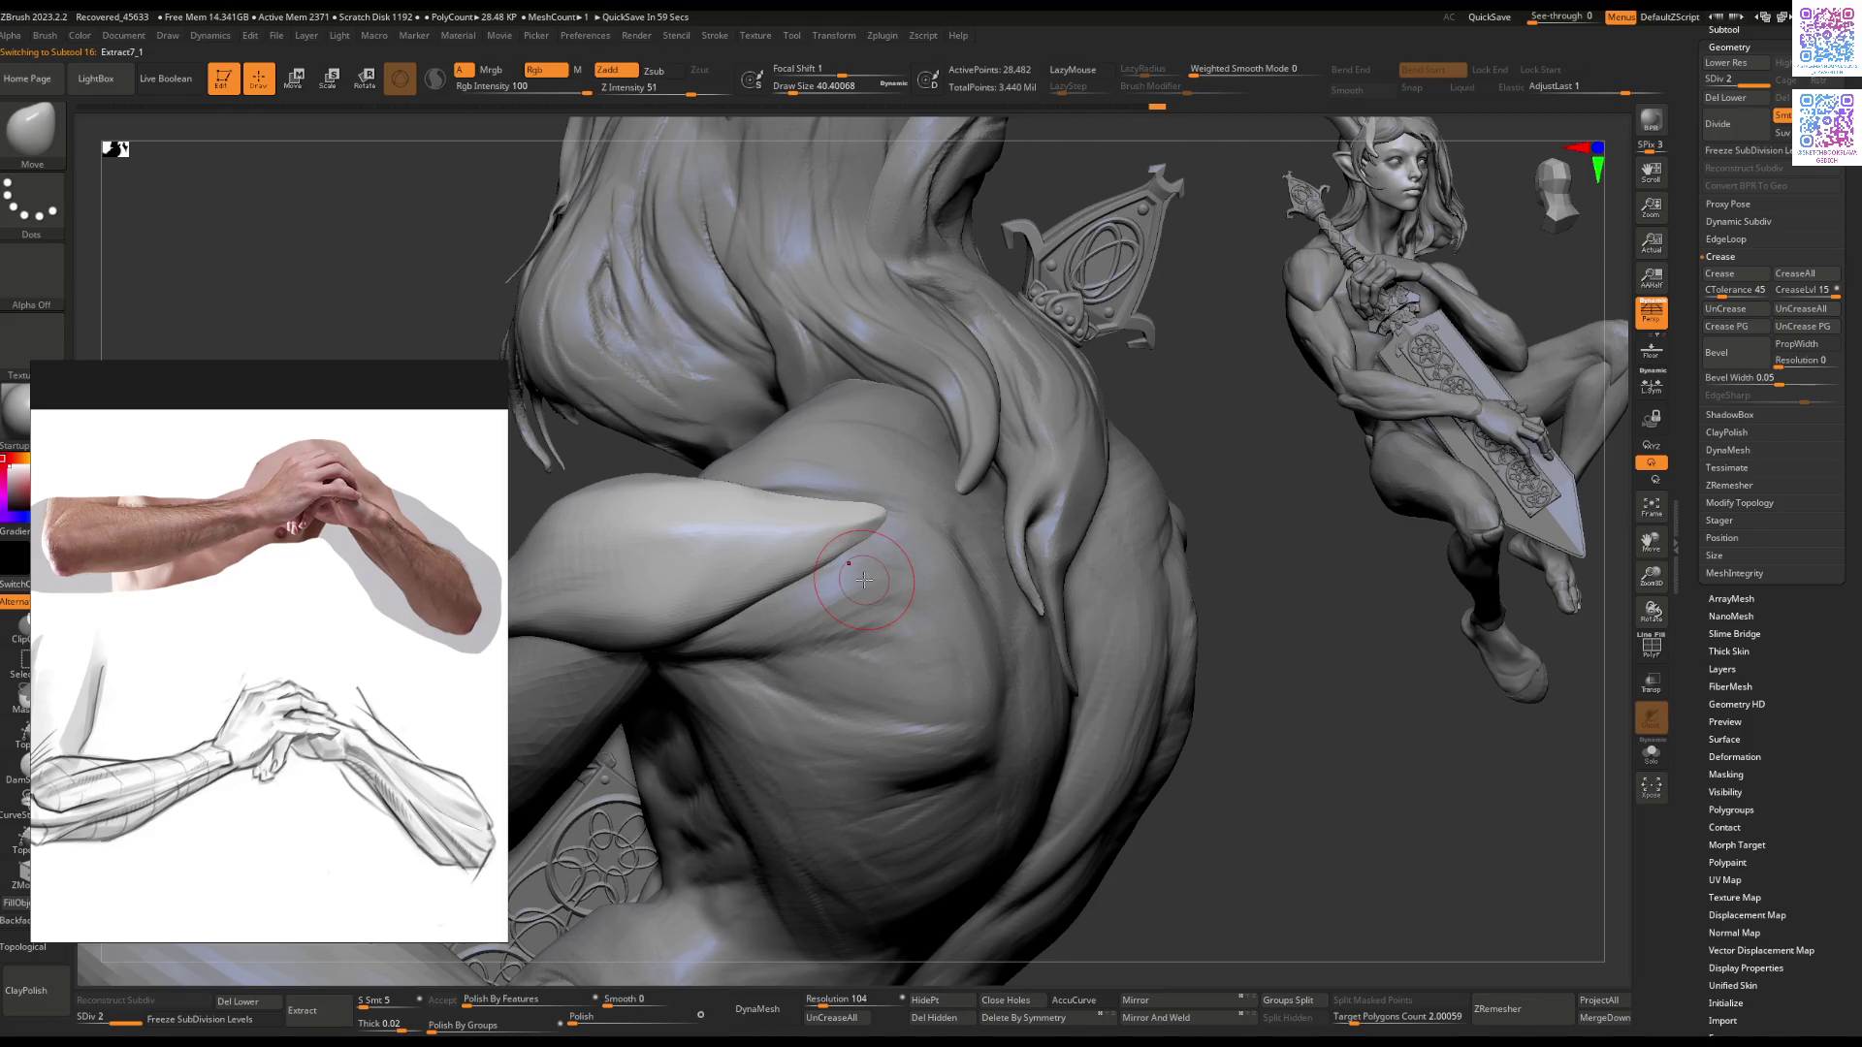
{"action": "right_click_drag", "start_coordinate": [783, 473], "coordinate": [880, 563]}
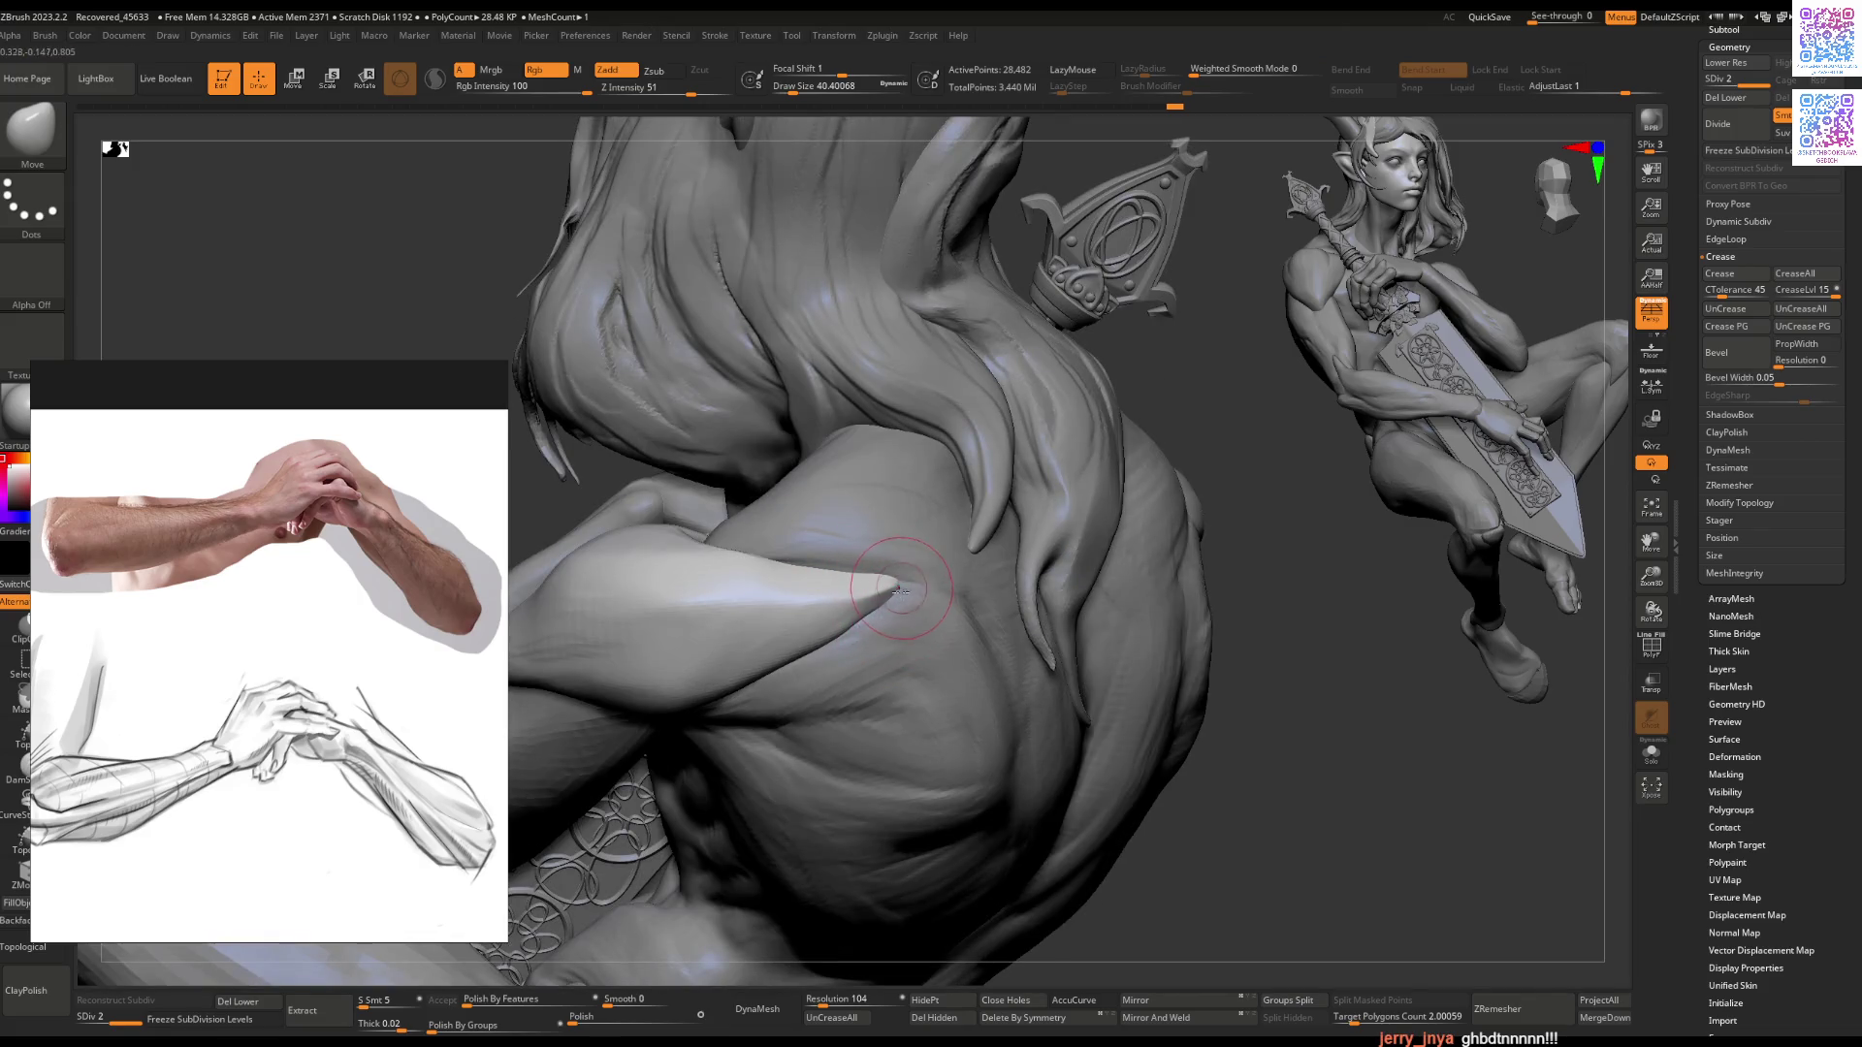
{"action": "key", "text": "b"}
{"action": "key", "text": "f"}
{"action": "key", "text": "l"}
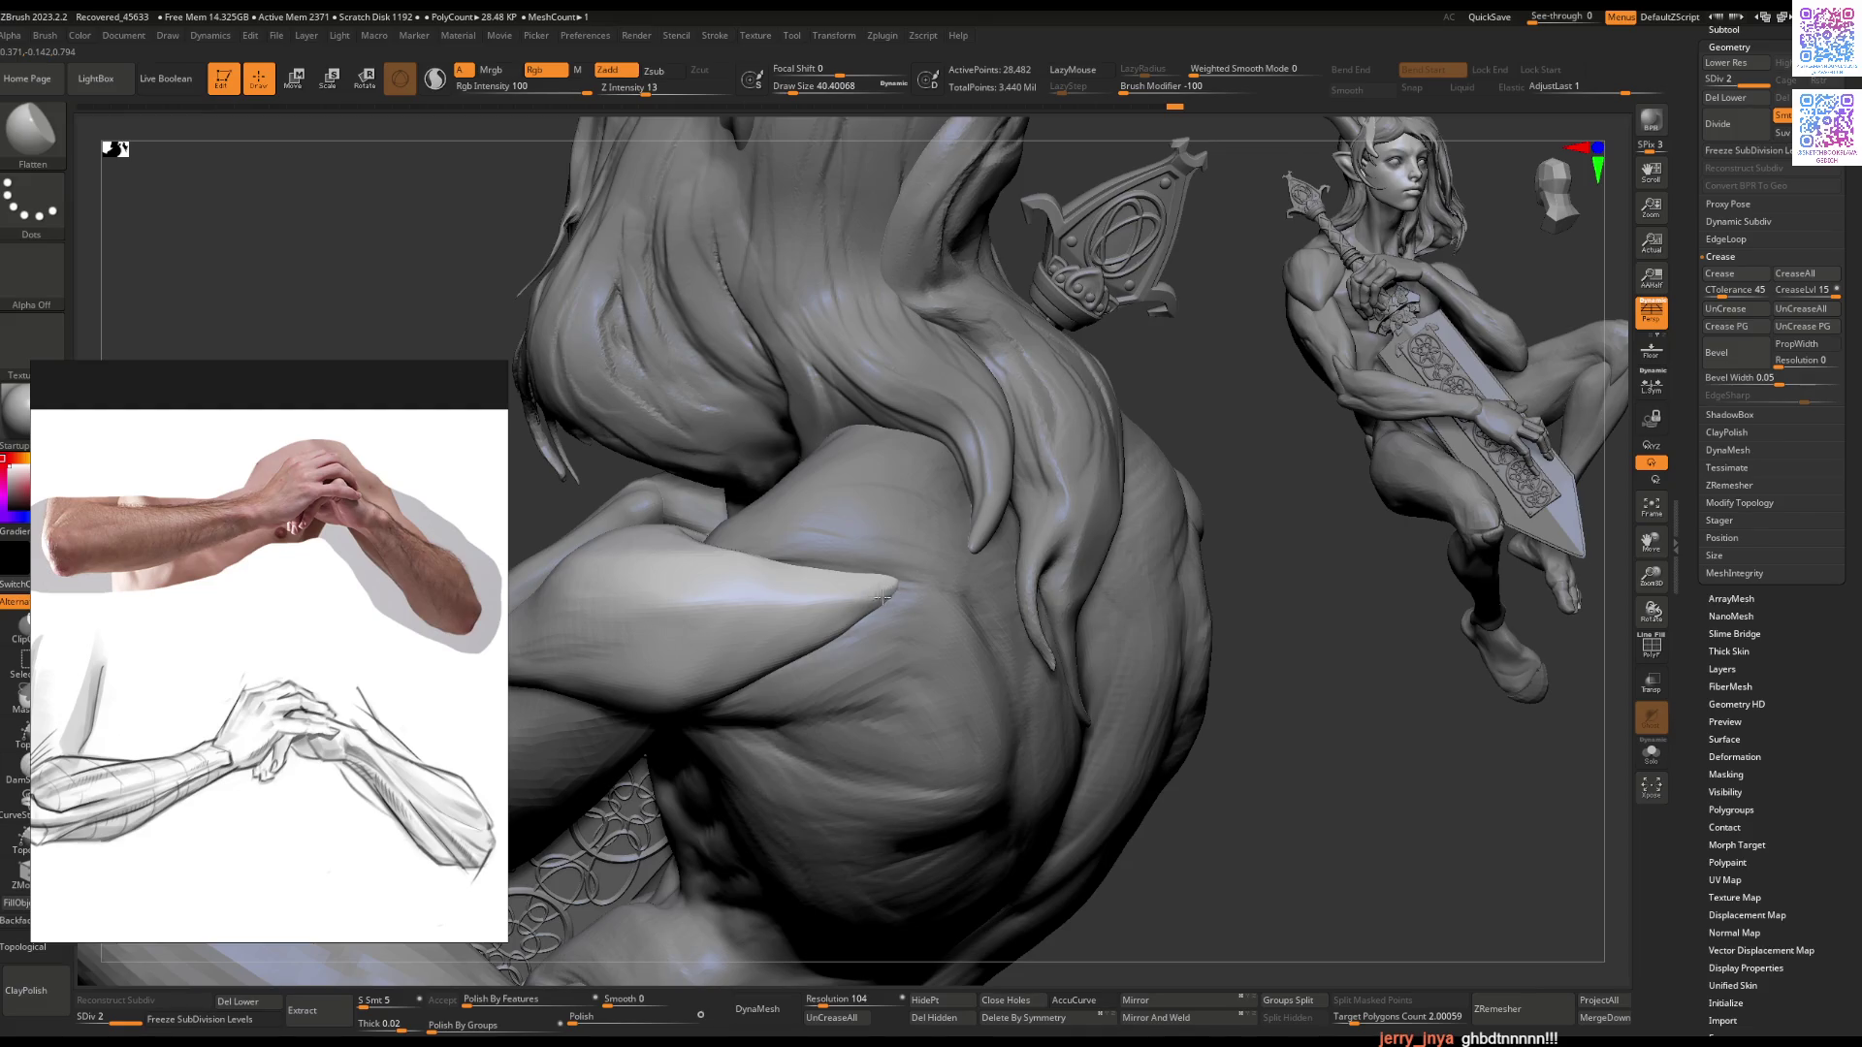
Step: Enlarge the brush and reshape the shoulder piece with Move from a back view
{"action": "mouse_move", "coordinate": [875, 575]}
{"action": "right_mouse_down"}
{"action": "mouse_move", "coordinate": [669, 602]}
{"action": "mouse_move", "coordinate": [1071, 533]}
{"action": "mouse_move", "coordinate": [873, 532]}
{"action": "right_mouse_up"}
{"action": "key", "text": "space"}
{"action": "left_click_drag", "start_coordinate": [844, 529], "coordinate": [877, 530]}
{"action": "mouse_move", "coordinate": [878, 530]}
{"action": "right_mouse_down"}
{"action": "mouse_move", "coordinate": [950, 548]}
{"action": "mouse_move", "coordinate": [928, 551]}
{"action": "right_mouse_up"}
{"action": "key", "text": "b"}
{"action": "key", "text": "m"}
{"action": "key", "text": "v"}
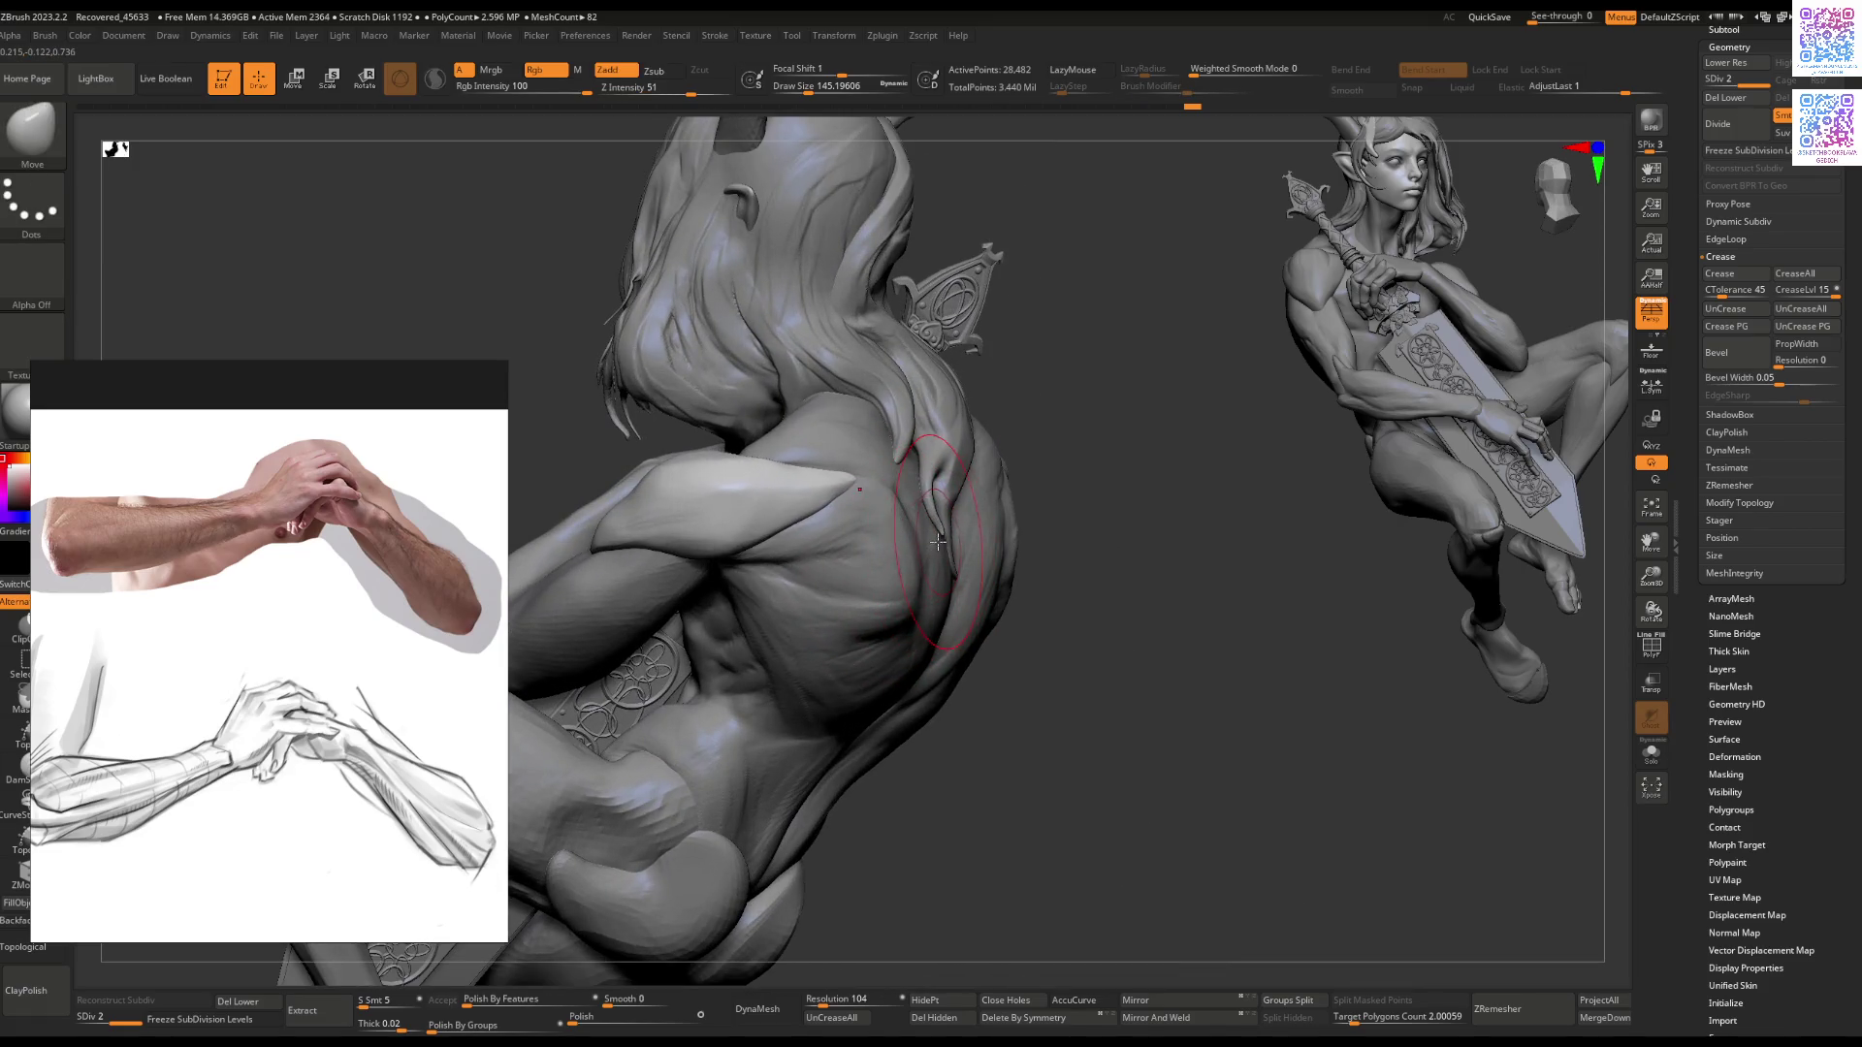
Step: Switch to Recovered_Tool at SDiv 3 and rotate the figure to face the front
{"action": "left_click", "coordinate": [942, 549], "text": "alt"}
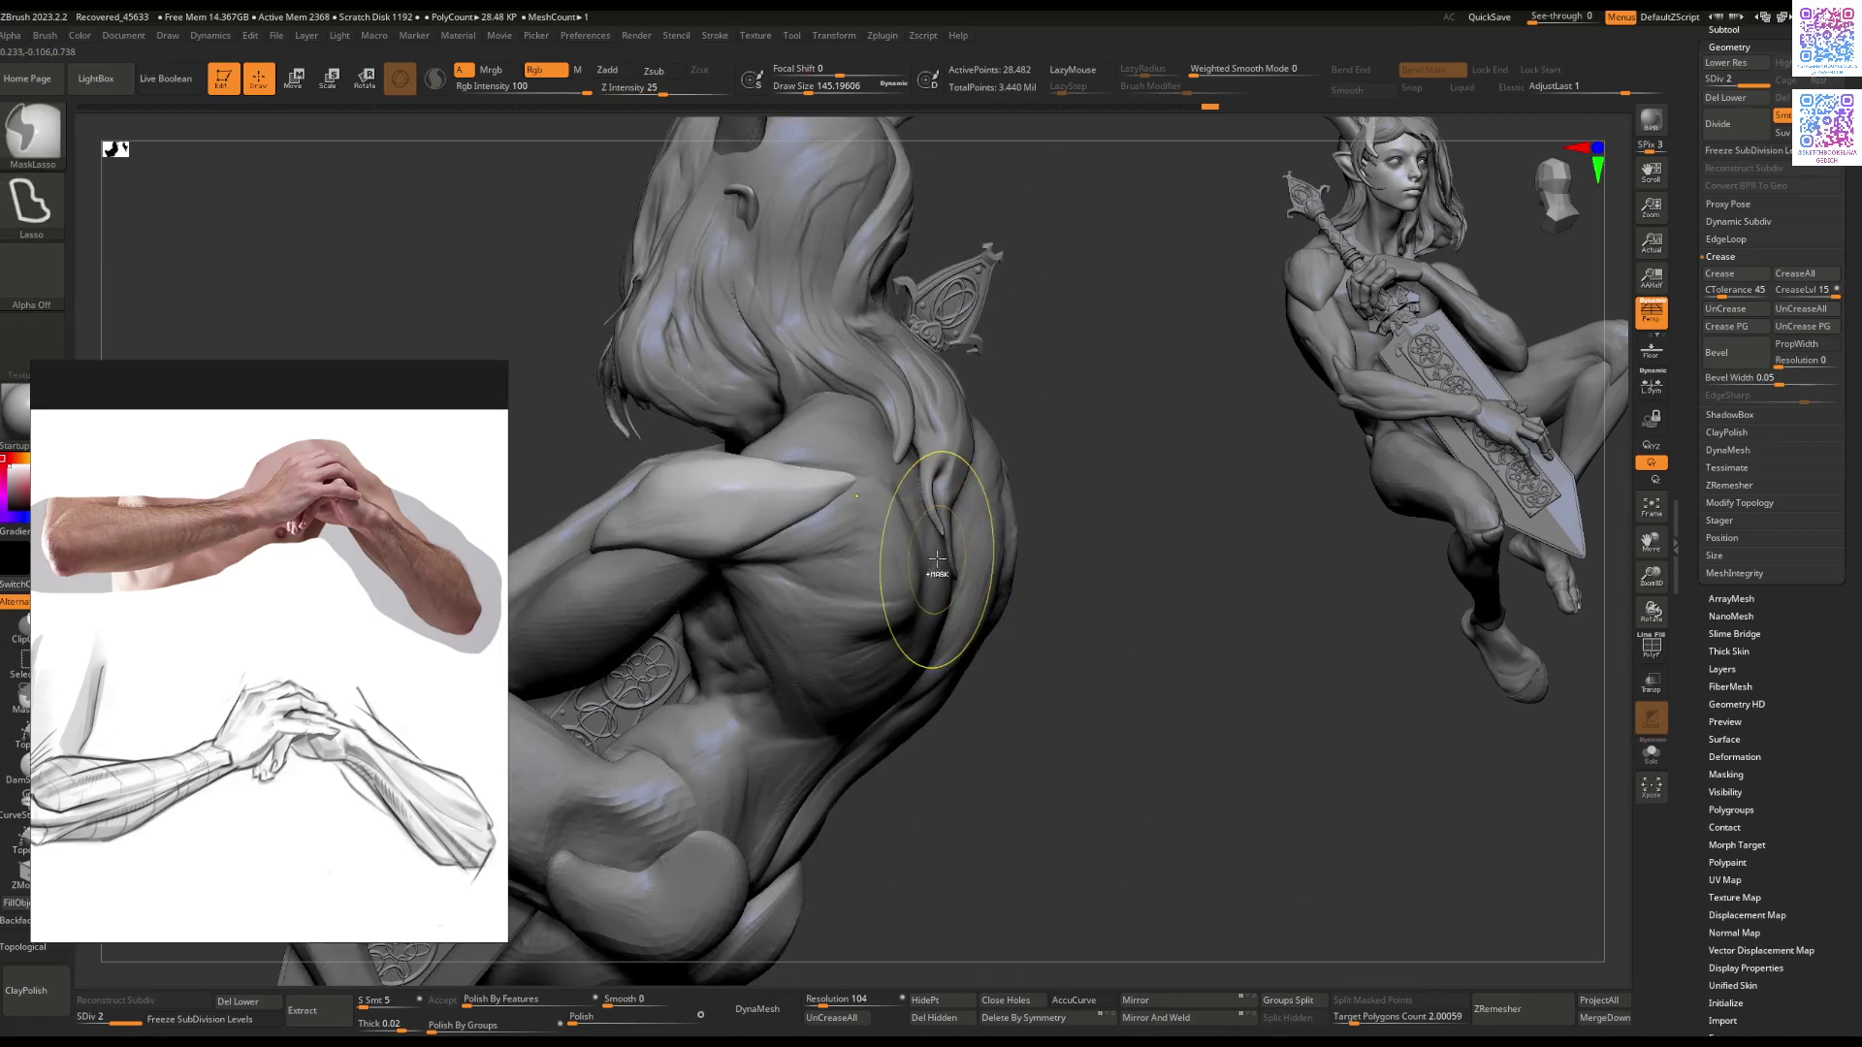
{"action": "key", "text": "d"}
{"action": "mouse_move", "coordinate": [952, 546]}
{"action": "right_mouse_down"}
{"action": "mouse_move", "coordinate": [902, 539]}
{"action": "mouse_move", "coordinate": [987, 521]}
{"action": "right_mouse_up"}
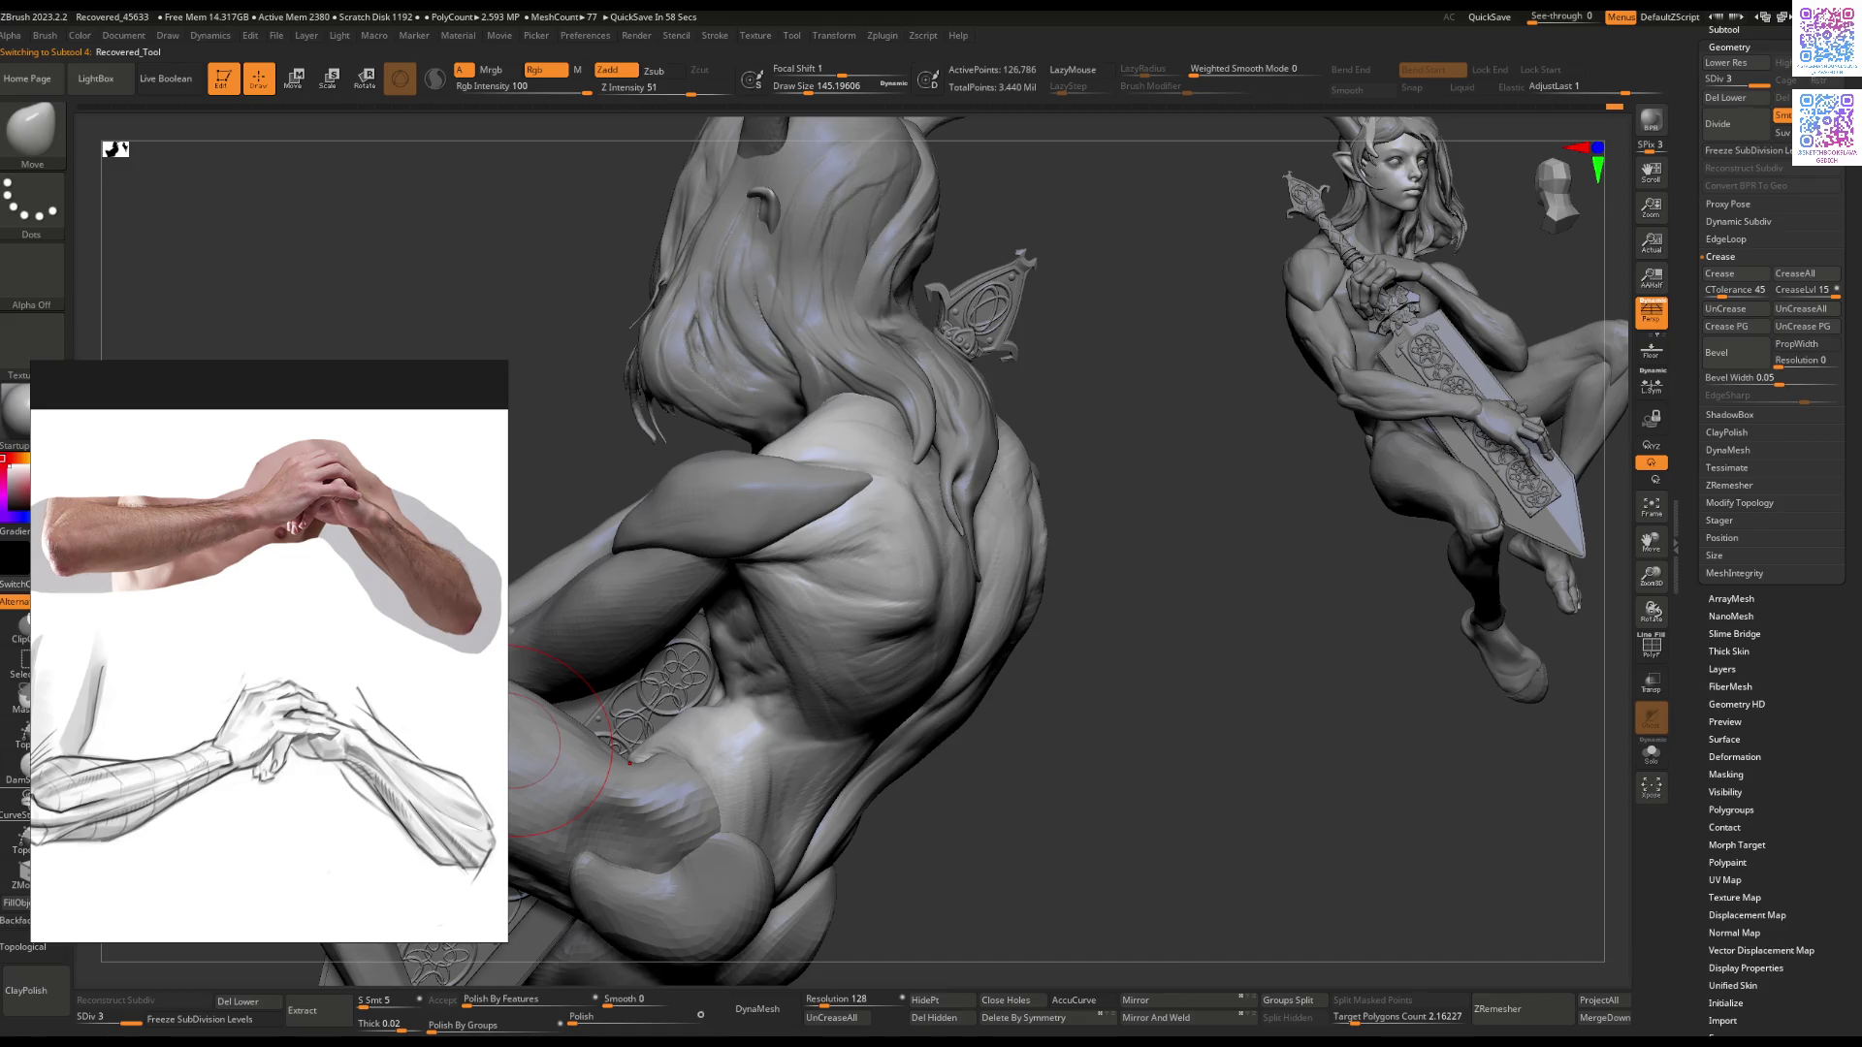
{"action": "mouse_move", "coordinate": [1196, 475]}
{"action": "right_mouse_down"}
{"action": "mouse_move", "coordinate": [933, 619]}
{"action": "mouse_move", "coordinate": [828, 613]}
{"action": "right_mouse_up"}
Step: Reselect the shoulder piece and work it with ClayBuildup and Flatten brushes
{"action": "left_click", "coordinate": [737, 695], "text": "alt"}
{"action": "mouse_move", "coordinate": [737, 696]}
{"action": "right_mouse_down"}
{"action": "mouse_move", "coordinate": [824, 669]}
{"action": "mouse_move", "coordinate": [734, 630]}
{"action": "mouse_move", "coordinate": [793, 660]}
{"action": "mouse_move", "coordinate": [802, 592]}
{"action": "mouse_move", "coordinate": [892, 580]}
{"action": "mouse_move", "coordinate": [959, 671]}
{"action": "right_mouse_up"}
{"action": "key", "text": "b"}
{"action": "key", "text": "c"}
{"action": "key", "text": "b"}
{"action": "key", "text": "b"}
{"action": "key", "text": "f"}
{"action": "key", "text": "l"}
Step: Bend the tip of Extract7_1 inward with the Move brush
{"action": "mouse_move", "coordinate": [979, 588]}
{"action": "right_mouse_down", "text": "ctrl"}
{"action": "mouse_move", "coordinate": [946, 564]}
{"action": "mouse_move", "coordinate": [1019, 540]}
{"action": "right_mouse_up", "text": "ctrl"}
{"action": "key", "text": "space"}
{"action": "key", "text": "b"}
{"action": "key", "text": "m"}
{"action": "key", "text": "v"}
{"action": "left_click", "coordinate": [970, 543], "text": "alt"}
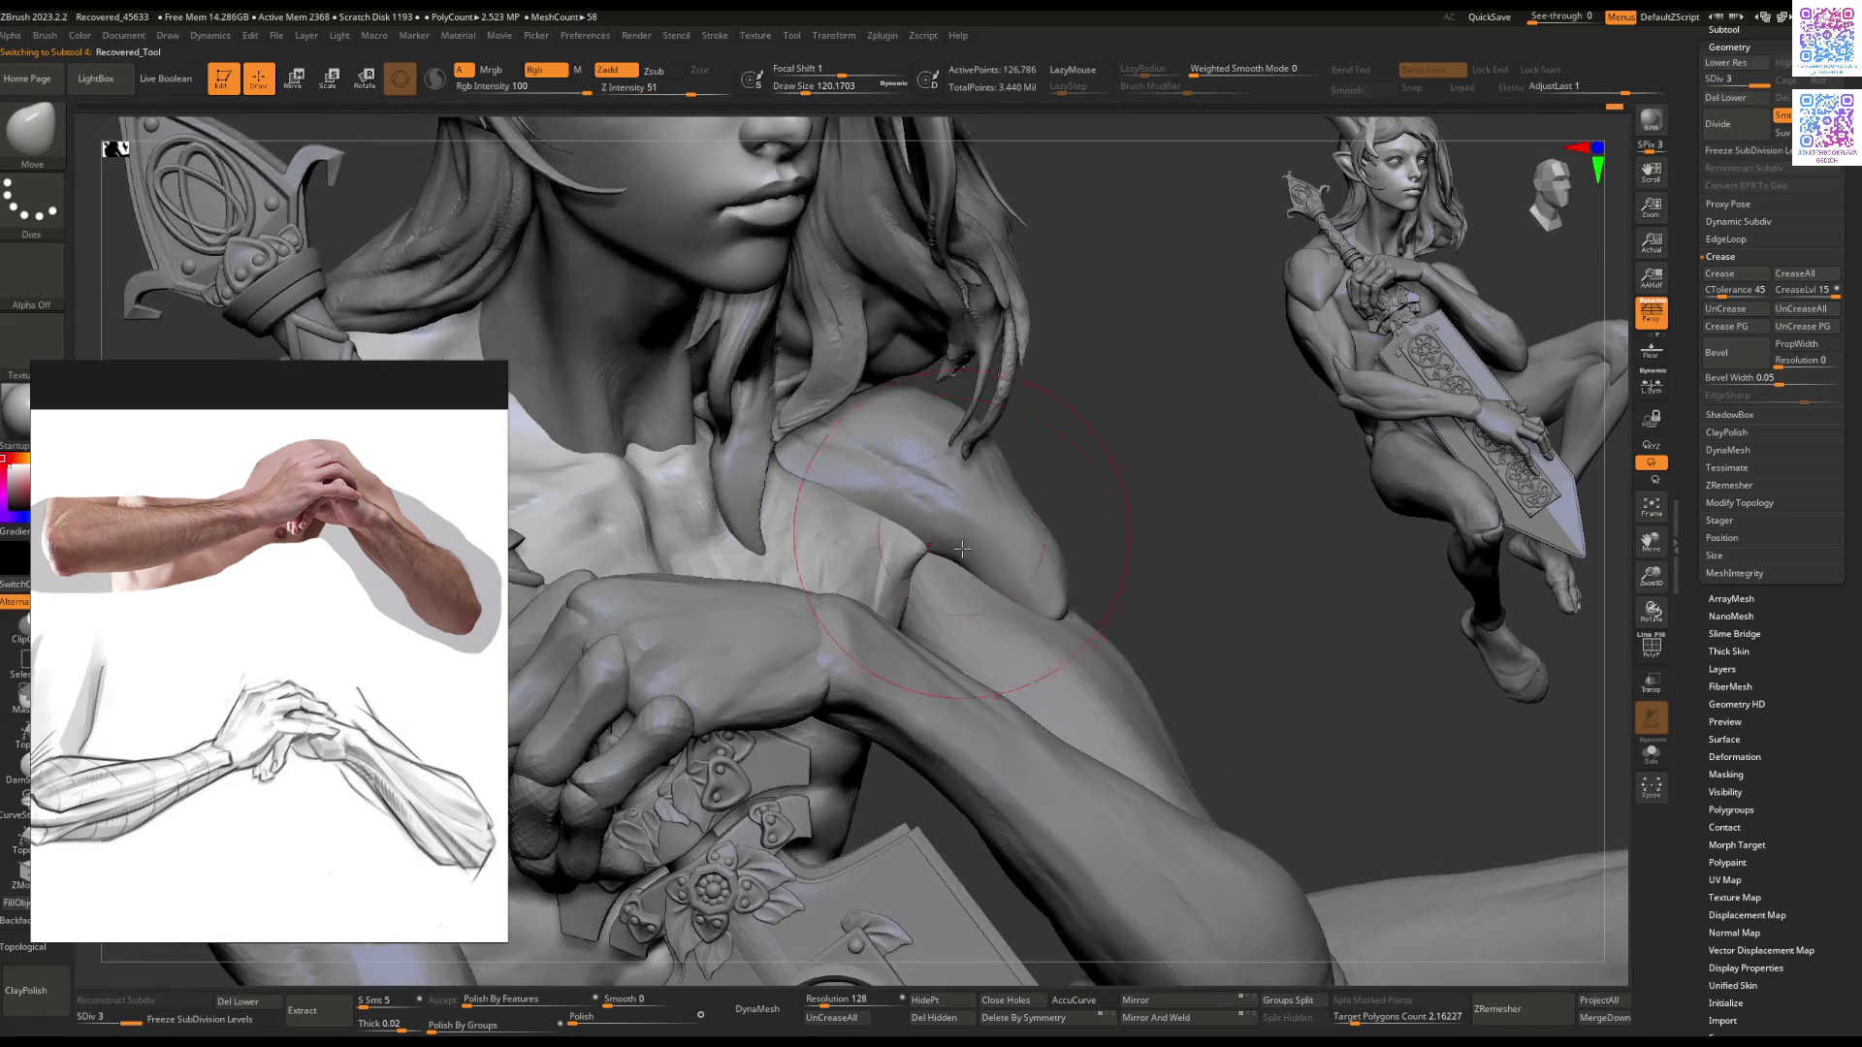
{"action": "left_click_drag", "start_coordinate": [1019, 539], "coordinate": [965, 574]}
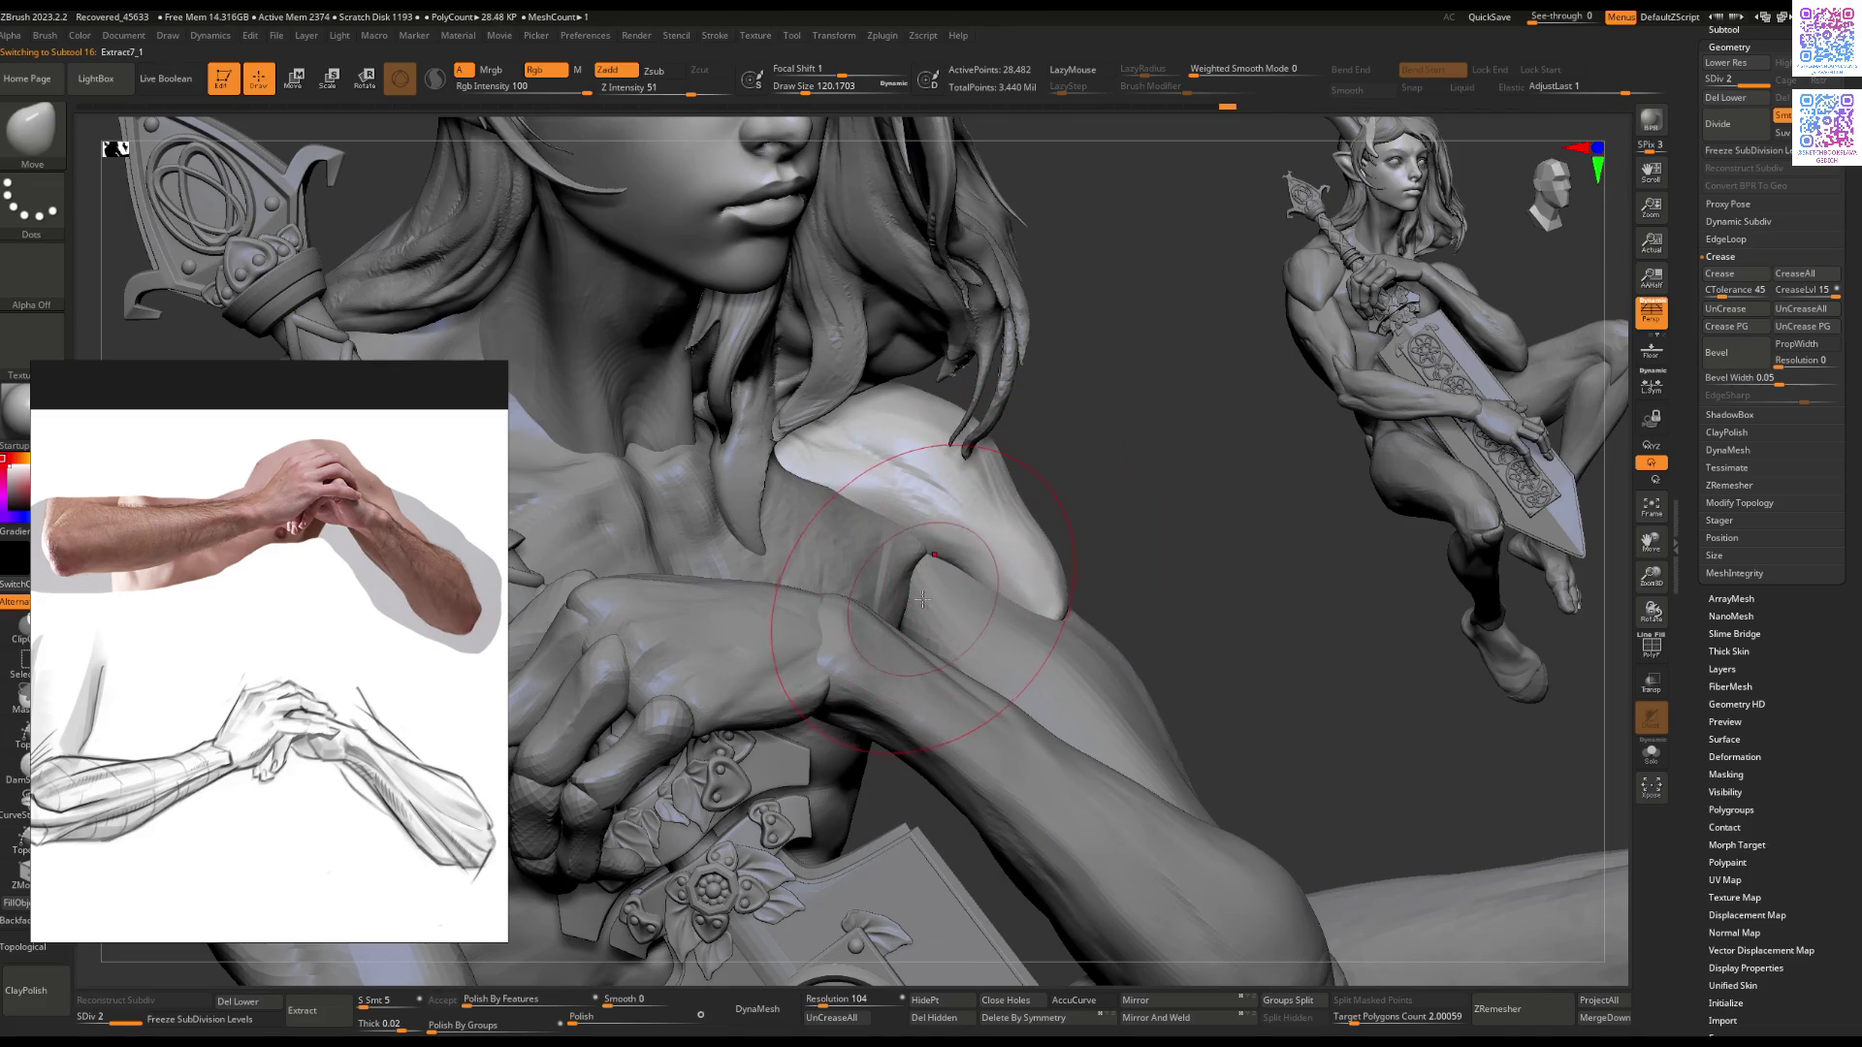
Step: Build up the chest muscle on Recovered_Tool beside the shoulder with ClayBuildup
{"action": "left_click", "coordinate": [900, 630], "text": "alt"}
{"action": "key", "text": "space"}
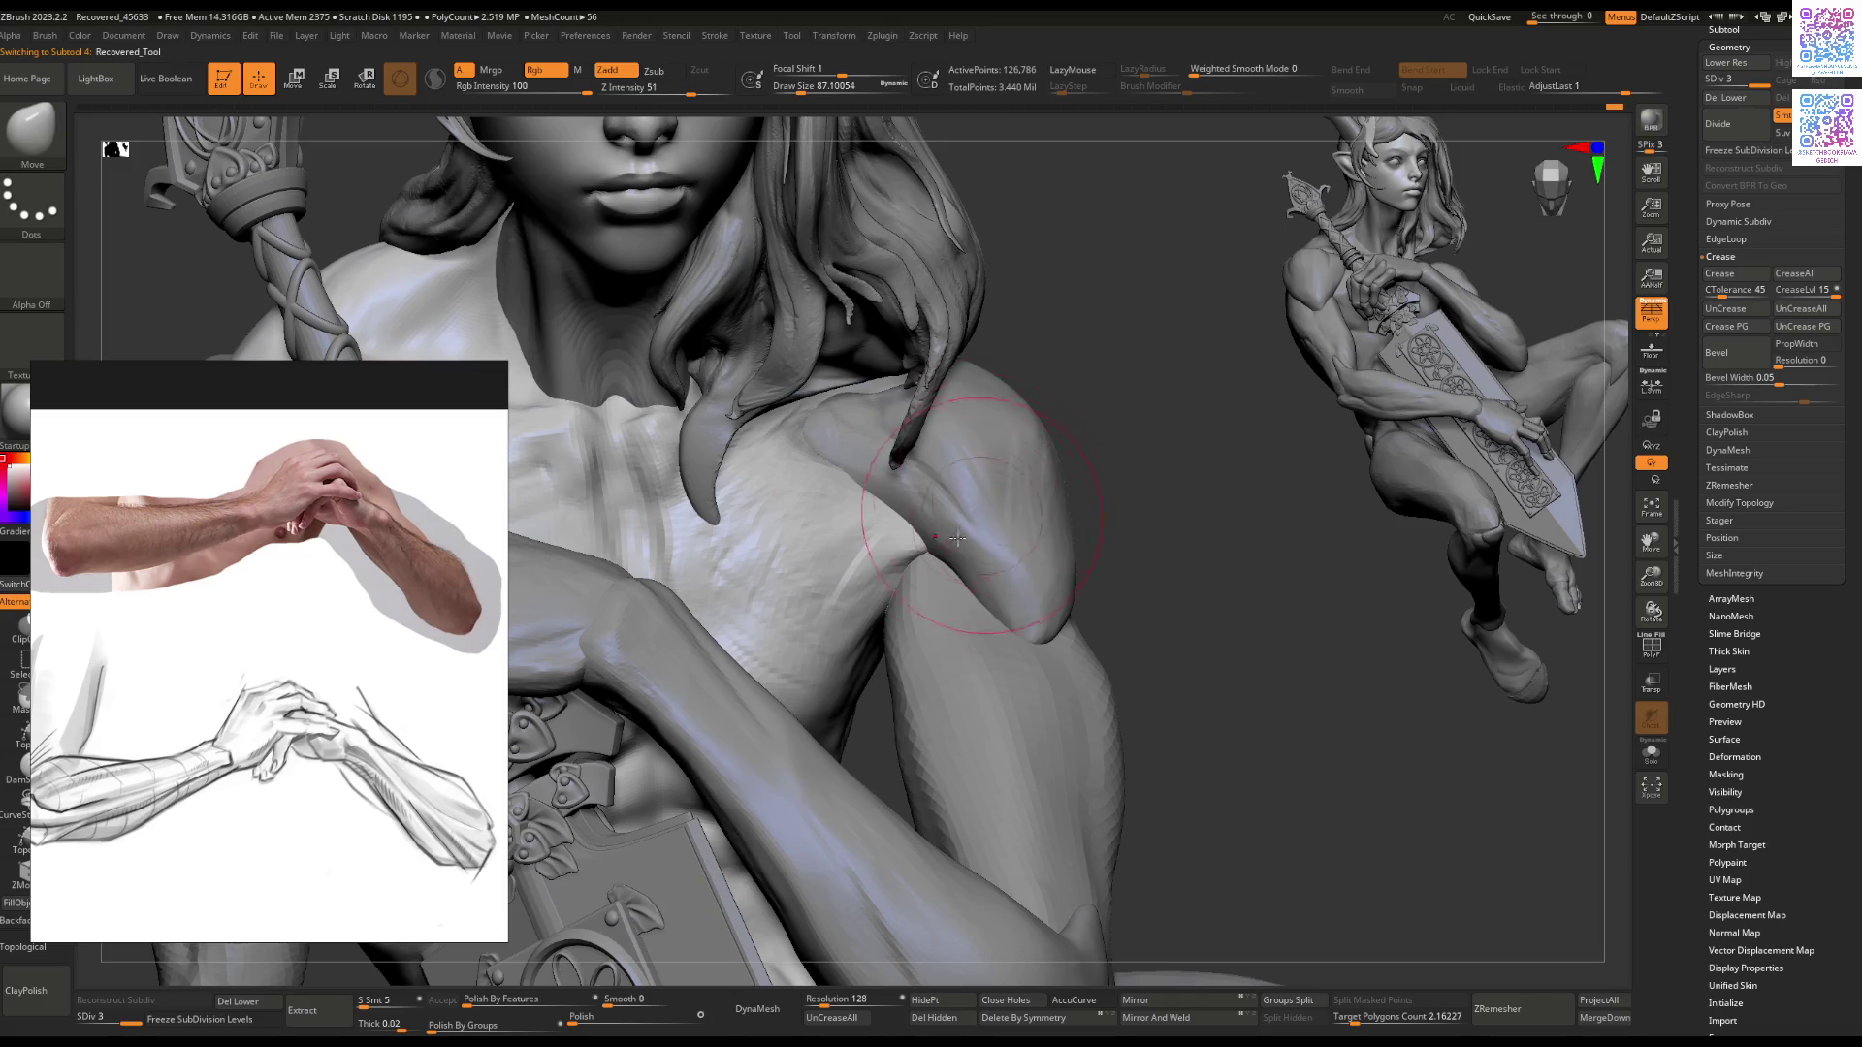
{"action": "key", "text": "b"}
{"action": "key", "text": "c"}
{"action": "key", "text": "b"}
{"action": "mouse_move", "coordinate": [912, 553]}
{"action": "left_mouse_down"}
{"action": "mouse_move", "coordinate": [835, 534]}
{"action": "mouse_move", "coordinate": [921, 539]}
{"action": "left_mouse_up"}
Step: Flatten Extract7_1's surface, then zoom out to the whole figure
{"action": "left_click", "coordinate": [924, 539], "text": "alt"}
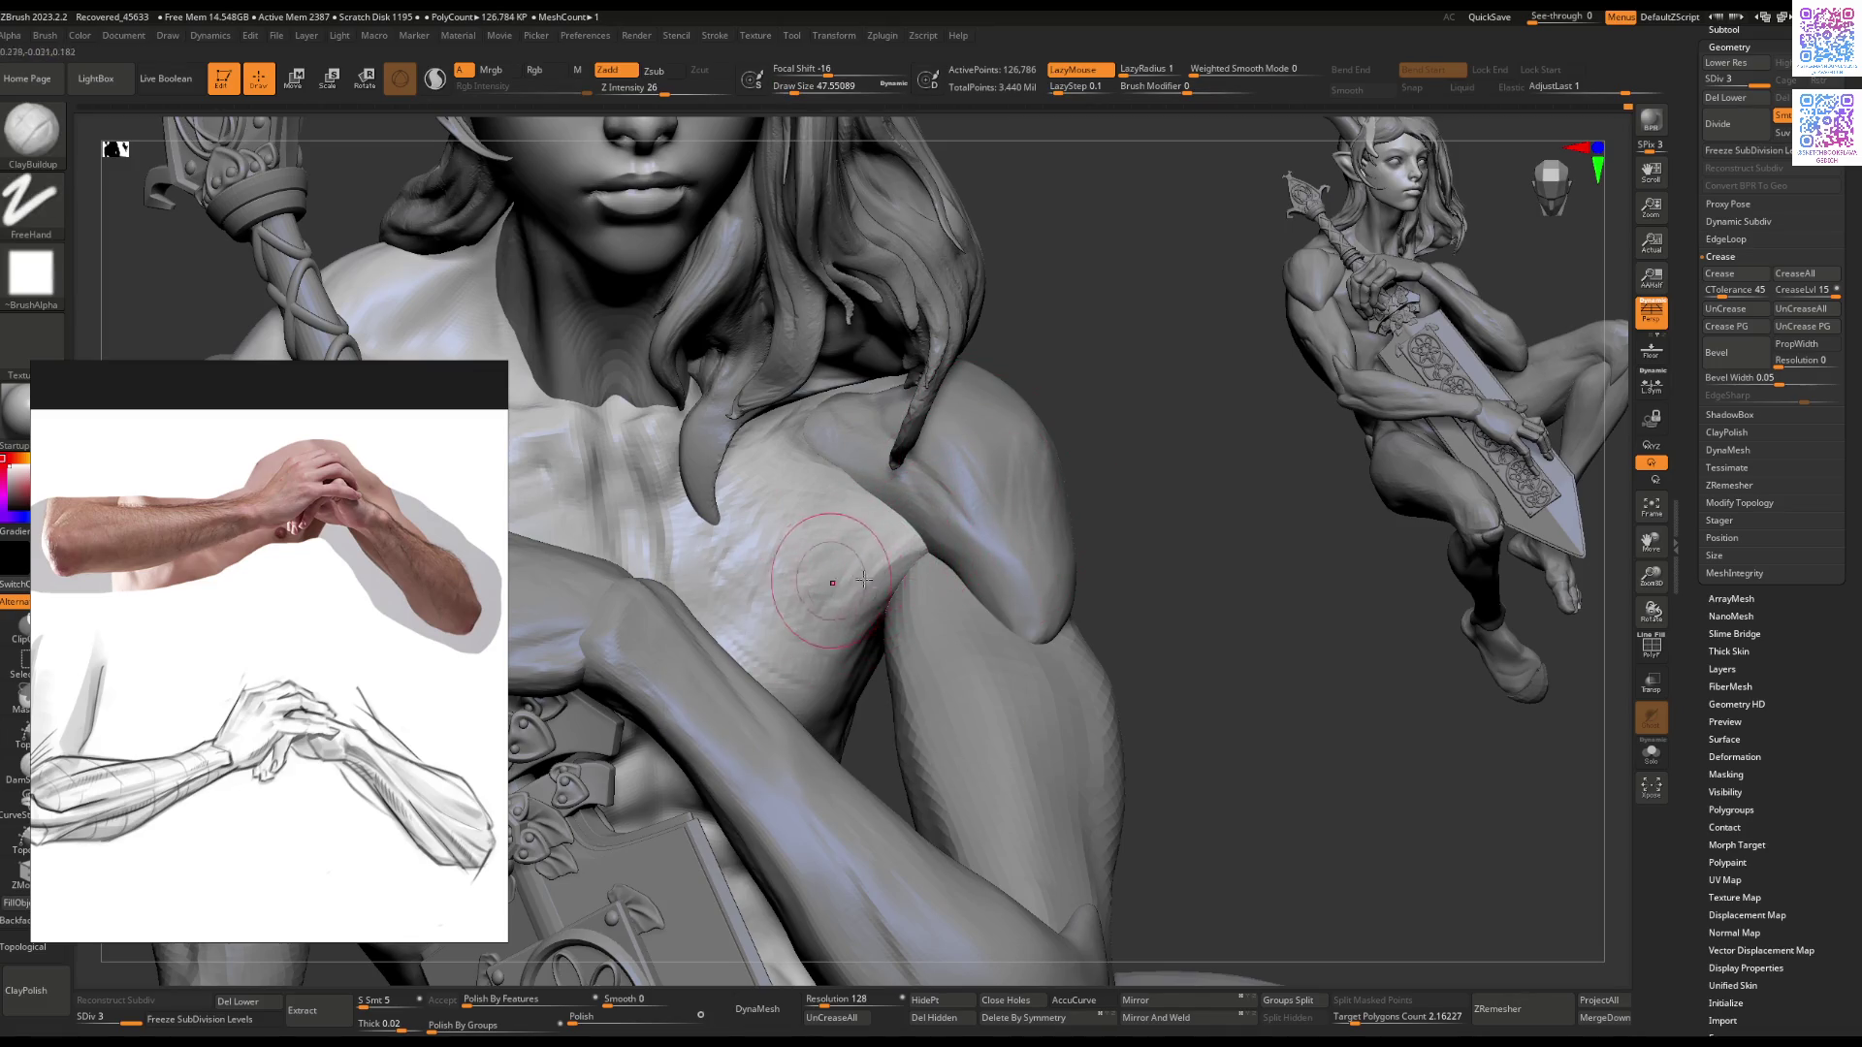
{"action": "right_click_drag", "start_coordinate": [924, 538], "coordinate": [1012, 580]}
{"action": "key", "text": "b"}
{"action": "key", "text": "f"}
{"action": "key", "text": "l"}
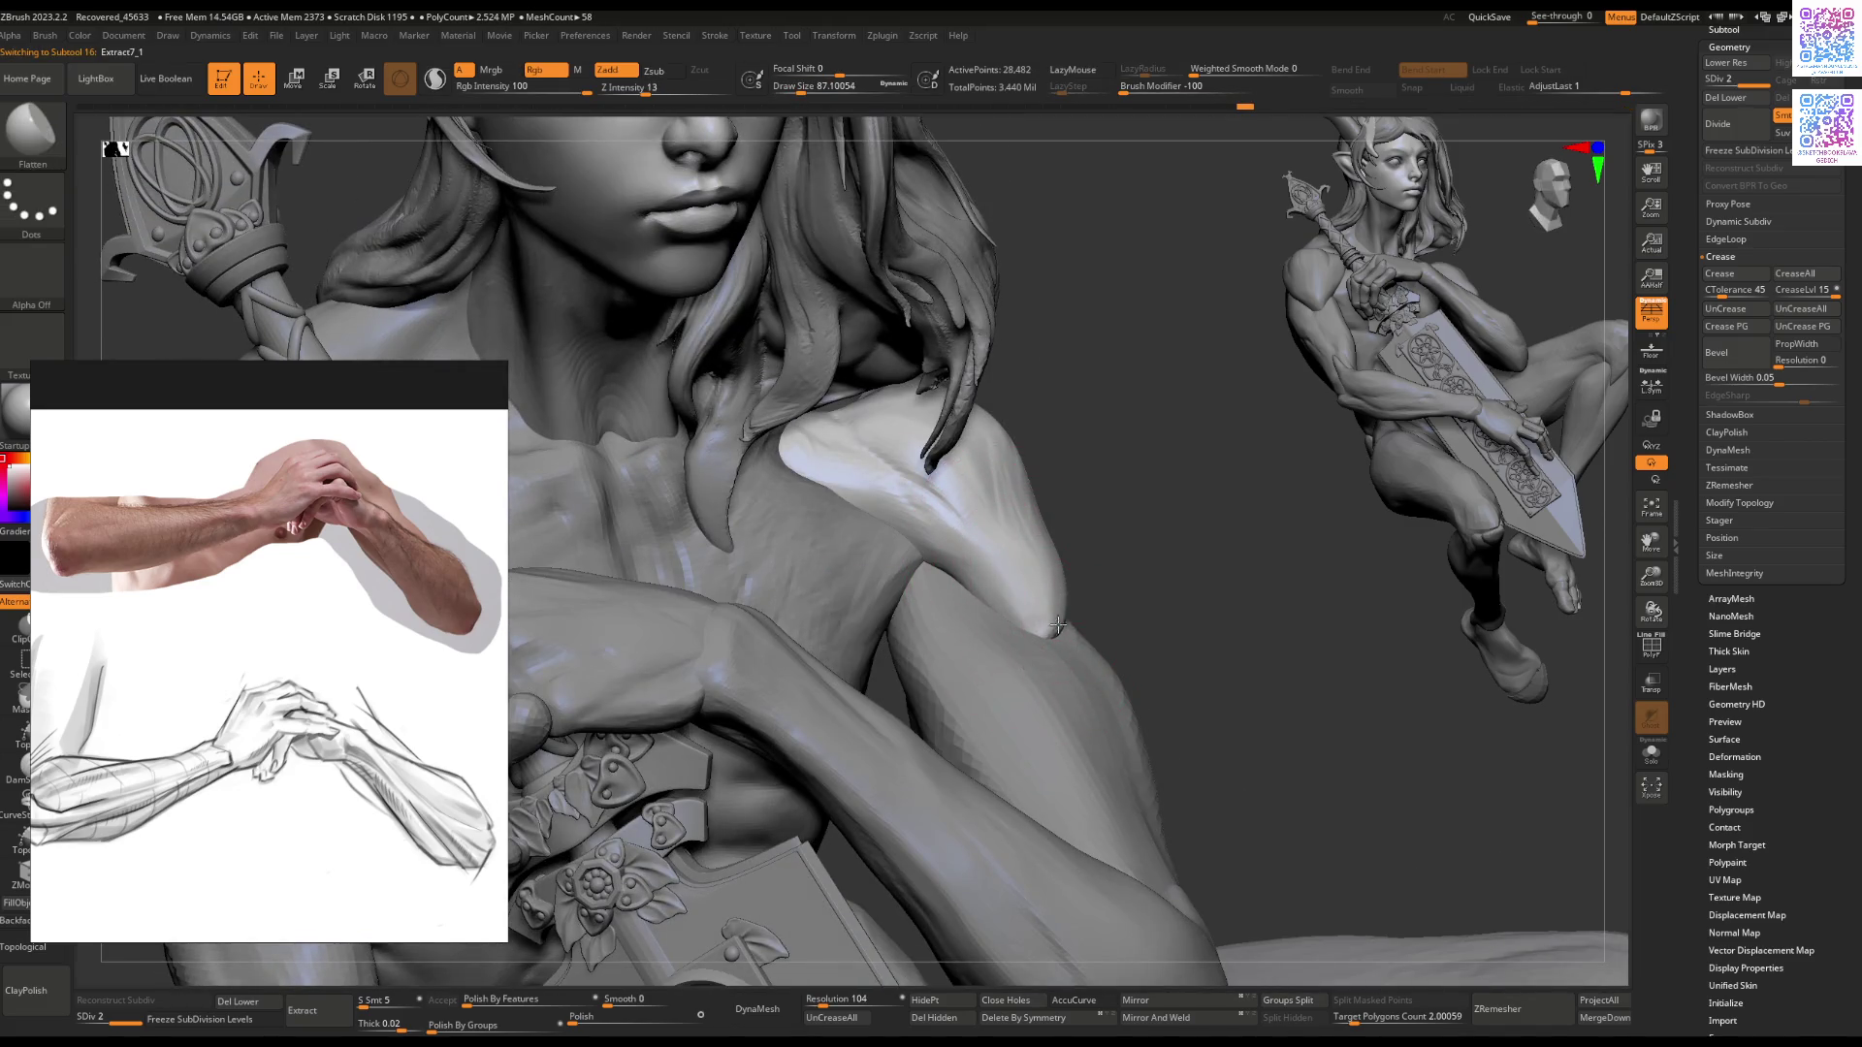
{"action": "mouse_move", "coordinate": [970, 524]}
{"action": "right_mouse_down", "text": "ctrl"}
{"action": "mouse_move", "coordinate": [853, 632]}
{"action": "mouse_move", "coordinate": [915, 544]}
{"action": "mouse_move", "coordinate": [1005, 584]}
{"action": "mouse_move", "coordinate": [1041, 506]}
{"action": "mouse_move", "coordinate": [1122, 515]}
{"action": "mouse_move", "coordinate": [1027, 532]}
{"action": "mouse_move", "coordinate": [1013, 586]}
{"action": "right_mouse_up", "text": "ctrl"}
Step: Raise the subdivision level and build up the back muscles with a larger ClayBuildup brush
{"action": "key", "text": "d"}
{"action": "key", "text": "b"}
{"action": "key", "text": "m"}
{"action": "key", "text": "v"}
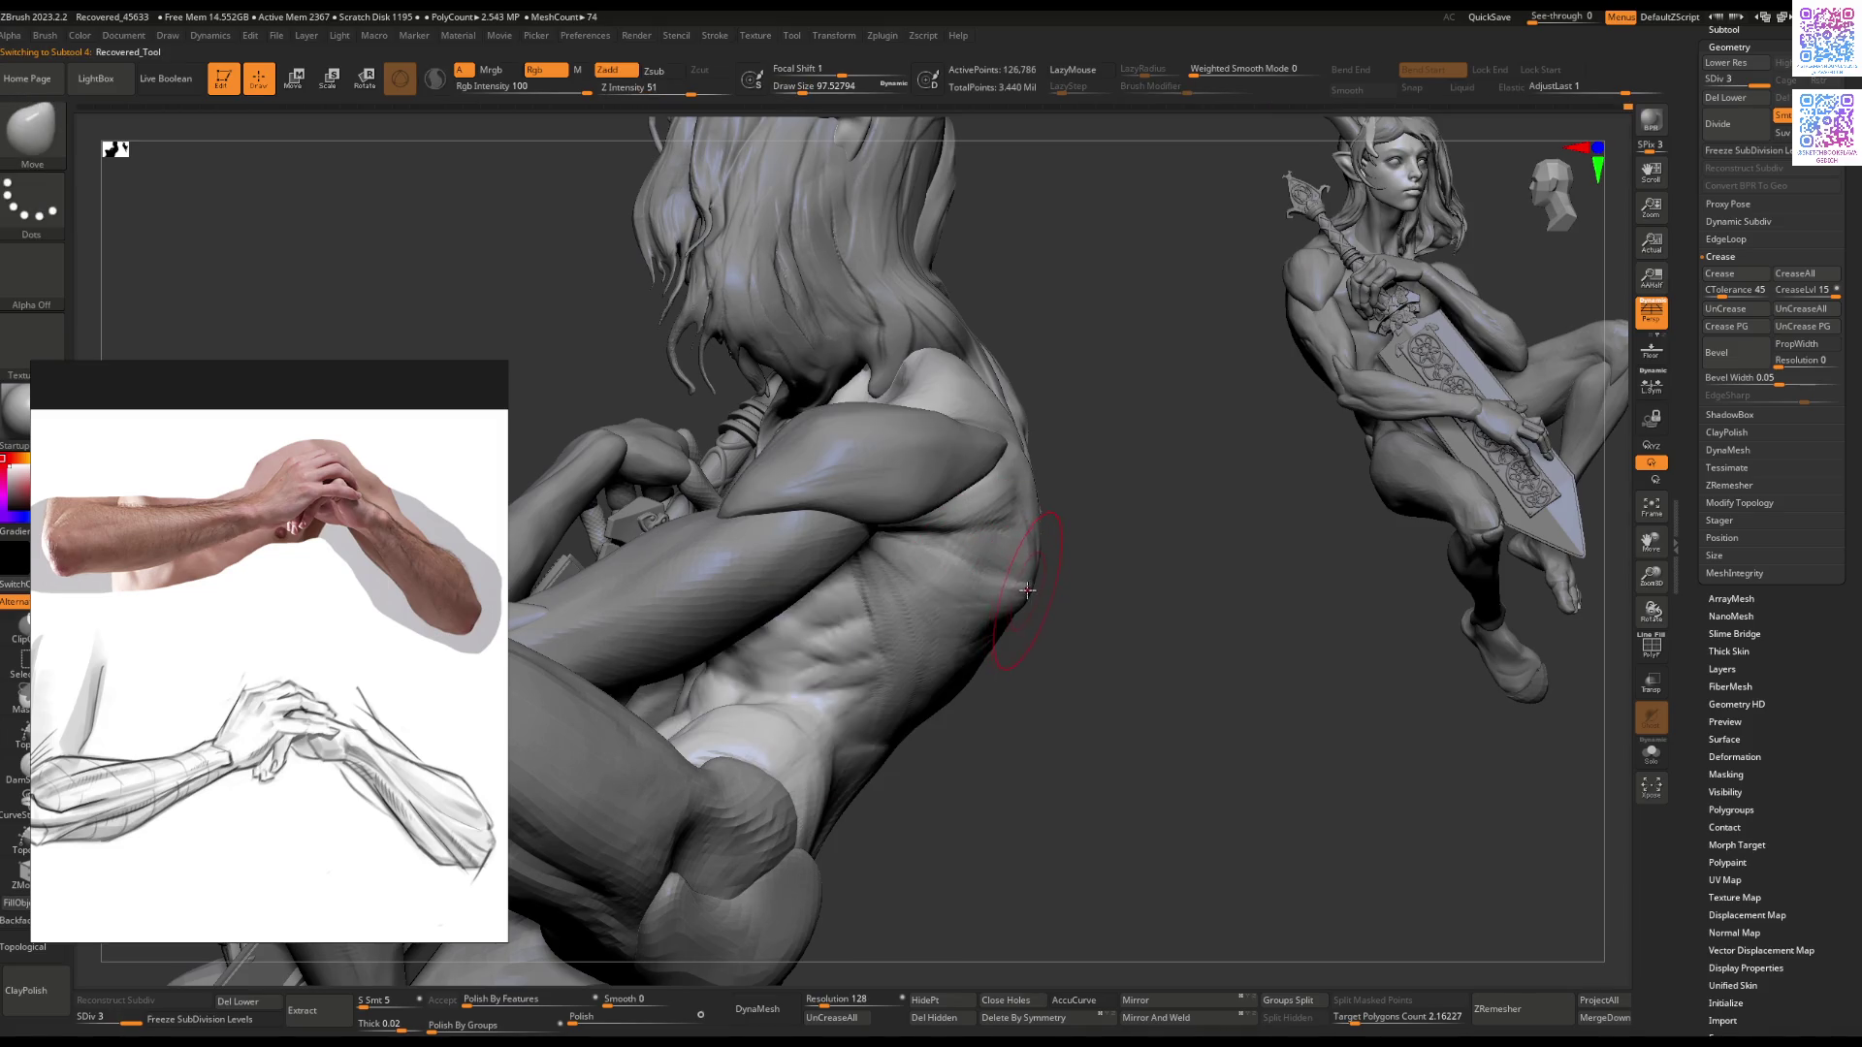
{"action": "right_click_drag", "start_coordinate": [1013, 609], "coordinate": [1027, 658]}
{"action": "key", "text": "b"}
{"action": "key", "text": "c"}
{"action": "key", "text": "b"}
{"action": "key", "text": "bracketright"}
{"action": "key", "text": "bracketright"}
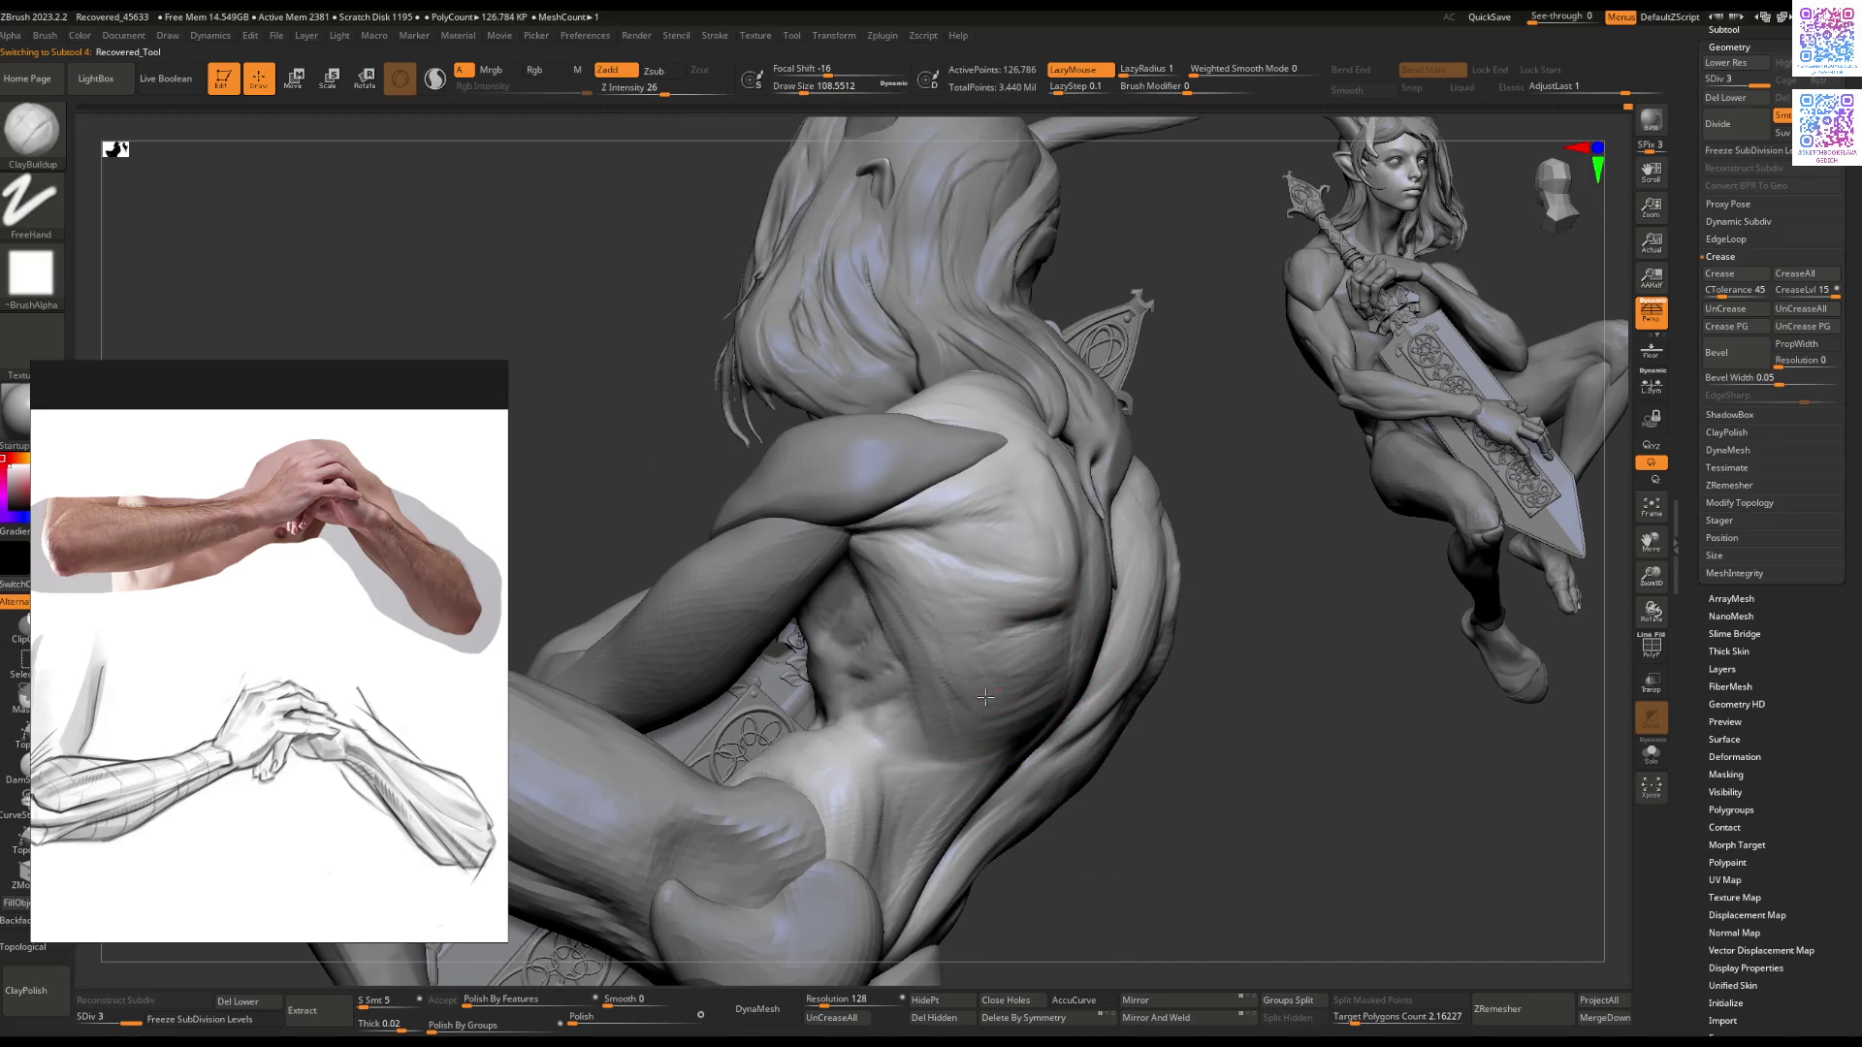
{"action": "mouse_move", "coordinate": [987, 728]}
{"action": "right_mouse_down"}
{"action": "mouse_move", "coordinate": [909, 773]}
{"action": "mouse_move", "coordinate": [906, 670]}
{"action": "mouse_move", "coordinate": [877, 645]}
{"action": "right_mouse_up"}
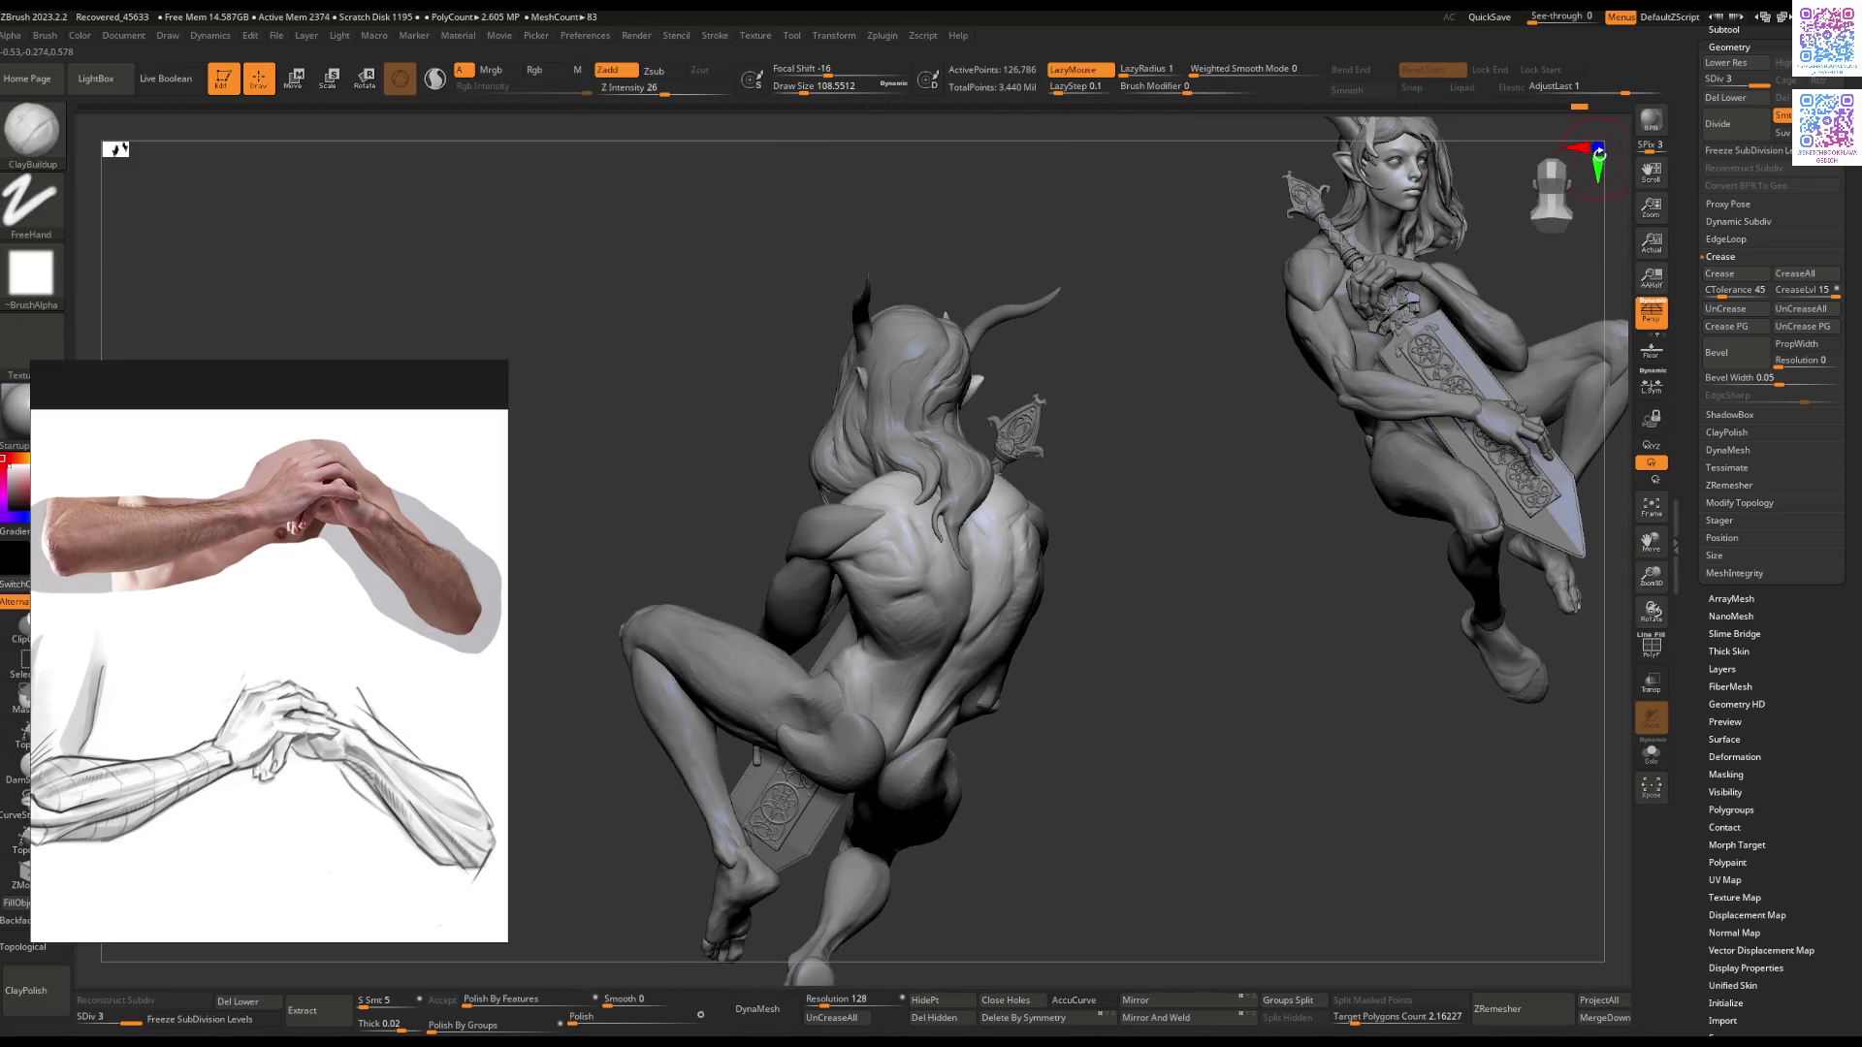
Step: Scrub the Undo History slider back and forward to compare earlier states of the back
{"action": "mouse_move", "coordinate": [1585, 113]}
{"action": "left_mouse_down"}
{"action": "mouse_move", "coordinate": [1186, 107]}
{"action": "mouse_move", "coordinate": [1298, 106]}
{"action": "left_mouse_up"}
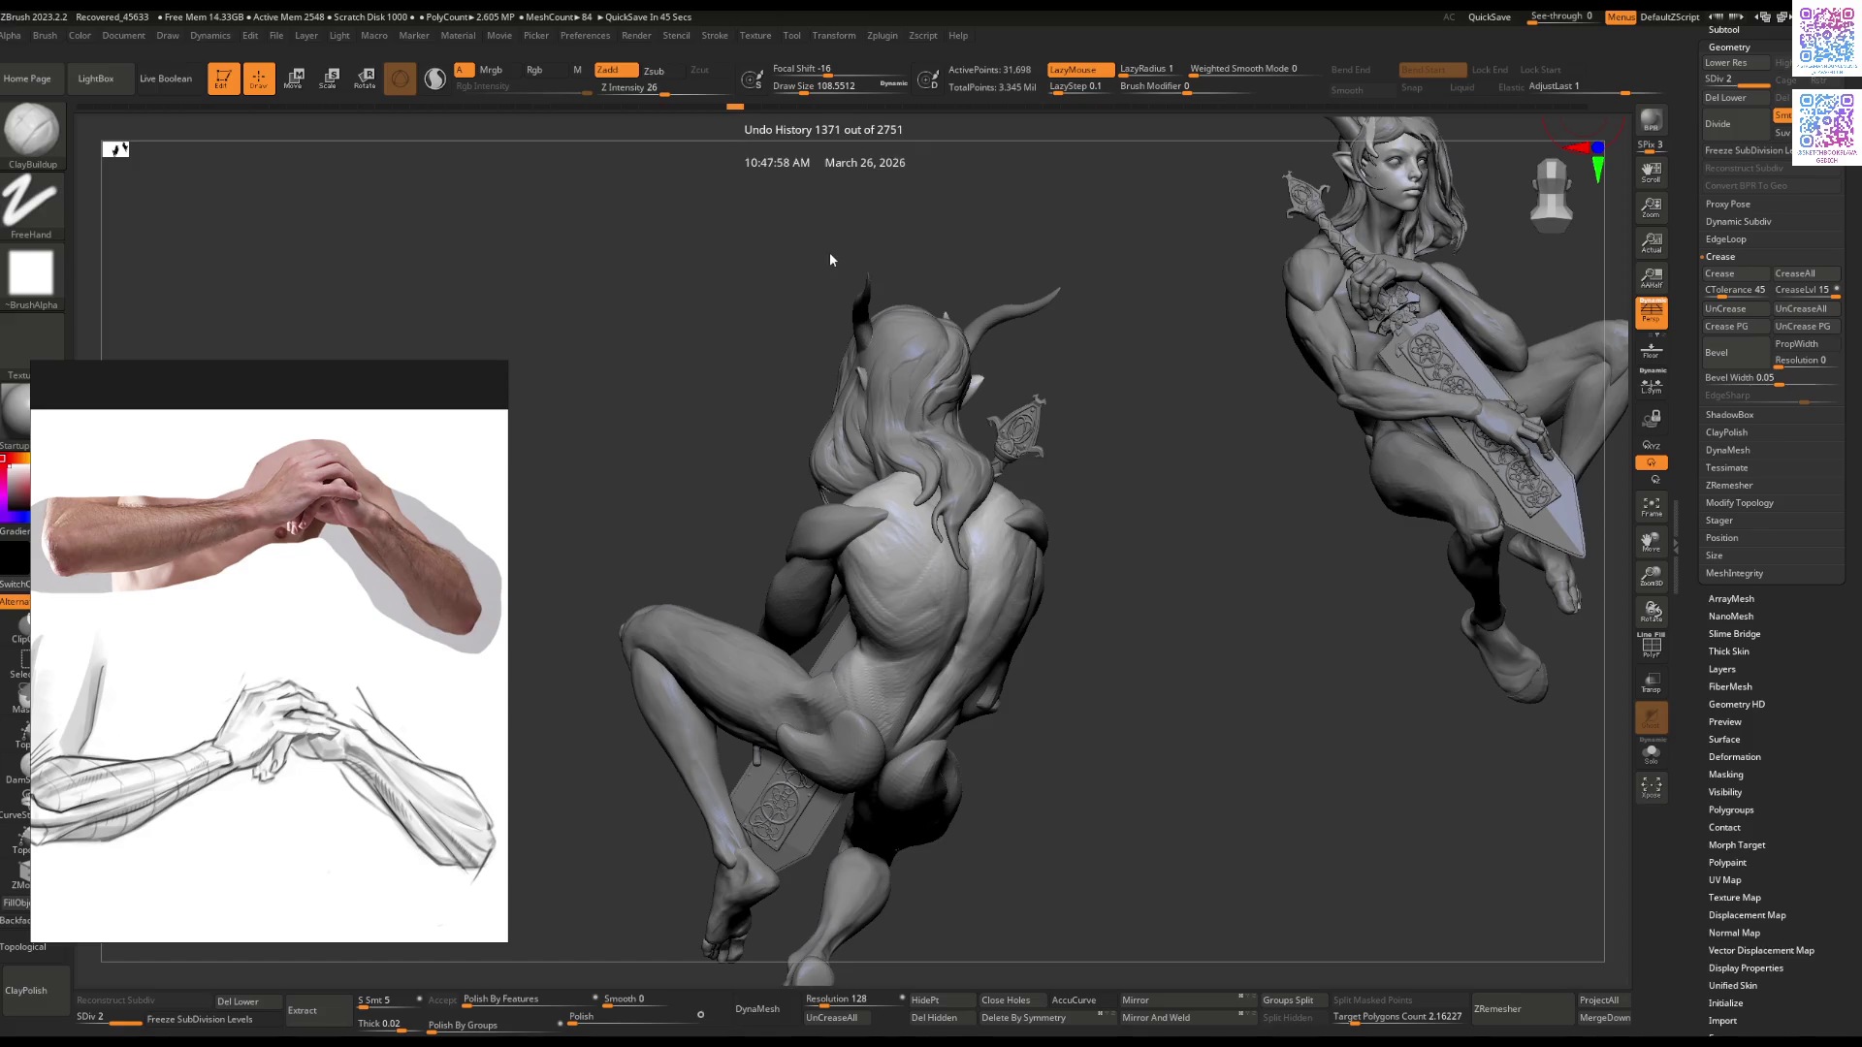
{"action": "mouse_move", "coordinate": [650, 304]}
{"action": "left_mouse_down"}
{"action": "mouse_move", "coordinate": [635, 299]}
{"action": "mouse_move", "coordinate": [686, 311]}
{"action": "mouse_move", "coordinate": [693, 272]}
{"action": "left_mouse_up"}
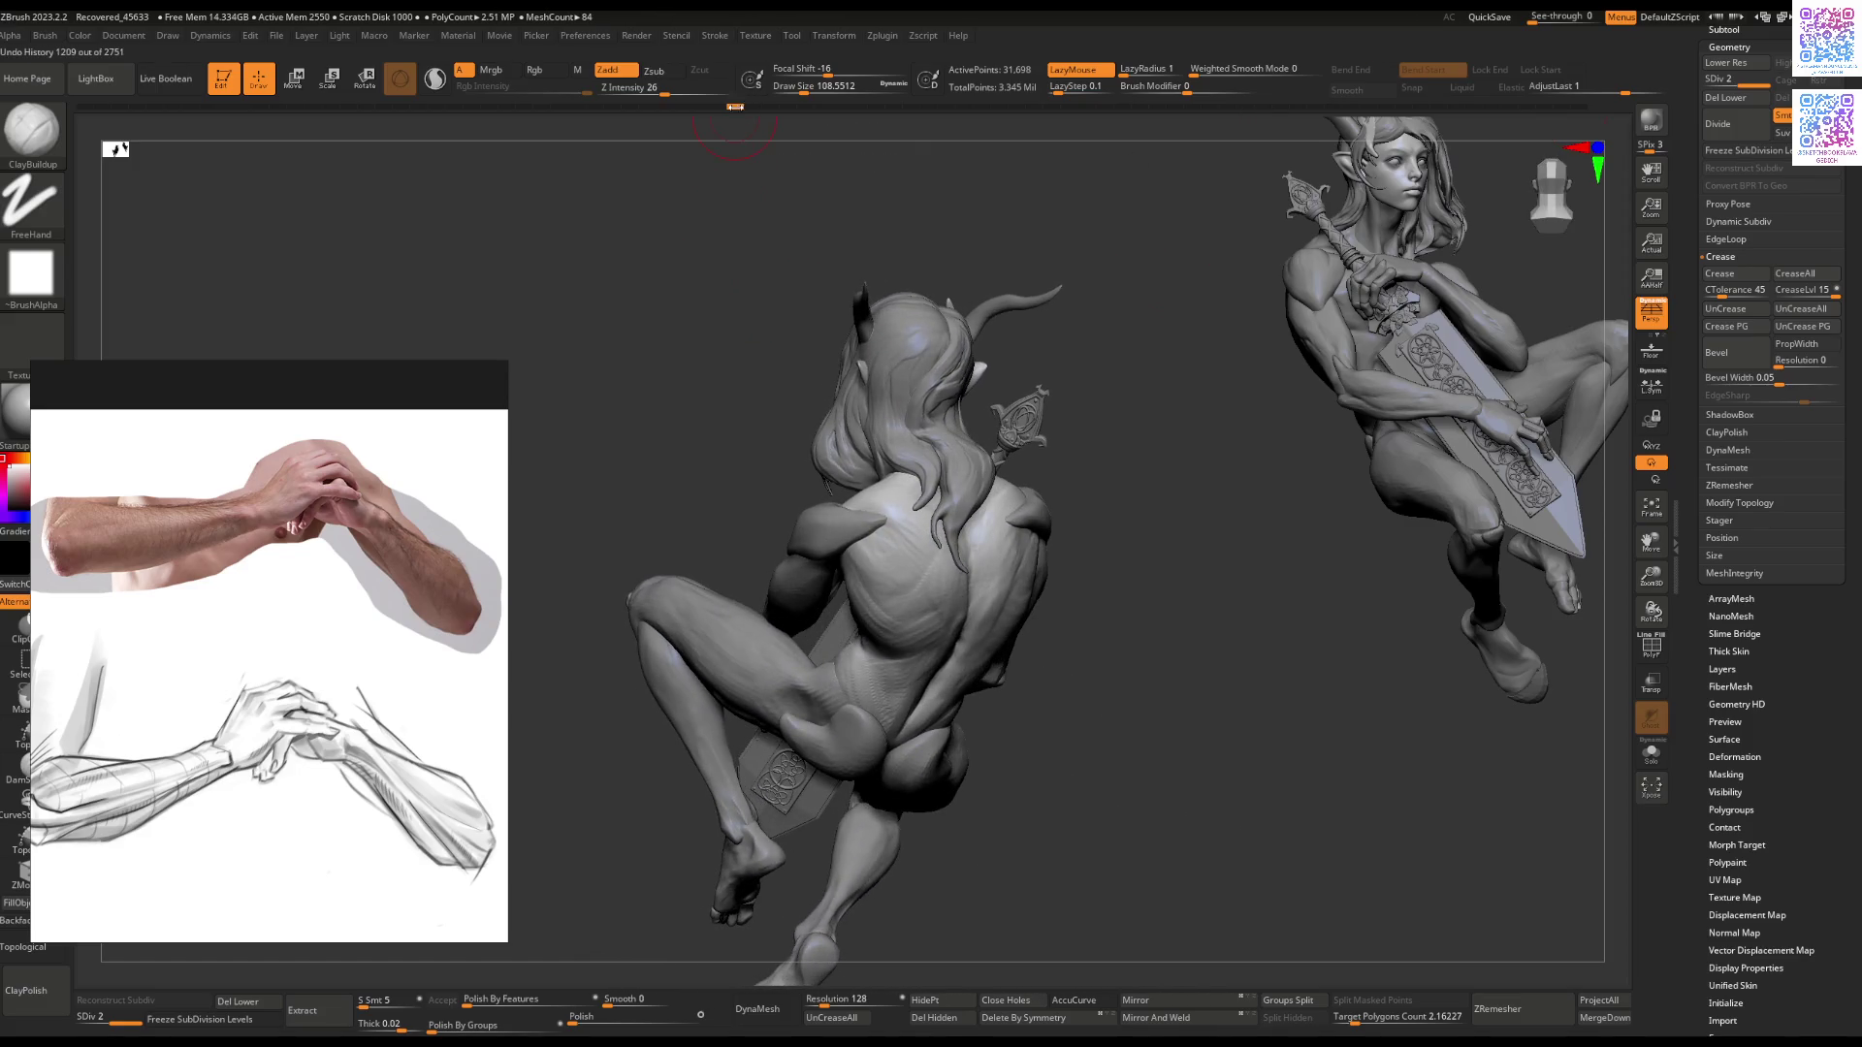
{"action": "mouse_move", "coordinate": [754, 112]}
{"action": "left_mouse_down"}
{"action": "mouse_move", "coordinate": [1022, 114]}
{"action": "mouse_move", "coordinate": [1345, 176]}
{"action": "left_mouse_up"}
{"action": "left_click_drag", "start_coordinate": [1459, 196], "coordinate": [1556, 224]}
{"action": "mouse_move", "coordinate": [1144, 543]}
{"action": "left_mouse_down"}
{"action": "mouse_move", "coordinate": [966, 458]}
{"action": "mouse_move", "coordinate": [927, 570]}
{"action": "mouse_move", "coordinate": [877, 545]}
{"action": "left_mouse_up"}
{"action": "key", "text": "space"}
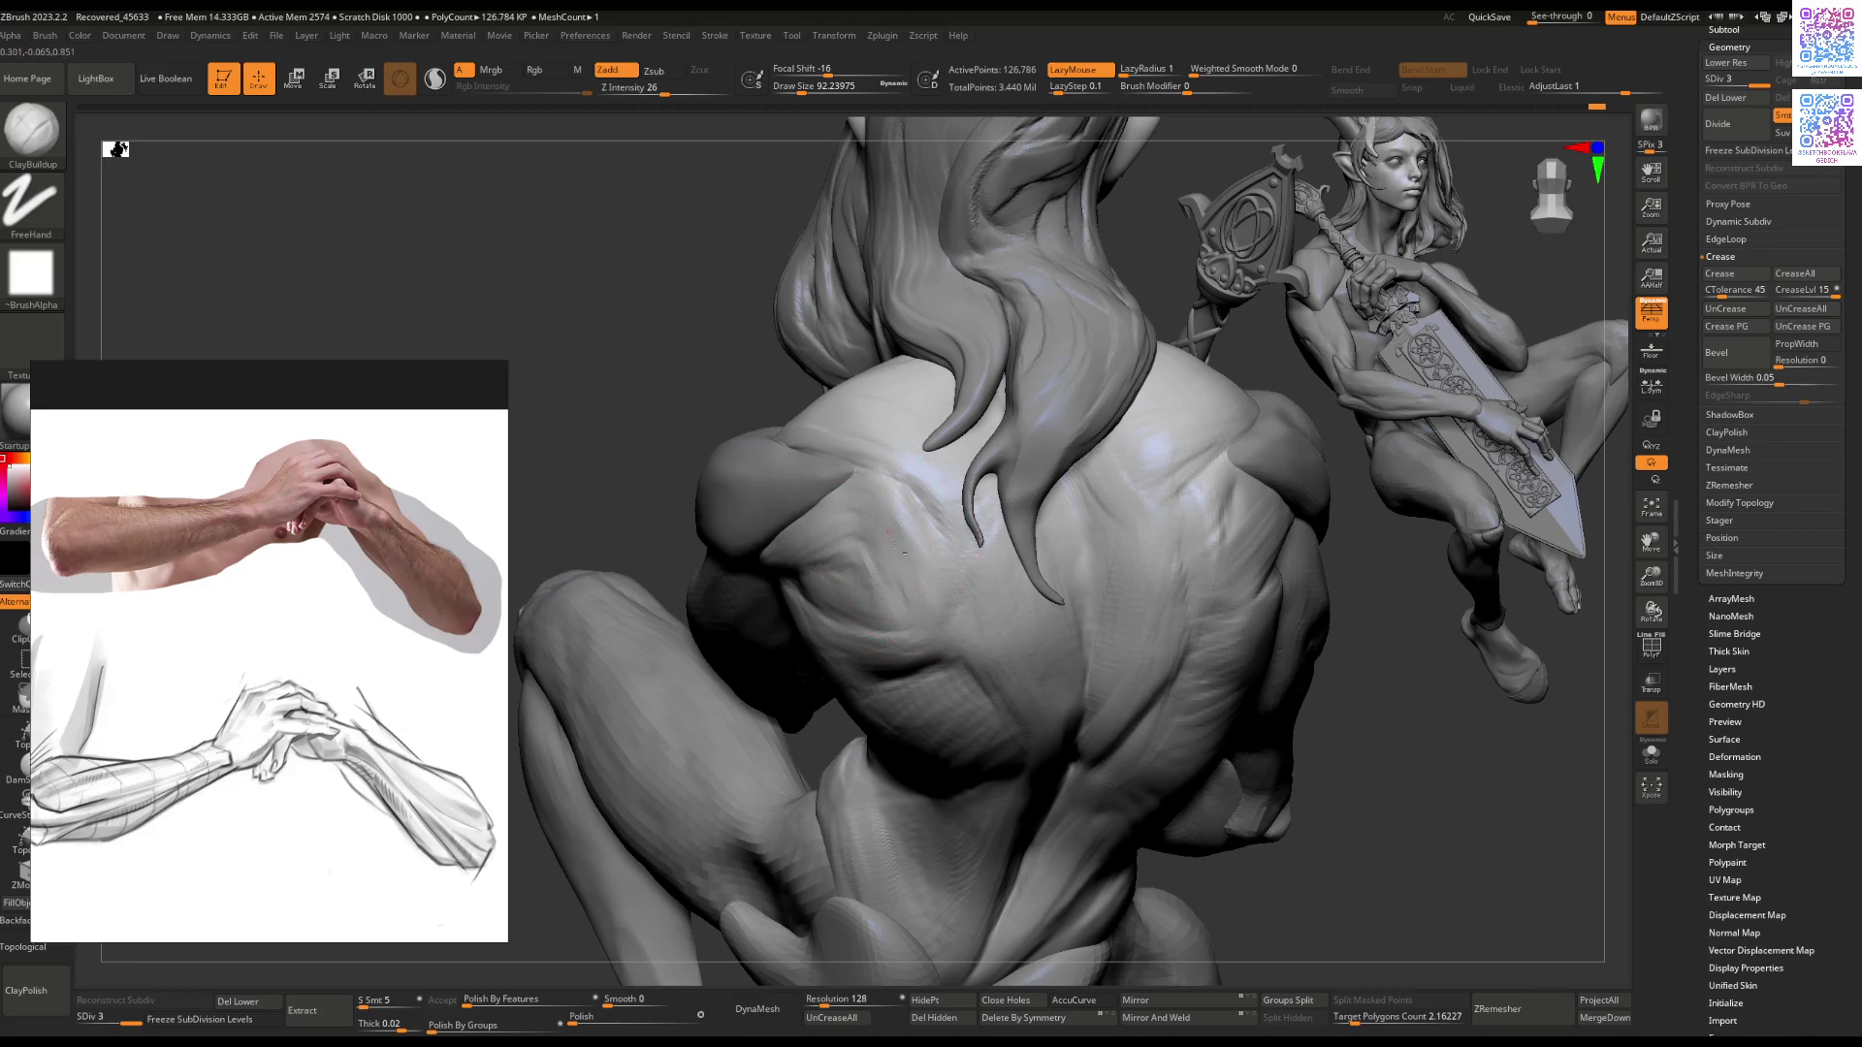
{"action": "mouse_move", "coordinate": [918, 576]}
{"action": "left_mouse_down"}
{"action": "mouse_move", "coordinate": [907, 587]}
{"action": "mouse_move", "coordinate": [890, 529]}
{"action": "mouse_move", "coordinate": [915, 495]}
{"action": "left_mouse_up"}
Step: Carve creases on the upper back near the hair with a smaller DamStandard brush
{"action": "key", "text": "b"}
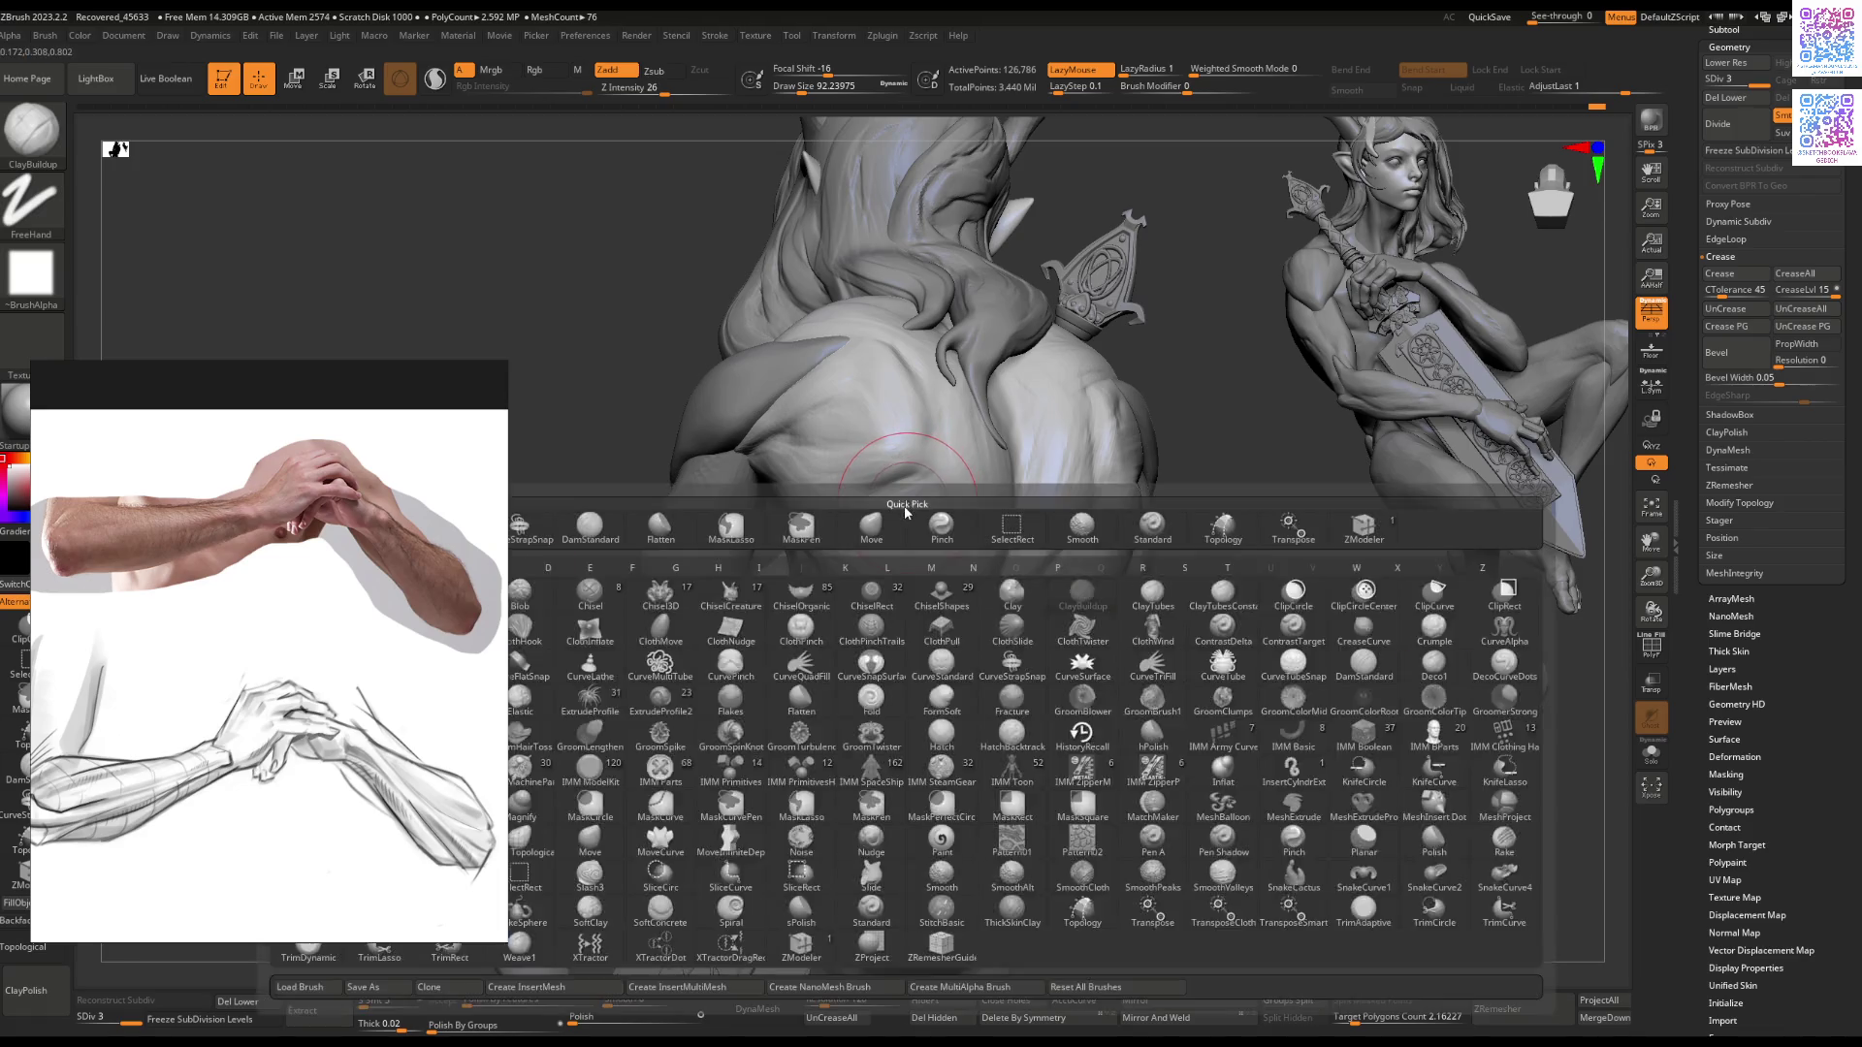
{"action": "key", "text": "d"}
{"action": "key", "text": "s"}
{"action": "key", "text": "bracketleft"}
{"action": "mouse_move", "coordinate": [905, 485]}
{"action": "right_mouse_down"}
{"action": "mouse_move", "coordinate": [872, 564]}
{"action": "mouse_move", "coordinate": [1147, 571]}
{"action": "right_mouse_up"}
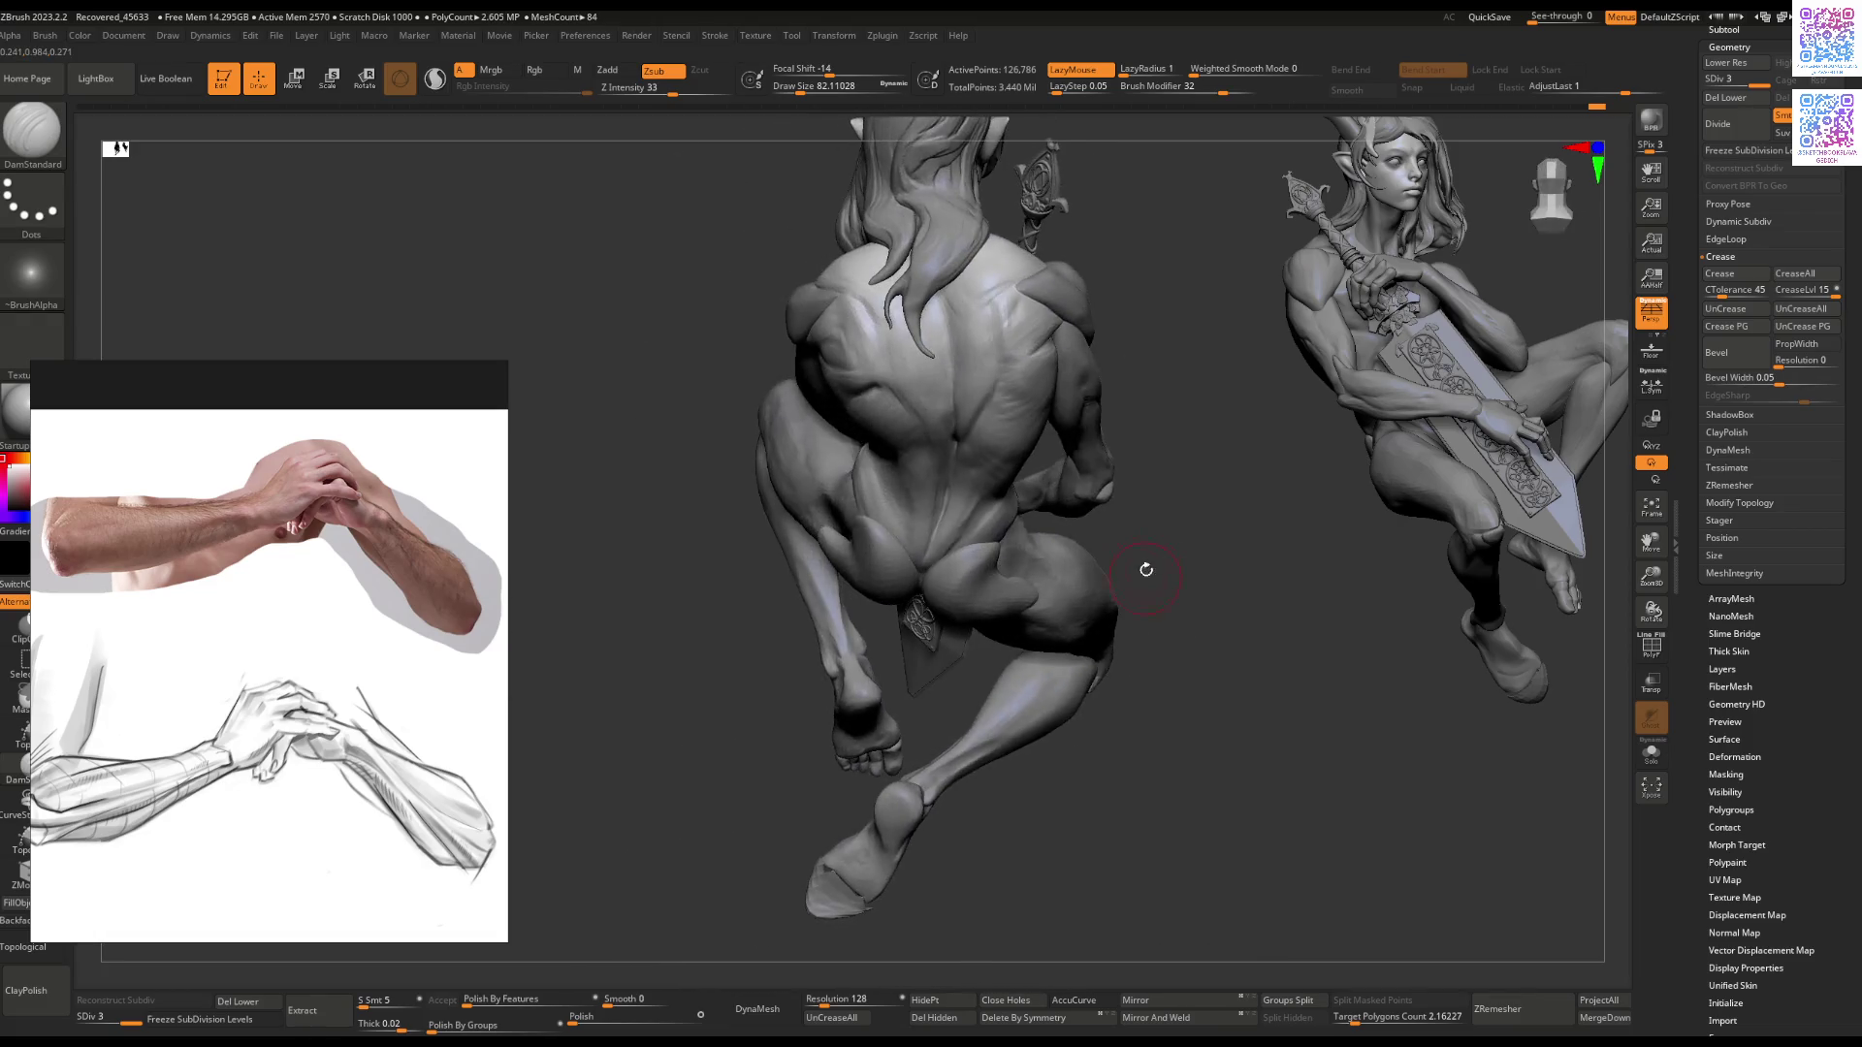
{"action": "mouse_move", "coordinate": [1016, 378]}
{"action": "right_mouse_down", "text": "ctrl"}
{"action": "mouse_move", "coordinate": [943, 434]}
{"action": "mouse_move", "coordinate": [962, 441]}
{"action": "right_mouse_up", "text": "ctrl"}
Step: Build up the upper back with ClayBuildup and plane the shoulder on the sword side
{"action": "key", "text": "b"}
{"action": "key", "text": "c"}
{"action": "key", "text": "b"}
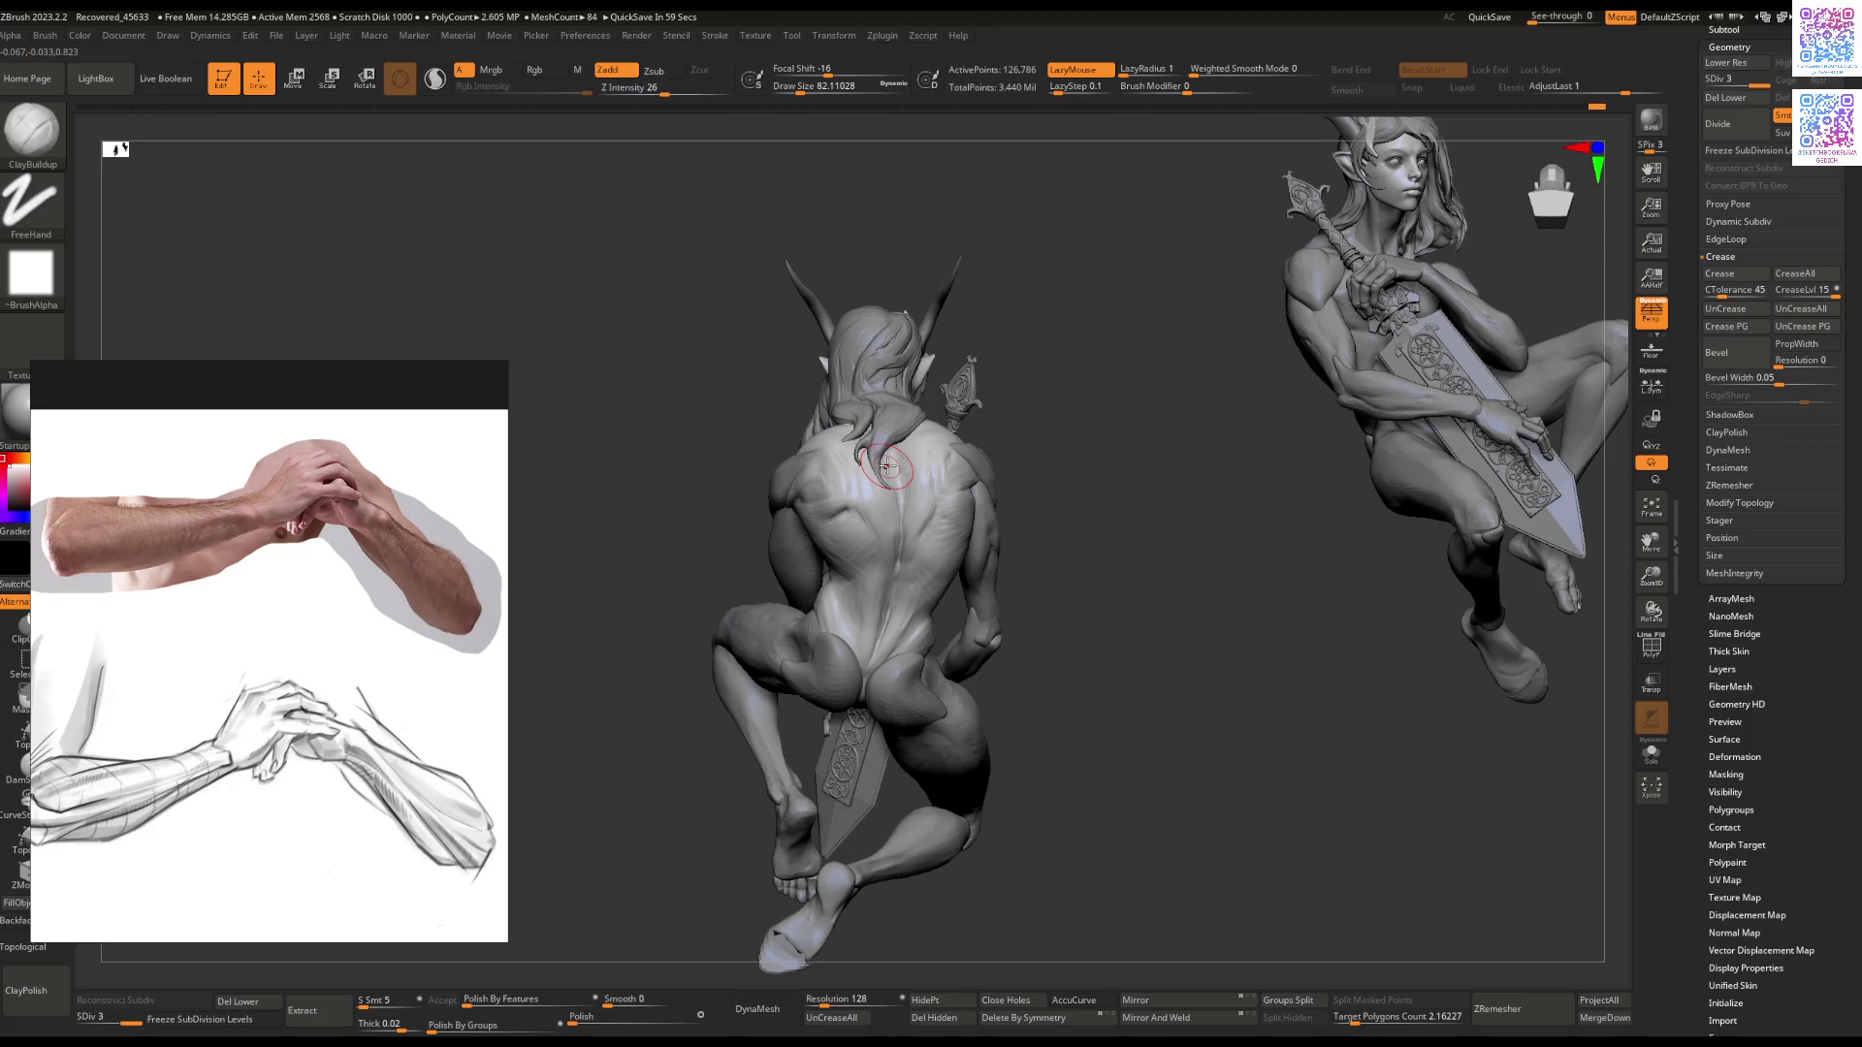
{"action": "mouse_move", "coordinate": [889, 468]}
{"action": "right_mouse_down"}
{"action": "mouse_move", "coordinate": [893, 532]}
{"action": "mouse_move", "coordinate": [815, 553]}
{"action": "mouse_move", "coordinate": [695, 502]}
{"action": "right_mouse_up"}
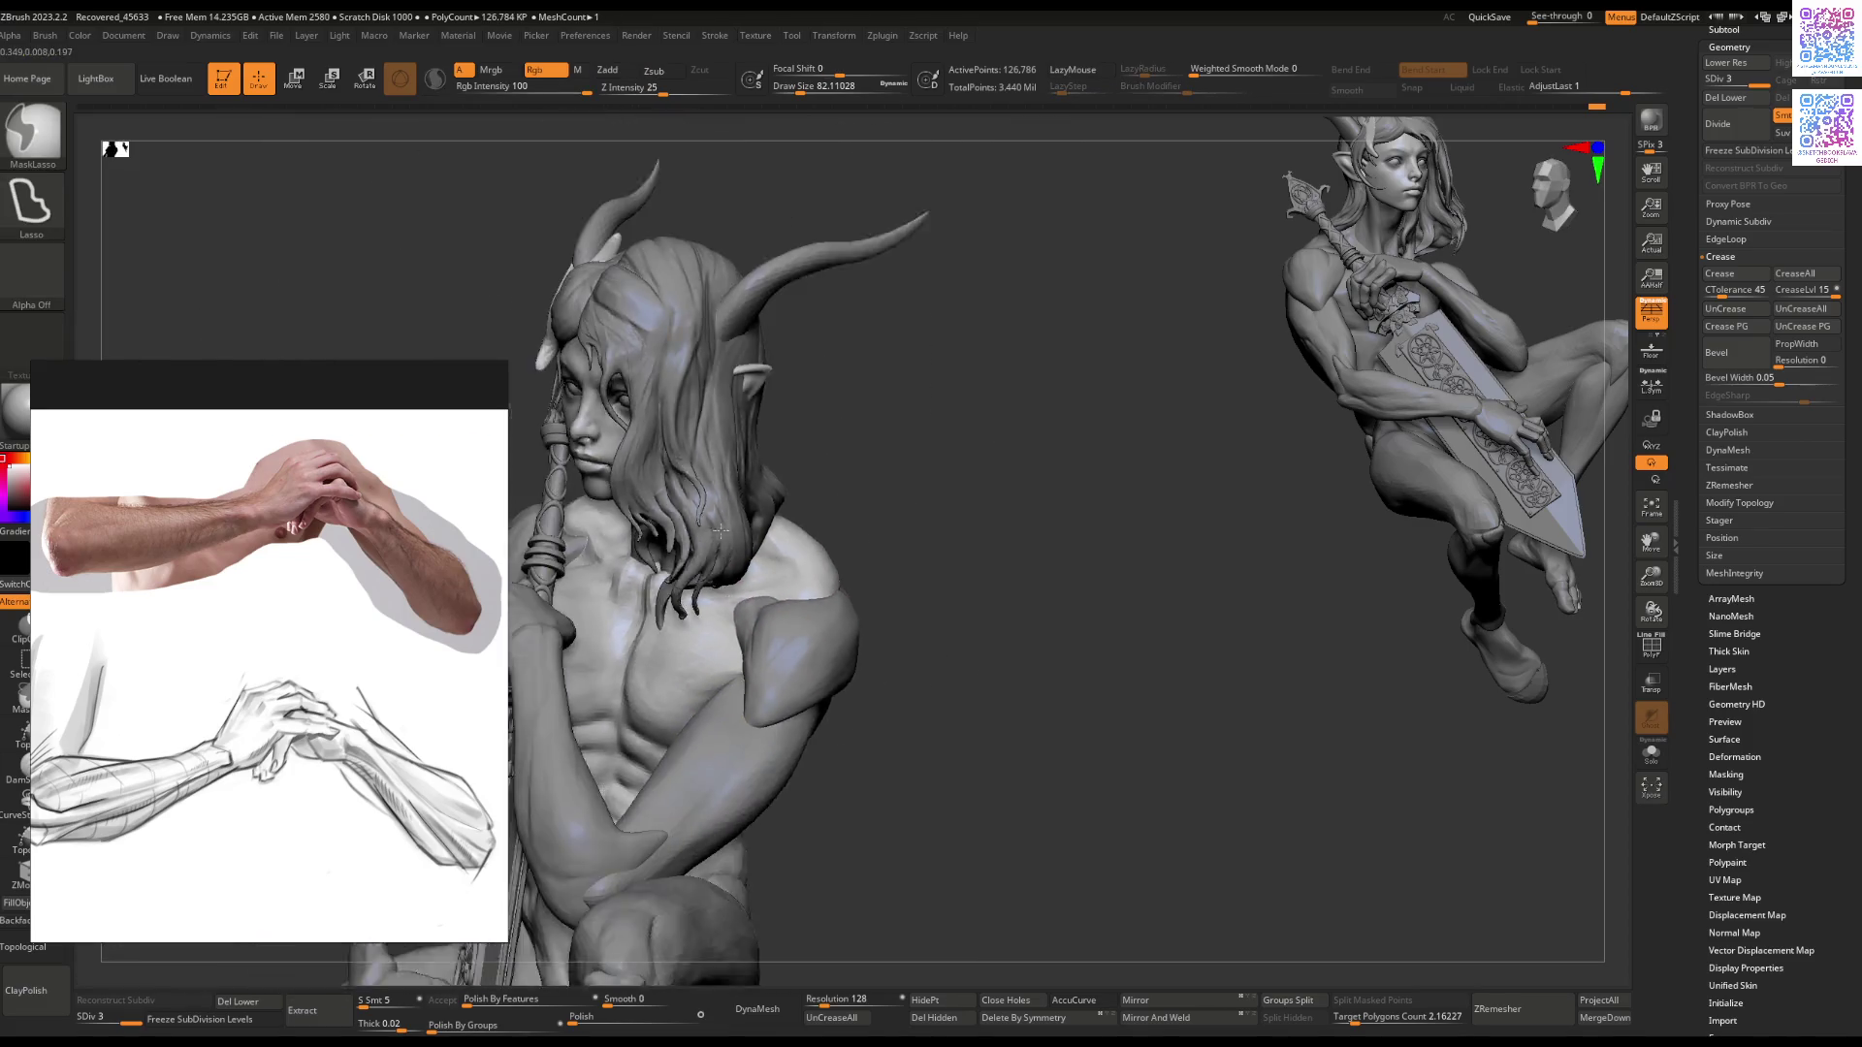
{"action": "mouse_move", "coordinate": [721, 530]}
{"action": "right_mouse_down", "text": "ctrl"}
{"action": "mouse_move", "coordinate": [722, 562]}
{"action": "mouse_move", "coordinate": [756, 525]}
{"action": "right_mouse_up", "text": "ctrl"}
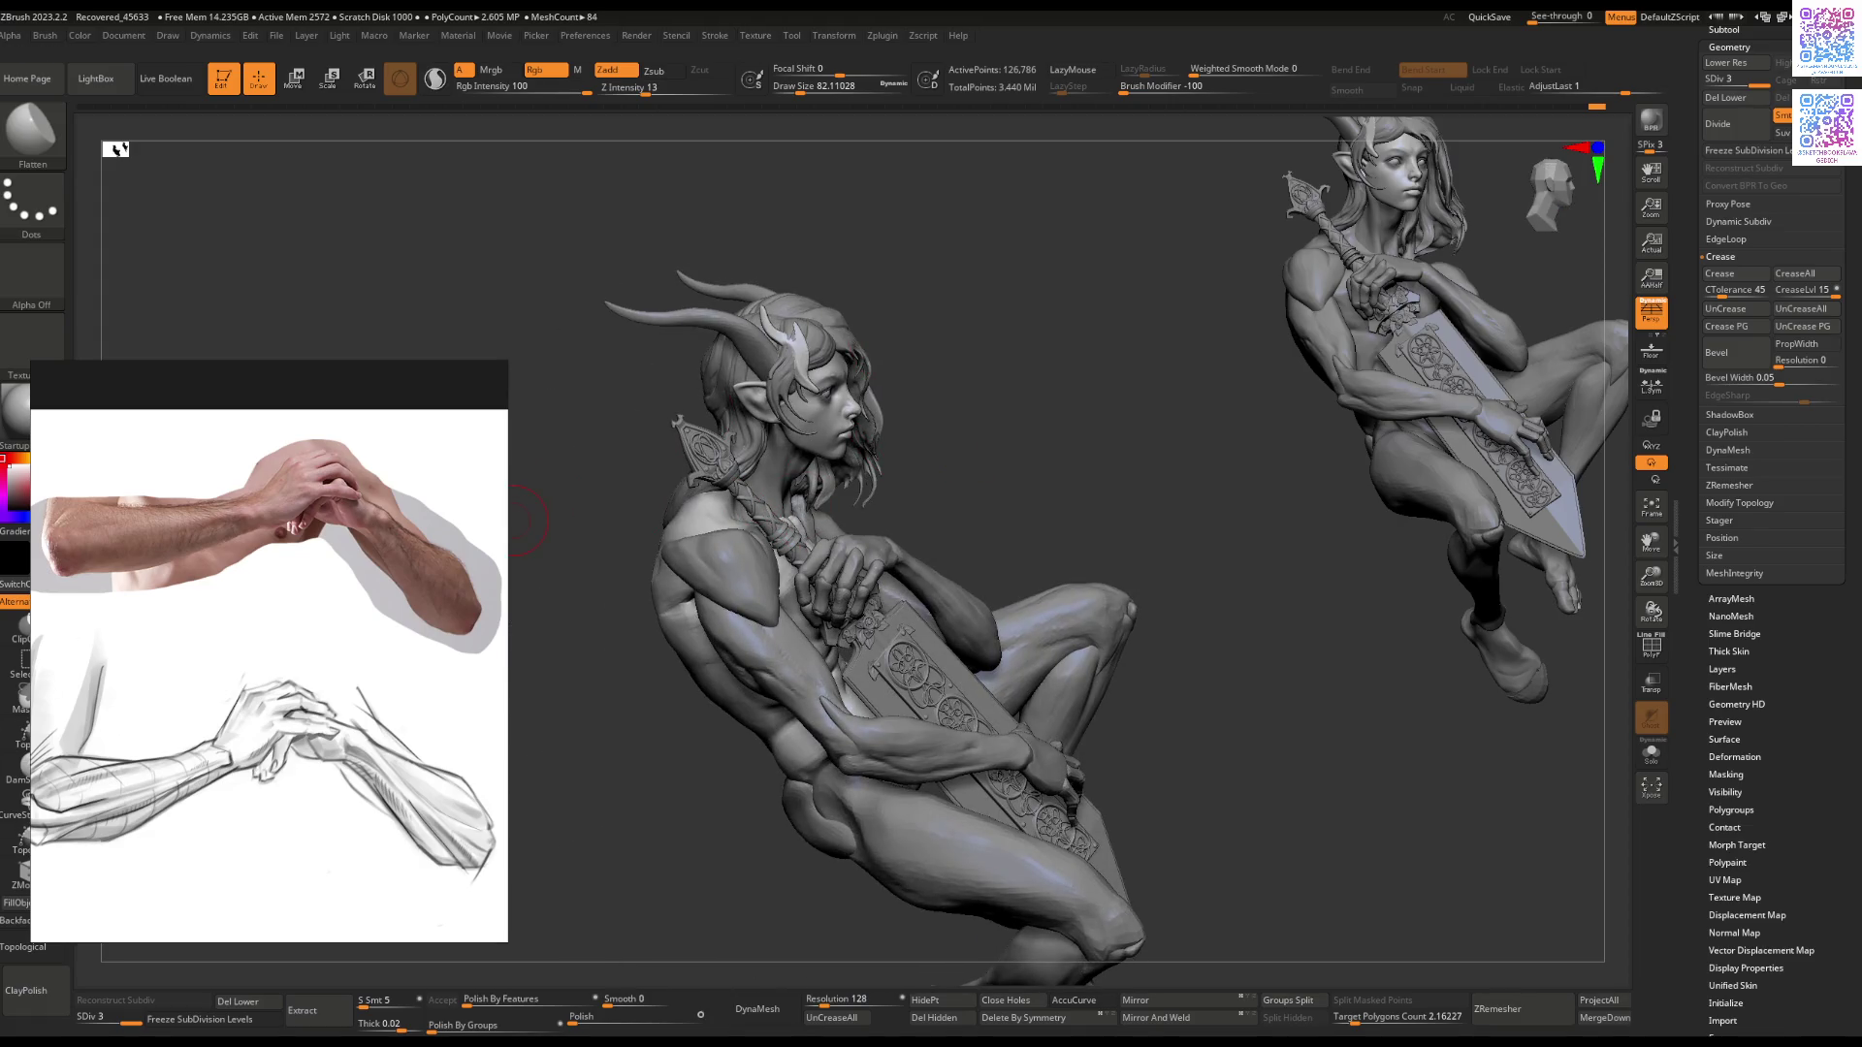
Step: Work the back anatomy from behind using Move, Flatten and ClayBuildup brushes
{"action": "mouse_move", "coordinate": [521, 520]}
{"action": "right_mouse_down"}
{"action": "mouse_move", "coordinate": [730, 526]}
{"action": "mouse_move", "coordinate": [773, 497]}
{"action": "mouse_move", "coordinate": [771, 546]}
{"action": "right_mouse_up"}
{"action": "key", "text": "b"}
{"action": "key", "text": "m"}
{"action": "key", "text": "v"}
{"action": "key", "text": "b"}
{"action": "key", "text": "f"}
{"action": "key", "text": "l"}
{"action": "key", "text": "b"}
{"action": "key", "text": "c"}
{"action": "key", "text": "b"}
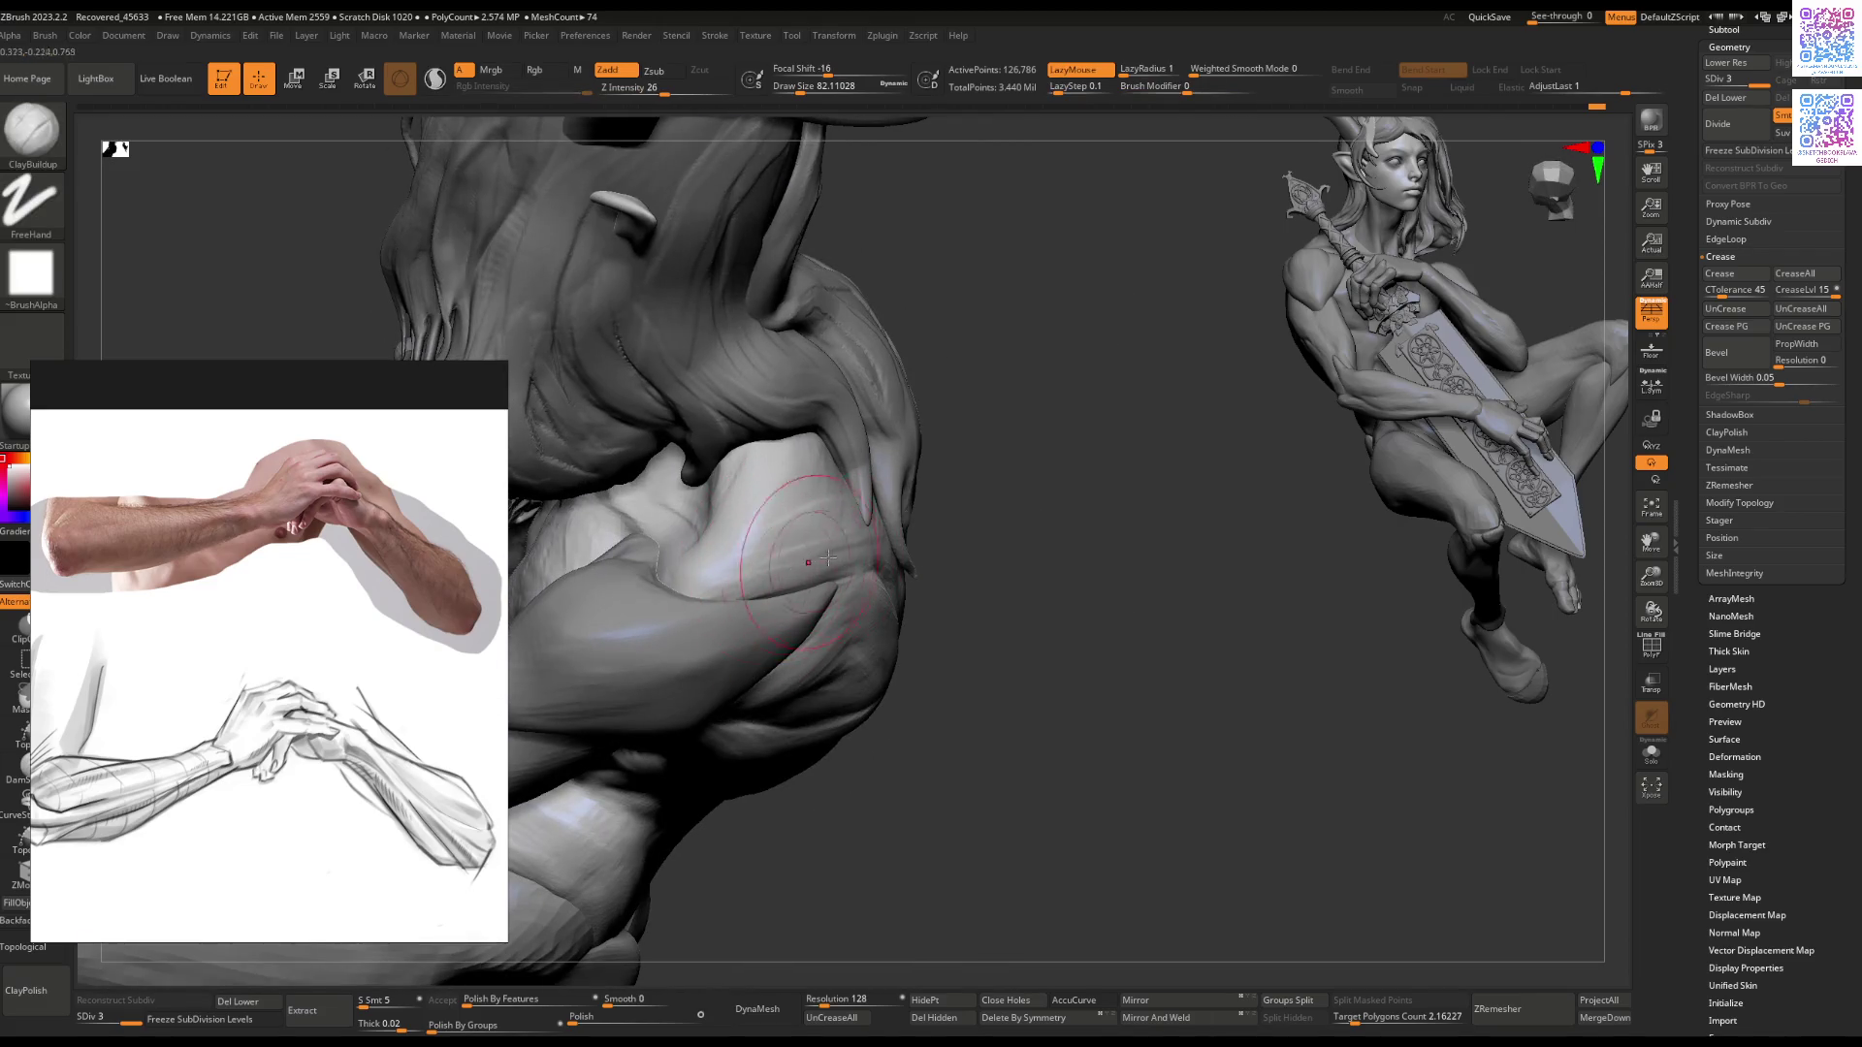
Step: Check the torso and side ribcage from several angles, then solo the torso subtool
{"action": "mouse_move", "coordinate": [826, 567]}
{"action": "right_mouse_down"}
{"action": "mouse_move", "coordinate": [814, 505]}
{"action": "mouse_move", "coordinate": [863, 516]}
{"action": "mouse_move", "coordinate": [952, 485]}
{"action": "mouse_move", "coordinate": [981, 508]}
{"action": "mouse_move", "coordinate": [839, 527]}
{"action": "mouse_move", "coordinate": [874, 456]}
{"action": "right_mouse_up"}
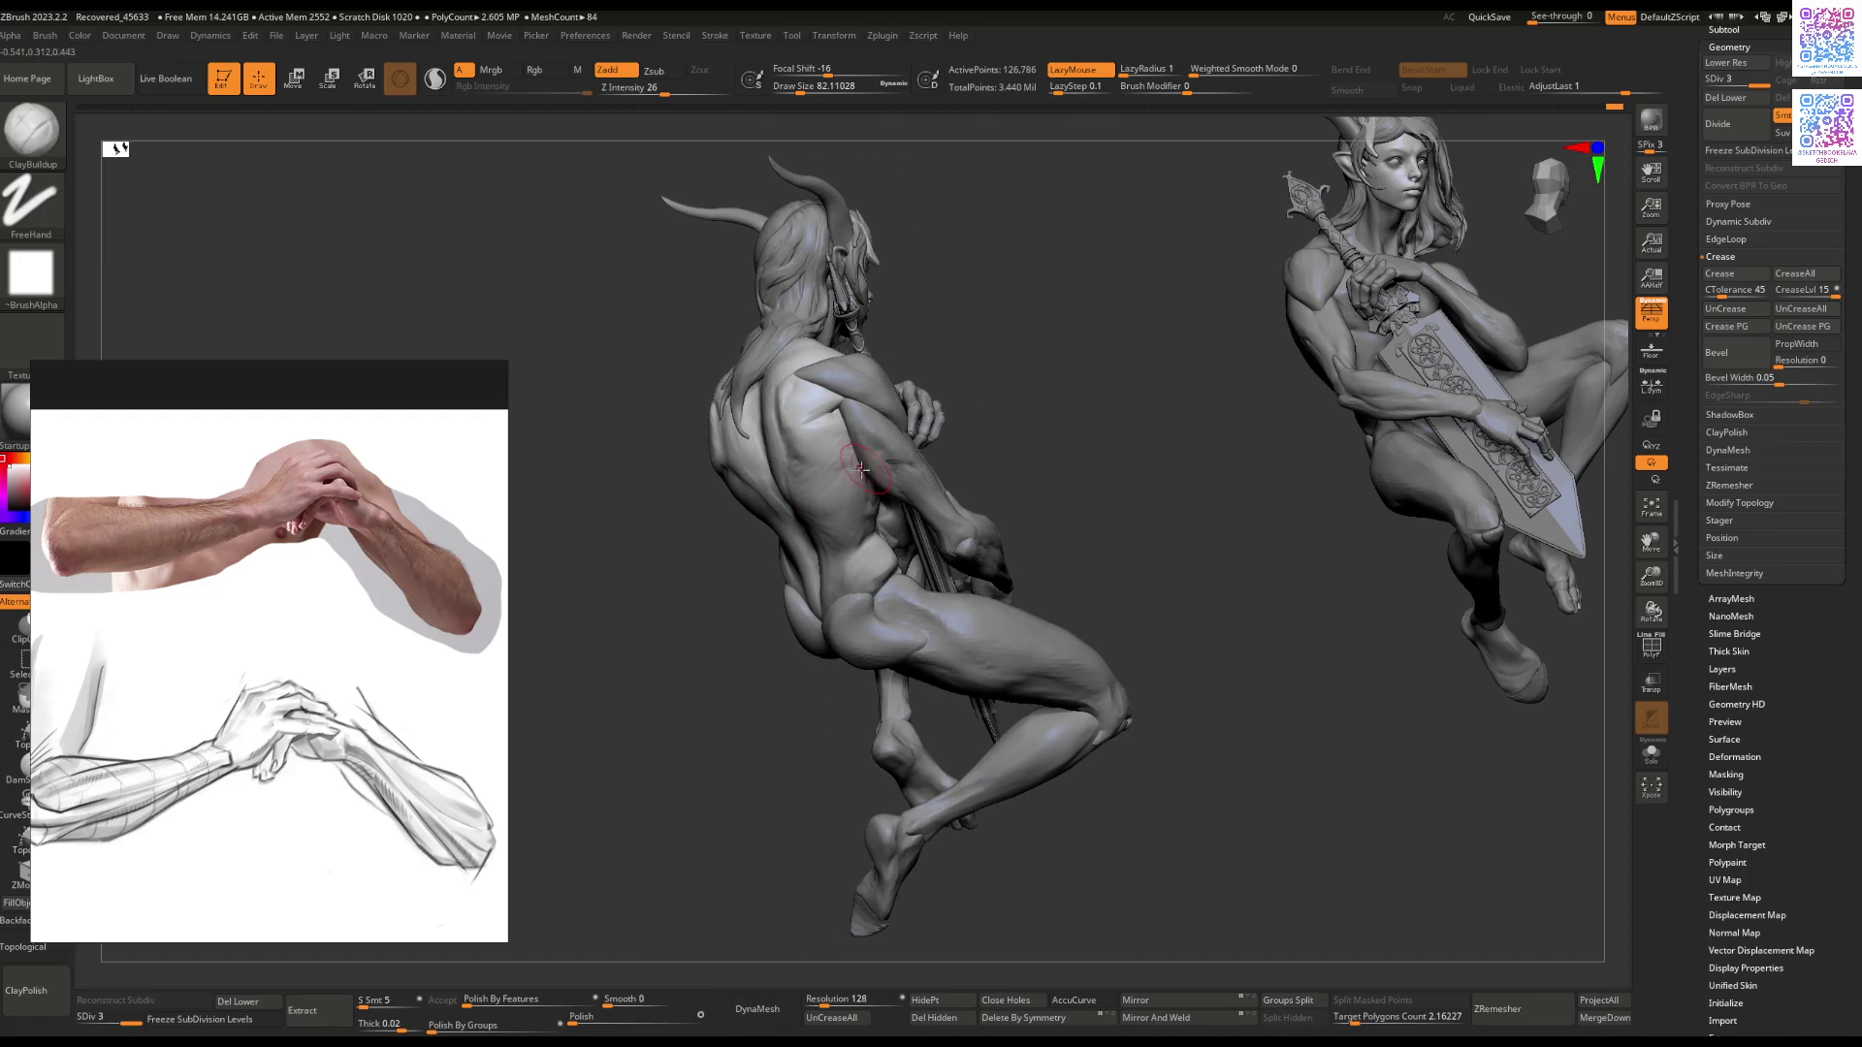
{"action": "right_click_drag", "start_coordinate": [861, 467], "coordinate": [784, 488]}
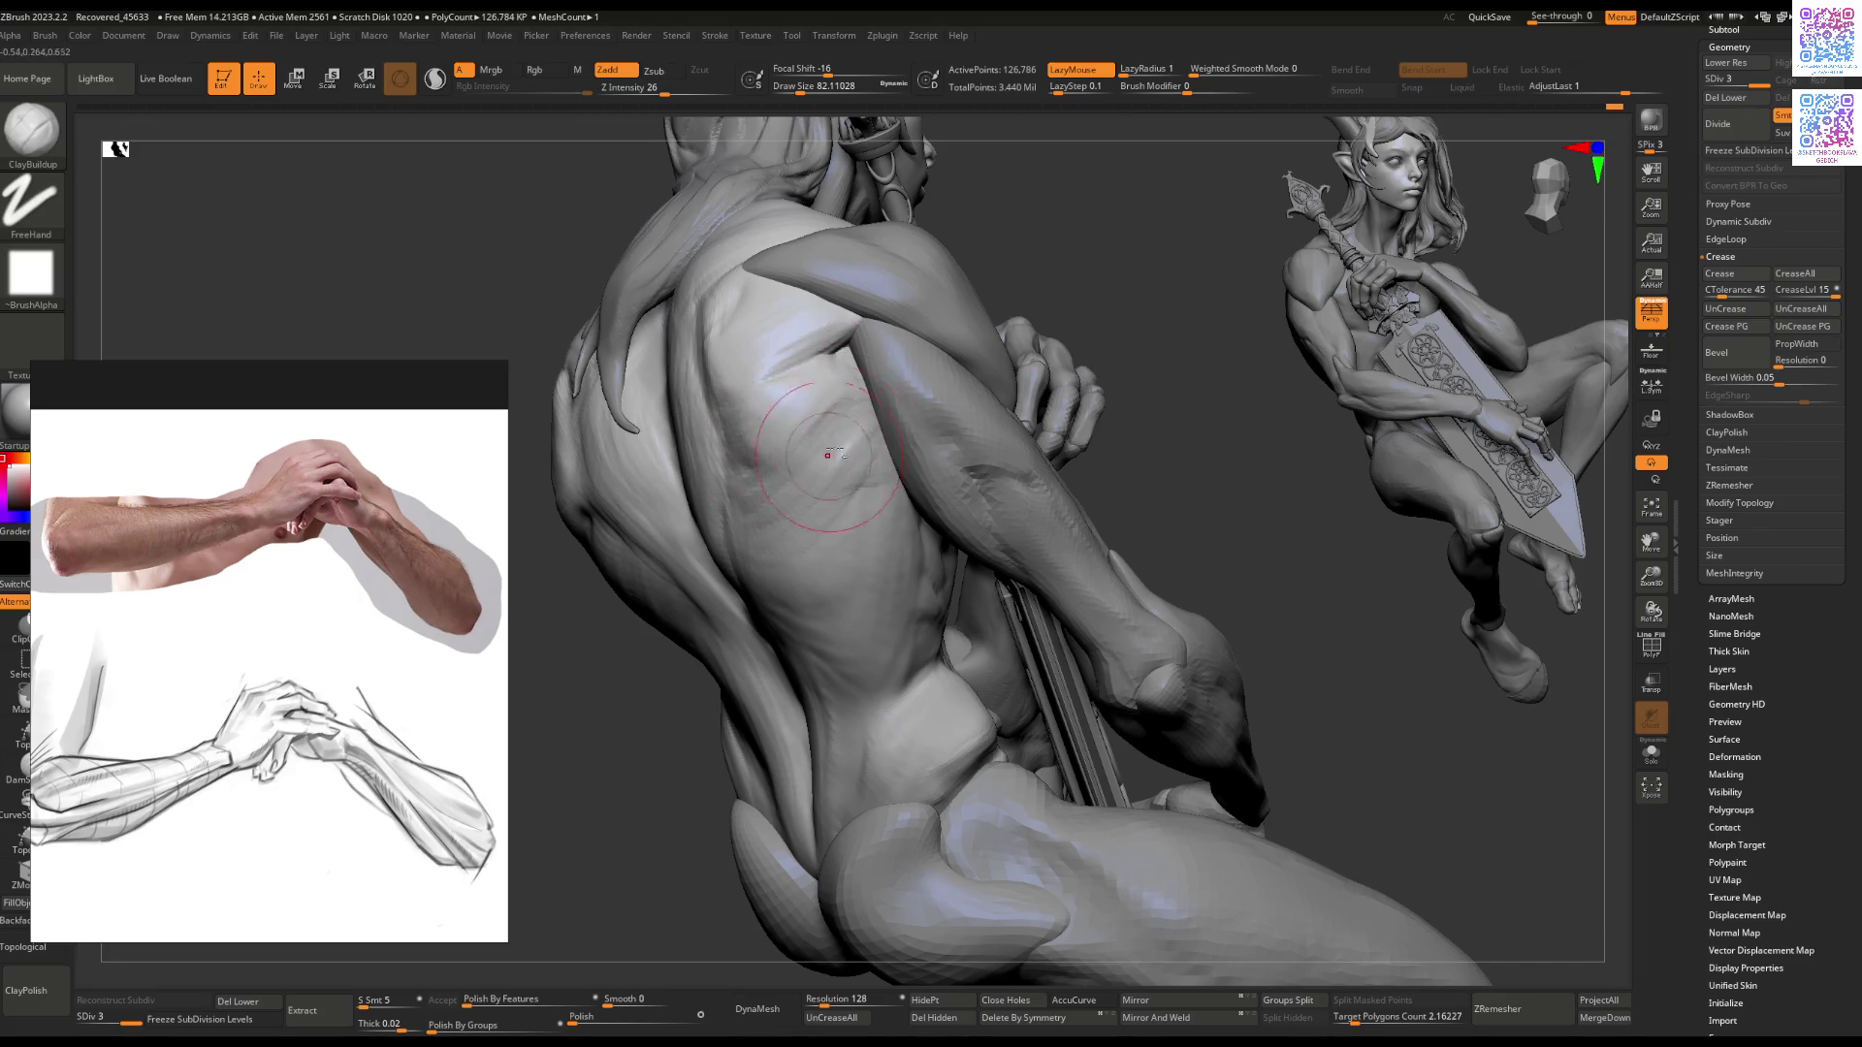
{"action": "mouse_move", "coordinate": [812, 507]}
{"action": "right_mouse_down"}
{"action": "mouse_move", "coordinate": [843, 553]}
{"action": "mouse_move", "coordinate": [807, 496]}
{"action": "mouse_move", "coordinate": [844, 510]}
{"action": "mouse_move", "coordinate": [822, 502]}
{"action": "mouse_move", "coordinate": [853, 456]}
{"action": "right_mouse_up"}
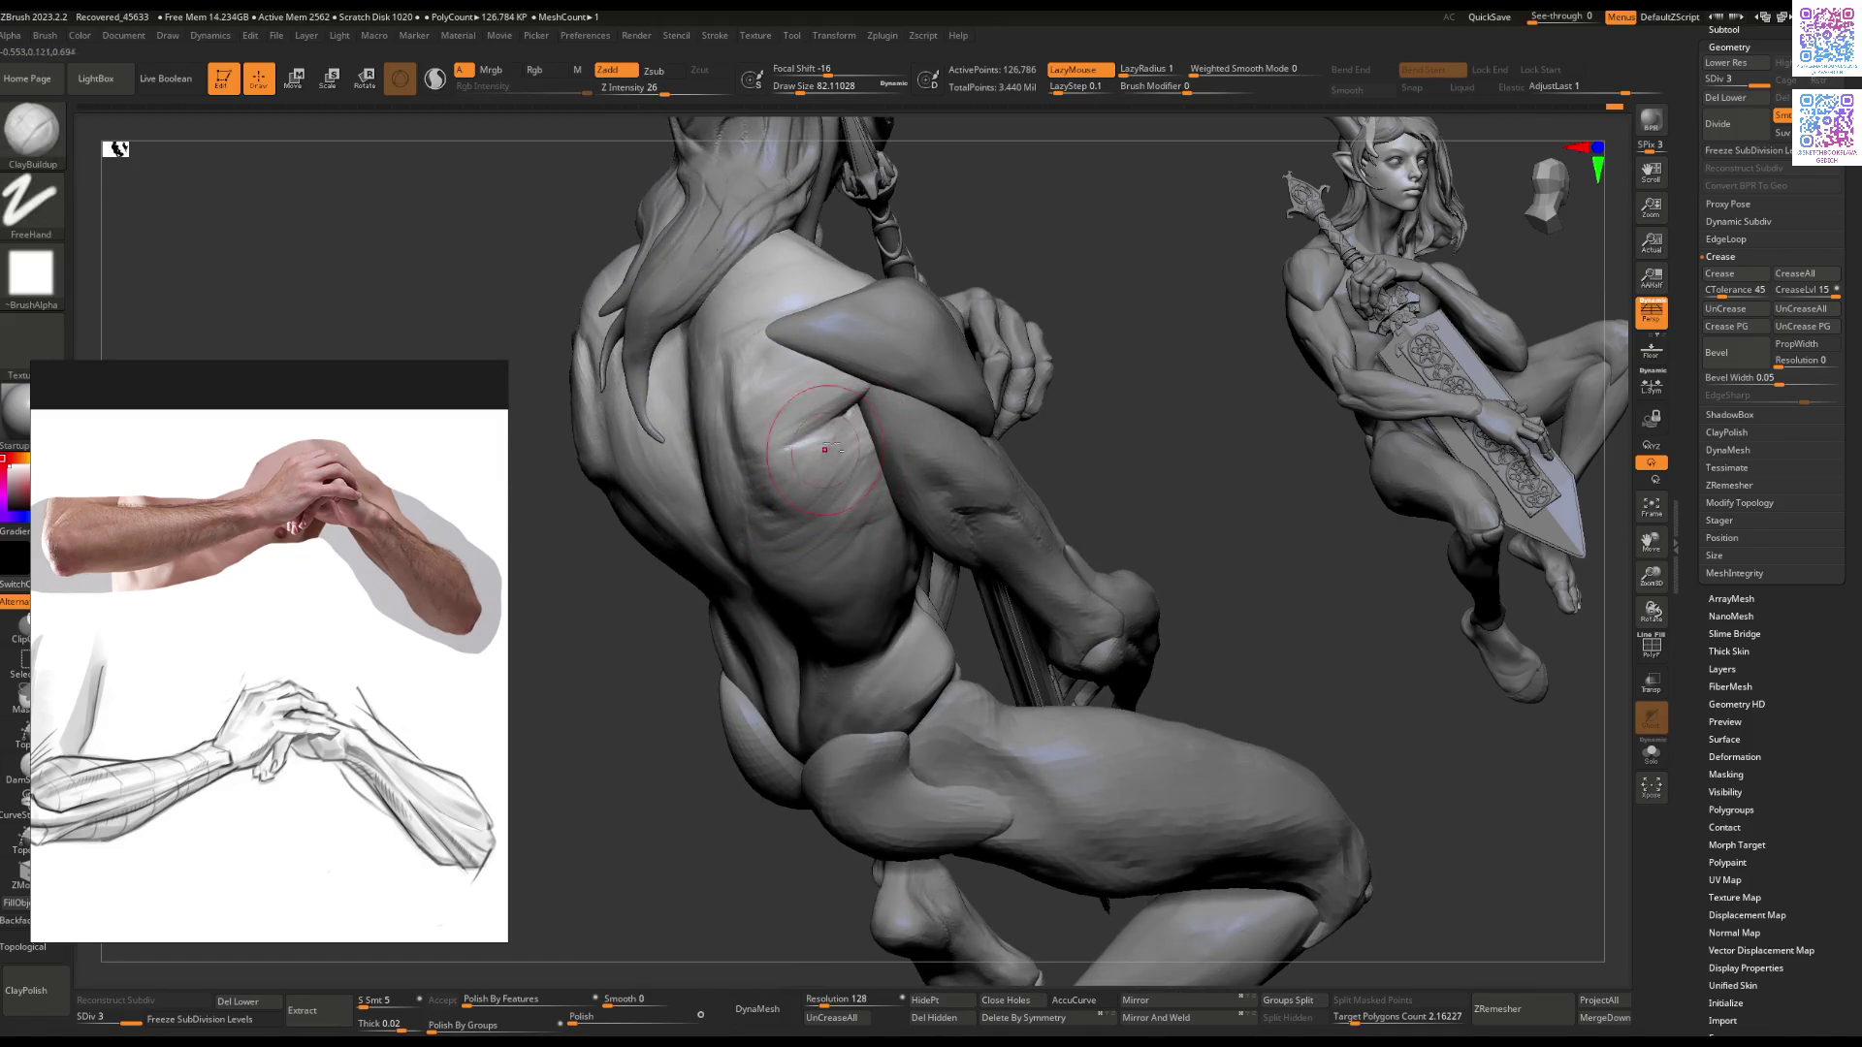
{"action": "mouse_move", "coordinate": [856, 462]}
{"action": "right_mouse_down"}
{"action": "mouse_move", "coordinate": [886, 415]}
{"action": "mouse_move", "coordinate": [893, 430]}
{"action": "right_mouse_up"}
{"action": "key", "text": "ctrl+shift+s"}
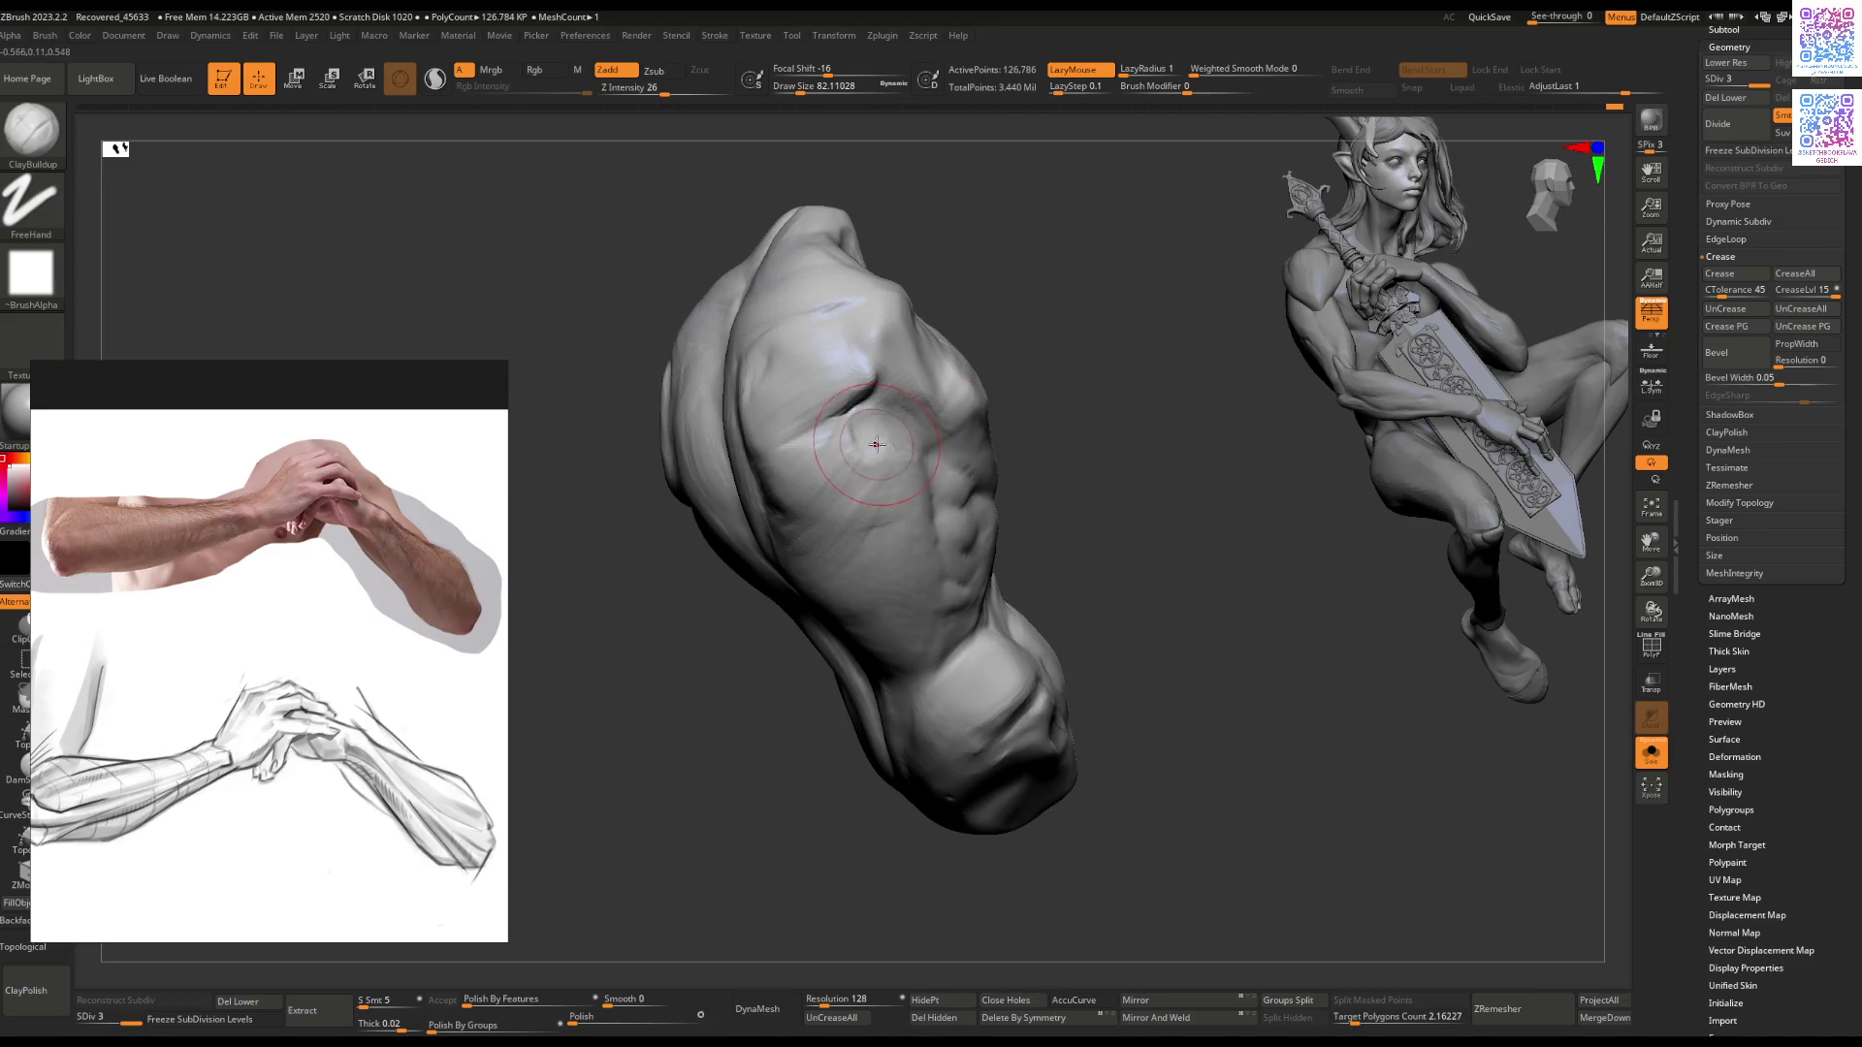
Step: Work Flatten and ClayBuildup strokes over the back of the torso
{"action": "key", "text": "b"}
{"action": "key", "text": "f"}
{"action": "key", "text": "l"}
{"action": "mouse_move", "coordinate": [883, 506]}
{"action": "right_mouse_down", "text": "shift"}
{"action": "mouse_move", "coordinate": [916, 490]}
{"action": "mouse_move", "coordinate": [854, 540]}
{"action": "mouse_move", "coordinate": [818, 531]}
{"action": "mouse_move", "coordinate": [1038, 469]}
{"action": "right_mouse_up", "text": "shift"}
{"action": "key", "text": "shift+alt+s"}
{"action": "key", "text": "shift+alt+s"}
{"action": "key", "text": "b"}
{"action": "key", "text": "c"}
{"action": "key", "text": "b"}
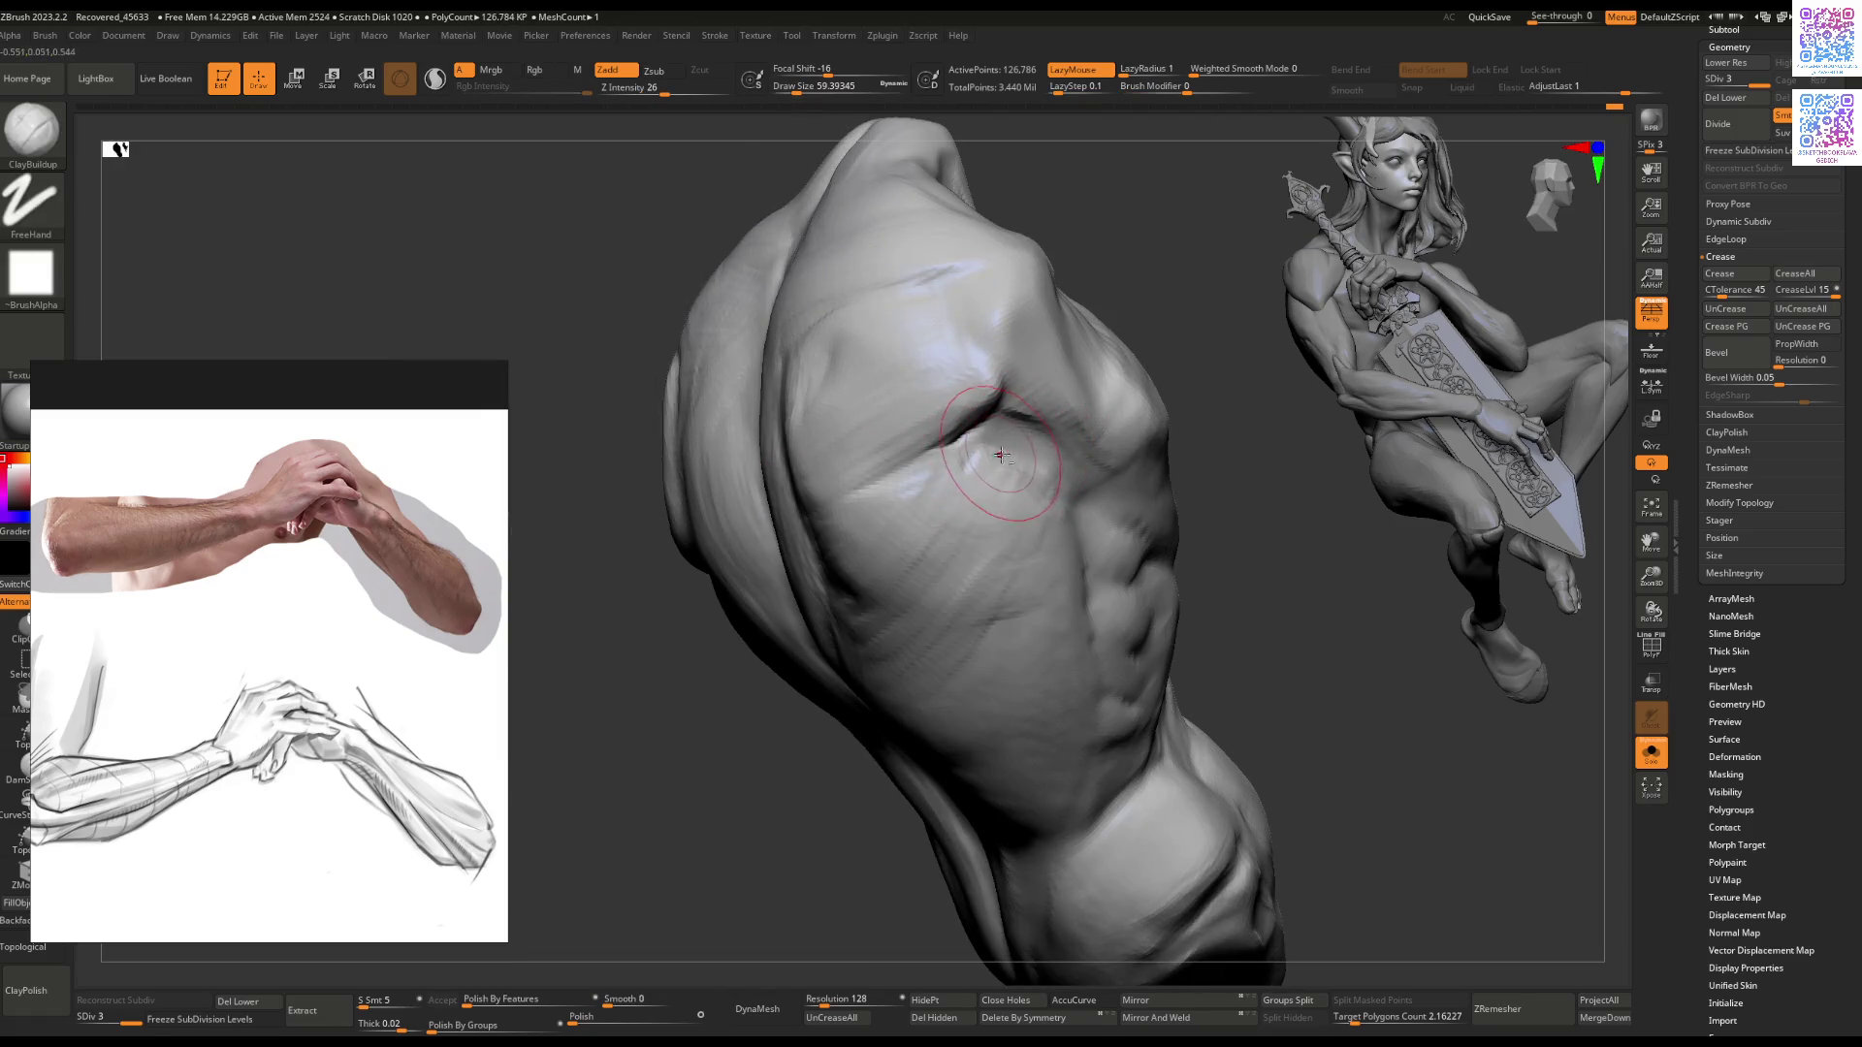
{"action": "mouse_move", "coordinate": [1053, 503]}
{"action": "left_mouse_down"}
{"action": "mouse_move", "coordinate": [986, 455]}
{"action": "mouse_move", "coordinate": [1022, 416]}
{"action": "mouse_move", "coordinate": [815, 427]}
{"action": "mouse_move", "coordinate": [767, 539]}
{"action": "left_mouse_up"}
Step: Carve the shoulder crease with the DamStandard brush
{"action": "key", "text": "b"}
{"action": "key", "text": "d"}
{"action": "key", "text": "s"}
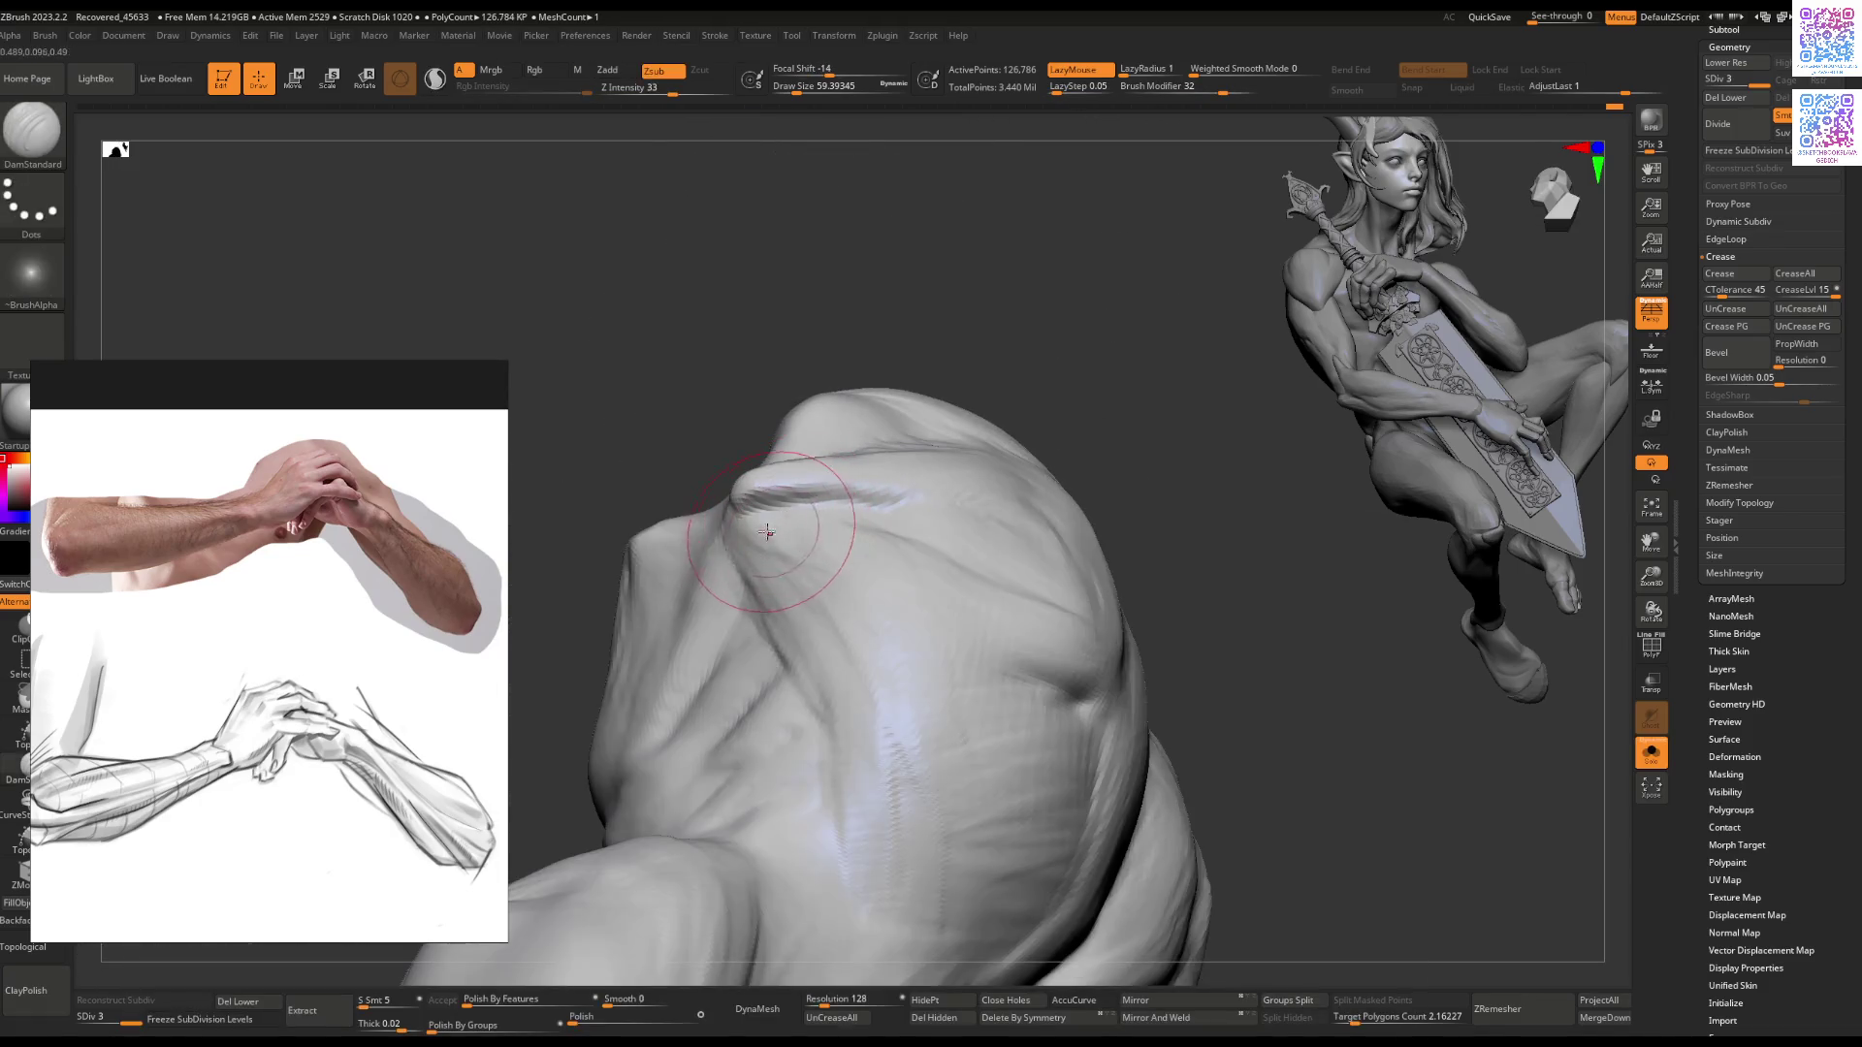
{"action": "mouse_move", "coordinate": [876, 541]}
{"action": "left_mouse_down"}
{"action": "mouse_move", "coordinate": [902, 495]}
{"action": "mouse_move", "coordinate": [885, 533]}
{"action": "mouse_move", "coordinate": [957, 499]}
{"action": "mouse_move", "coordinate": [852, 539]}
{"action": "left_mouse_up"}
{"action": "key", "text": "b"}
{"action": "key", "text": "c"}
{"action": "key", "text": "b"}
Step: Flatten and build up the shoulder crease with ClayBuildup, then zoom out to the whole figure
{"action": "key", "text": "b"}
{"action": "key", "text": "f"}
{"action": "key", "text": "l"}
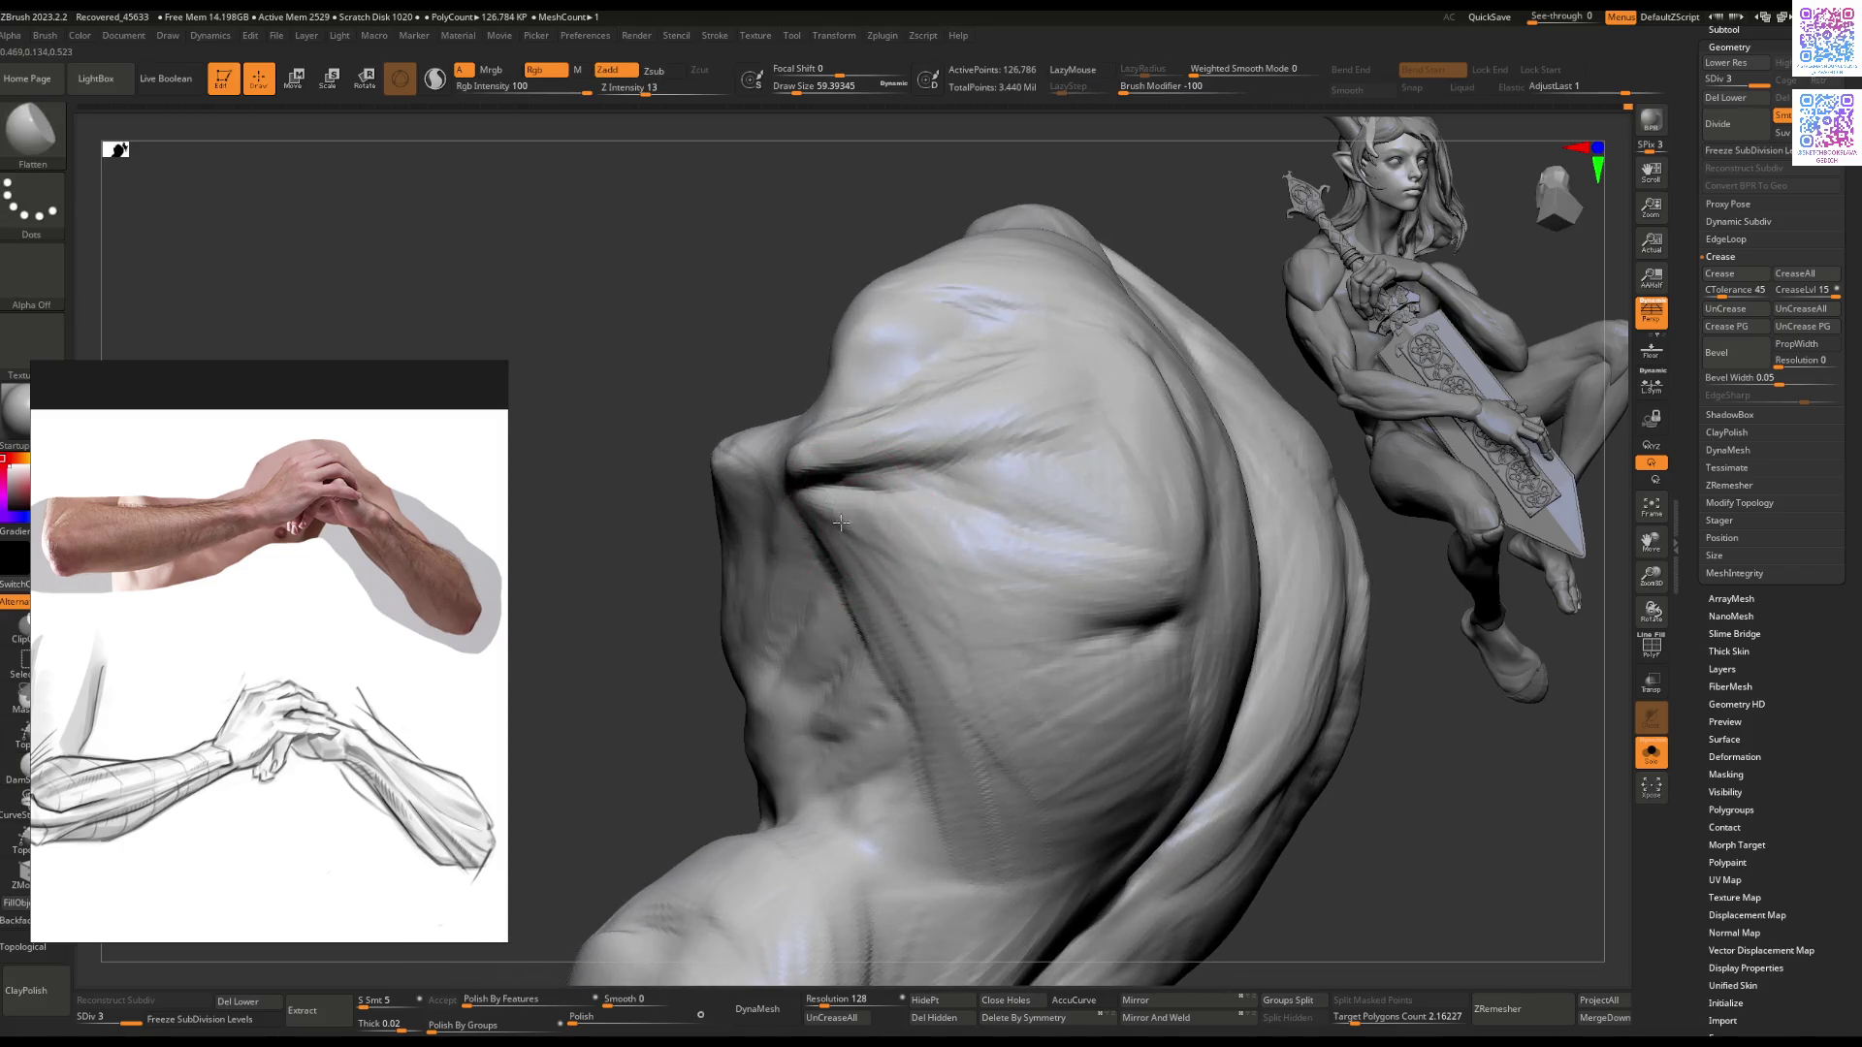
{"action": "key", "text": "b"}
{"action": "key", "text": "c"}
{"action": "key", "text": "b"}
{"action": "key", "text": "space"}
{"action": "left_click_drag", "start_coordinate": [954, 517], "coordinate": [911, 503]}
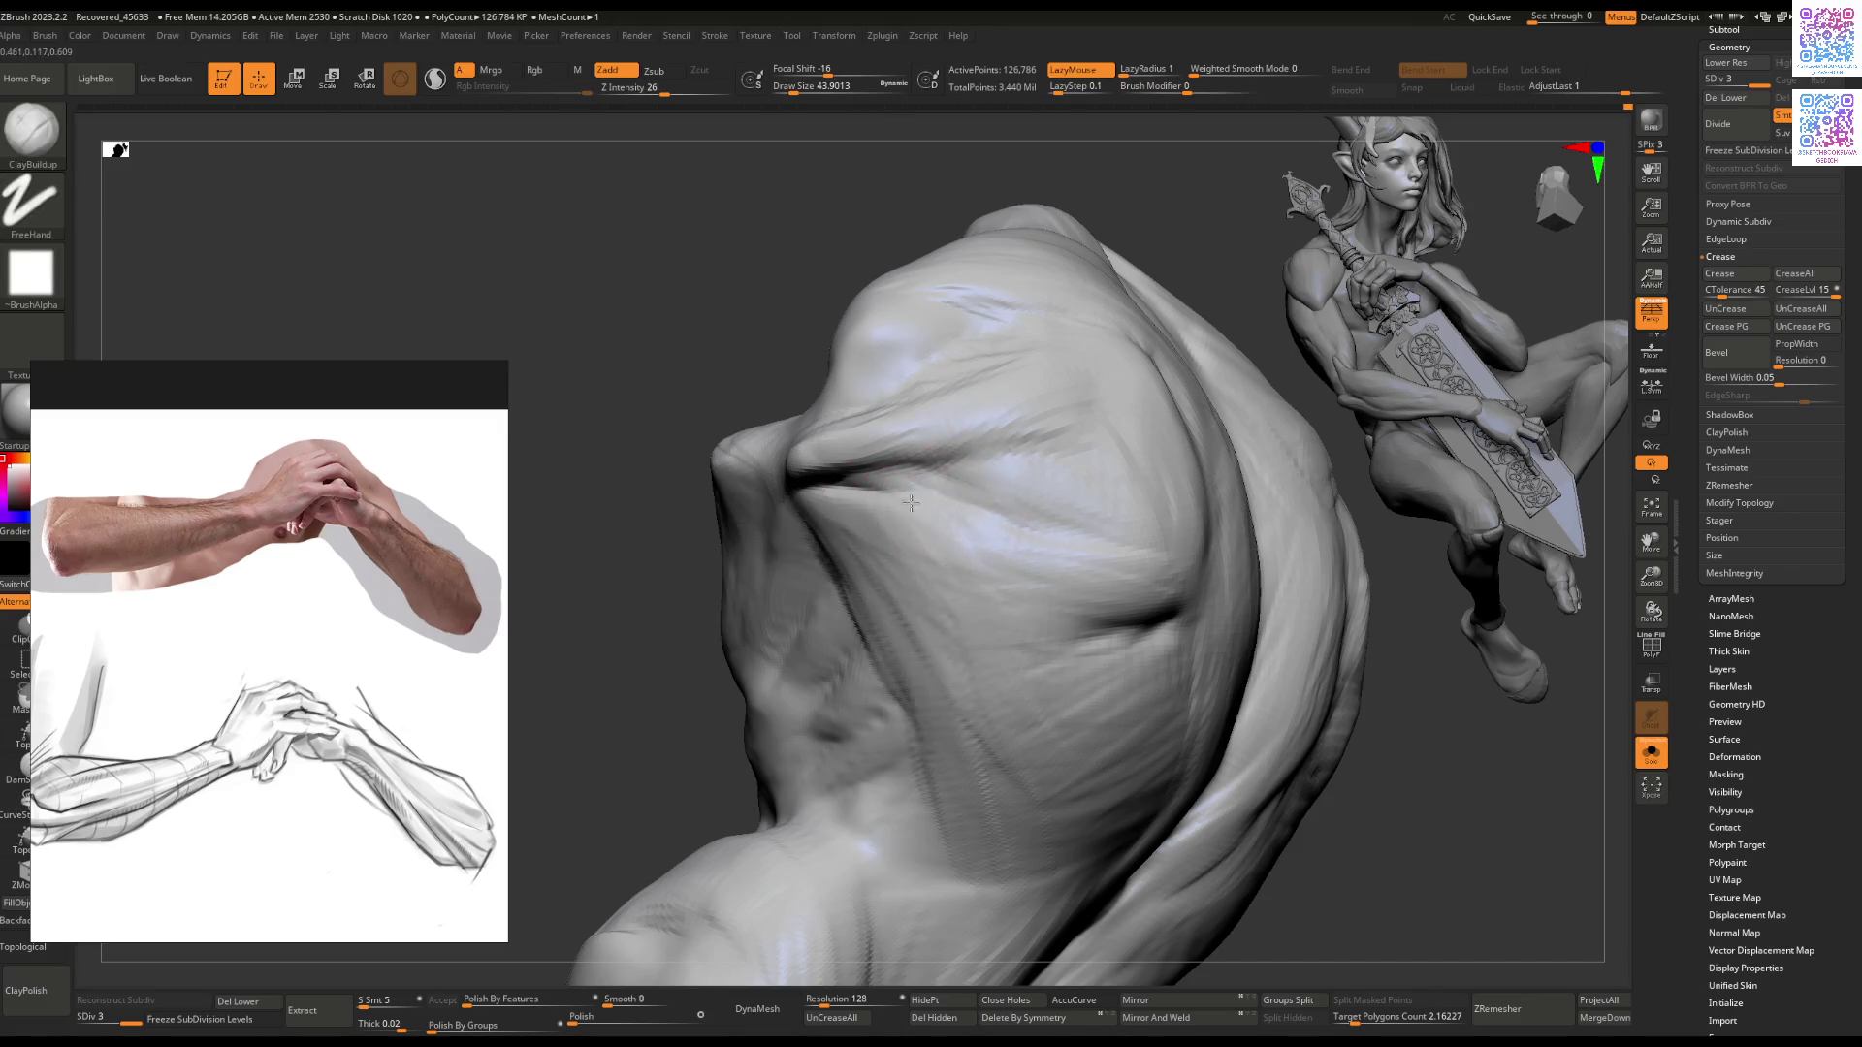
{"action": "mouse_move", "coordinate": [1001, 521]}
{"action": "right_mouse_down"}
{"action": "mouse_move", "coordinate": [970, 543]}
{"action": "mouse_move", "coordinate": [814, 560]}
{"action": "mouse_move", "coordinate": [812, 583]}
{"action": "mouse_move", "coordinate": [838, 541]}
{"action": "mouse_move", "coordinate": [873, 553]}
{"action": "mouse_move", "coordinate": [998, 491]}
{"action": "mouse_move", "coordinate": [943, 573]}
{"action": "mouse_move", "coordinate": [885, 469]}
{"action": "mouse_move", "coordinate": [902, 553]}
{"action": "mouse_move", "coordinate": [742, 613]}
{"action": "mouse_move", "coordinate": [917, 478]}
{"action": "mouse_move", "coordinate": [810, 603]}
{"action": "mouse_move", "coordinate": [851, 572]}
{"action": "mouse_move", "coordinate": [1280, 456]}
{"action": "right_mouse_up"}
Step: Select the Extract15 finger and set Subtool visibility to V2 to isolate the finger pieces
{"action": "left_click", "coordinate": [1280, 457], "text": "alt"}
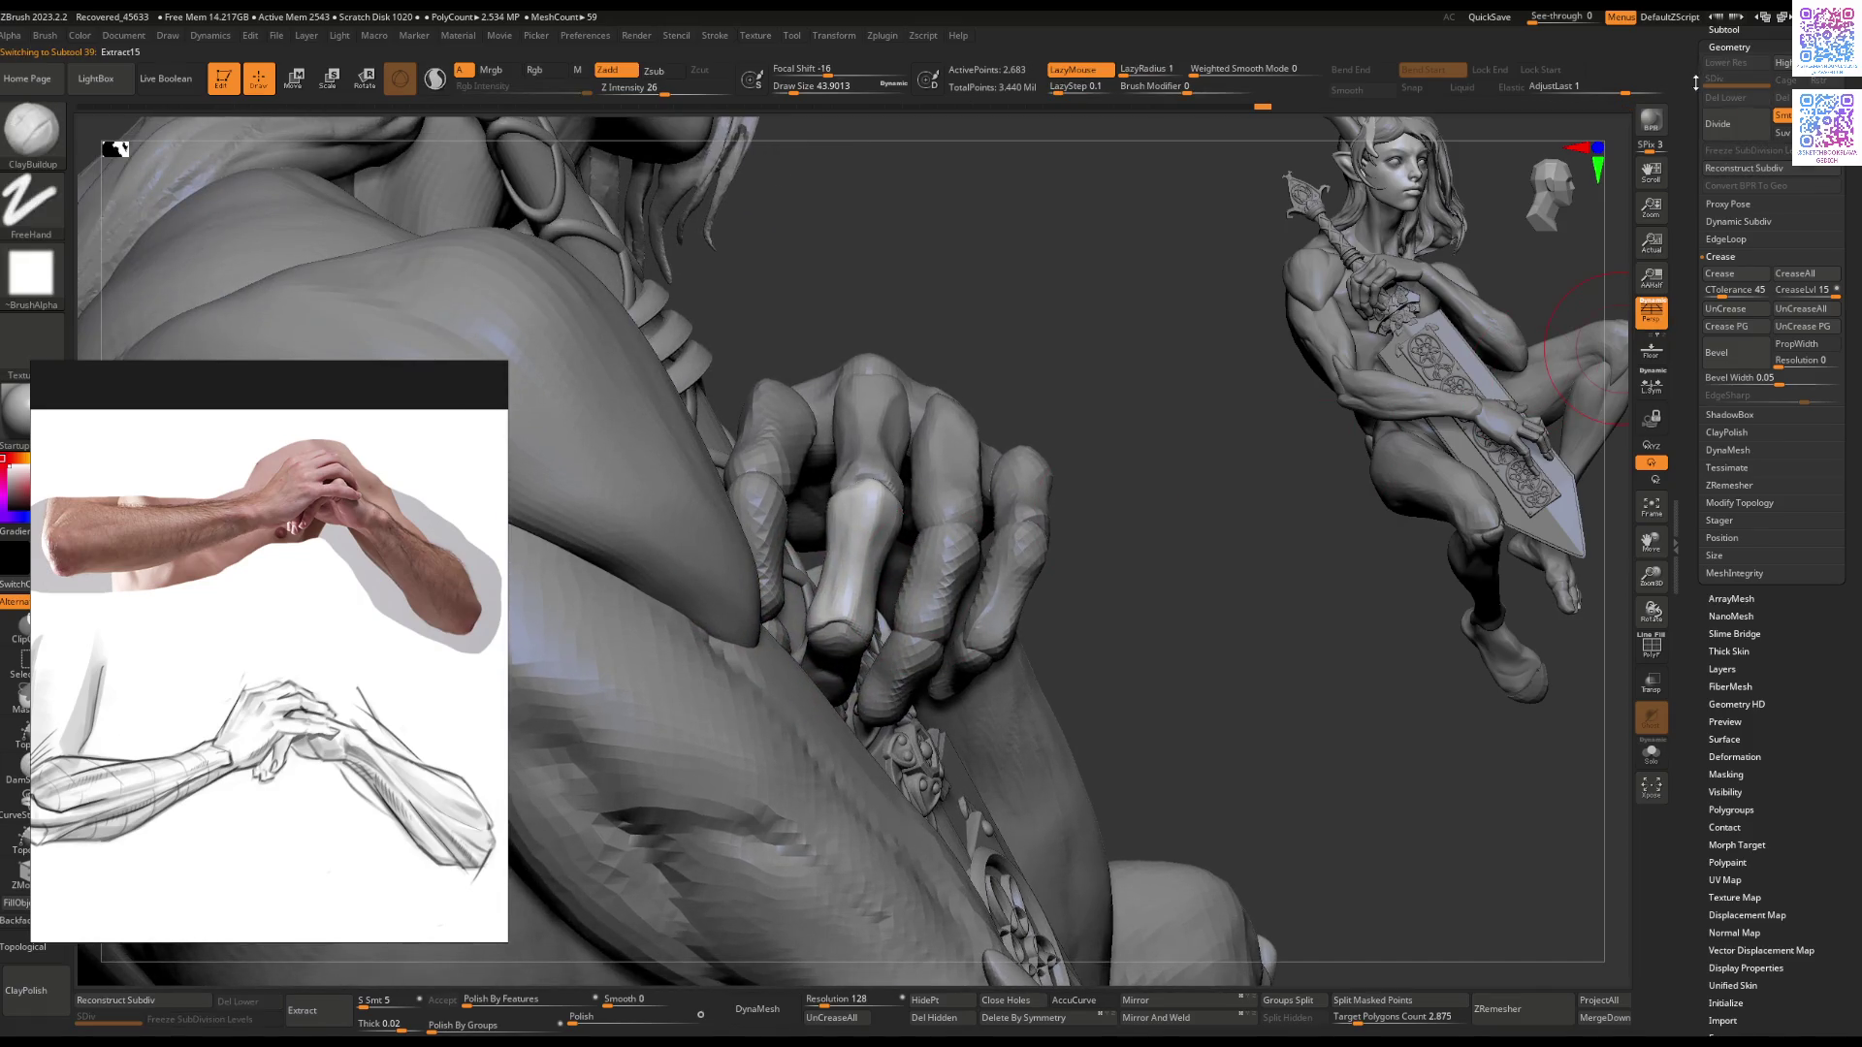
{"action": "left_click_drag", "start_coordinate": [1695, 83], "coordinate": [1712, 153]}
{"action": "left_click", "coordinate": [1724, 165]}
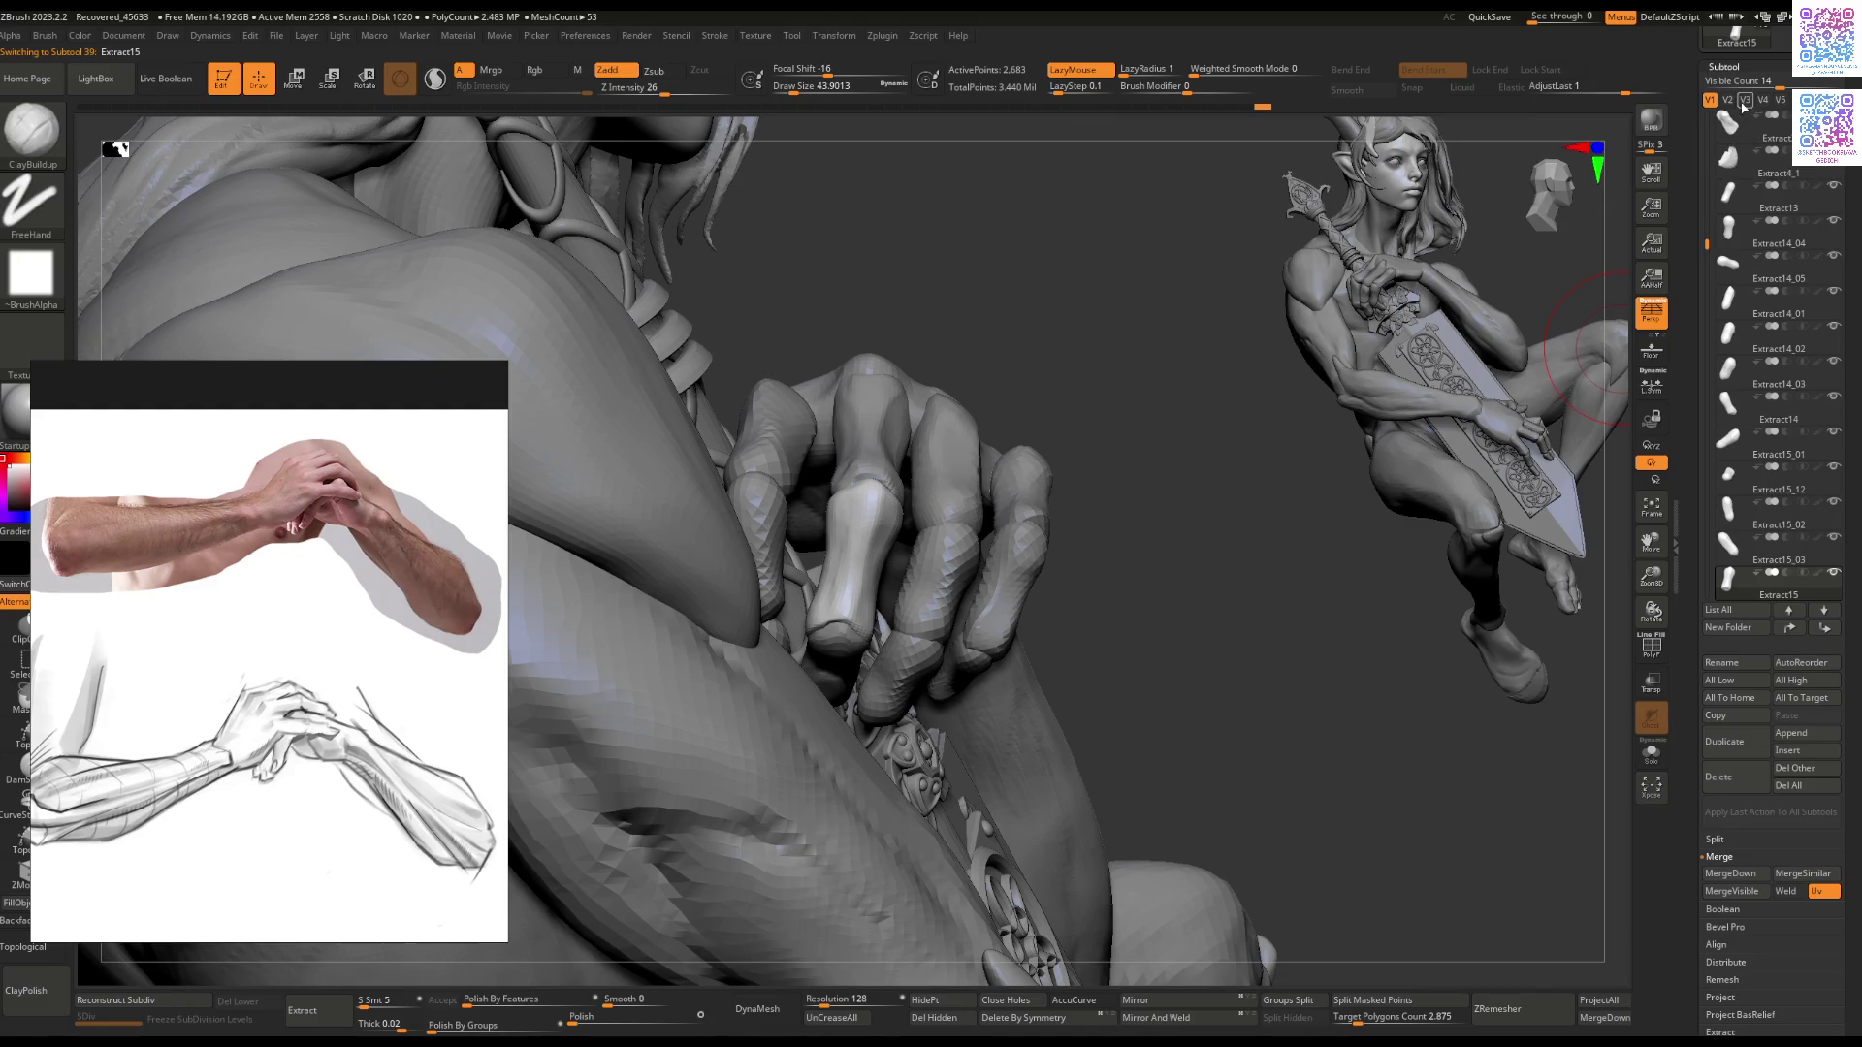
{"action": "left_click", "coordinate": [1727, 100]}
{"action": "mouse_move", "coordinate": [811, 603]}
{"action": "right_mouse_down"}
{"action": "mouse_move", "coordinate": [815, 664]}
{"action": "mouse_move", "coordinate": [748, 655]}
{"action": "mouse_move", "coordinate": [709, 673]}
{"action": "right_mouse_up"}
Step: Reshape the neighbouring finger segment with the Move brush
{"action": "key", "text": "b"}
{"action": "key", "text": "m"}
{"action": "key", "text": "v"}
{"action": "left_click", "coordinate": [710, 673], "text": "alt"}
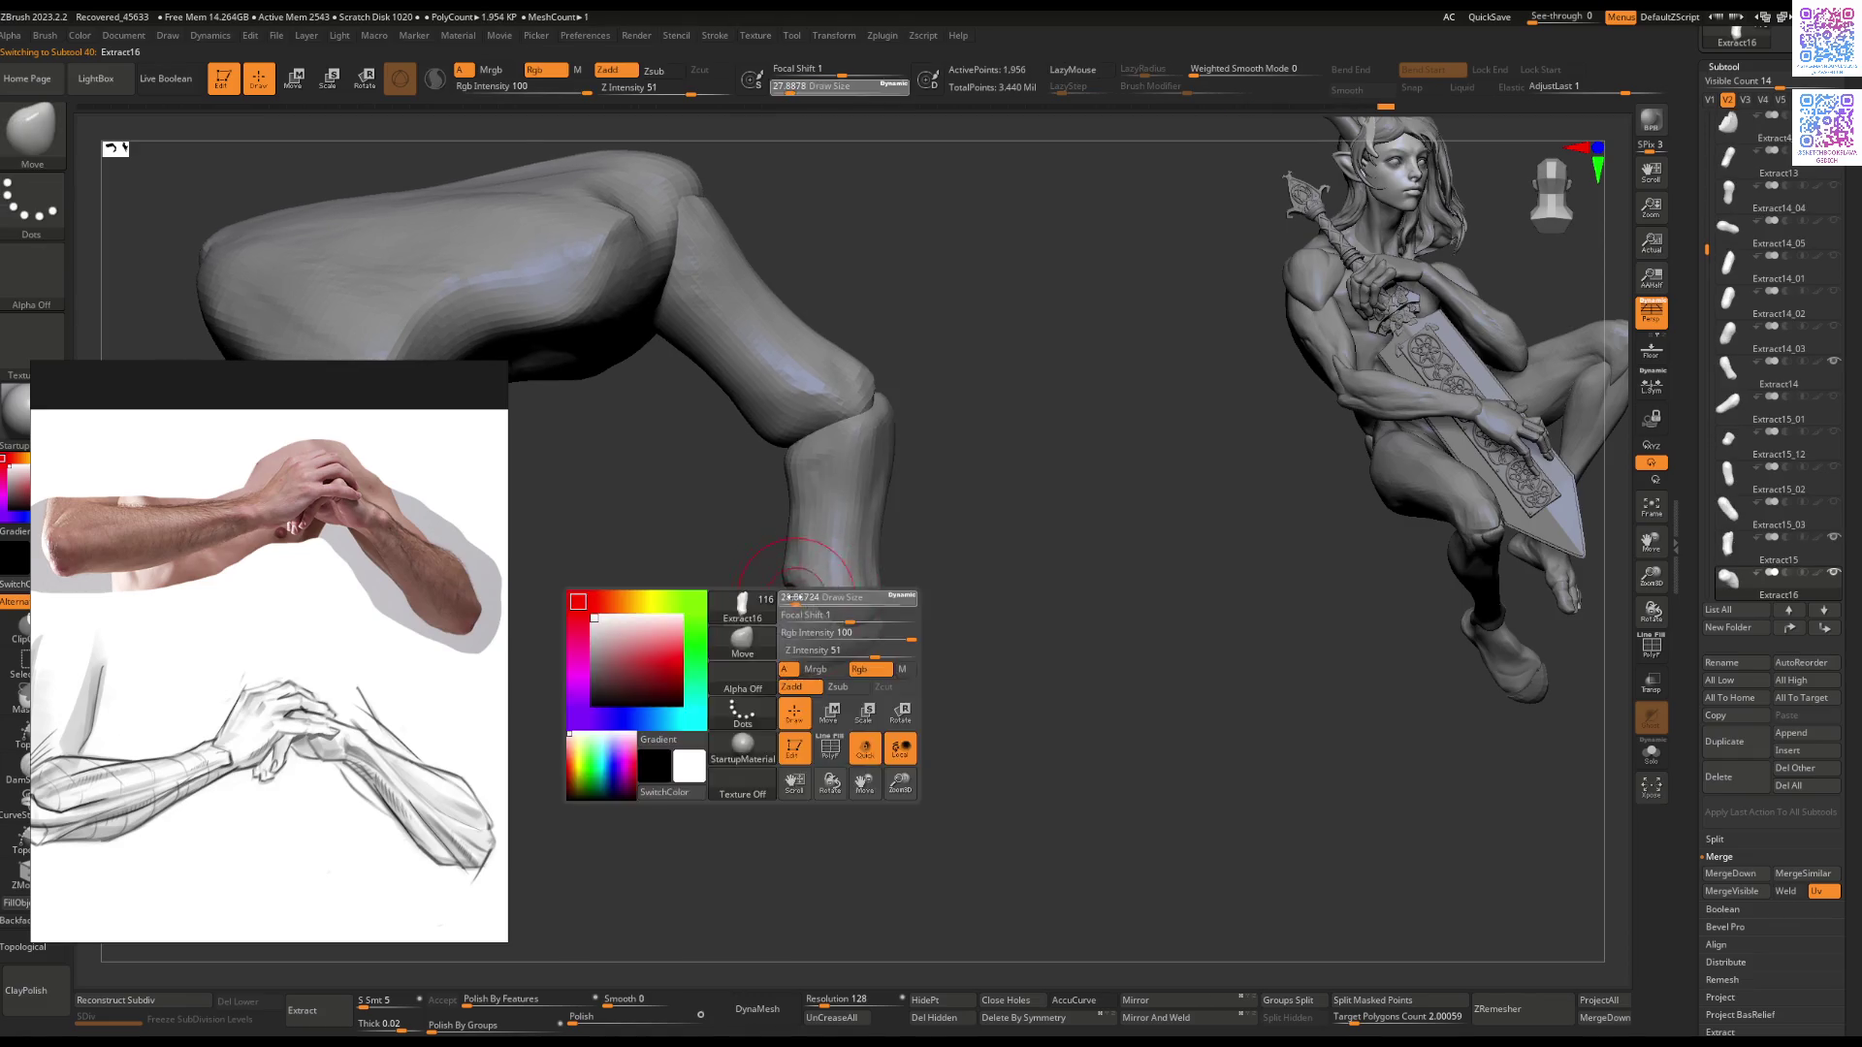
{"action": "right_click_drag", "start_coordinate": [785, 601], "coordinate": [918, 598]}
Step: Try ClayBuildup and Flatten on the finger segment, undoing stray strokes and shrinking the brush
{"action": "key", "text": "b"}
{"action": "key", "text": "c"}
{"action": "key", "text": "b"}
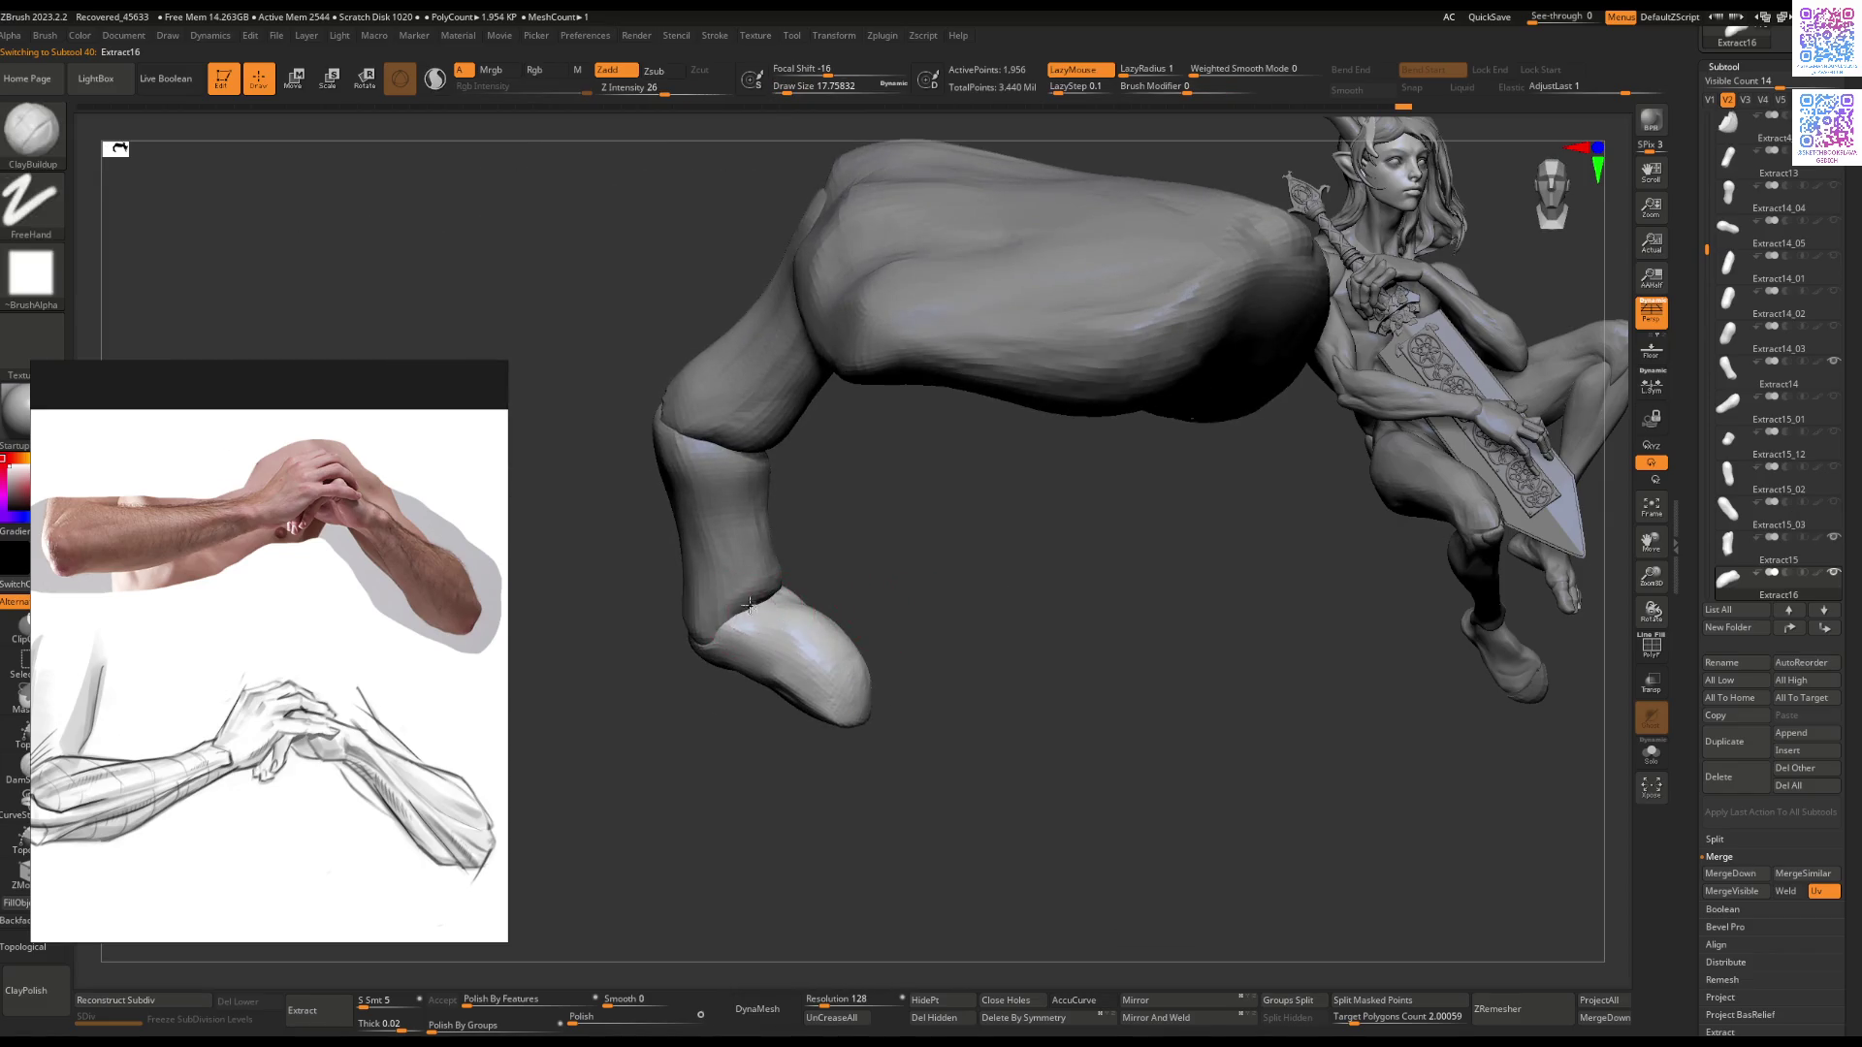
{"action": "key", "text": "ctrl+z"}
{"action": "key", "text": "ctrl+z"}
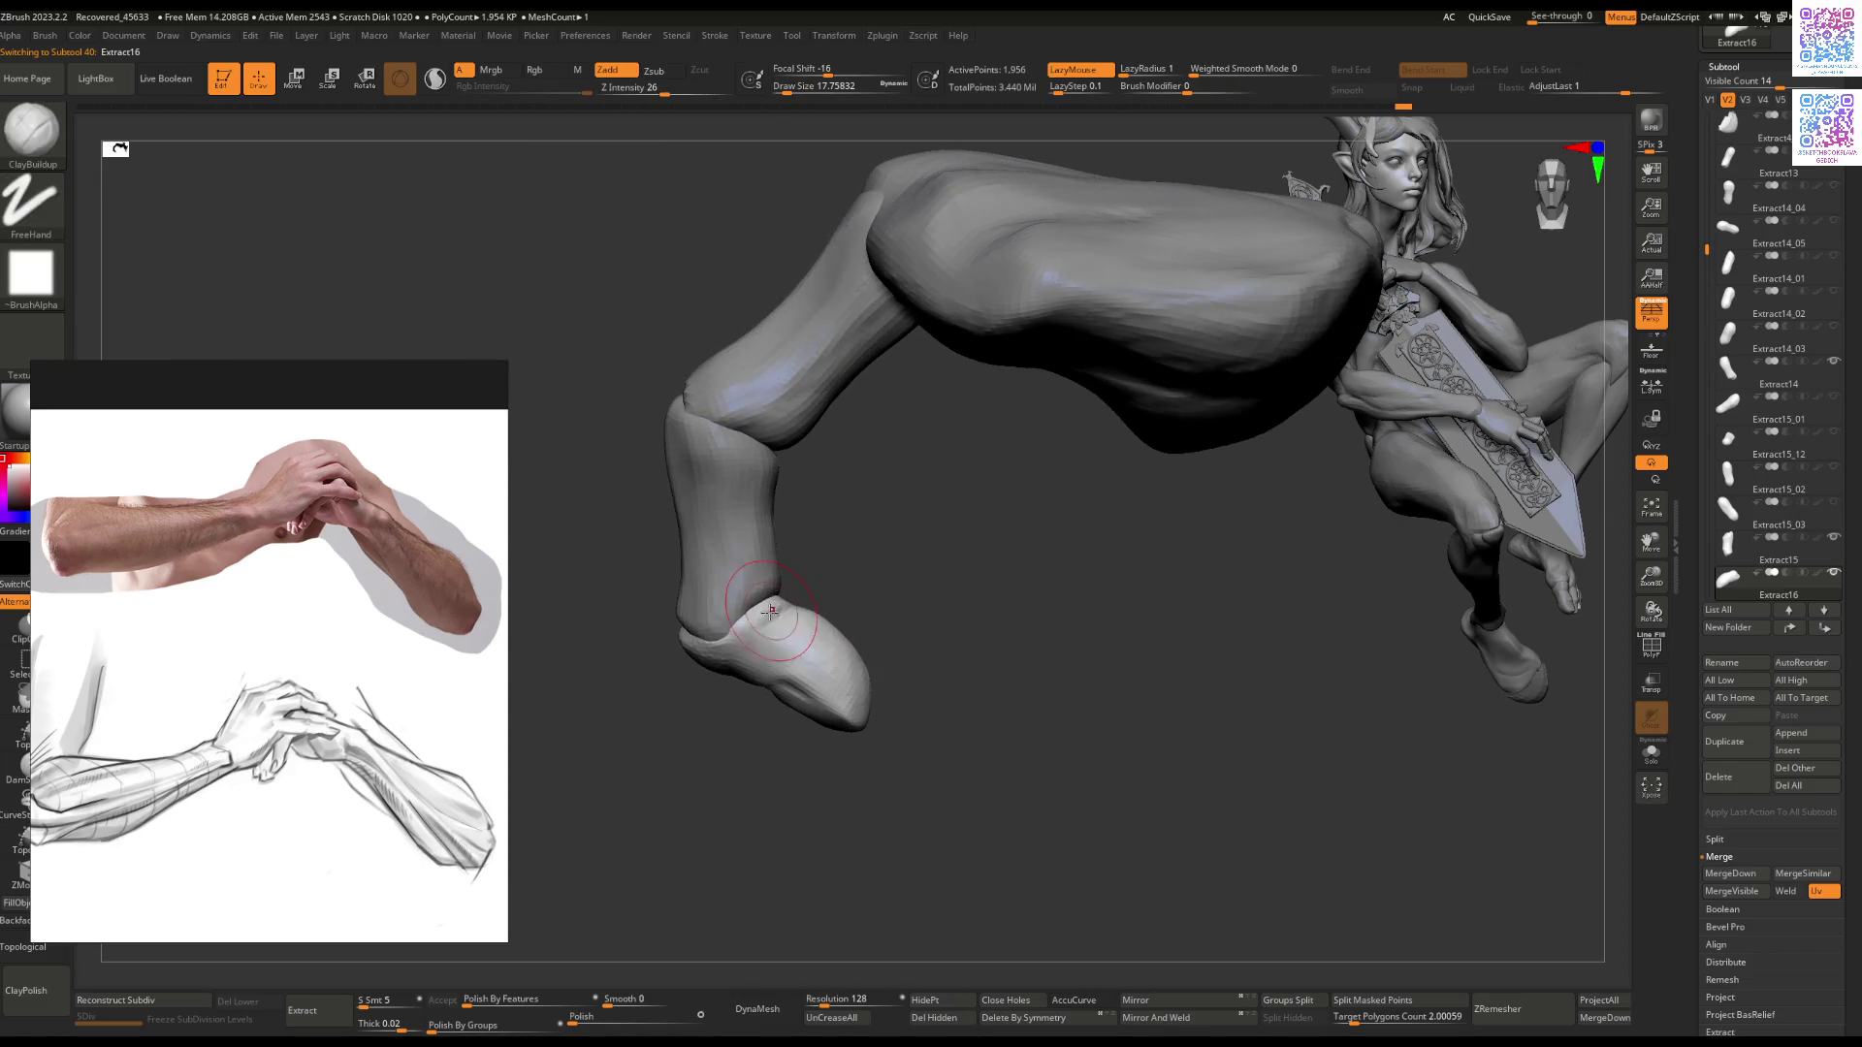
{"action": "key", "text": "b"}
{"action": "key", "text": "f"}
{"action": "key", "text": "l"}
{"action": "key", "text": "ctrl+z"}
{"action": "key", "text": "ctrl+z"}
{"action": "key", "text": "ctrl+z"}
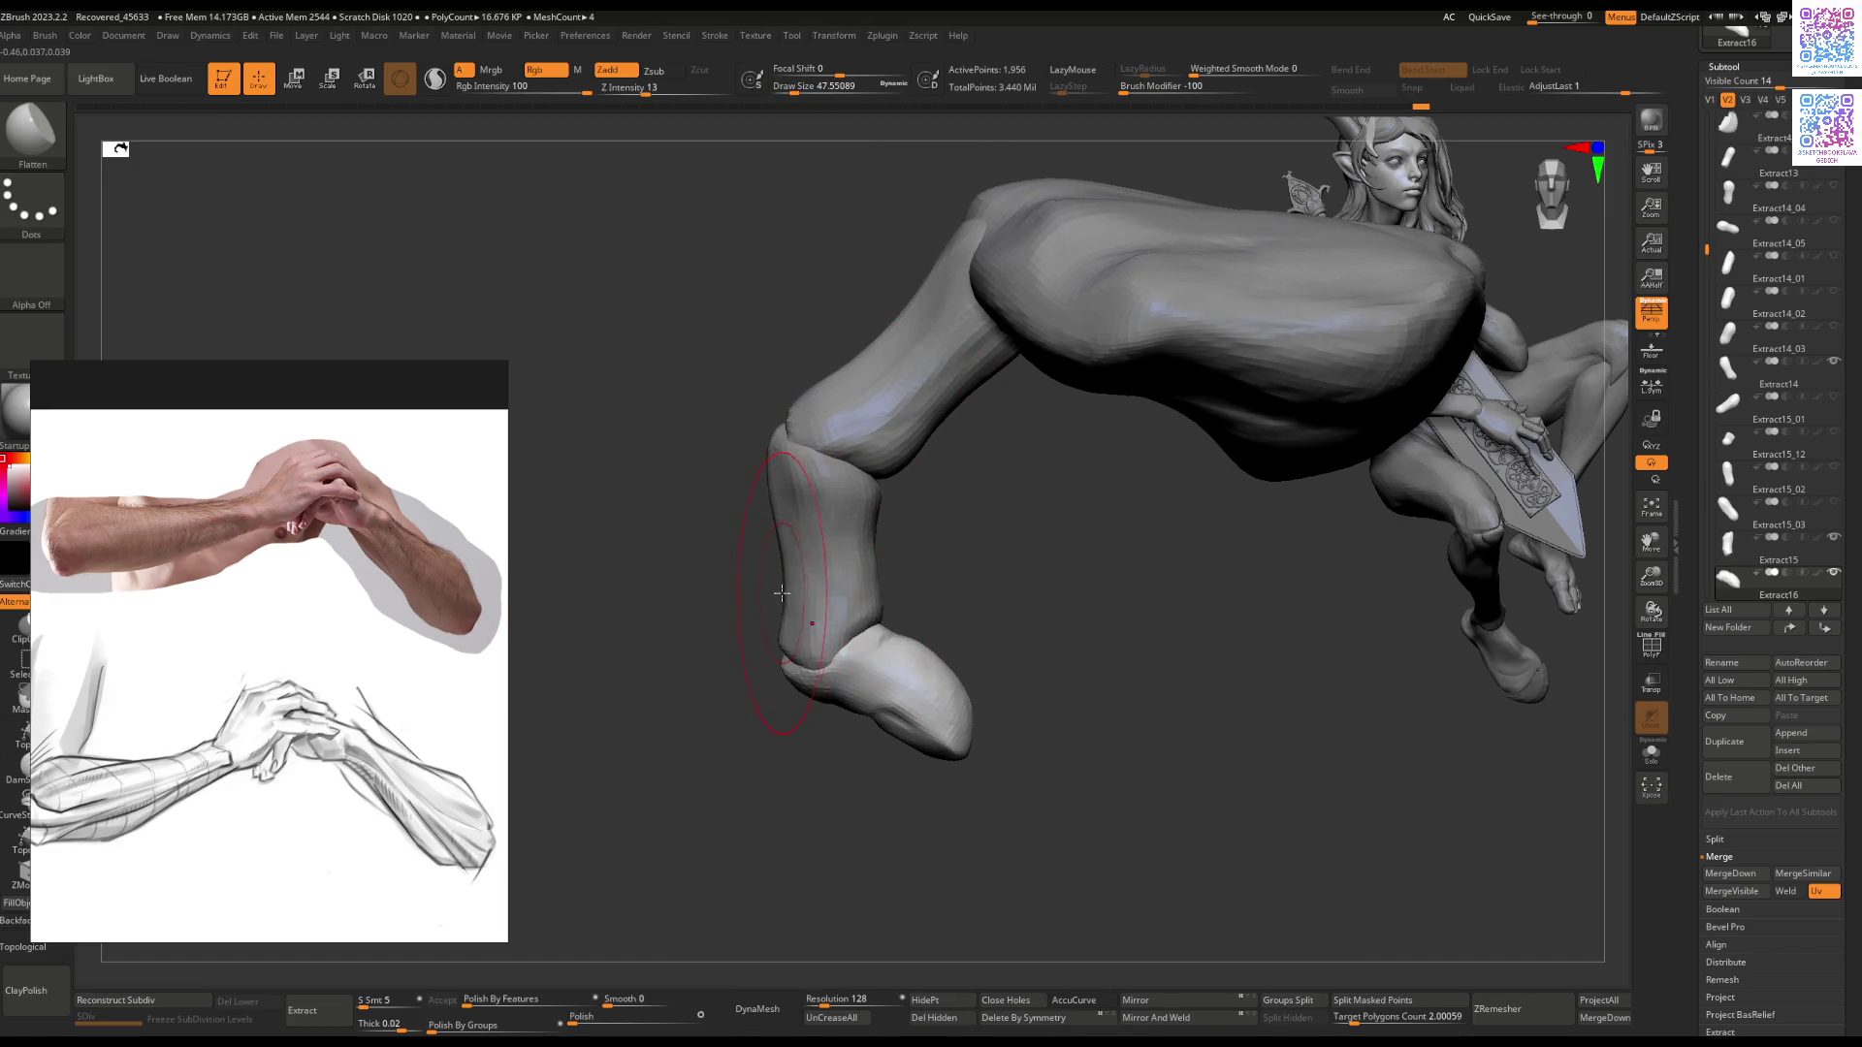
{"action": "key", "text": "bracketleft"}
Step: Bend the middle and base finger segments into shape with the Move brush
{"action": "left_click", "coordinate": [783, 556], "text": "alt"}
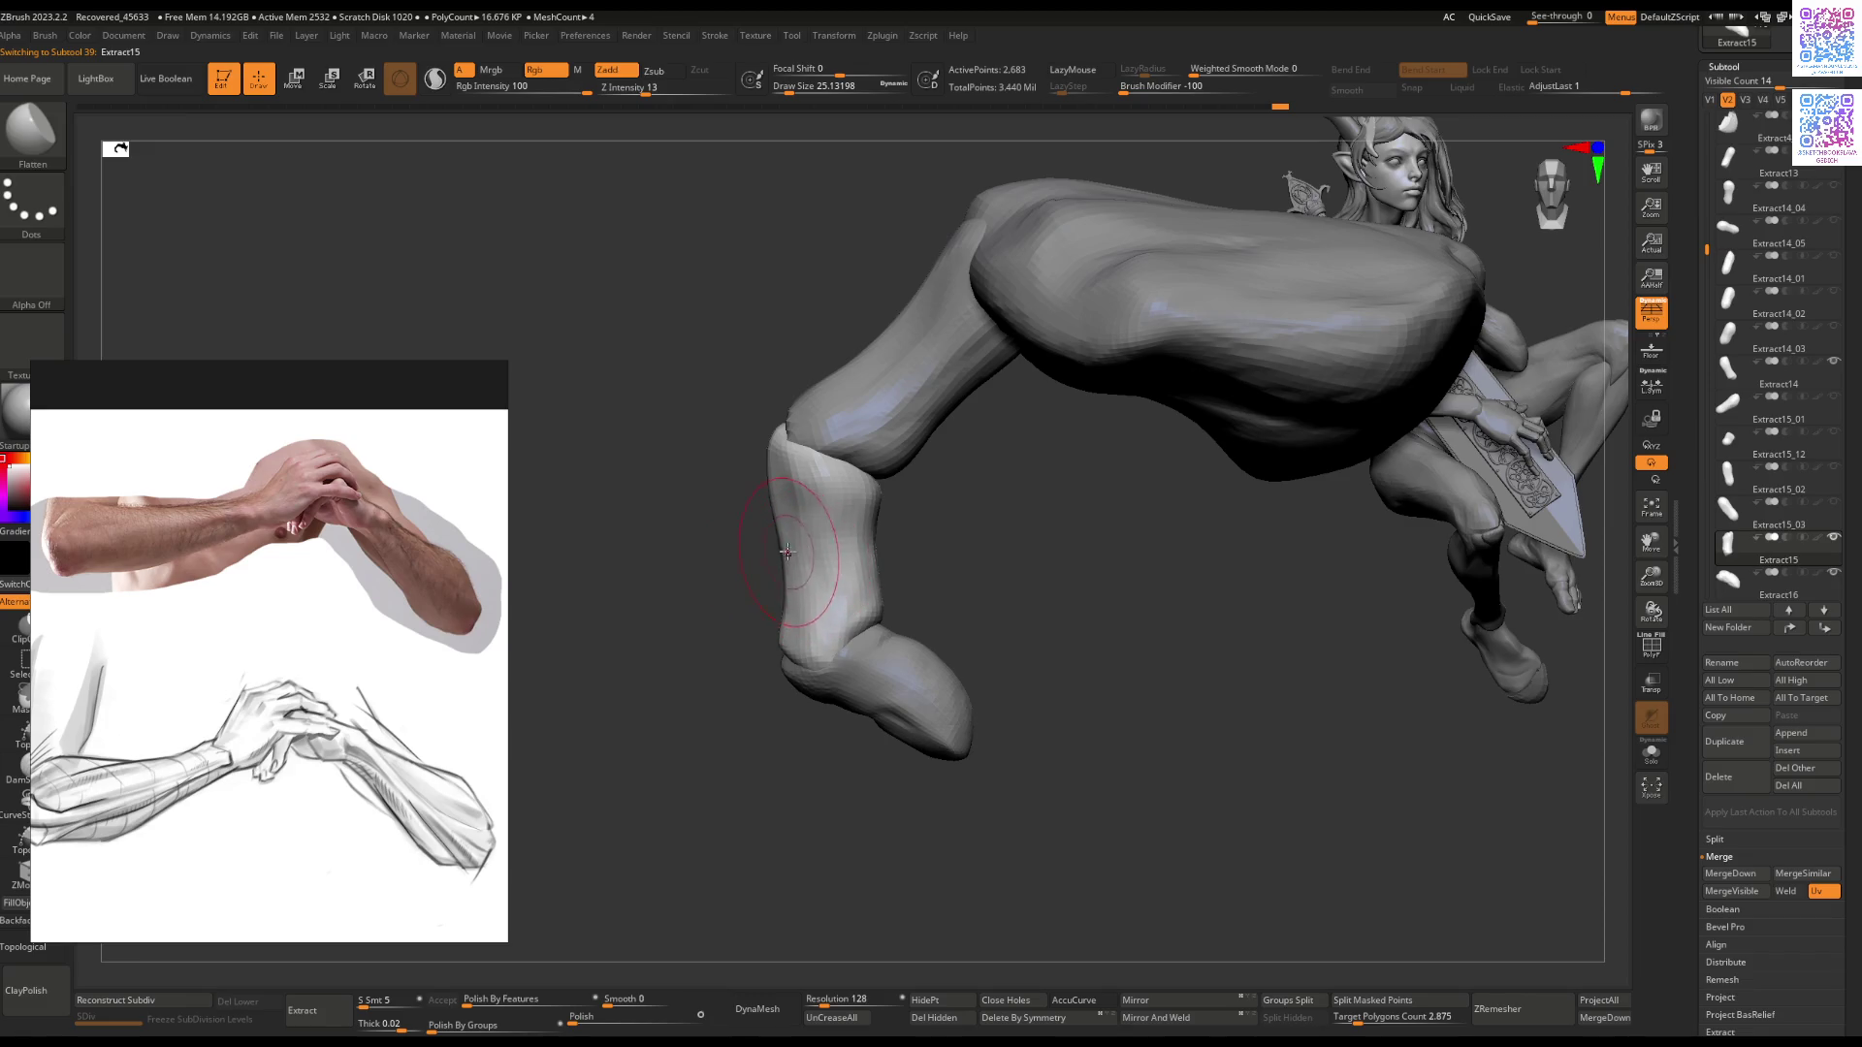
{"action": "key", "text": "b"}
{"action": "key", "text": "m"}
{"action": "key", "text": "v"}
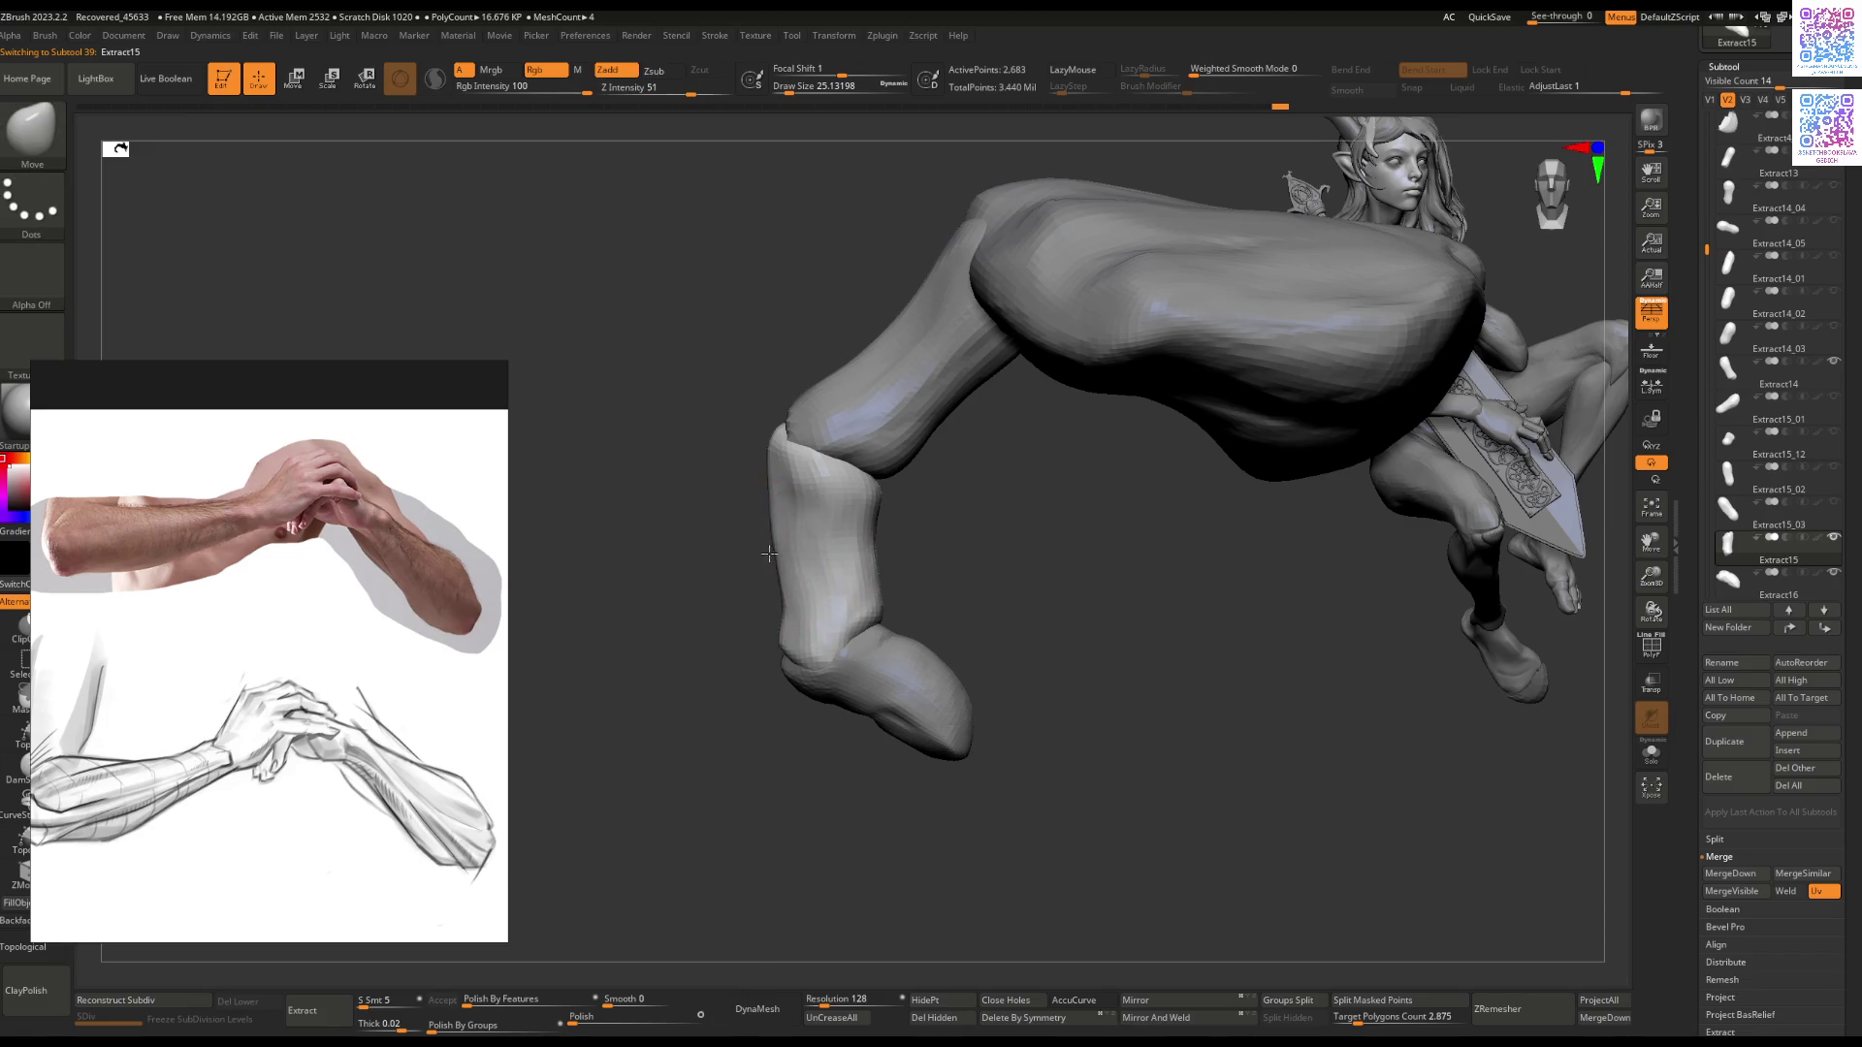
{"action": "left_click_drag", "start_coordinate": [769, 553], "coordinate": [888, 475]}
{"action": "left_click", "coordinate": [887, 475], "text": "alt"}
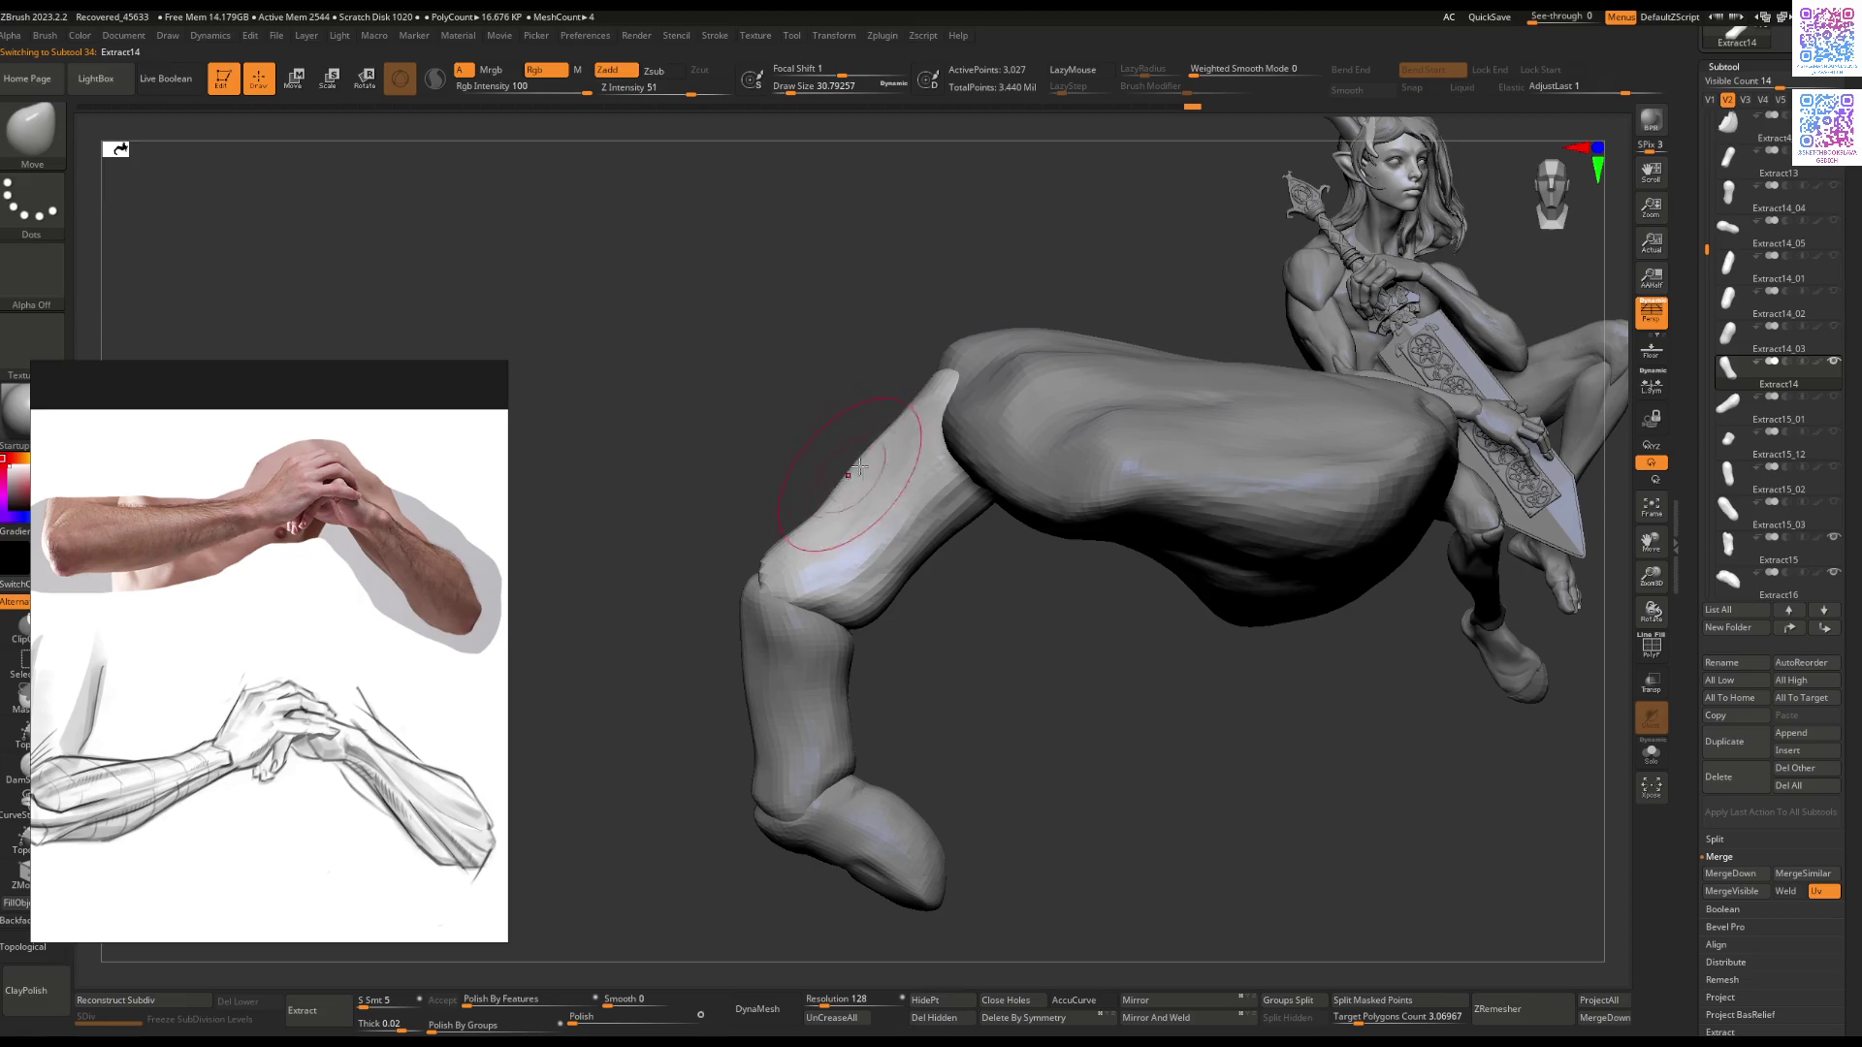
{"action": "left_click_drag", "start_coordinate": [826, 594], "coordinate": [939, 473]}
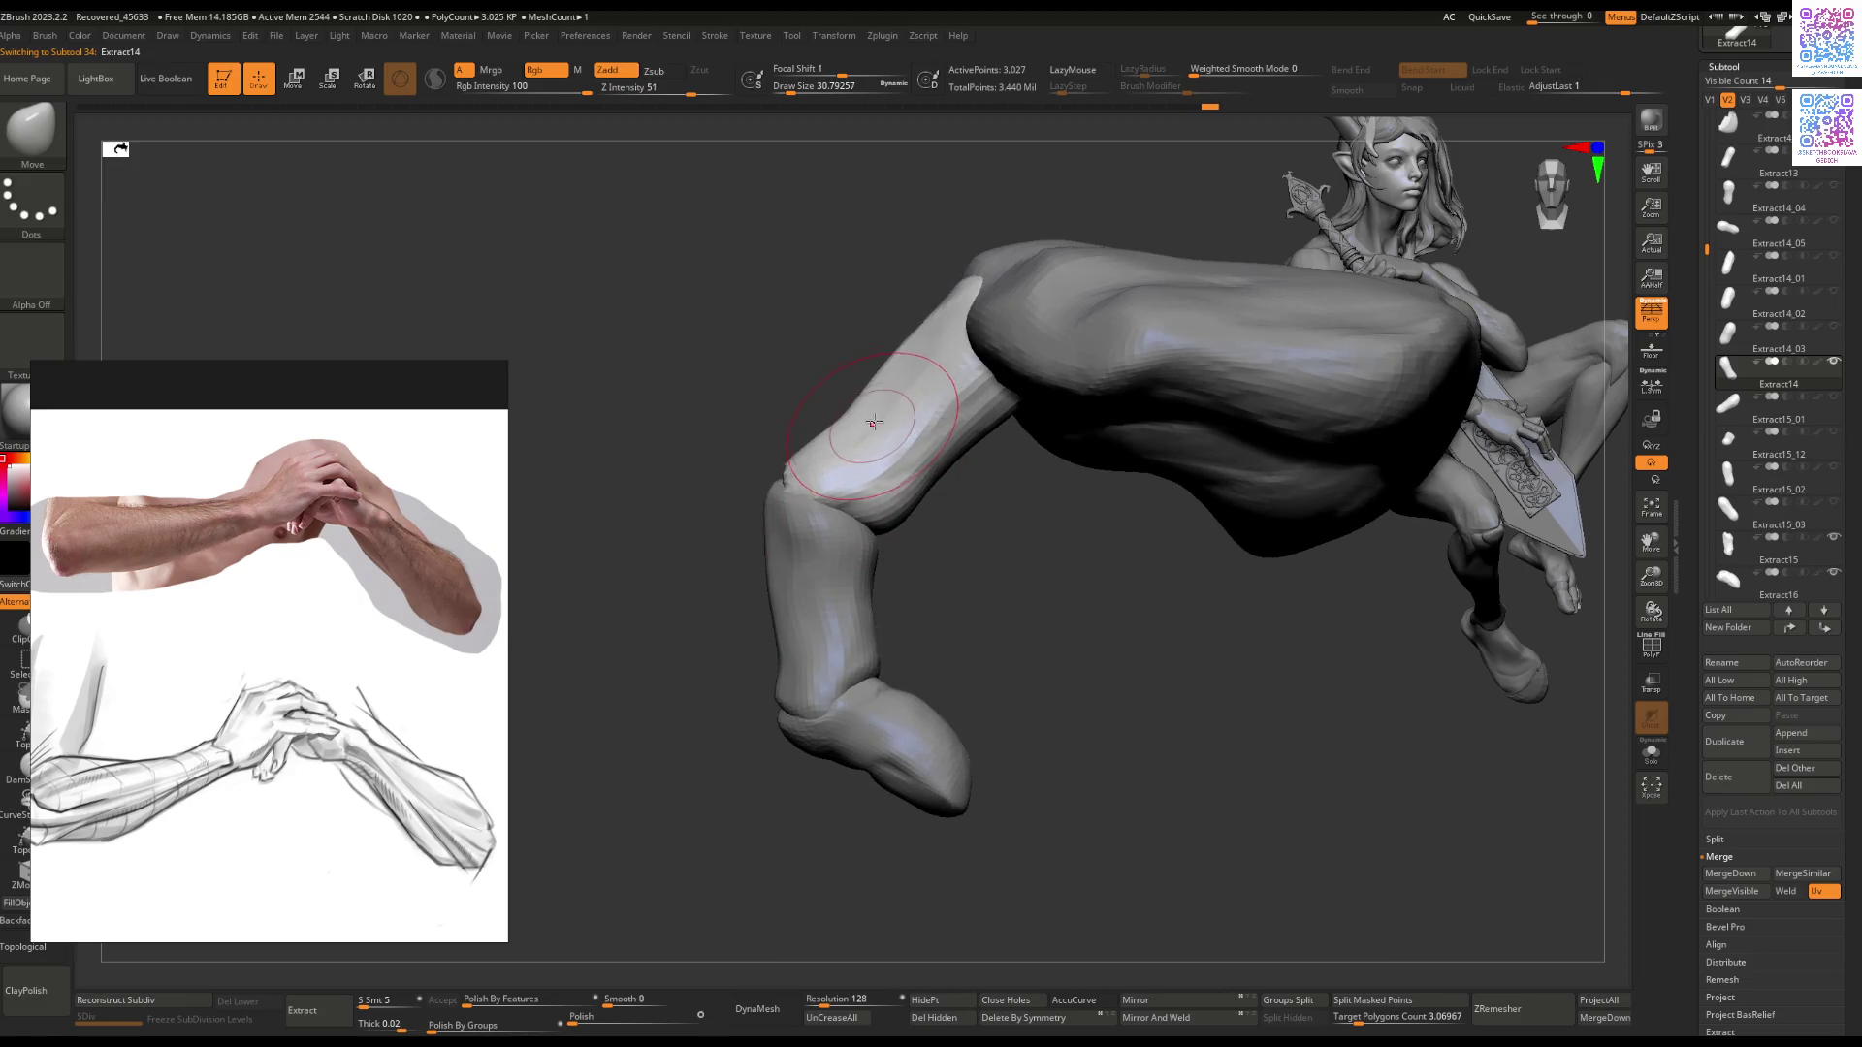
Step: Refine the bent finger with a resized brush and turn on the polygroup wireframe
{"action": "key", "text": "bracketleft"}
{"action": "key", "text": "bracketright"}
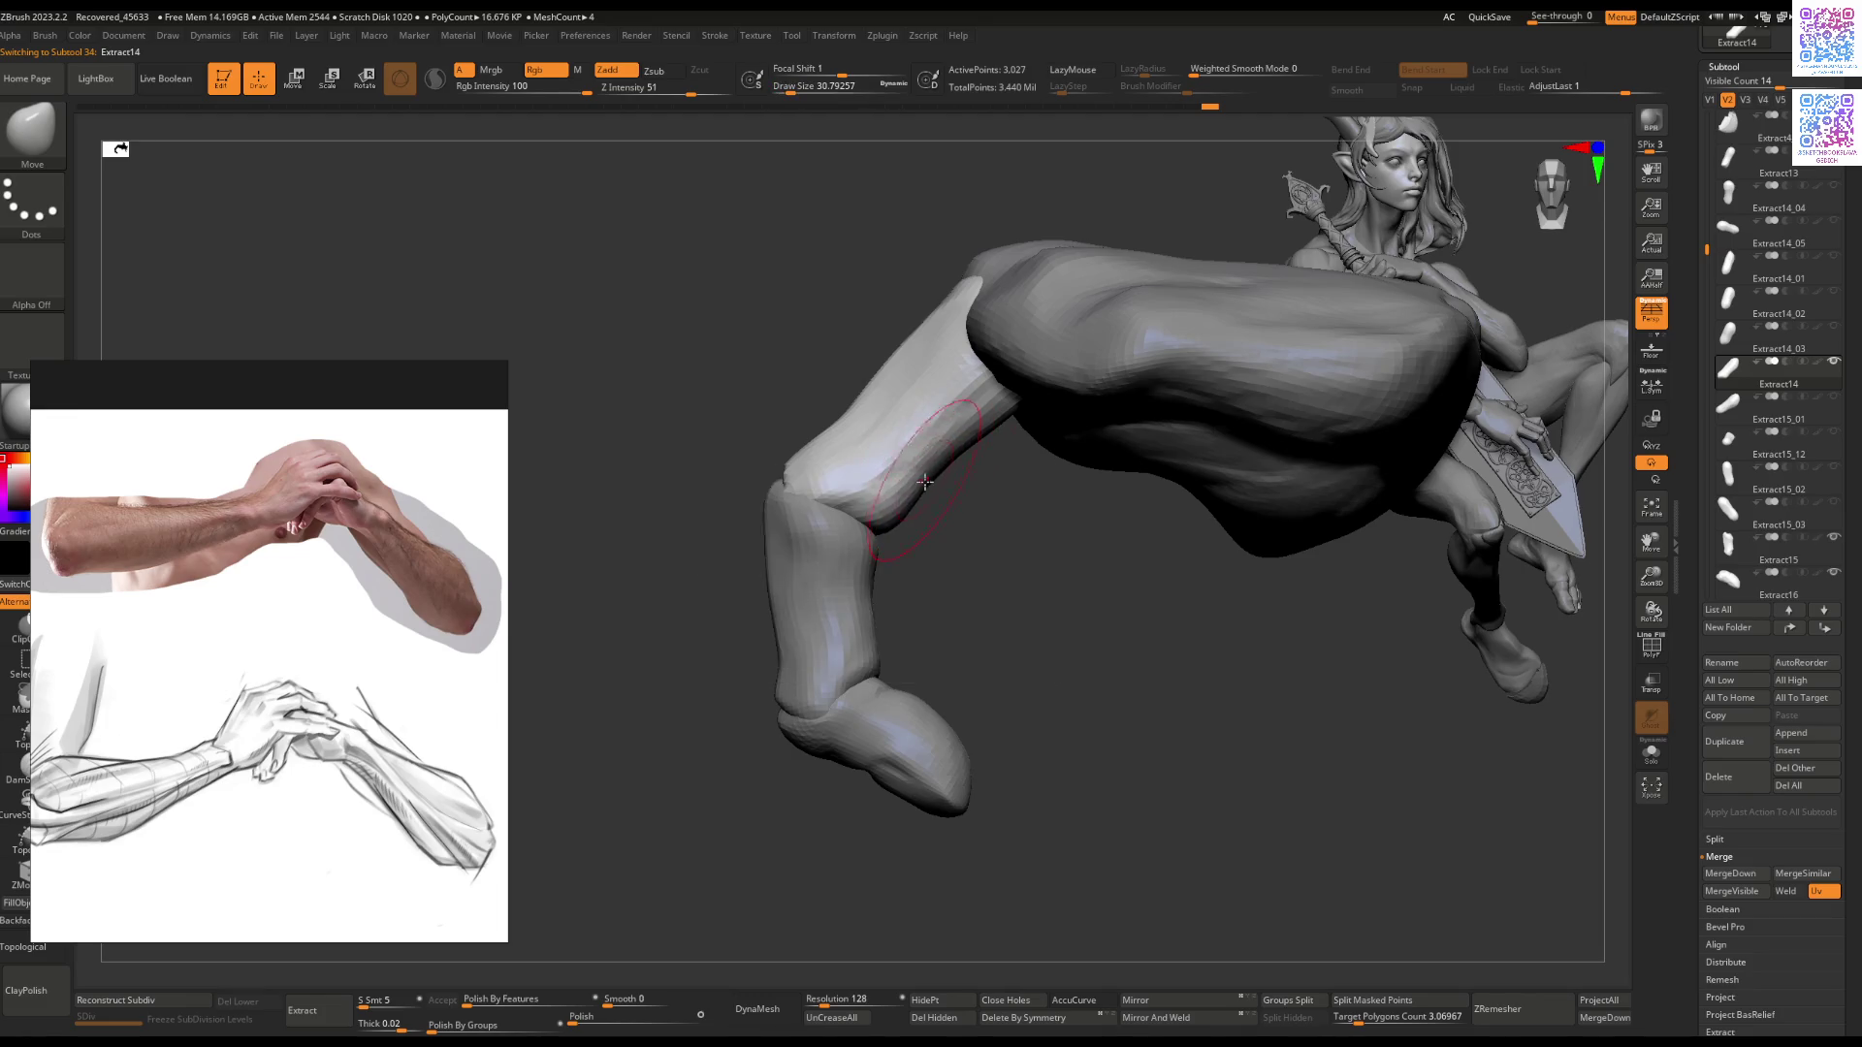
{"action": "mouse_move", "coordinate": [916, 487]}
{"action": "left_mouse_down"}
{"action": "mouse_move", "coordinate": [867, 511]}
{"action": "mouse_move", "coordinate": [902, 490]}
{"action": "mouse_move", "coordinate": [941, 512]}
{"action": "mouse_move", "coordinate": [890, 470]}
{"action": "mouse_move", "coordinate": [834, 471]}
{"action": "mouse_move", "coordinate": [796, 509]}
{"action": "mouse_move", "coordinate": [621, 495]}
{"action": "left_mouse_up"}
{"action": "key", "text": "bracketright"}
{"action": "mouse_move", "coordinate": [872, 510]}
{"action": "left_mouse_down"}
{"action": "mouse_move", "coordinate": [964, 533]}
{"action": "mouse_move", "coordinate": [890, 495]}
{"action": "mouse_move", "coordinate": [943, 399]}
{"action": "left_mouse_up"}
{"action": "key", "text": "shift+f"}
{"action": "key", "text": "shift+f"}
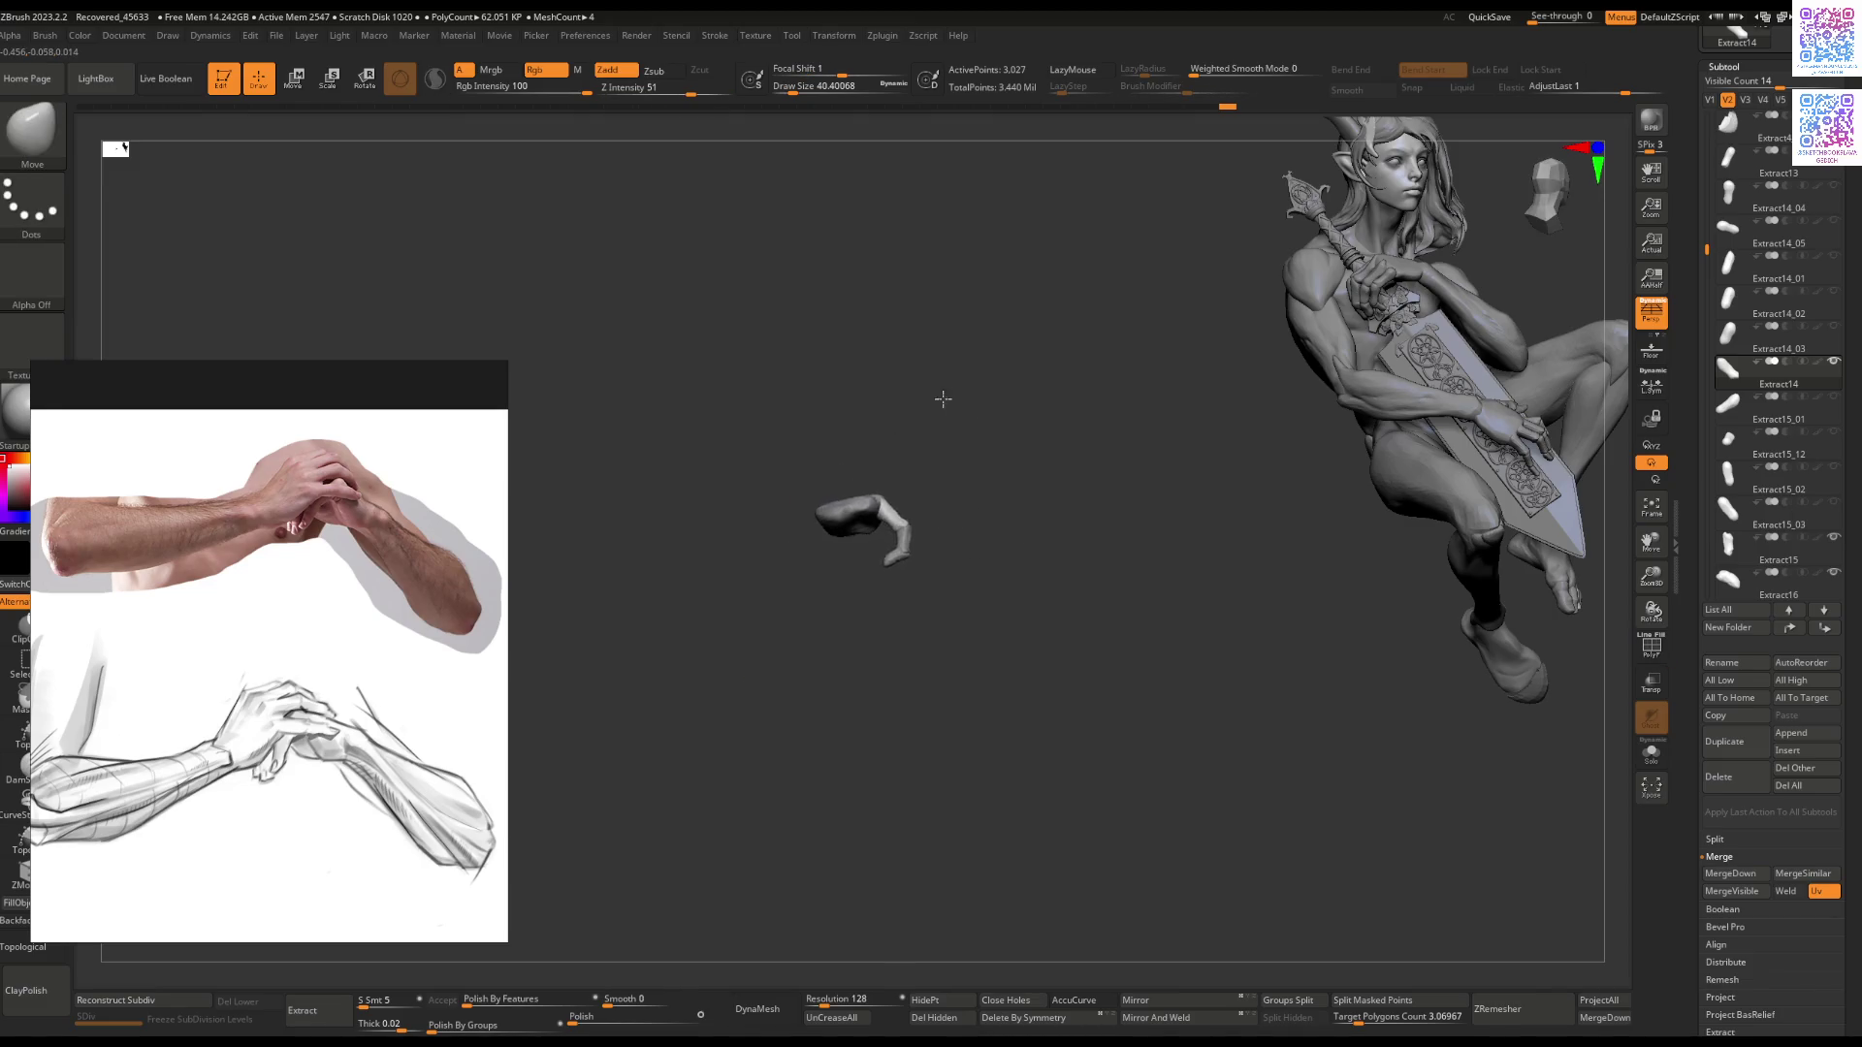
Step: Switch visibility back to V1 and zoom in on the hand gripping the sword
{"action": "left_click_drag", "start_coordinate": [898, 486], "coordinate": [1351, 533]}
{"action": "mouse_move", "coordinate": [940, 562]}
{"action": "left_mouse_down"}
{"action": "mouse_move", "coordinate": [805, 694]}
{"action": "mouse_move", "coordinate": [915, 570]}
{"action": "mouse_move", "coordinate": [876, 615]}
{"action": "mouse_move", "coordinate": [889, 653]}
{"action": "left_mouse_up"}
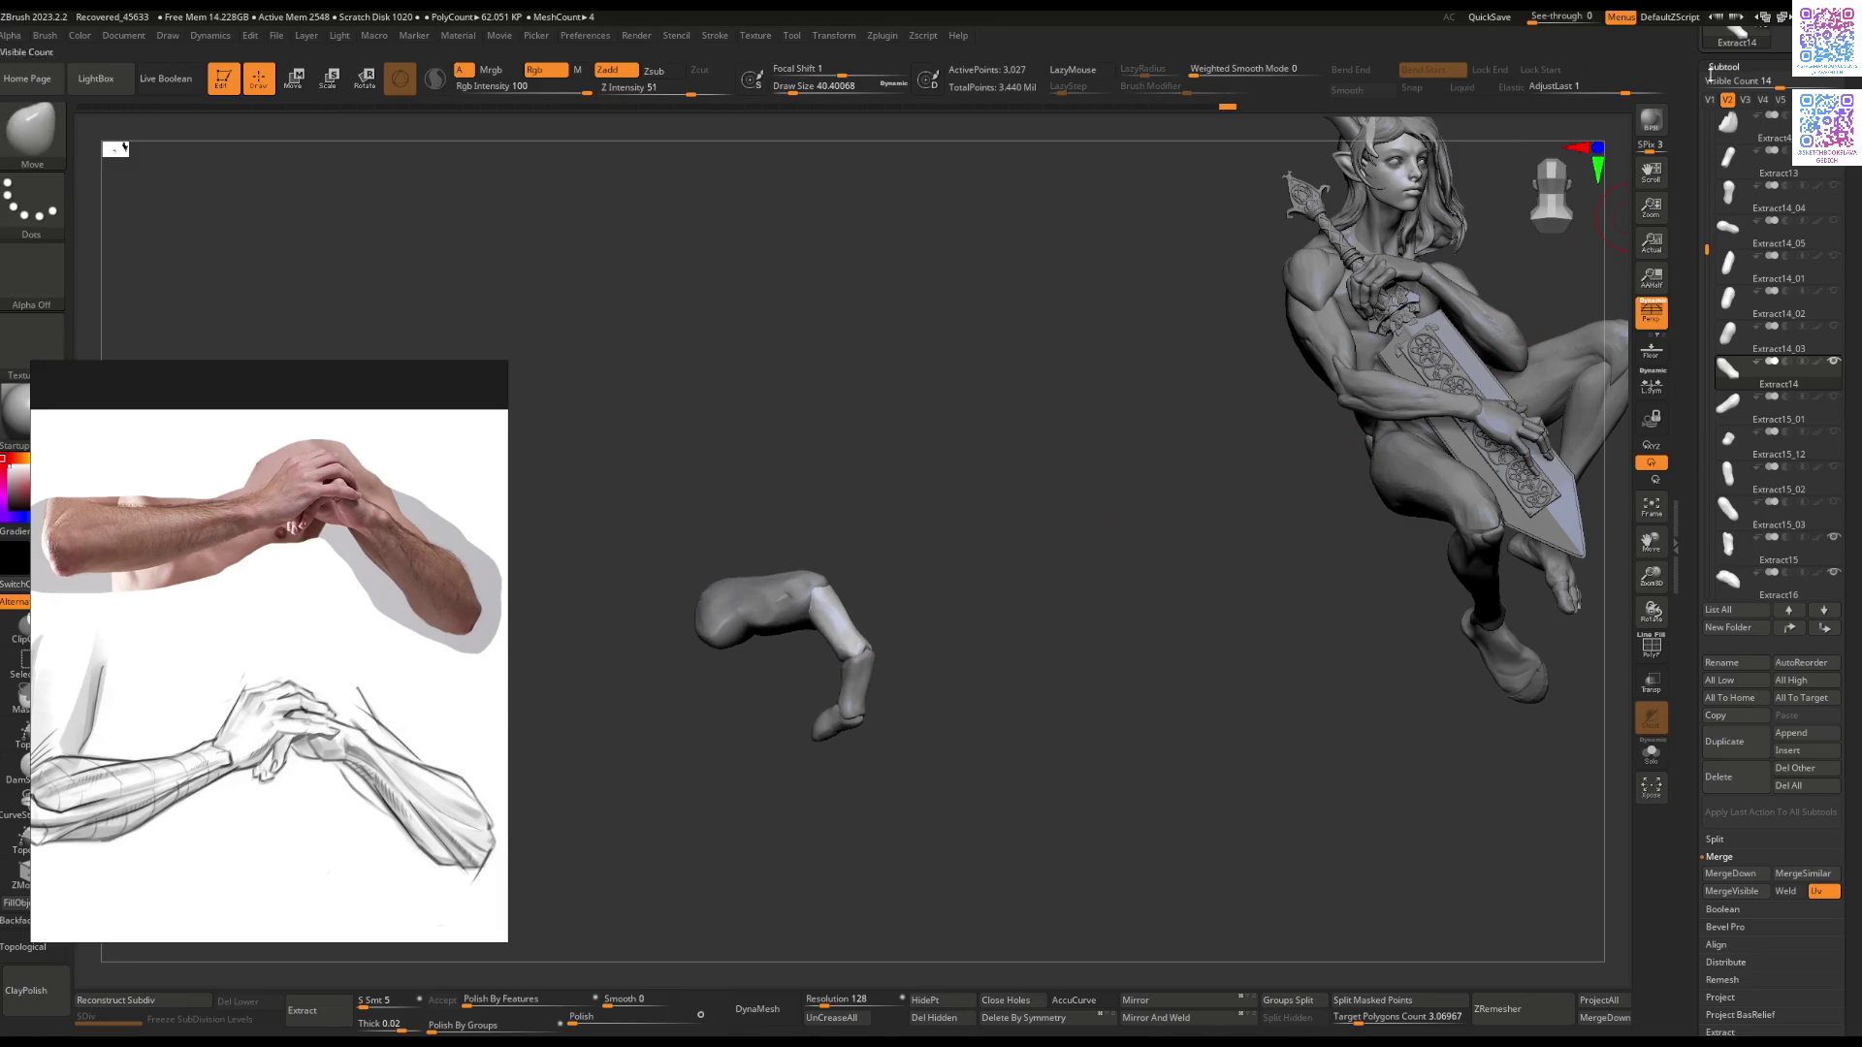
{"action": "left_click", "coordinate": [1710, 99]}
{"action": "mouse_move", "coordinate": [800, 734]}
{"action": "right_mouse_down"}
{"action": "mouse_move", "coordinate": [776, 678]}
{"action": "mouse_move", "coordinate": [872, 480]}
{"action": "right_mouse_up"}
Step: Sculpt the gripping finger with Flatten, ClayBuildup and Smooth strokes
{"action": "key", "text": "b"}
{"action": "key", "text": "f"}
{"action": "key", "text": "l"}
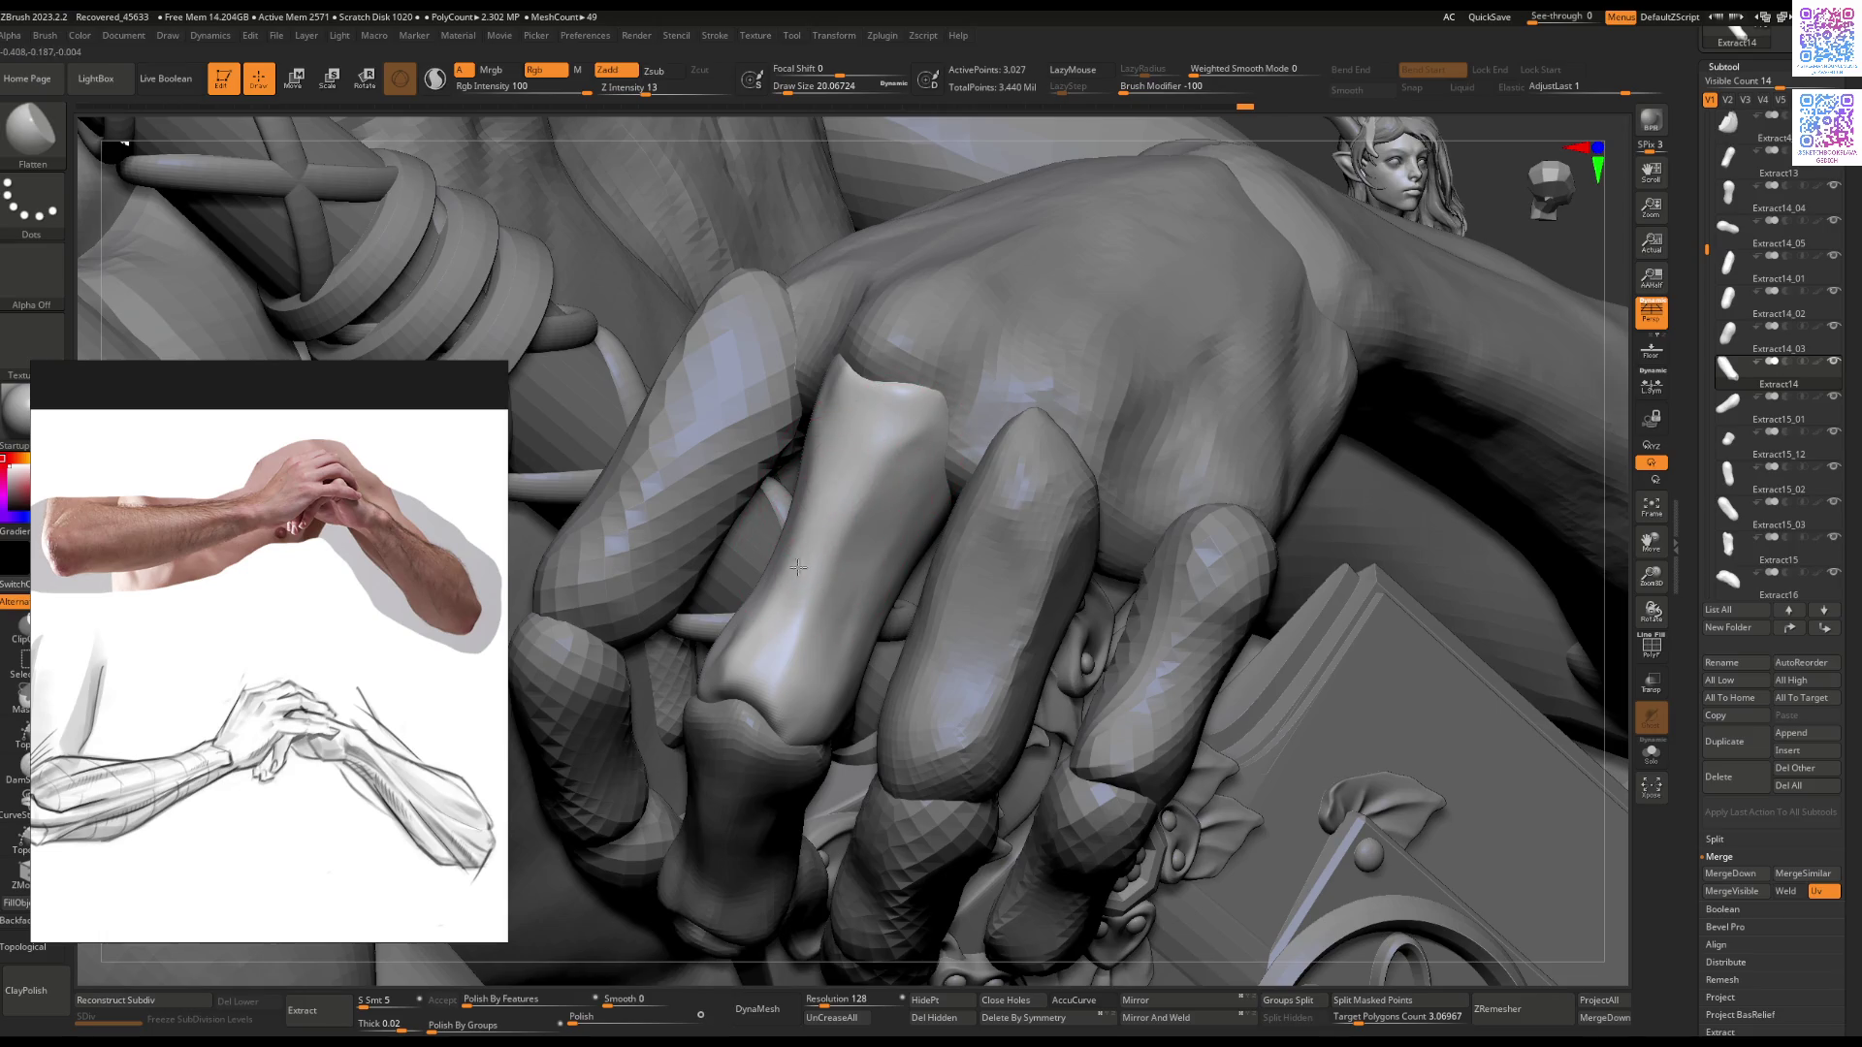
{"action": "right_click_drag", "start_coordinate": [790, 629], "coordinate": [766, 456]}
{"action": "key", "text": "b"}
{"action": "key", "text": "c"}
{"action": "key", "text": "b"}
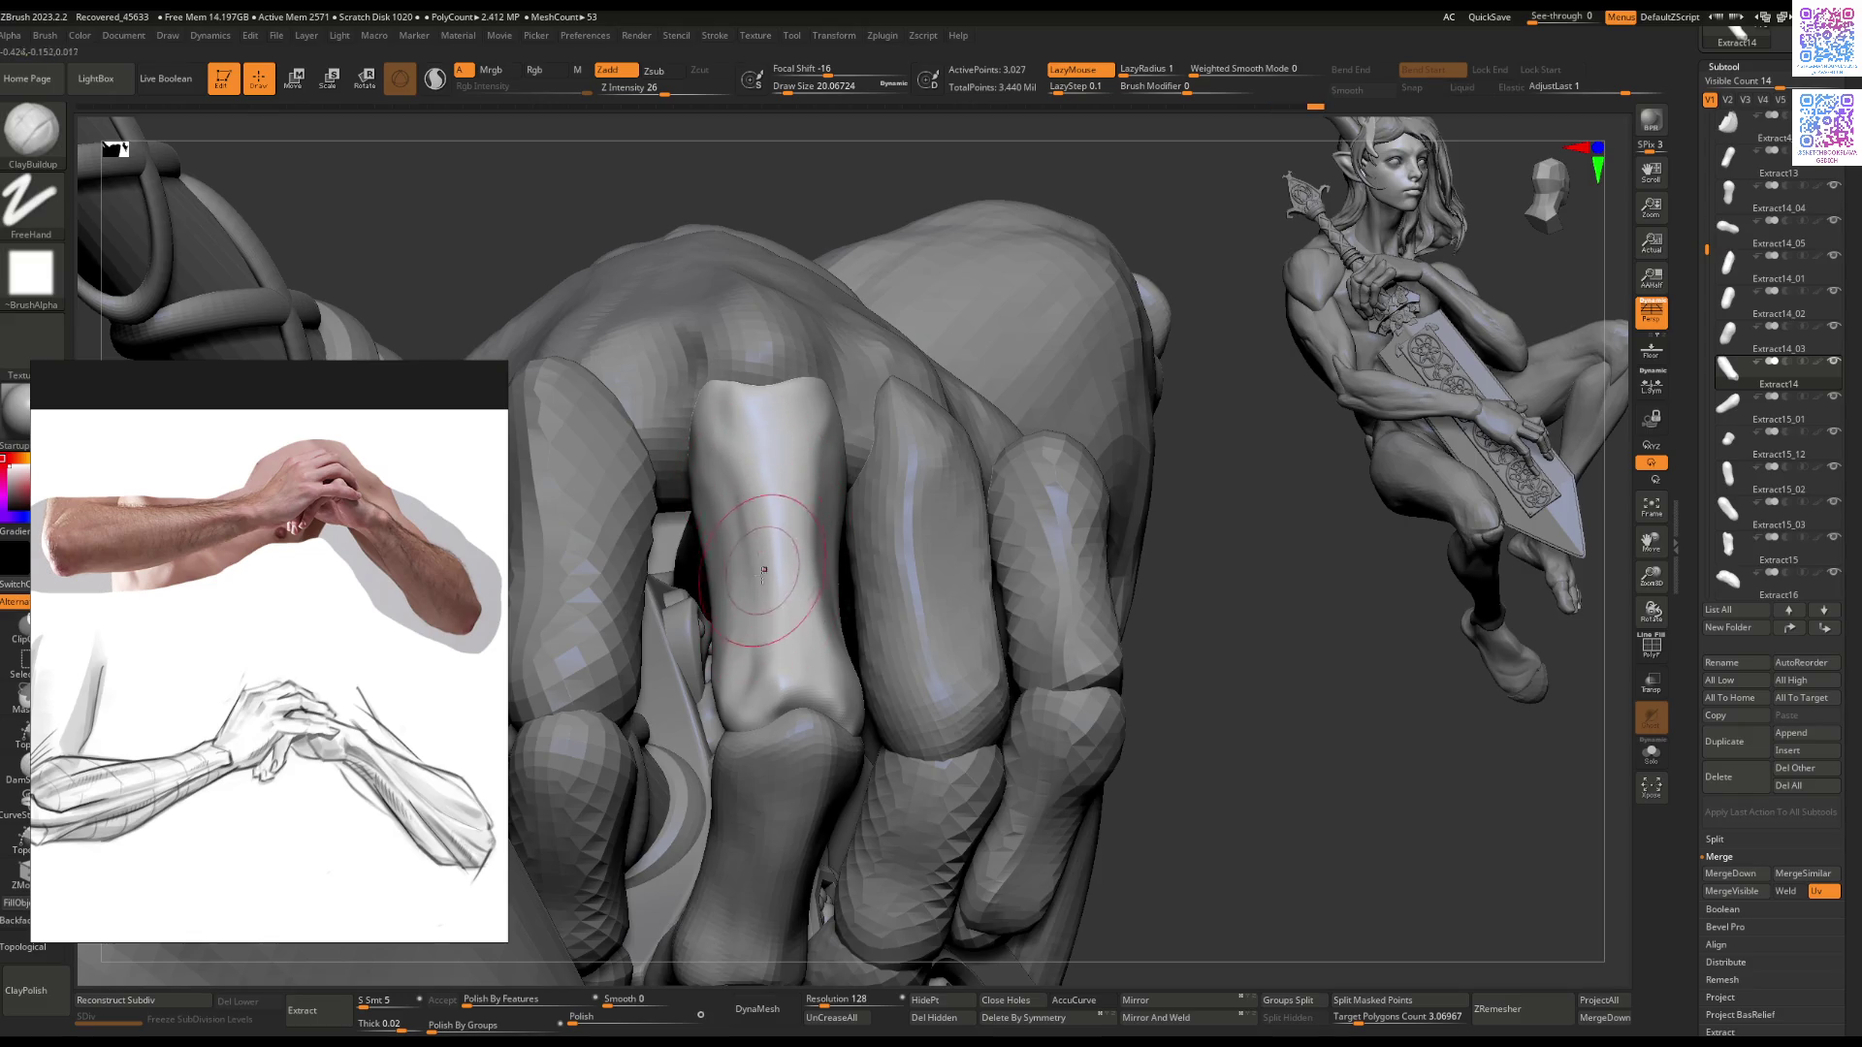
{"action": "key", "text": "shift"}
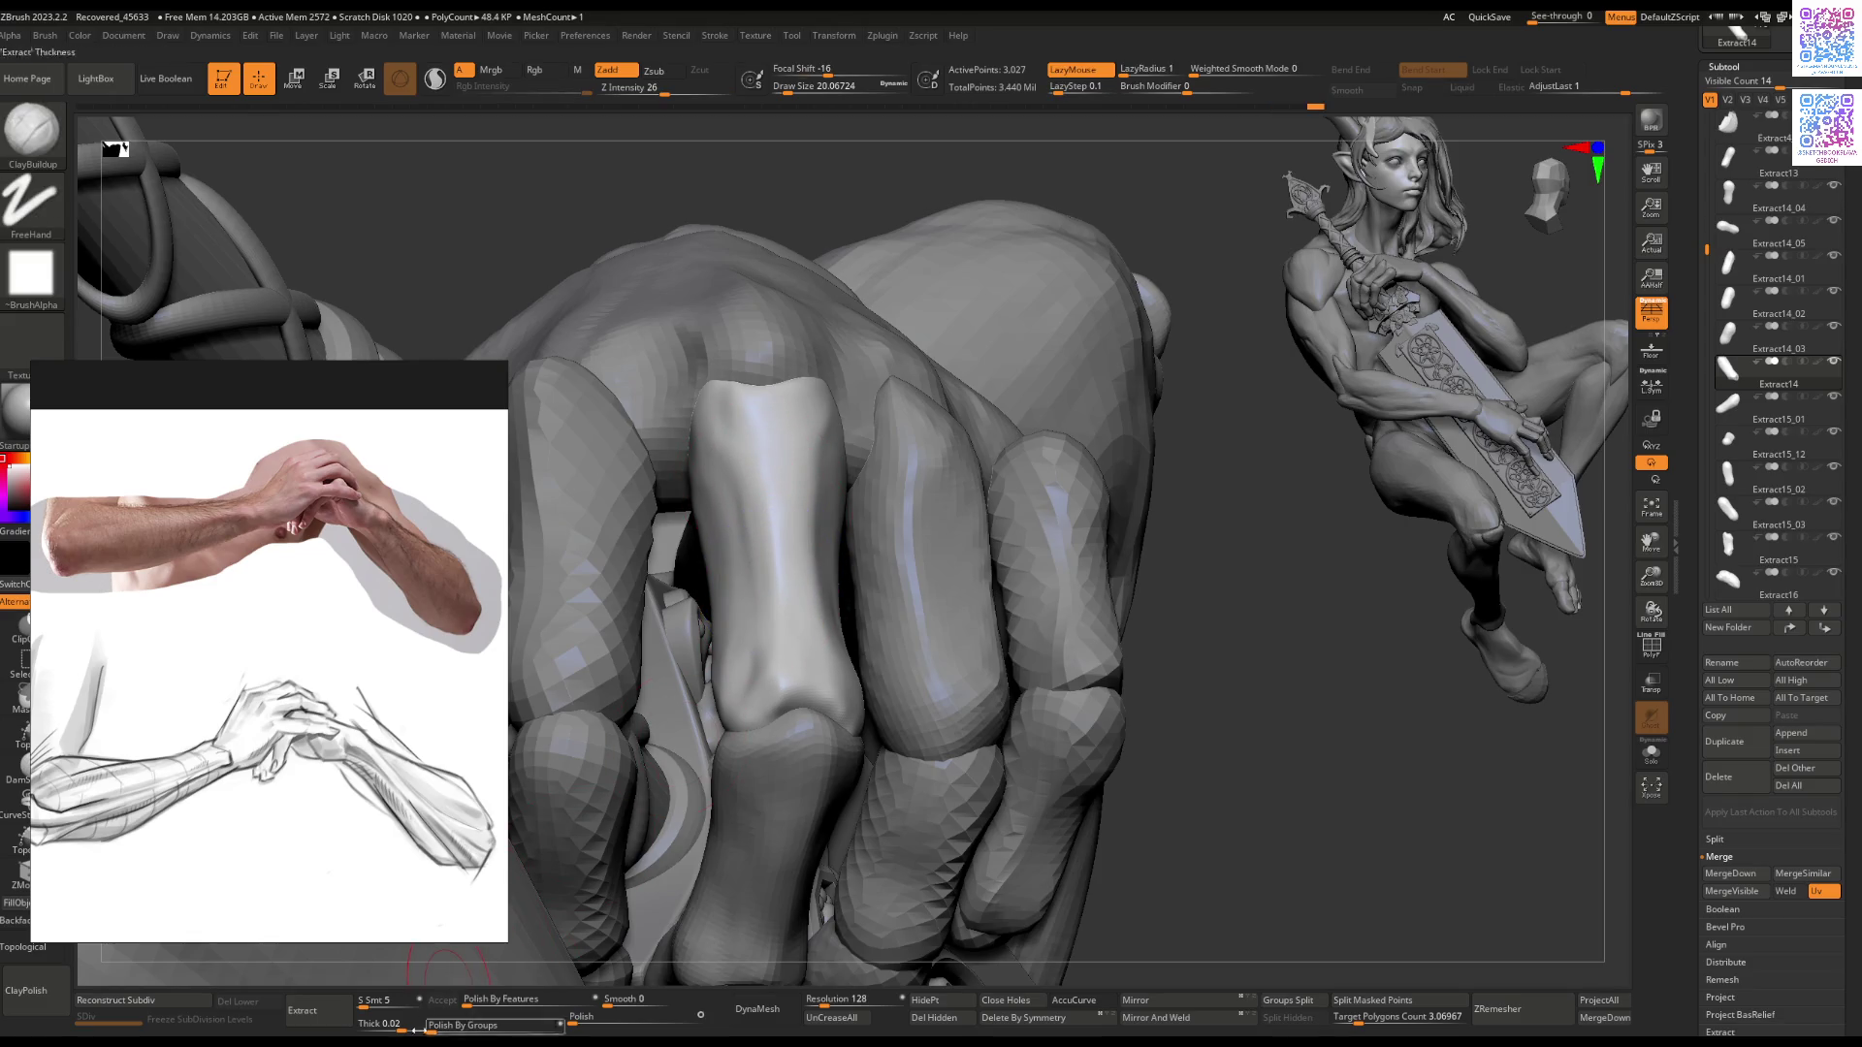
Step: QuickSave the project, undo the jagged extracted shell, and reduce the brush size
{"action": "left_click", "coordinate": [303, 1011]}
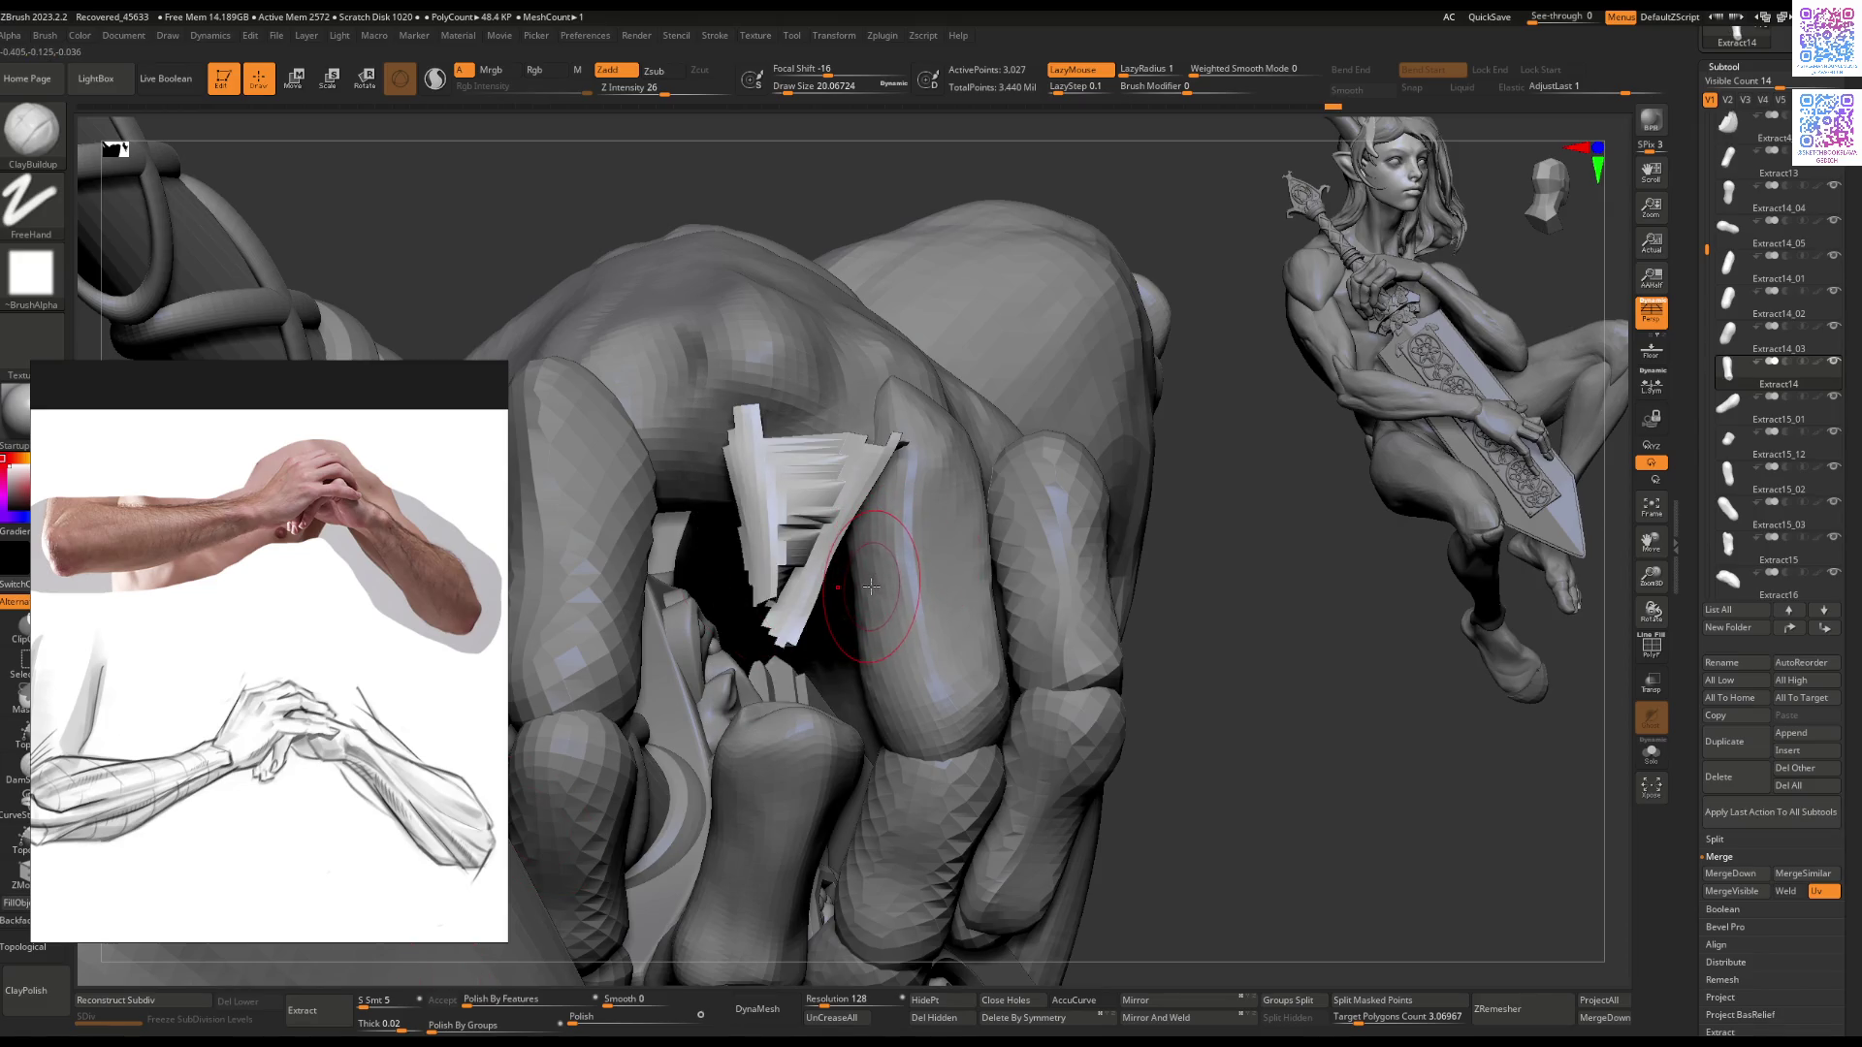
{"action": "left_click", "coordinate": [1490, 16]}
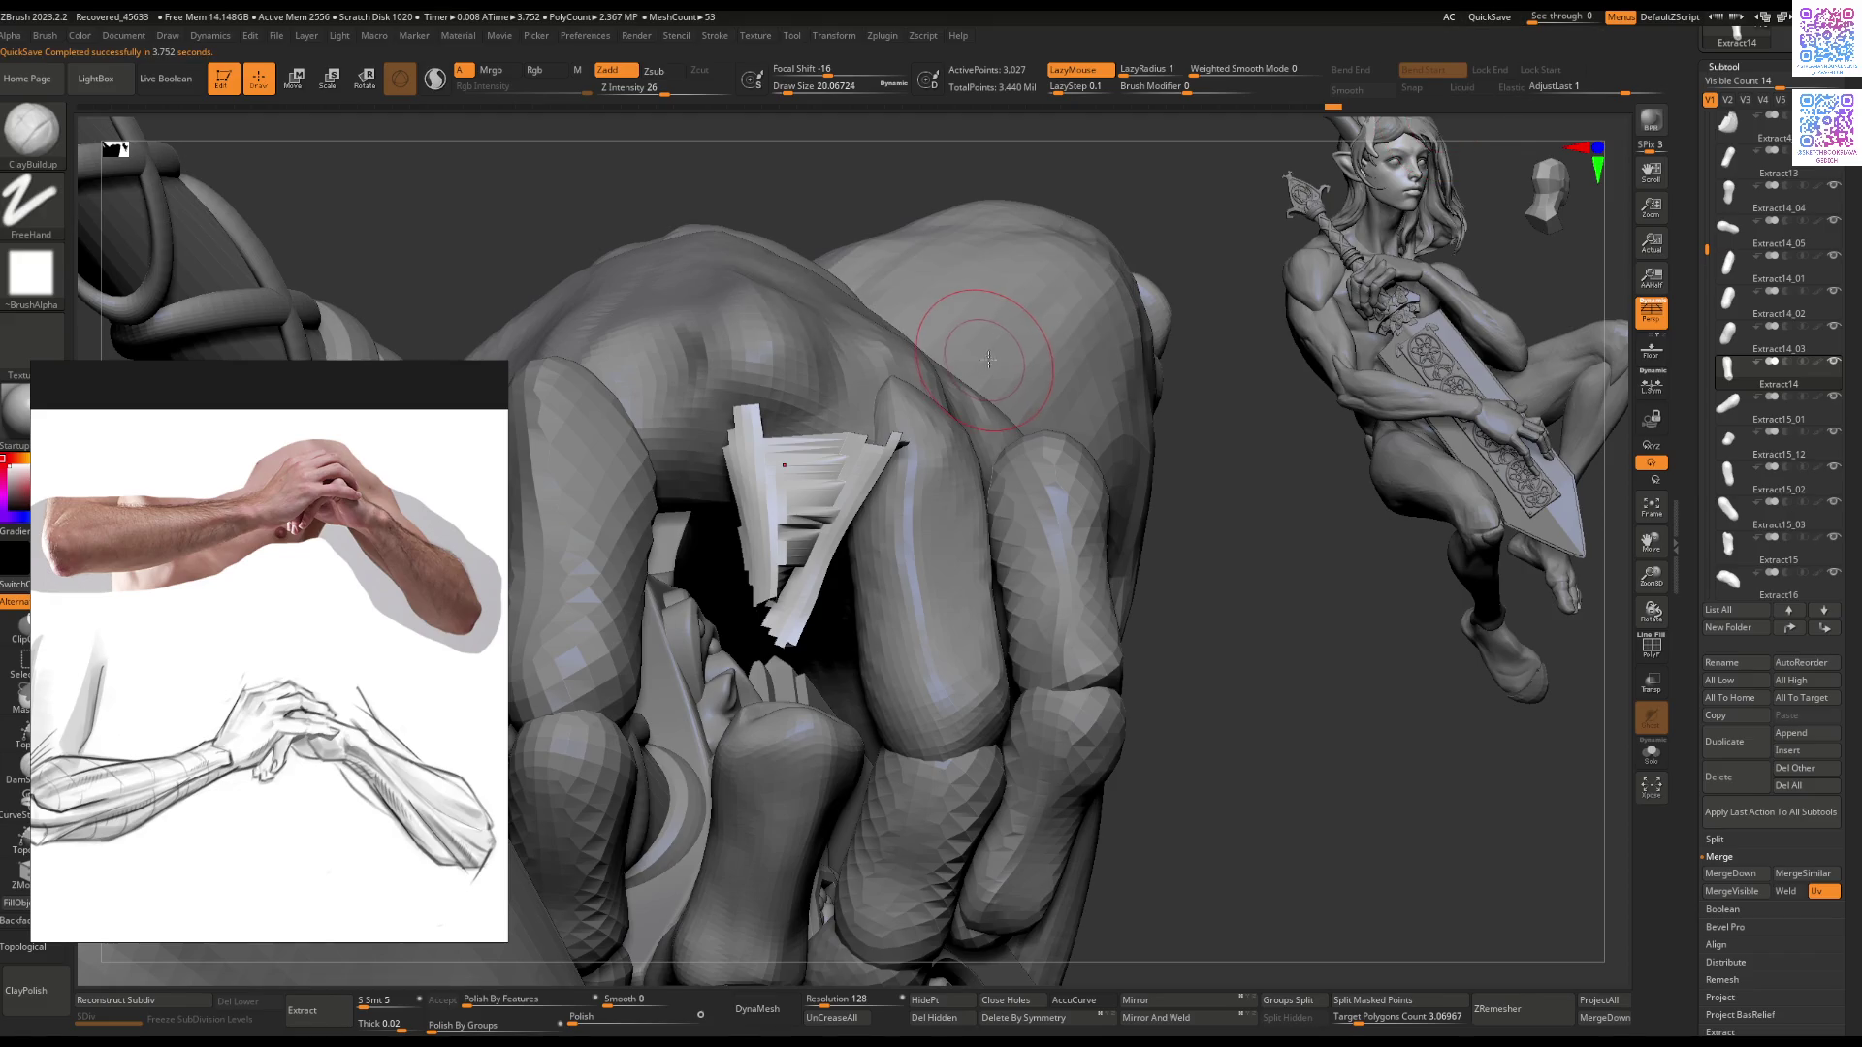
{"action": "key", "text": "ctrl+z"}
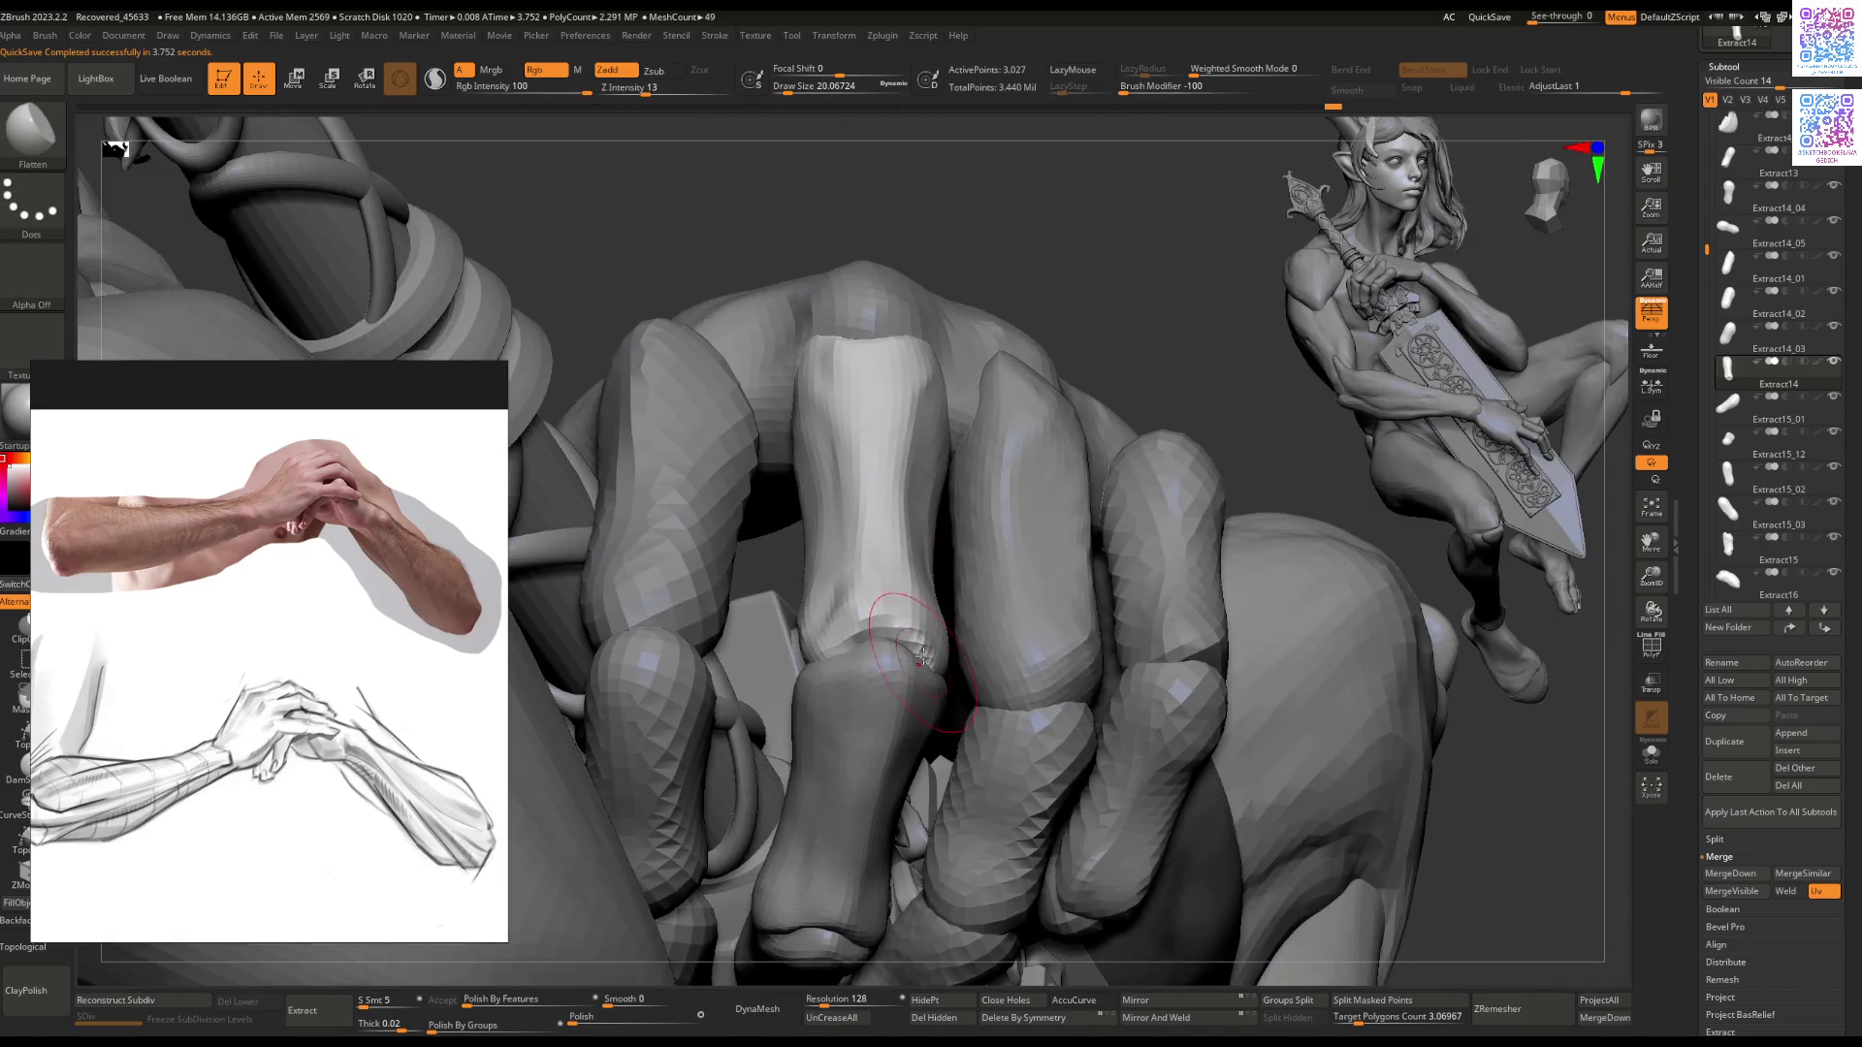
{"action": "right_click_drag", "start_coordinate": [922, 656], "coordinate": [975, 491]}
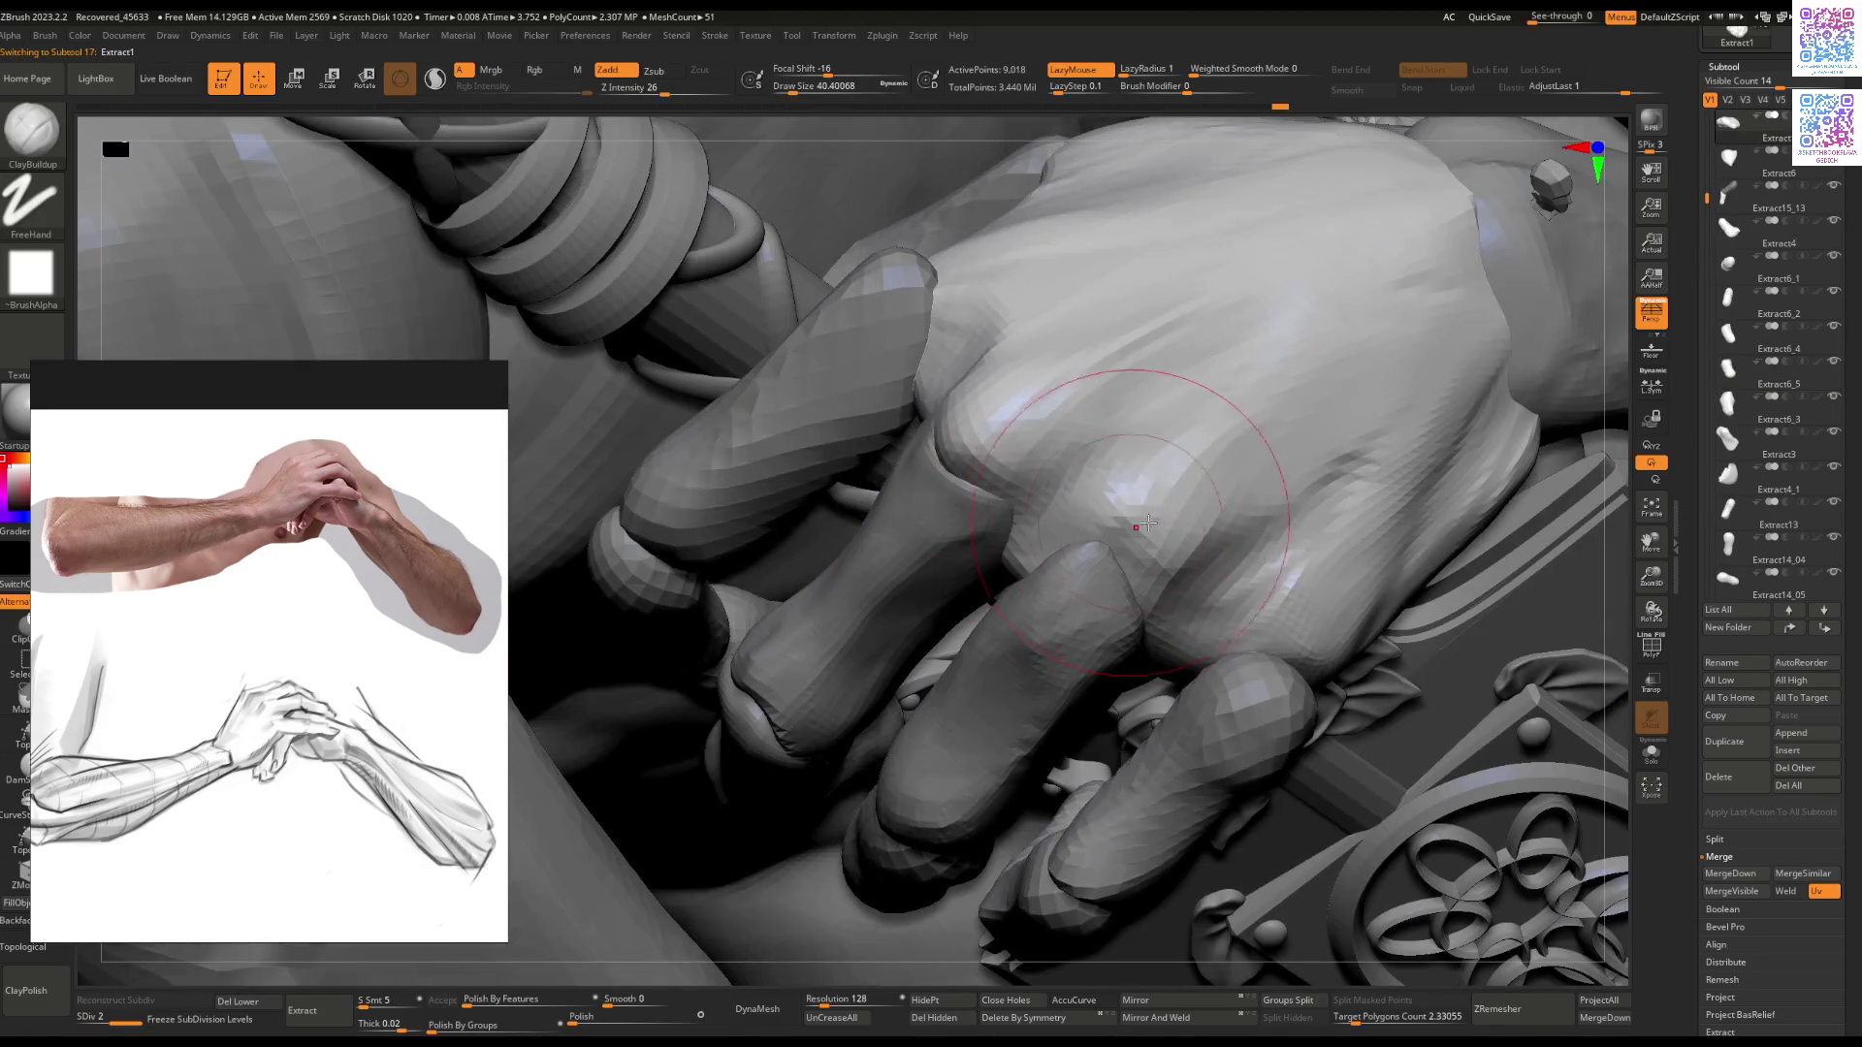
{"action": "right_click", "coordinate": [1148, 524]}
{"action": "left_click_drag", "start_coordinate": [1212, 533], "coordinate": [1179, 532]}
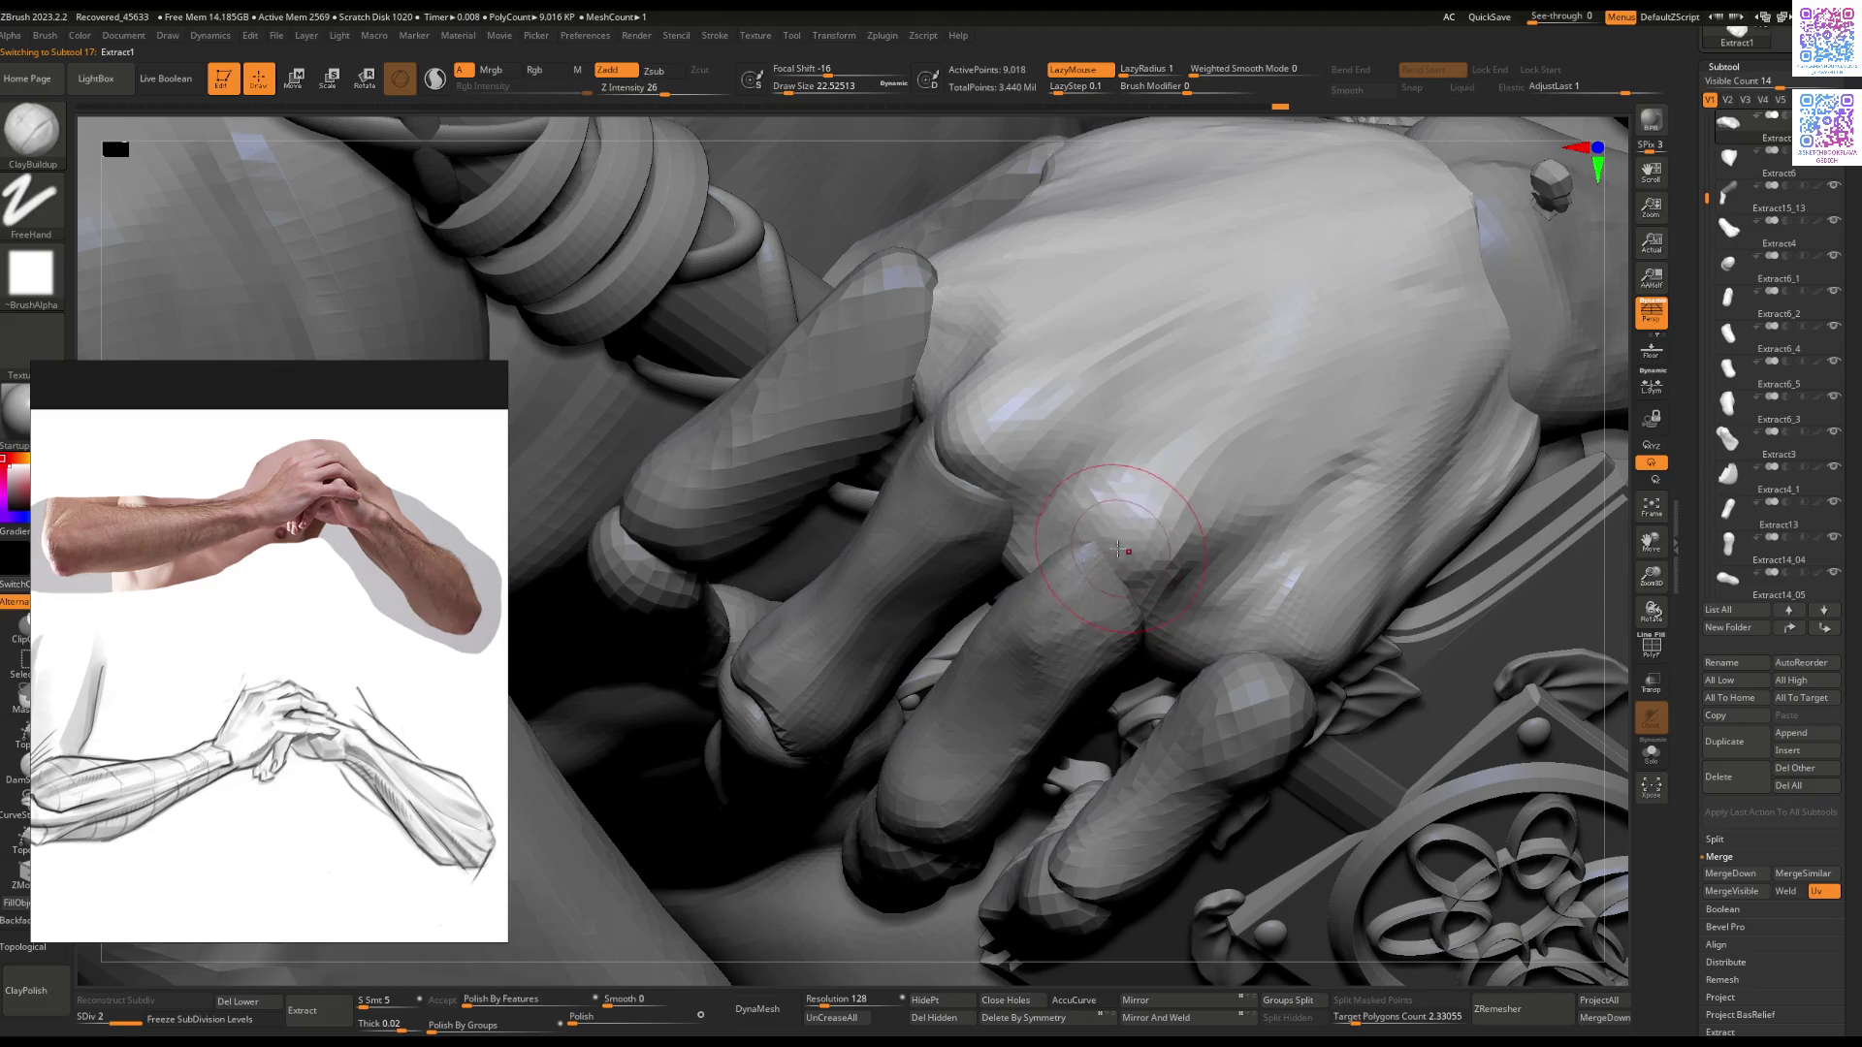
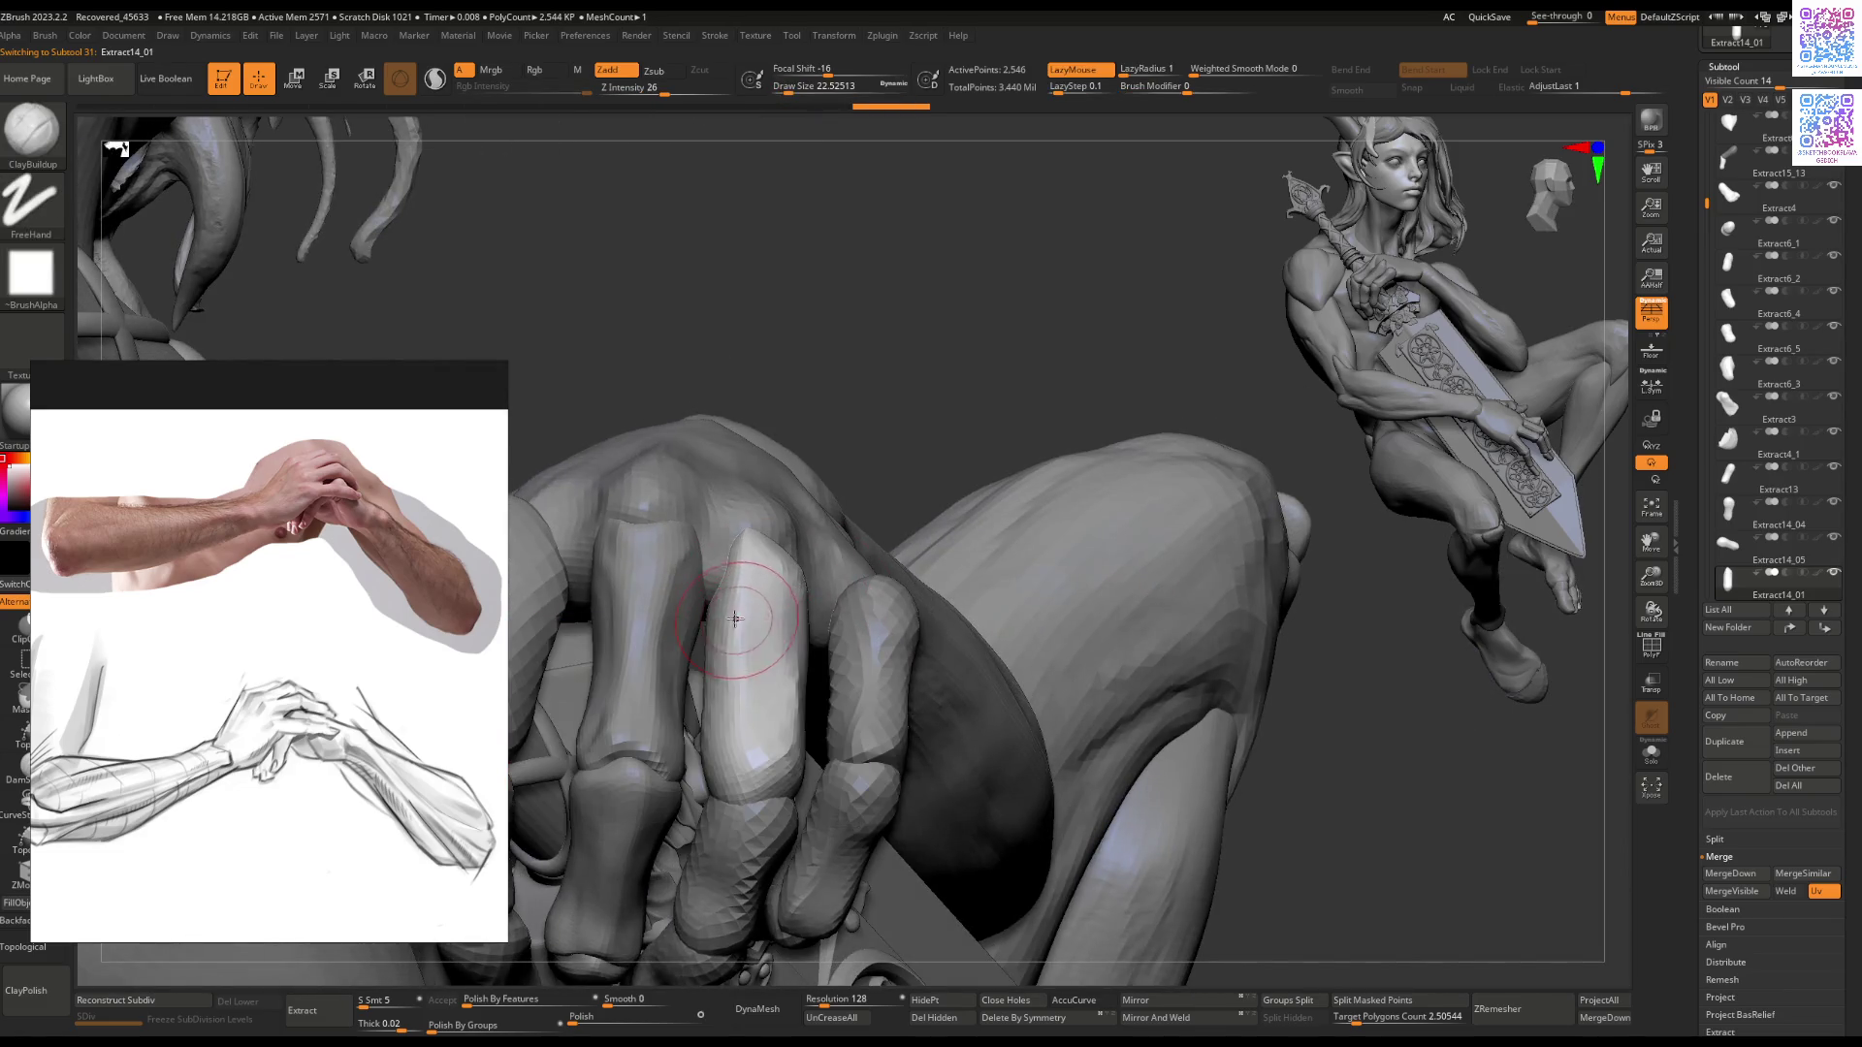
Step: Shape the fingers wrapped around the sword hilt with the Move brush, turning around the hand
{"action": "left_click_drag", "start_coordinate": [735, 619], "coordinate": [723, 620]}
{"action": "mouse_move", "coordinate": [739, 711]}
{"action": "left_mouse_down"}
{"action": "mouse_move", "coordinate": [724, 668]}
{"action": "mouse_move", "coordinate": [772, 746]}
{"action": "left_mouse_up"}
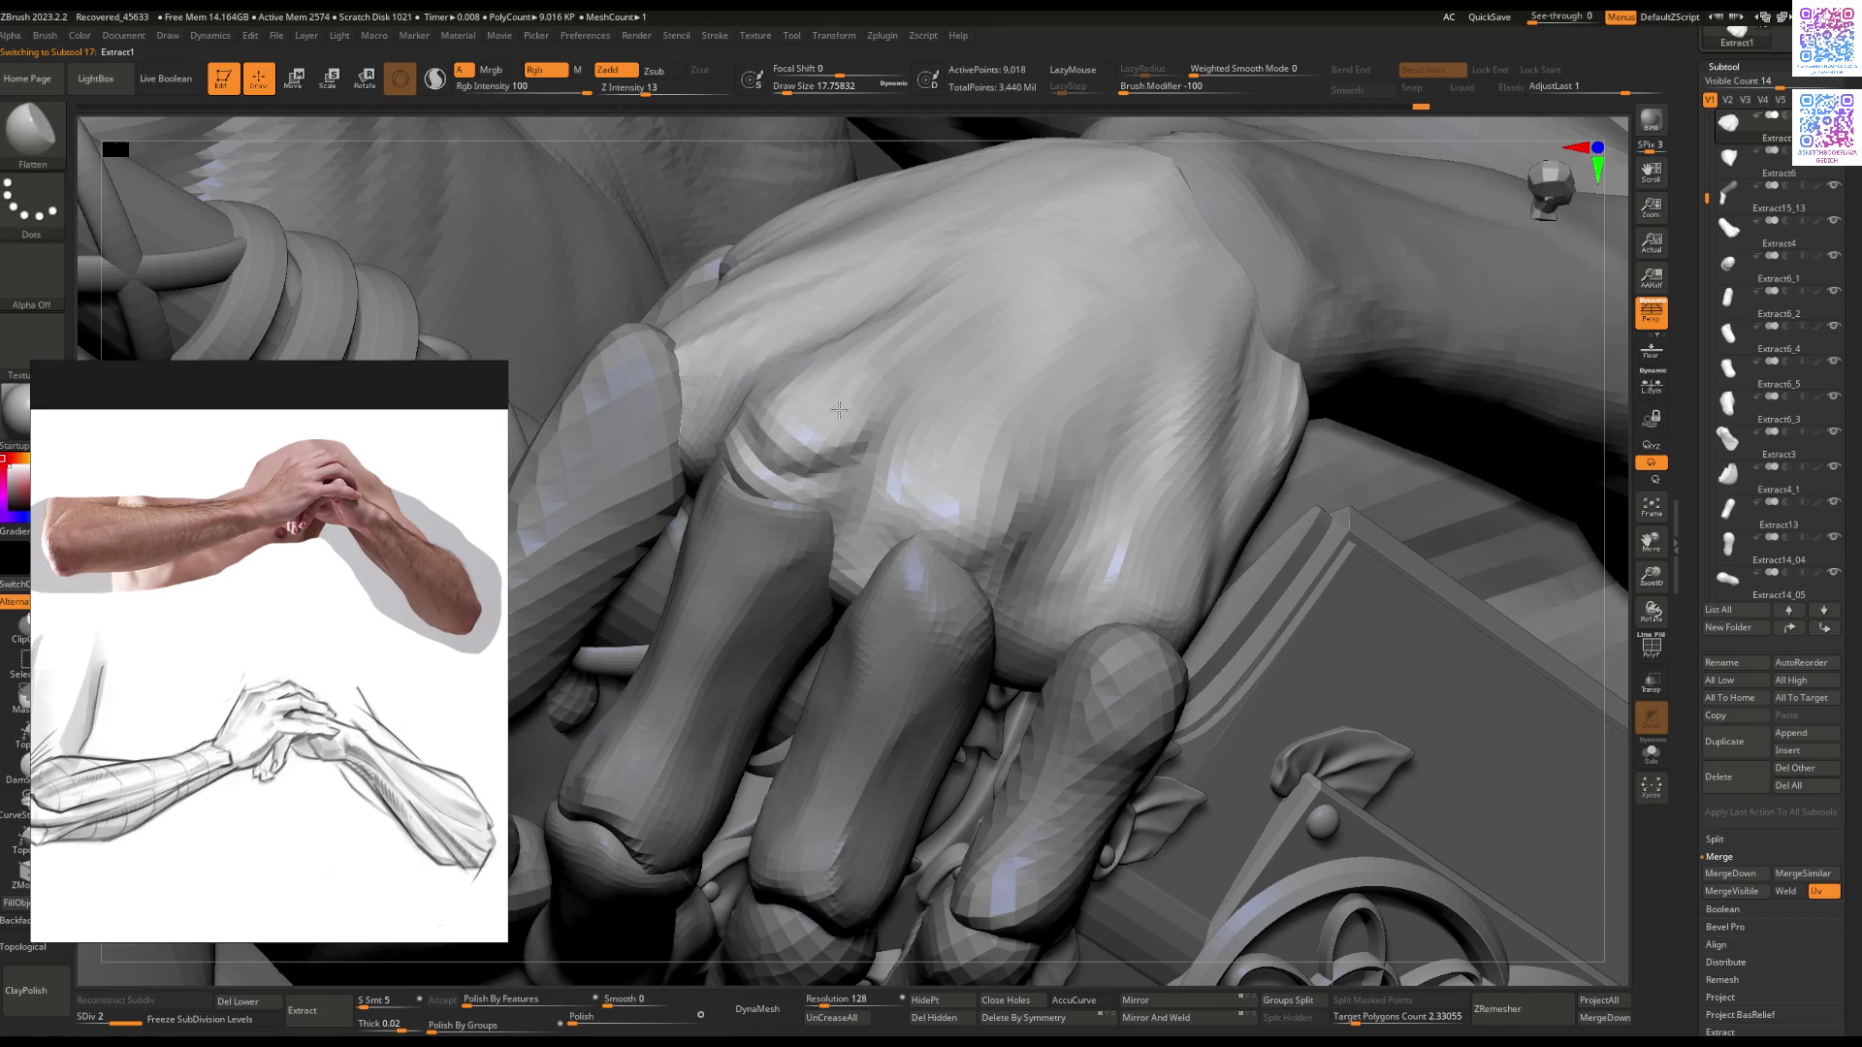
{"action": "mouse_move", "coordinate": [783, 608]}
{"action": "right_mouse_down"}
{"action": "mouse_move", "coordinate": [715, 476]}
{"action": "mouse_move", "coordinate": [804, 539]}
{"action": "right_mouse_up"}
{"action": "right_click_drag", "start_coordinate": [742, 464], "coordinate": [753, 477]}
Step: Switch to the Flatten brush (B-F-L), turn the figure to a side view and select Extract1_1
{"action": "key", "text": "b"}
{"action": "key", "text": "f"}
{"action": "key", "text": "l"}
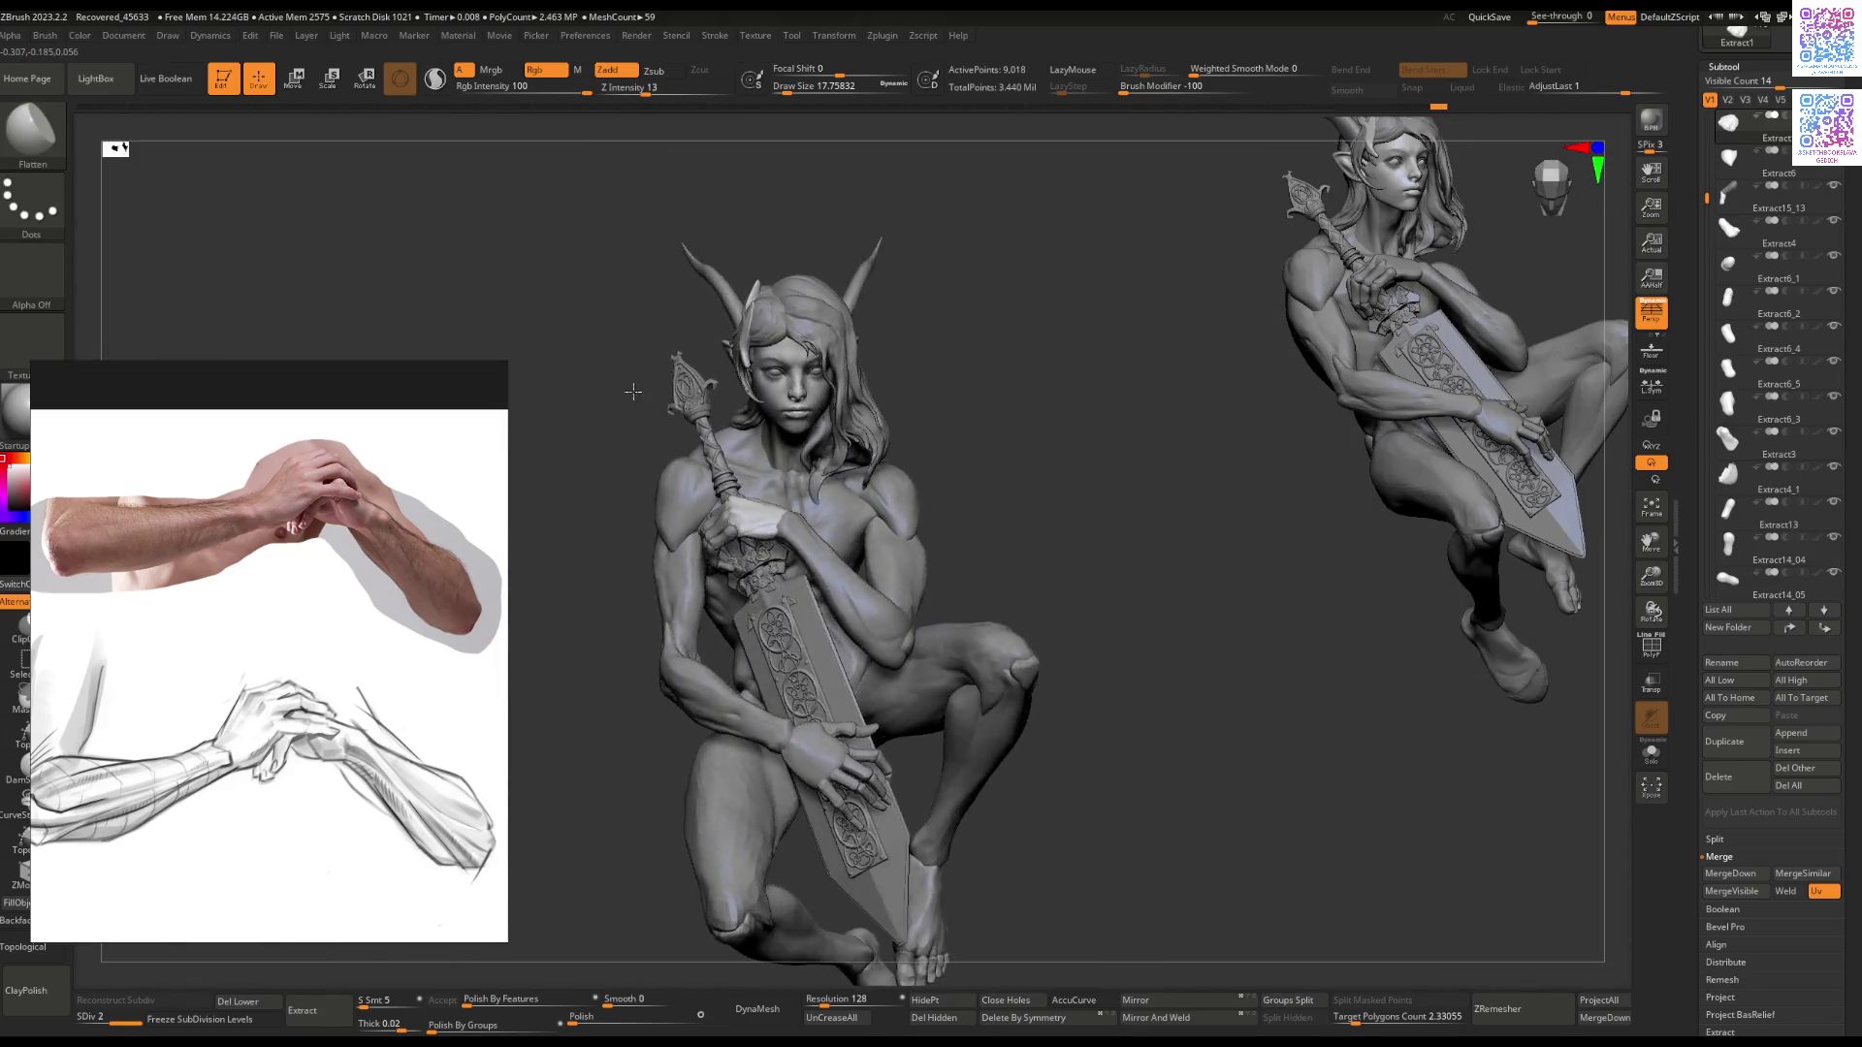
{"action": "mouse_move", "coordinate": [633, 391]}
{"action": "right_mouse_down"}
{"action": "mouse_move", "coordinate": [998, 356]}
{"action": "mouse_move", "coordinate": [906, 382]}
{"action": "mouse_move", "coordinate": [904, 438]}
{"action": "mouse_move", "coordinate": [1033, 459]}
{"action": "mouse_move", "coordinate": [819, 505]}
{"action": "mouse_move", "coordinate": [824, 569]}
{"action": "mouse_move", "coordinate": [807, 540]}
{"action": "right_mouse_up"}
{"action": "left_click", "coordinate": [931, 480], "text": "alt"}
Step: Select the Extract0 arm subtool and solo it, turning it to a near-vertical view
{"action": "scroll", "coordinate": [819, 504], "scroll_direction": "up", "scroll_amount": 10}
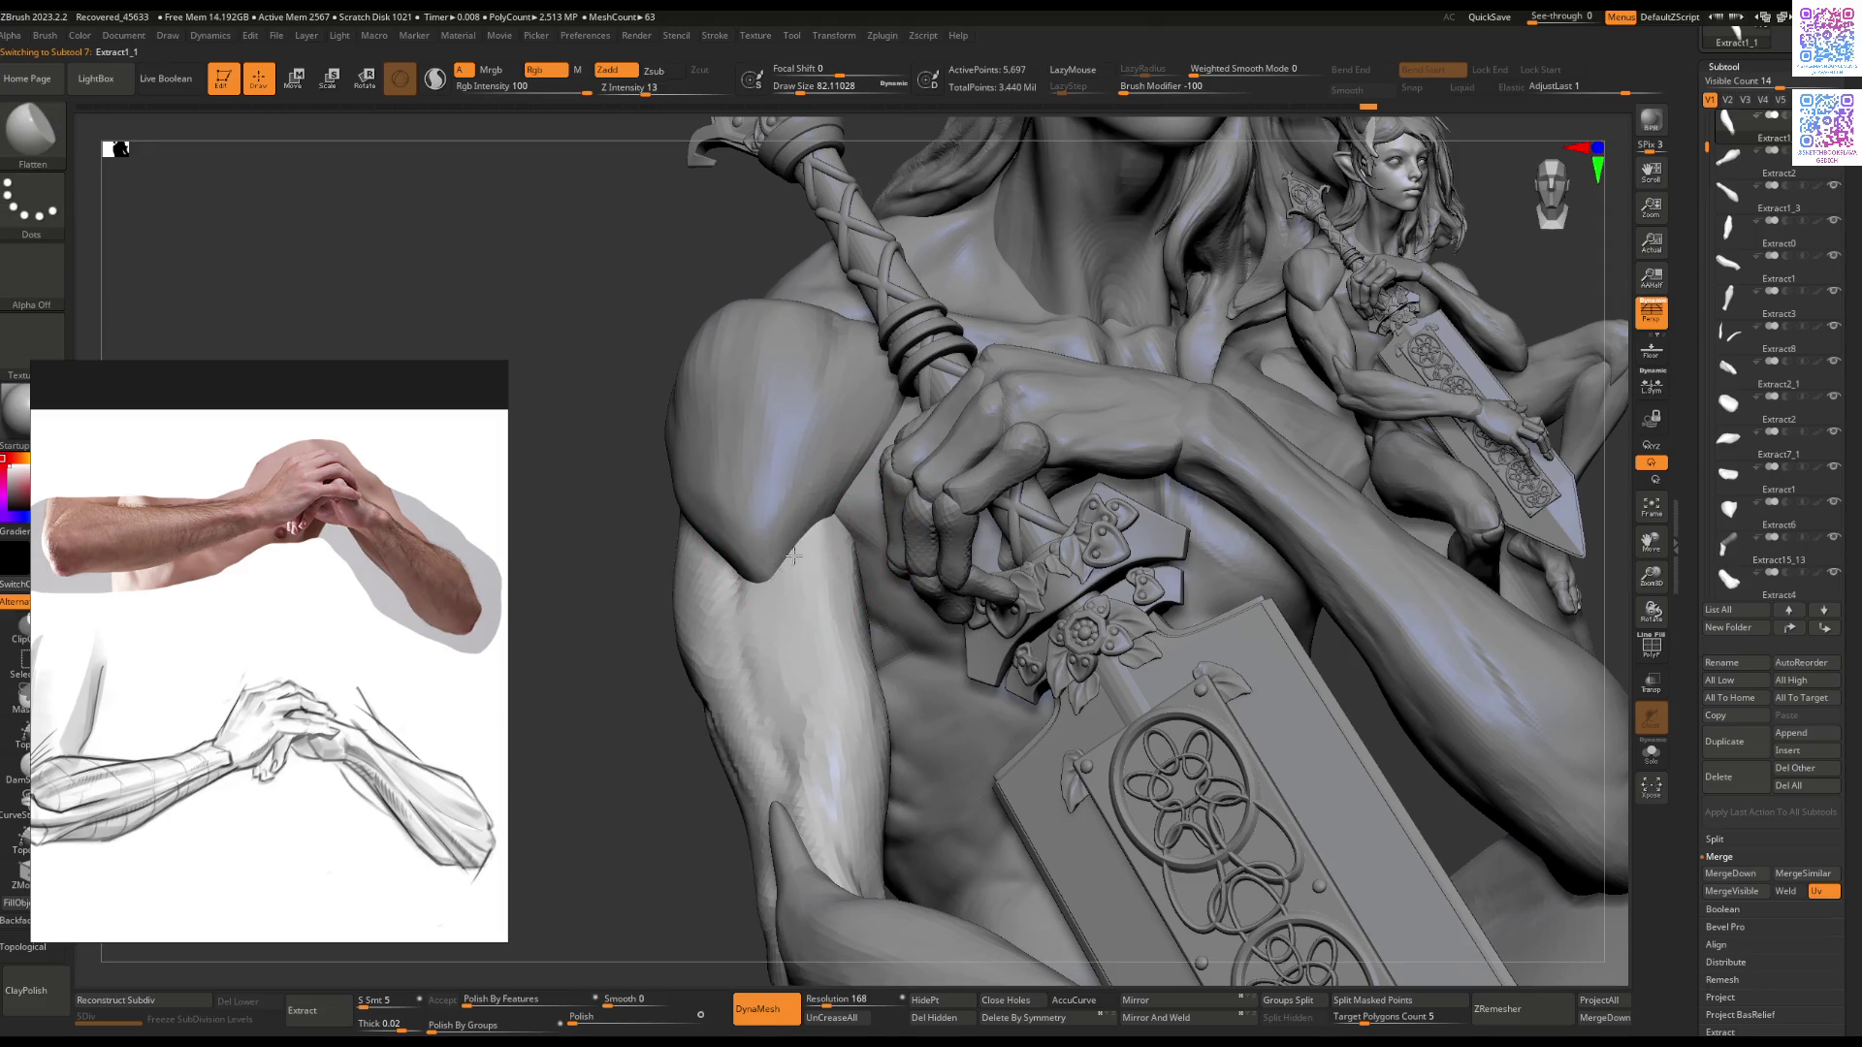
{"action": "mouse_move", "coordinate": [818, 519]}
{"action": "right_mouse_down"}
{"action": "mouse_move", "coordinate": [873, 489]}
{"action": "mouse_move", "coordinate": [941, 514]}
{"action": "mouse_move", "coordinate": [739, 562]}
{"action": "mouse_move", "coordinate": [998, 550]}
{"action": "mouse_move", "coordinate": [885, 515]}
{"action": "right_mouse_up"}
{"action": "left_click", "coordinate": [888, 549], "text": "alt"}
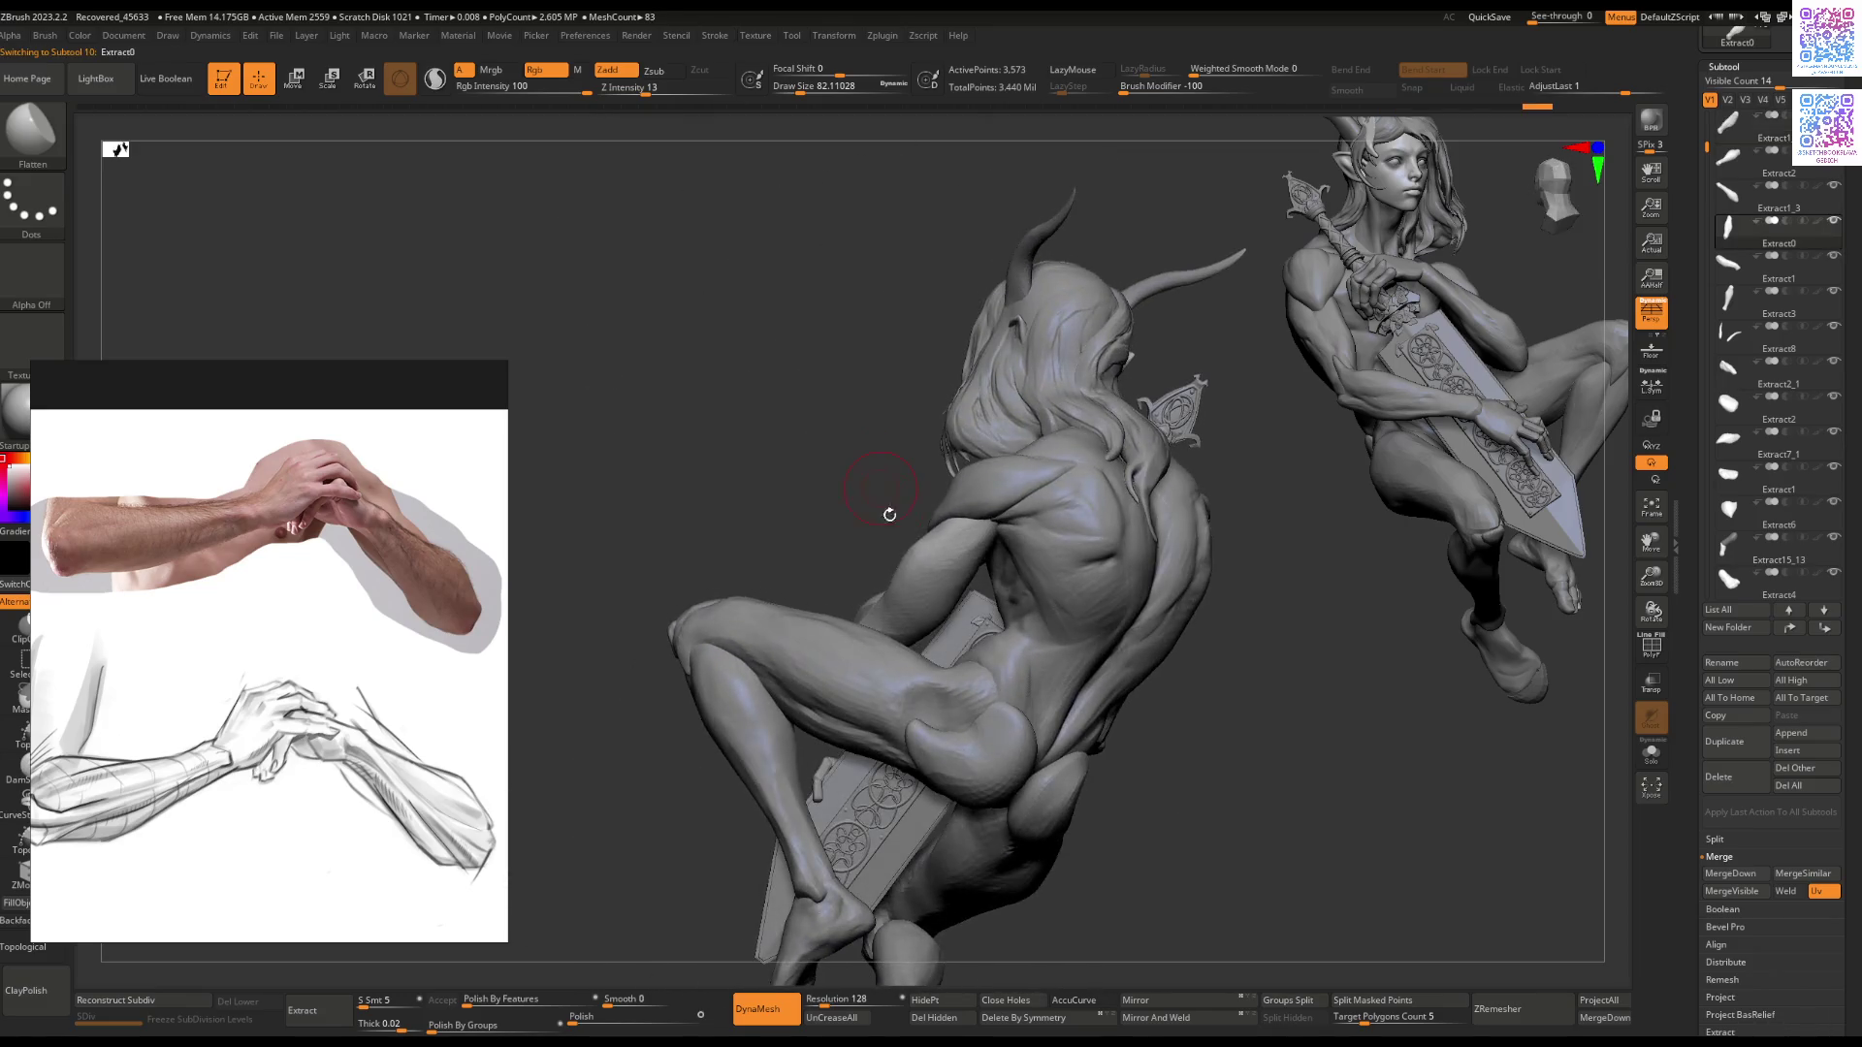
{"action": "key", "text": "shift+s"}
{"action": "mouse_move", "coordinate": [894, 707]}
{"action": "right_mouse_down"}
{"action": "mouse_move", "coordinate": [1004, 548]}
{"action": "mouse_move", "coordinate": [974, 587]}
{"action": "mouse_move", "coordinate": [948, 715]}
{"action": "mouse_move", "coordinate": [388, 881]}
{"action": "right_mouse_up"}
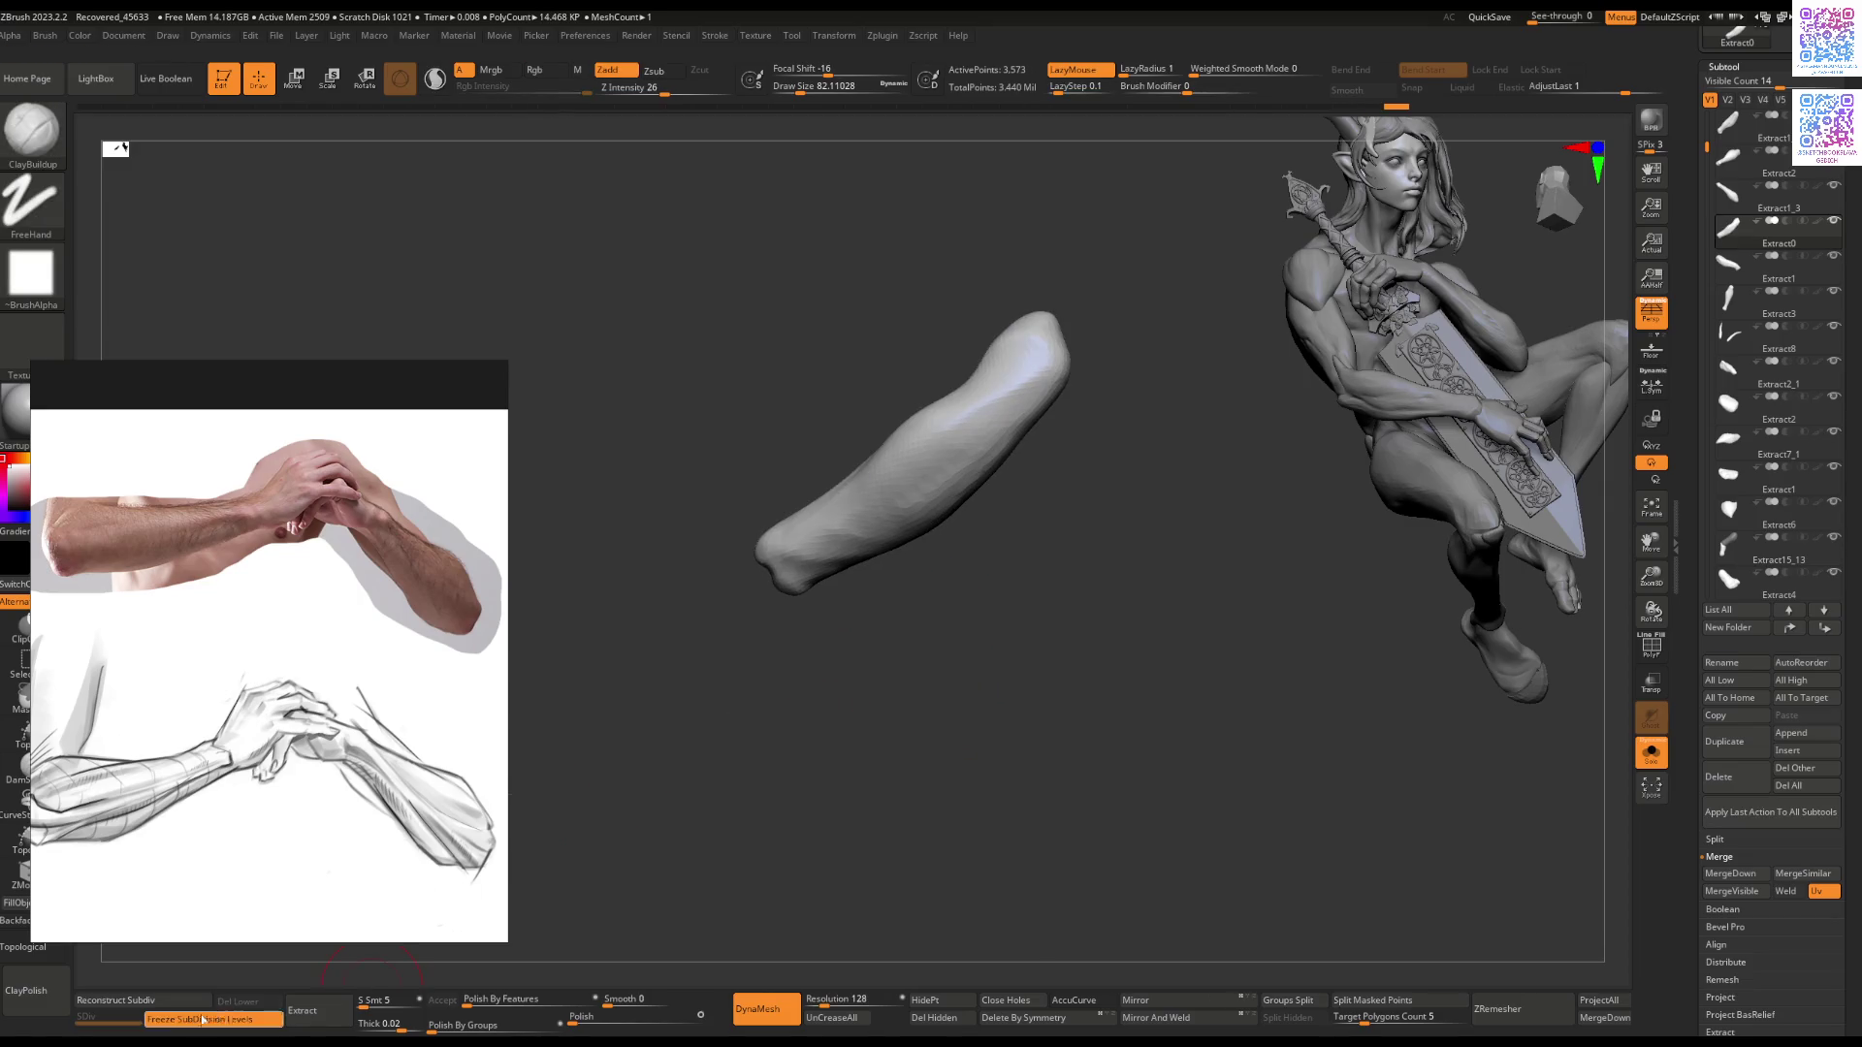
Step: ZRemesh the Extract0 arm piece at a lower target of about 3.7 thousand polygons
{"action": "left_click_drag", "start_coordinate": [1366, 1025], "coordinate": [1360, 1023]}
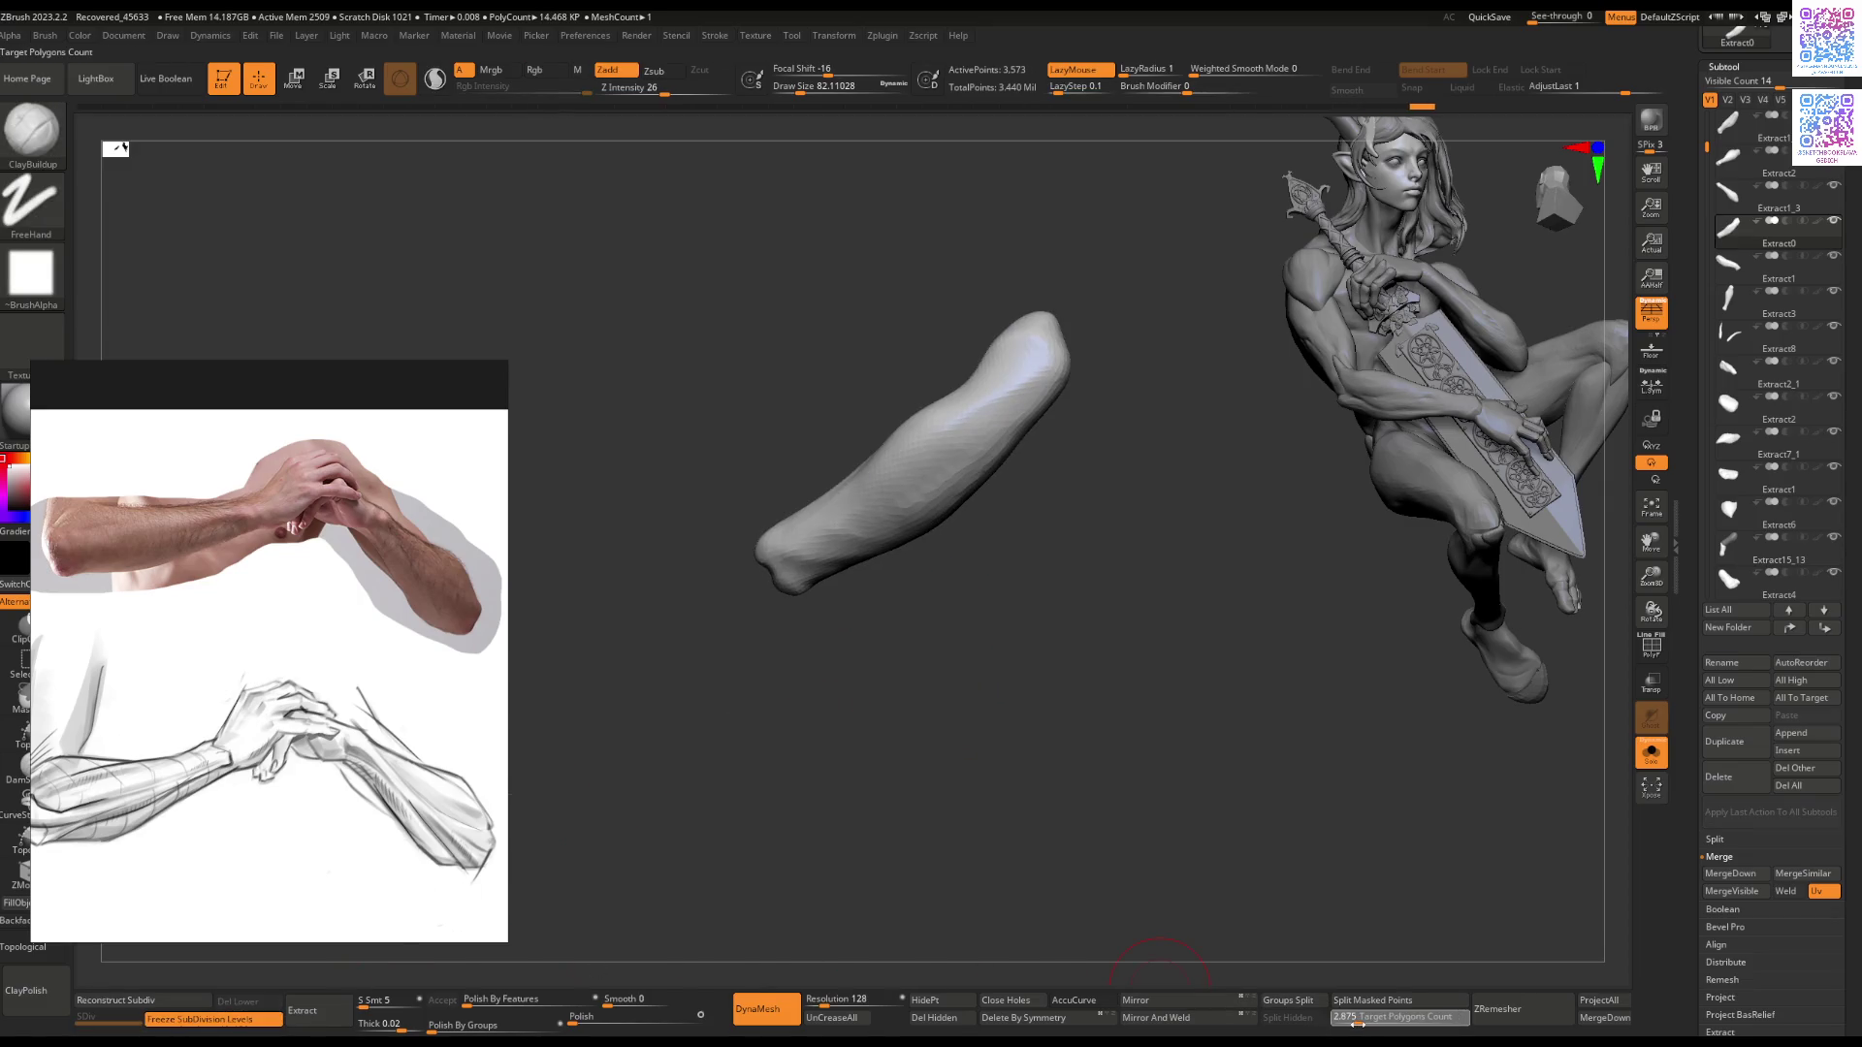
{"action": "left_click", "coordinate": [1529, 1020]}
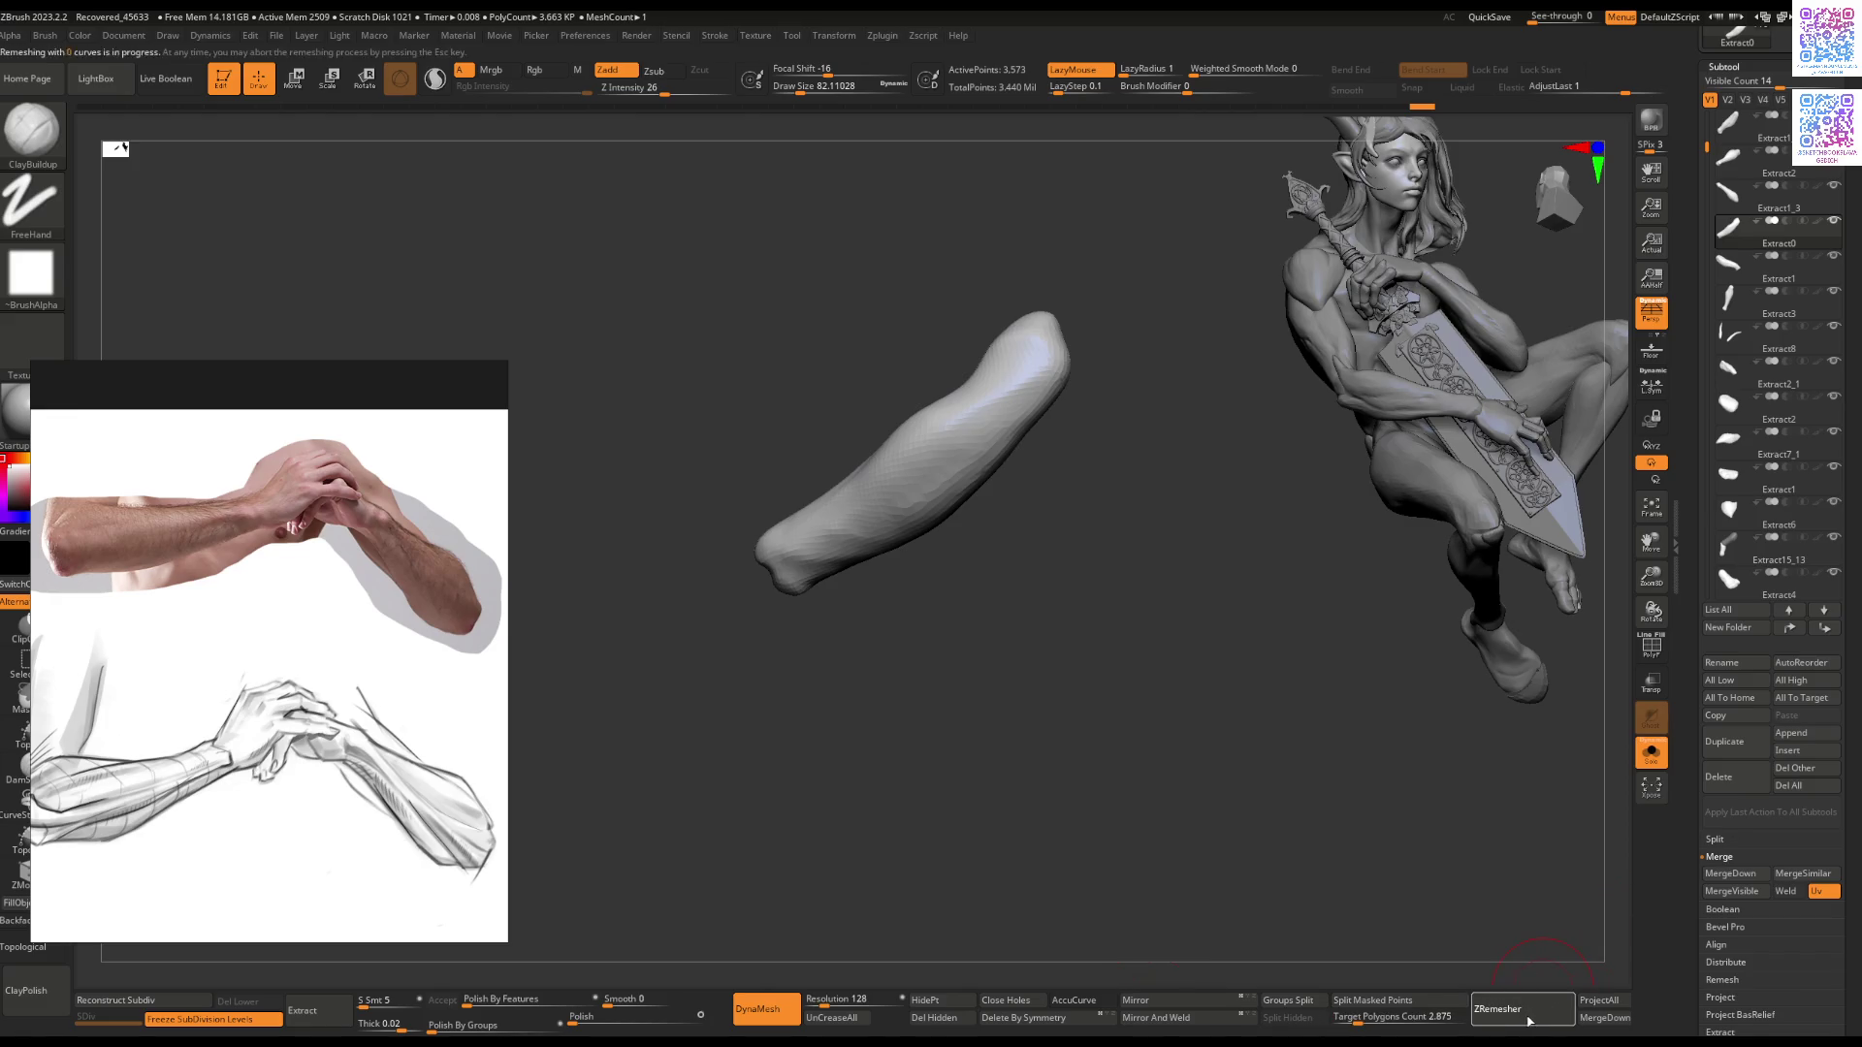
{"action": "mouse_move", "coordinate": [1190, 572]}
{"action": "left_mouse_down"}
{"action": "mouse_move", "coordinate": [1155, 527]}
{"action": "mouse_move", "coordinate": [1160, 544]}
{"action": "mouse_move", "coordinate": [921, 571]}
{"action": "left_mouse_up"}
Step: Mask the whole arm piece with Ctrl+A and bring the full figure back into view
{"action": "key", "text": "Tab"}
{"action": "key", "text": "Tab"}
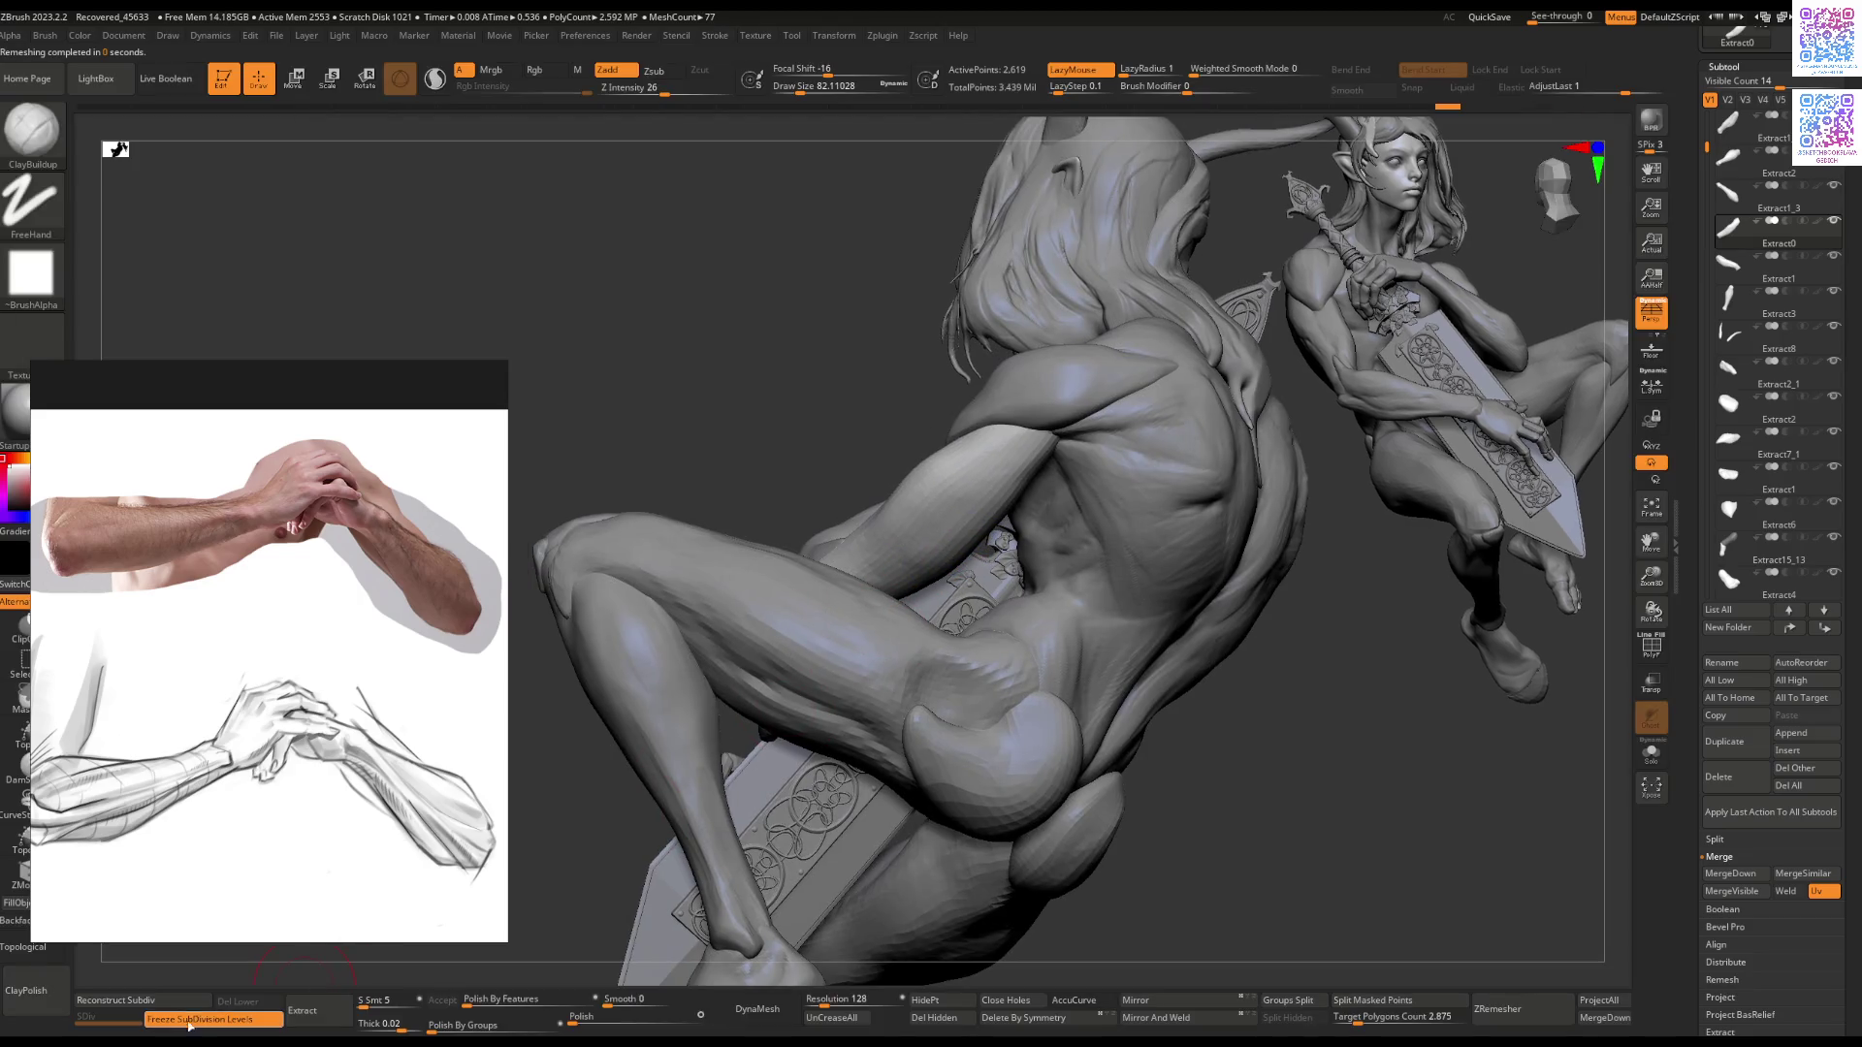
{"action": "key", "text": "ctrl+a"}
{"action": "key", "text": "Tab"}
{"action": "key", "text": "Tab"}
{"action": "key", "text": "Tab"}
{"action": "mouse_move", "coordinate": [812, 374]}
{"action": "left_mouse_down"}
{"action": "mouse_move", "coordinate": [852, 498]}
{"action": "mouse_move", "coordinate": [920, 558]}
{"action": "mouse_move", "coordinate": [901, 592]}
{"action": "mouse_move", "coordinate": [854, 493]}
{"action": "left_mouse_up"}
{"action": "key", "text": "space"}
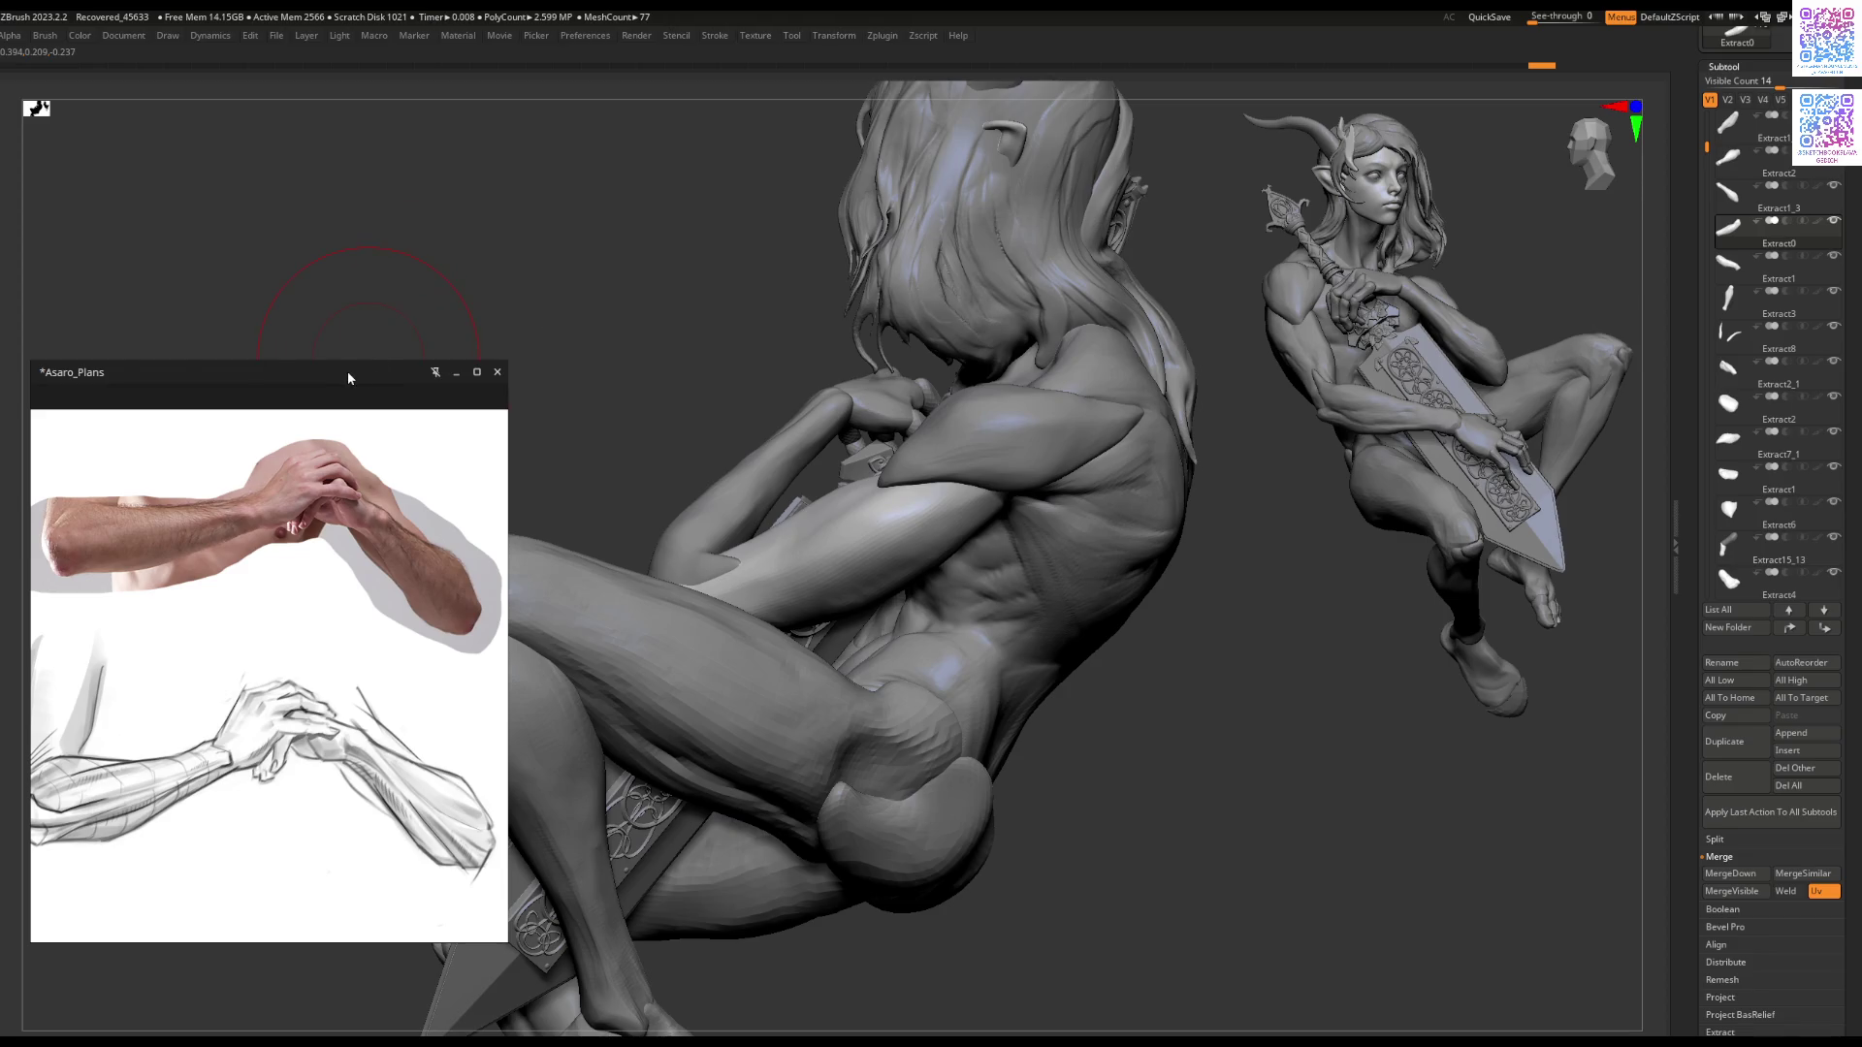
Step: Deepen the elbow crease and reshape the upper arm's surface and top contour
{"action": "left_click_drag", "start_coordinate": [348, 372], "coordinate": [308, 370]}
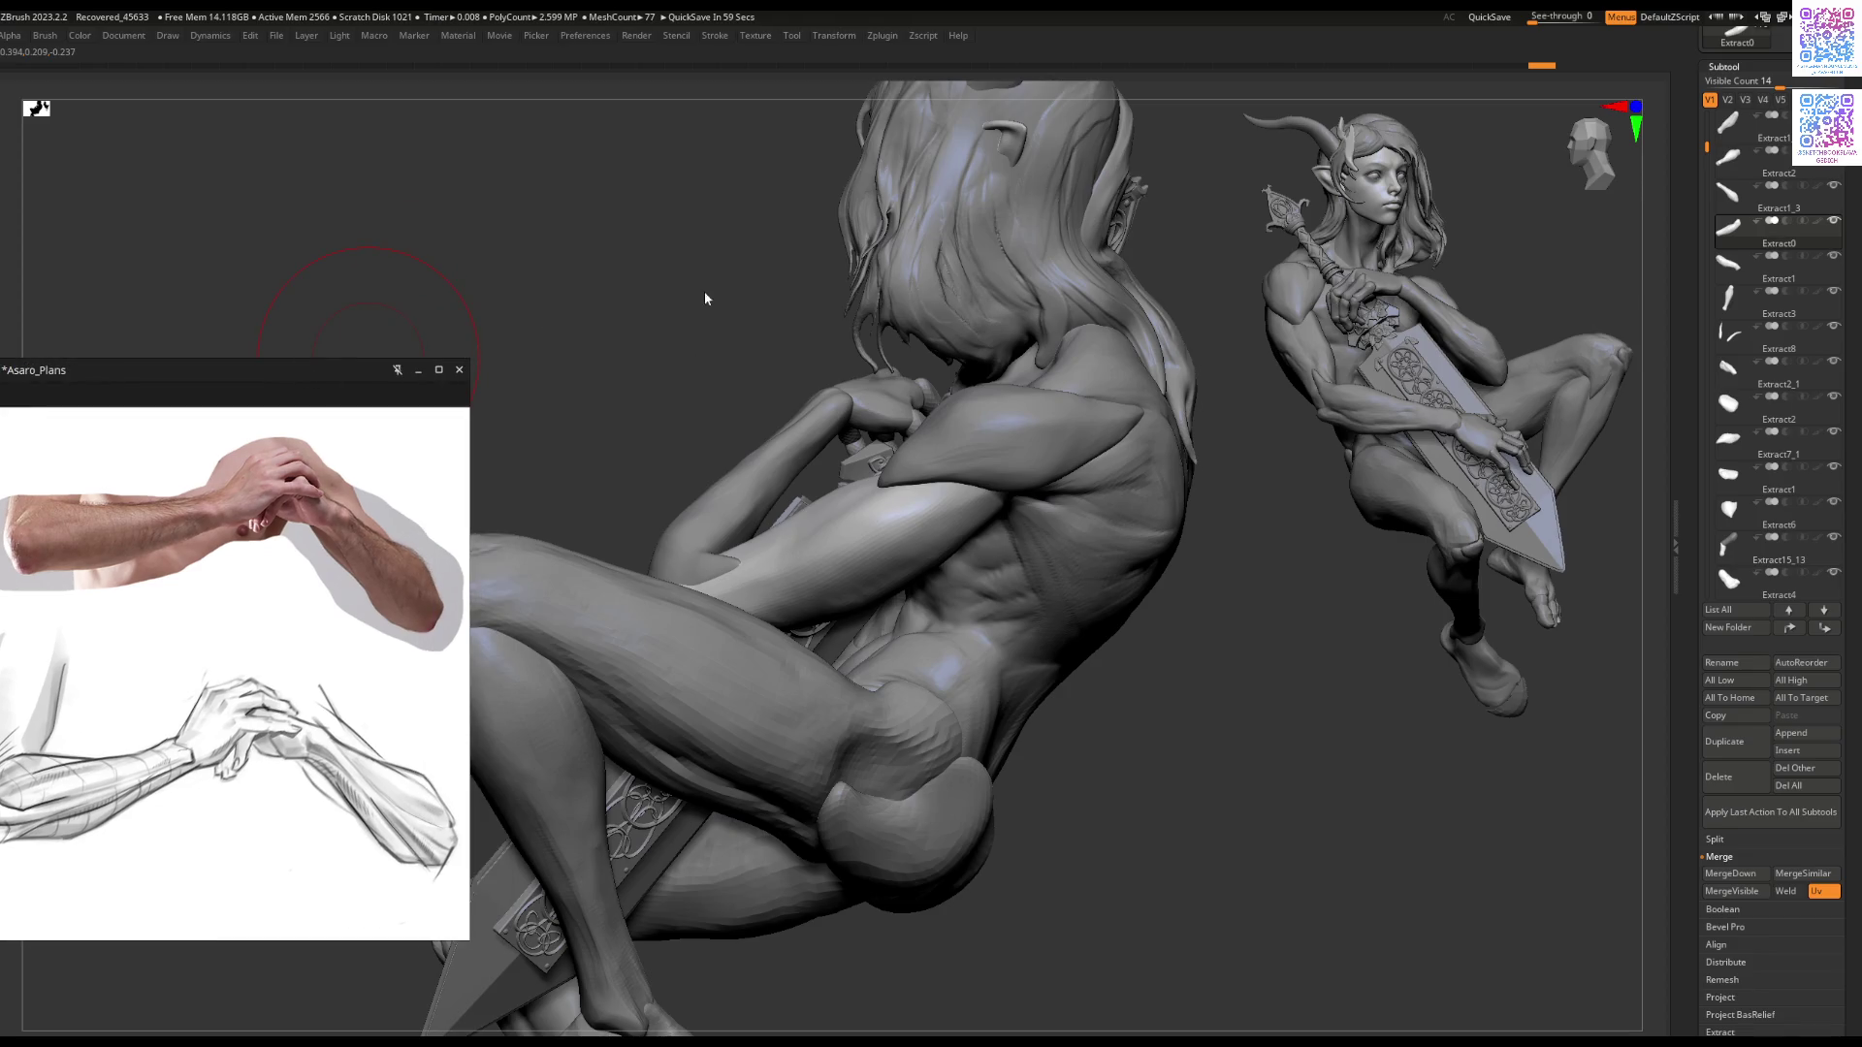
{"action": "left_click_drag", "start_coordinate": [698, 299], "coordinate": [686, 286]}
{"action": "right_click_drag", "start_coordinate": [907, 483], "coordinate": [944, 497]}
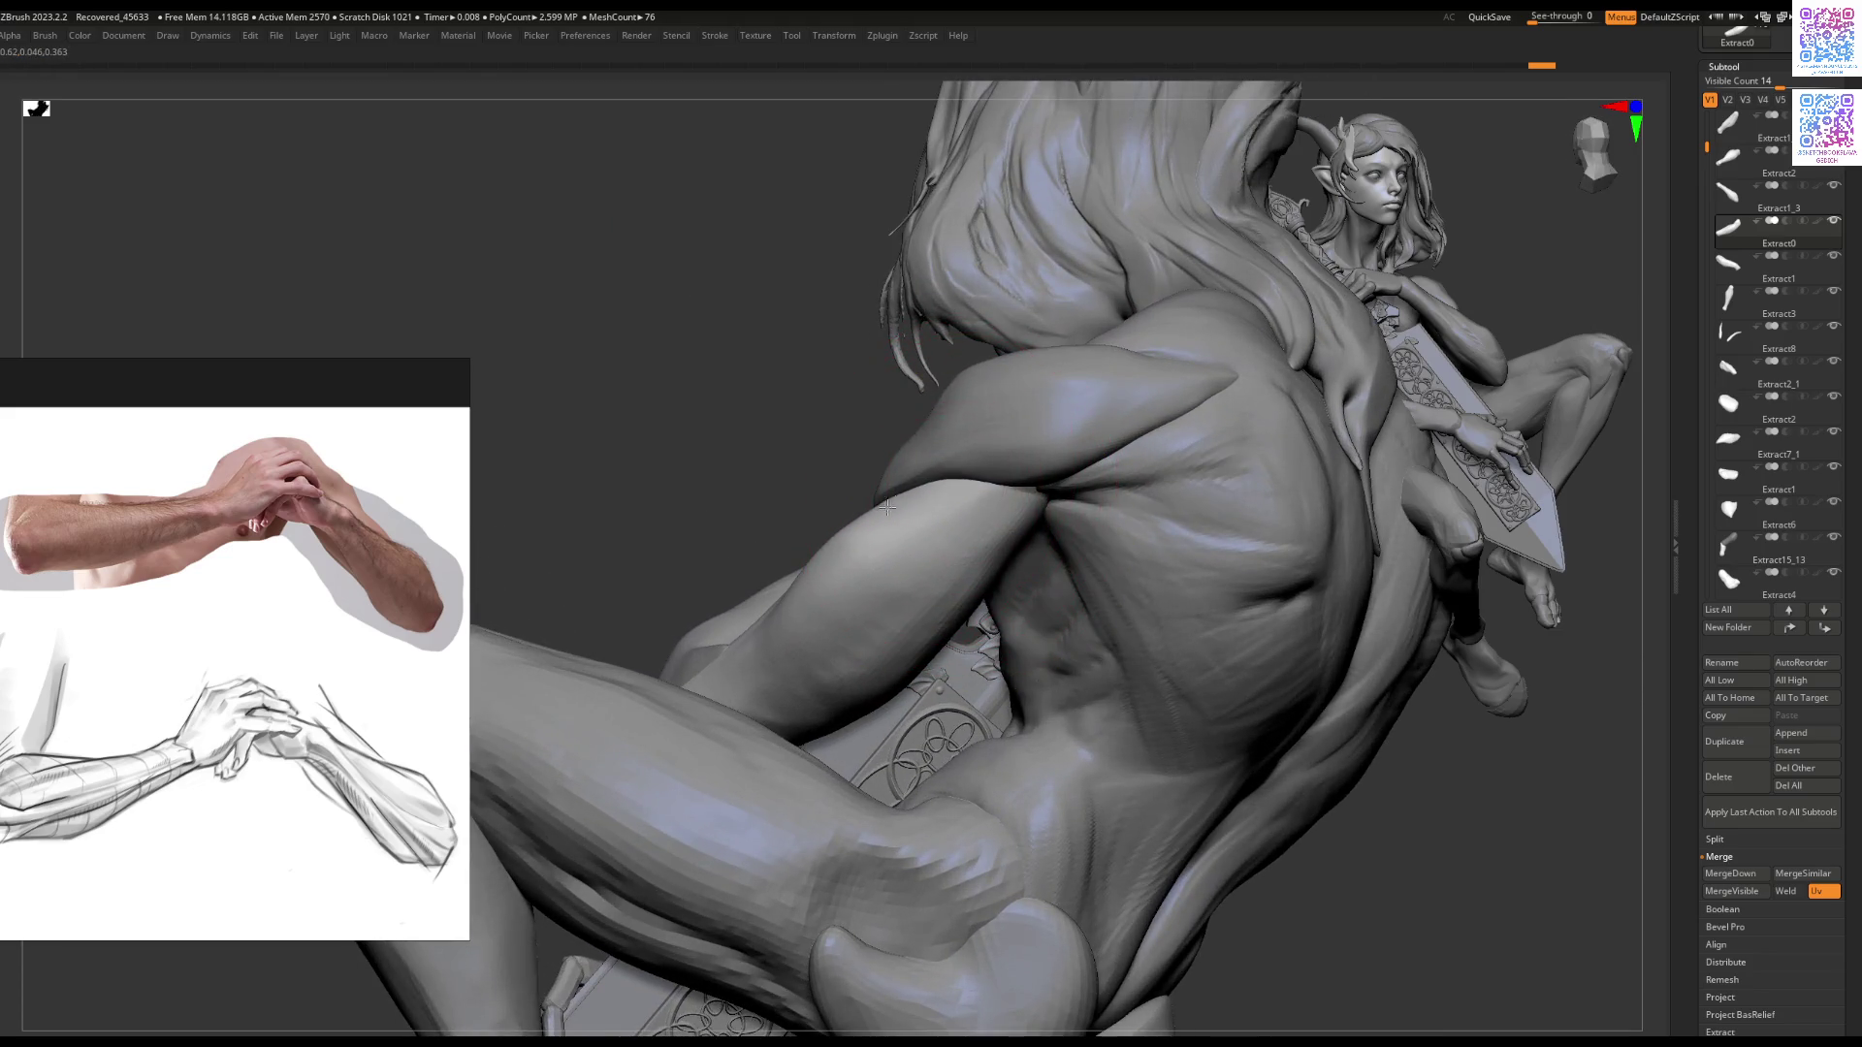
{"action": "mouse_move", "coordinate": [937, 524]}
{"action": "left_mouse_down"}
{"action": "mouse_move", "coordinate": [999, 567]}
{"action": "mouse_move", "coordinate": [941, 612]}
{"action": "left_mouse_up"}
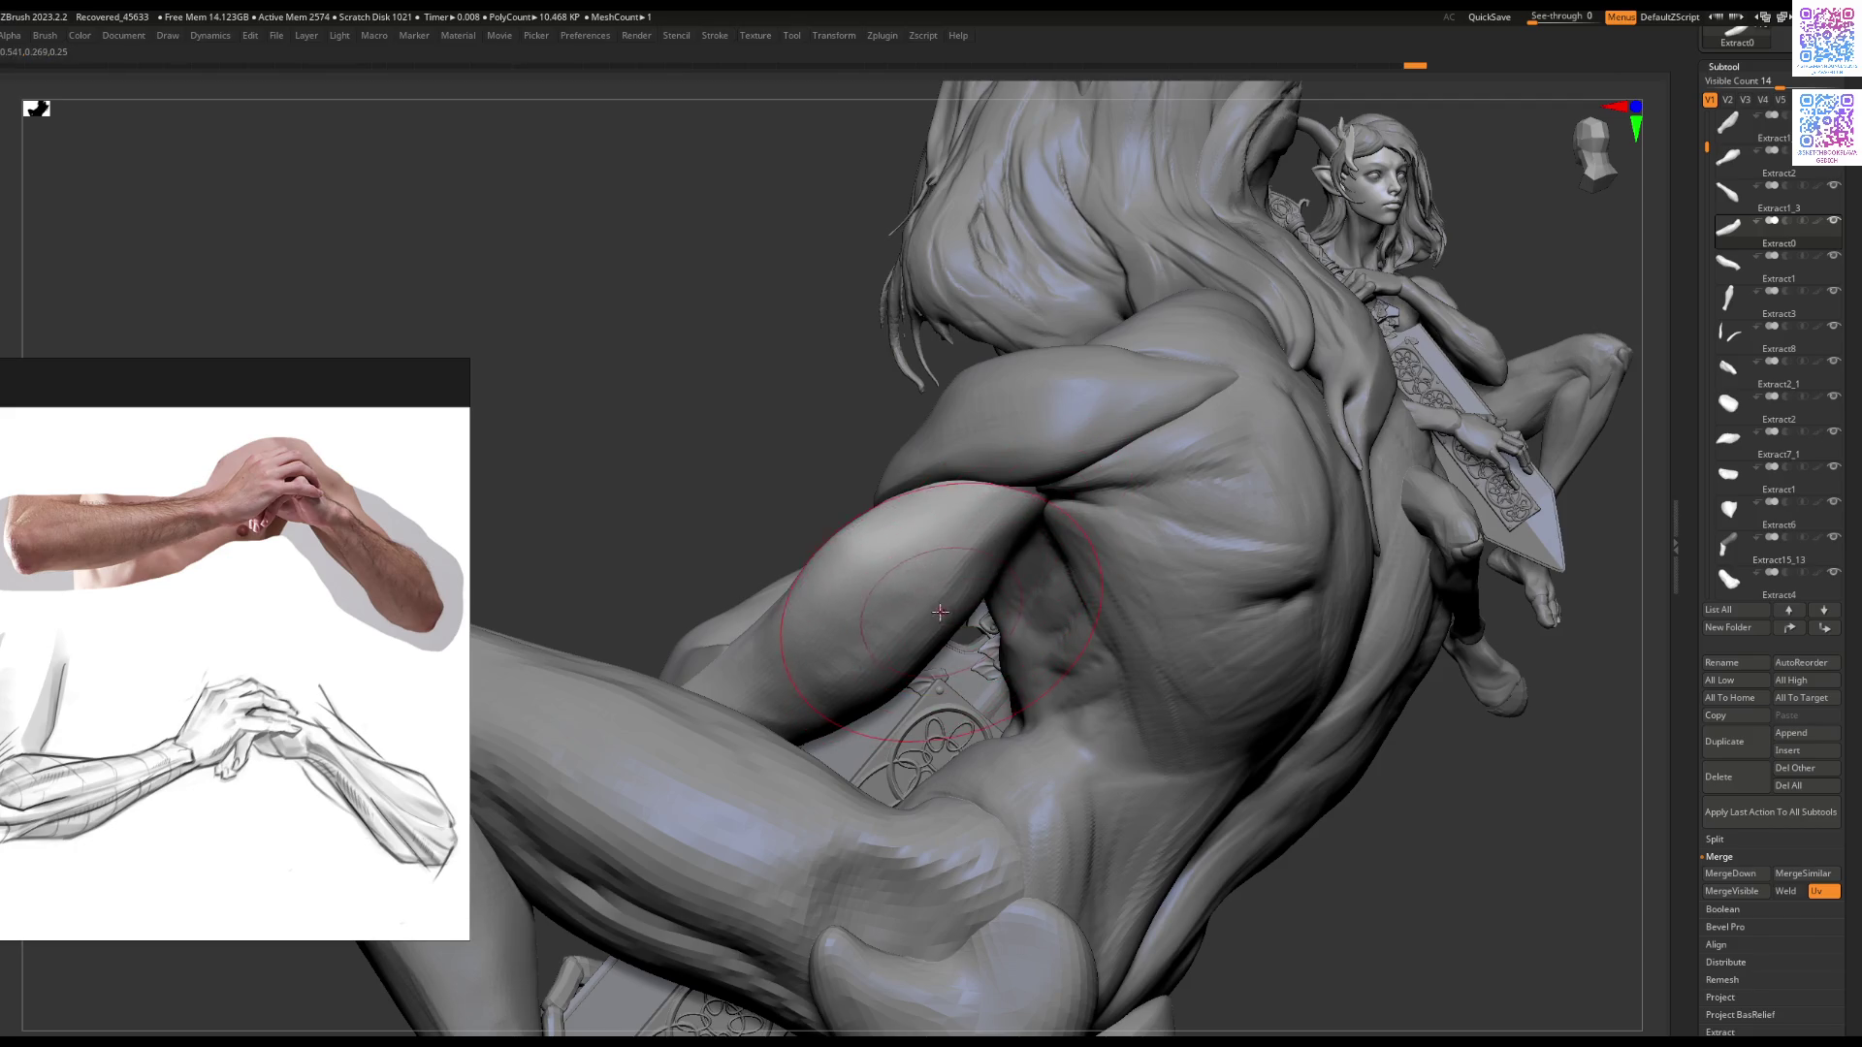
{"action": "scroll", "coordinate": [159, 674], "scroll_direction": "down", "scroll_amount": 5}
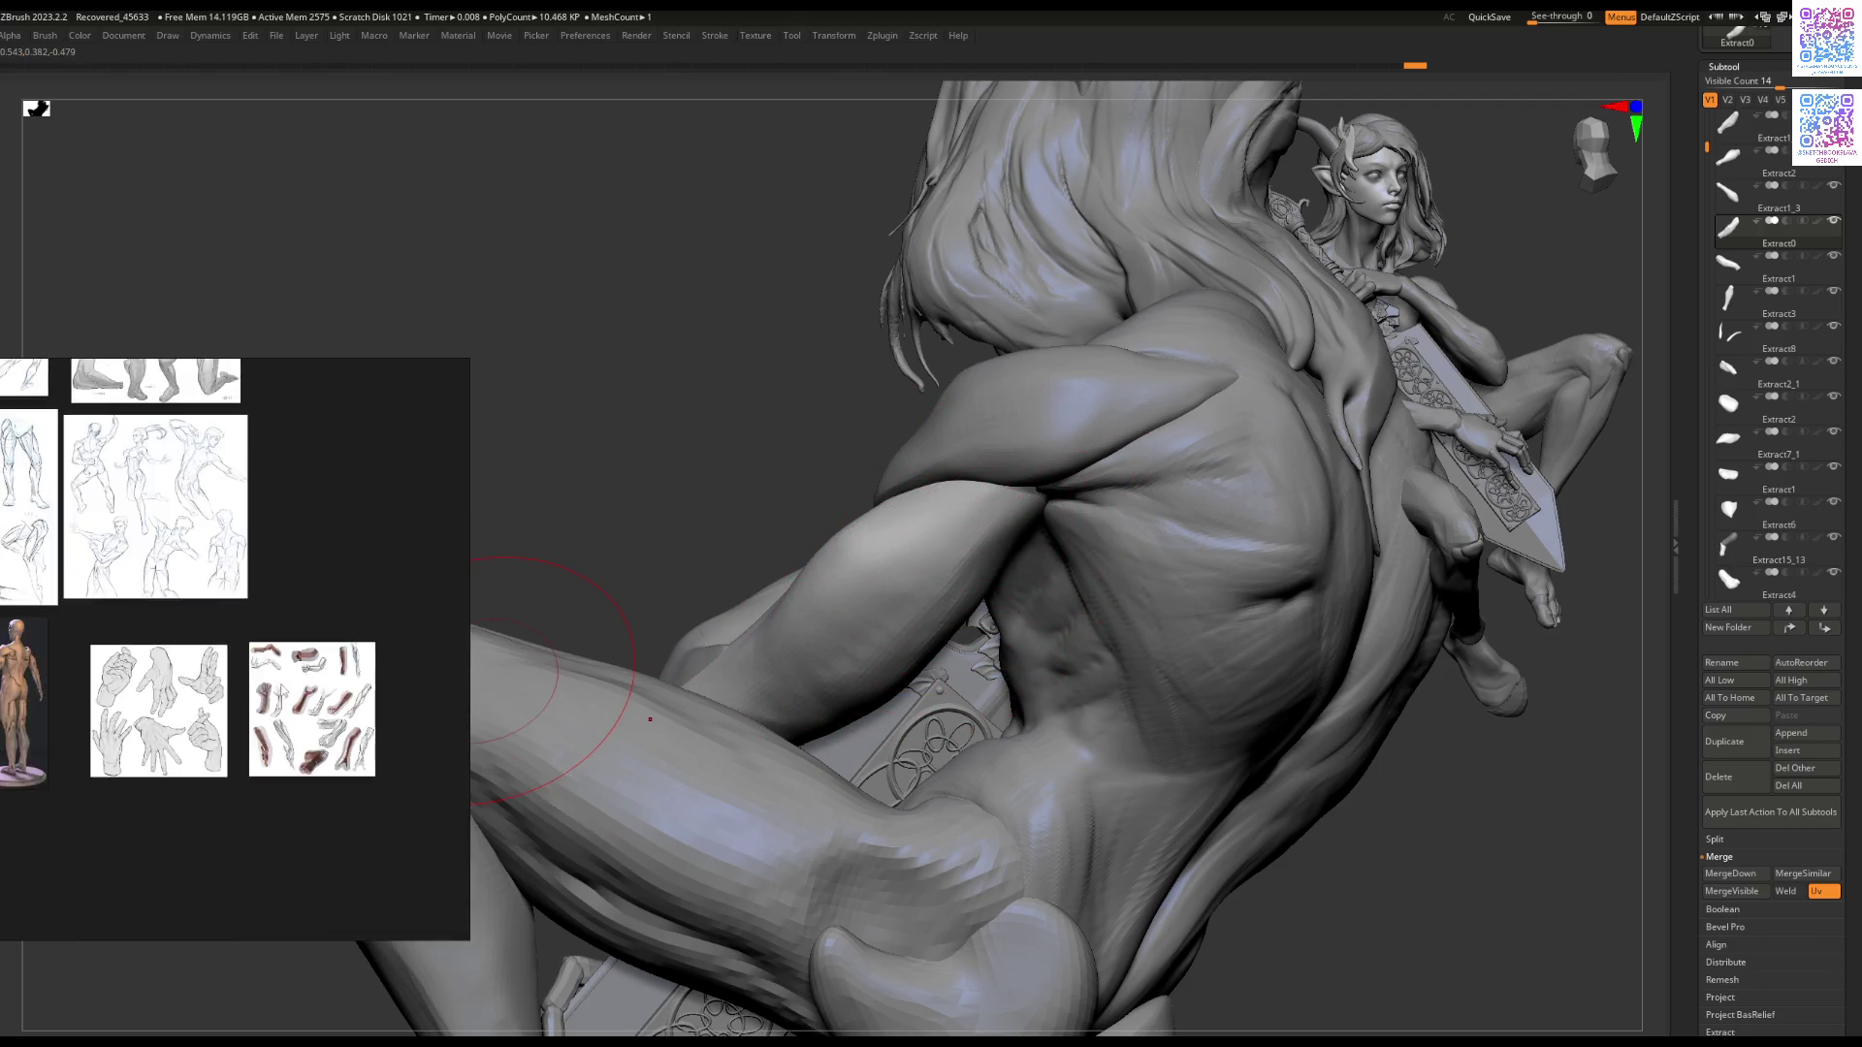
{"action": "scroll", "coordinate": [158, 674], "scroll_direction": "up", "scroll_amount": 5}
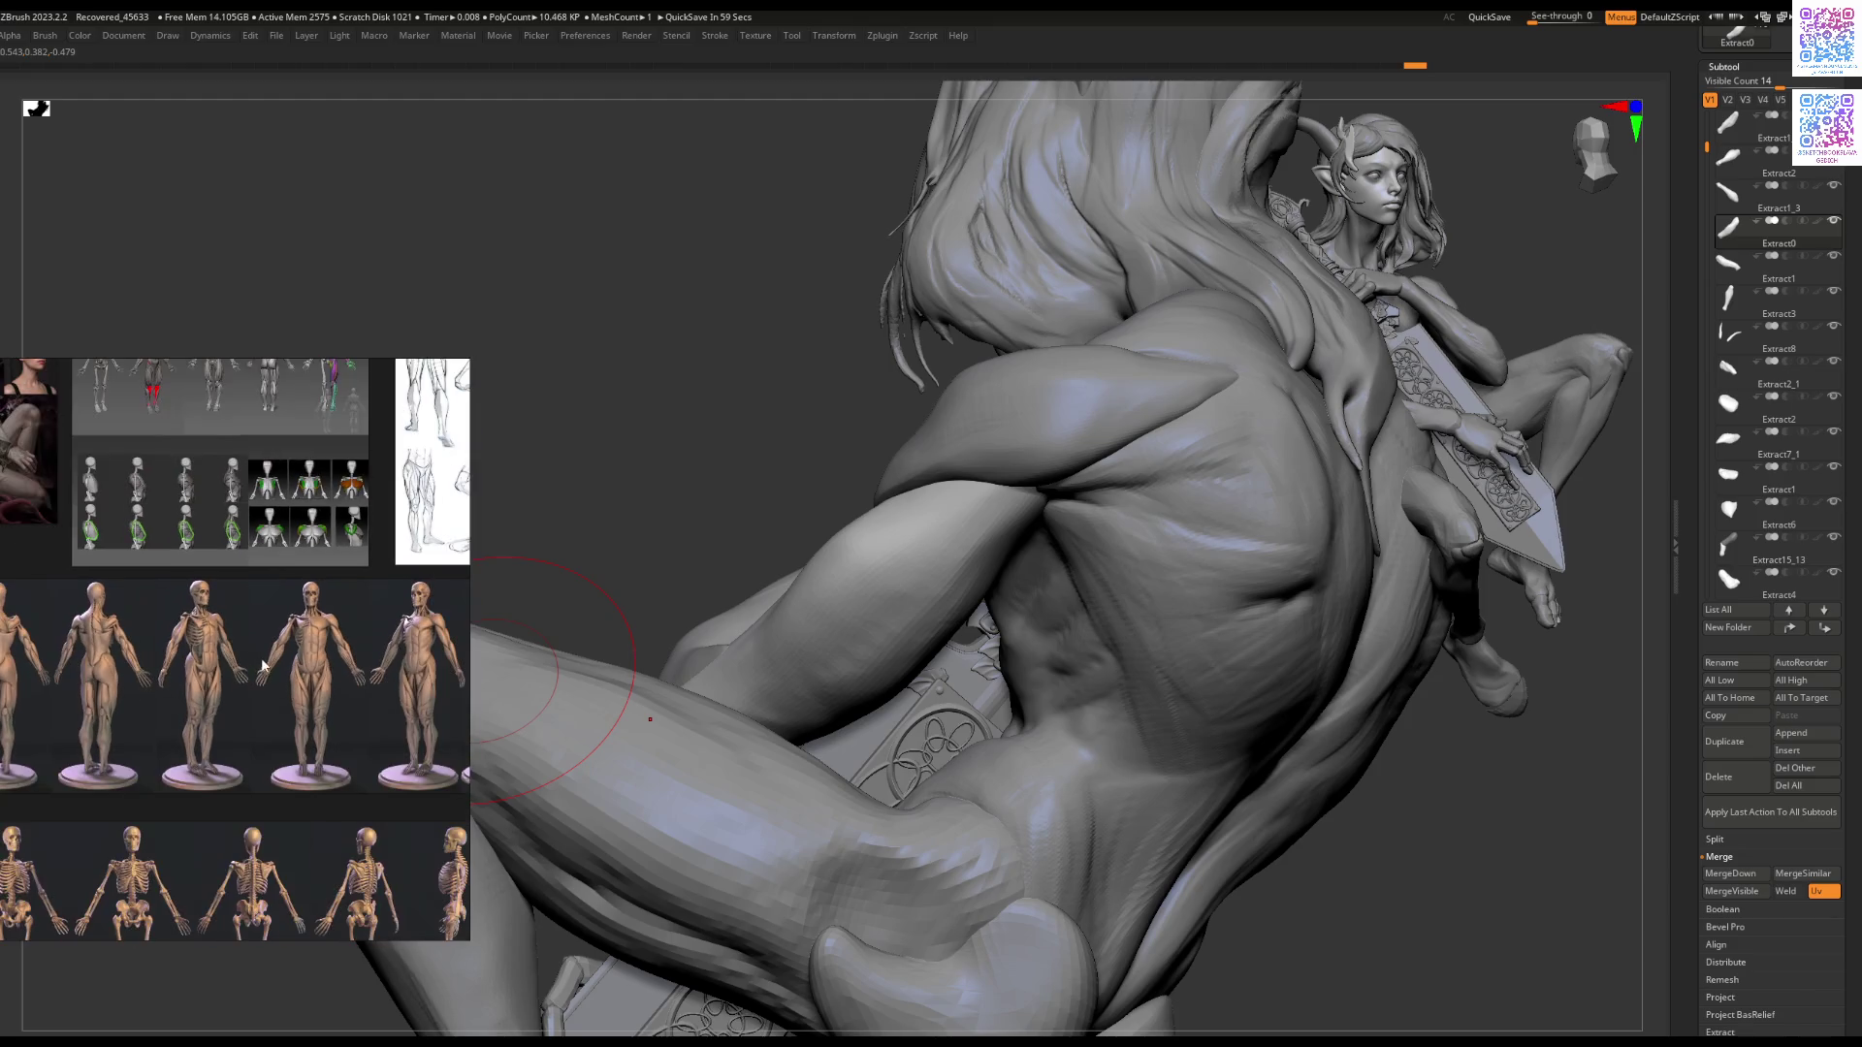
{"action": "scroll", "coordinate": [355, 877], "scroll_direction": "up", "scroll_amount": 5}
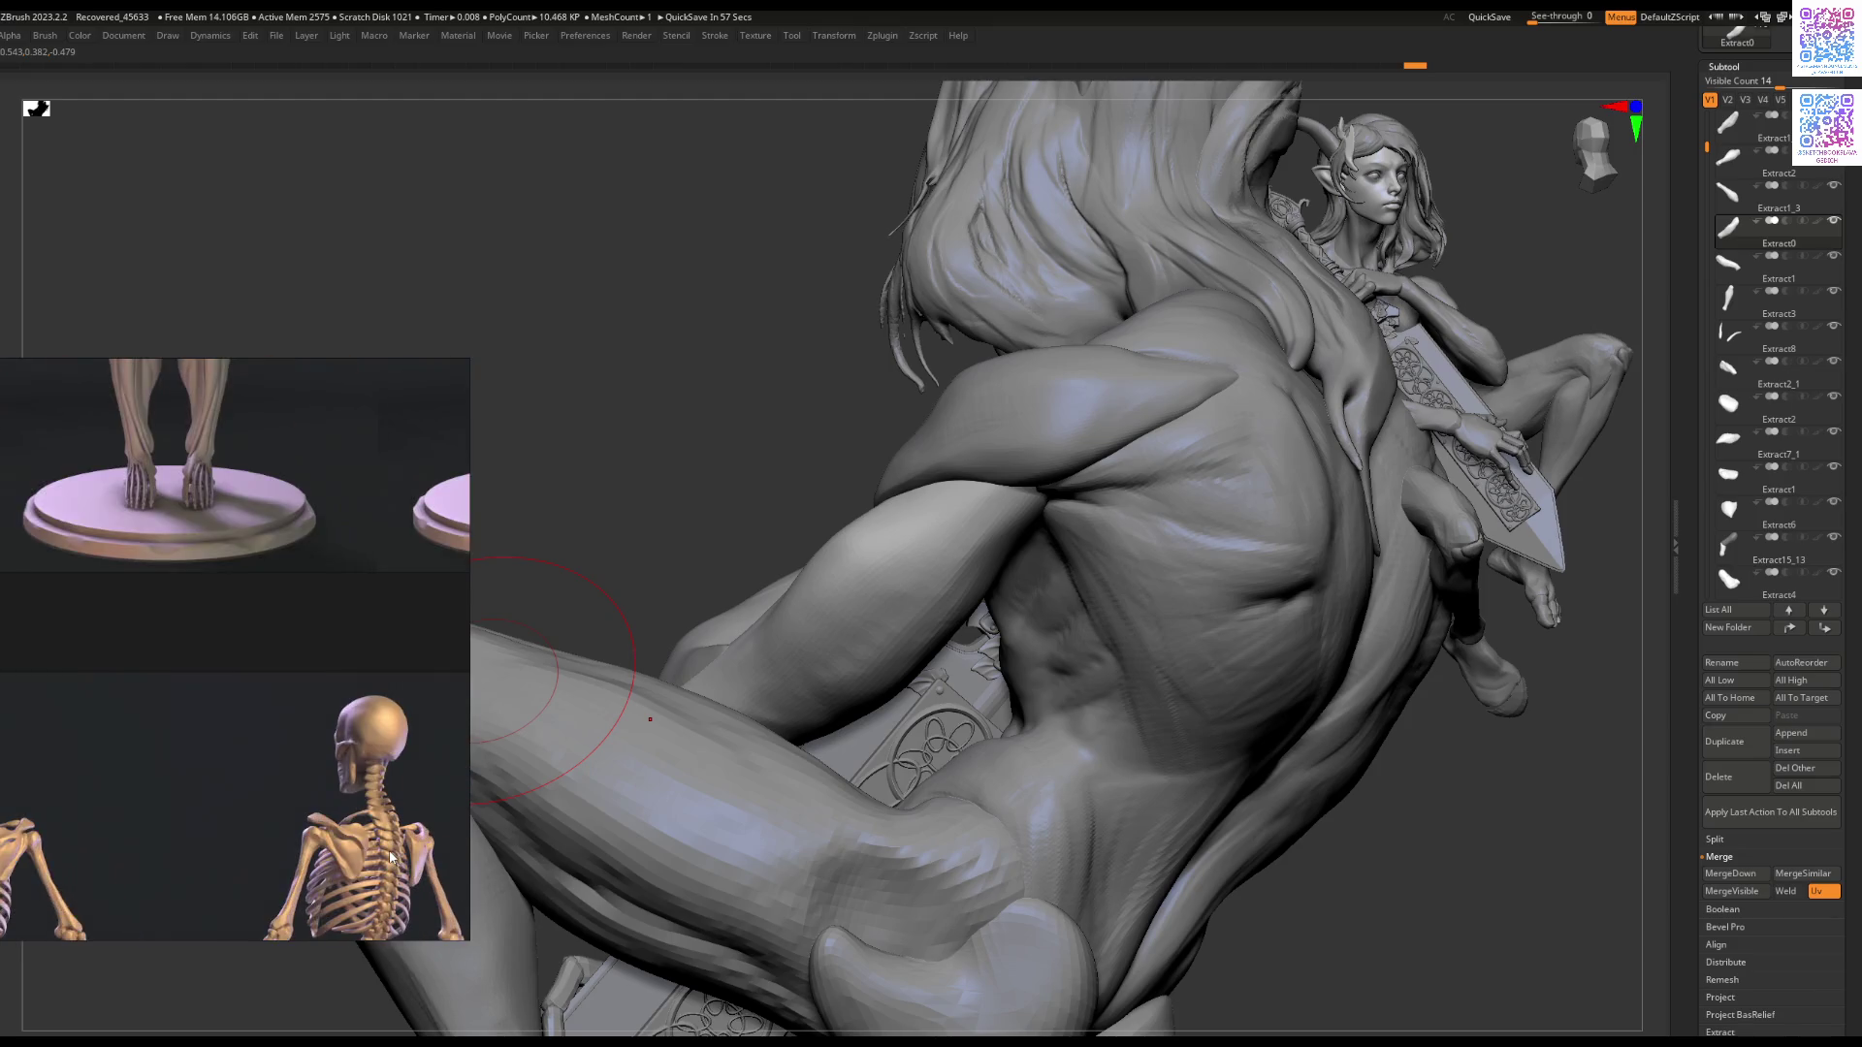
{"action": "scroll", "coordinate": [394, 857], "scroll_direction": "down", "scroll_amount": 5}
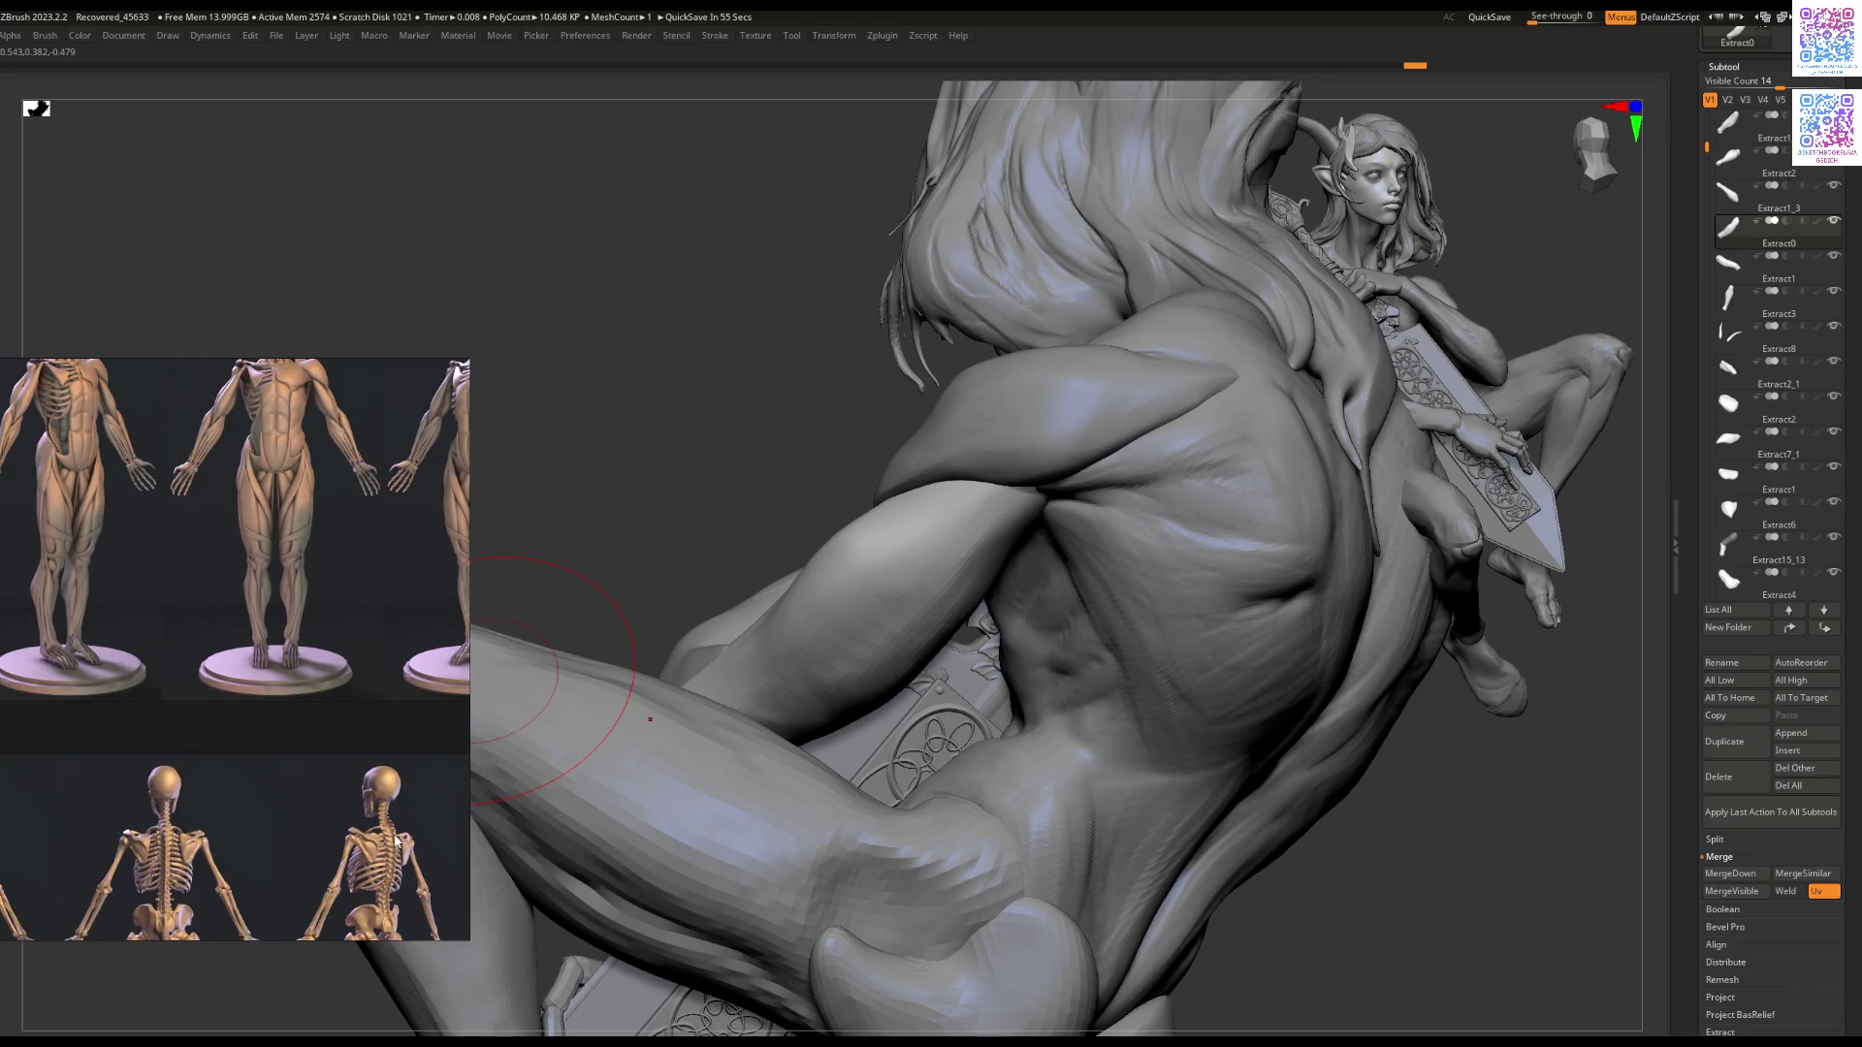
{"action": "scroll", "coordinate": [310, 683], "scroll_direction": "up", "scroll_amount": 5}
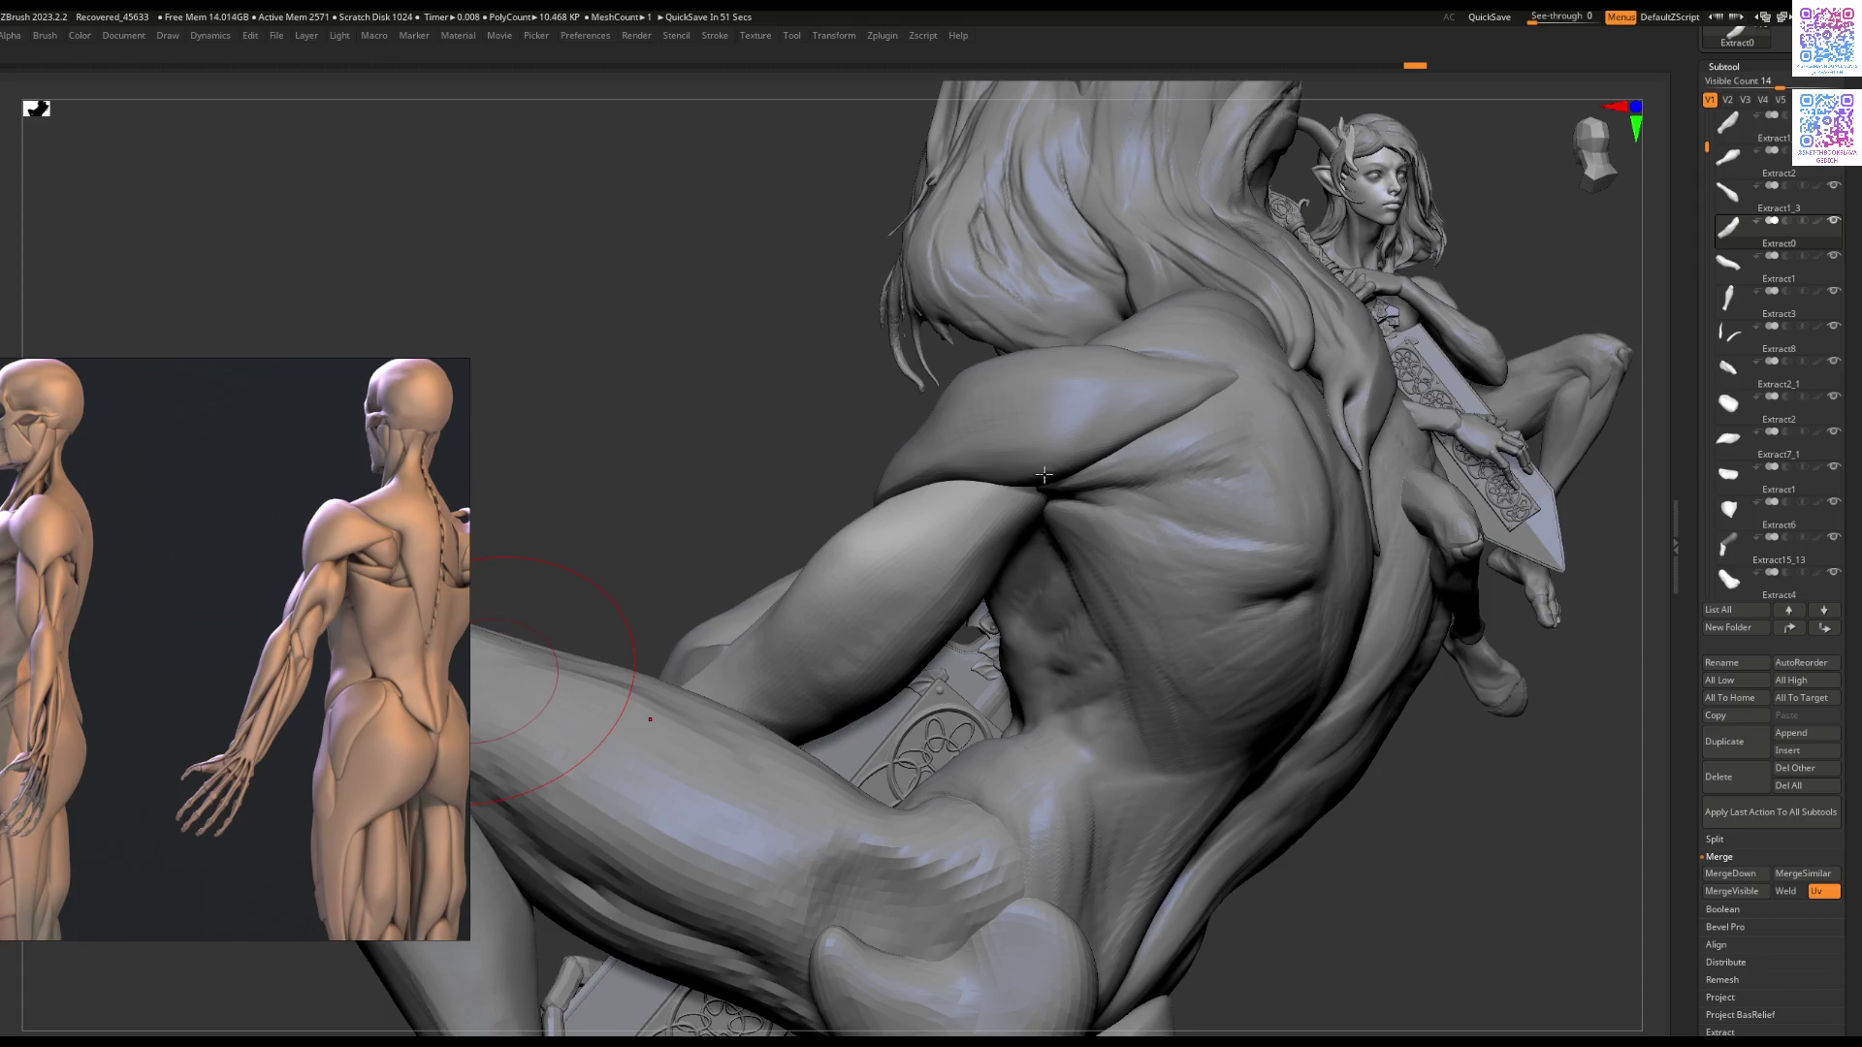
{"action": "right_click_drag", "start_coordinate": [941, 524], "coordinate": [892, 582]}
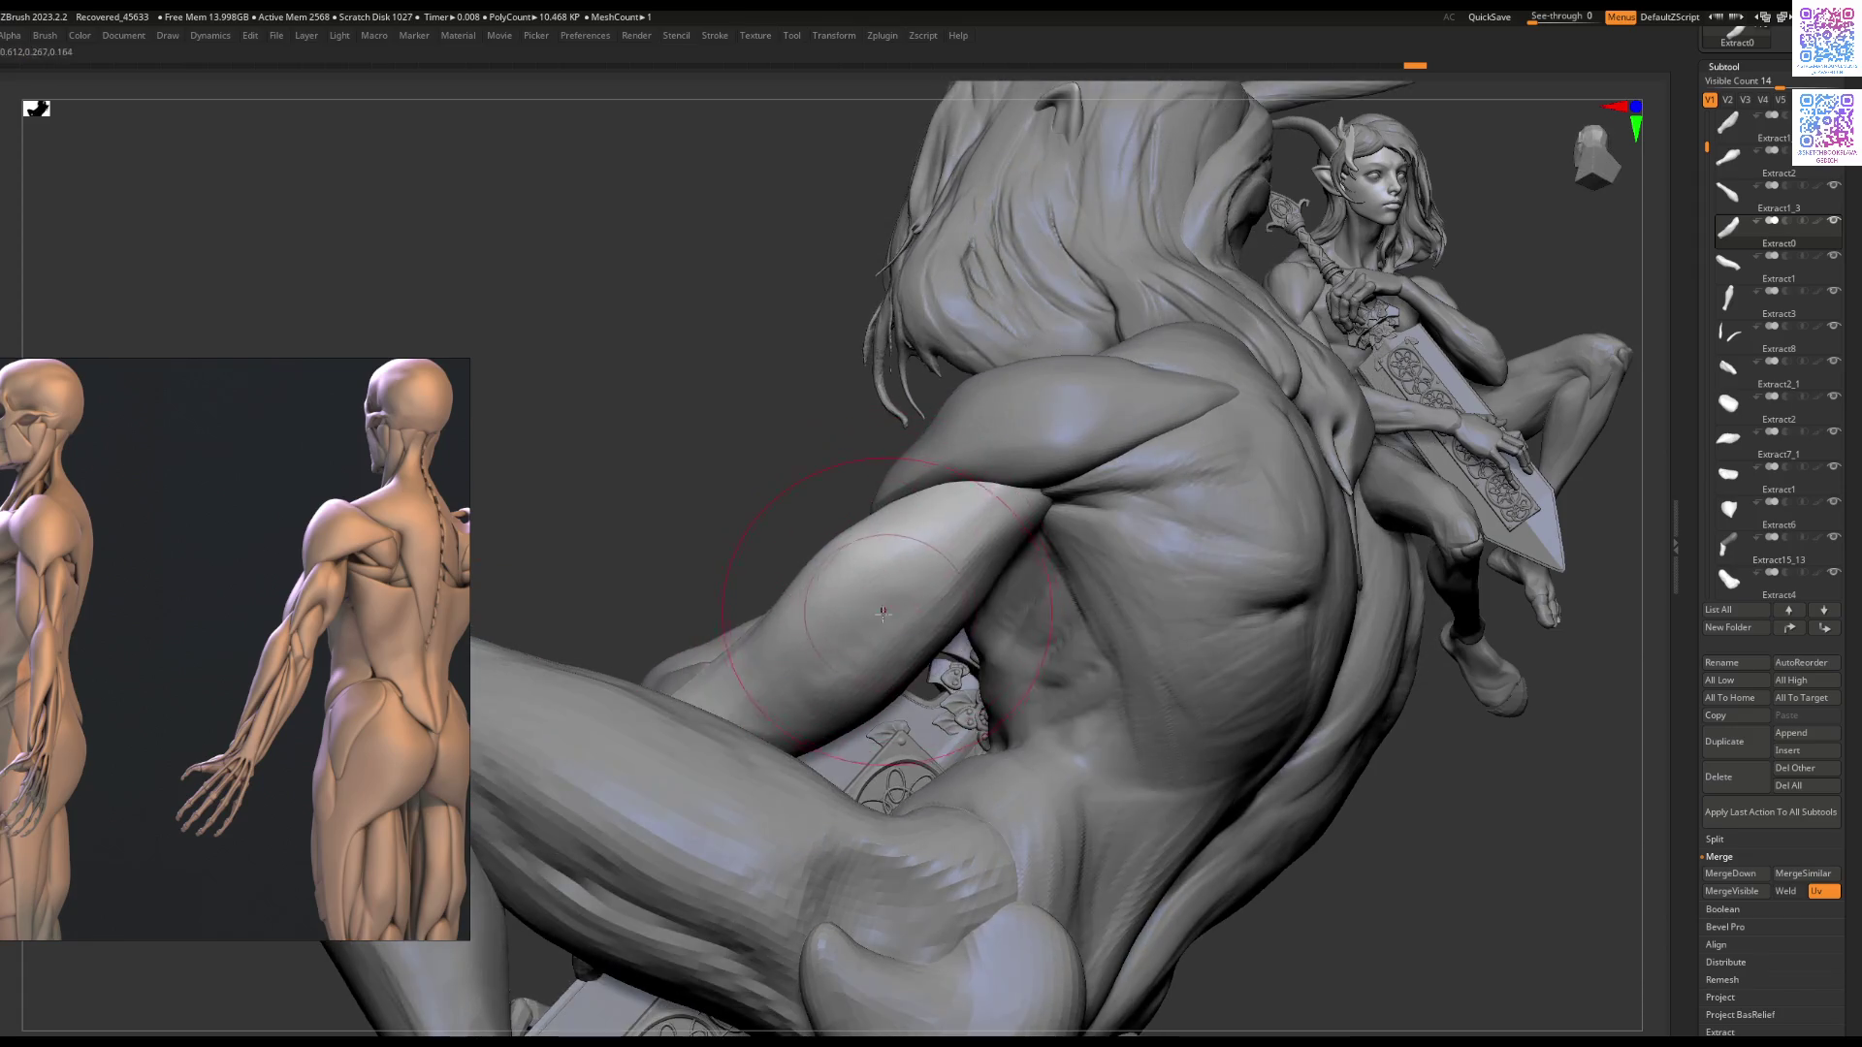
{"action": "left_click_drag", "start_coordinate": [881, 638], "coordinate": [852, 639]}
{"action": "left_click_drag", "start_coordinate": [904, 580], "coordinate": [905, 614]}
Step: Zoom PureRef from the clasped-hands photo to the back and side muscle anatomy figures
{"action": "scroll", "coordinate": [171, 599], "scroll_direction": "down", "scroll_amount": 5}
{"action": "scroll", "coordinate": [171, 599], "scroll_direction": "up", "scroll_amount": 3}
{"action": "scroll", "coordinate": [308, 410], "scroll_direction": "up", "scroll_amount": 3}
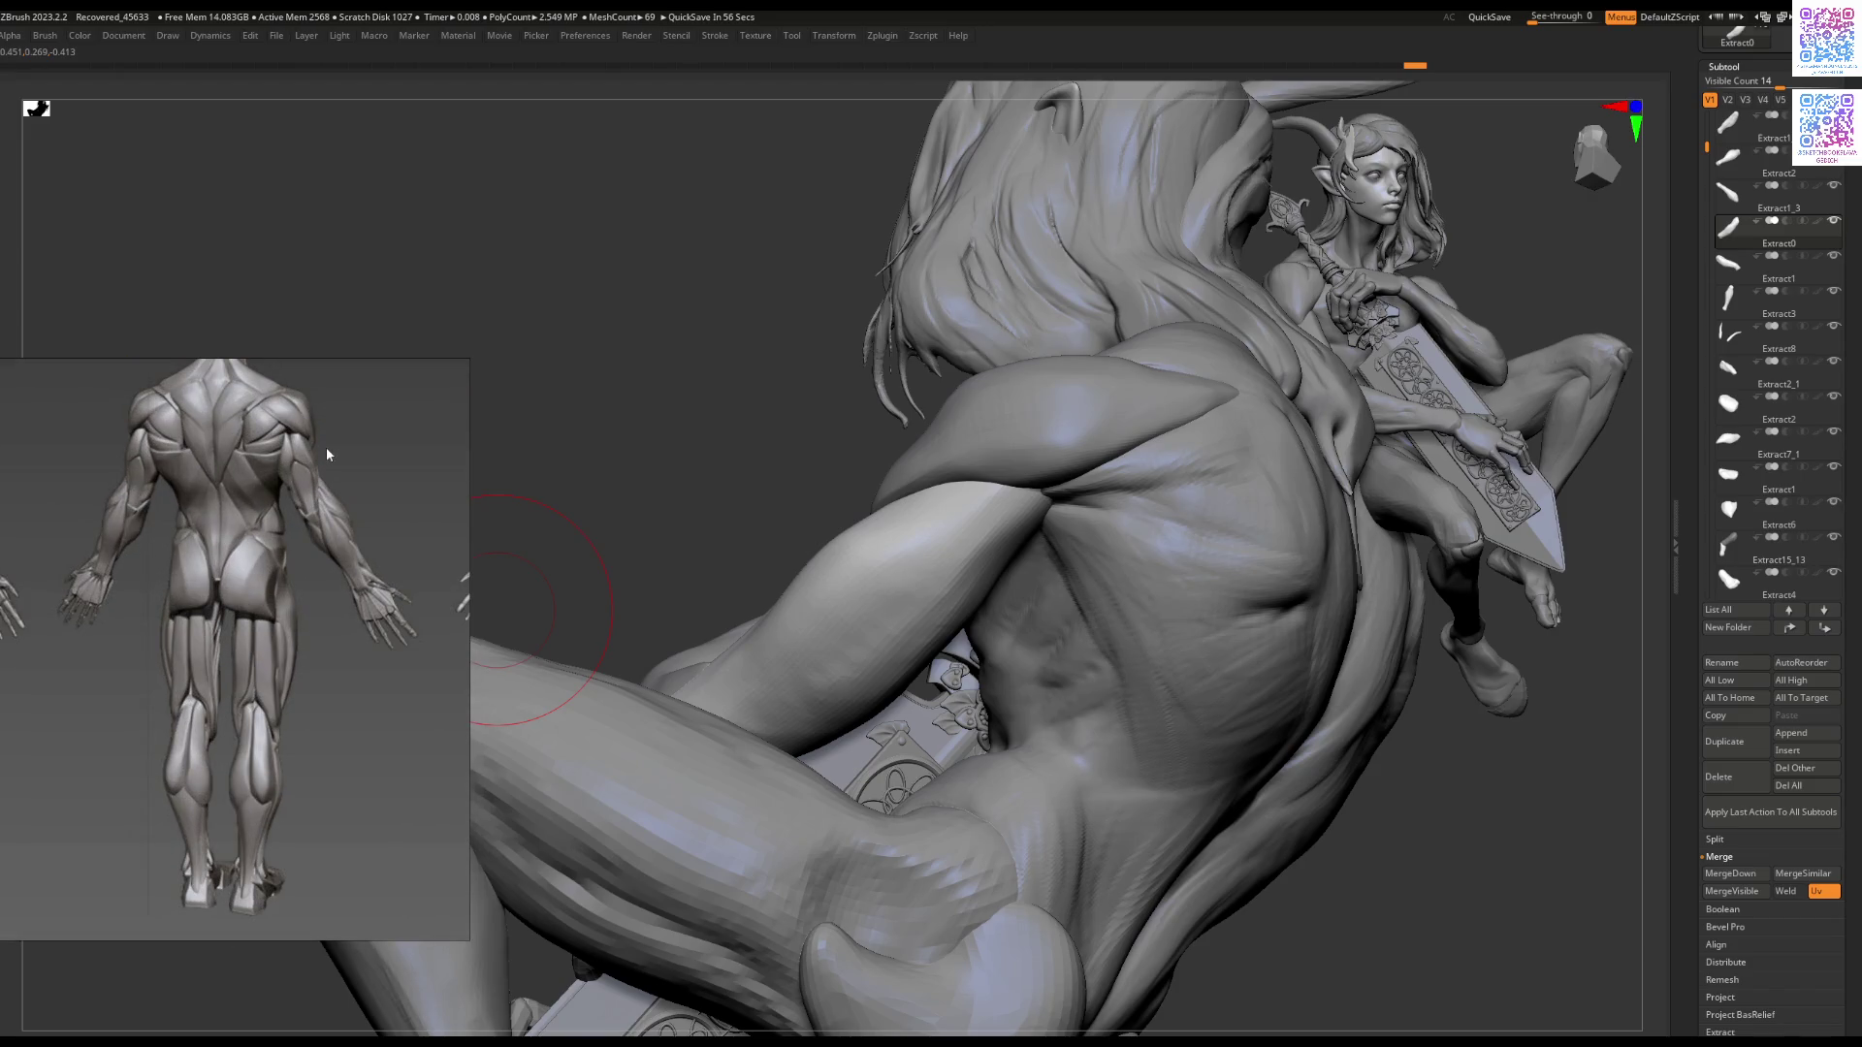
{"action": "scroll", "coordinate": [326, 454], "scroll_direction": "down", "scroll_amount": 5}
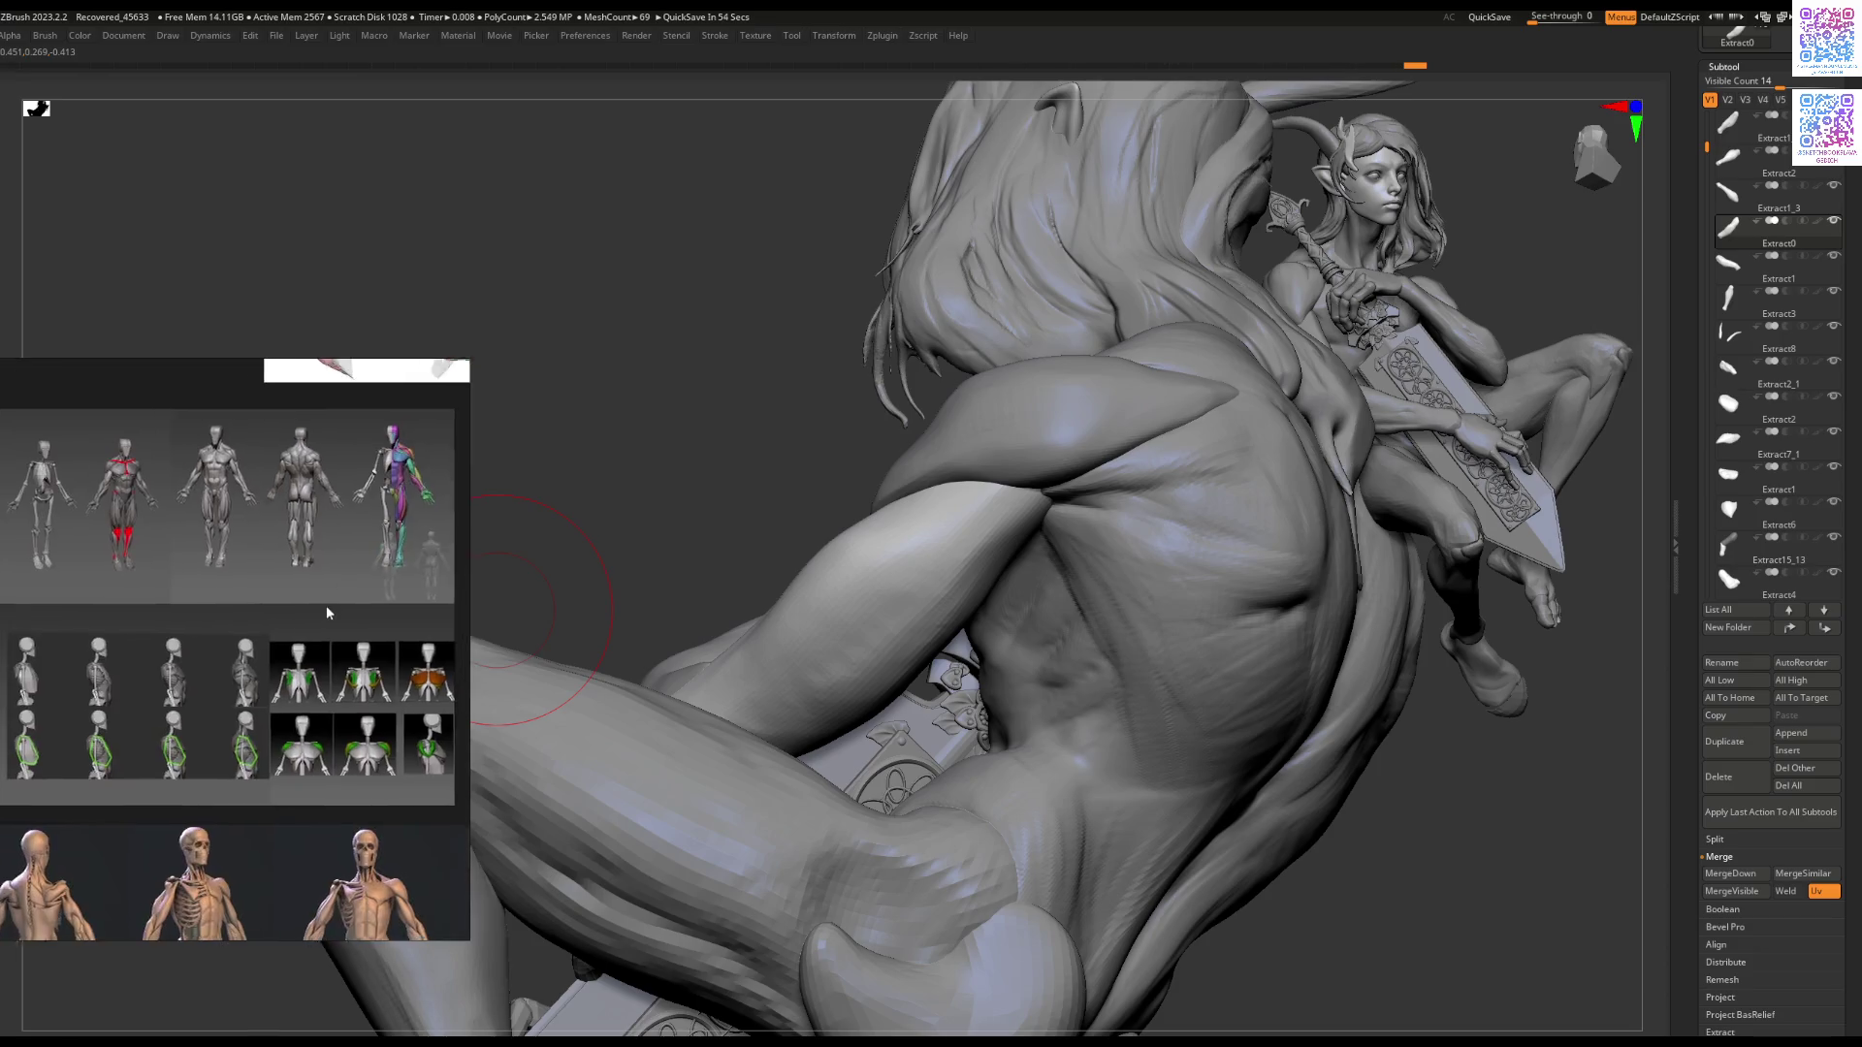
{"action": "scroll", "coordinate": [284, 736], "scroll_direction": "up", "scroll_amount": 3}
{"action": "scroll", "coordinate": [284, 736], "scroll_direction": "up", "scroll_amount": 1}
{"action": "scroll", "coordinate": [213, 732], "scroll_direction": "up", "scroll_amount": 3}
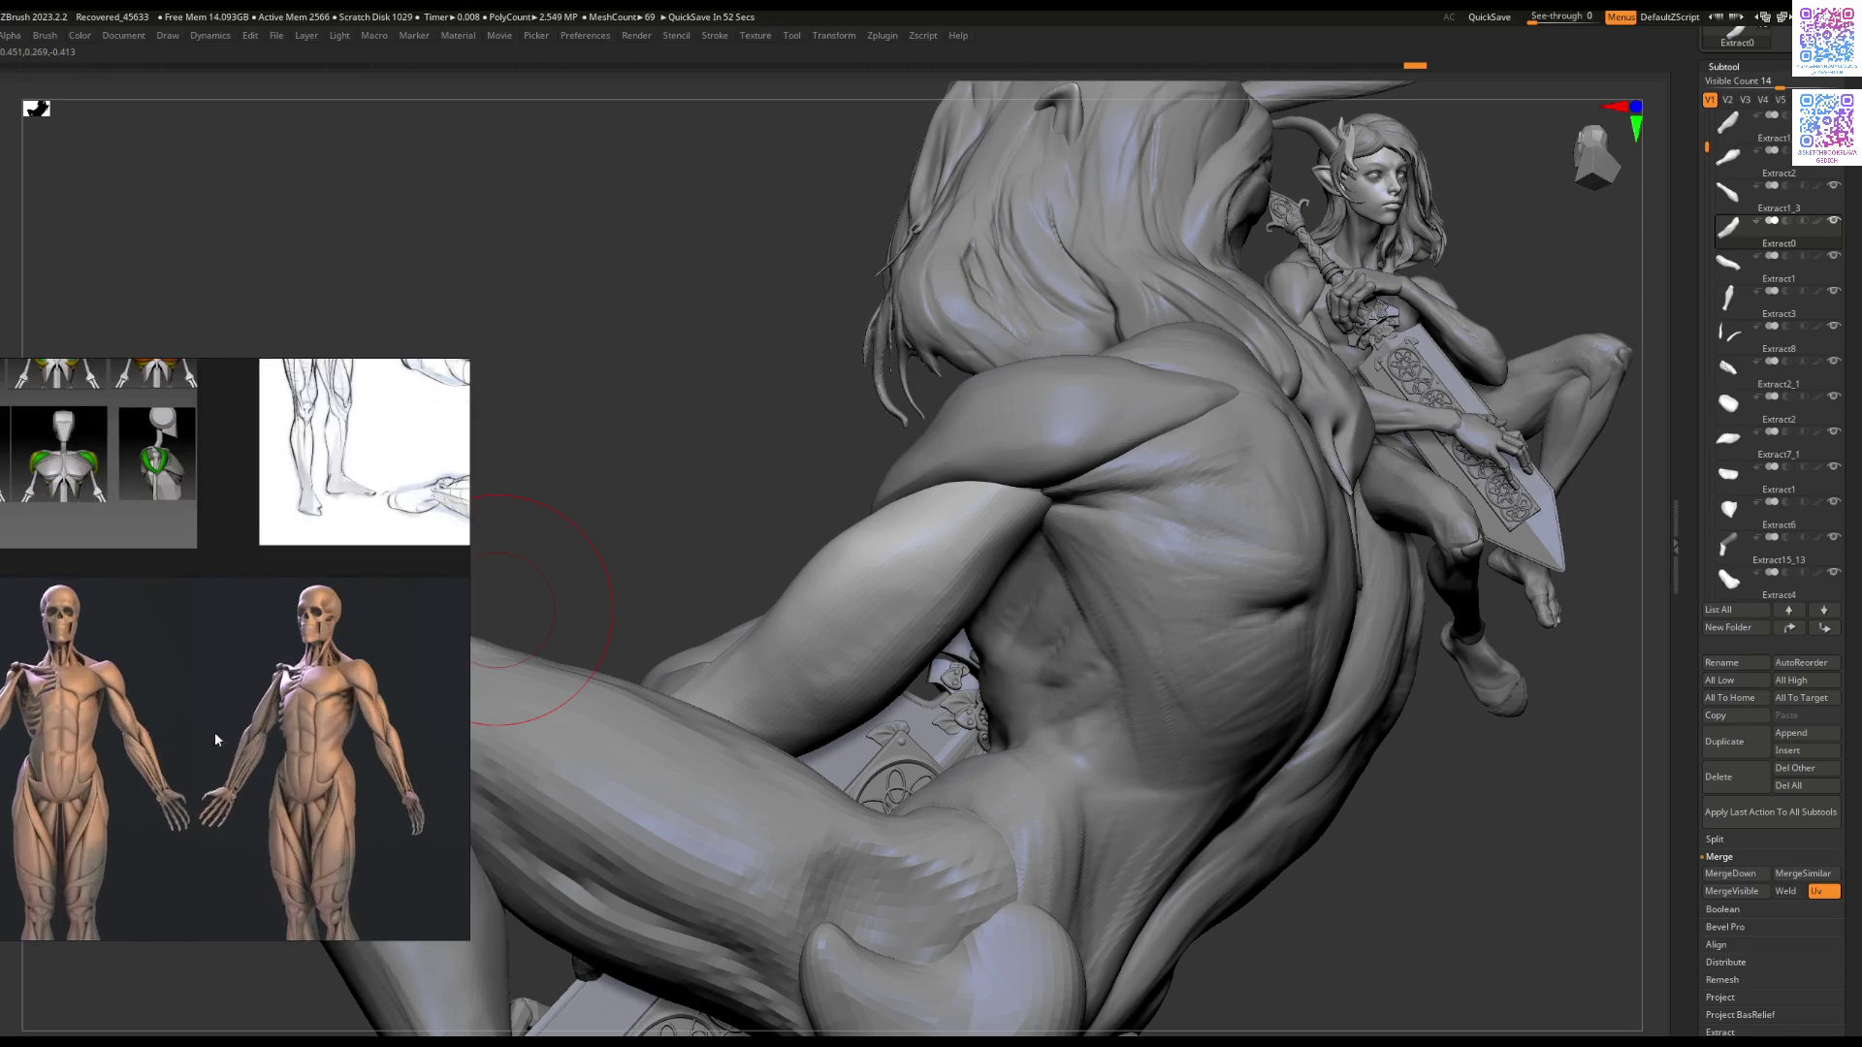
{"action": "middle_click_drag", "start_coordinate": [325, 672], "coordinate": [181, 636]}
{"action": "scroll", "coordinate": [189, 650], "scroll_direction": "up", "scroll_amount": 1}
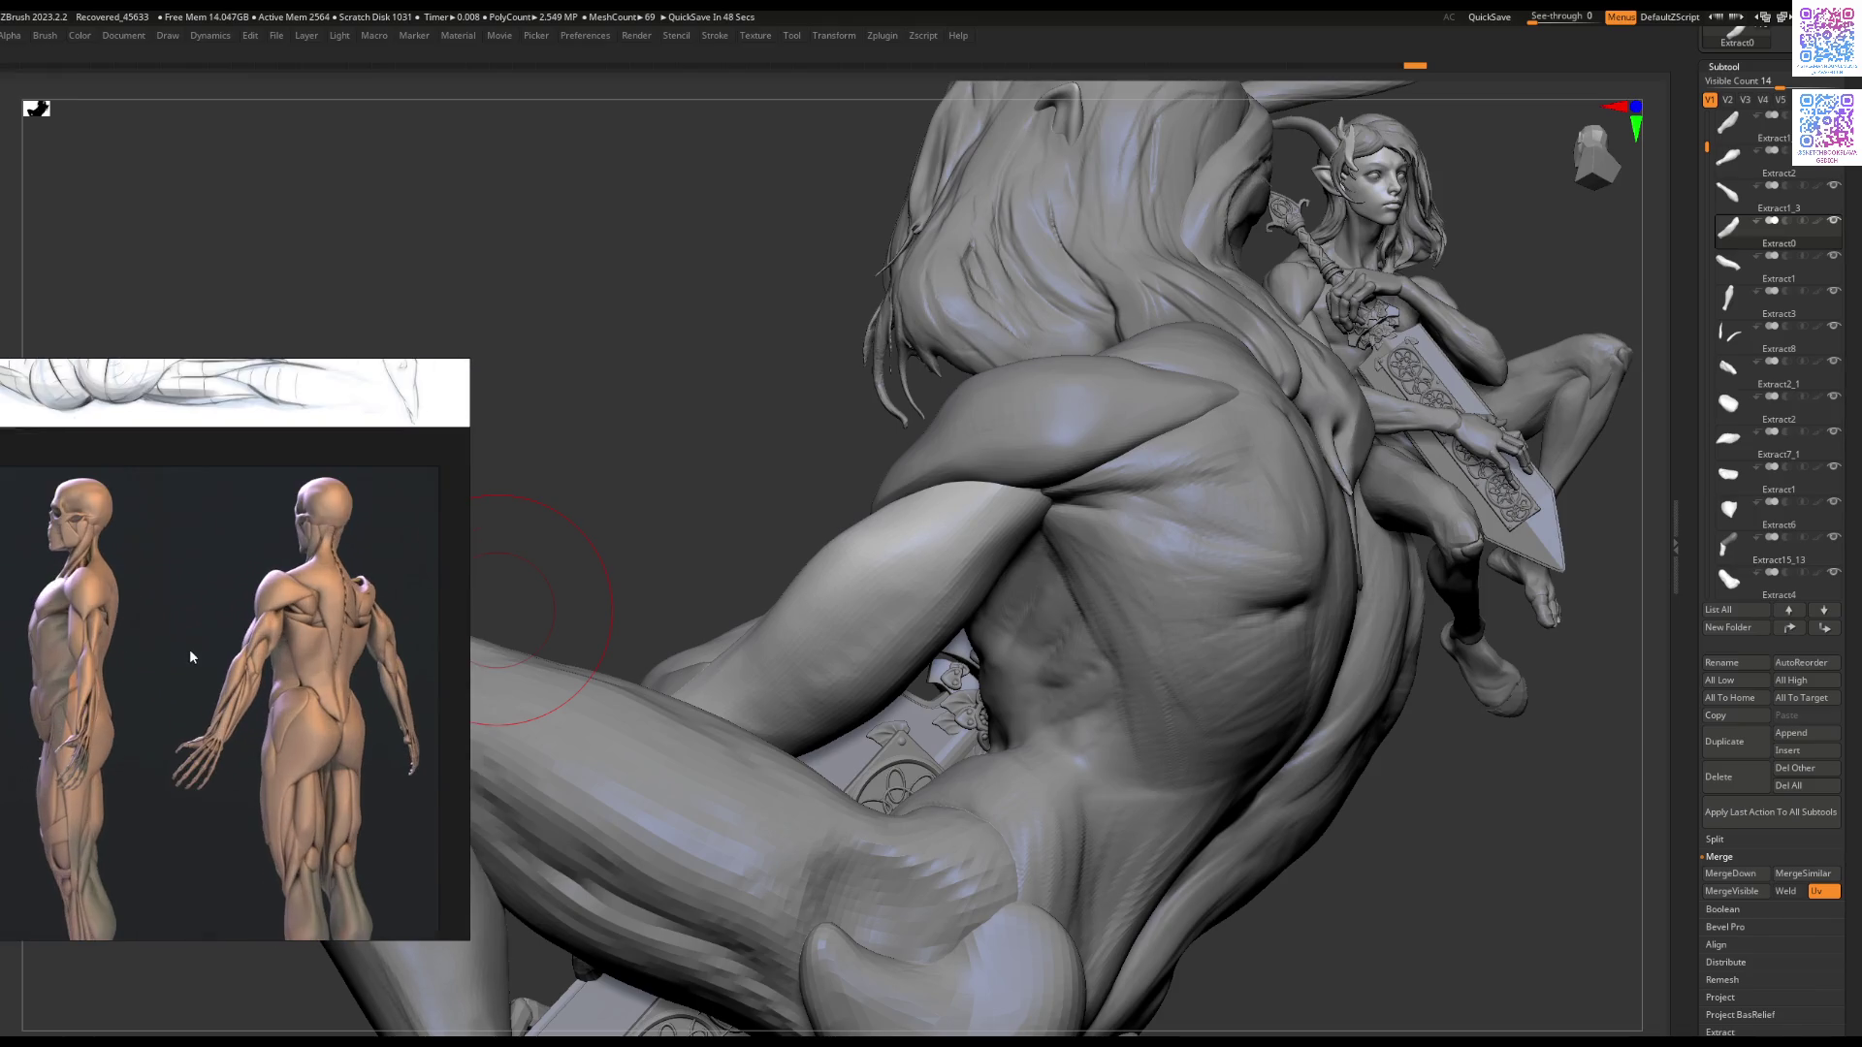
{"action": "mouse_move", "coordinate": [806, 450]}
{"action": "left_mouse_down"}
{"action": "mouse_move", "coordinate": [904, 568]}
{"action": "mouse_move", "coordinate": [989, 475]}
{"action": "mouse_move", "coordinate": [1013, 567]}
{"action": "mouse_move", "coordinate": [965, 632]}
{"action": "mouse_move", "coordinate": [947, 621]}
{"action": "mouse_move", "coordinate": [985, 514]}
{"action": "mouse_move", "coordinate": [936, 577]}
{"action": "left_mouse_up"}
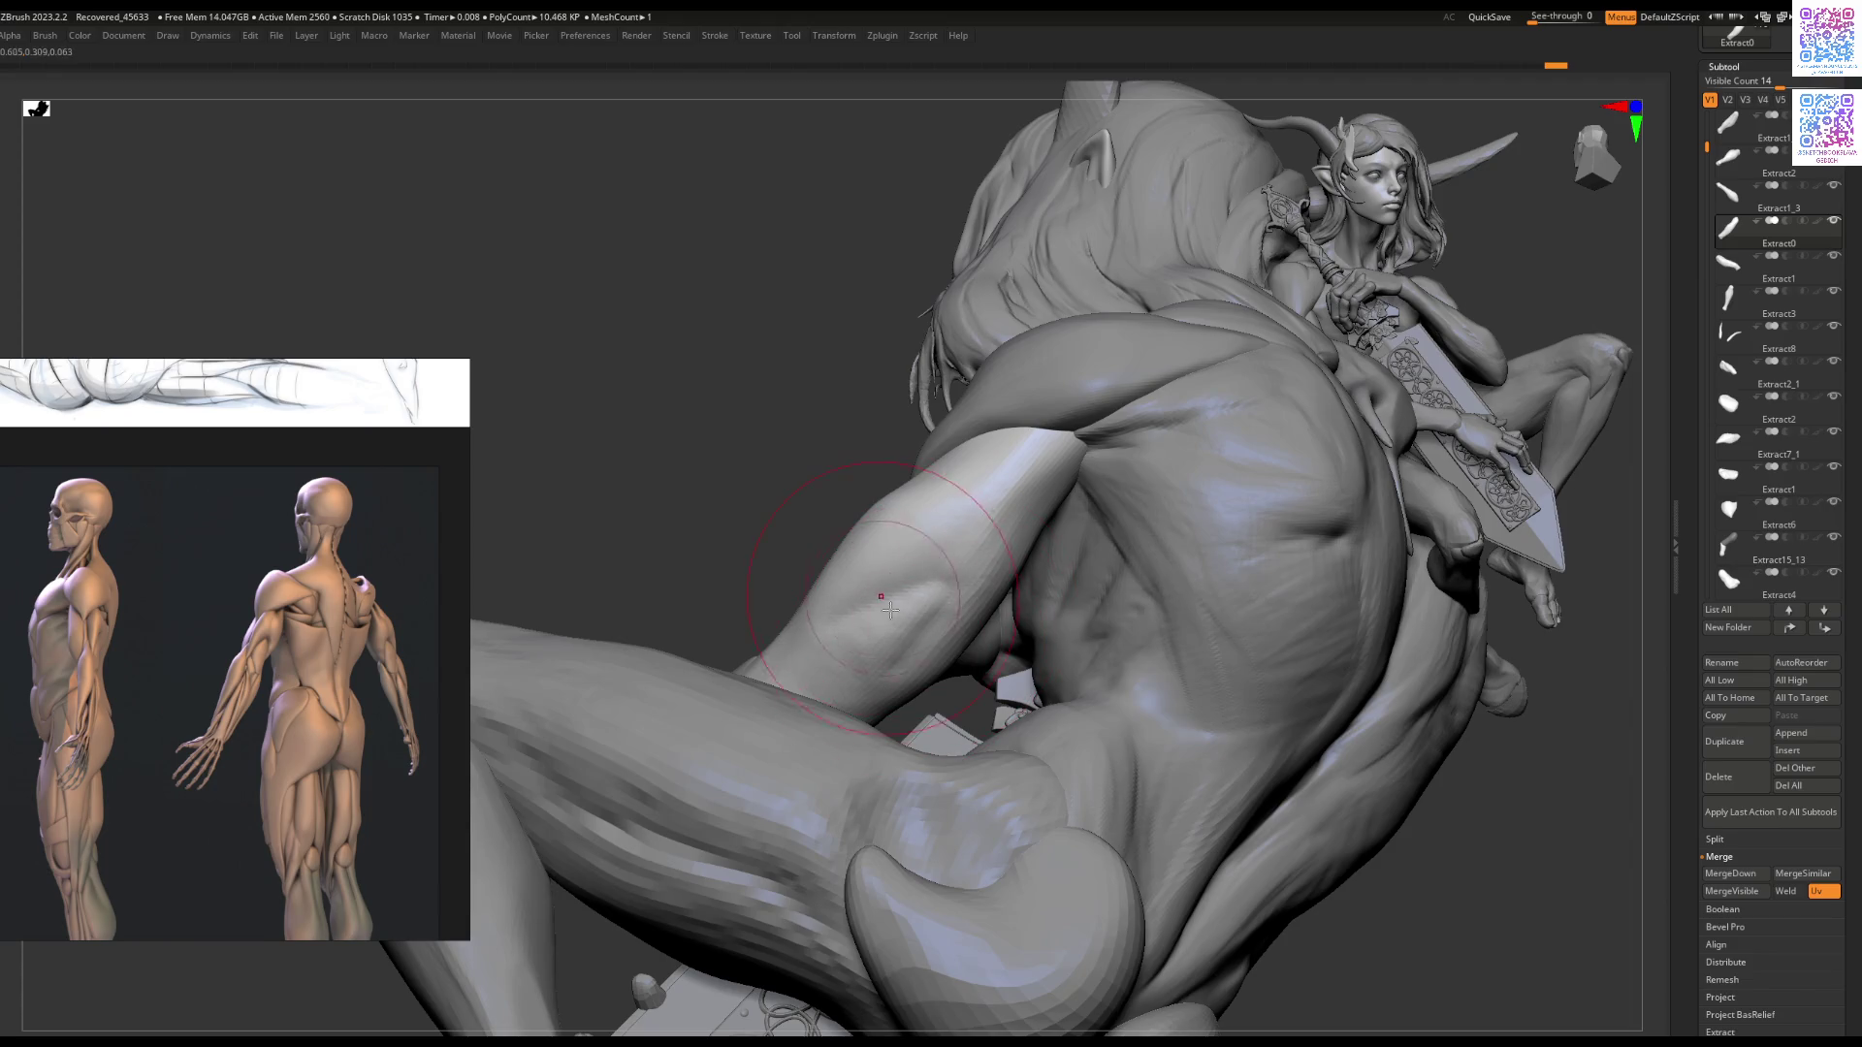
Step: Solo the arm piece and deepen the crease running along it
{"action": "right_click_drag", "start_coordinate": [890, 609], "coordinate": [866, 630]}
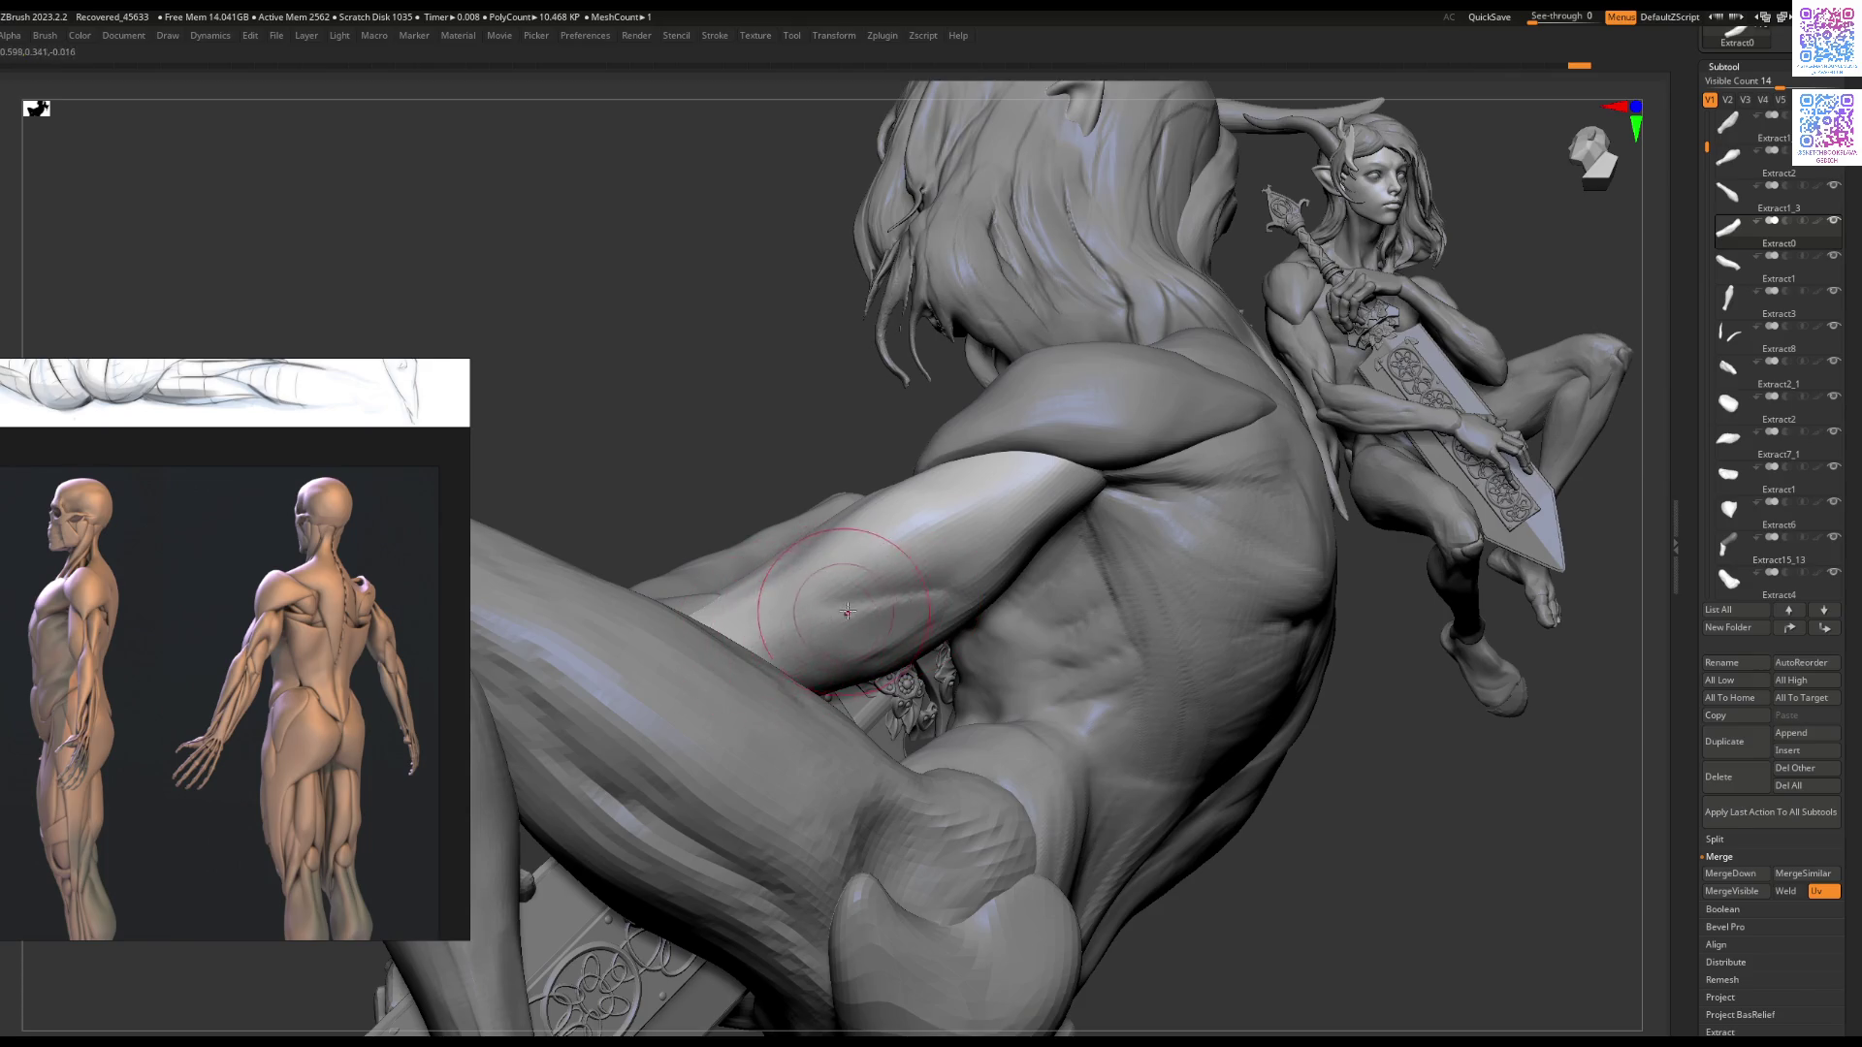
{"action": "mouse_move", "coordinate": [924, 601]}
{"action": "right_mouse_down"}
{"action": "mouse_move", "coordinate": [953, 534]}
{"action": "mouse_move", "coordinate": [908, 570]}
{"action": "right_mouse_up"}
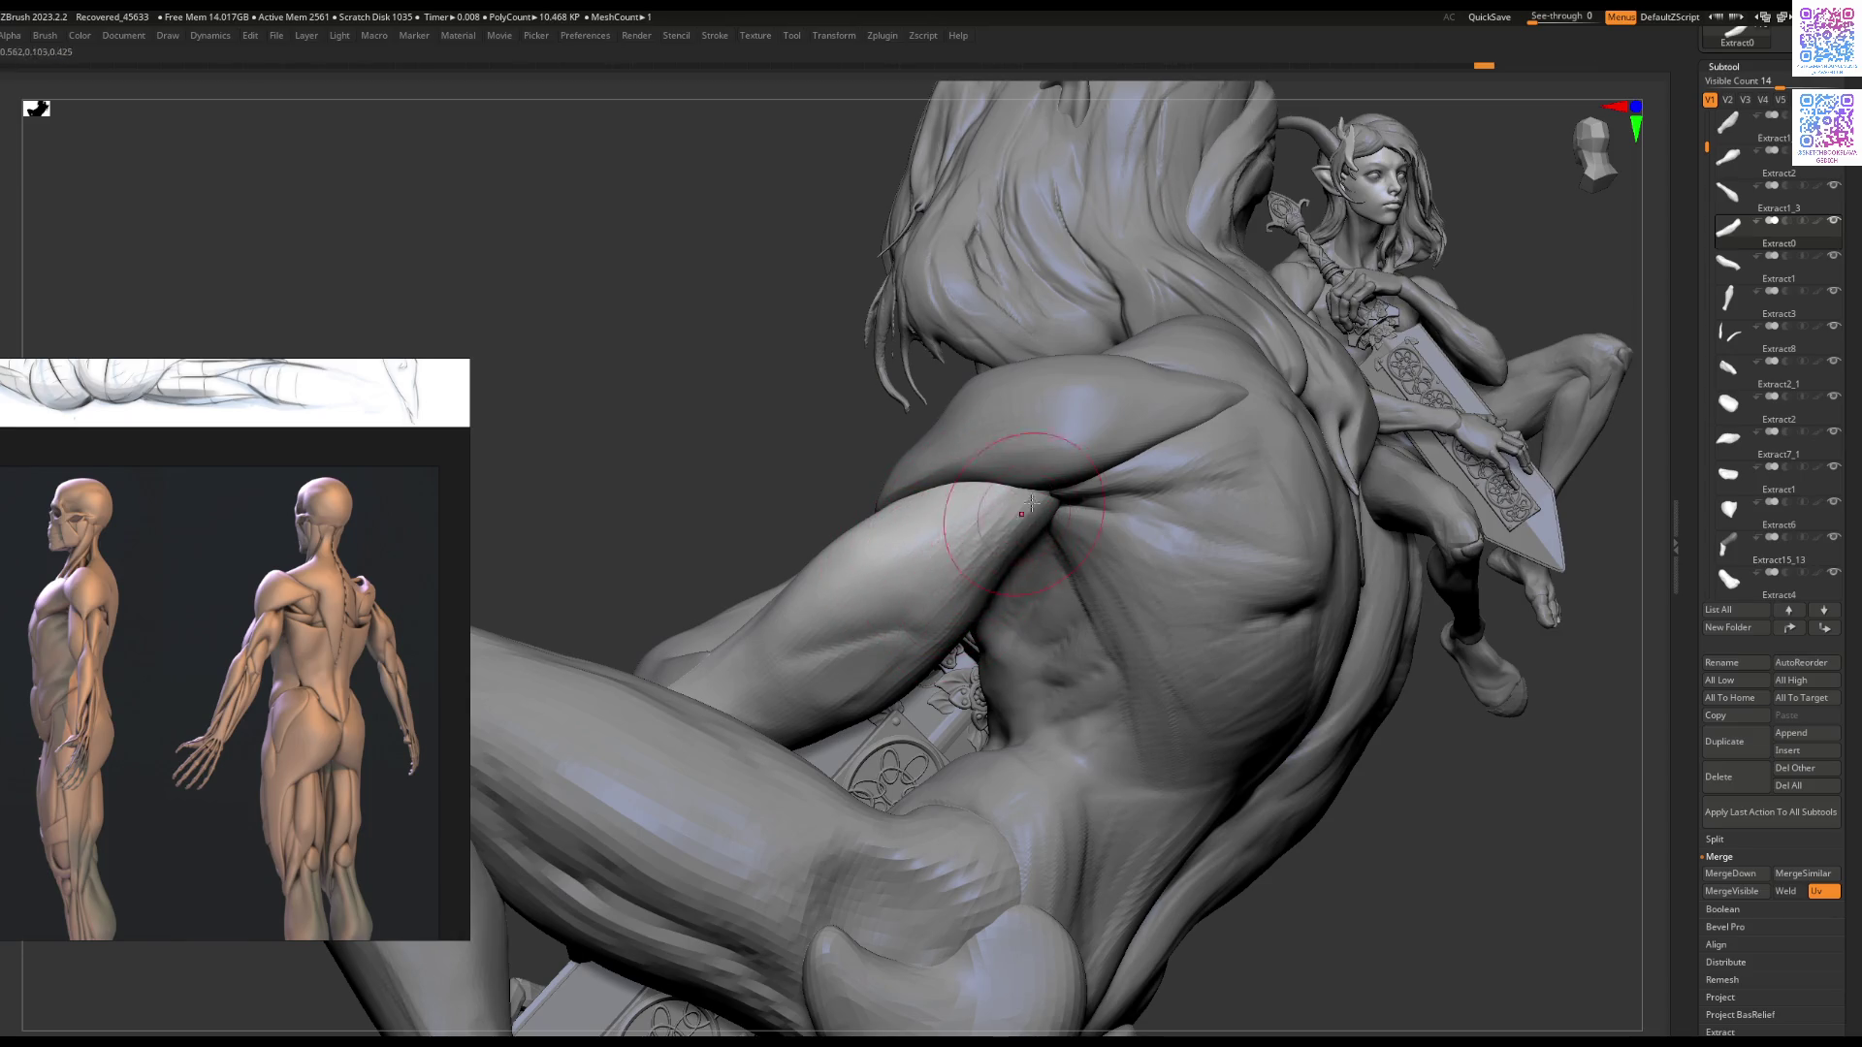
{"action": "right_click_drag", "start_coordinate": [898, 653], "coordinate": [946, 565]}
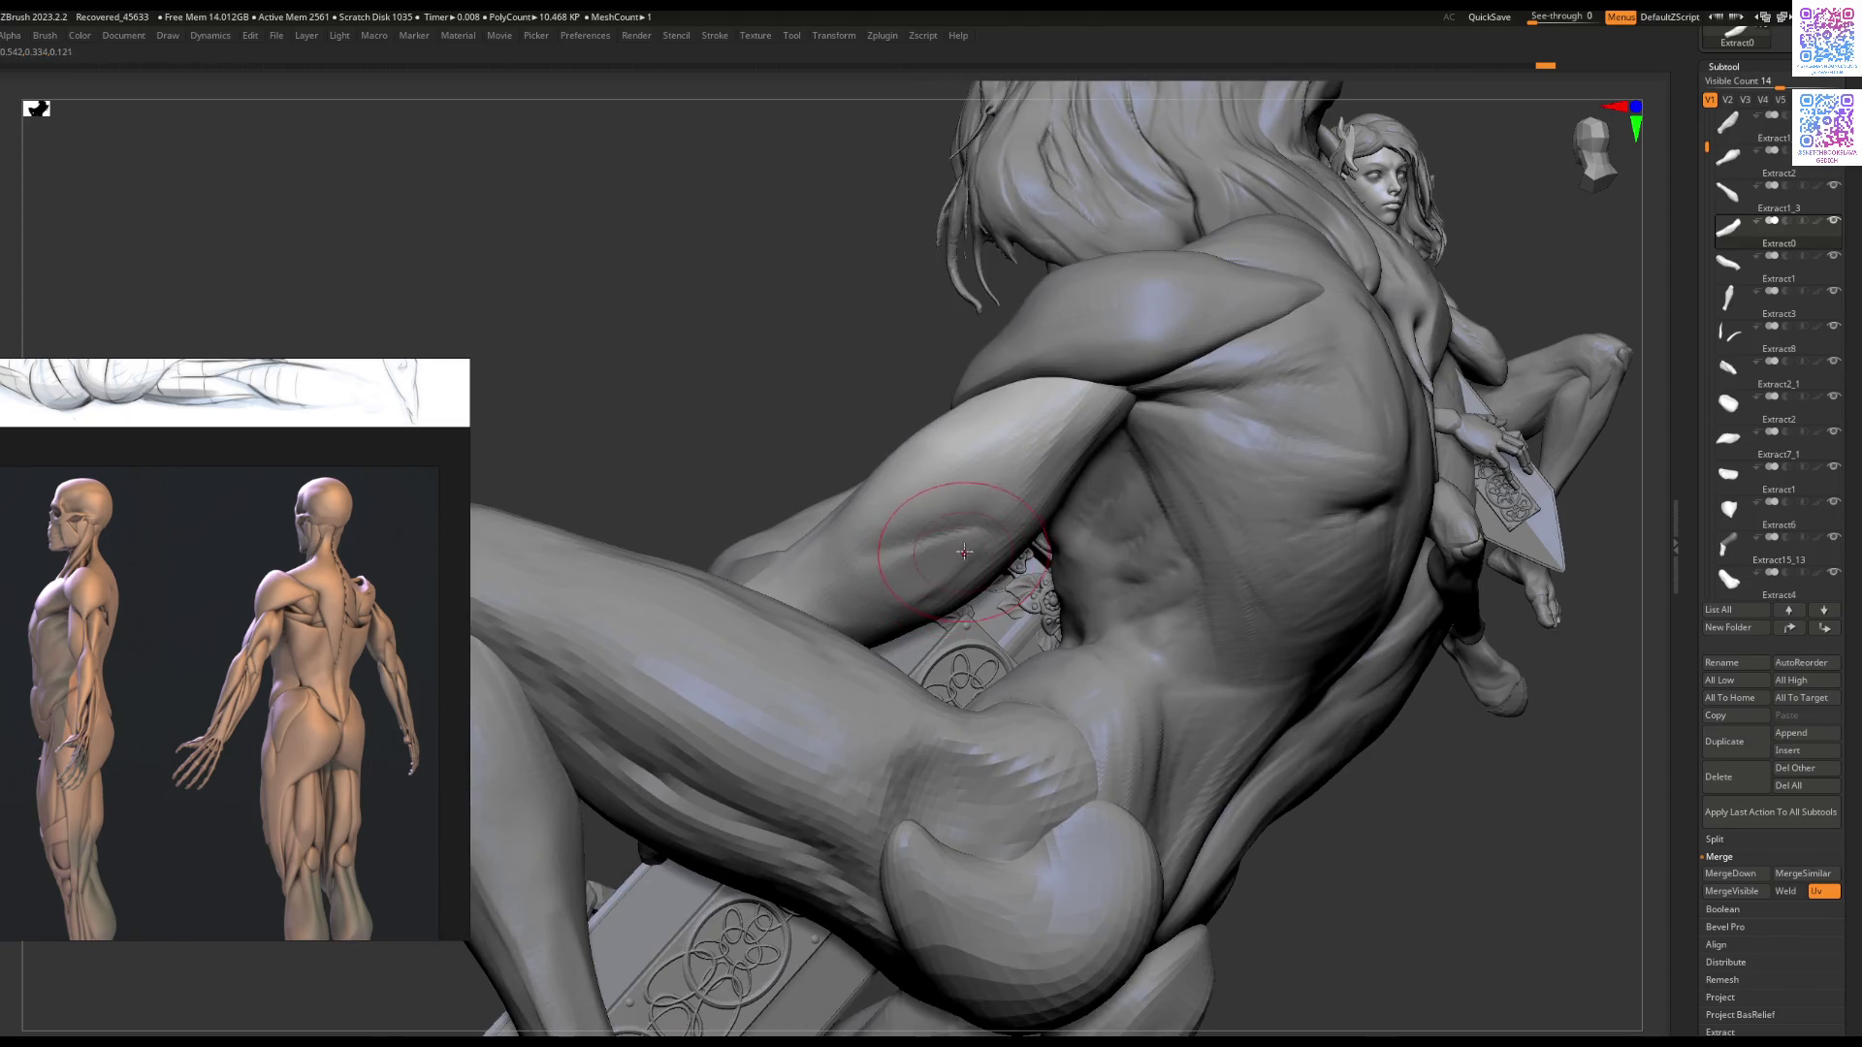
{"action": "mouse_move", "coordinate": [928, 596]}
{"action": "right_mouse_down"}
{"action": "mouse_move", "coordinate": [886, 478]}
{"action": "mouse_move", "coordinate": [923, 644]}
{"action": "mouse_move", "coordinate": [964, 594]}
{"action": "mouse_move", "coordinate": [893, 626]}
{"action": "mouse_move", "coordinate": [913, 614]}
{"action": "right_mouse_up"}
{"action": "key", "text": "shift+s"}
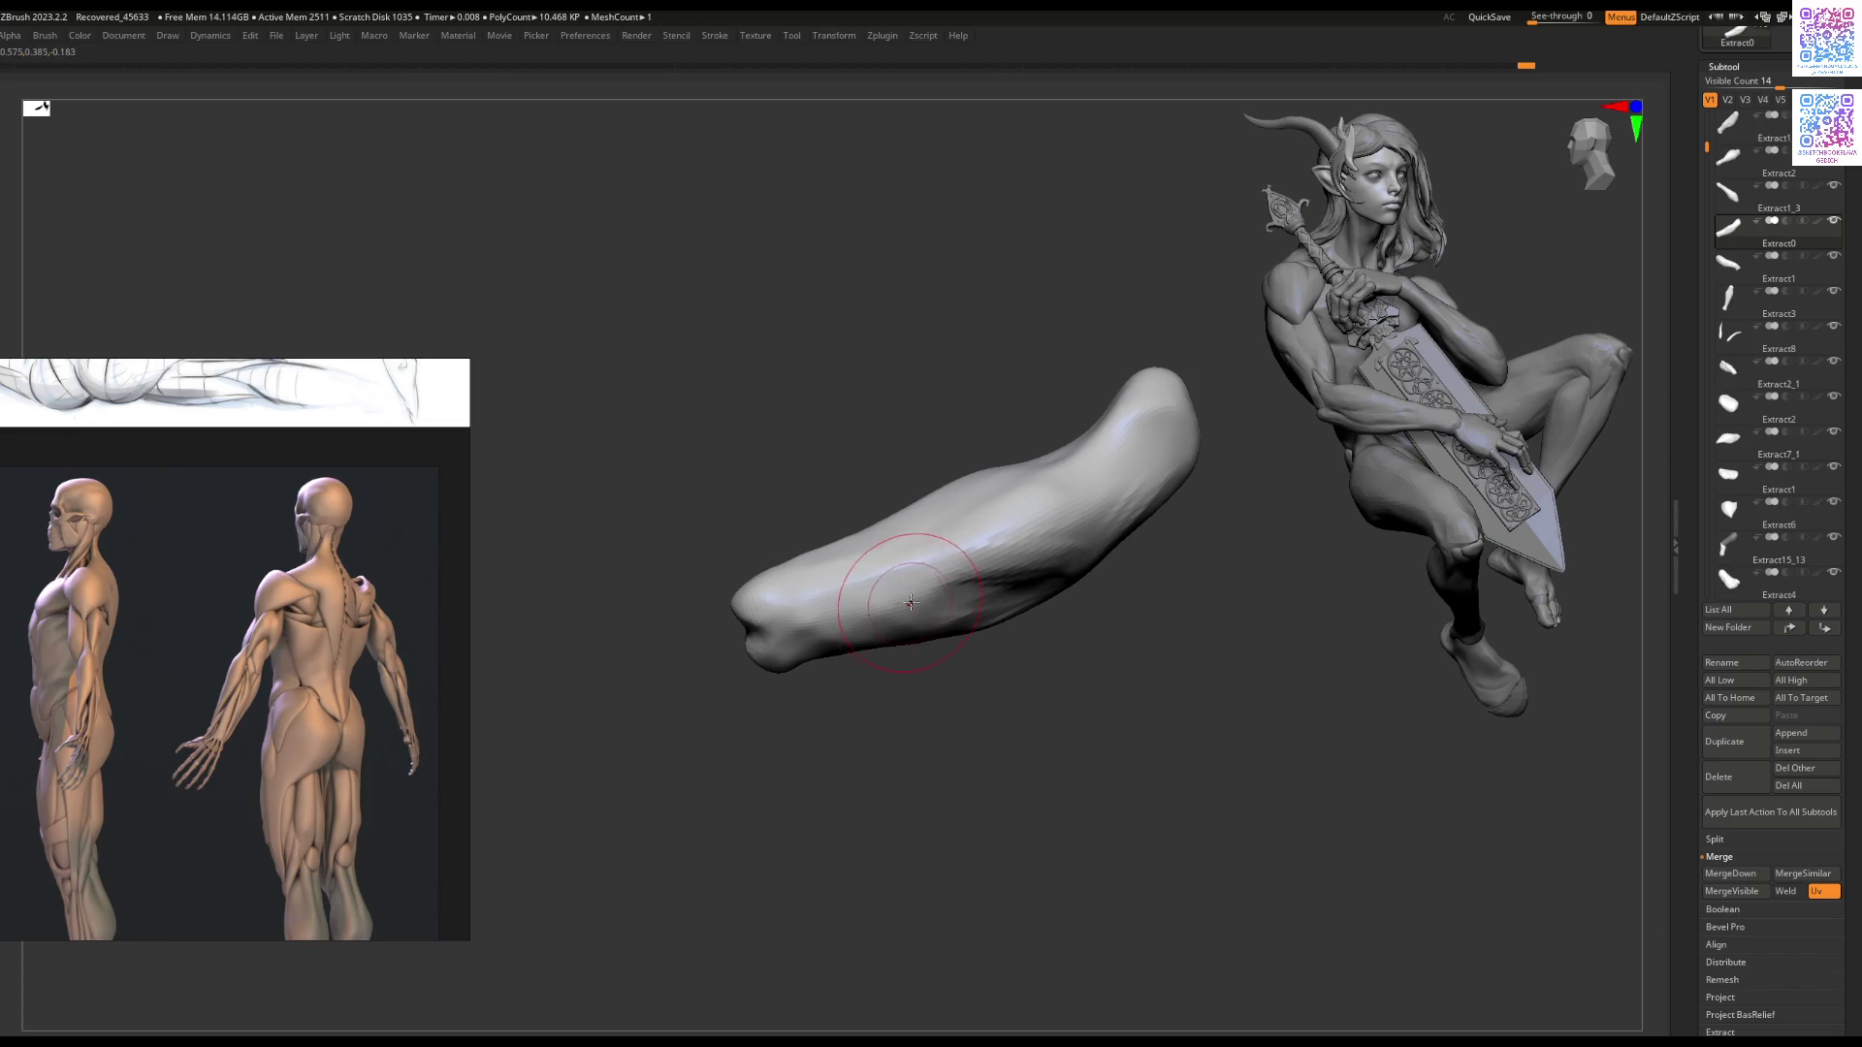
{"action": "left_click_drag", "start_coordinate": [967, 588], "coordinate": [922, 587]}
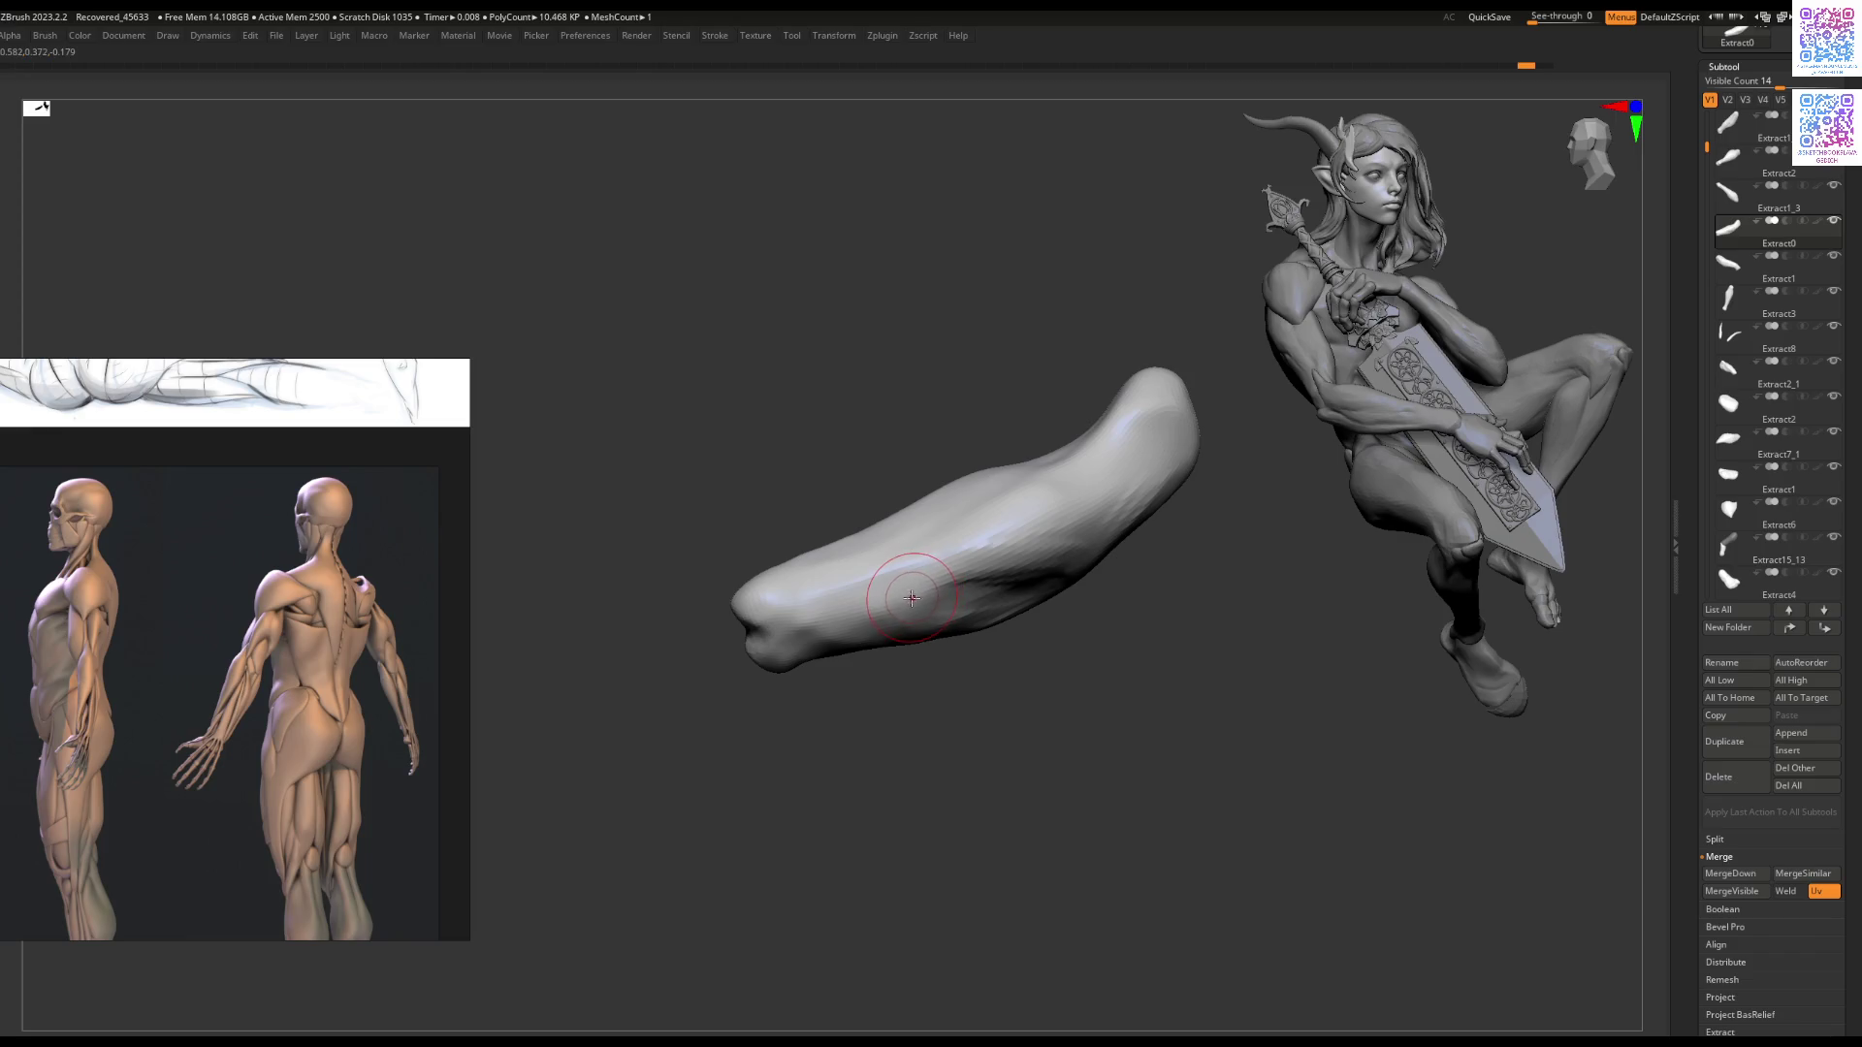
Step: Browse the PureRef thumbnails to the colour-coded upper-arm and forearm muscle diagrams
{"action": "scroll", "coordinate": [194, 514], "scroll_direction": "down", "scroll_amount": 3}
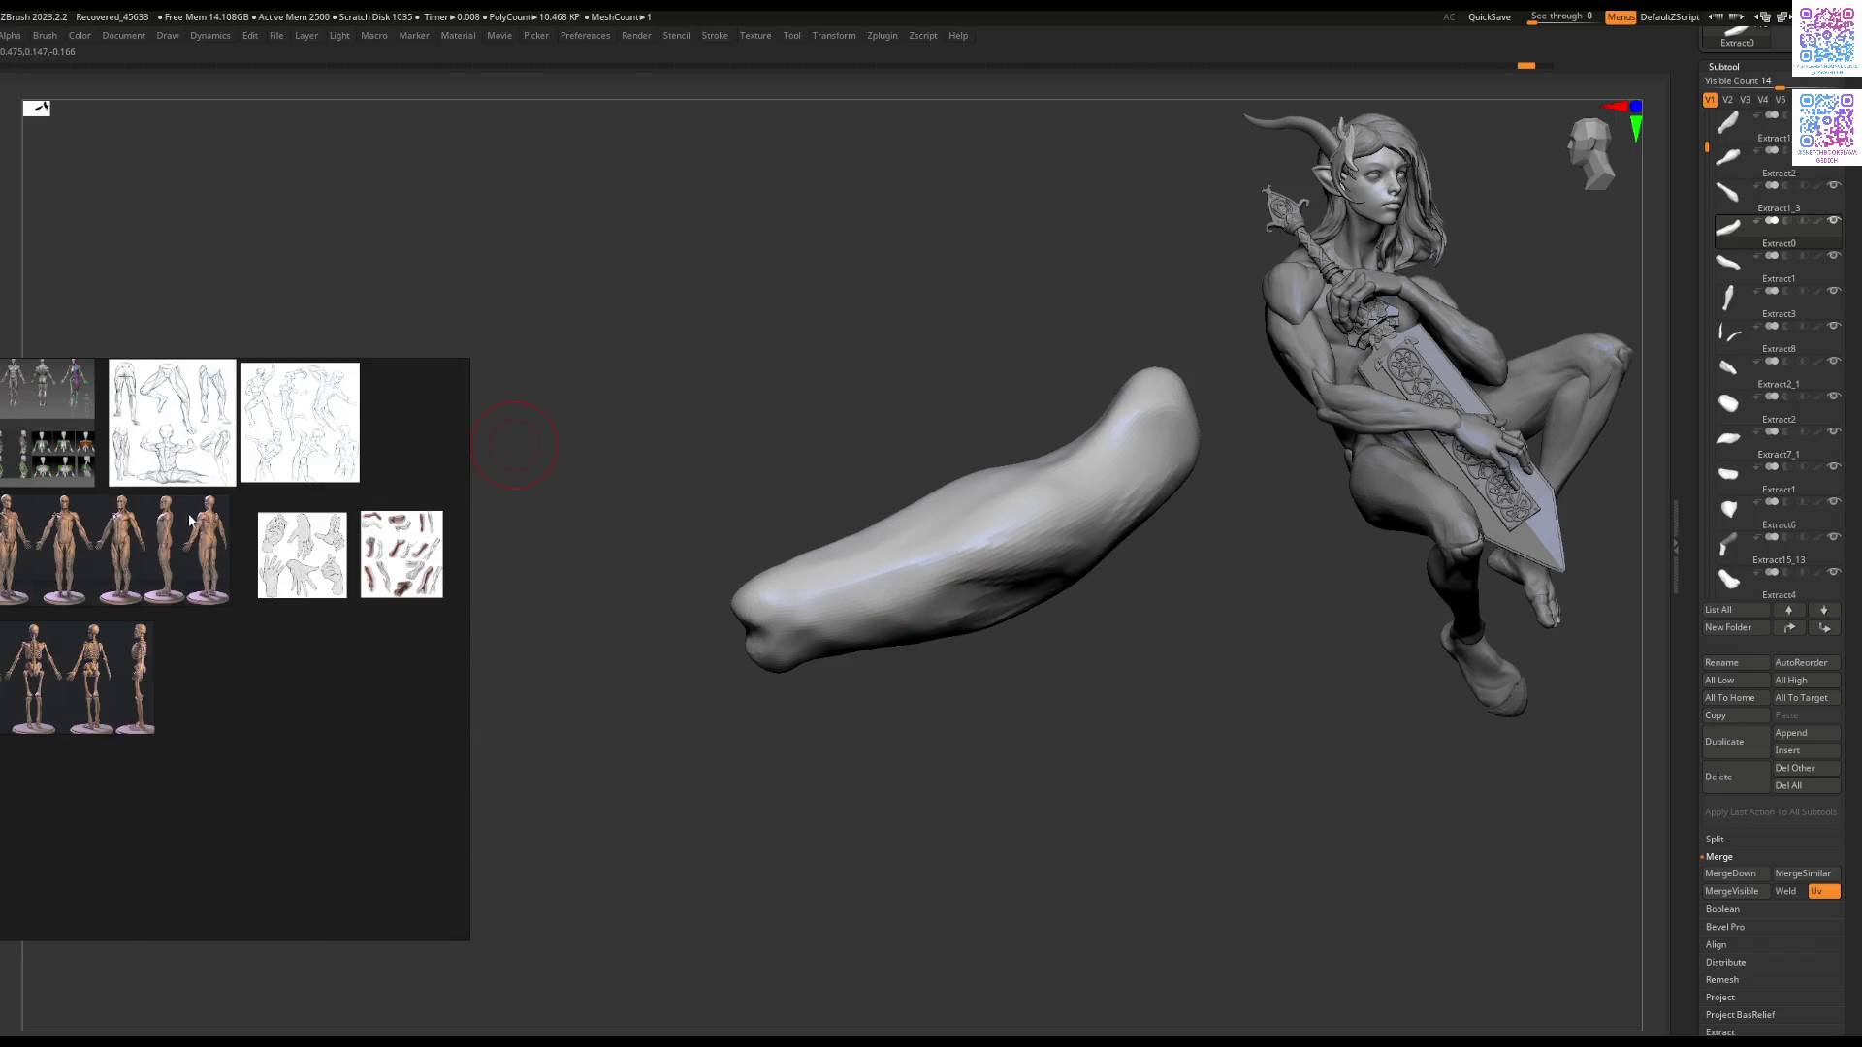
{"action": "scroll", "coordinate": [191, 521], "scroll_direction": "up", "scroll_amount": 5}
{"action": "scroll", "coordinate": [191, 521], "scroll_direction": "down", "scroll_amount": 4}
{"action": "mouse_move", "coordinate": [209, 571]}
{"action": "middle_mouse_down"}
{"action": "mouse_move", "coordinate": [160, 602]}
{"action": "mouse_move", "coordinate": [150, 563]}
{"action": "middle_mouse_up"}
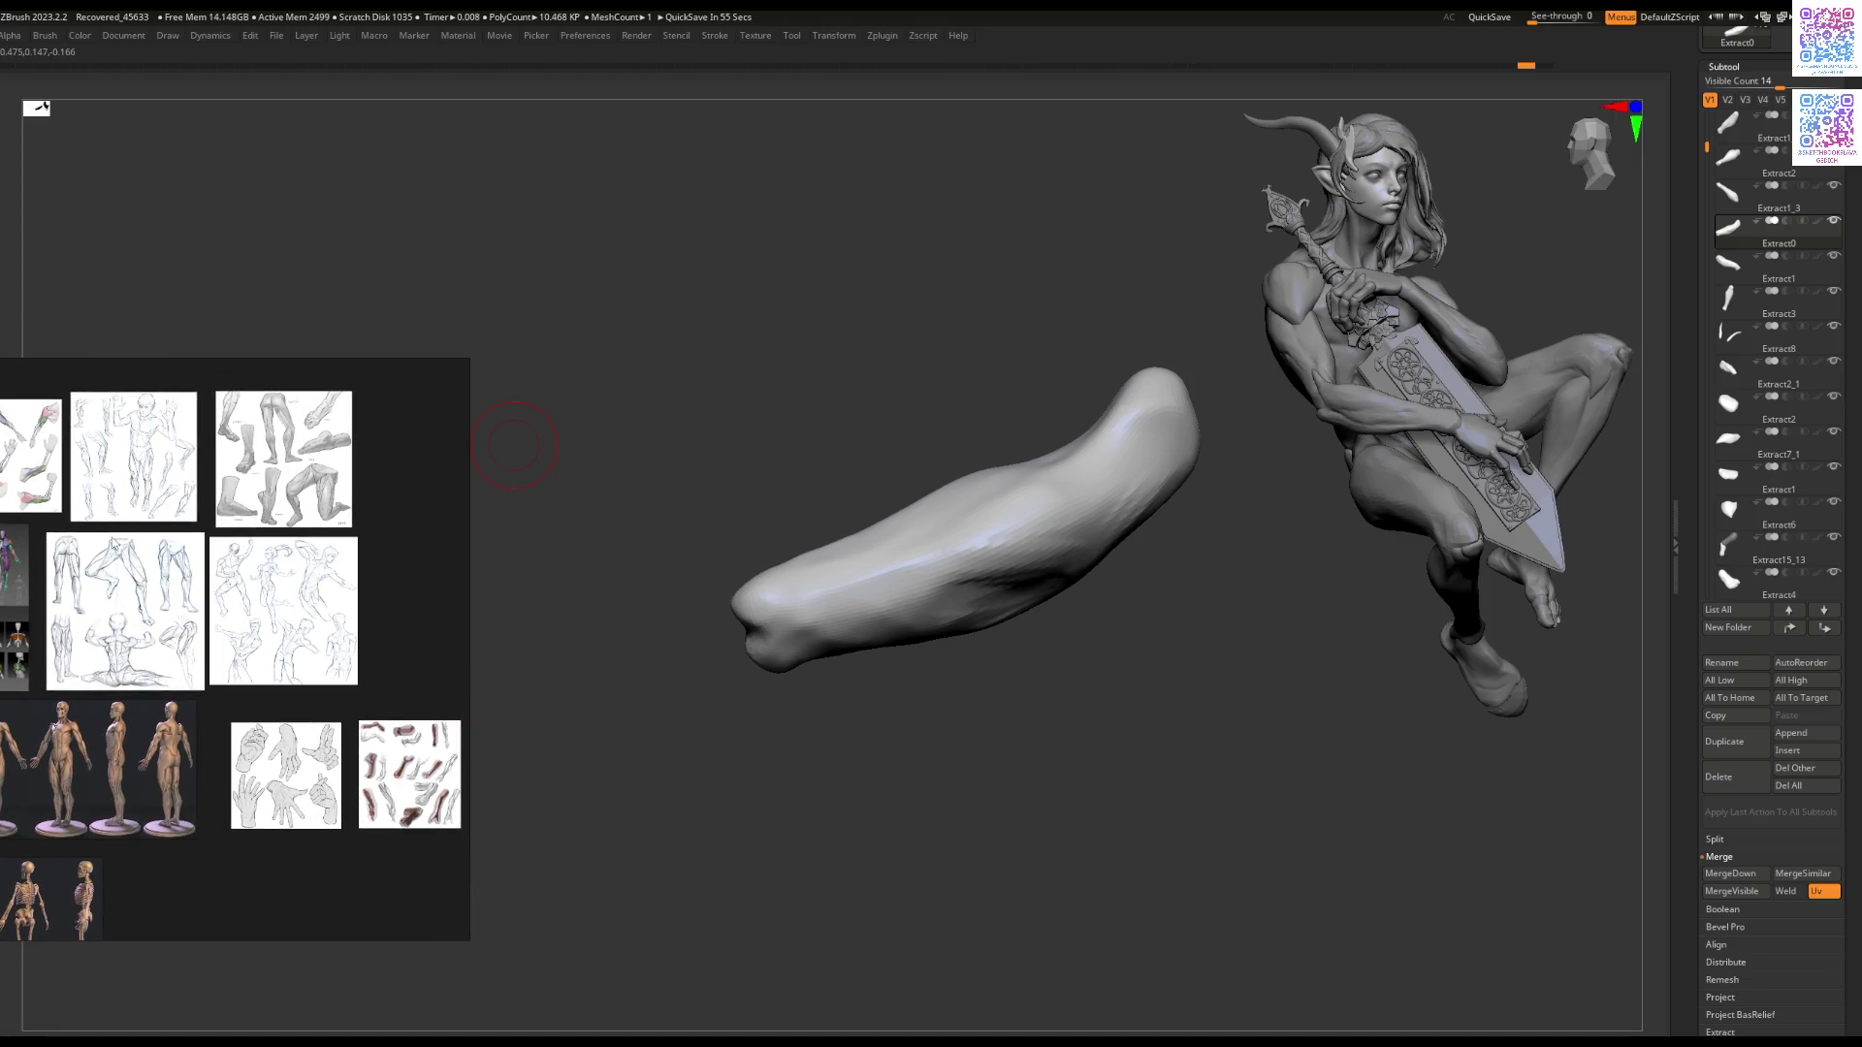
{"action": "middle_click_drag", "start_coordinate": [39, 485], "coordinate": [113, 495]}
{"action": "scroll", "coordinate": [113, 496], "scroll_direction": "up", "scroll_amount": 6}
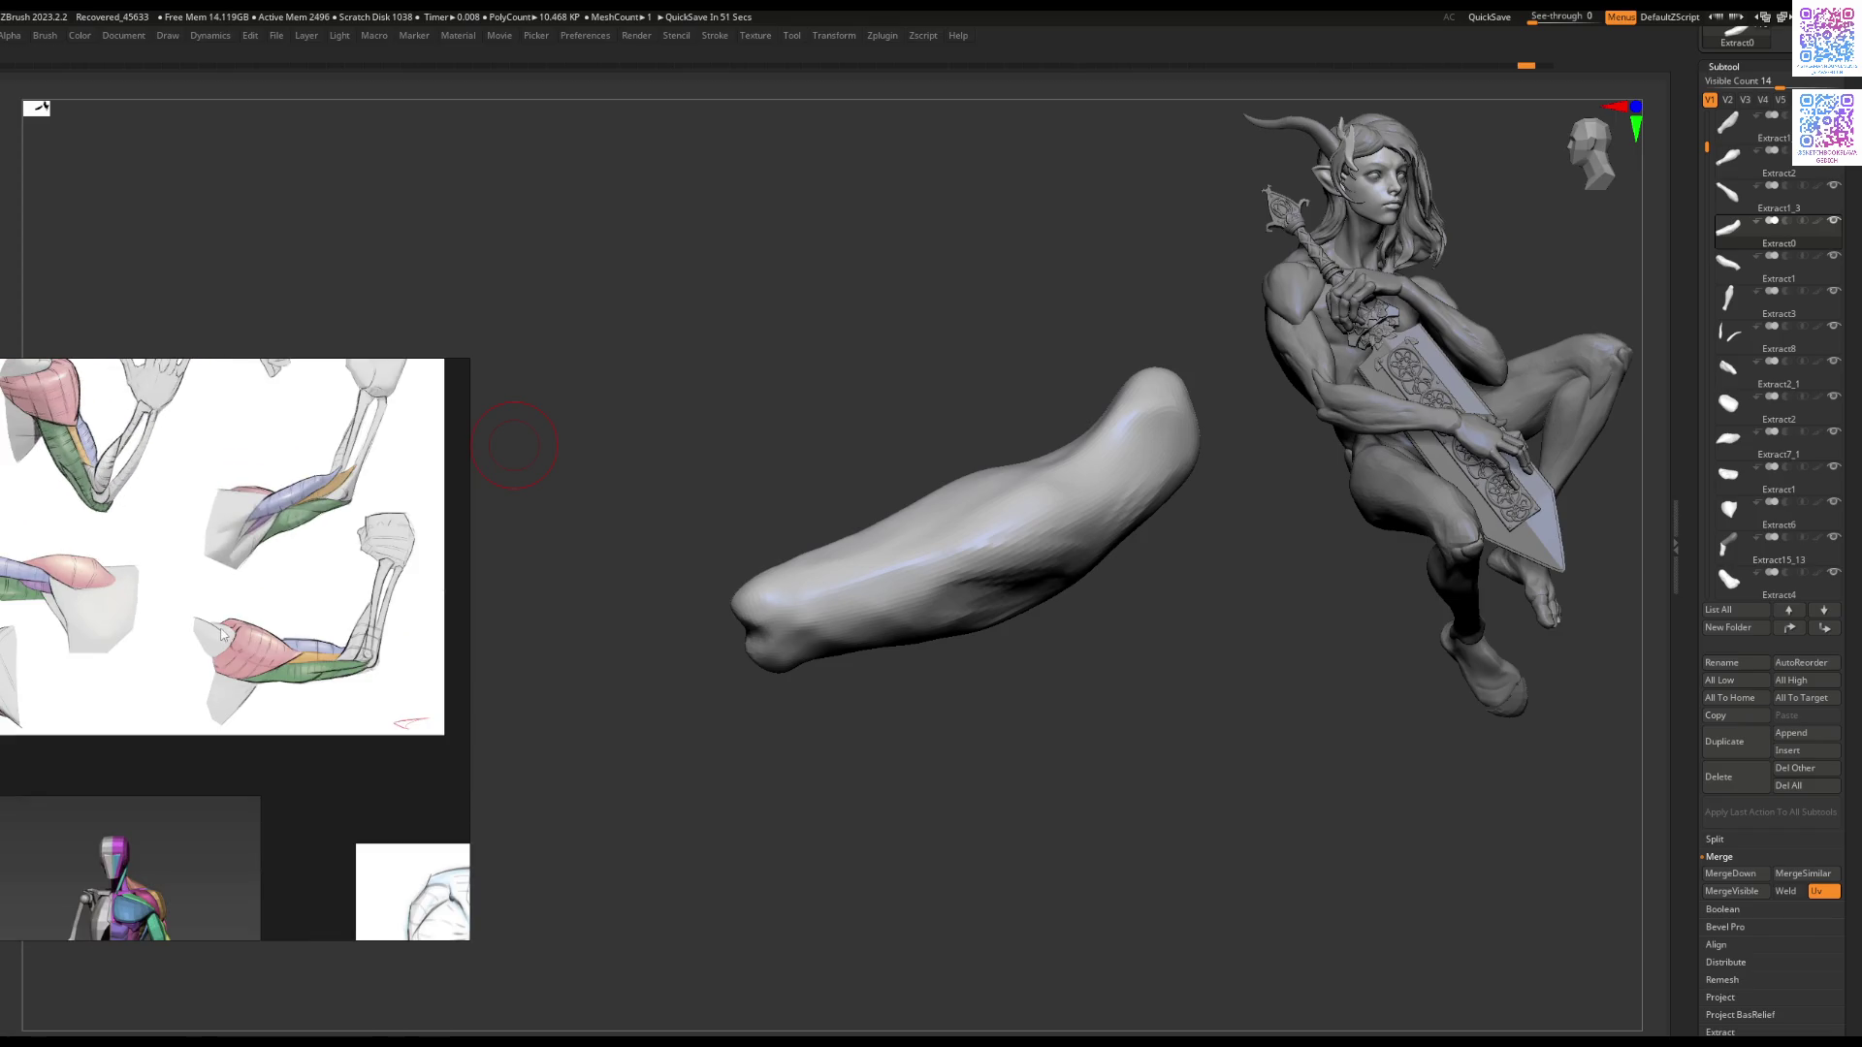
Step: Zoom through the arm-muscle sketches in PureRef beside the forearm sculpt
{"action": "scroll", "coordinate": [378, 665], "scroll_direction": "up", "scroll_amount": 3}
{"action": "scroll", "coordinate": [286, 639], "scroll_direction": "down", "scroll_amount": 5}
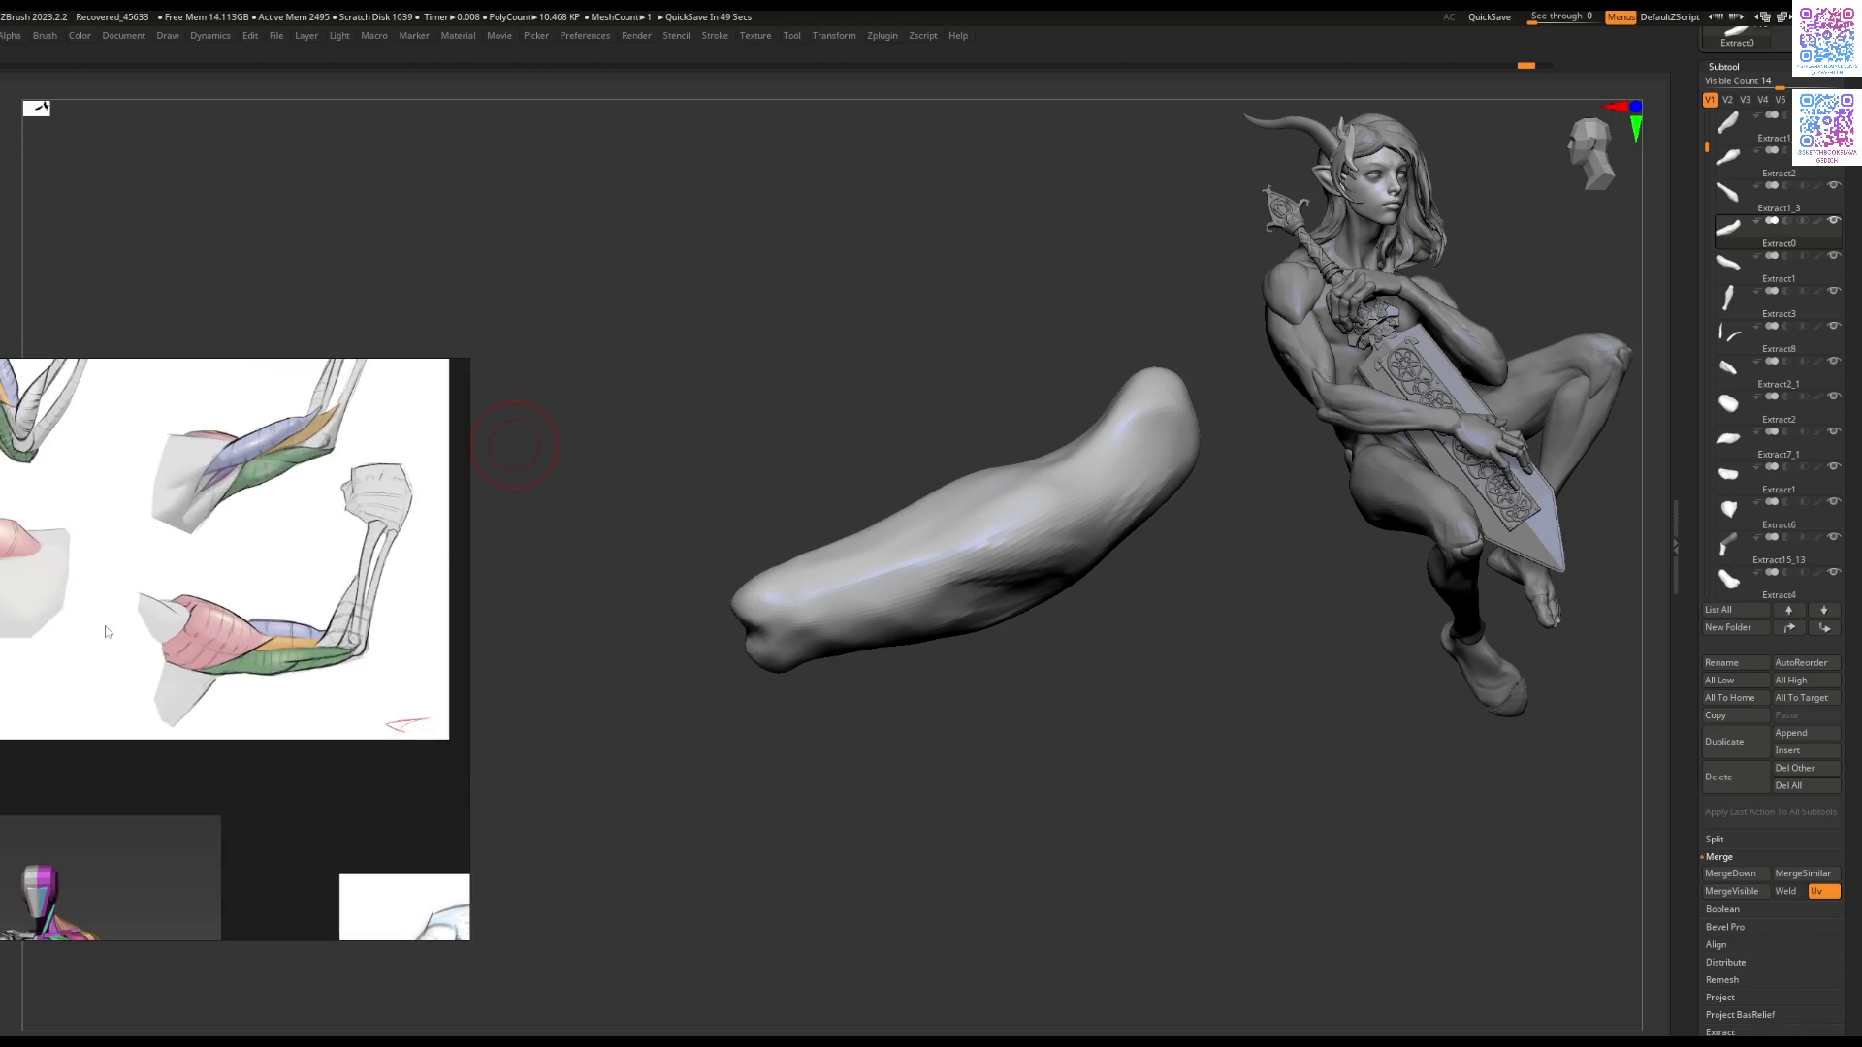
{"action": "scroll", "coordinate": [262, 601], "scroll_direction": "up", "scroll_amount": 3}
{"action": "scroll", "coordinate": [242, 581], "scroll_direction": "down", "scroll_amount": 3}
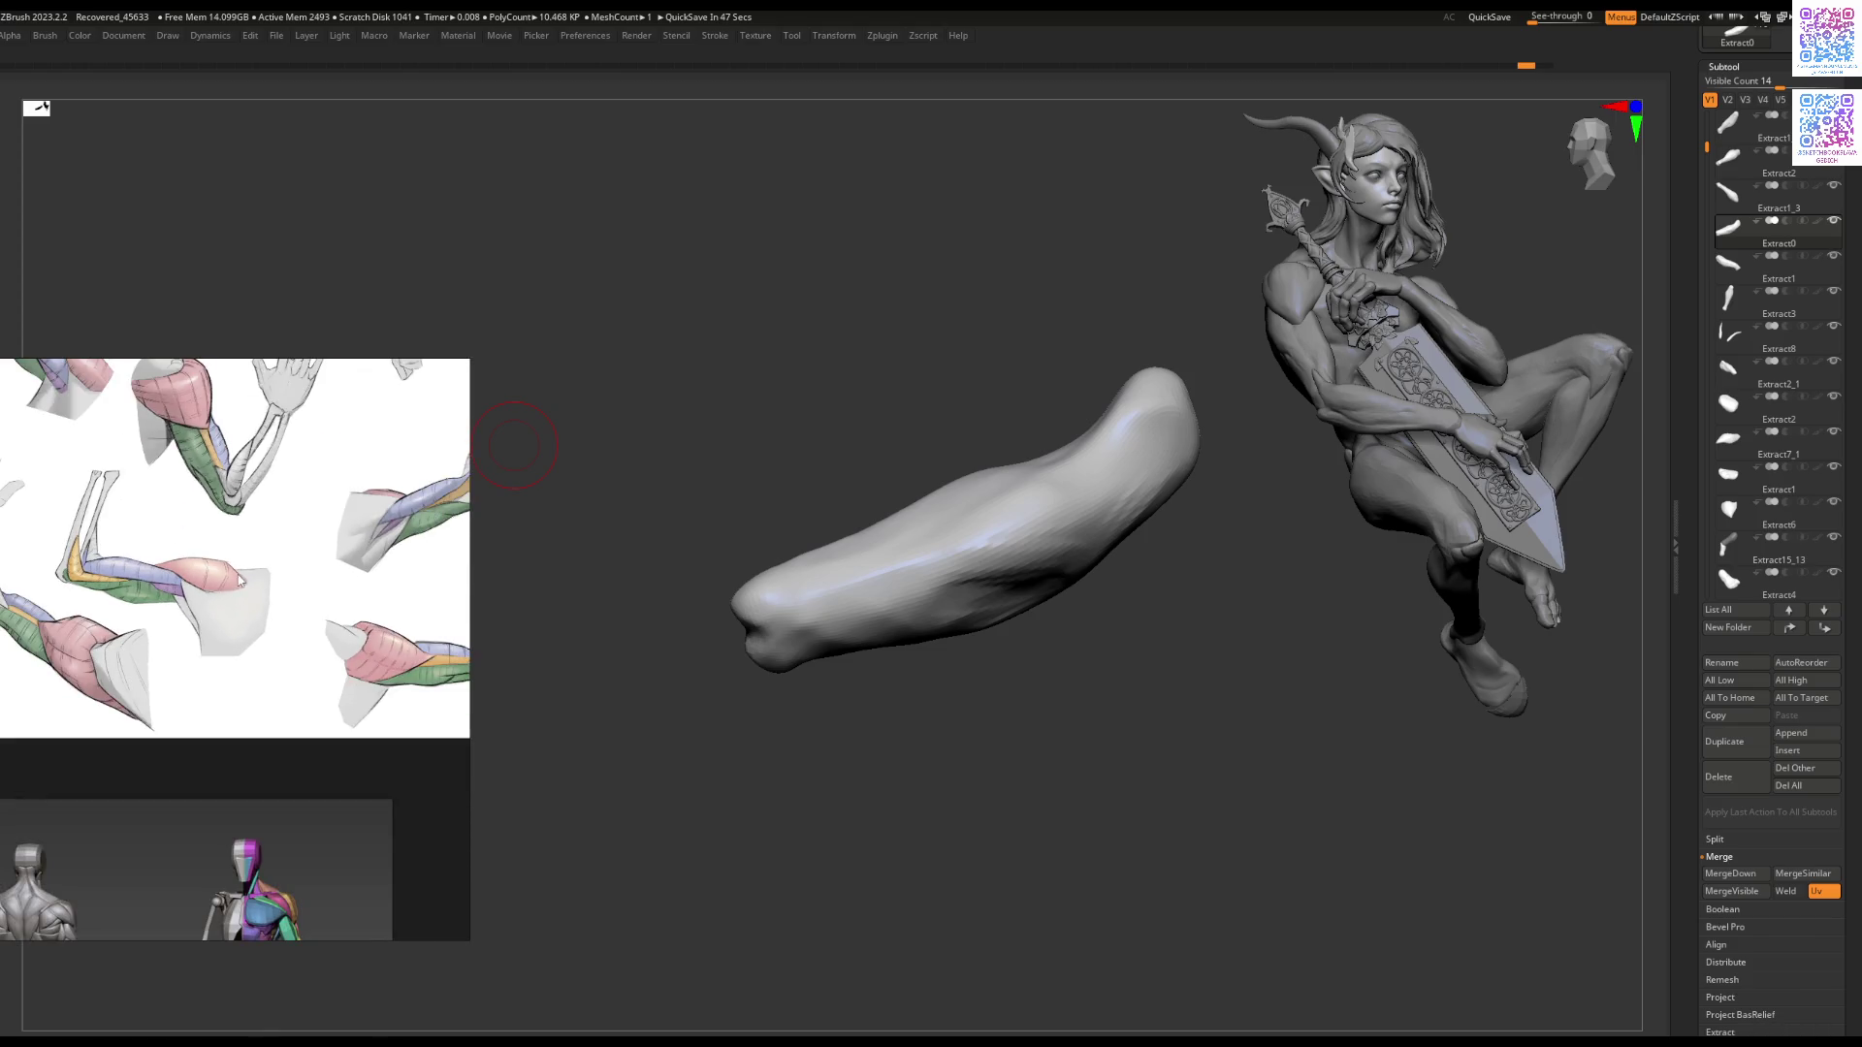
{"action": "scroll", "coordinate": [150, 600], "scroll_direction": "up", "scroll_amount": 5}
{"action": "scroll", "coordinate": [151, 599], "scroll_direction": "up", "scroll_amount": 2}
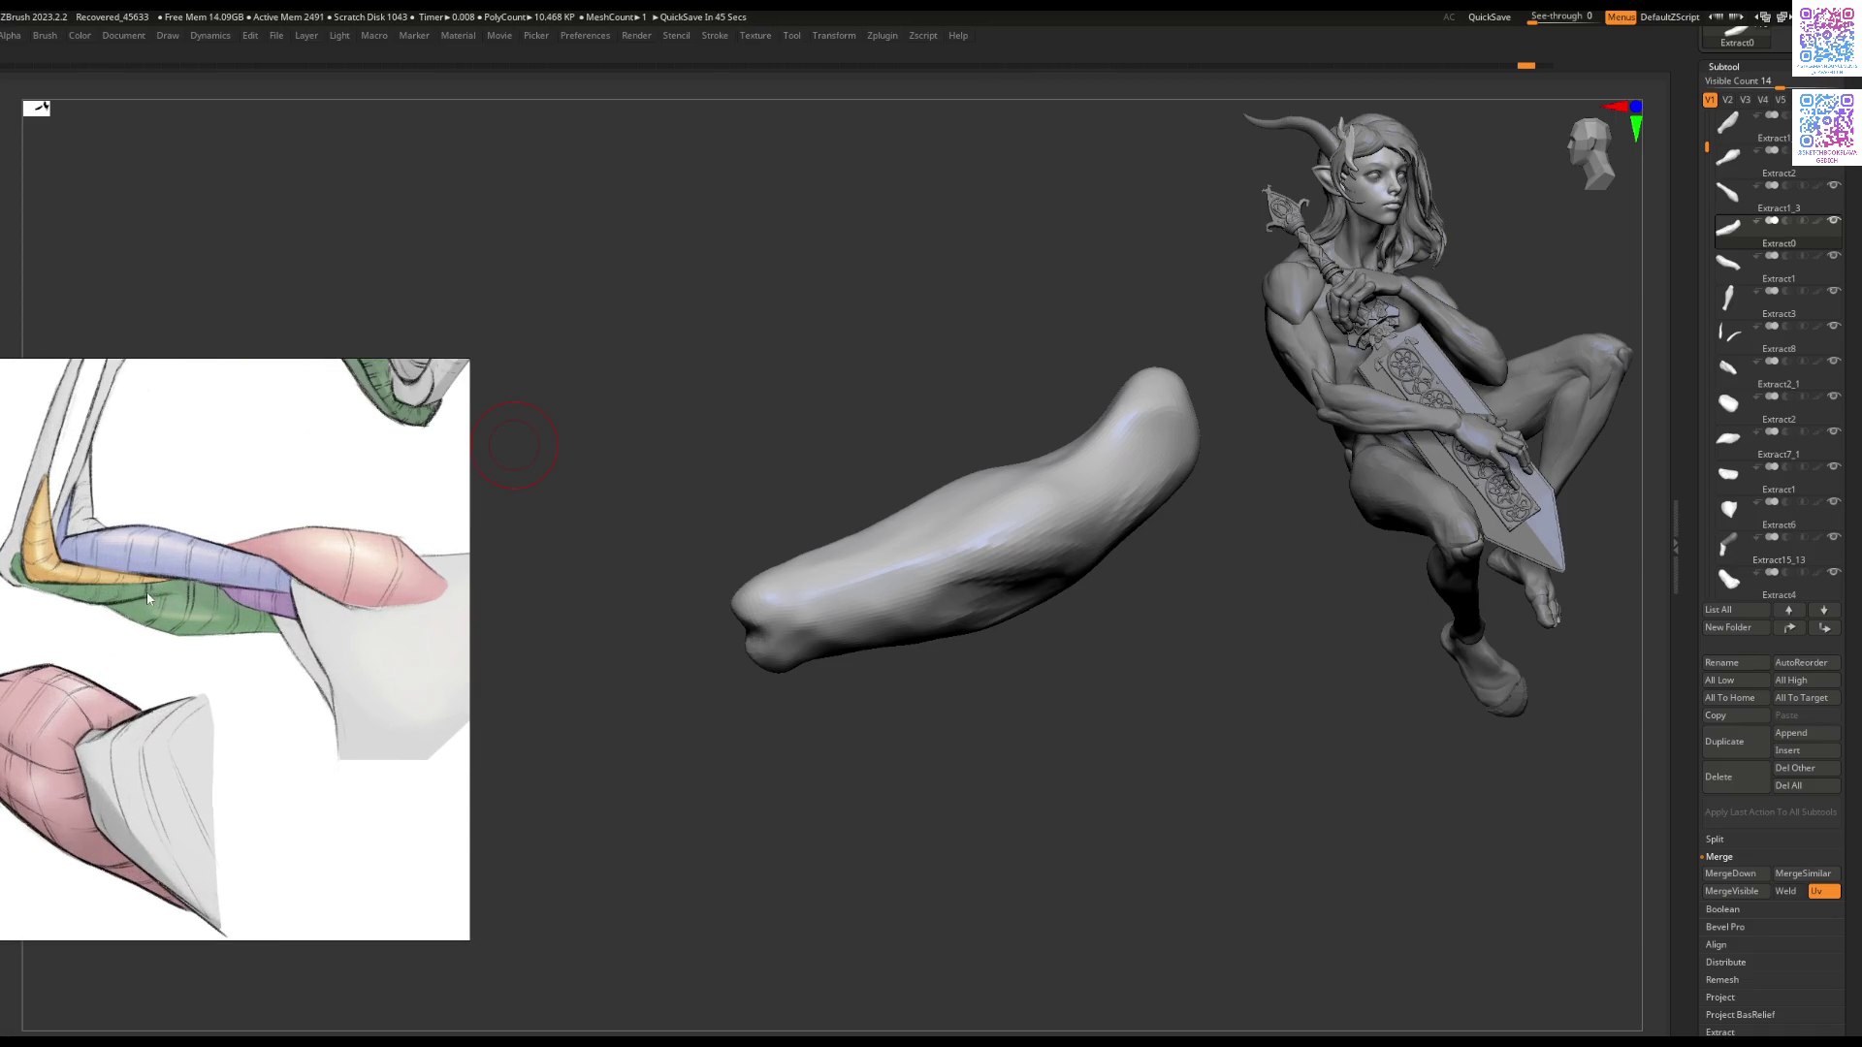
{"action": "scroll", "coordinate": [148, 599], "scroll_direction": "down", "scroll_amount": 5}
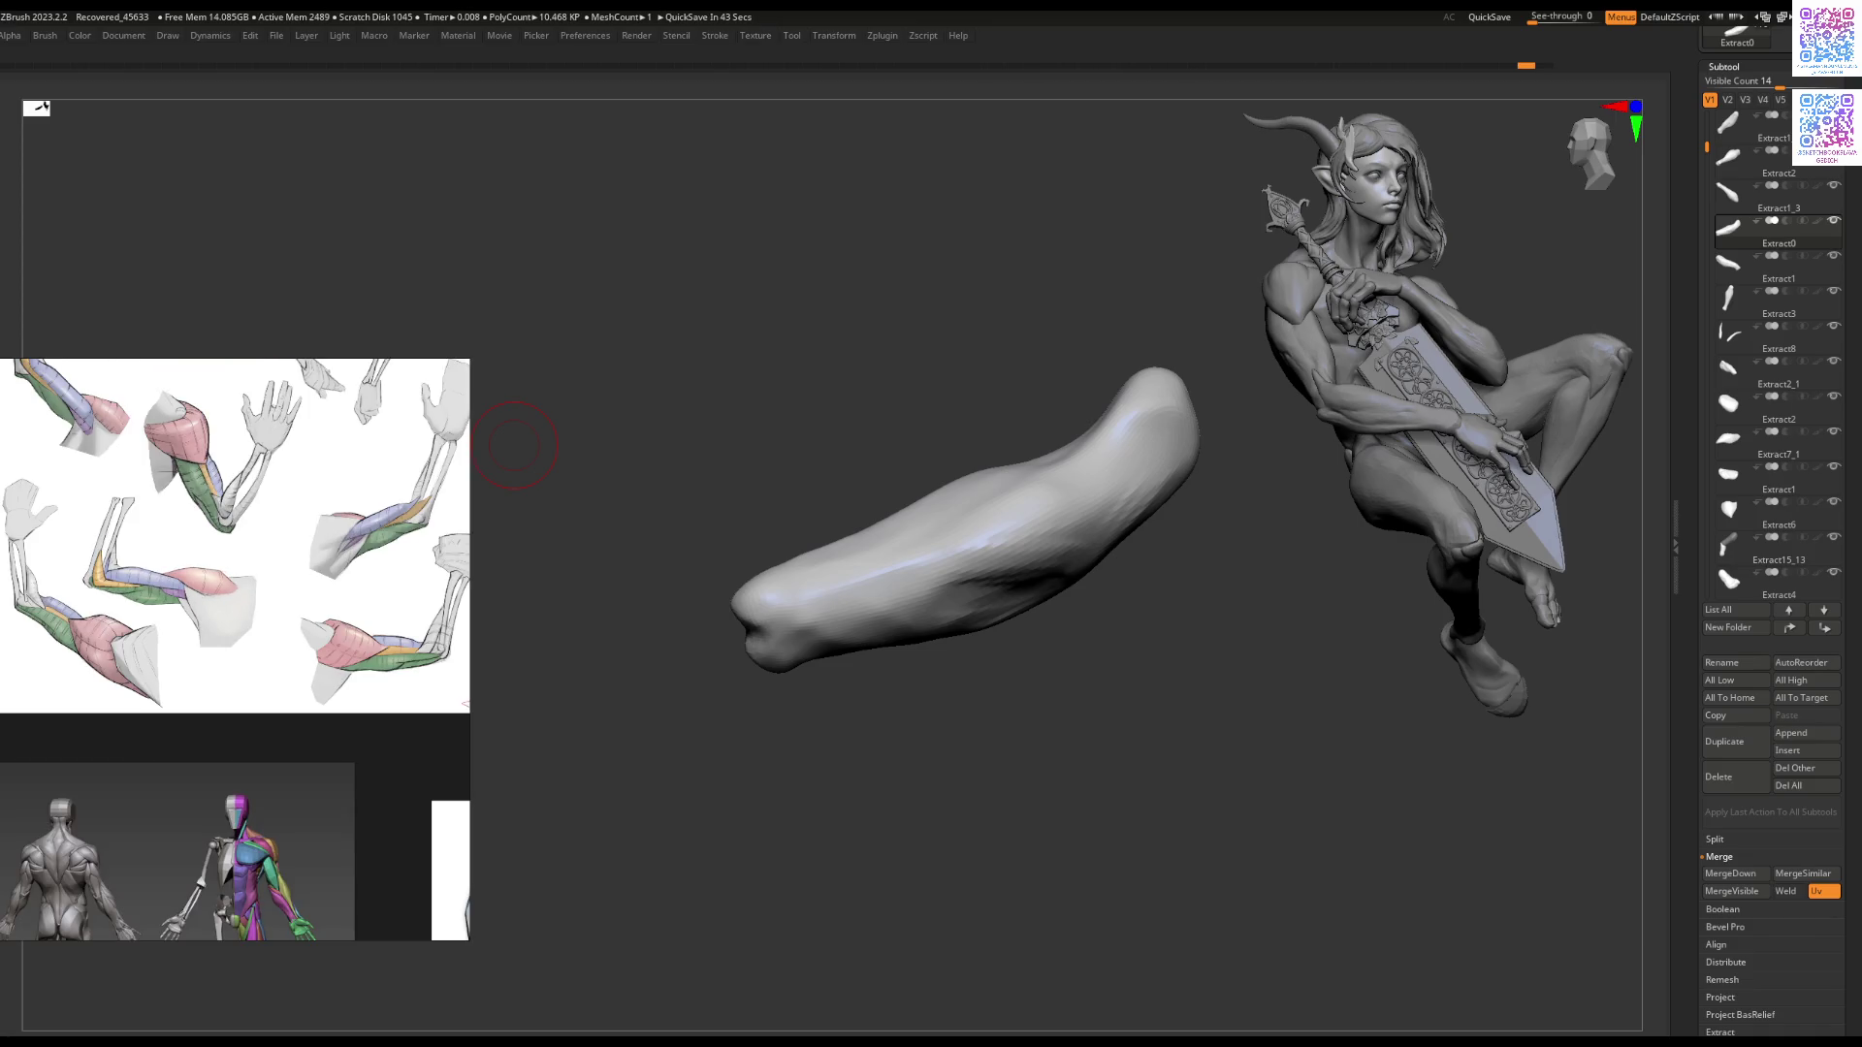
{"action": "scroll", "coordinate": [231, 592], "scroll_direction": "up", "scroll_amount": 3}
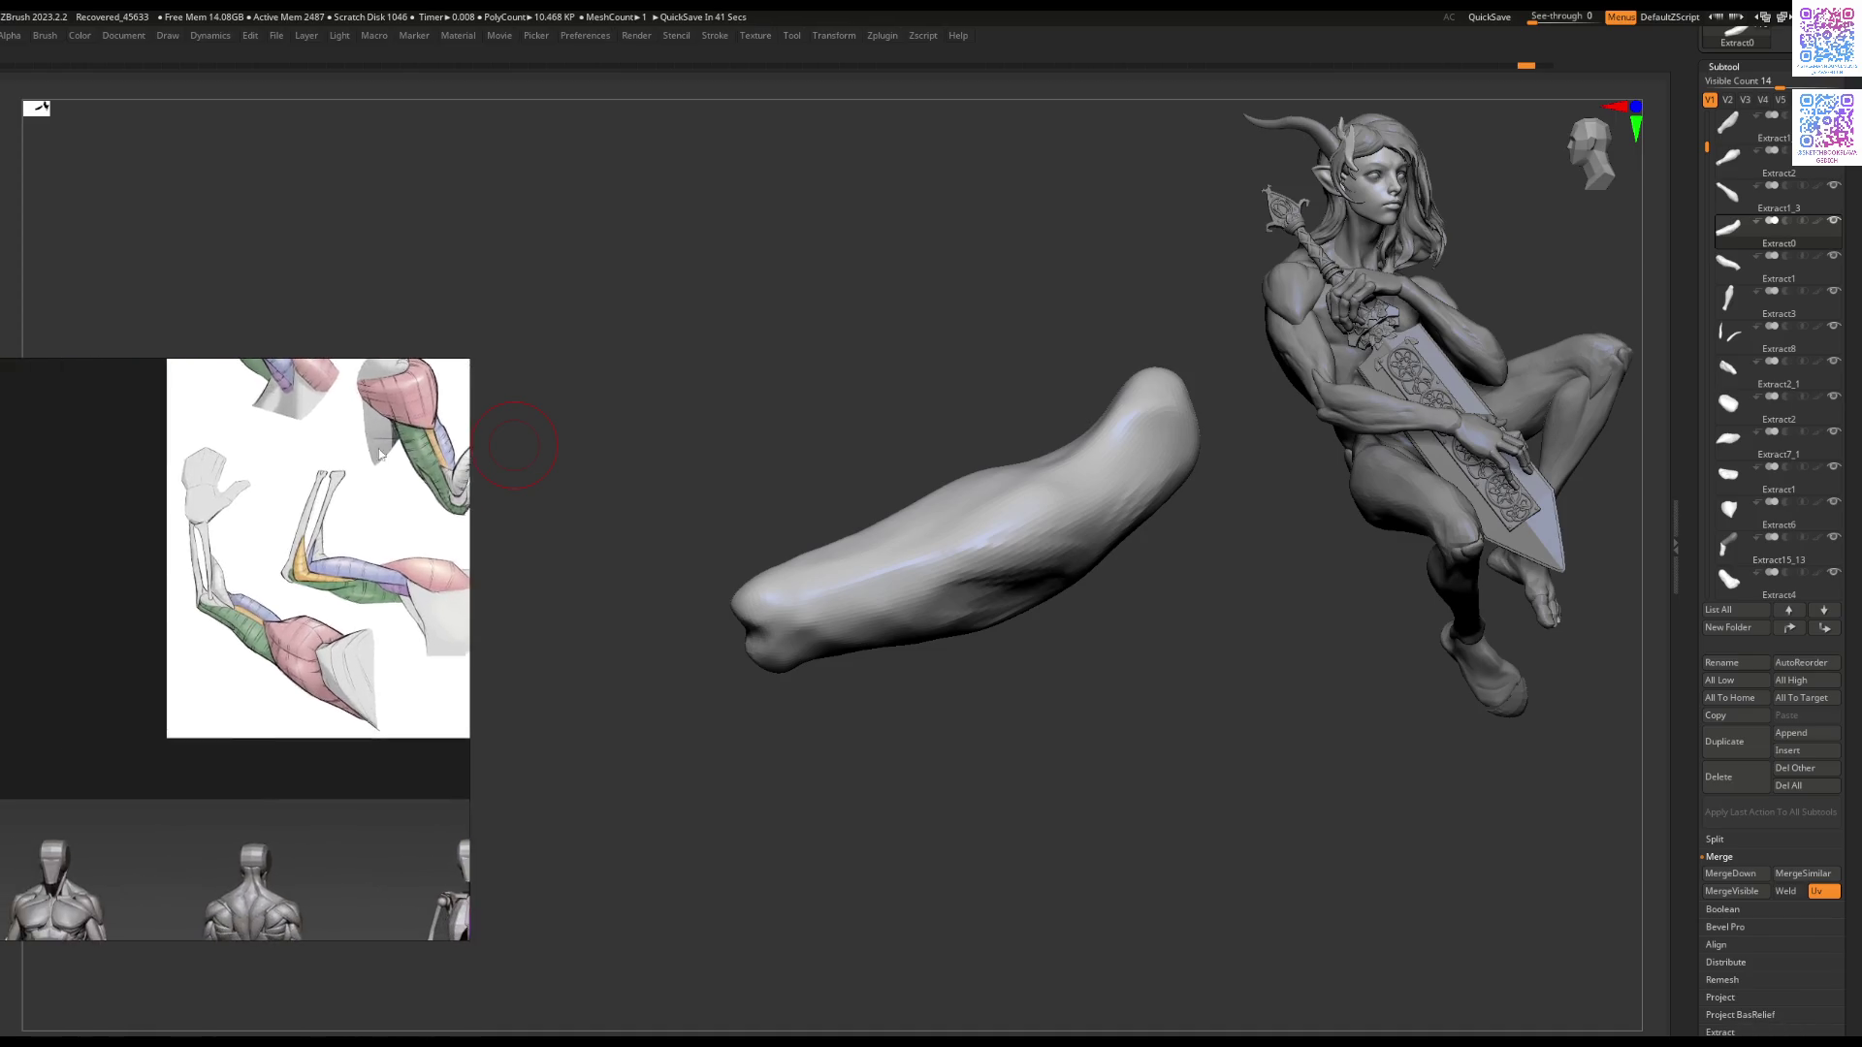
{"action": "scroll", "coordinate": [231, 591], "scroll_direction": "down", "scroll_amount": 5}
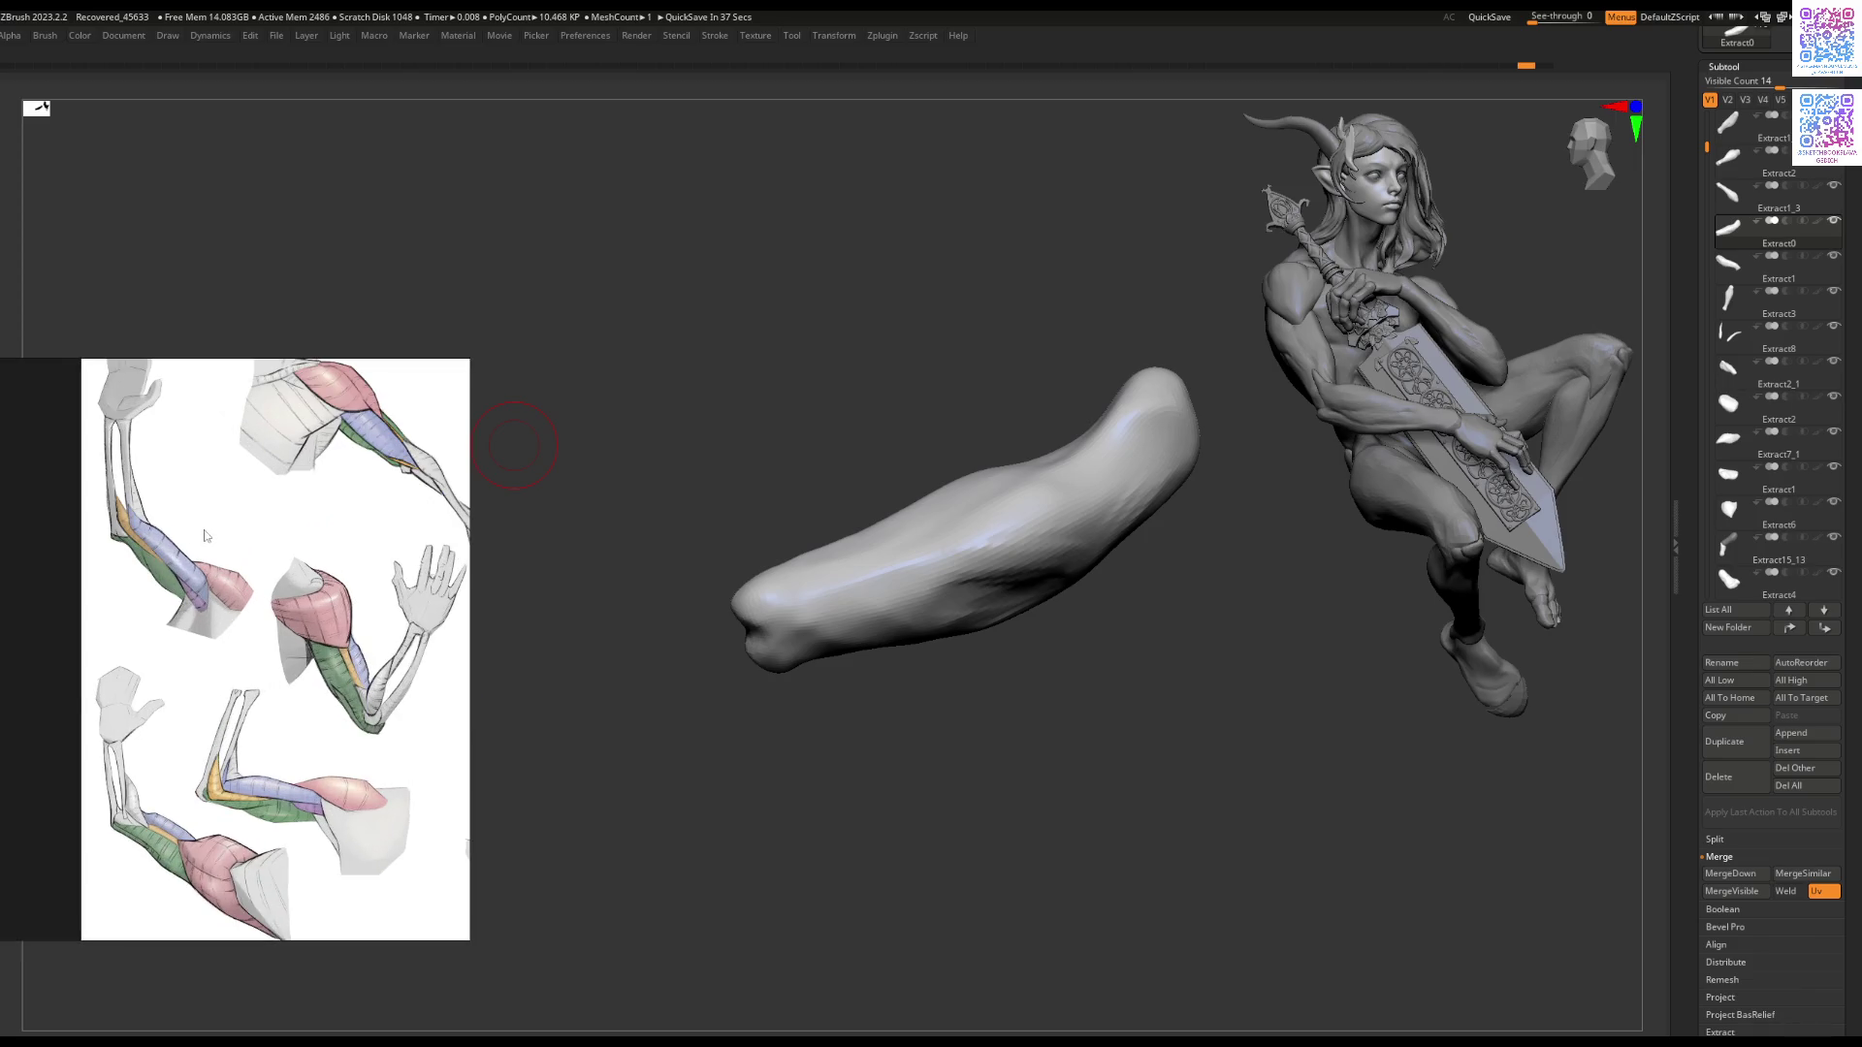
{"action": "scroll", "coordinate": [204, 535], "scroll_direction": "down", "scroll_amount": 2}
{"action": "scroll", "coordinate": [317, 545], "scroll_direction": "up", "scroll_amount": 5}
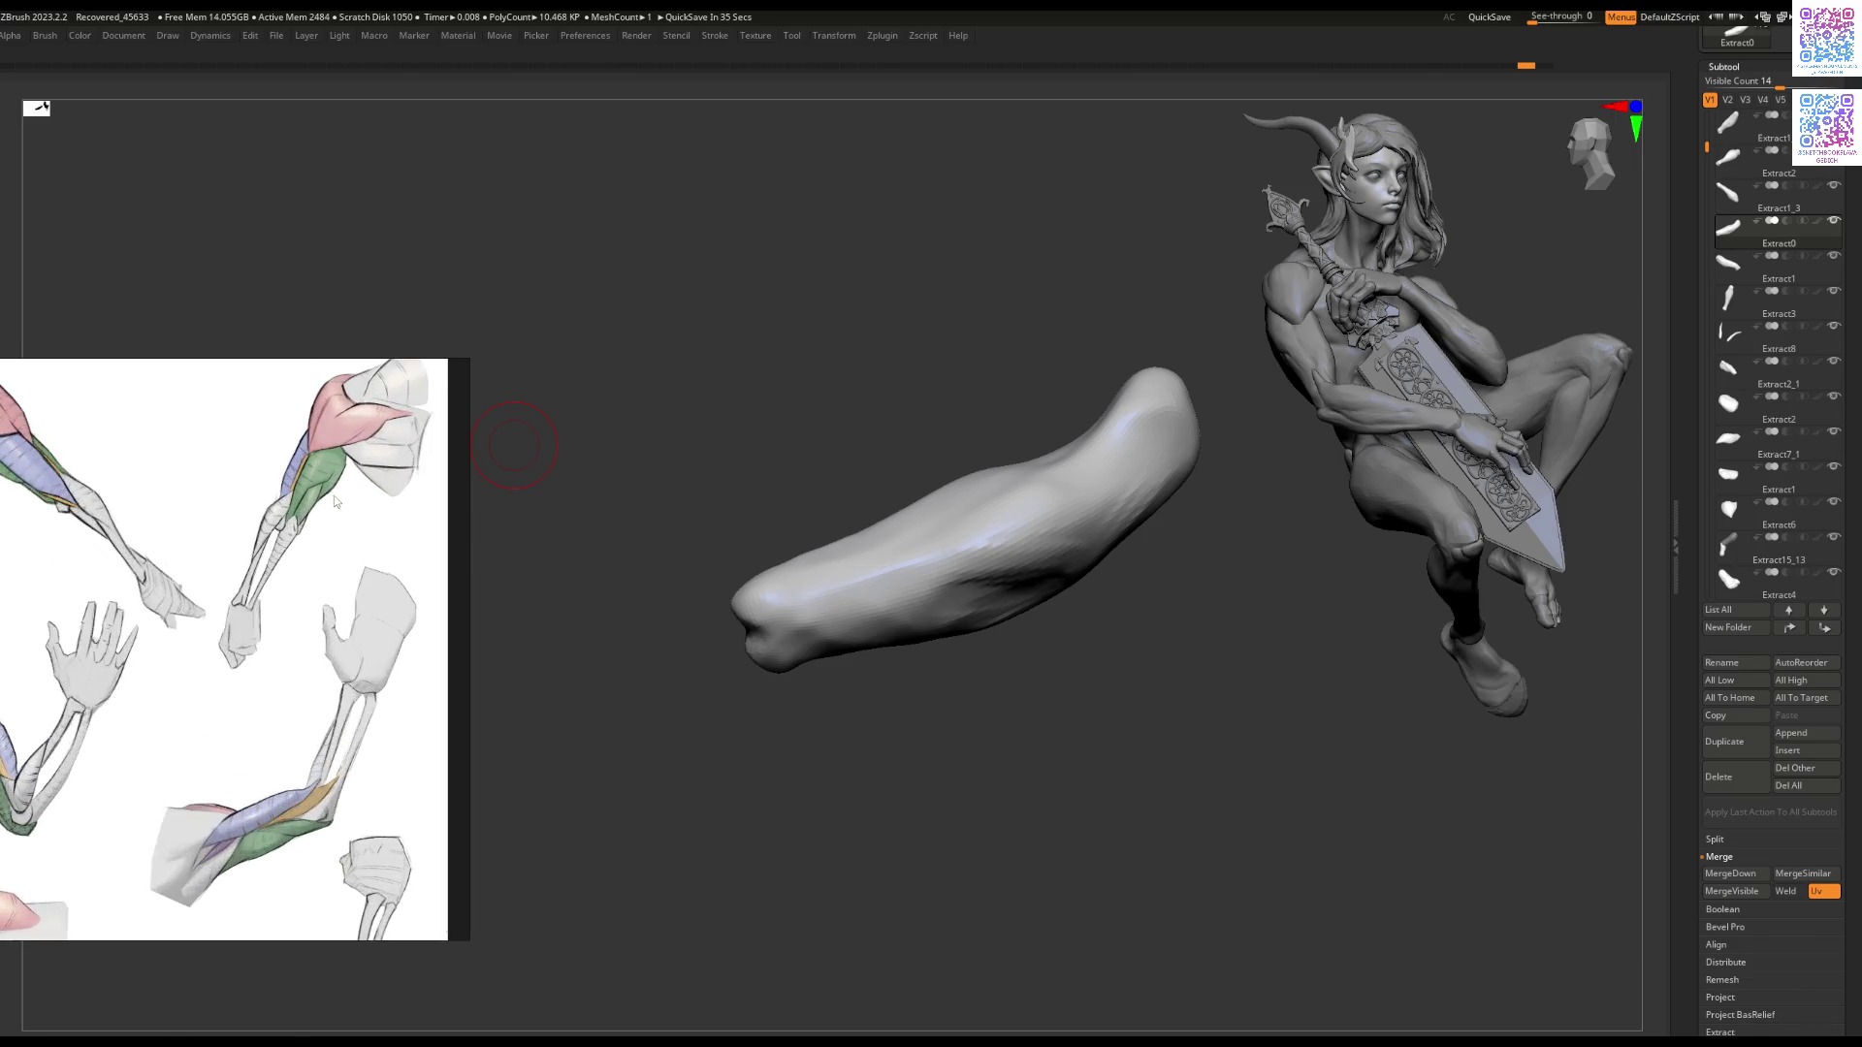
{"action": "scroll", "coordinate": [335, 502], "scroll_direction": "up", "scroll_amount": 2}
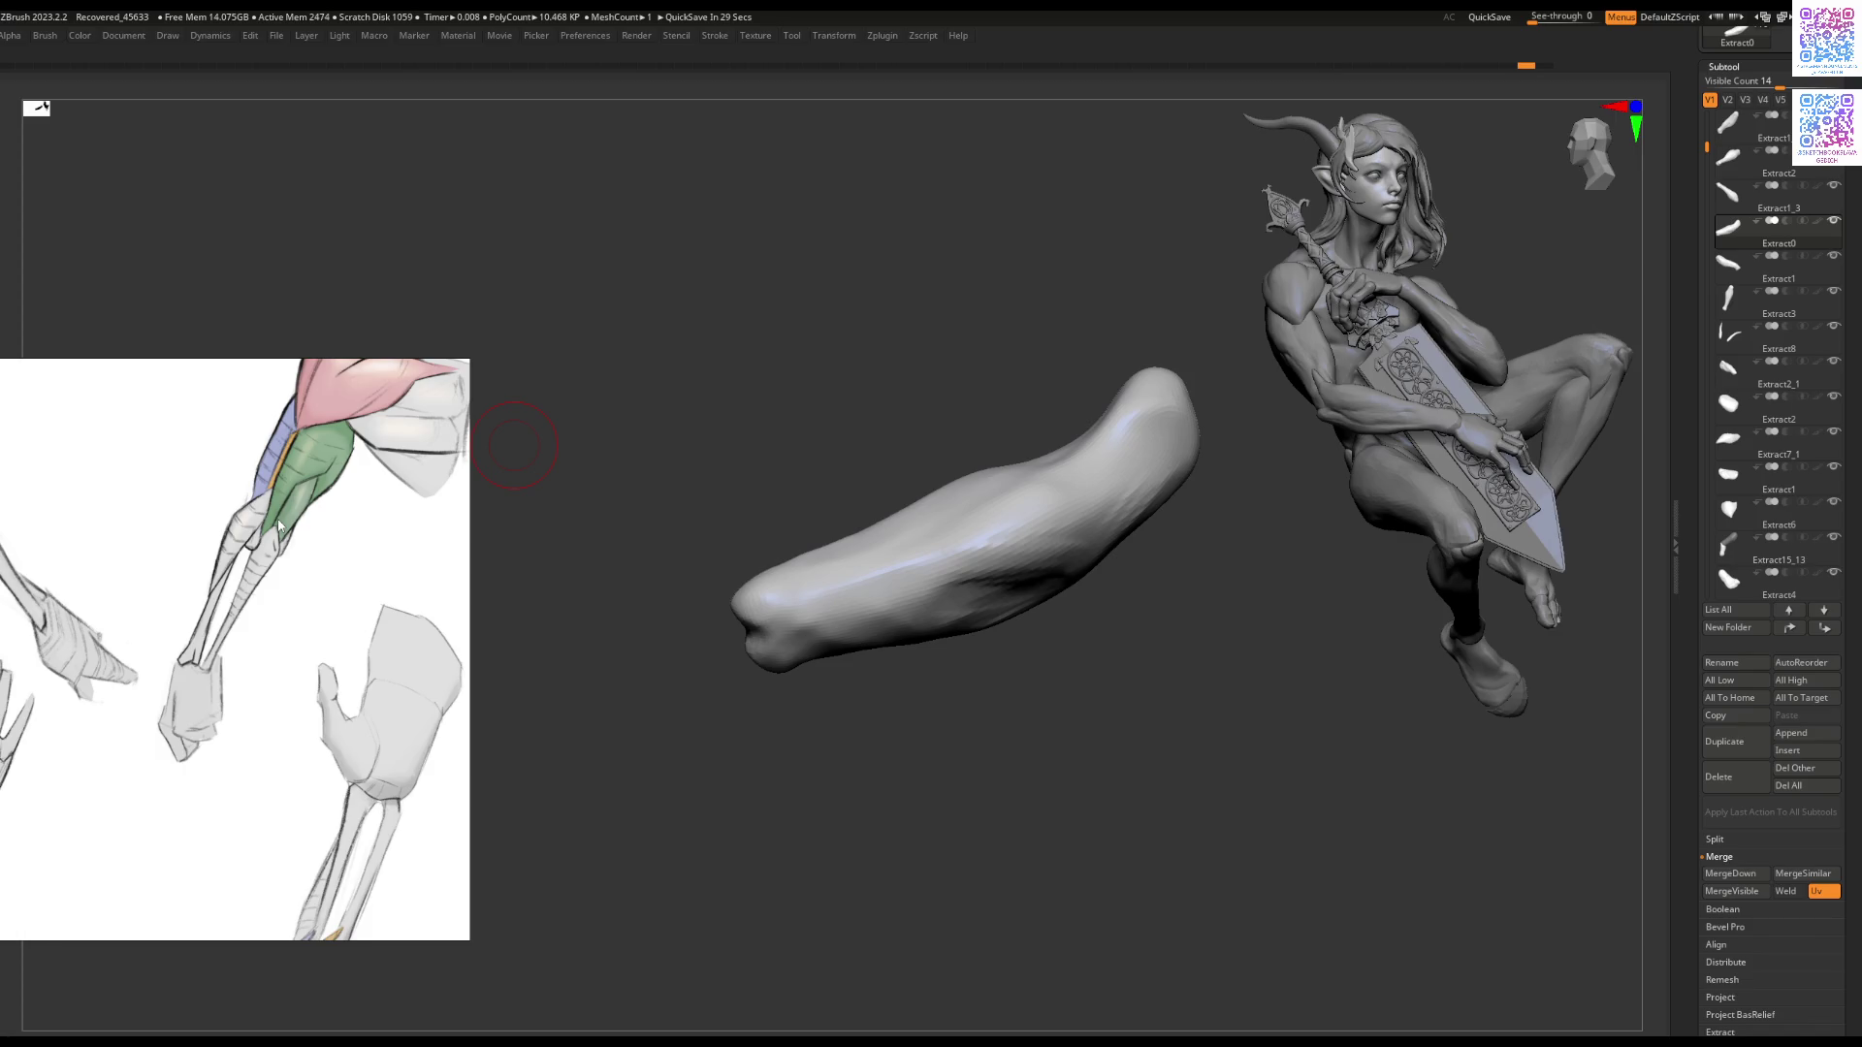
Step: Zoom in on the two écorché figures and sculpt shallow creases along the mid-forearm
{"action": "scroll", "coordinate": [278, 525], "scroll_direction": "down", "scroll_amount": 3}
{"action": "scroll", "coordinate": [307, 685], "scroll_direction": "up", "scroll_amount": 3}
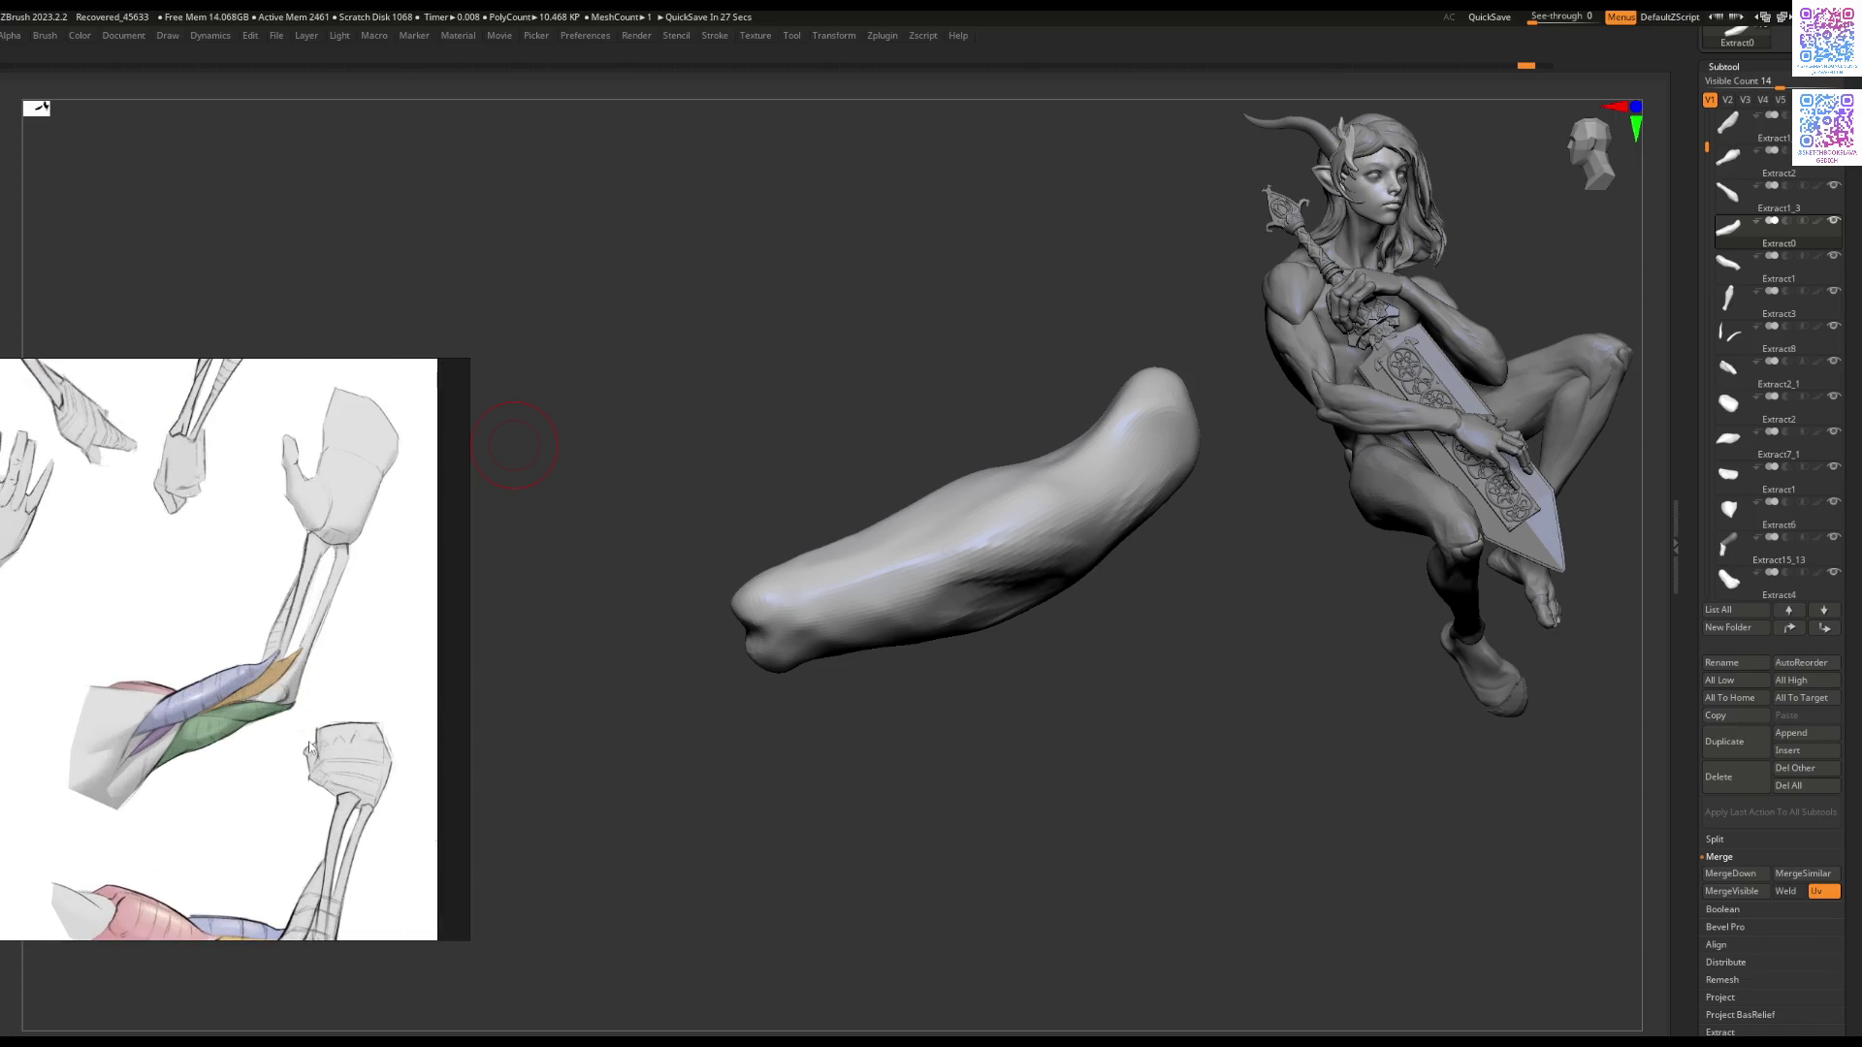
{"action": "scroll", "coordinate": [291, 720], "scroll_direction": "down", "scroll_amount": 3}
{"action": "scroll", "coordinate": [289, 747], "scroll_direction": "up", "scroll_amount": 3}
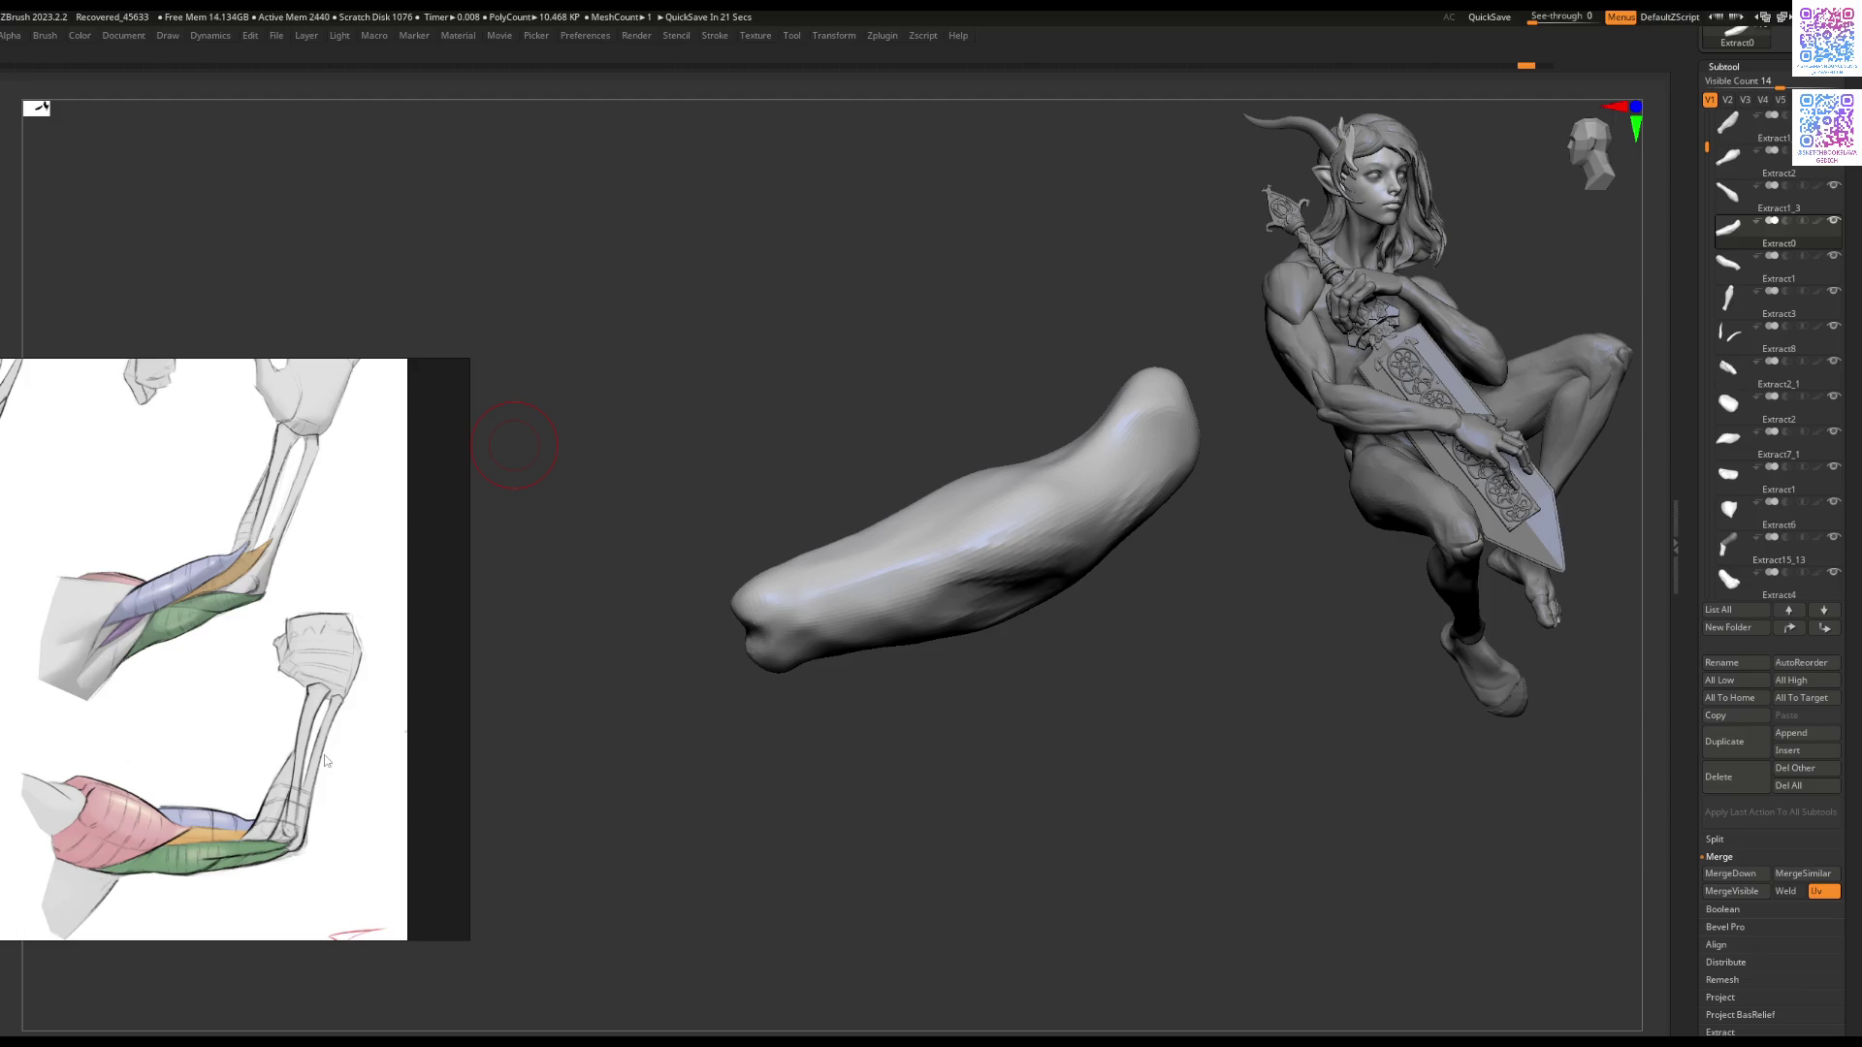
{"action": "scroll", "coordinate": [326, 761], "scroll_direction": "down", "scroll_amount": 5}
{"action": "scroll", "coordinate": [351, 844], "scroll_direction": "up", "scroll_amount": 4}
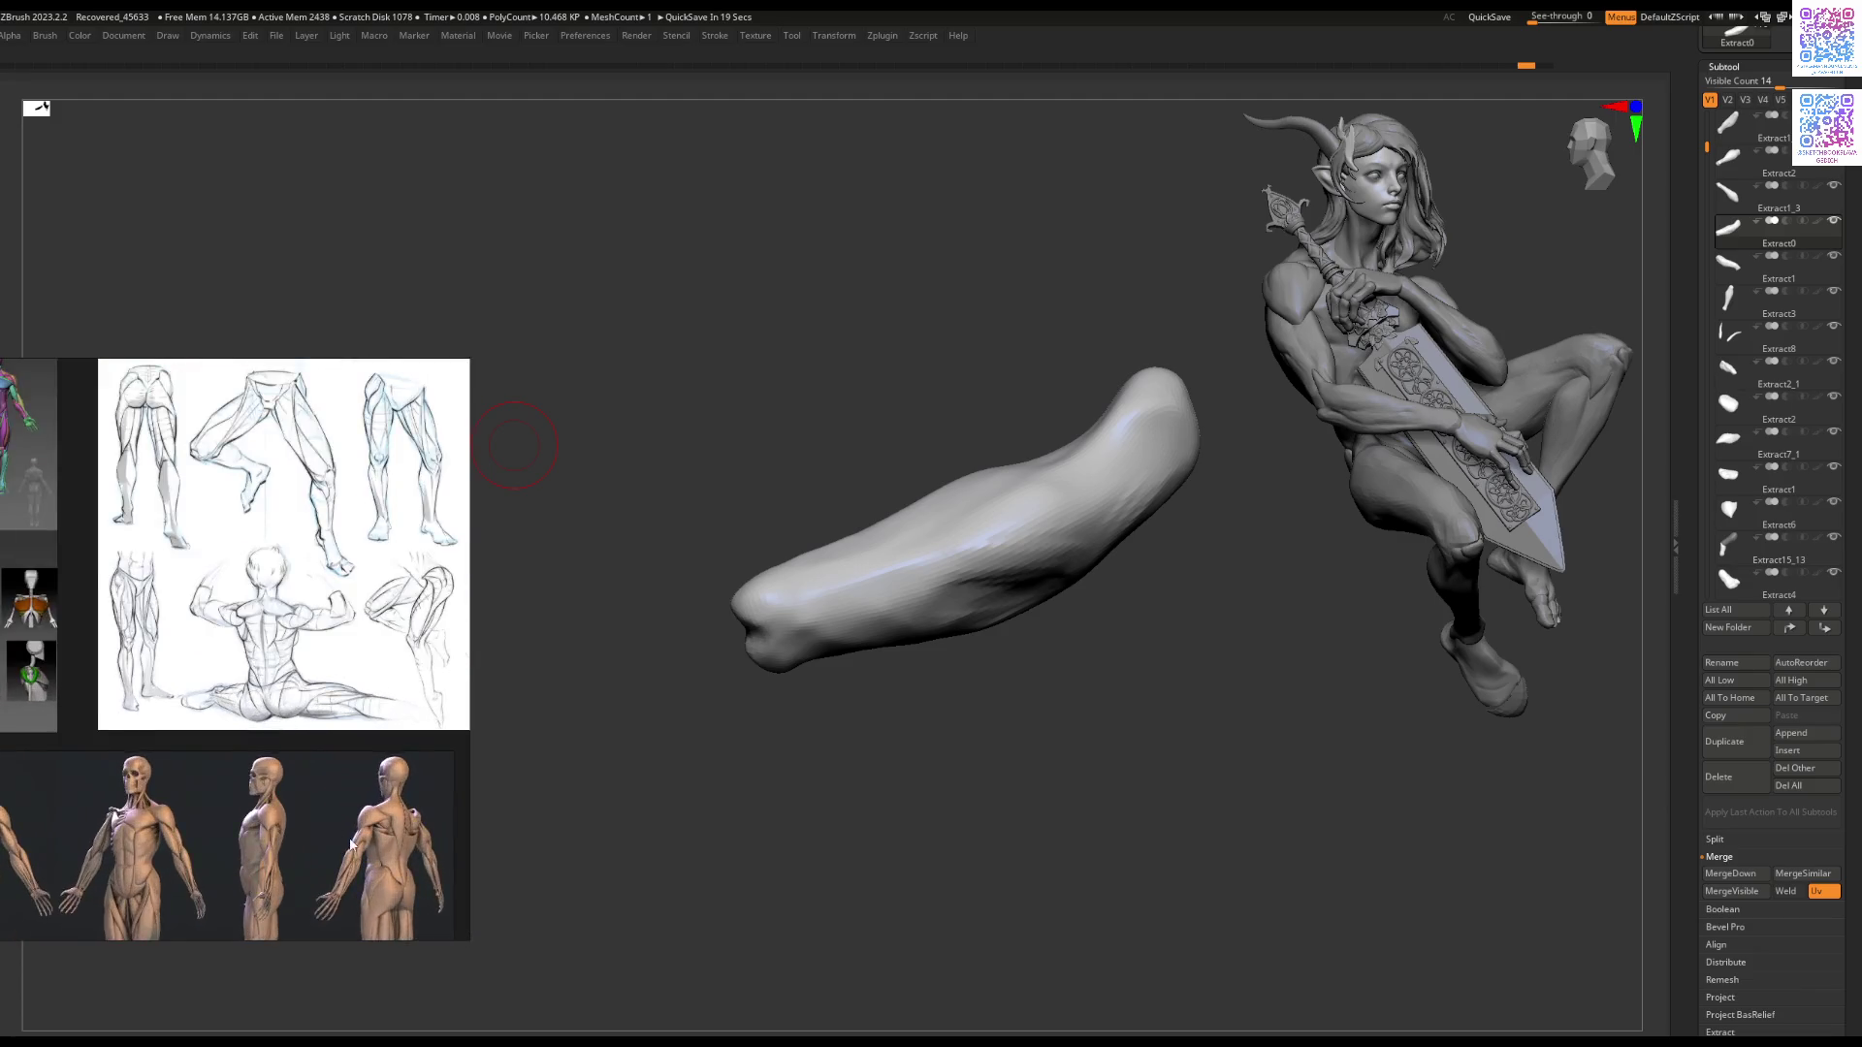
{"action": "scroll", "coordinate": [352, 844], "scroll_direction": "up", "scroll_amount": 5}
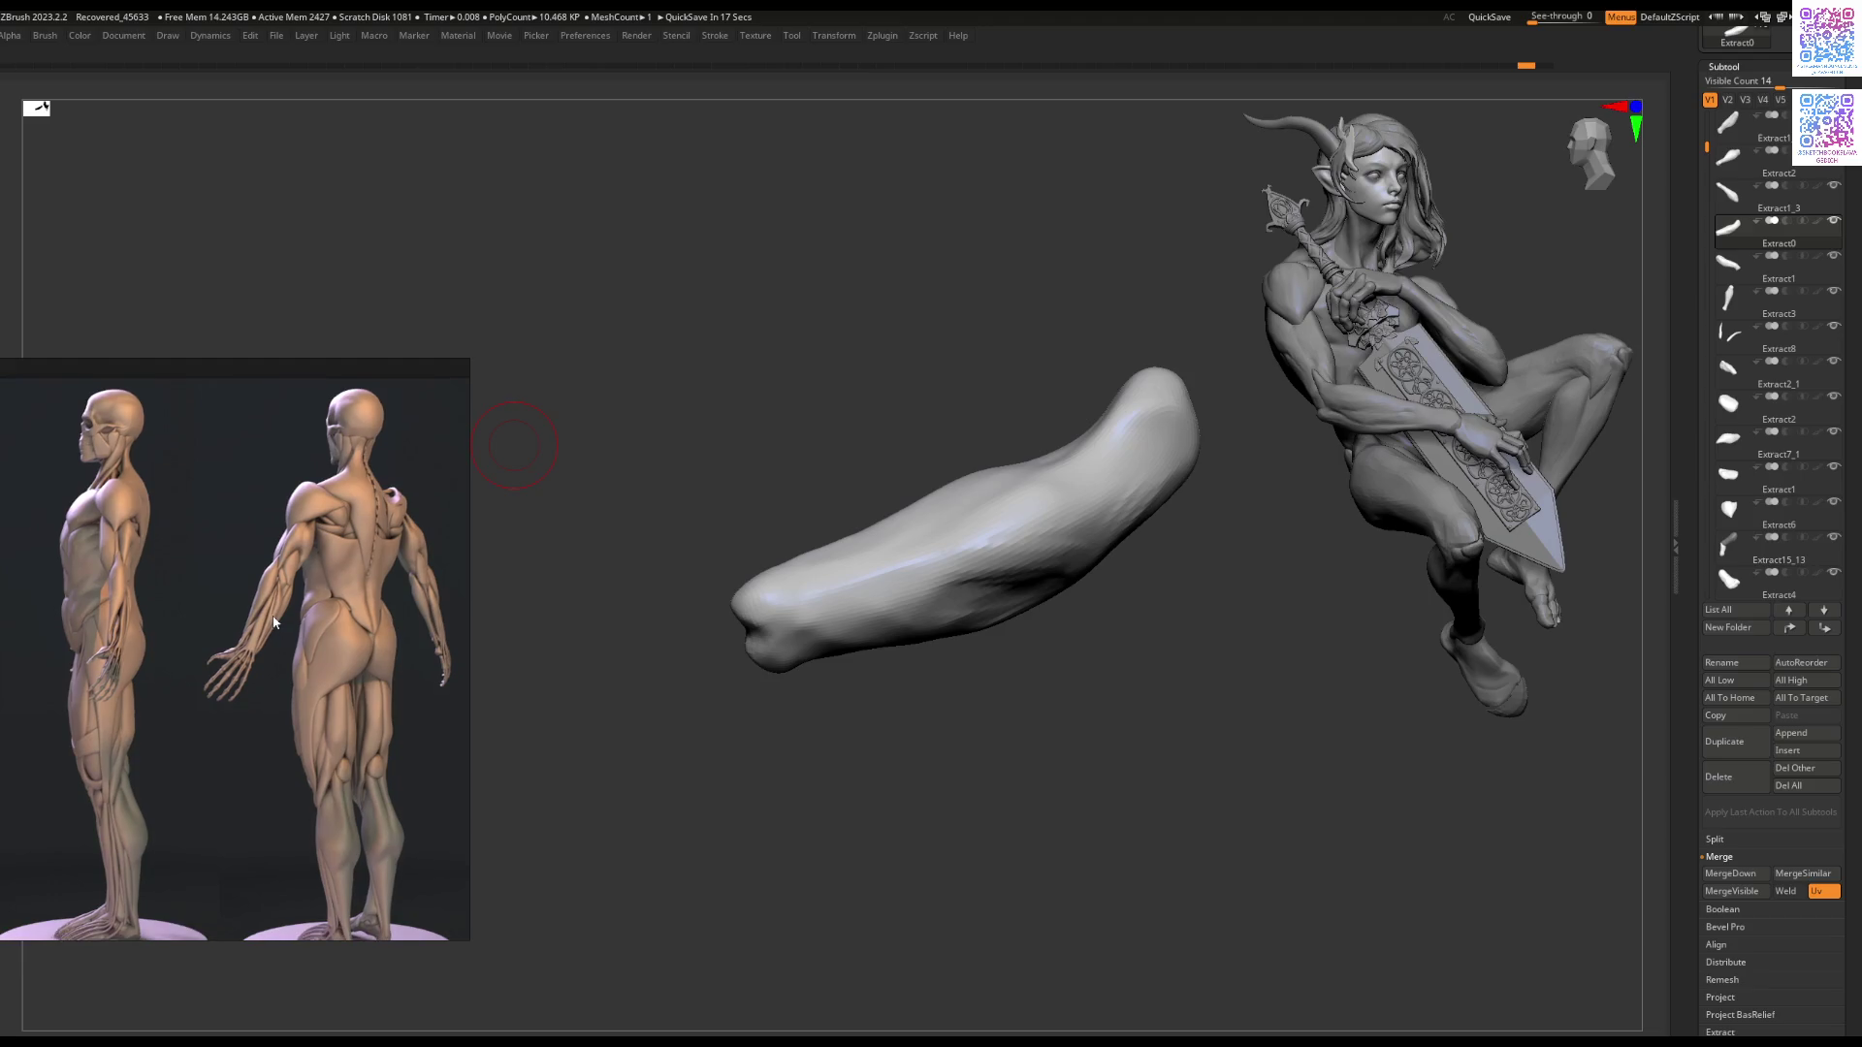
{"action": "mouse_move", "coordinate": [1045, 687]}
{"action": "left_mouse_down"}
{"action": "mouse_move", "coordinate": [998, 532]}
{"action": "mouse_move", "coordinate": [917, 594]}
{"action": "left_mouse_up"}
Step: Try a different brush on the forearm surface, then undo those strokes
{"action": "key", "text": "b"}
{"action": "left_click", "coordinate": [965, 583]}
{"action": "mouse_move", "coordinate": [878, 601]}
{"action": "left_mouse_down"}
{"action": "mouse_move", "coordinate": [835, 633]}
{"action": "mouse_move", "coordinate": [858, 621]}
{"action": "left_mouse_up"}
{"action": "left_click_drag", "start_coordinate": [858, 704], "coordinate": [916, 669]}
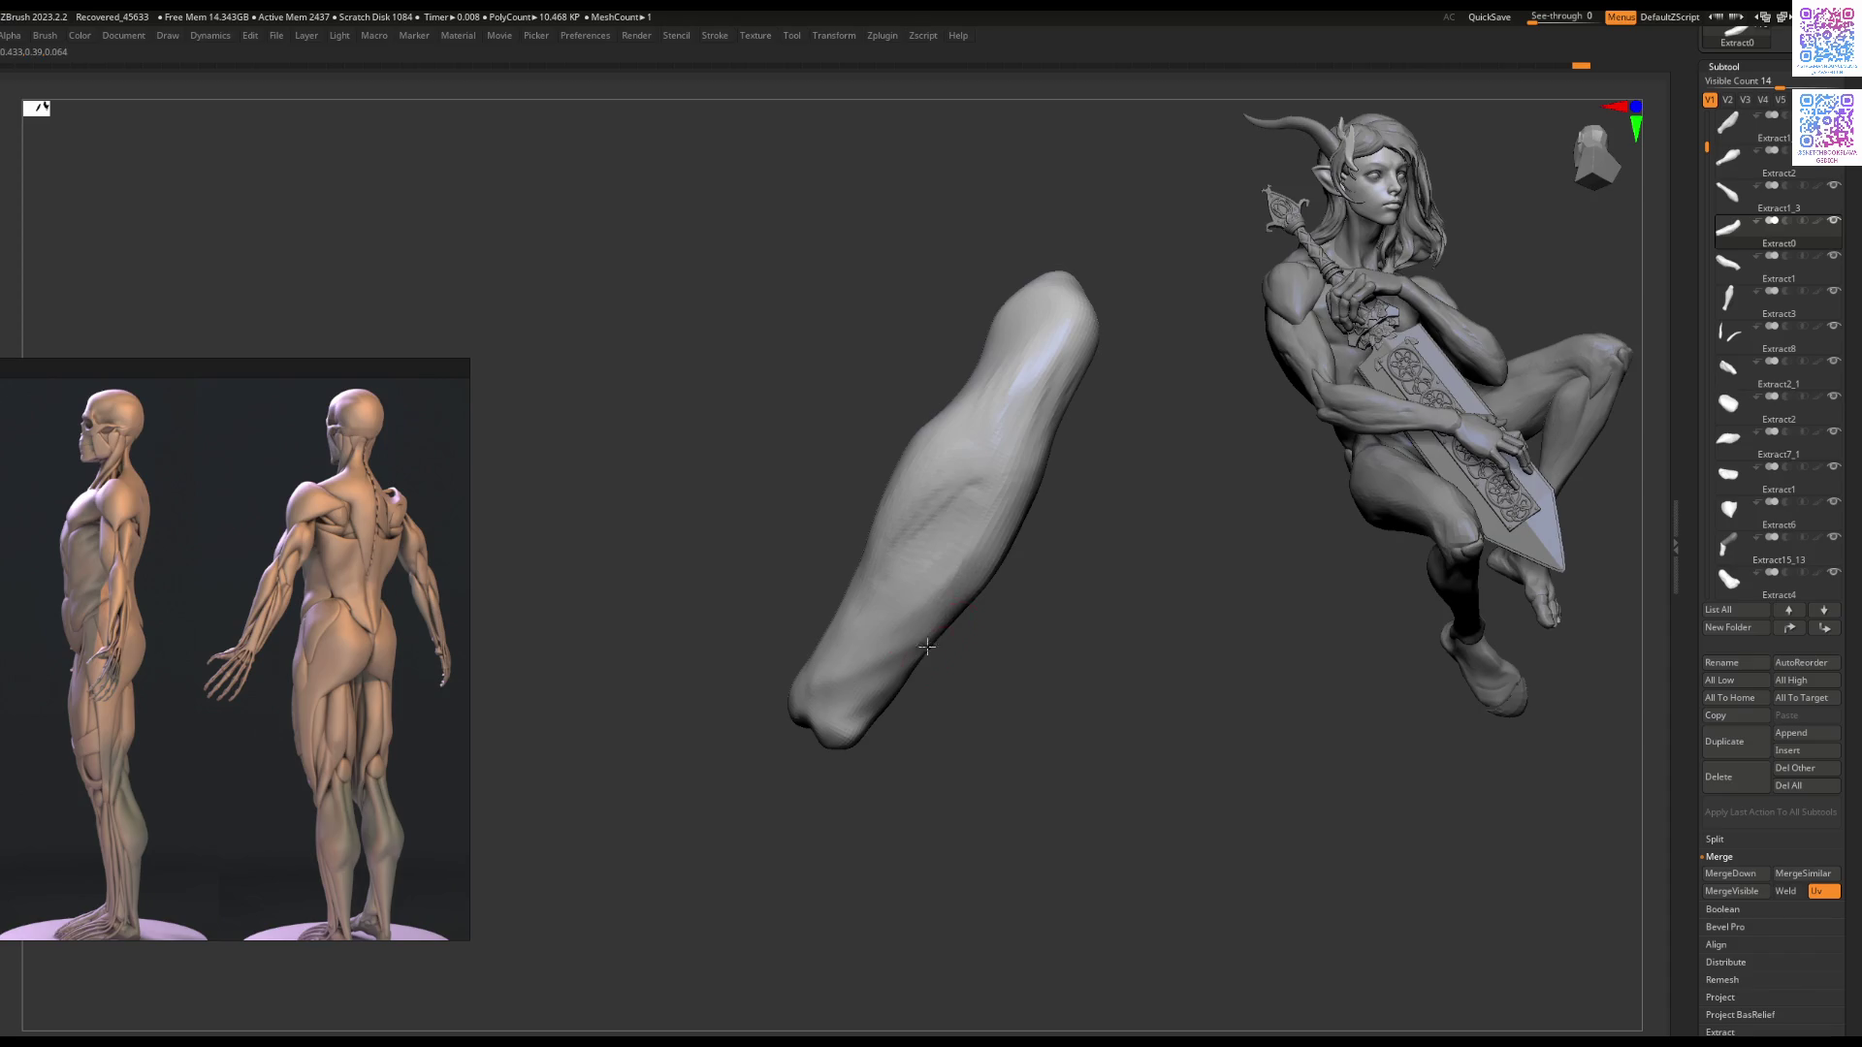
{"action": "key", "text": "ctrl+z"}
Step: Bring the back-view anatomy figures into view in PureRef
{"action": "key", "text": "b"}
{"action": "scroll", "coordinate": [404, 617], "scroll_direction": "down", "scroll_amount": 3}
{"action": "middle_click_drag", "start_coordinate": [200, 656], "coordinate": [338, 631]}
{"action": "scroll", "coordinate": [206, 615], "scroll_direction": "up", "scroll_amount": 3}
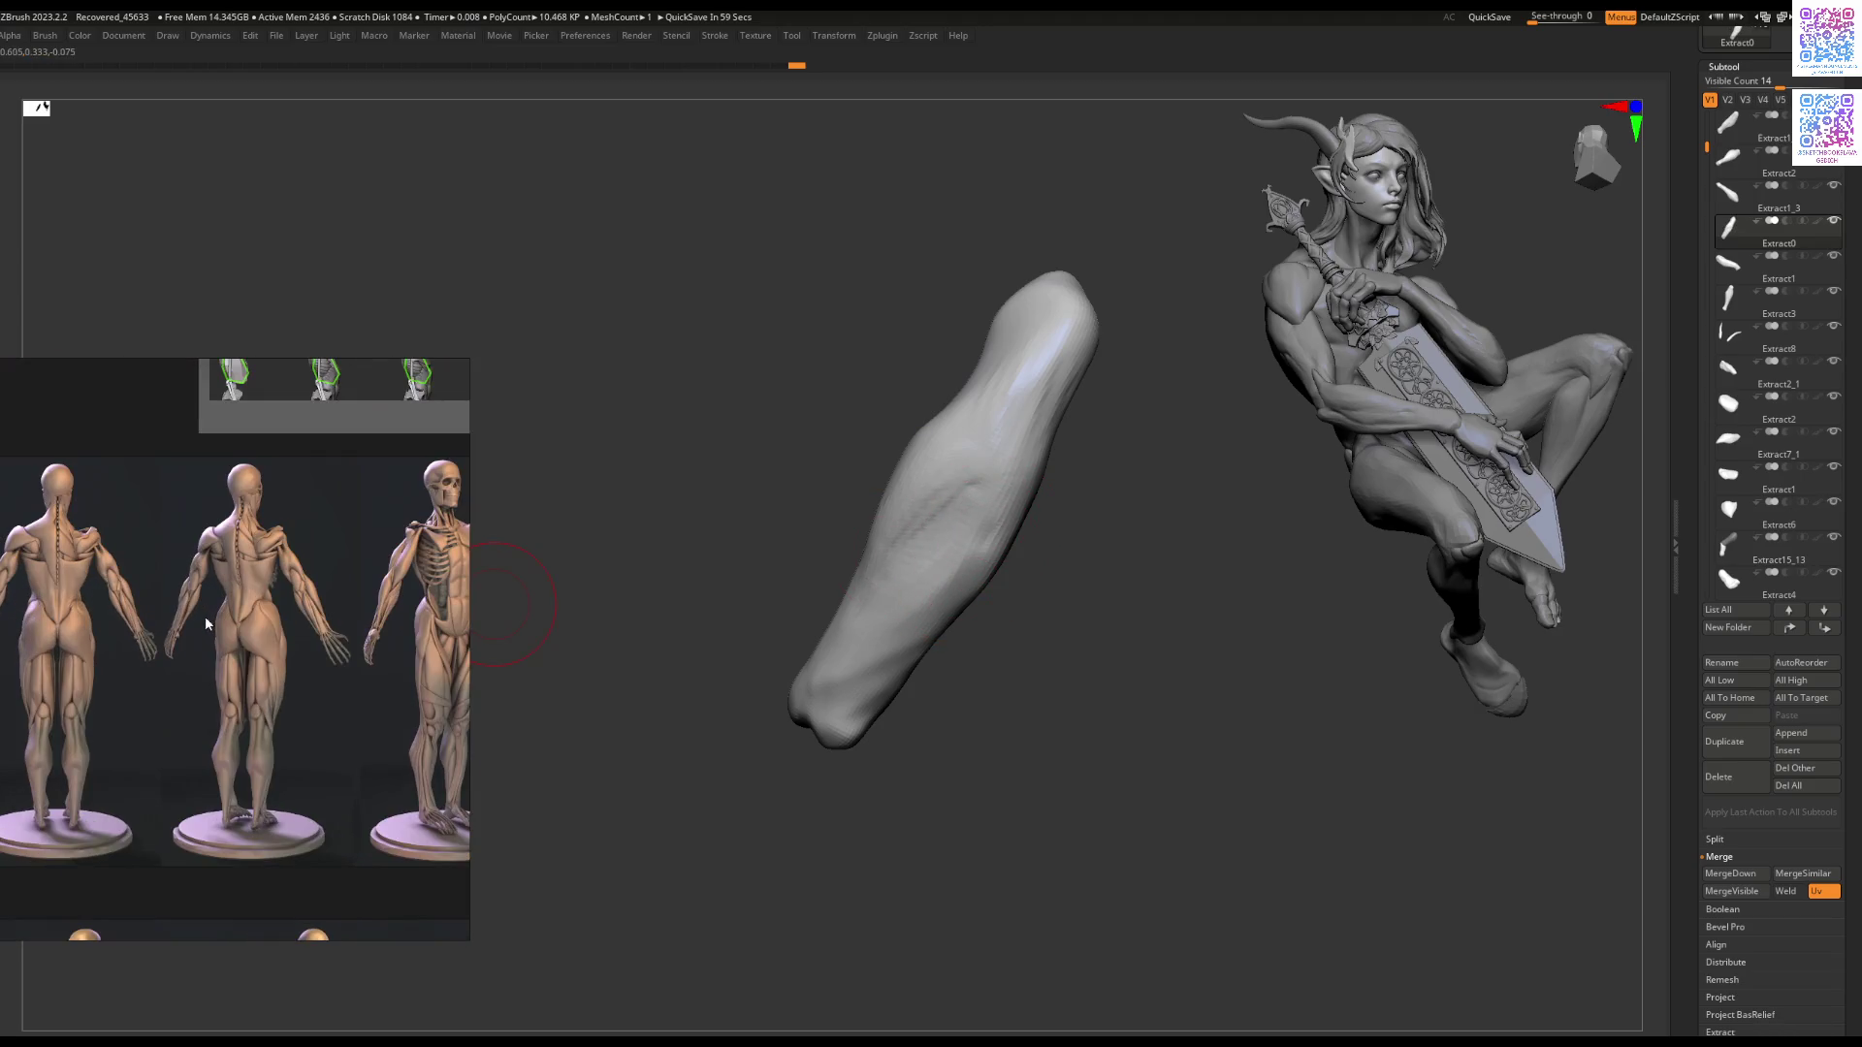
{"action": "scroll", "coordinate": [194, 617], "scroll_direction": "up", "scroll_amount": 2}
{"action": "scroll", "coordinate": [77, 594], "scroll_direction": "up", "scroll_amount": 2}
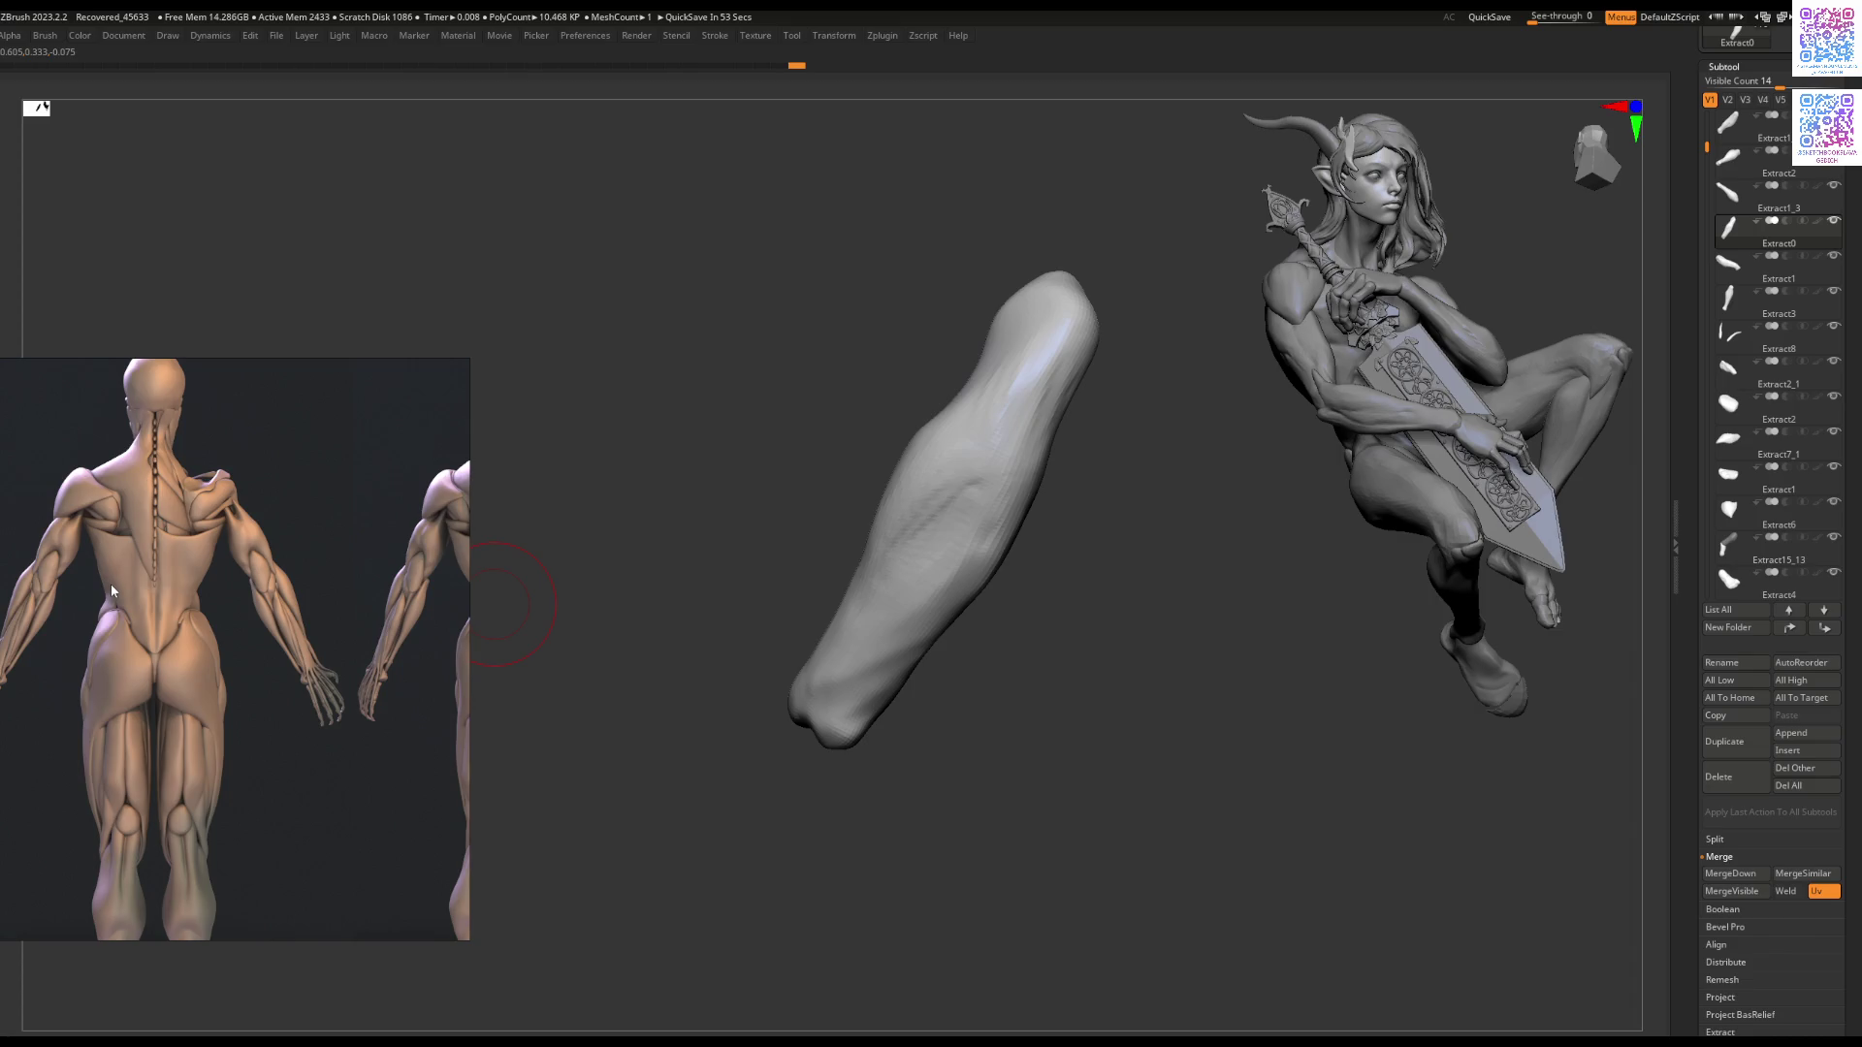
Step: Orbit the forearm piece through upright and tilted angles to inspect its muscle forms
{"action": "mouse_move", "coordinate": [994, 564]}
{"action": "left_mouse_down", "text": "shift"}
{"action": "mouse_move", "coordinate": [951, 533]}
{"action": "mouse_move", "coordinate": [1003, 535]}
{"action": "left_mouse_up", "text": "shift"}
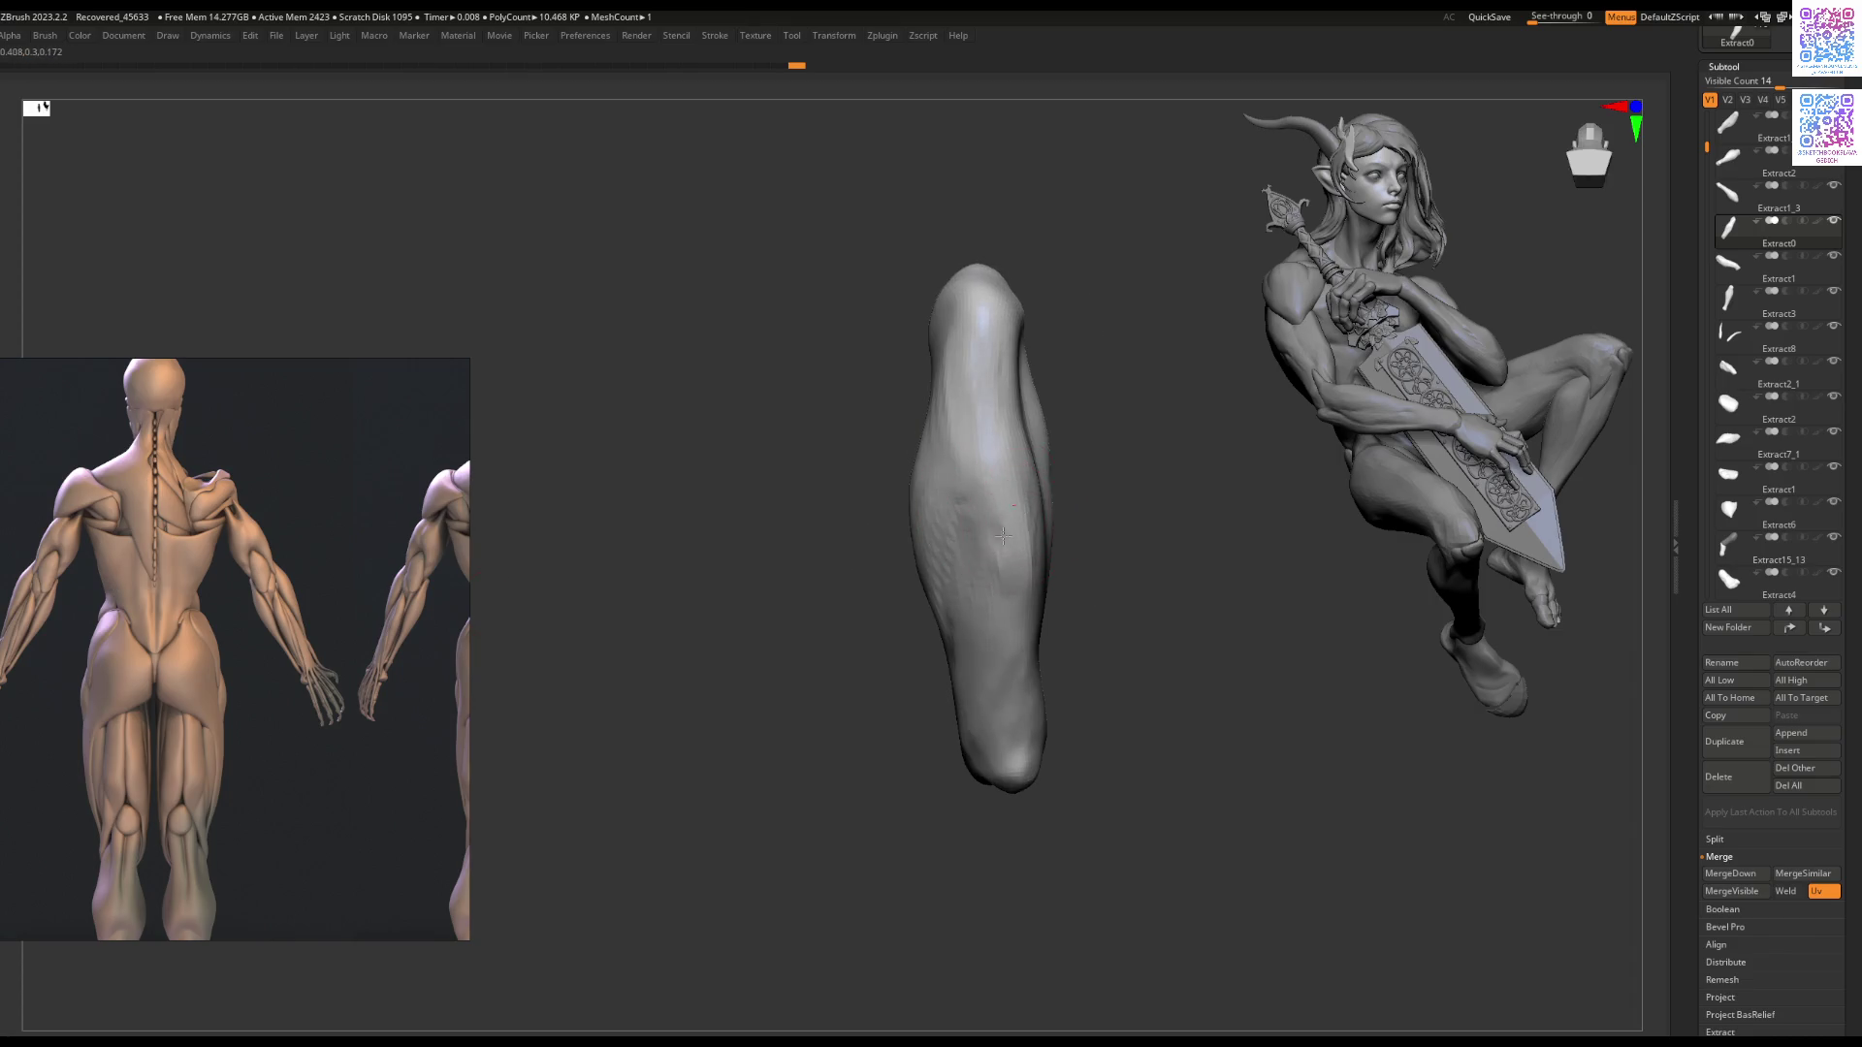
{"action": "mouse_move", "coordinate": [1020, 619]}
{"action": "right_mouse_down"}
{"action": "mouse_move", "coordinate": [999, 582]}
{"action": "mouse_move", "coordinate": [1061, 529]}
{"action": "mouse_move", "coordinate": [1101, 540]}
{"action": "mouse_move", "coordinate": [1060, 623]}
{"action": "mouse_move", "coordinate": [1067, 660]}
{"action": "right_mouse_up"}
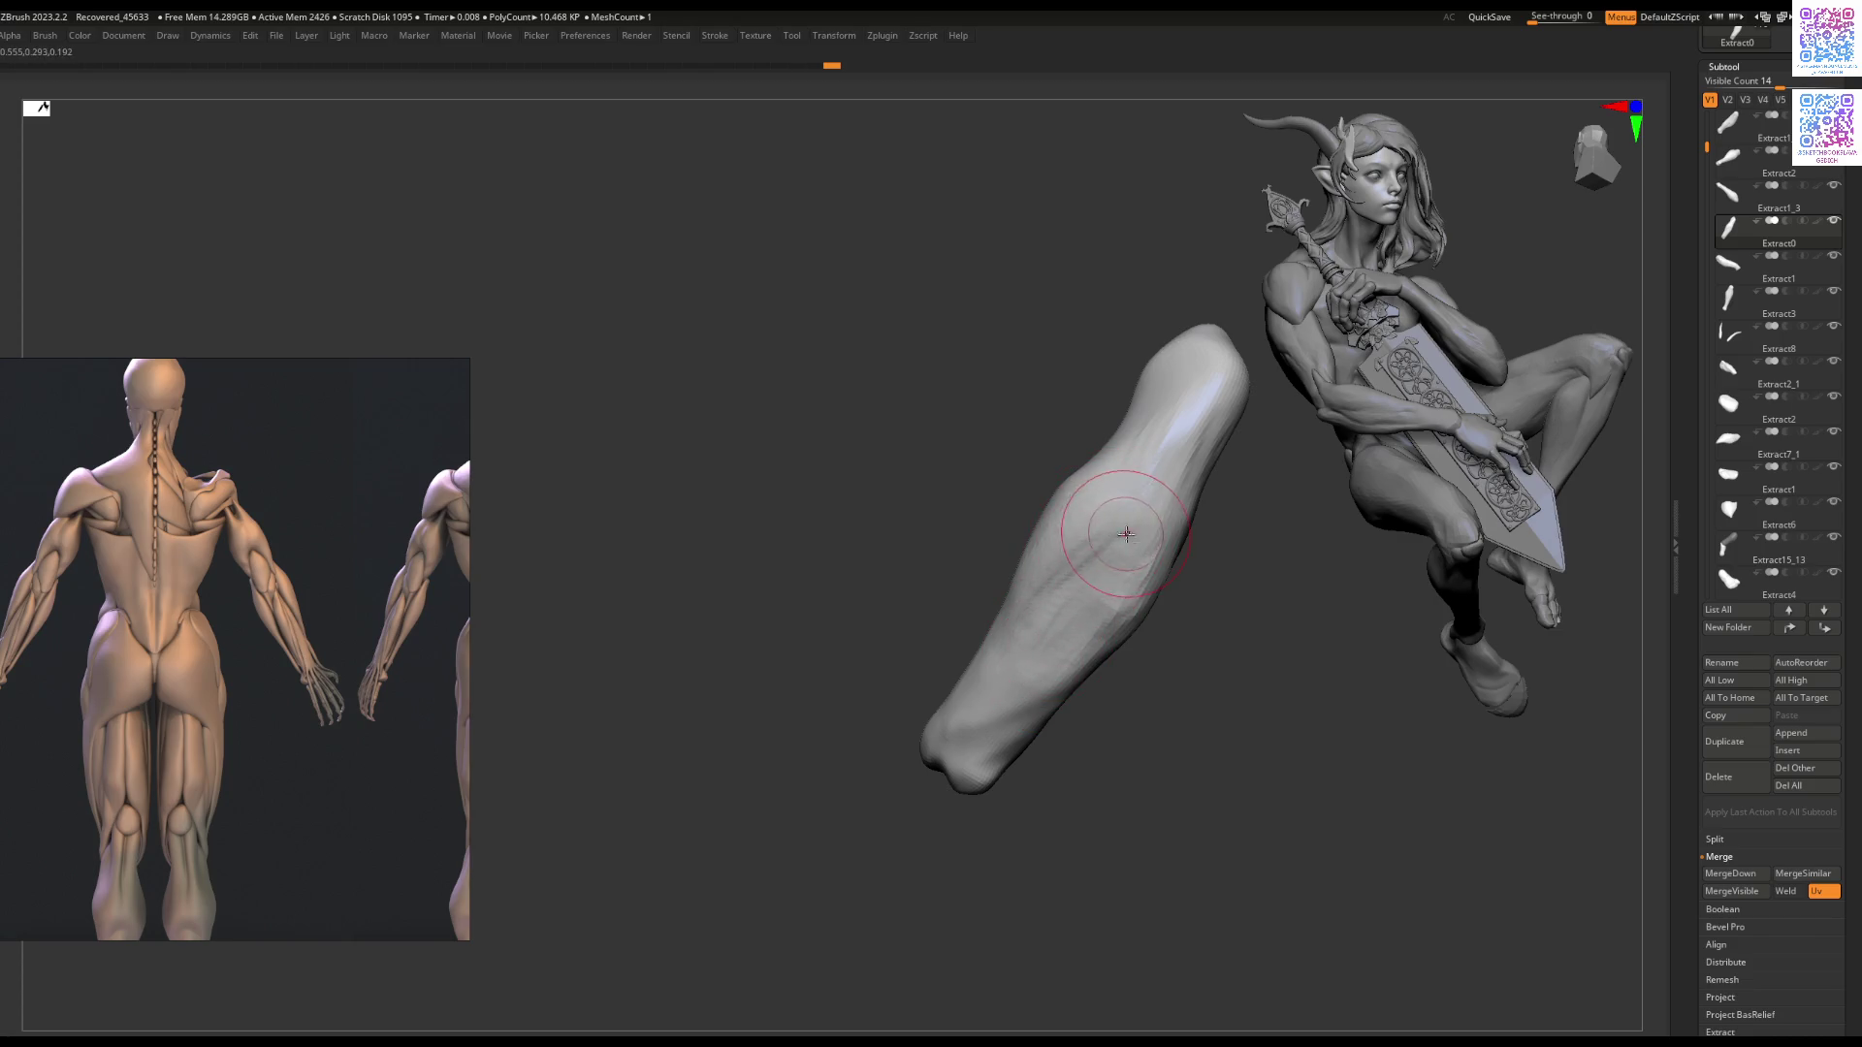
{"action": "right_click_drag", "start_coordinate": [1126, 533], "coordinate": [1115, 493]}
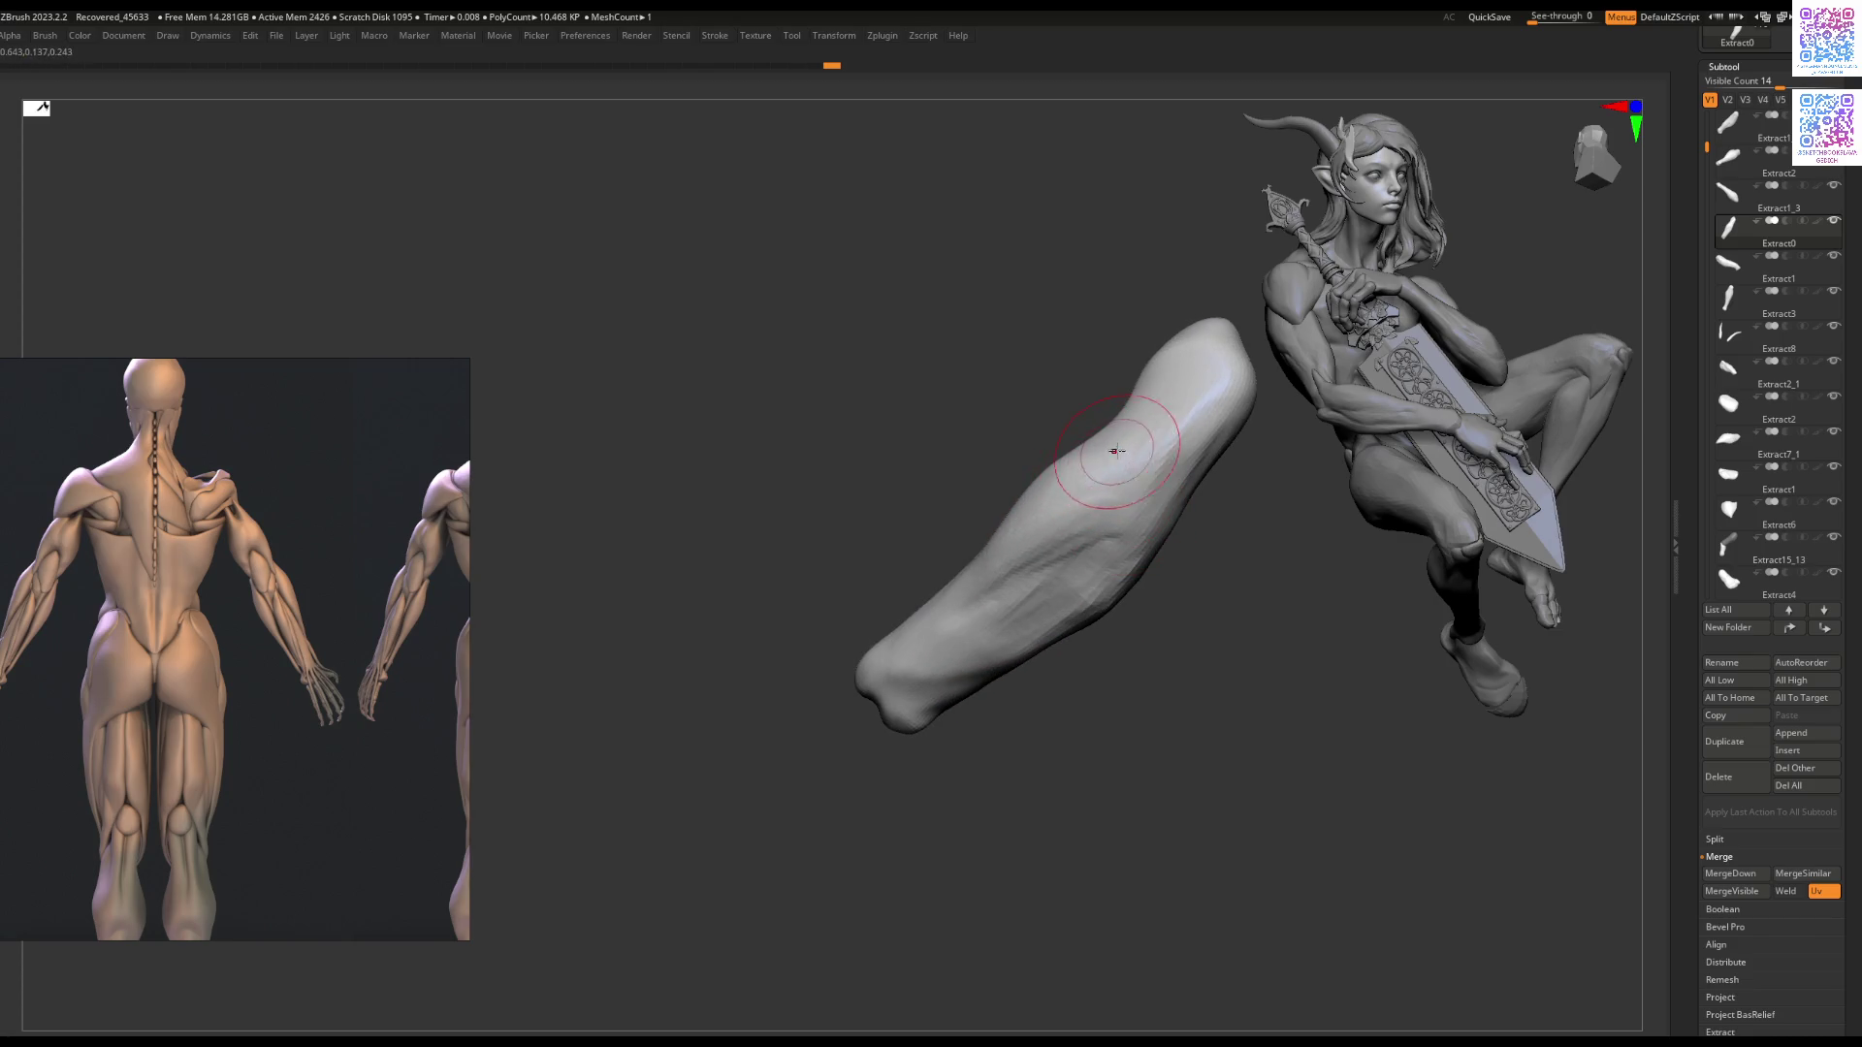
{"action": "mouse_move", "coordinate": [1104, 517]}
{"action": "right_mouse_down"}
{"action": "mouse_move", "coordinate": [1091, 505]}
{"action": "mouse_move", "coordinate": [1115, 501]}
{"action": "right_mouse_up"}
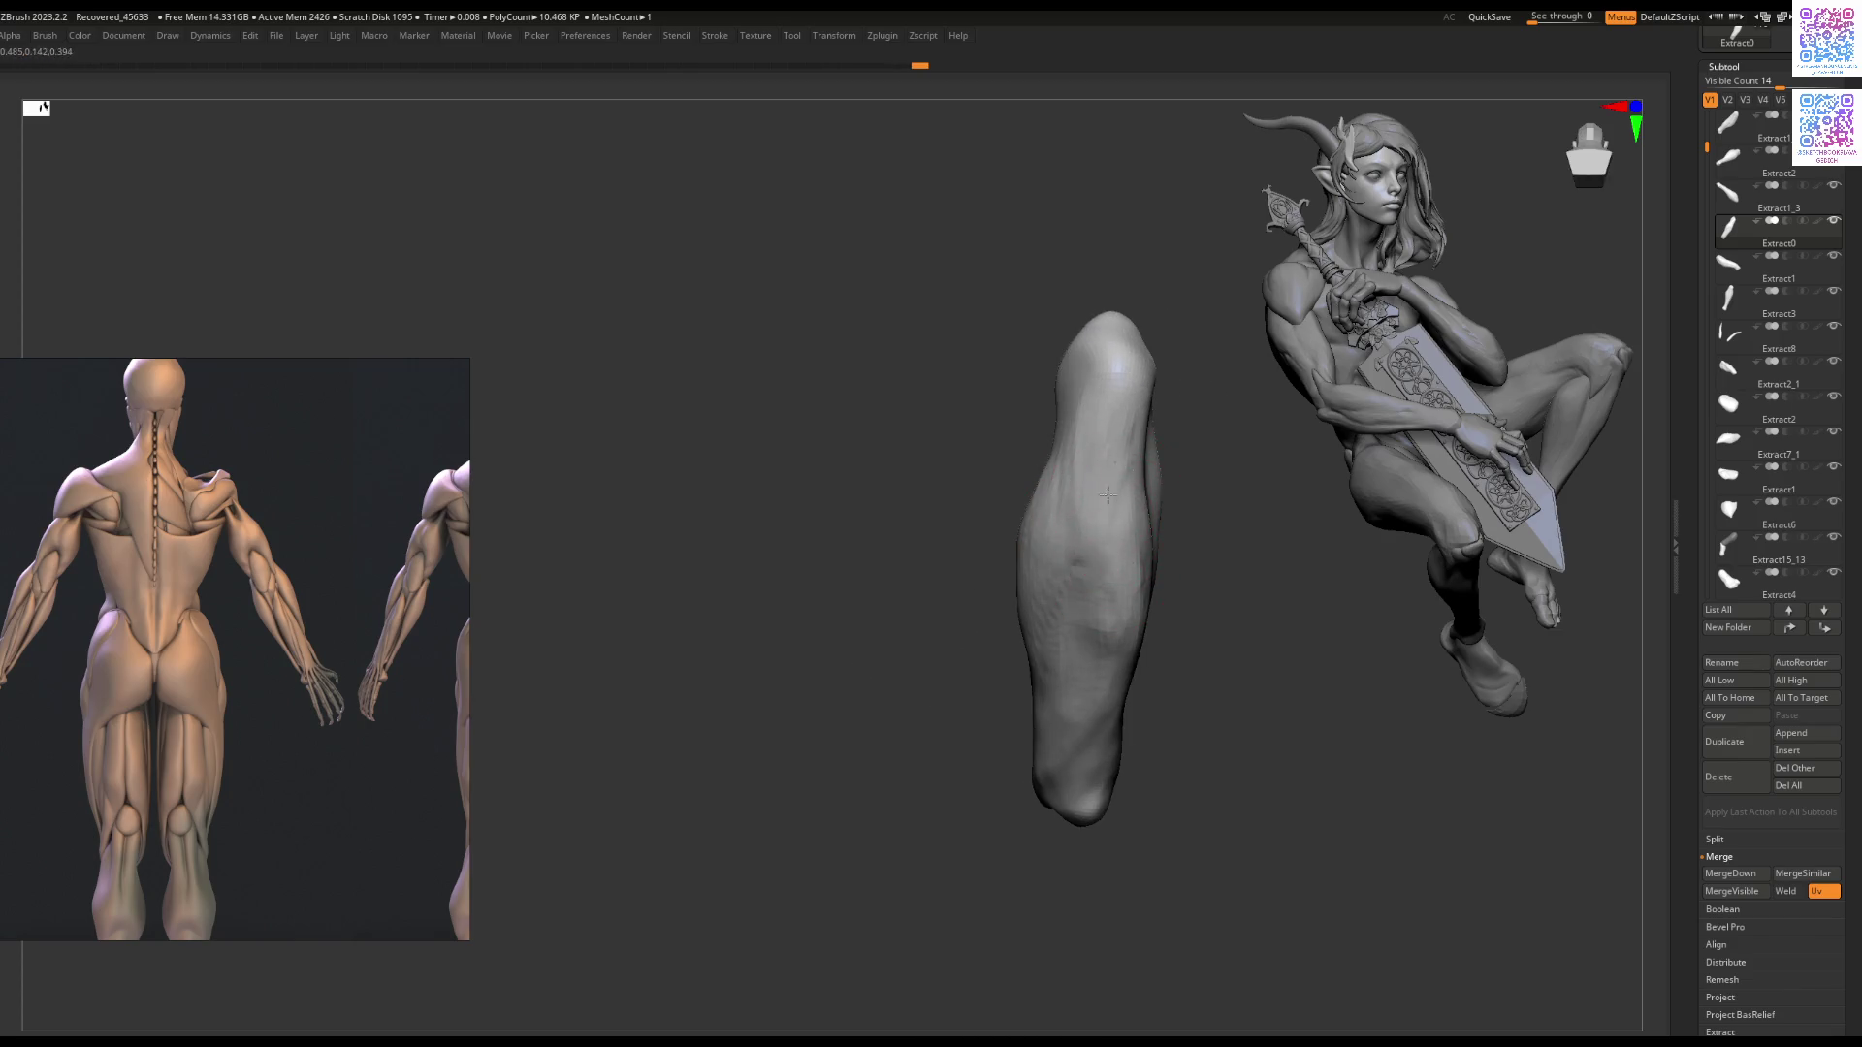
{"action": "mouse_move", "coordinate": [1118, 596]}
{"action": "right_mouse_down"}
{"action": "mouse_move", "coordinate": [1060, 602]}
{"action": "mouse_move", "coordinate": [1102, 533]}
{"action": "right_mouse_up"}
{"action": "key", "text": "b"}
{"action": "key", "text": "Escape"}
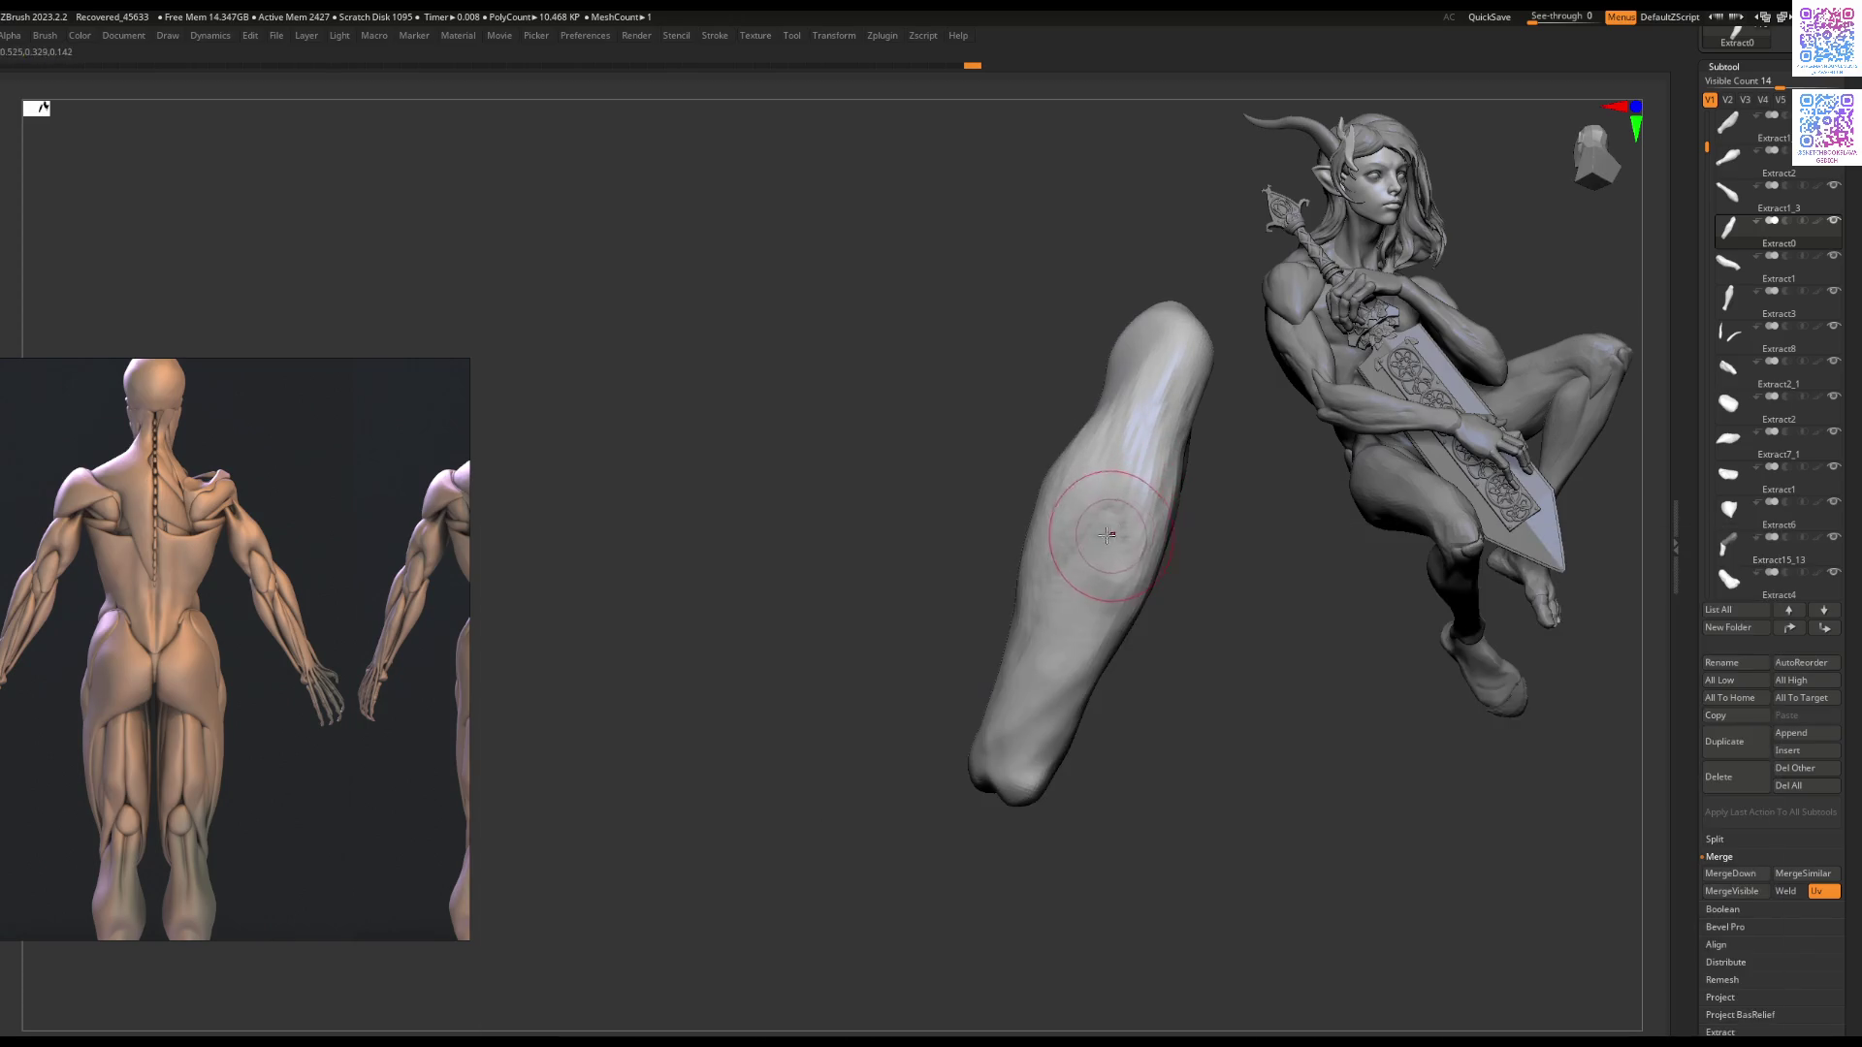
{"action": "mouse_move", "coordinate": [1104, 642]}
{"action": "right_mouse_down"}
{"action": "mouse_move", "coordinate": [1201, 740]}
{"action": "mouse_move", "coordinate": [1142, 557]}
{"action": "mouse_move", "coordinate": [1160, 530]}
{"action": "right_mouse_up"}
Step: Turn Solo off to show every subtool, orbit to the shoulder and select Extract7_1
{"action": "left_click", "coordinate": [1201, 740], "text": "ctrl+shift"}
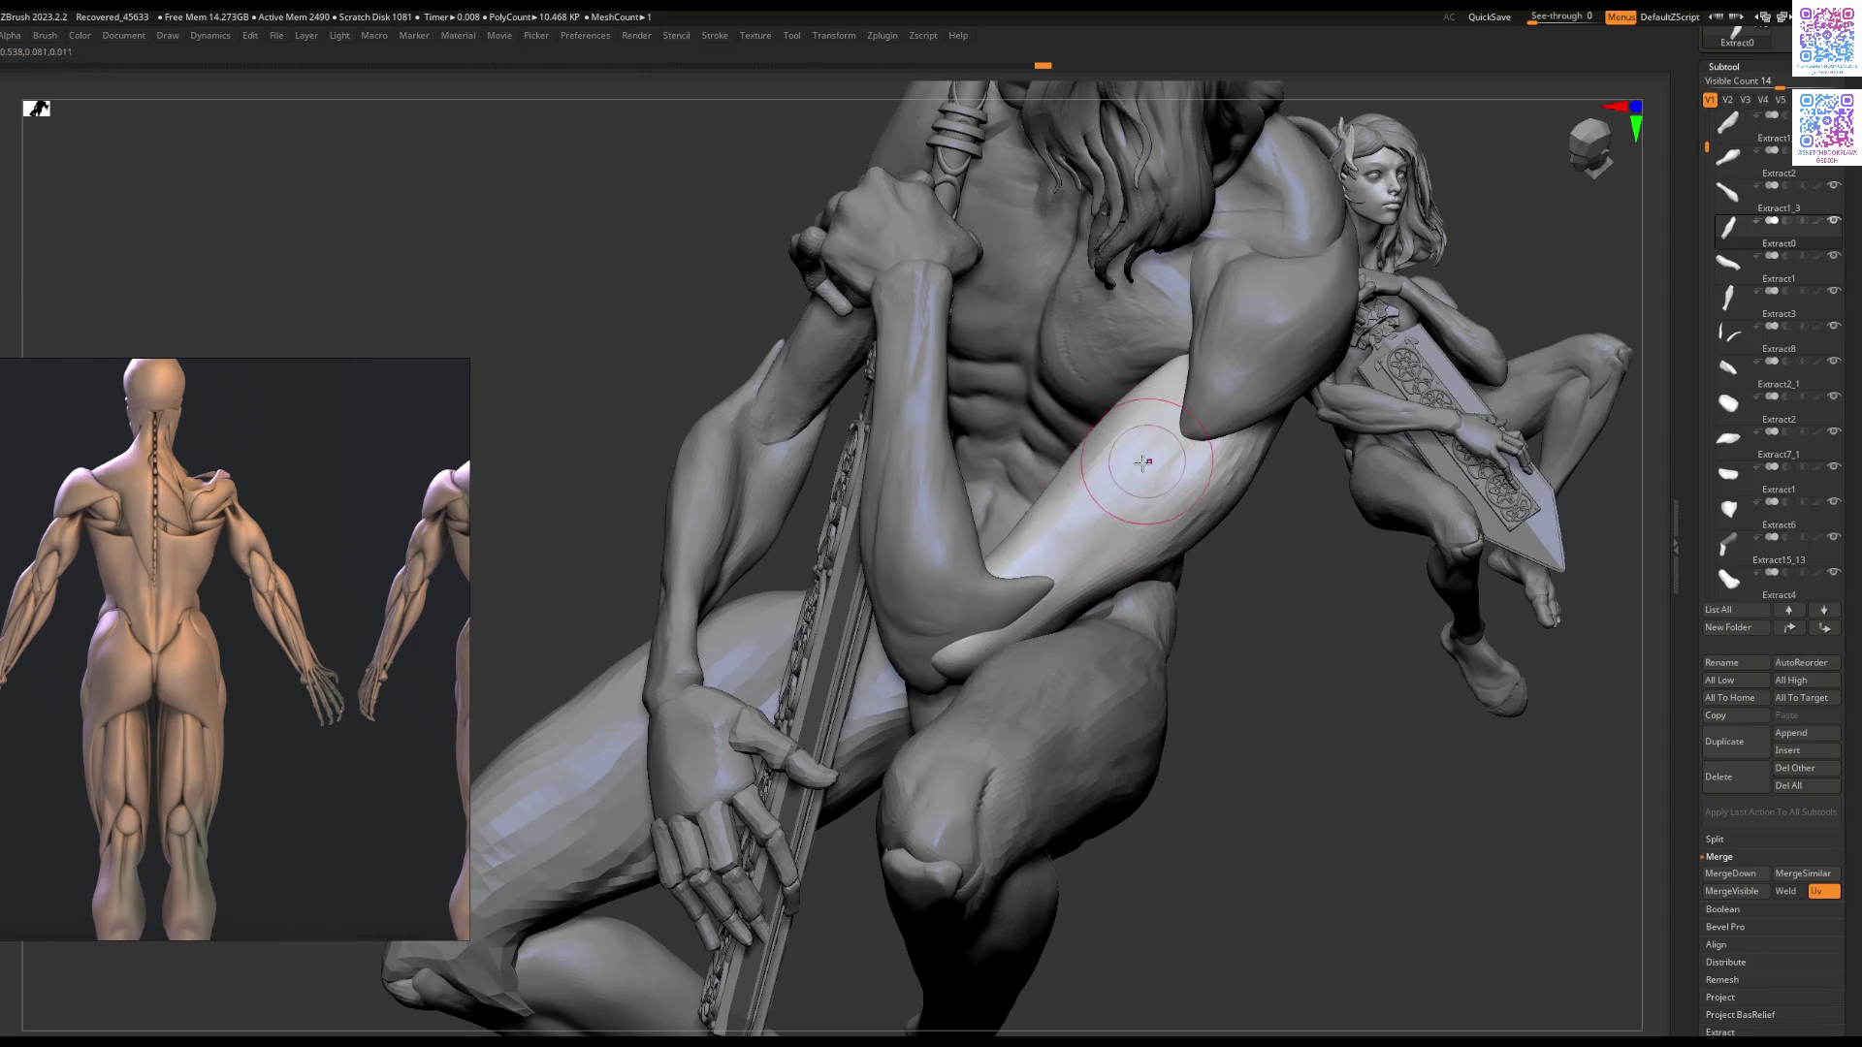
{"action": "mouse_move", "coordinate": [1141, 469]}
{"action": "right_mouse_down"}
{"action": "mouse_move", "coordinate": [1219, 485]}
{"action": "mouse_move", "coordinate": [1122, 533]}
{"action": "mouse_move", "coordinate": [1184, 559]}
{"action": "mouse_move", "coordinate": [1212, 456]}
{"action": "mouse_move", "coordinate": [1188, 408]}
{"action": "mouse_move", "coordinate": [1211, 390]}
{"action": "mouse_move", "coordinate": [1127, 460]}
{"action": "right_mouse_up"}
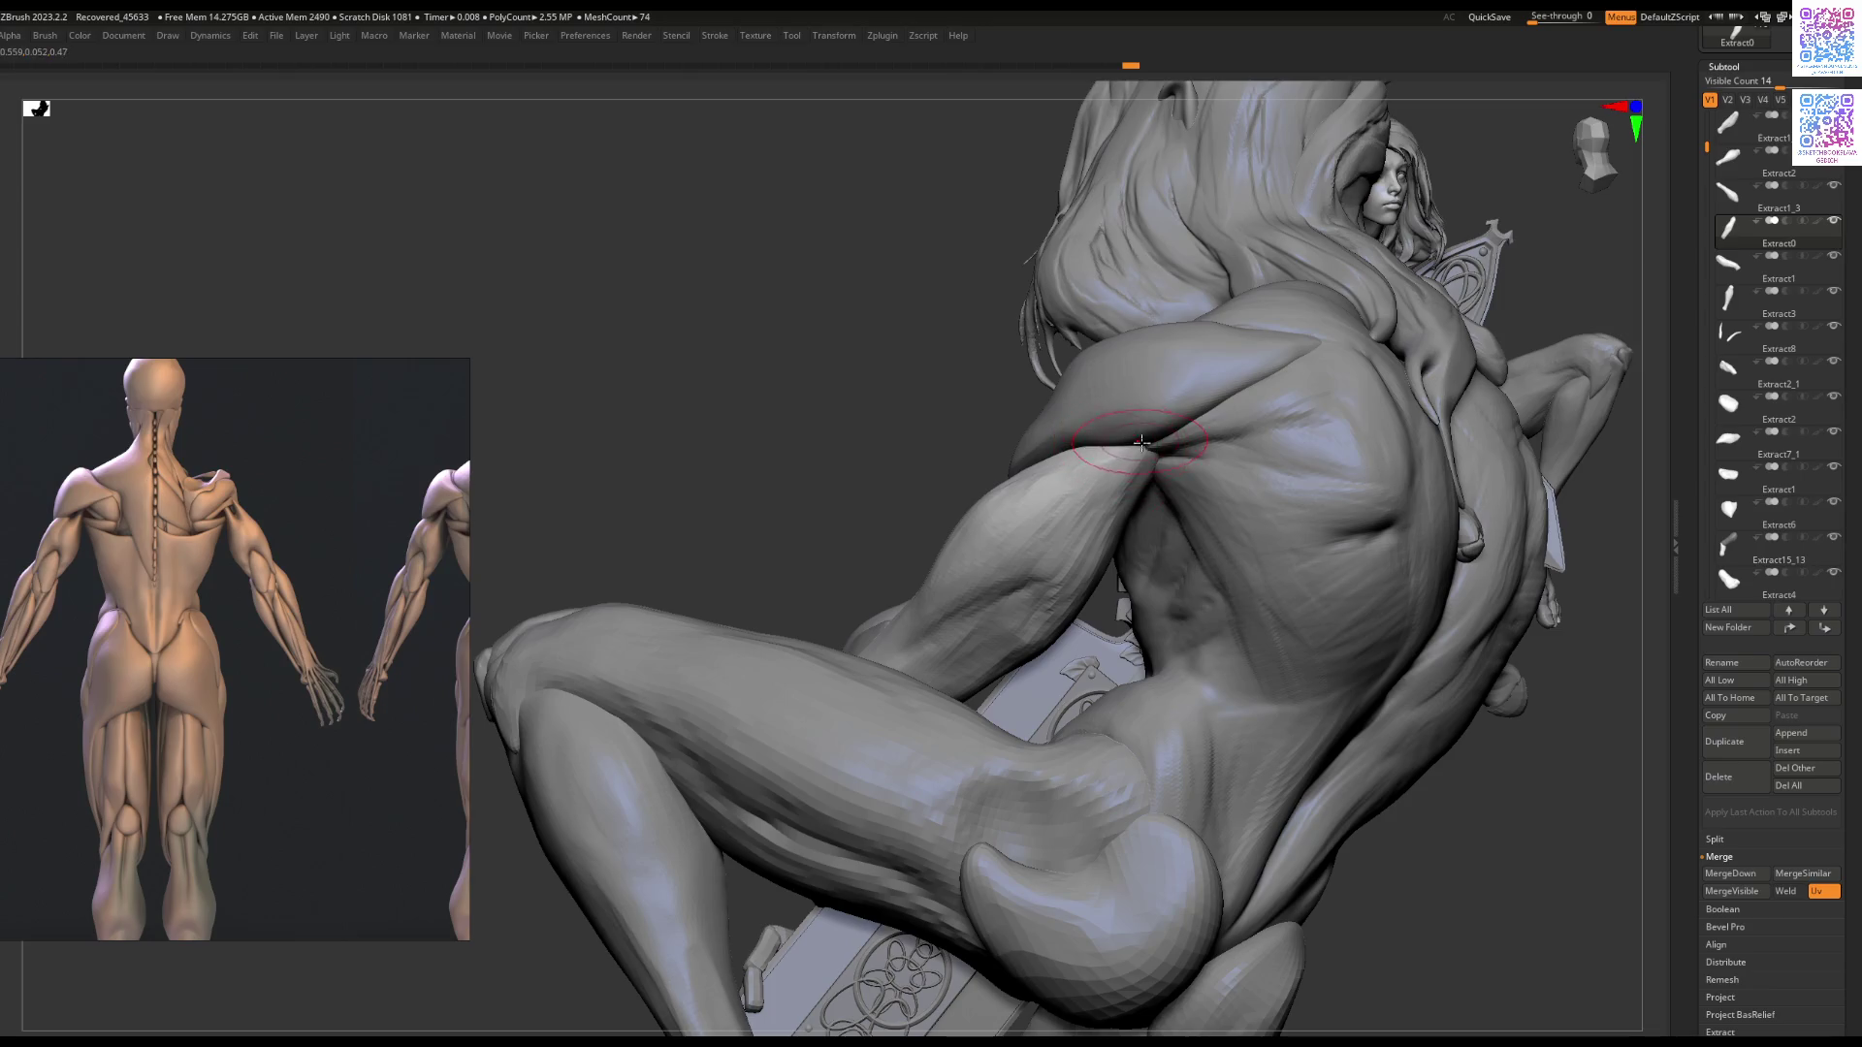
{"action": "mouse_move", "coordinate": [1100, 464]}
{"action": "right_mouse_down"}
{"action": "mouse_move", "coordinate": [1114, 444]}
{"action": "mouse_move", "coordinate": [960, 540]}
{"action": "mouse_move", "coordinate": [1057, 552]}
{"action": "mouse_move", "coordinate": [1033, 537]}
{"action": "right_mouse_up"}
{"action": "left_click", "coordinate": [1048, 545], "text": "alt"}
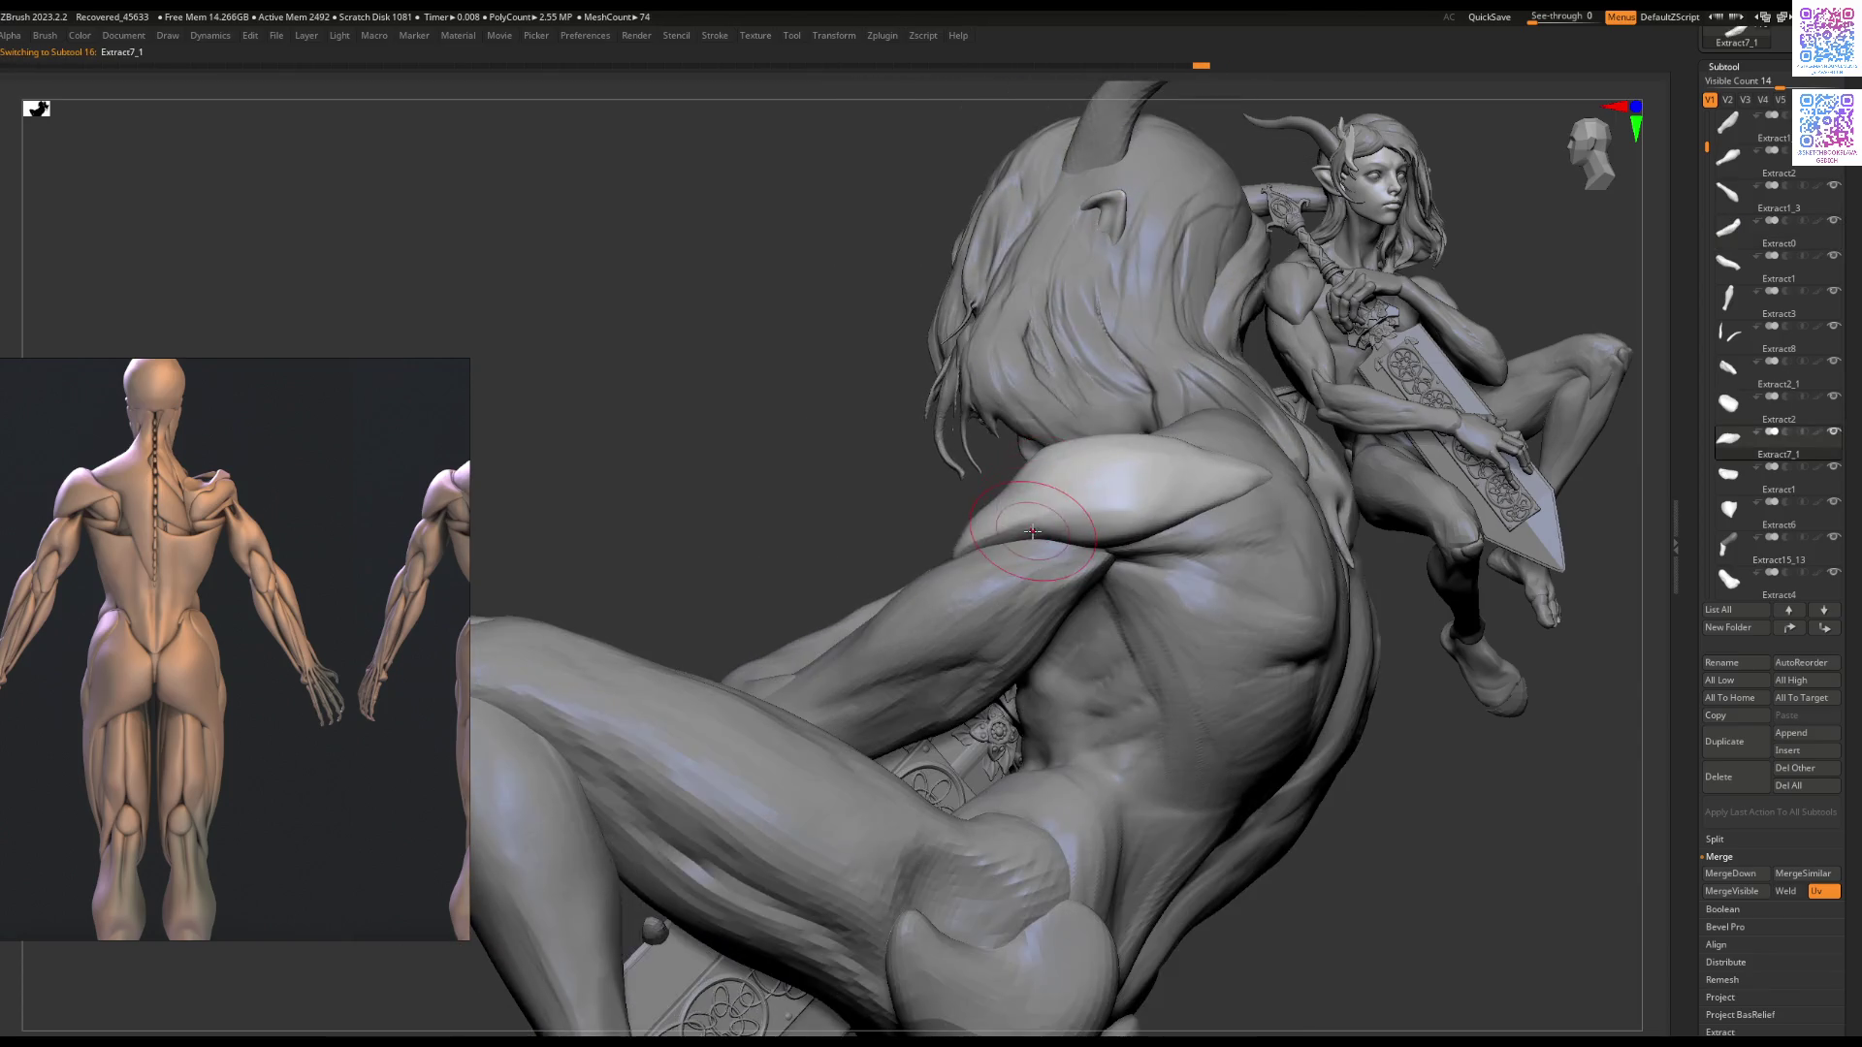
Step: Cycle through Extract0, Extract6 and Extract1_1 while orbiting to a front view of the torso
{"action": "left_click", "coordinate": [1038, 550], "text": "alt"}
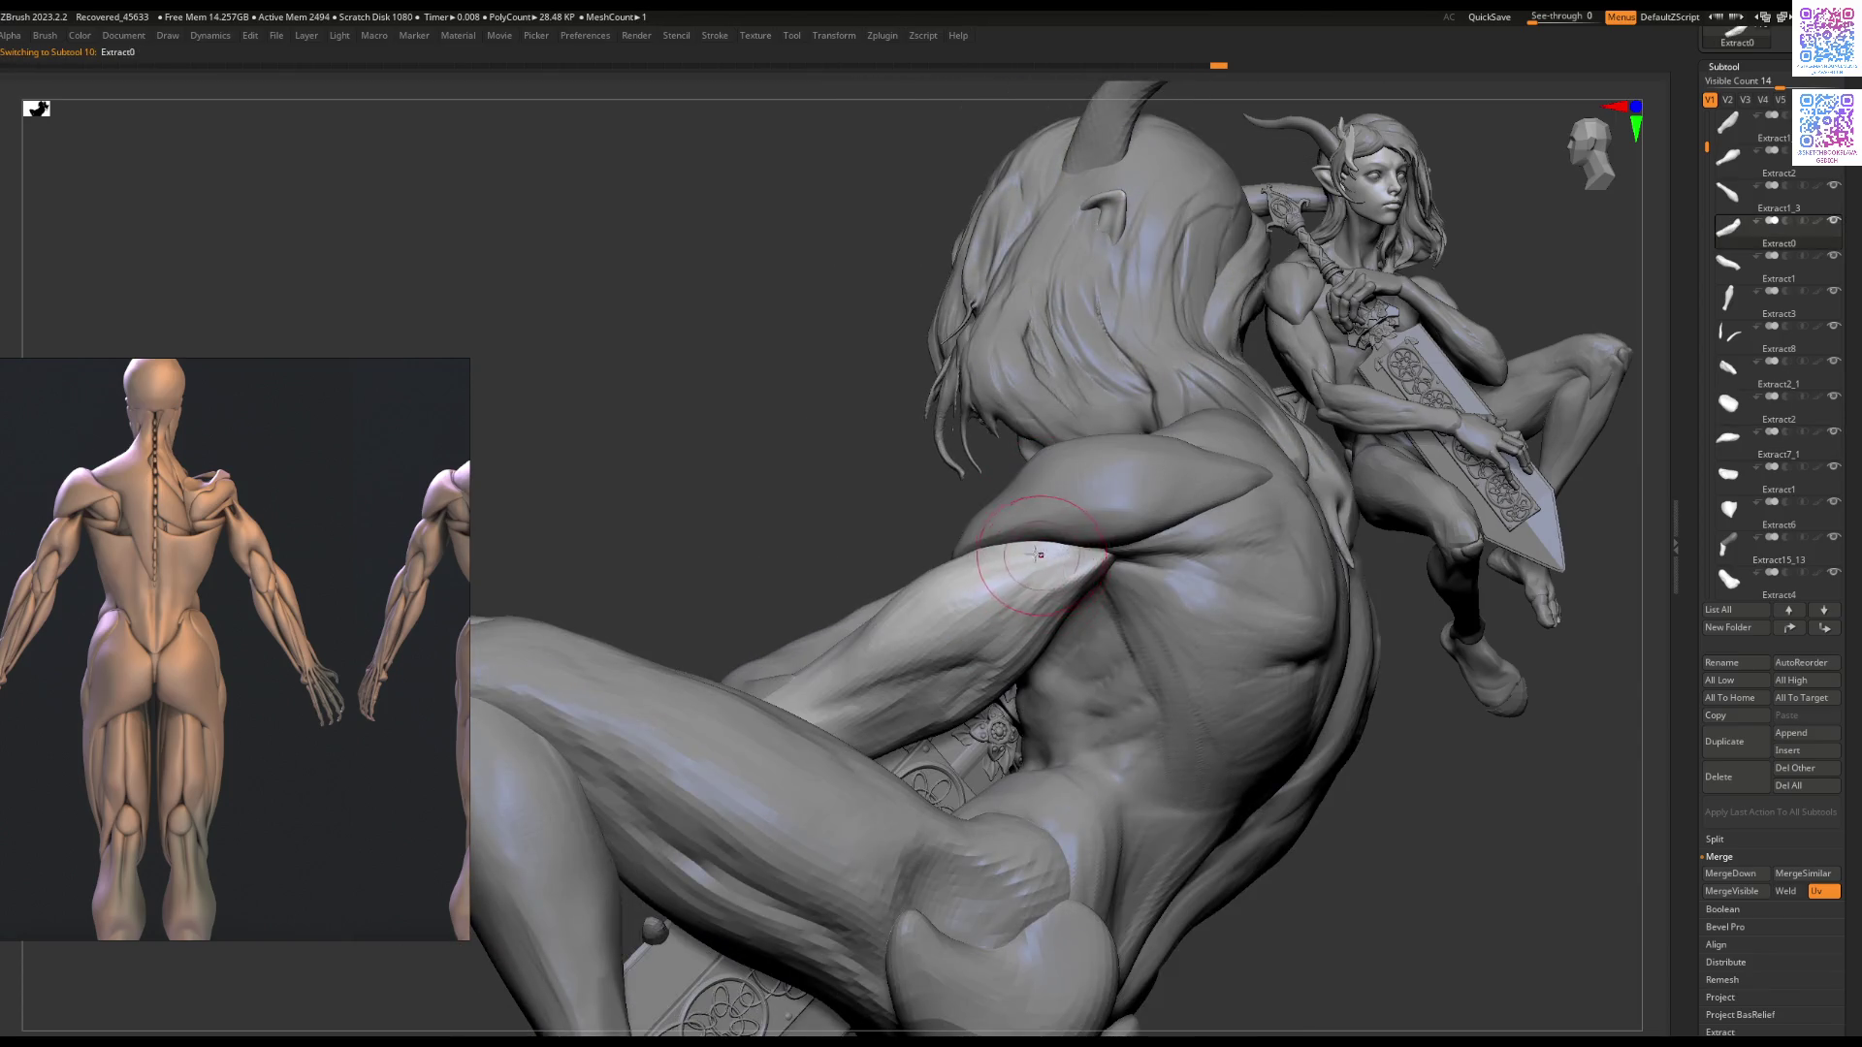
{"action": "mouse_move", "coordinate": [1033, 582]}
{"action": "right_mouse_down"}
{"action": "mouse_move", "coordinate": [1021, 763]}
{"action": "mouse_move", "coordinate": [1047, 582]}
{"action": "mouse_move", "coordinate": [1073, 557]}
{"action": "mouse_move", "coordinate": [1051, 573]}
{"action": "mouse_move", "coordinate": [960, 559]}
{"action": "mouse_move", "coordinate": [944, 598]}
{"action": "mouse_move", "coordinate": [890, 621]}
{"action": "mouse_move", "coordinate": [898, 651]}
{"action": "right_mouse_up"}
{"action": "left_click", "coordinate": [883, 592], "text": "alt"}
{"action": "right_click", "coordinate": [873, 670]}
{"action": "left_click", "coordinate": [860, 688], "text": "alt"}
Step: Settle on the Extract6 shoulder pad piece and orbit around the frontal seated figure
{"action": "mouse_move", "coordinate": [905, 630]}
{"action": "right_mouse_down", "text": "alt"}
{"action": "mouse_move", "coordinate": [853, 644]}
{"action": "mouse_move", "coordinate": [819, 611]}
{"action": "right_mouse_up", "text": "alt"}
{"action": "right_click", "coordinate": [820, 611]}
{"action": "left_click", "coordinate": [796, 584], "text": "alt"}
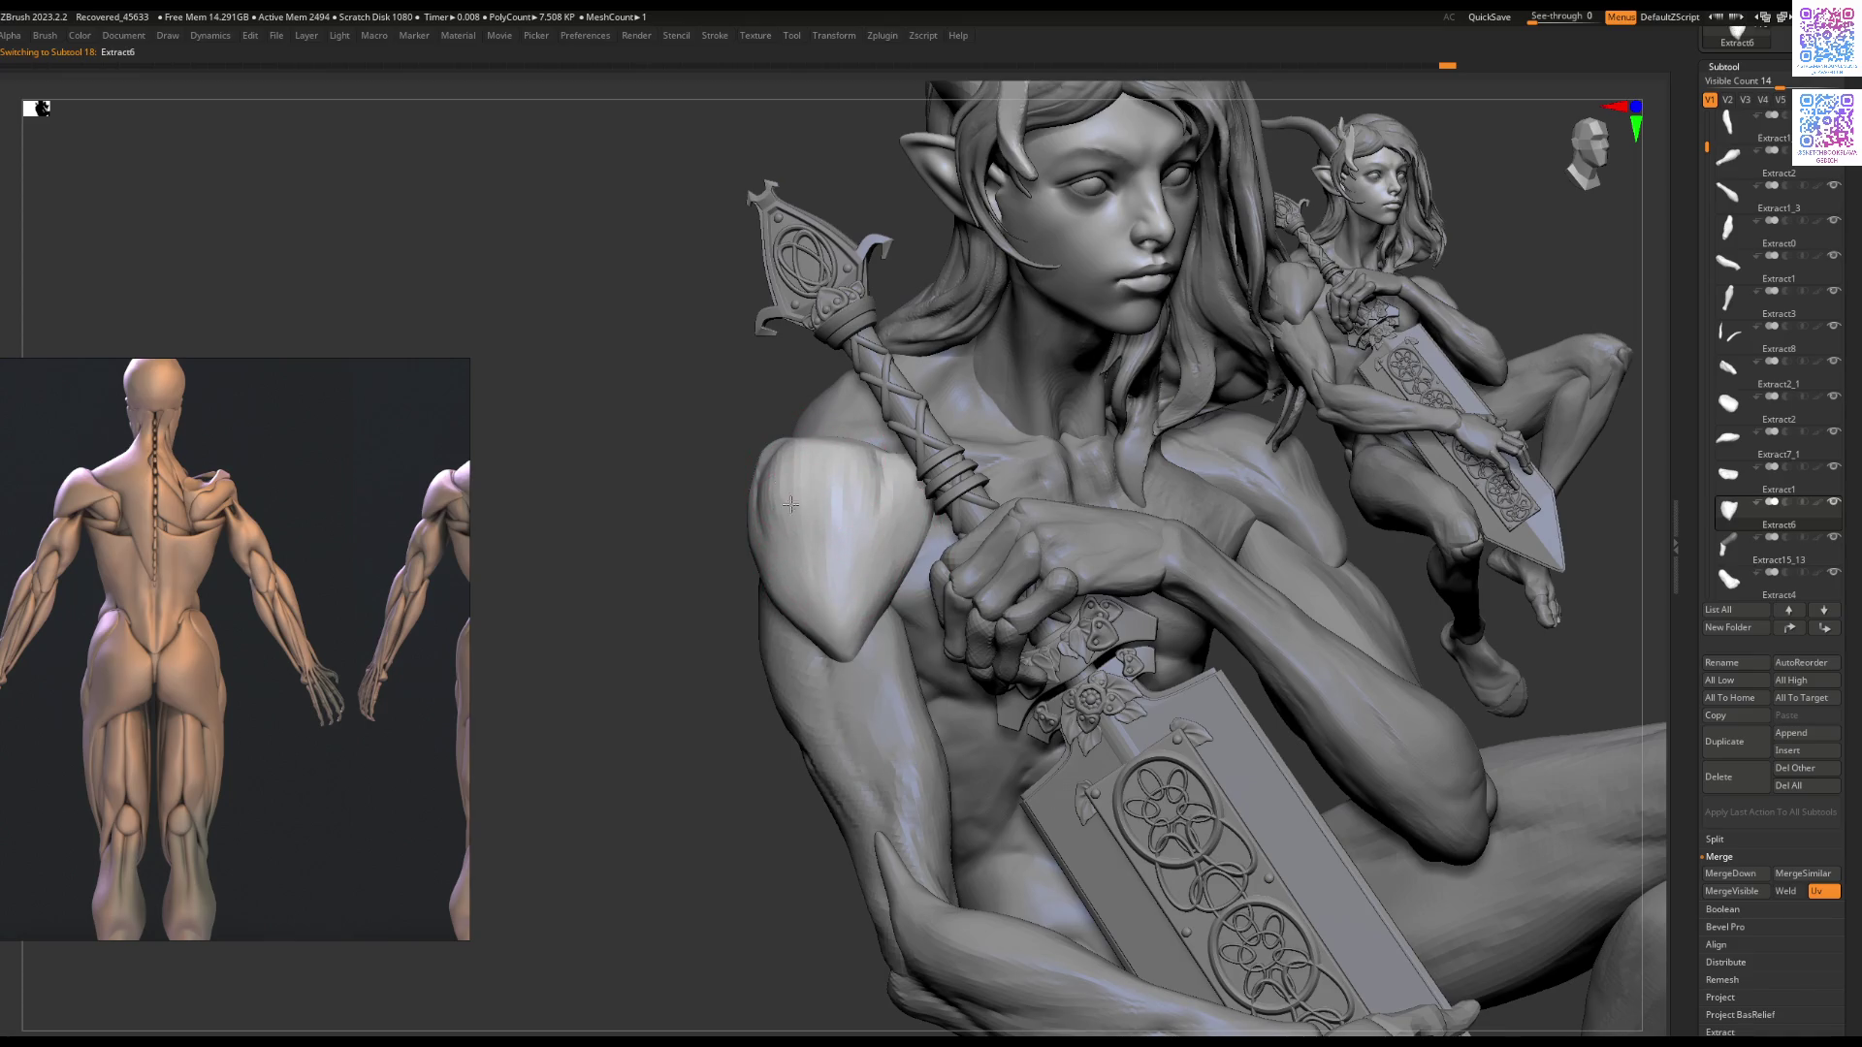
{"action": "right_click_drag", "start_coordinate": [768, 516], "coordinate": [849, 700]}
{"action": "right_click", "coordinate": [802, 607]}
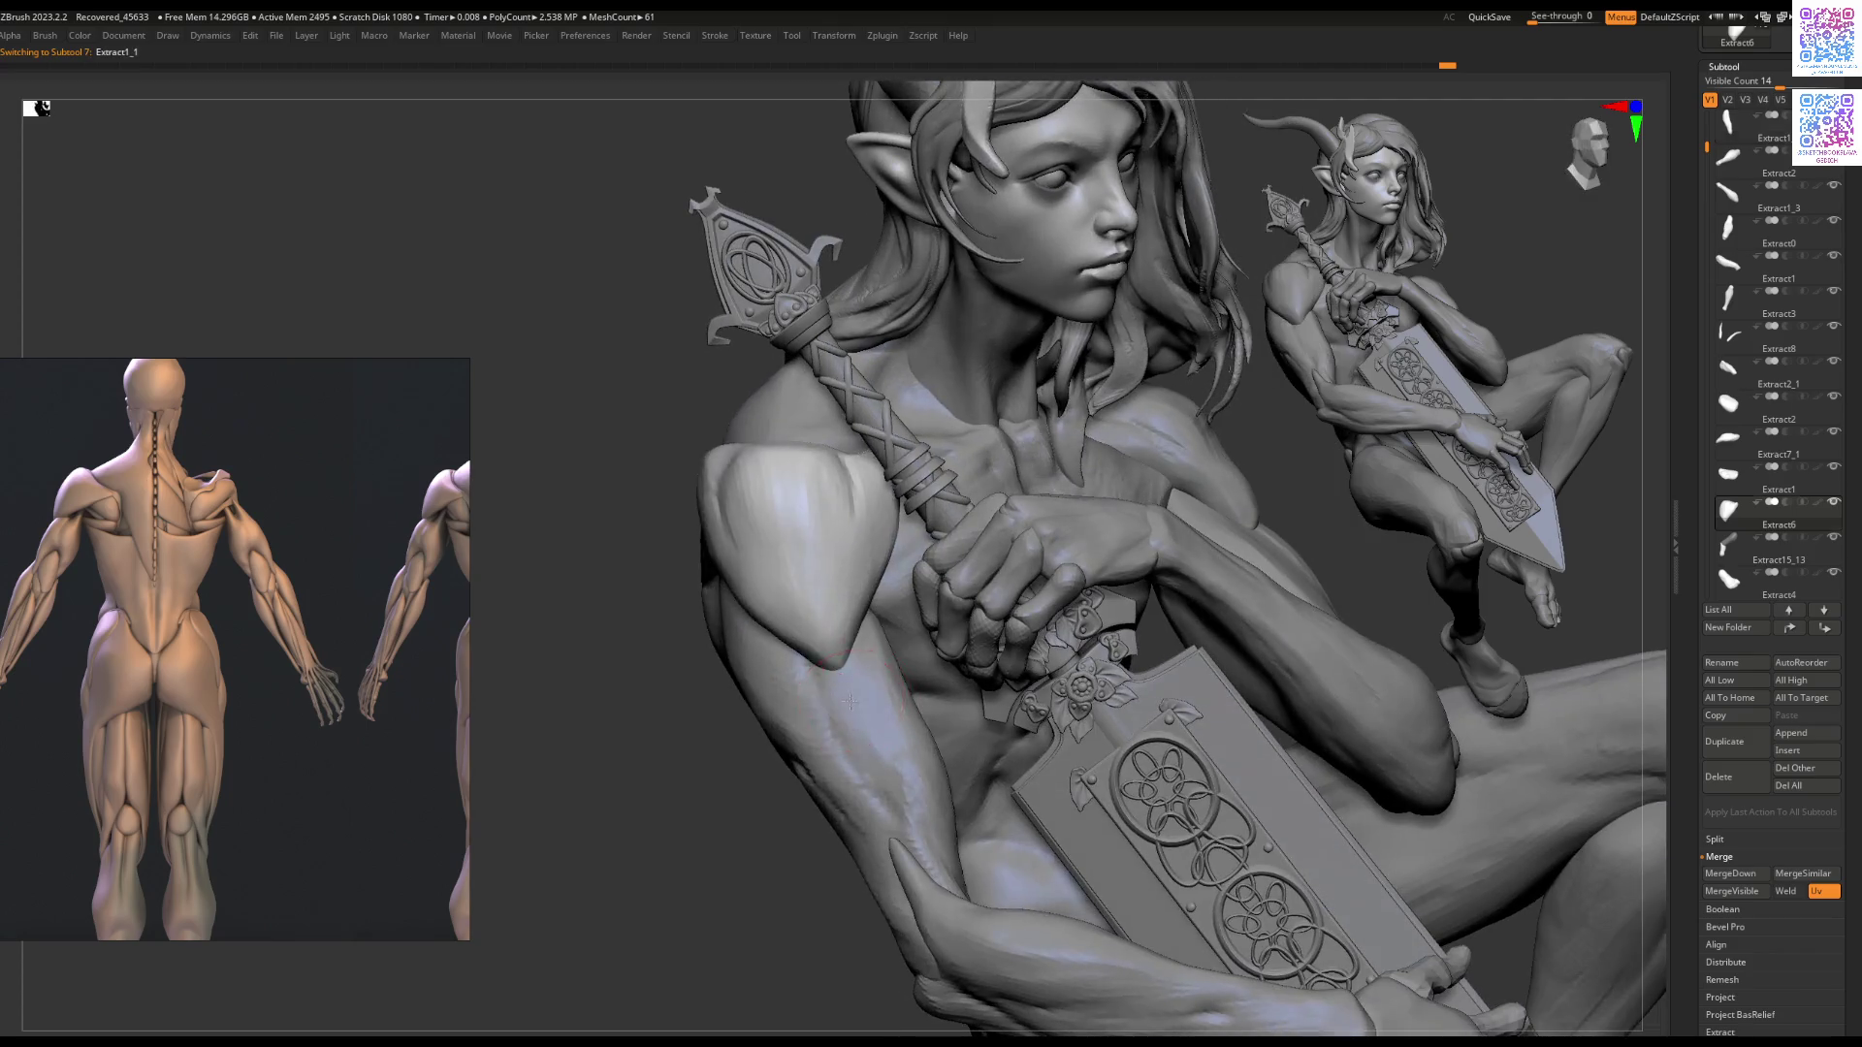
{"action": "right_click", "coordinate": [850, 700]}
{"action": "right_click", "coordinate": [829, 689]}
{"action": "mouse_move", "coordinate": [794, 633]}
{"action": "right_mouse_down"}
{"action": "mouse_move", "coordinate": [784, 607]}
{"action": "mouse_move", "coordinate": [836, 676]}
{"action": "mouse_move", "coordinate": [737, 665]}
{"action": "mouse_move", "coordinate": [832, 655]}
{"action": "mouse_move", "coordinate": [810, 682]}
{"action": "right_mouse_up"}
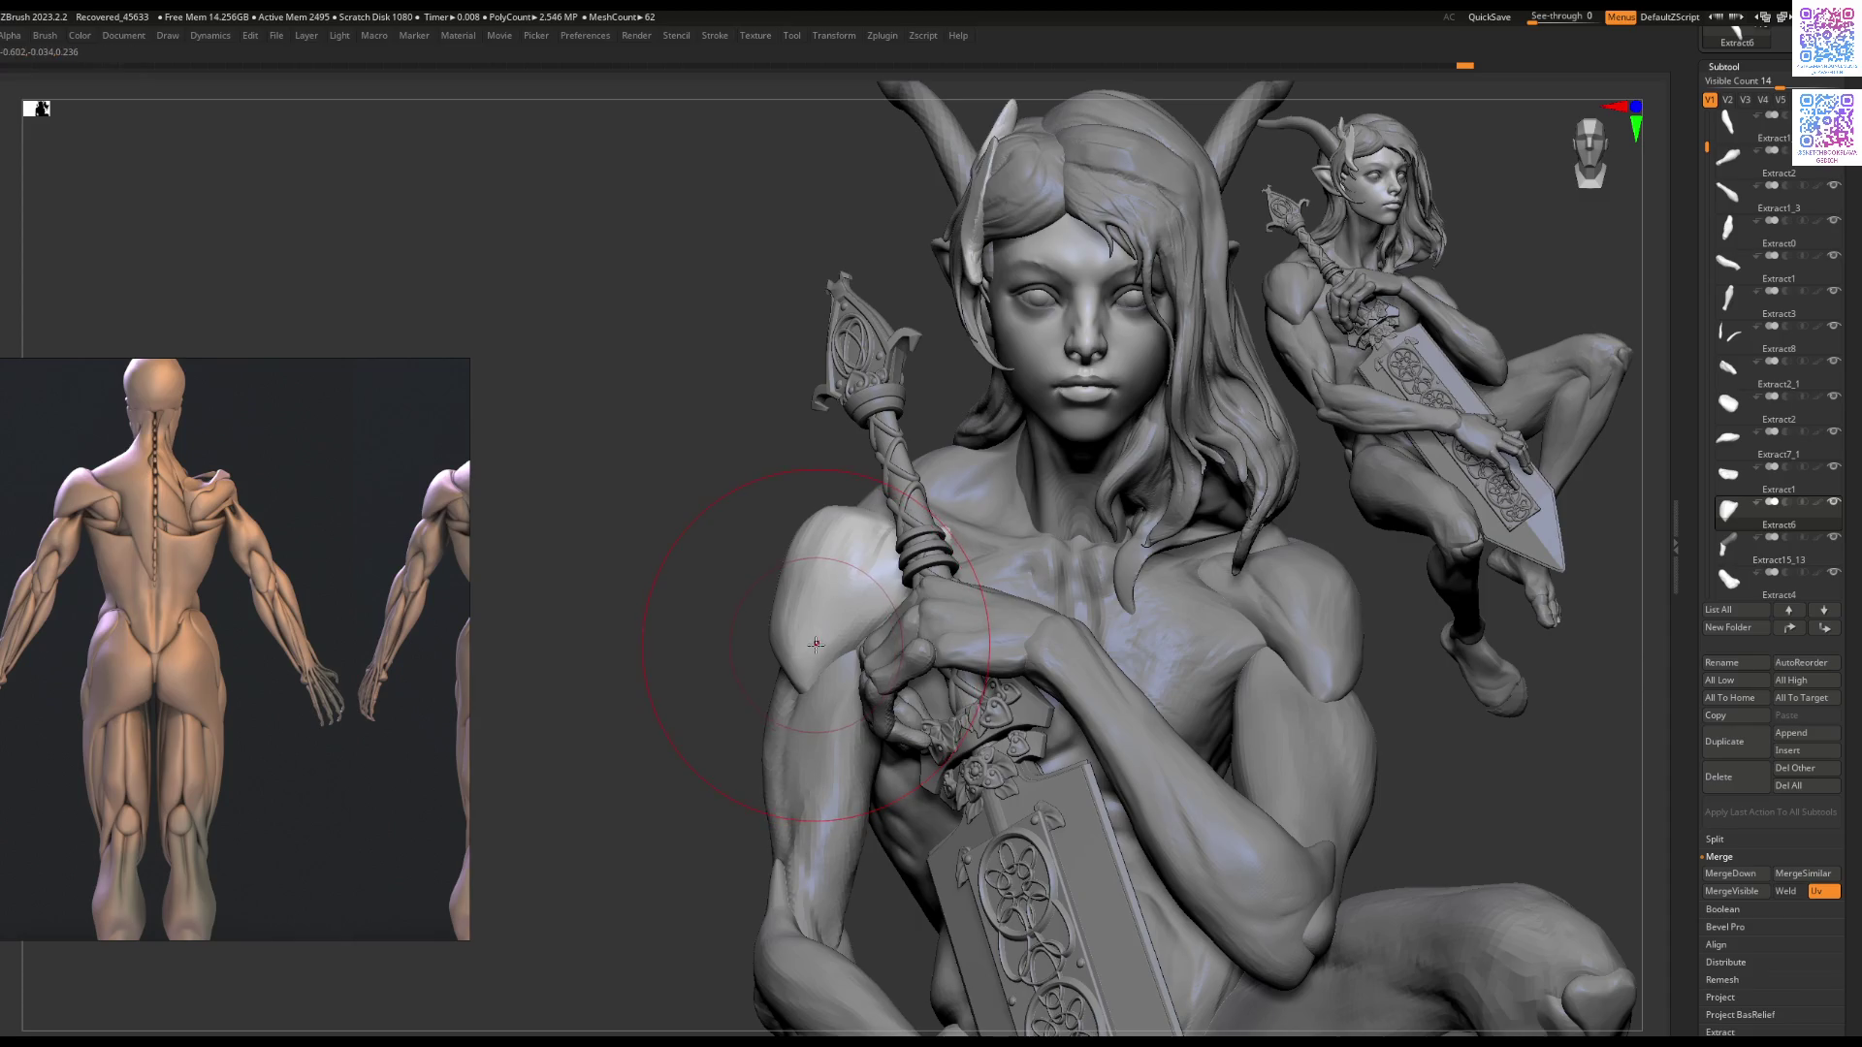
{"action": "mouse_move", "coordinate": [803, 657]}
{"action": "right_mouse_down"}
{"action": "mouse_move", "coordinate": [717, 660]}
{"action": "mouse_move", "coordinate": [818, 648]}
{"action": "mouse_move", "coordinate": [767, 621]}
{"action": "mouse_move", "coordinate": [840, 577]}
{"action": "mouse_move", "coordinate": [820, 545]}
{"action": "right_mouse_up"}
Step: Select the Recovered_Tool body, shrink the brush and sculpt a subtle stroke on the shoulder
{"action": "left_click", "coordinate": [818, 543], "text": "alt"}
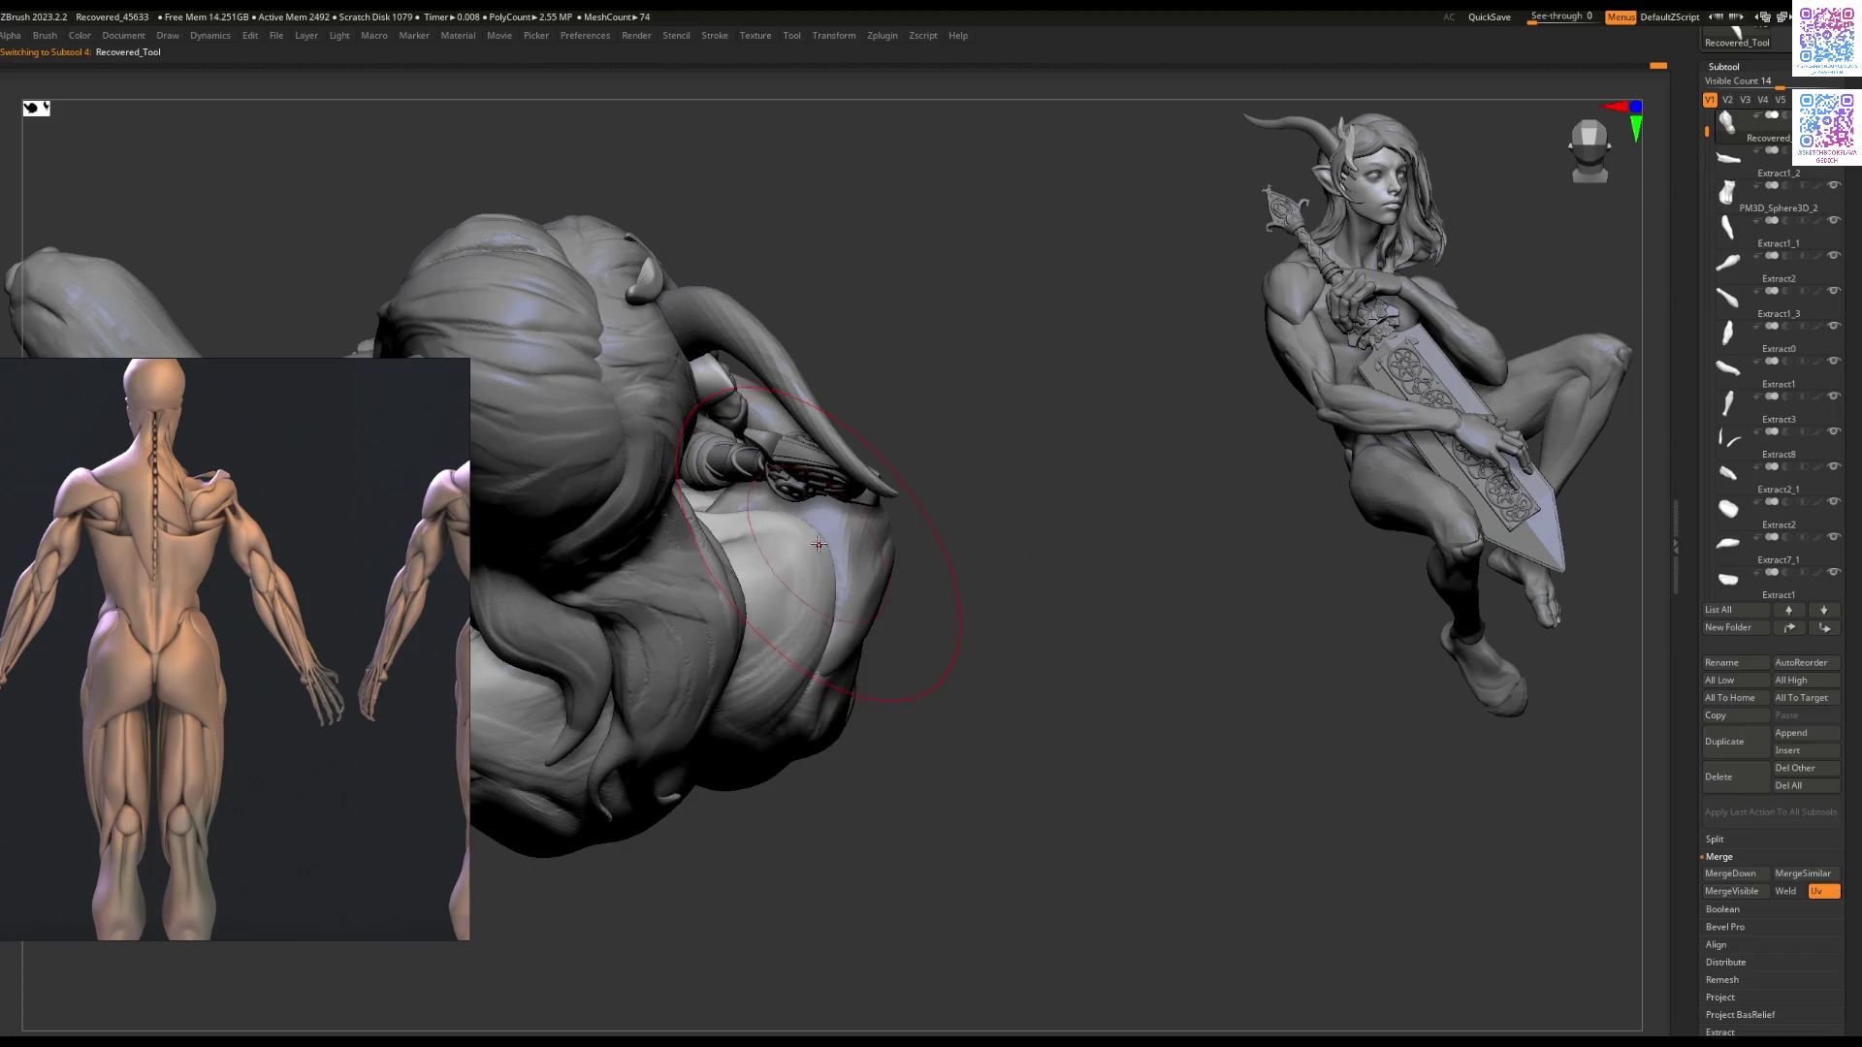
{"action": "mouse_move", "coordinate": [812, 490]}
{"action": "right_mouse_down"}
{"action": "mouse_move", "coordinate": [1026, 446]}
{"action": "mouse_move", "coordinate": [874, 550]}
{"action": "mouse_move", "coordinate": [868, 536]}
{"action": "mouse_move", "coordinate": [912, 557]}
{"action": "mouse_move", "coordinate": [953, 528]}
{"action": "right_mouse_up"}
{"action": "key", "text": "space"}
{"action": "left_click_drag", "start_coordinate": [953, 532], "coordinate": [936, 531]}
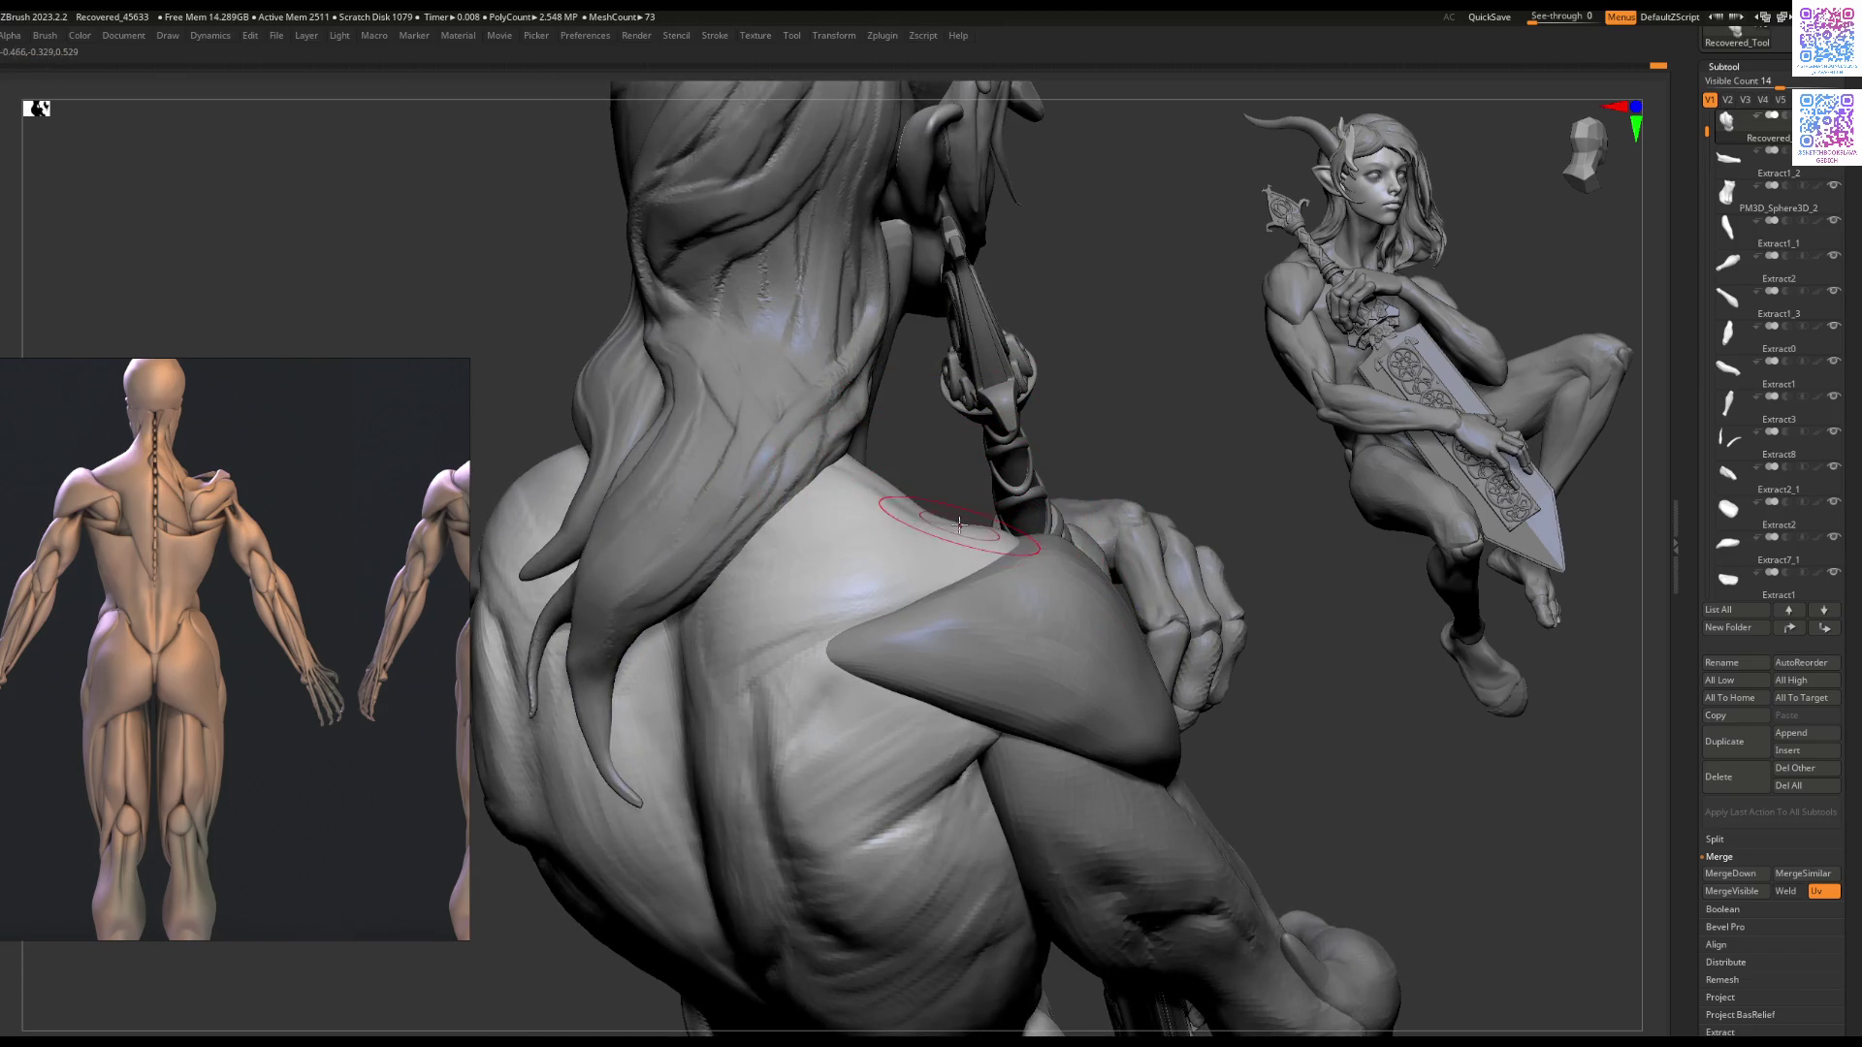
{"action": "mouse_move", "coordinate": [909, 569]}
{"action": "right_mouse_down"}
{"action": "mouse_move", "coordinate": [970, 577]}
{"action": "mouse_move", "coordinate": [1000, 558]}
{"action": "mouse_move", "coordinate": [960, 540]}
{"action": "right_mouse_up"}
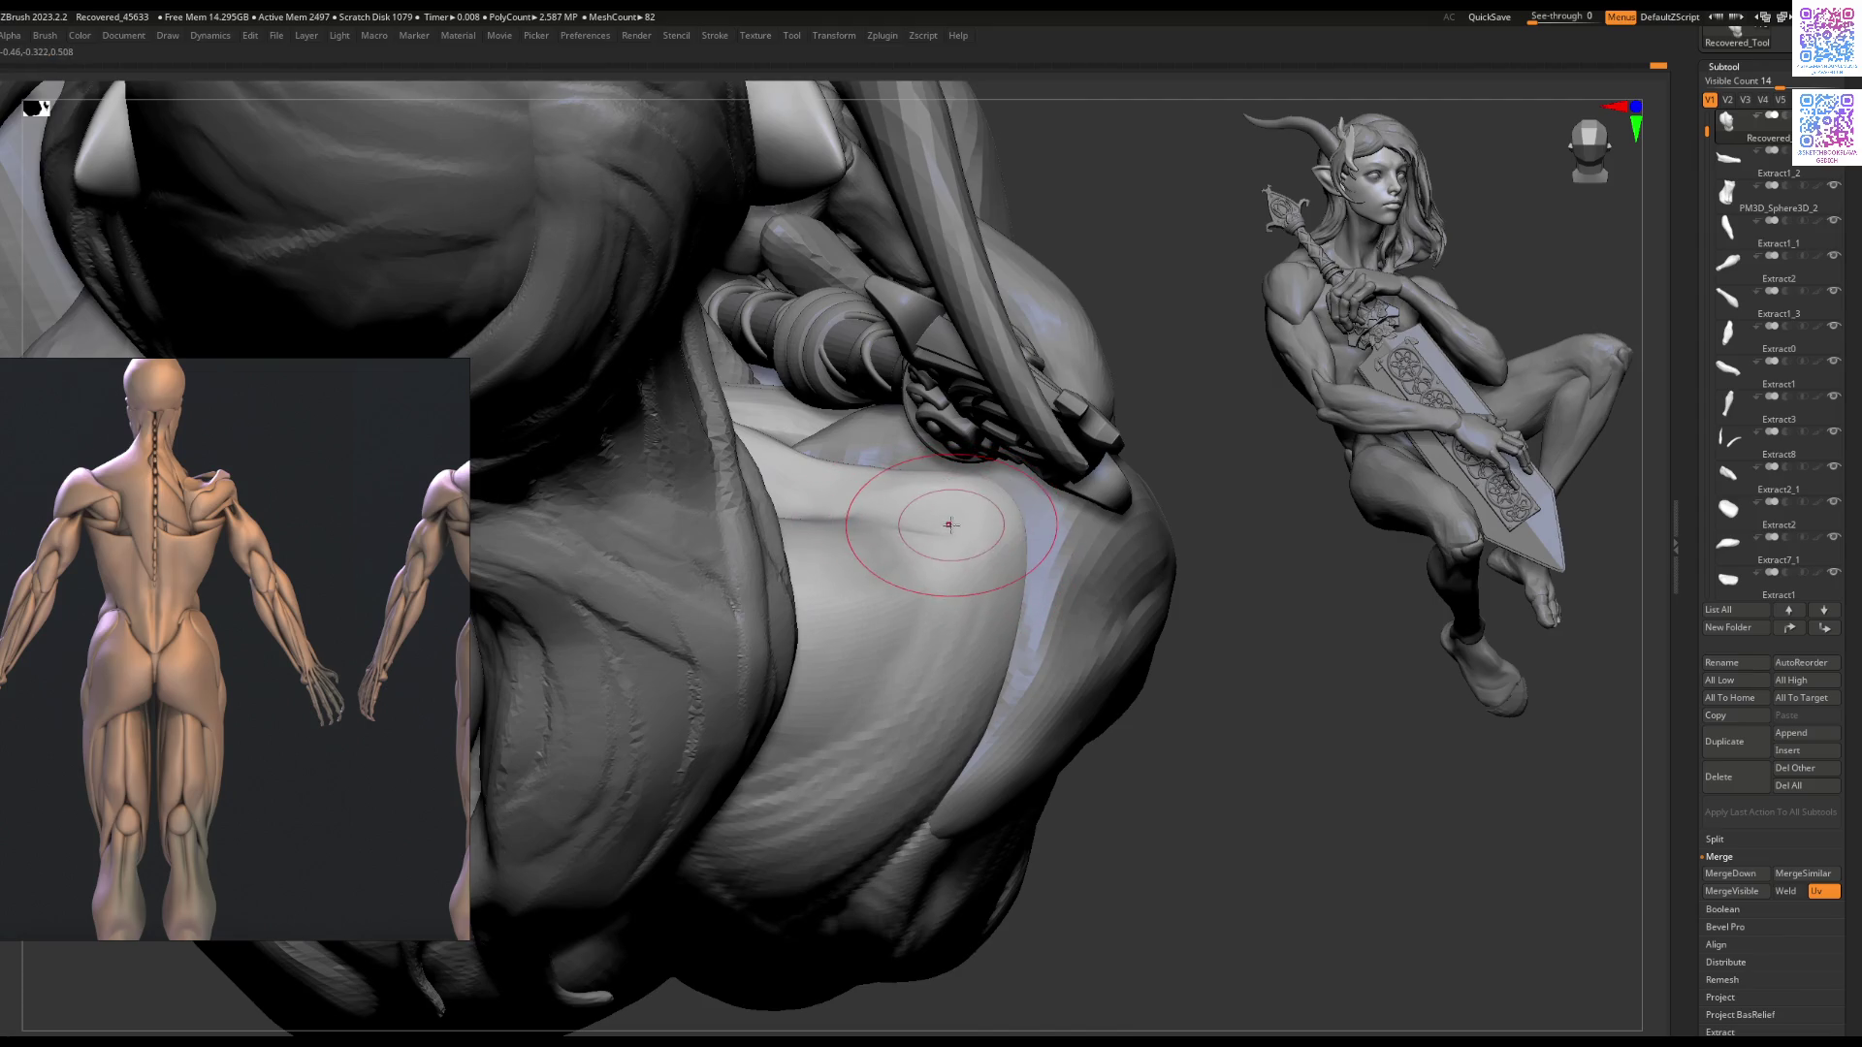
{"action": "mouse_move", "coordinate": [951, 529]}
{"action": "left_mouse_down"}
{"action": "mouse_move", "coordinate": [893, 497]}
{"action": "mouse_move", "coordinate": [864, 507]}
{"action": "left_mouse_up"}
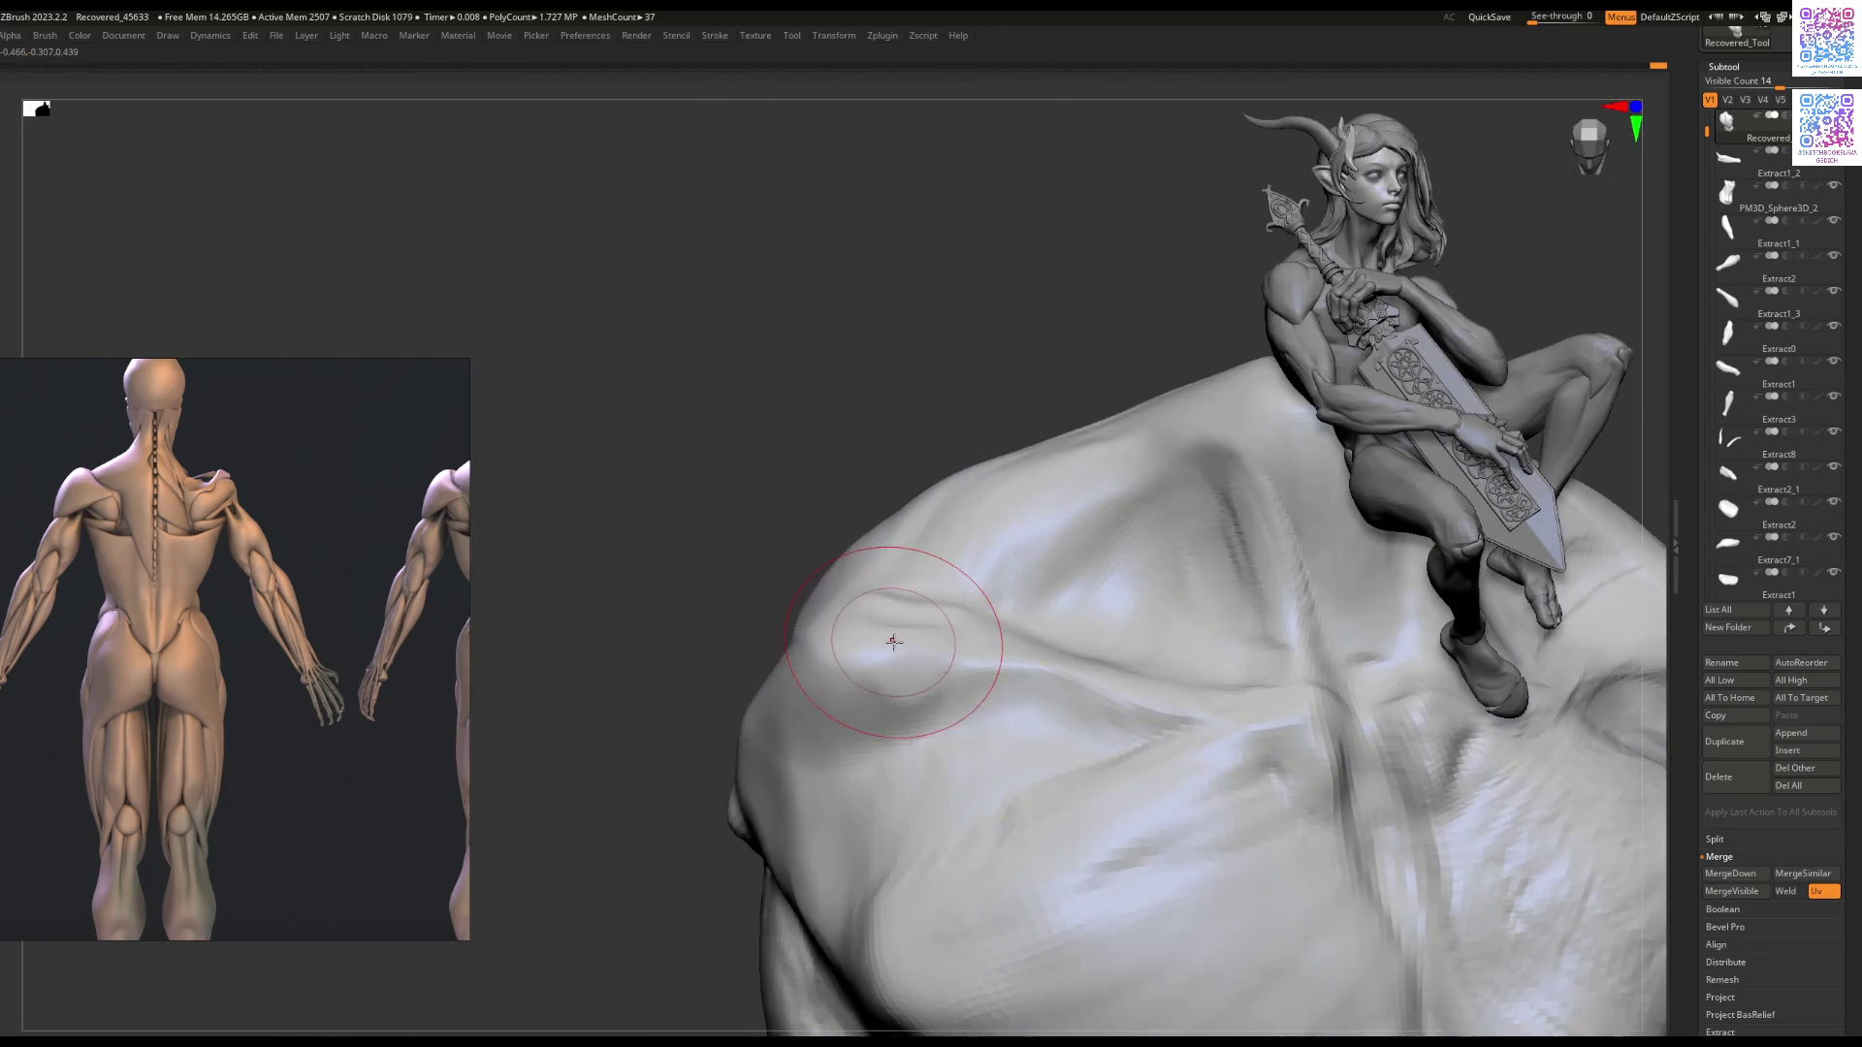
Step: Carve faint creases into the shoulder under the hair, then zoom out to check the whole figure
{"action": "mouse_move", "coordinate": [893, 642]}
{"action": "right_mouse_down"}
{"action": "mouse_move", "coordinate": [907, 579]}
{"action": "mouse_move", "coordinate": [1001, 520]}
{"action": "mouse_move", "coordinate": [870, 559]}
{"action": "mouse_move", "coordinate": [924, 516]}
{"action": "mouse_move", "coordinate": [901, 597]}
{"action": "mouse_move", "coordinate": [844, 563]}
{"action": "right_mouse_up"}
{"action": "mouse_move", "coordinate": [900, 658]}
{"action": "right_mouse_down"}
{"action": "mouse_move", "coordinate": [829, 511]}
{"action": "mouse_move", "coordinate": [668, 595]}
{"action": "mouse_move", "coordinate": [711, 541]}
{"action": "right_mouse_up"}
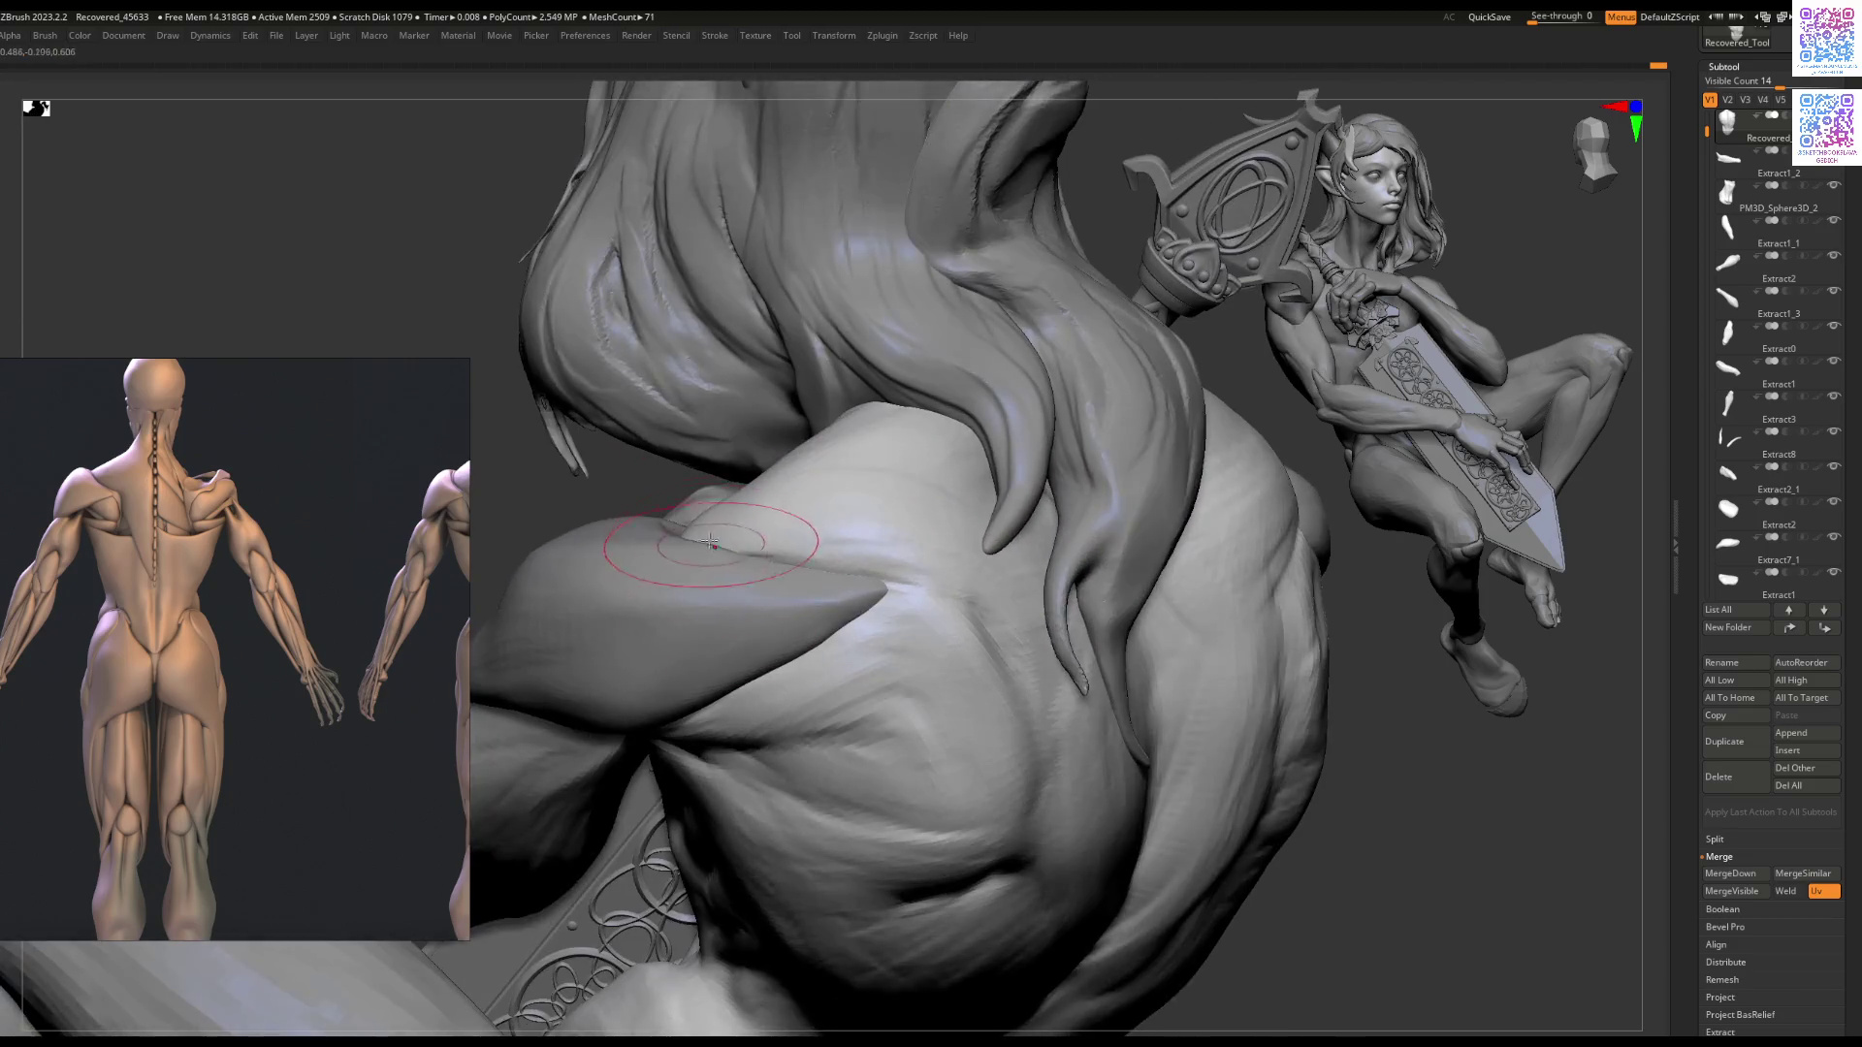
{"action": "left_click_drag", "start_coordinate": [740, 494], "coordinate": [747, 497]}
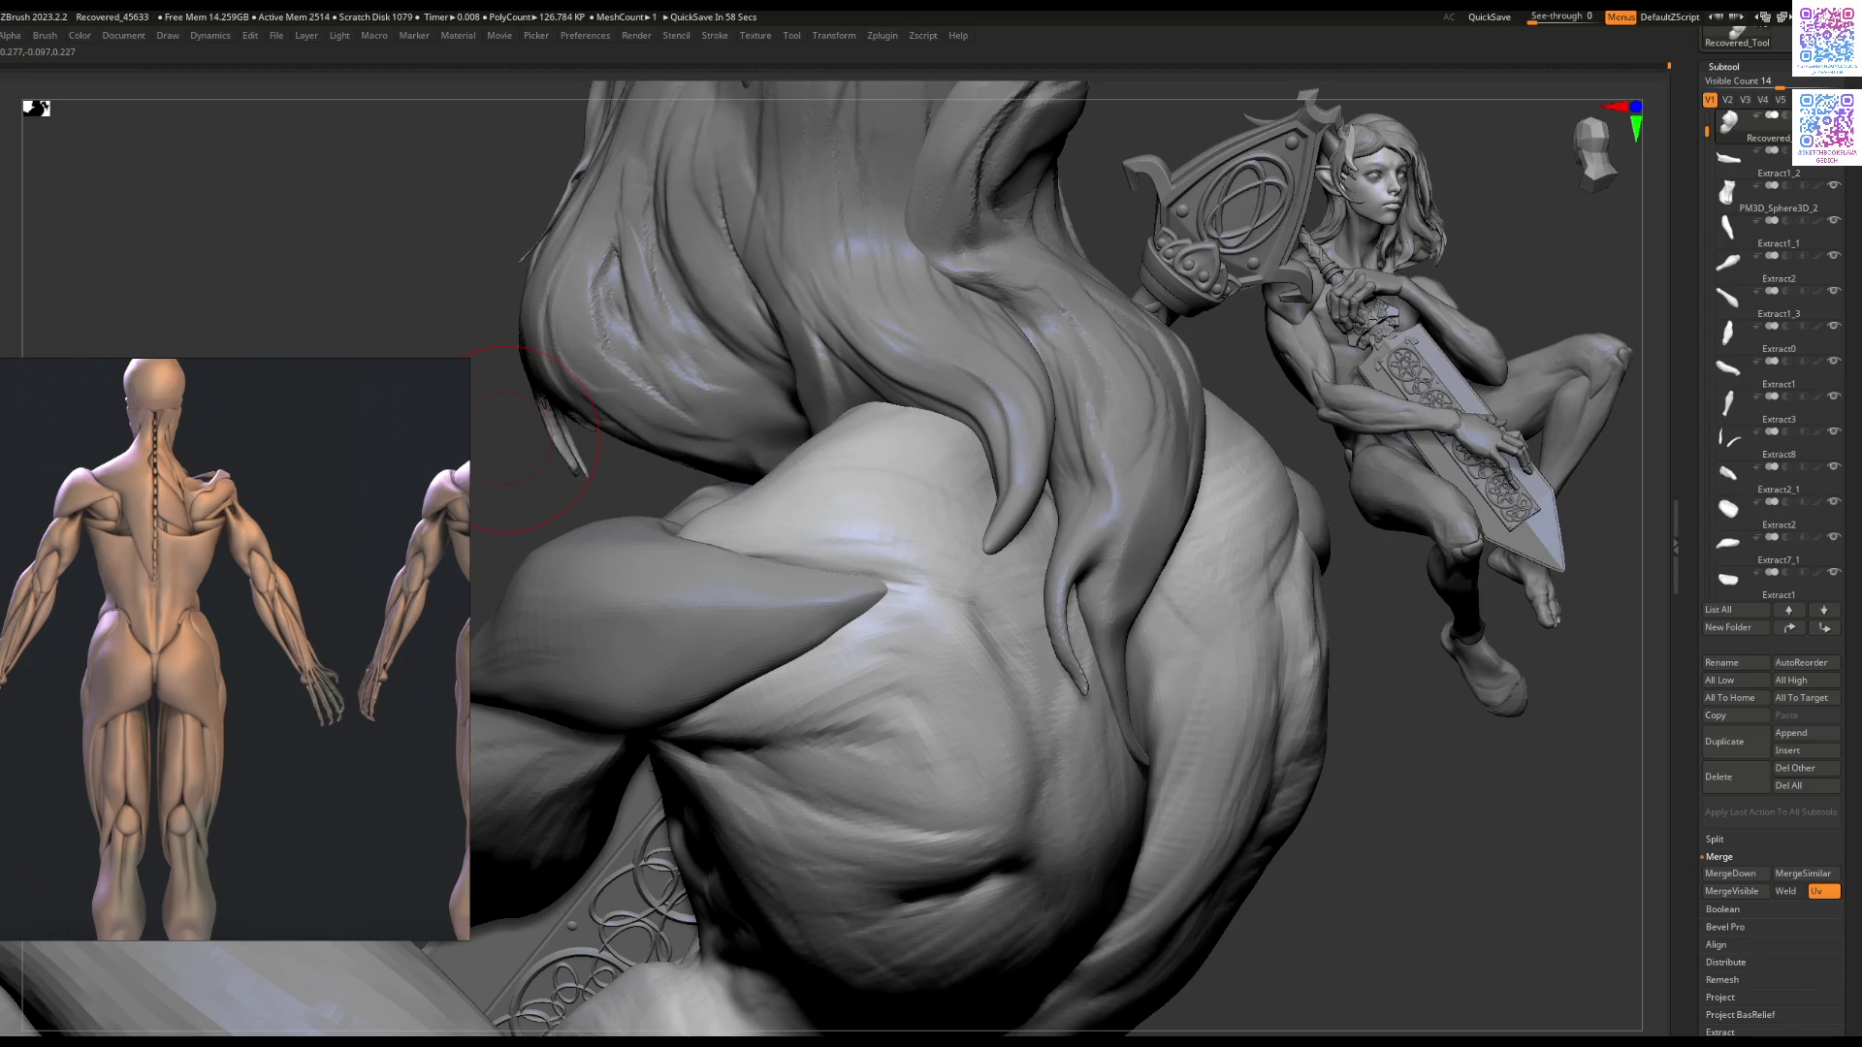
{"action": "mouse_move", "coordinate": [894, 417]}
{"action": "left_mouse_down"}
{"action": "mouse_move", "coordinate": [832, 555]}
{"action": "mouse_move", "coordinate": [779, 585]}
{"action": "mouse_move", "coordinate": [797, 569]}
{"action": "left_mouse_up"}
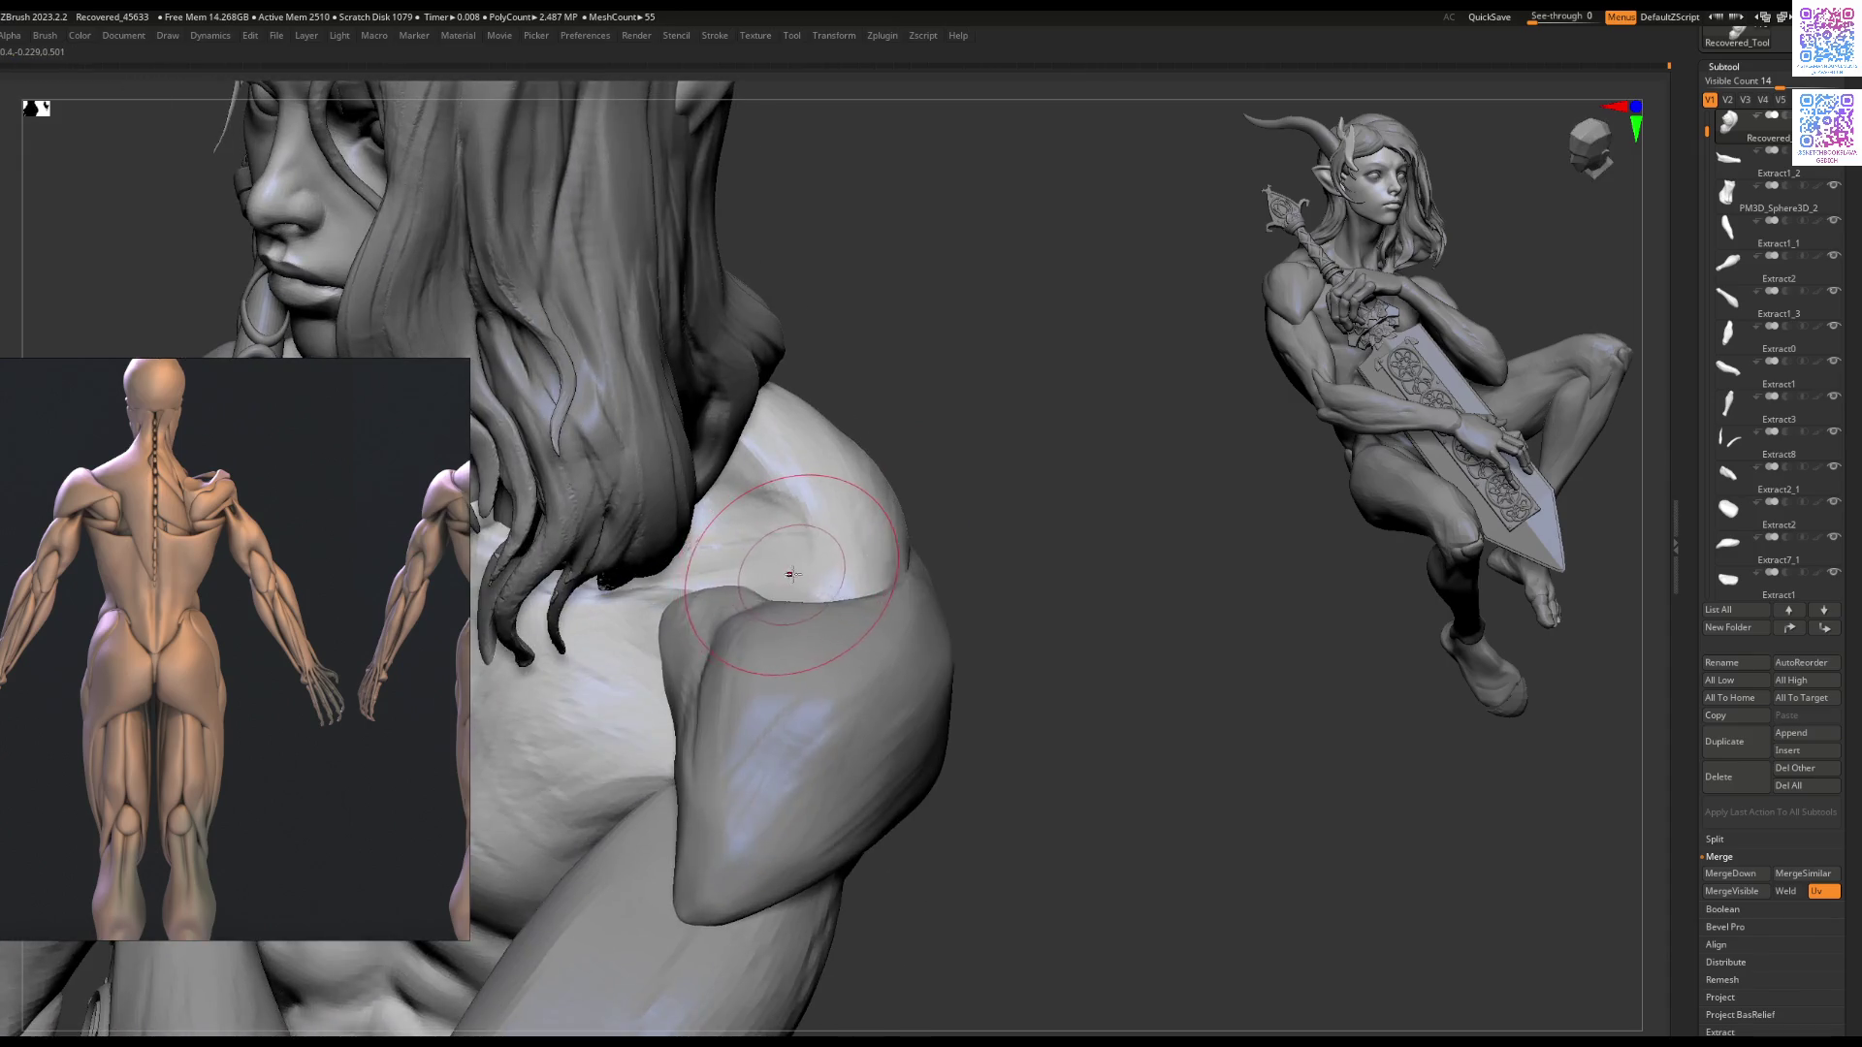
{"action": "right_click_drag", "start_coordinate": [789, 561], "coordinate": [792, 548]}
{"action": "left_click_drag", "start_coordinate": [723, 537], "coordinate": [806, 569]}
{"action": "right_click_drag", "start_coordinate": [723, 539], "coordinate": [873, 490]}
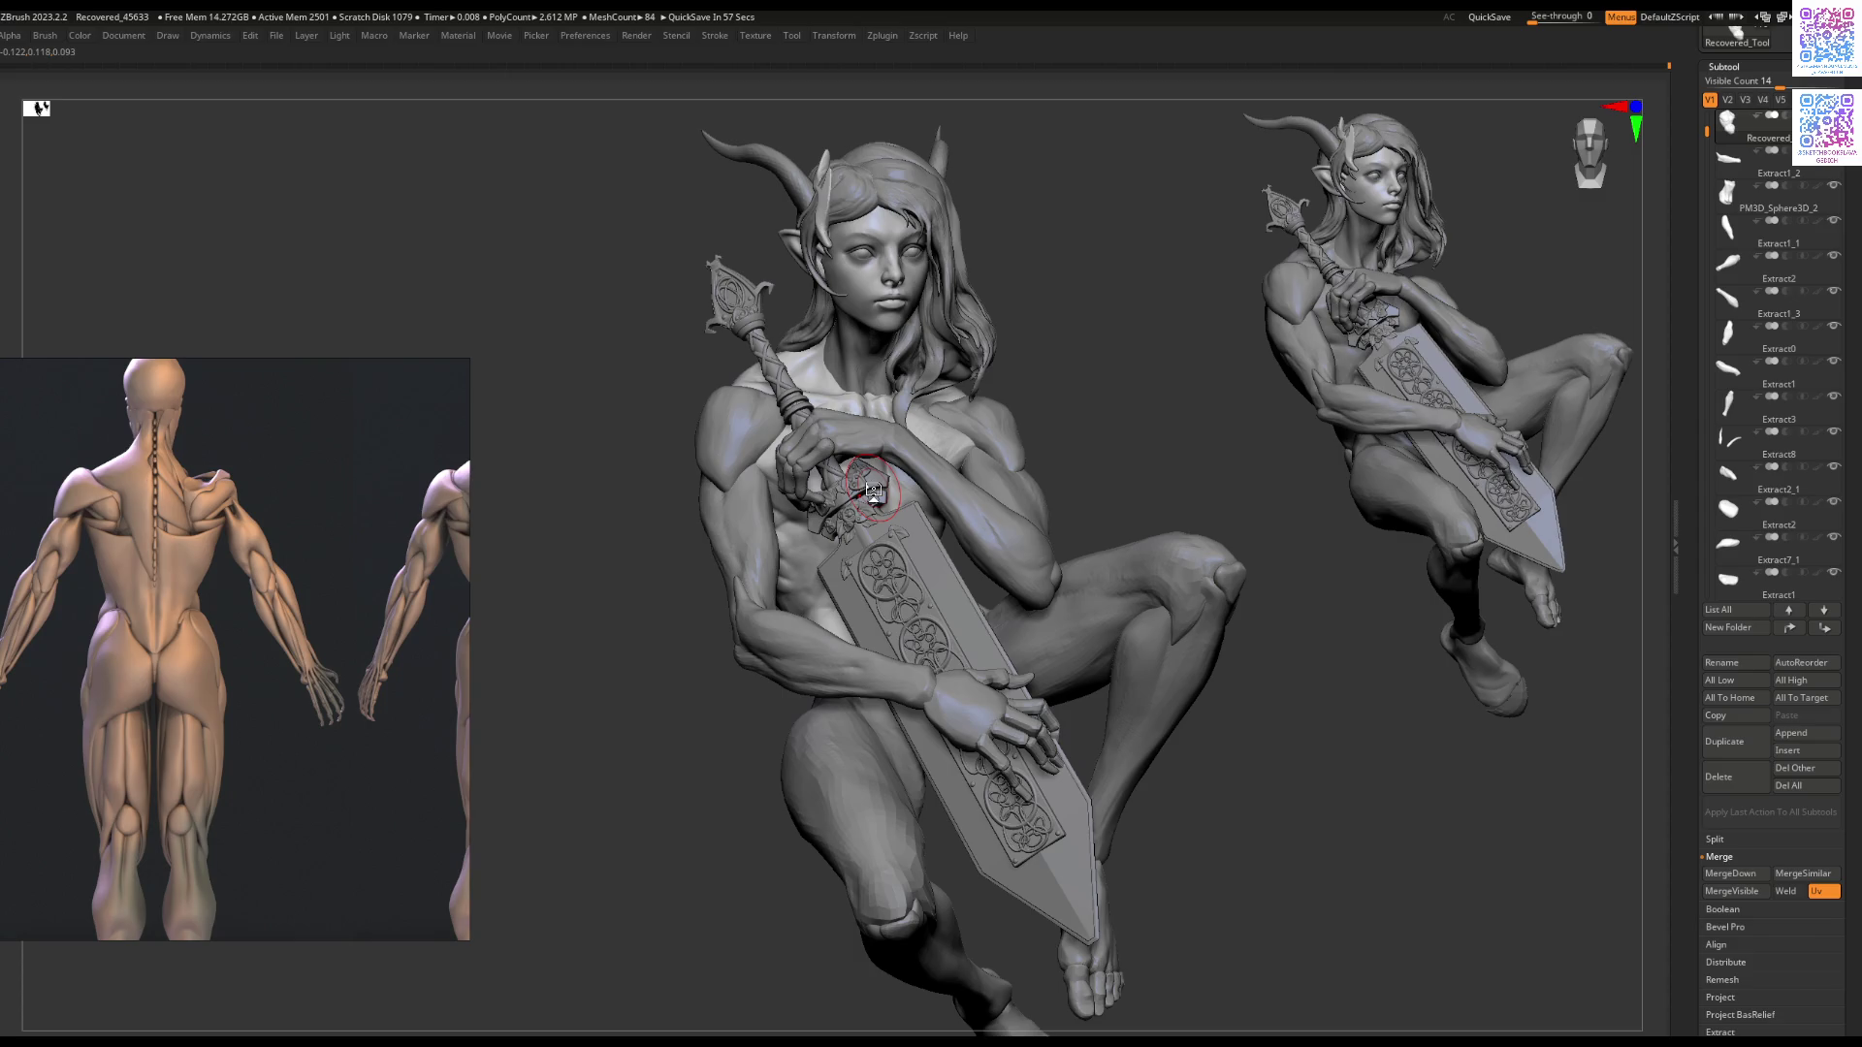
{"action": "mouse_move", "coordinate": [875, 490]}
{"action": "right_mouse_down"}
{"action": "mouse_move", "coordinate": [833, 503]}
{"action": "mouse_move", "coordinate": [935, 526]}
{"action": "right_mouse_up"}
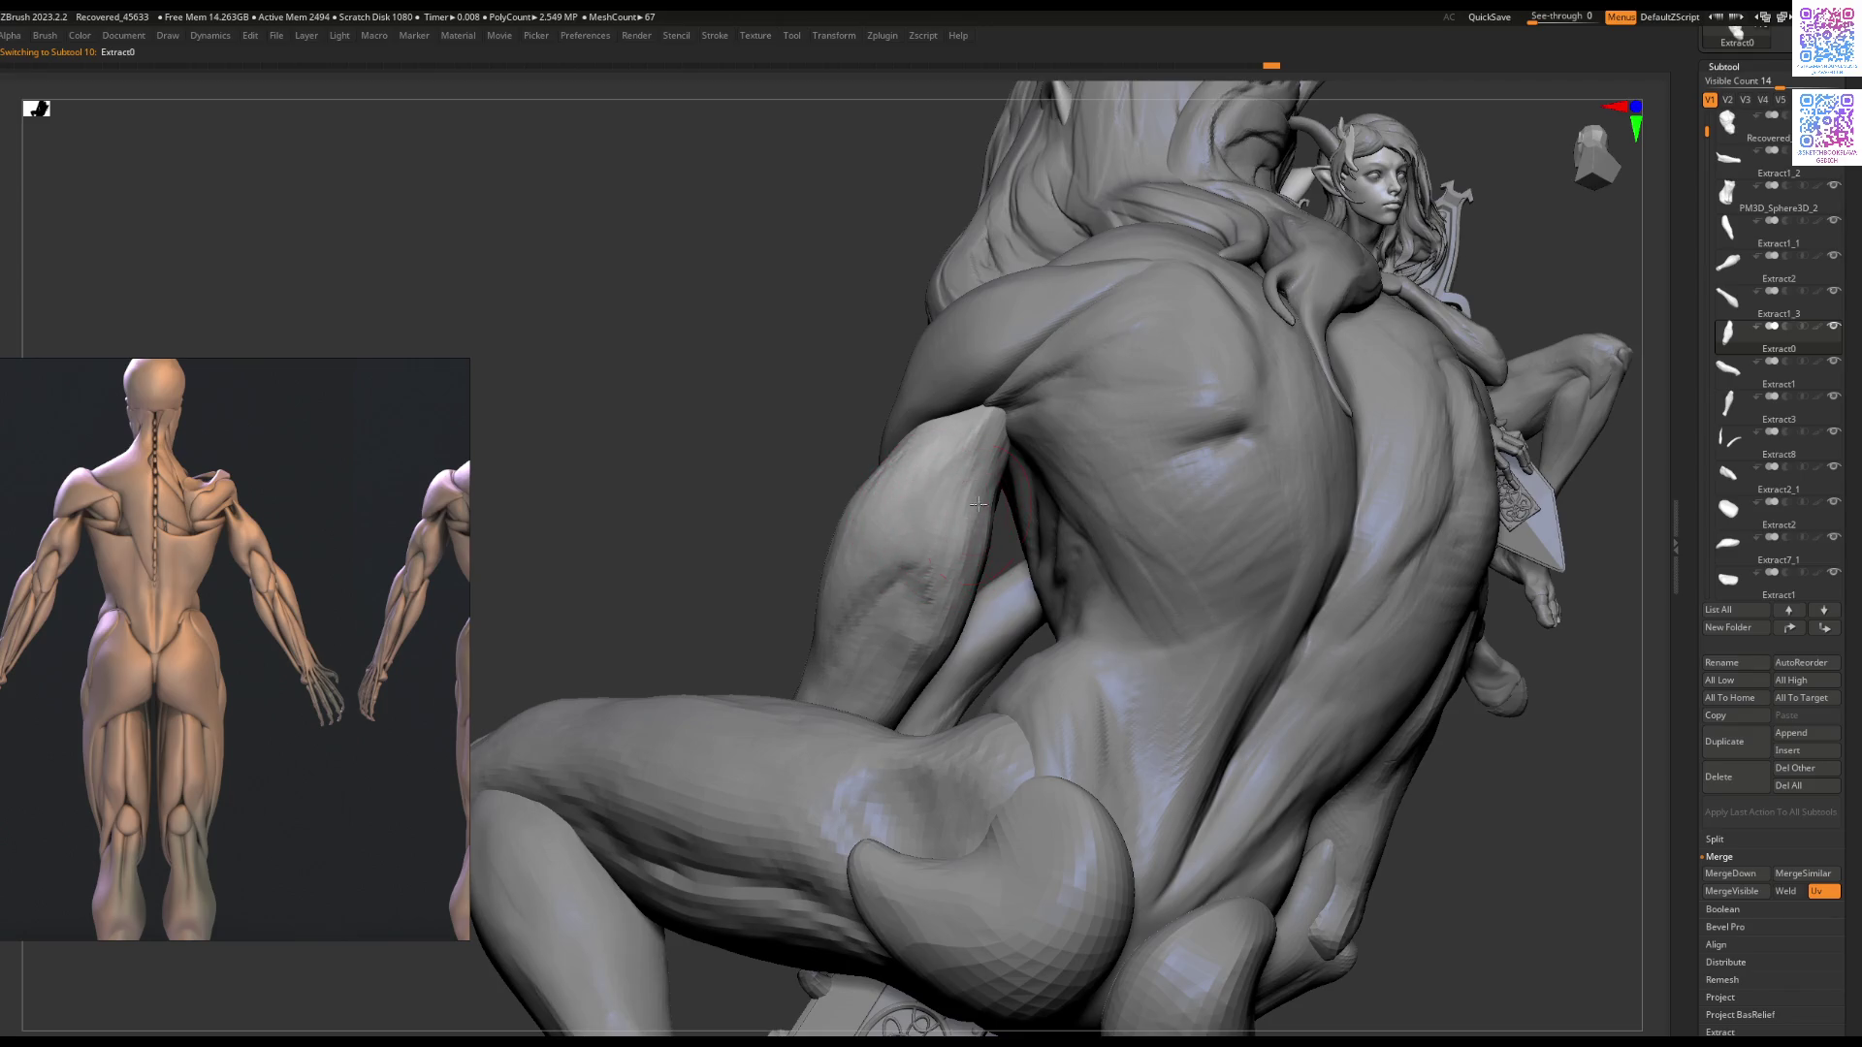
Step: Sculpt the arm surface where it meets the back
{"action": "right_click_drag", "start_coordinate": [969, 580], "coordinate": [950, 531]}
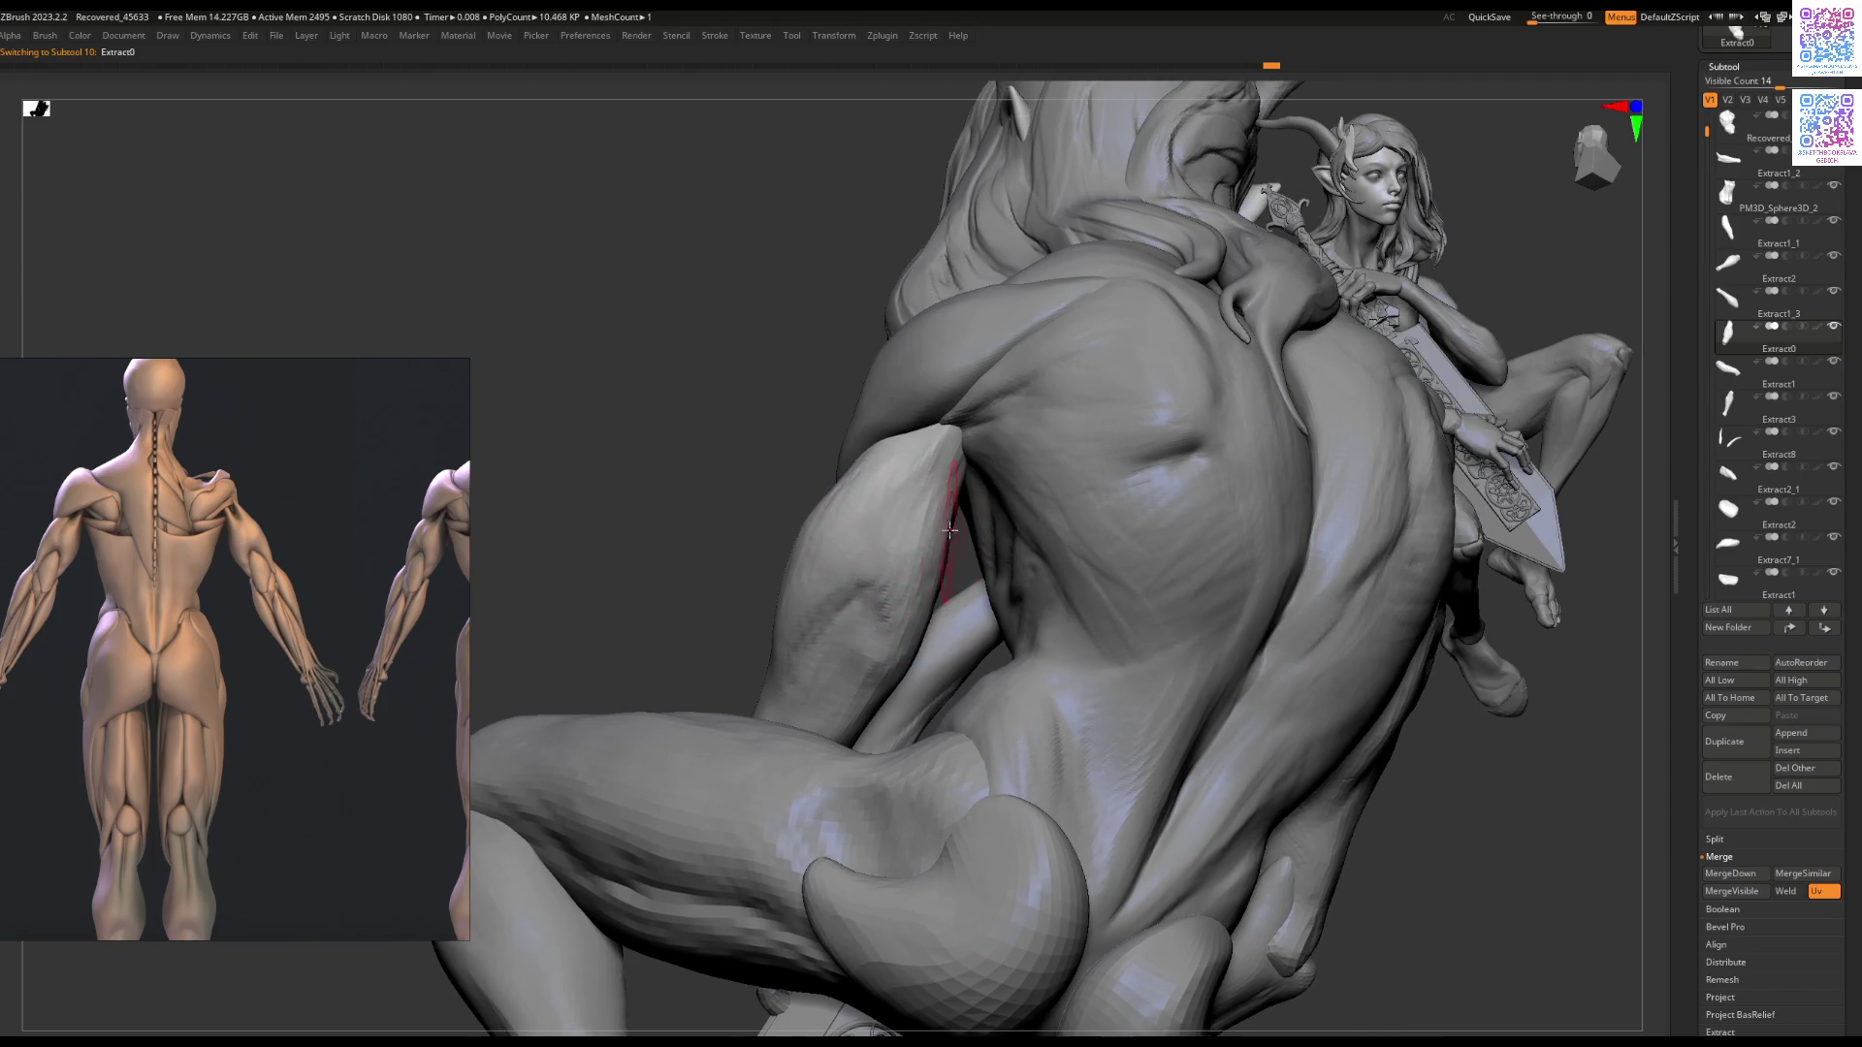
{"action": "left_click_drag", "start_coordinate": [935, 551], "coordinate": [923, 563]}
{"action": "mouse_move", "coordinate": [901, 640]}
{"action": "left_mouse_down"}
{"action": "mouse_move", "coordinate": [918, 619]}
{"action": "mouse_move", "coordinate": [902, 455]}
{"action": "left_mouse_up"}
{"action": "left_click_drag", "start_coordinate": [931, 592], "coordinate": [909, 560]}
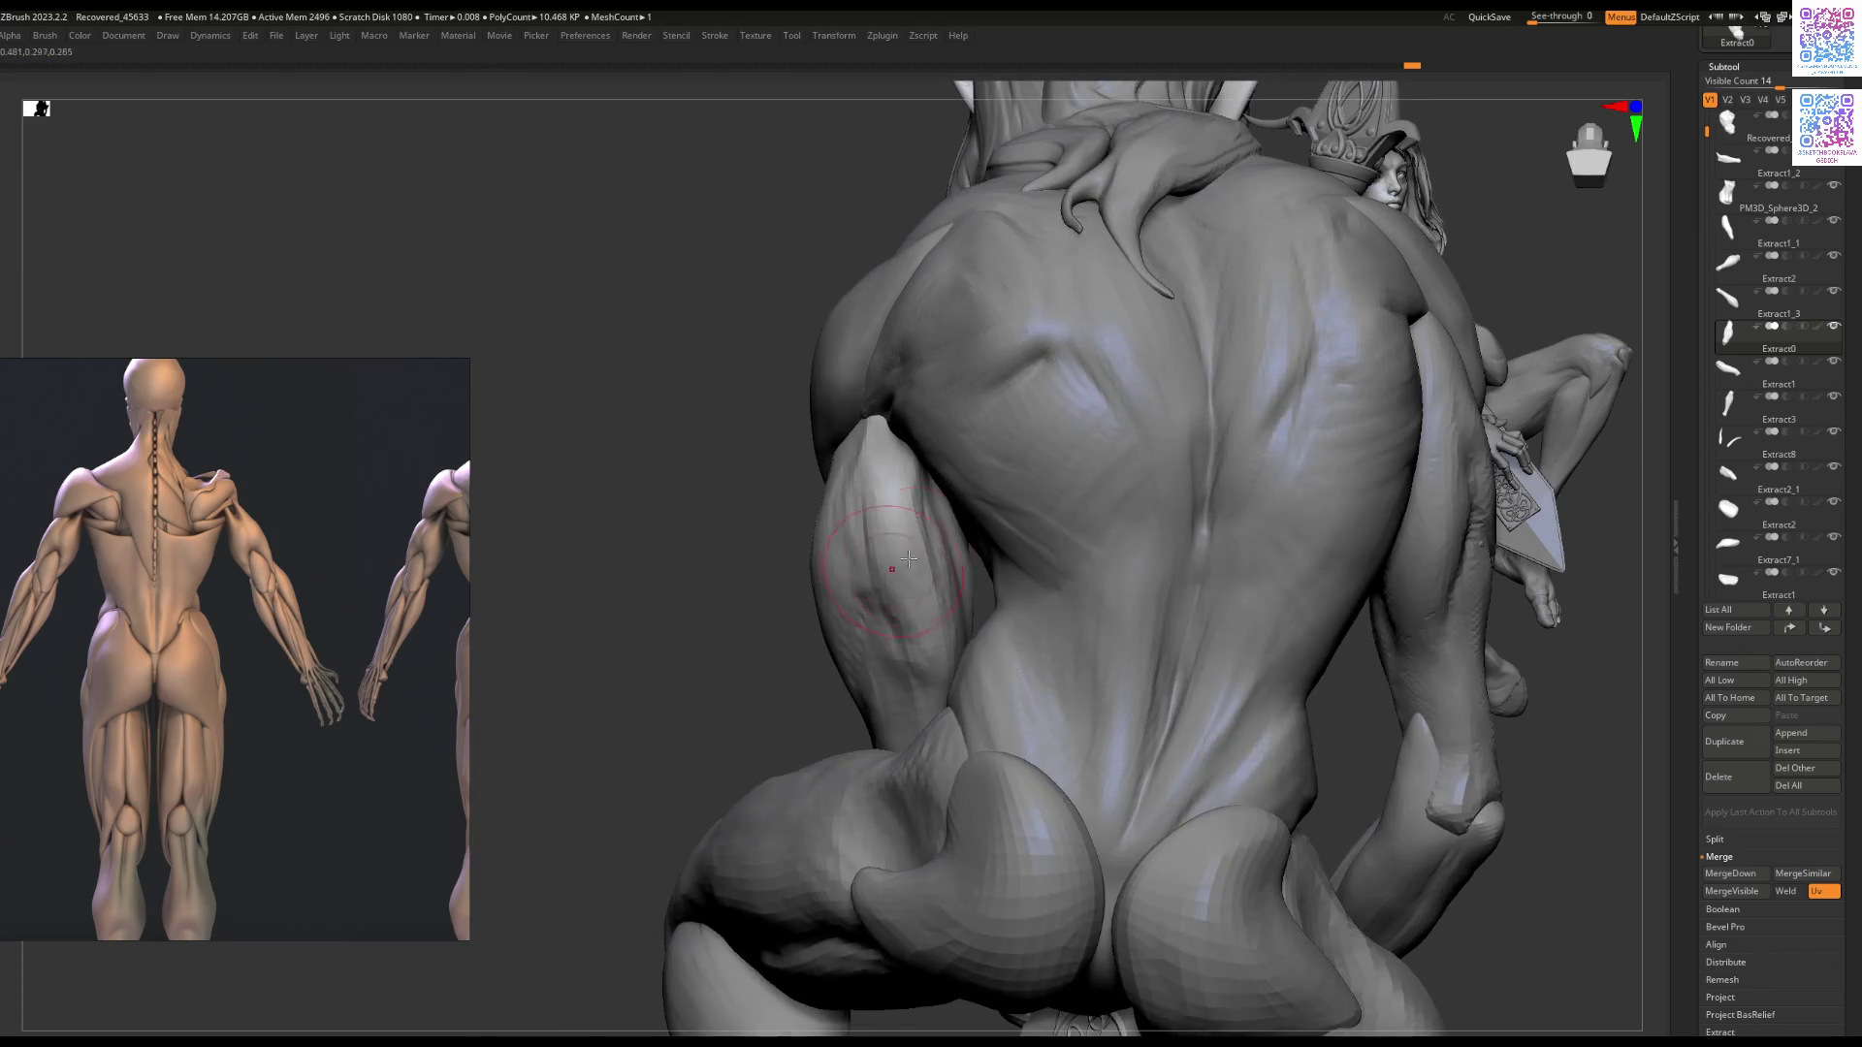
Step: Solo the Extract0 arm piece and reshape its upper end with sculpt strokes
{"action": "key", "text": "shift+alt+s"}
{"action": "mouse_move", "coordinate": [943, 594]}
{"action": "right_mouse_down"}
{"action": "mouse_move", "coordinate": [906, 570]}
{"action": "mouse_move", "coordinate": [948, 457]}
{"action": "mouse_move", "coordinate": [893, 417]}
{"action": "mouse_move", "coordinate": [912, 456]}
{"action": "mouse_move", "coordinate": [894, 417]}
{"action": "right_mouse_up"}
{"action": "left_click_drag", "start_coordinate": [894, 414], "coordinate": [873, 456]}
{"action": "right_click_drag", "start_coordinate": [905, 425], "coordinate": [842, 477], "text": "alt"}
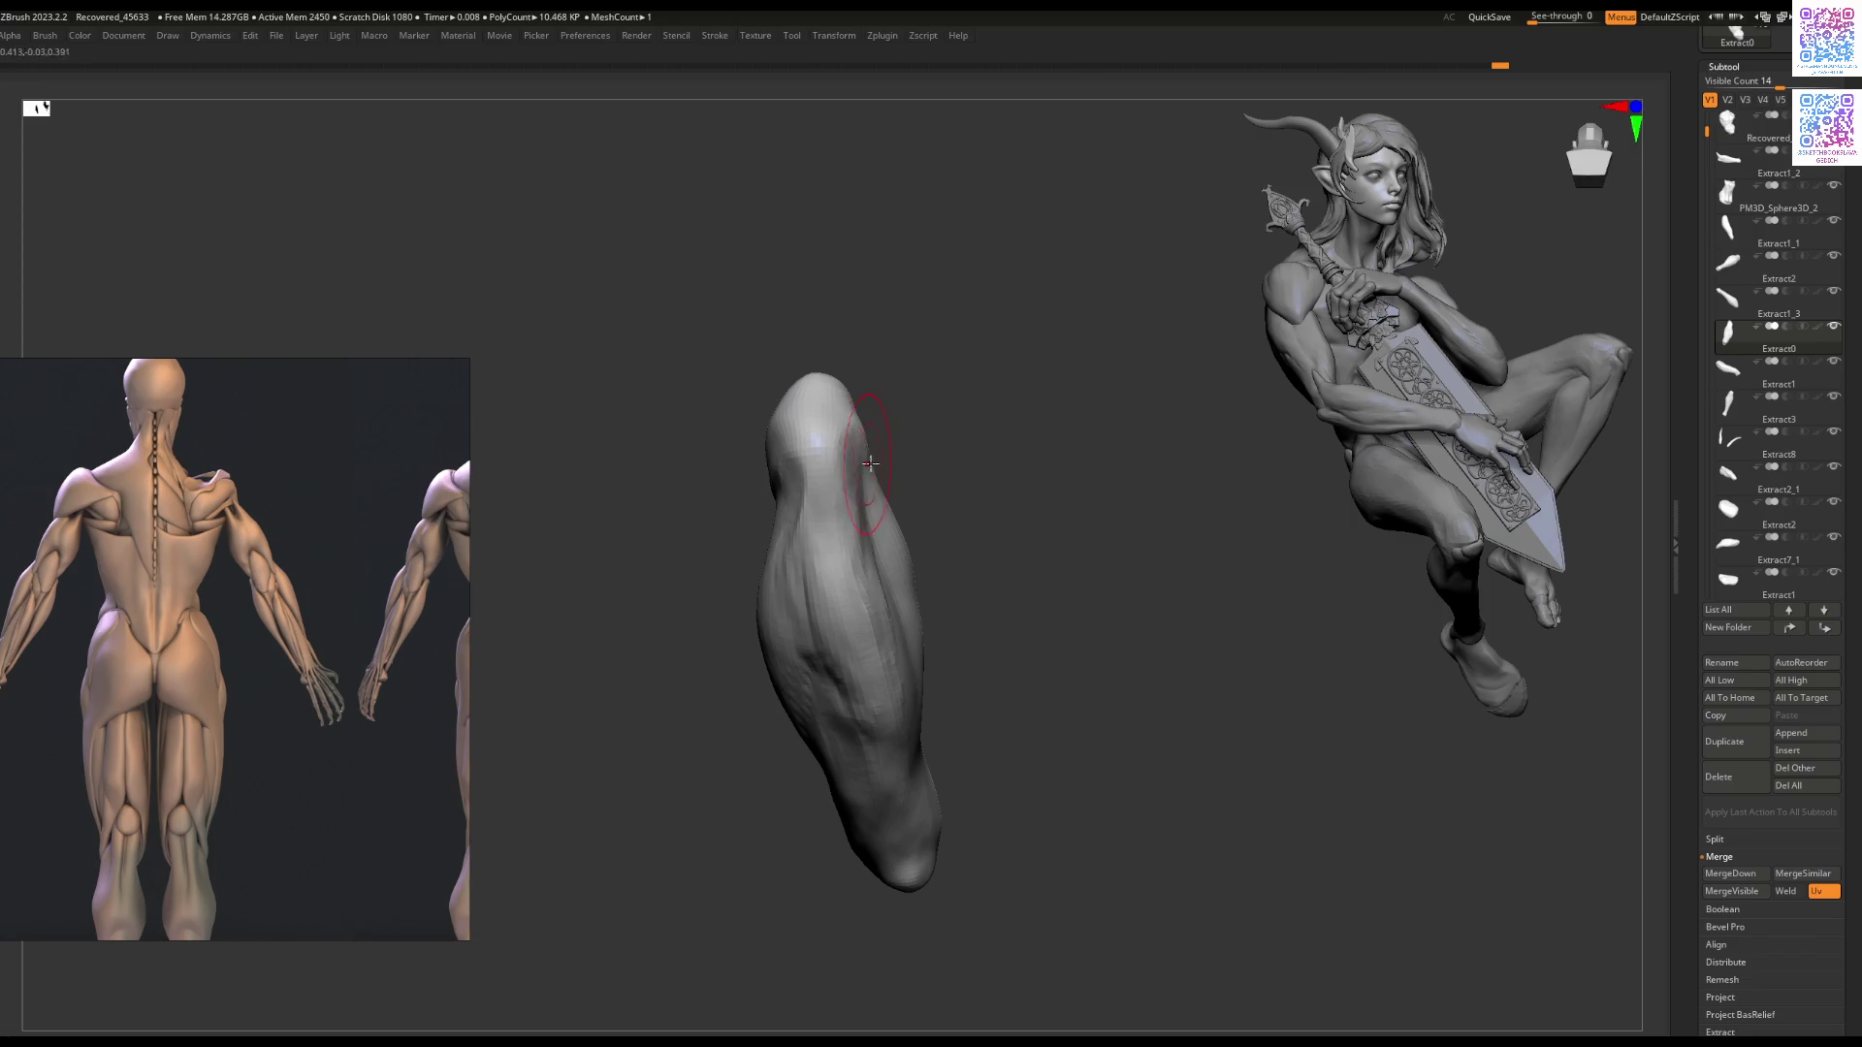
{"action": "mouse_move", "coordinate": [820, 446]}
{"action": "left_mouse_down"}
{"action": "mouse_move", "coordinate": [801, 511]}
{"action": "mouse_move", "coordinate": [851, 603]}
{"action": "left_mouse_up"}
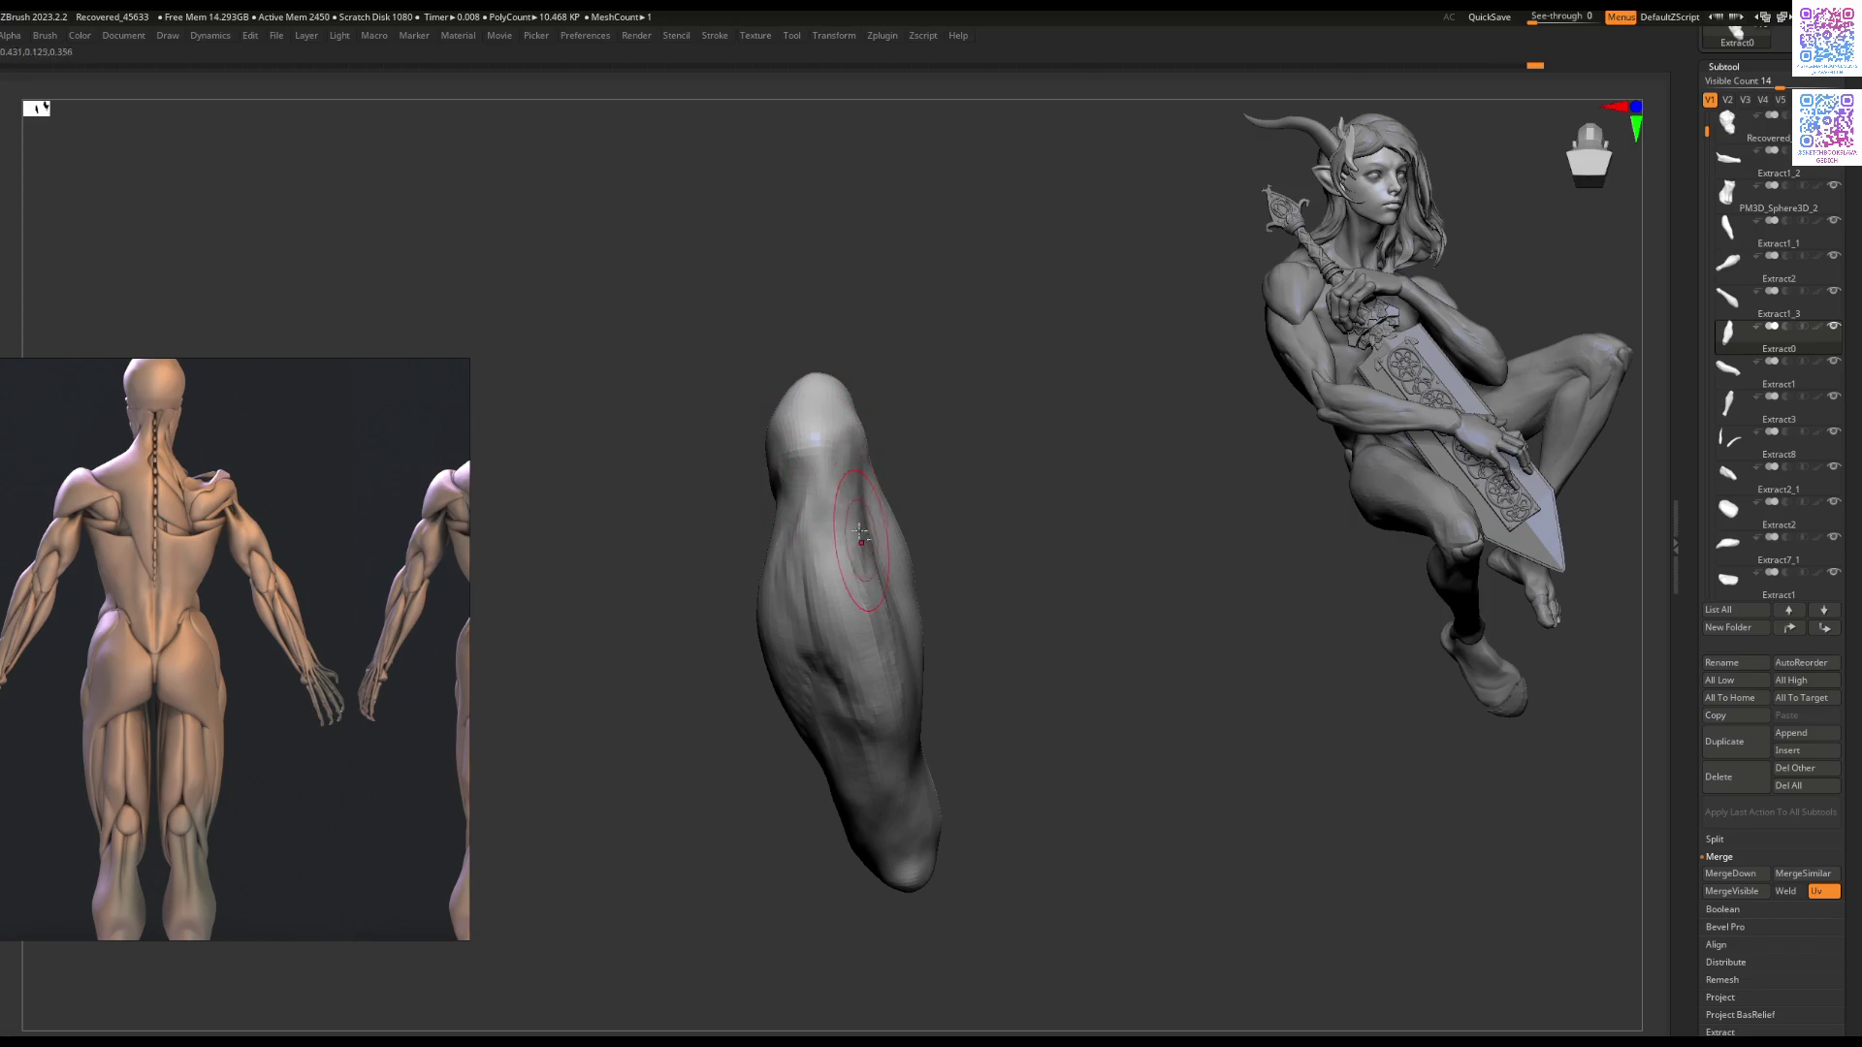
{"action": "left_click_drag", "start_coordinate": [836, 524], "coordinate": [830, 596]}
{"action": "mouse_move", "coordinate": [897, 499]}
{"action": "right_mouse_down", "text": "alt"}
{"action": "mouse_move", "coordinate": [854, 438]}
{"action": "mouse_move", "coordinate": [805, 460]}
{"action": "mouse_move", "coordinate": [819, 427]}
{"action": "mouse_move", "coordinate": [741, 472]}
{"action": "right_mouse_up", "text": "alt"}
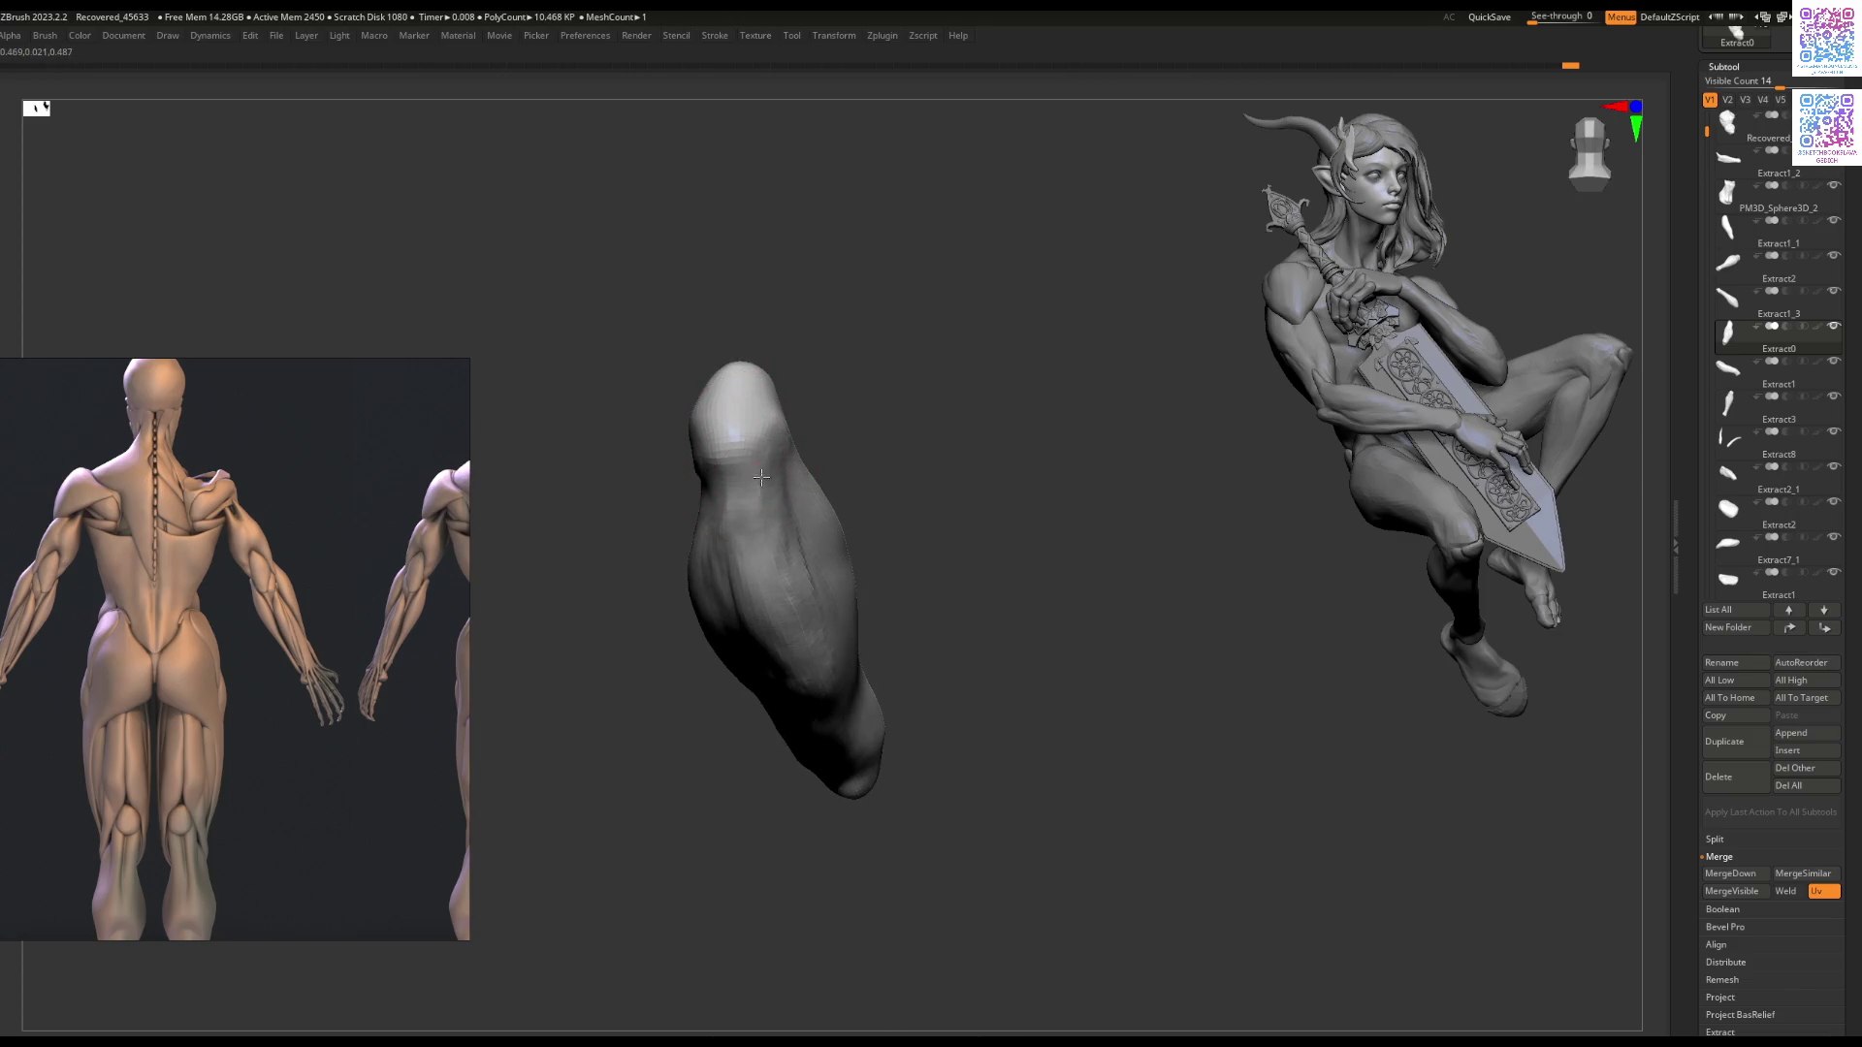
Step: Rotate the isolated arm piece to check its reshaped end from several angles
{"action": "mouse_move", "coordinate": [819, 532]}
{"action": "right_mouse_down"}
{"action": "mouse_move", "coordinate": [769, 540]}
{"action": "mouse_move", "coordinate": [718, 485]}
{"action": "right_mouse_up"}
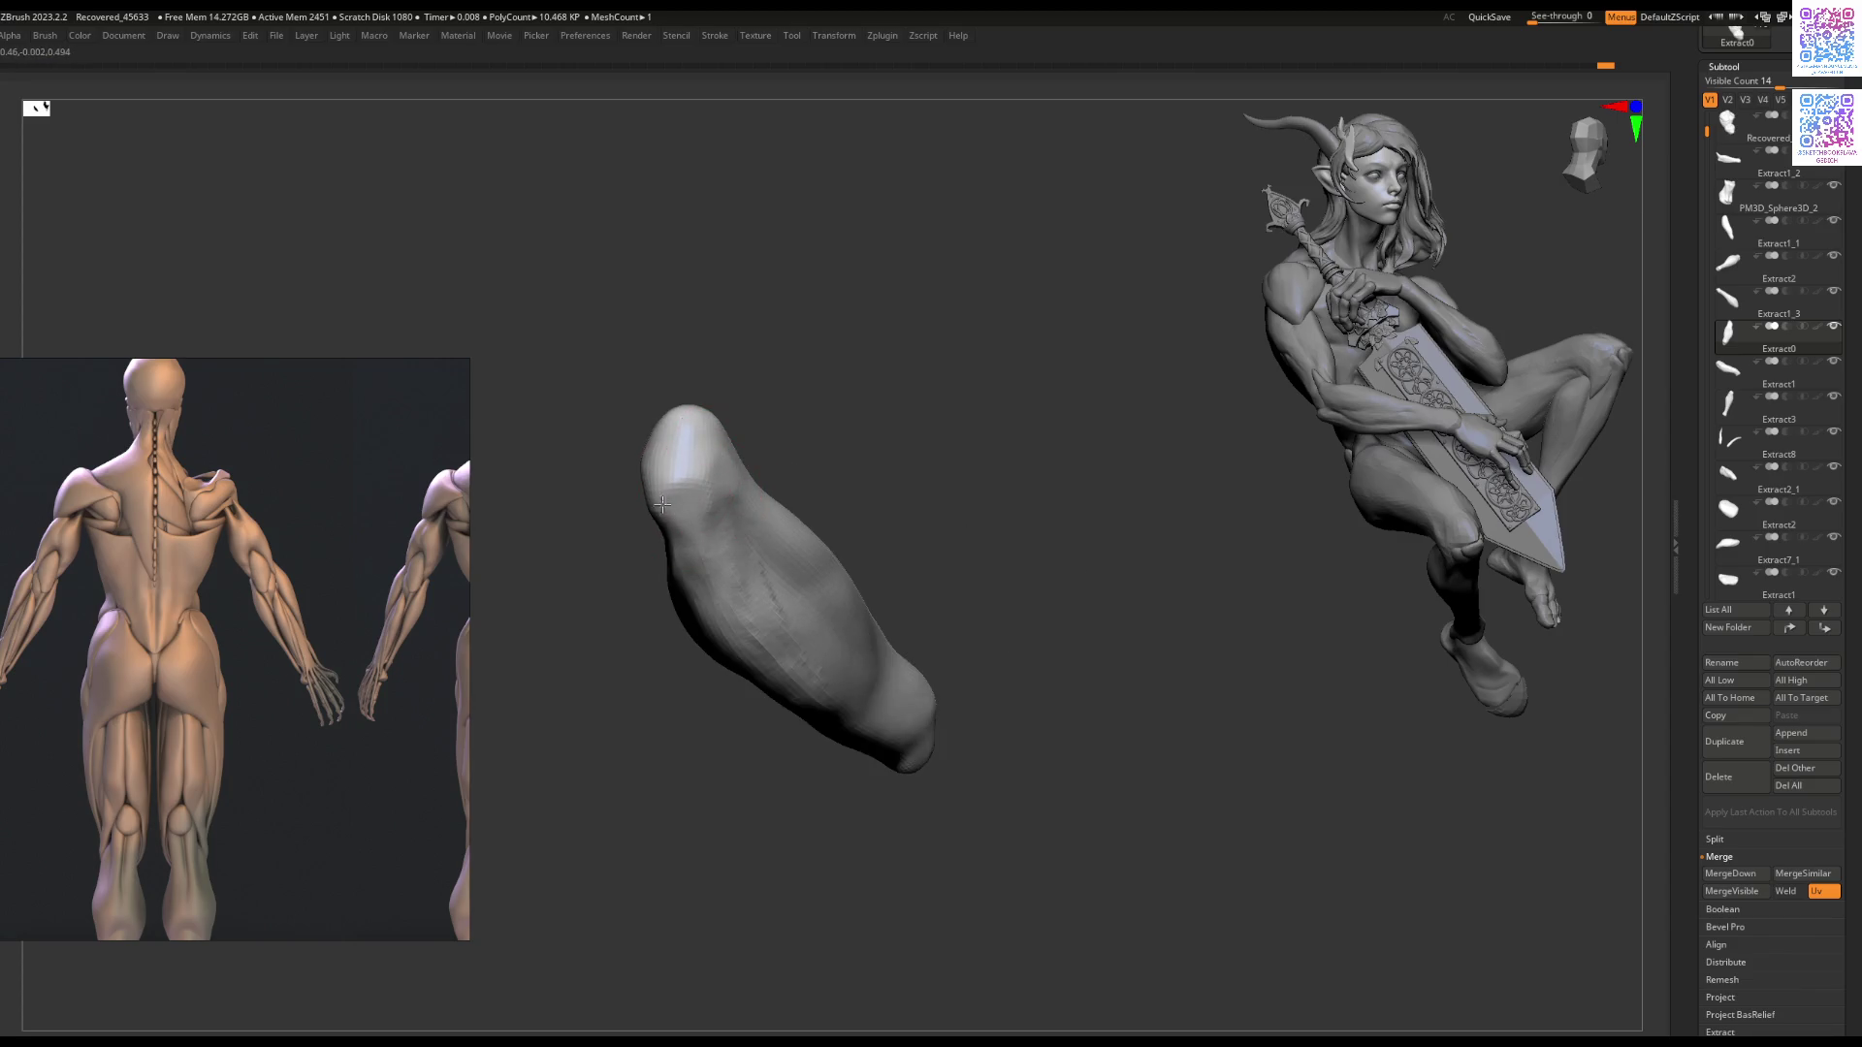
{"action": "right_click_drag", "start_coordinate": [679, 493], "coordinate": [712, 479]}
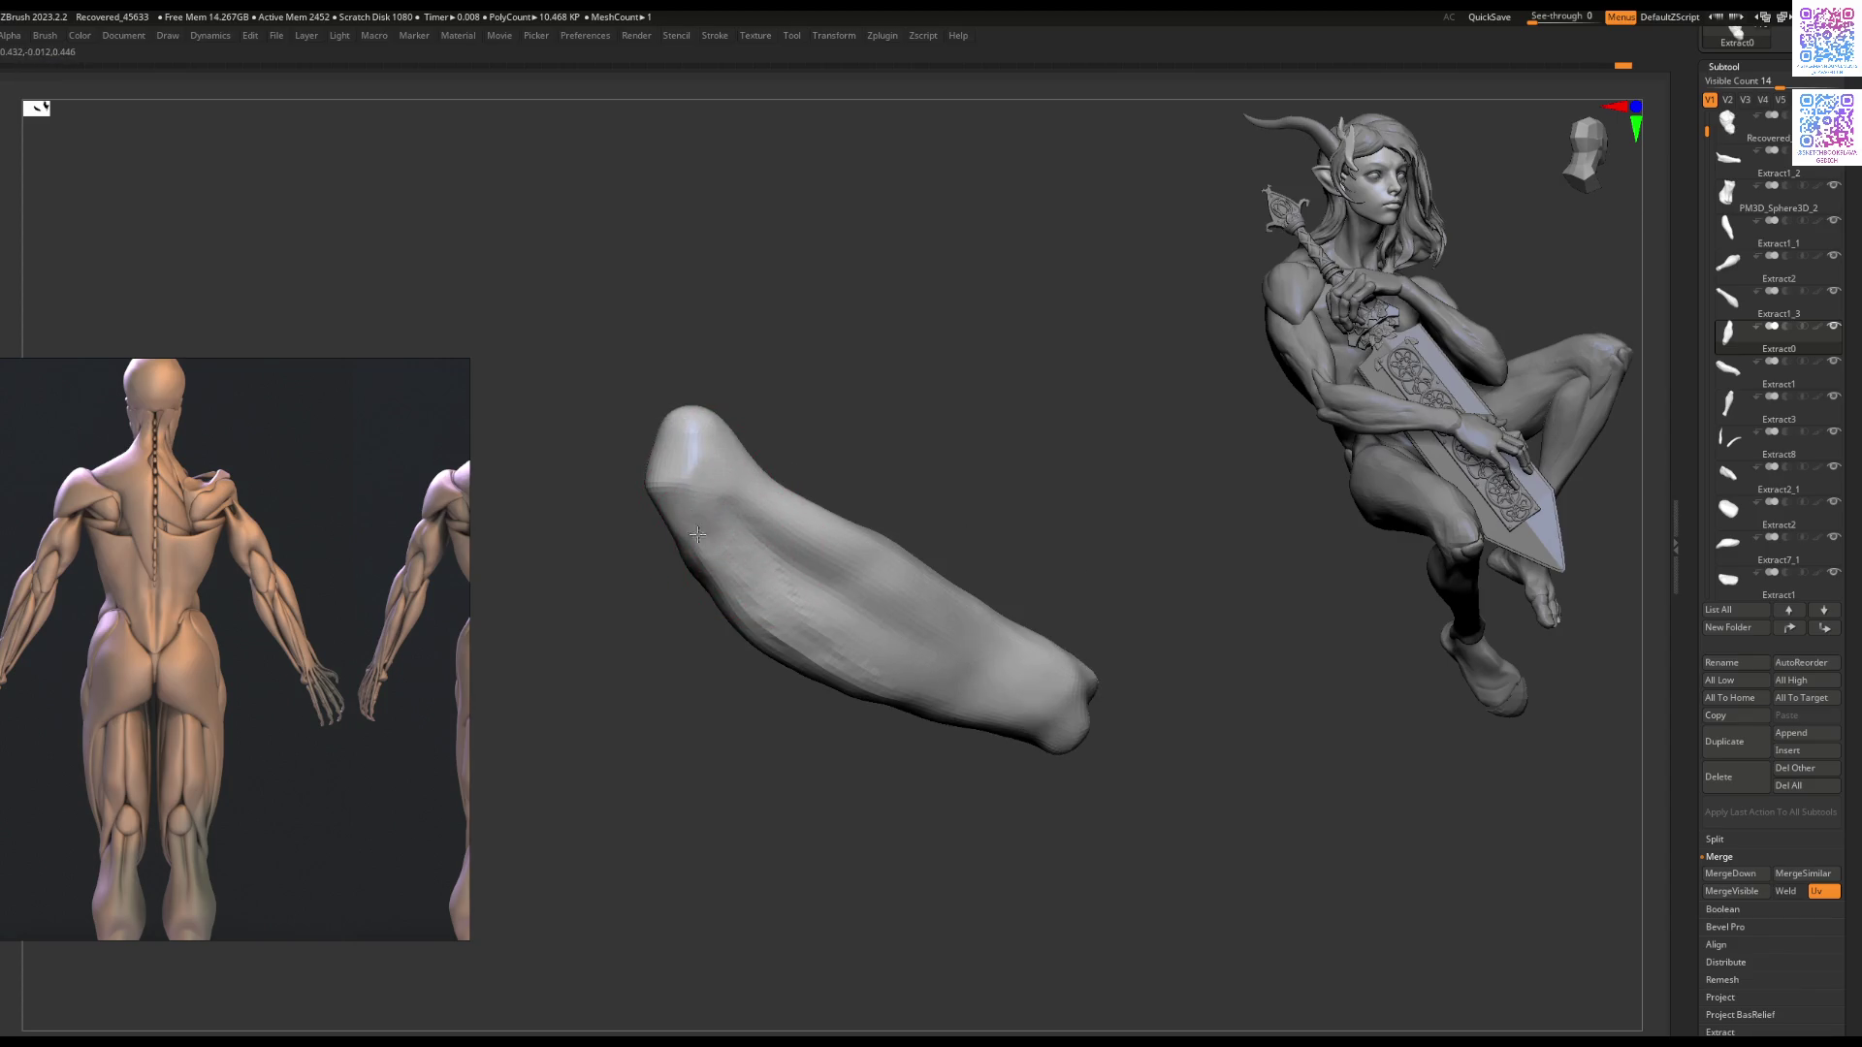
{"action": "right_click_drag", "start_coordinate": [800, 550], "coordinate": [834, 524]}
{"action": "right_click", "coordinate": [814, 630]}
{"action": "mouse_move", "coordinate": [814, 631]}
{"action": "right_mouse_down"}
{"action": "mouse_move", "coordinate": [885, 529]}
{"action": "mouse_move", "coordinate": [829, 540]}
{"action": "right_mouse_up"}
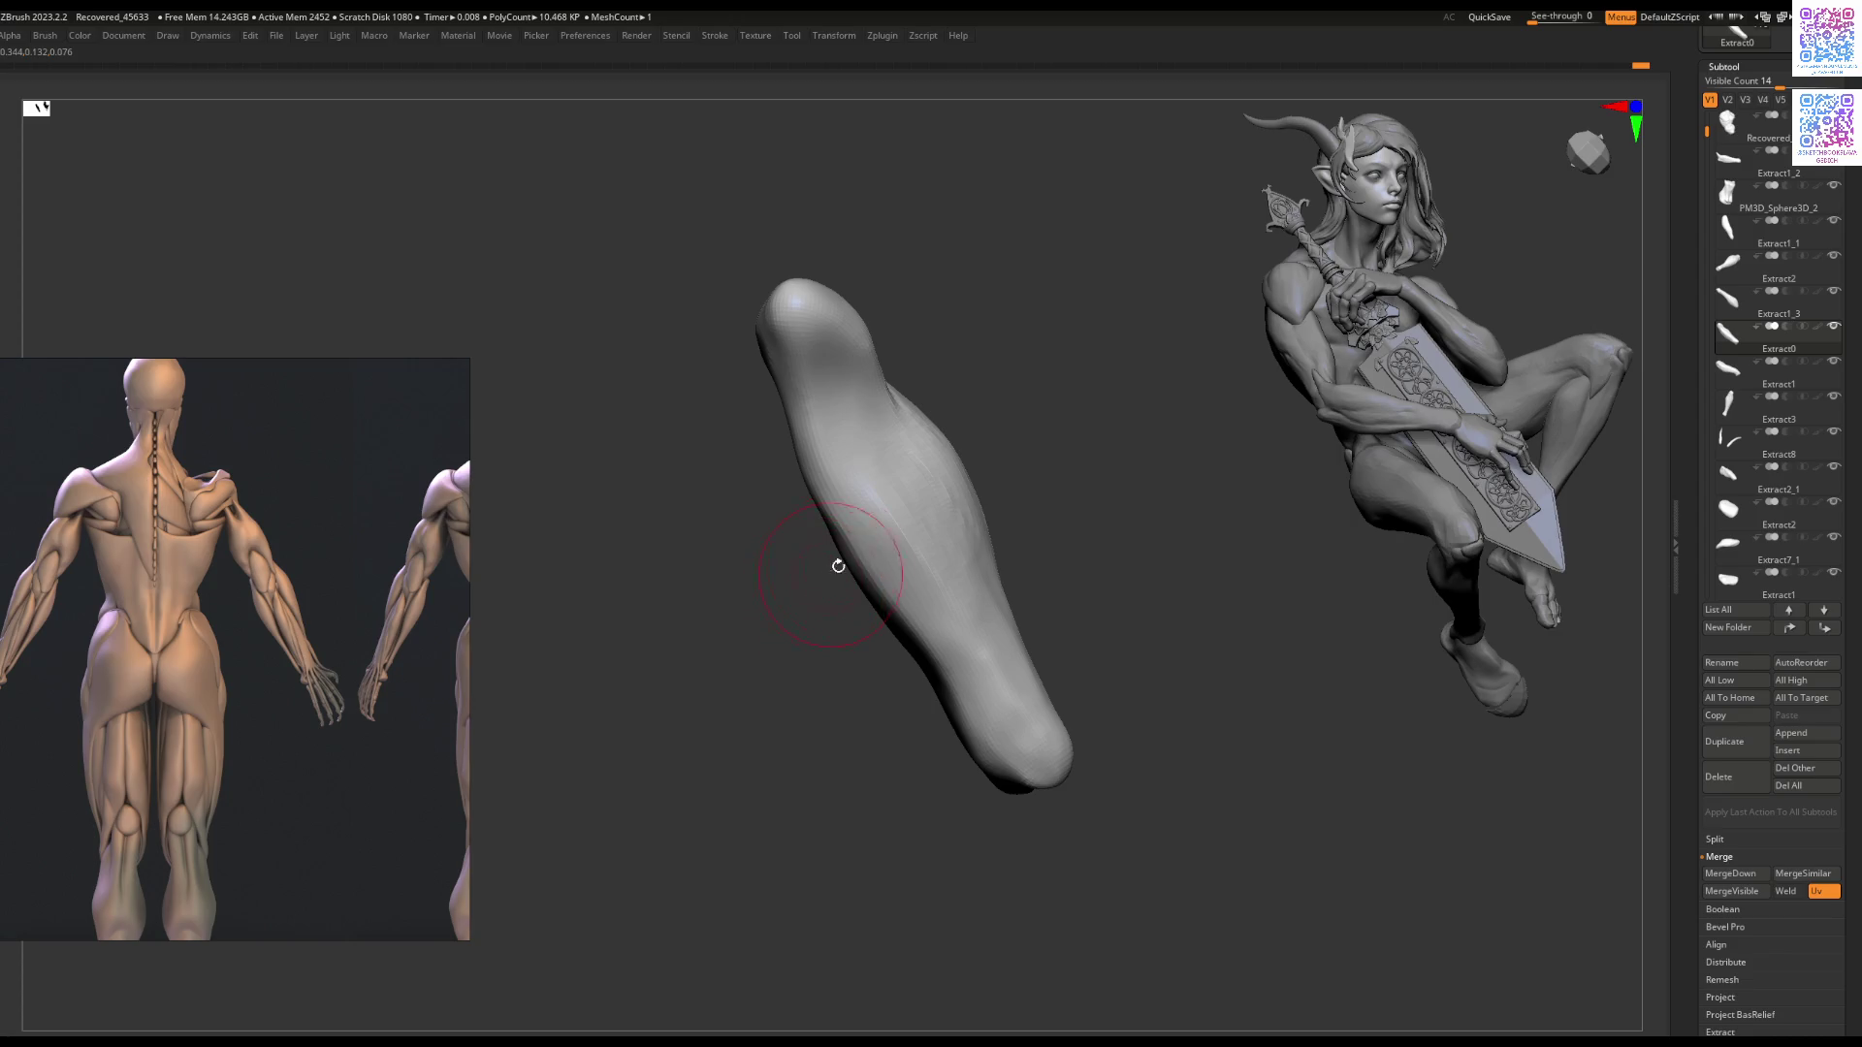
{"action": "mouse_move", "coordinate": [863, 489]}
{"action": "right_mouse_down"}
{"action": "mouse_move", "coordinate": [773, 496]}
{"action": "mouse_move", "coordinate": [836, 508]}
{"action": "mouse_move", "coordinate": [848, 543]}
{"action": "mouse_move", "coordinate": [841, 462]}
{"action": "right_mouse_up"}
Step: Turn Solo off to show the whole figure and select the Extract7_1 part at the shoulder
{"action": "key", "text": "space"}
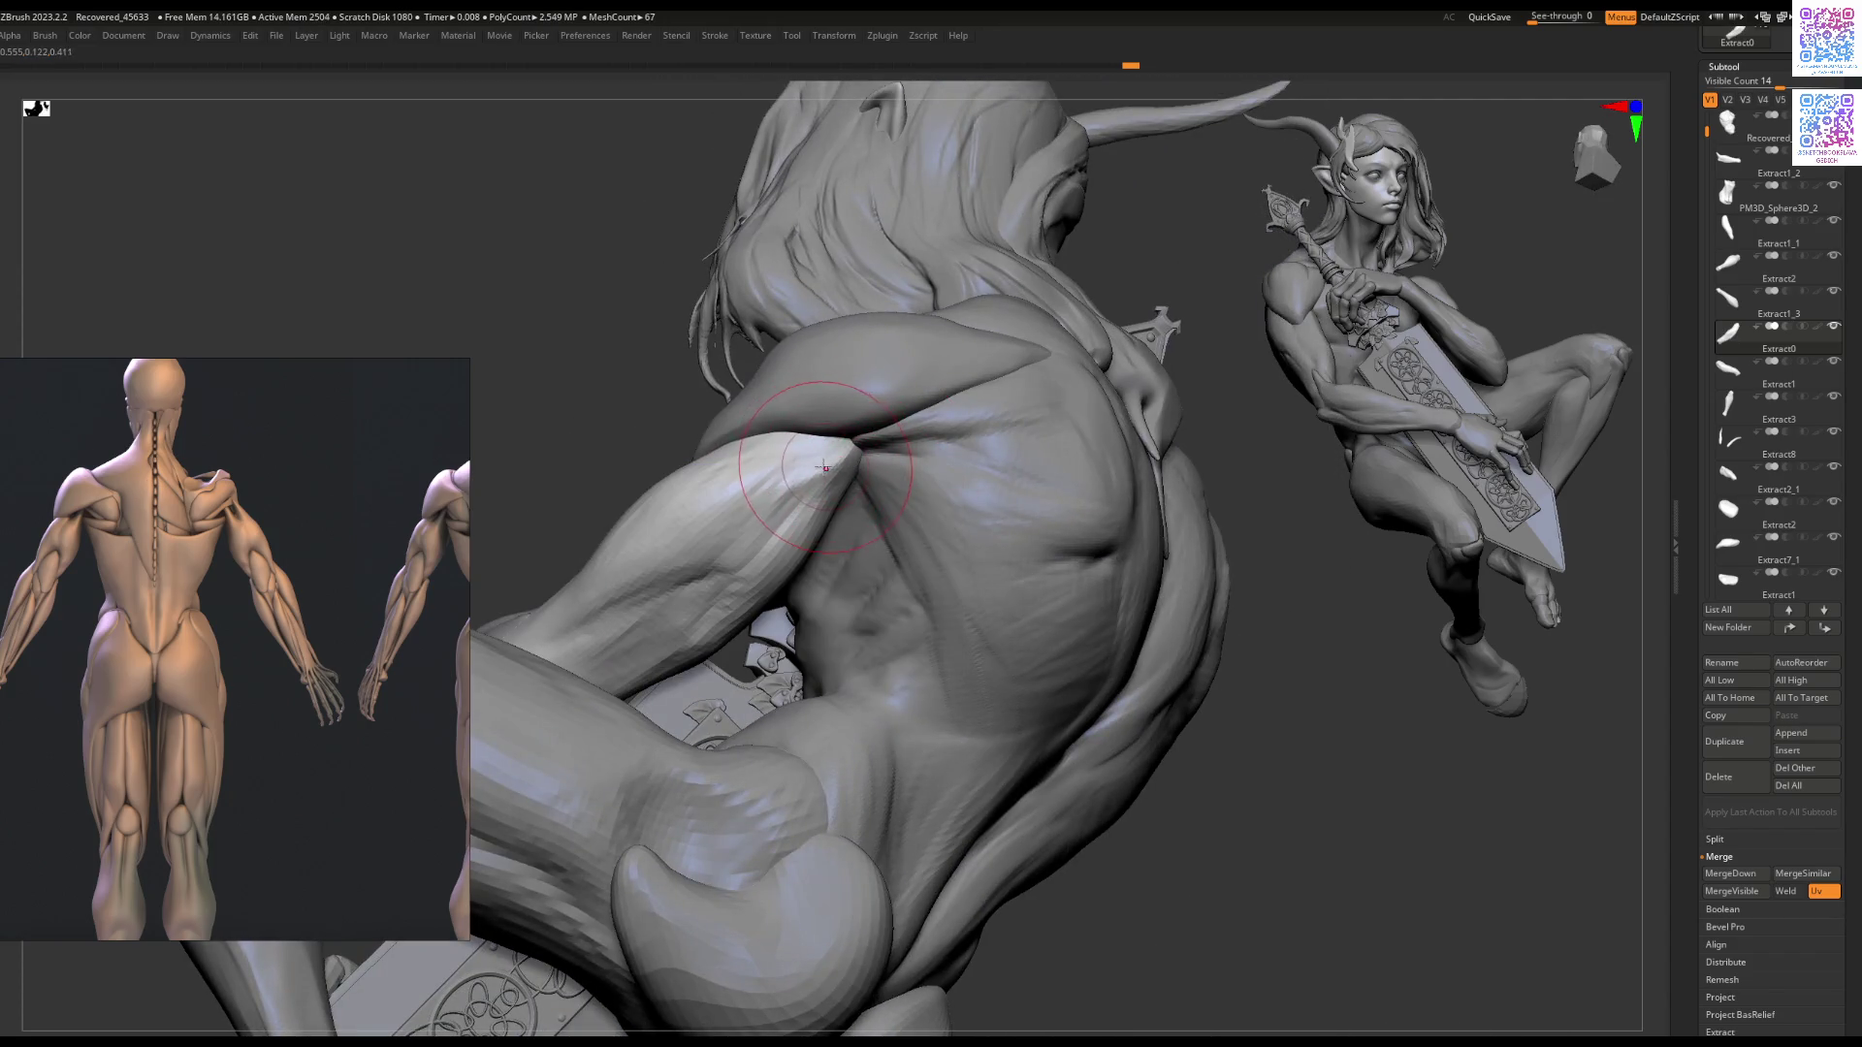
{"action": "mouse_move", "coordinate": [821, 447]}
{"action": "right_mouse_down"}
{"action": "mouse_move", "coordinate": [824, 429]}
{"action": "mouse_move", "coordinate": [735, 458]}
{"action": "mouse_move", "coordinate": [716, 530]}
{"action": "mouse_move", "coordinate": [689, 490]}
{"action": "mouse_move", "coordinate": [794, 545]}
{"action": "mouse_move", "coordinate": [750, 611]}
{"action": "mouse_move", "coordinate": [773, 534]}
{"action": "mouse_move", "coordinate": [866, 453]}
{"action": "mouse_move", "coordinate": [910, 460]}
{"action": "mouse_move", "coordinate": [900, 439]}
{"action": "mouse_move", "coordinate": [873, 441]}
{"action": "right_mouse_up"}
{"action": "key", "text": "space"}
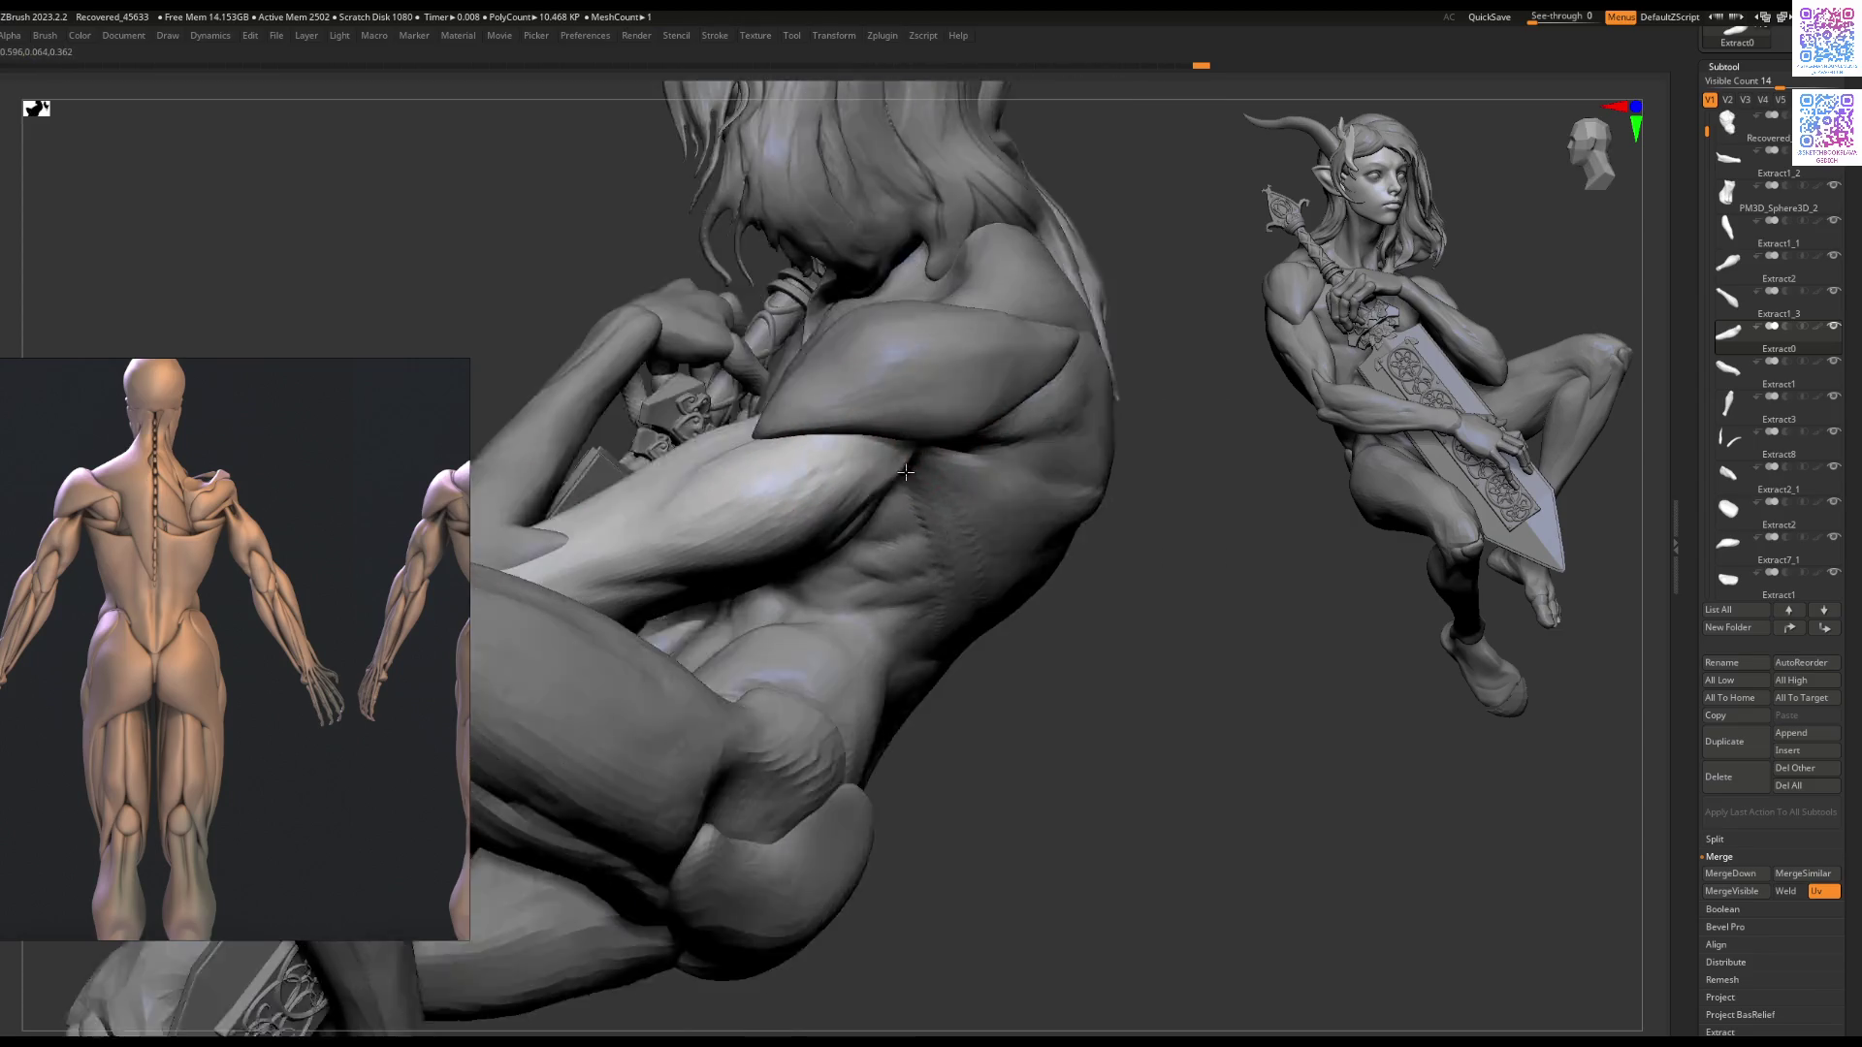
{"action": "key", "text": "space"}
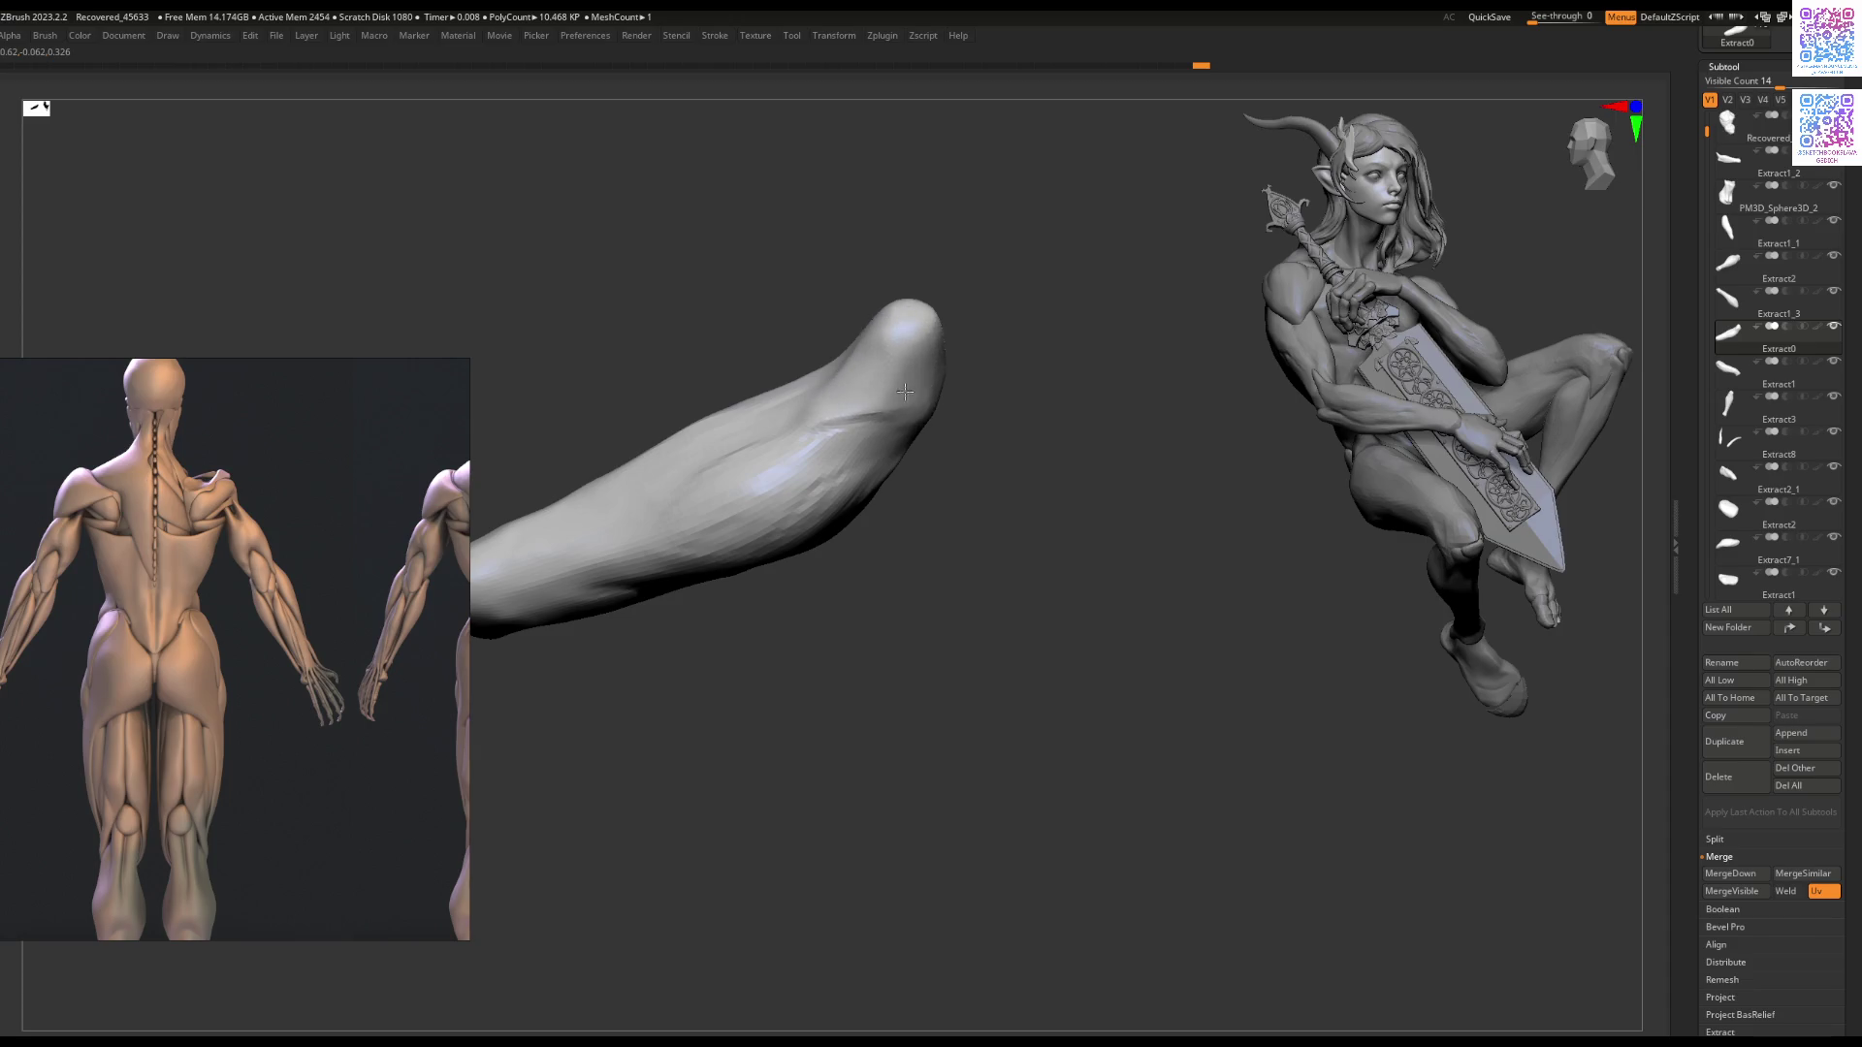
{"action": "right_click_drag", "start_coordinate": [905, 391], "coordinate": [855, 338]}
{"action": "mouse_move", "coordinate": [831, 414]}
{"action": "right_mouse_down"}
{"action": "mouse_move", "coordinate": [824, 486]}
{"action": "mouse_move", "coordinate": [905, 485]}
{"action": "mouse_move", "coordinate": [876, 407]}
{"action": "mouse_move", "coordinate": [878, 440]}
{"action": "right_mouse_up"}
{"action": "left_click", "coordinate": [880, 441], "text": "alt"}
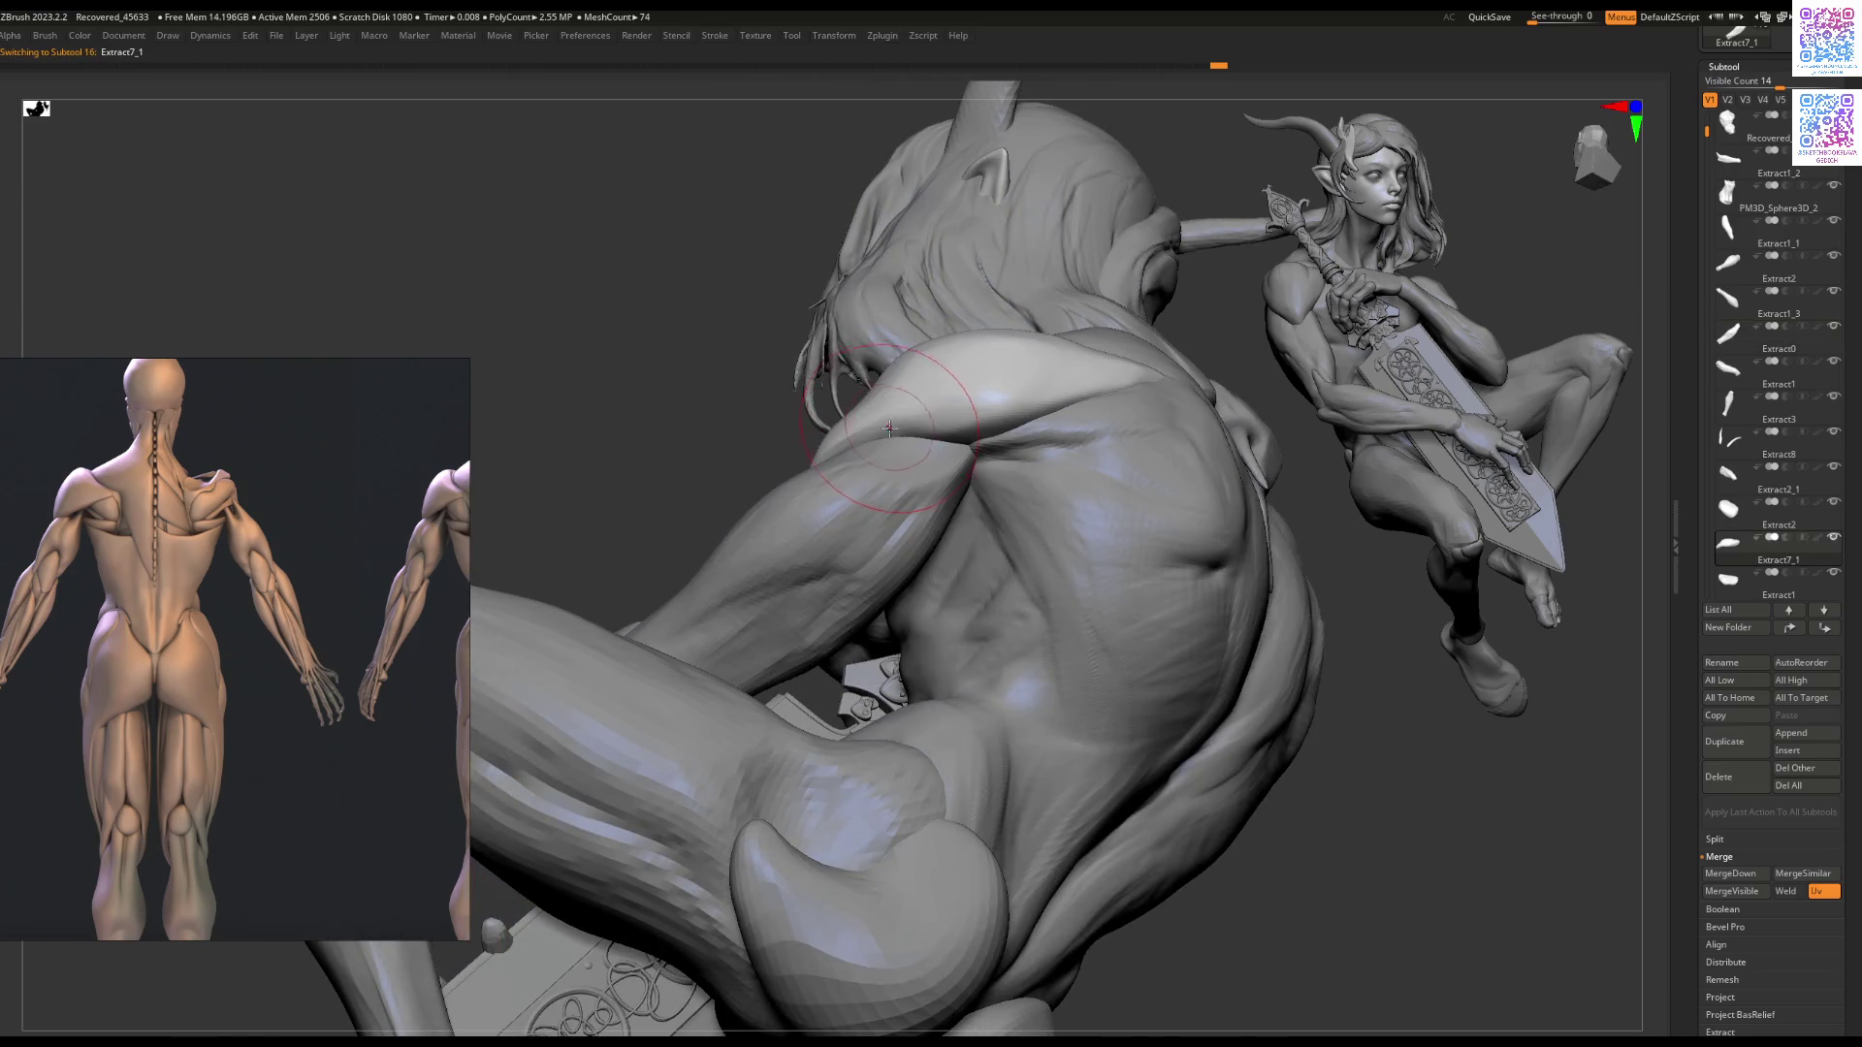
Step: Frame the character, orbit to the back view and touch up the shoulder
{"action": "key", "text": "f"}
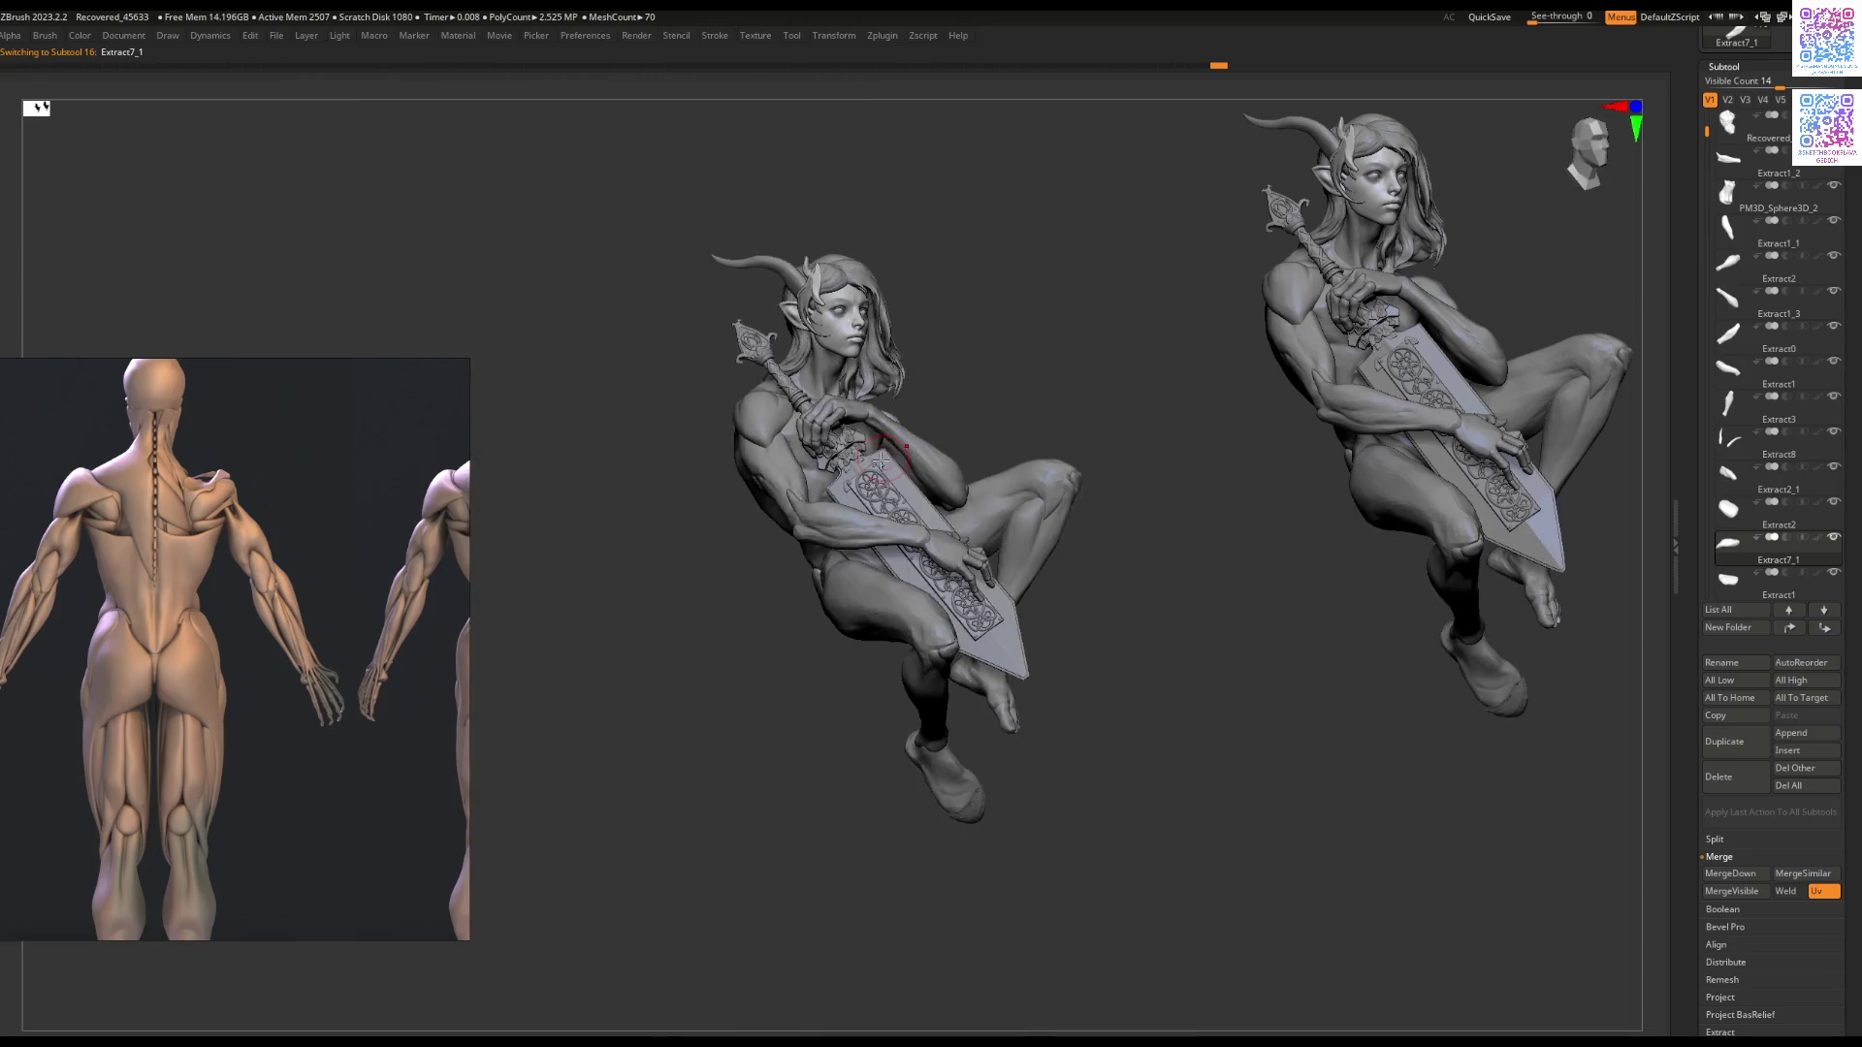
{"action": "mouse_move", "coordinate": [879, 460]}
{"action": "right_mouse_down"}
{"action": "mouse_move", "coordinate": [1073, 466]}
{"action": "mouse_move", "coordinate": [1102, 491]}
{"action": "mouse_move", "coordinate": [1091, 577]}
{"action": "mouse_move", "coordinate": [998, 611]}
{"action": "mouse_move", "coordinate": [875, 469]}
{"action": "right_mouse_up"}
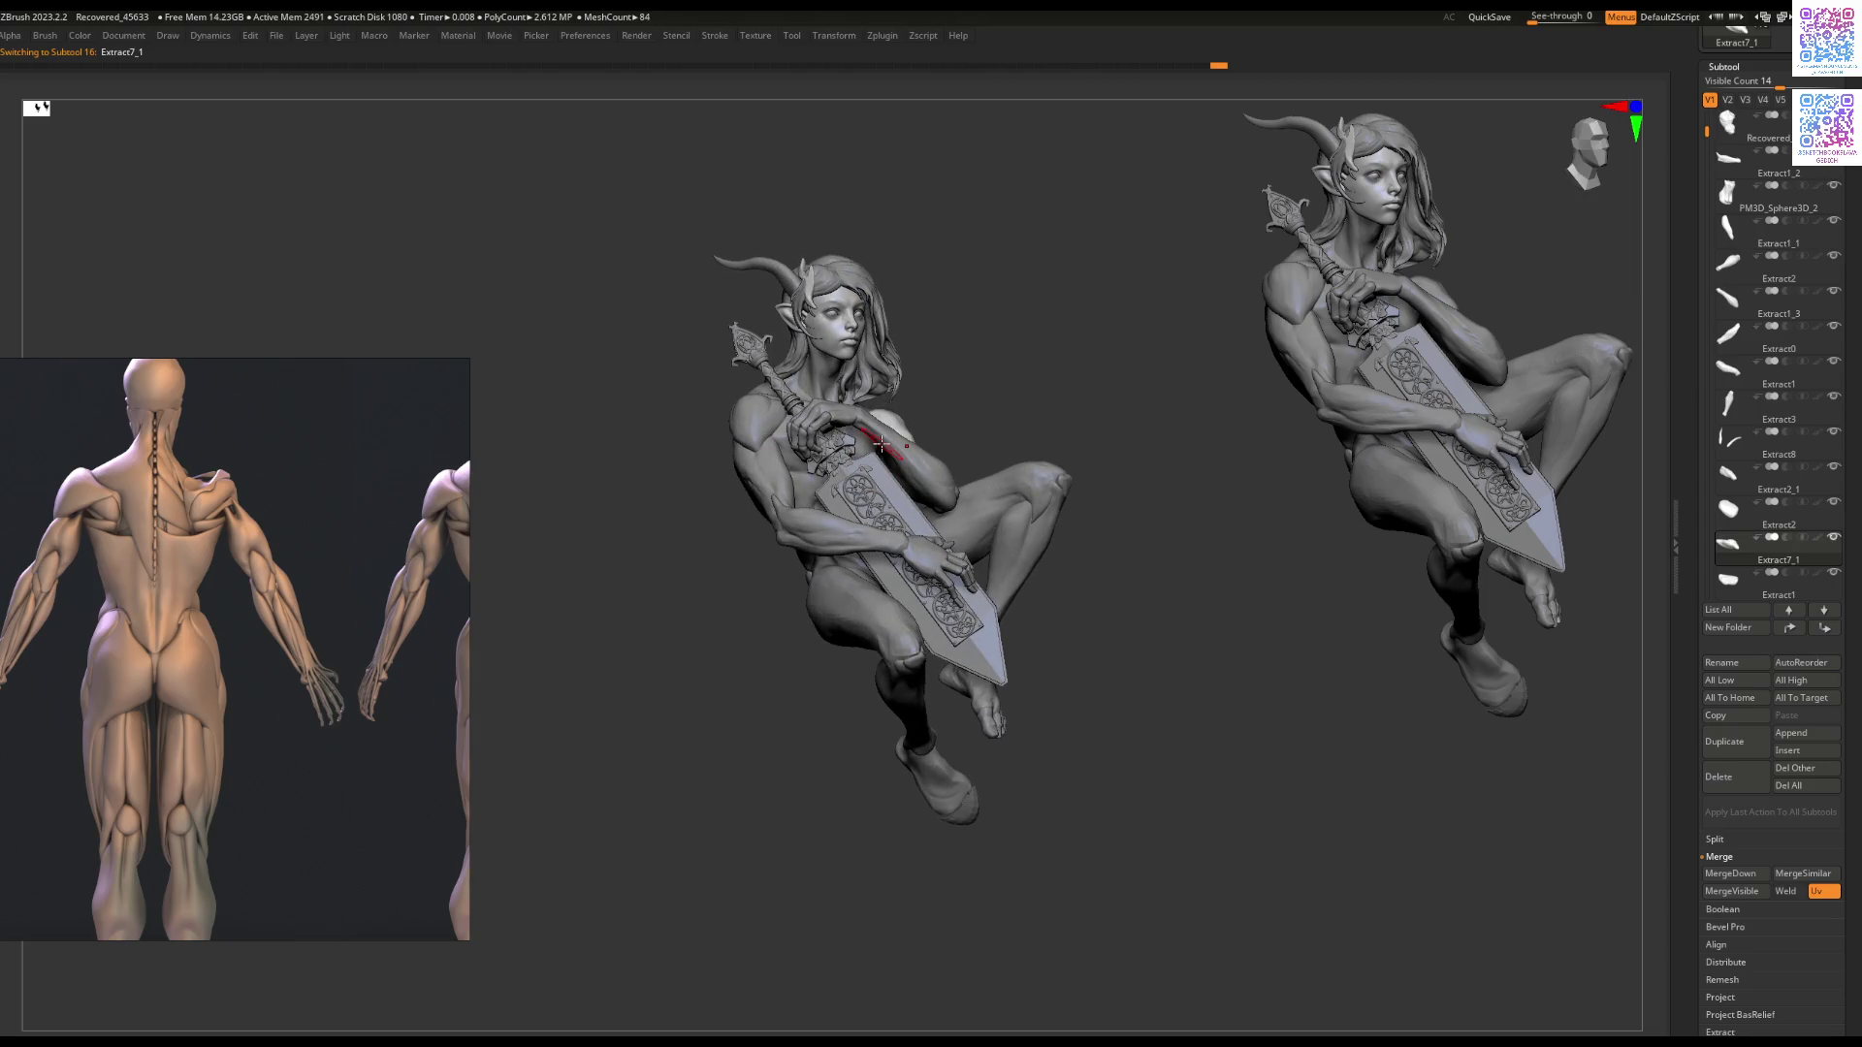
{"action": "mouse_move", "coordinate": [881, 444]}
{"action": "right_mouse_down"}
{"action": "mouse_move", "coordinate": [964, 419]}
{"action": "mouse_move", "coordinate": [907, 439]}
{"action": "mouse_move", "coordinate": [930, 422]}
{"action": "right_mouse_up"}
{"action": "key", "text": "space"}
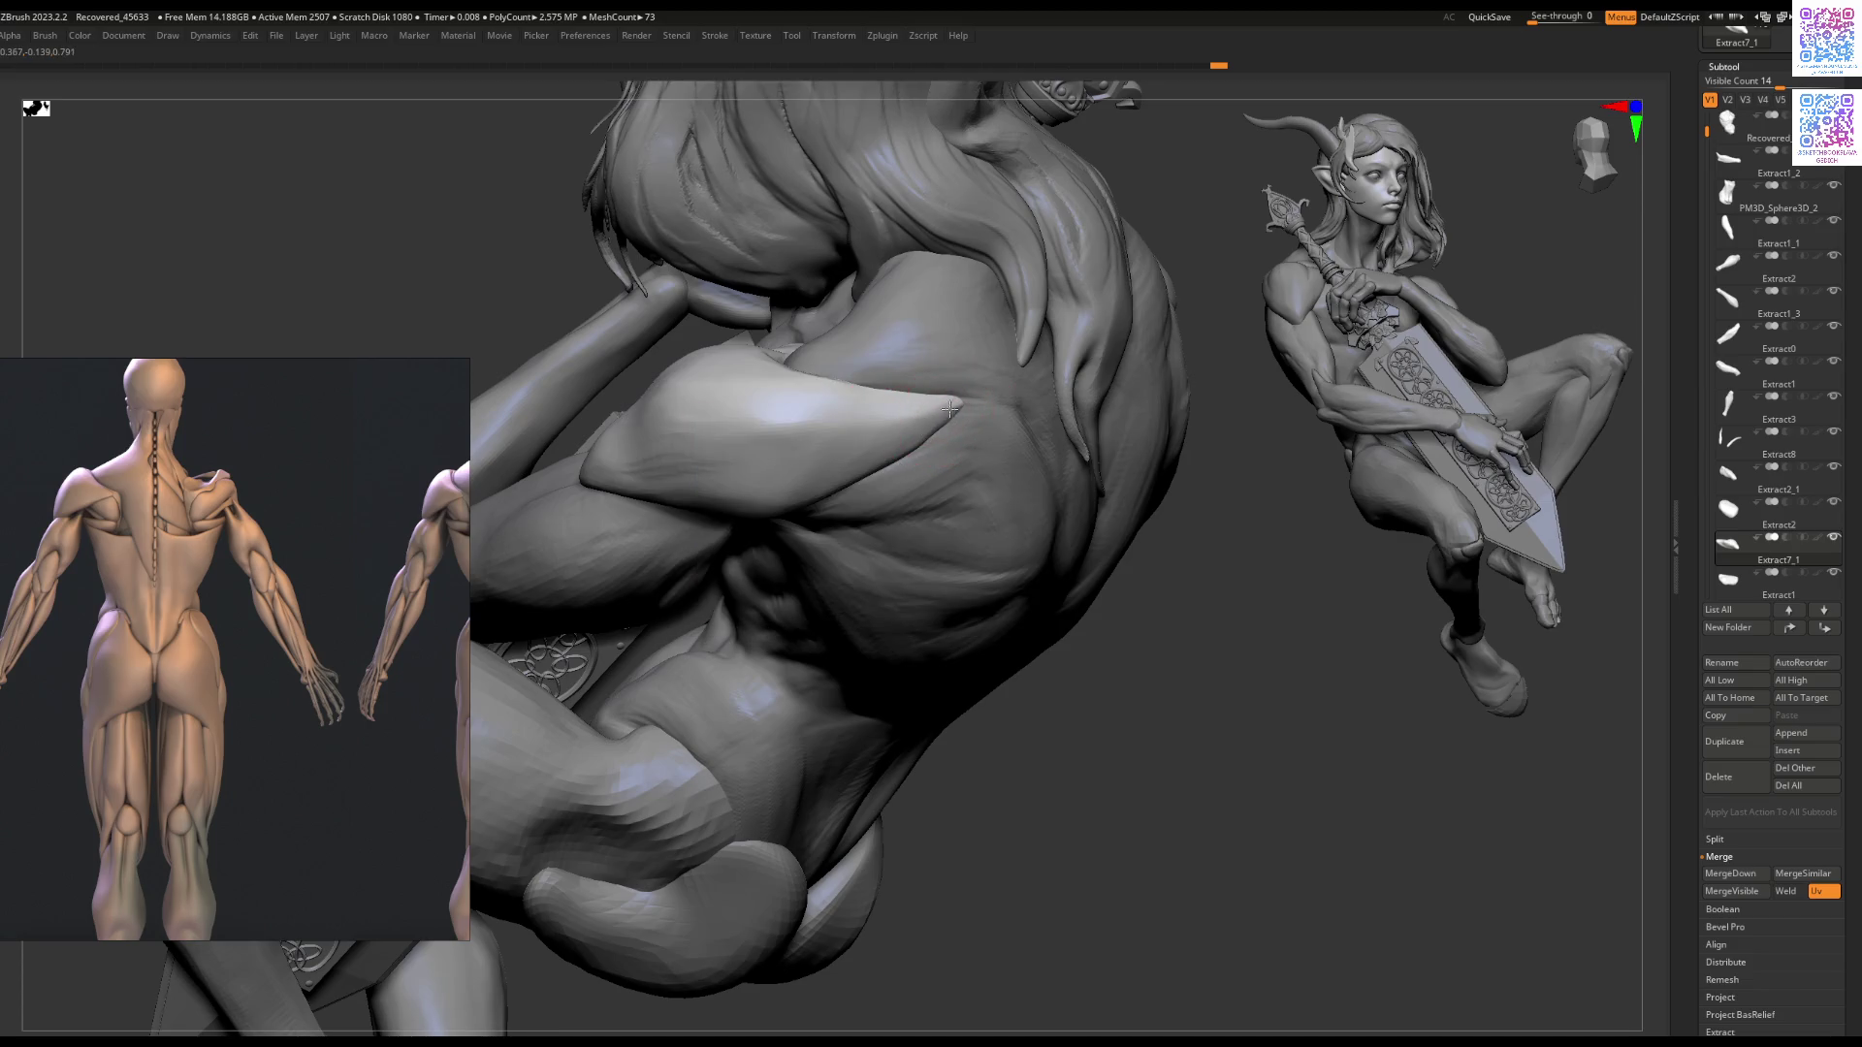
{"action": "left_click_drag", "start_coordinate": [959, 415], "coordinate": [956, 424]}
Step: Zoom out around the back and hair and make Elf_with_sword_04 the active part
{"action": "right_click_drag", "start_coordinate": [946, 429], "coordinate": [922, 441]}
{"action": "mouse_move", "coordinate": [850, 532]}
{"action": "right_mouse_down", "text": "ctrl"}
{"action": "mouse_move", "coordinate": [1001, 456]}
{"action": "mouse_move", "coordinate": [1110, 486]}
{"action": "mouse_move", "coordinate": [952, 462]}
{"action": "mouse_move", "coordinate": [784, 388]}
{"action": "mouse_move", "coordinate": [916, 489]}
{"action": "mouse_move", "coordinate": [931, 437]}
{"action": "right_mouse_up", "text": "ctrl"}
{"action": "left_click", "coordinate": [873, 456], "text": "alt"}
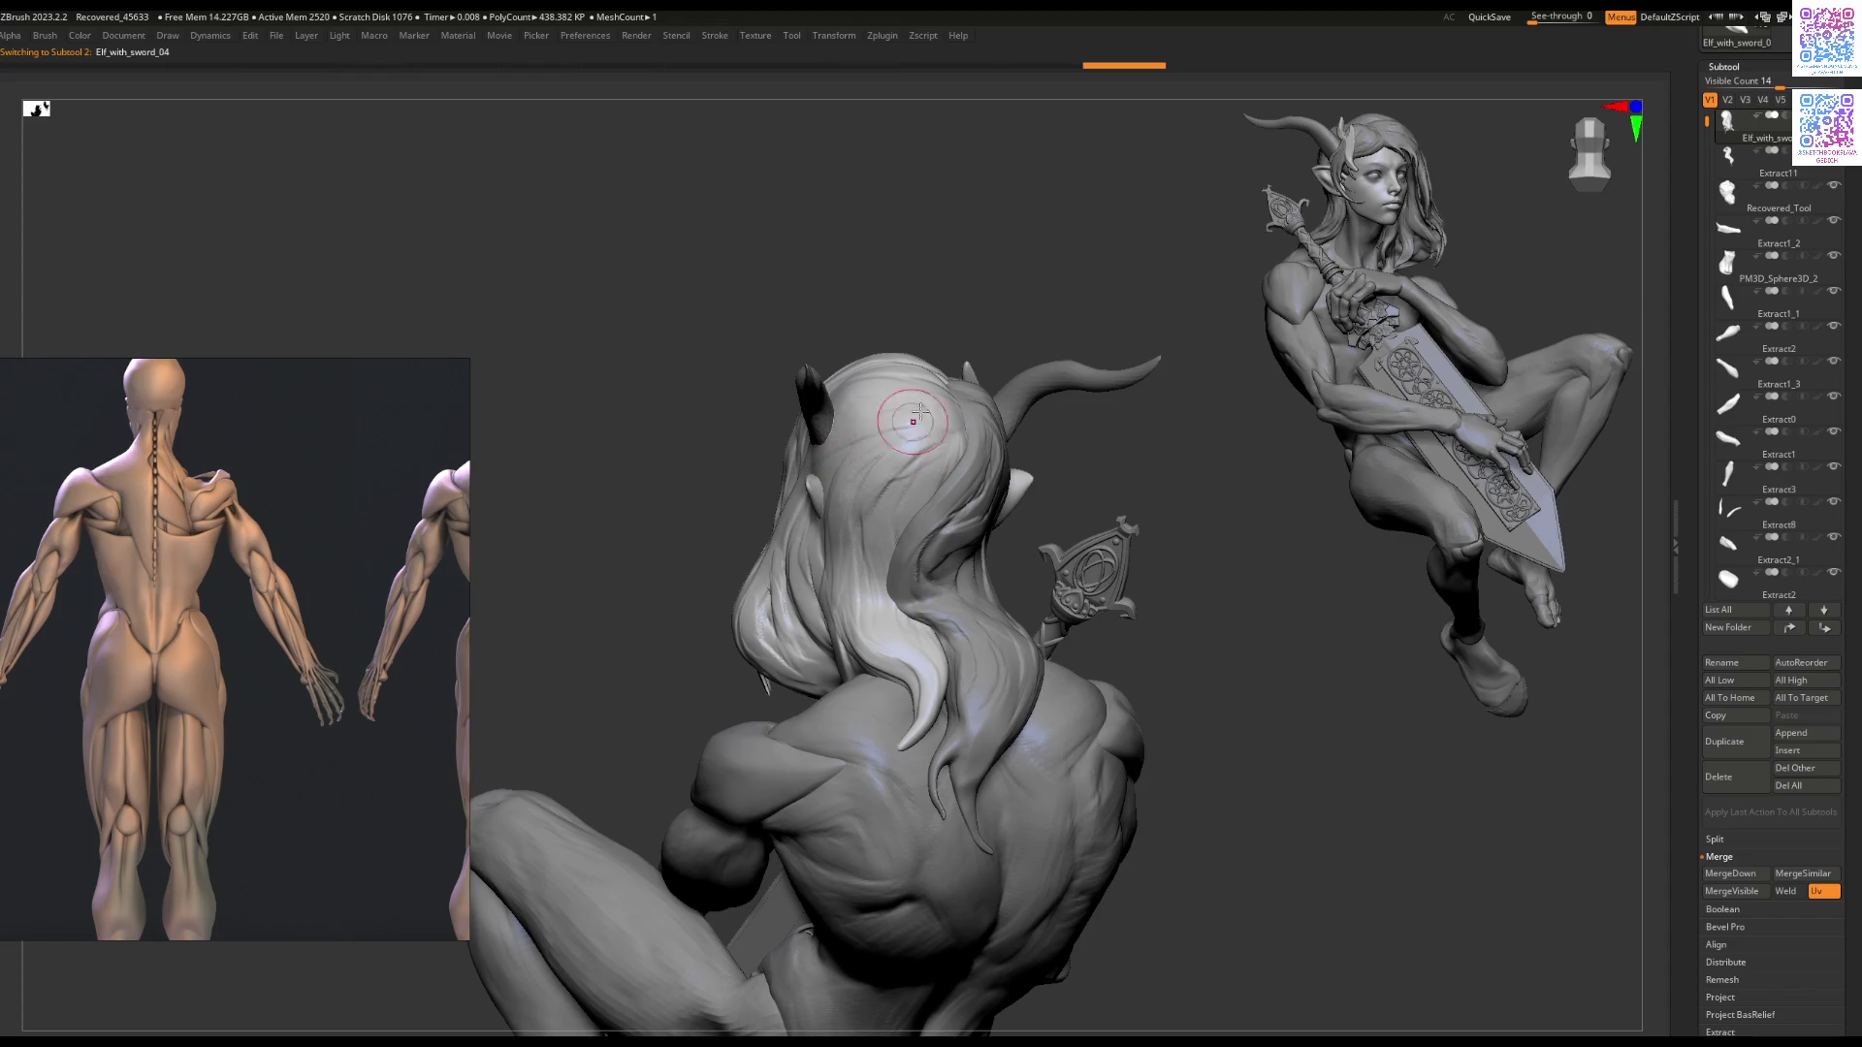
Step: Orbit around the back, hair and horns, select Elf_with_sword_01, then the Extract0 arm piece
{"action": "mouse_move", "coordinate": [938, 387]}
{"action": "right_mouse_down"}
{"action": "mouse_move", "coordinate": [870, 360]}
{"action": "mouse_move", "coordinate": [954, 543]}
{"action": "mouse_move", "coordinate": [1109, 465]}
{"action": "mouse_move", "coordinate": [955, 427]}
{"action": "right_mouse_up"}
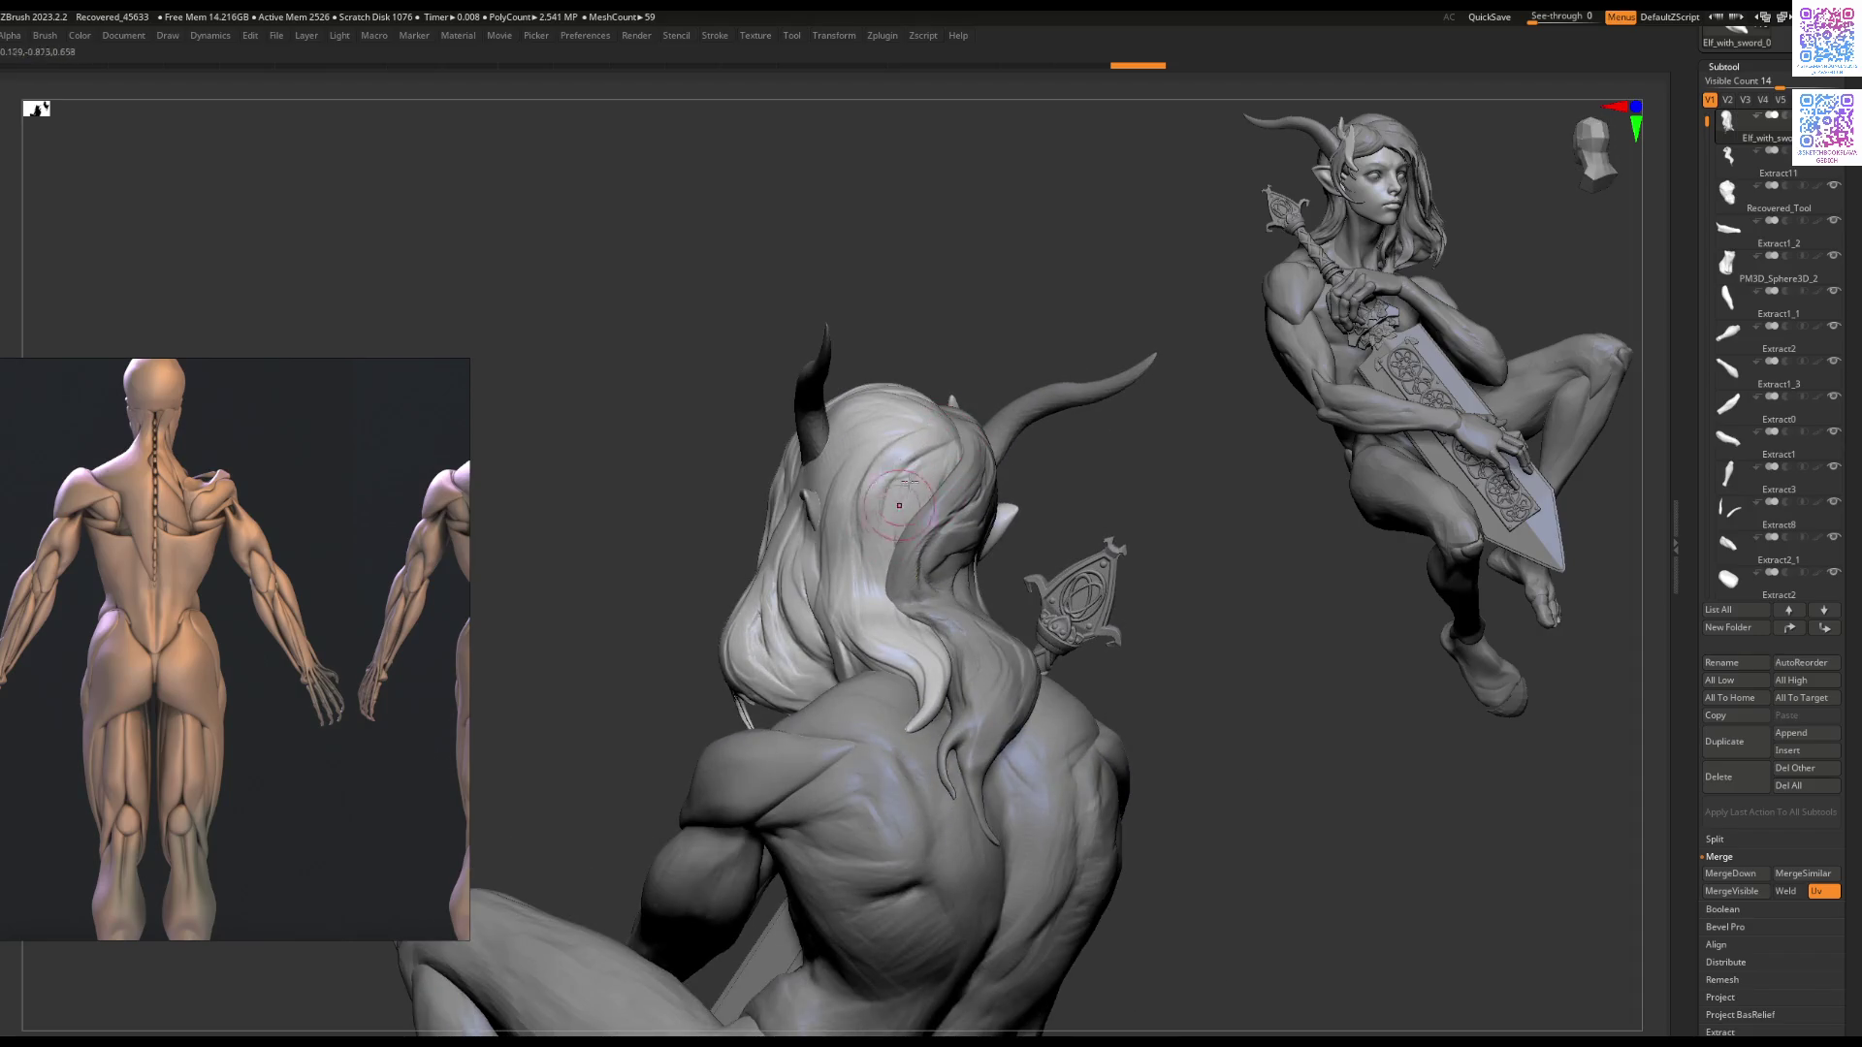
{"action": "mouse_move", "coordinate": [899, 505]}
{"action": "right_mouse_down"}
{"action": "mouse_move", "coordinate": [988, 521]}
{"action": "mouse_move", "coordinate": [1072, 498]}
{"action": "mouse_move", "coordinate": [1031, 521]}
{"action": "mouse_move", "coordinate": [1021, 412]}
{"action": "mouse_move", "coordinate": [994, 490]}
{"action": "mouse_move", "coordinate": [1063, 553]}
{"action": "mouse_move", "coordinate": [1009, 515]}
{"action": "mouse_move", "coordinate": [980, 577]}
{"action": "mouse_move", "coordinate": [877, 593]}
{"action": "mouse_move", "coordinate": [900, 516]}
{"action": "mouse_move", "coordinate": [1049, 522]}
{"action": "mouse_move", "coordinate": [900, 500]}
{"action": "mouse_move", "coordinate": [968, 508]}
{"action": "mouse_move", "coordinate": [812, 626]}
{"action": "mouse_move", "coordinate": [926, 477]}
{"action": "mouse_move", "coordinate": [958, 473]}
{"action": "mouse_move", "coordinate": [888, 447]}
{"action": "mouse_move", "coordinate": [899, 460]}
{"action": "mouse_move", "coordinate": [861, 423]}
{"action": "mouse_move", "coordinate": [844, 442]}
{"action": "mouse_move", "coordinate": [868, 381]}
{"action": "right_mouse_up"}
{"action": "left_click", "coordinate": [960, 461], "text": "alt"}
{"action": "left_click", "coordinate": [932, 474], "text": "alt"}
{"action": "scroll", "coordinate": [894, 482], "scroll_direction": "up", "scroll_amount": 5}
{"action": "left_click", "coordinate": [918, 465], "text": "ctrl+shift"}
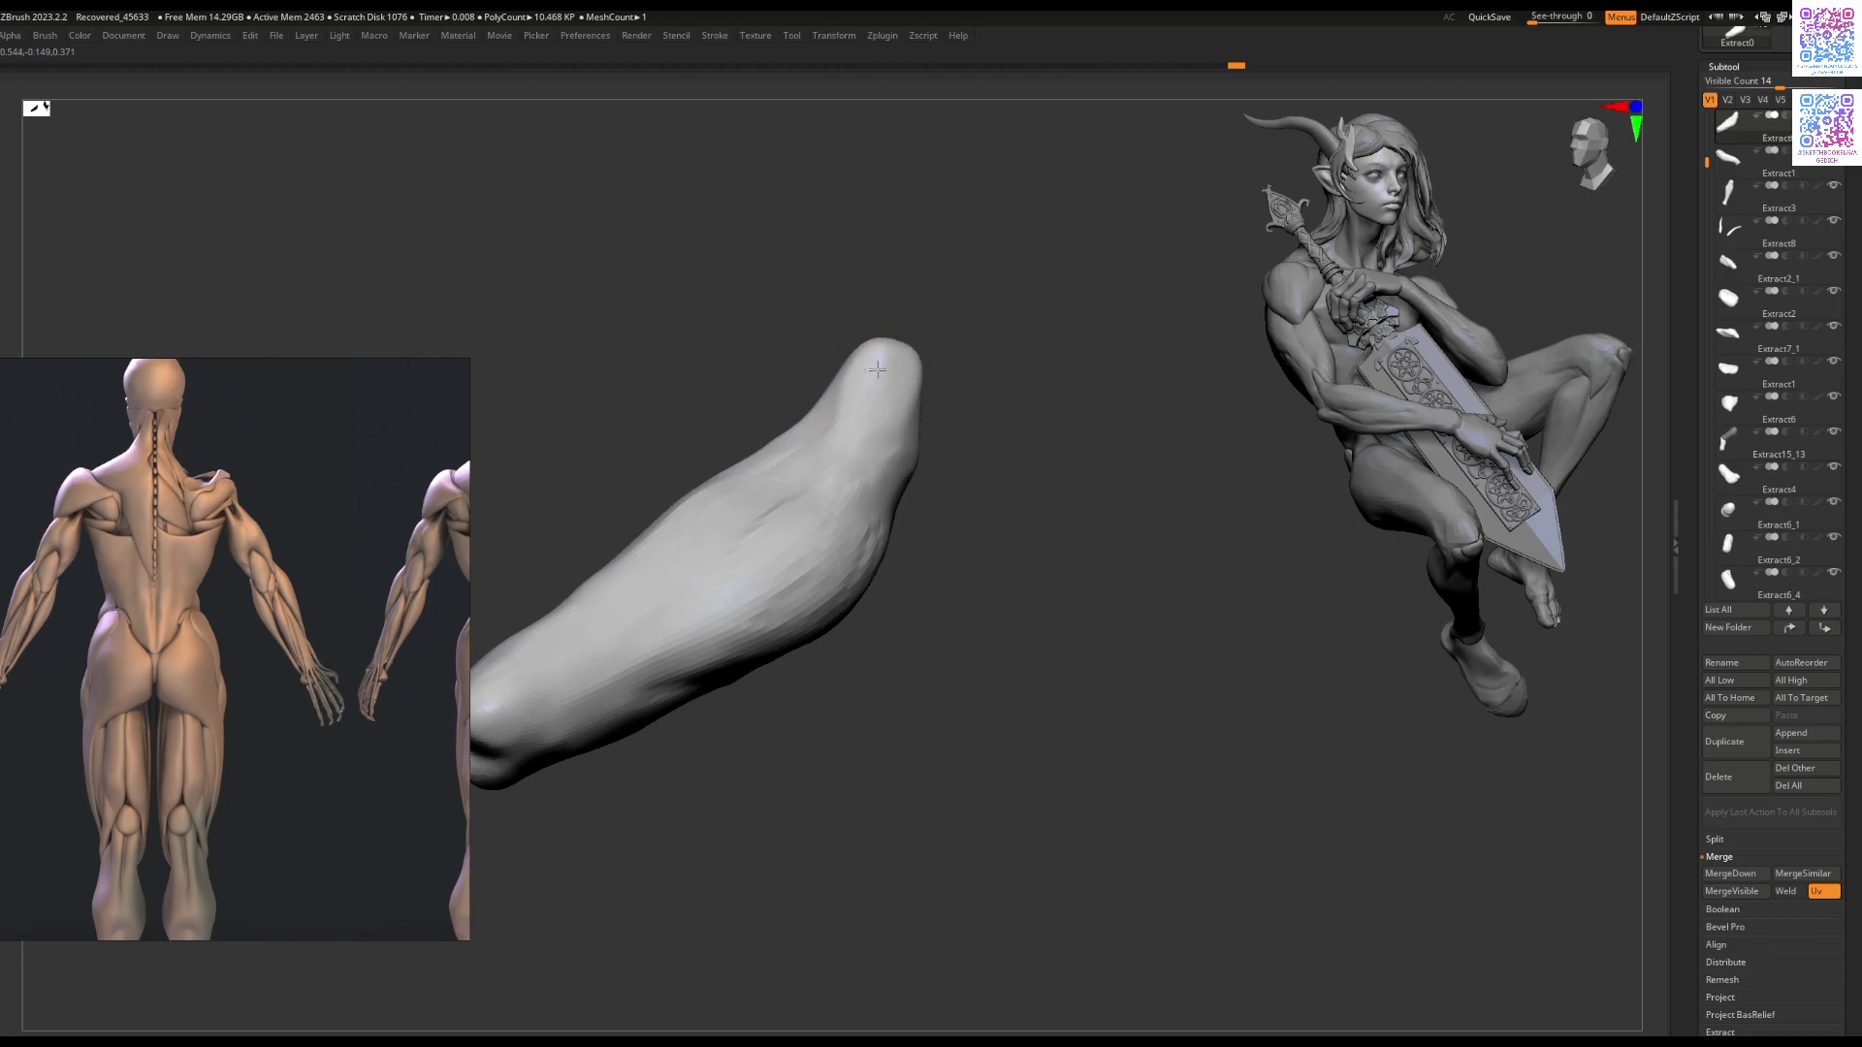
{"action": "mouse_move", "coordinate": [877, 372]}
{"action": "right_mouse_down"}
{"action": "mouse_move", "coordinate": [859, 404]}
{"action": "mouse_move", "coordinate": [873, 485]}
{"action": "mouse_move", "coordinate": [789, 540]}
{"action": "mouse_move", "coordinate": [825, 480]}
{"action": "mouse_move", "coordinate": [1045, 524]}
{"action": "mouse_move", "coordinate": [1029, 479]}
{"action": "right_mouse_up"}
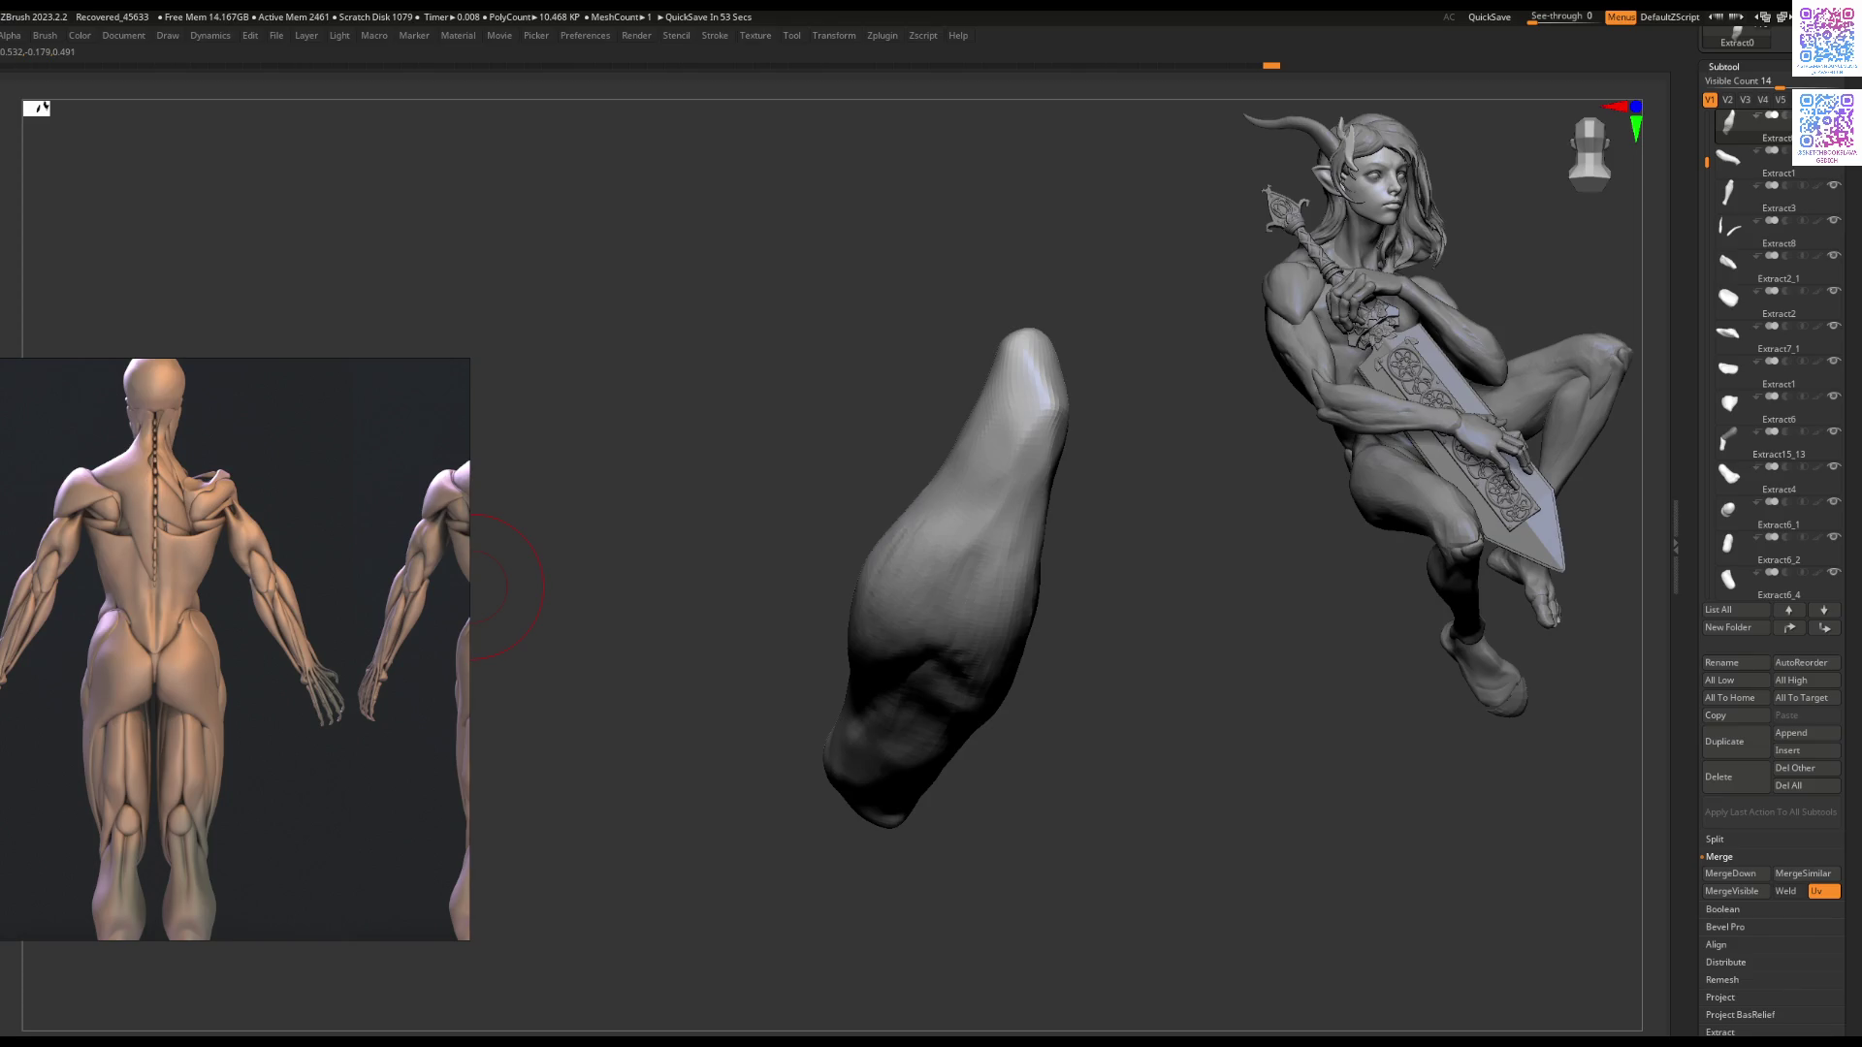
{"action": "mouse_move", "coordinate": [495, 587]}
{"action": "left_mouse_down"}
{"action": "mouse_move", "coordinate": [961, 514]}
{"action": "mouse_move", "coordinate": [999, 487]}
{"action": "mouse_move", "coordinate": [985, 519]}
{"action": "mouse_move", "coordinate": [969, 521]}
{"action": "mouse_move", "coordinate": [968, 453]}
{"action": "left_mouse_up"}
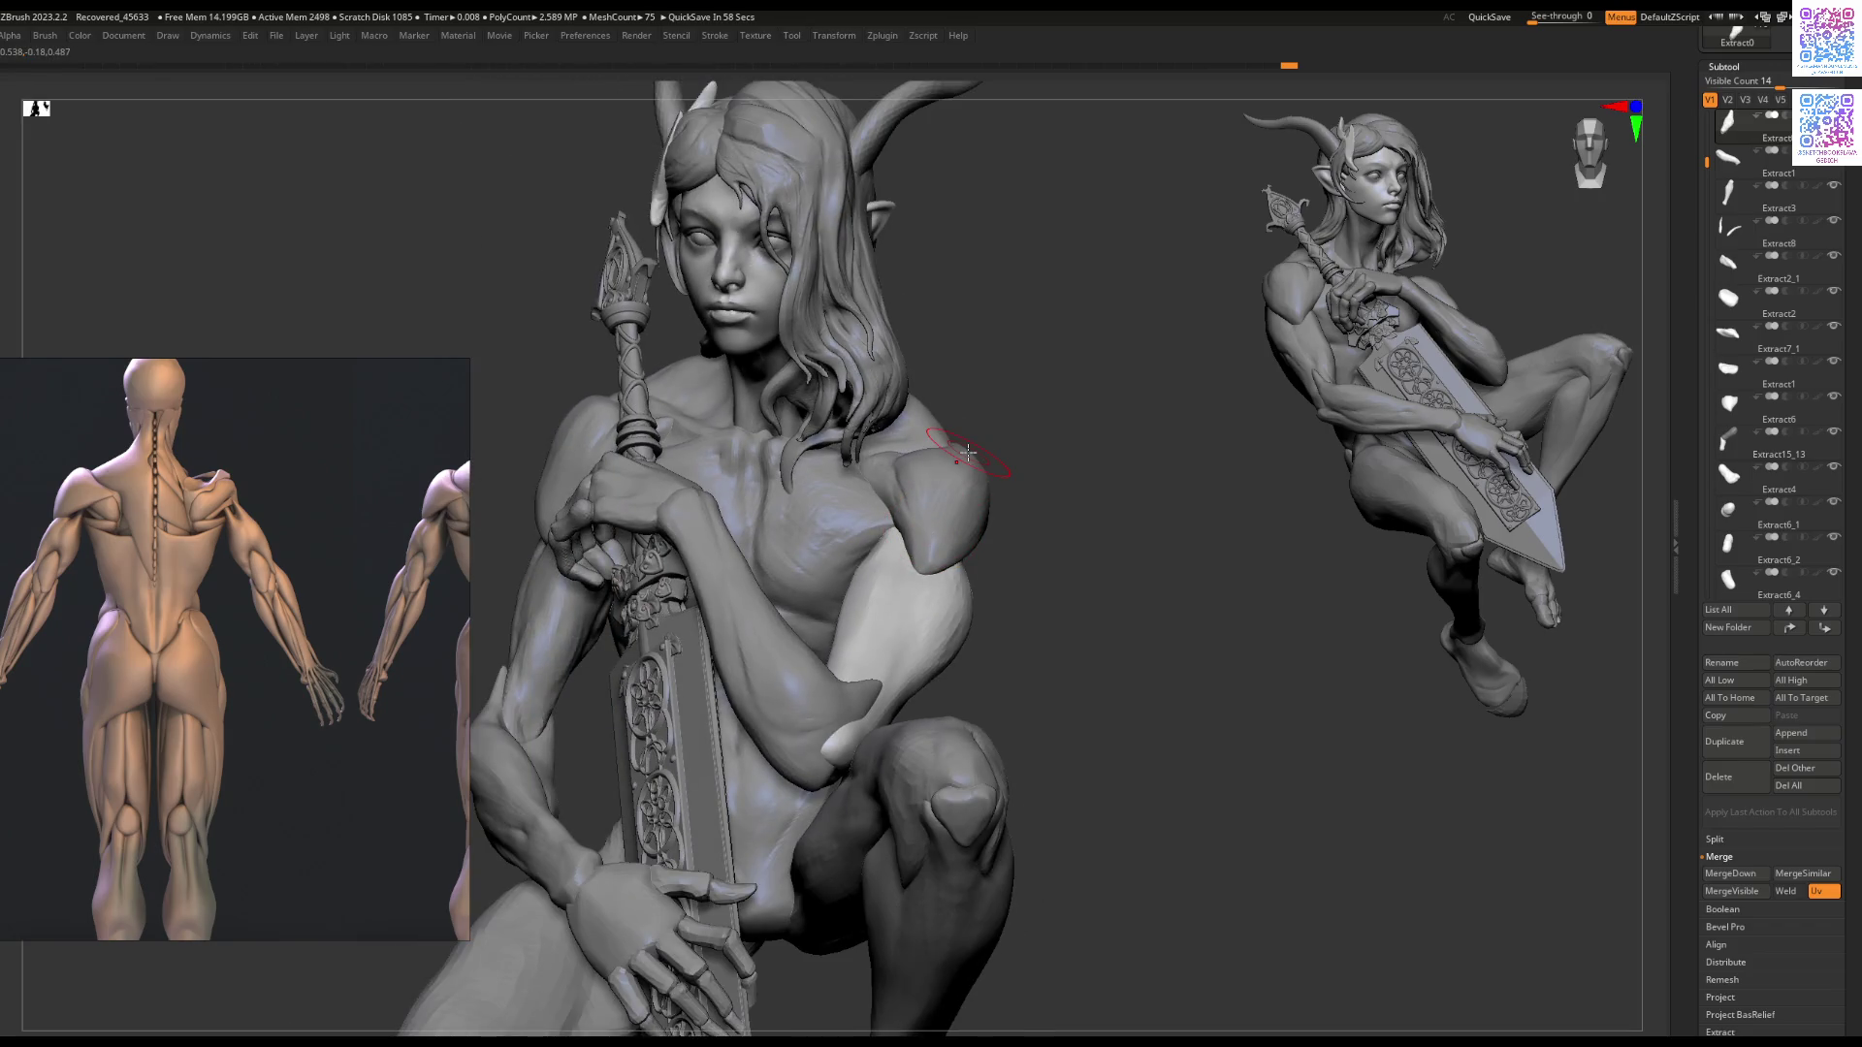
Step: Sculpt the pointed elbow tip from a low side view, then zoom in on the upper arm
{"action": "mouse_move", "coordinate": [968, 453]}
{"action": "left_mouse_down"}
{"action": "mouse_move", "coordinate": [826, 544]}
{"action": "mouse_move", "coordinate": [891, 551]}
{"action": "mouse_move", "coordinate": [812, 498]}
{"action": "left_mouse_up"}
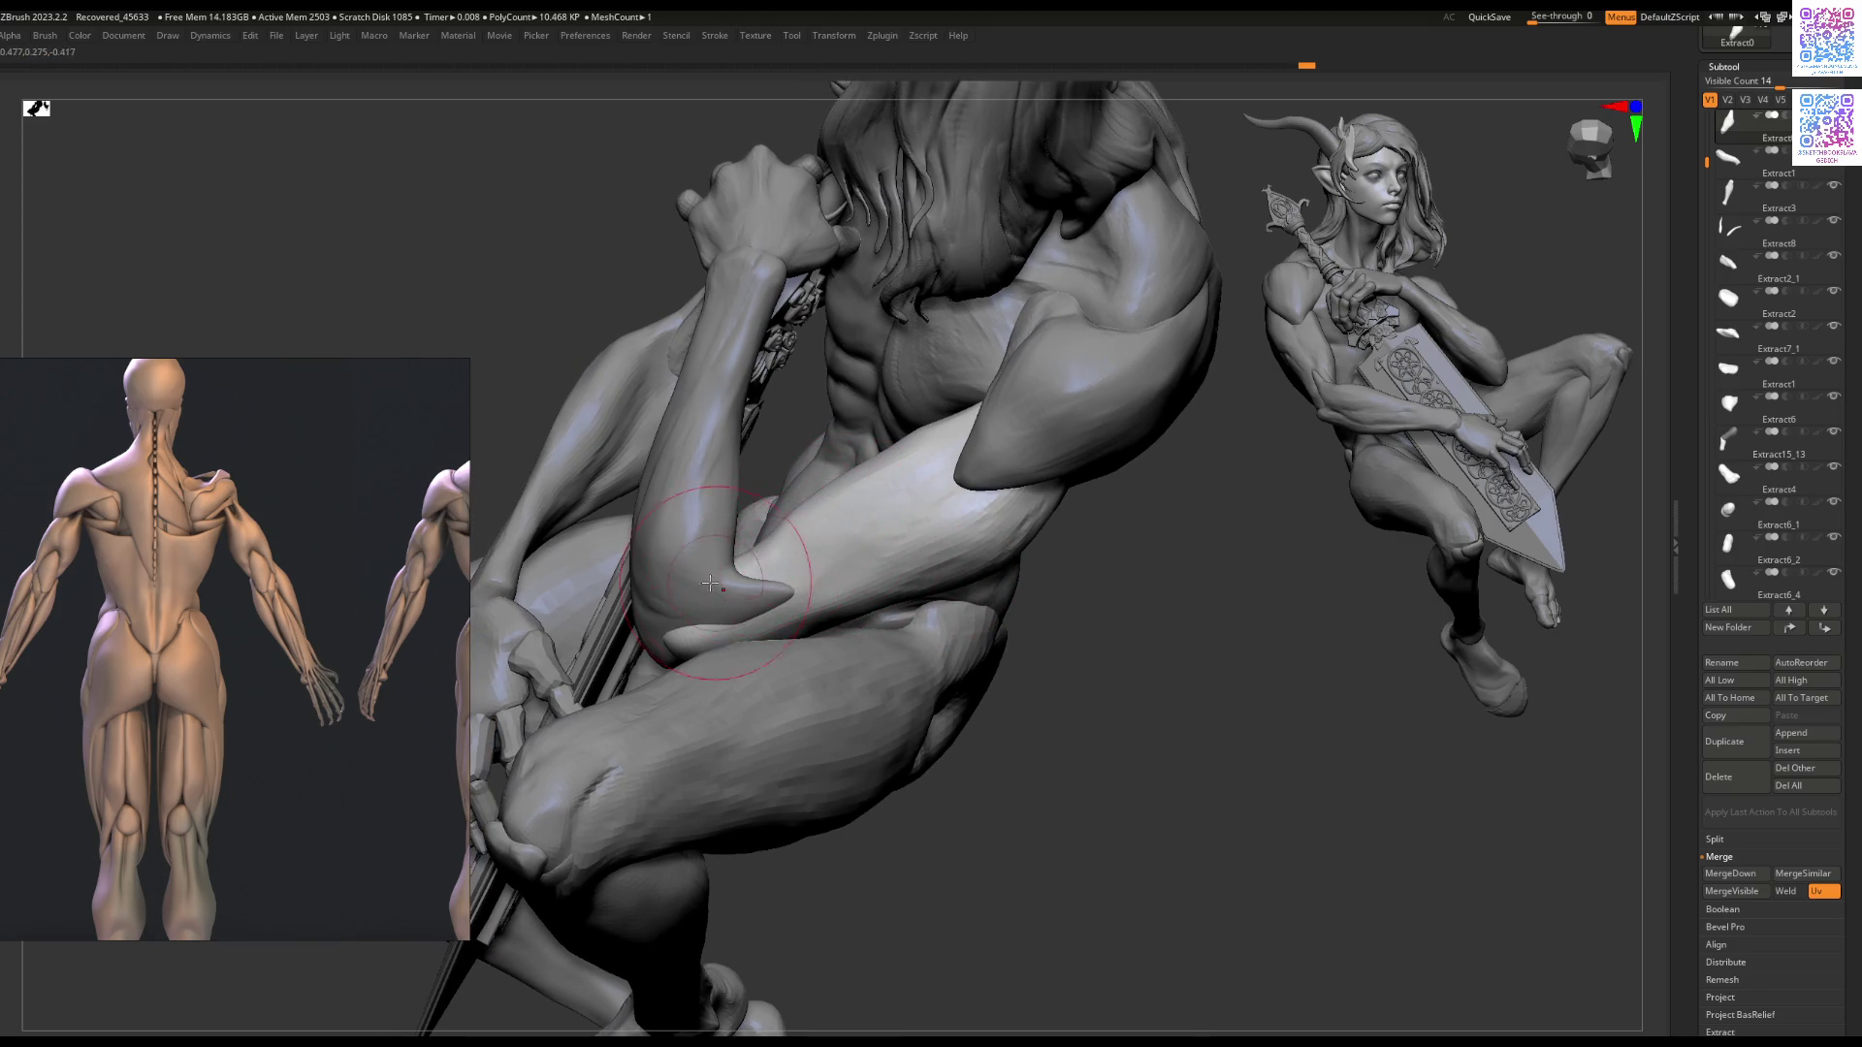
{"action": "left_click_drag", "start_coordinate": [715, 596], "coordinate": [777, 567]}
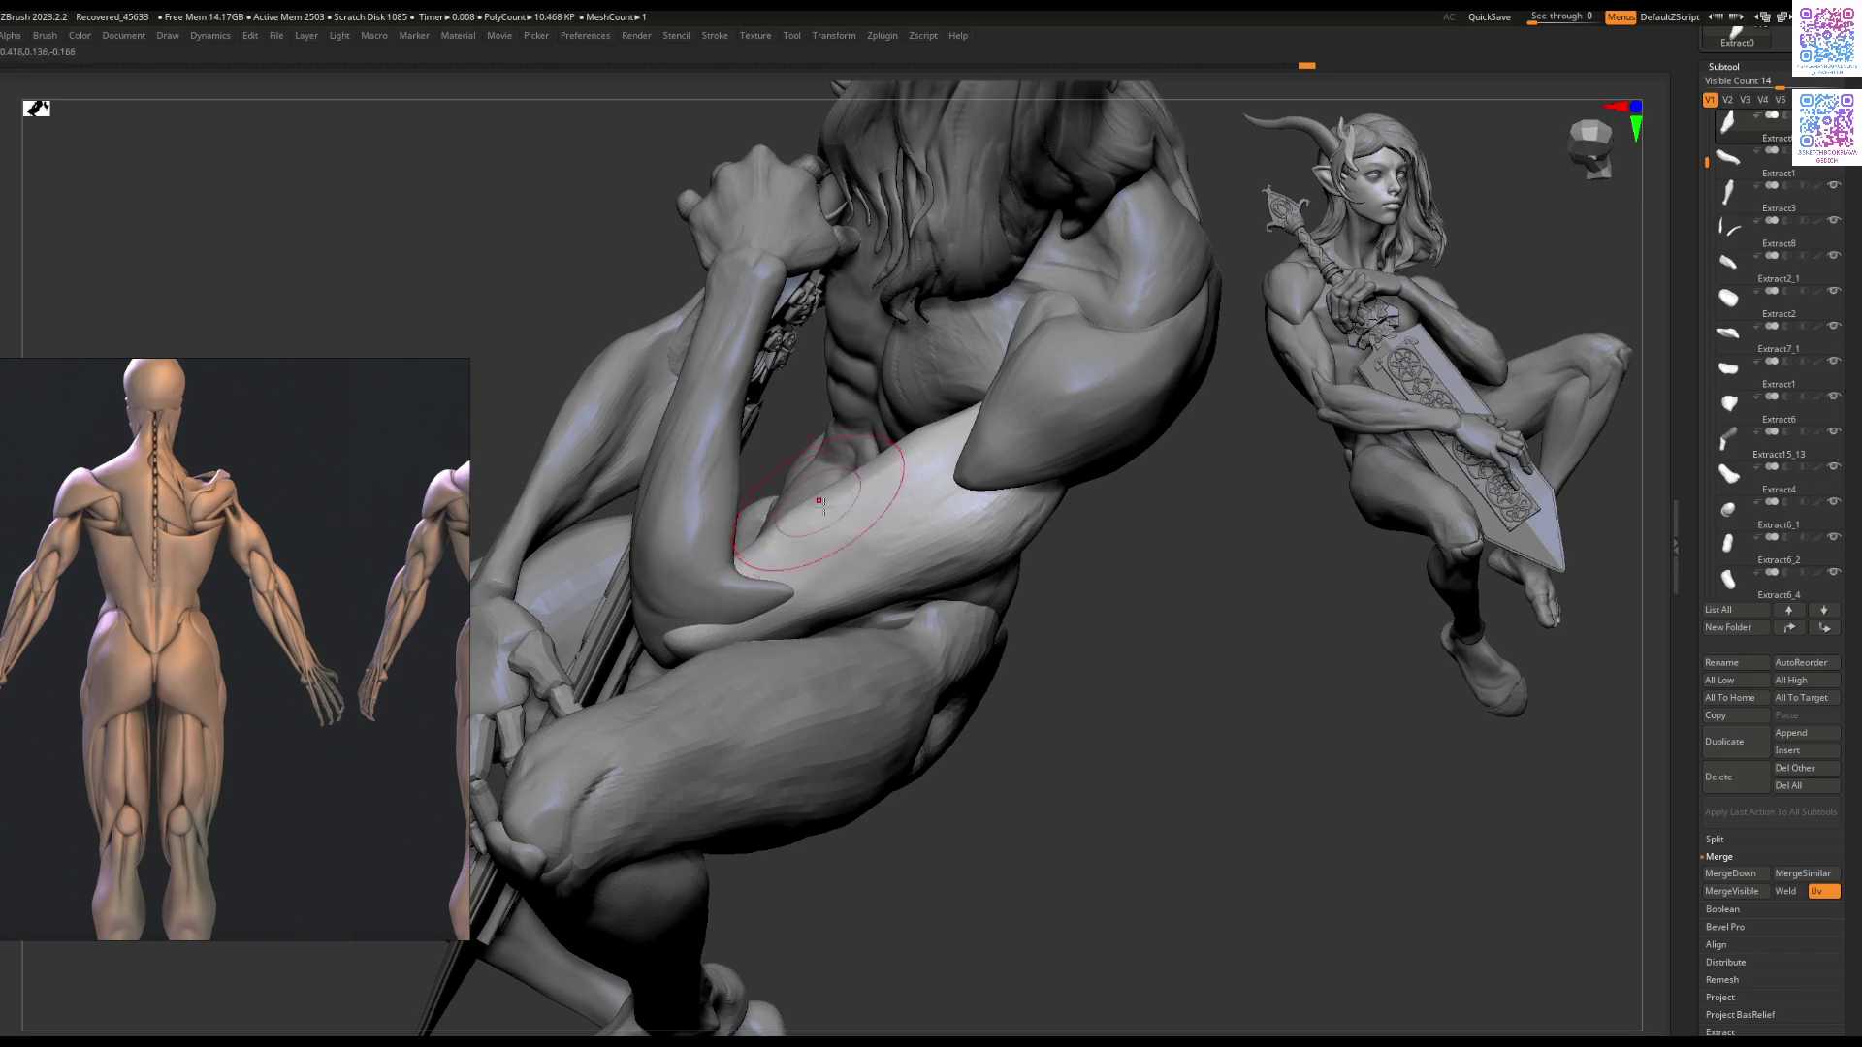
{"action": "right_click_drag", "start_coordinate": [819, 501], "coordinate": [841, 463]}
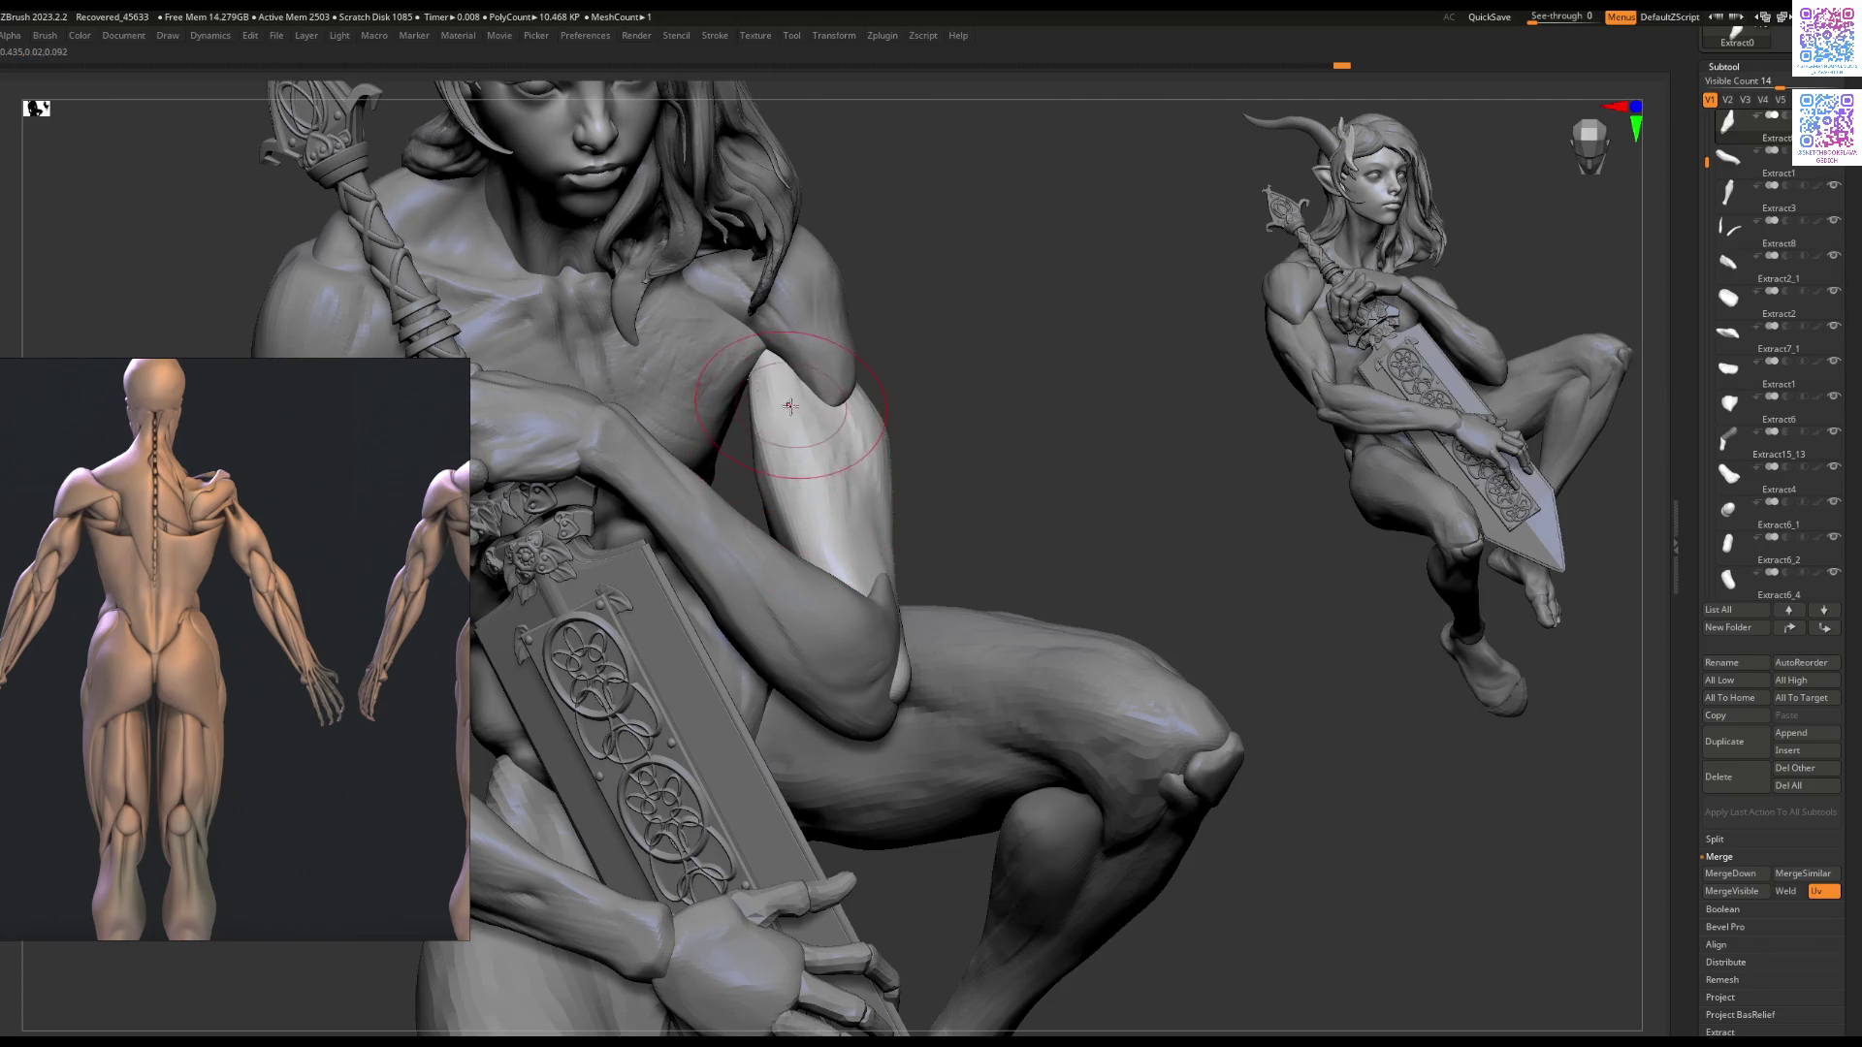
{"action": "scroll", "coordinate": [787, 400], "scroll_direction": "up", "scroll_amount": 2}
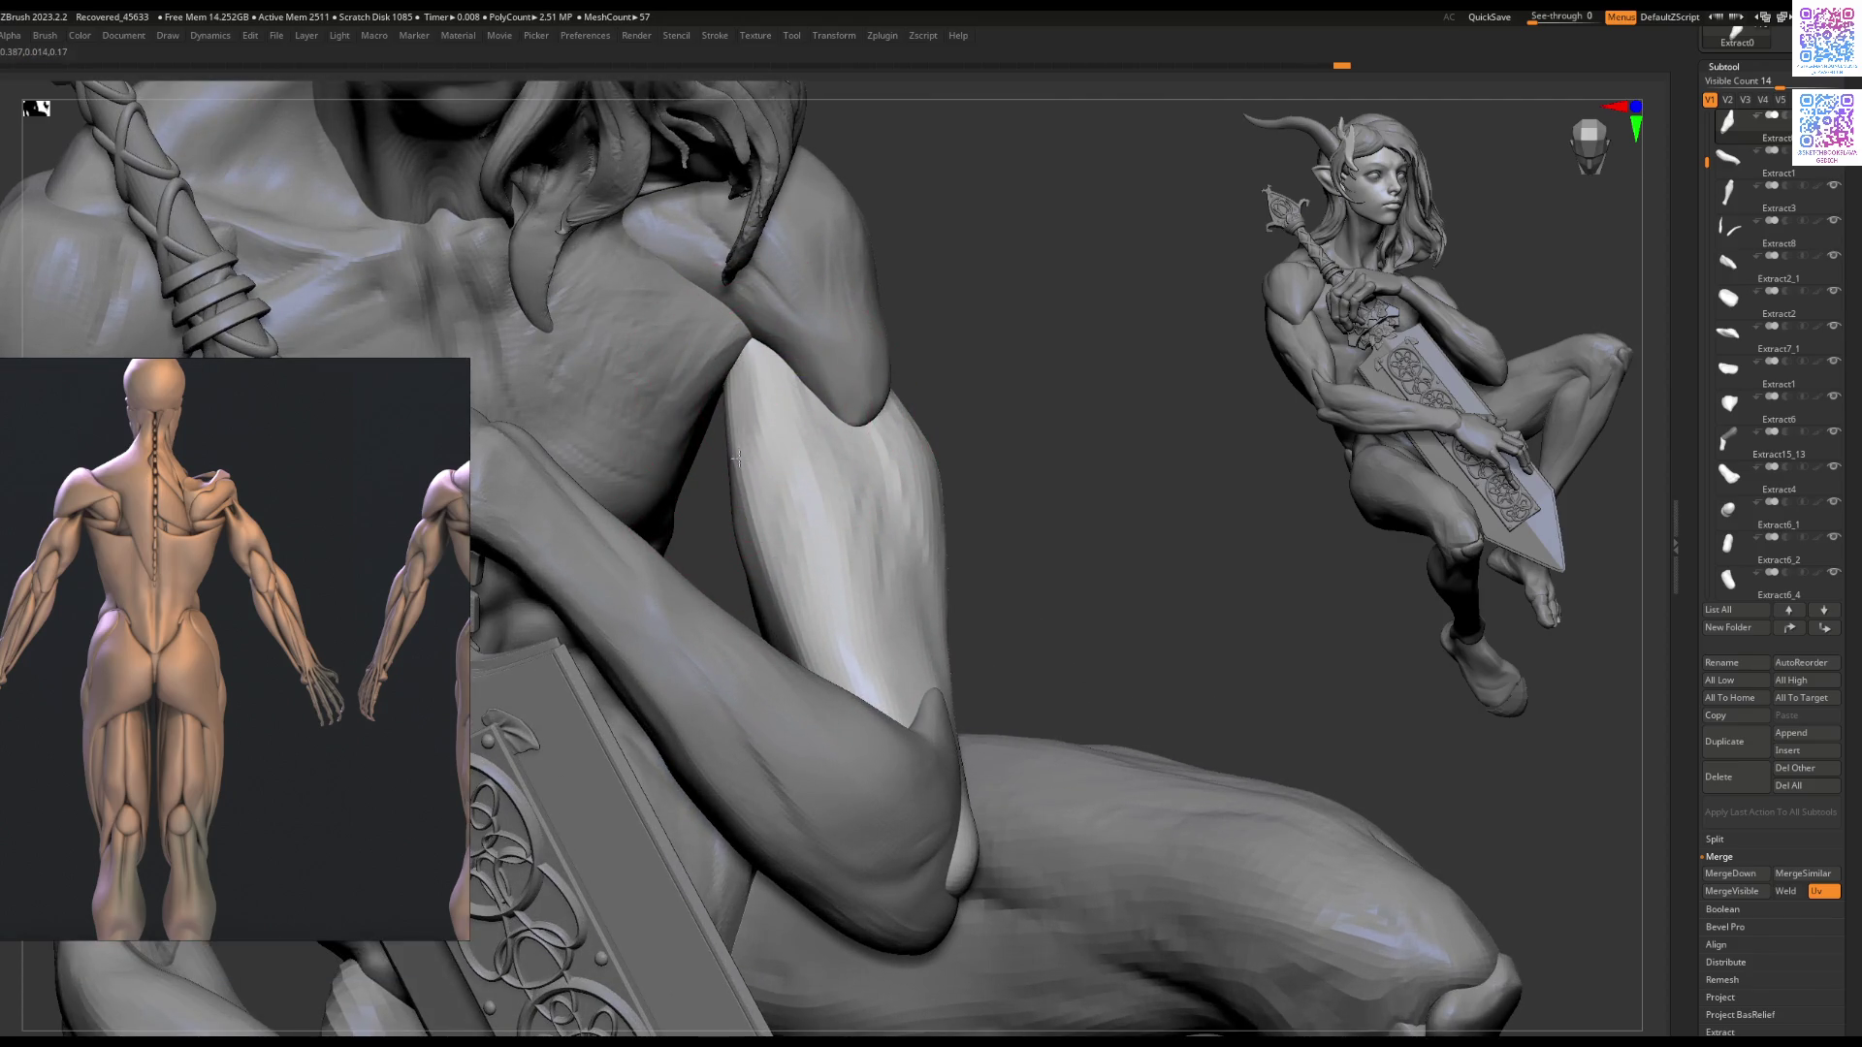
{"action": "right_click_drag", "start_coordinate": [790, 450], "coordinate": [803, 457]}
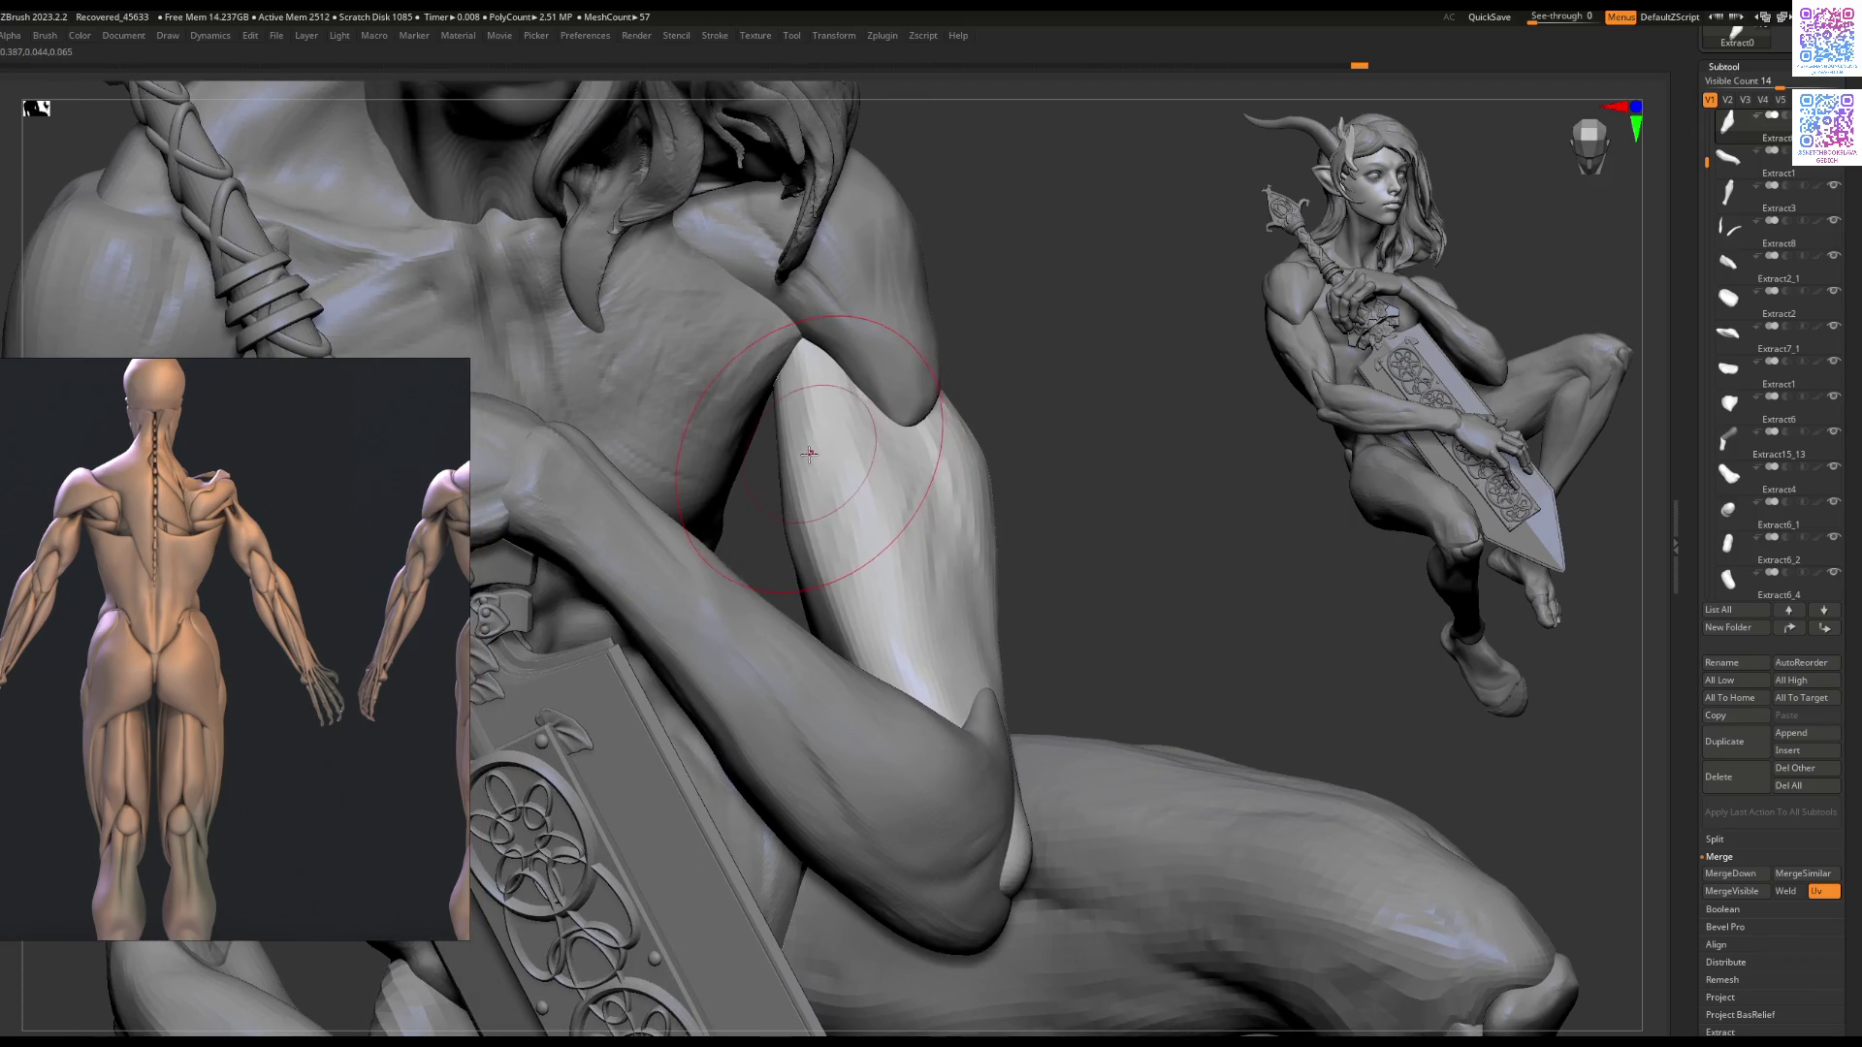